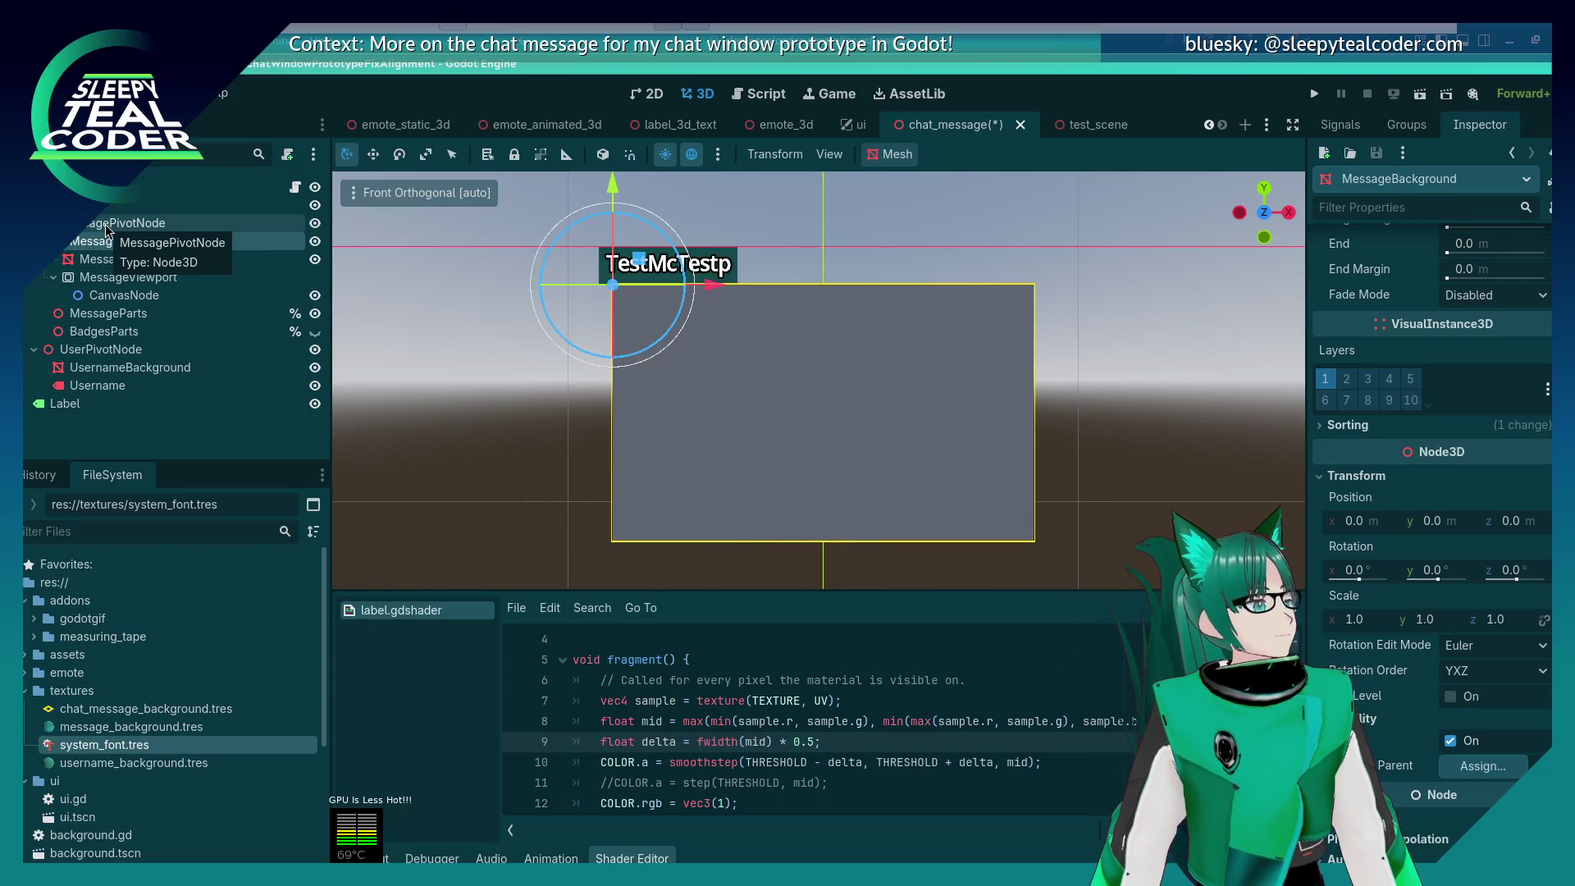
Step: Move MessageText below the MessageBackground branch in the Scene tree
left_click(106, 259)
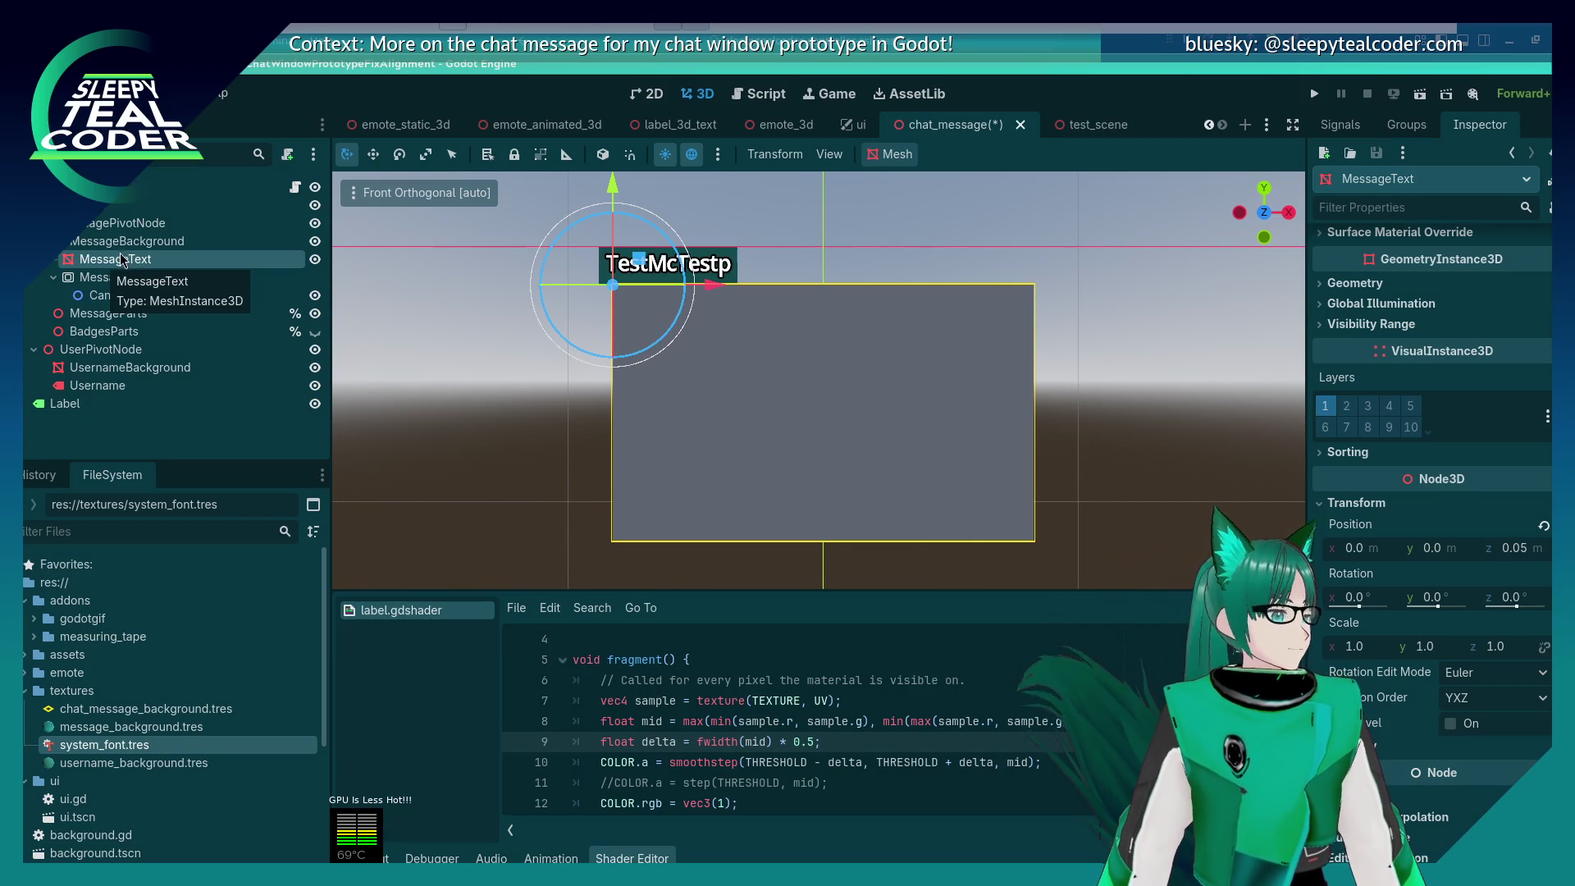
mouse_move(125, 269)
left_mouse_down()
mouse_move(50, 268)
mouse_move(62, 248)
left_mouse_up()
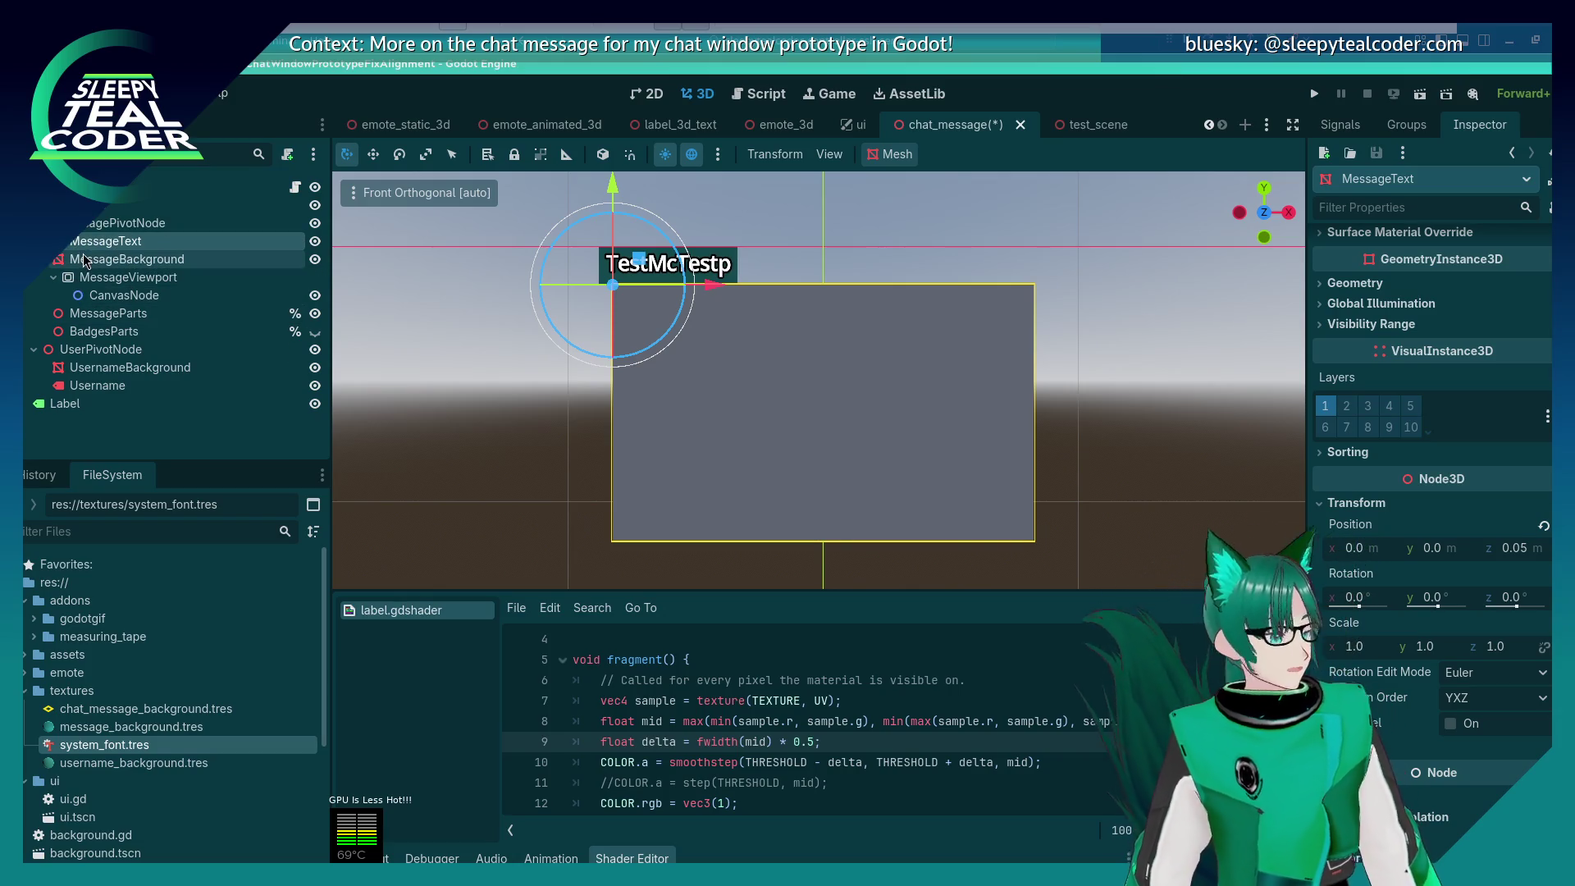
left_click(51, 264)
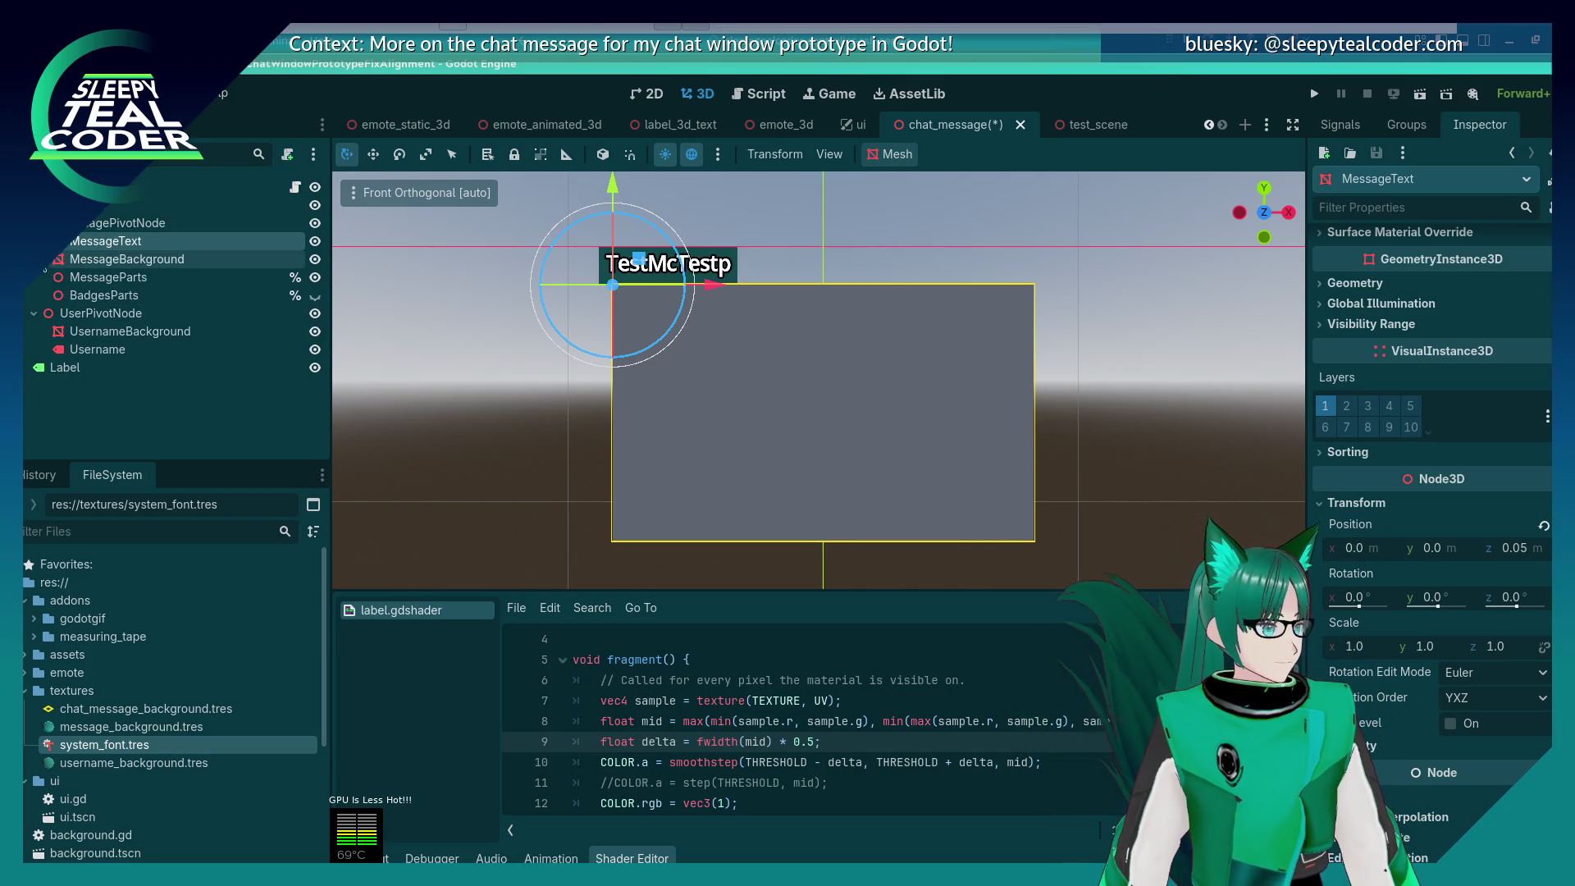
left_click_drag(106, 243, 104, 274)
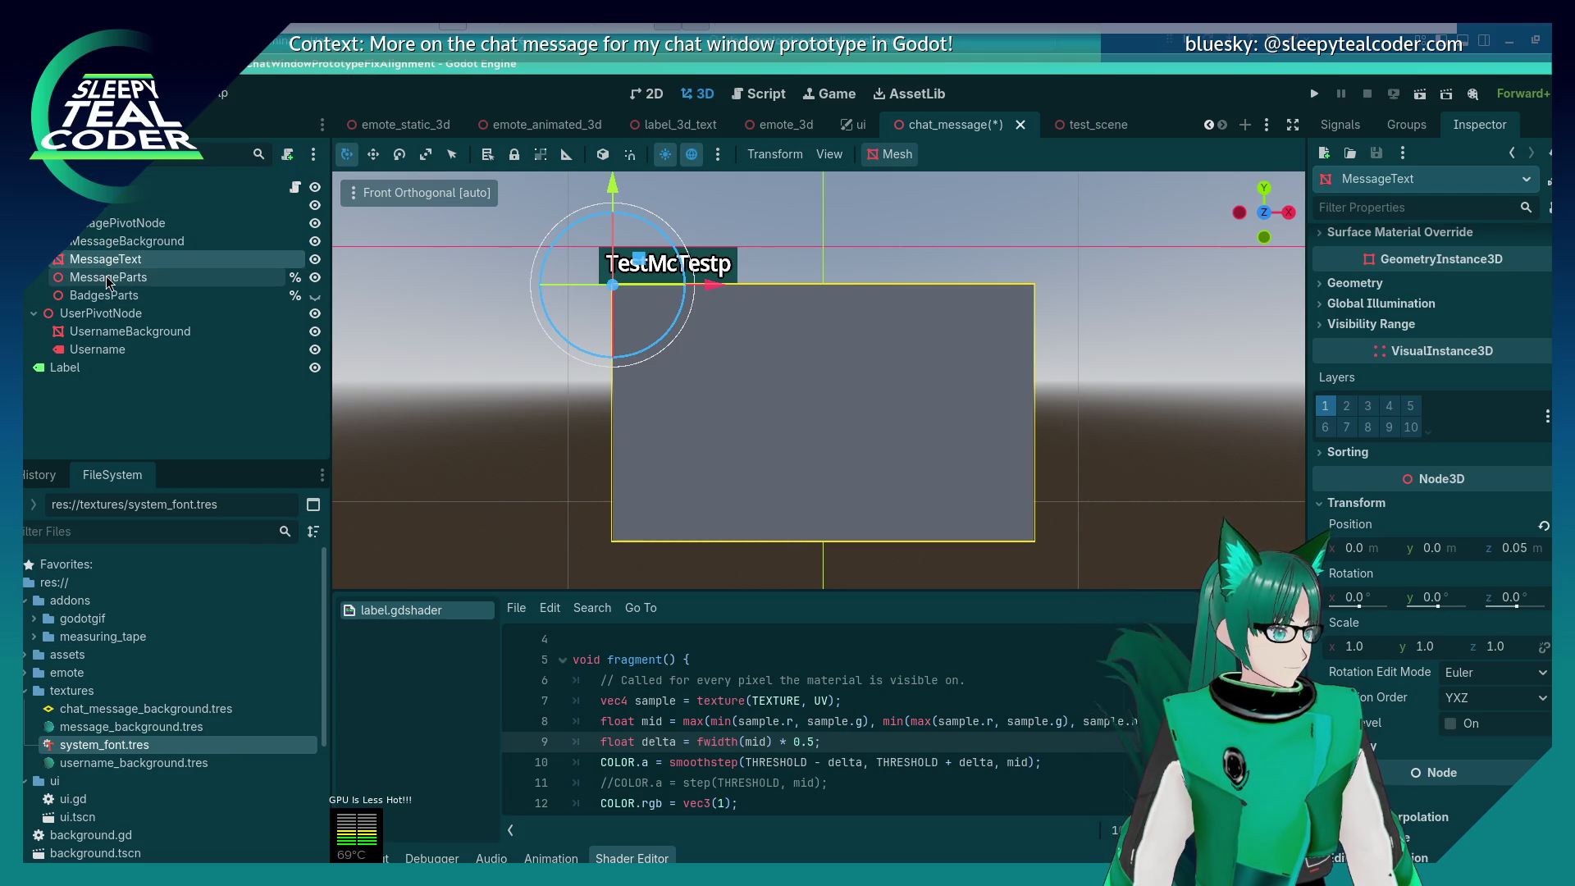
left_click(42, 241)
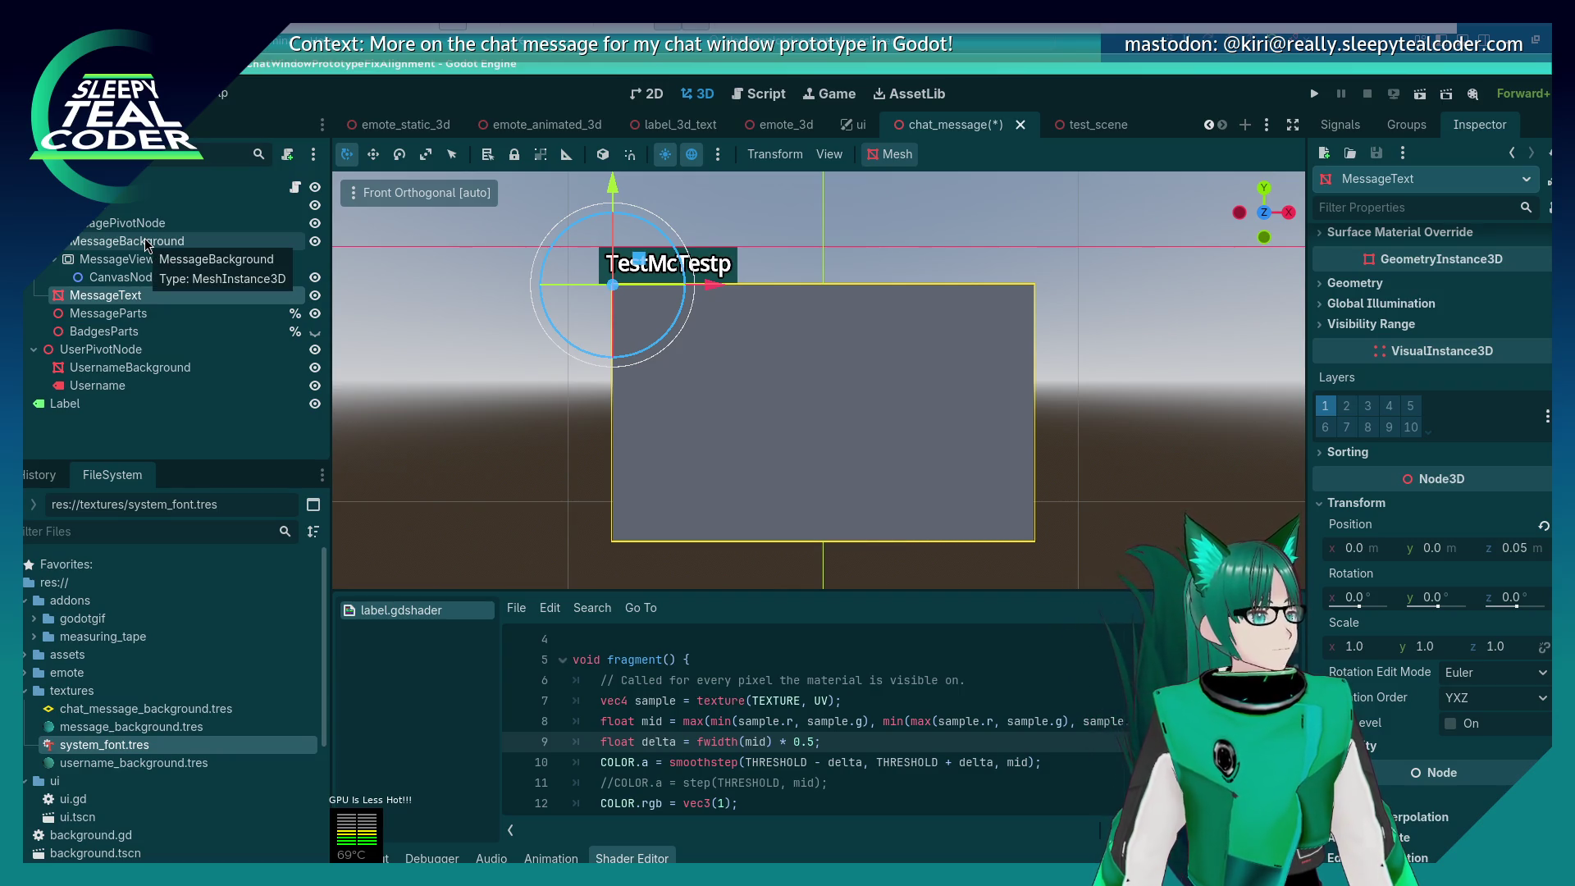
Step: Check MessageBackground and MessagePivotNode, then drag MessageViewport toward MessagePivotNode
left_click(147, 244)
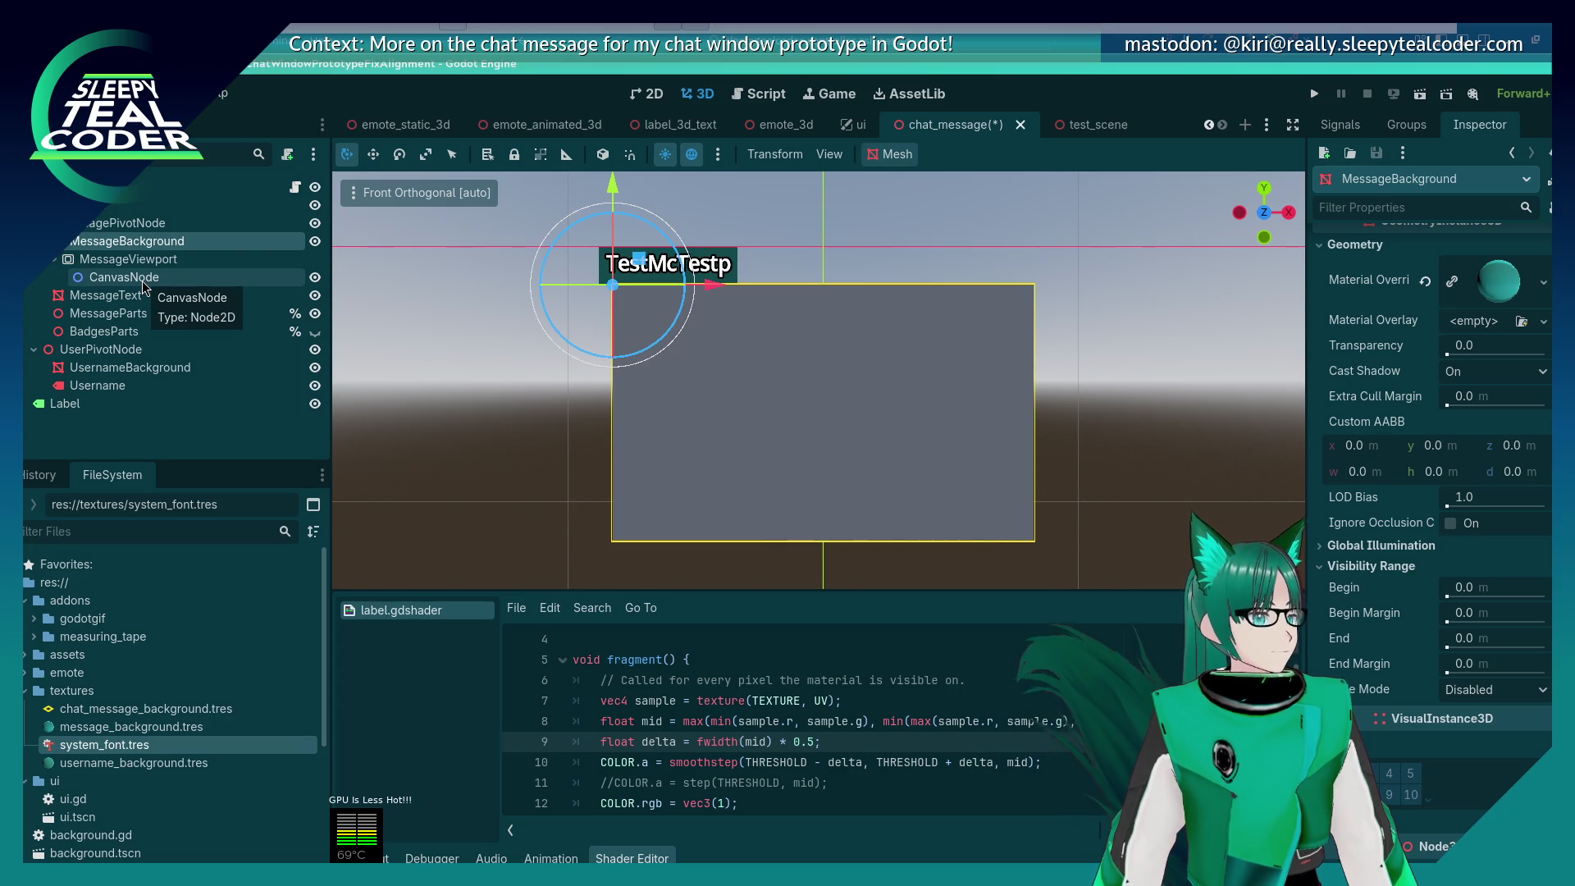
left_click(115, 223)
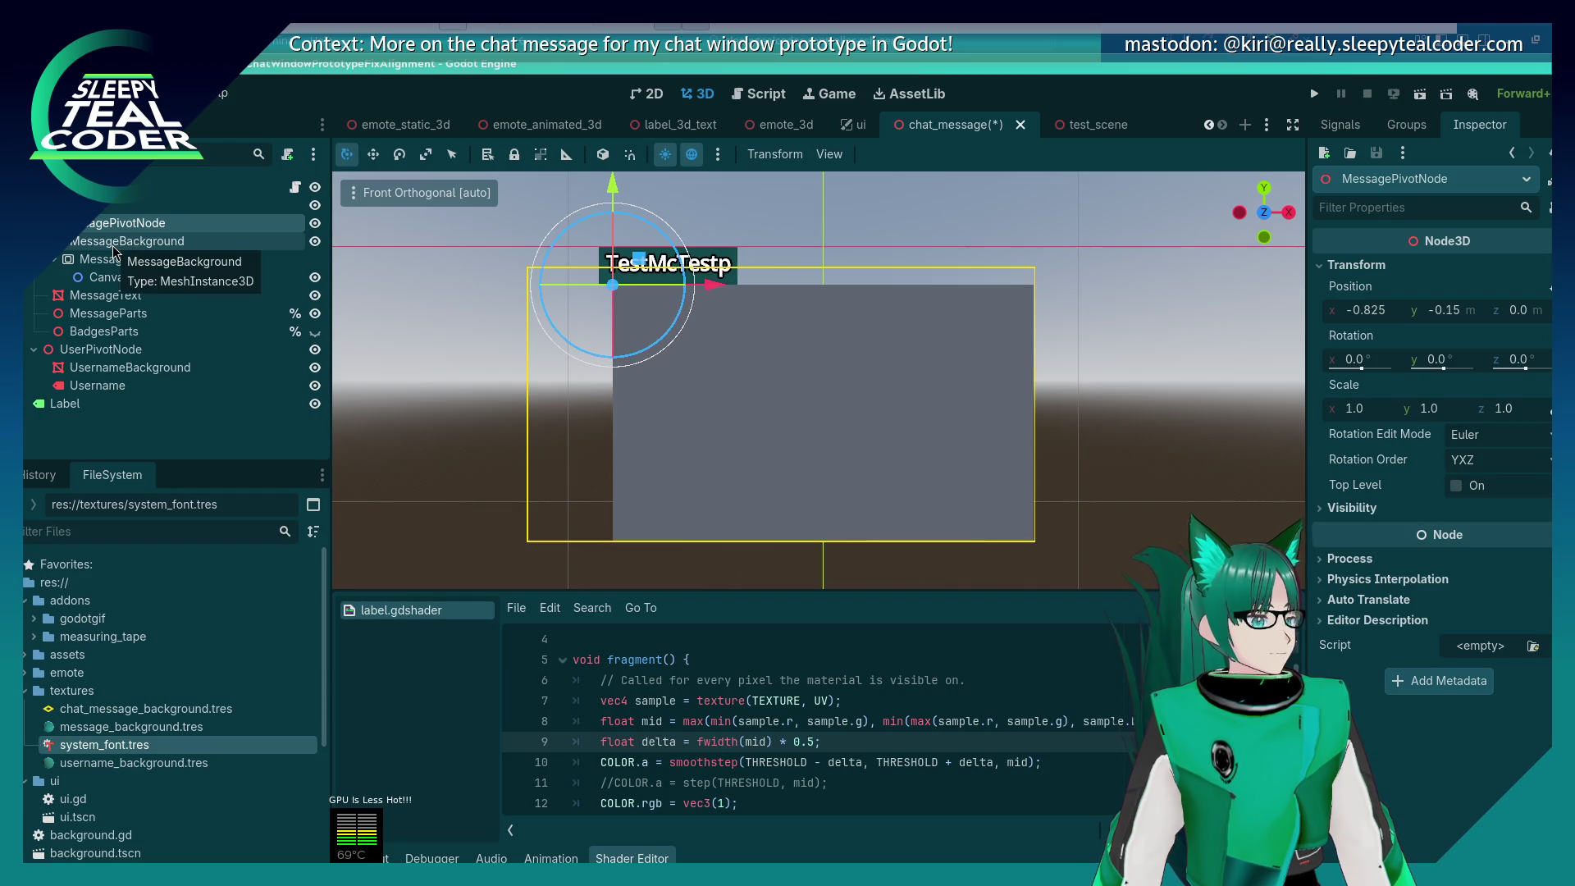
left_click(115, 243)
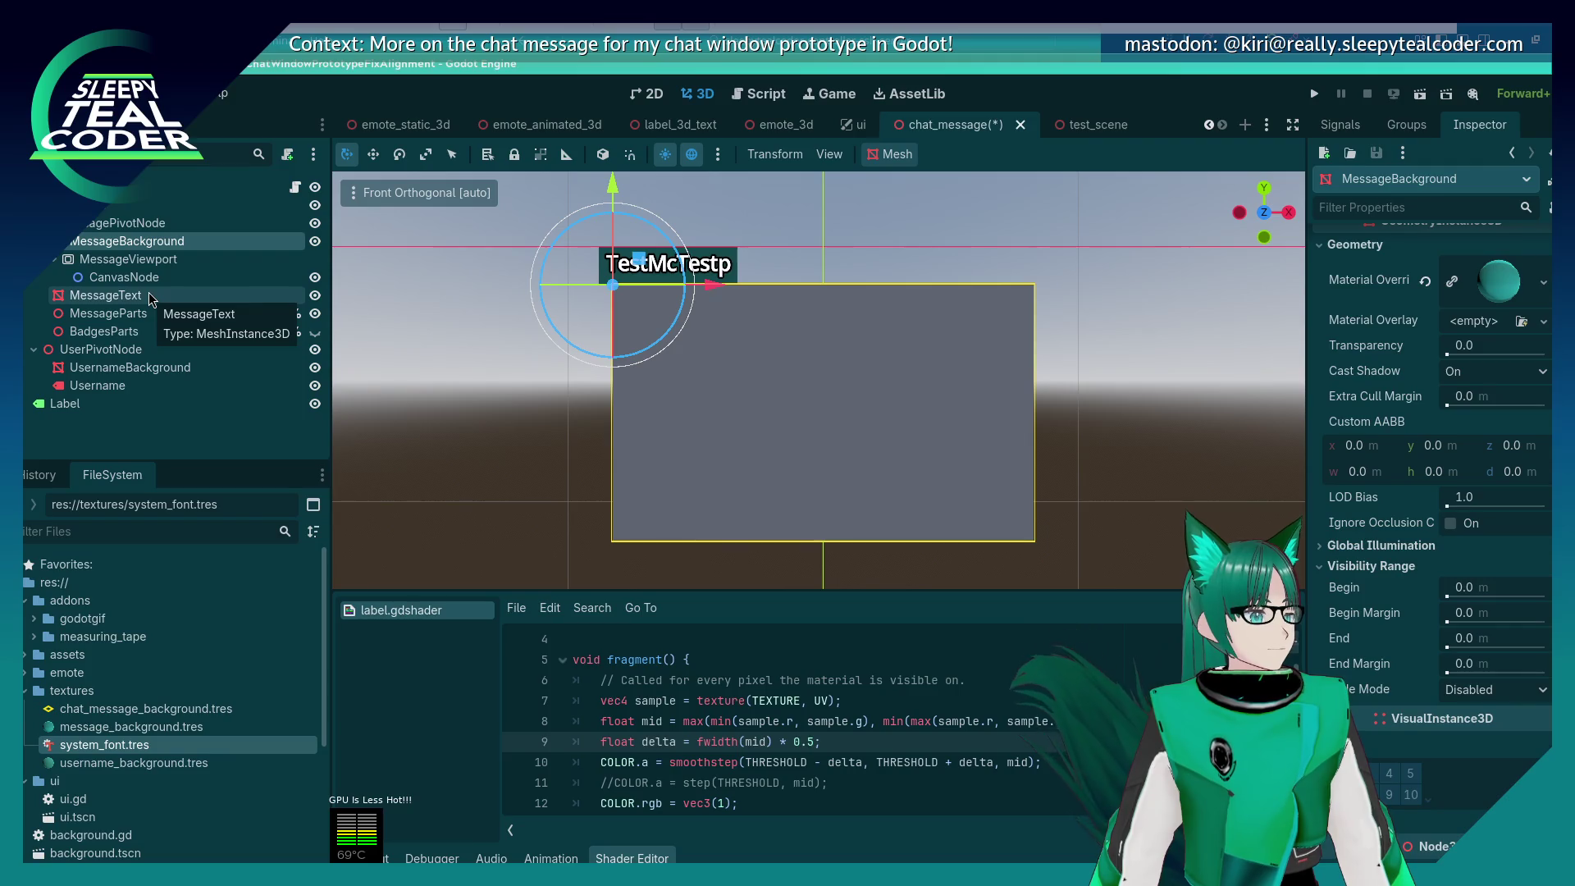
left_click_drag(128, 259, 82, 227)
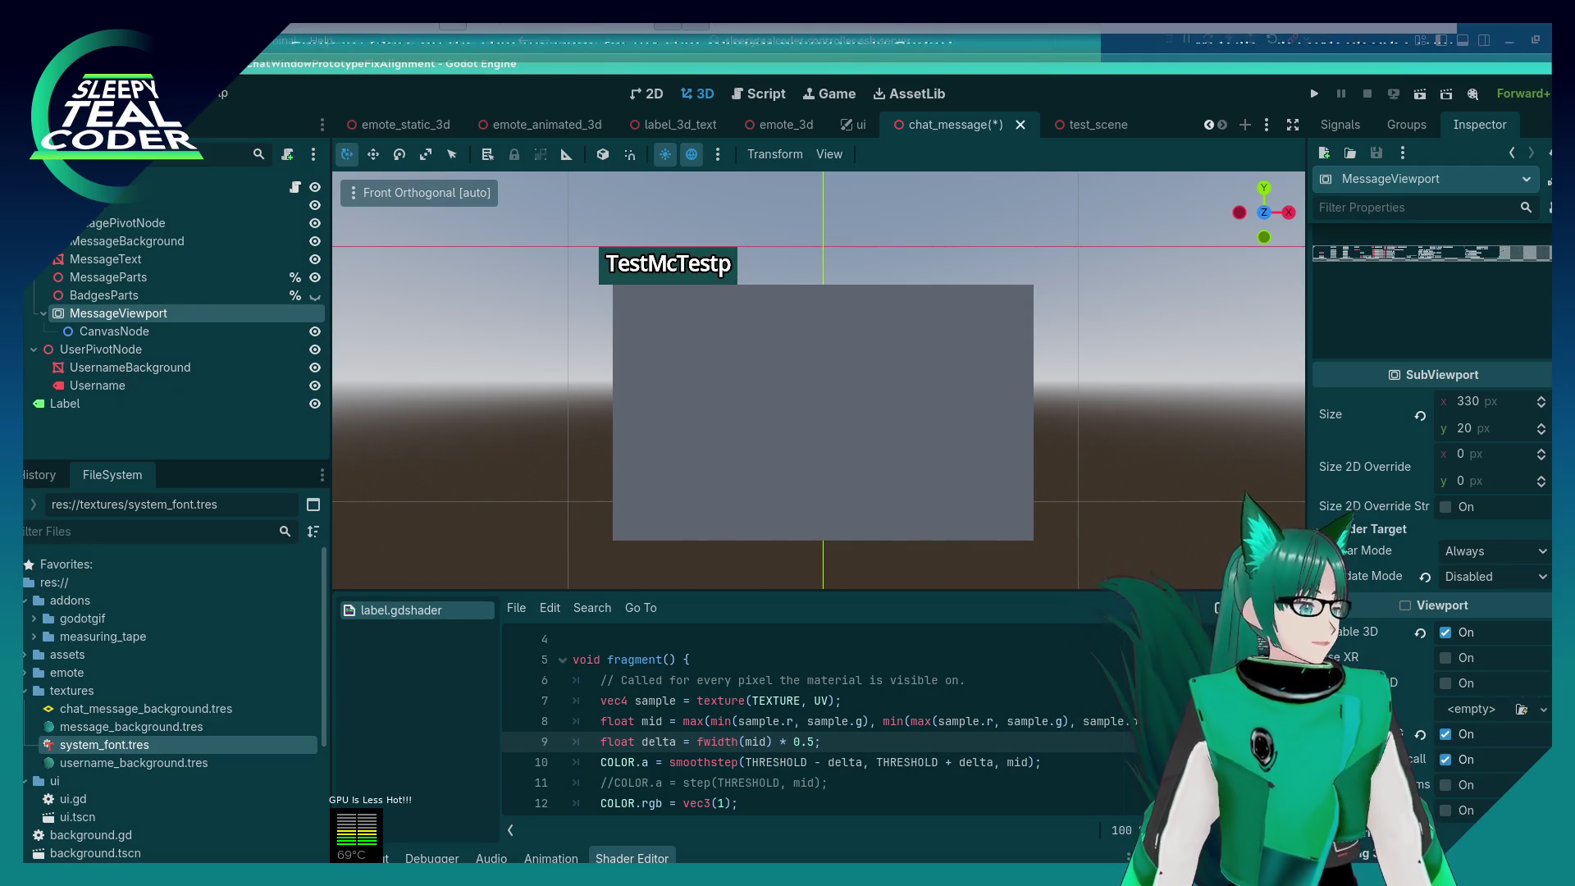
Step: Begin renaming MessageViewport and review its SubViewport settings in the Inspector
double_click(120, 312)
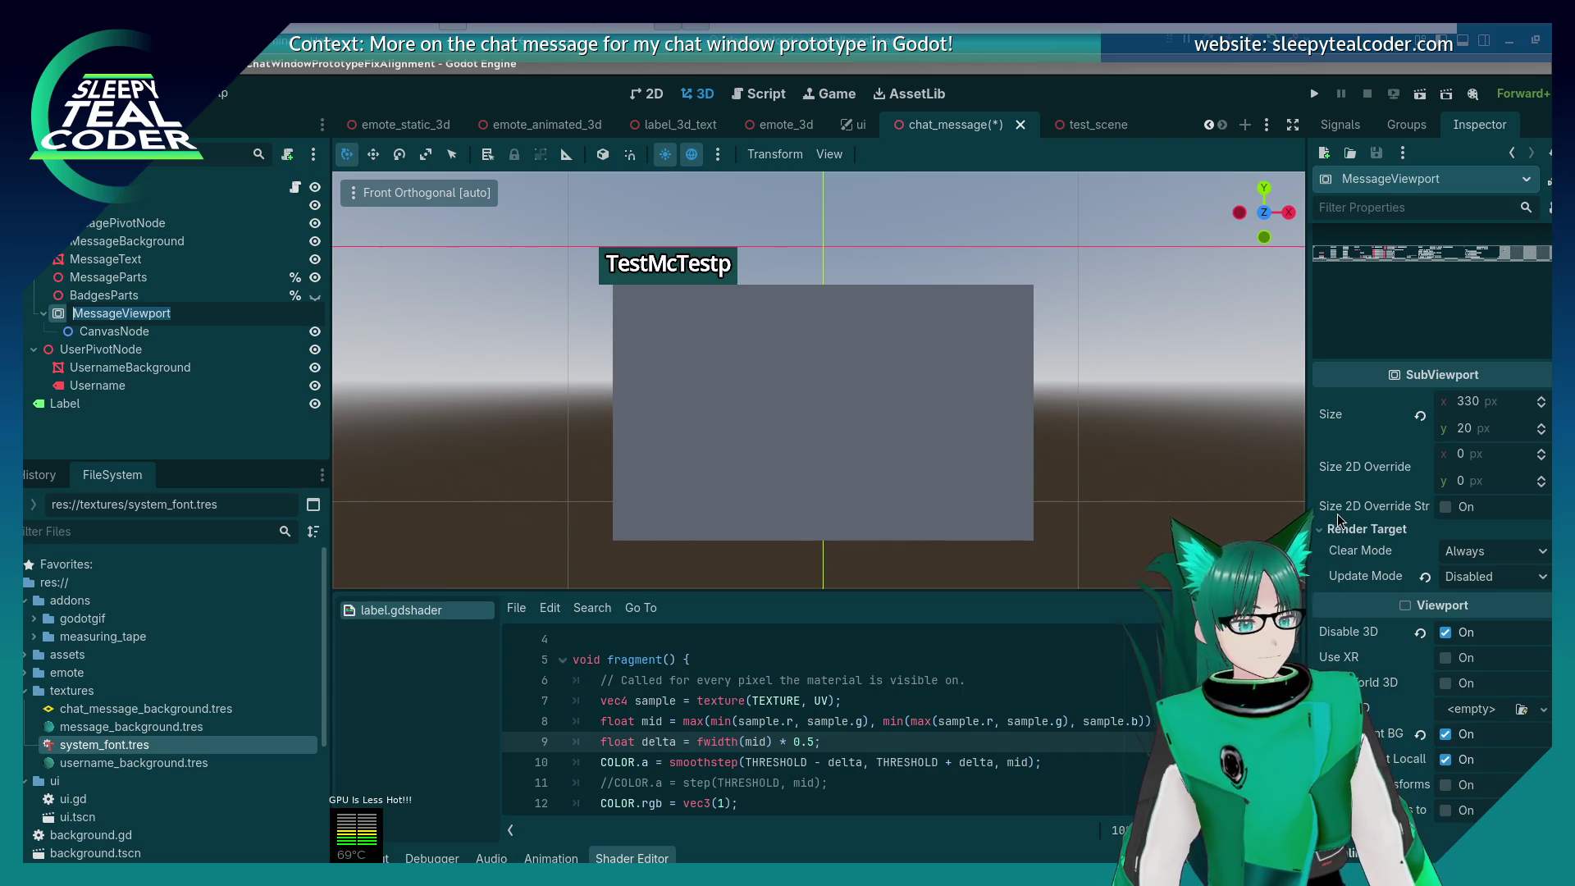
scroll(1346, 467, "down", 2)
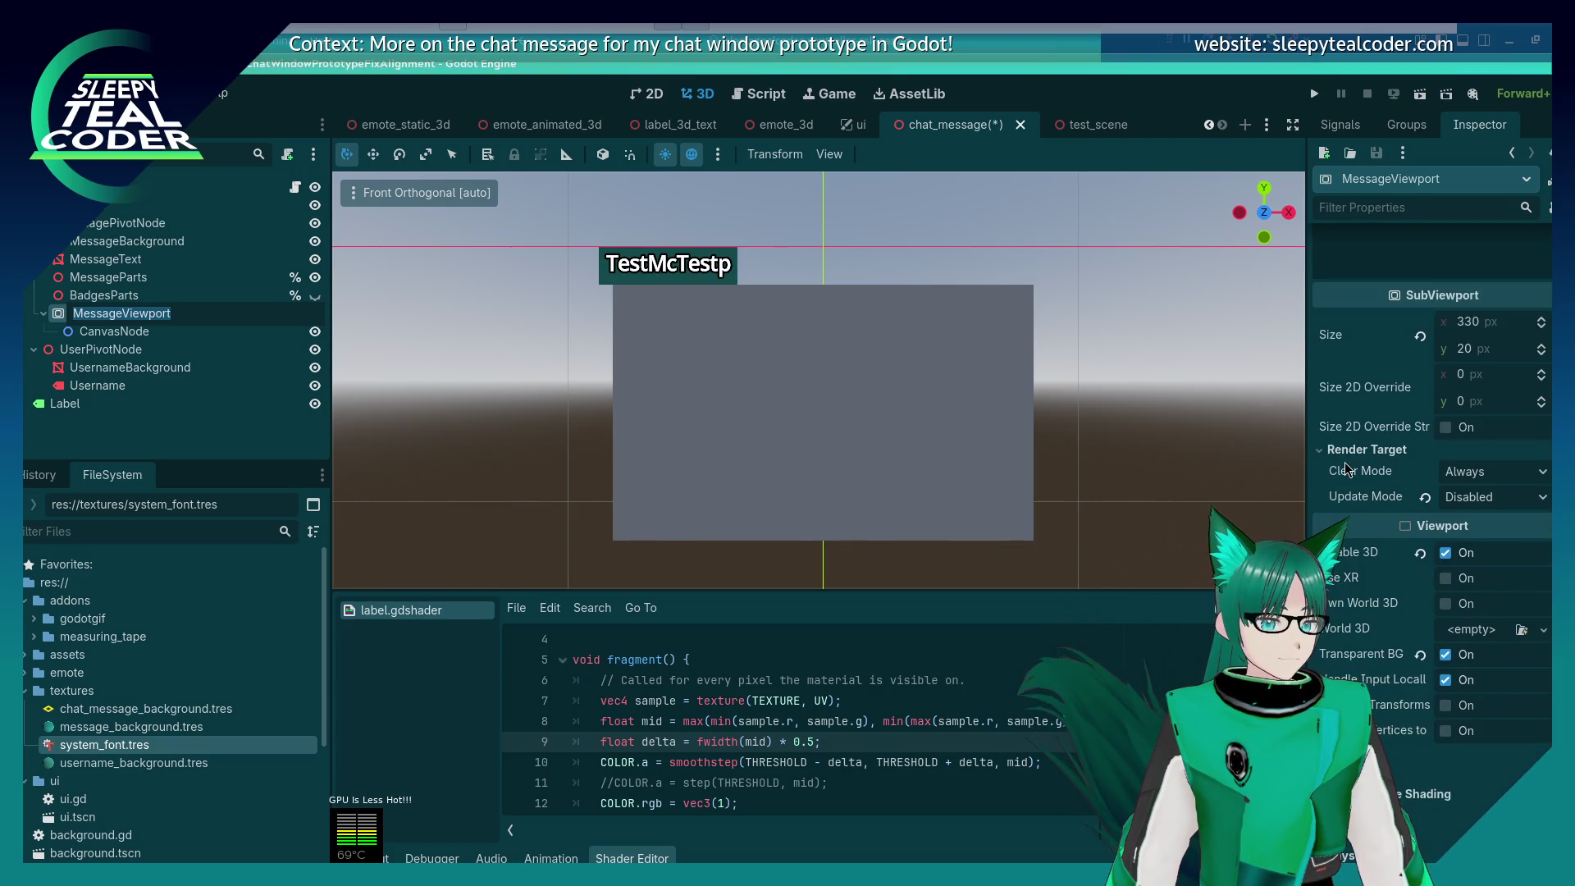
scroll(1345, 468, "down", 2)
scroll(1346, 470, "down", 4)
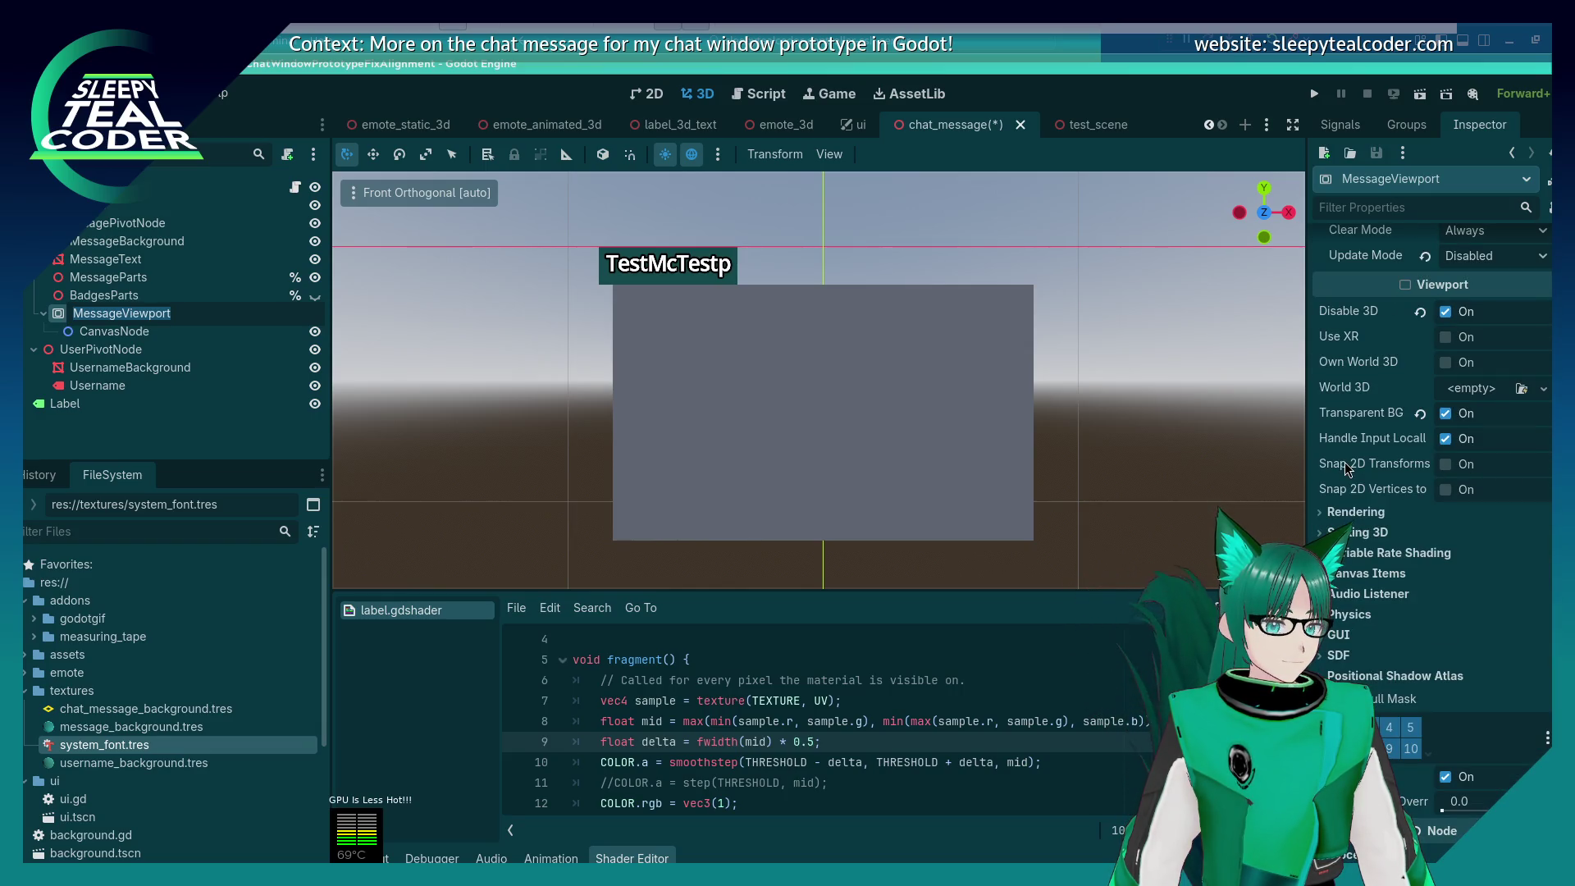
scroll(1346, 468, "up", 10)
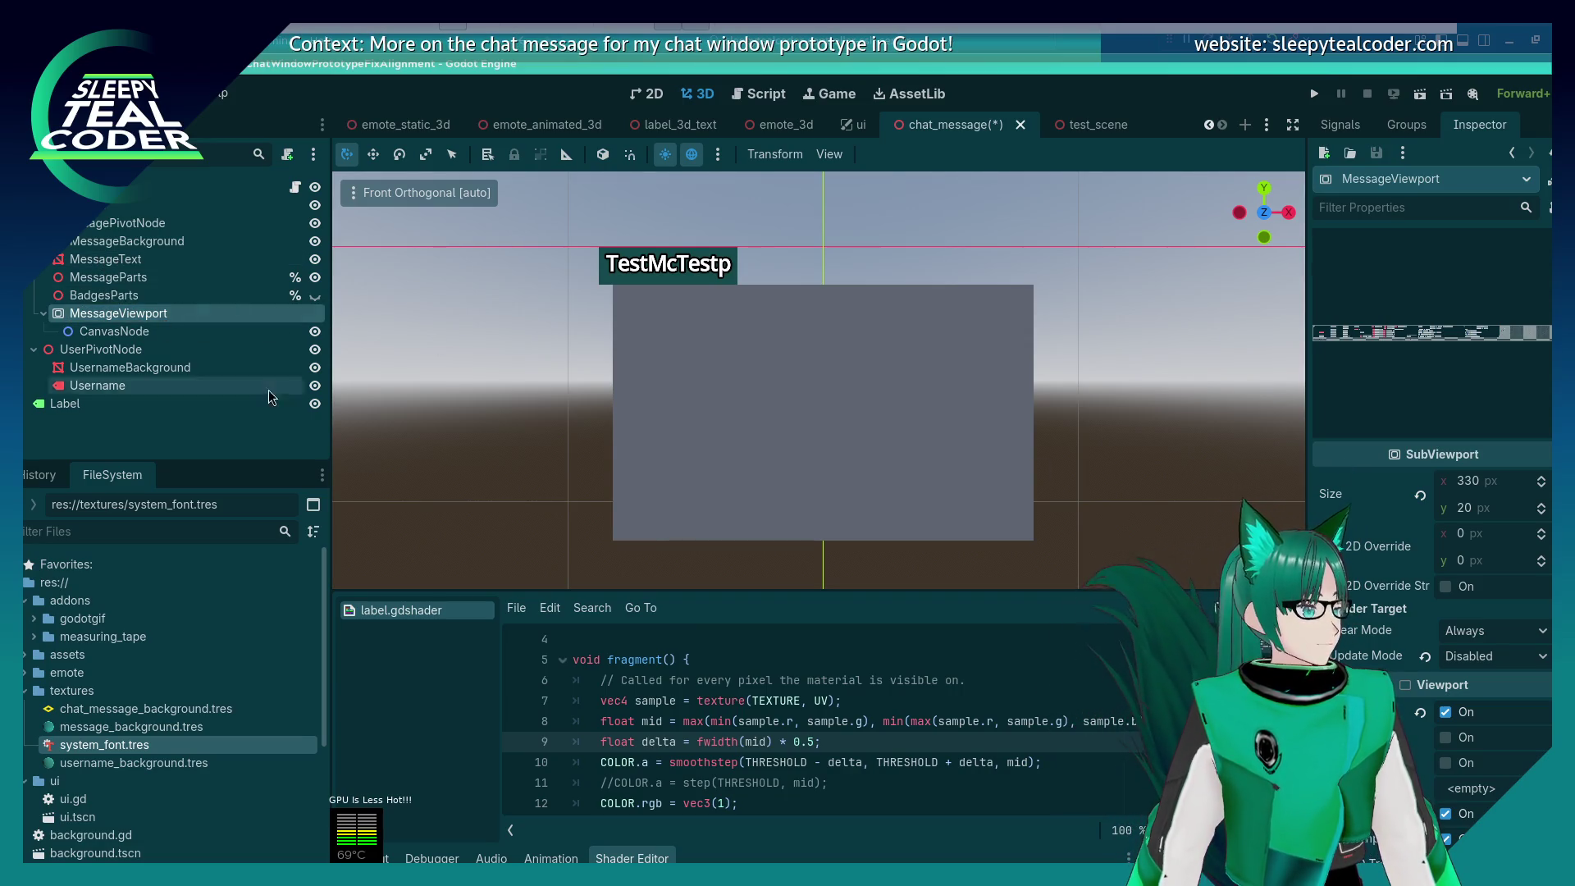
scroll(1431, 410, "down", 12)
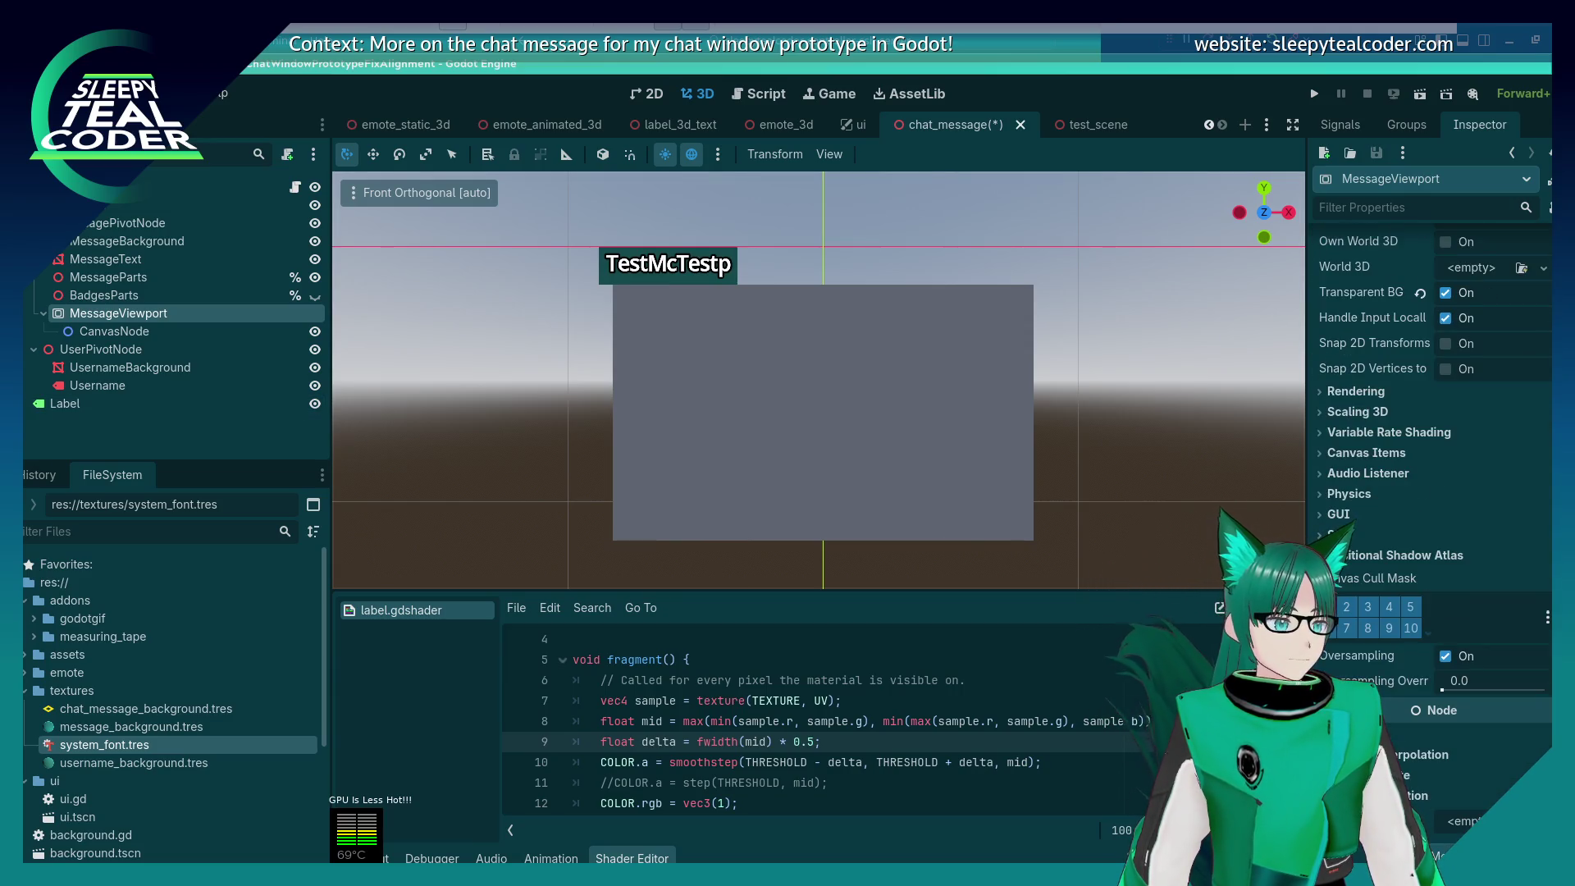
left_click(123, 259)
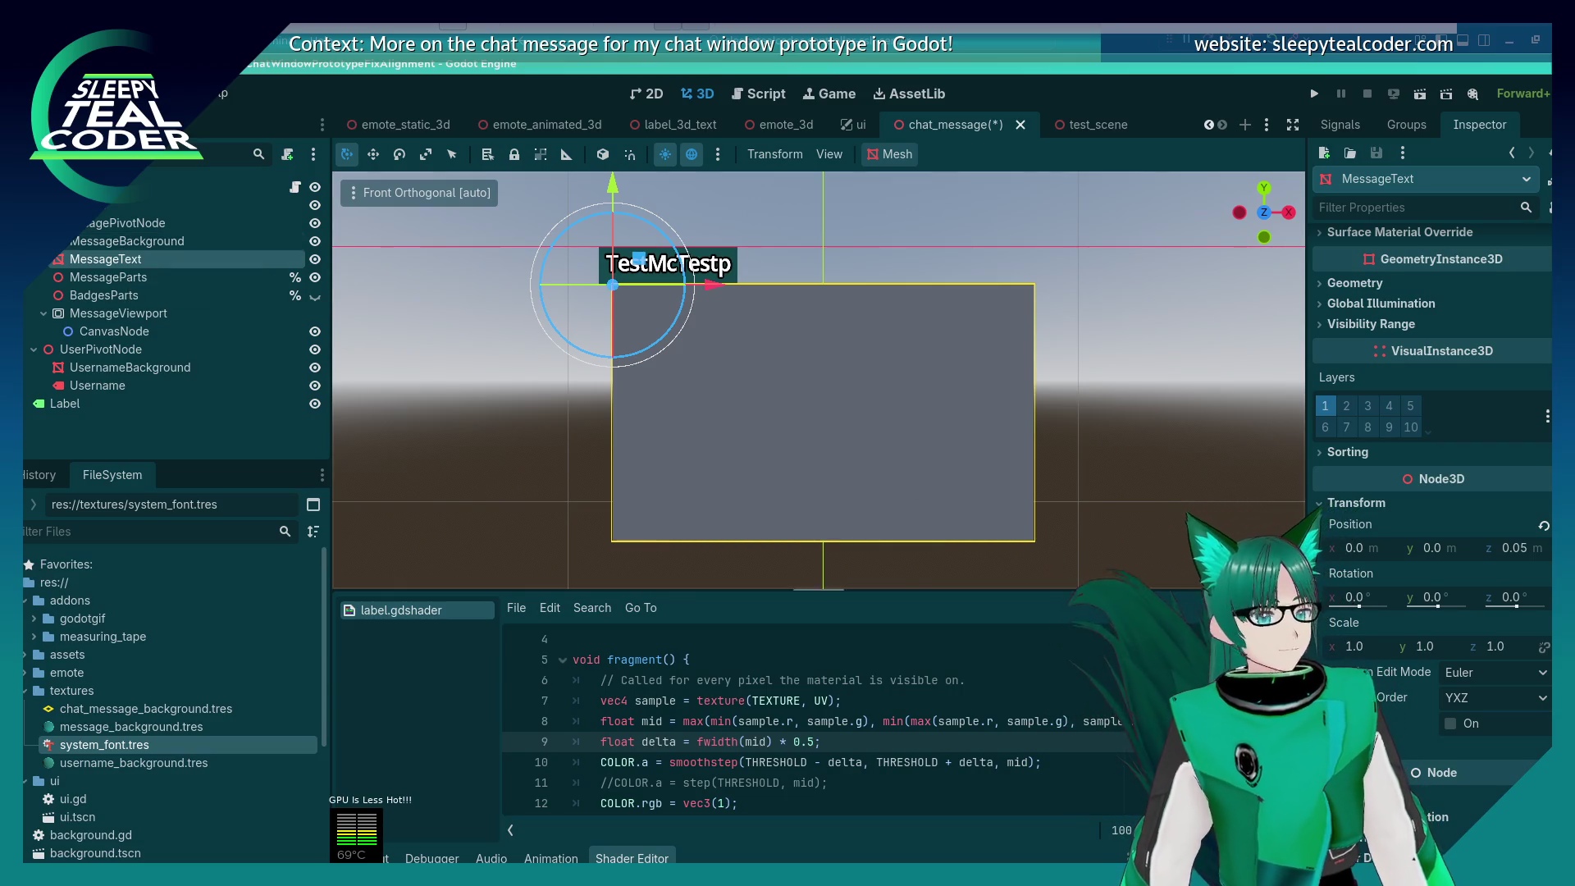
Step: Set MessageText's Transform Position to x 0.05 and y -0.05
left_click(1355, 547)
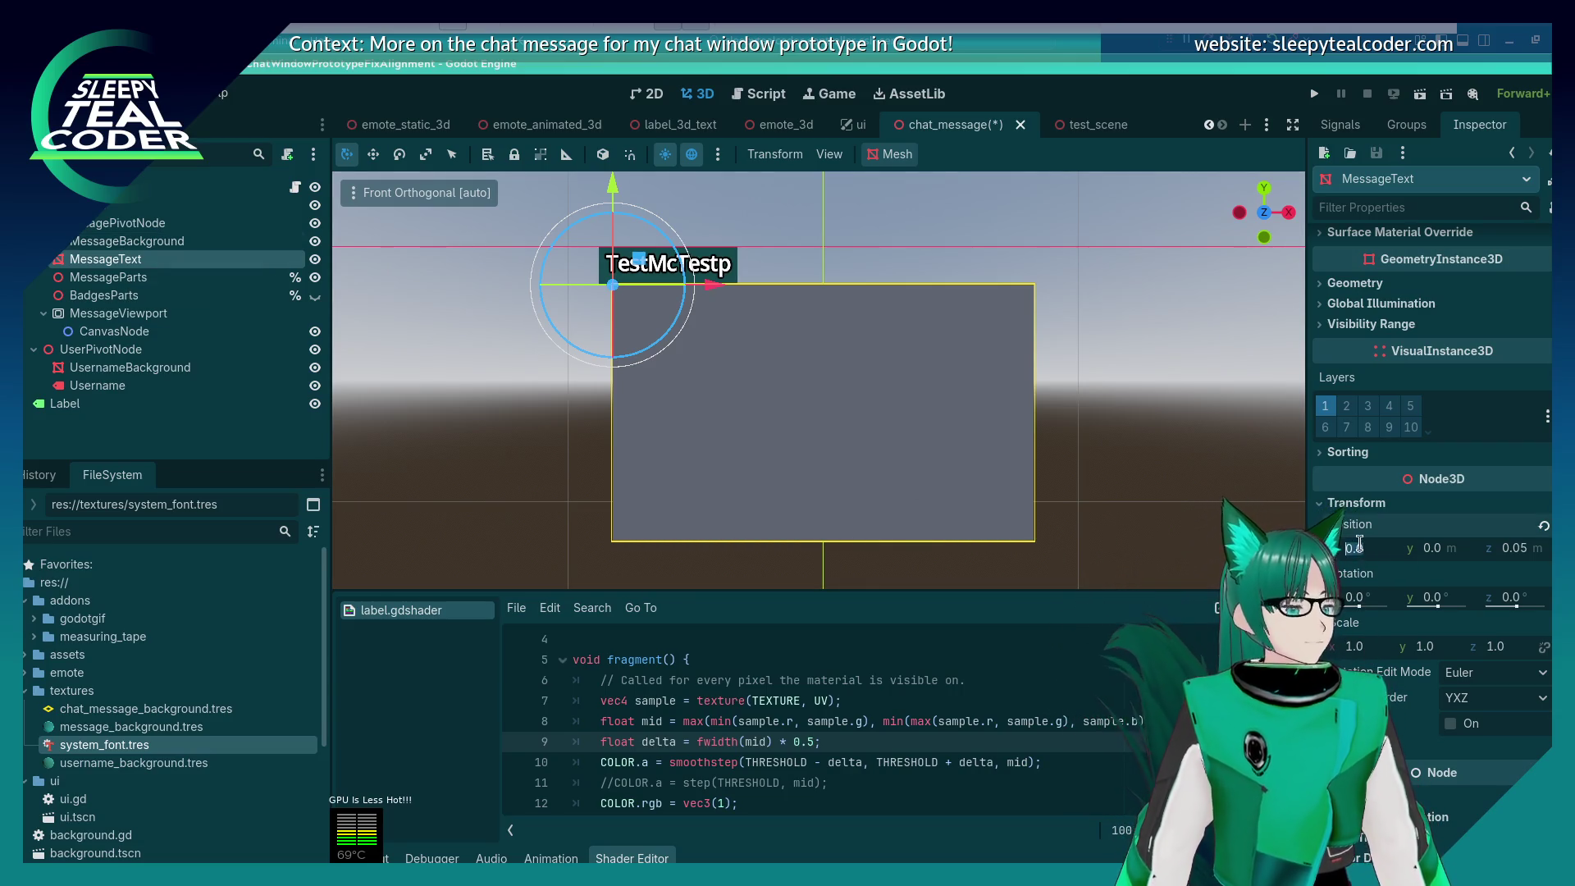
type("0.")
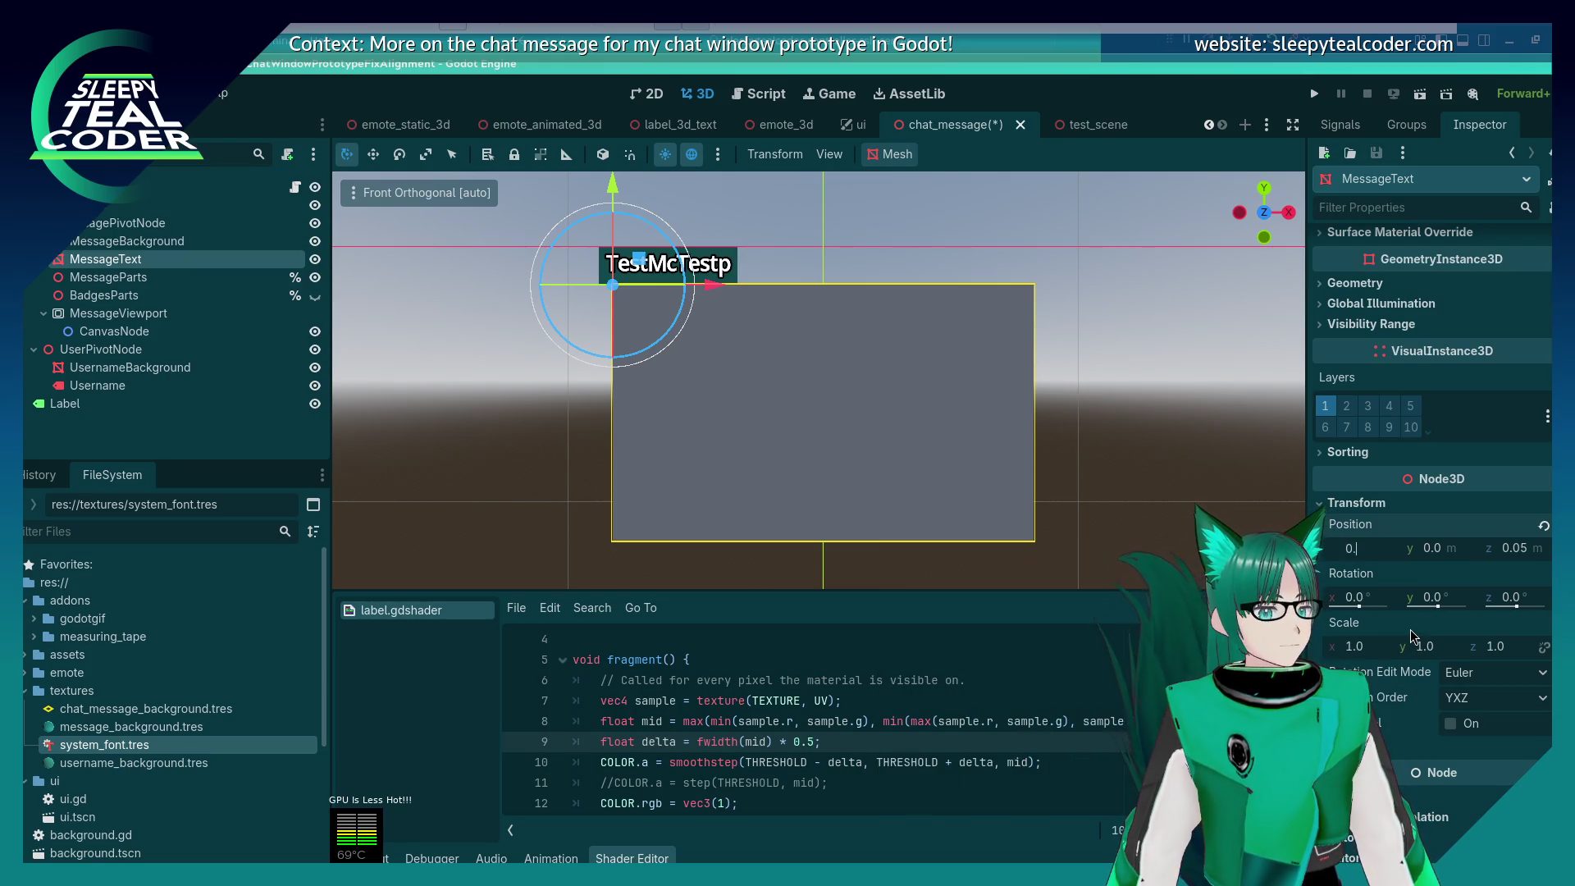
type("05")
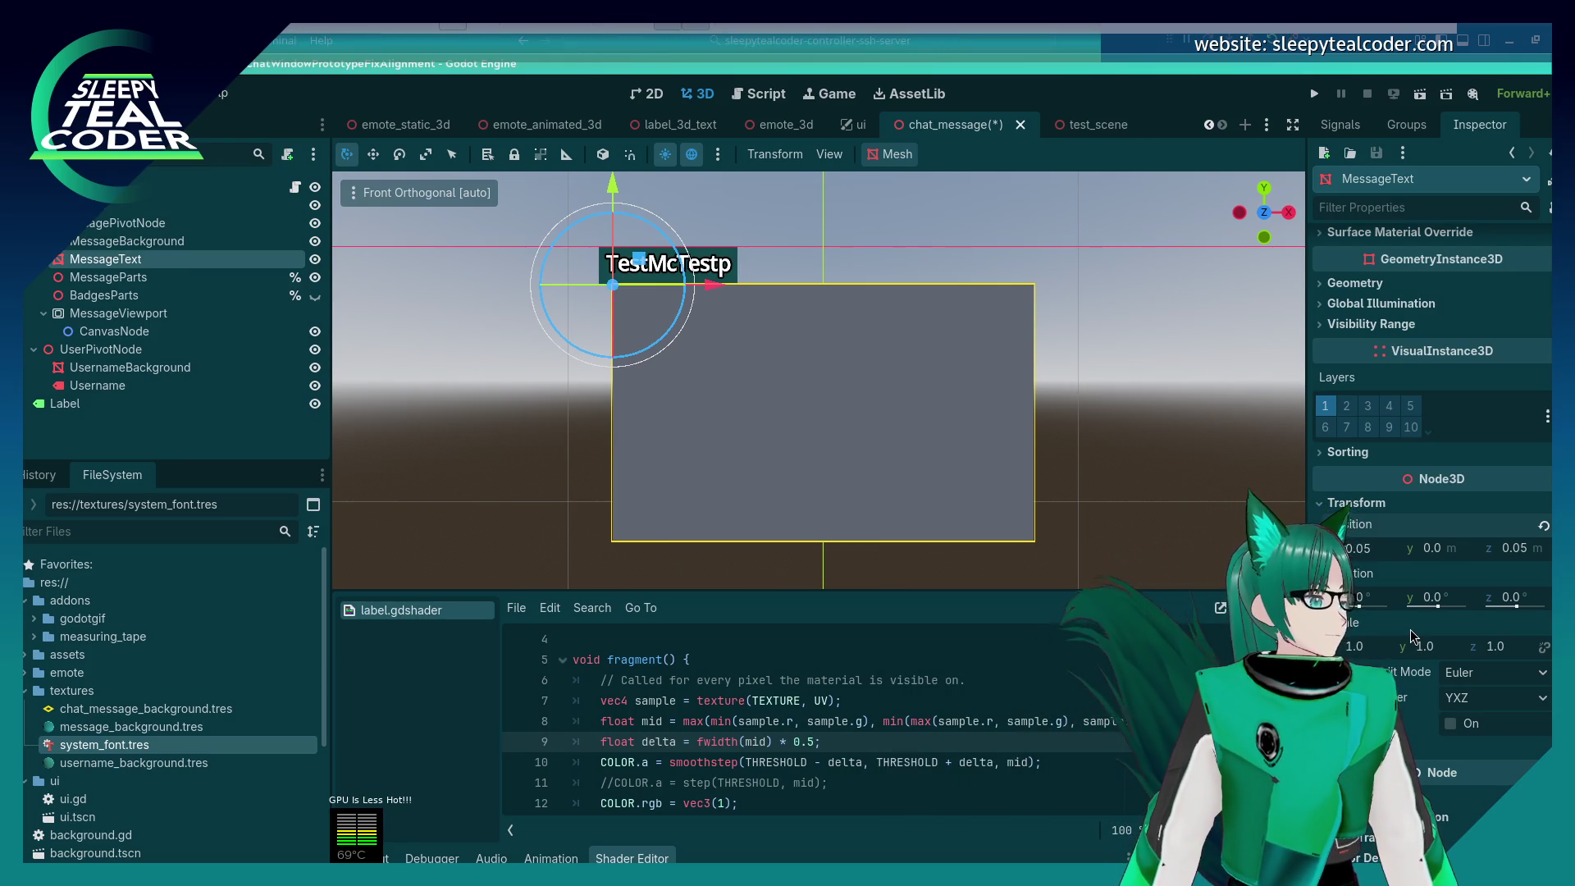
key("Tab")
type("0.05")
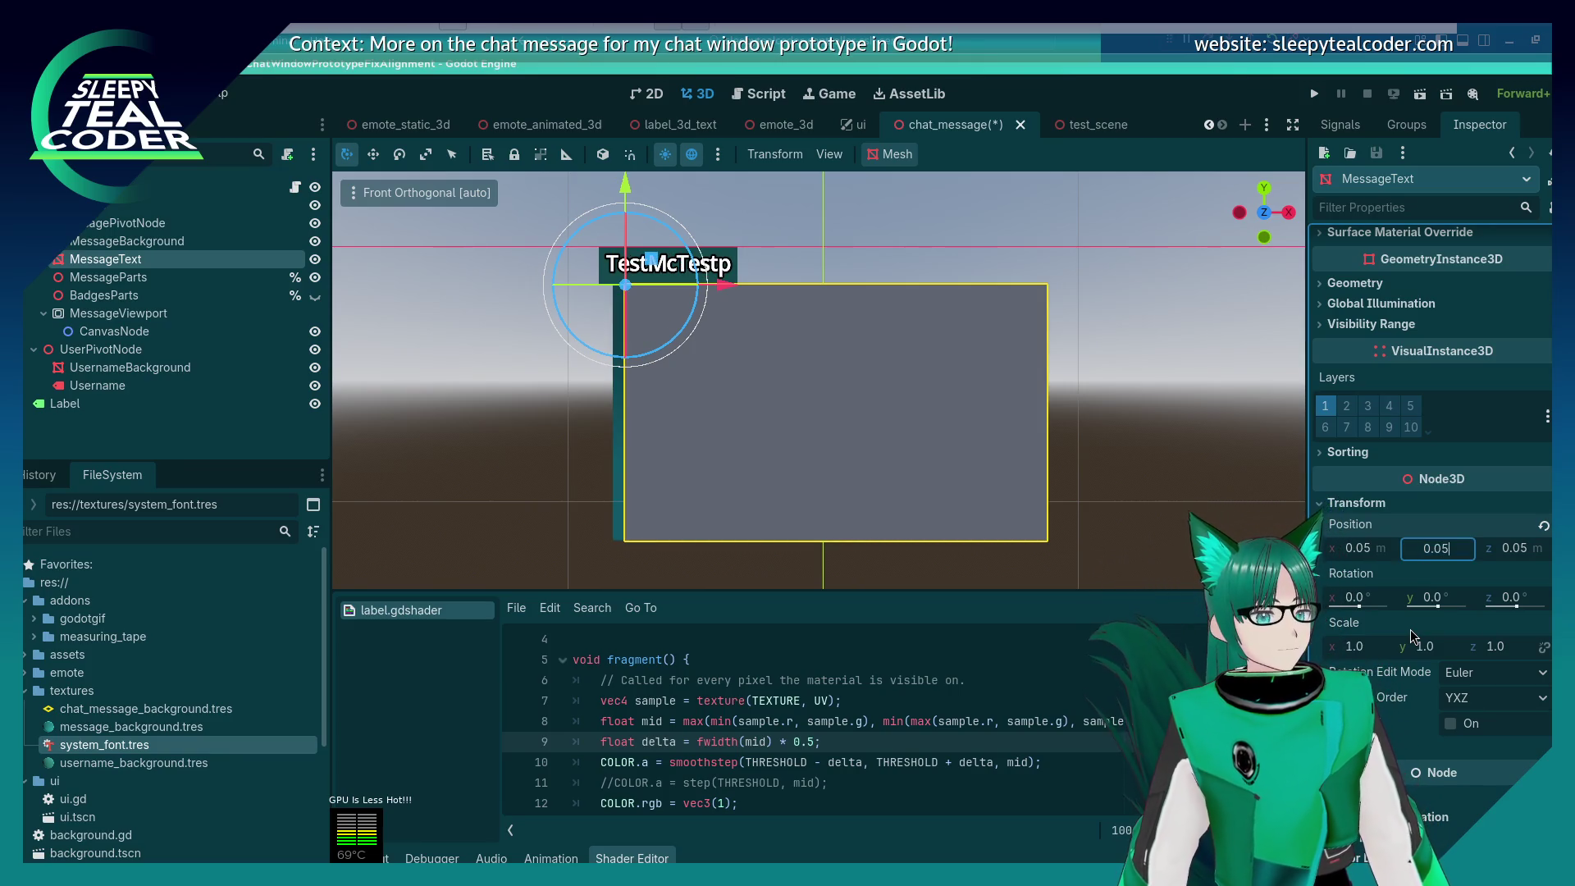
key("Return")
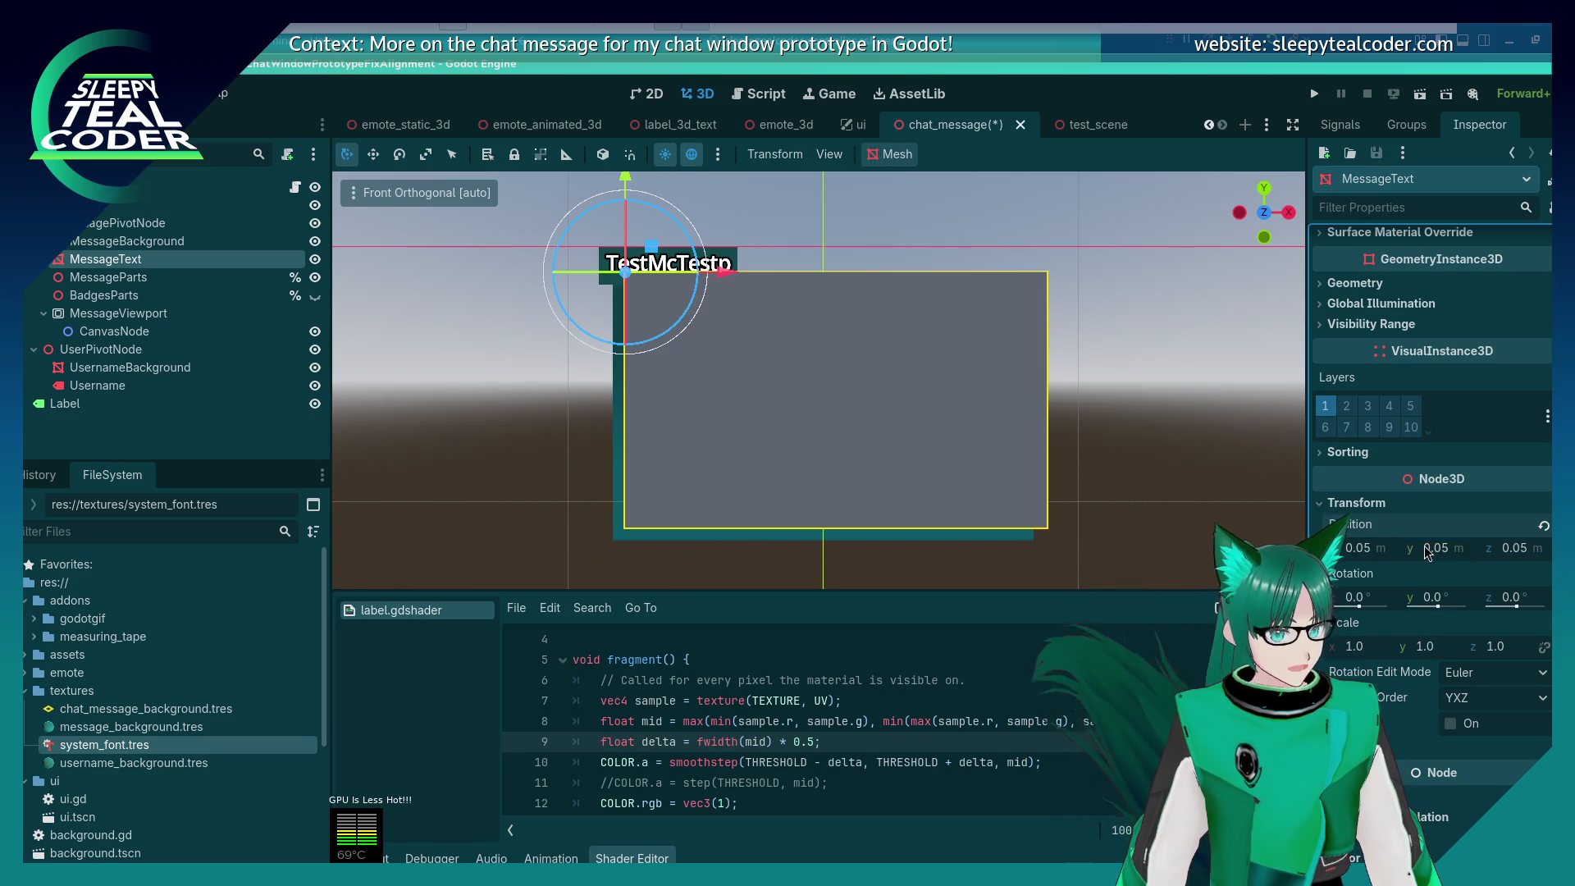
left_click(1456, 548)
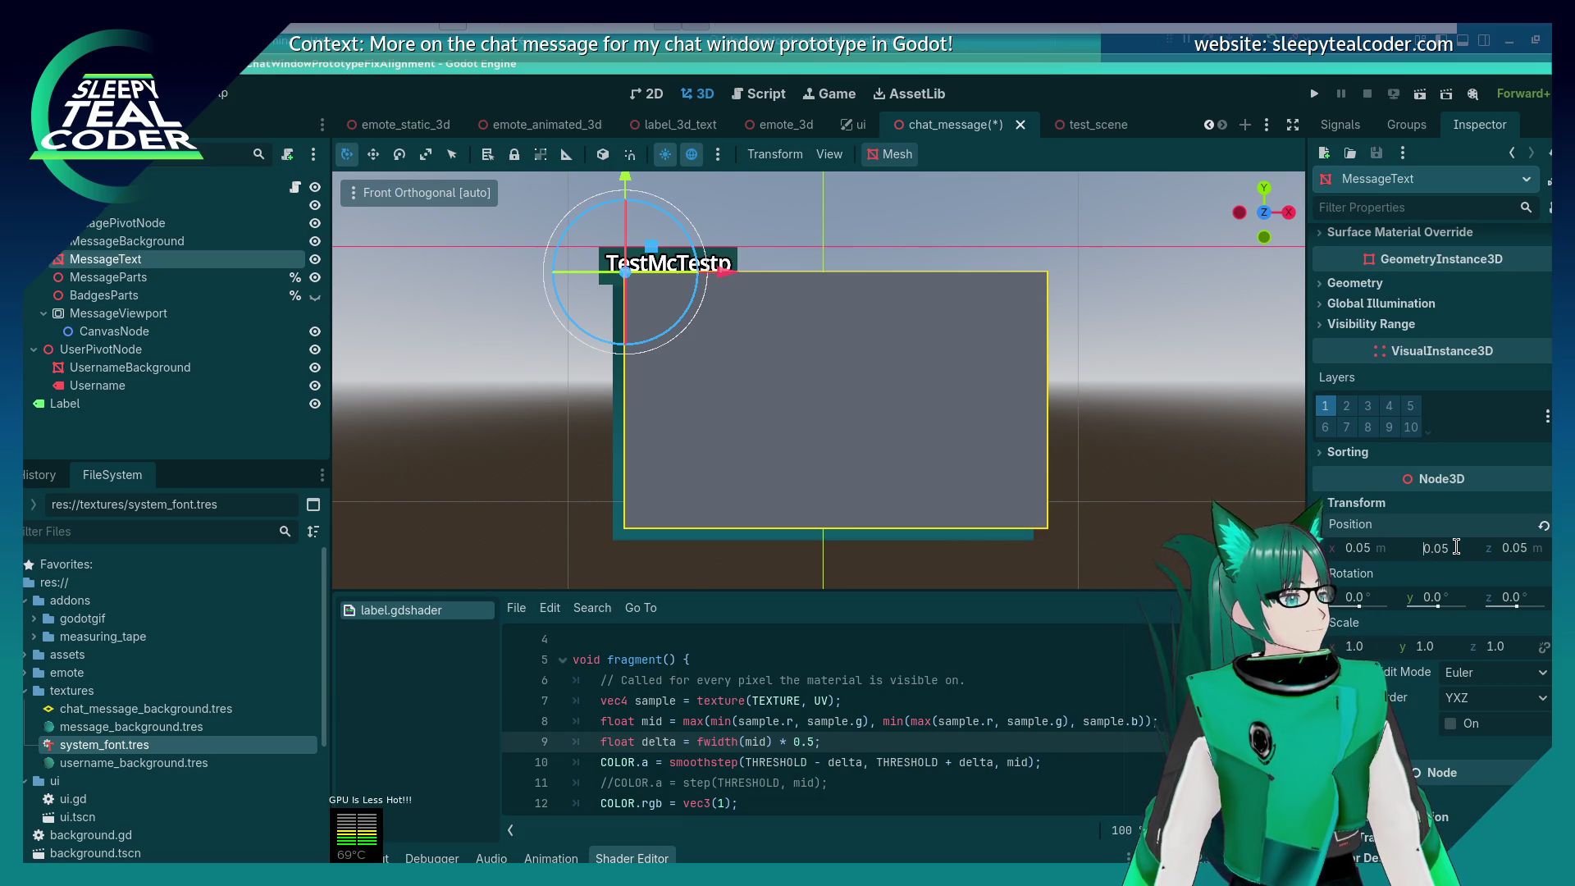
type("-")
key("Return")
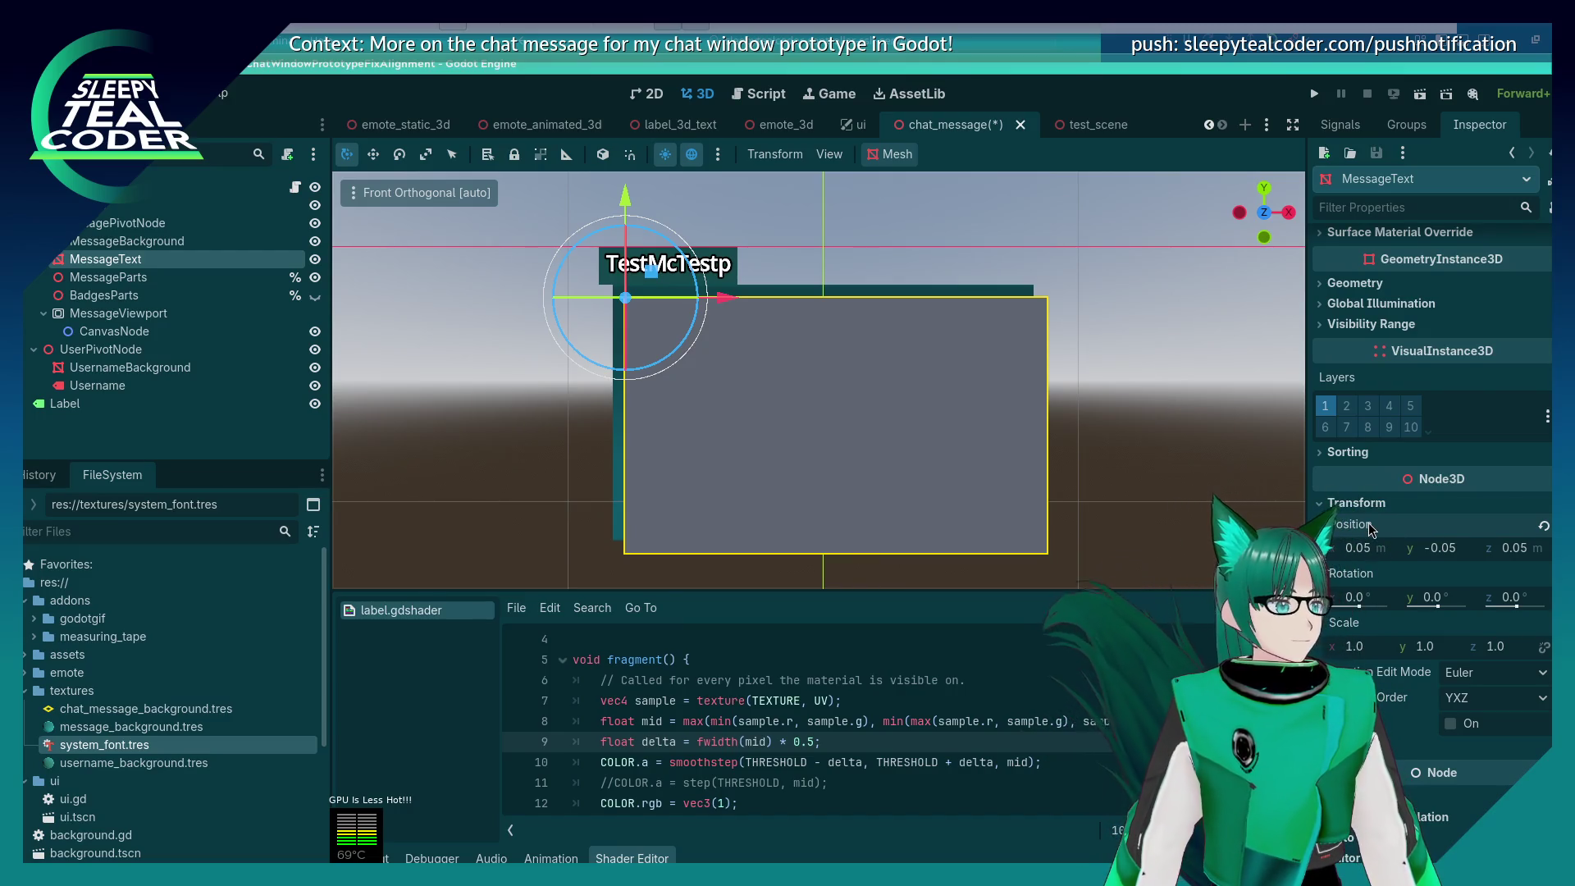
Step: Make the MessageText plane mesh 1 m wide with a 0.5 center offset
scroll(1522, 439, "up", 10)
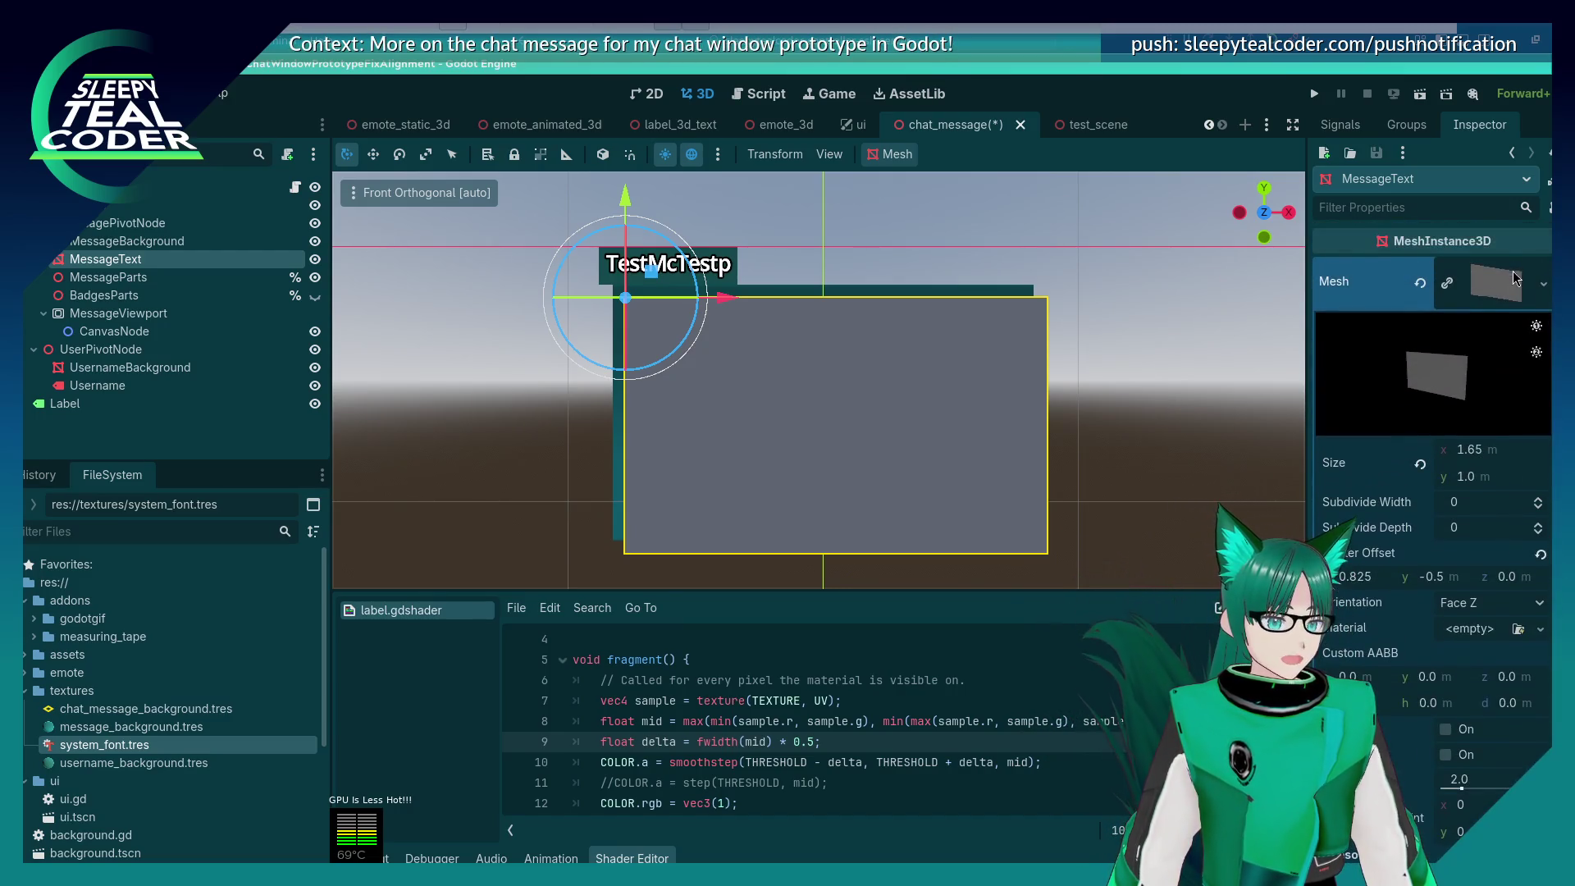
left_click(1479, 447)
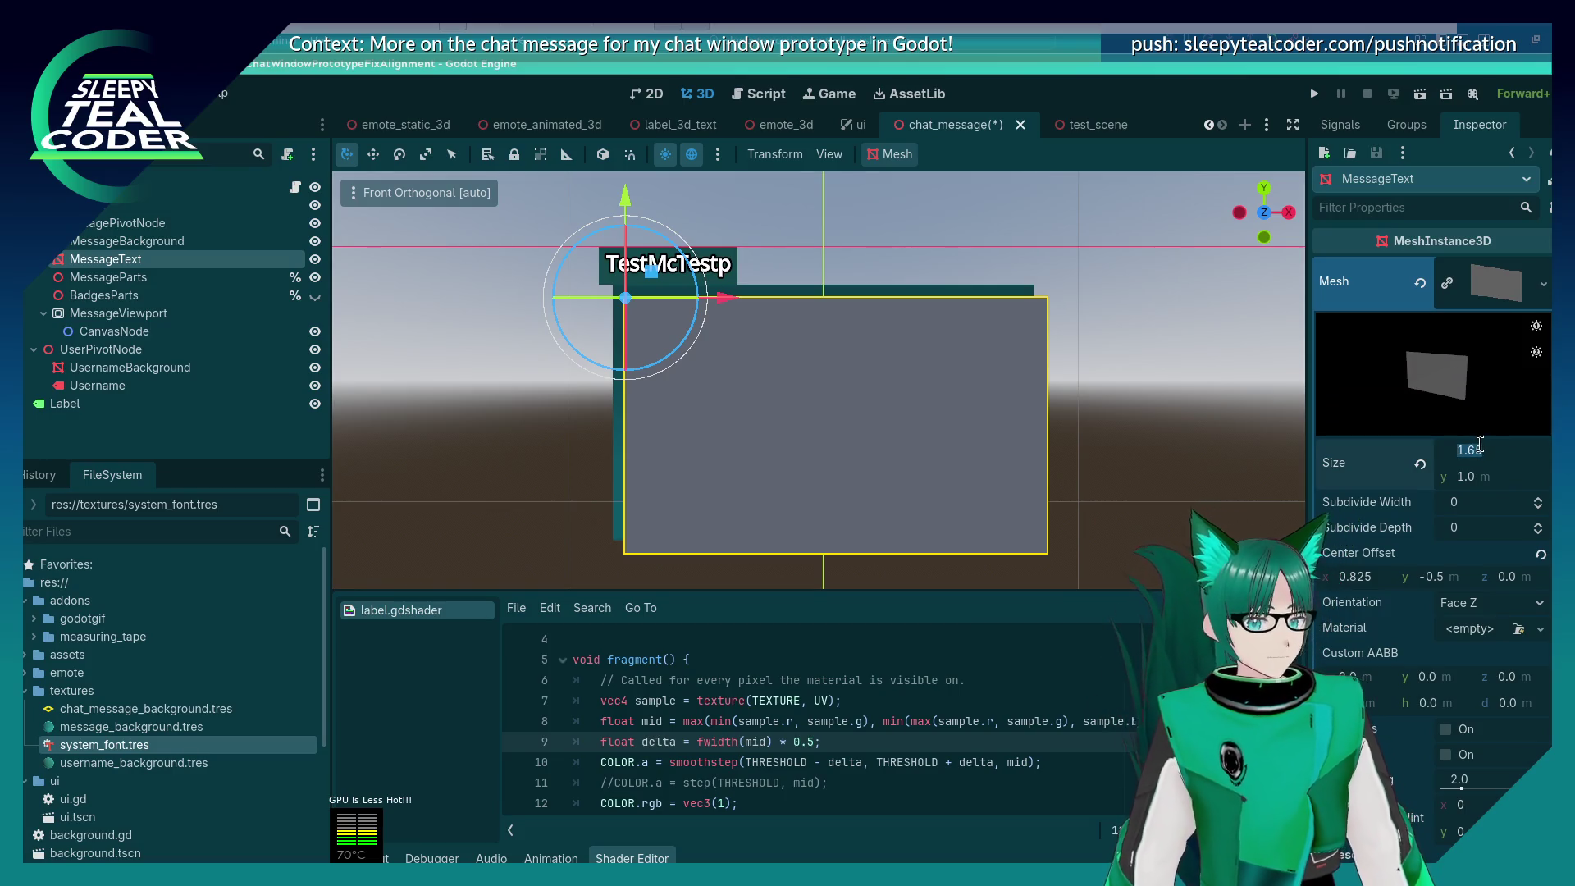
type("1")
key("Return")
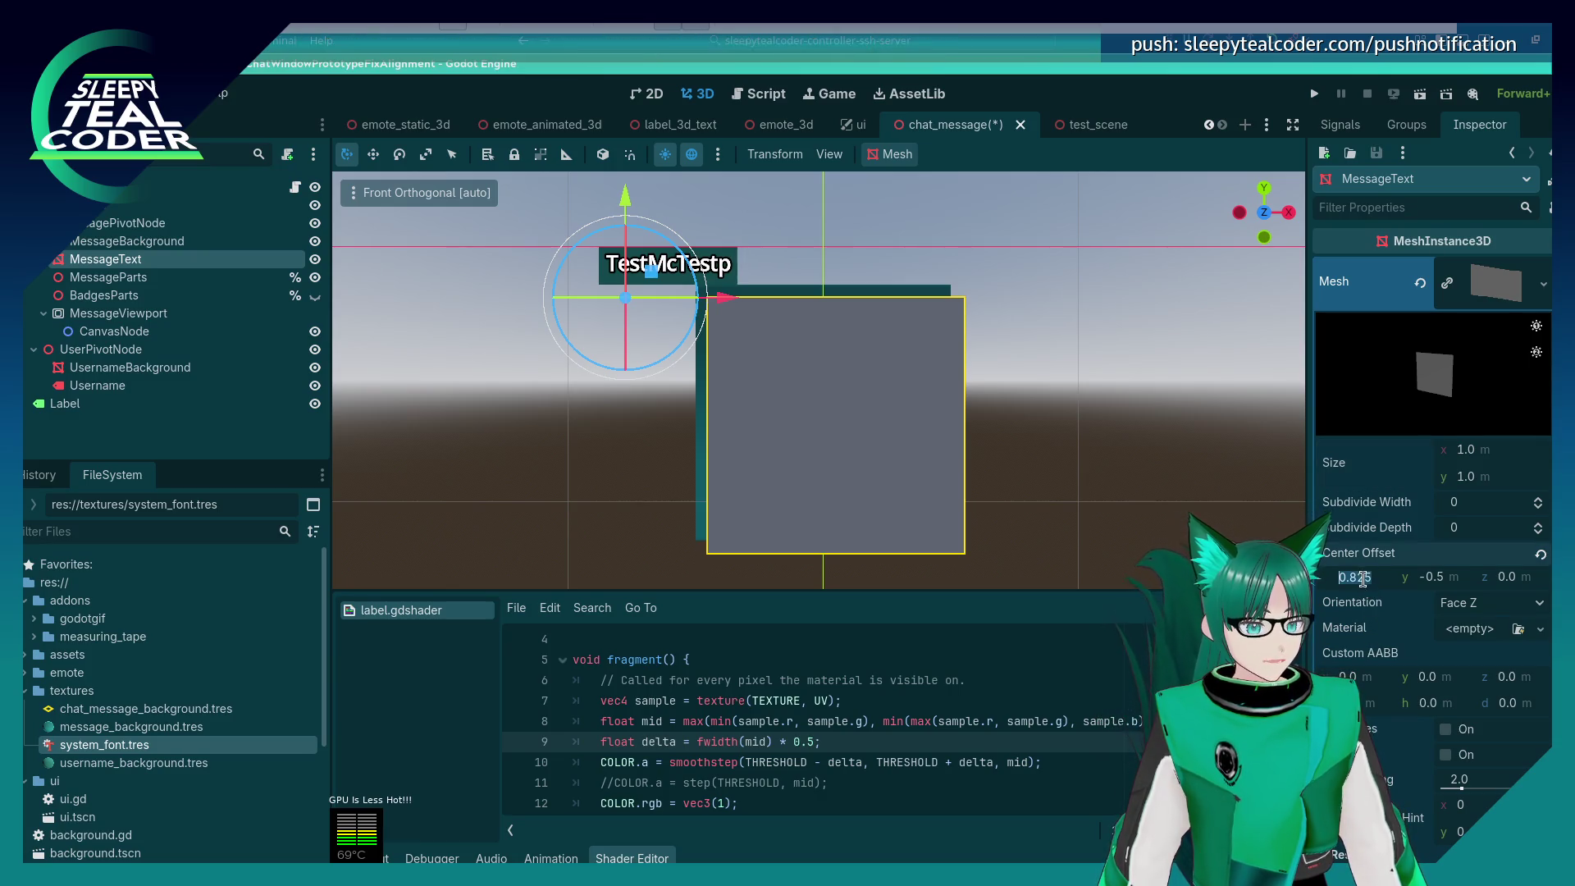
type("0.5")
key("Return")
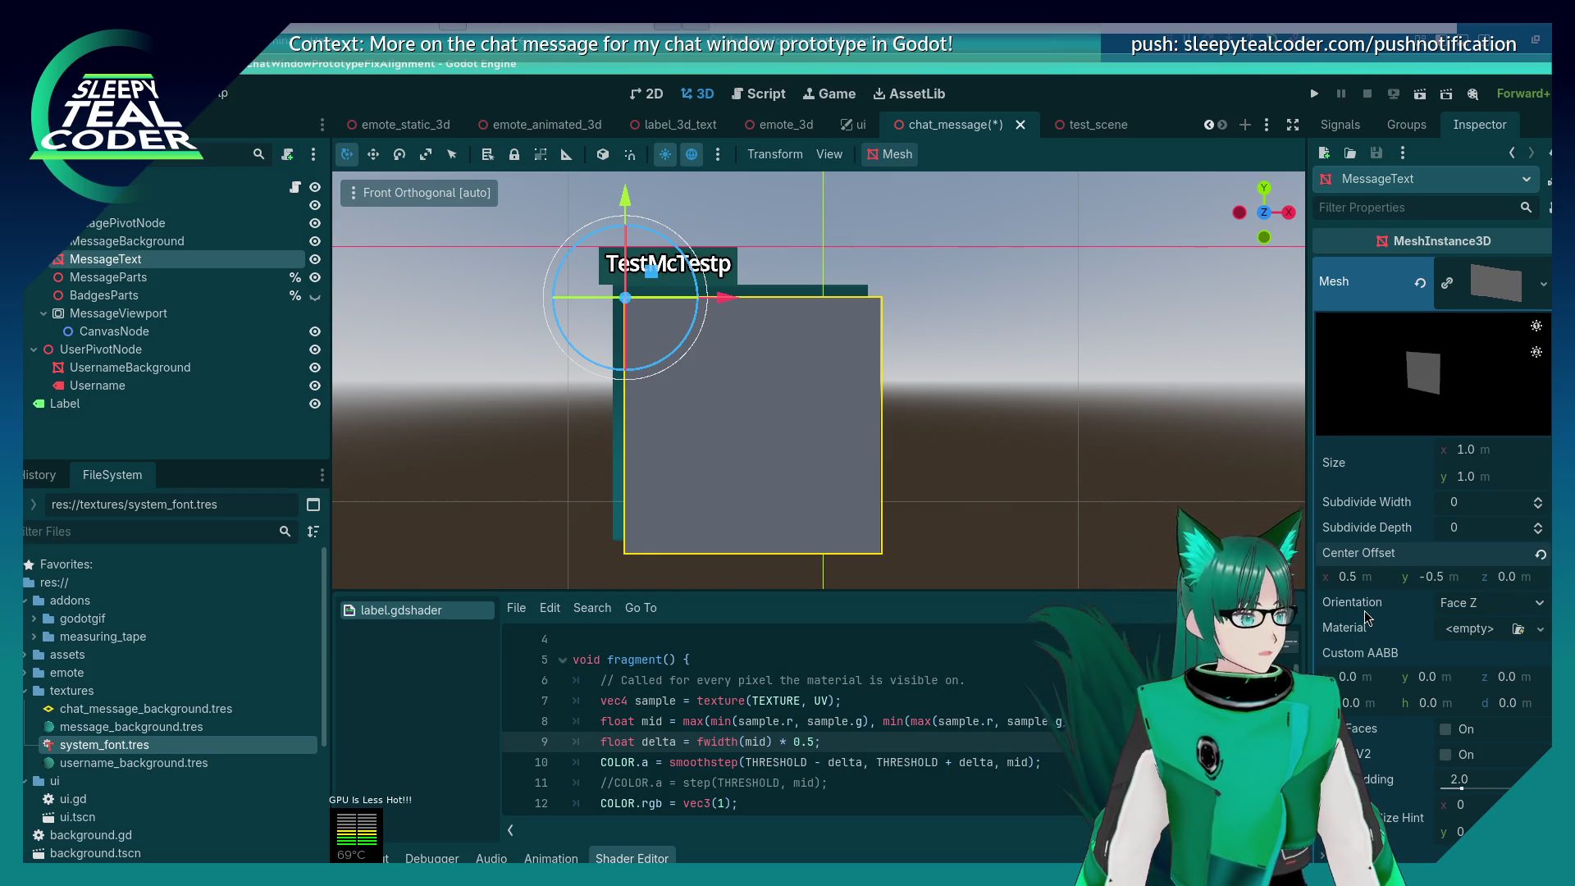
Step: Stretch MessageBackground's Transform Scale x to 1.65
left_click(164, 240)
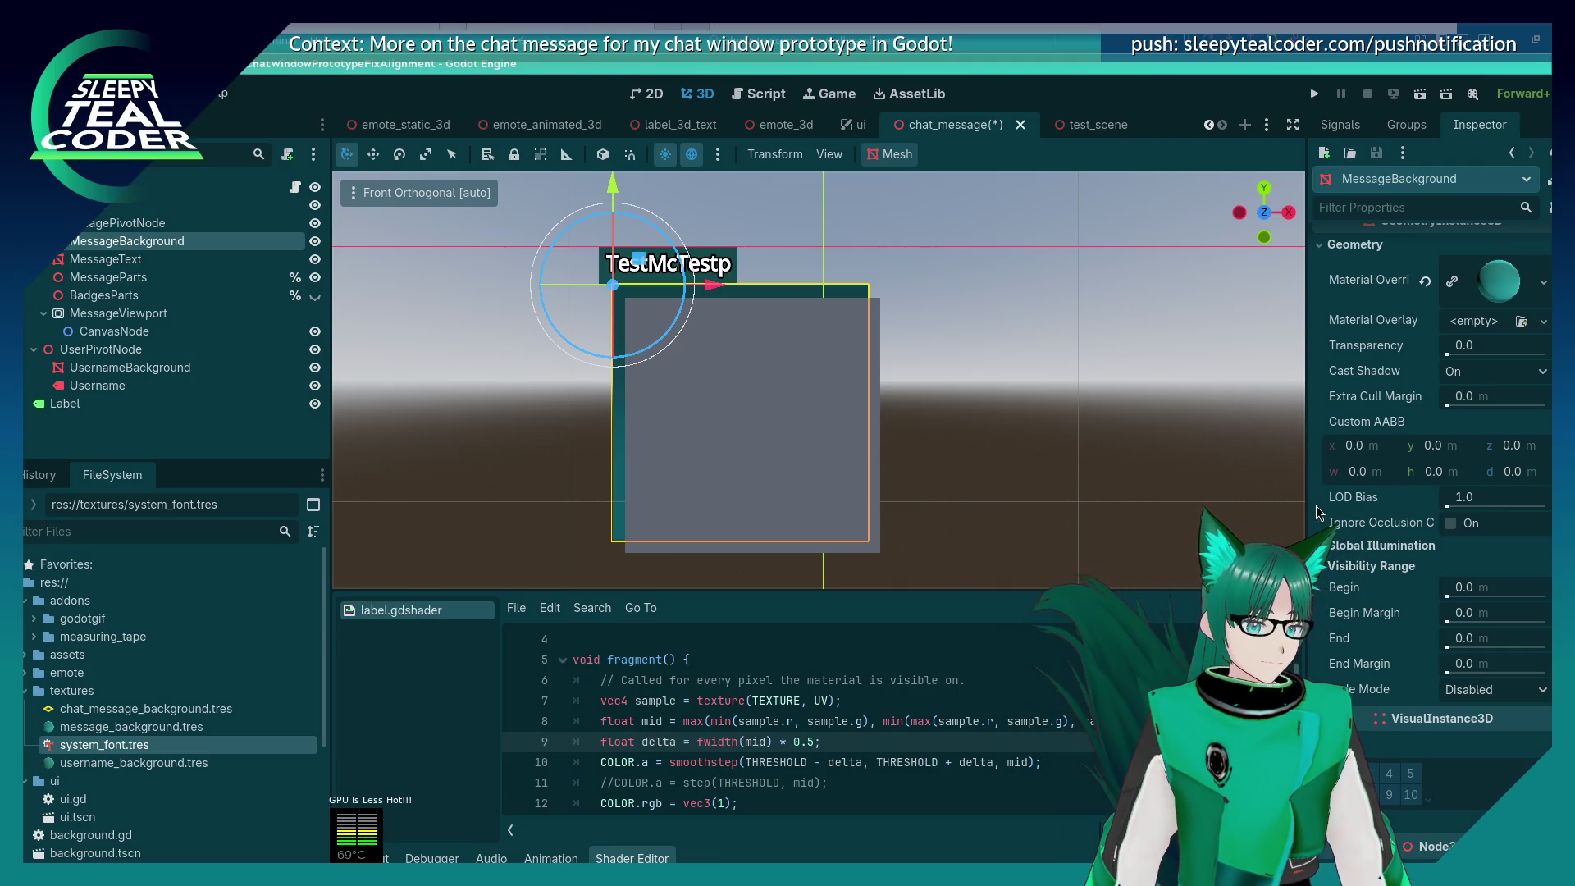
scroll(1320, 527, "down", 2)
scroll(1321, 527, "down", 8)
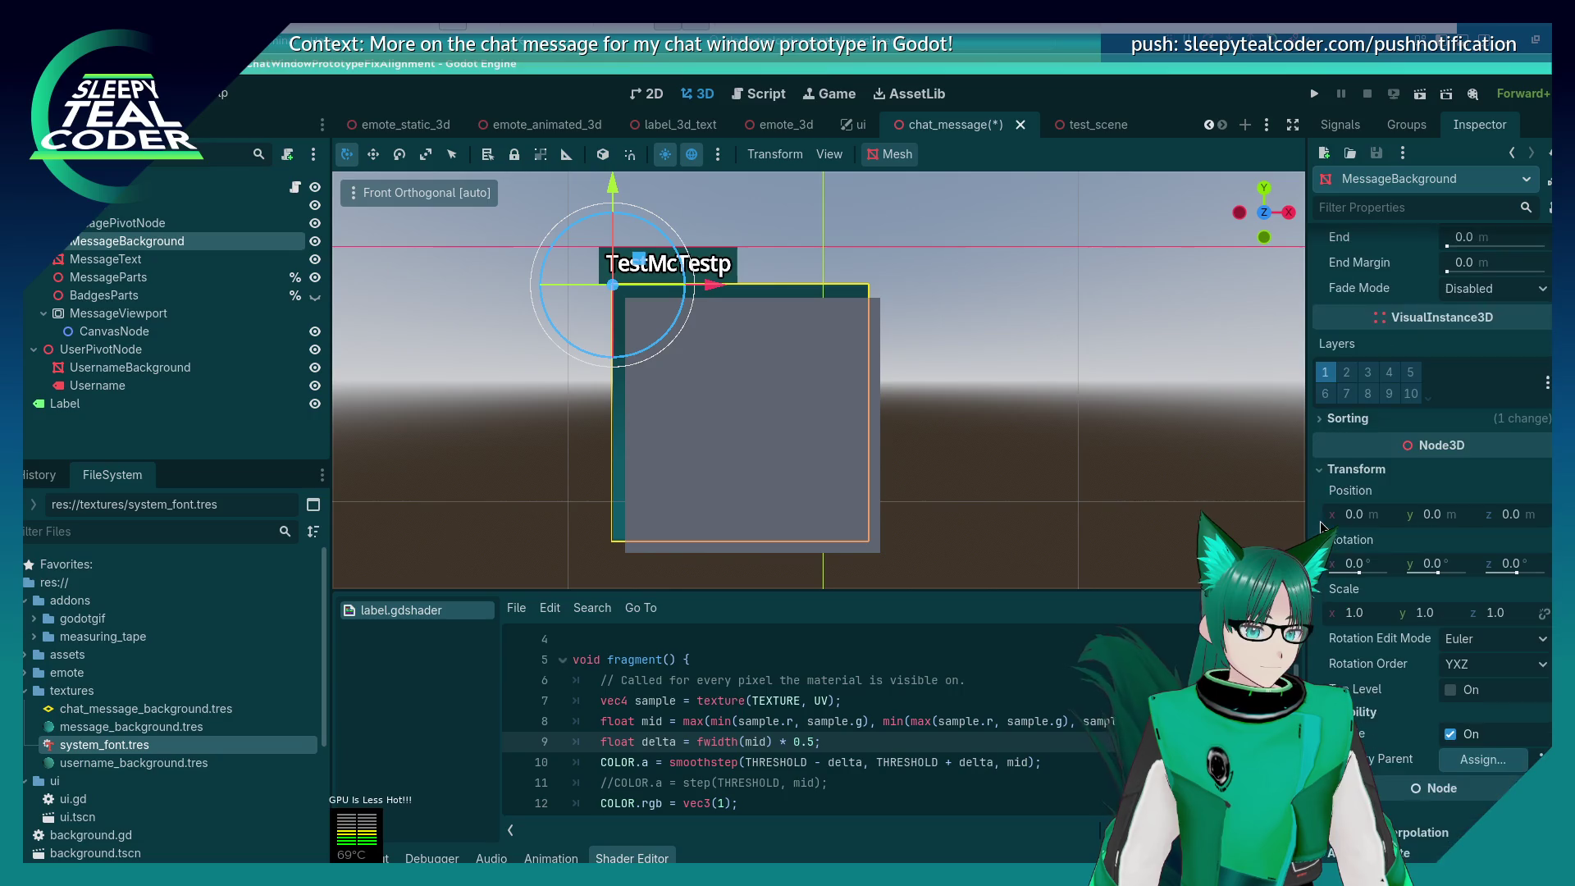
left_click(1351, 611)
type("1.65")
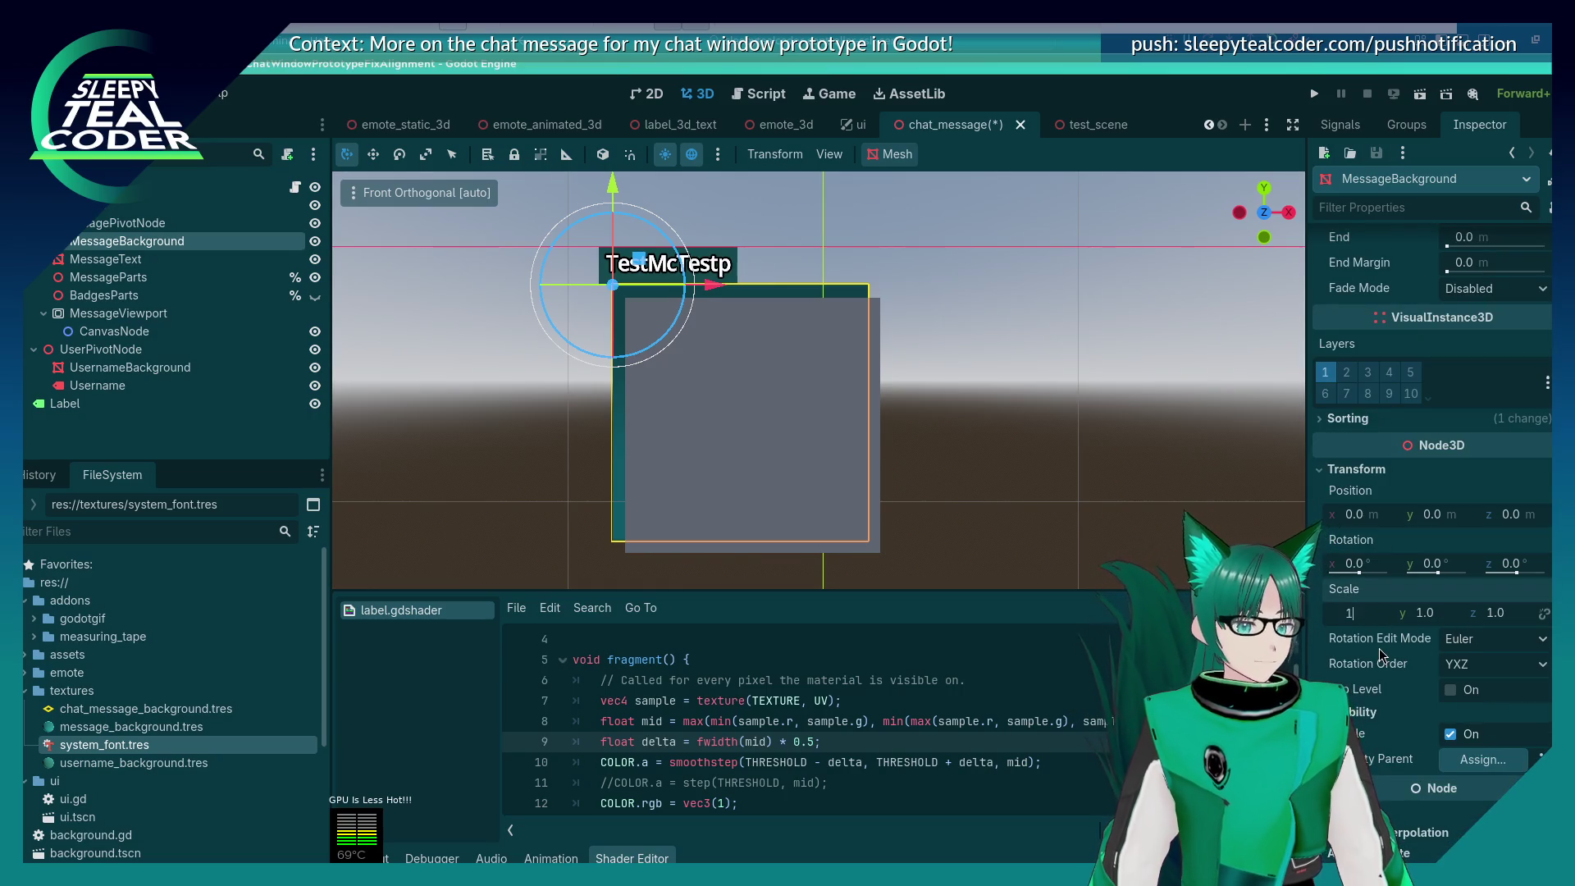
key("Return")
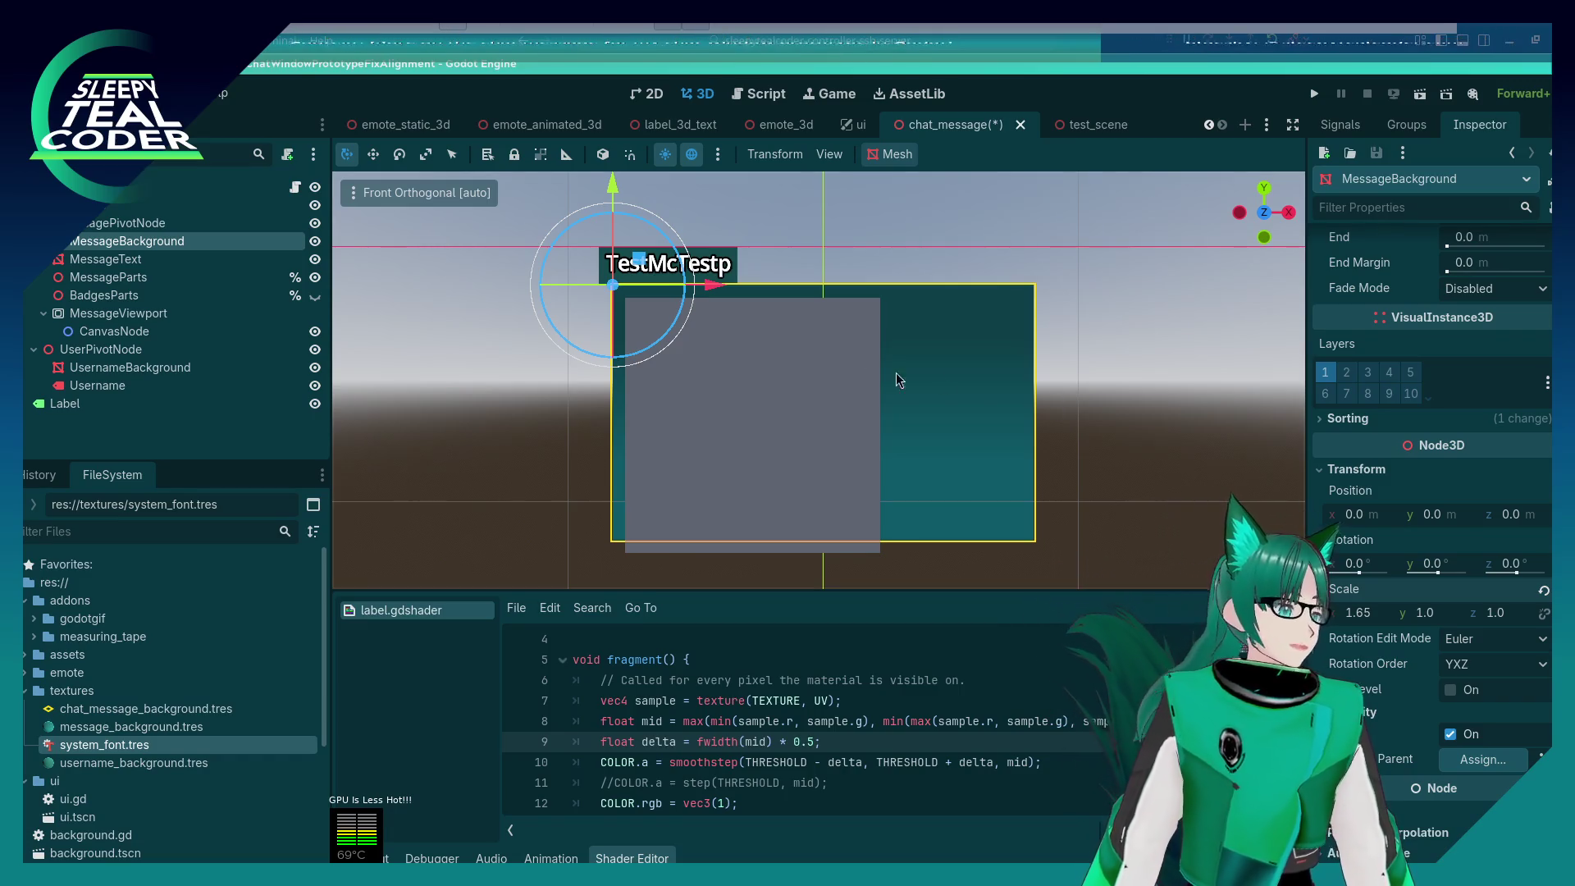
left_click(105, 259)
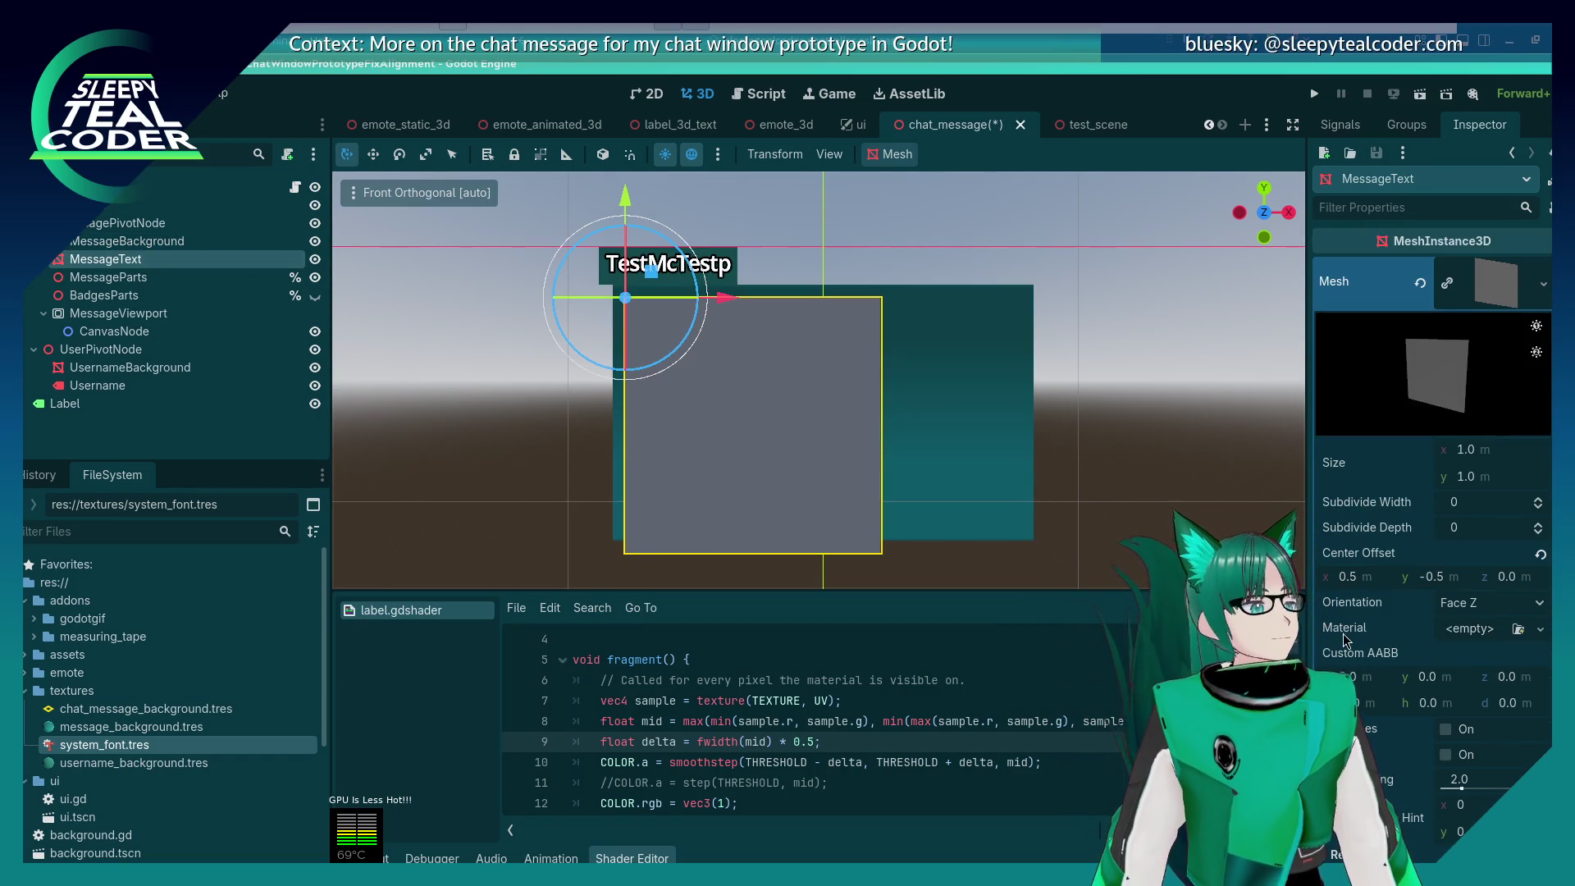
Step: Scale MessageText to 1.55 on x and 0.9 on y
scroll(1337, 623, "down", 10)
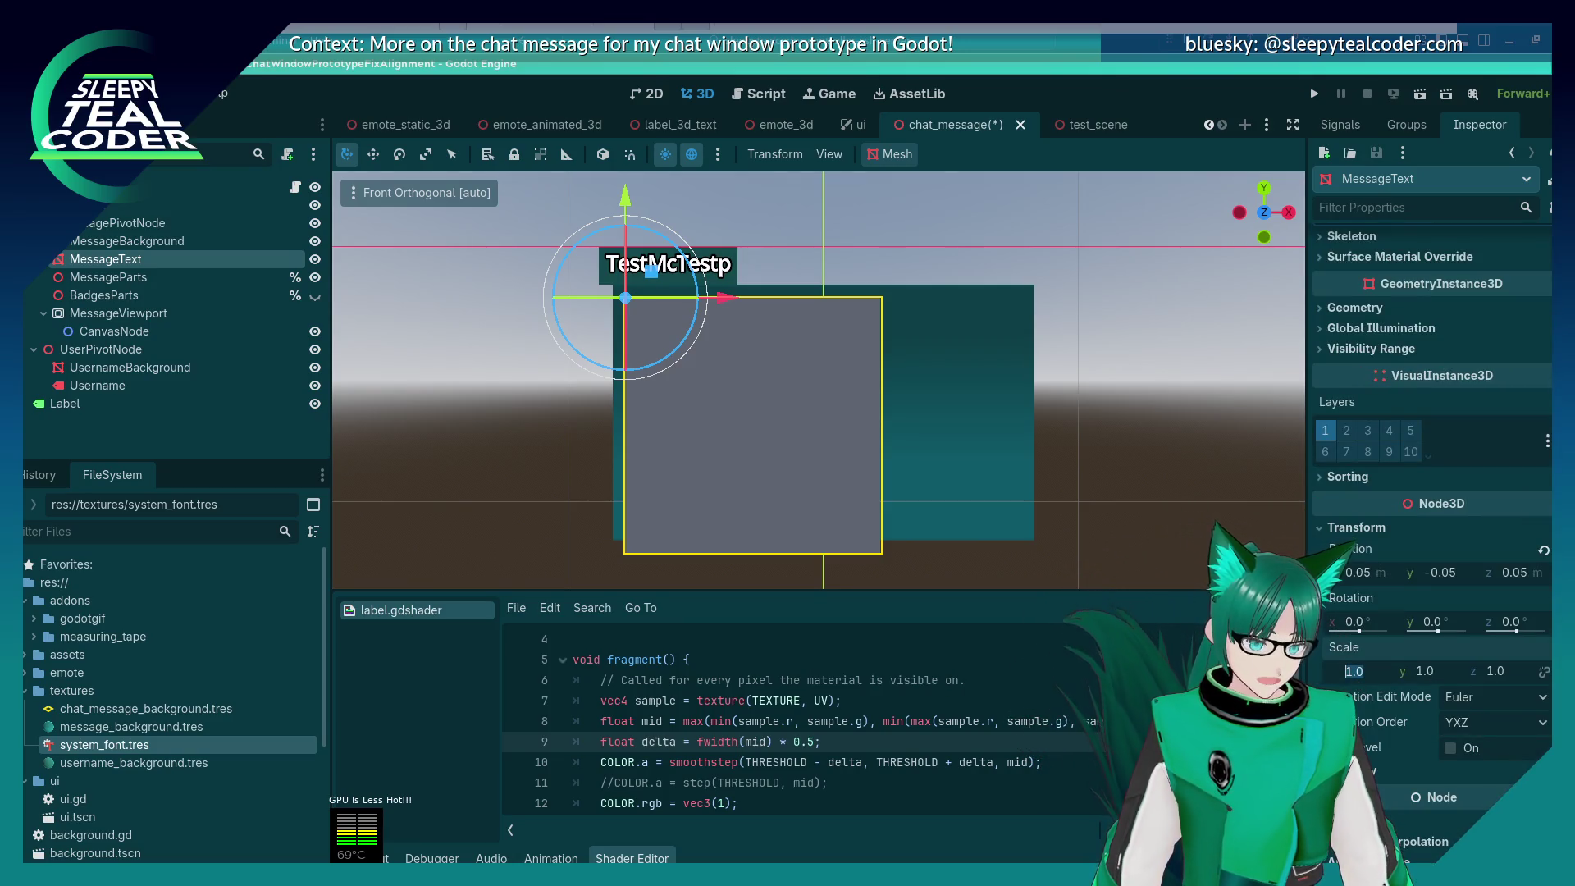
left_click(1342, 668)
type("1.55")
key("Return")
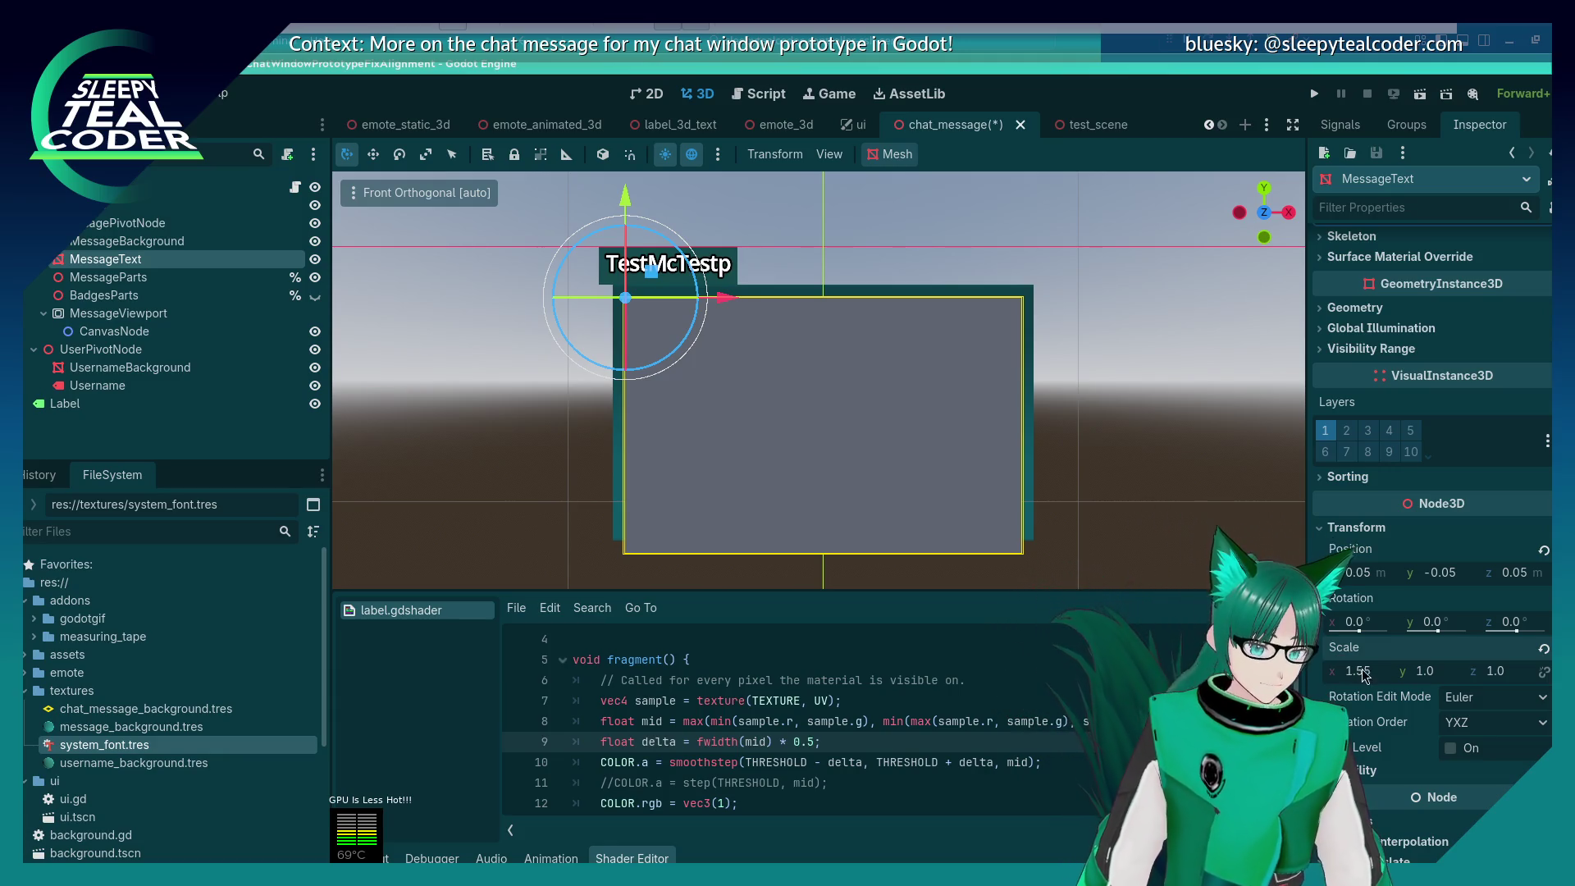
left_click(1419, 672)
type("0.9")
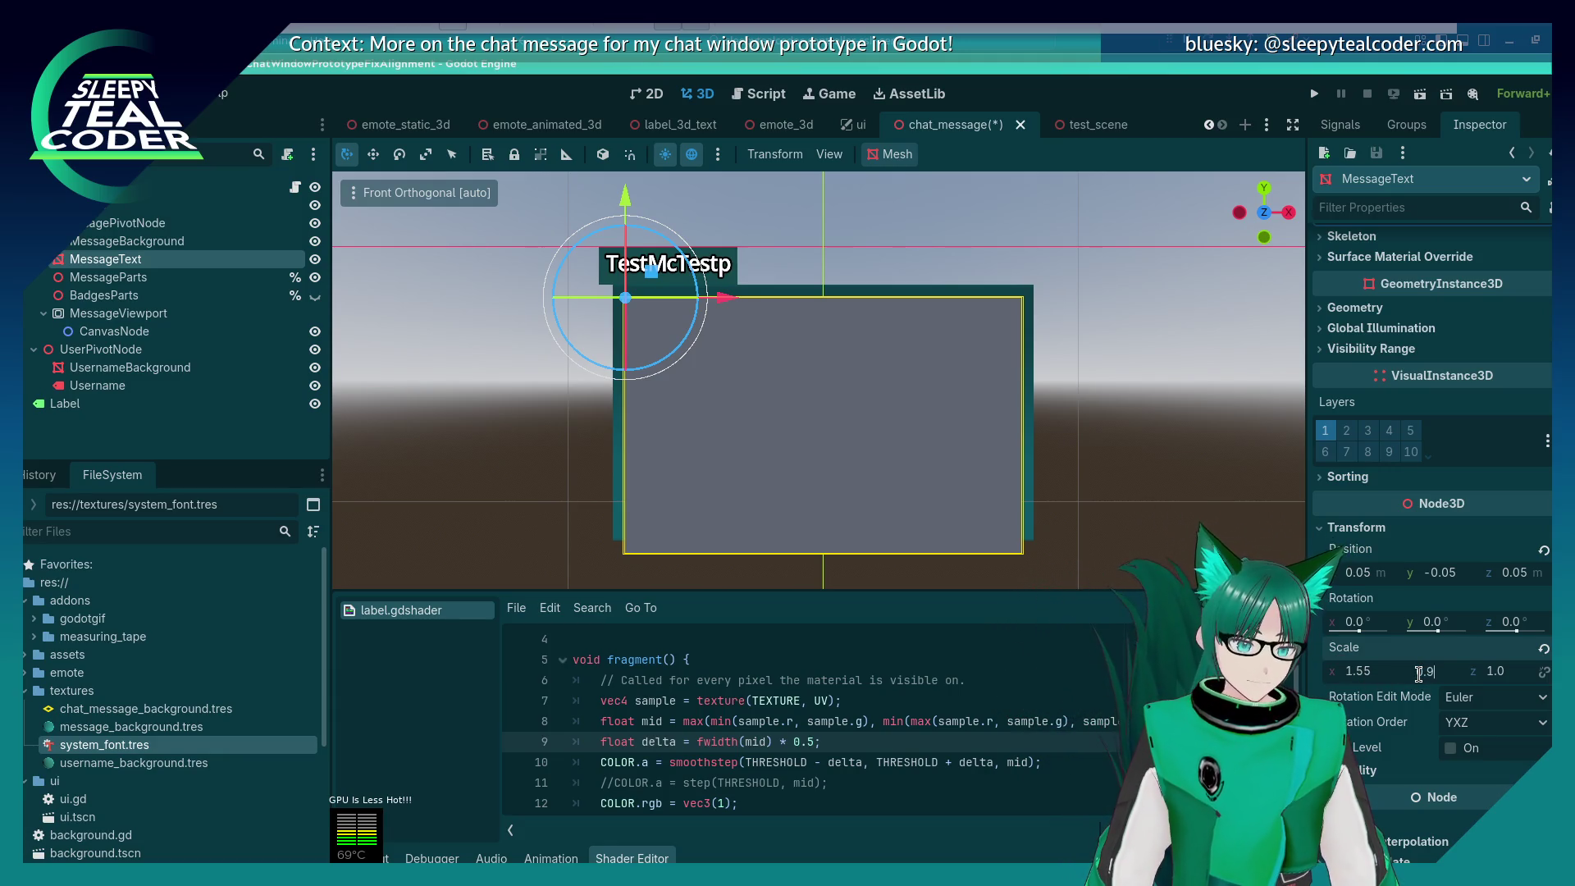
key("Return")
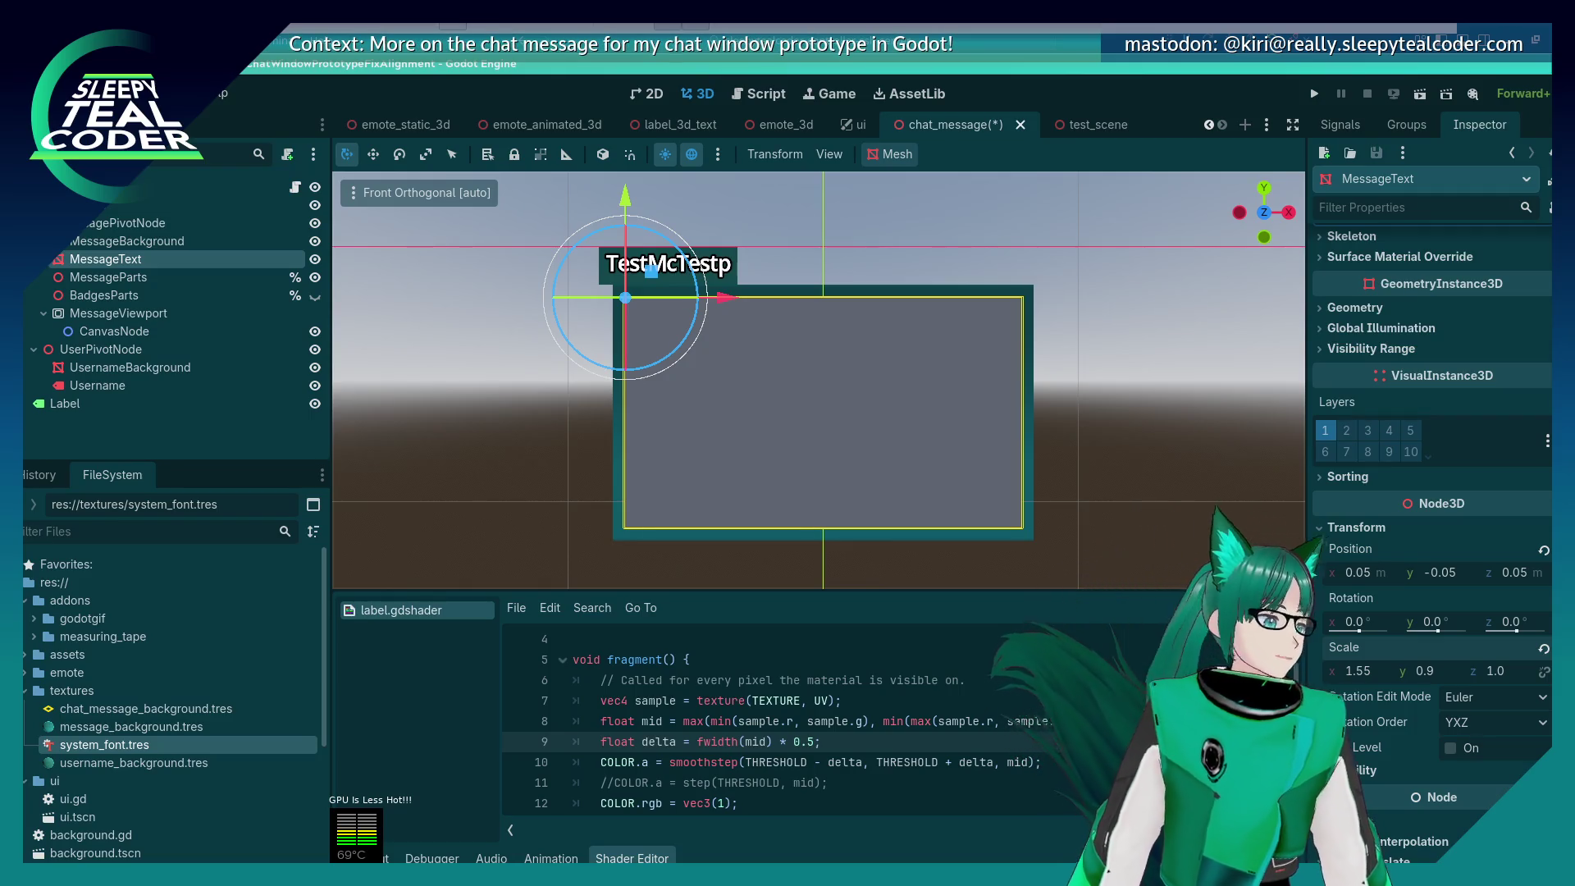
left_click(114, 330)
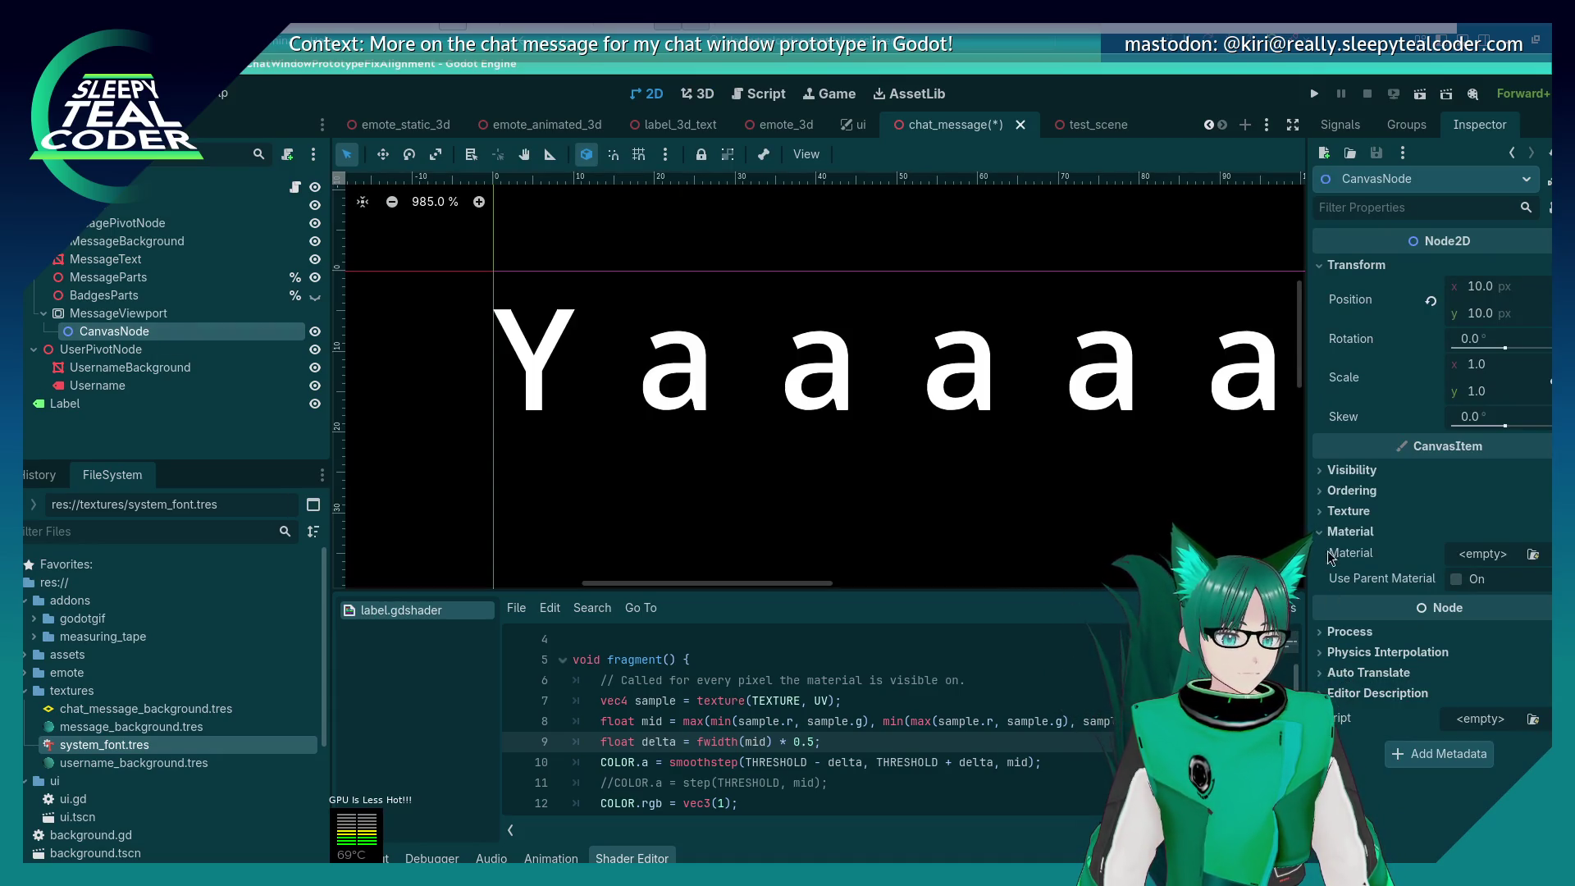
Step: Place CanvasNode at 0,0, resize MessageViewport to 310 × 2 px, and open chat_message.gd
left_click(1493, 284)
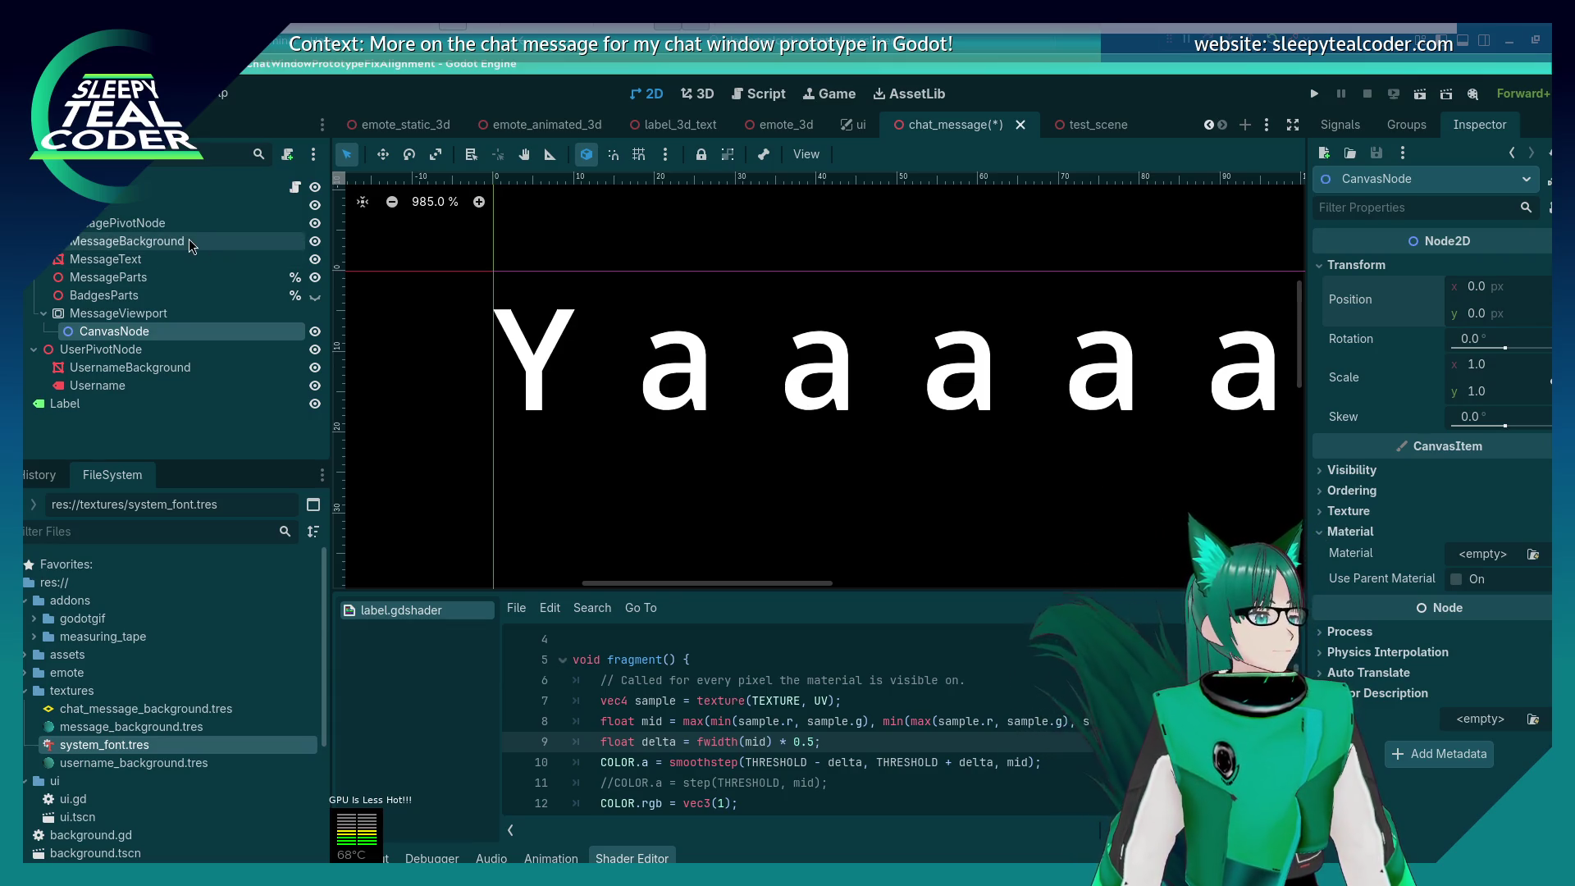
left_click(155, 319)
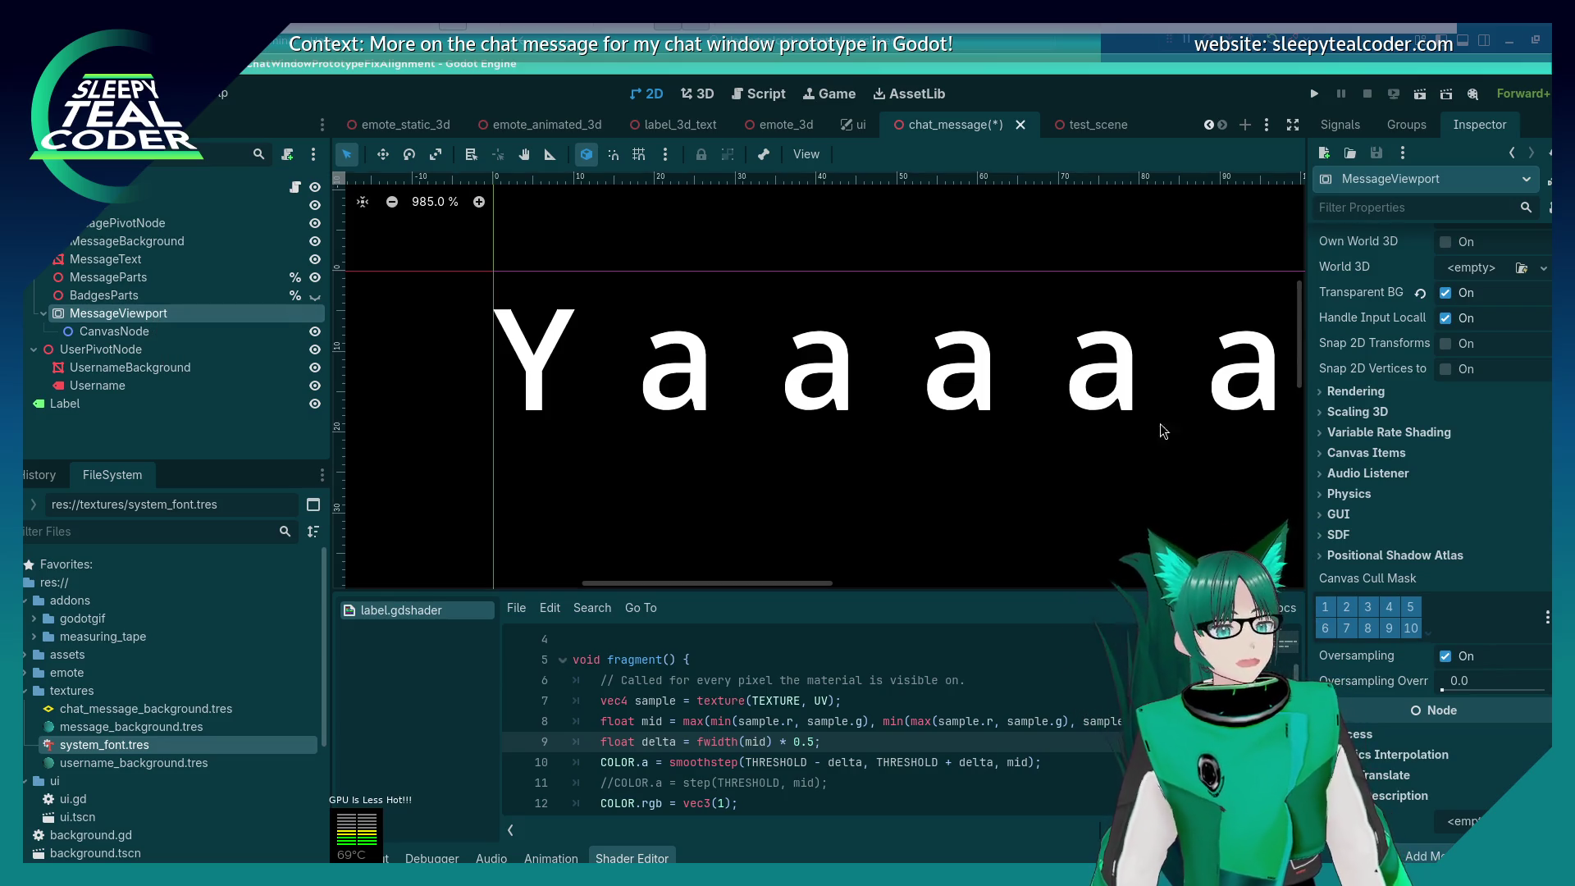
scroll(1443, 345, "up", 5)
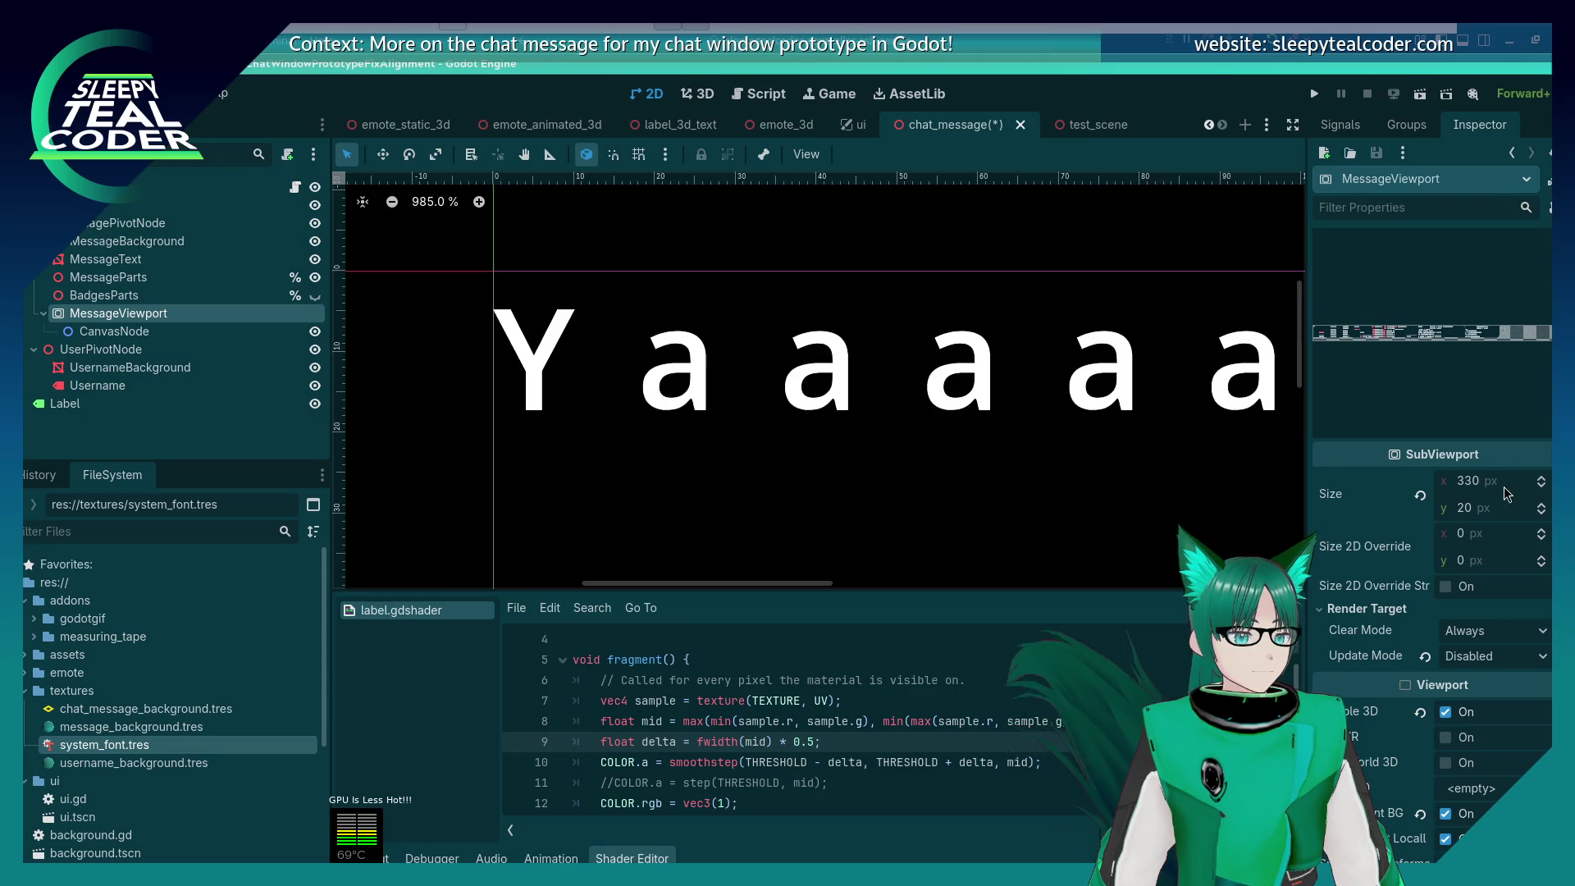
left_click(1479, 479)
type("1.55/")
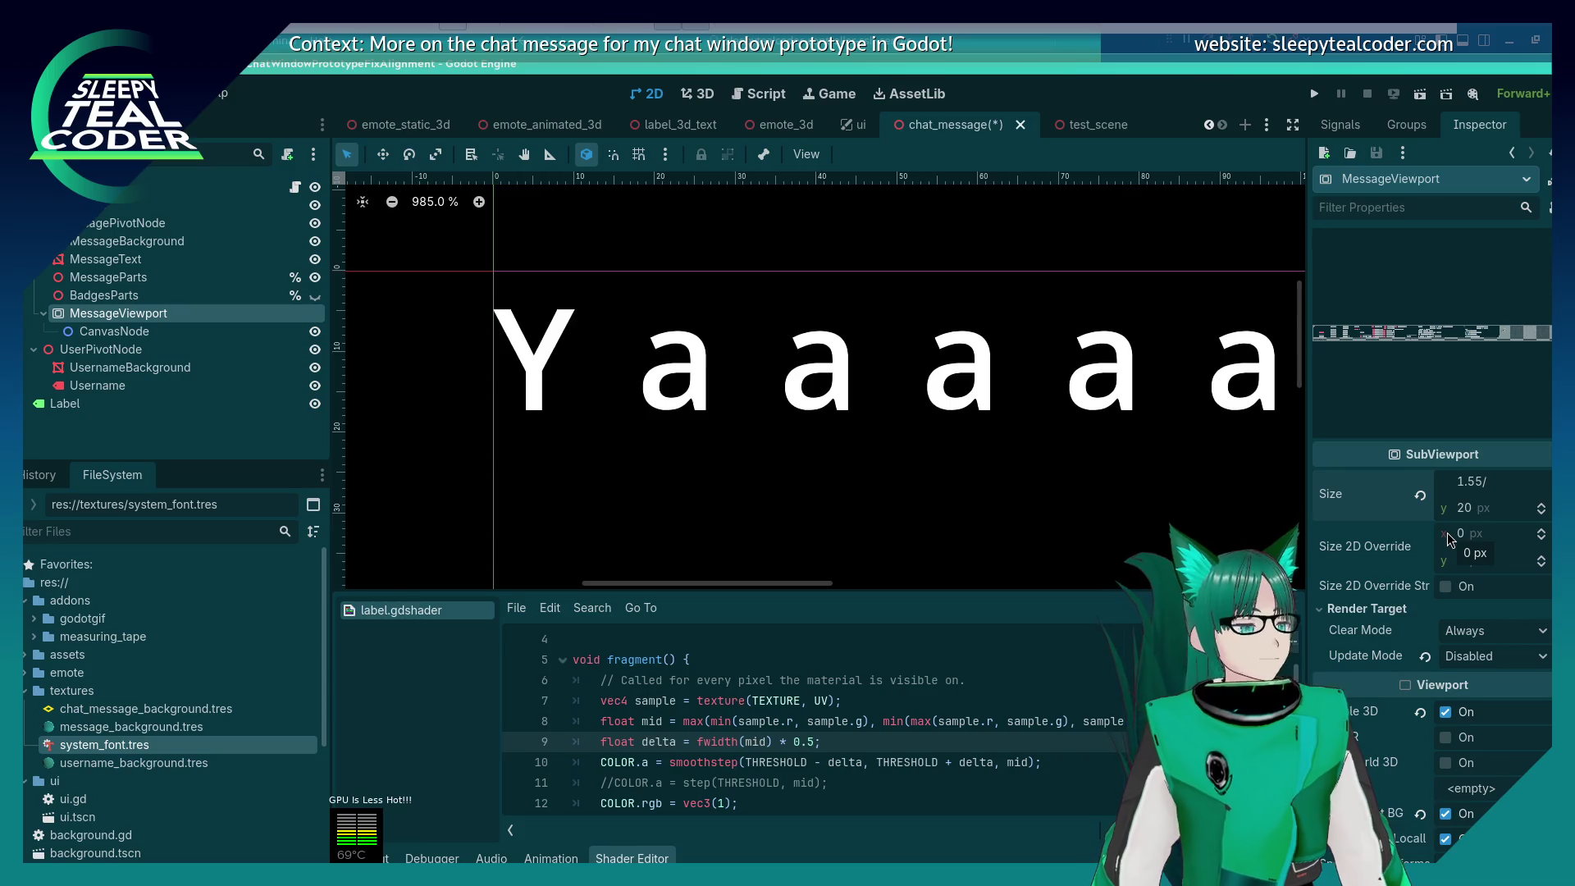
type("2")
key("Return")
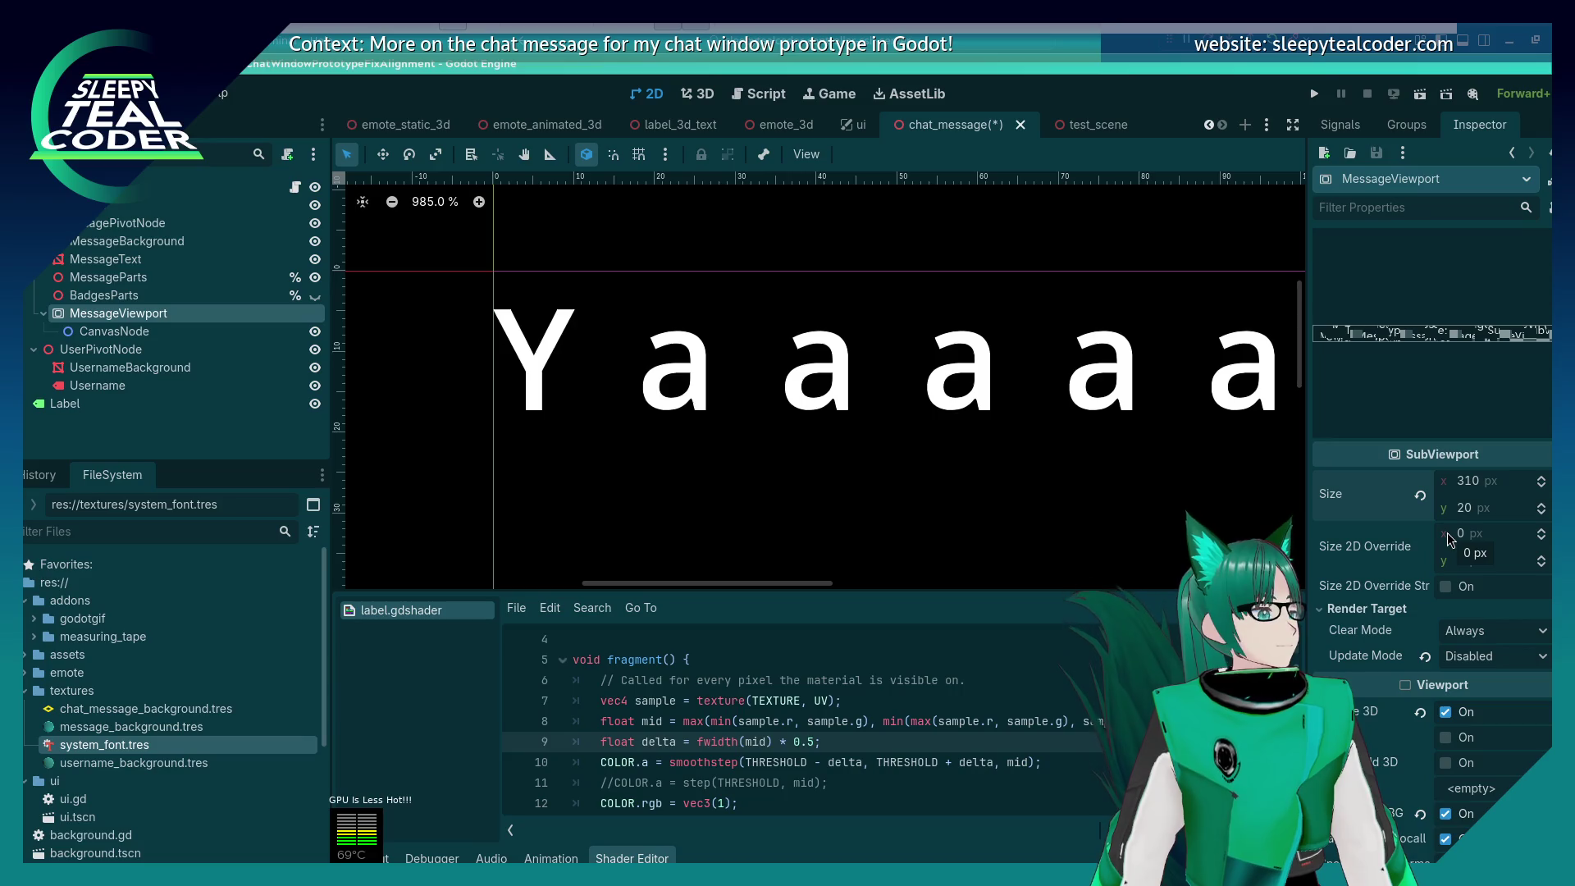
left_click(1470, 506)
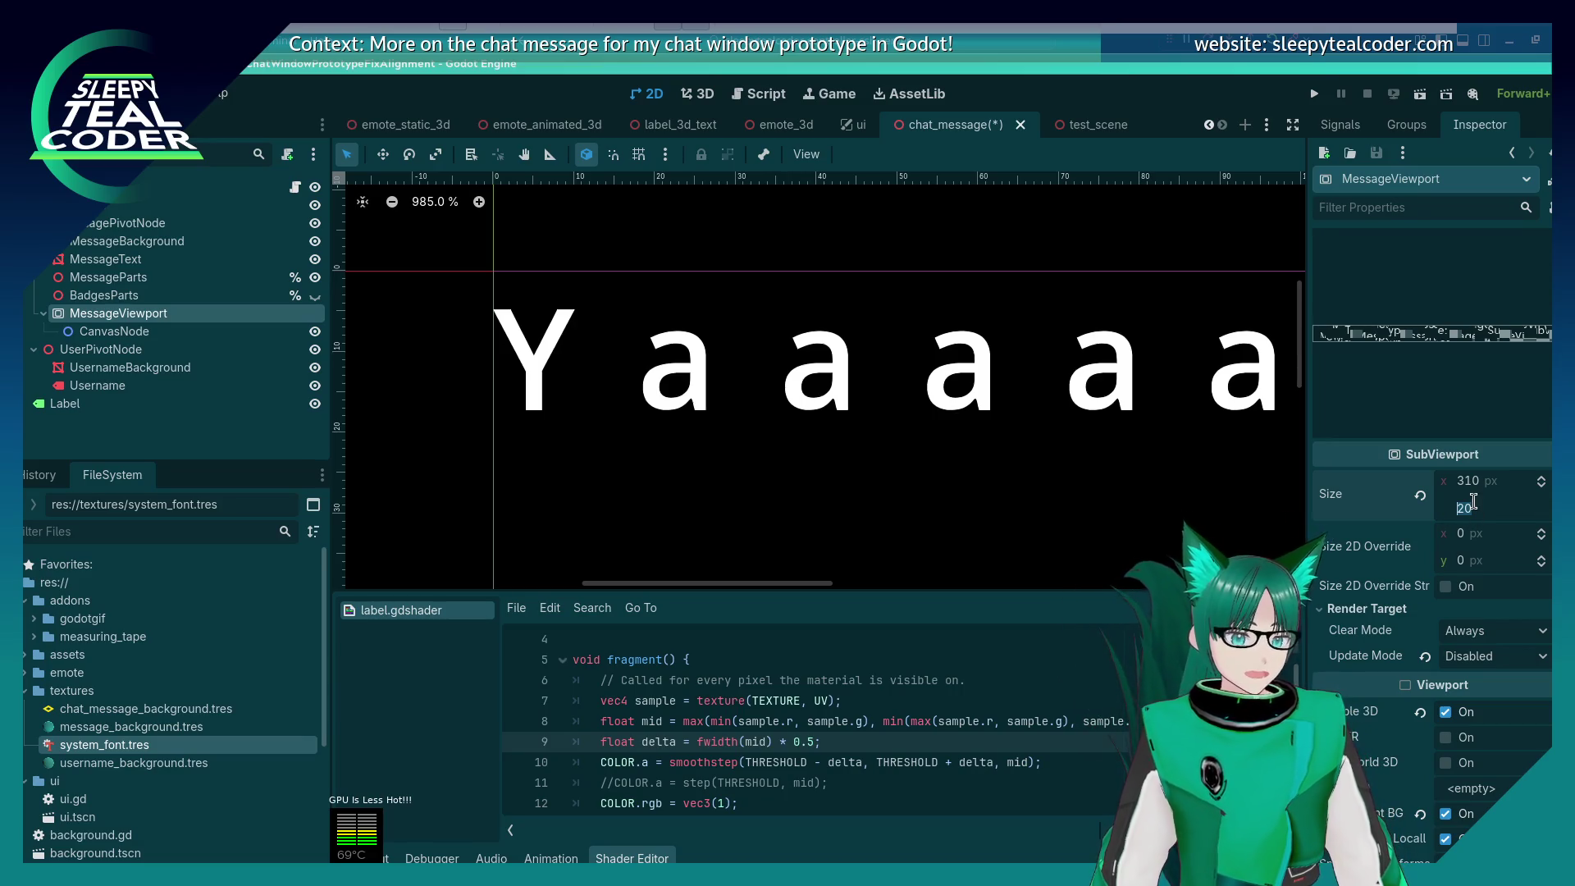
type("2")
key("Return")
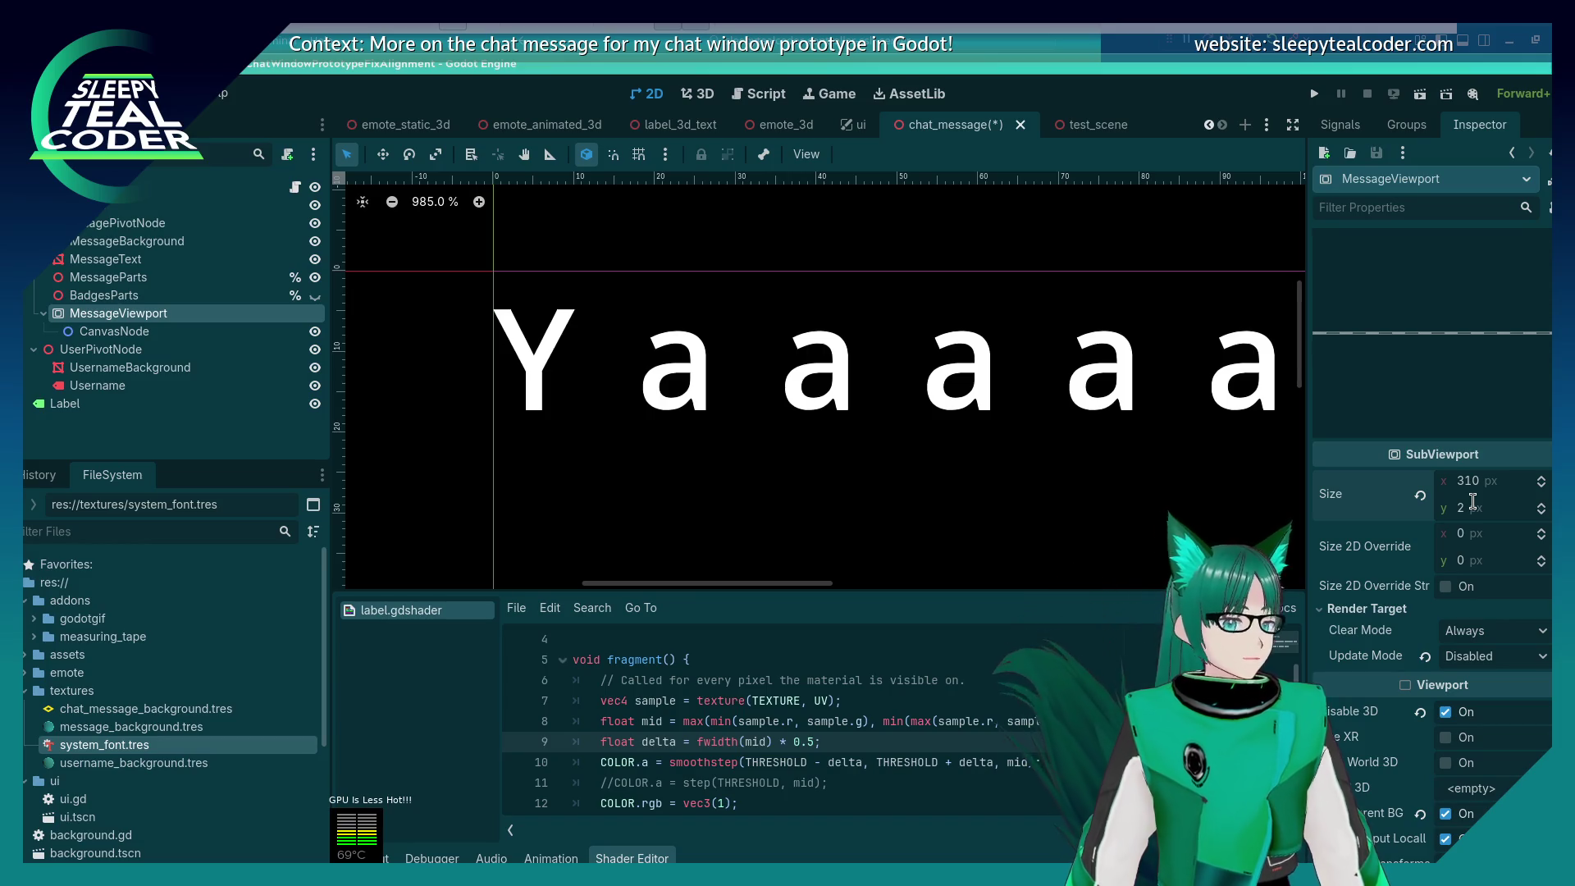
mouse_move(1350, 498)
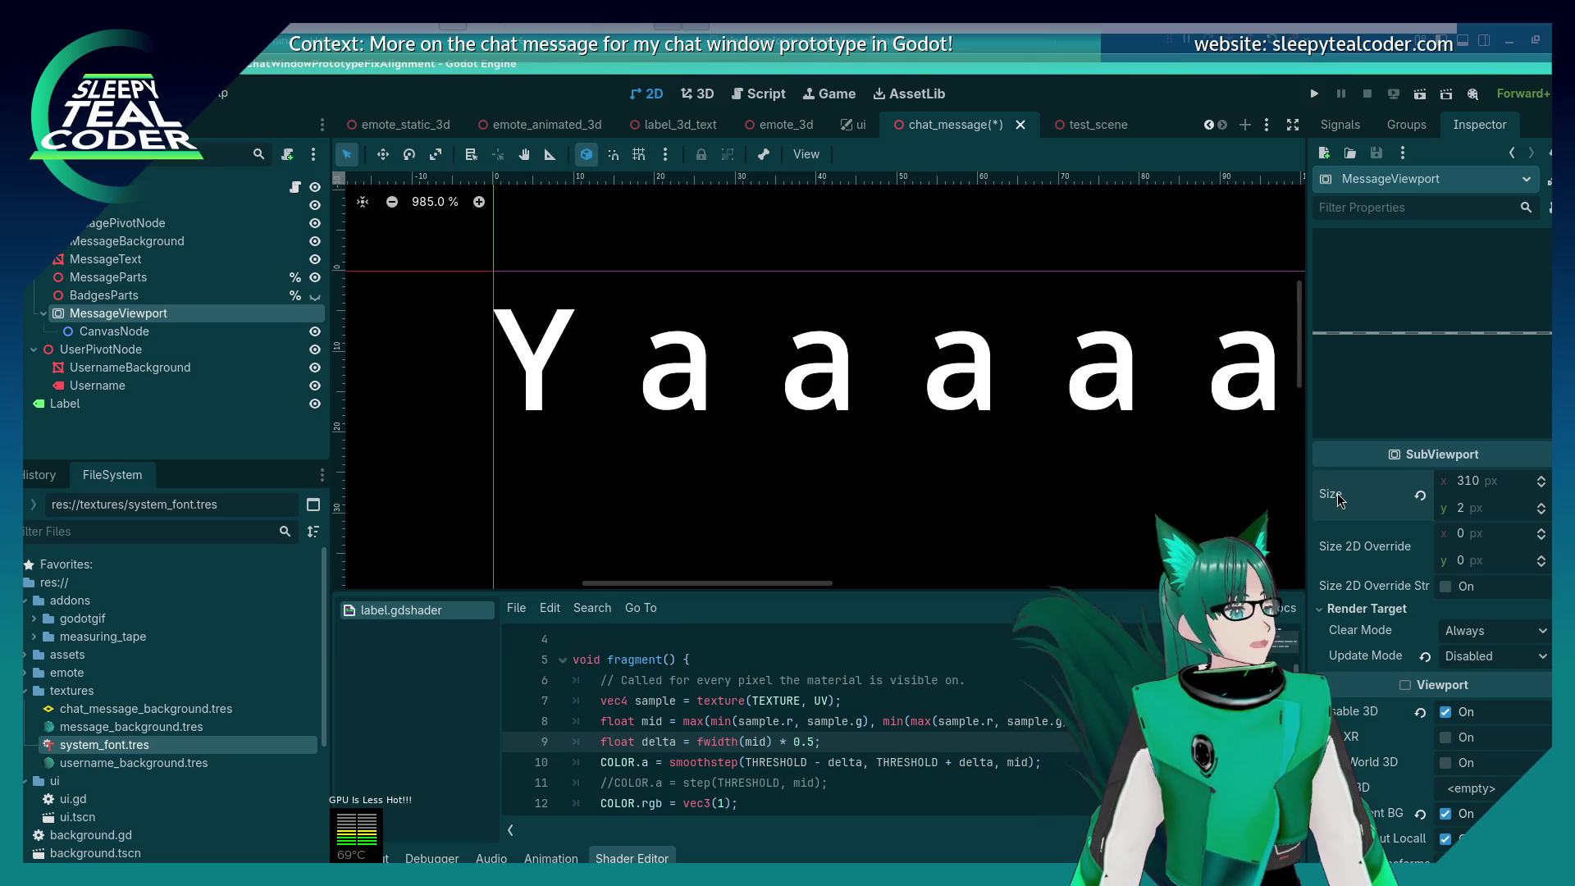
left_click(764, 92)
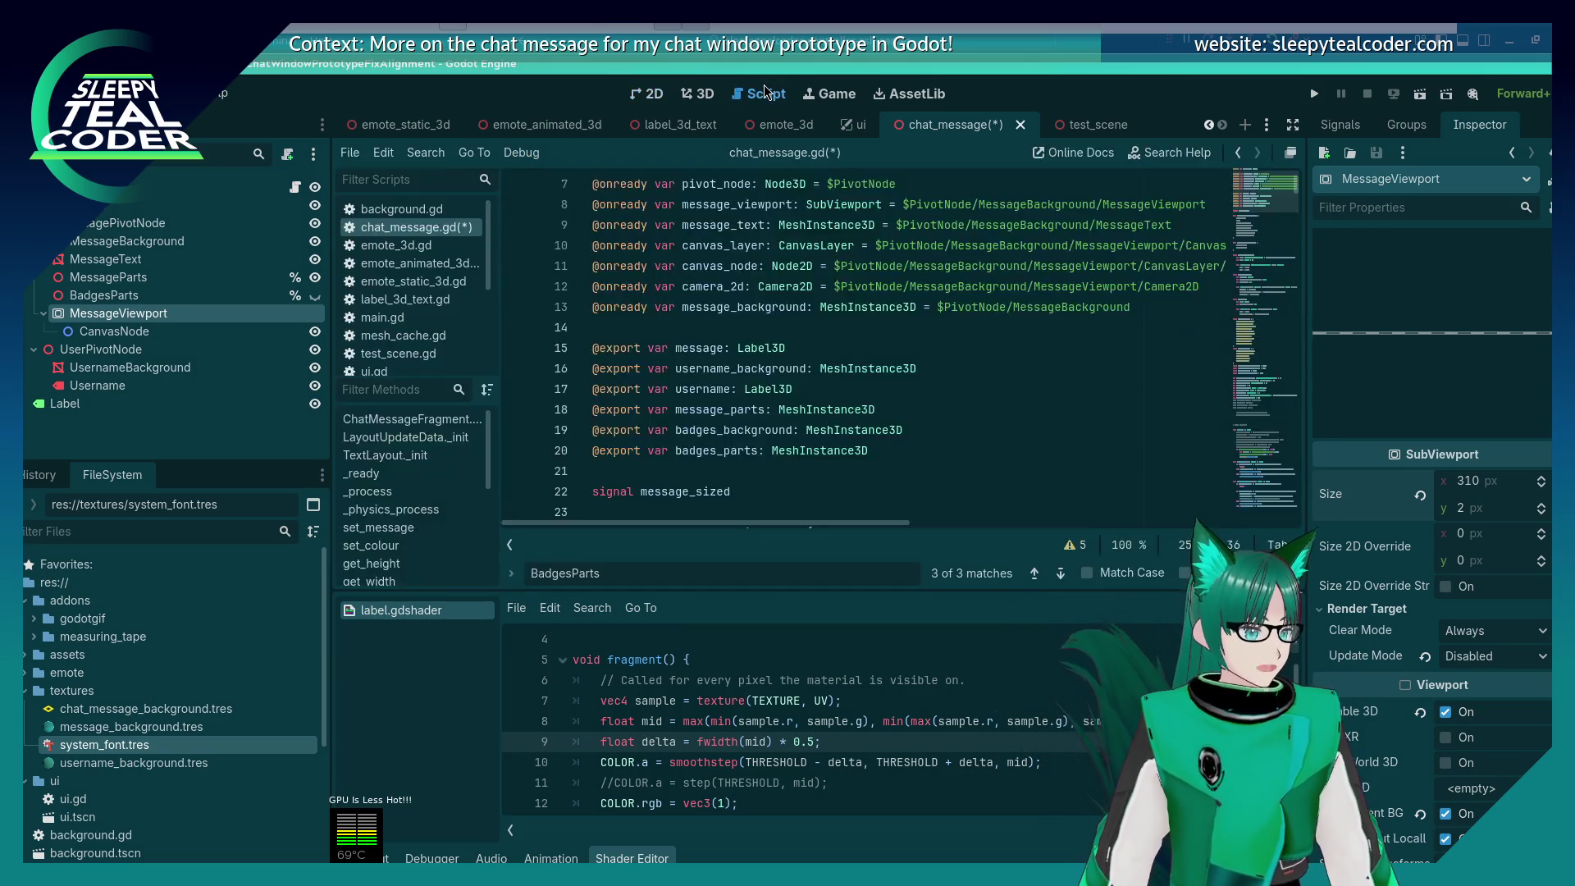
Step: Search chat_message.gd for the 'message_viewport.size' assignment
scroll(786, 300, "down", 15)
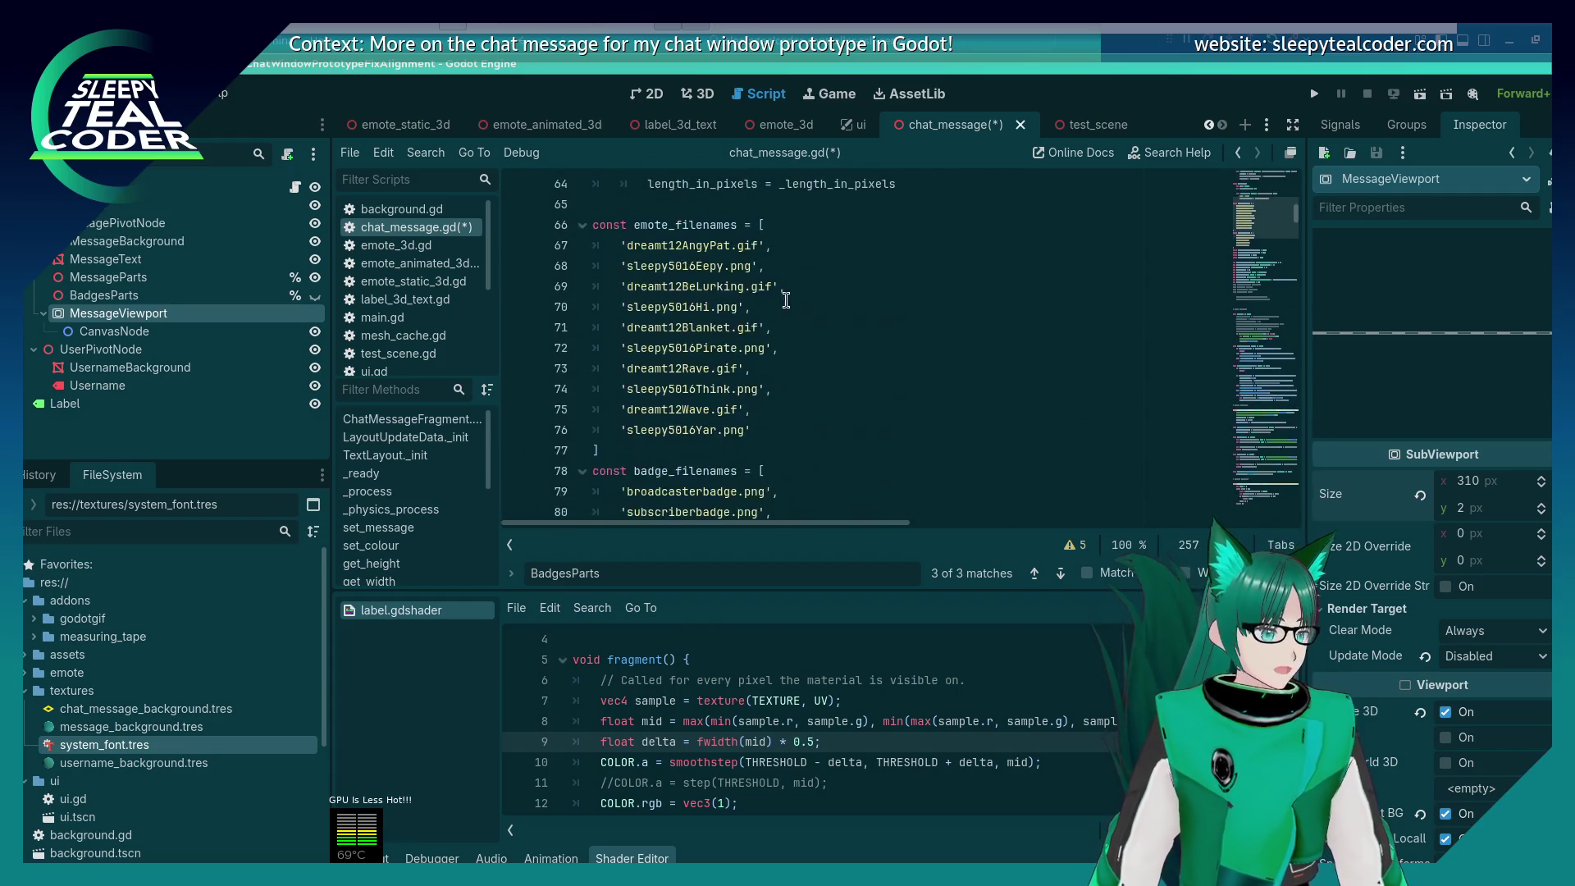
left_click(786, 300)
key("ctrl+f")
type("message_")
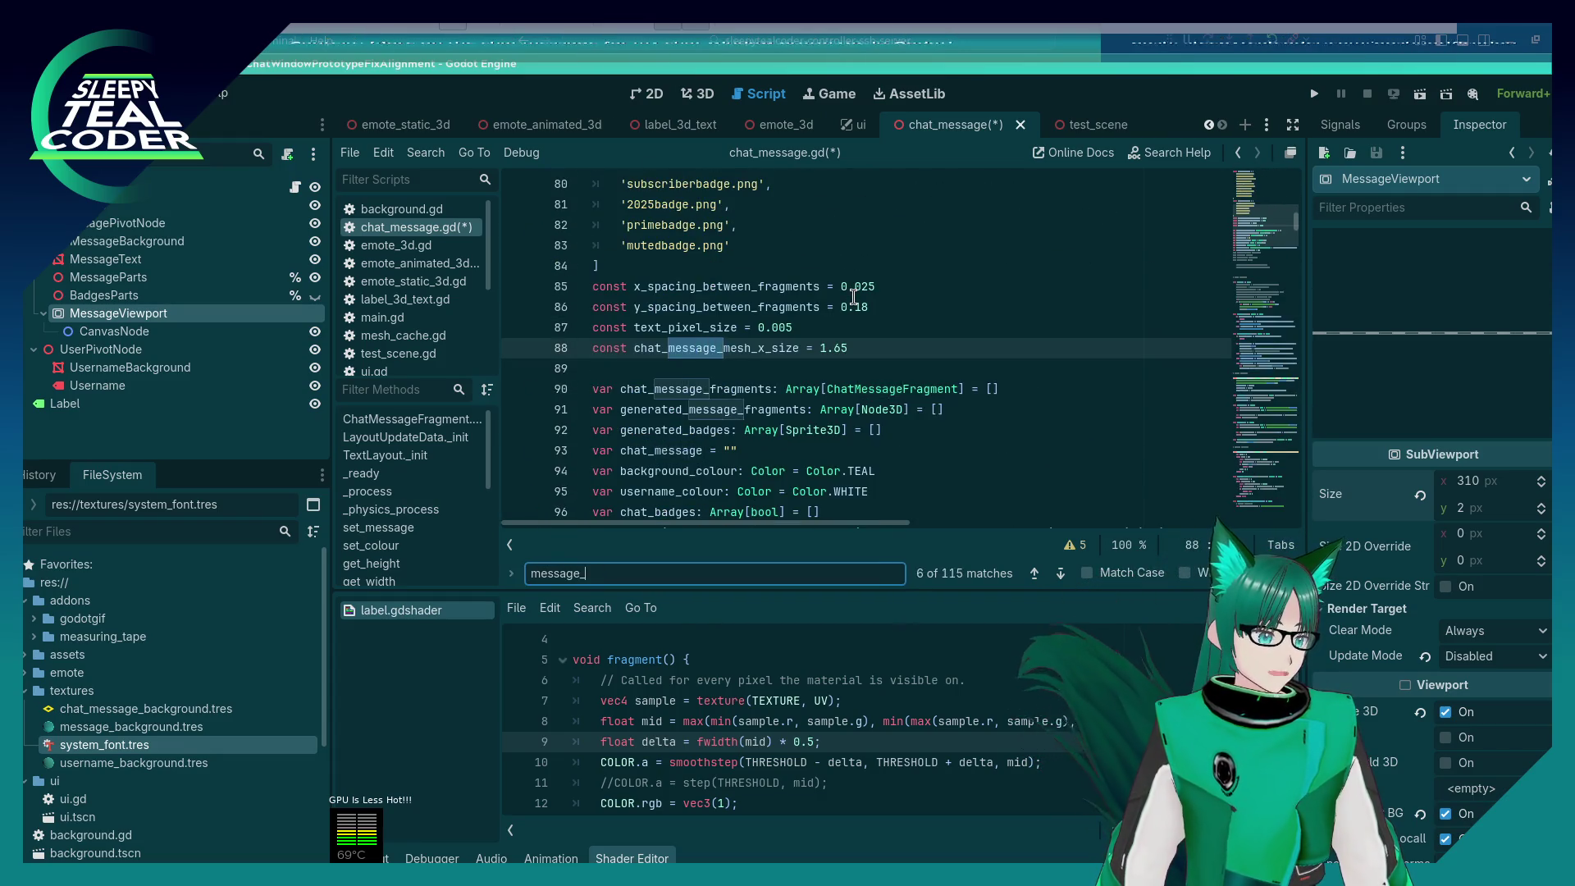
type("viewport.")
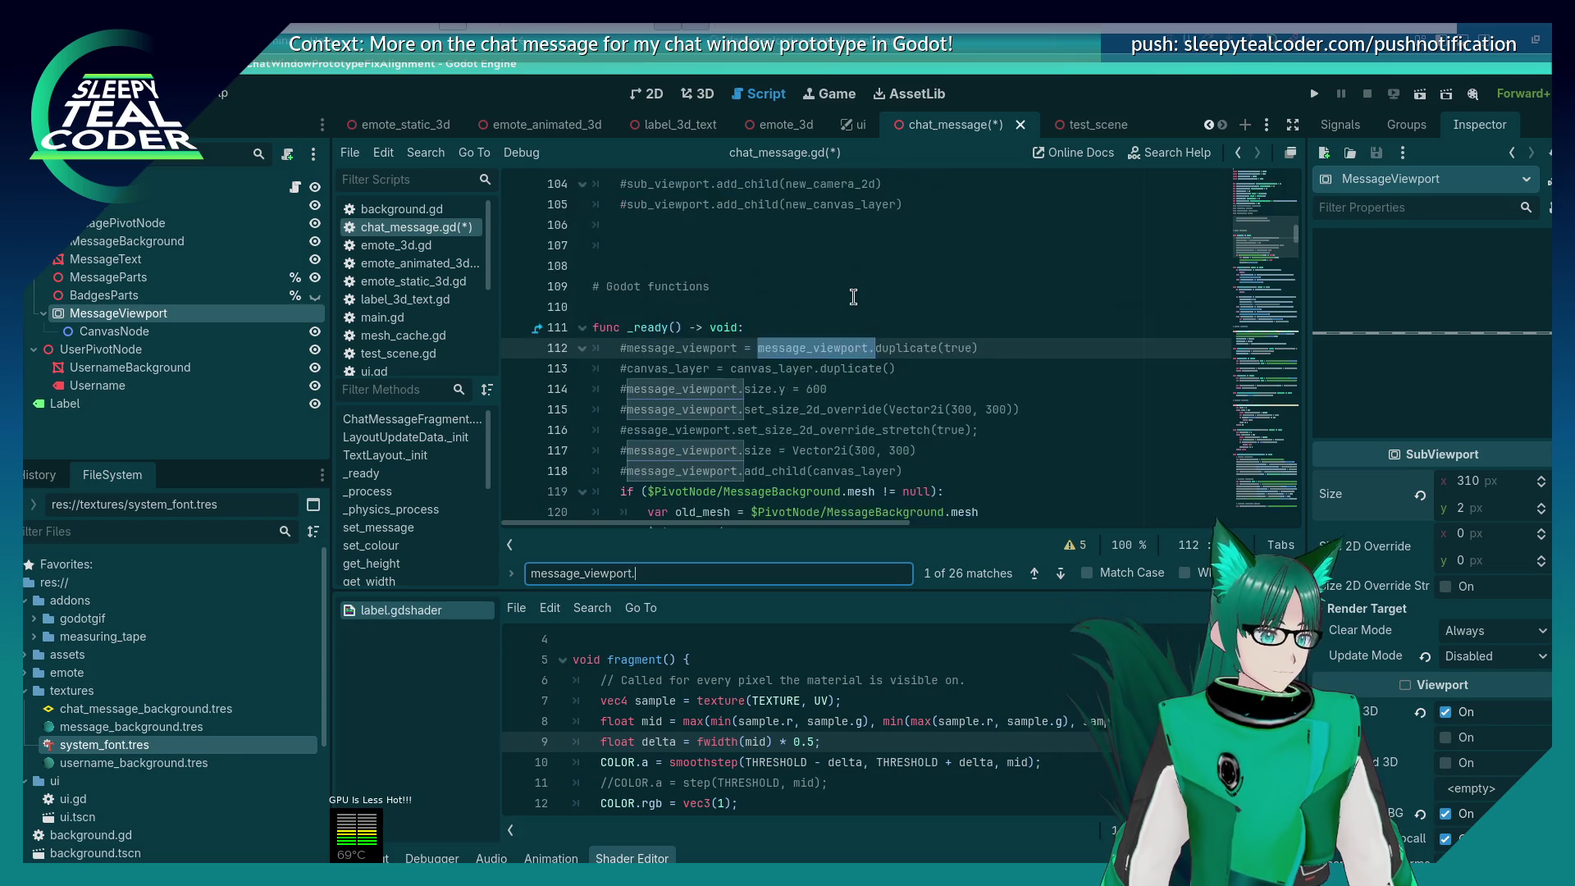
type("size.")
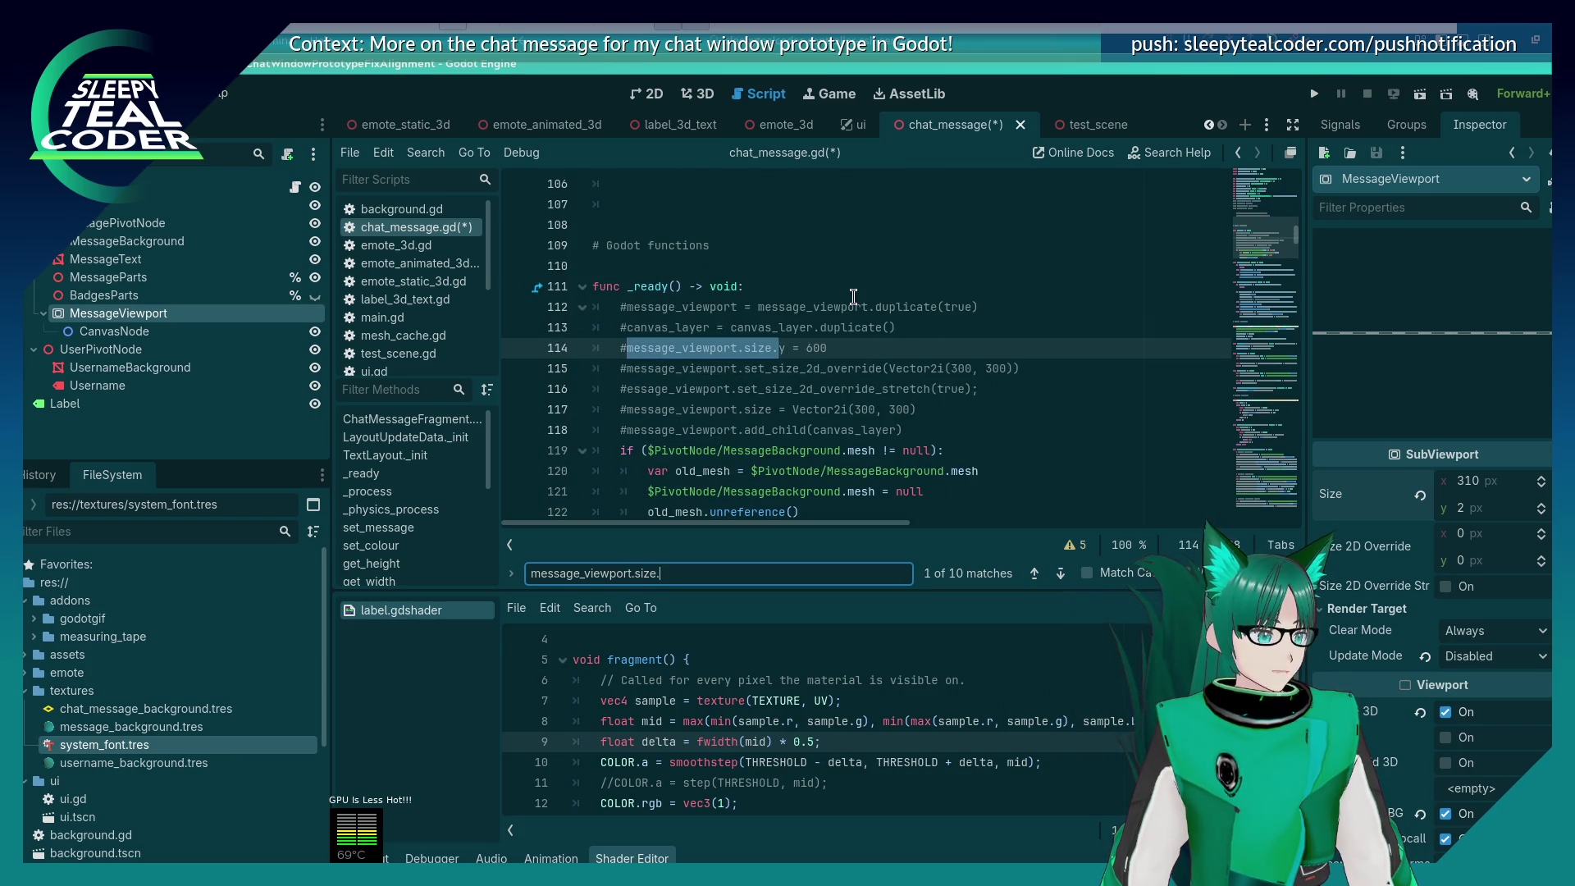
type("y =")
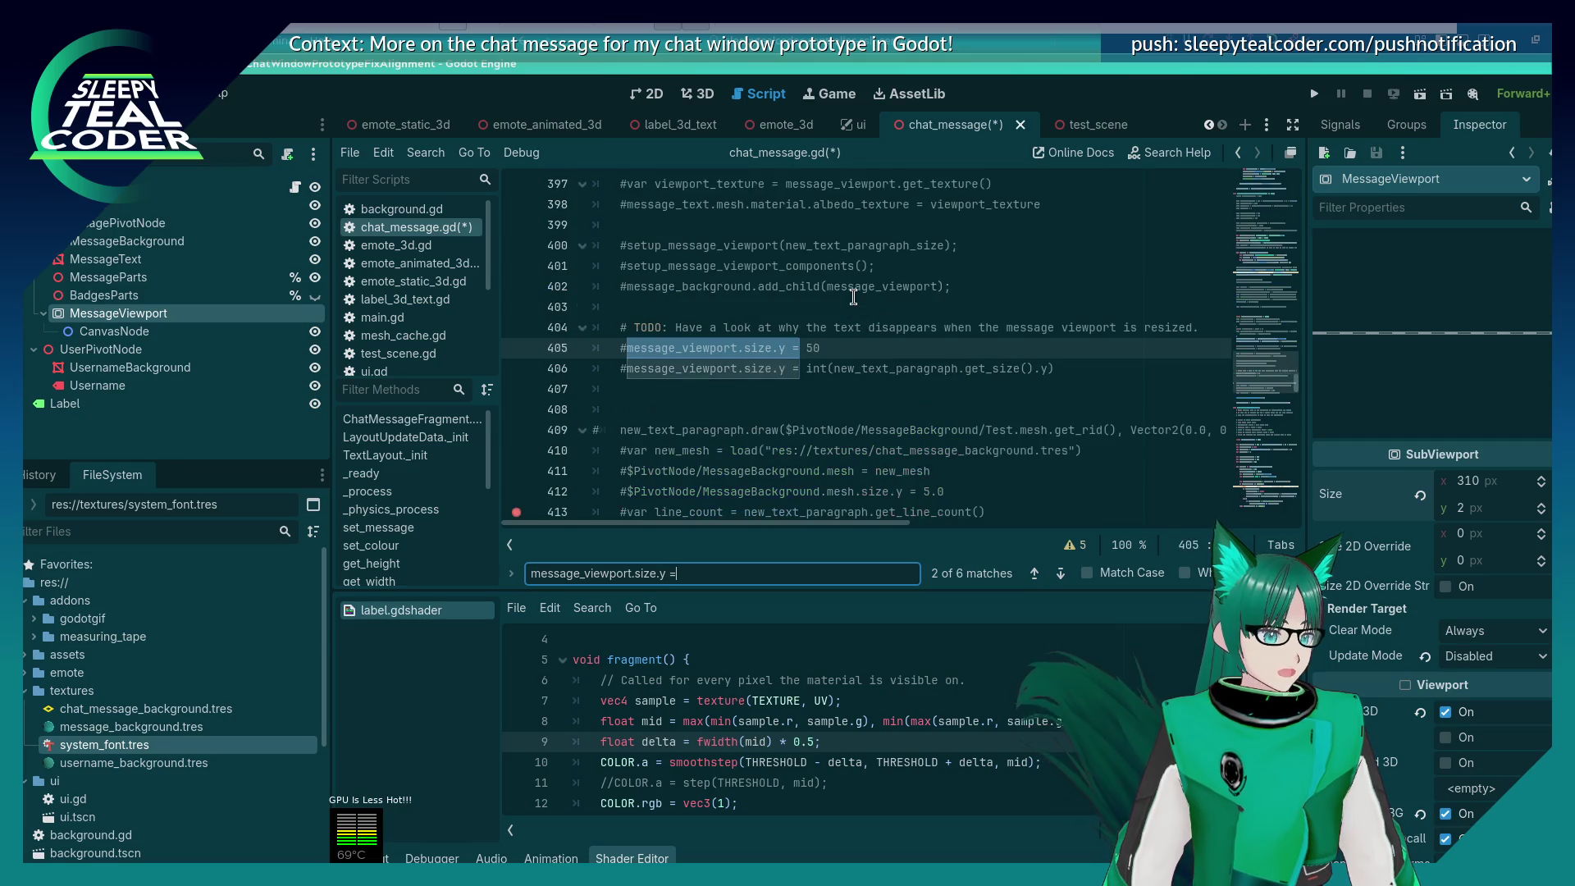
key("shift+Return")
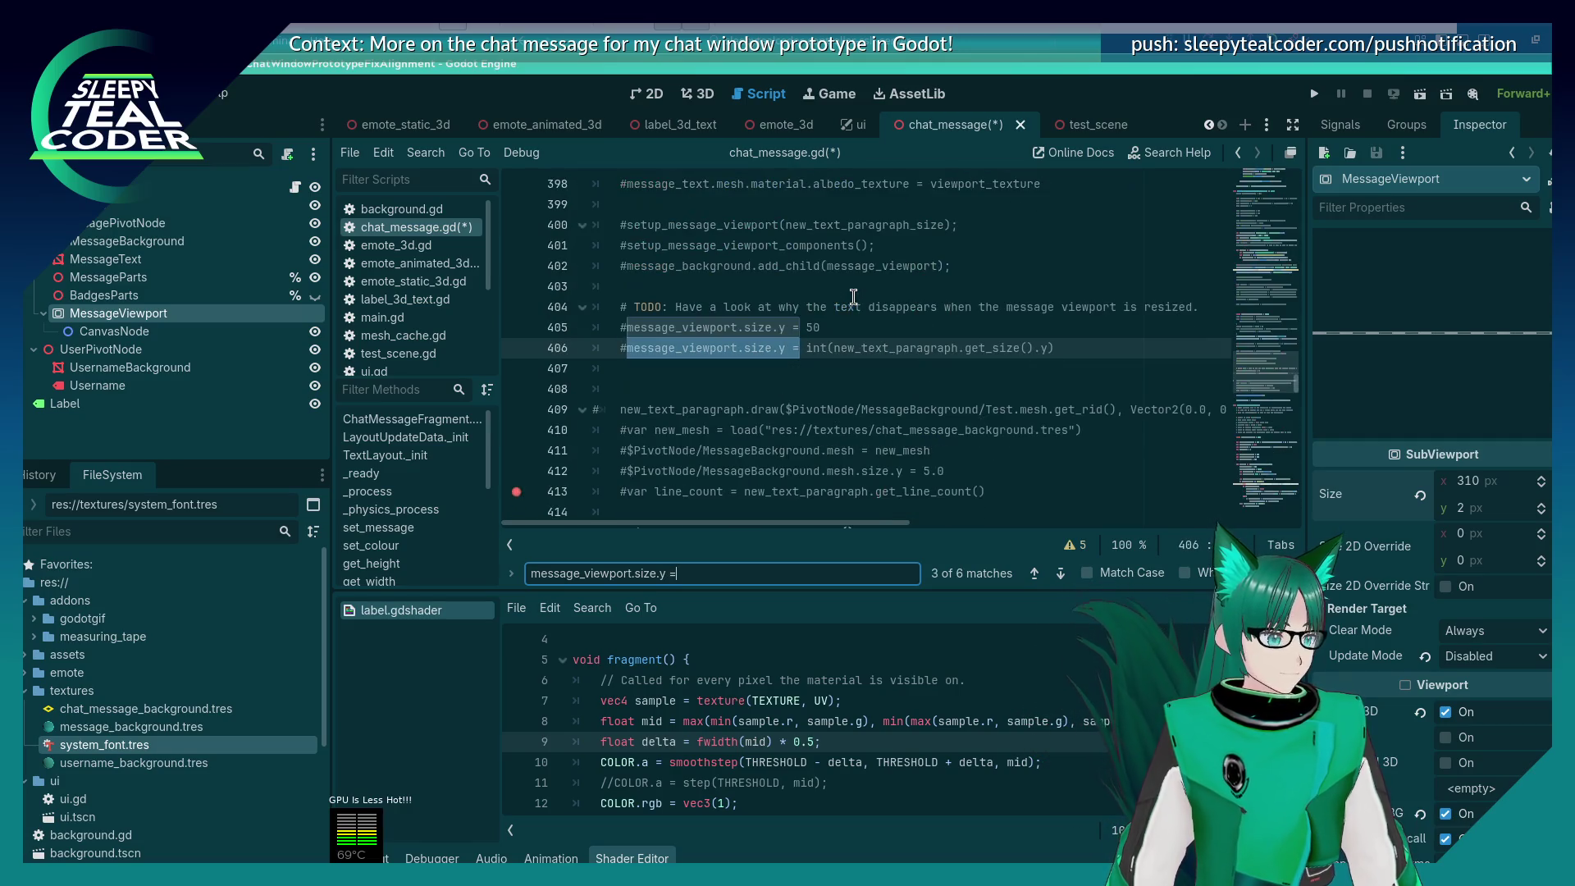
key("Escape")
Step: Change '+=' to '=' on line 364 so the height equals the paragraph height, and save
scroll(851, 305, "up", 8)
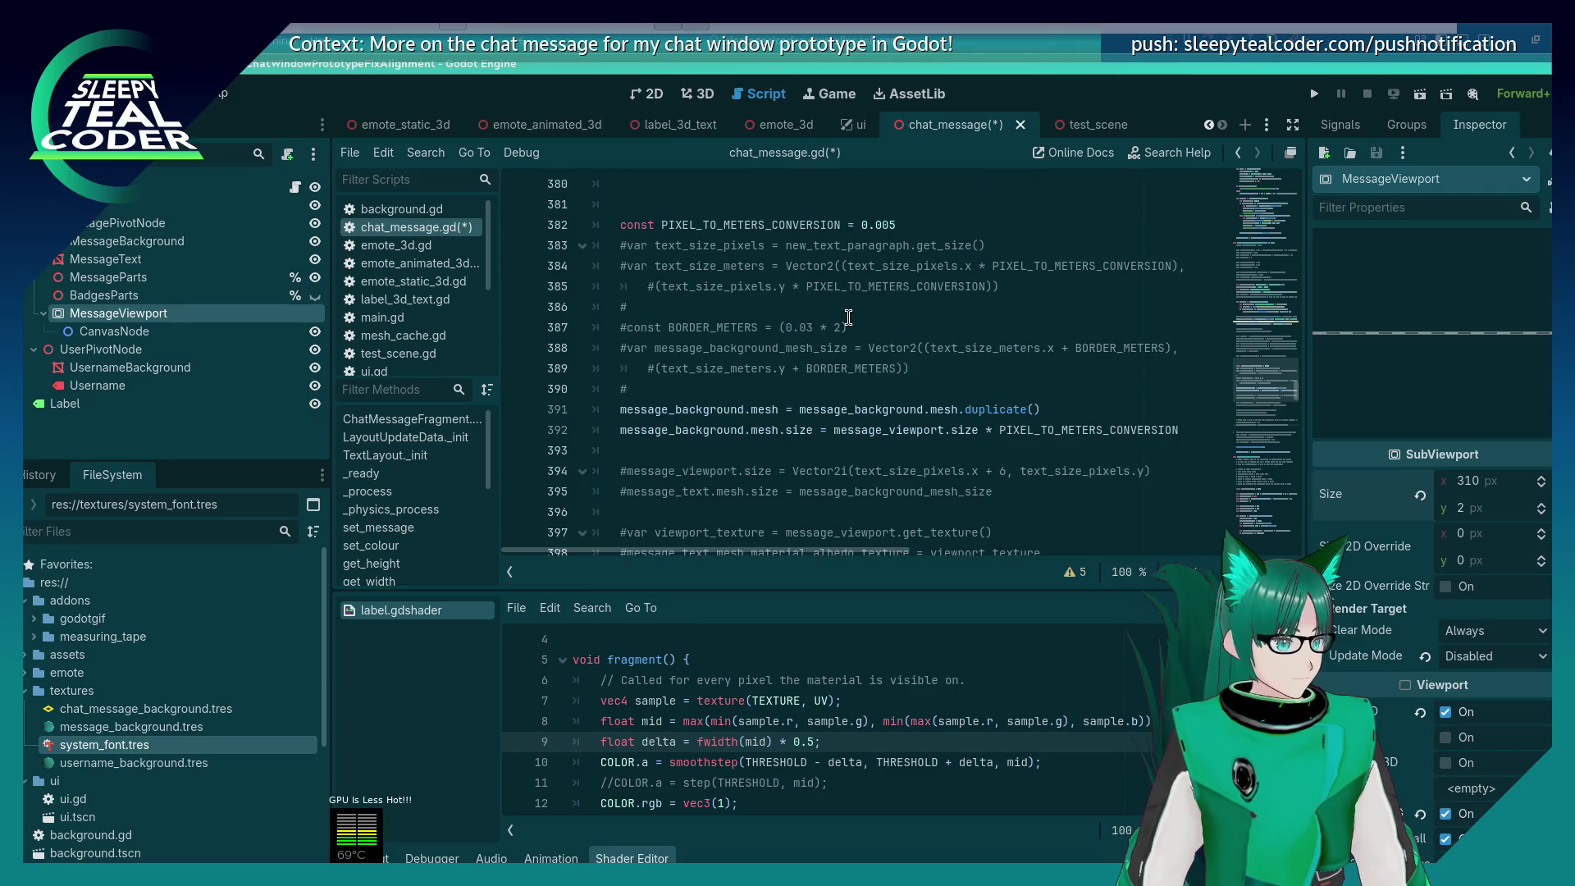
scroll(848, 318, "up", 6)
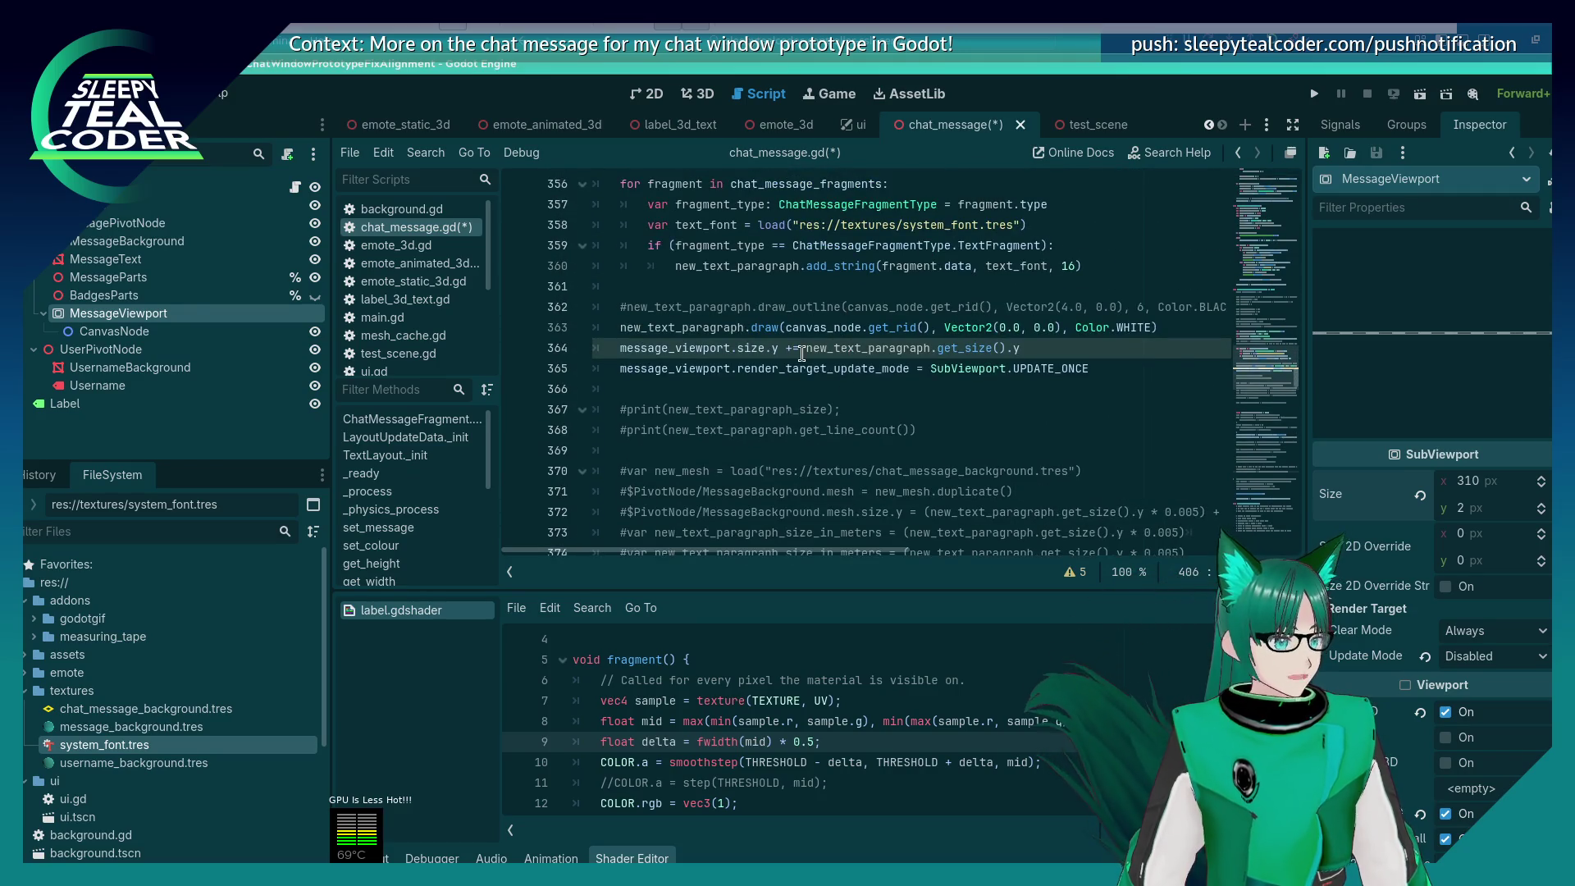
left_click(802, 351)
key("BackSpace")
mouse_move(884, 361)
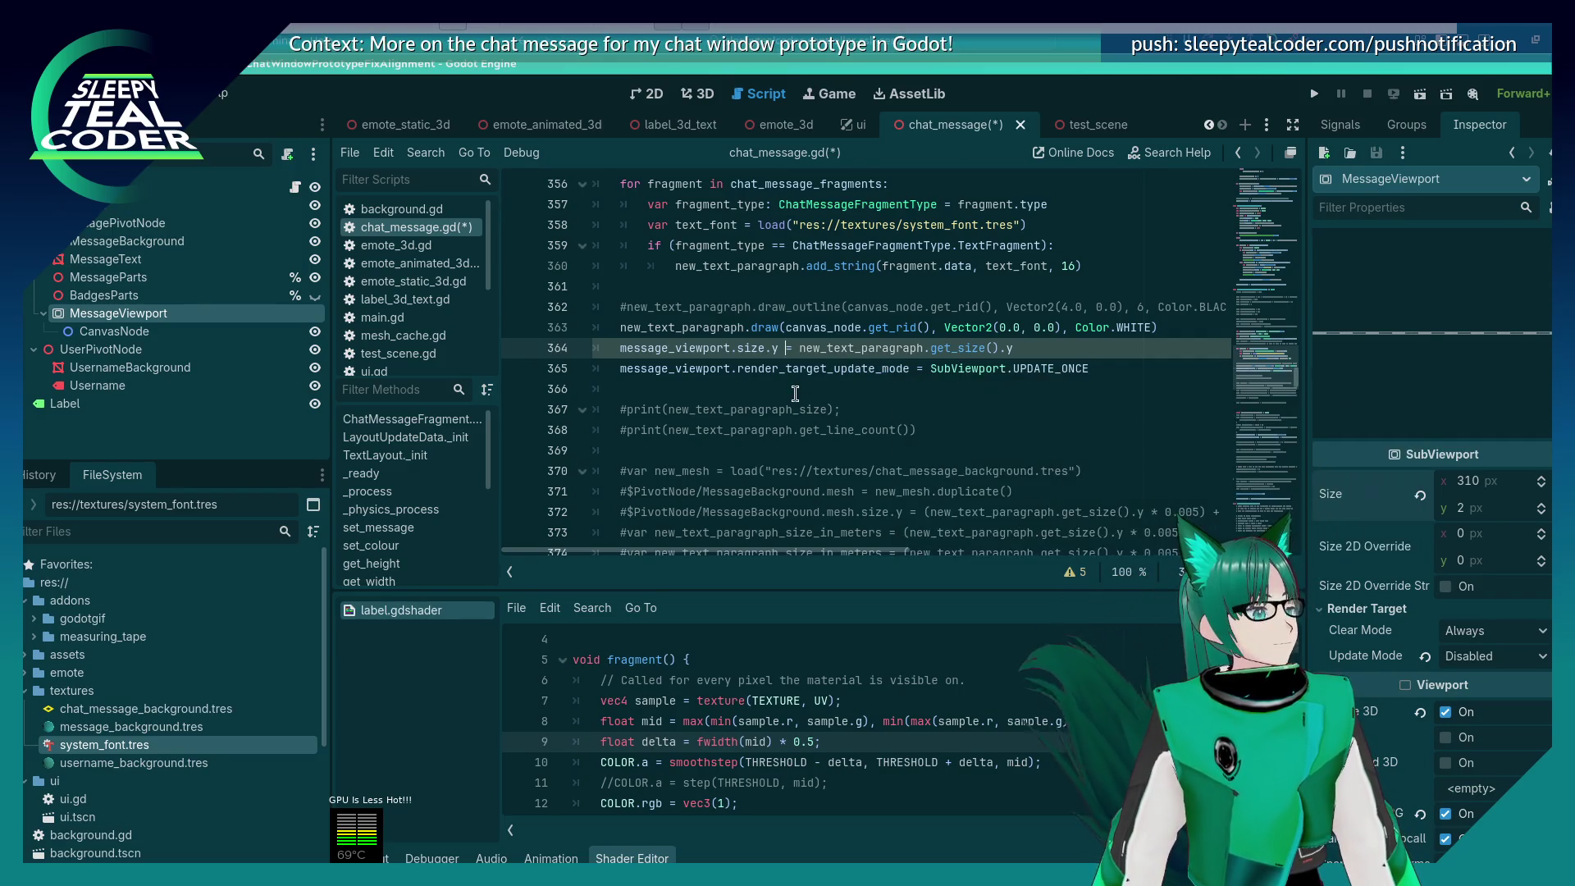
key("ctrl+s")
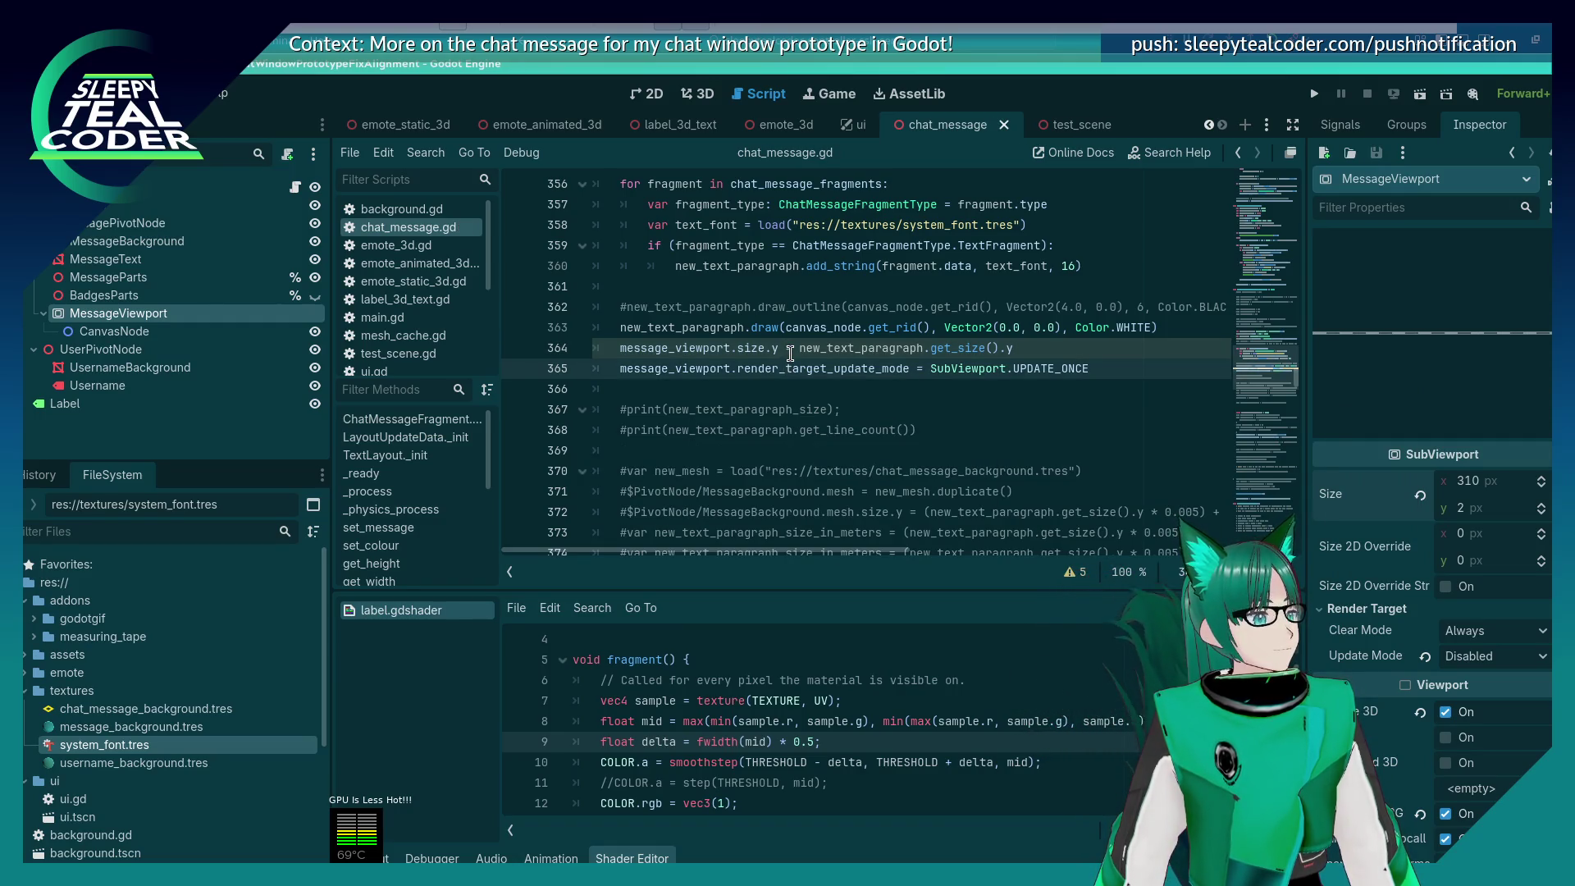
mouse_move(807, 342)
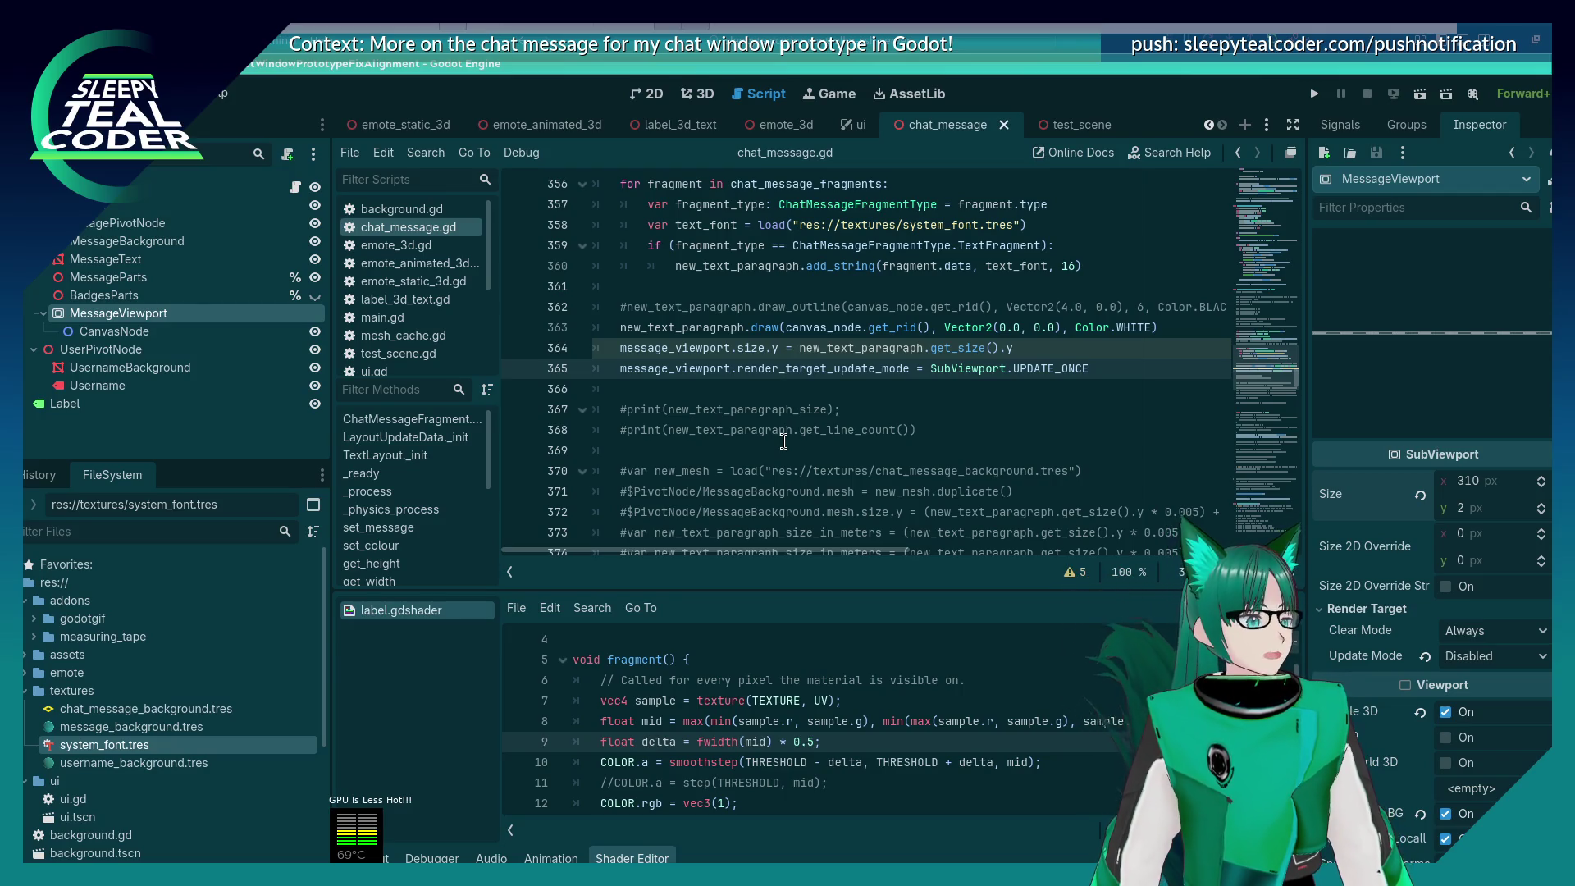
left_click(701, 95)
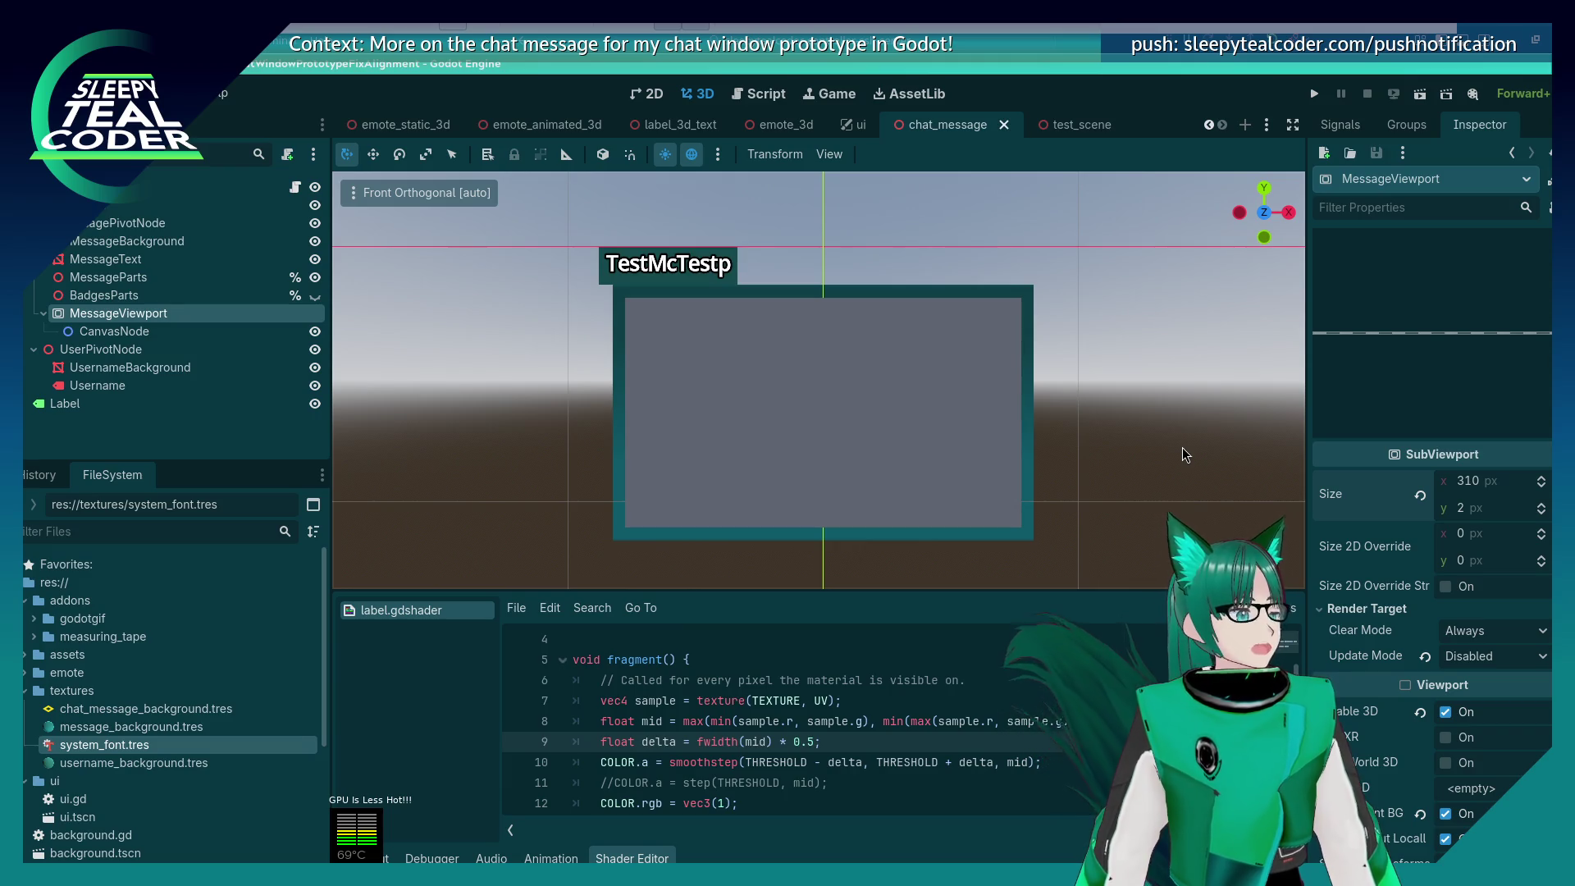
Step: Filter MessageText's Inspector by 'material' and list the Geometry Material Override options
left_click(105, 259)
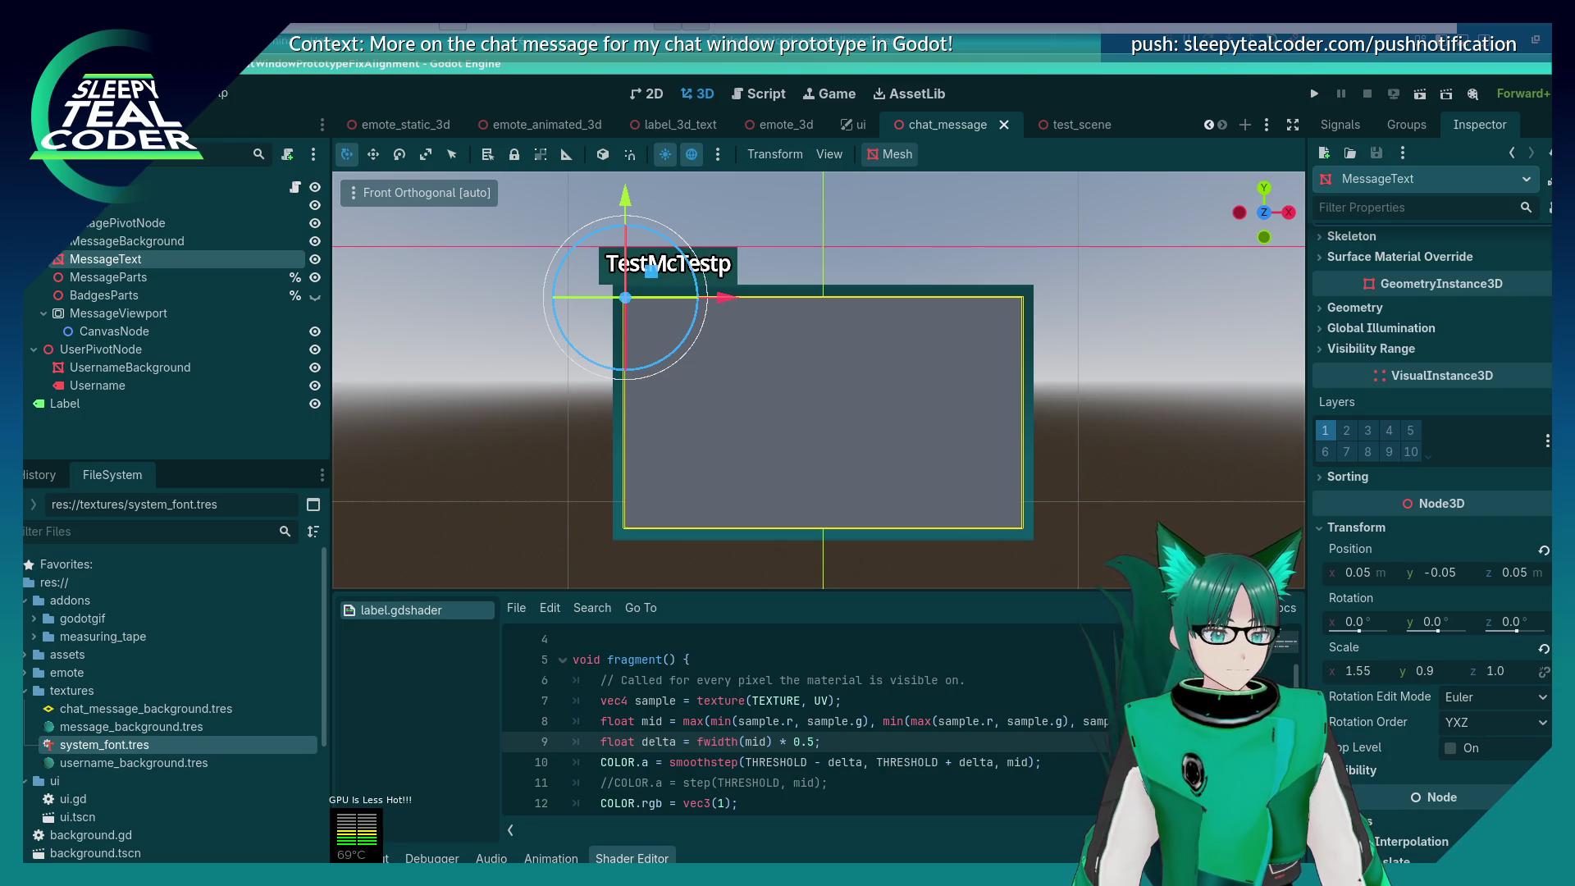
scroll(1431, 492, "down", 2)
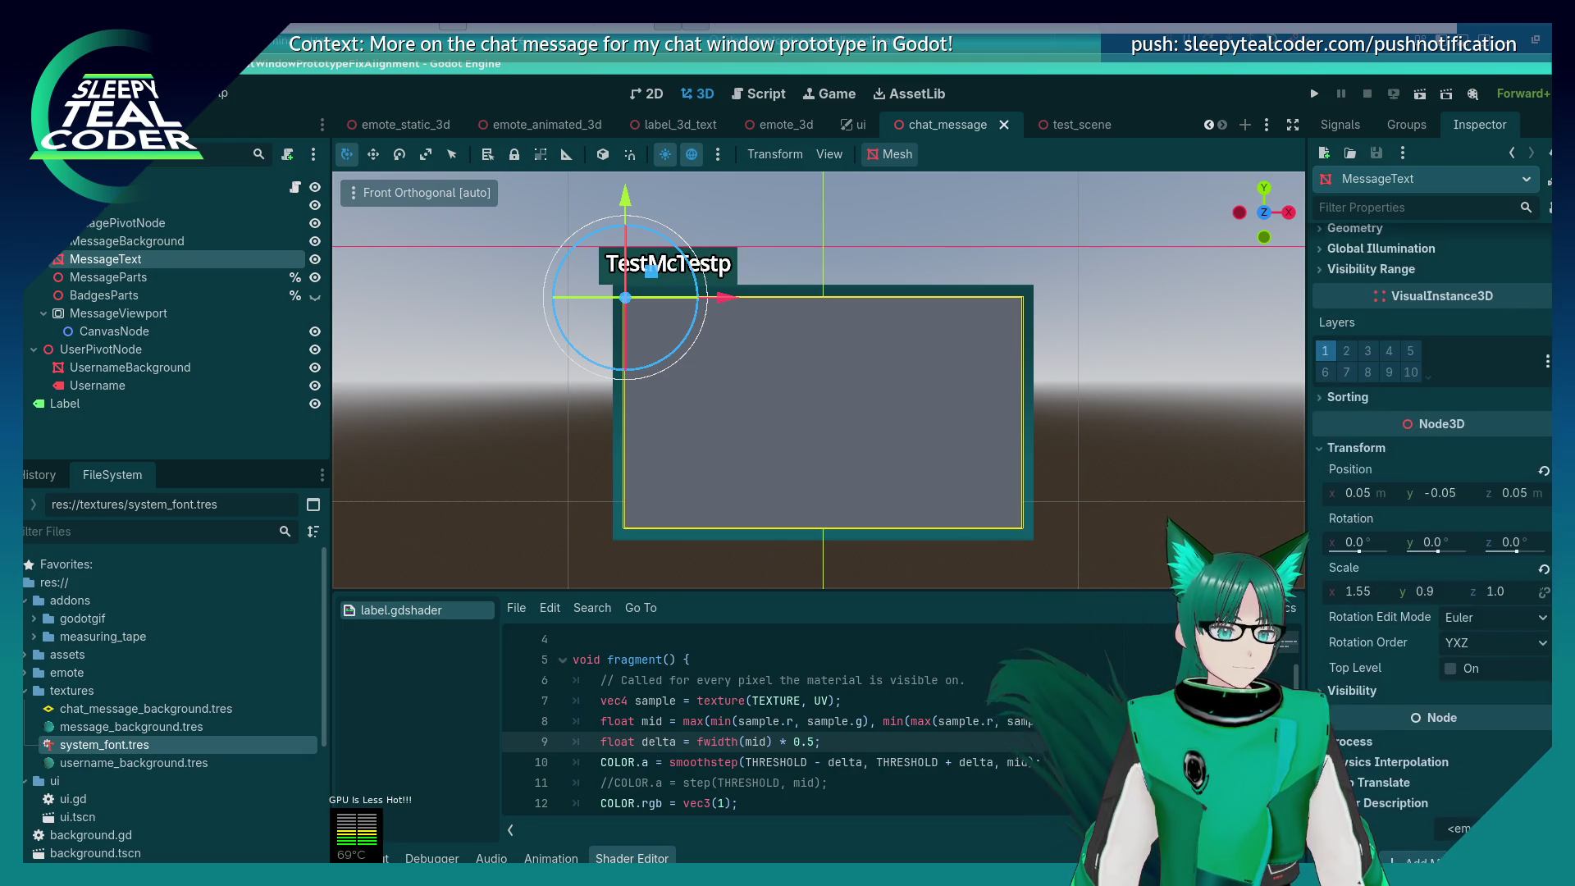
scroll(1431, 492, "down", 1)
scroll(1431, 492, "up", 10)
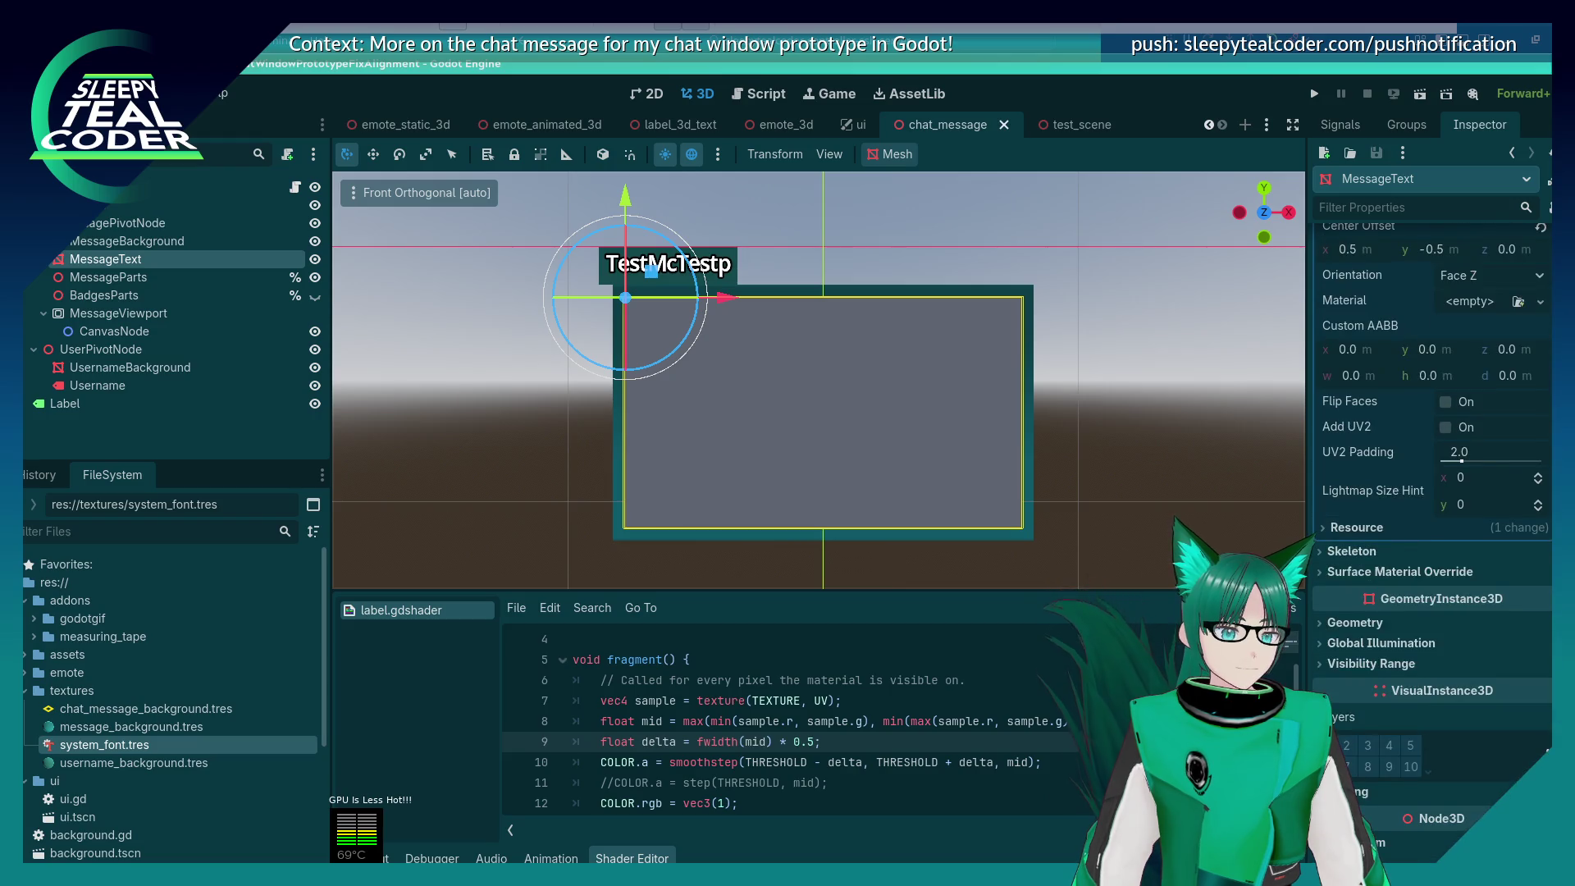
scroll(1431, 493, "up", 3)
scroll(1431, 493, "down", 3)
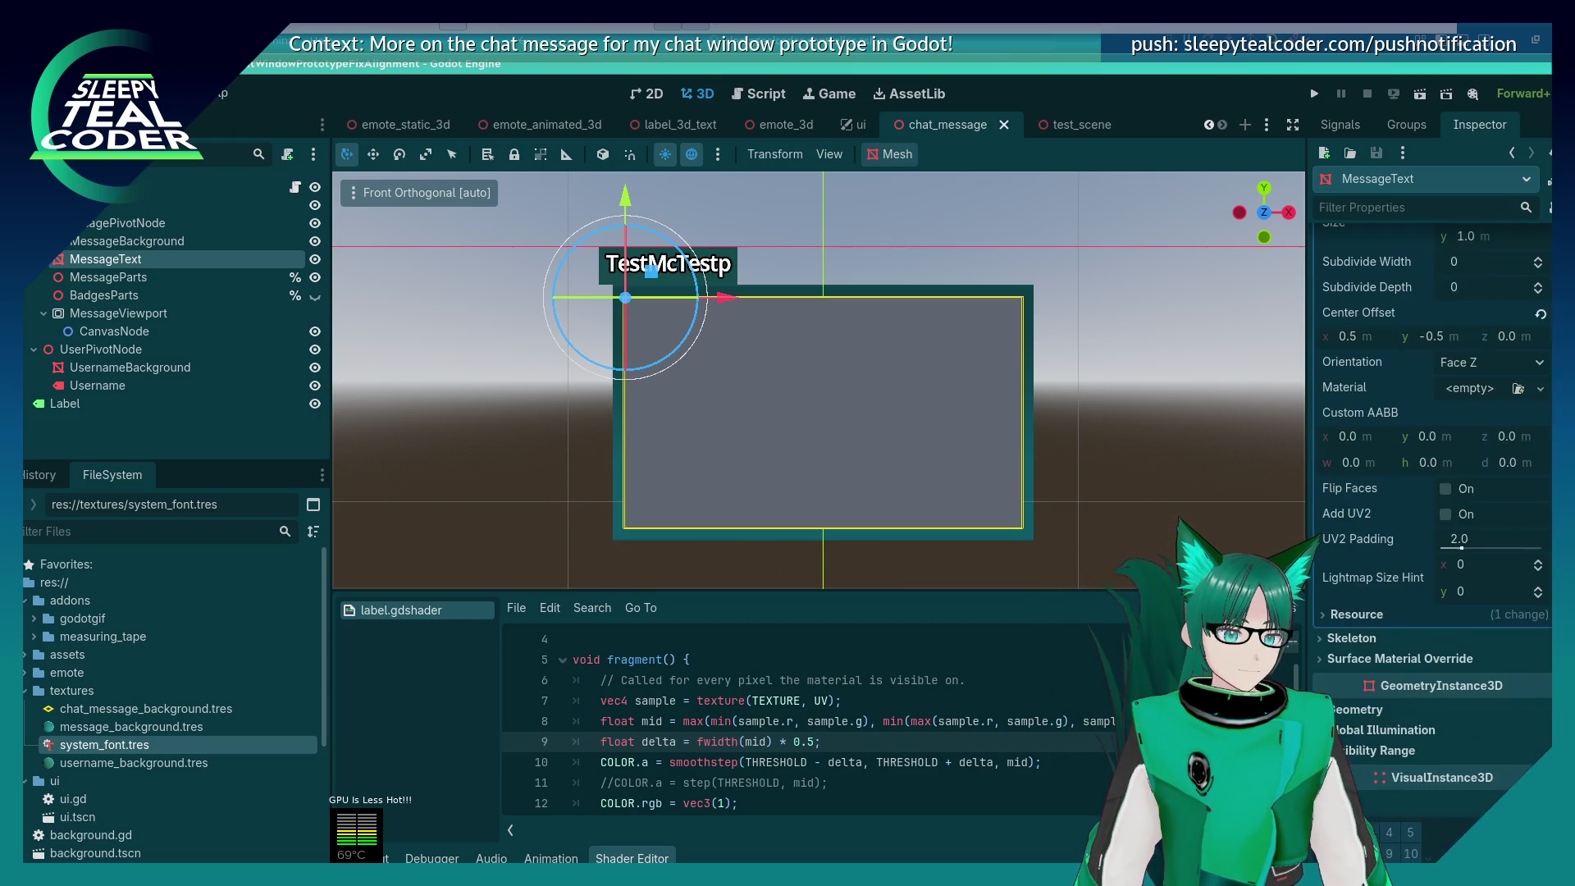
scroll(1431, 492, "down", 8)
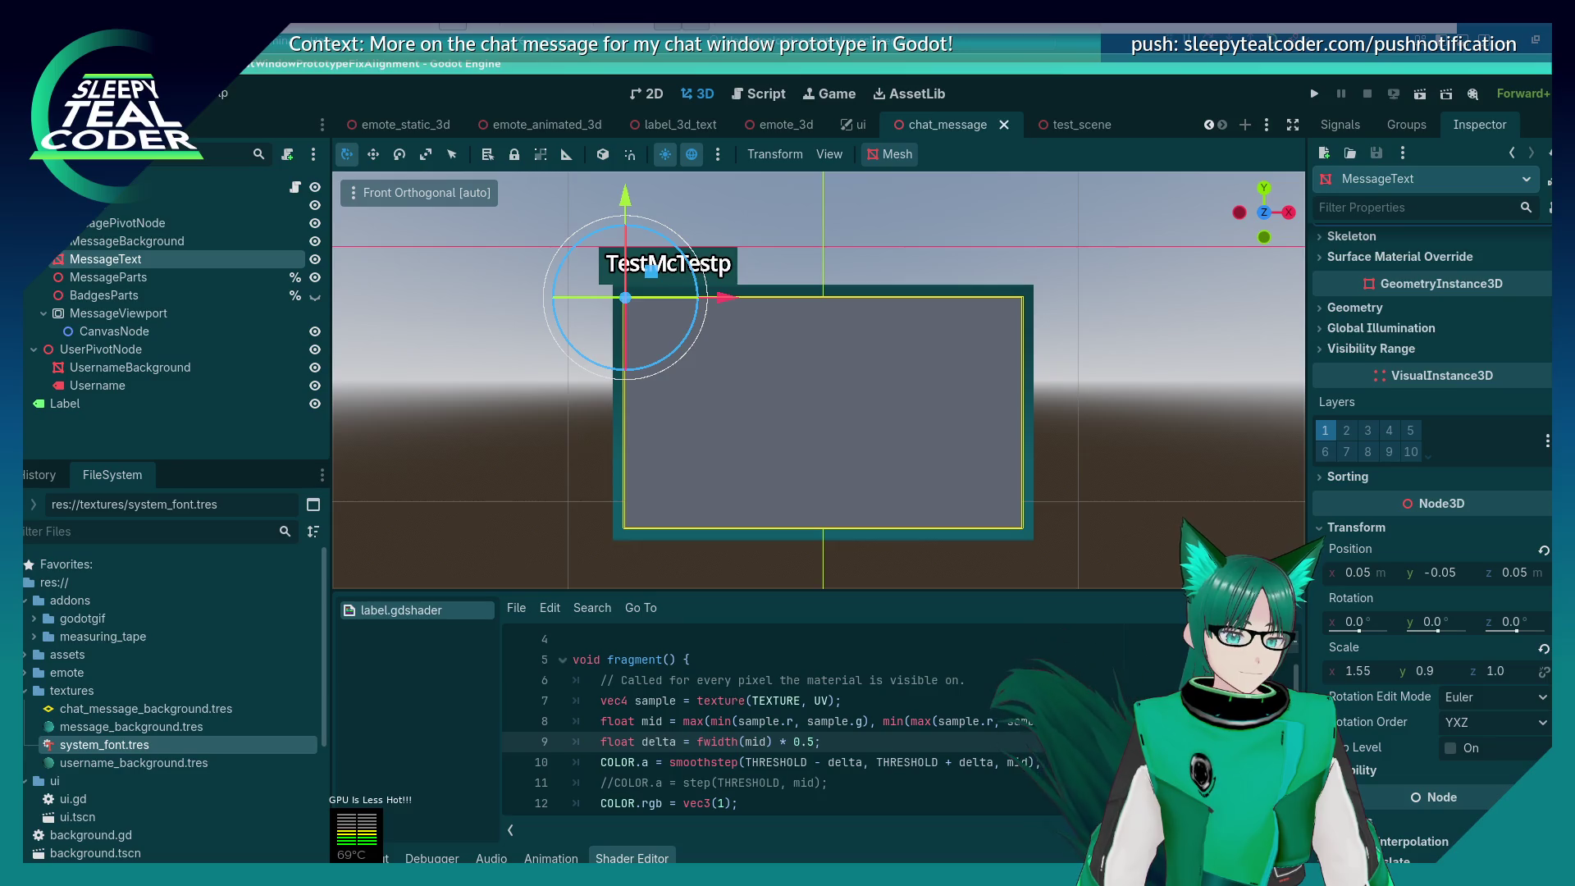
scroll(1432, 493, "up", 12)
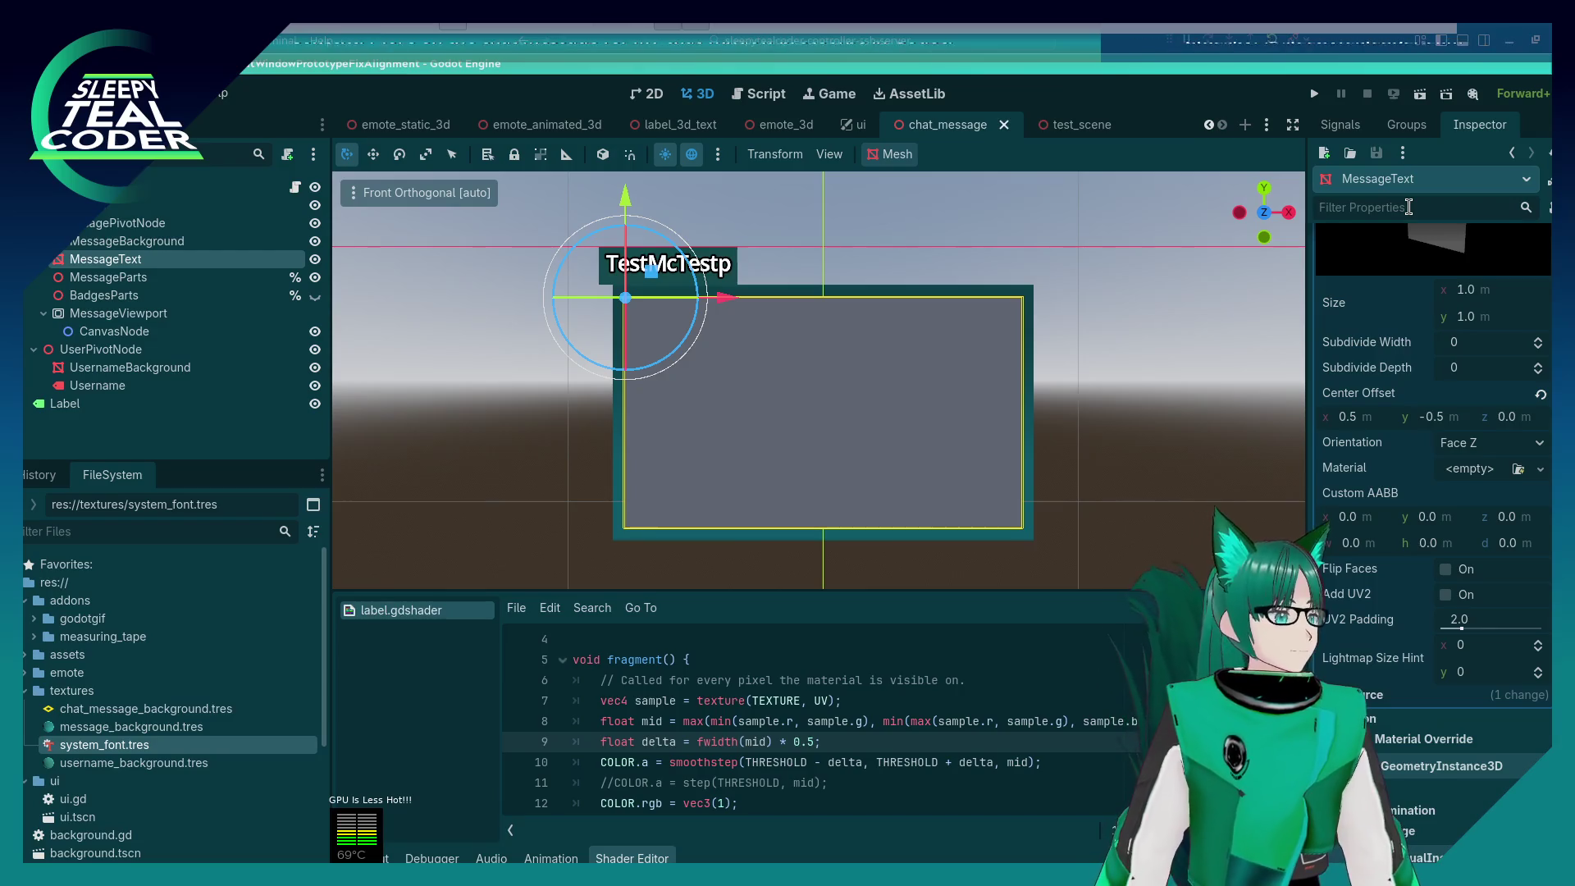
type("material")
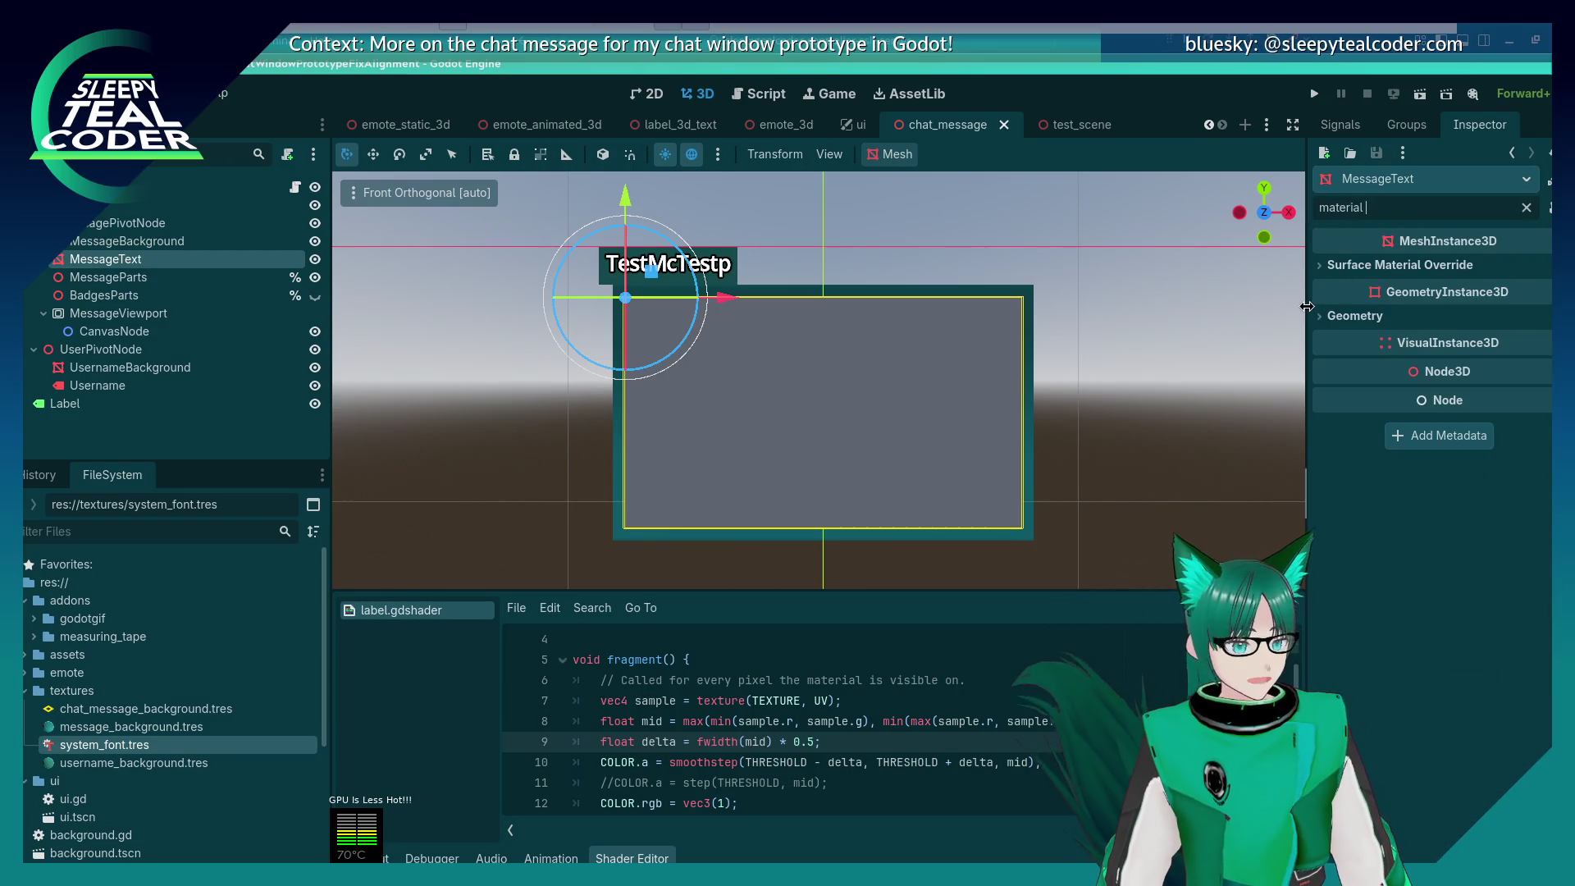
left_click(1317, 315)
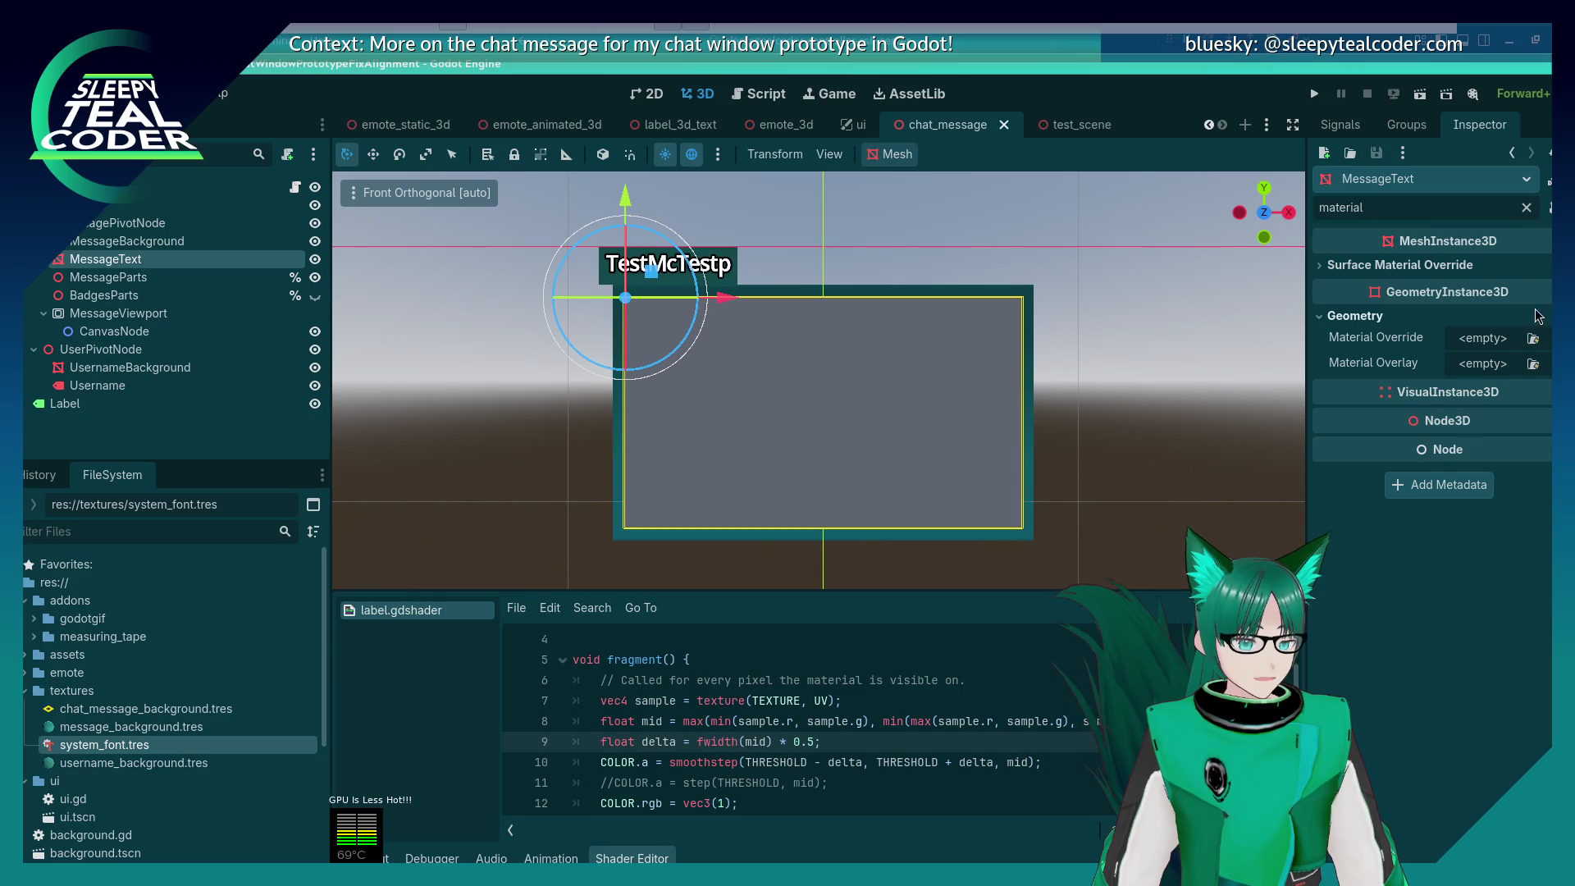
left_click(1482, 337)
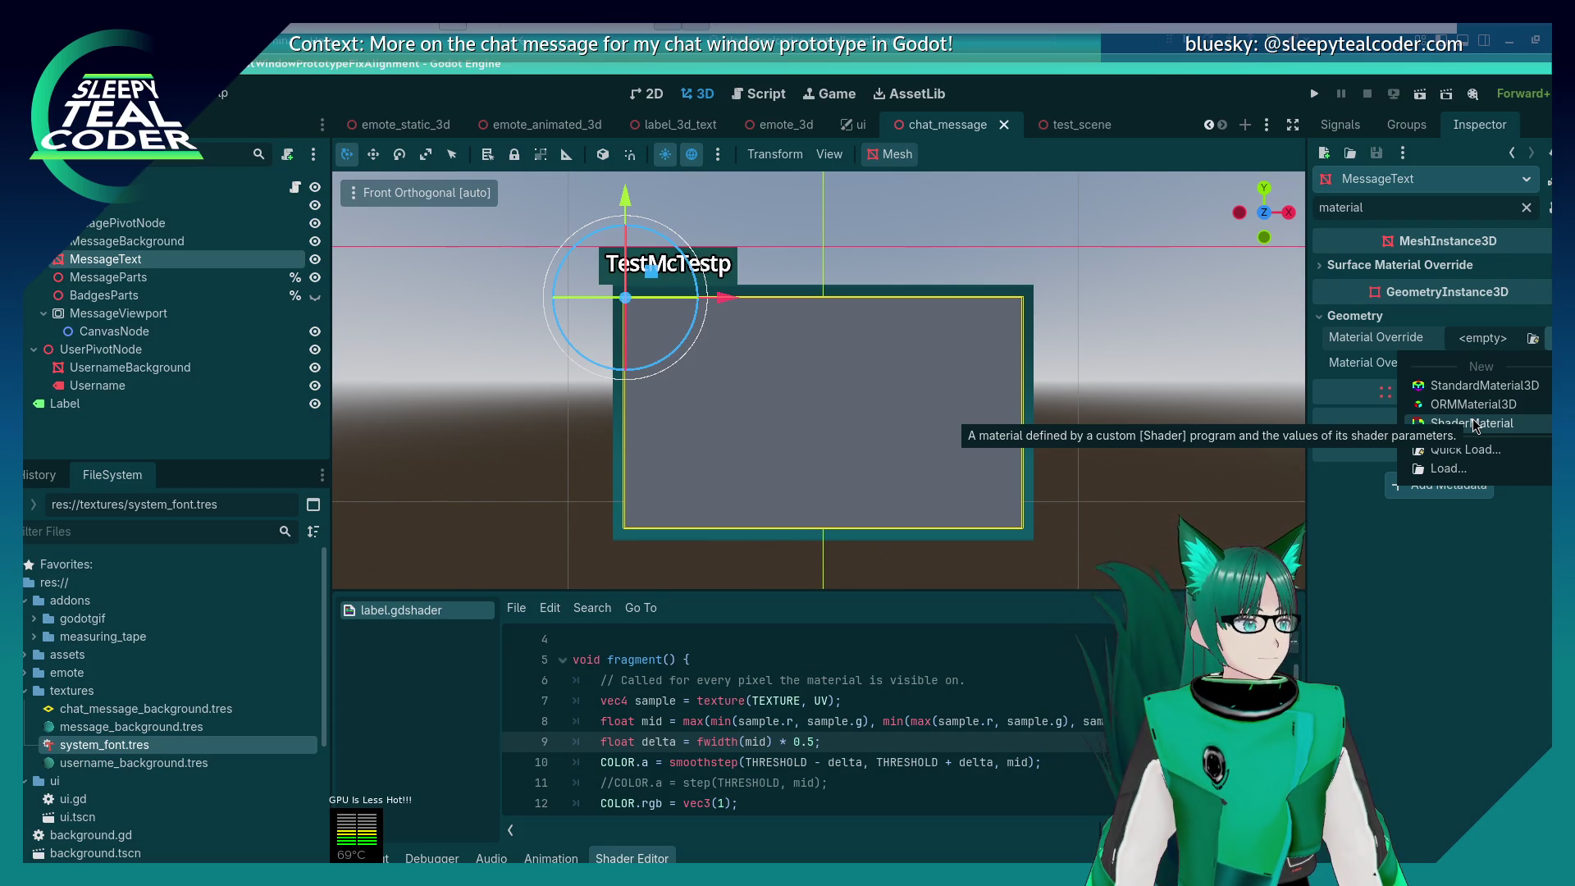
Step: Assign a new StandardMaterial3D override to MessageText with Alpha transparency
left_click(1473, 395)
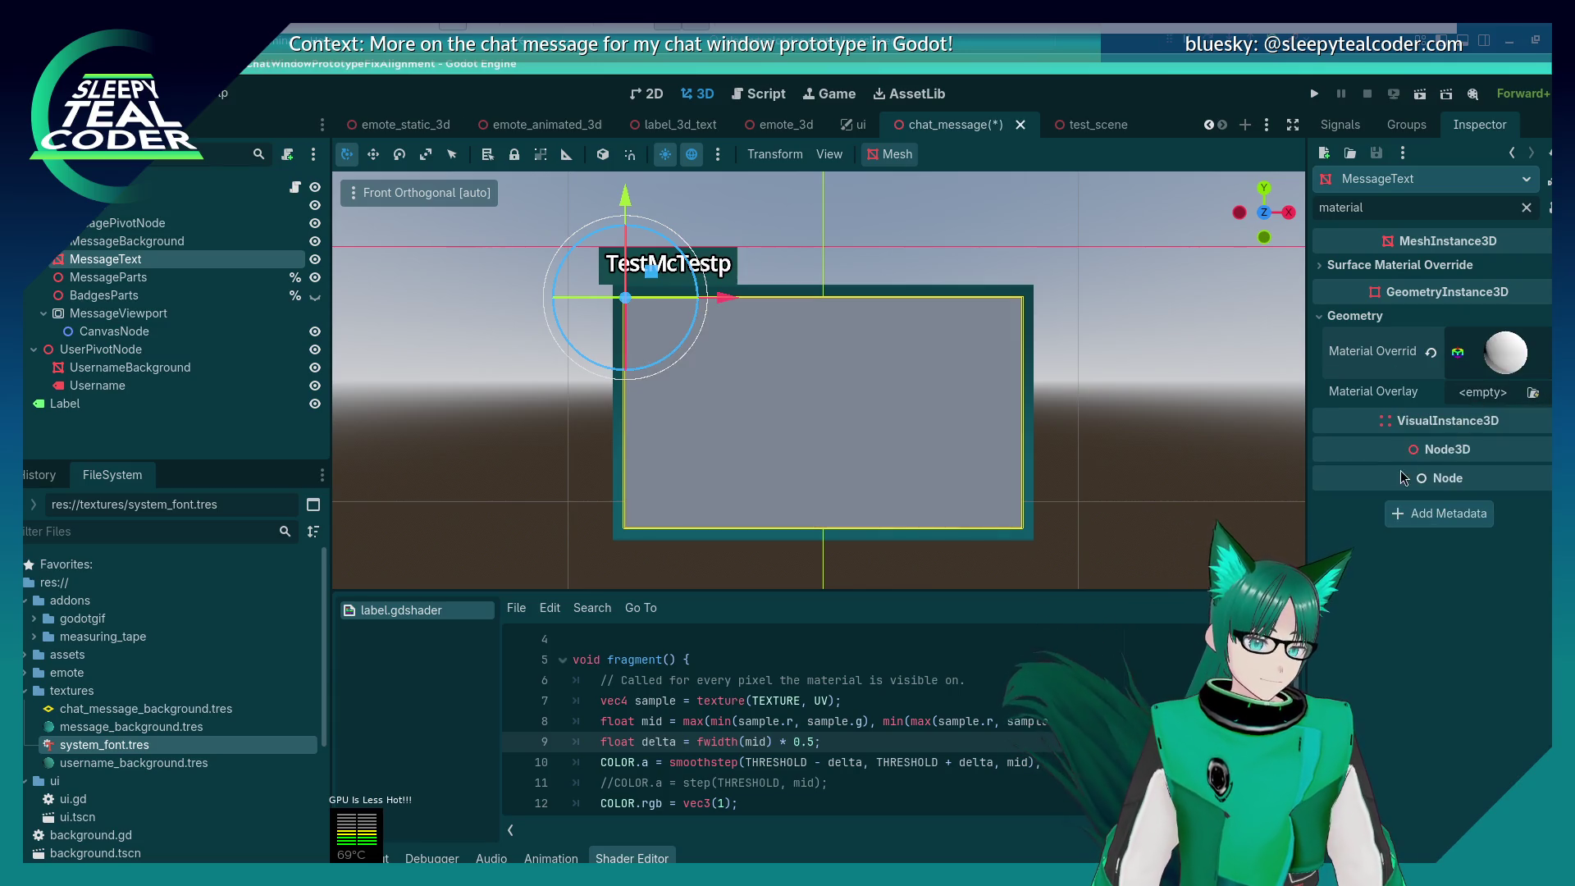
left_click(1513, 353)
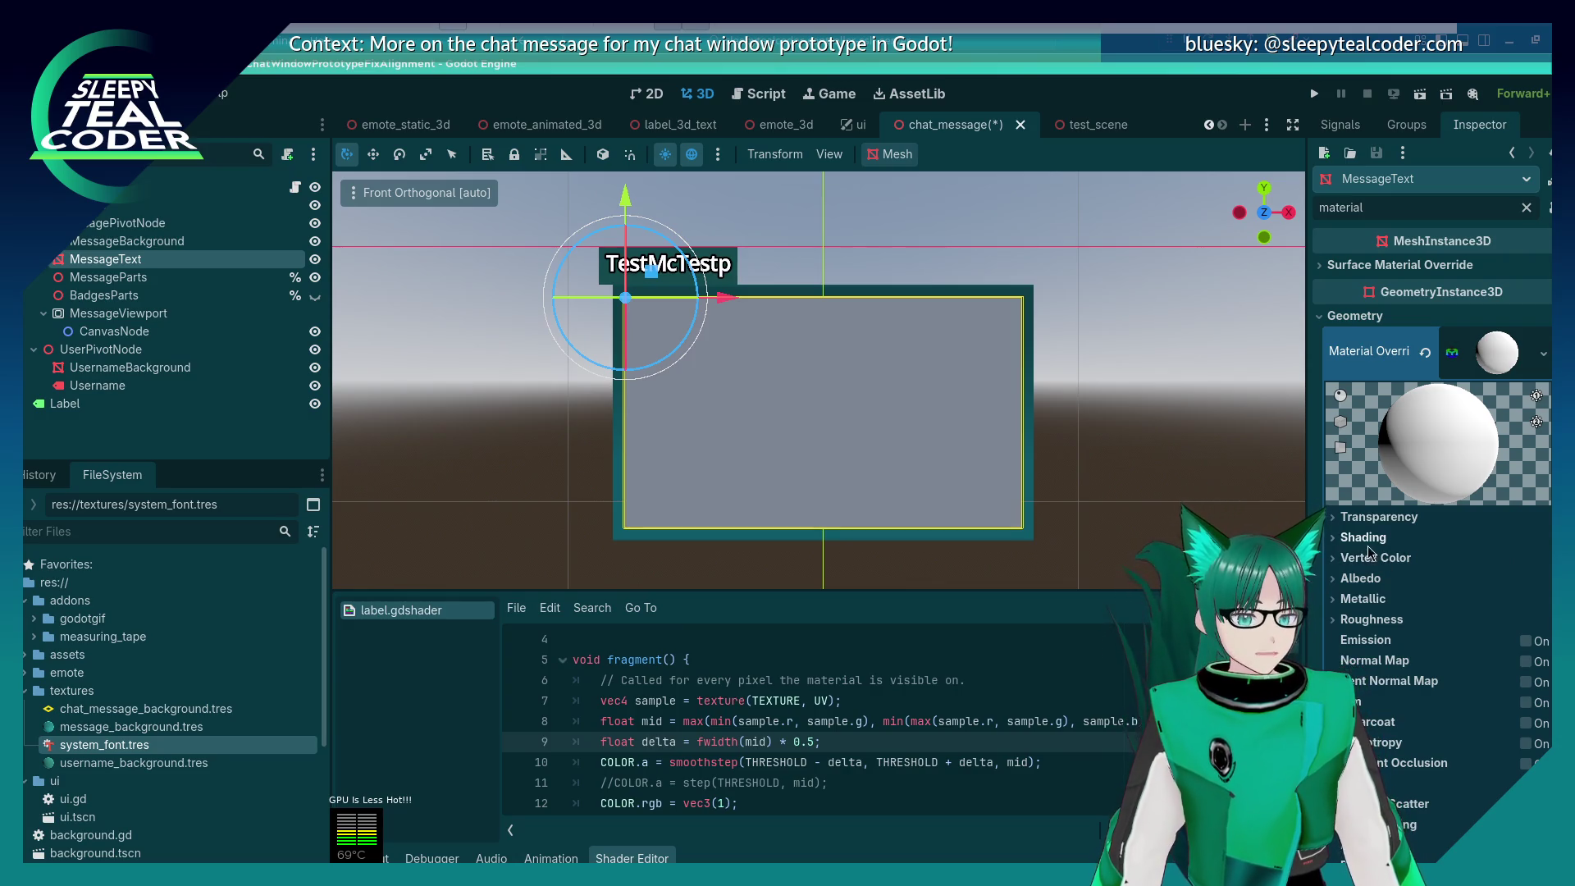
left_click(1427, 517)
left_click(1454, 541)
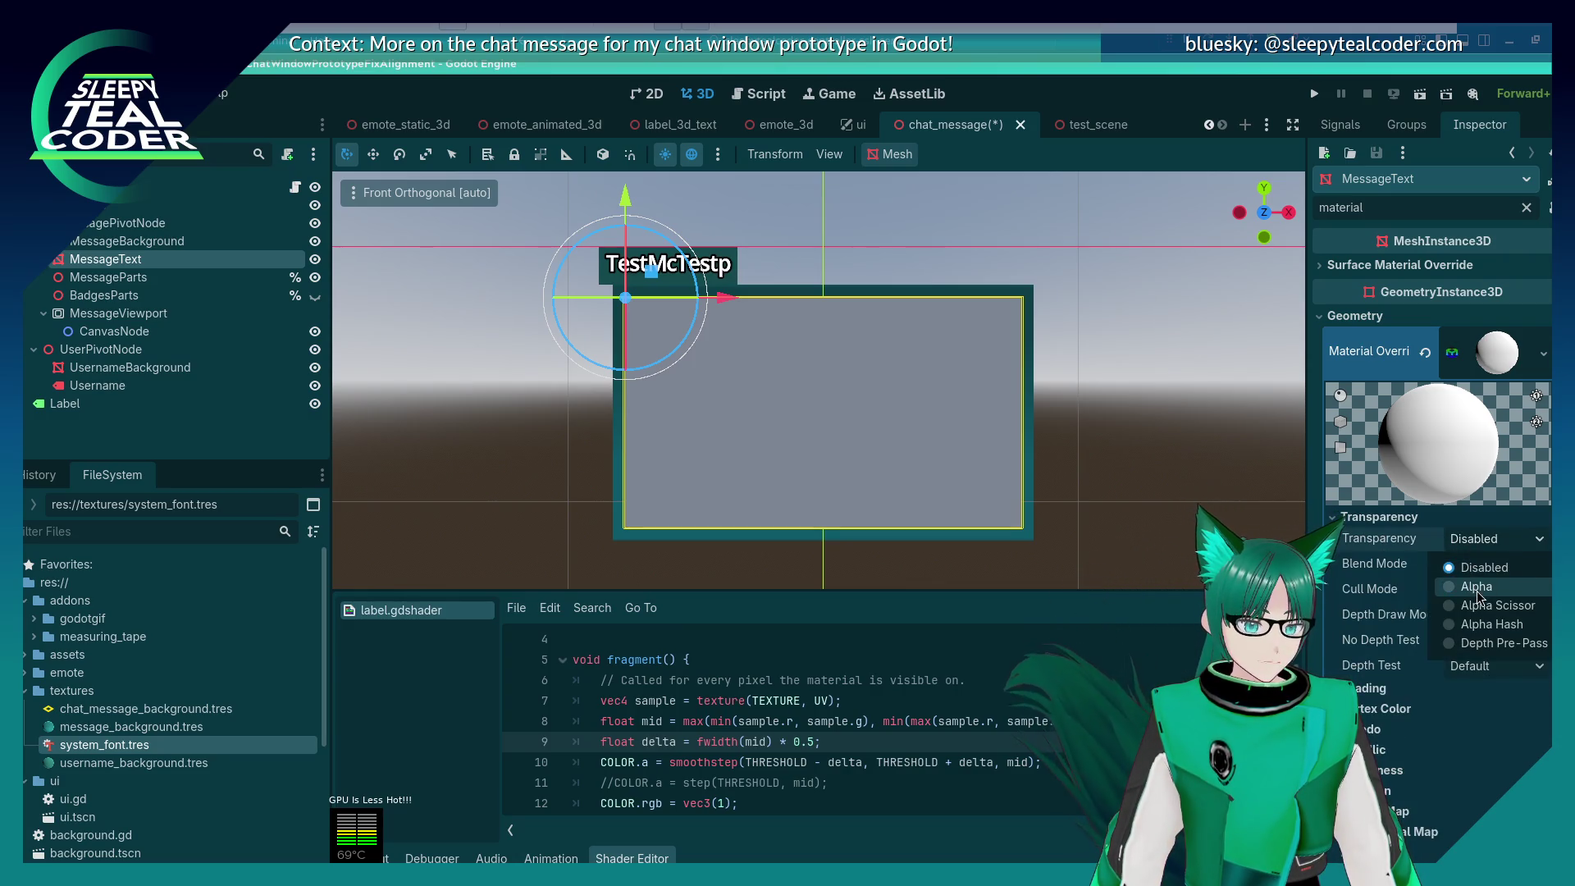
left_click(1468, 584)
mouse_move(1381, 568)
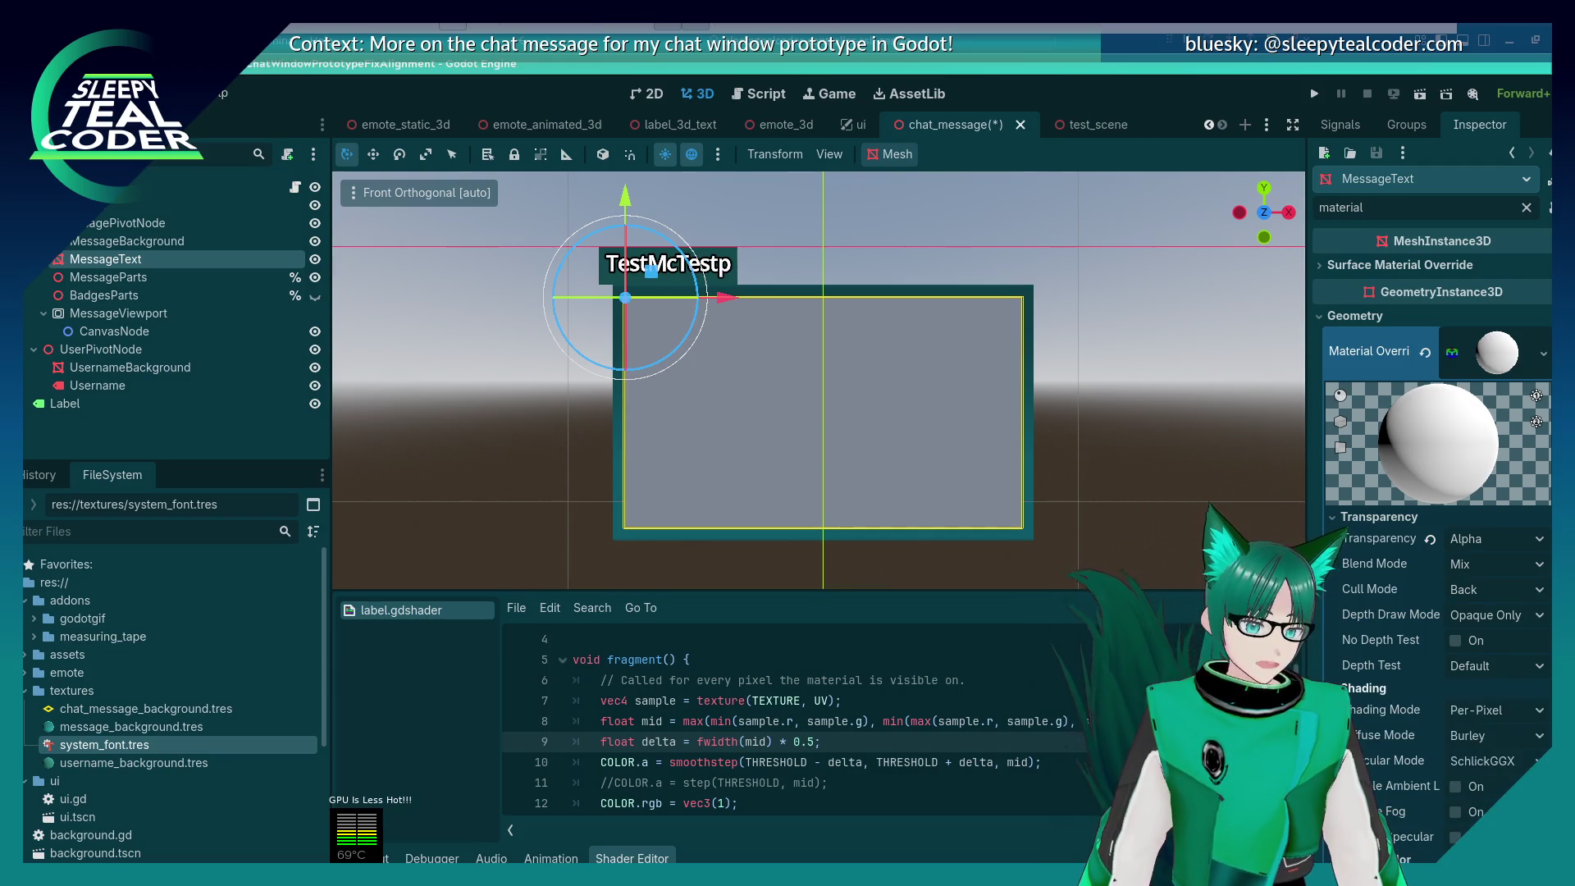
Step: Set the material's Shading Mode to Unshaded and expand its Resource settings
left_click(1363, 687)
left_click(1490, 710)
left_click(1493, 737)
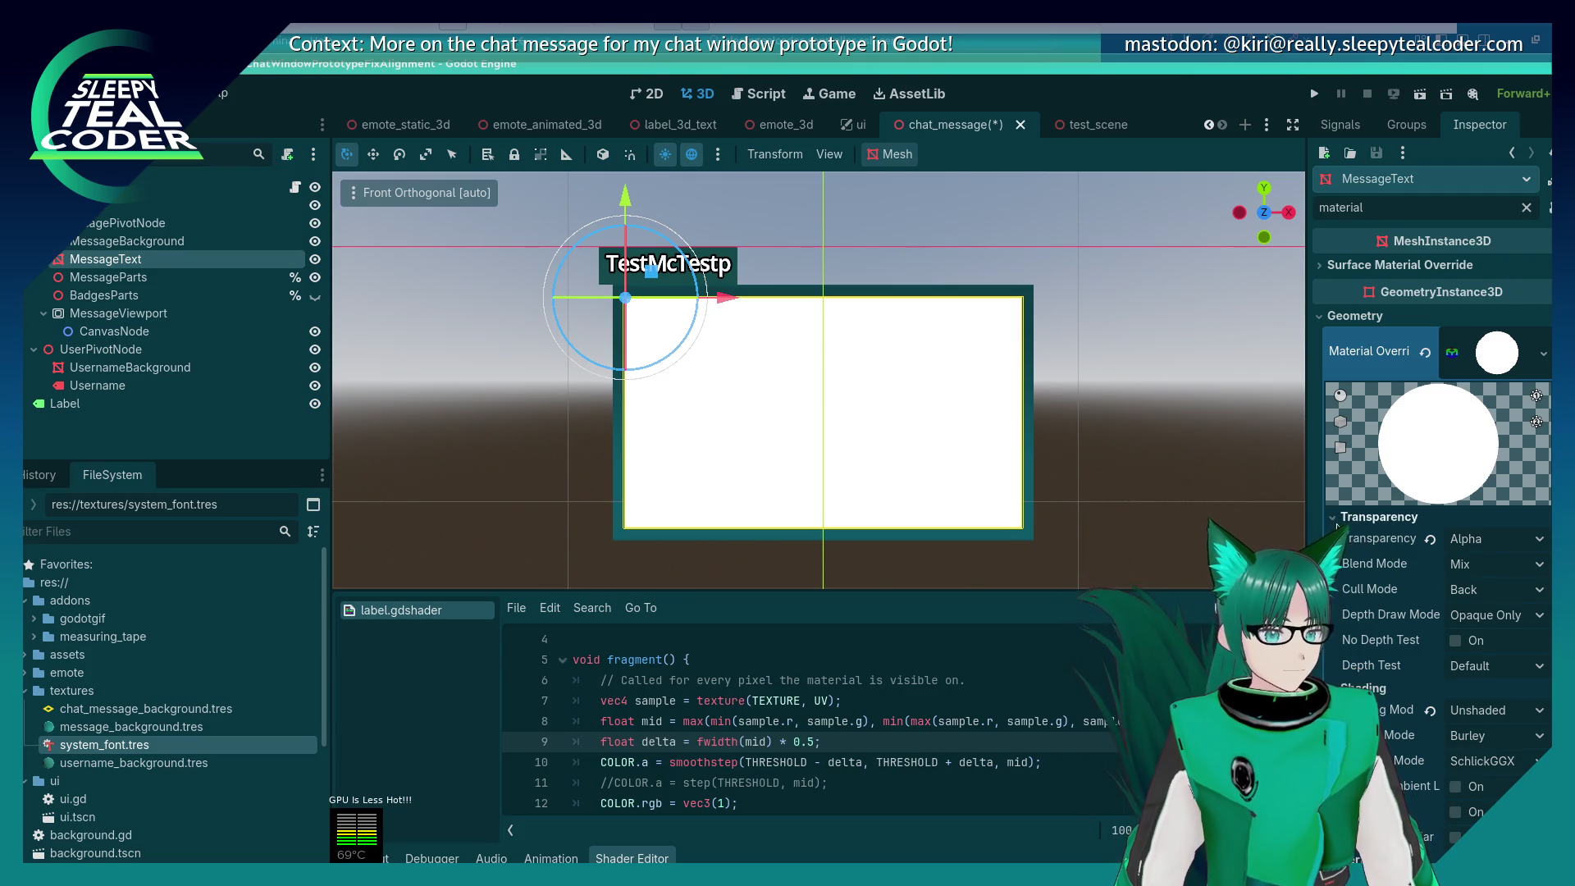
scroll(1436, 410, "down", 3)
scroll(1435, 459, "down", 6)
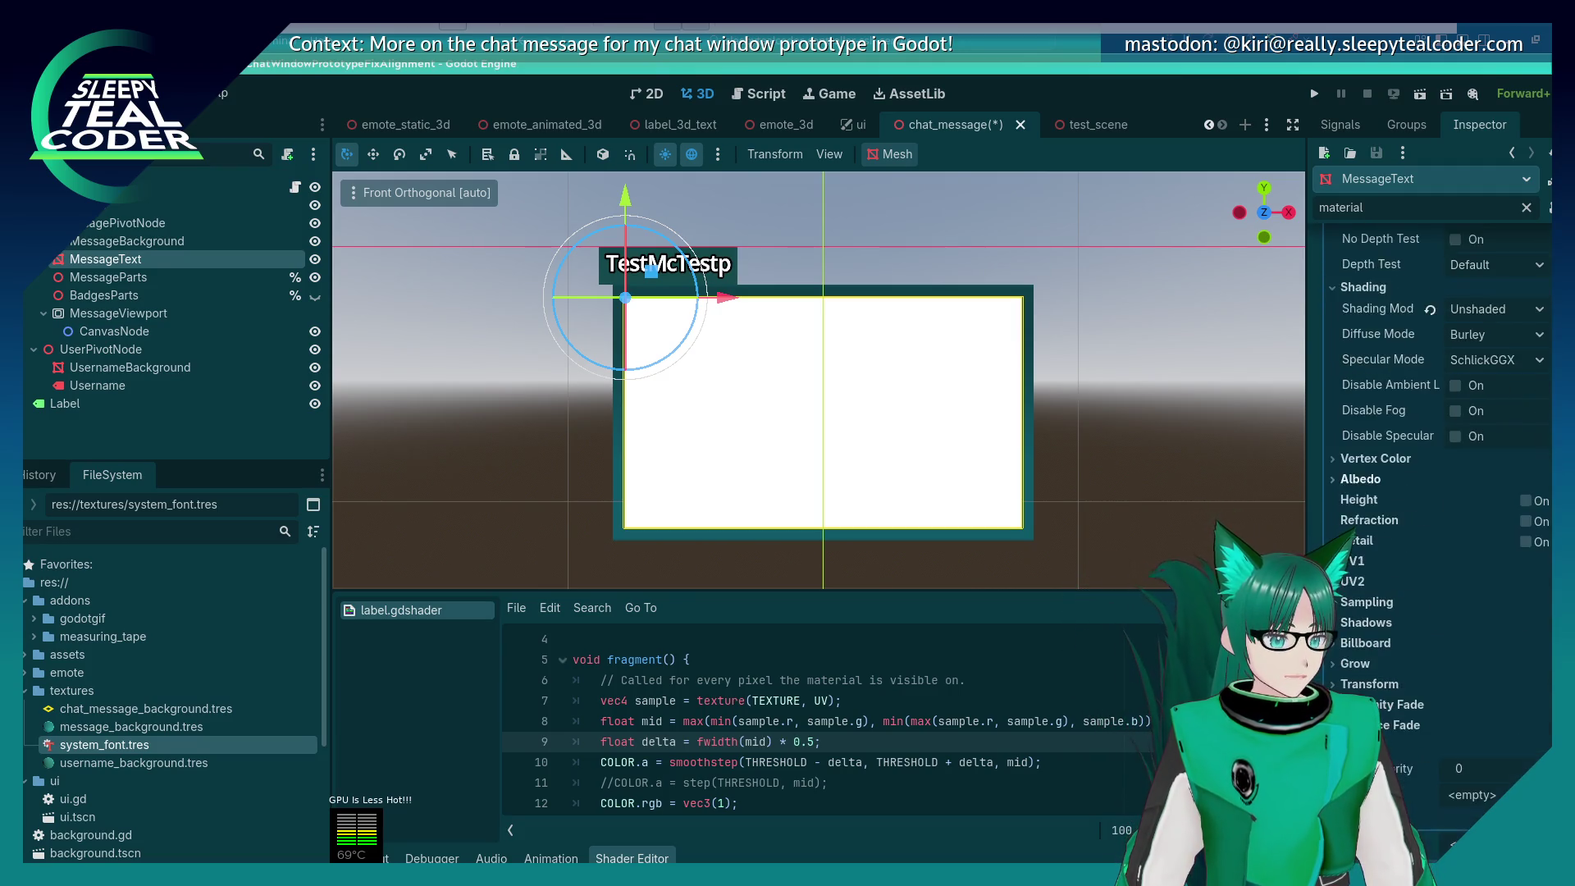
left_click(1386, 737)
scroll(1419, 720, "down", 2)
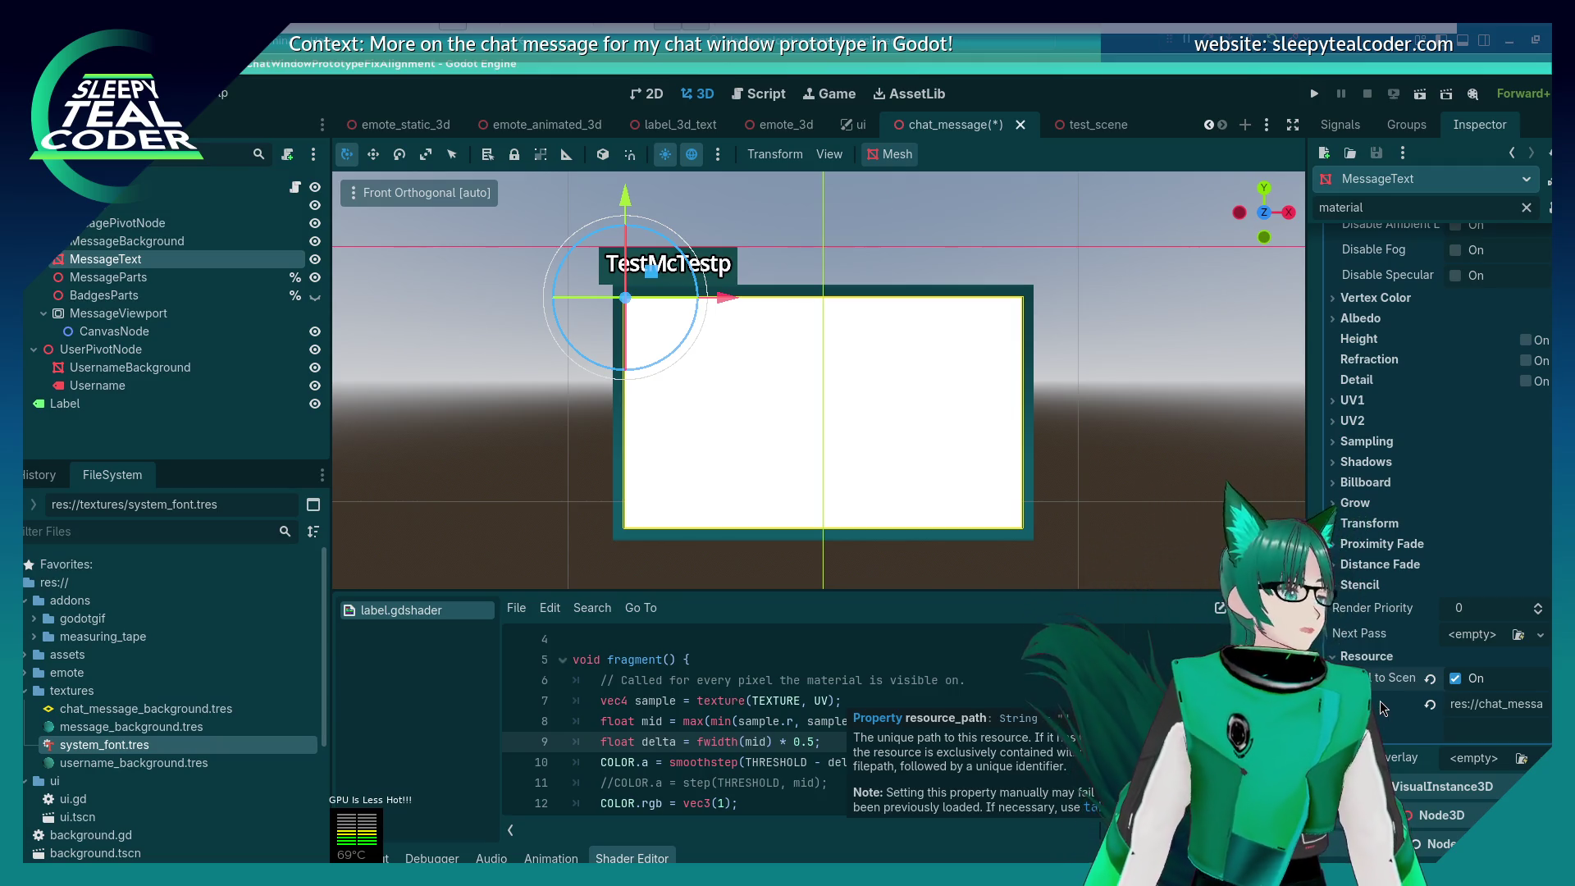
Step: Expand the material's Albedo section, showing a white colour and no texture
scroll(1343, 538, "up", 2)
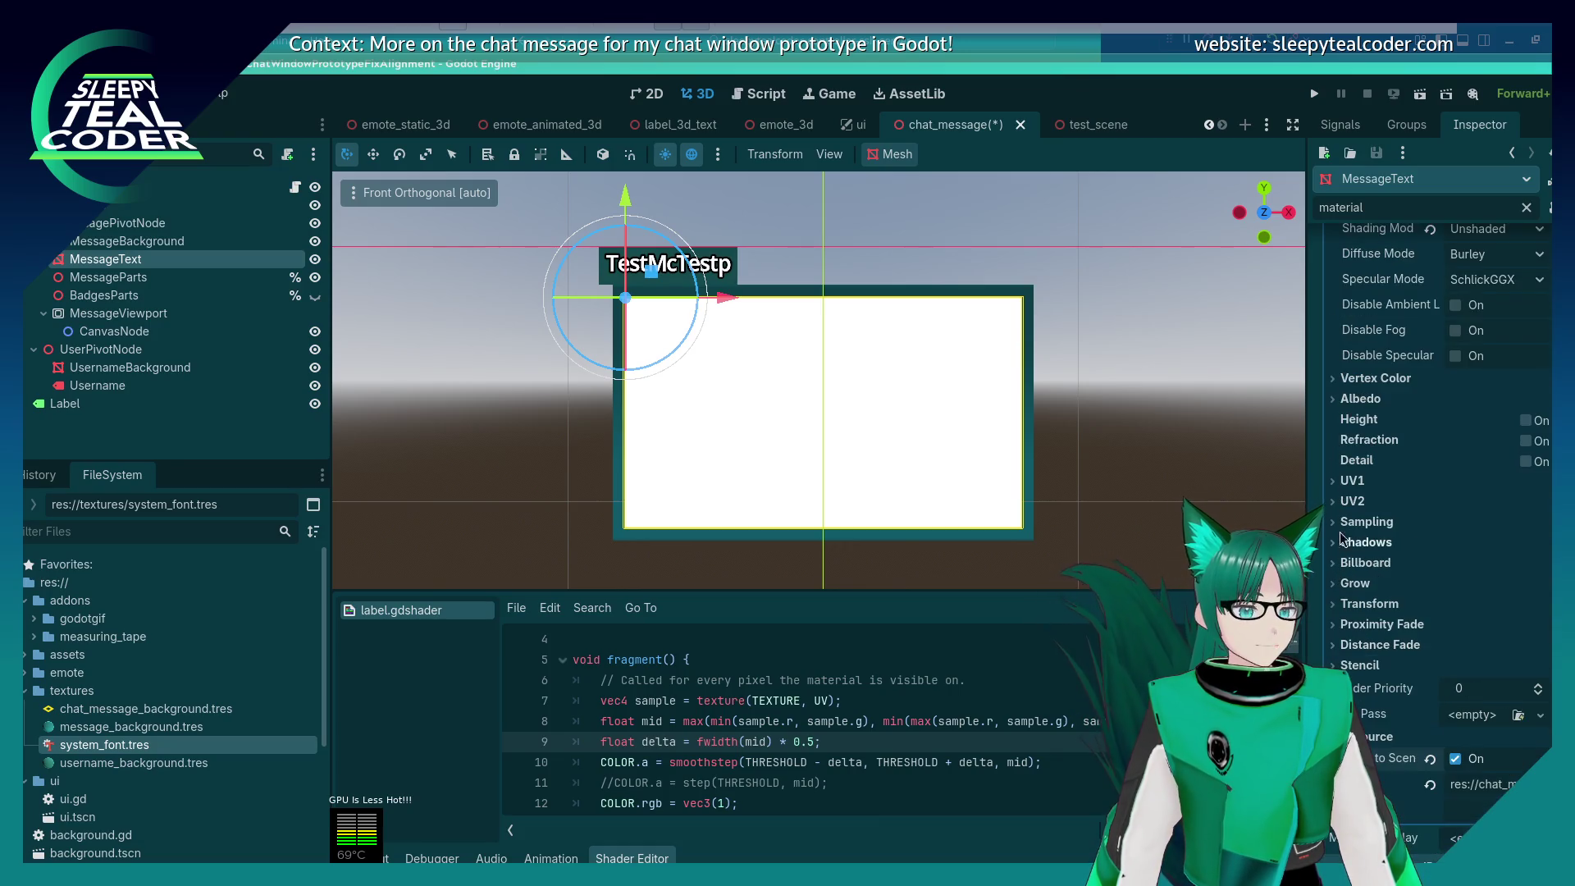
left_click(1335, 401)
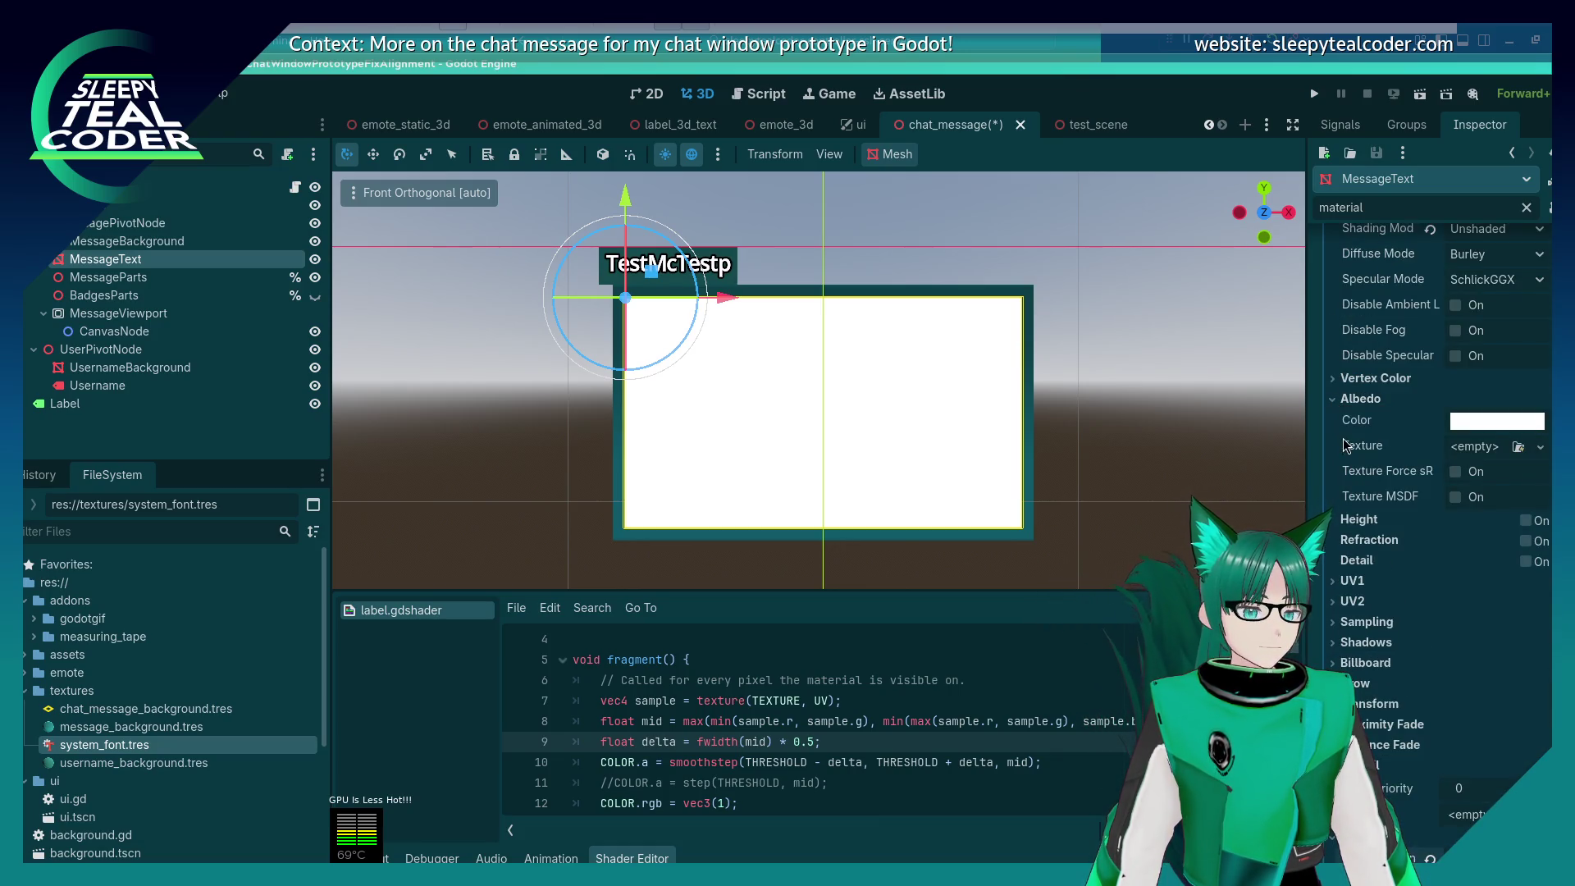
left_click(767, 99)
Step: Remove the extra blank lines near line 366 of chat_message.gd and save the script
left_click(840, 384)
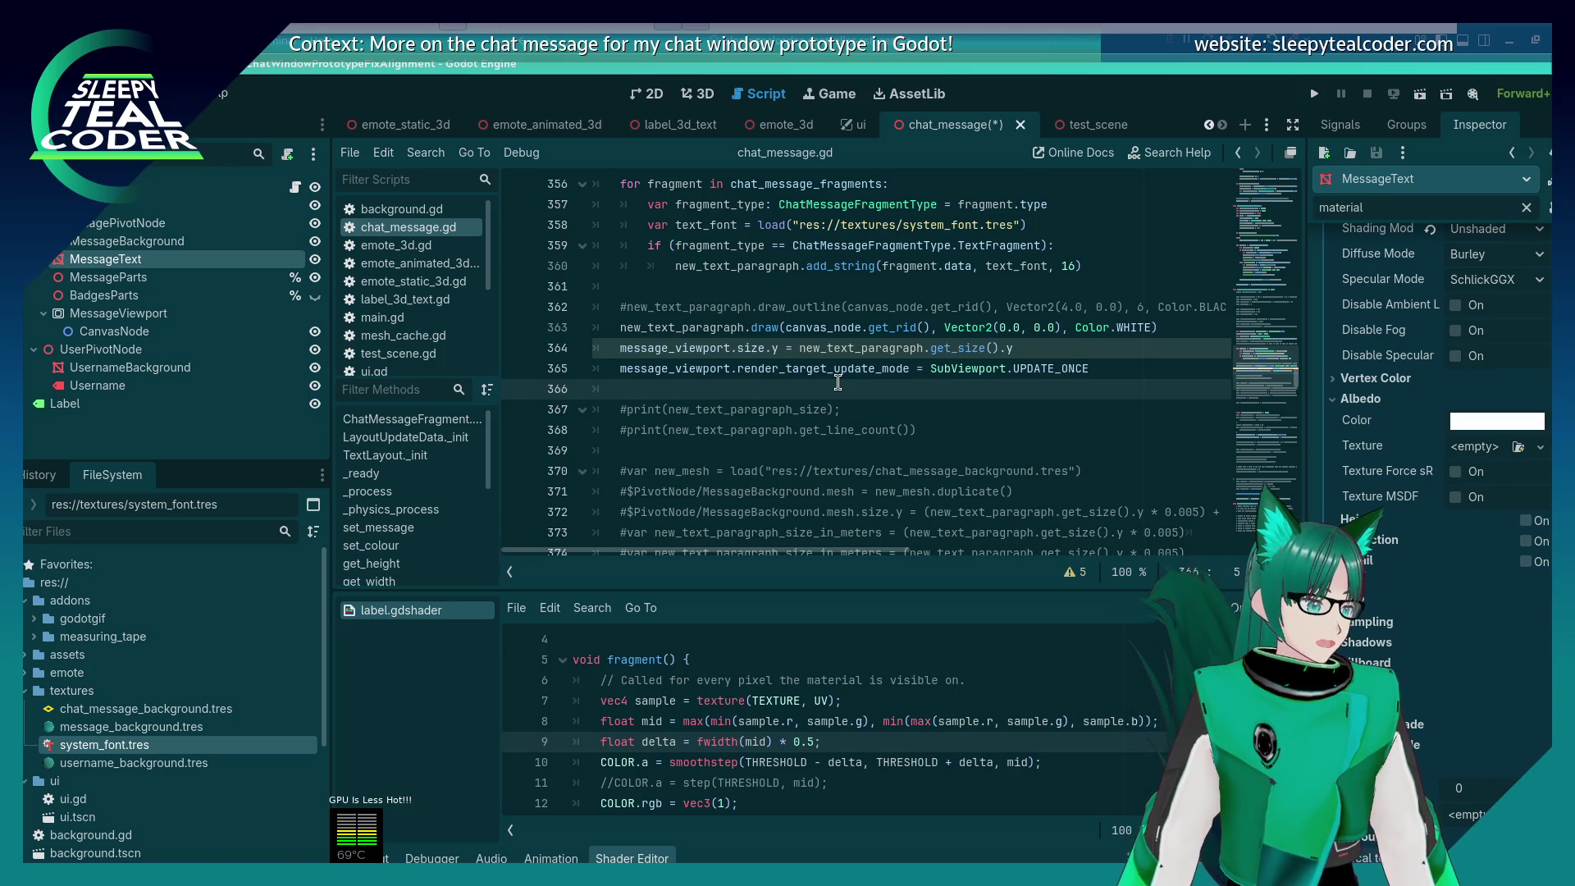
key("Return")
type("message")
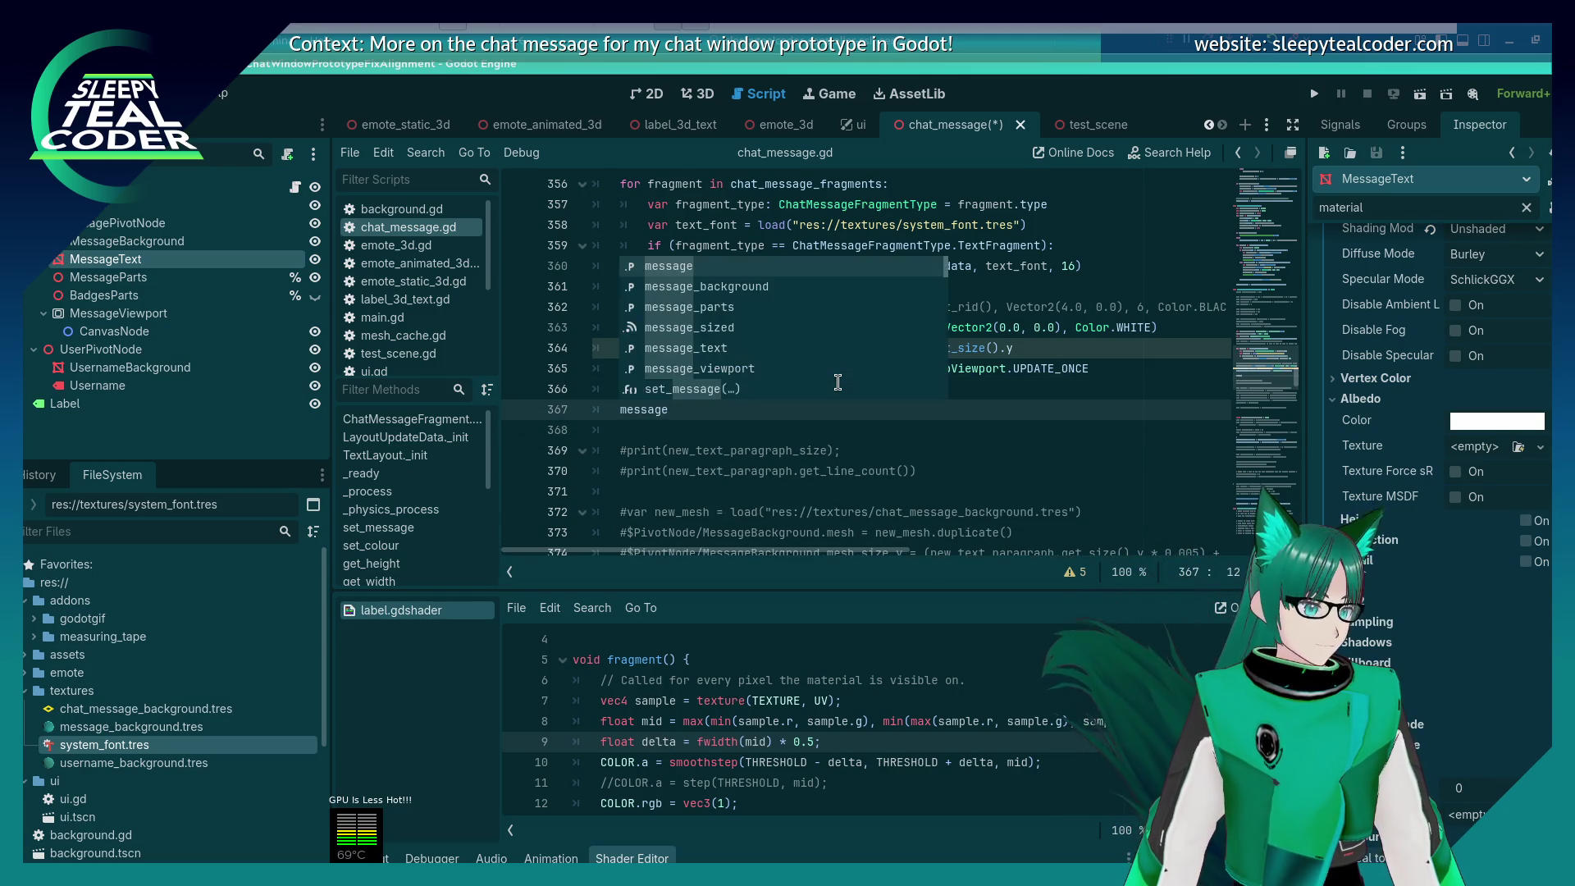
key("BackSpace")
key("BackSpace")
key("BackSpace")
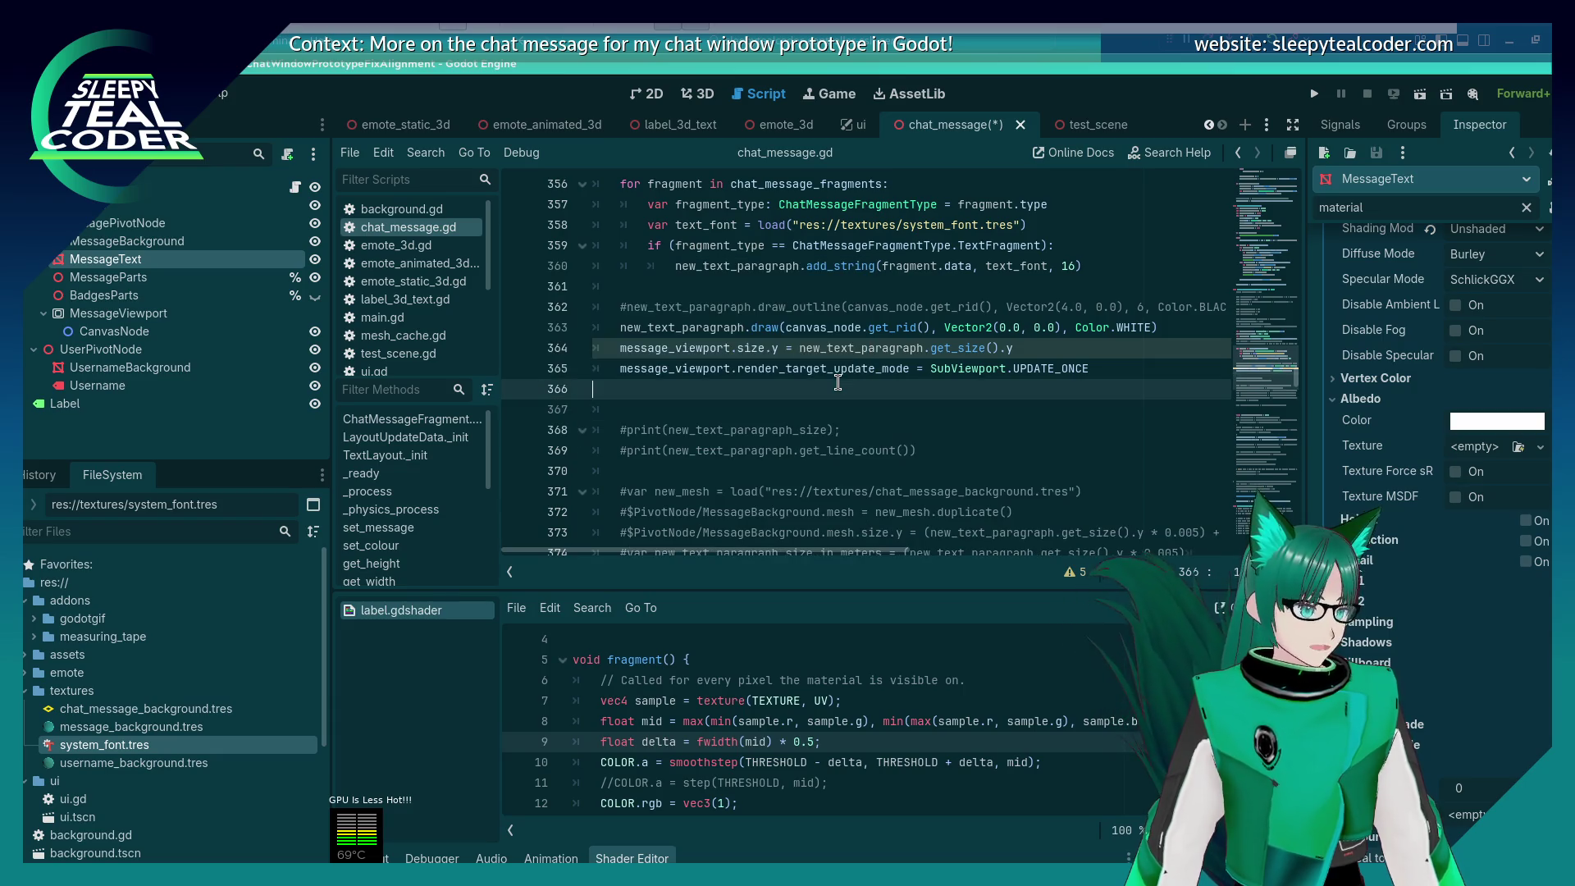
scroll(838, 383, "up", 8)
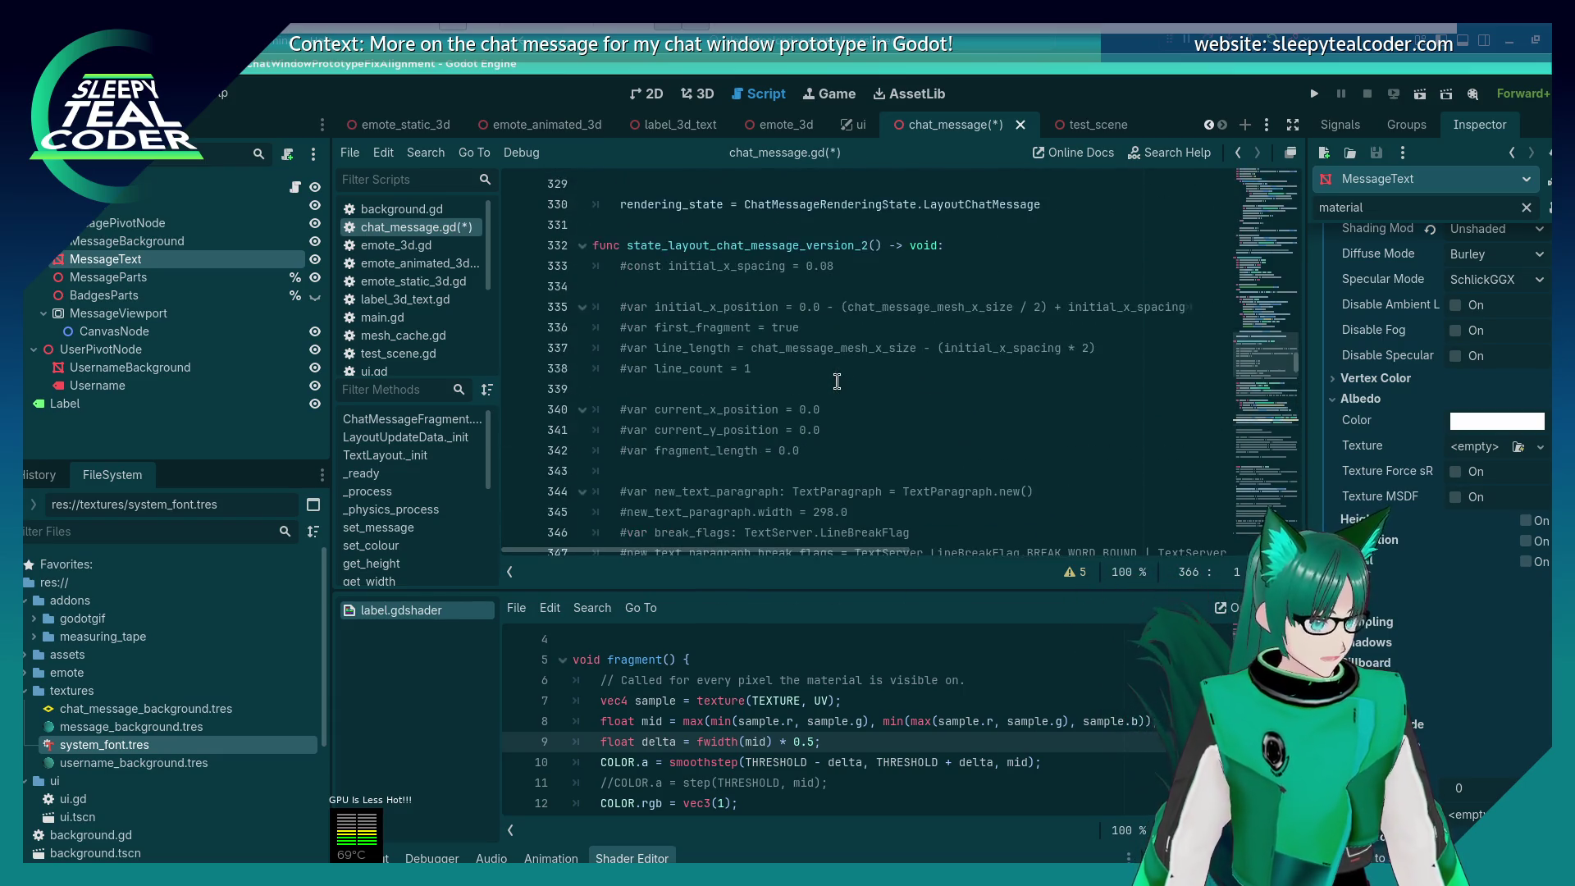
scroll(836, 380, "down", 6)
scroll(837, 380, "down", 4)
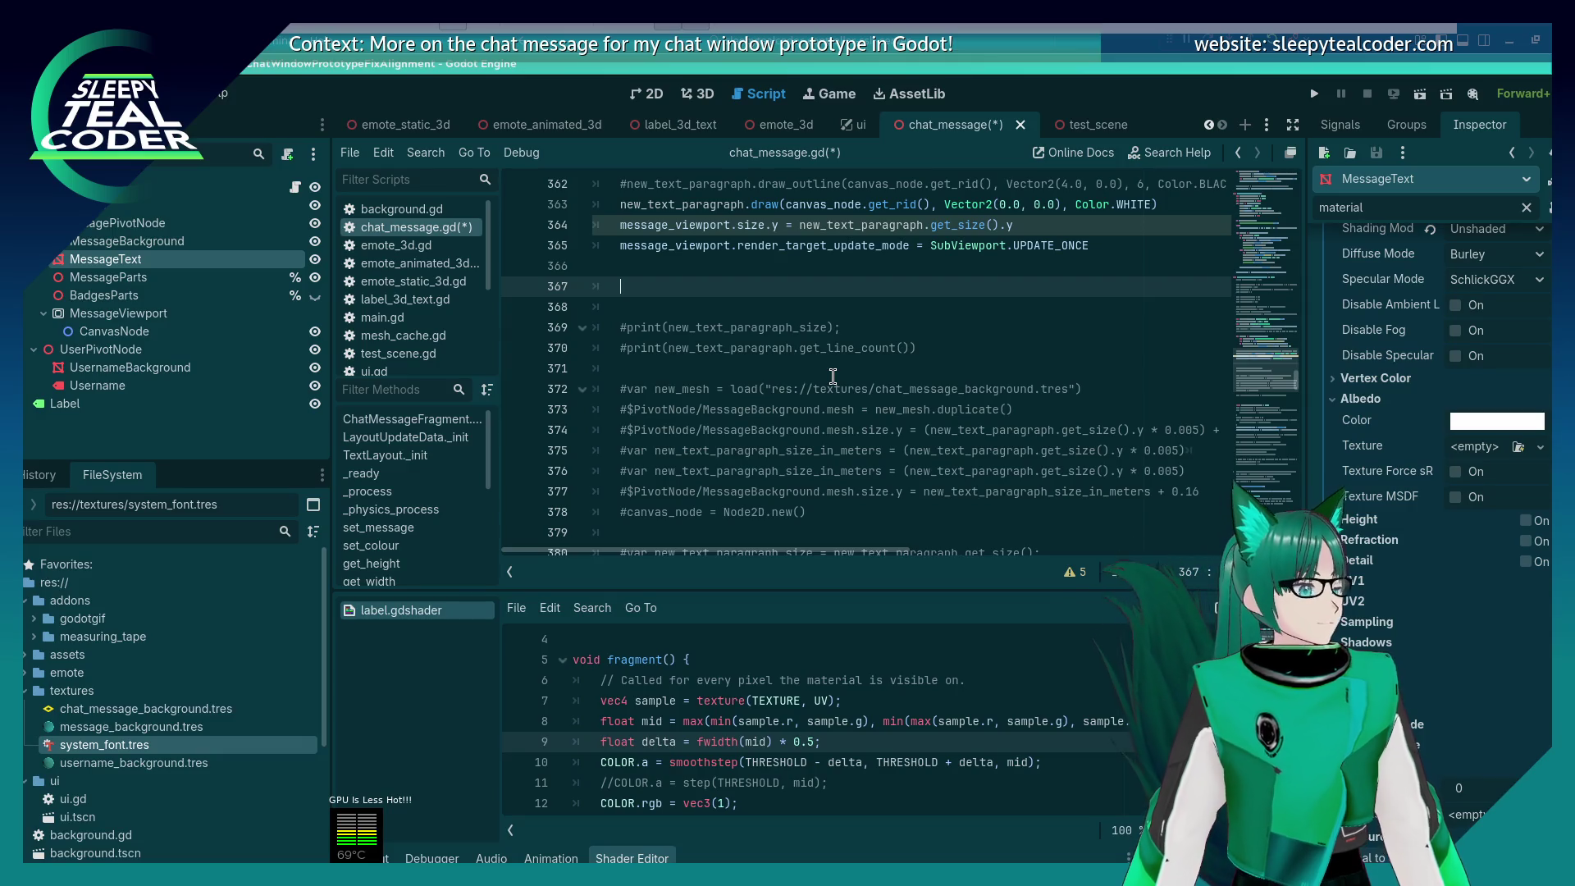
key("BackSpace")
key("BackSpace")
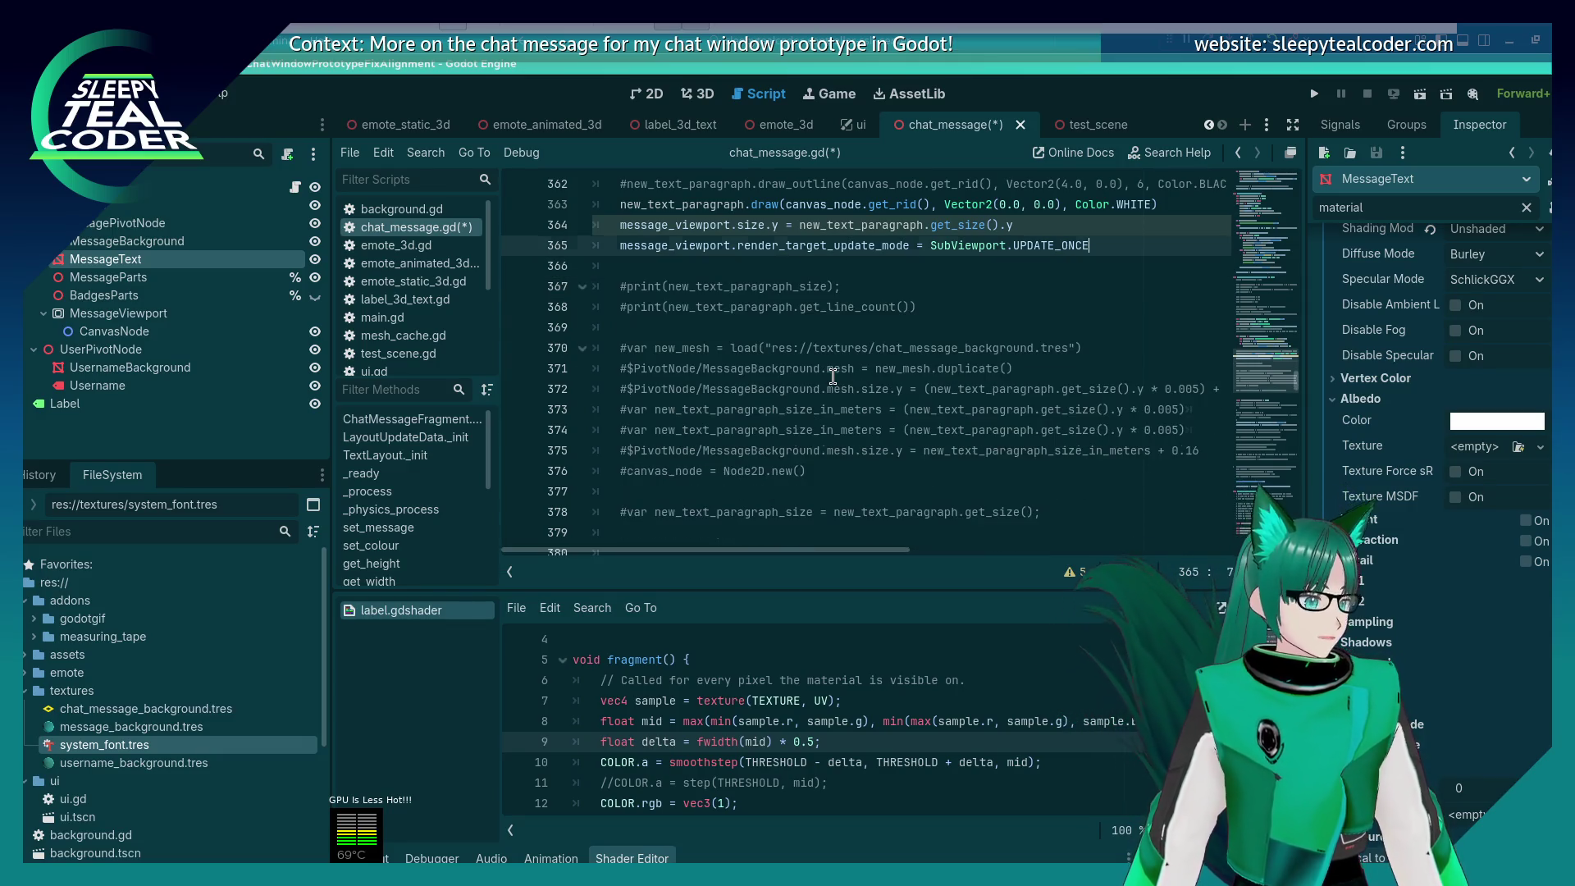
key("ctrl+s")
Step: Back in the 3D scene, list the new texture types for the empty Albedo Texture
left_click(697, 94)
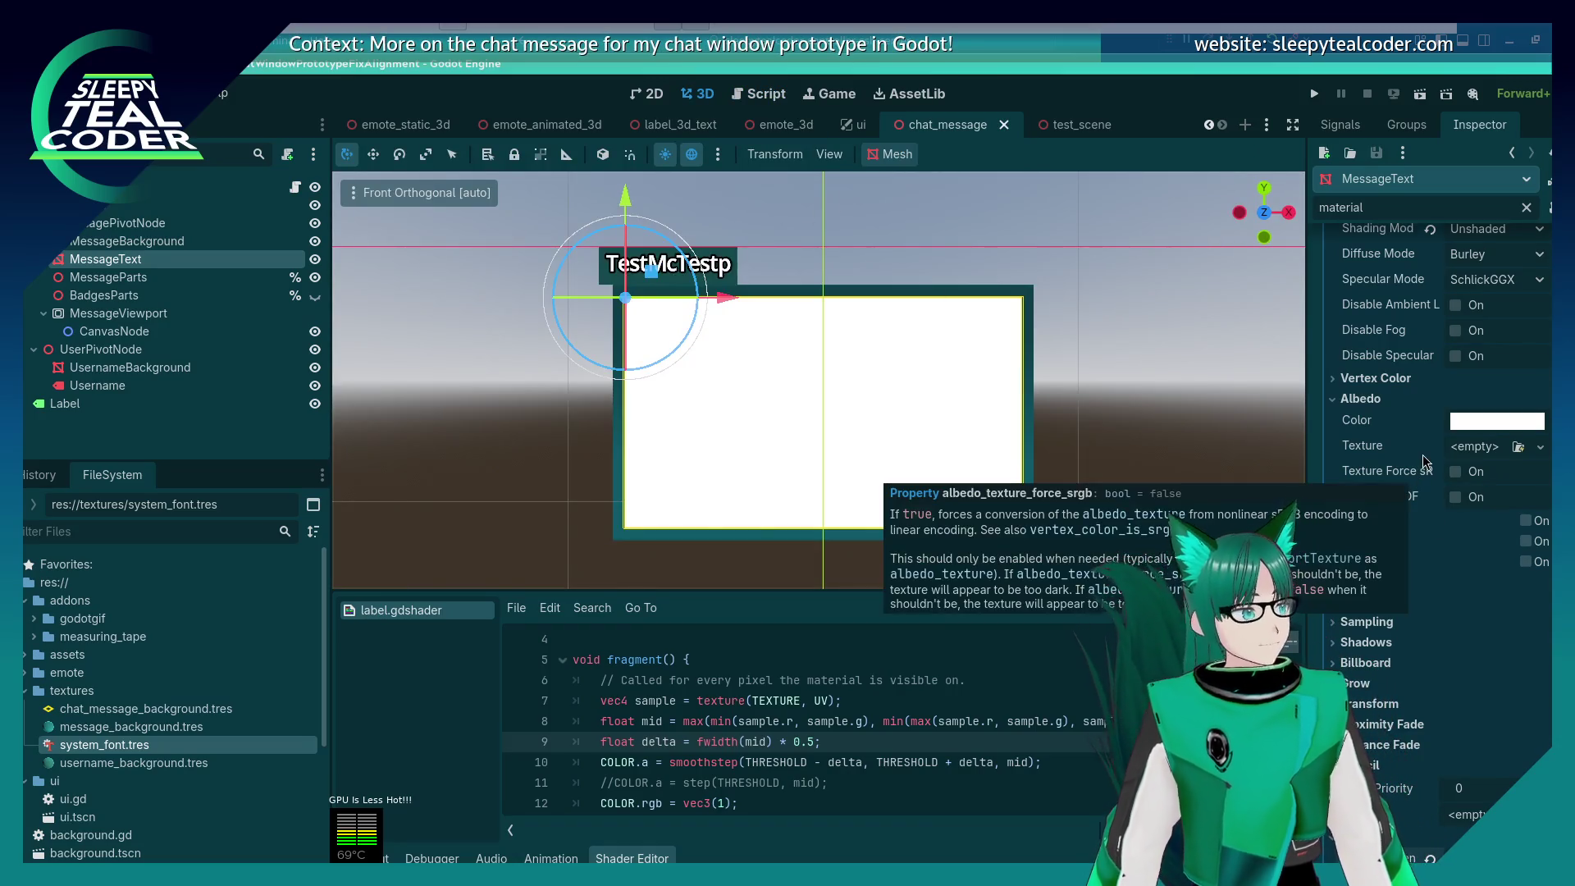
mouse_move(1423, 458)
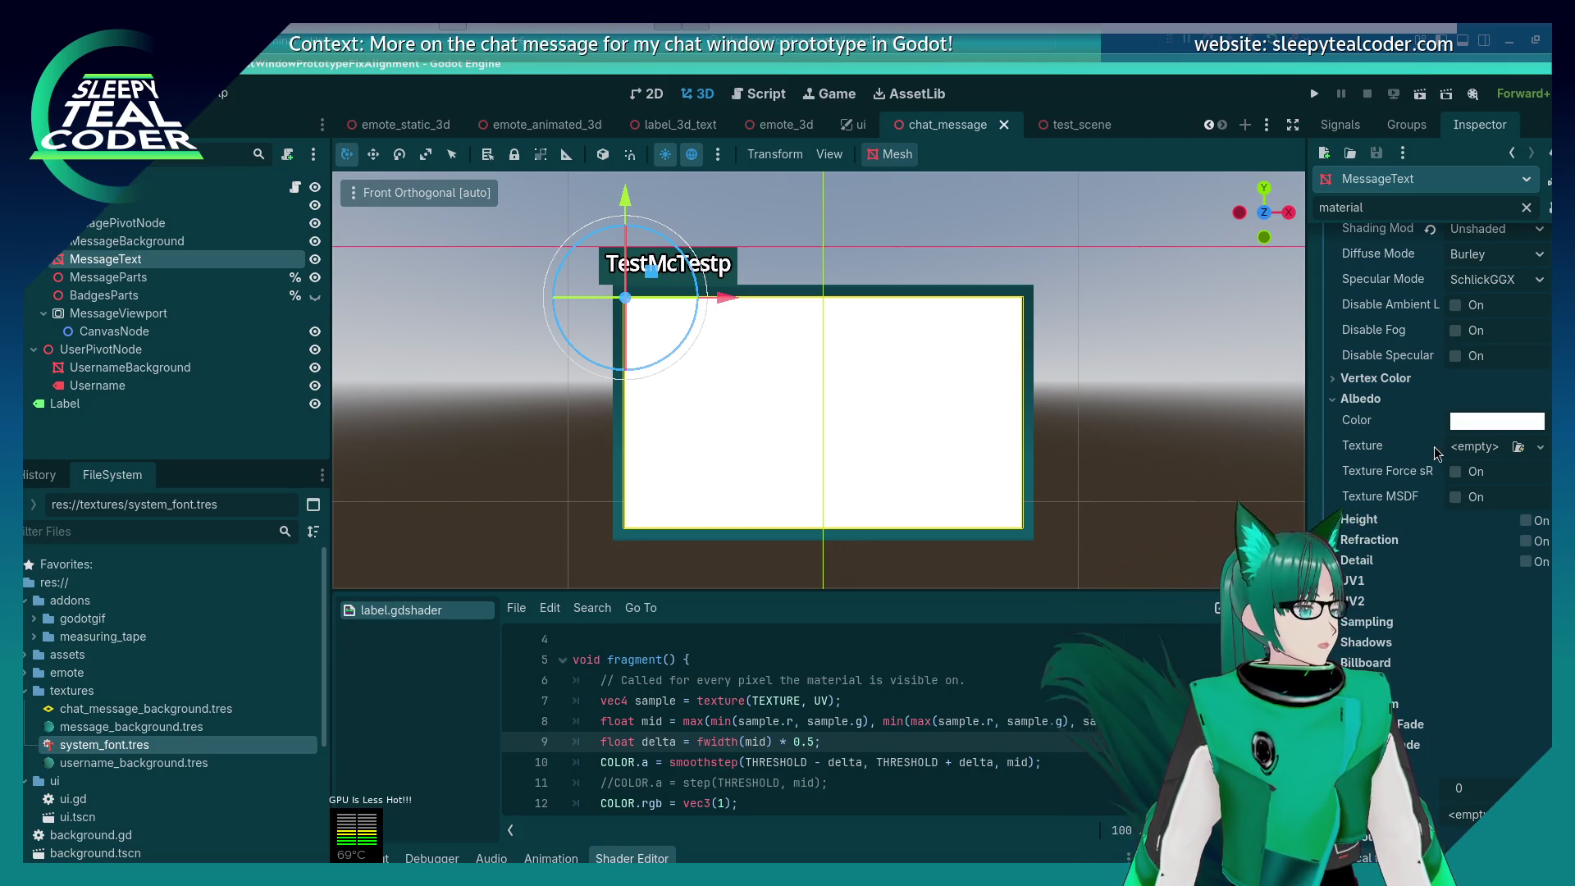
left_click(1517, 449)
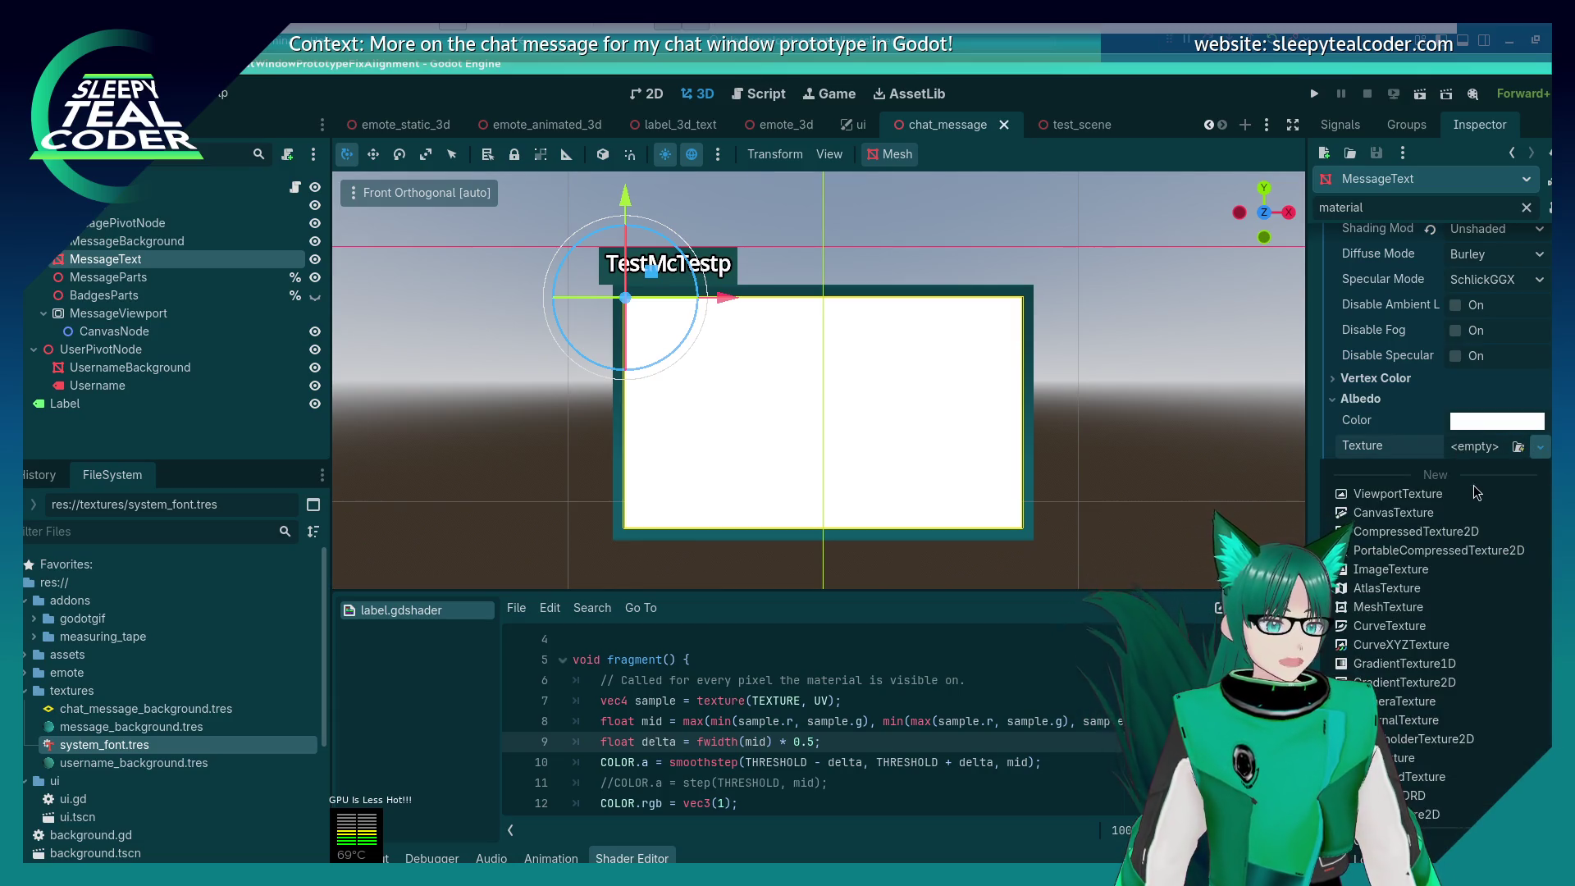
Step: Give the albedo a New ViewportTexture with Viewport Path MessageViewport, then preview and reselect MessageText
left_click(1465, 488)
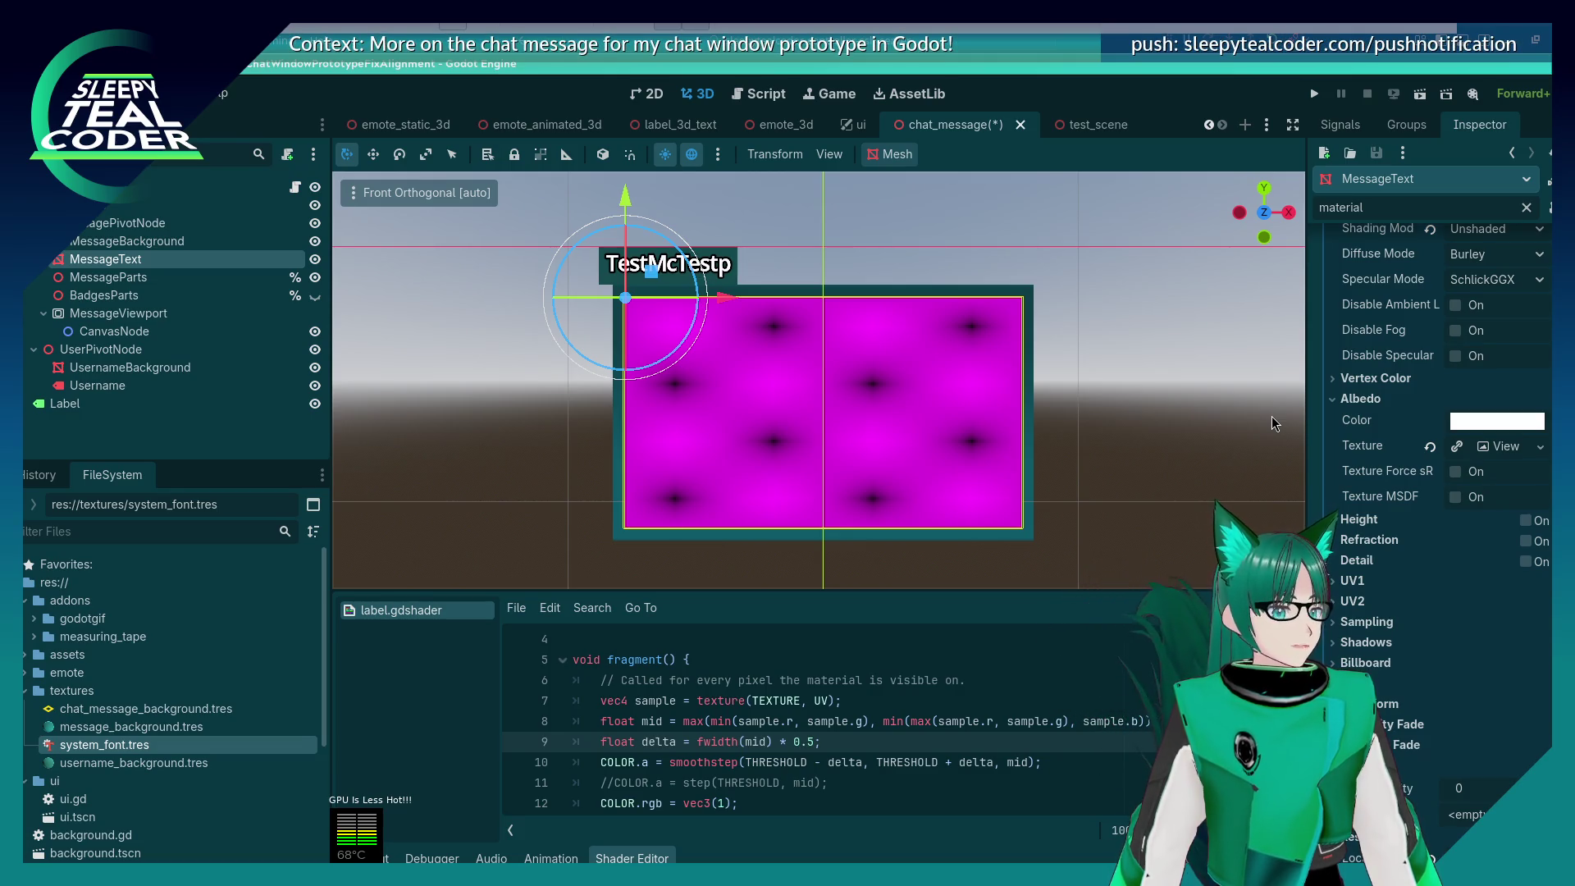
left_click(1513, 447)
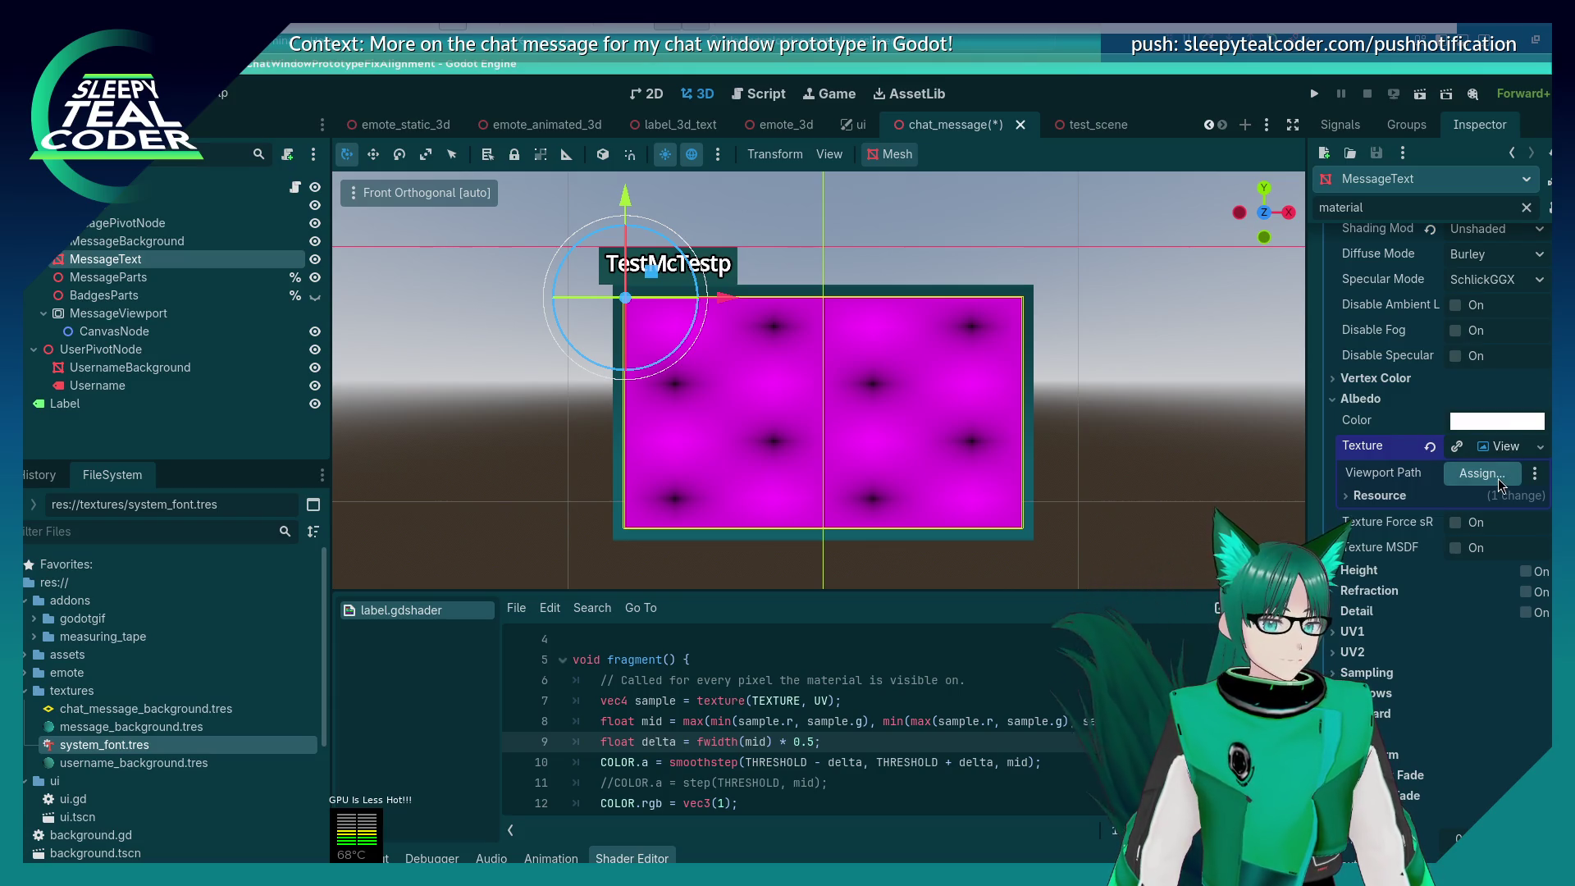
left_click(1498, 479)
left_click(784, 318)
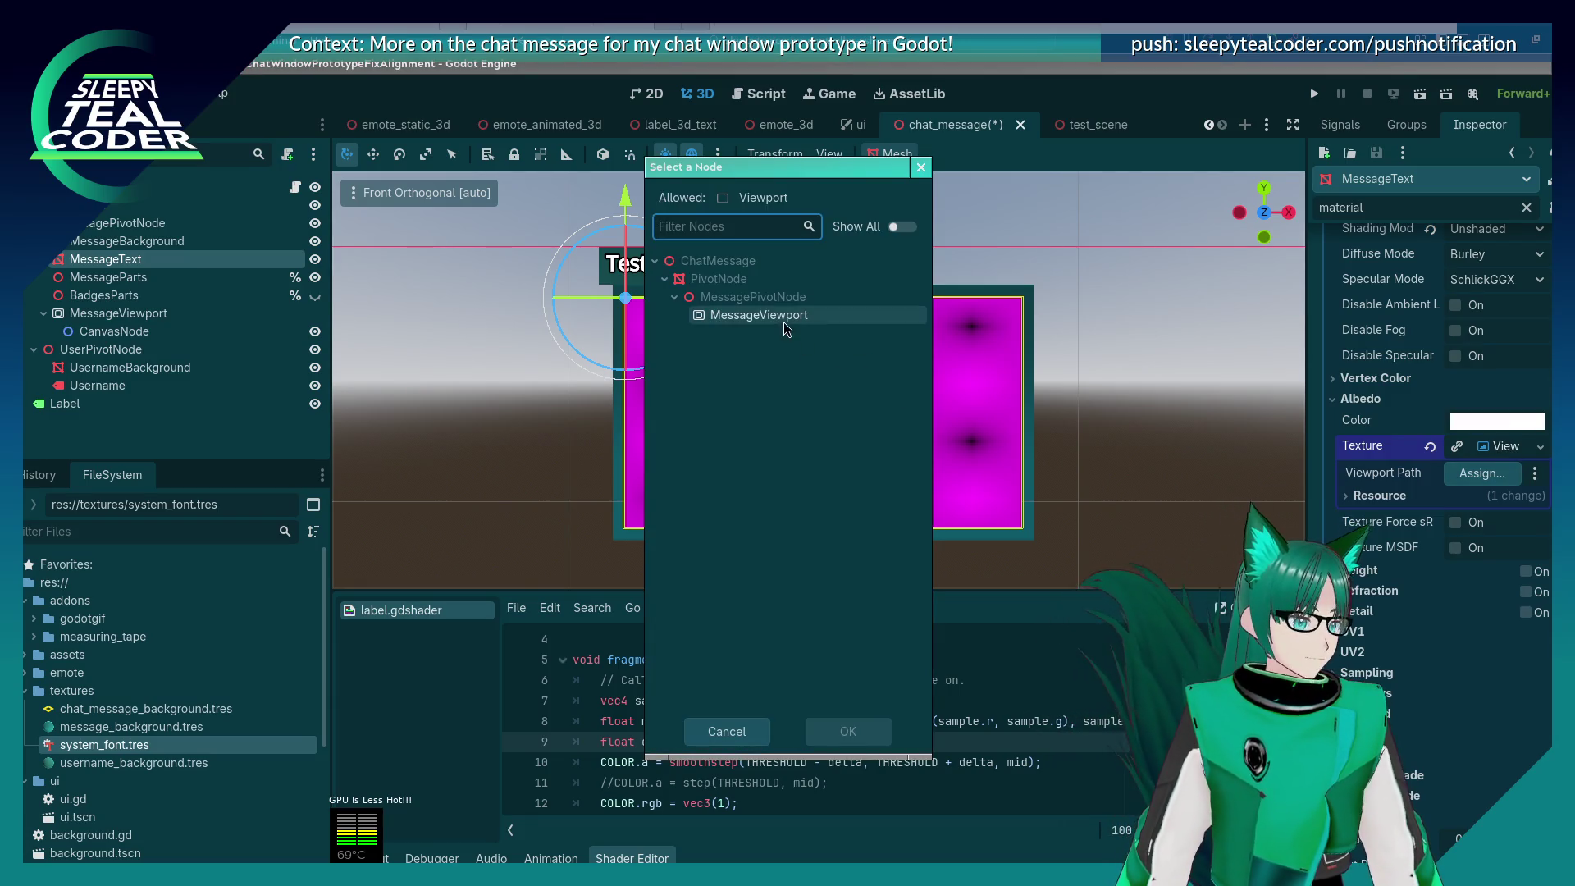
left_click(845, 734)
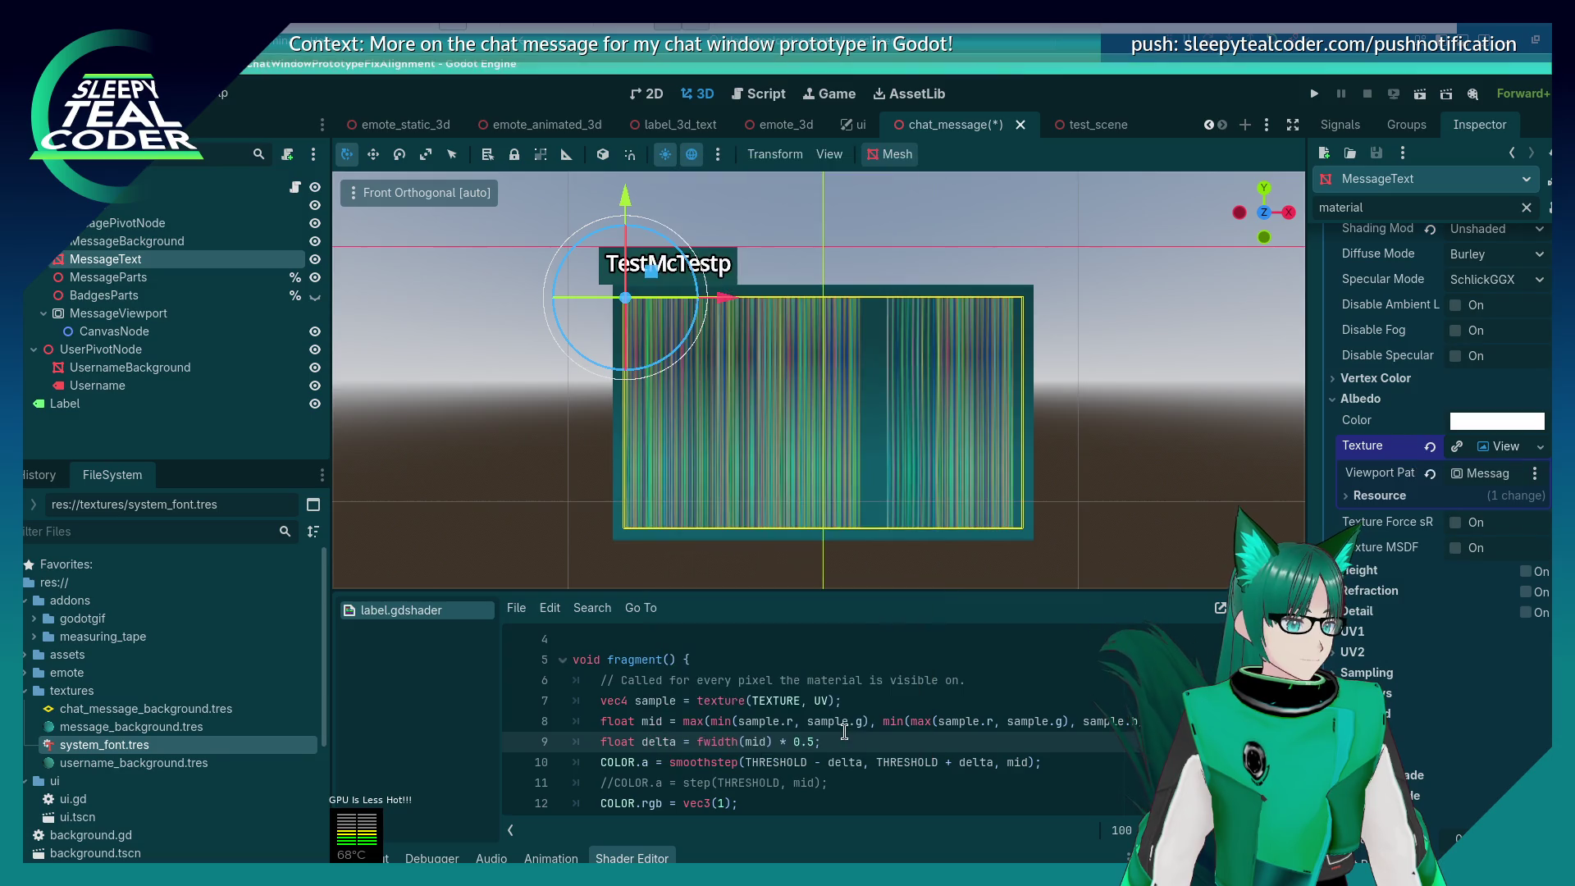
left_click(1139, 486)
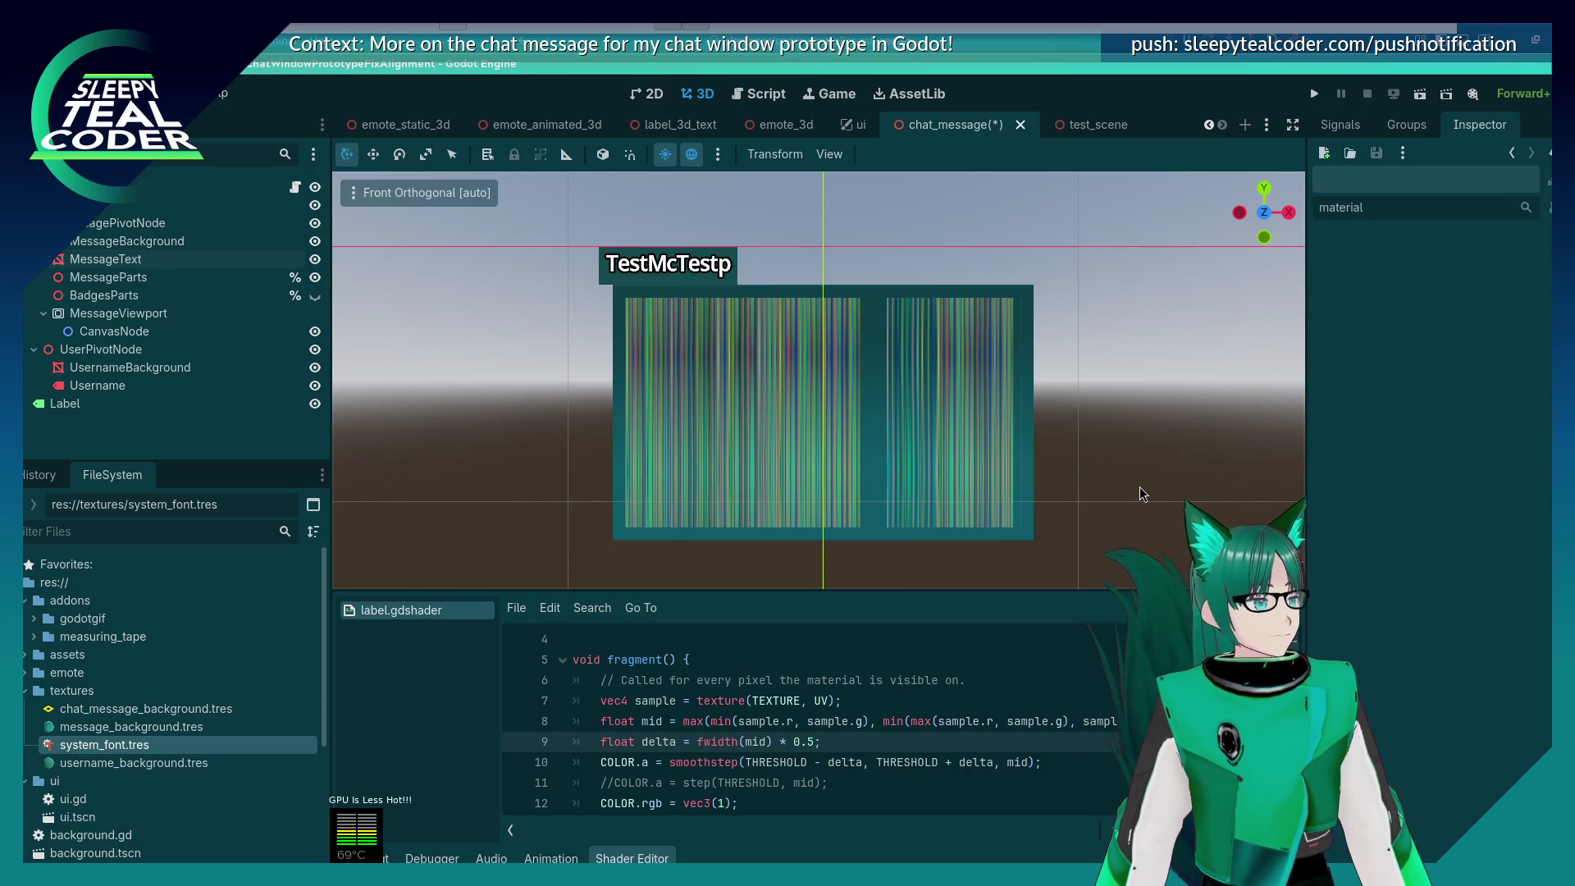
left_click(982, 416)
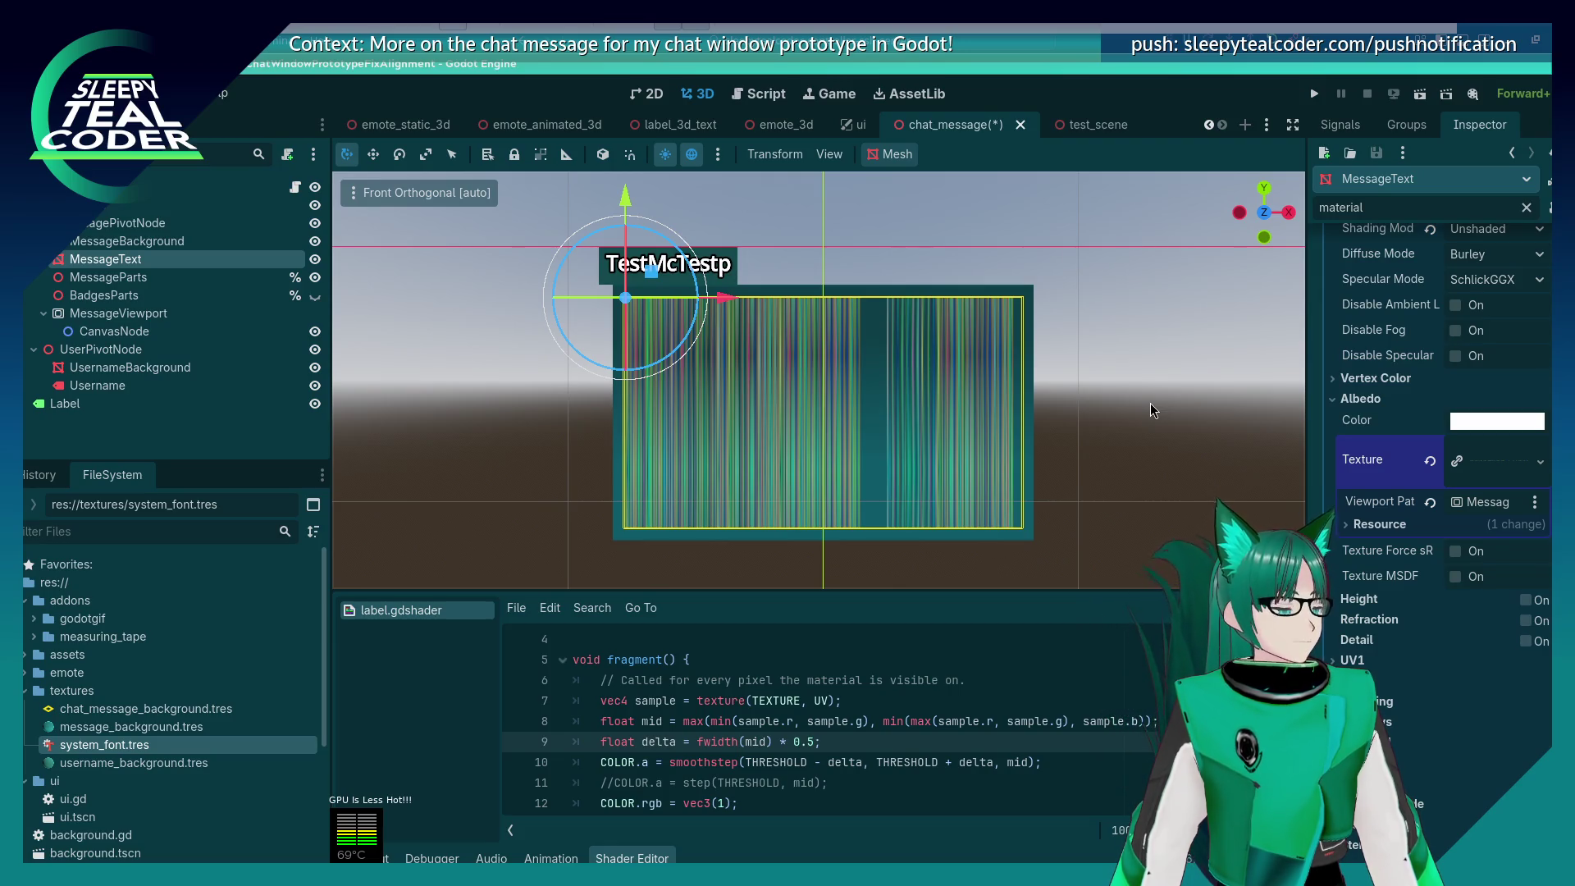
Step: Switch back to the chat_message.gd script in the Script workspace
mouse_move(790, 134)
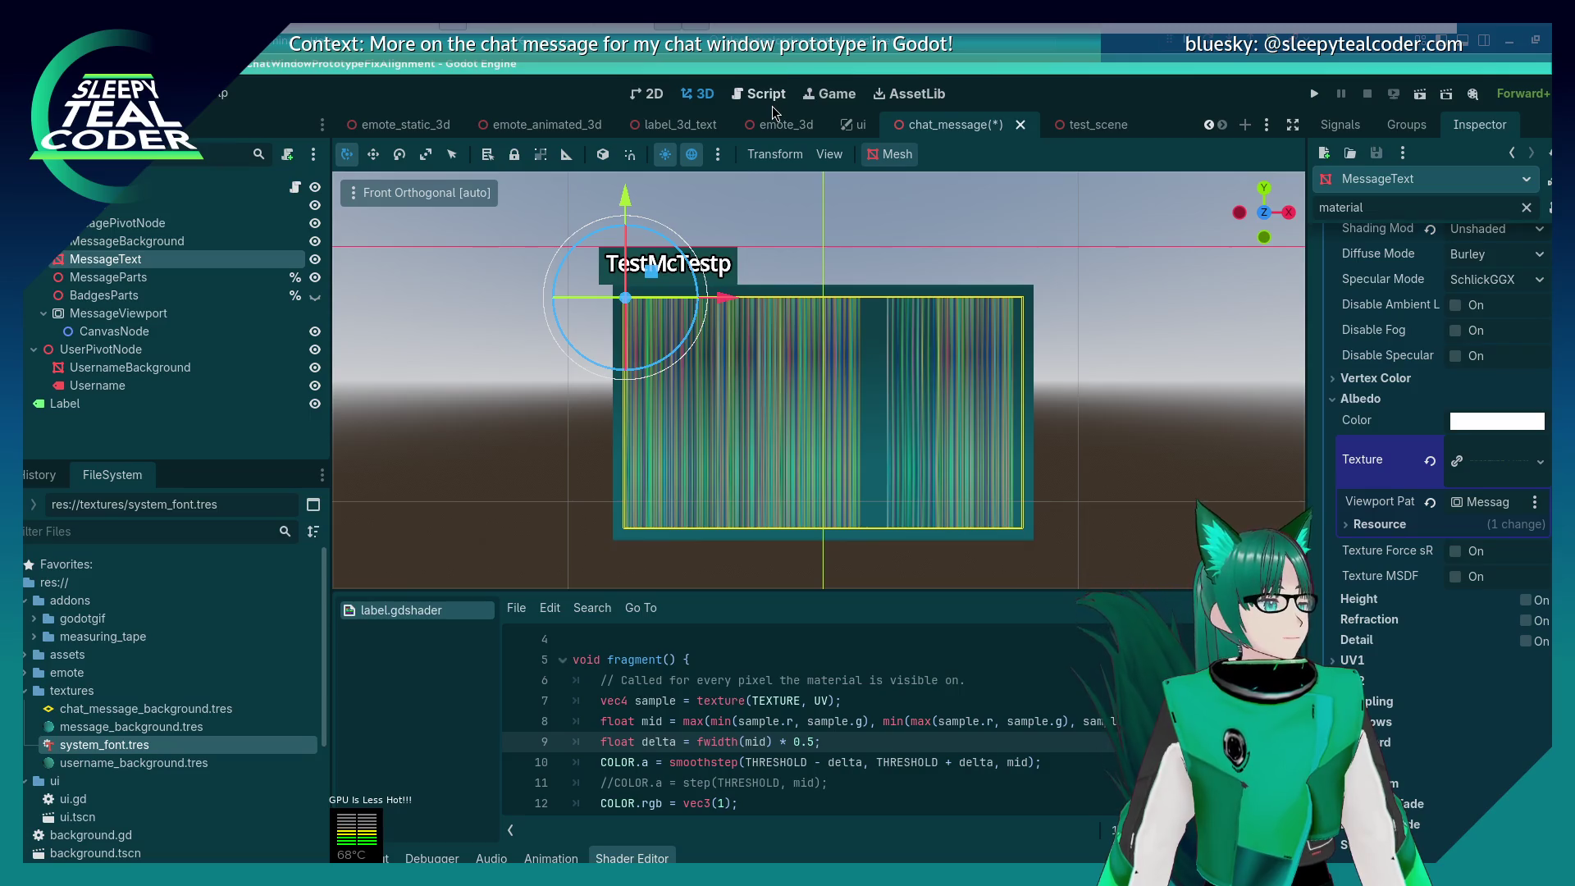
left_click(769, 102)
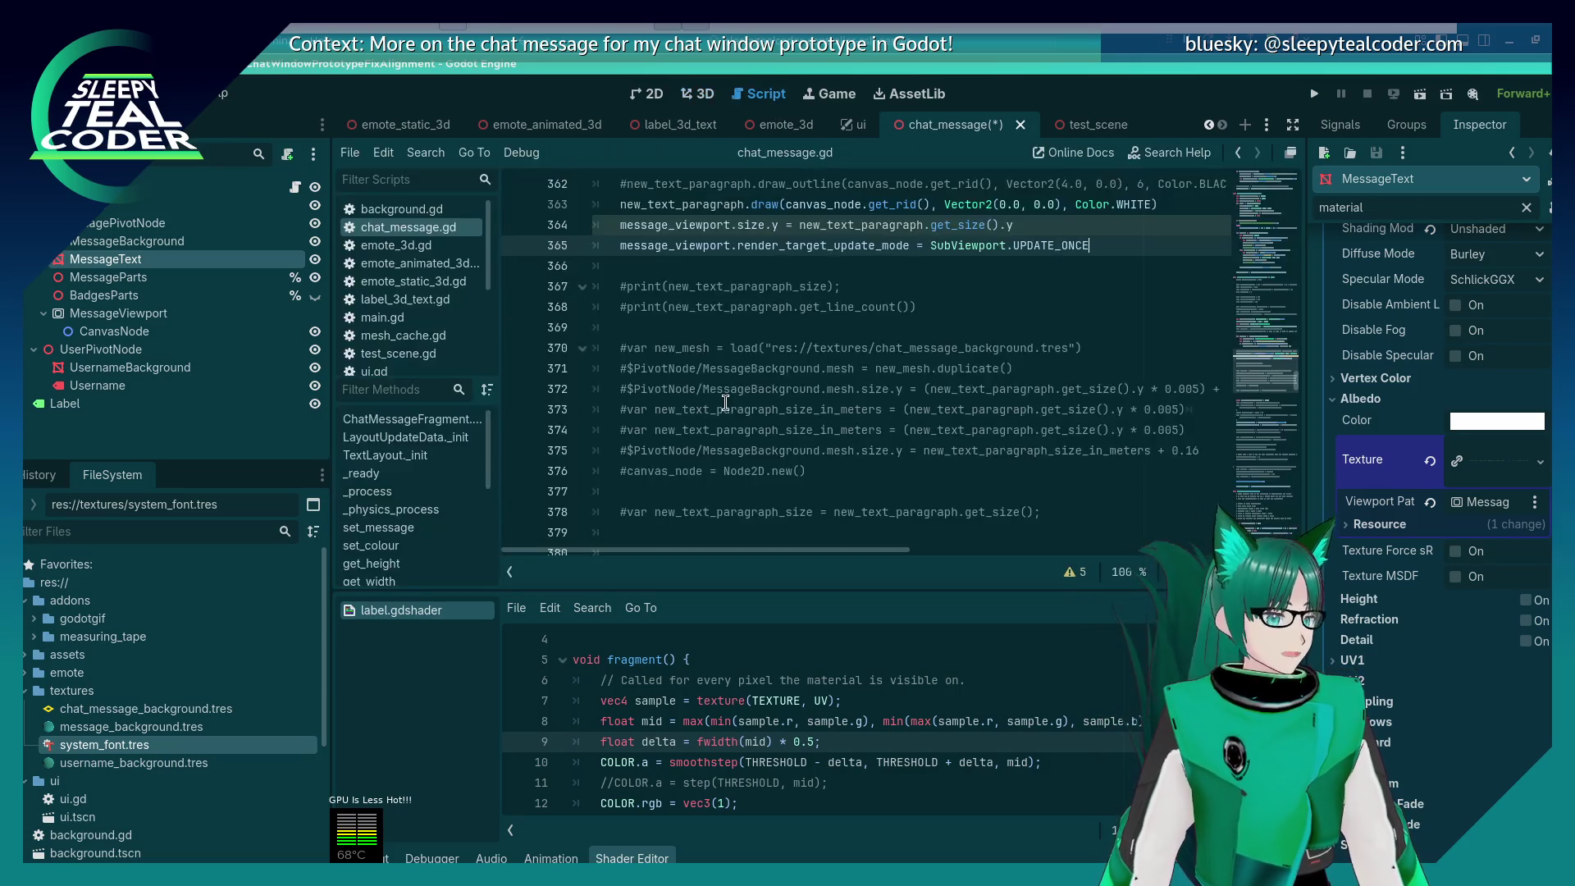
Step: Delete the two message_background mesh lines and save, then restore them
scroll(728, 403, "down", 3)
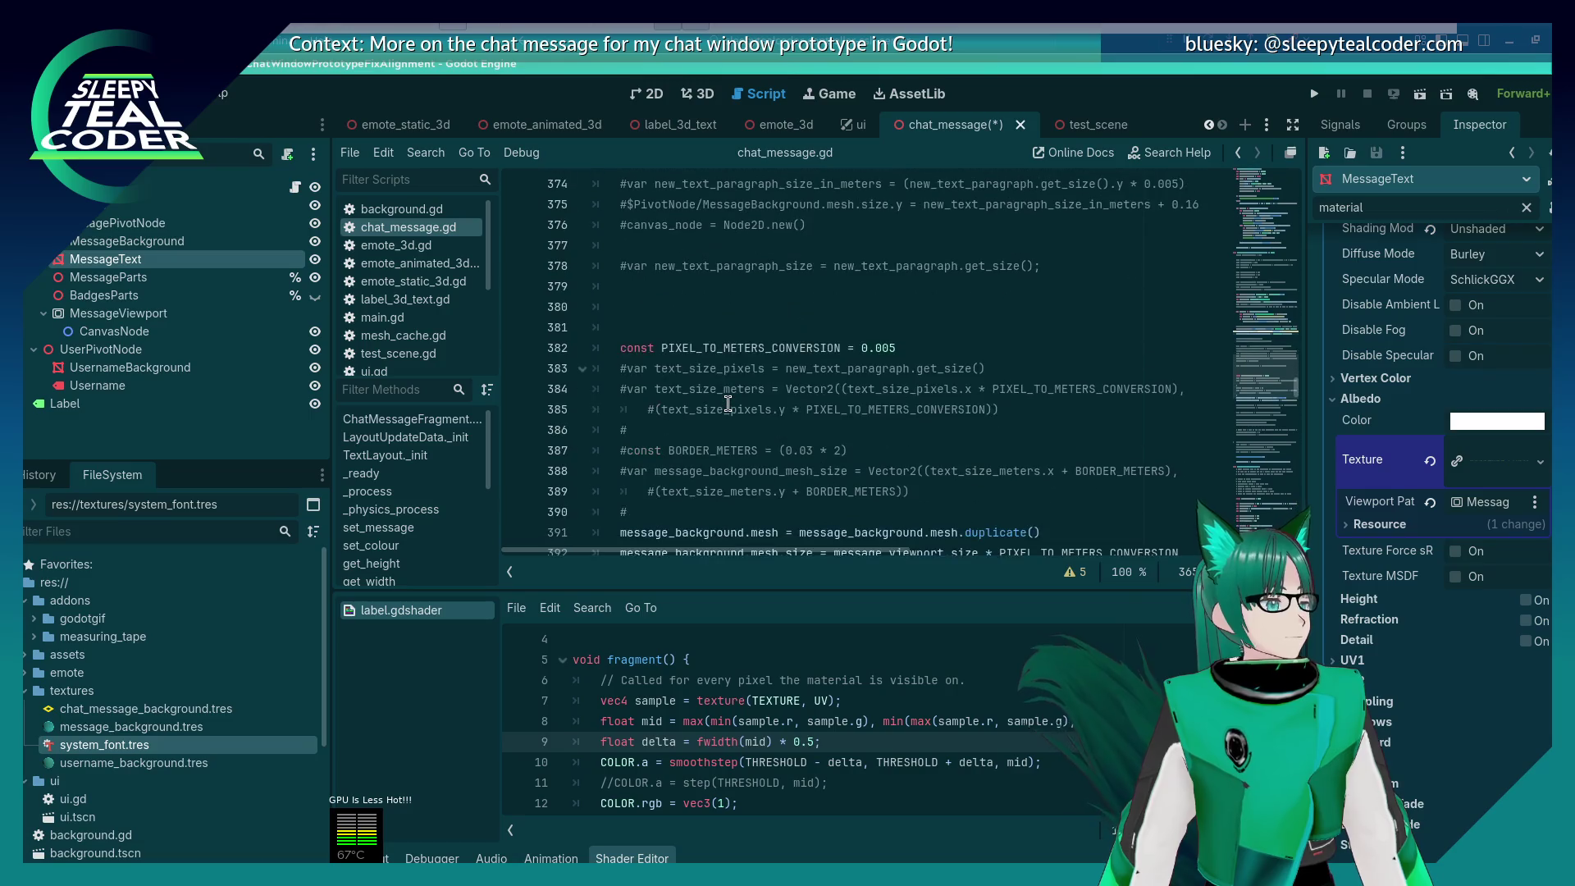
scroll(738, 410, "up", 5)
scroll(754, 426, "down", 6)
left_click(773, 443)
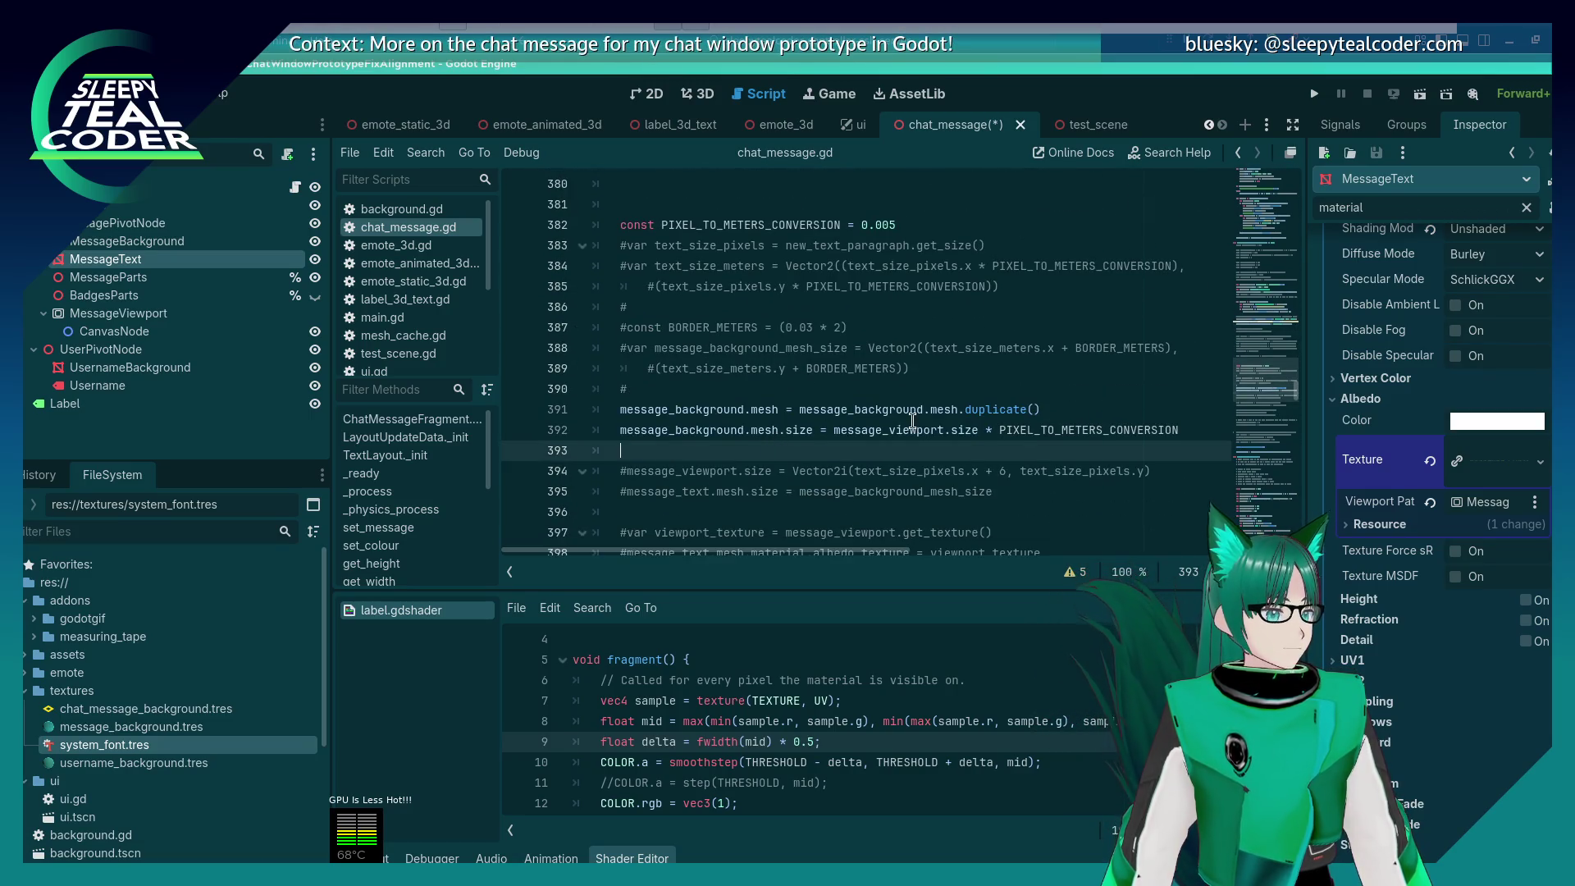
key("shift+Up")
key("shift+Up")
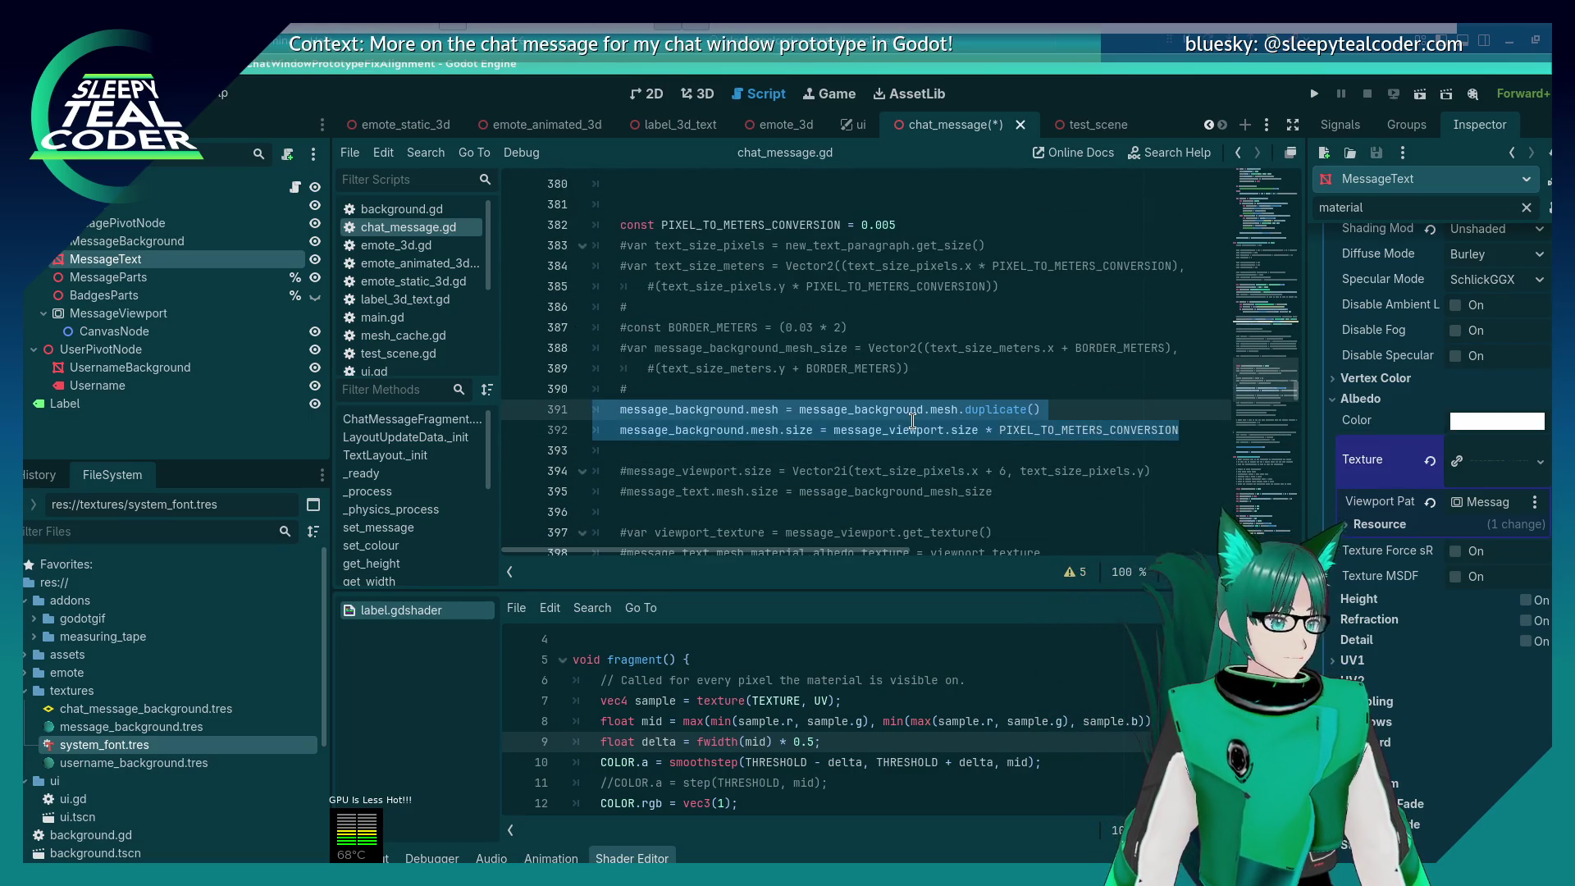
key("Delete")
key("Up")
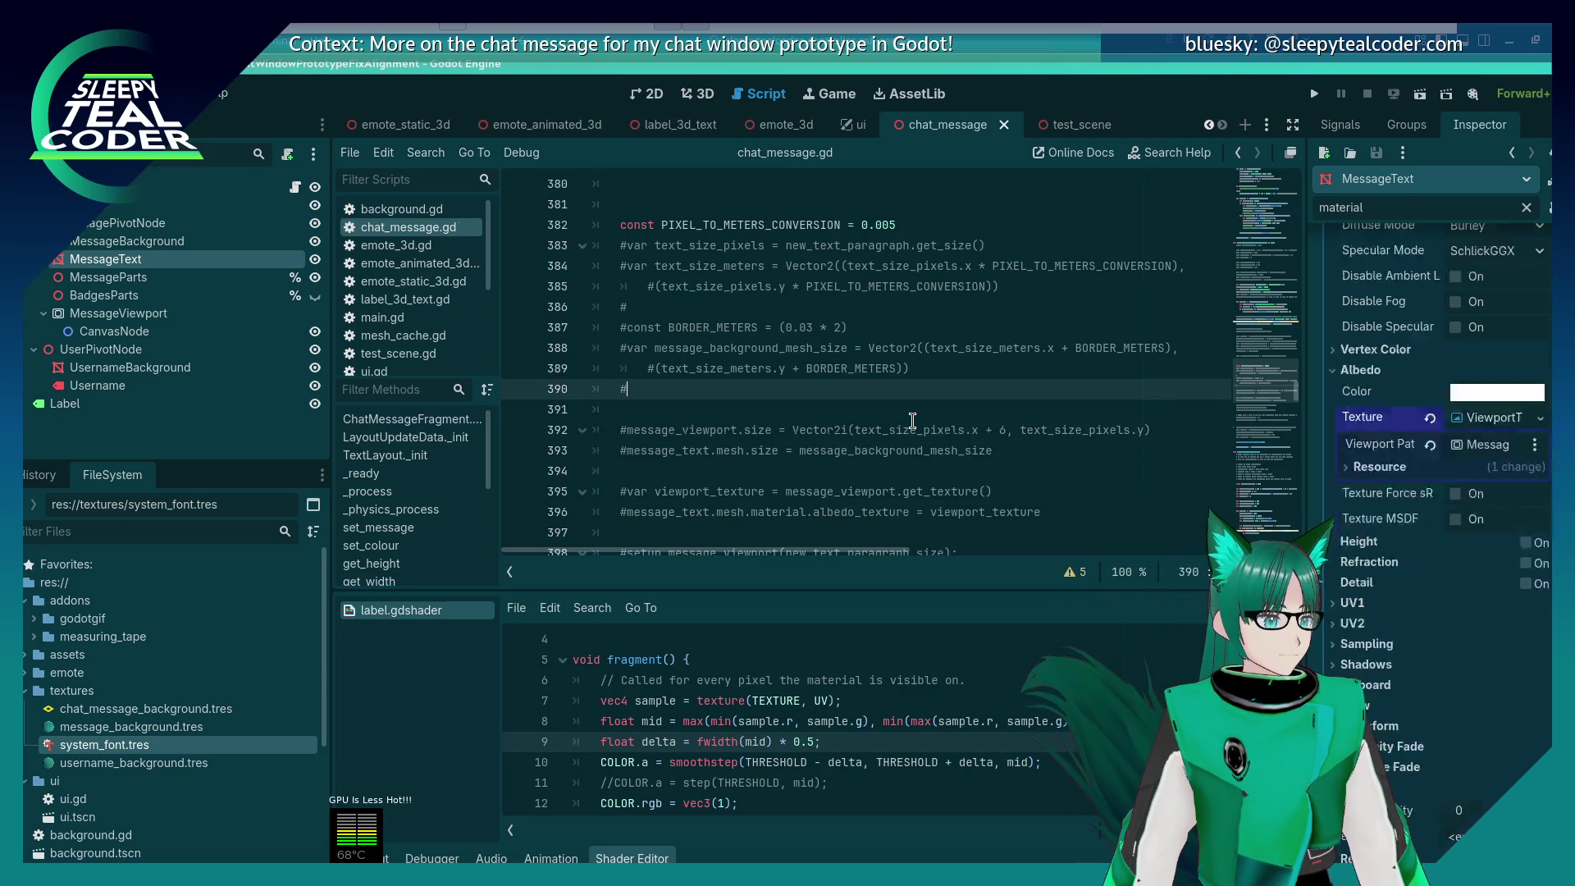
key("ctrl+s")
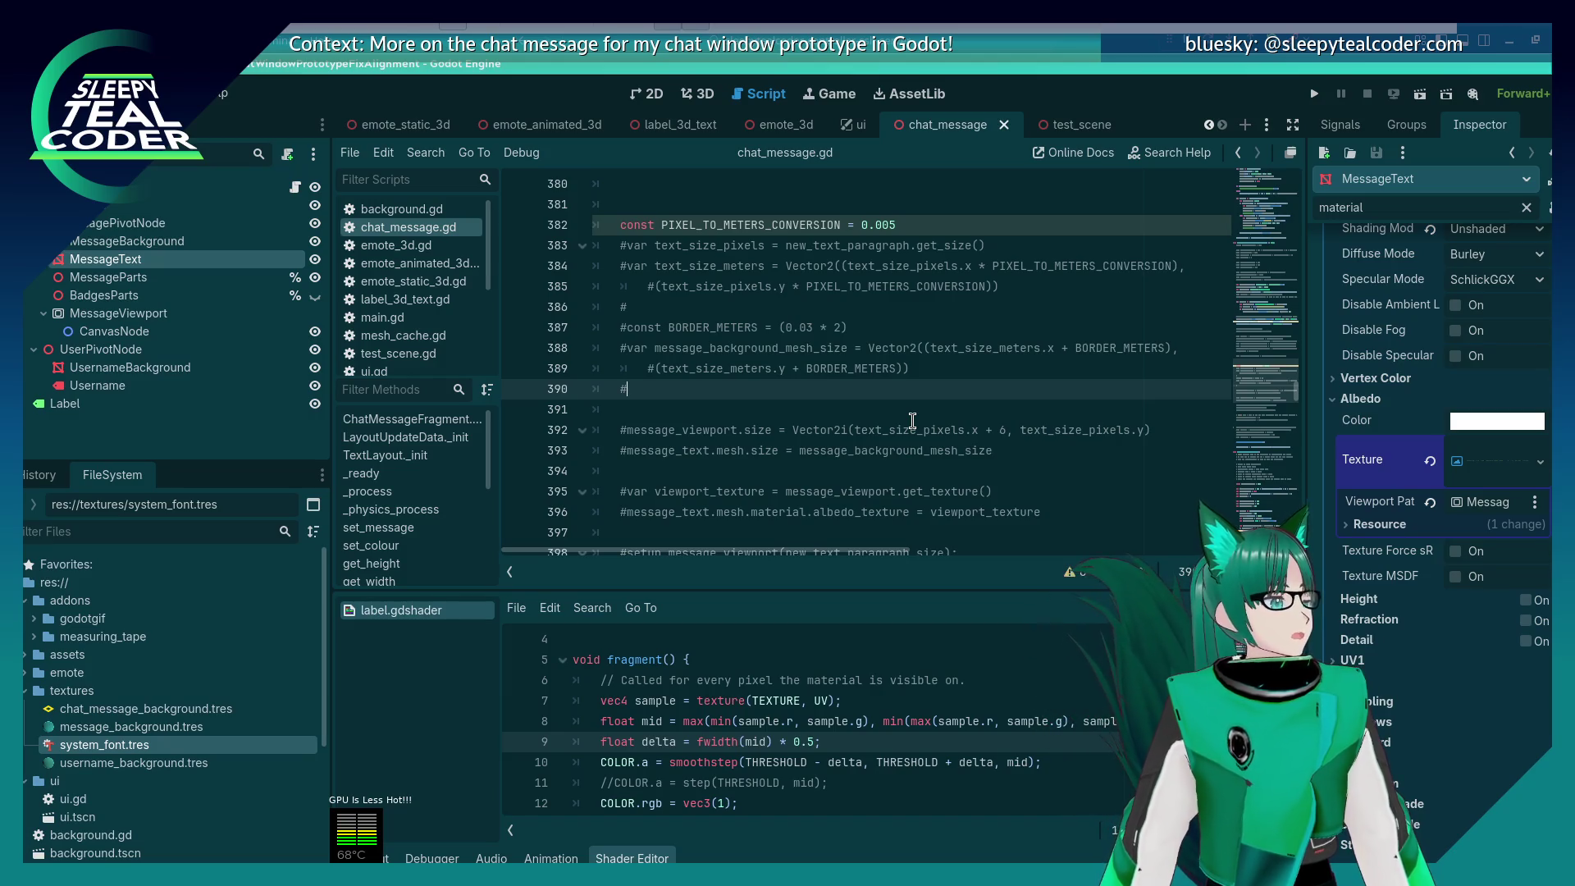
key("alt+Left")
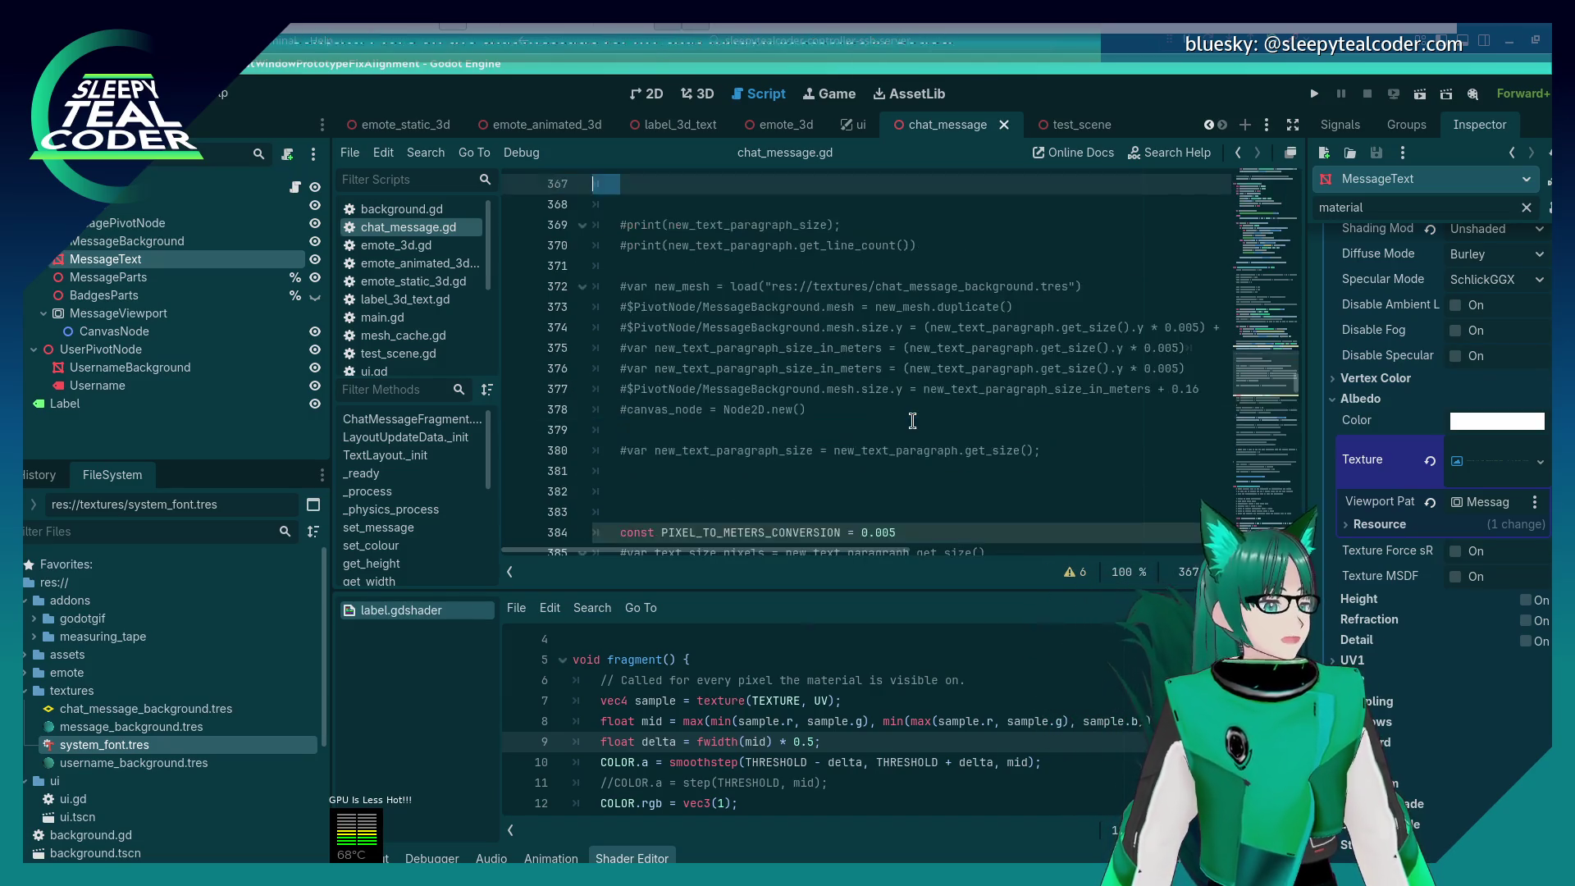
Step: Replace size.y on line 364 with scale and clear the Inspector's 'material' filter
scroll(912, 420, "up", 3)
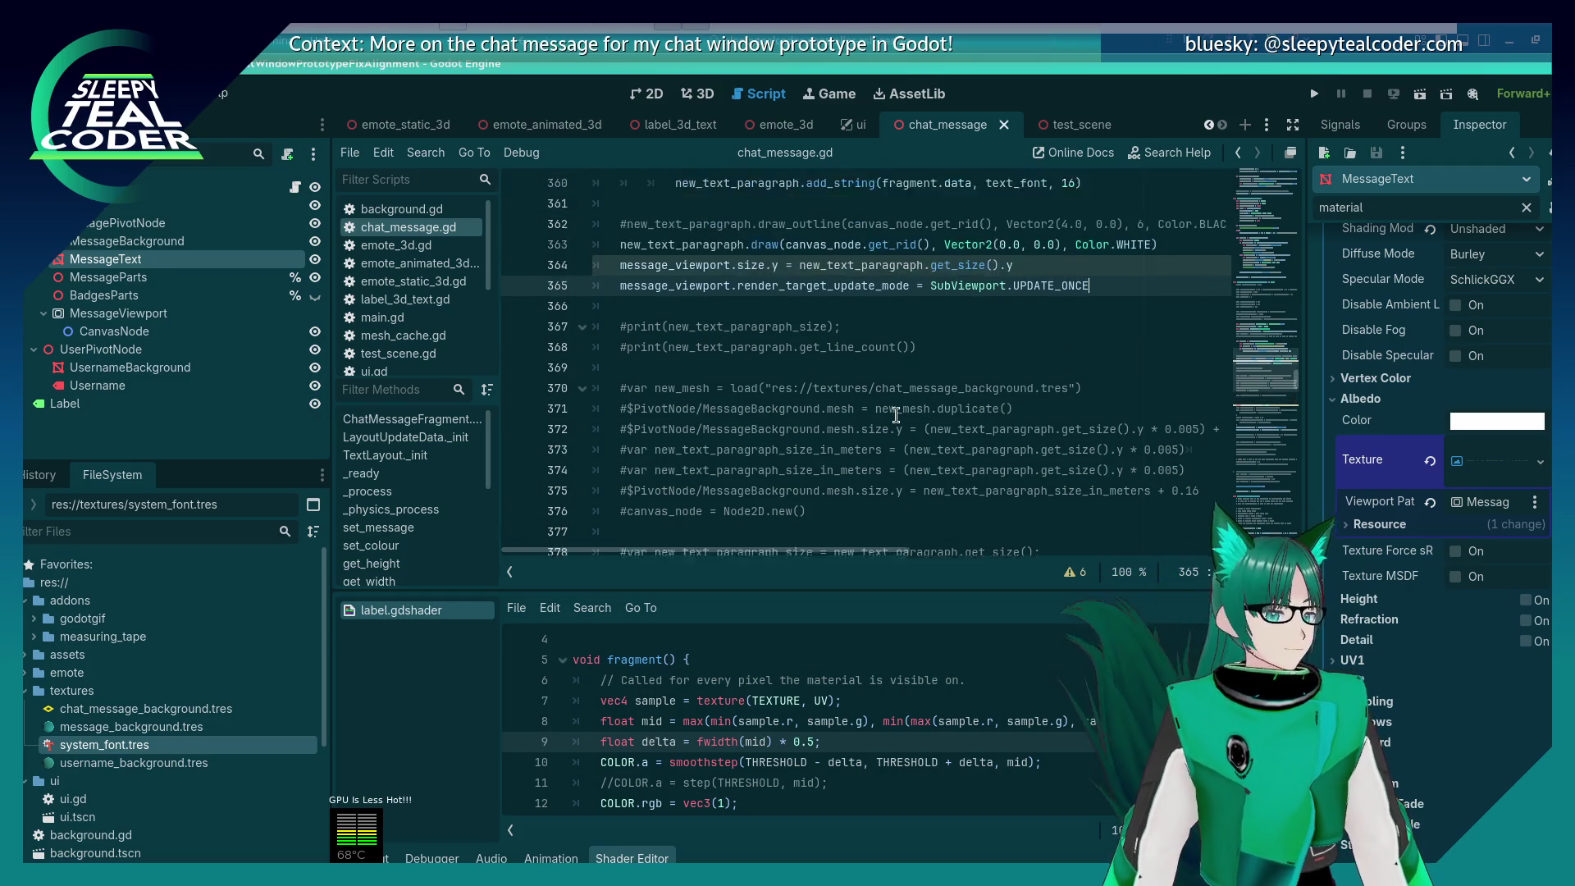
left_click(984, 351)
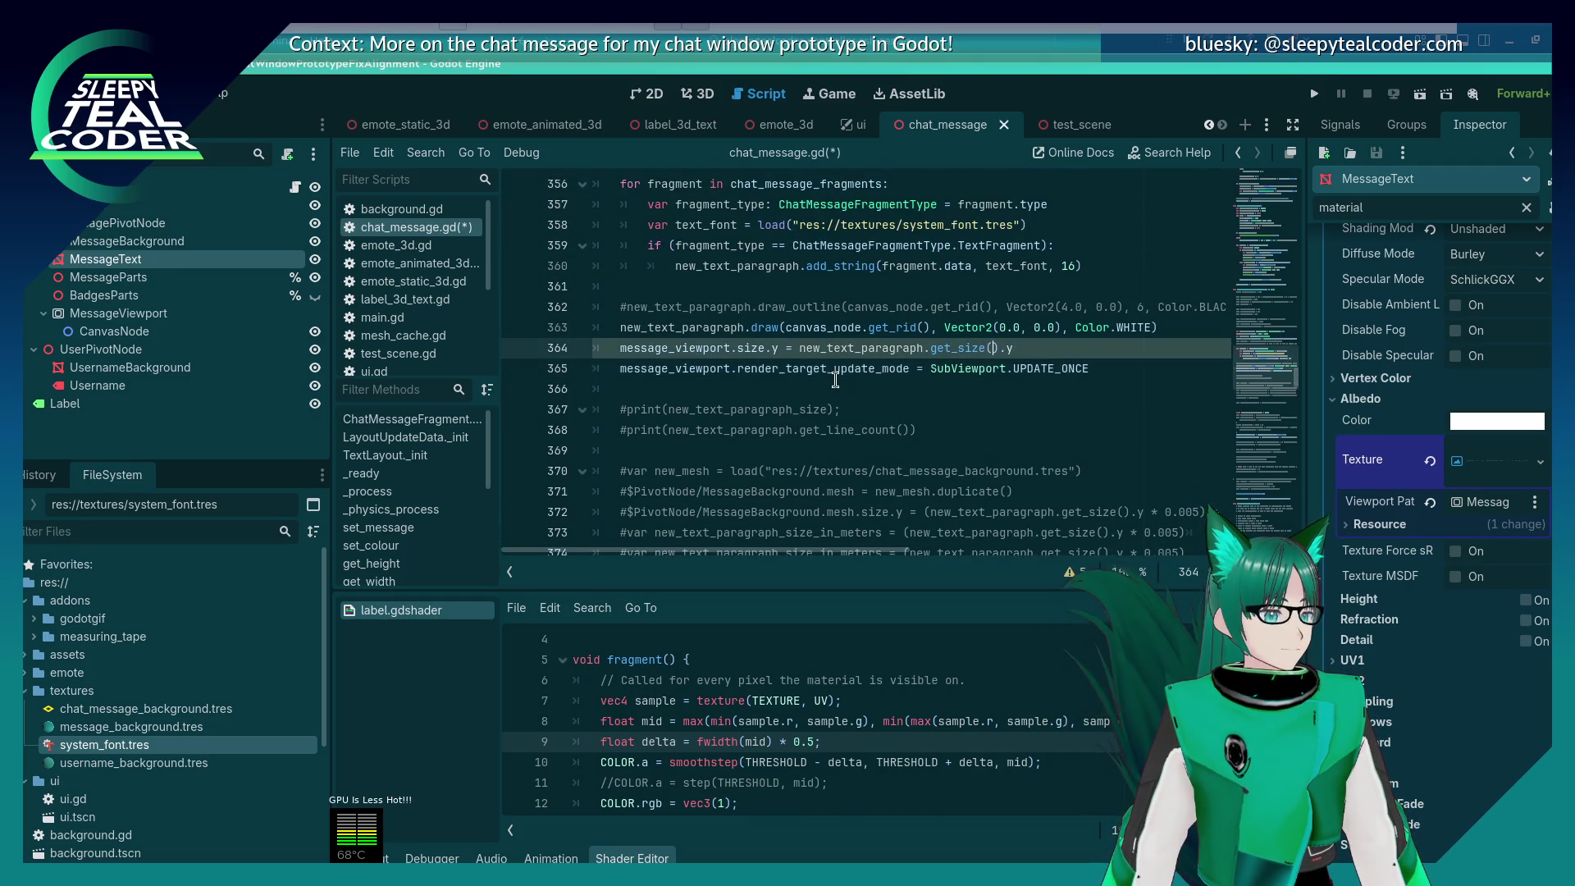
left_click(838, 368)
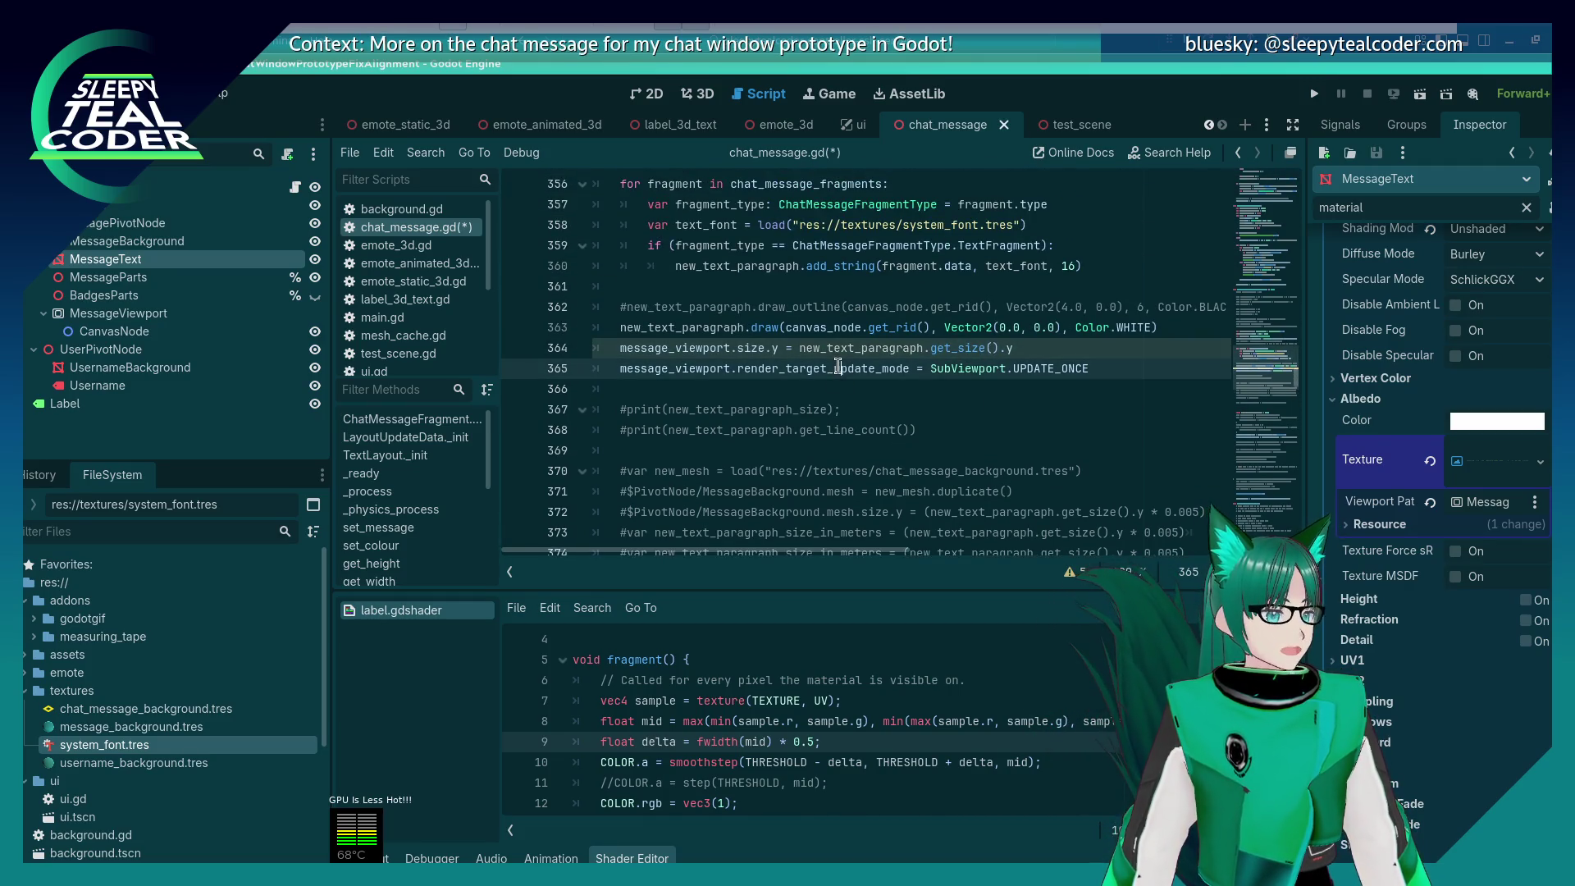
left_click(1037, 350)
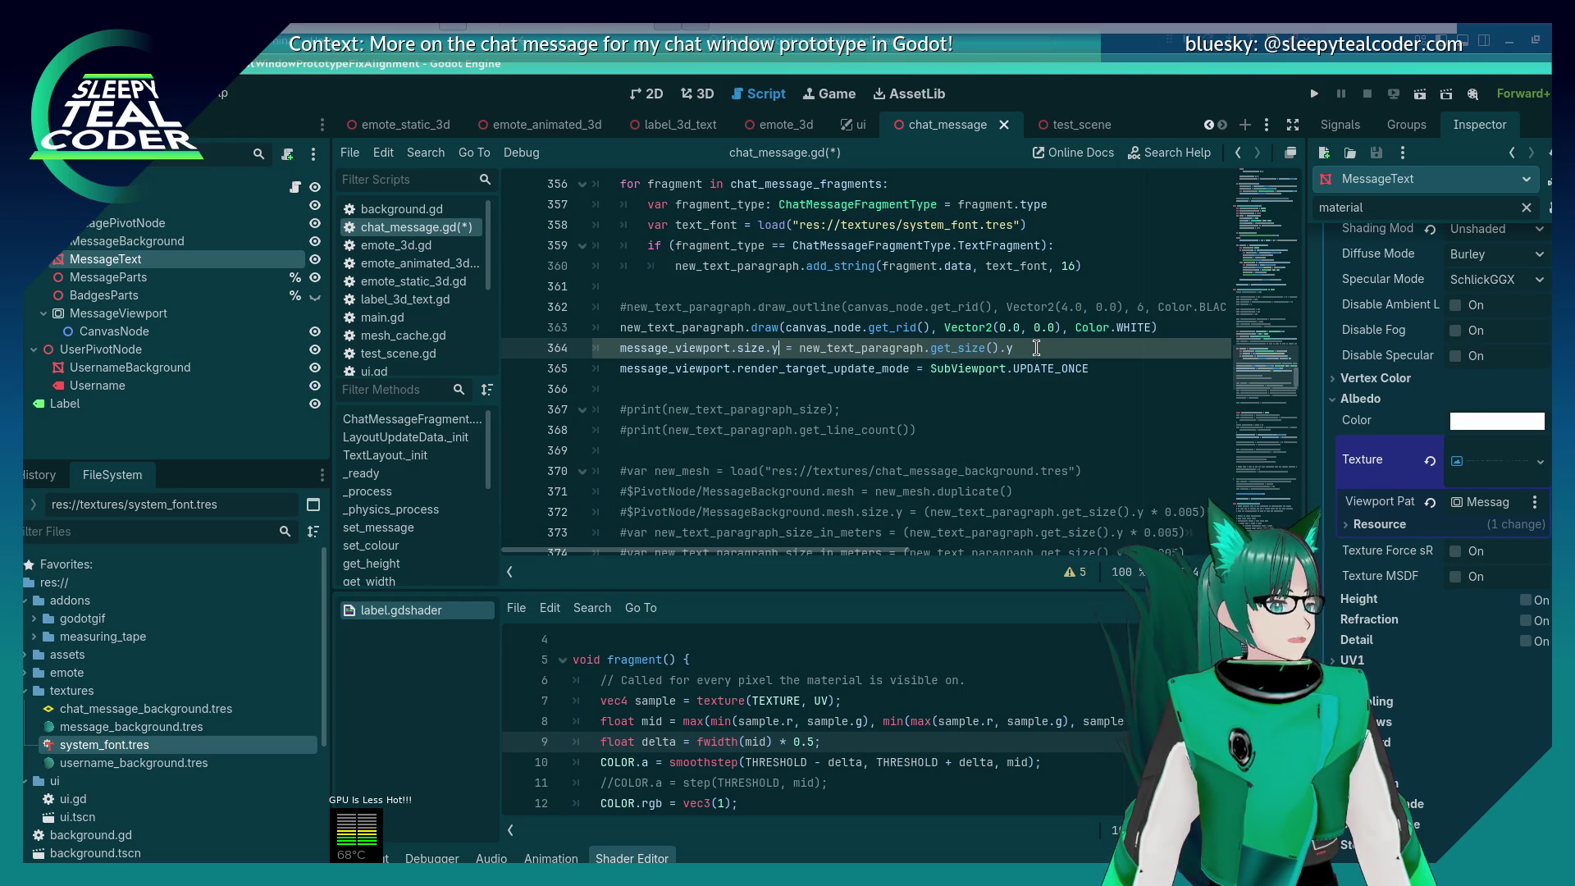
key("BackSpace")
key("BackSpace")
key("BackSpace")
type("s")
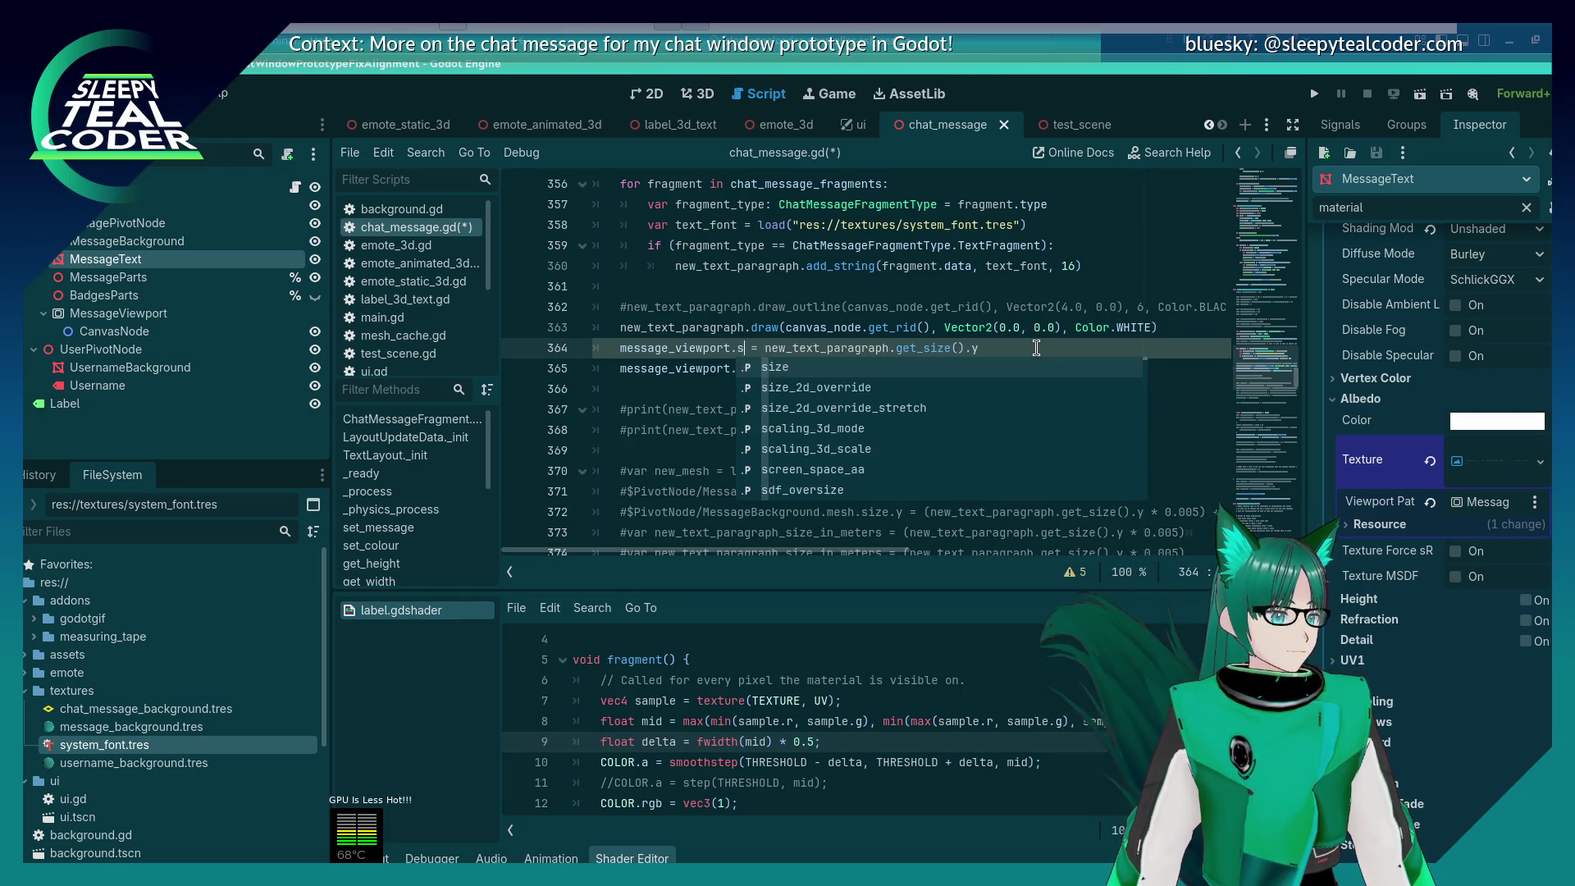
type("cale")
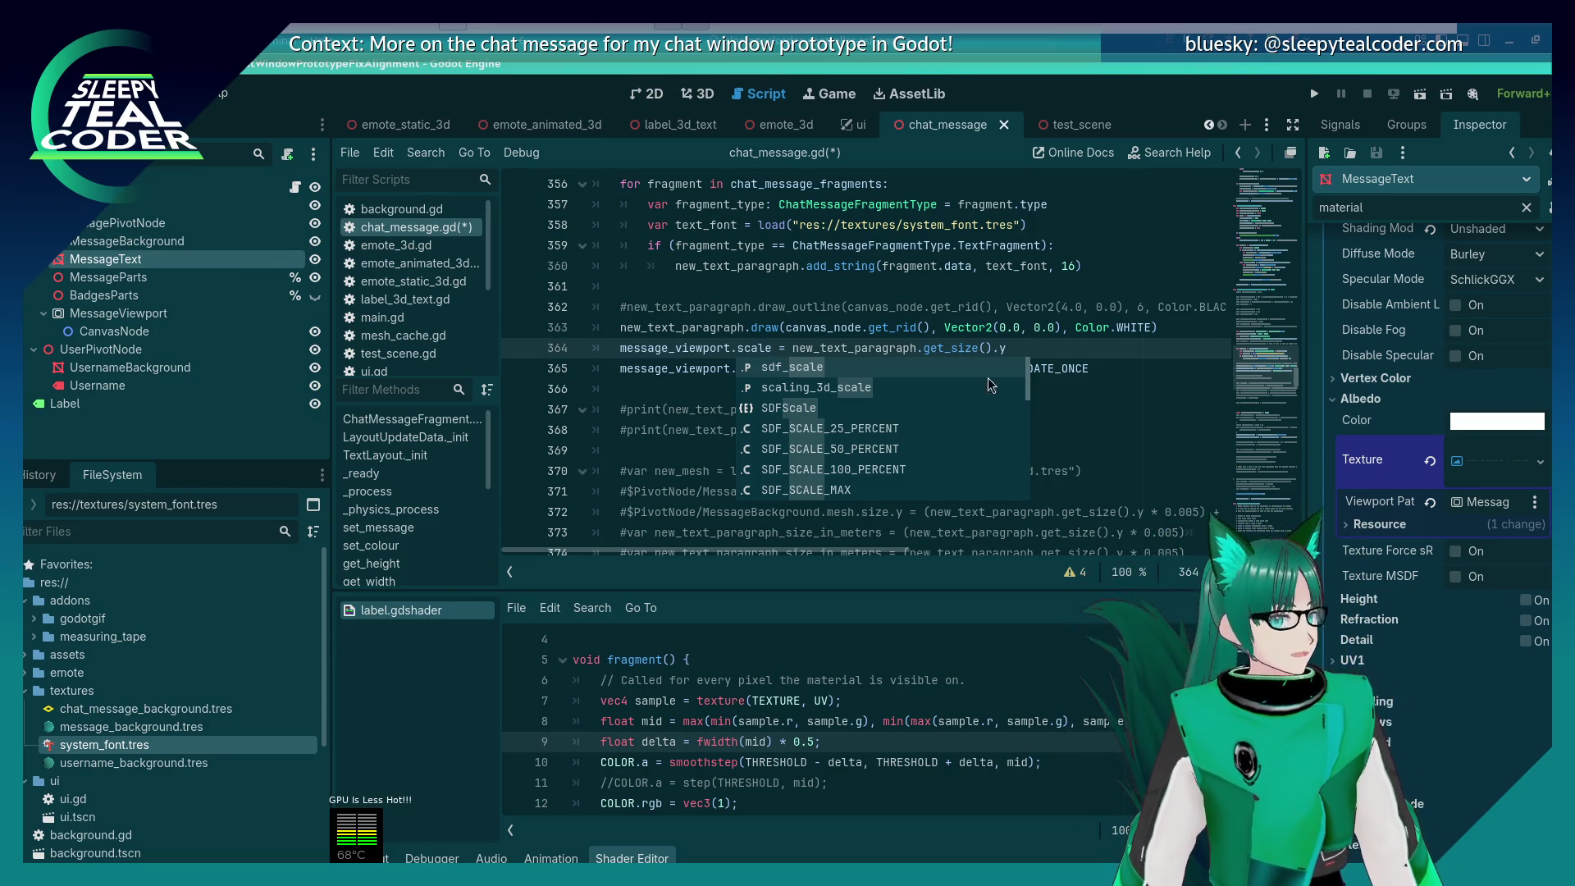
scroll(1386, 472, "down", 5)
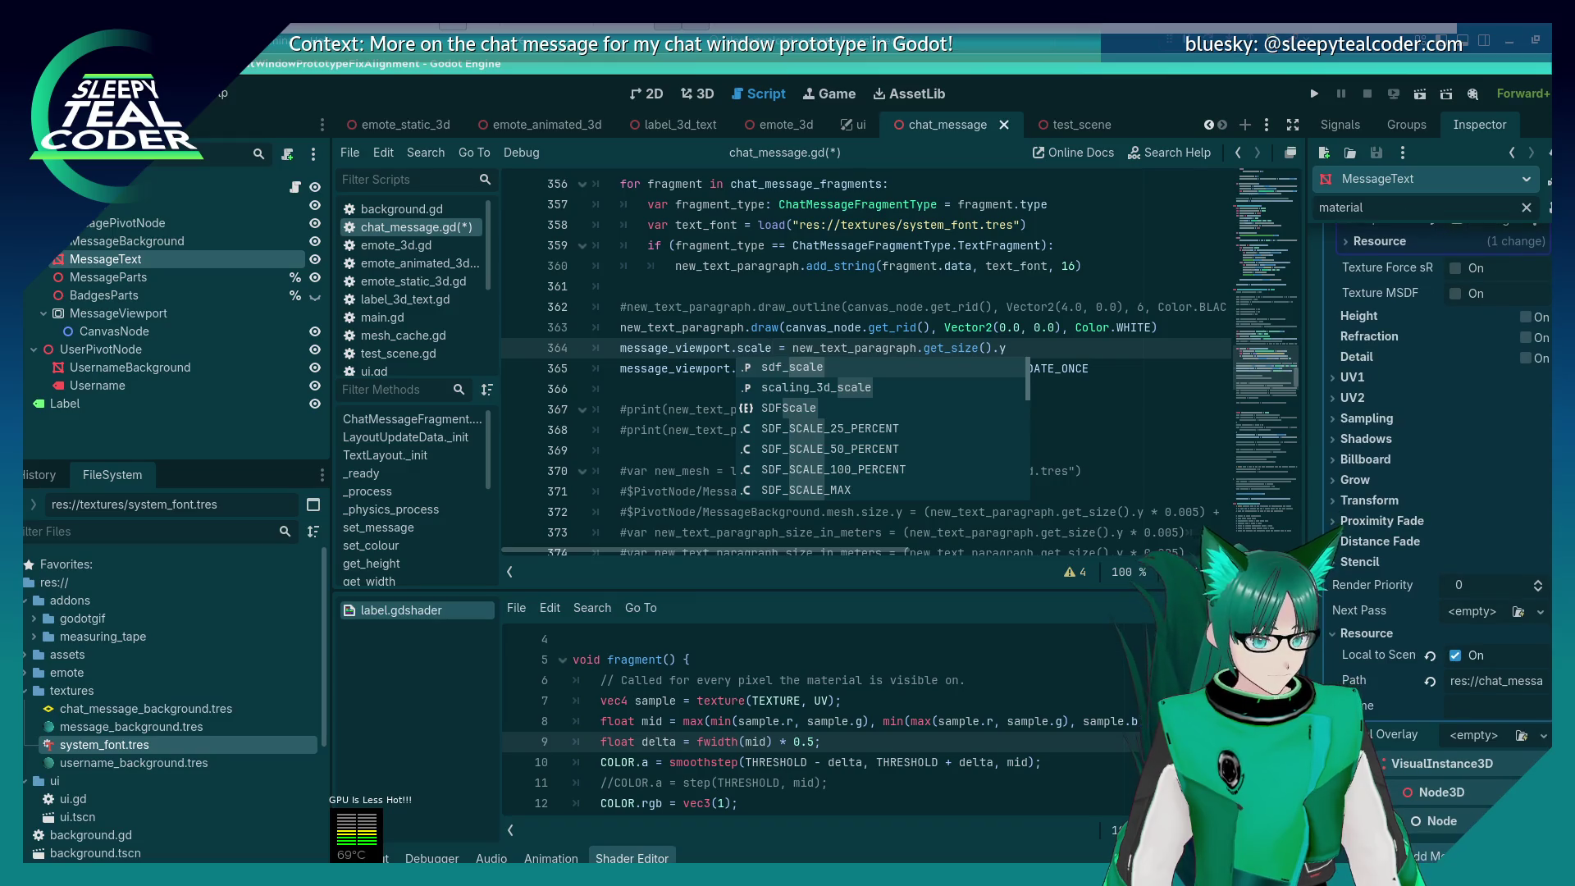
key("ctrl+a")
key("BackSpace")
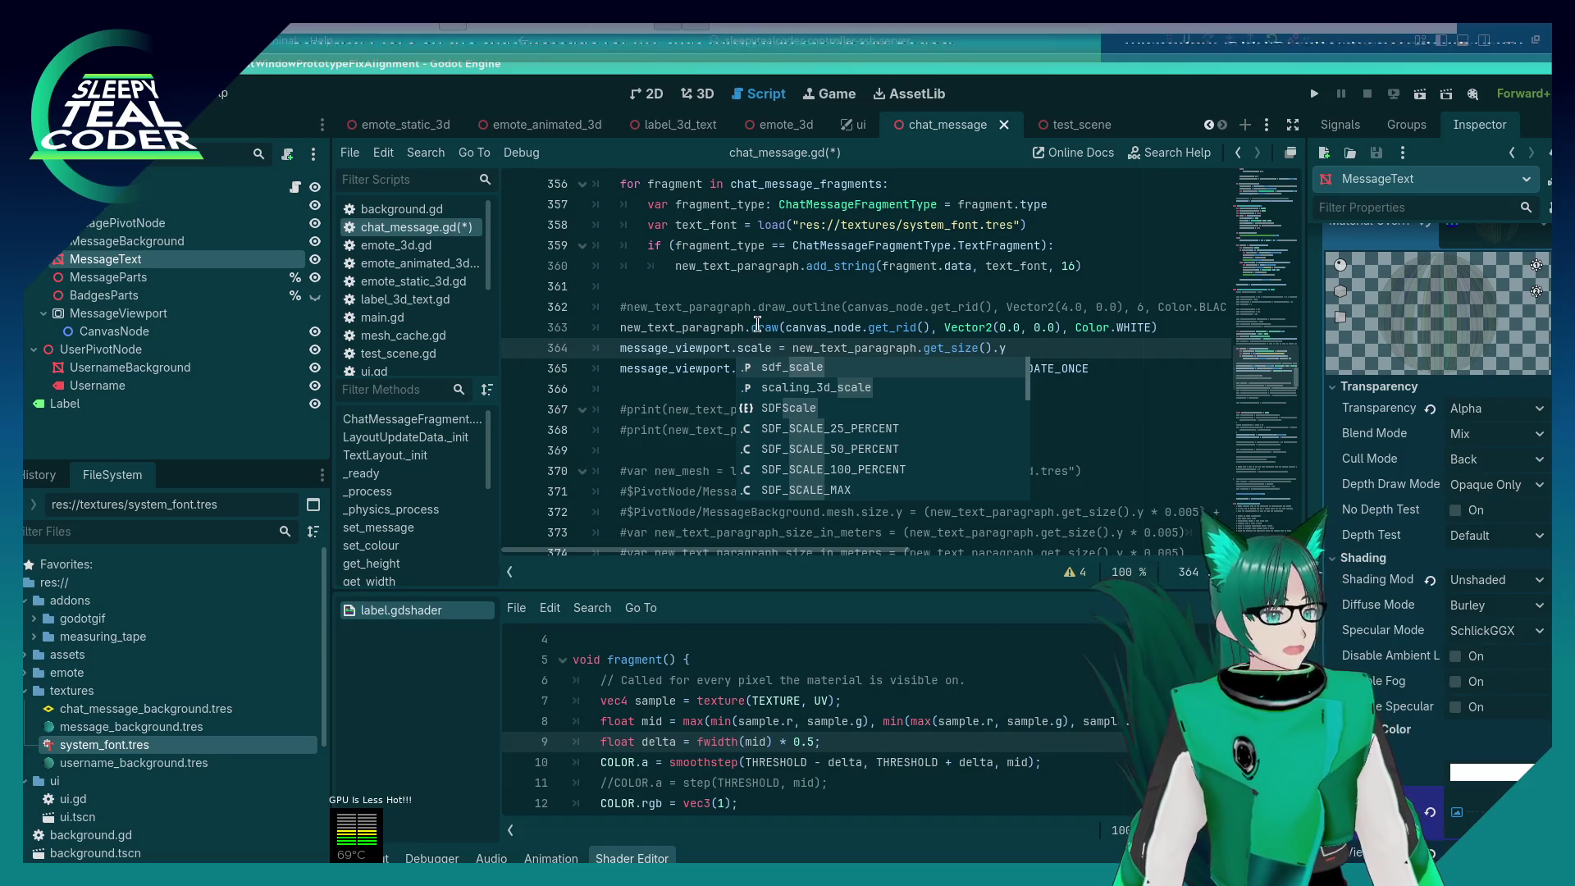
Step: Change the .scale on line 364 back to .size.y
key("Escape")
key("ctrl+shift+Left")
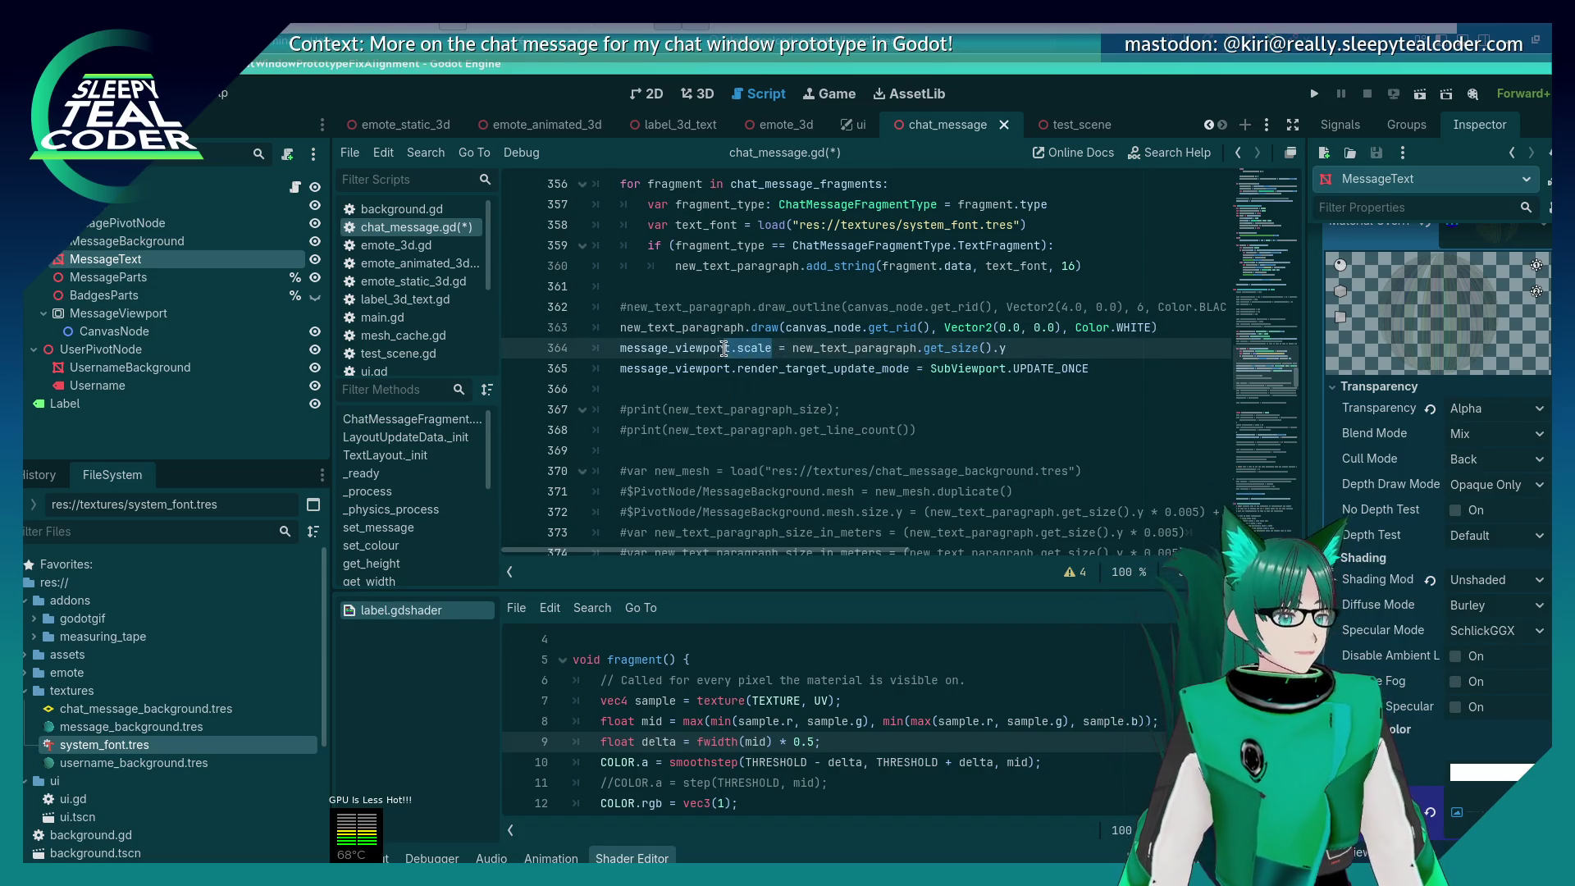
type(".size.y")
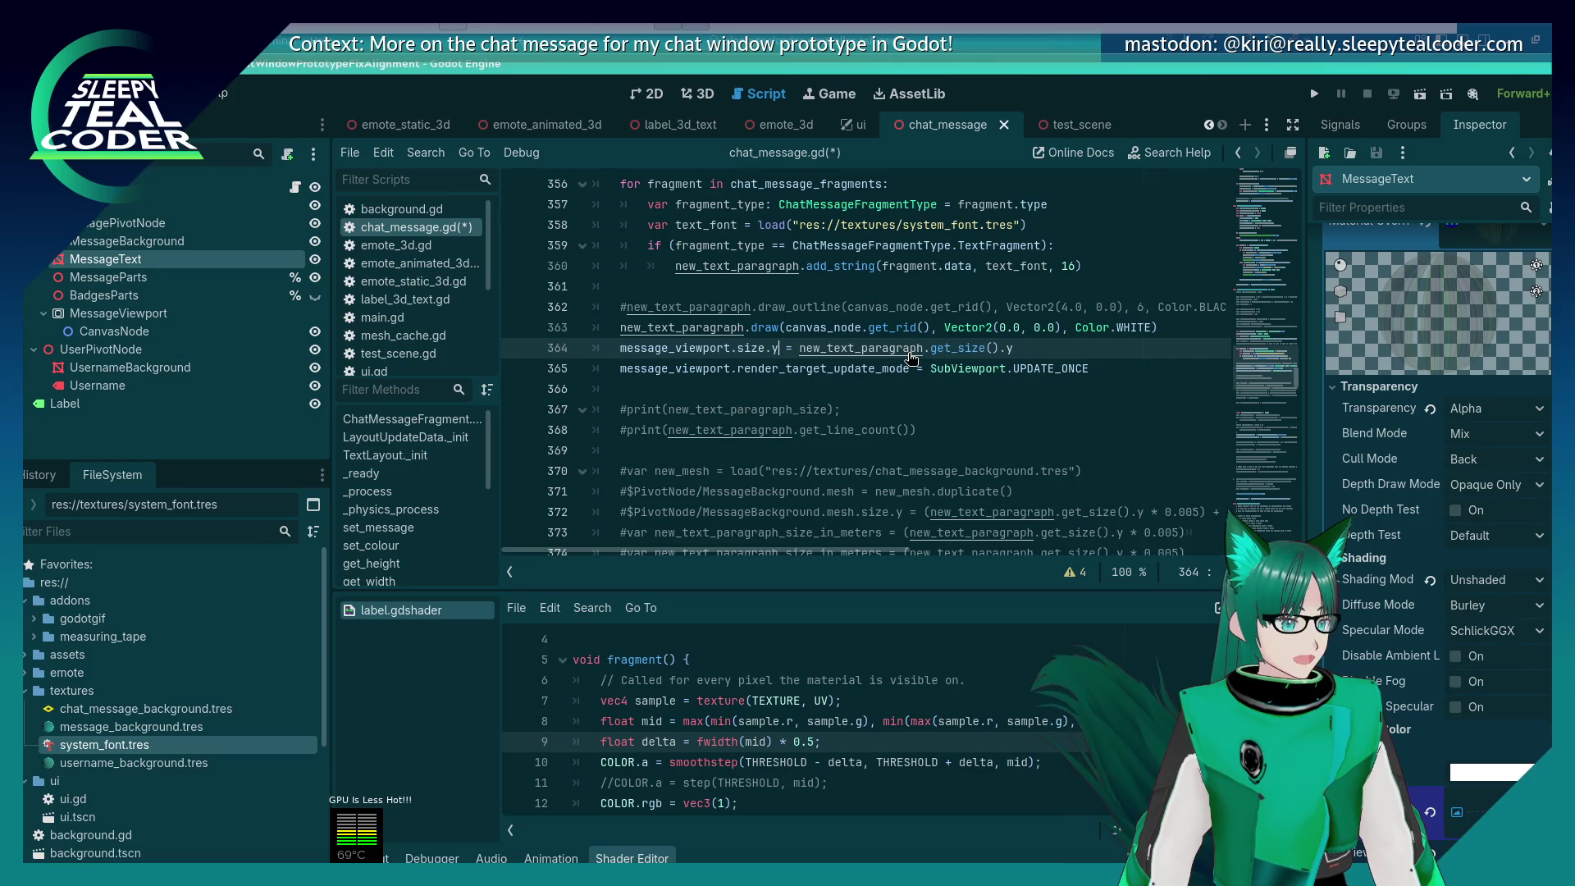
scroll(793, 427, "up", 2)
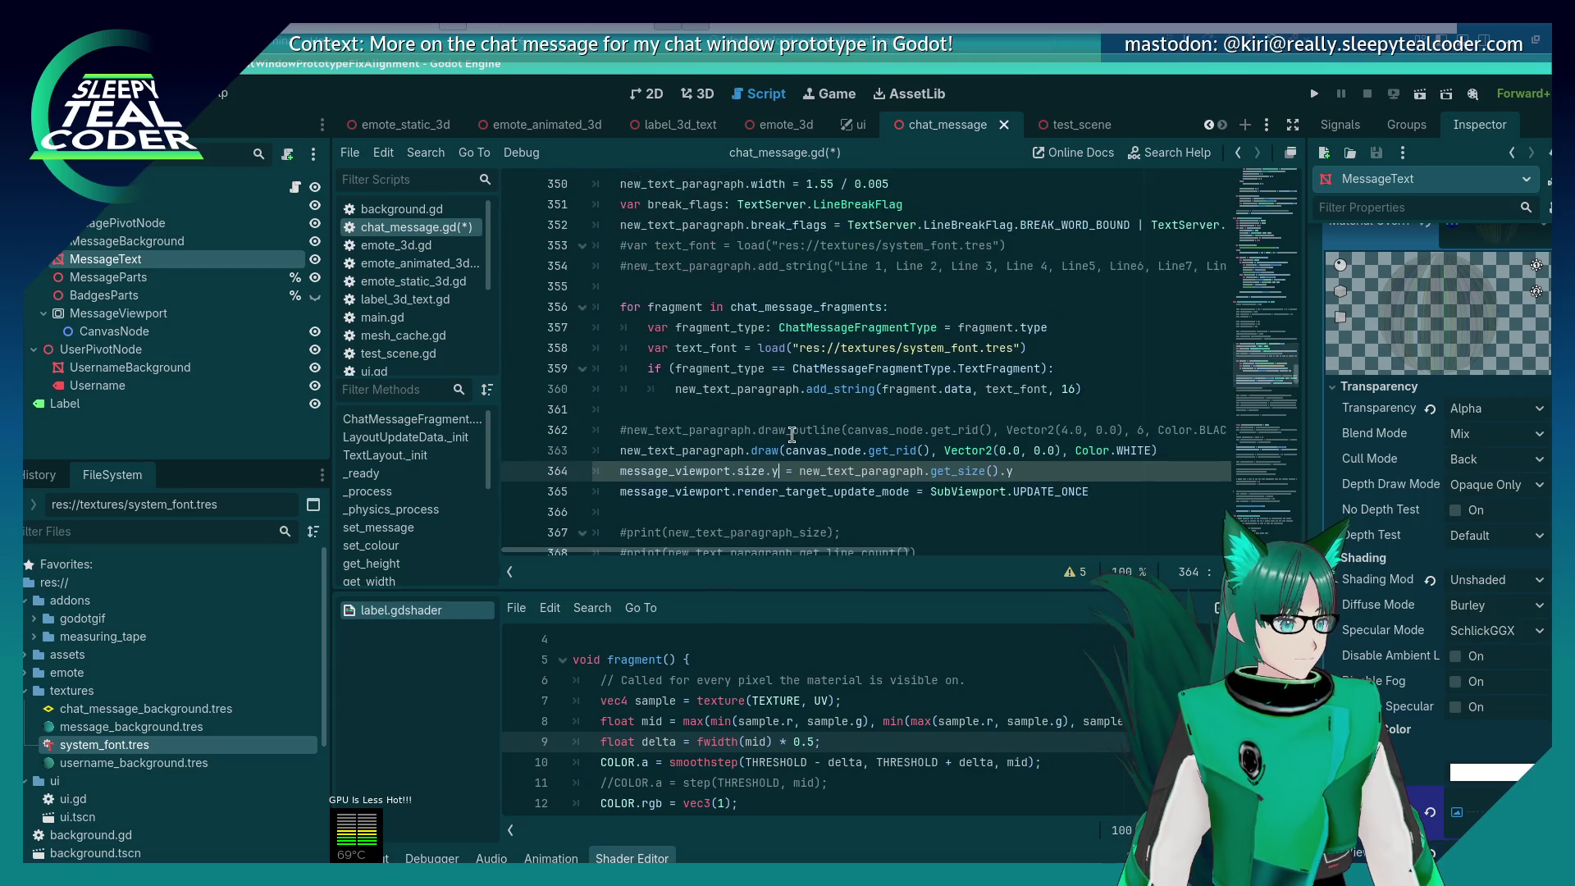
scroll(792, 427, "down", 2)
scroll(792, 425, "down", 3)
scroll(791, 425, "down", 5)
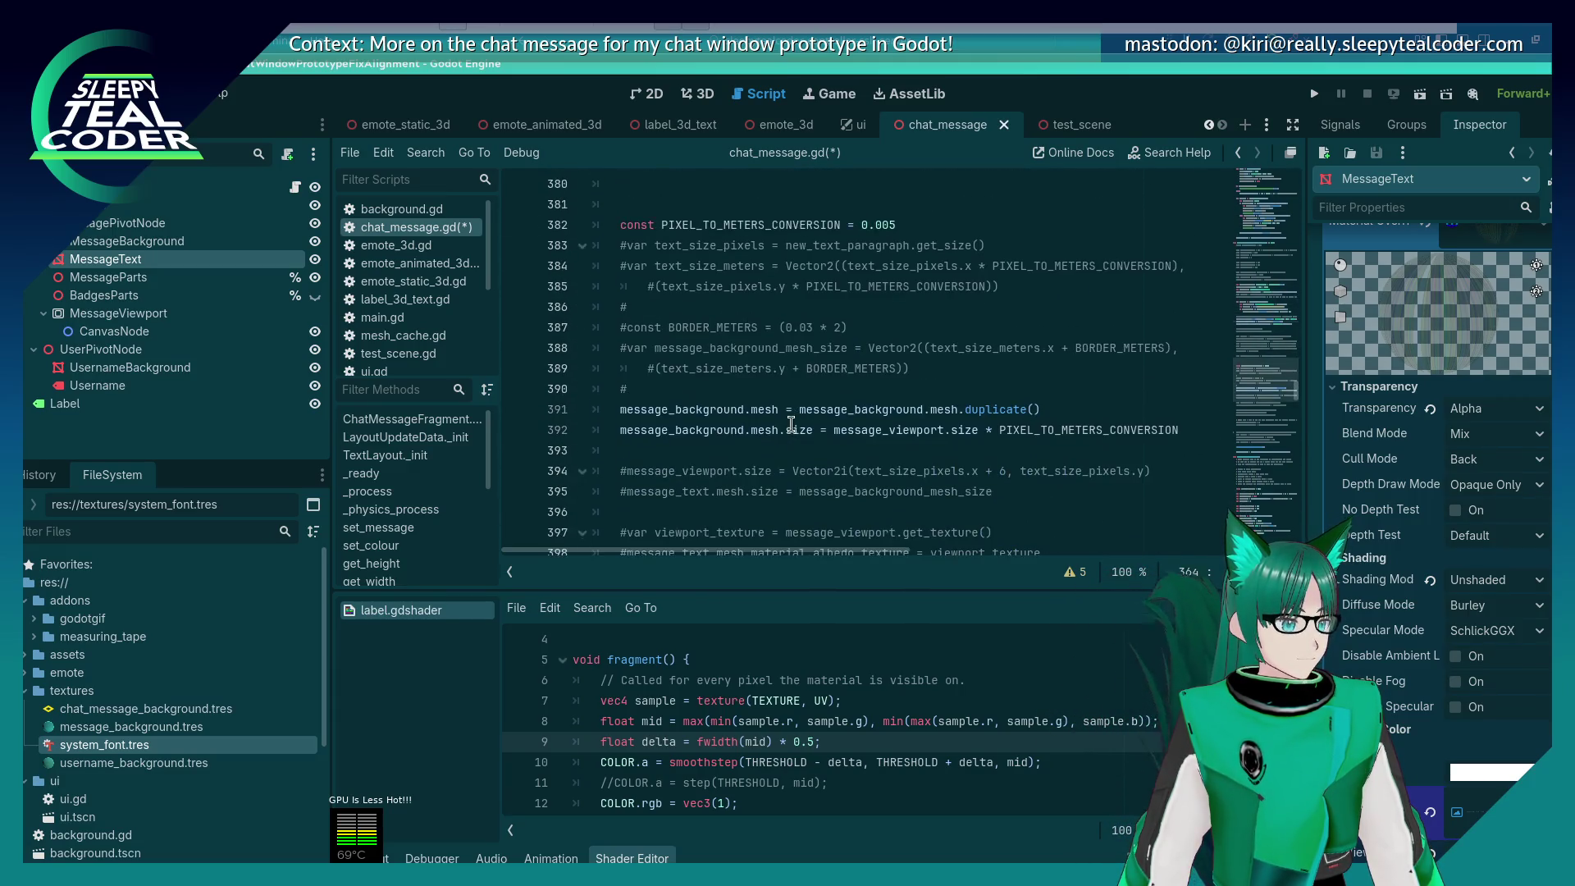
Step: Comment out the mesh duplicate and mesh size lines and add empty lines above them
left_click(764, 389)
key("Return")
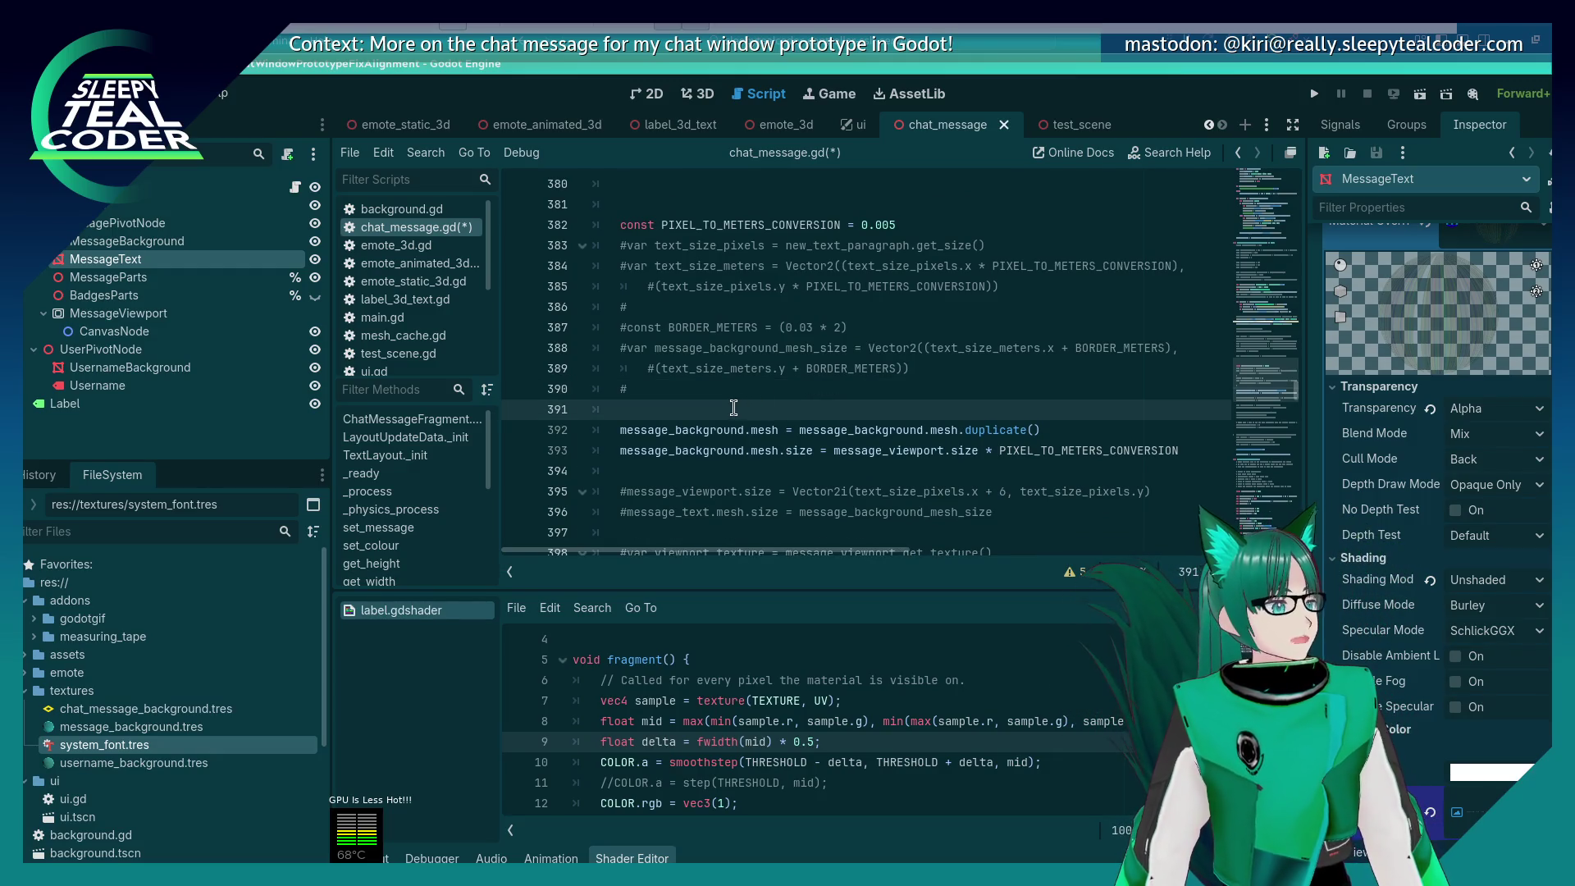
left_click(635, 422)
key("ctrl+k")
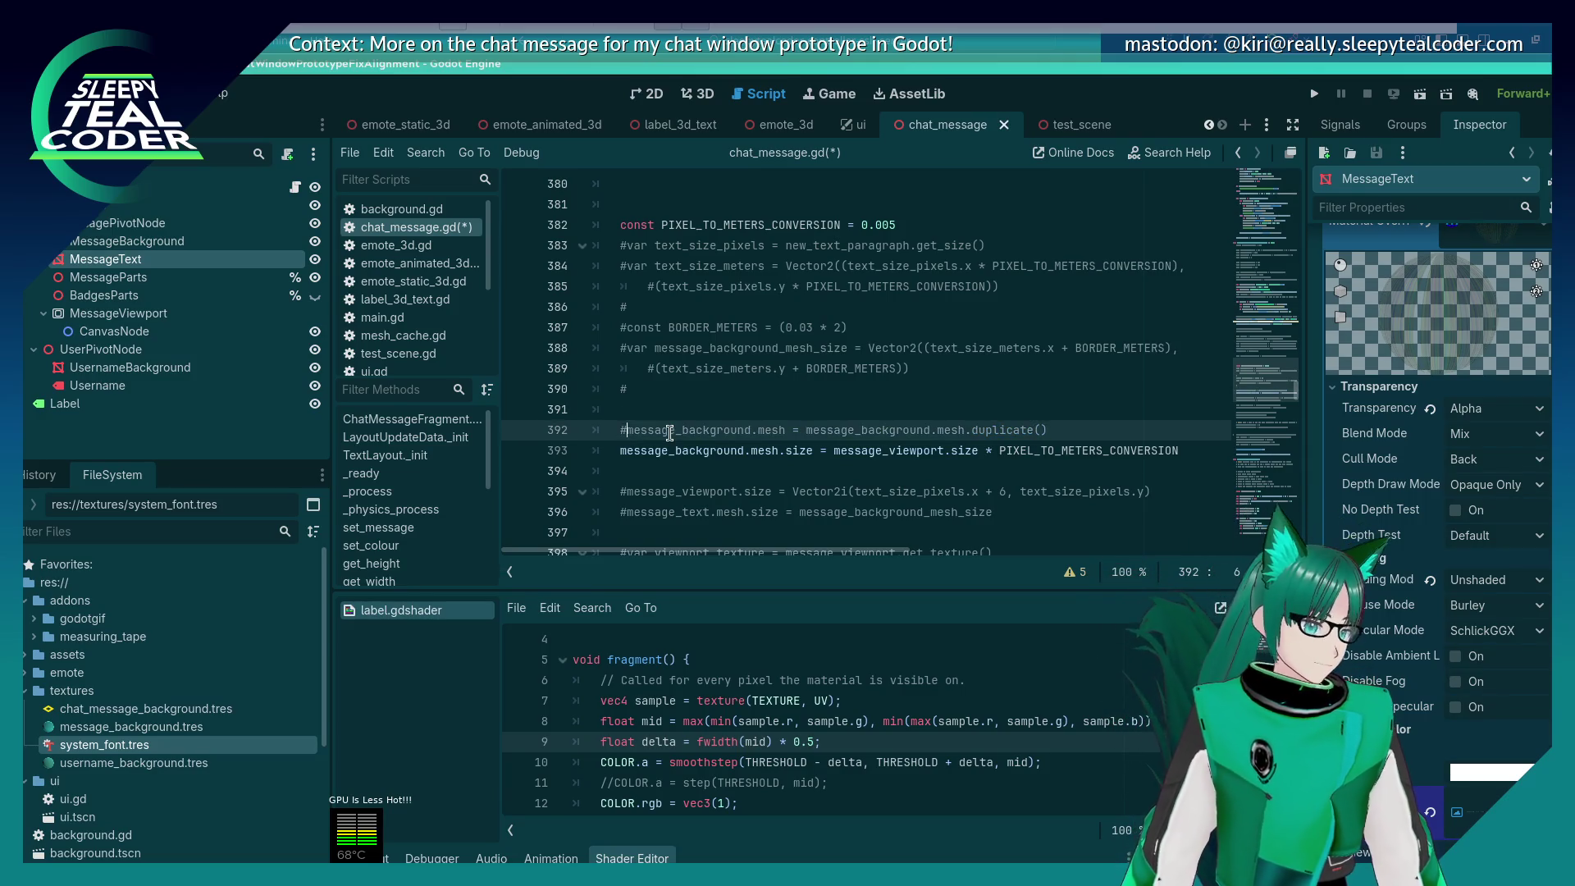
key("Down")
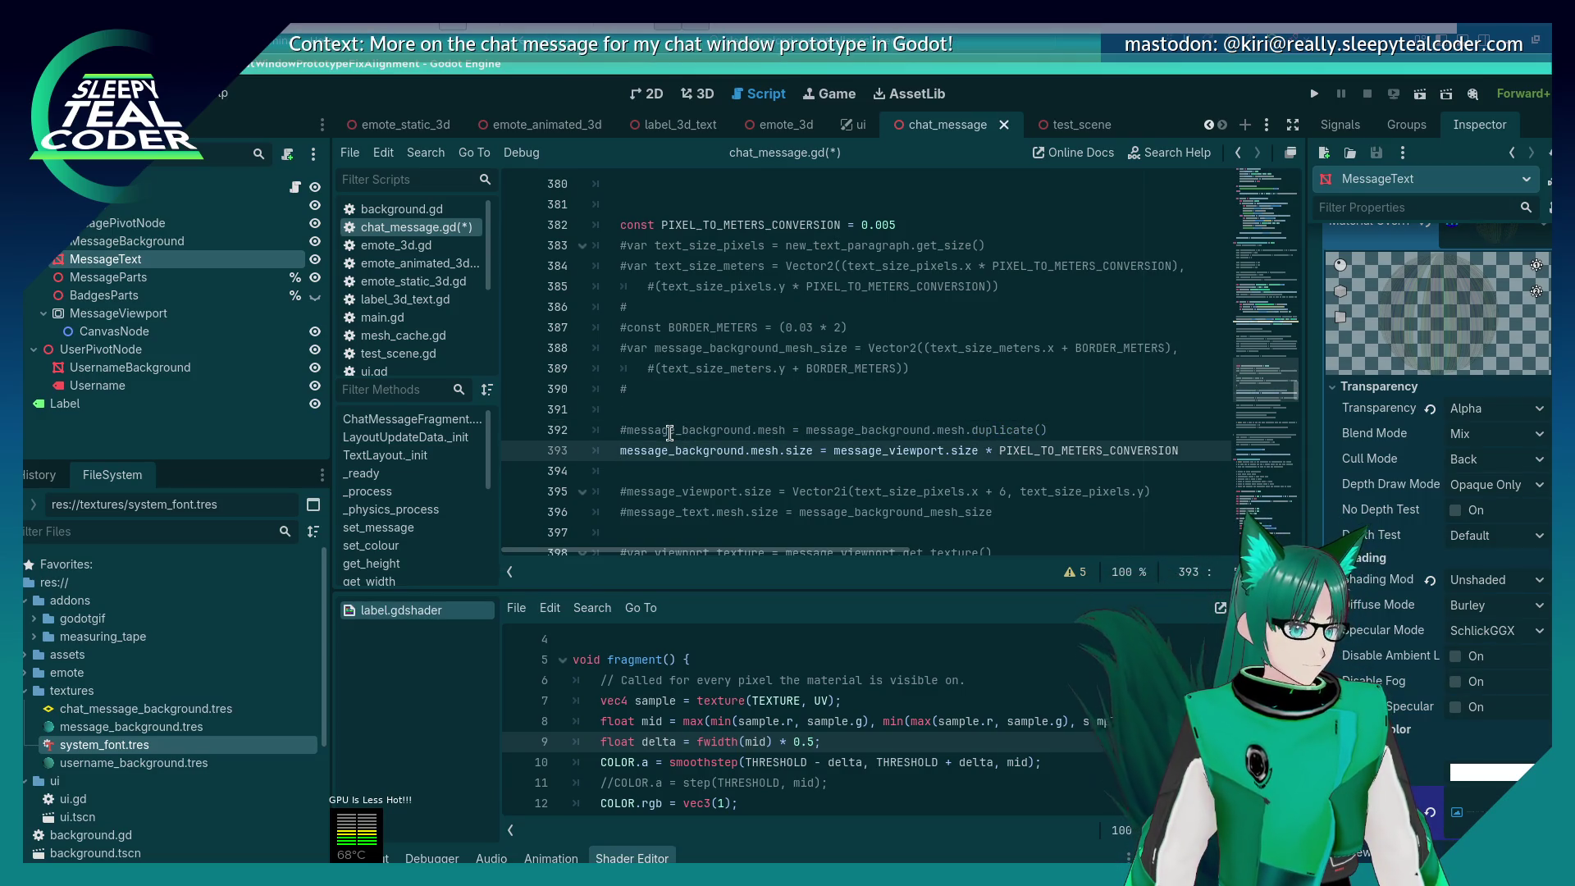
key("ctrl+k")
key("Up")
key("Up")
key("Return")
key("Return")
key("Up")
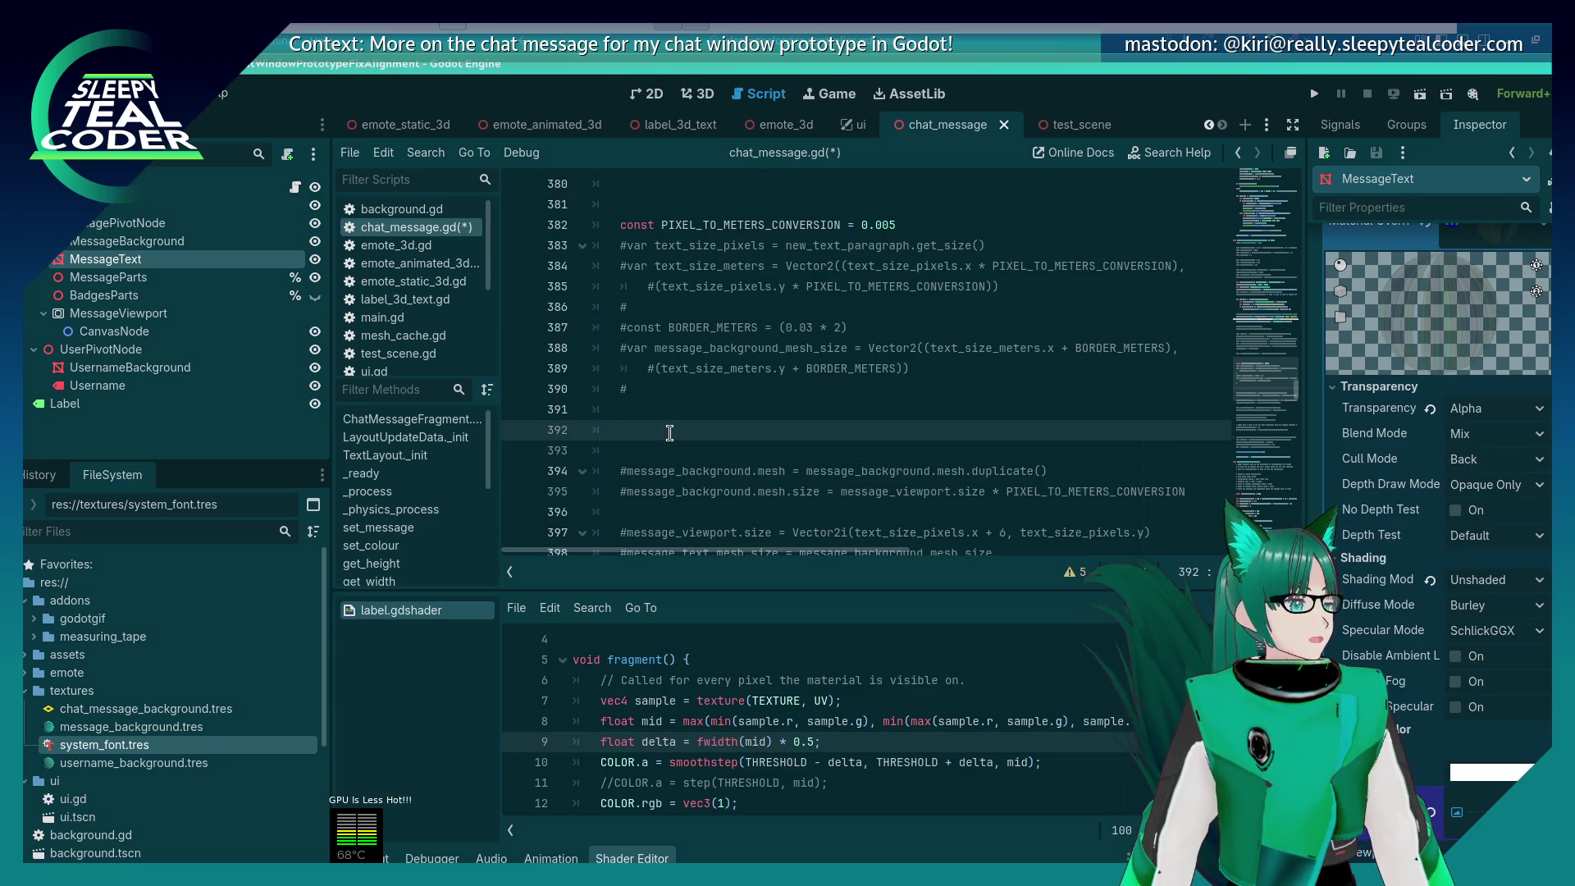
Step: Set message_text.scale.y from viewport height × PIXEL_TO_METERS_CONVERSION, background scale.y 0.1 larger, and save
type("message_tex")
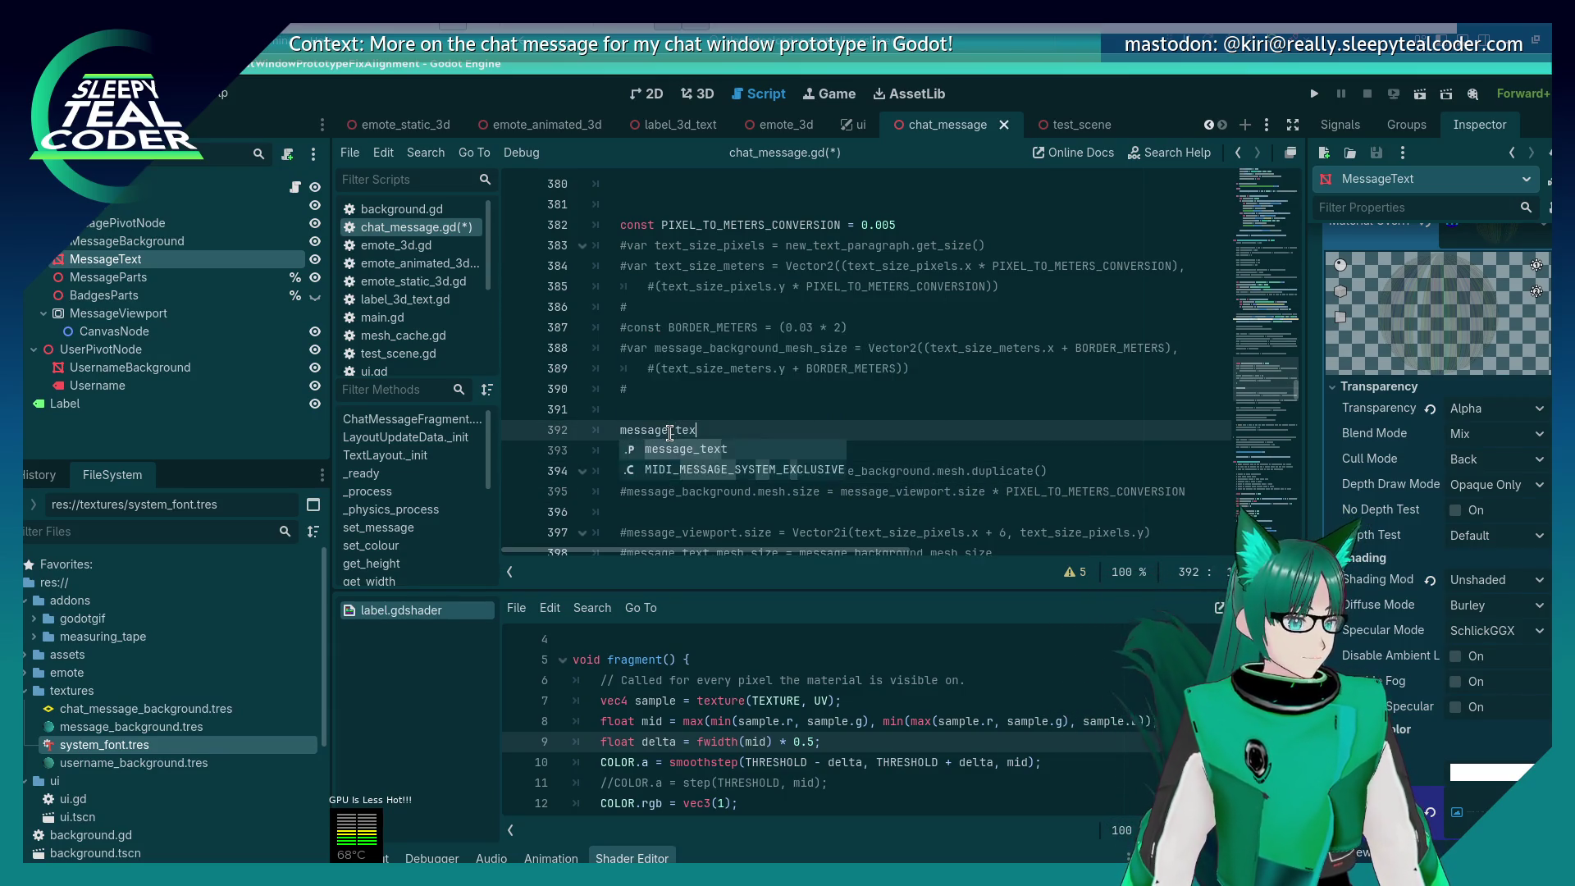
type("t.scale.y ")
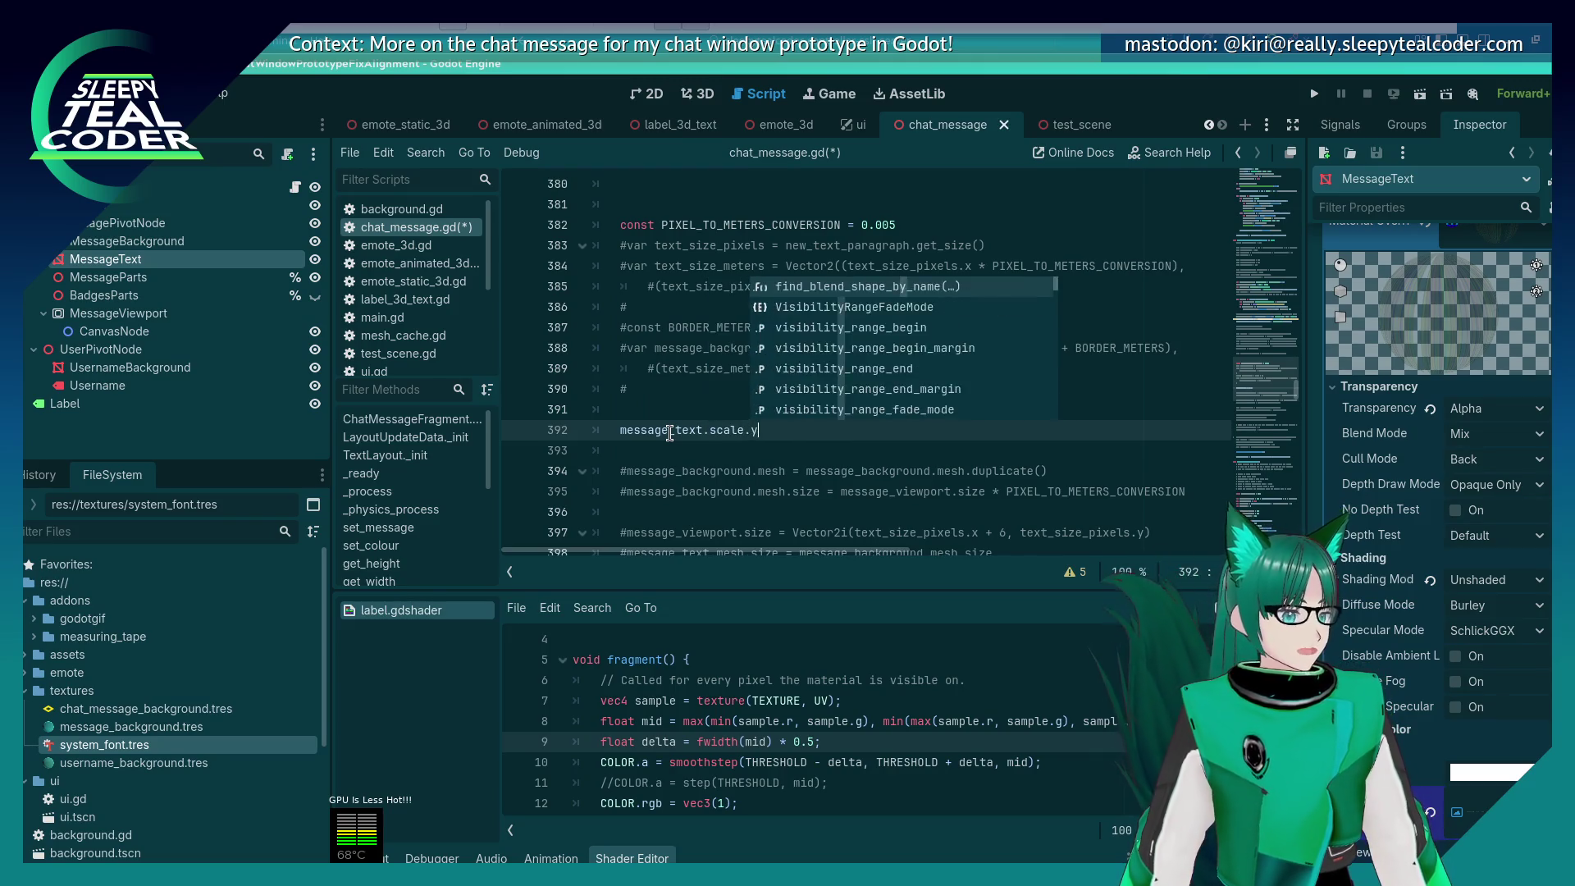
type("= messa")
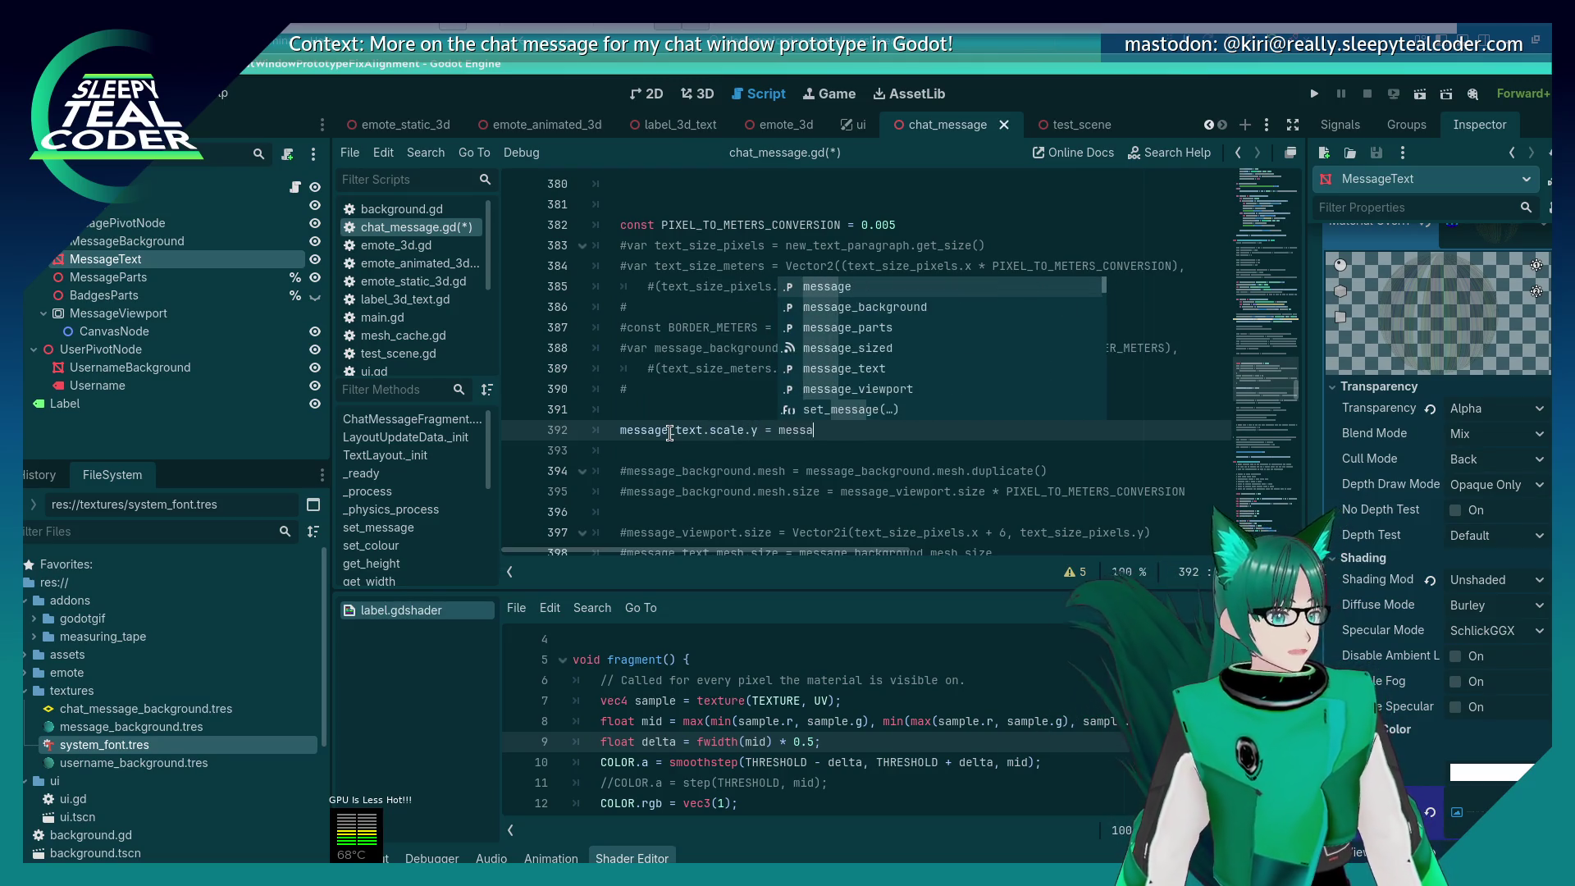
type("ge_viewport.")
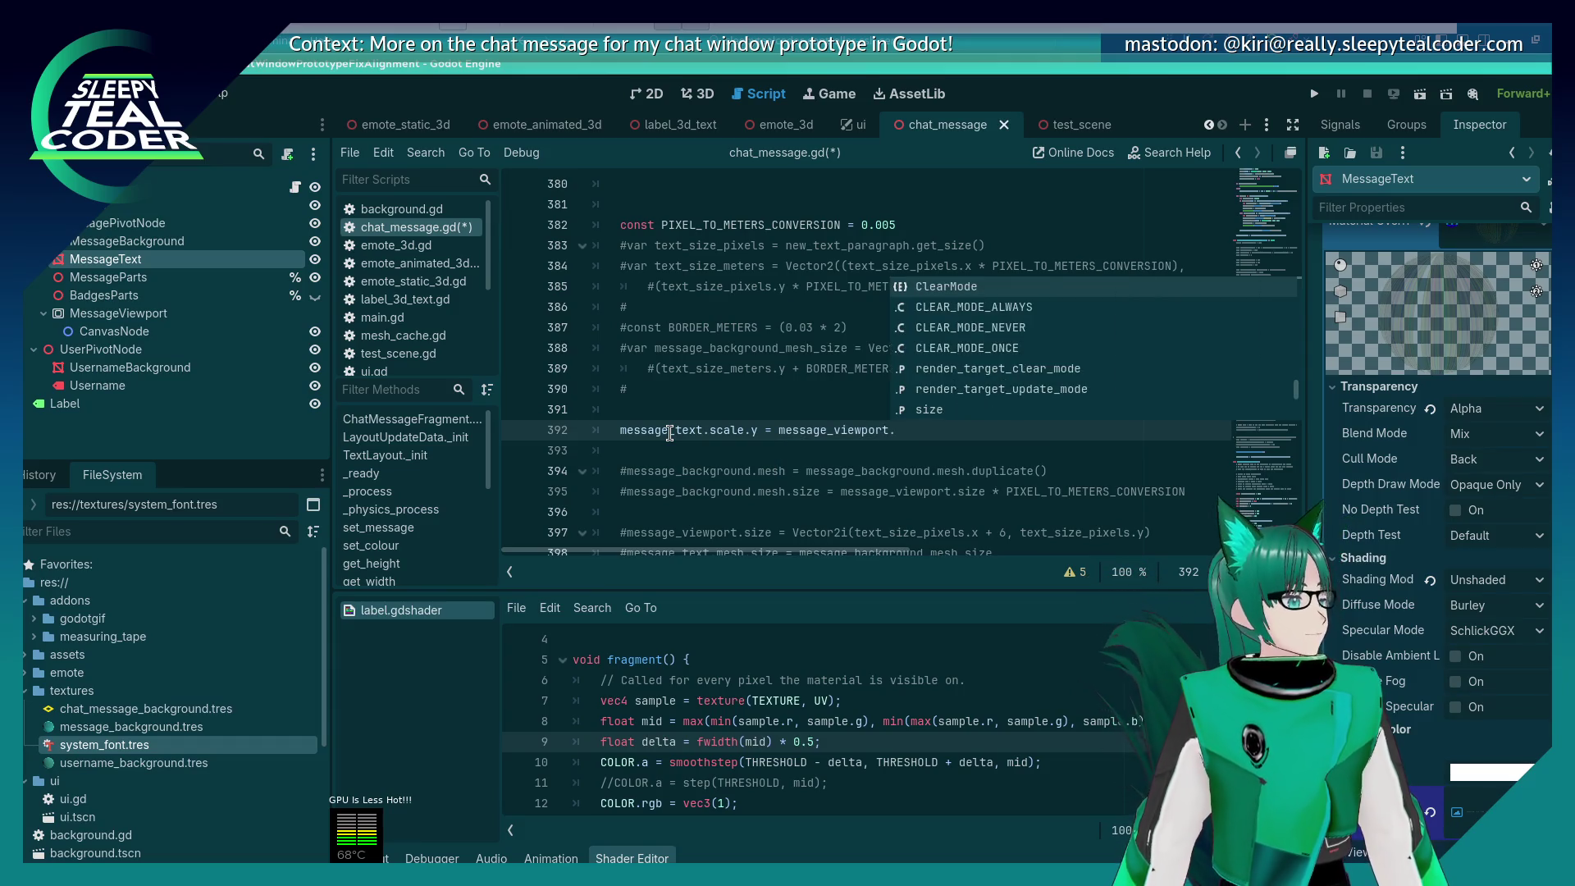
type("size.y ")
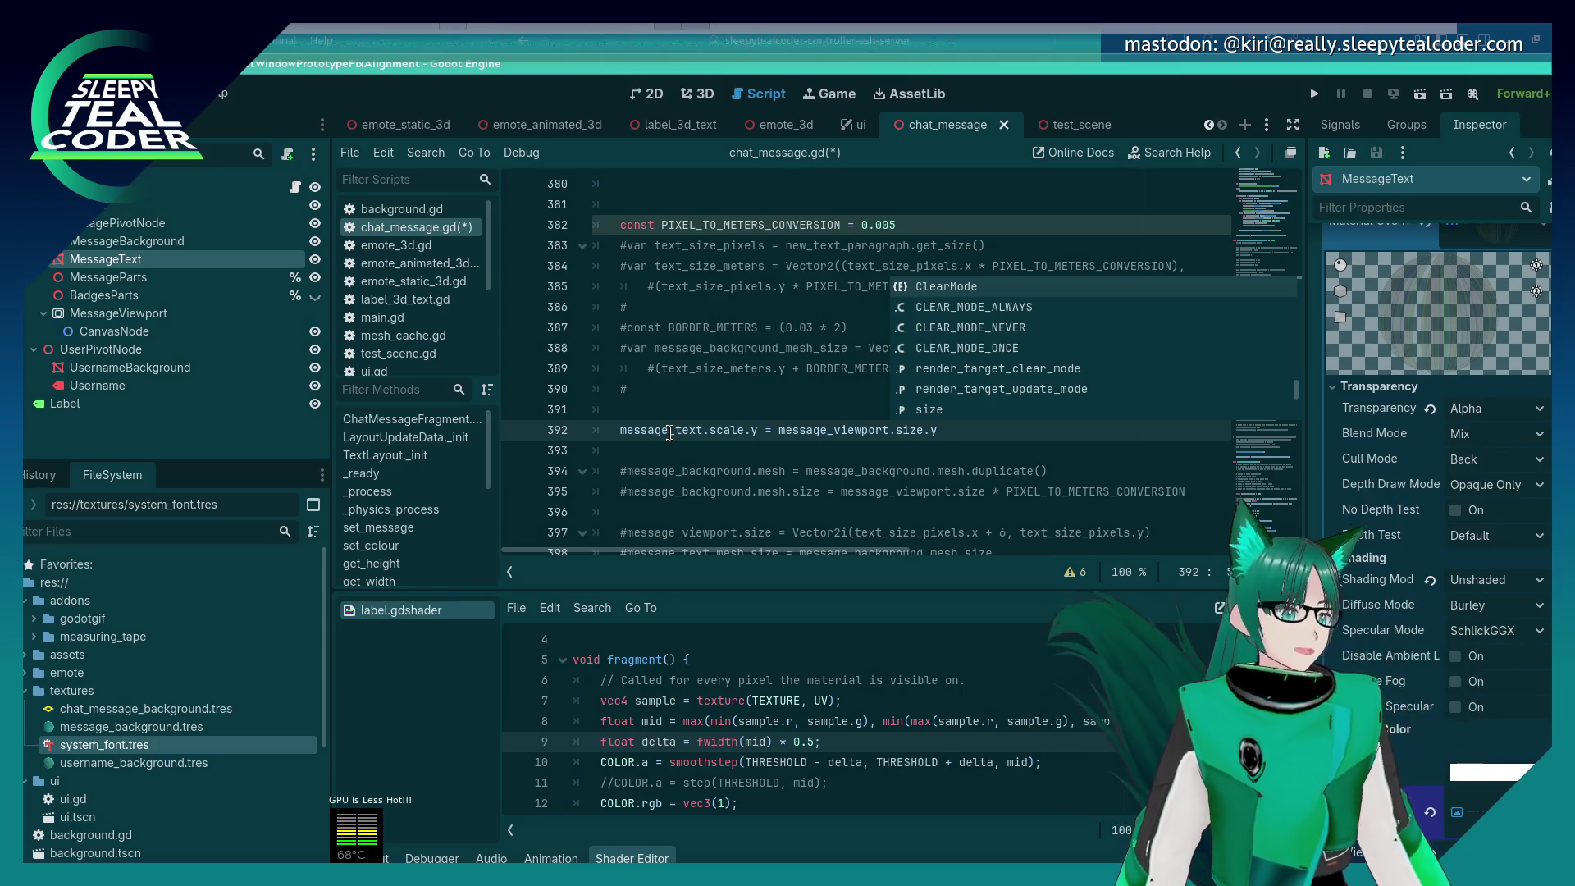
type("*")
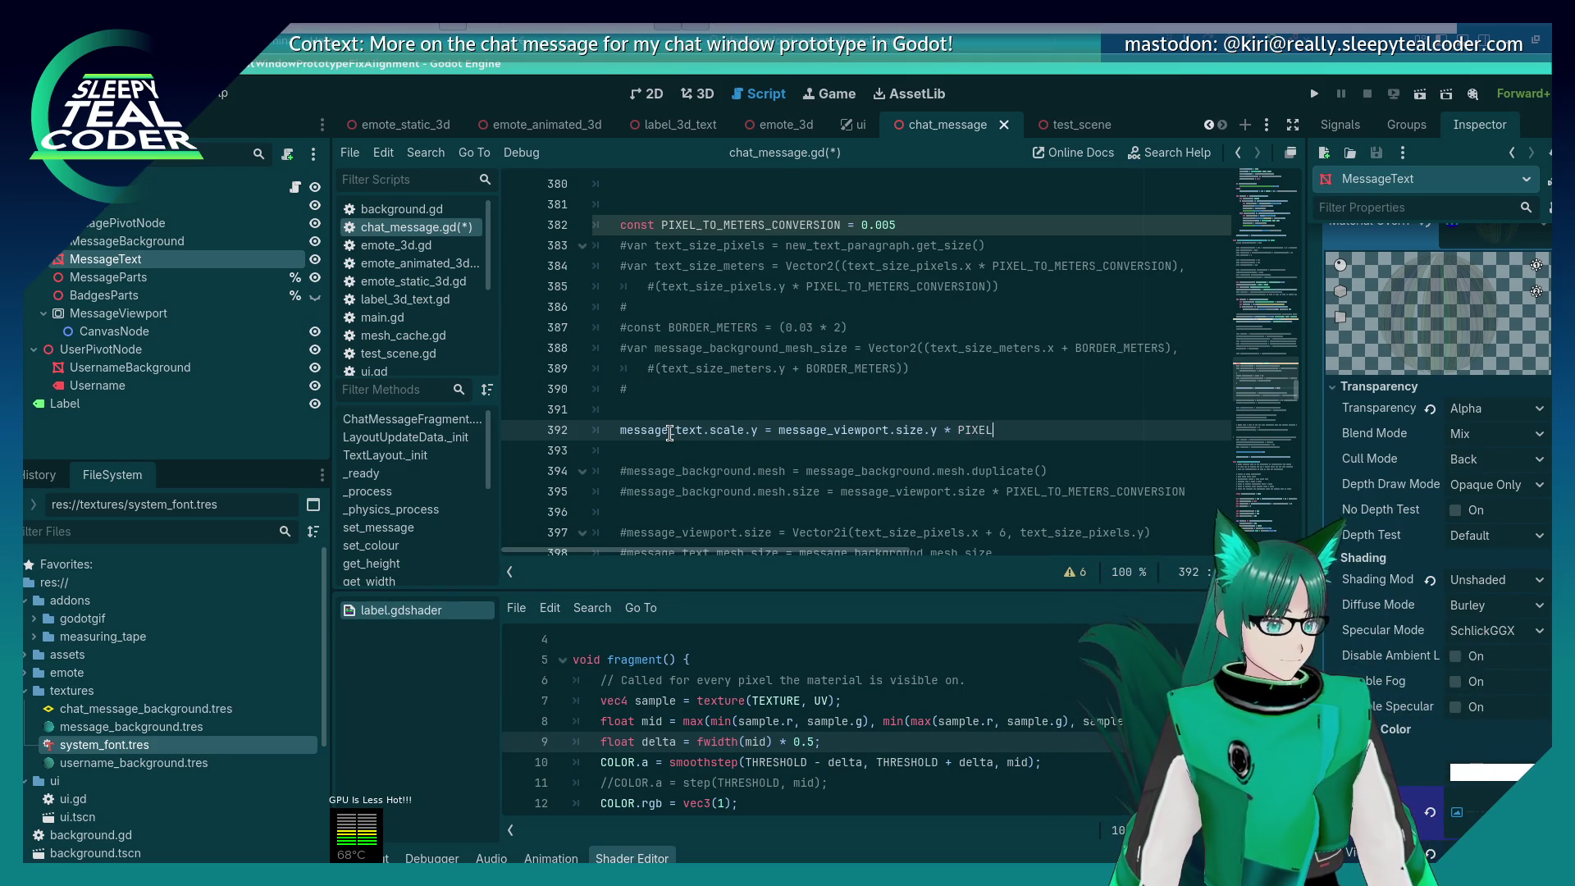
key("Return")
key("ctrl+s")
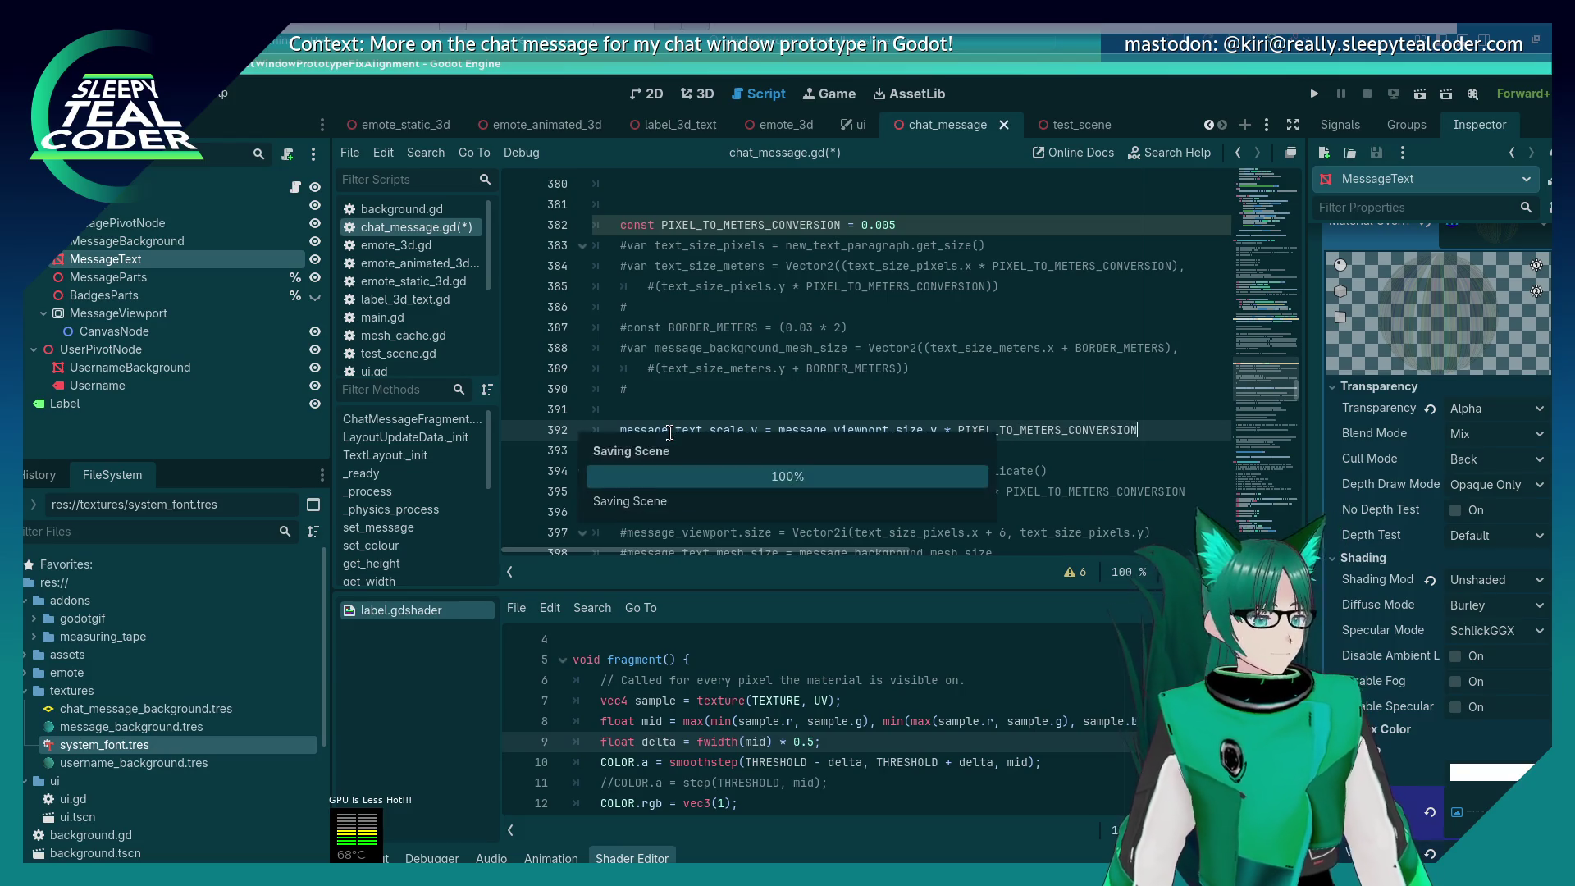
key("Return")
type("message_background.scal")
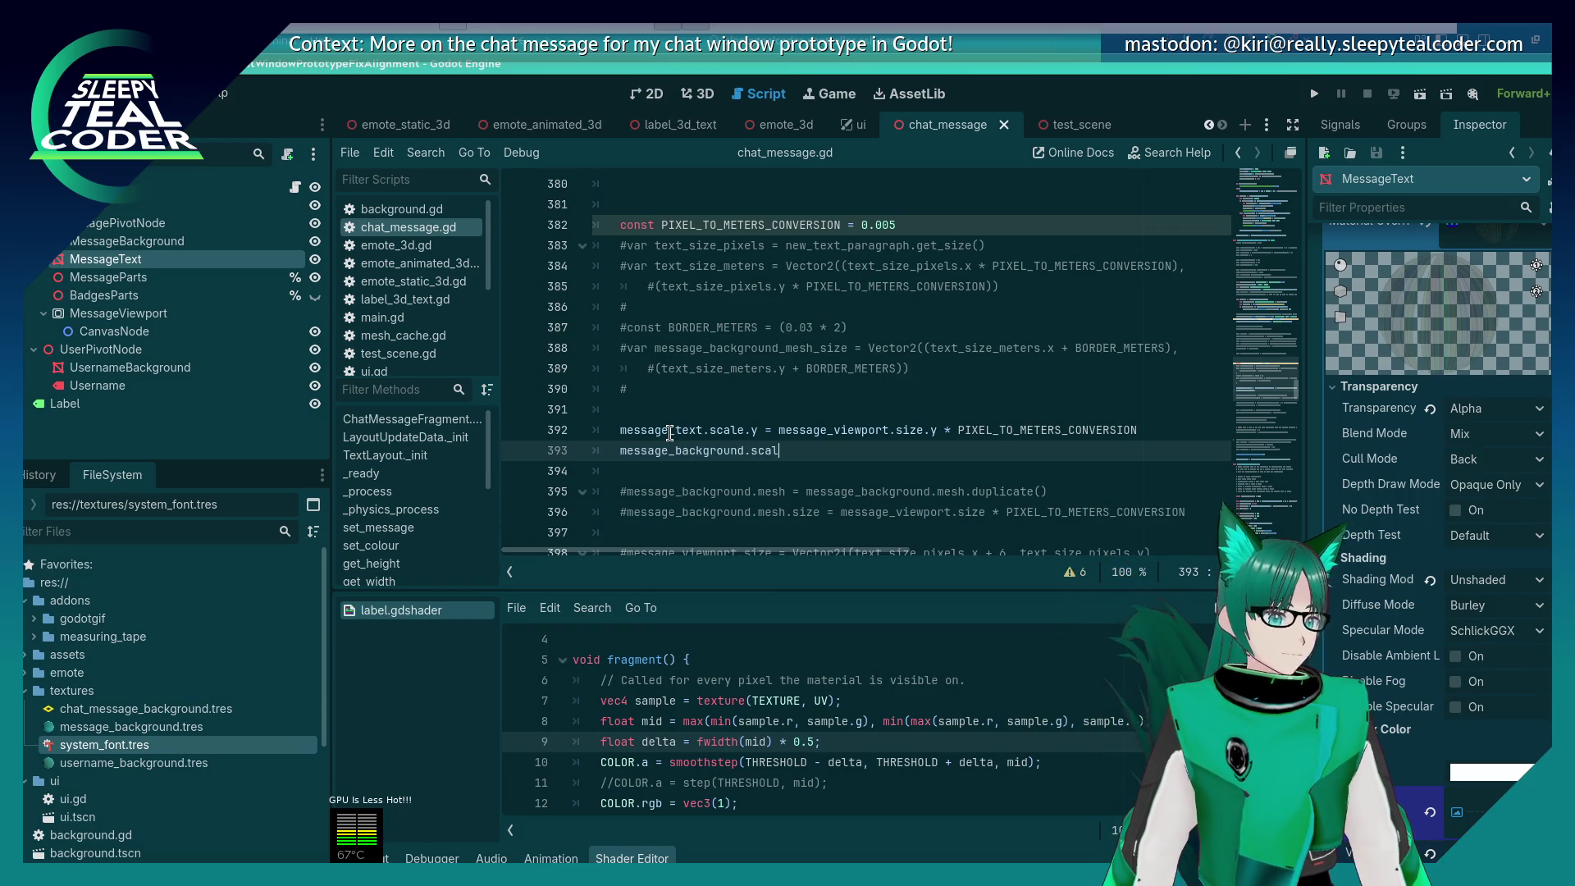
type("e.y = ")
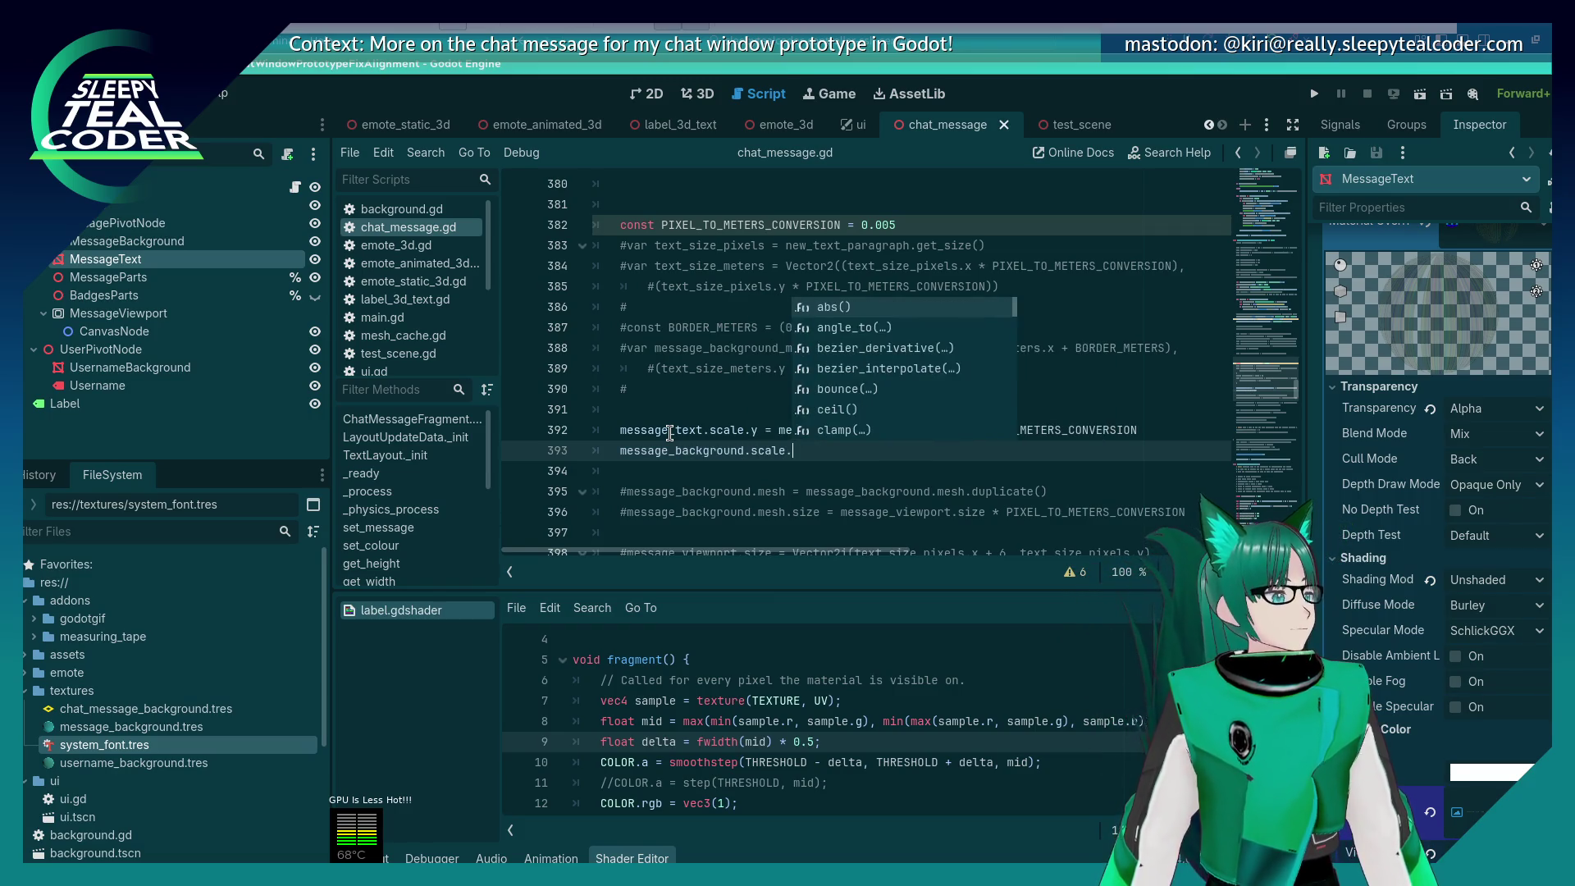
type("message")
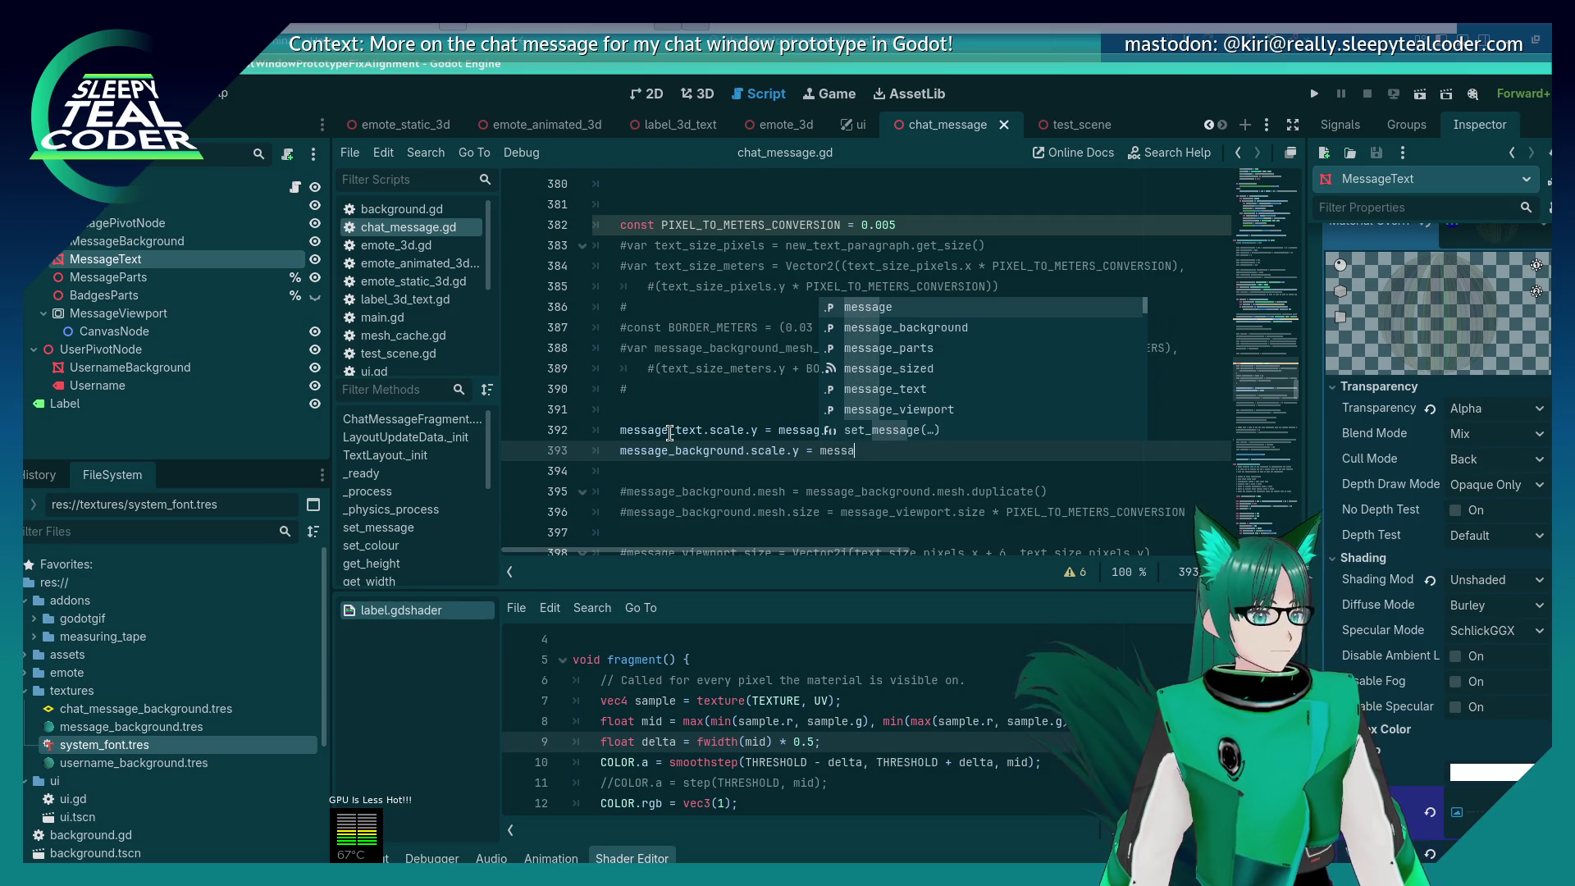
type("_text.scale.y")
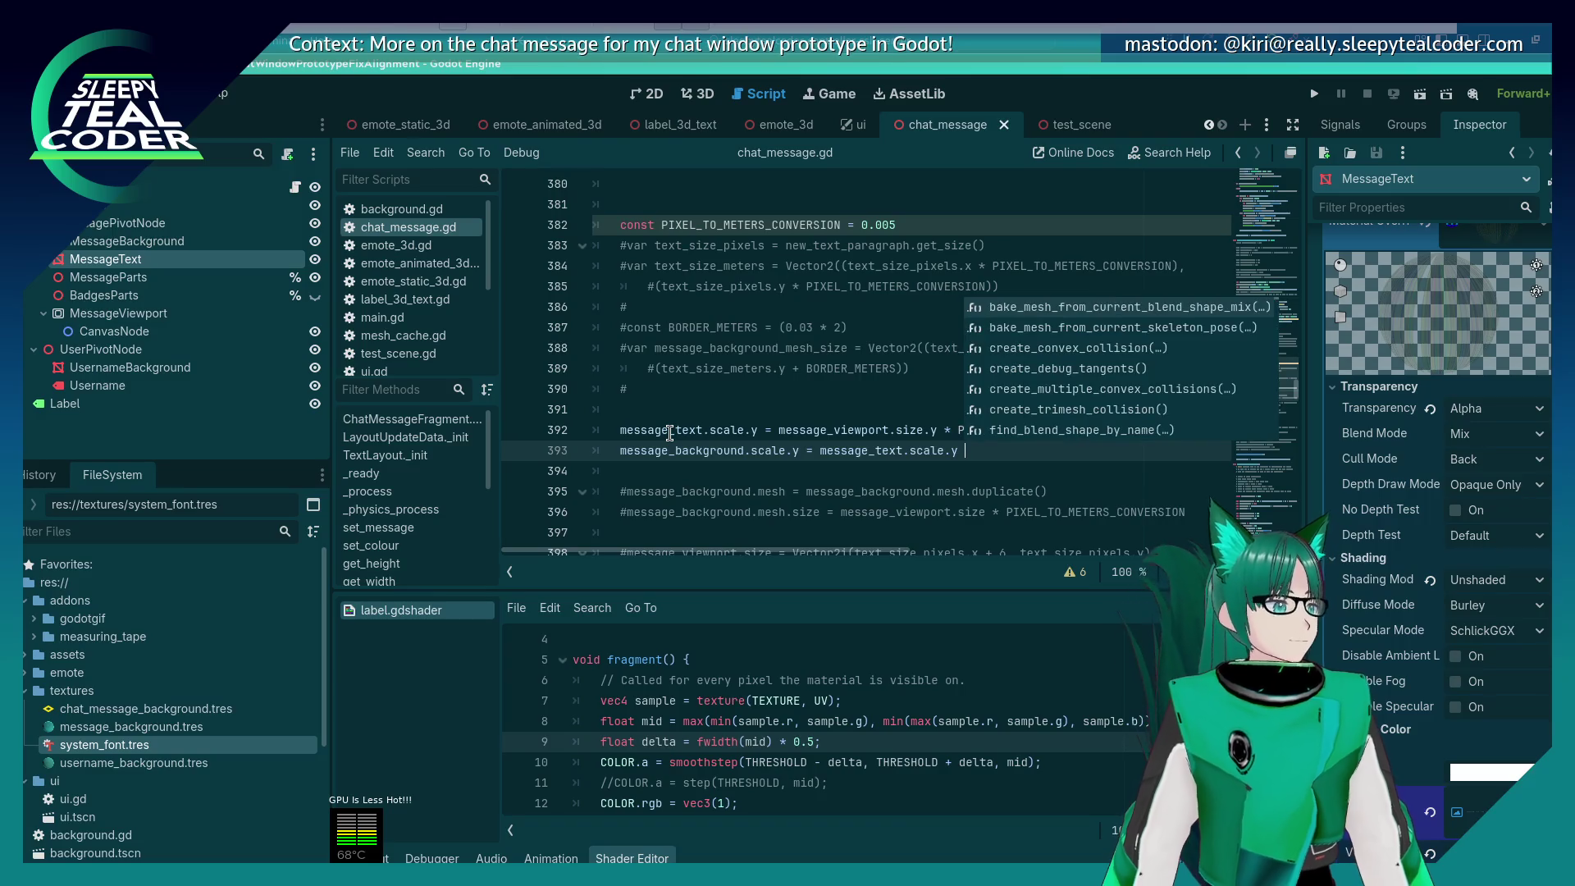
type("+ 0.1")
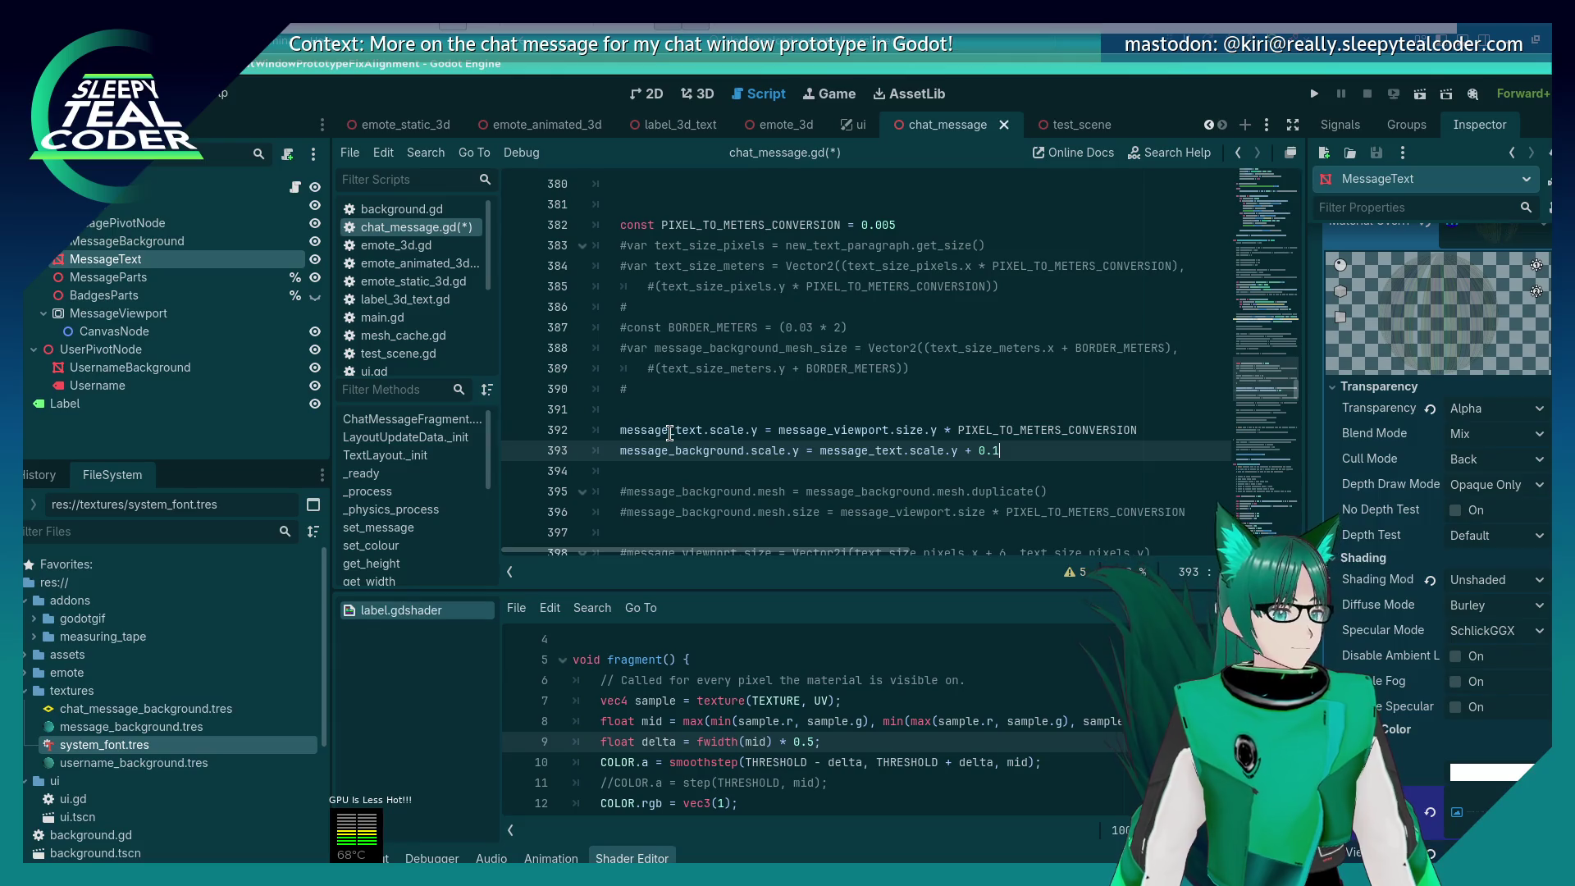
key("ctrl+s")
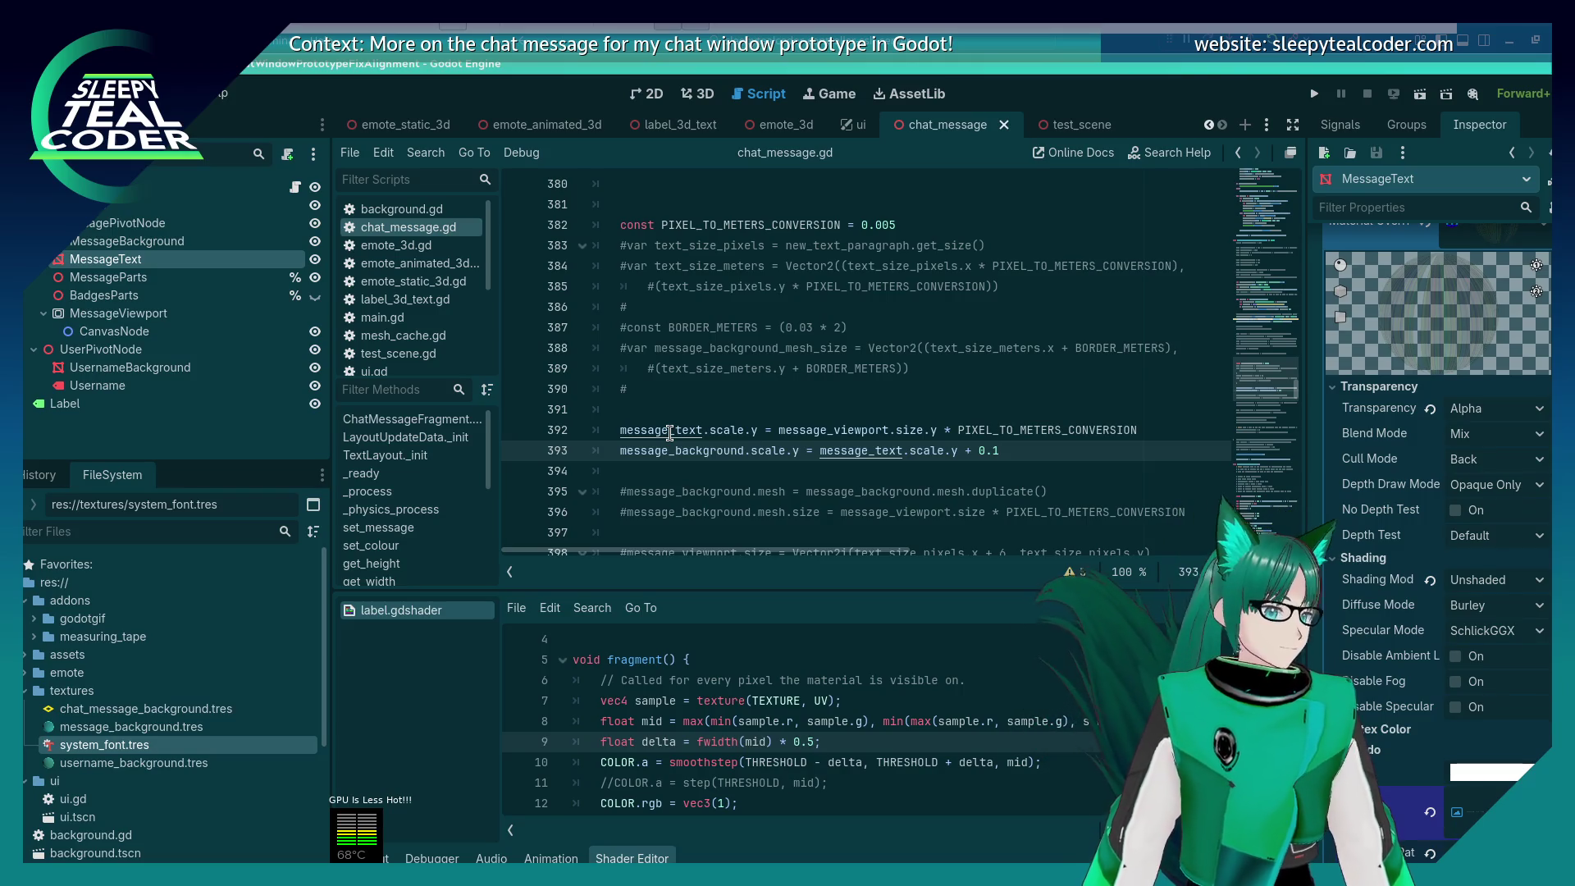
Step: Select from the PIXEL_TO_METERS_CONVERSION constant line
scroll(670, 432, "down", 1)
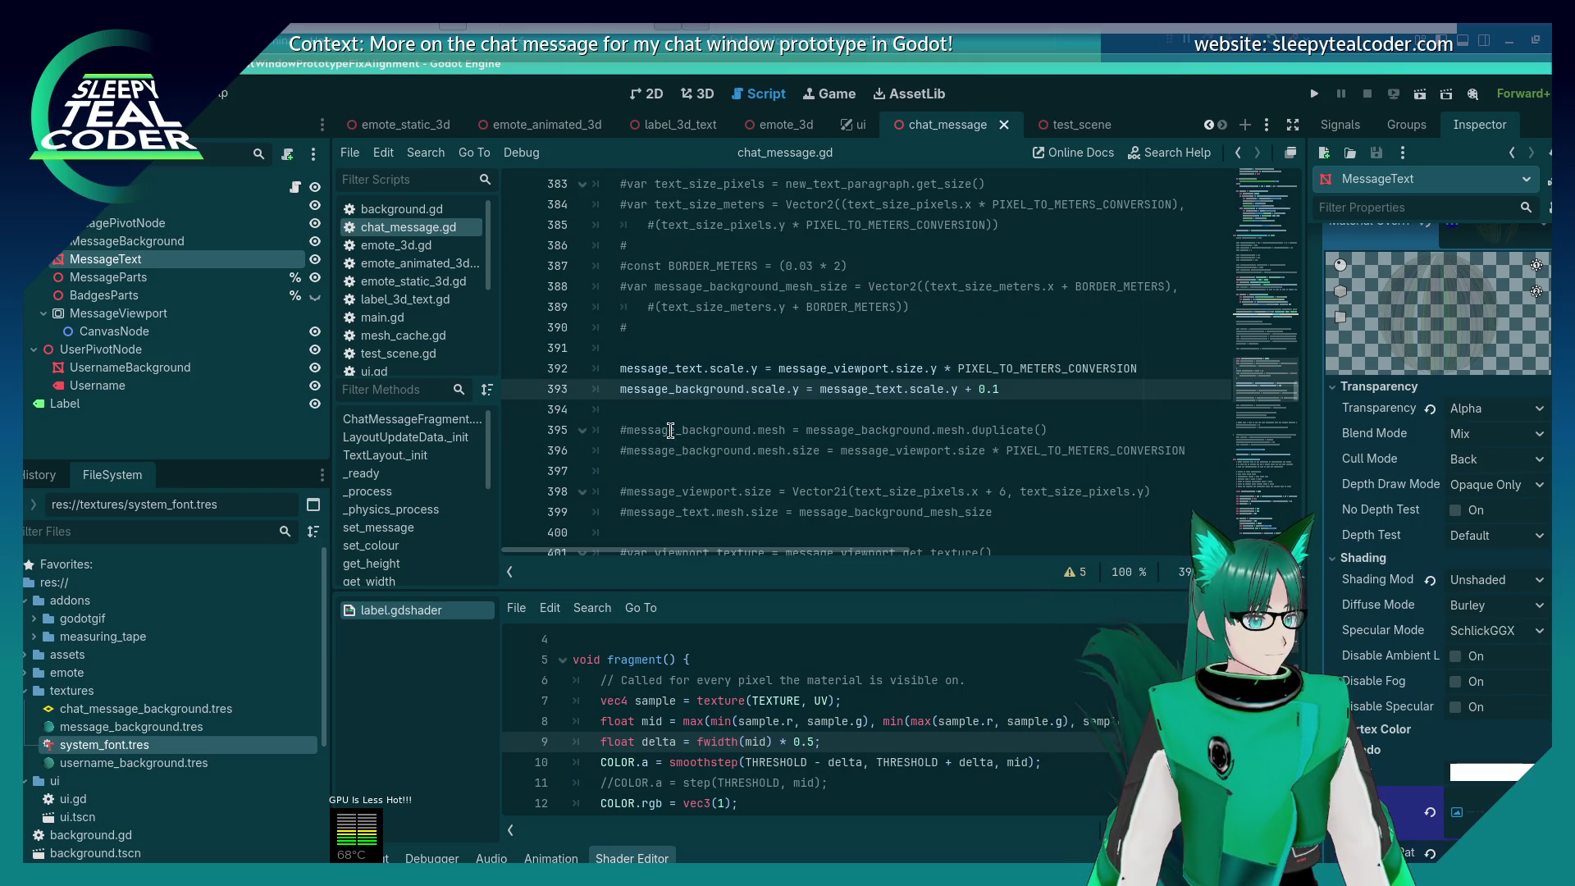
scroll(671, 430, "up", 2)
left_click(909, 288)
key("shift+Home")
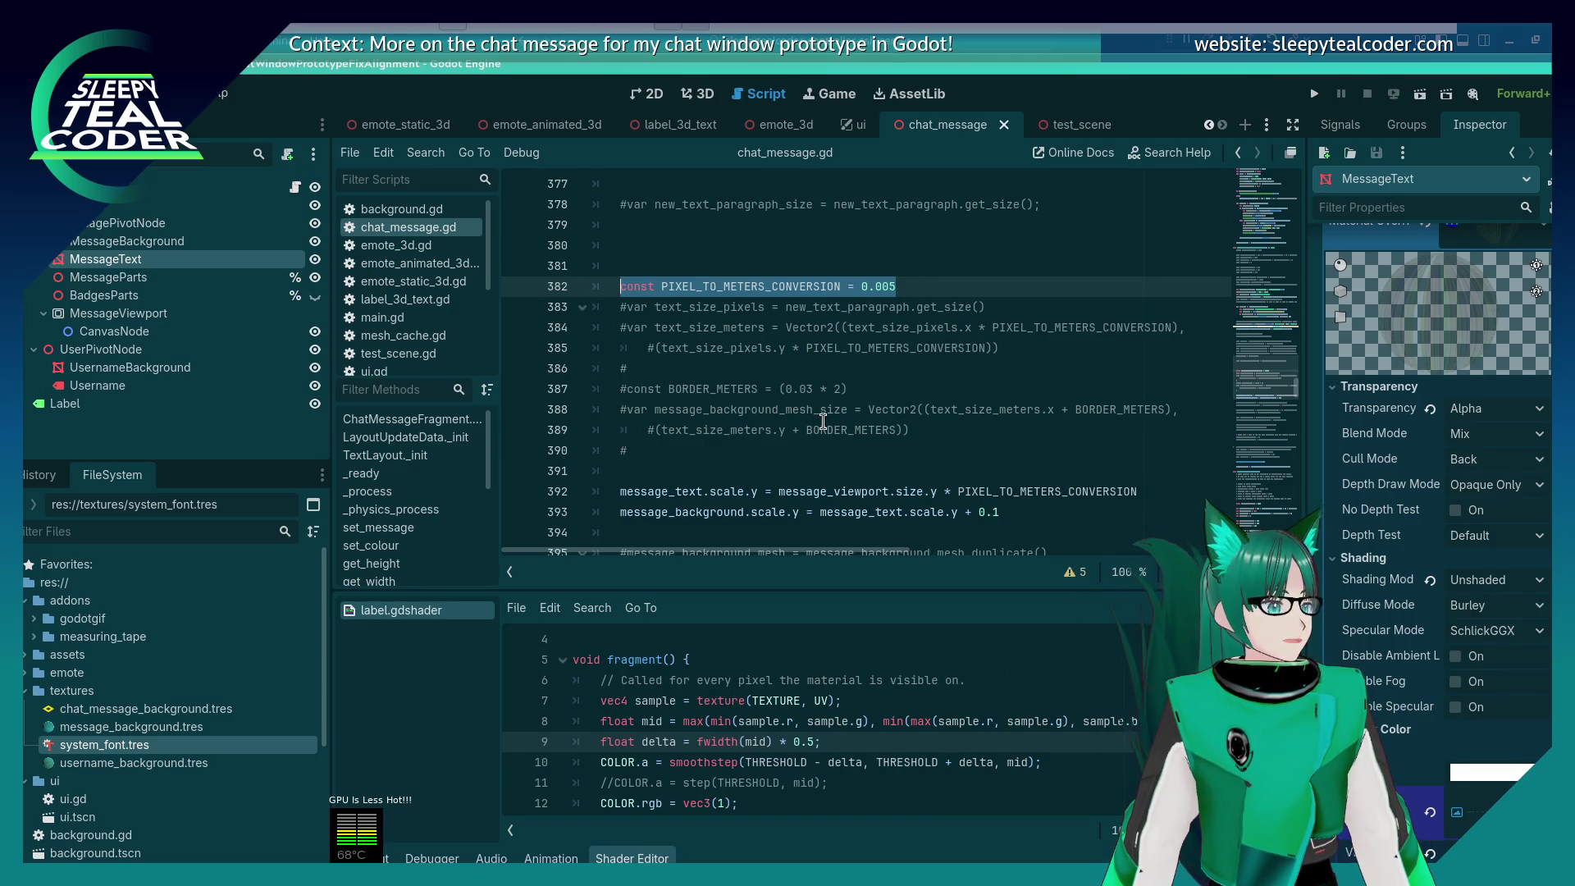
left_click_drag(701, 472, 553, 307)
key("Delete")
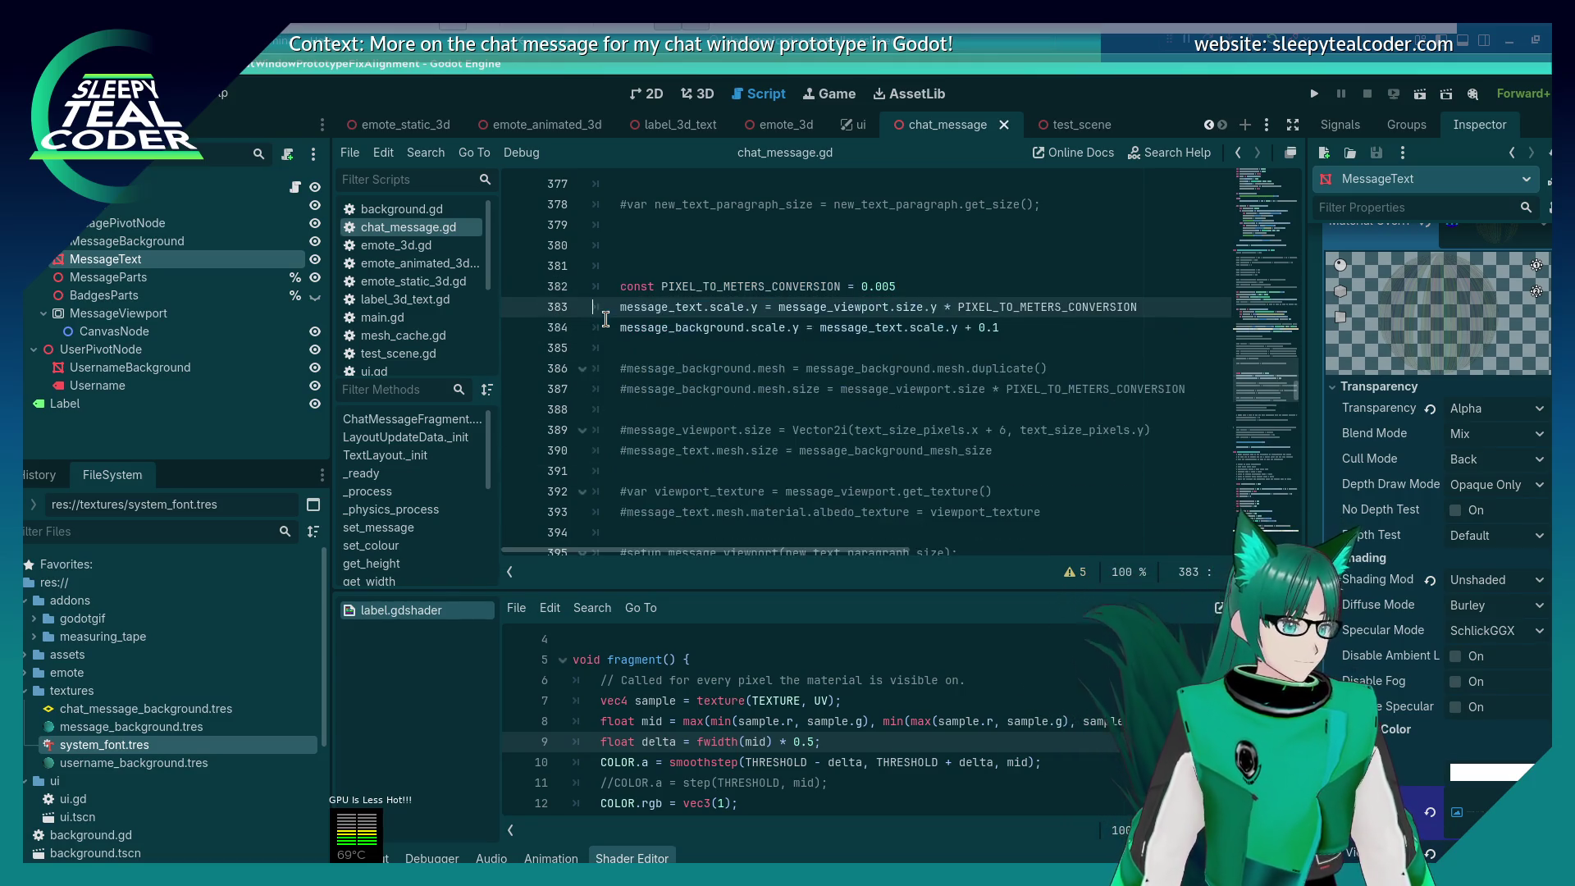
scroll(623, 336, "down", 6)
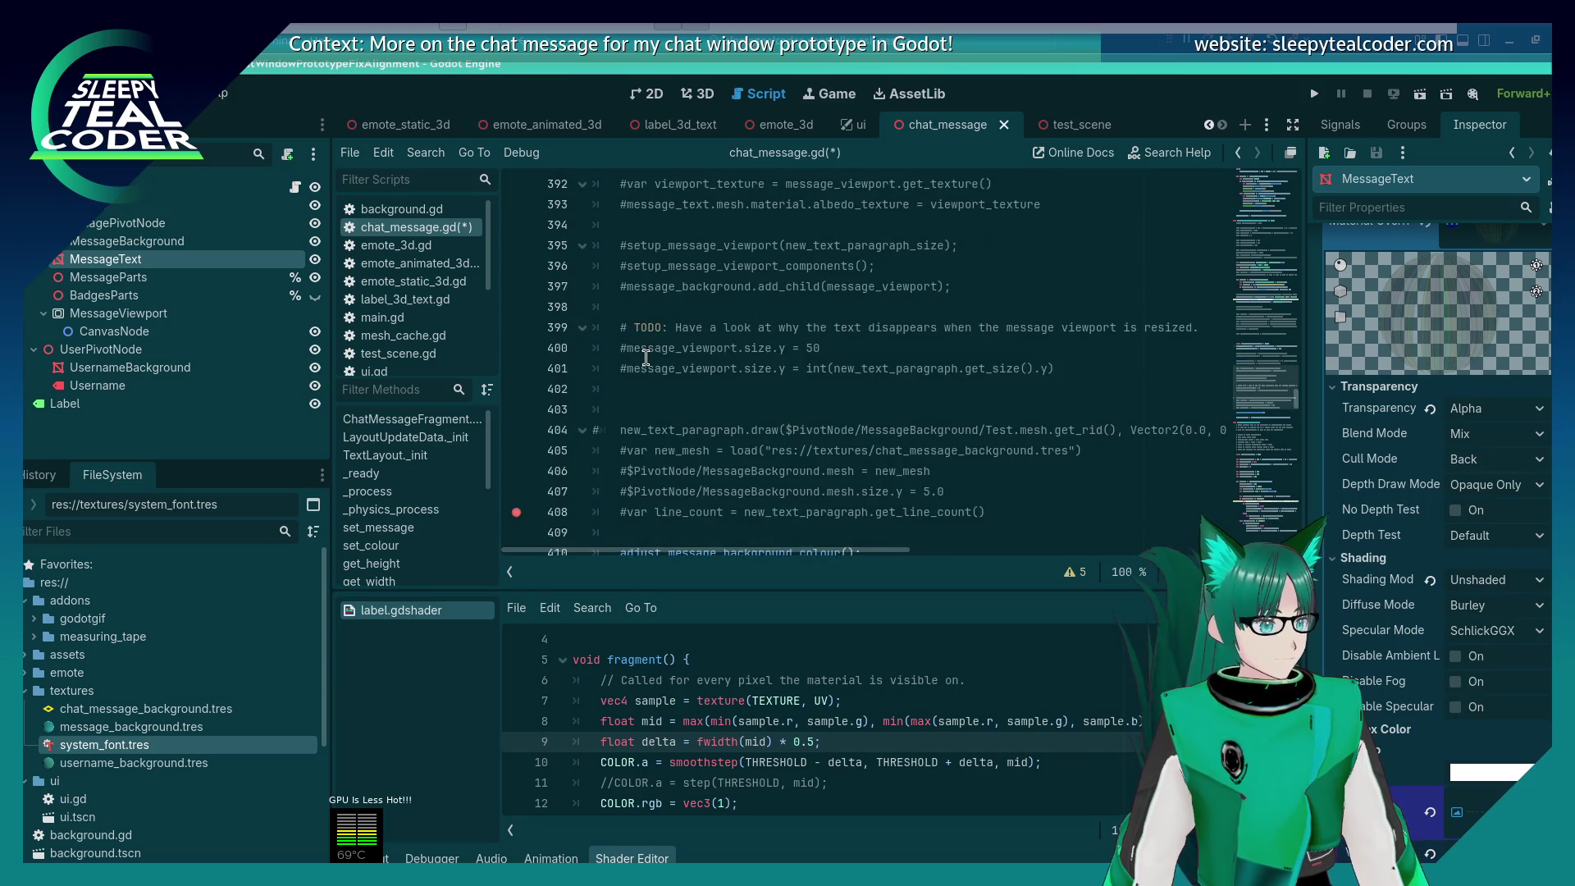
left_click(936, 462)
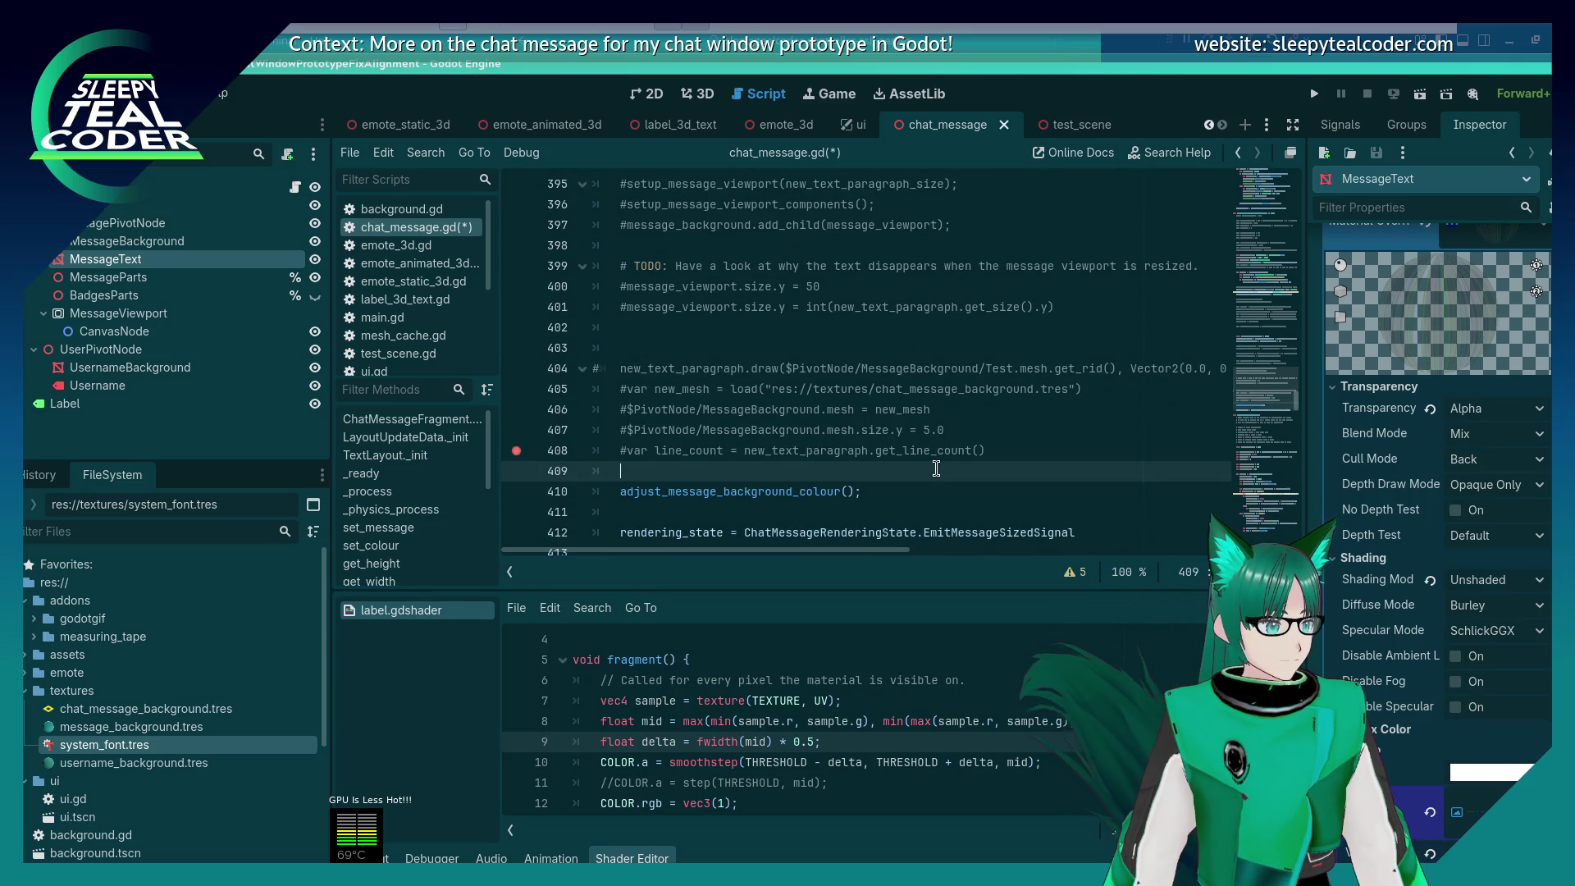
scroll(936, 462, "up", 7)
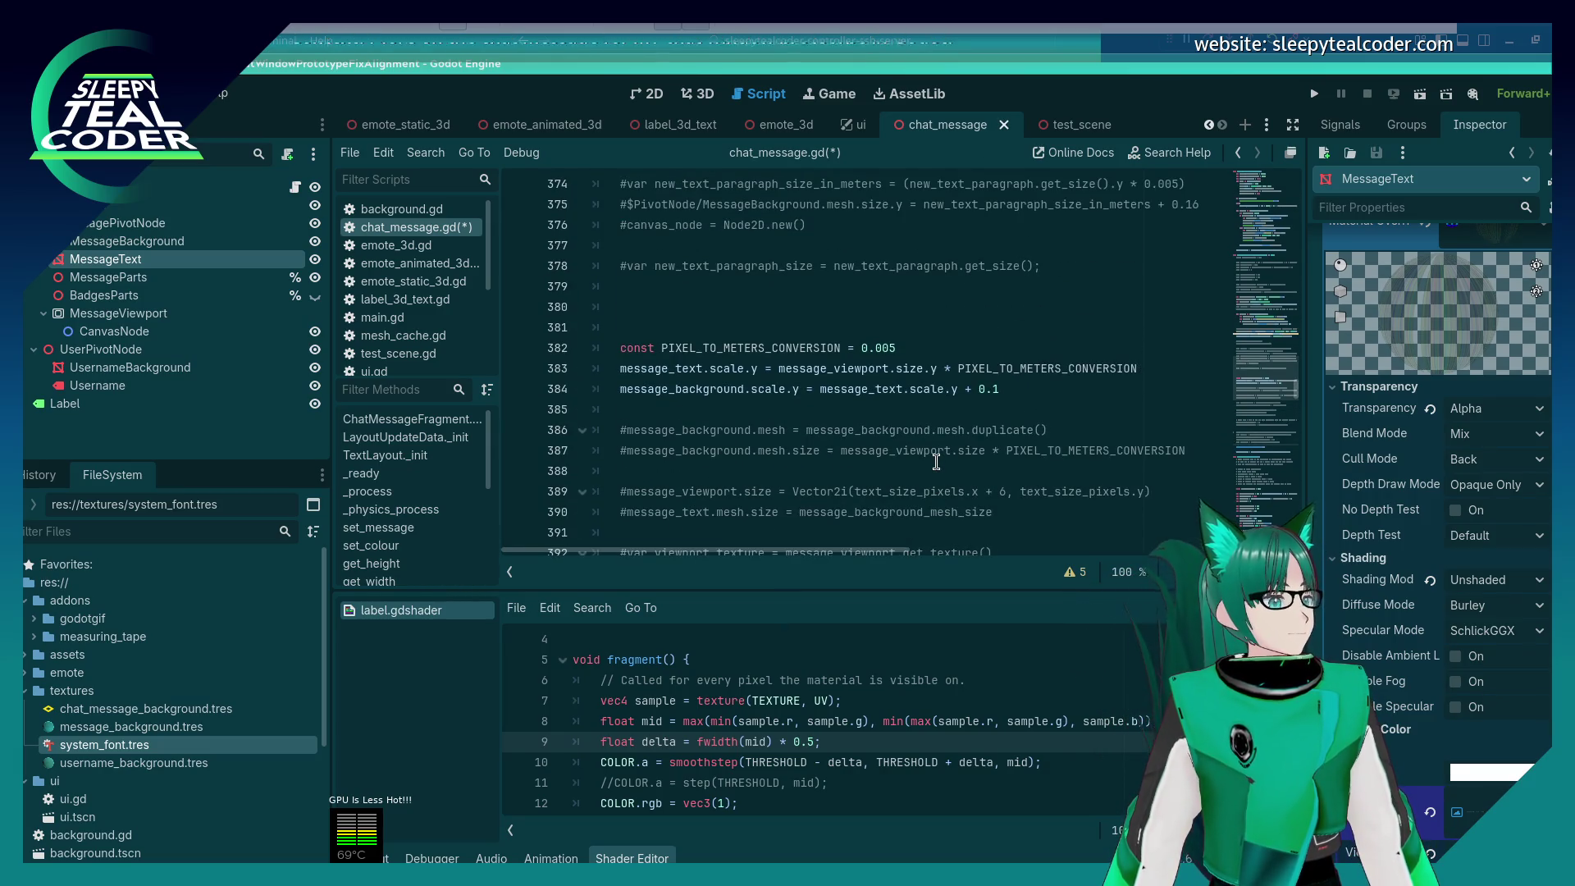
scroll(935, 462, "up", 8)
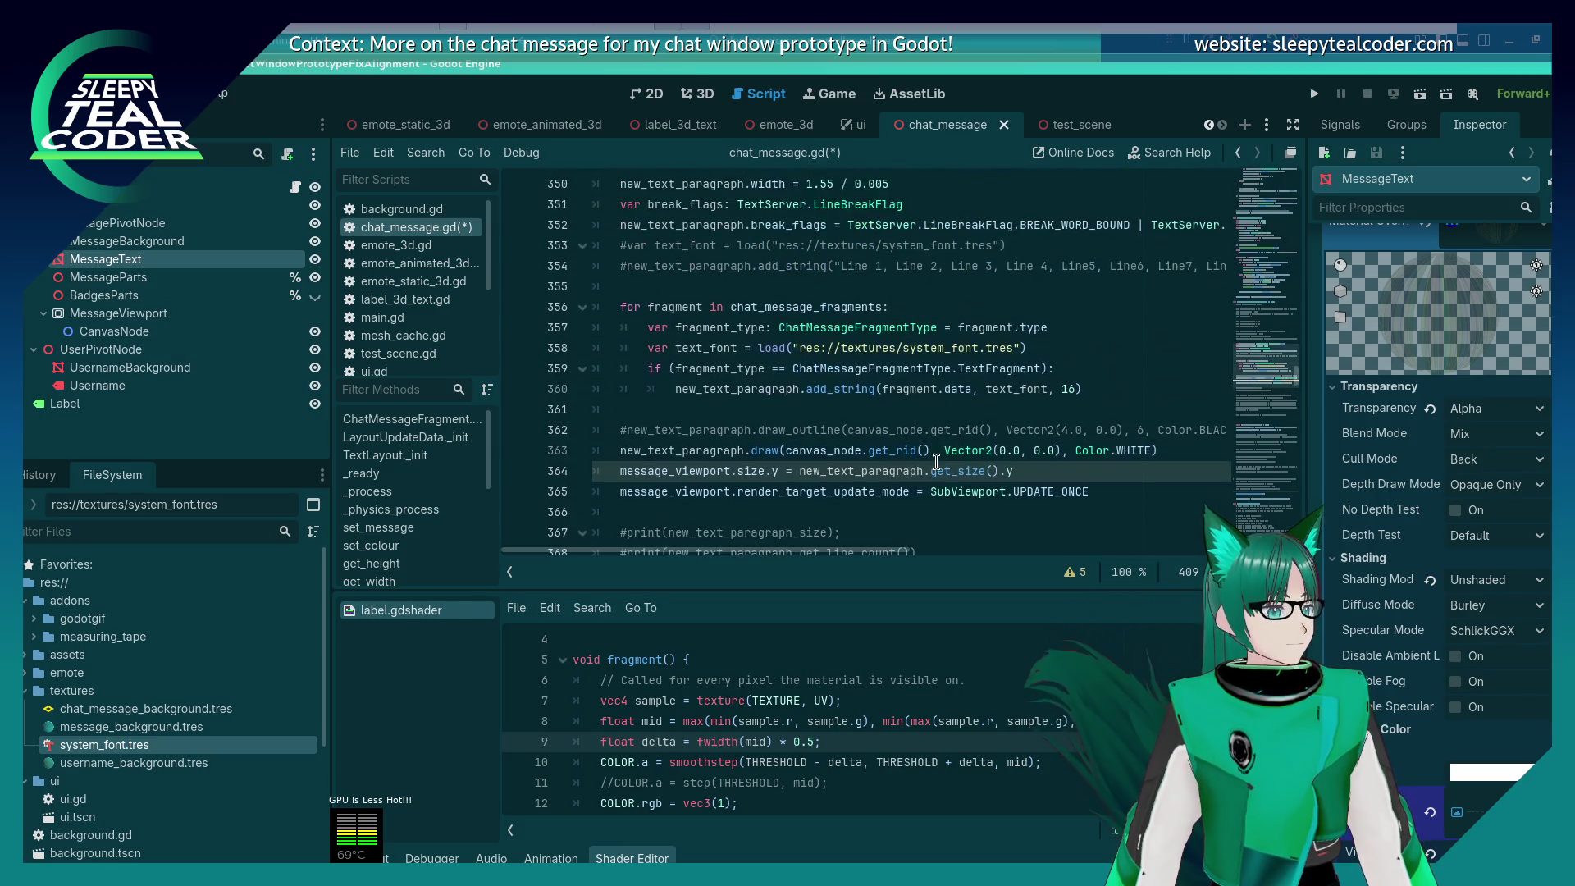
scroll(936, 462, "down", 15)
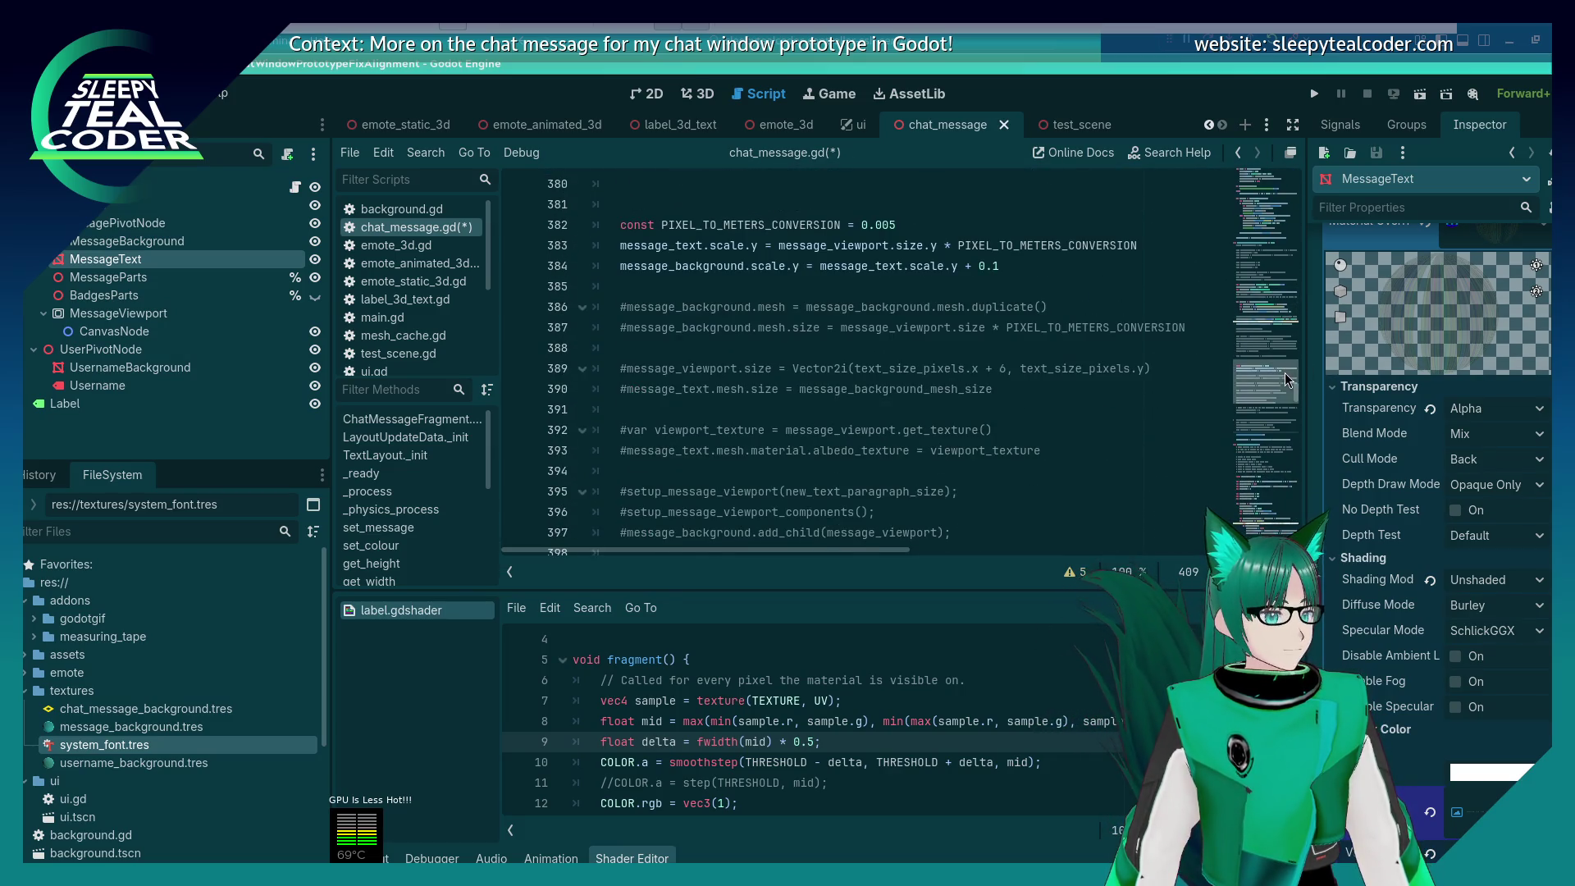
mouse_move(1285, 373)
left_mouse_down()
mouse_move(1276, 493)
mouse_move(1253, 159)
left_mouse_up()
left_click(1009, 431)
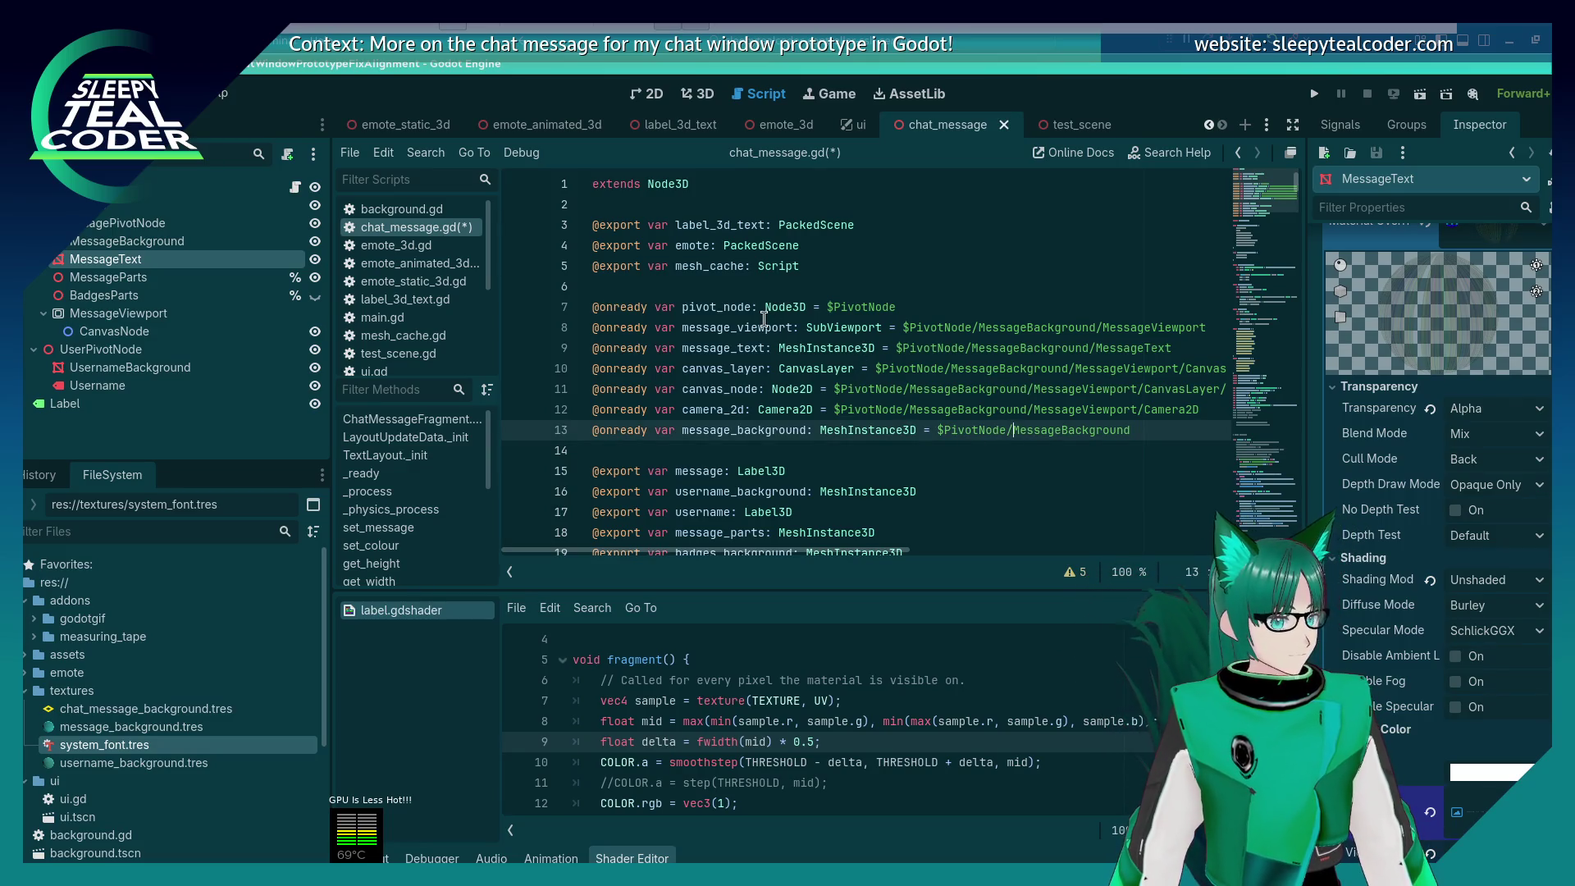
Step: Search the script for 'reverse' and delete the Username Background Reverse block
scroll(762, 318, "down", 2)
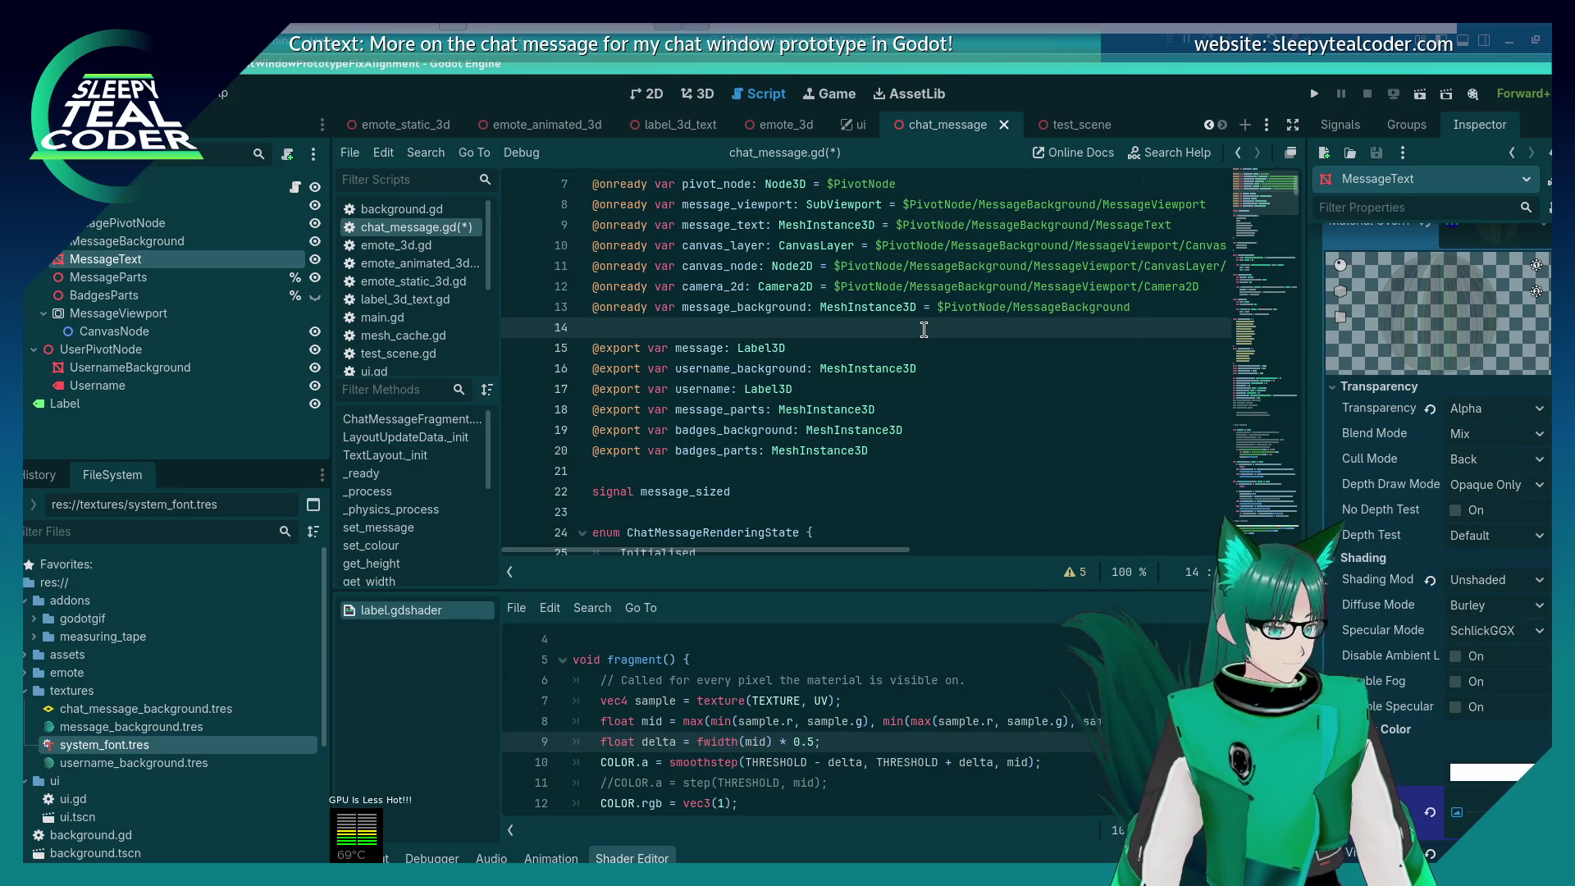
key("ctrl+f")
type("reverse")
key("Return")
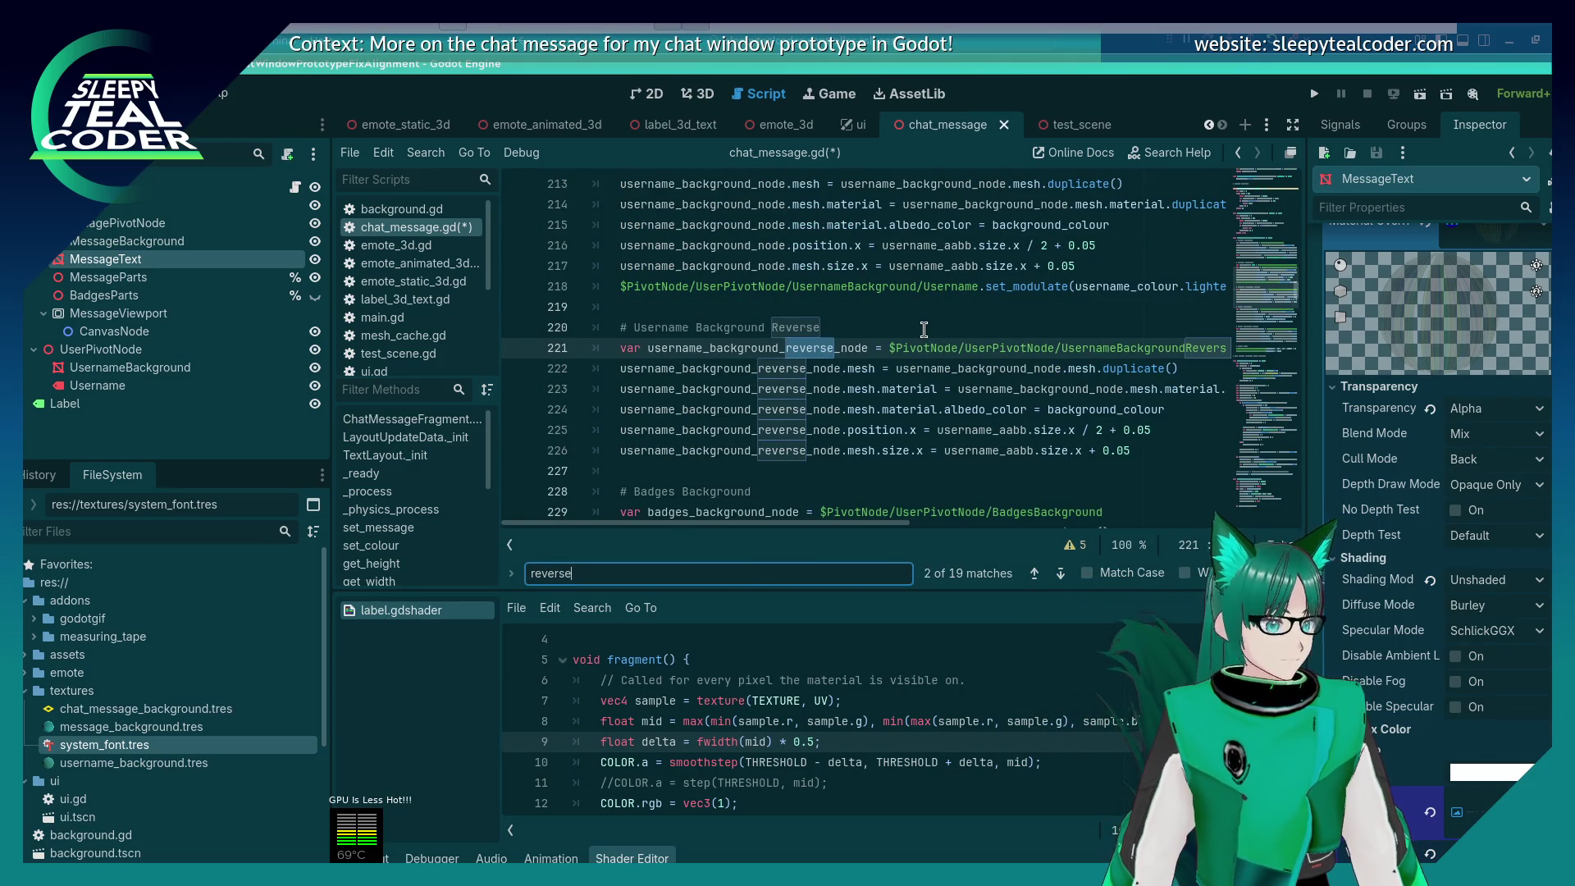
scroll(923, 329, "up", 2)
scroll(924, 329, "up", 3)
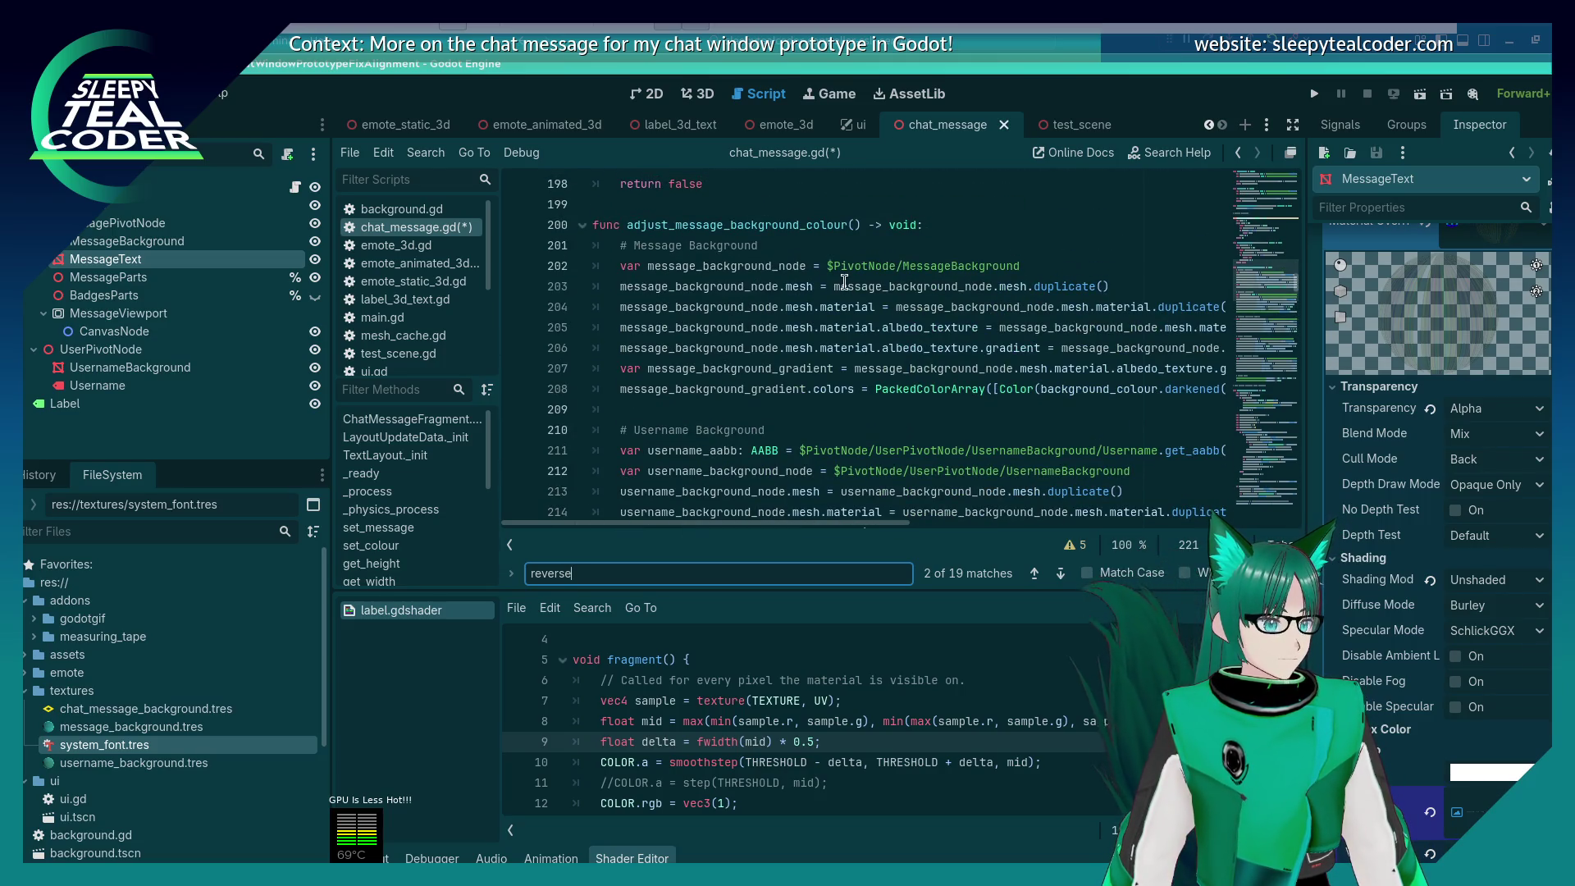
scroll(843, 282, "down", 2)
scroll(843, 282, "down", 4)
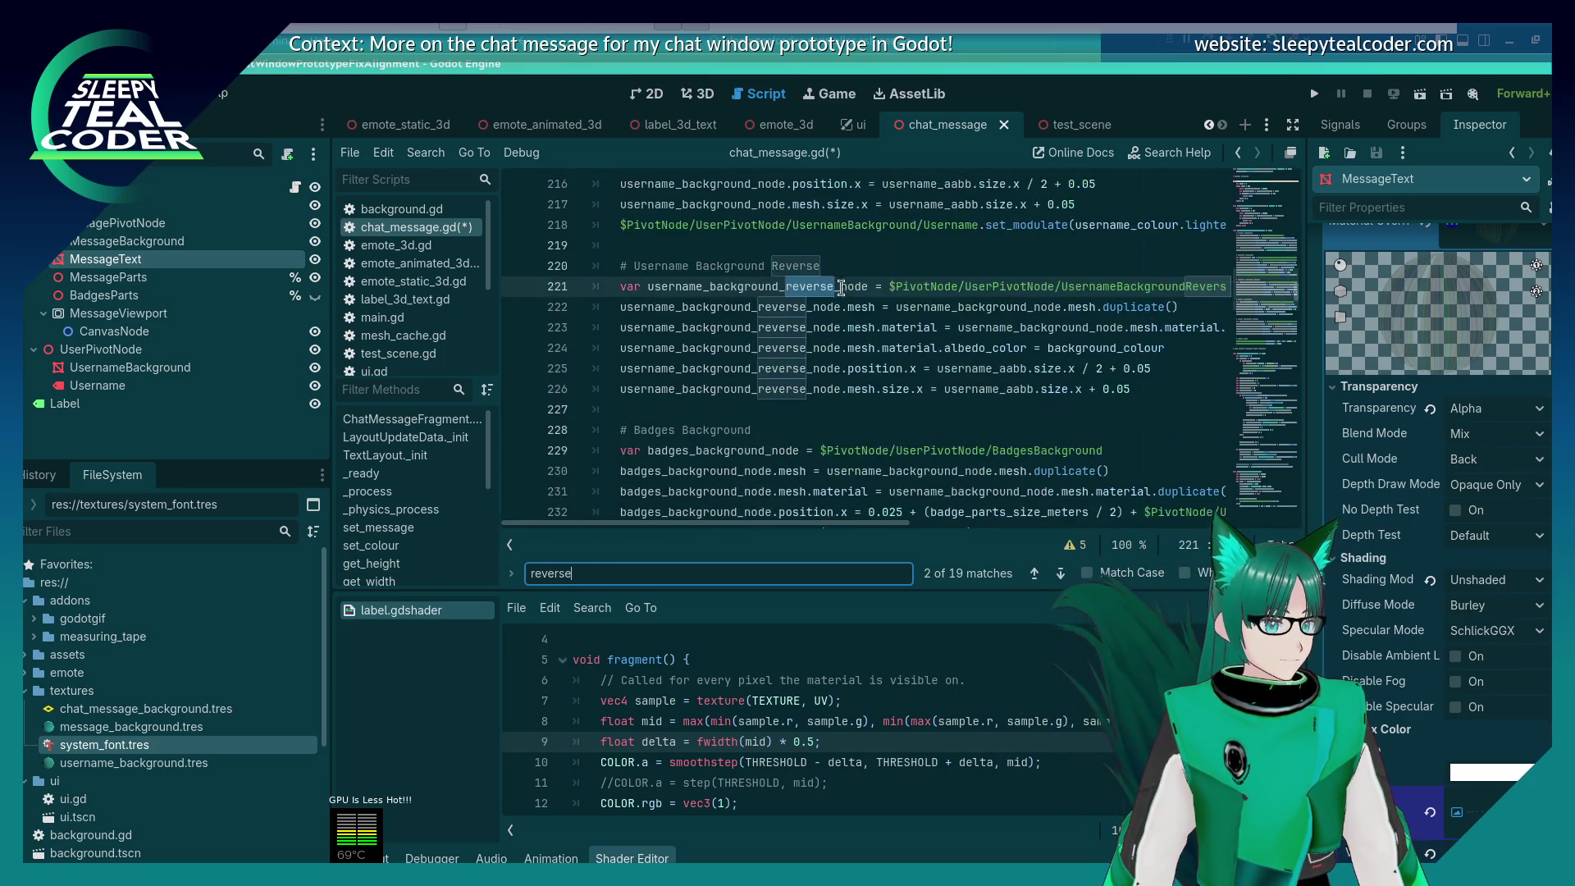
mouse_move(1136, 405)
left_mouse_down()
mouse_move(722, 348)
mouse_move(755, 275)
left_mouse_up()
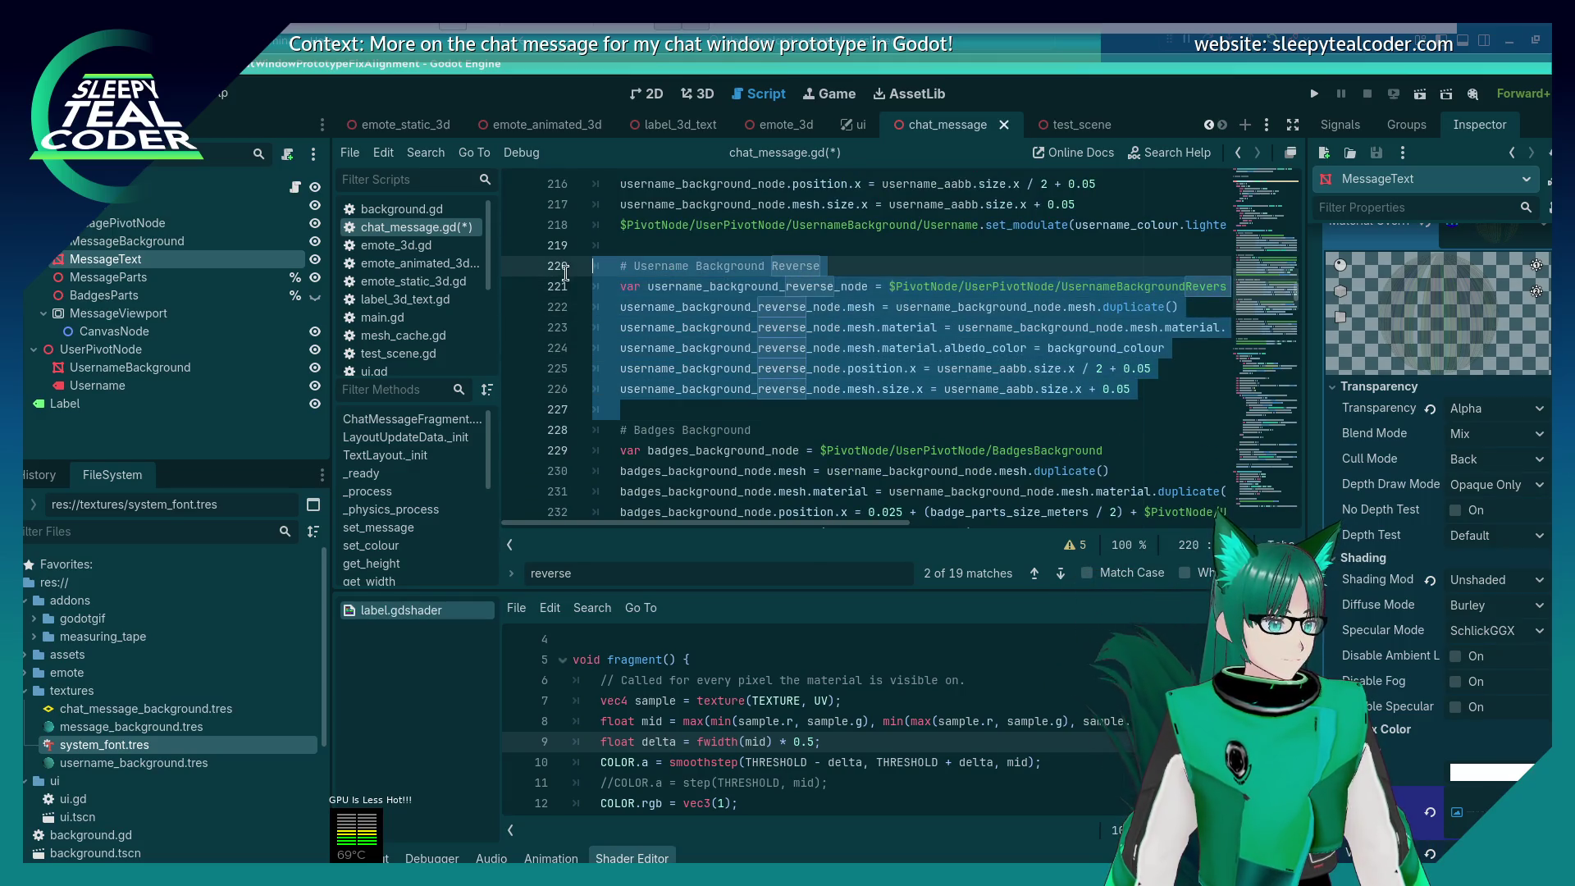
key("BackSpace")
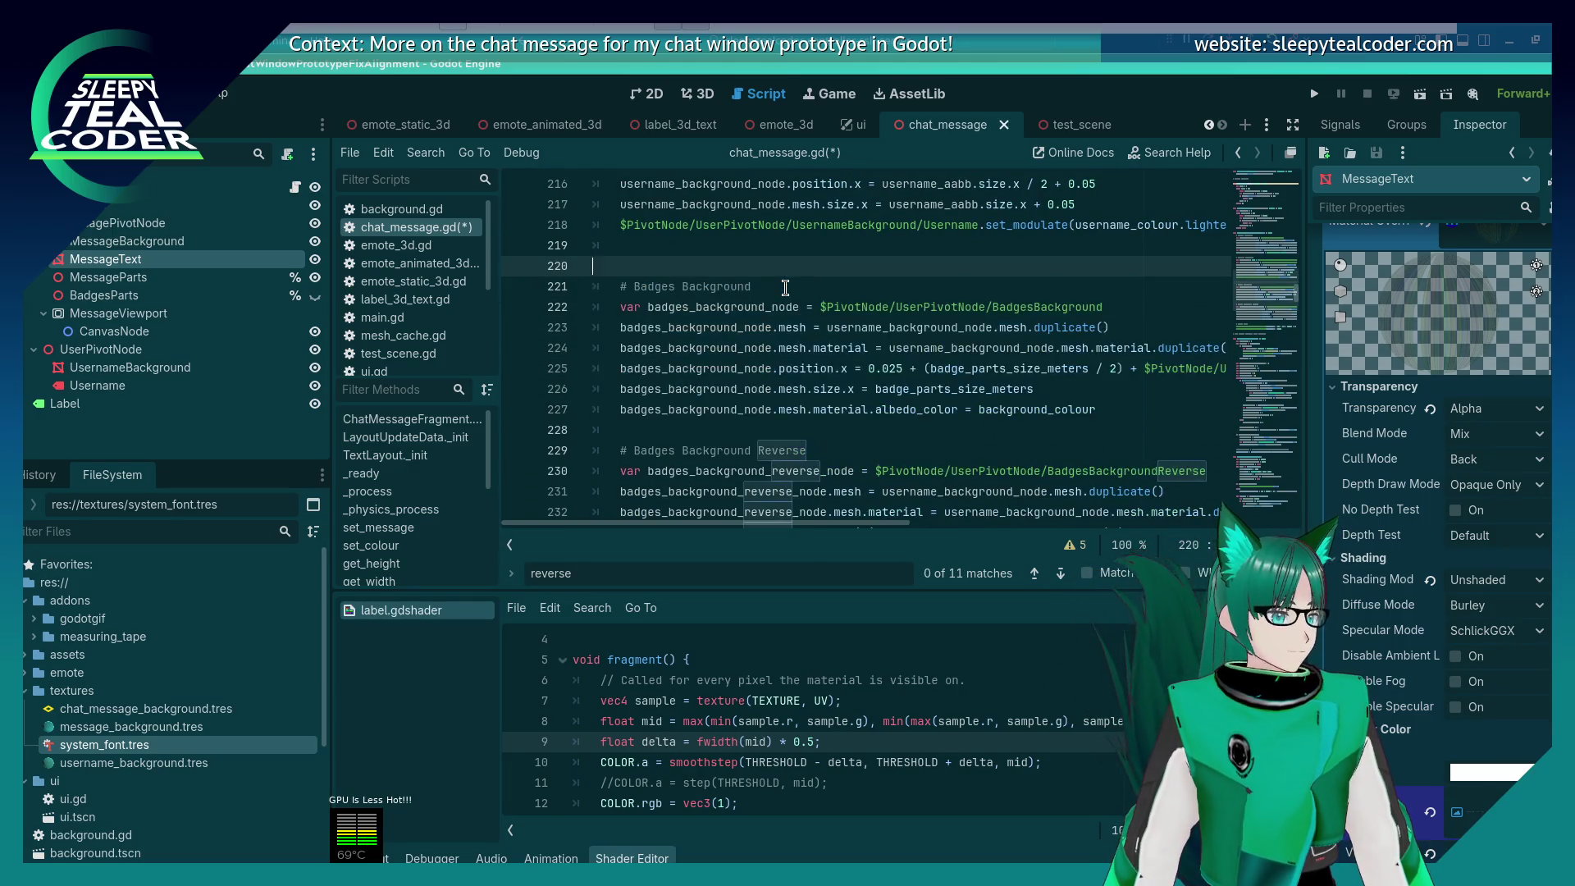
Step: Delete the Badges Background Reverse block and save chat_message.gd
scroll(786, 287, "down", 3)
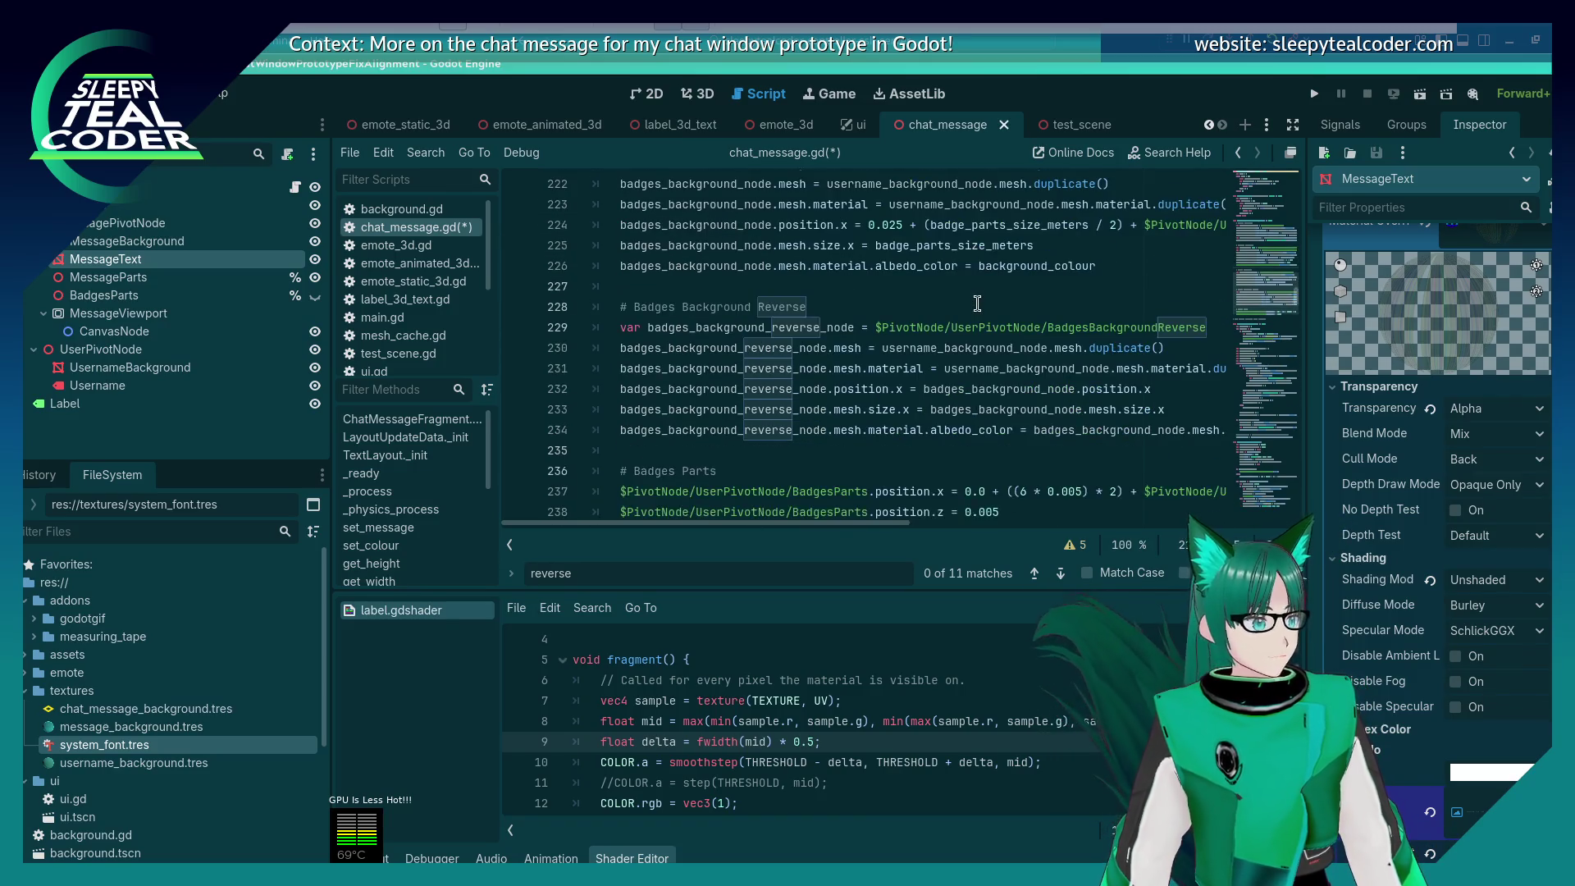
mouse_move(824, 379)
left_mouse_down()
mouse_move(624, 244)
mouse_move(595, 245)
left_mouse_up()
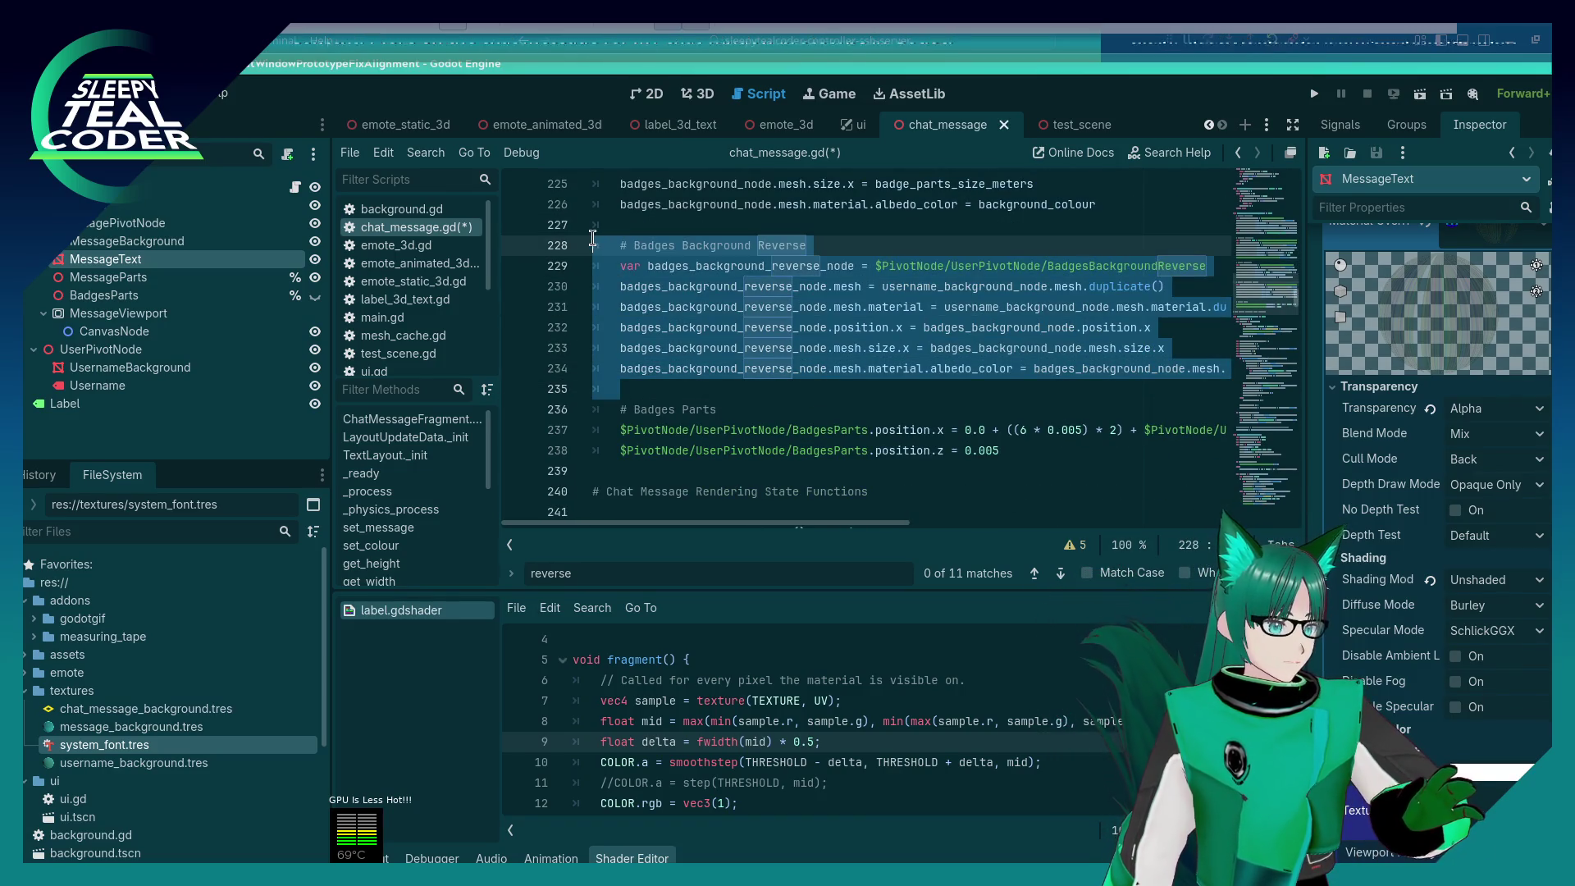
key("BackSpace")
key("BackSpace")
key("ctrl+s")
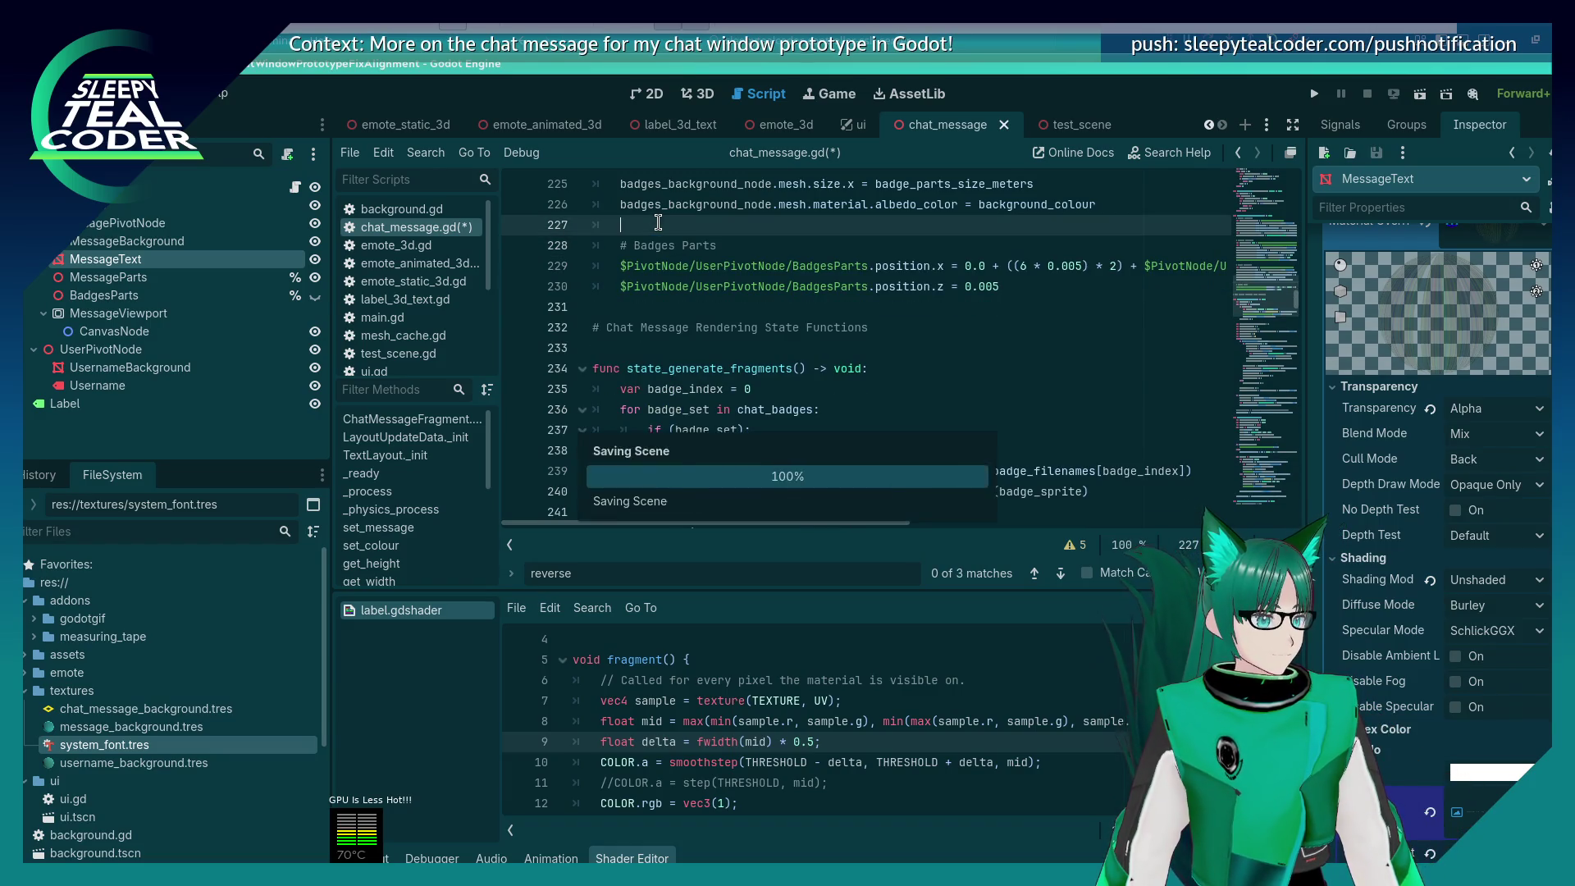
scroll(764, 278, "up", 3)
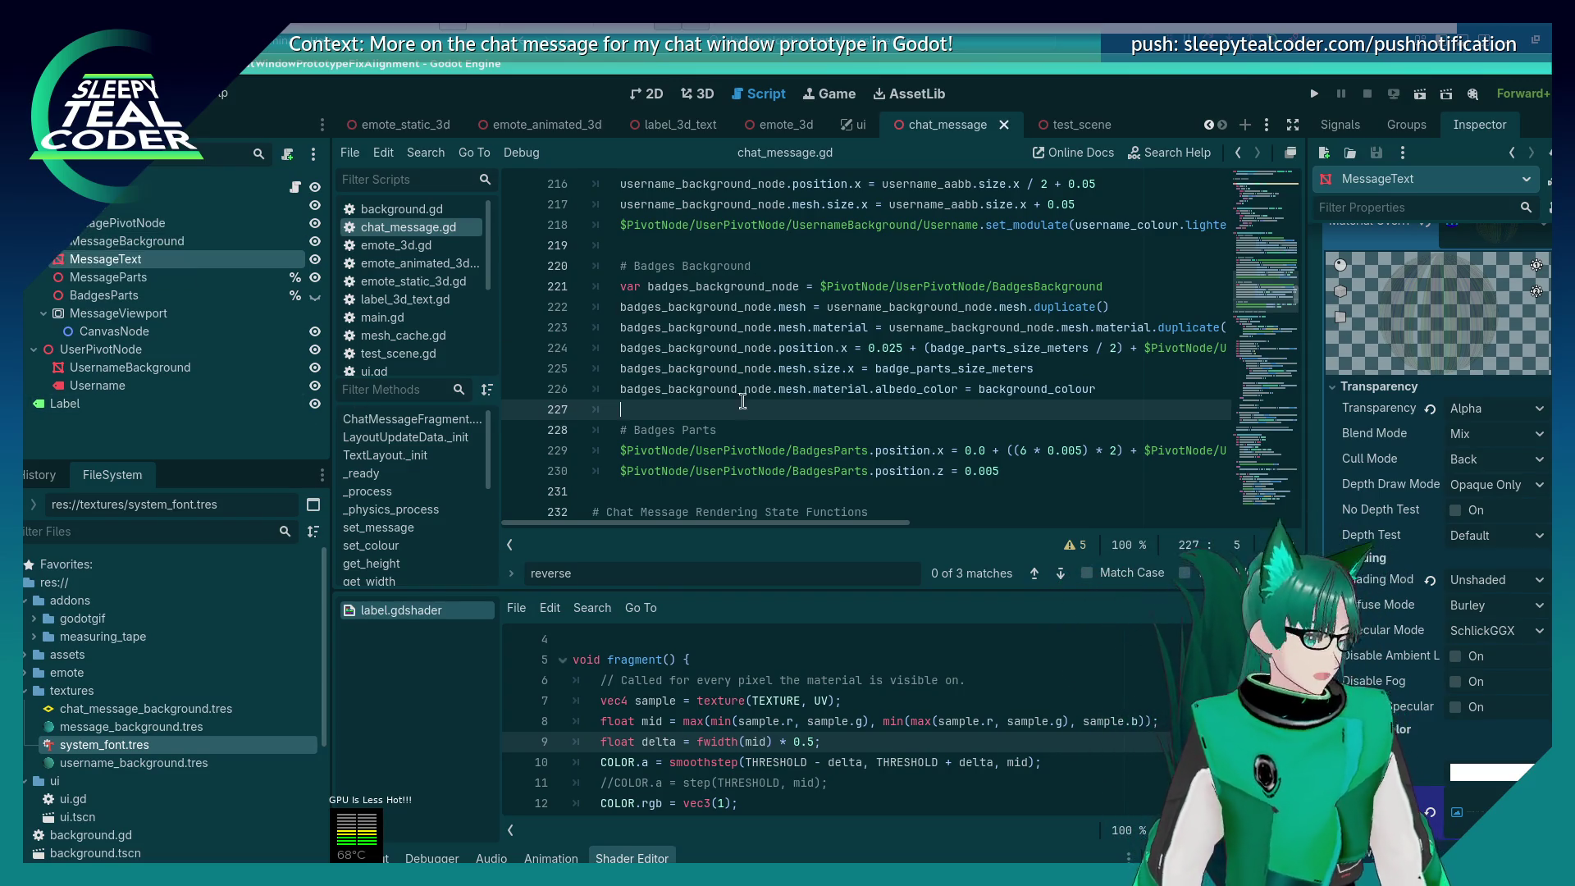
Step: Delete the # Badges Background block after the username background code
mouse_move(660, 410)
left_mouse_down()
mouse_move(547, 305)
mouse_move(531, 262)
left_mouse_up()
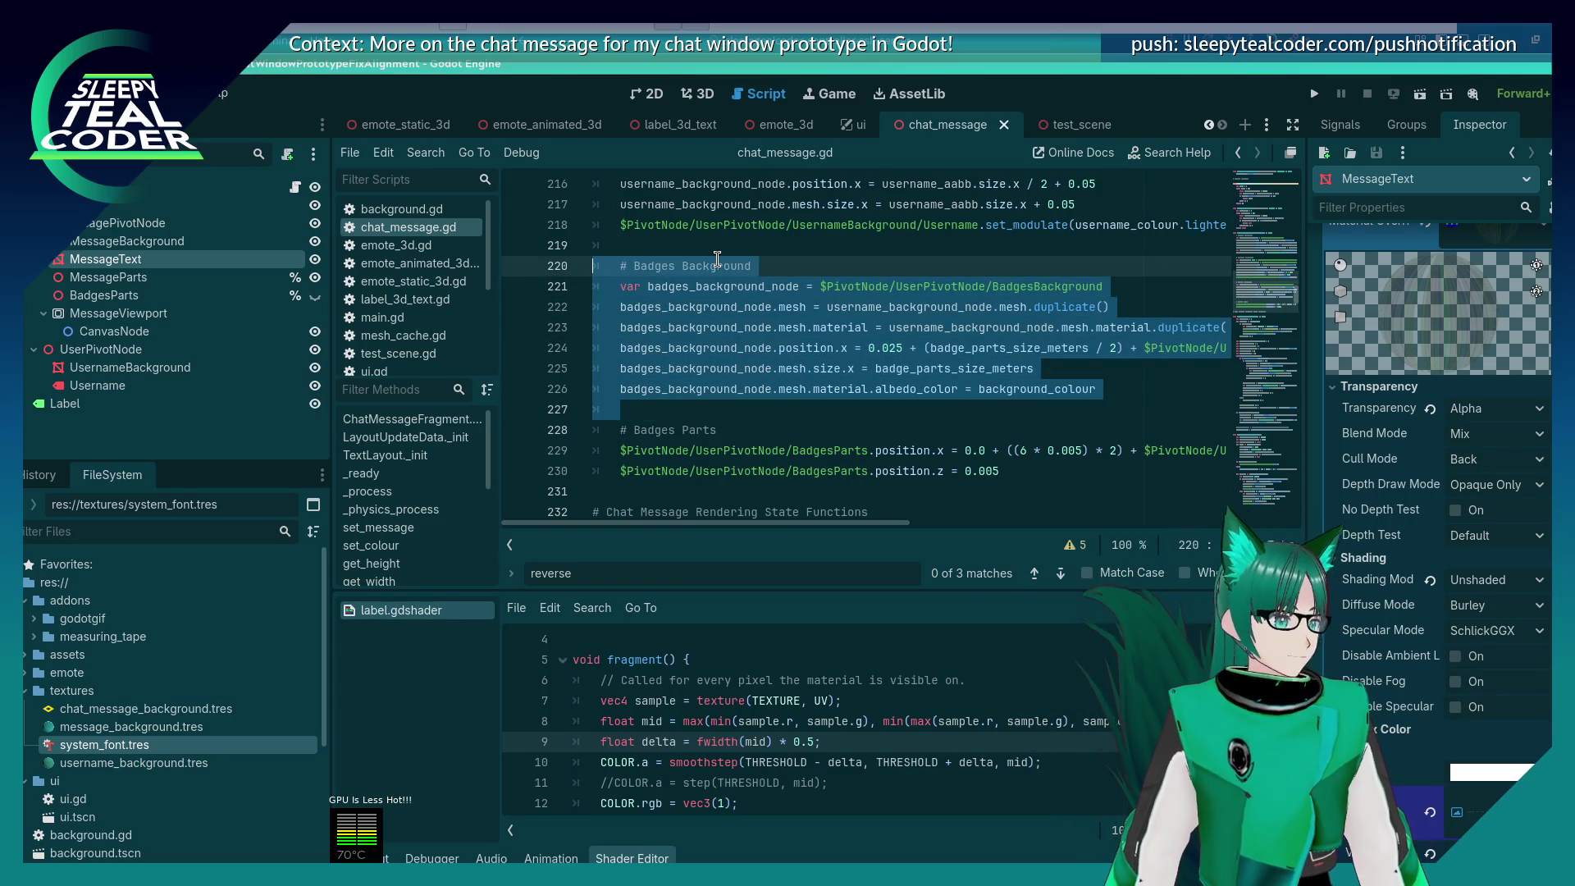
key("BackSpace")
key("BackSpace")
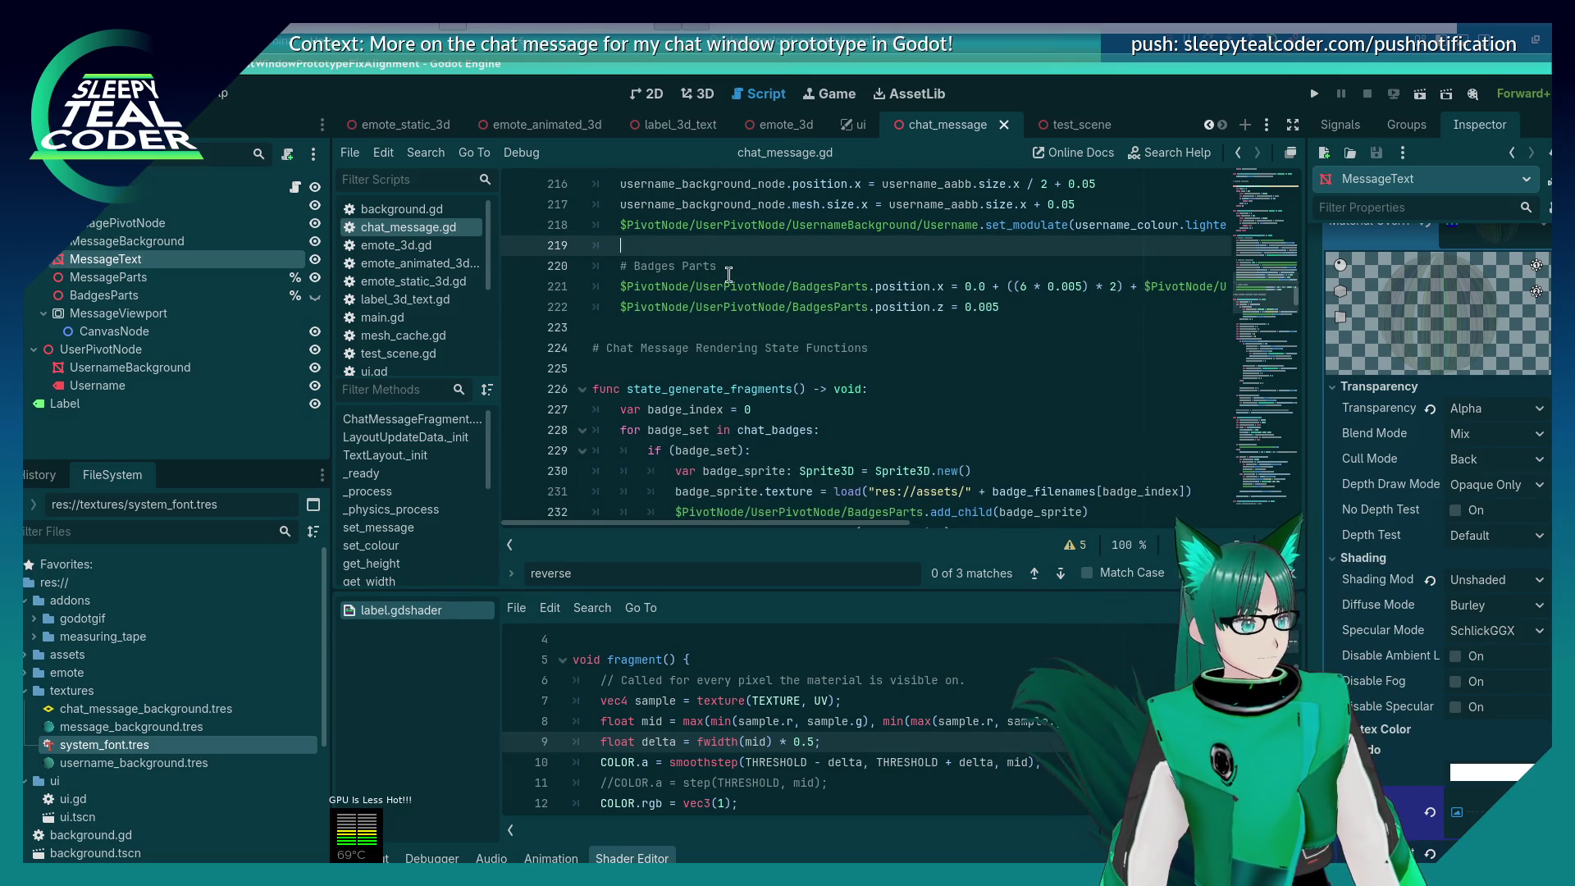
scroll(729, 275, "up", 1)
scroll(728, 275, "down", 1)
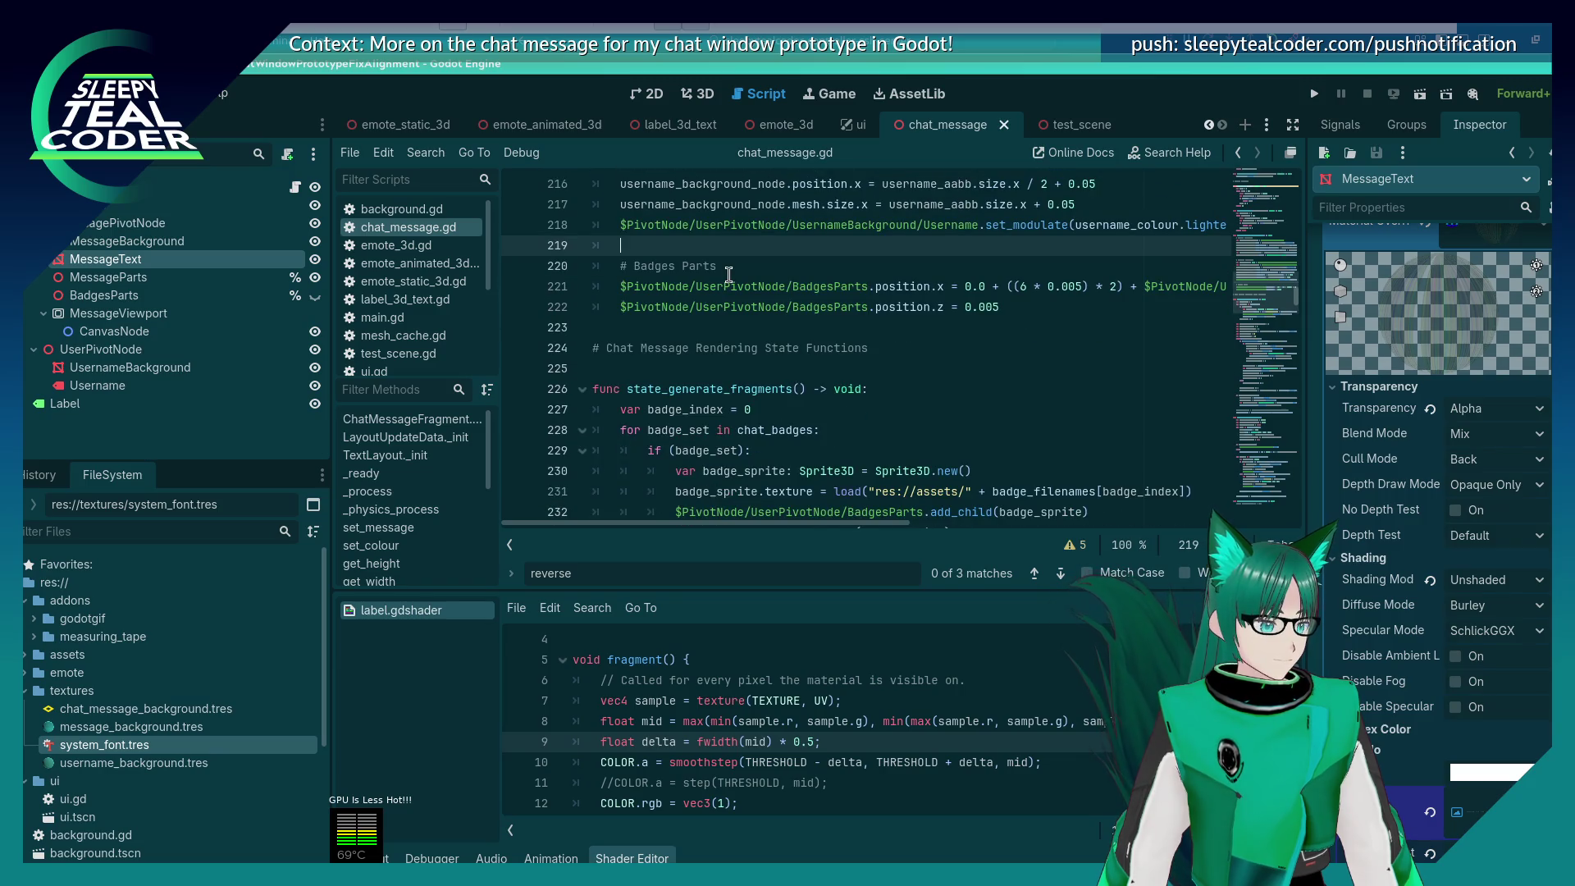
scroll(728, 275, "down", 9)
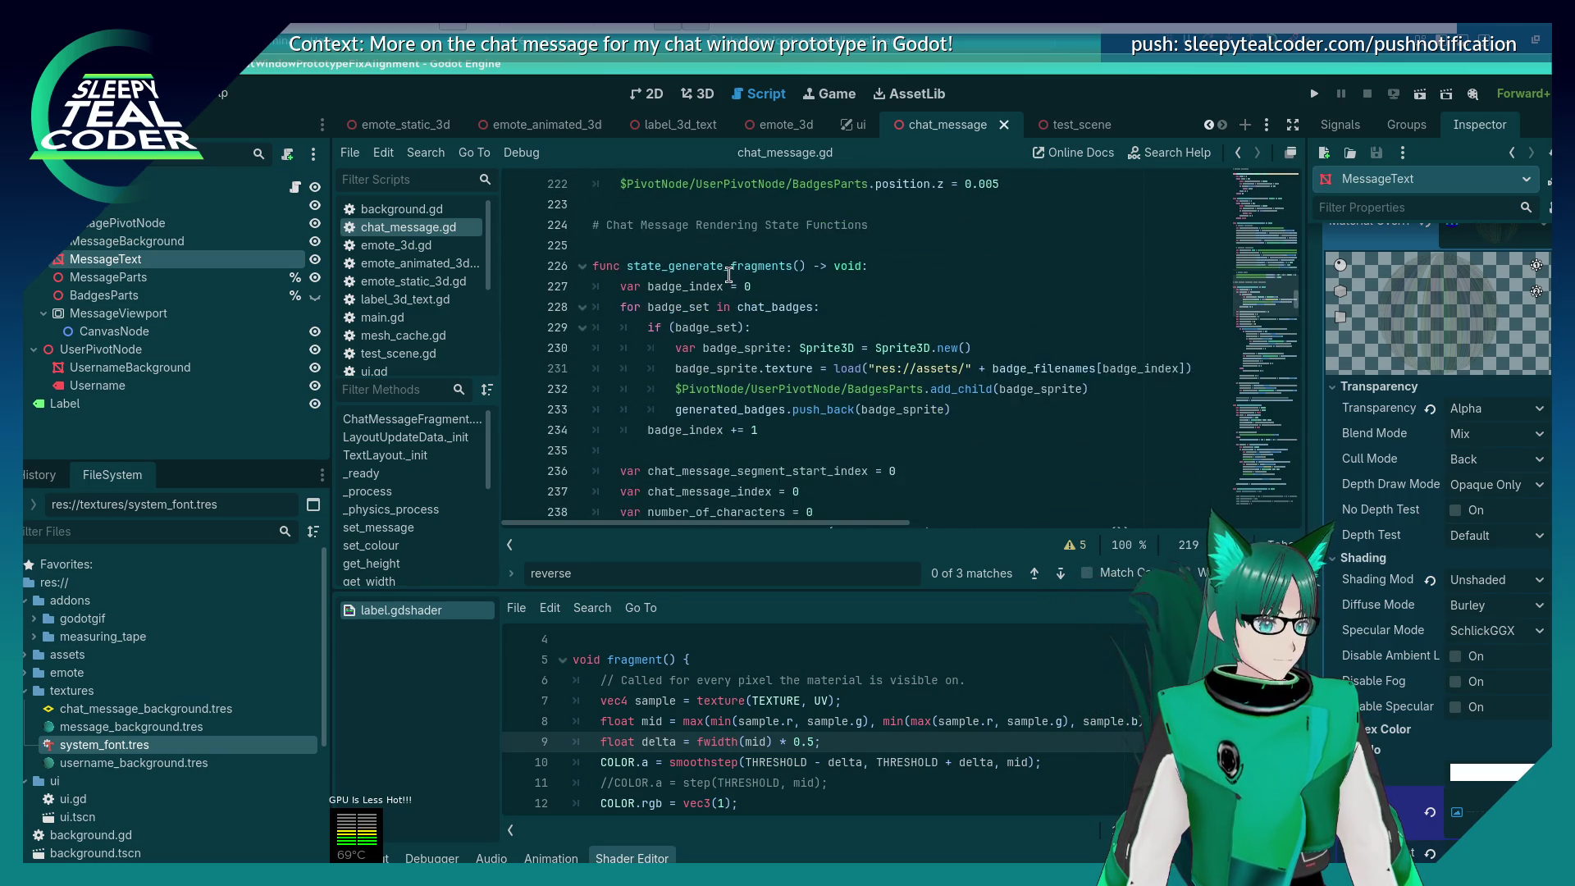
Step: Check for remaining 'BadgesBack' references, cut the leftover block, and save the script
key("ctrl+f")
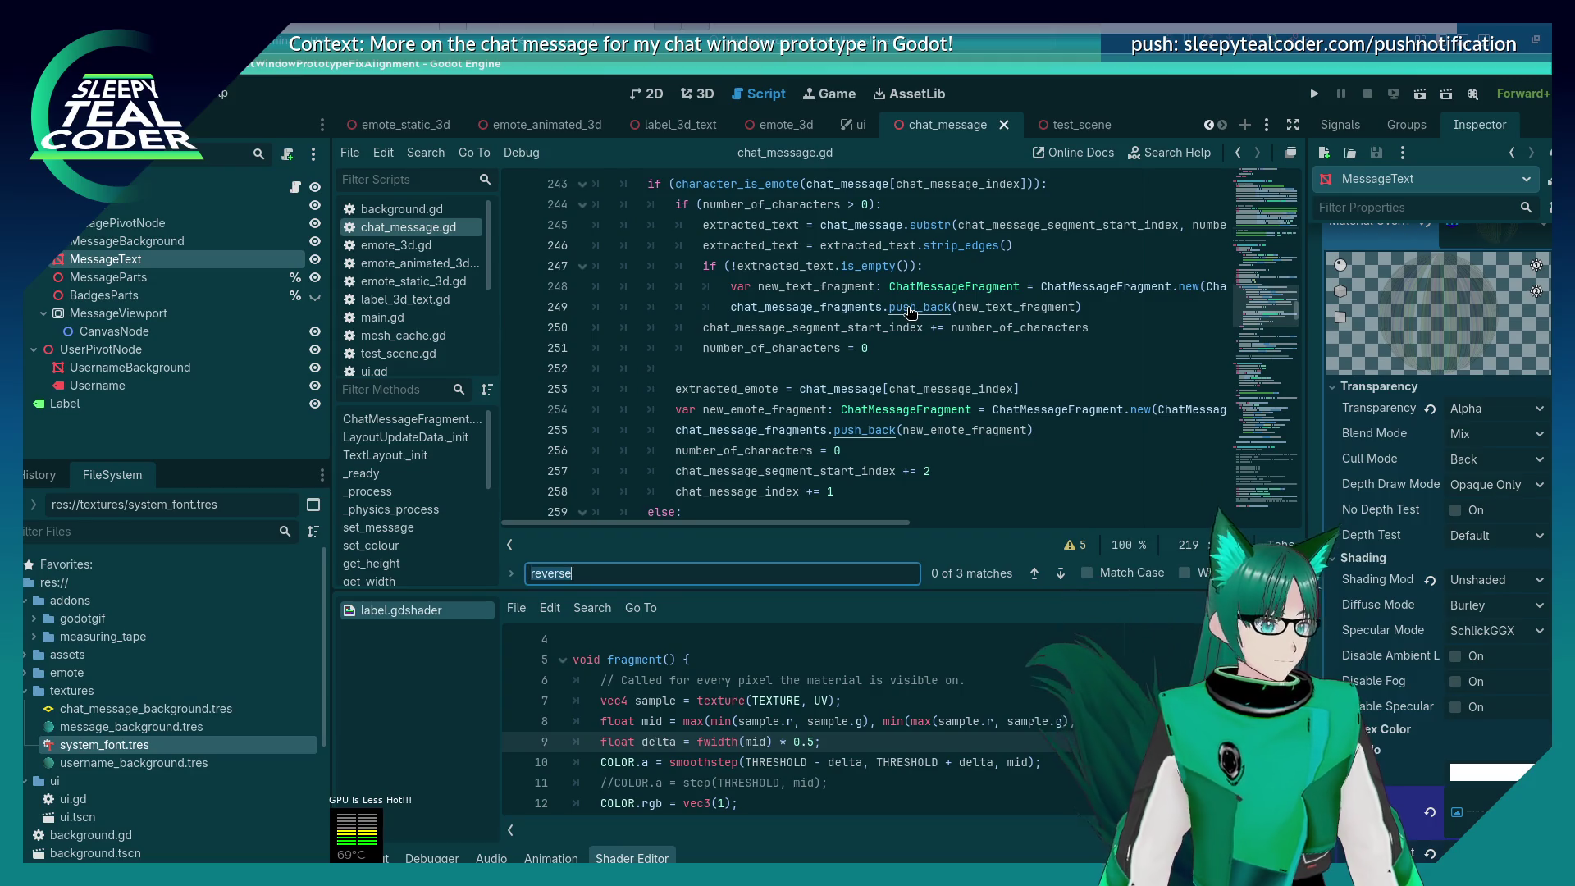
type("BadgesBack")
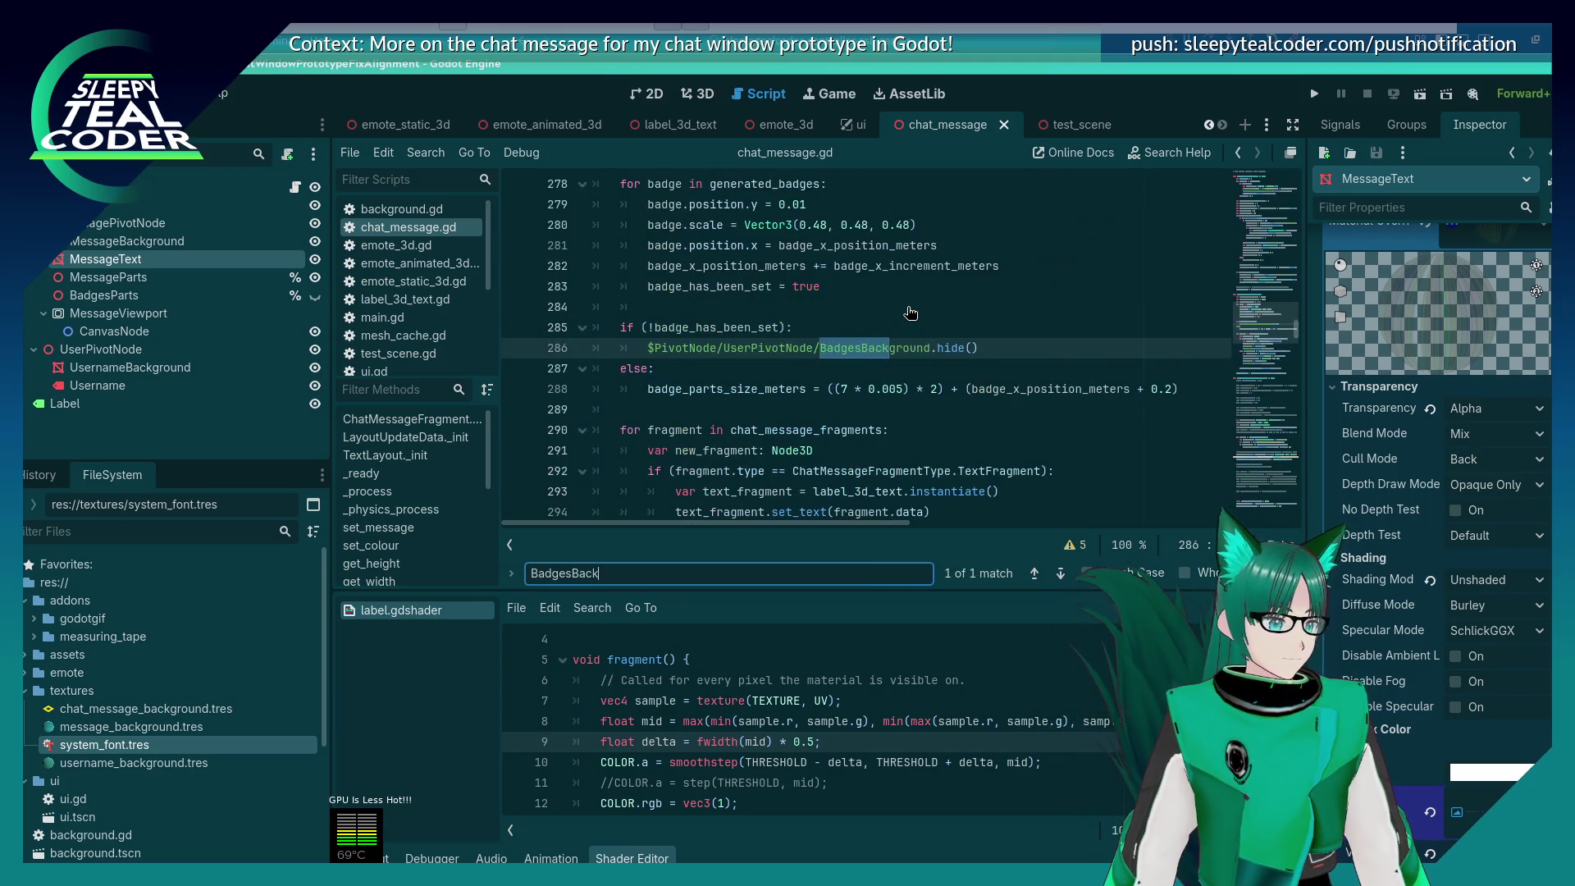
key("Escape")
scroll(822, 359, "up", 2)
scroll(738, 411, "down", 1)
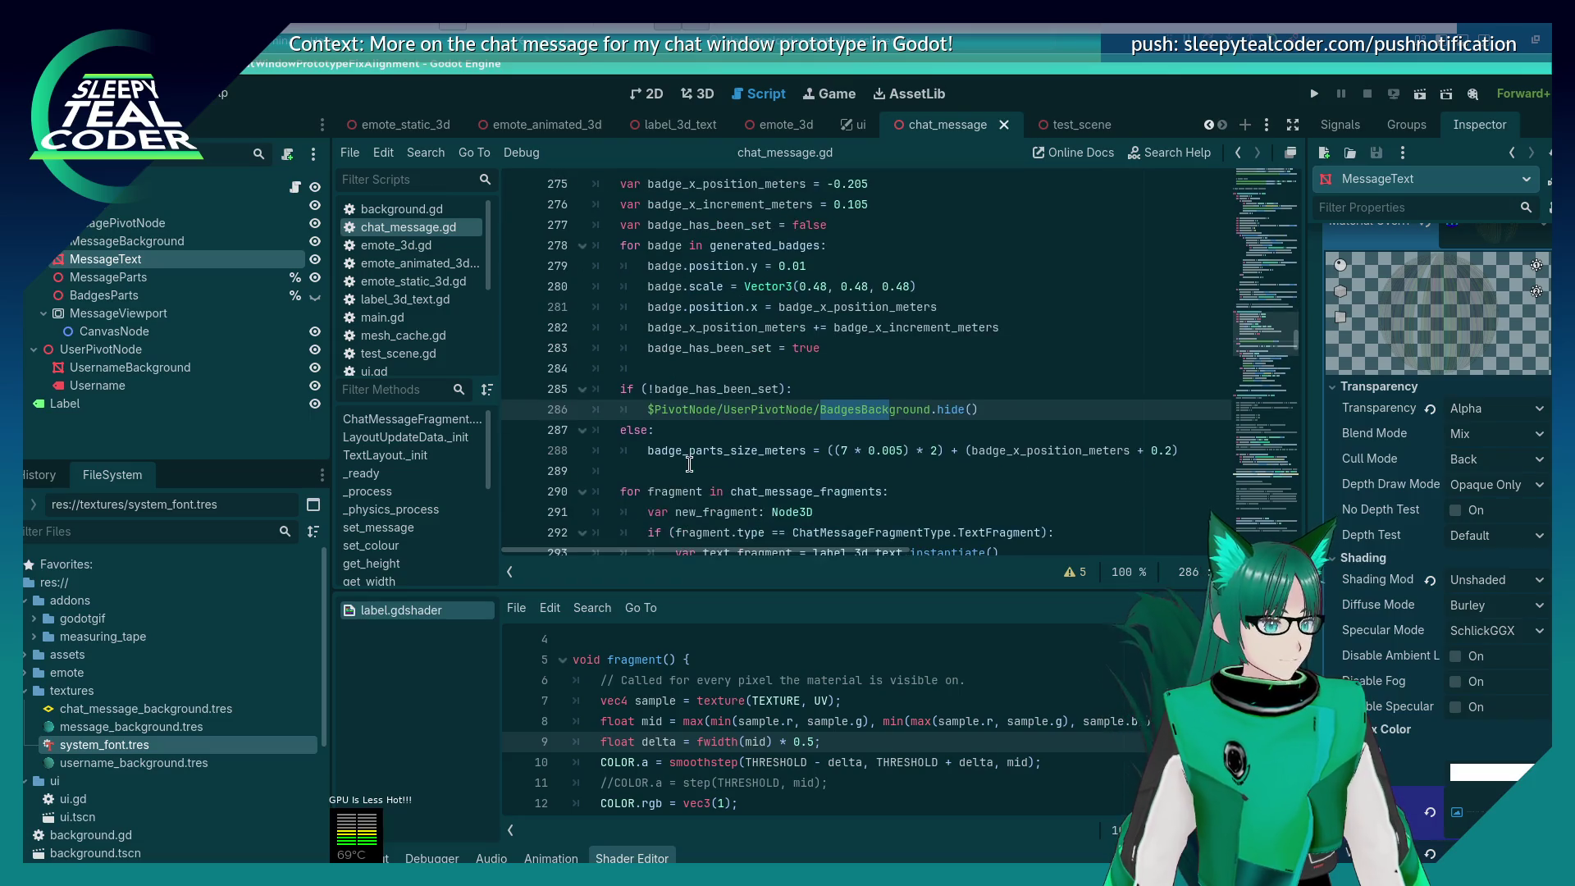
left_click(655, 423)
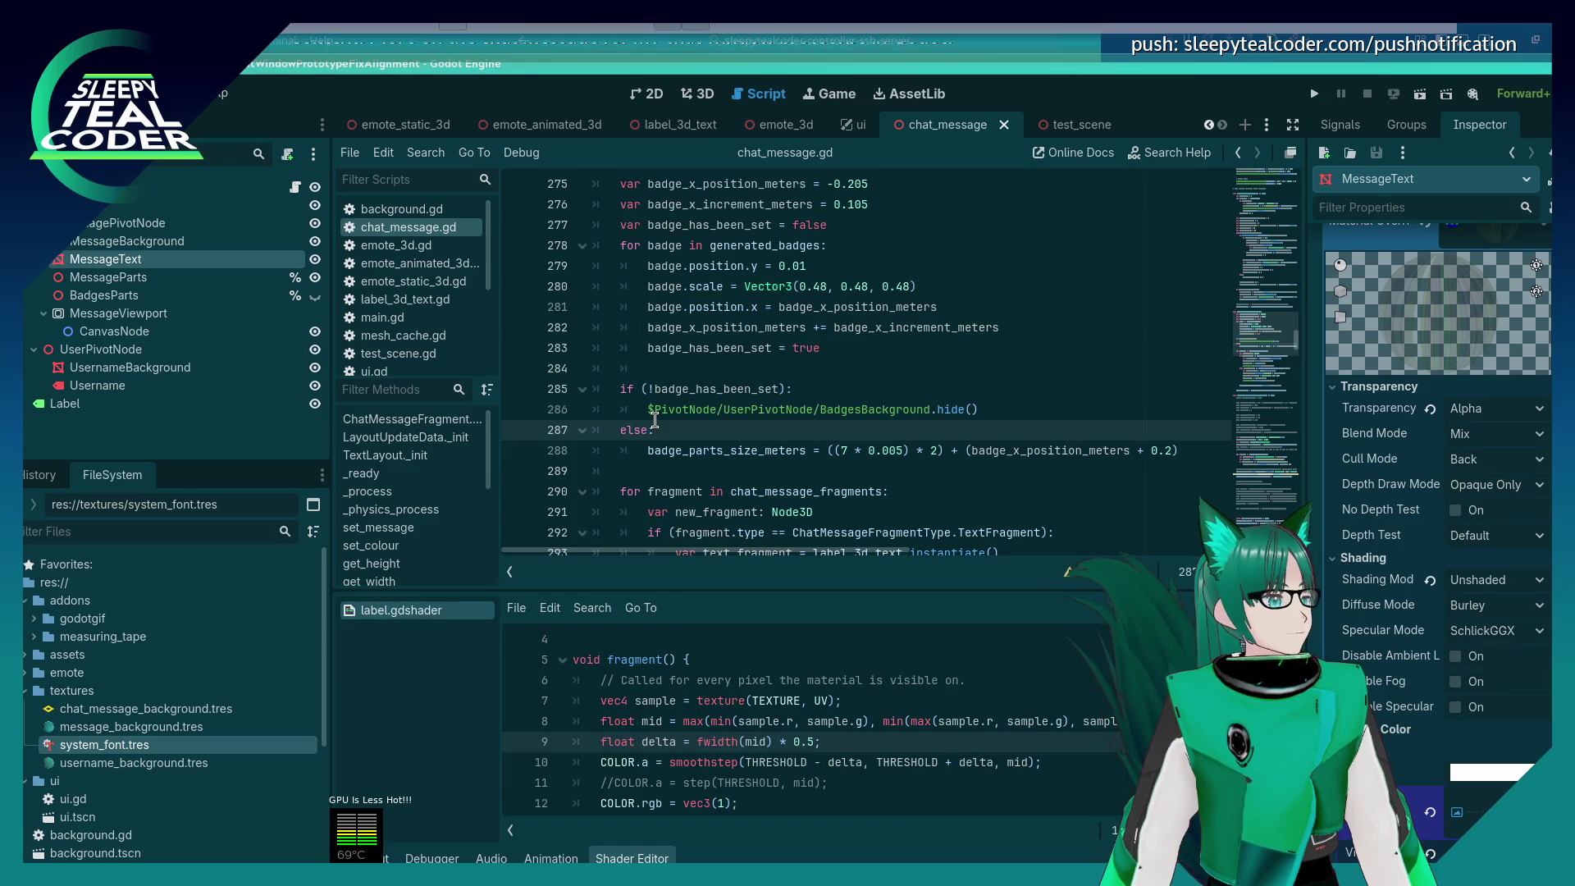
key("ctrl+z")
key("ctrl+z")
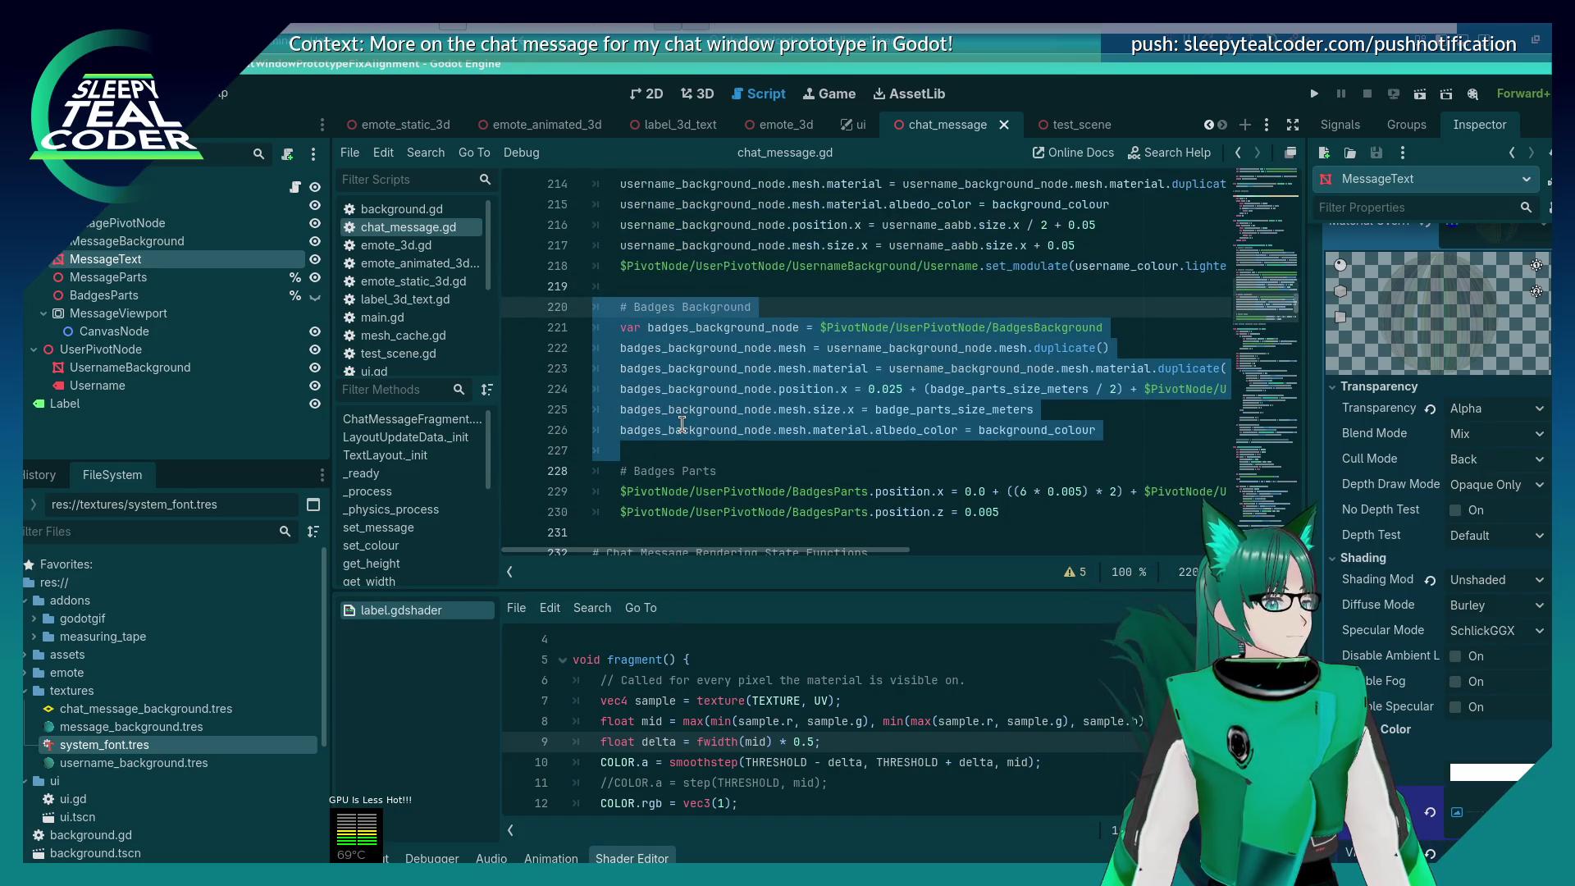
key("ctrl+x")
key("ctrl+s")
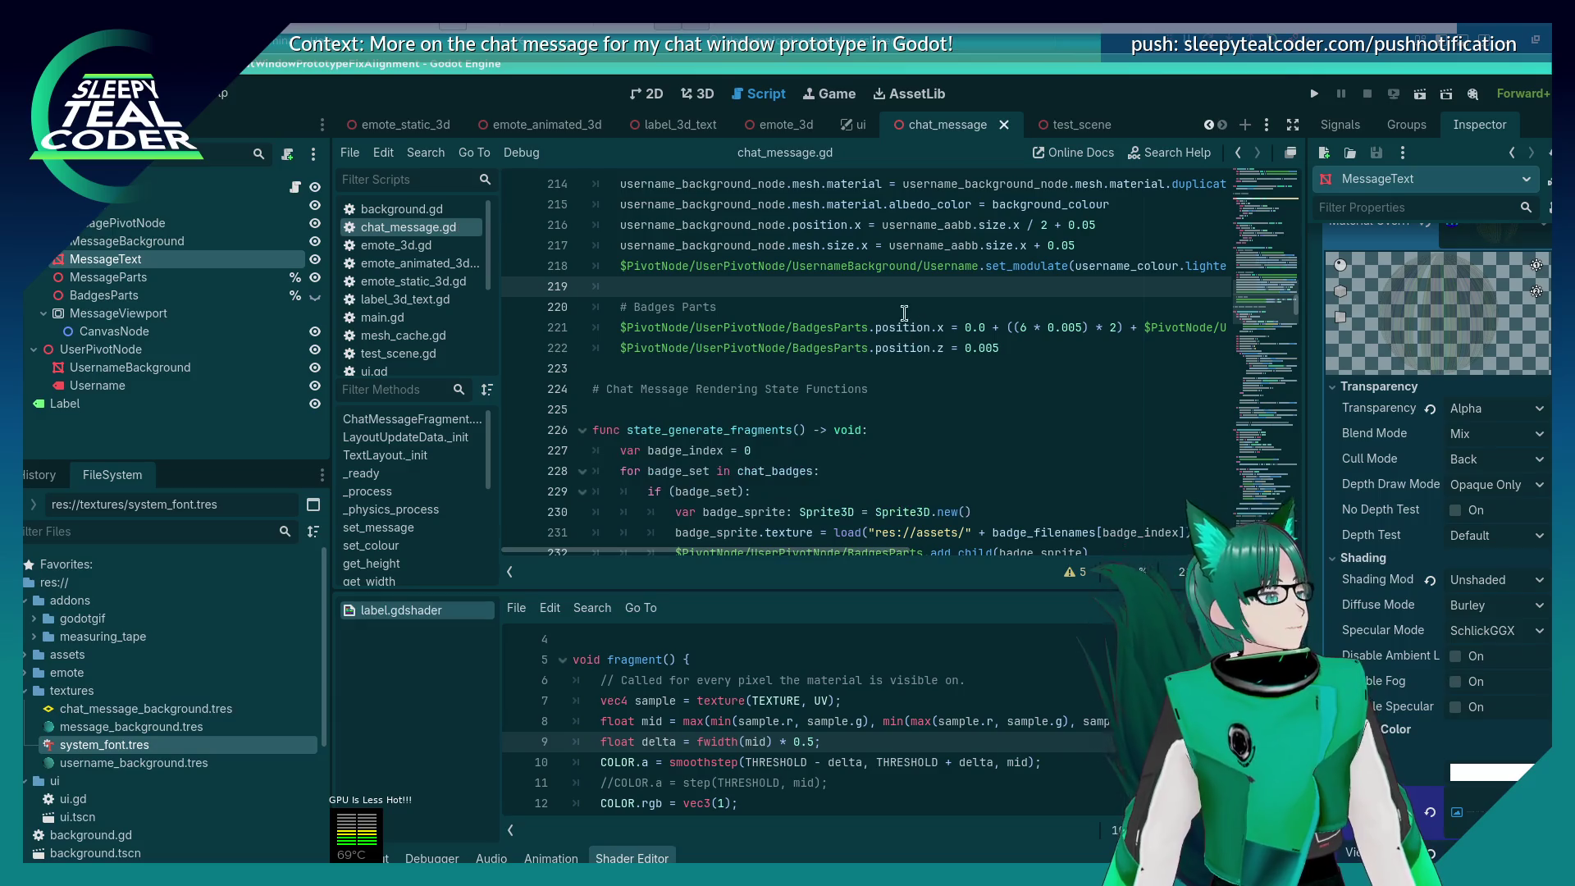
scroll(815, 271, "up", 2)
scroll(784, 326, "up", 3)
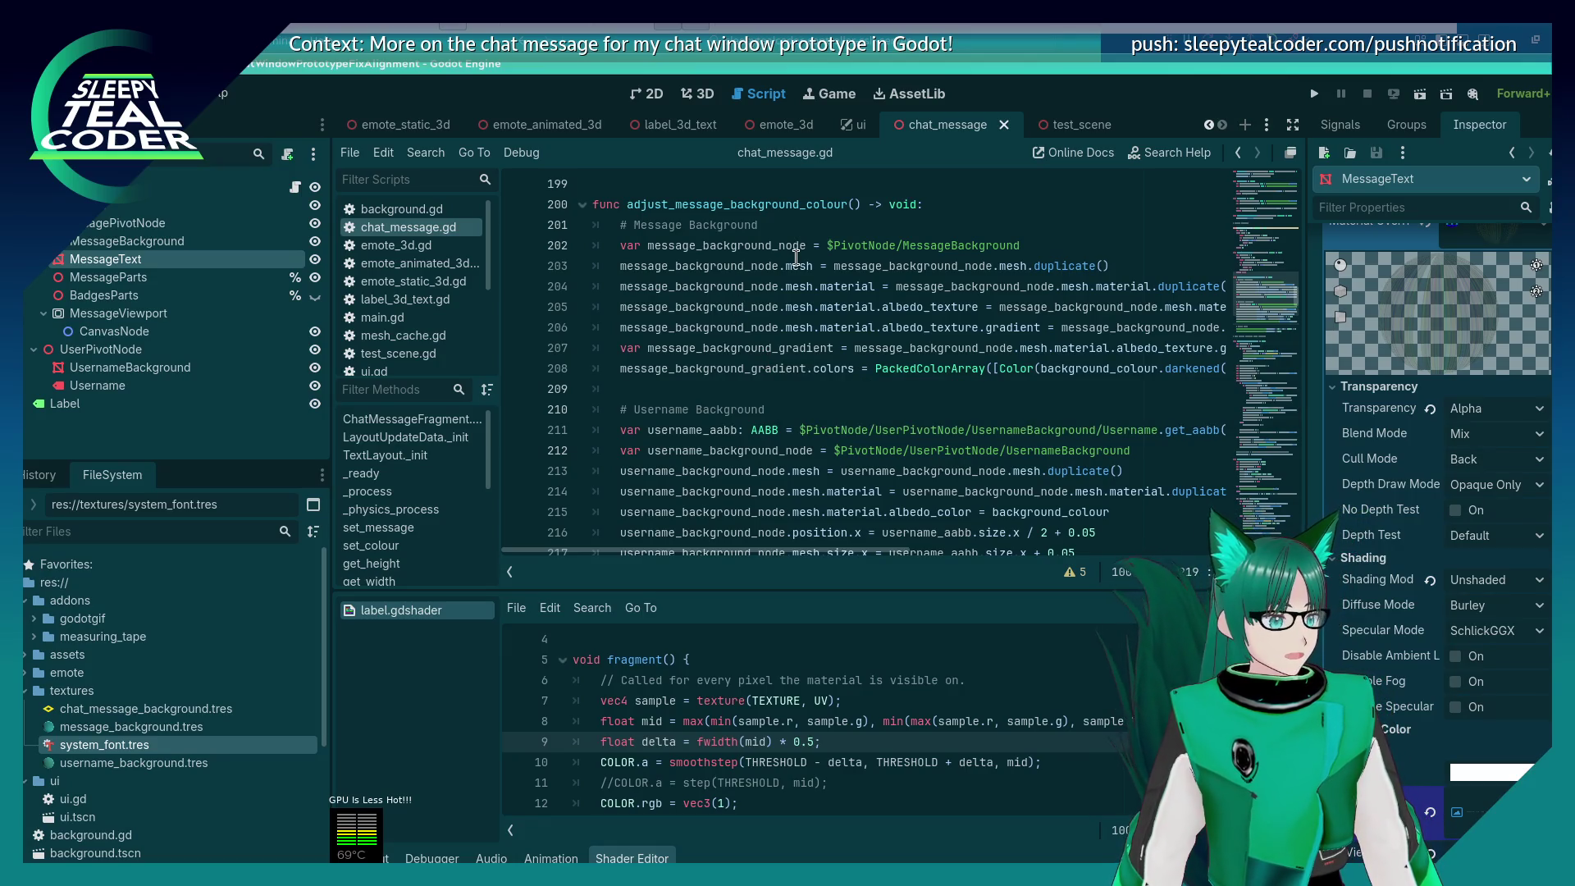
Step: Replace line 217's mesh.size.x assignment with '.scale. =' and comment out position line 216
scroll(796, 258, "down", 3)
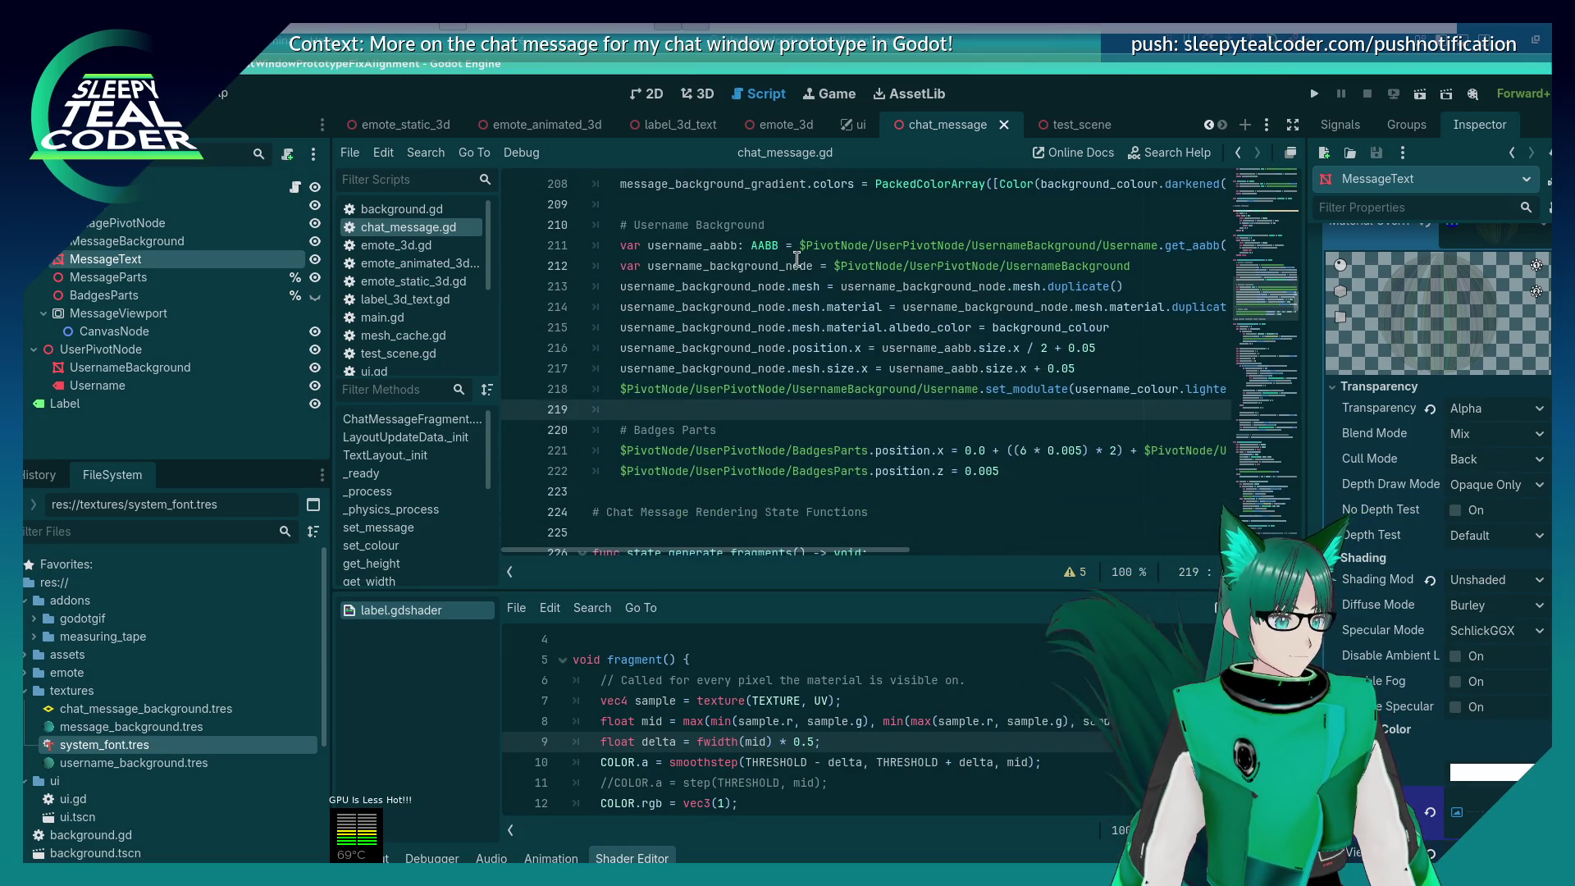
left_click(840, 368)
left_click_drag(1153, 368, 794, 368)
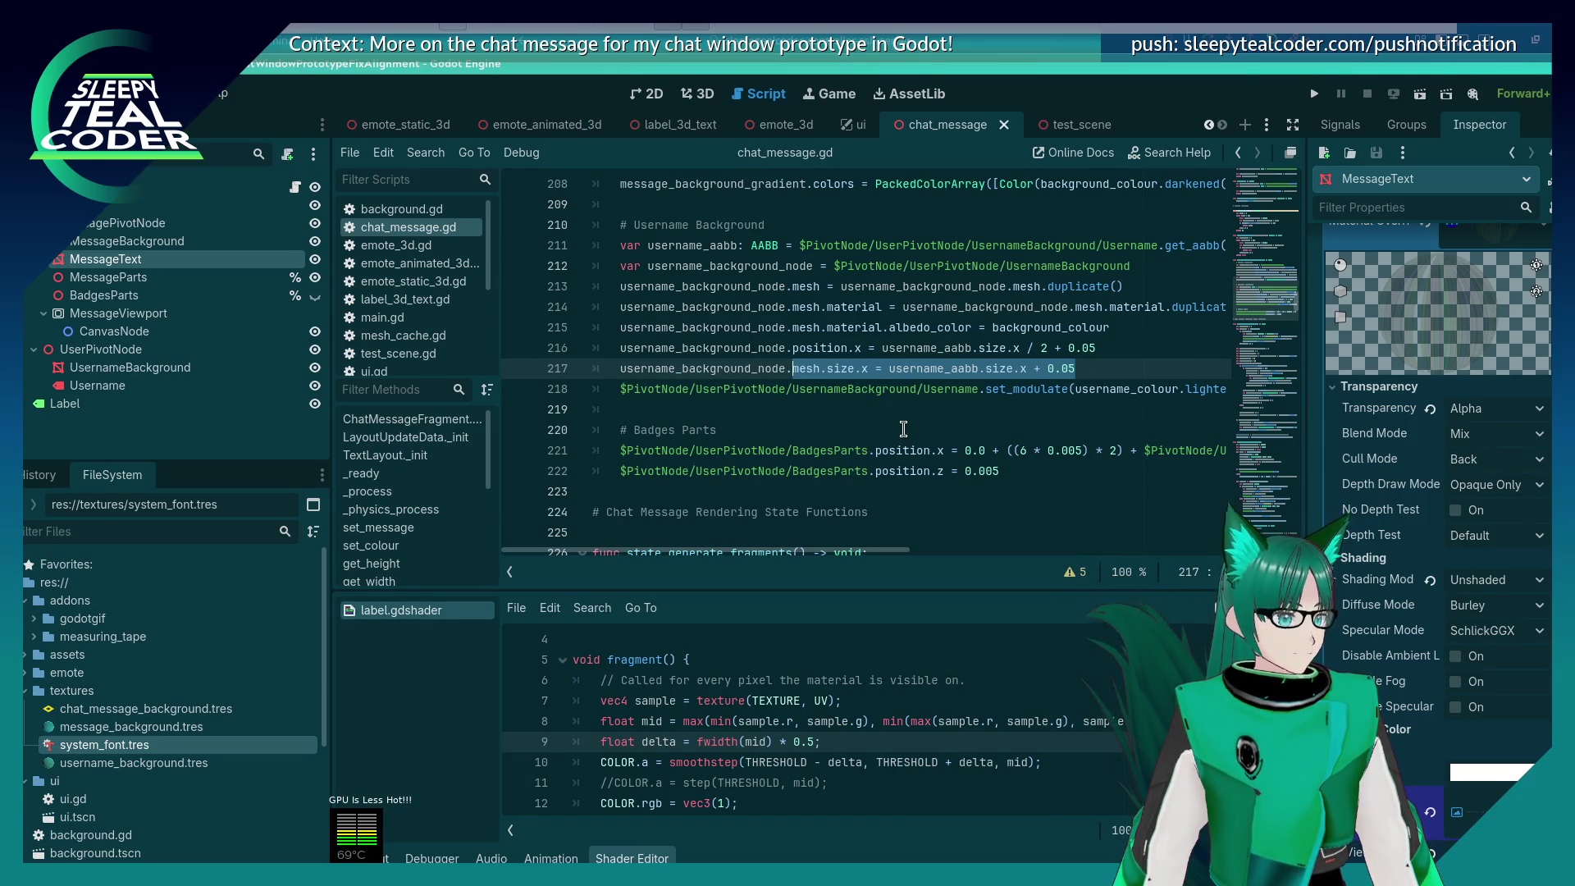
key("BackSpace")
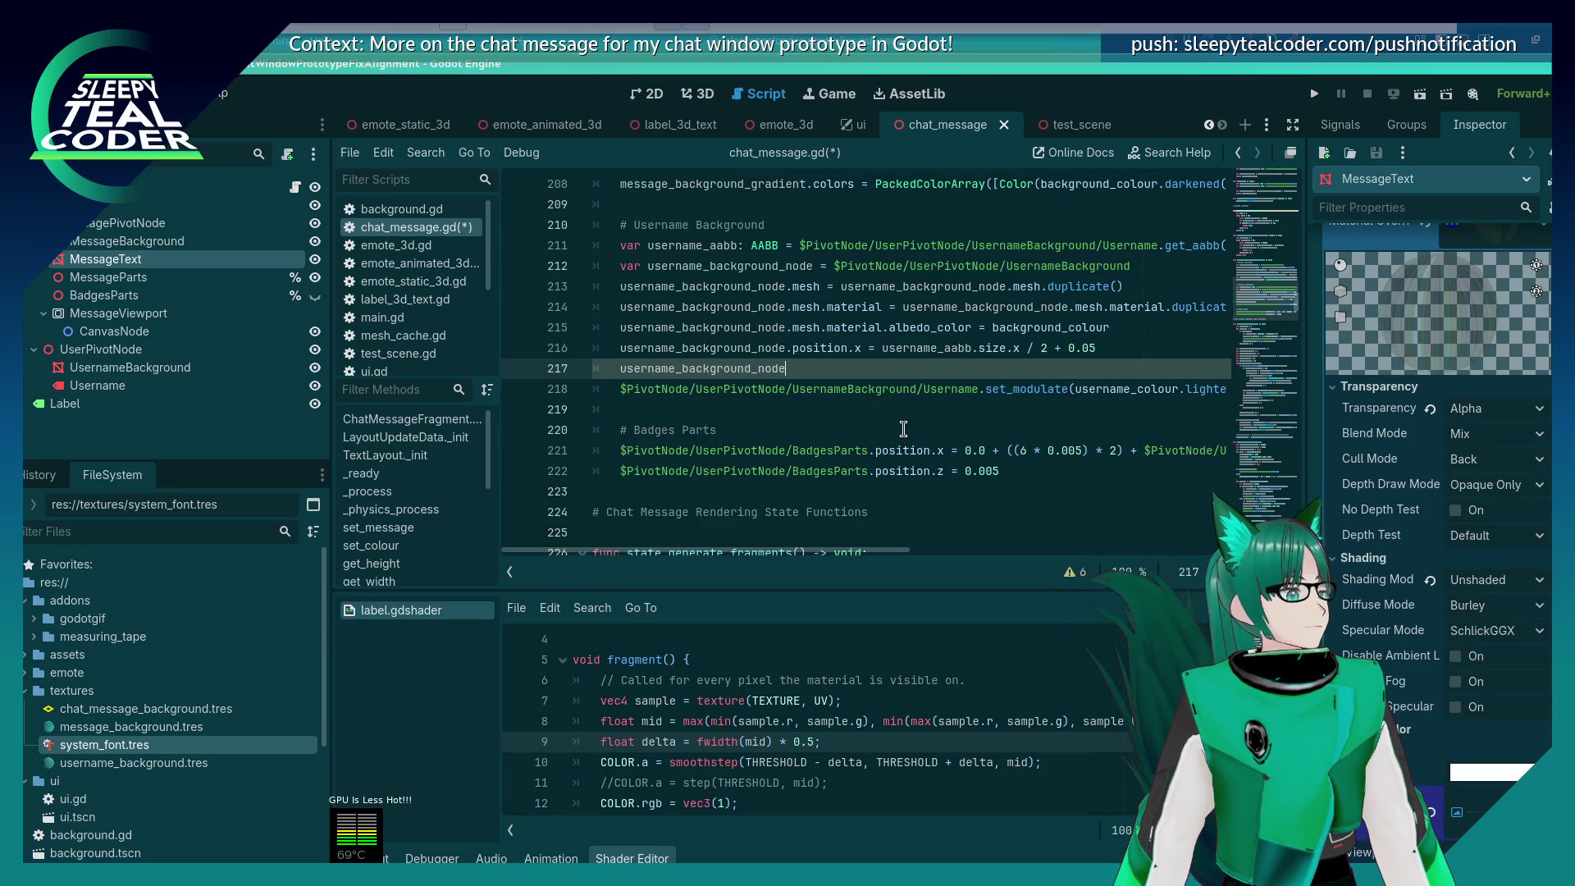
key("Up")
key("Home")
type("#")
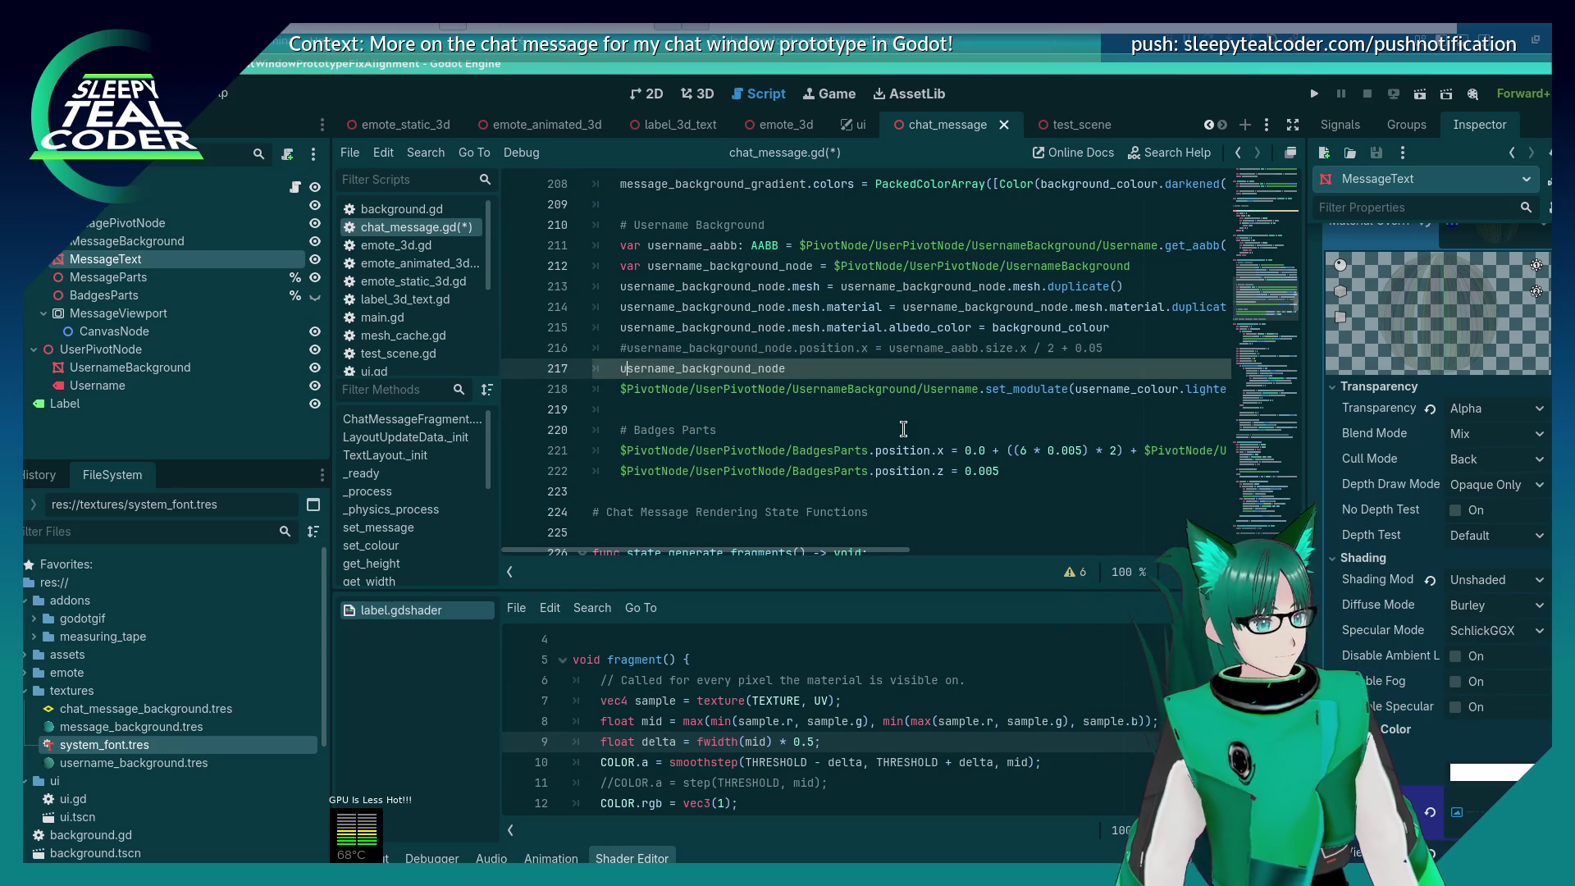
key("Up")
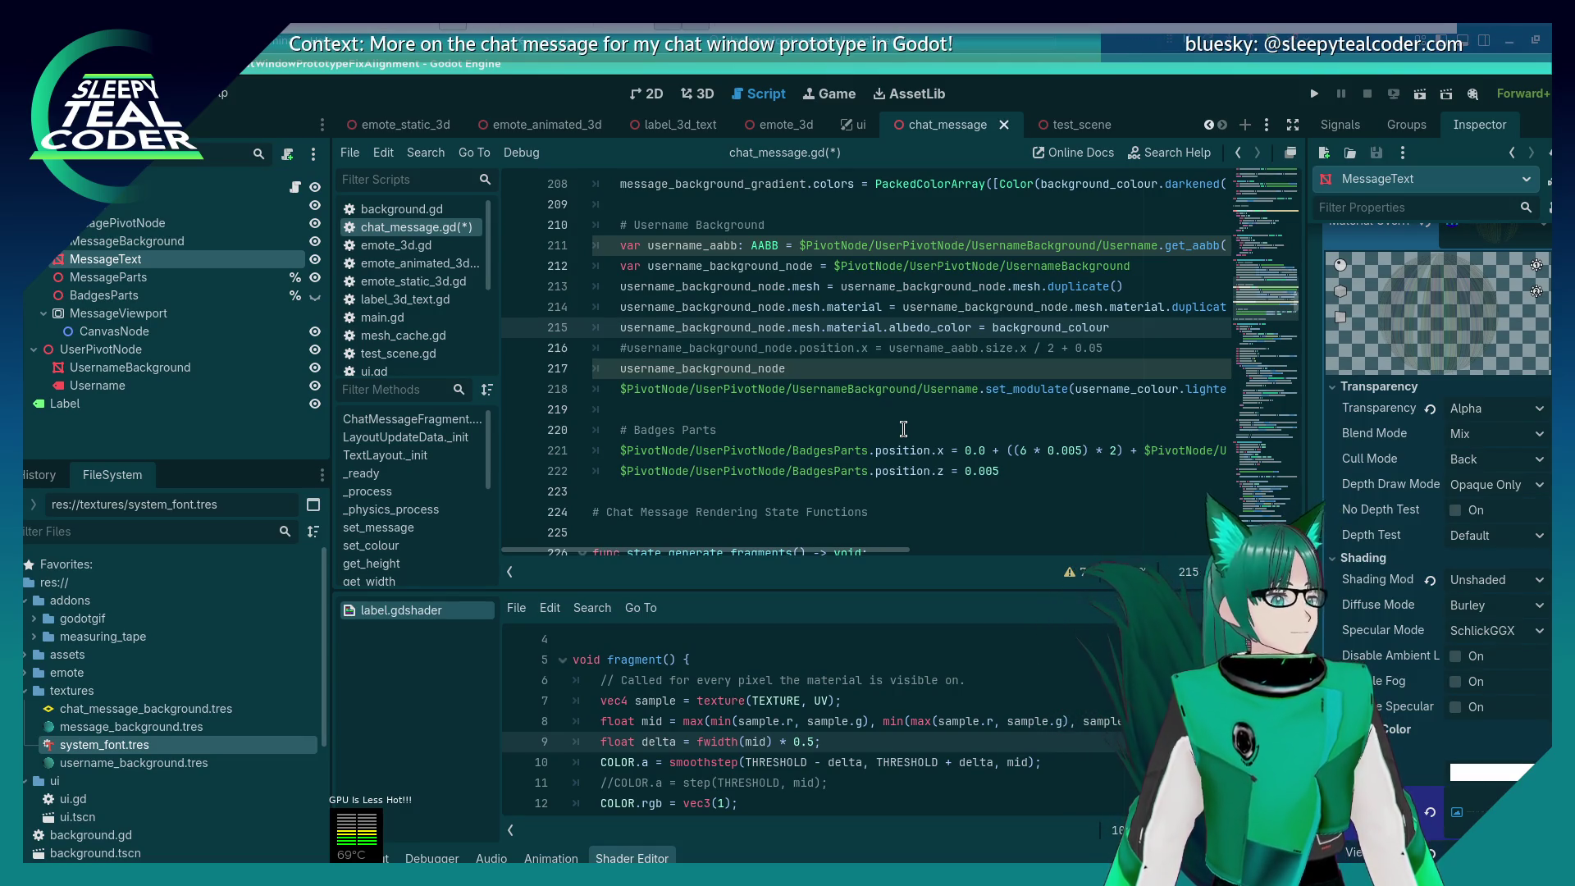
key("Down")
key("Down")
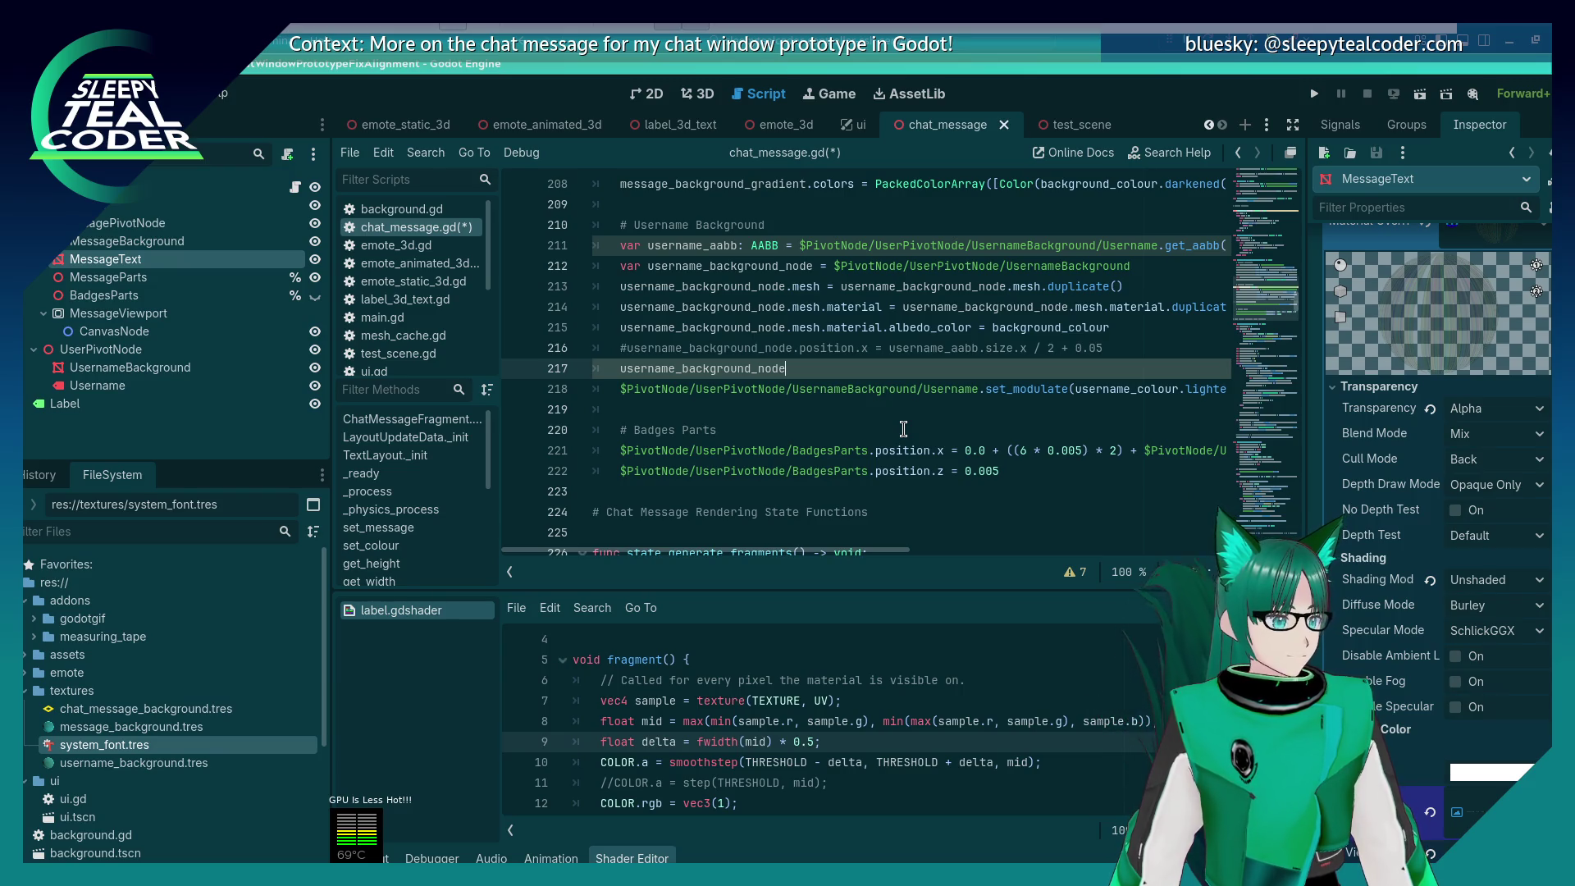
type(".scale.")
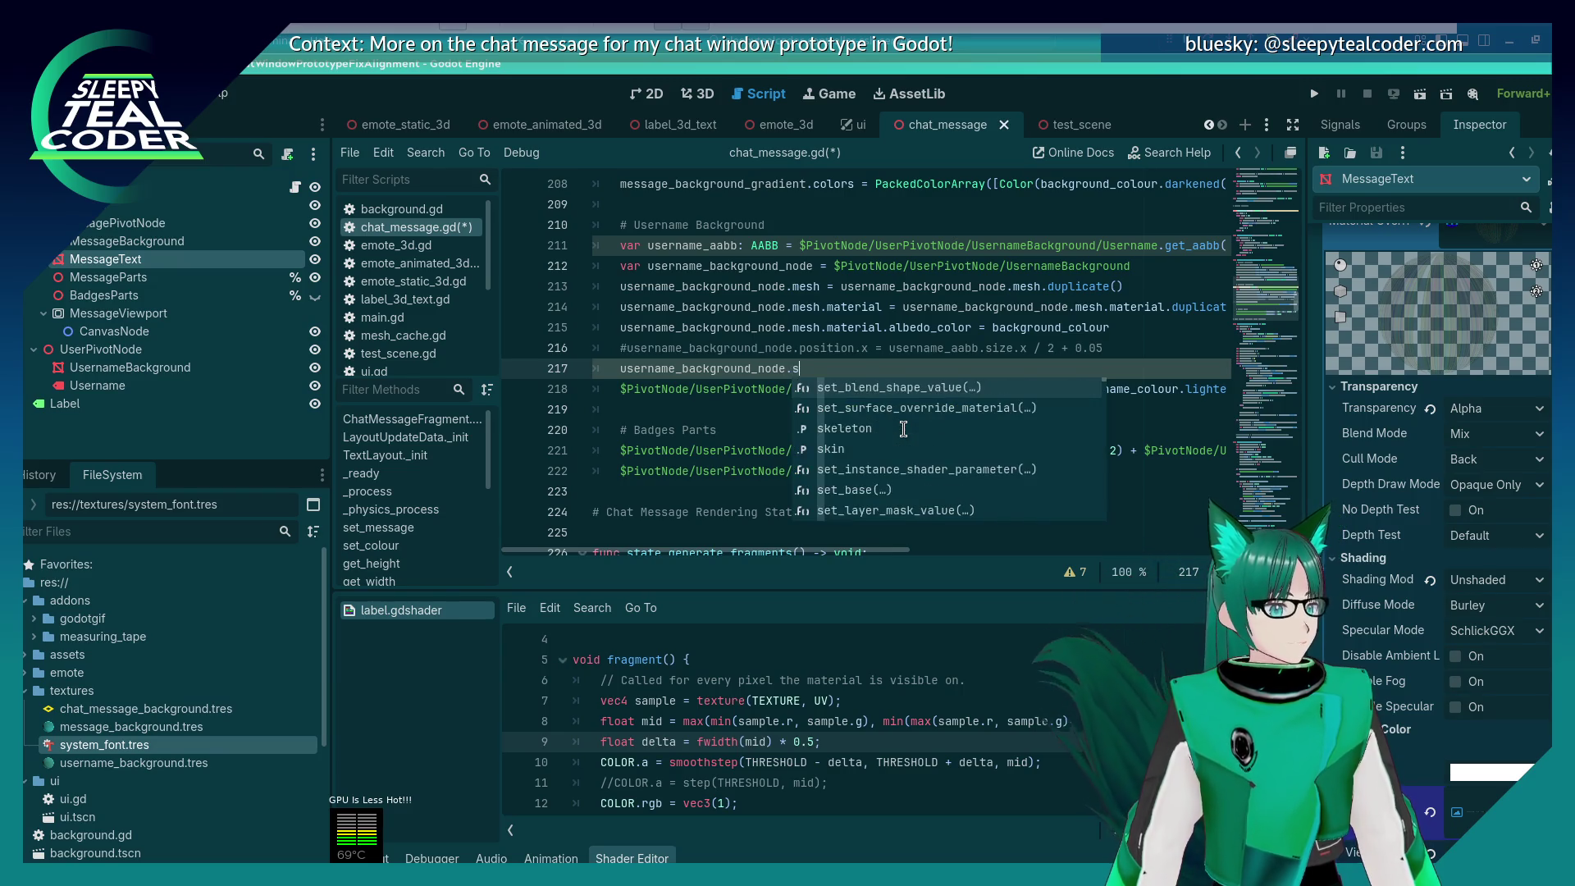
key("Escape")
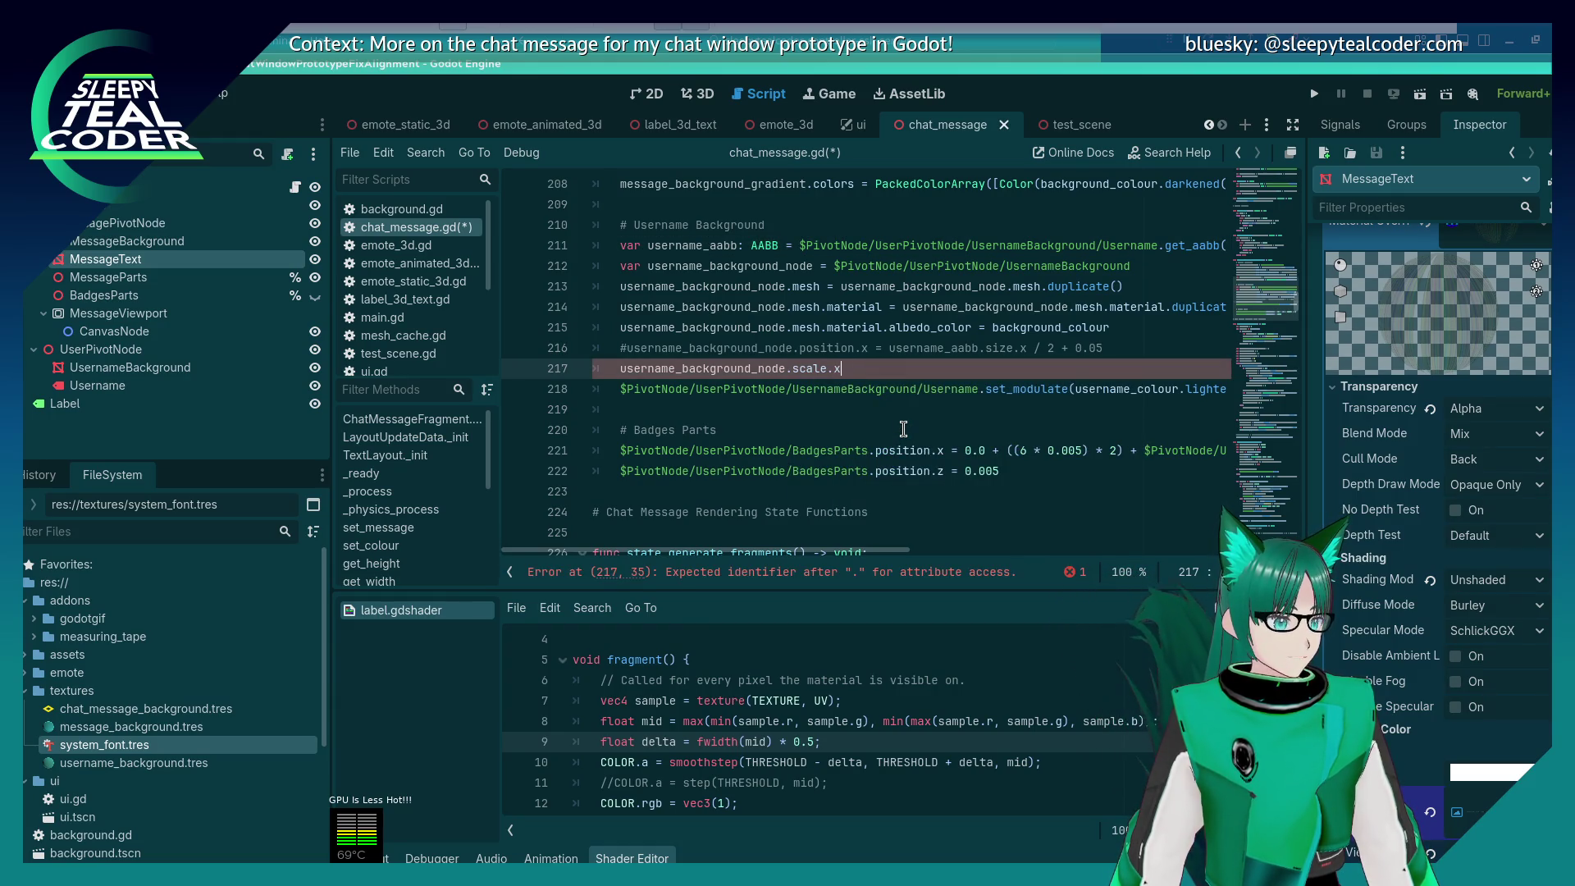
type(" =")
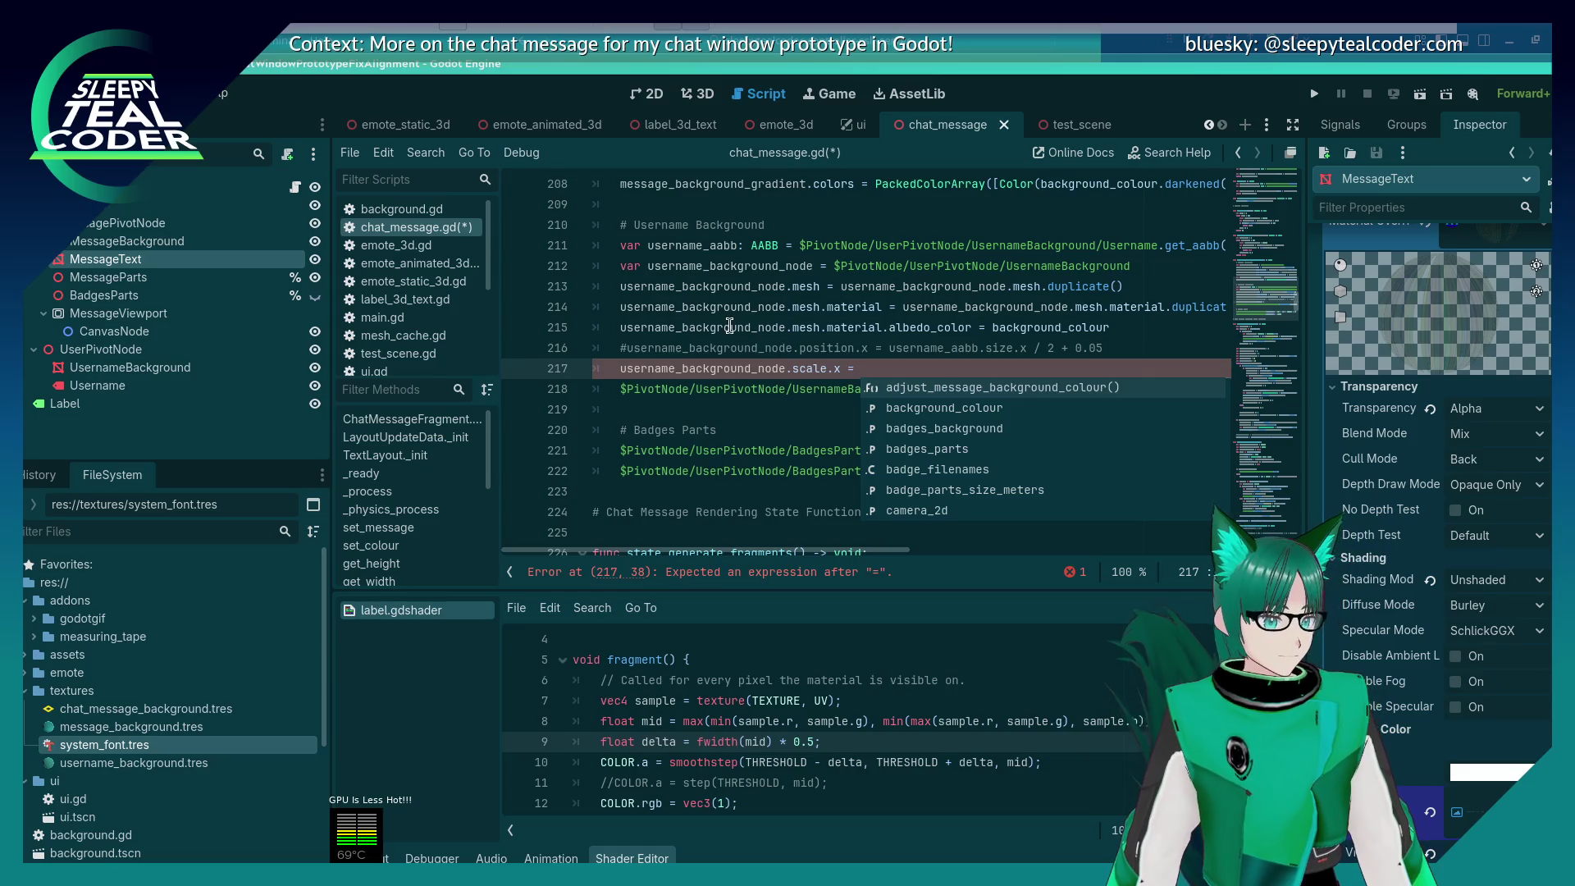
key("Escape")
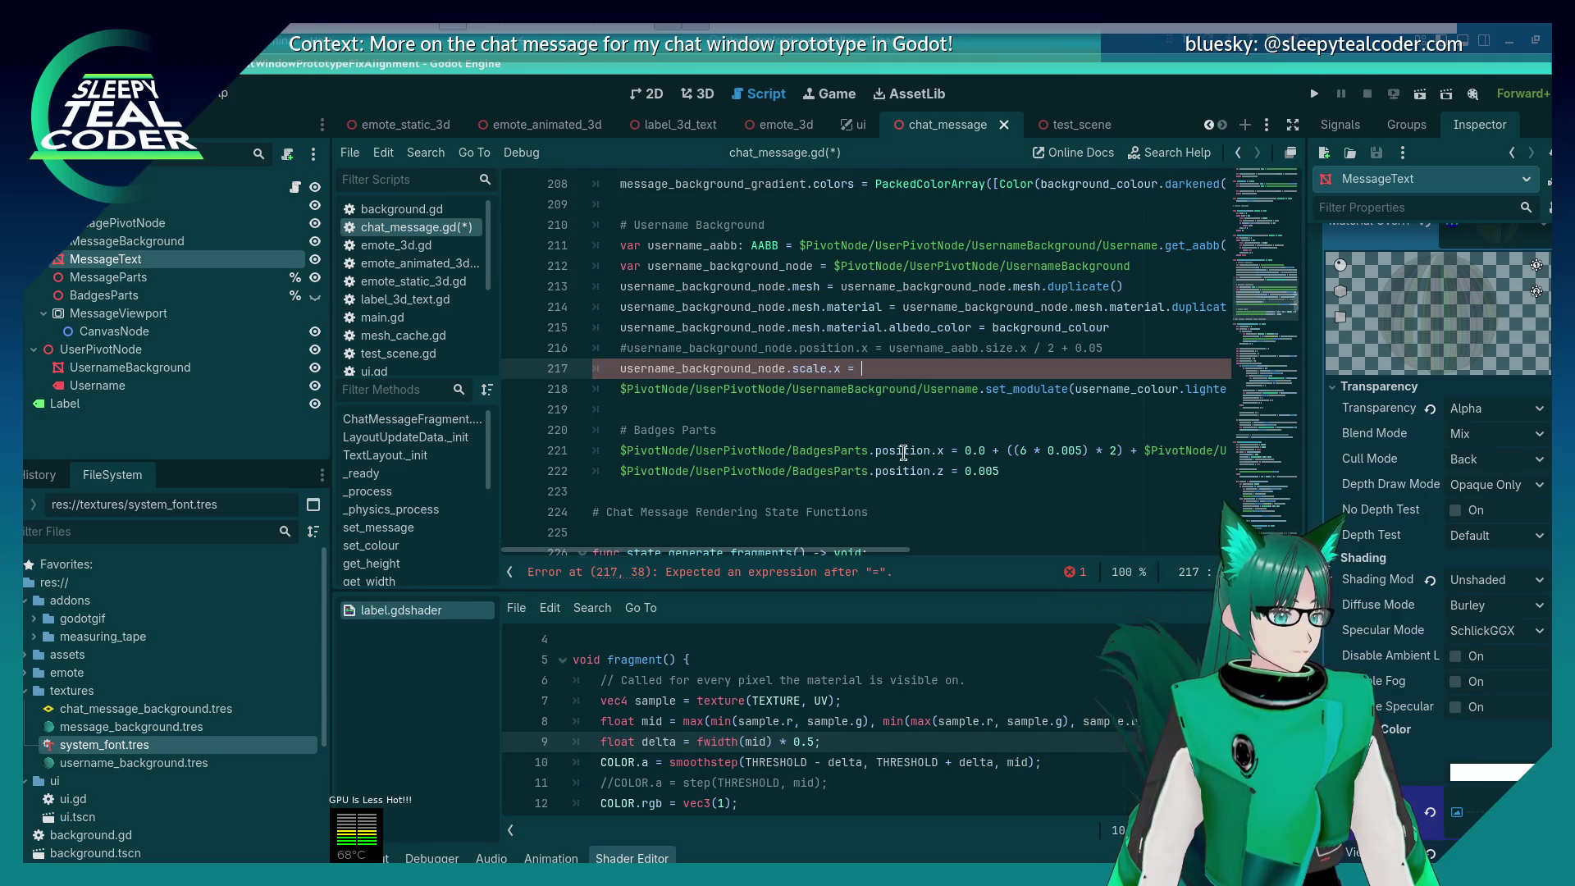
Step: Briefly comment out albedo_color line 215, restore it, and return to line 217
scroll(906, 450, "up", 1)
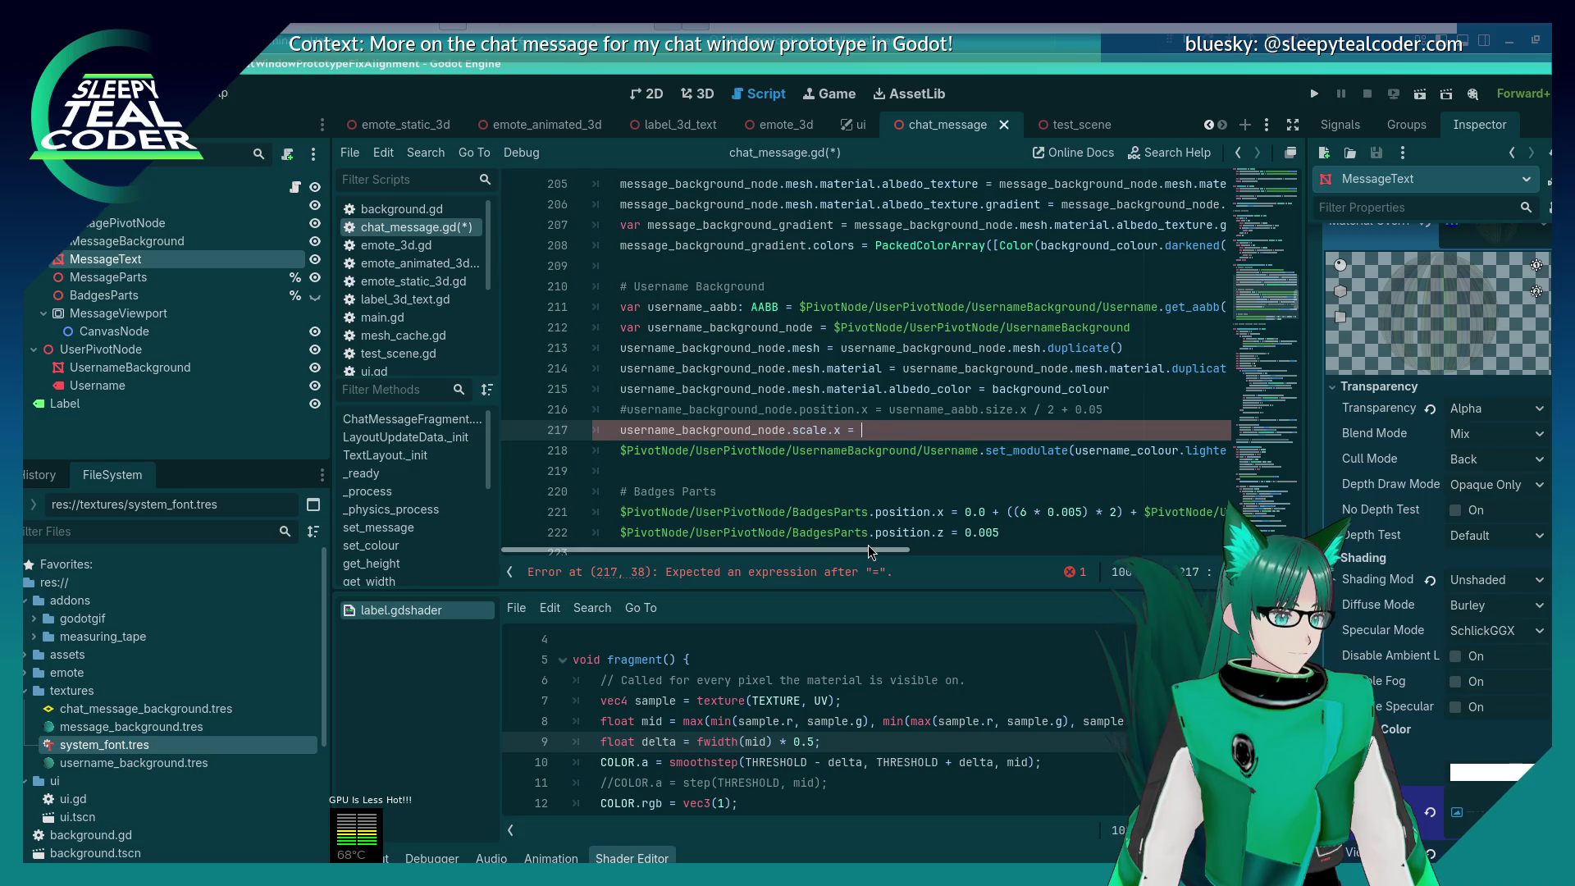
left_click_drag(868, 545, 884, 543)
left_click(729, 389)
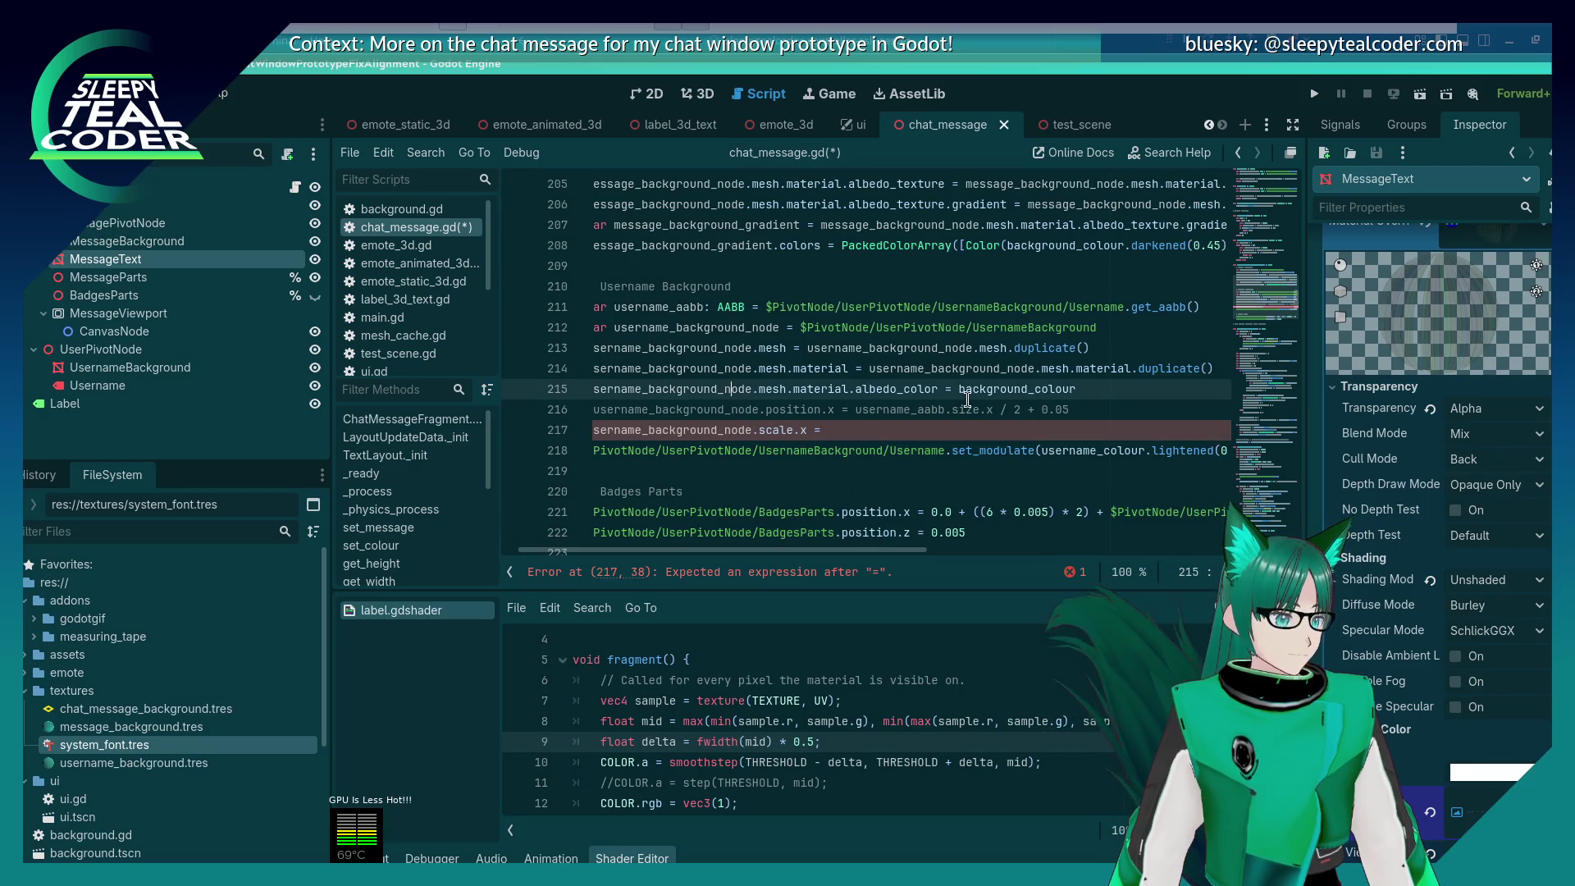
key("Home")
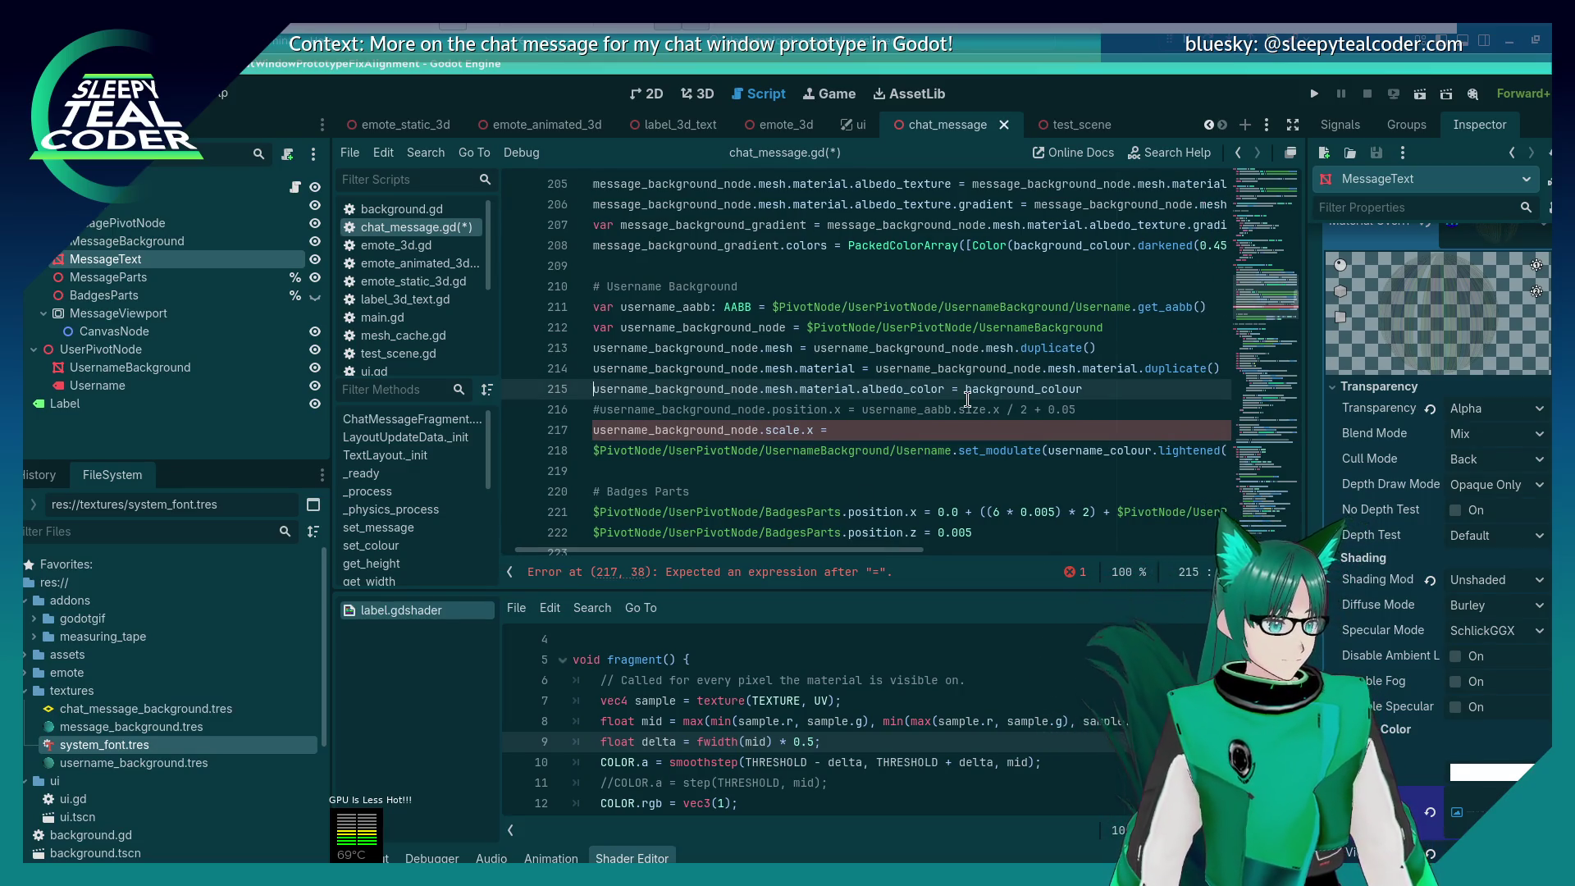
type("#")
key("Up")
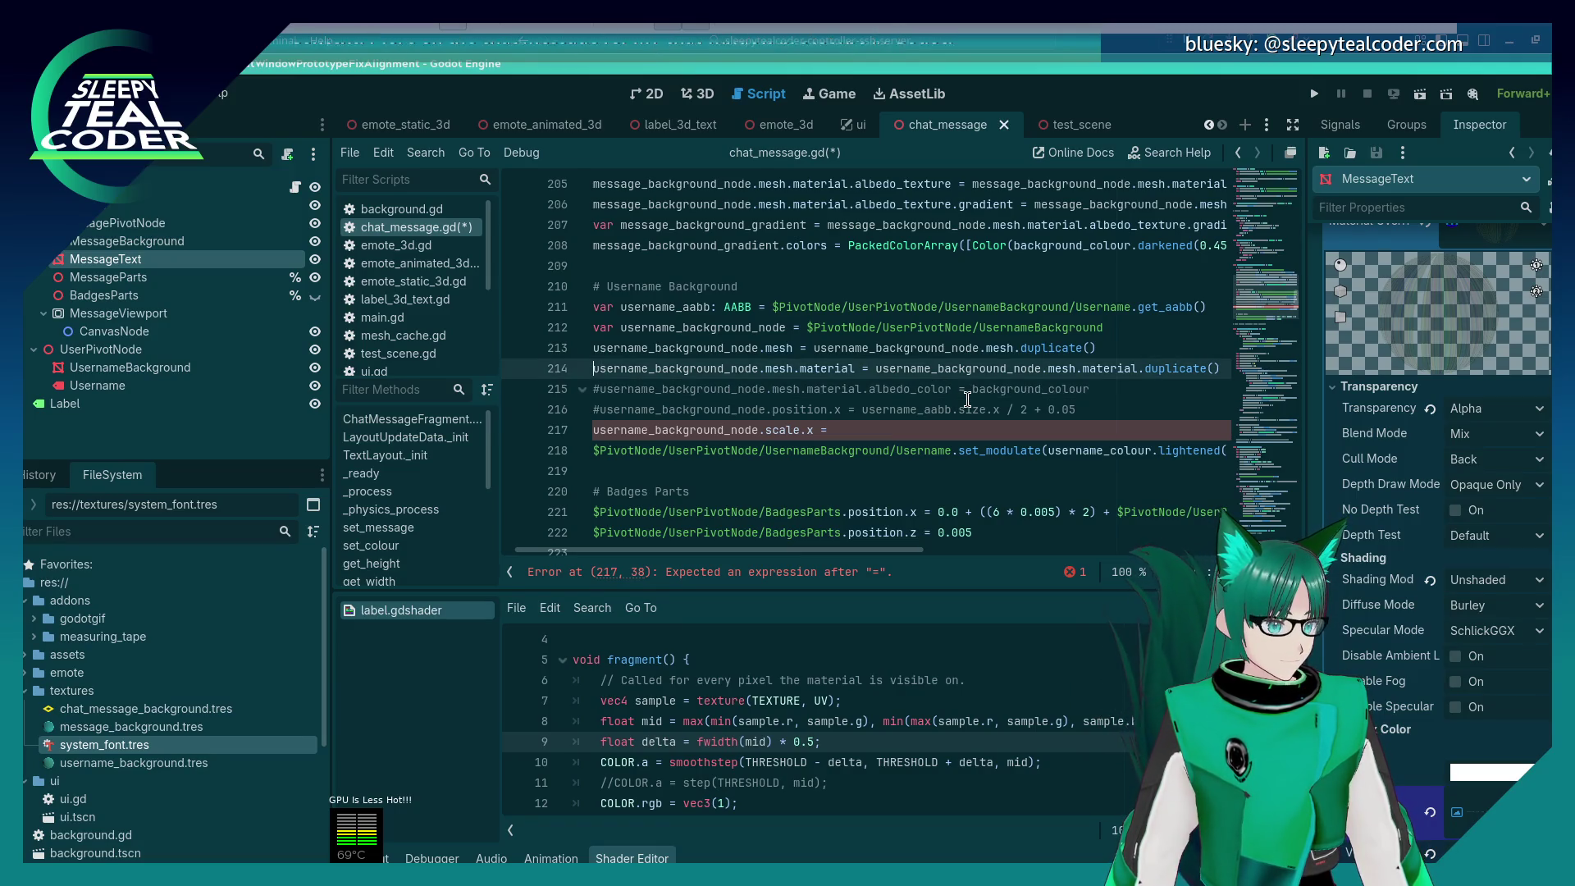
key("Down")
key("Delete")
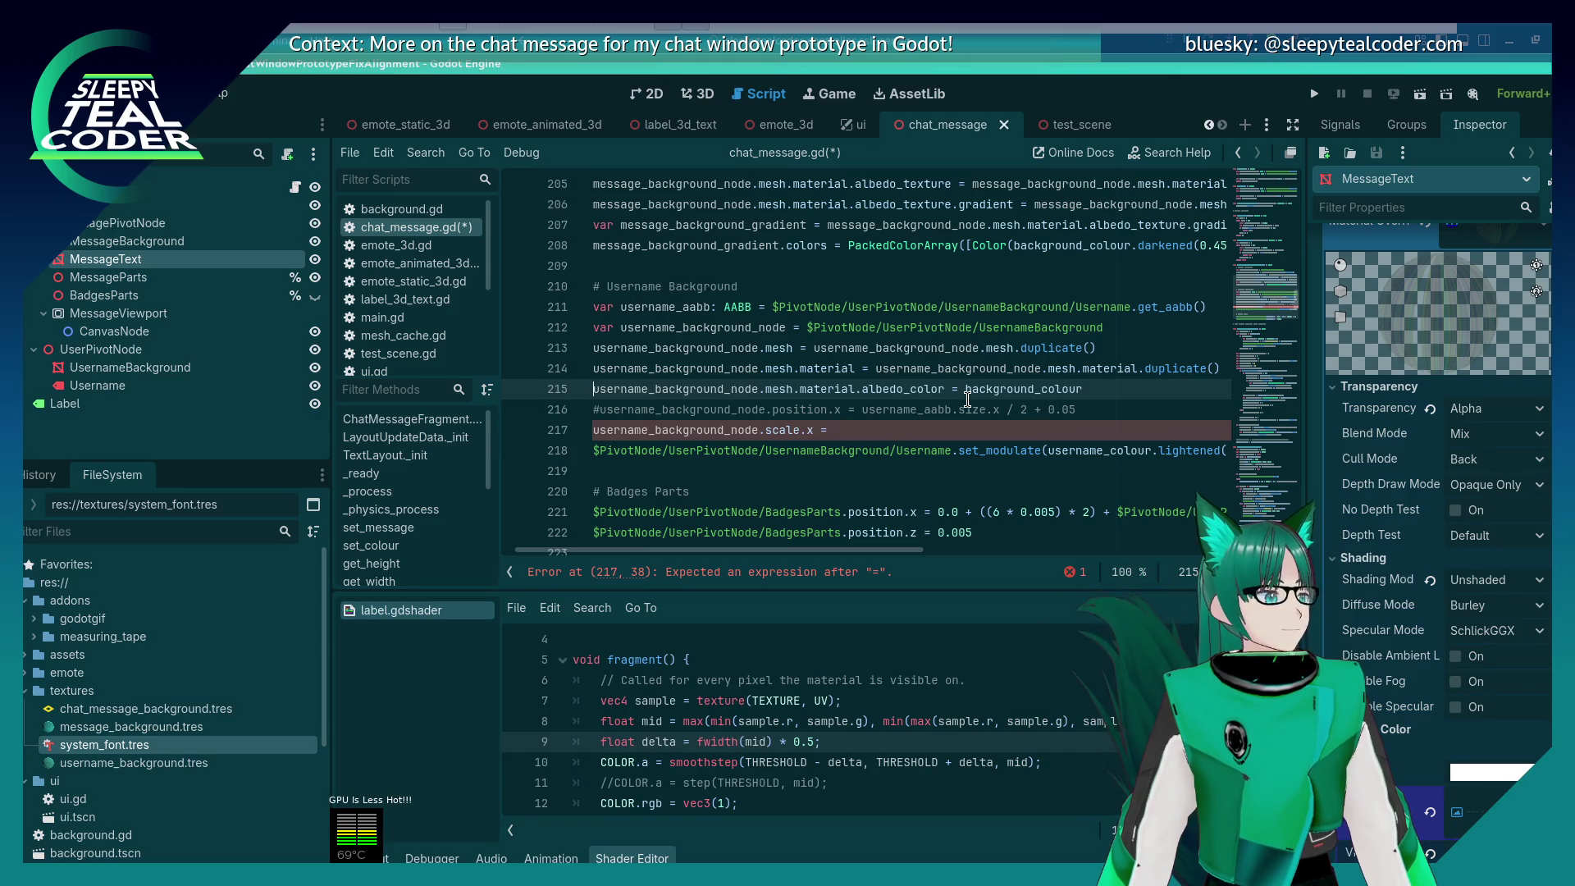
key("Up")
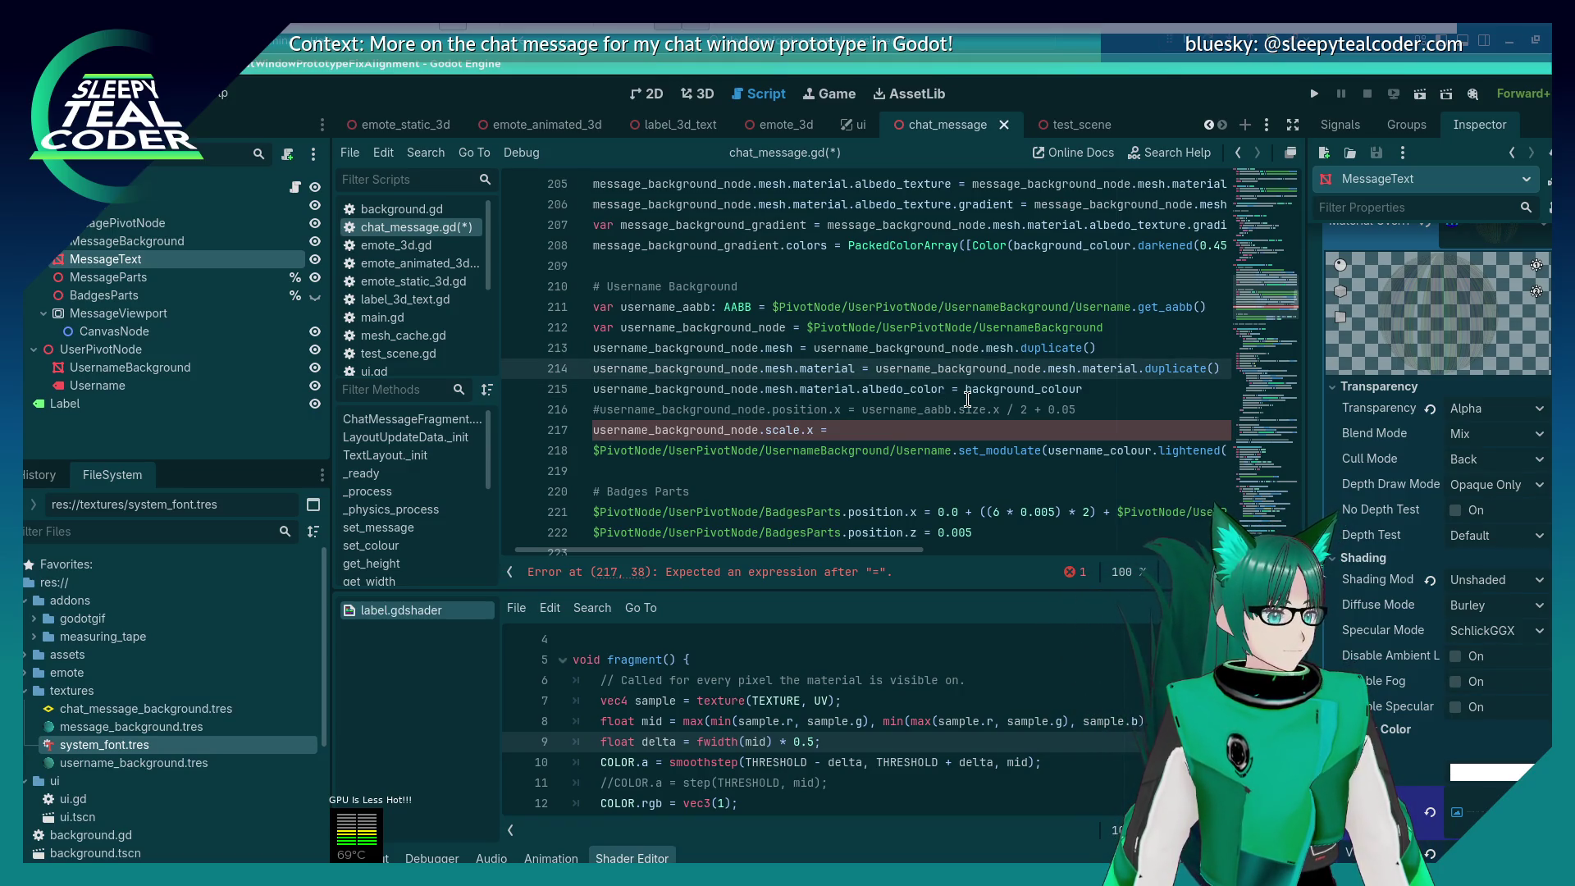
key("Up")
key("Down")
key("Down")
key("Down")
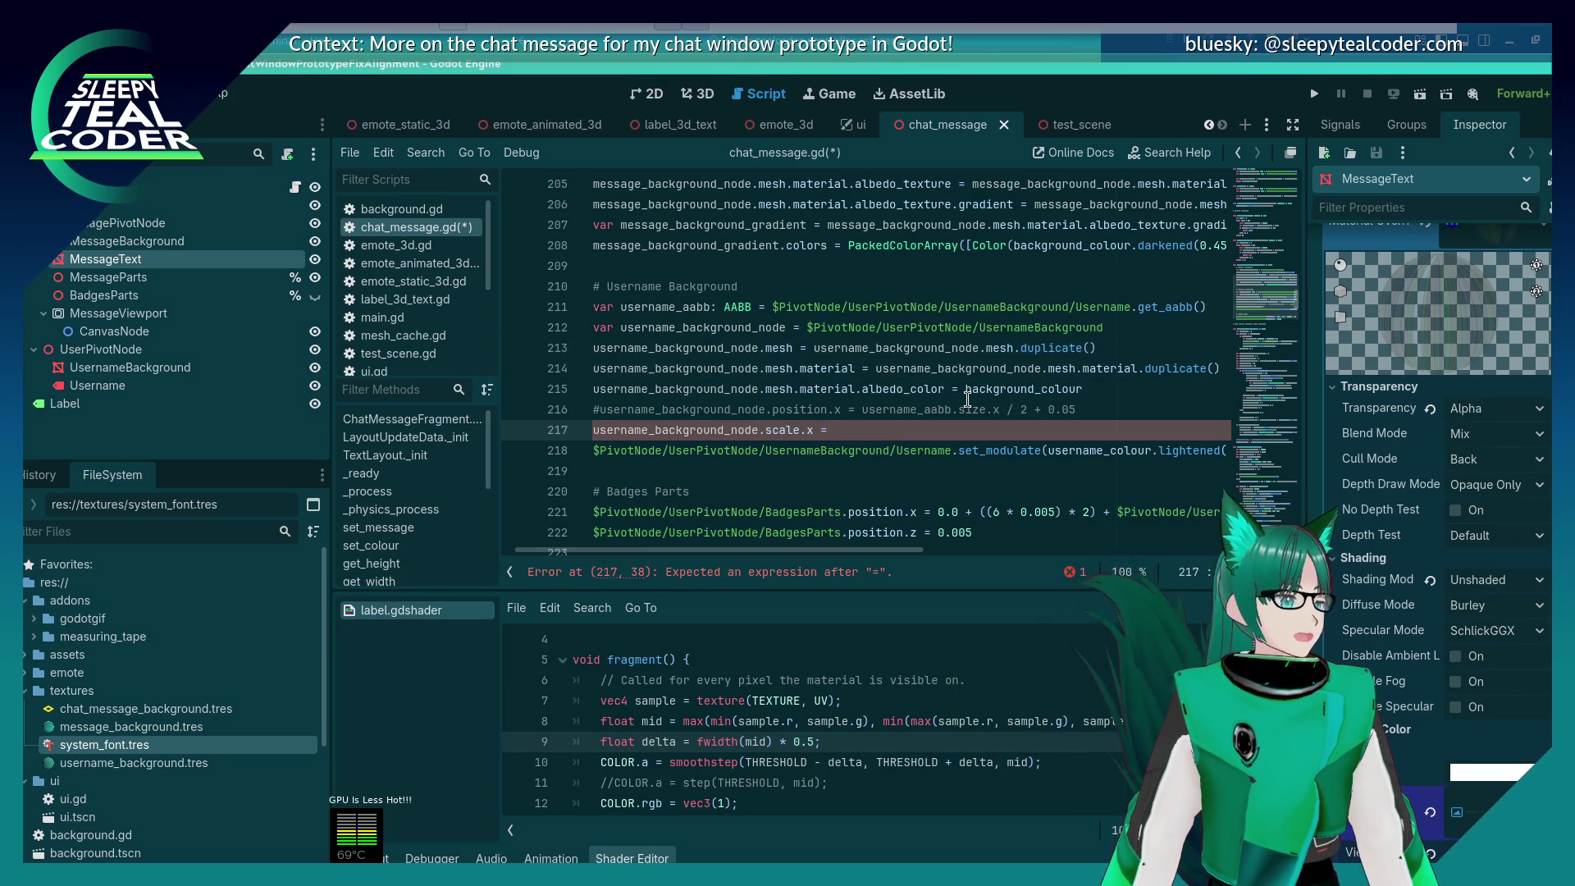
key("Up")
key("Up")
key("Up")
key("Down")
key("Down")
key("Down")
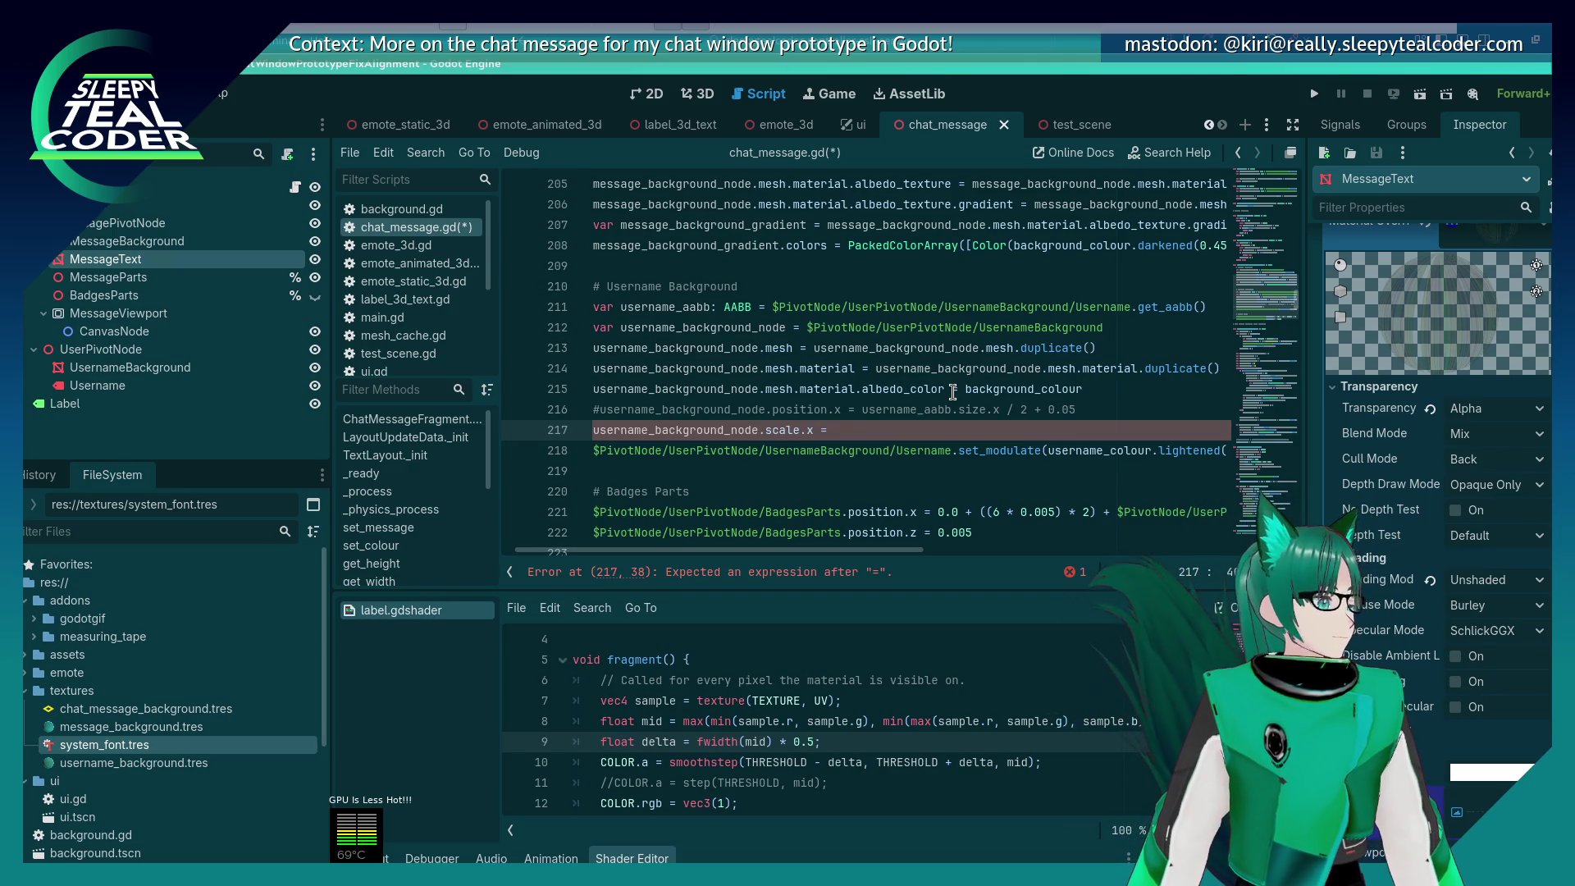
Step: Finish line 217 with 'username_aabb.size.x + username.position.x * 2.0', save, and jump to the top
type("username_")
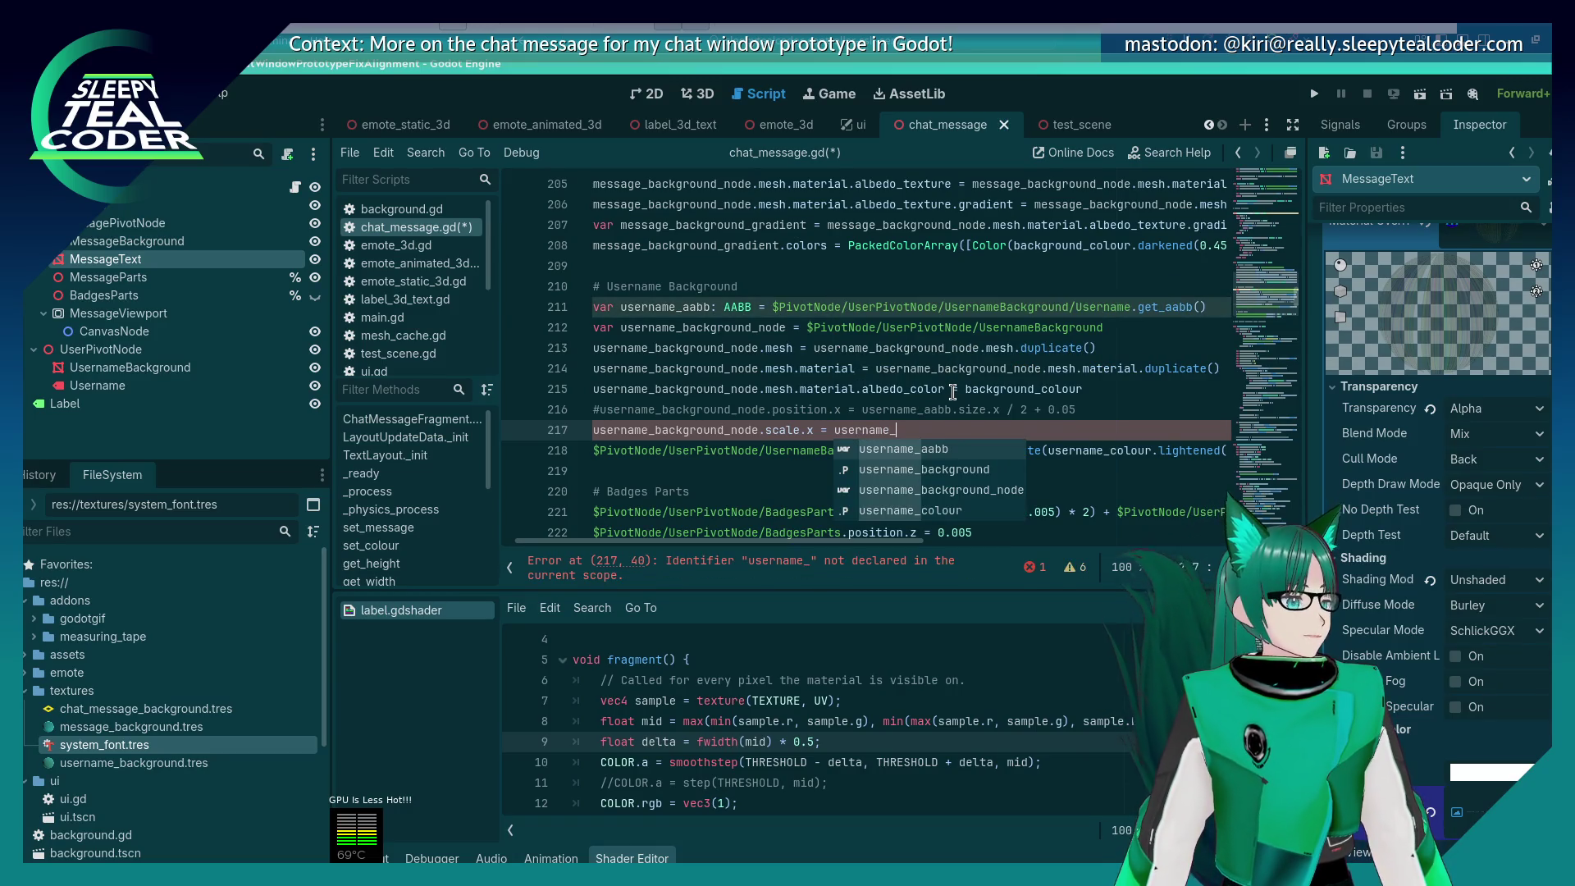
type("aabb.size.x + username.position.x *(")
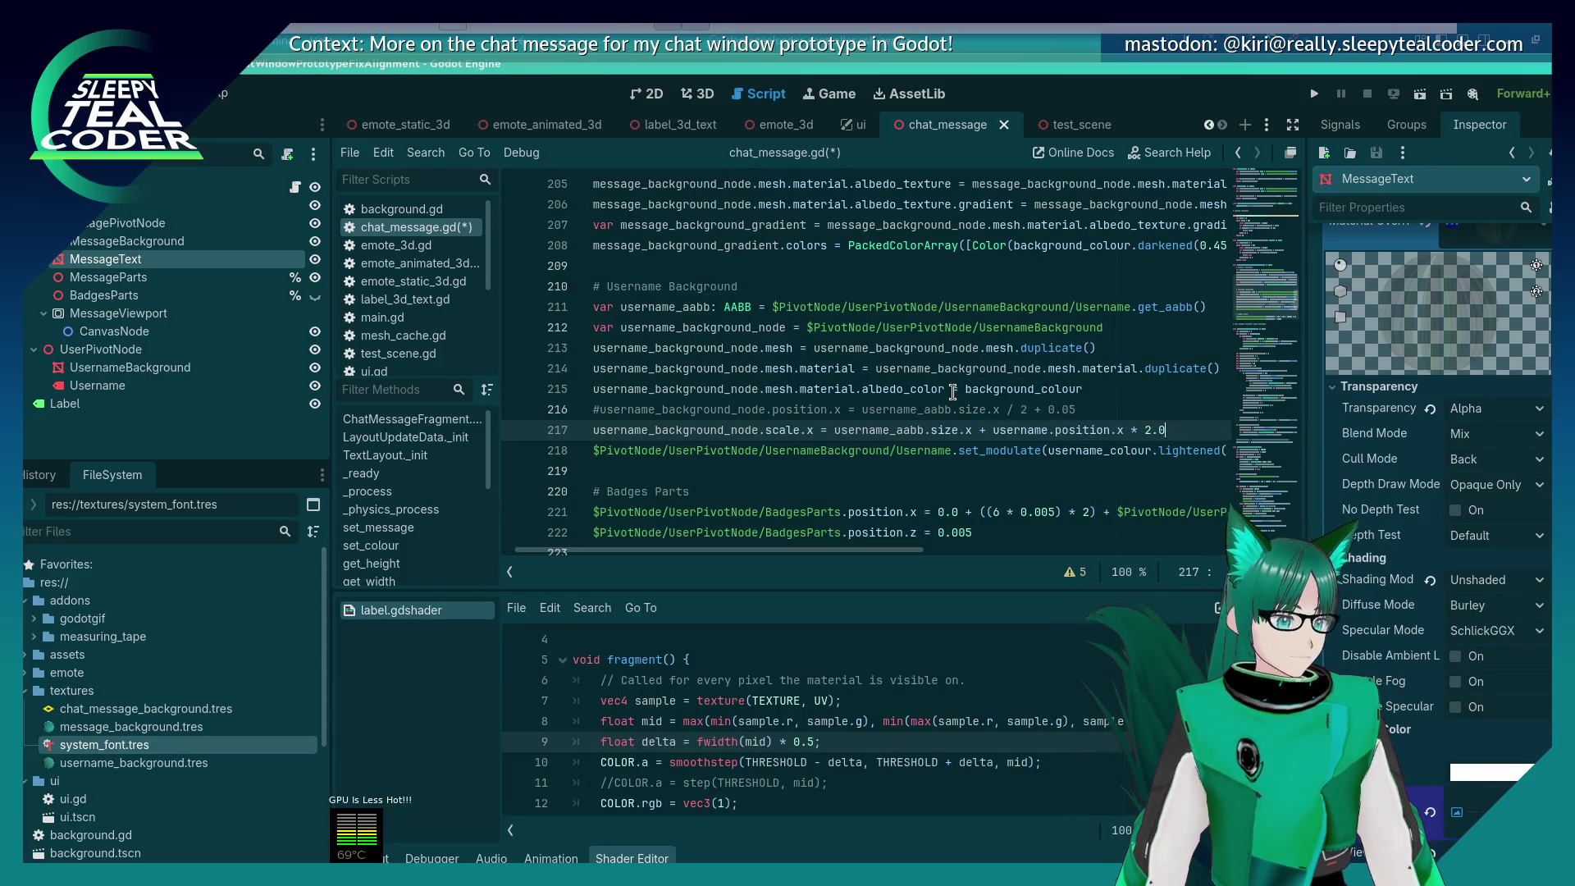
key("ctrl+s")
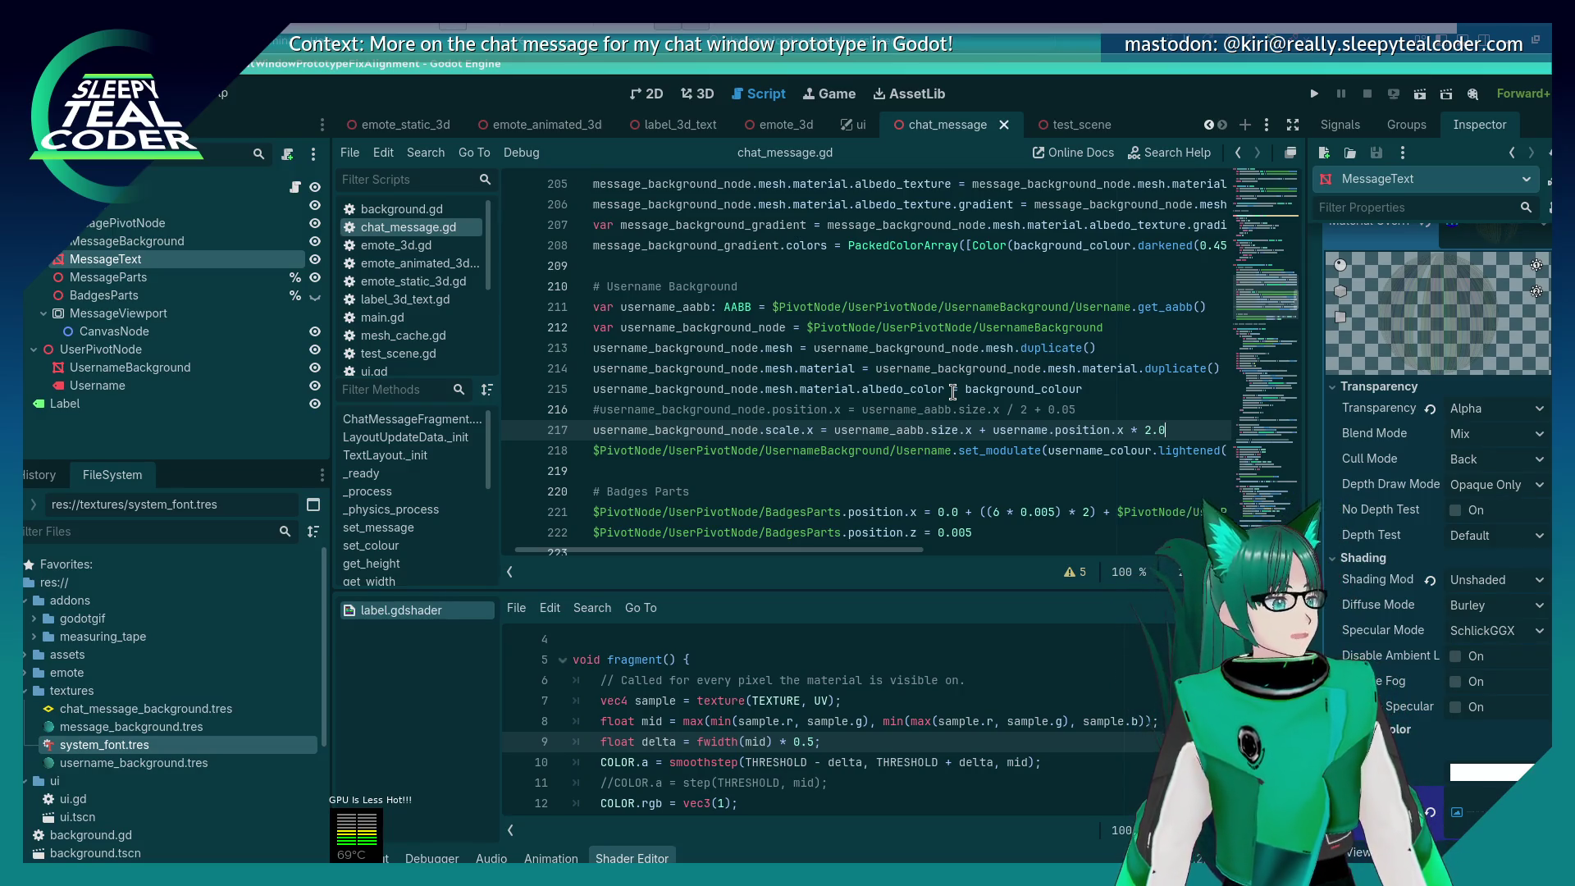
left_click(953, 391)
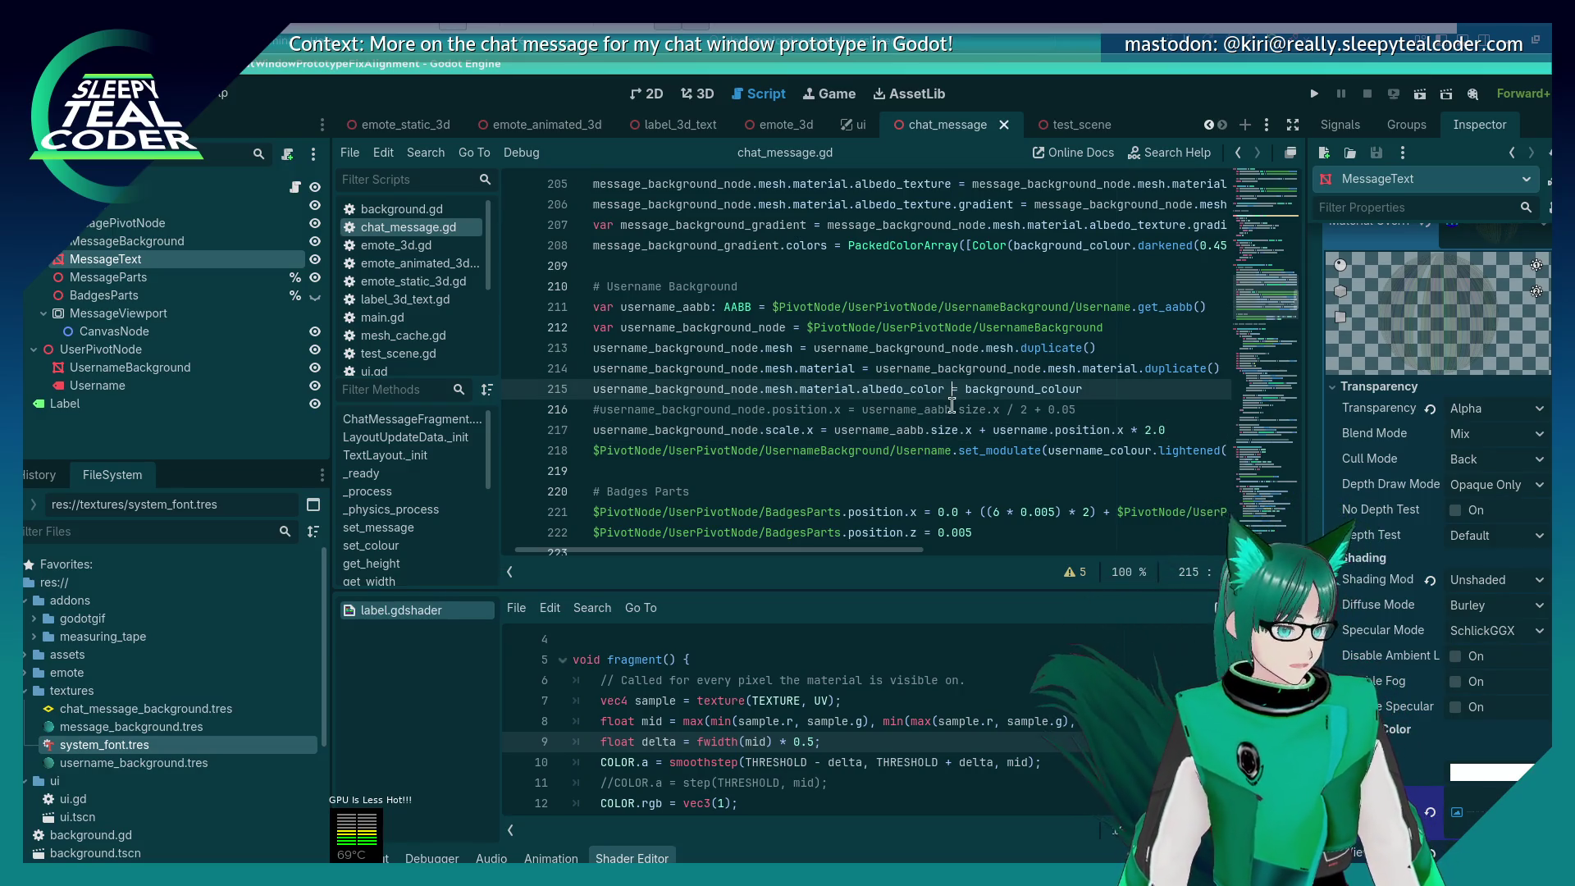
left_click(937, 409)
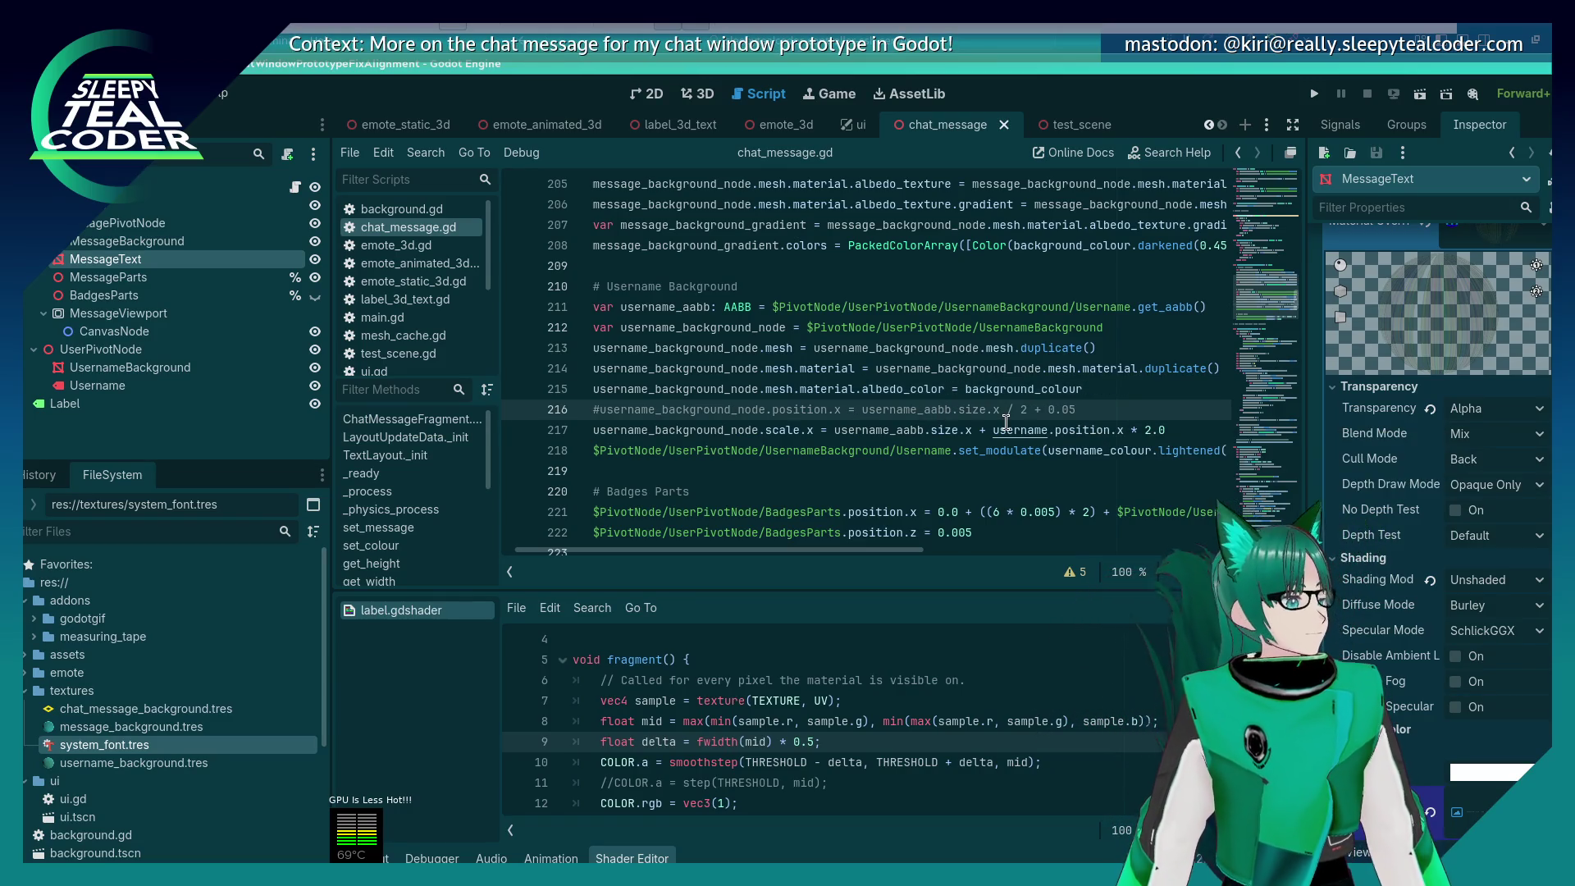
key("ctrl+Home")
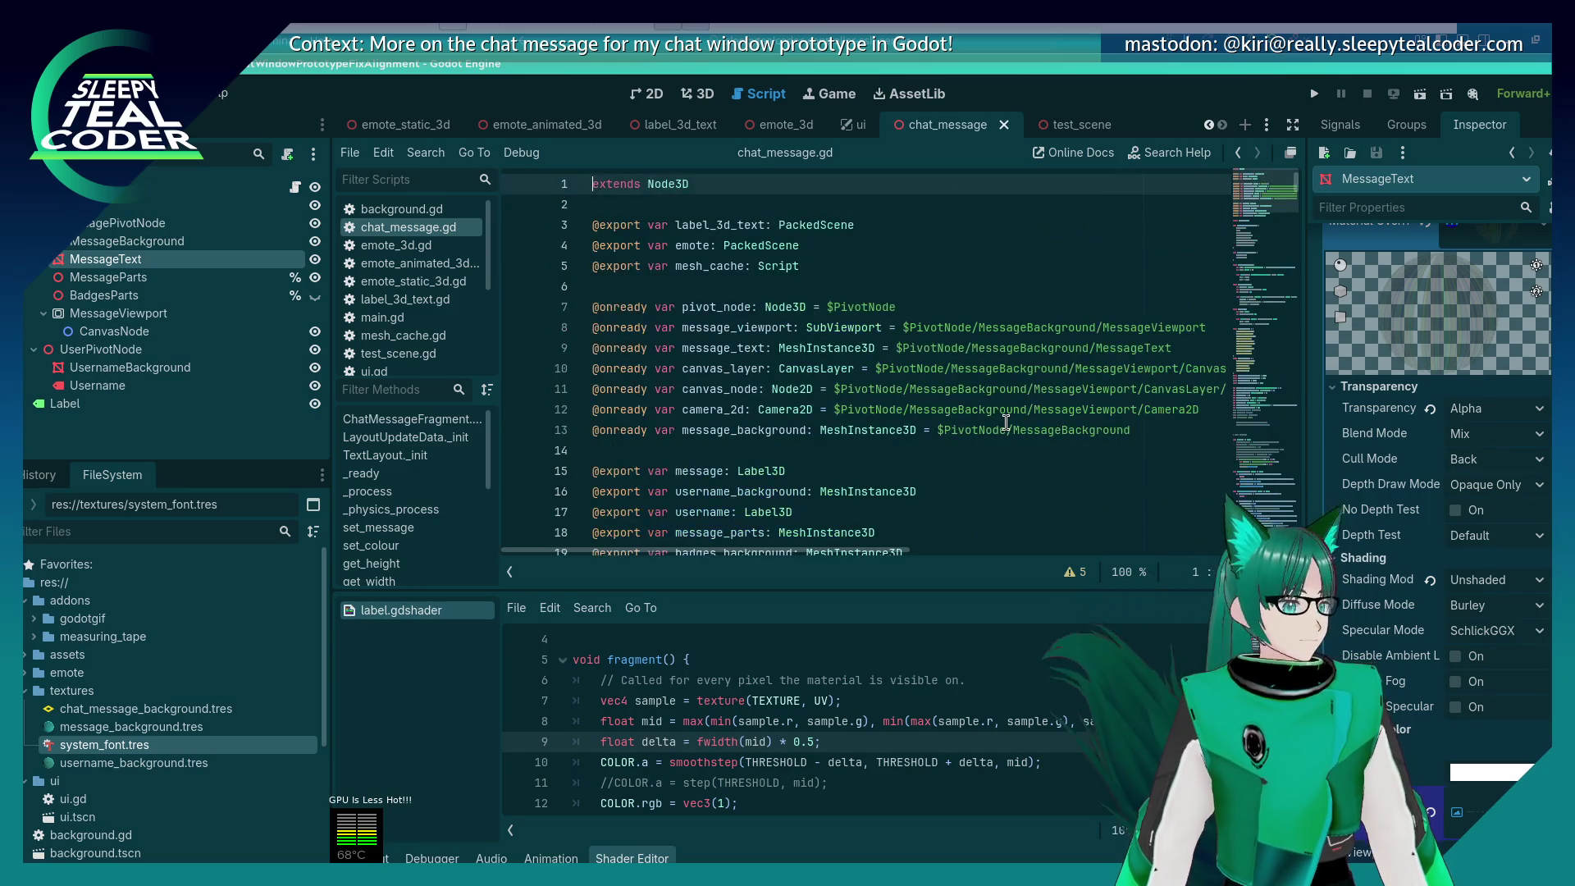
scroll(894, 344, "down", 4)
left_click(893, 327)
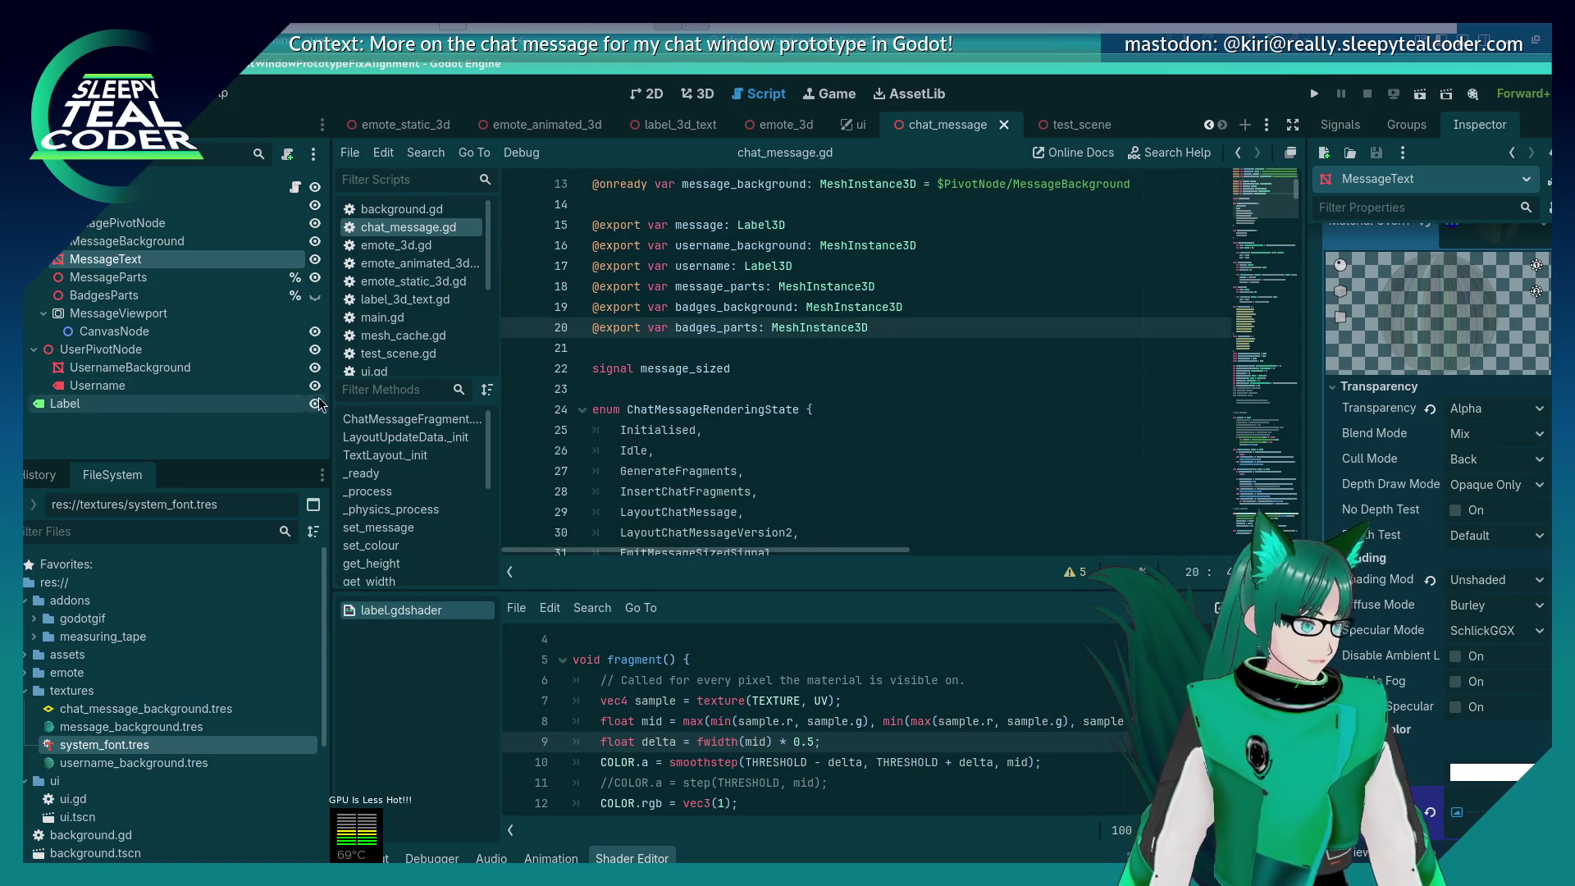
left_click(102, 387)
left_click_drag(102, 388, 640, 346)
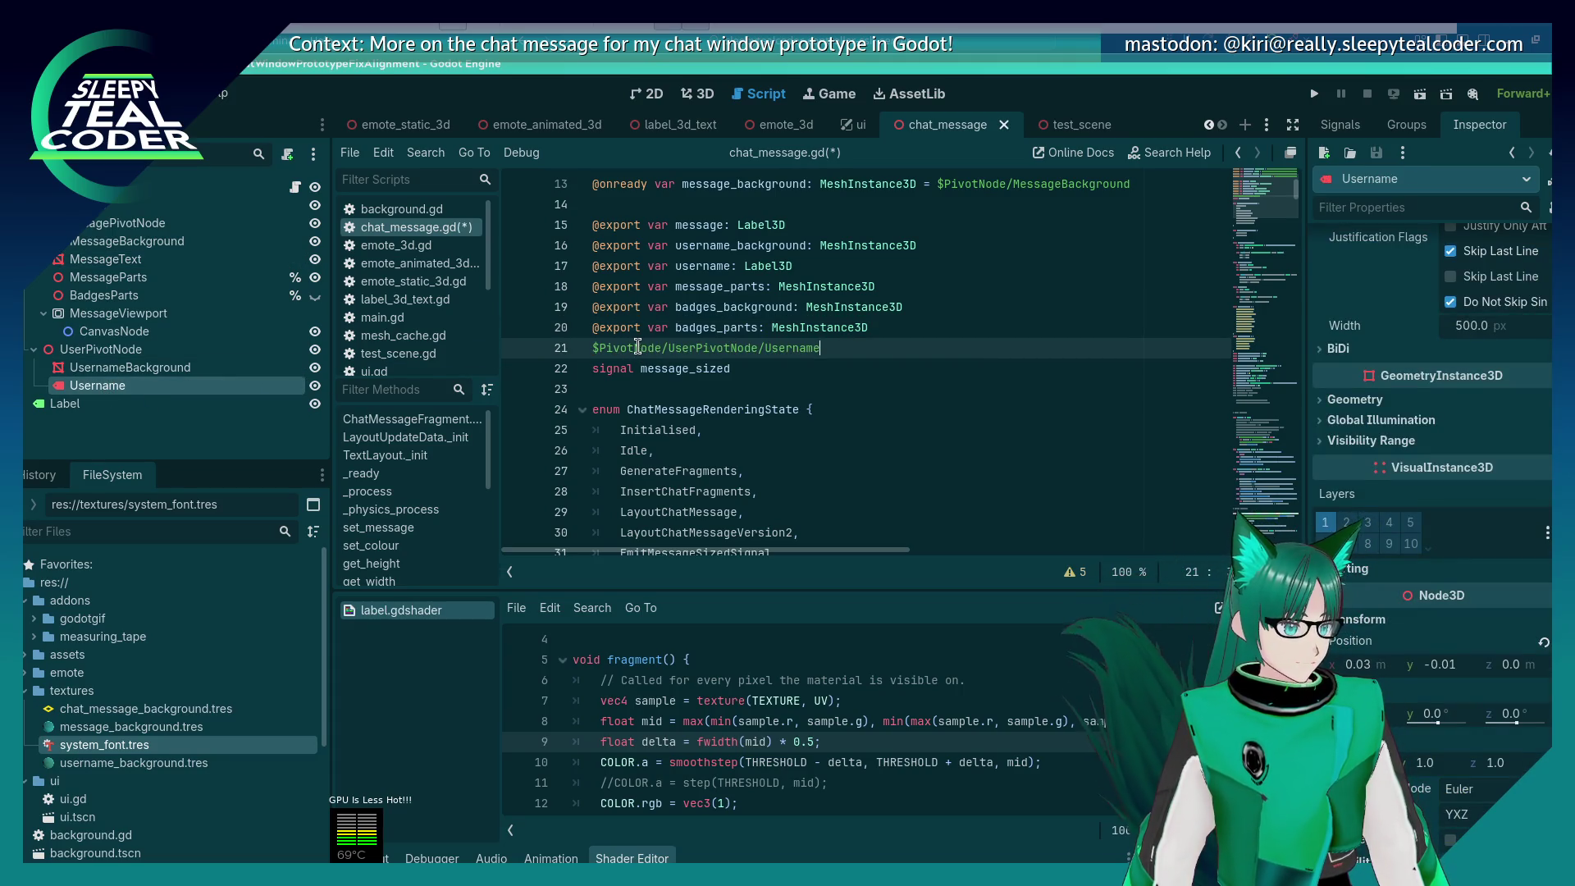
key("ctrl+z")
mouse_move(150, 388)
left_mouse_down()
mouse_move(631, 352)
mouse_move(611, 348)
left_mouse_up()
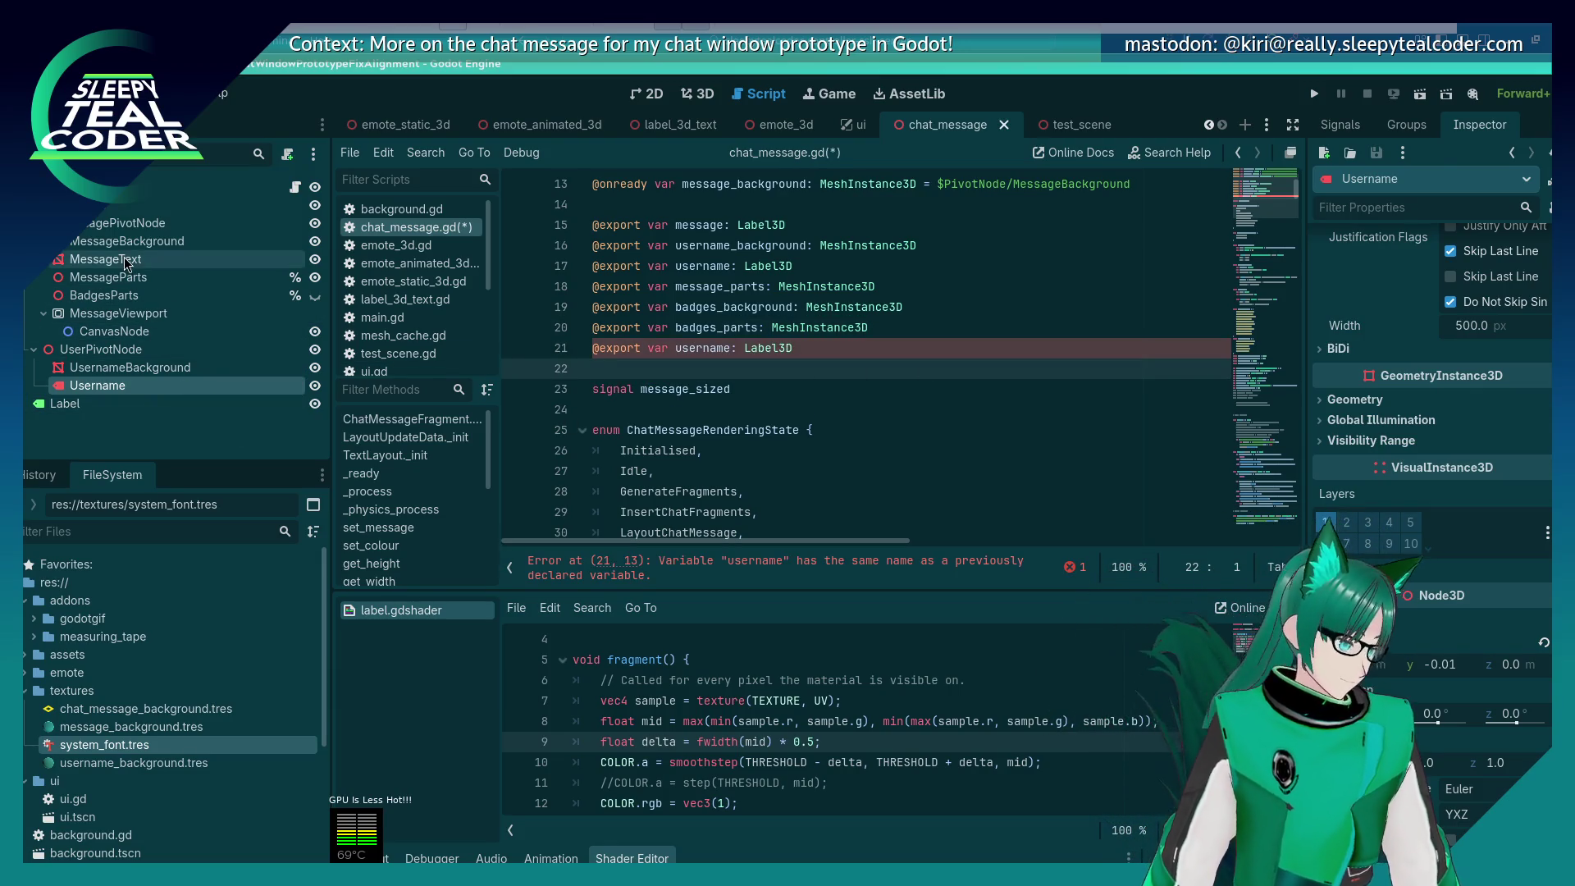
Step: Delete the duplicate username export declaration so the error clears
scroll(725, 374, "up", 2)
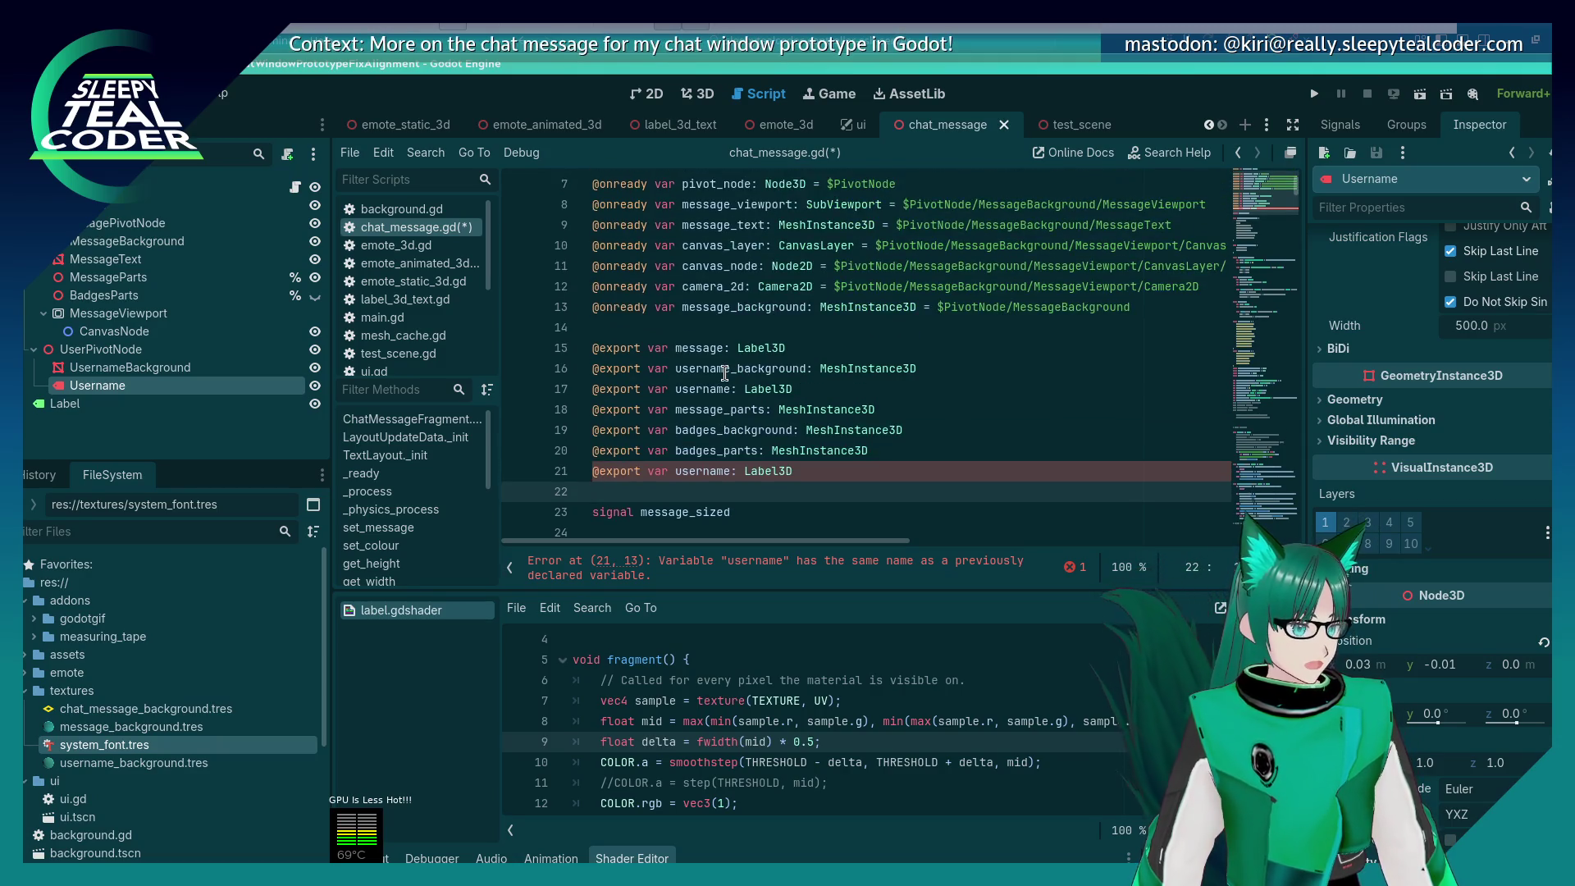
scroll(725, 374, "up", 1)
scroll(806, 391, "down", 2)
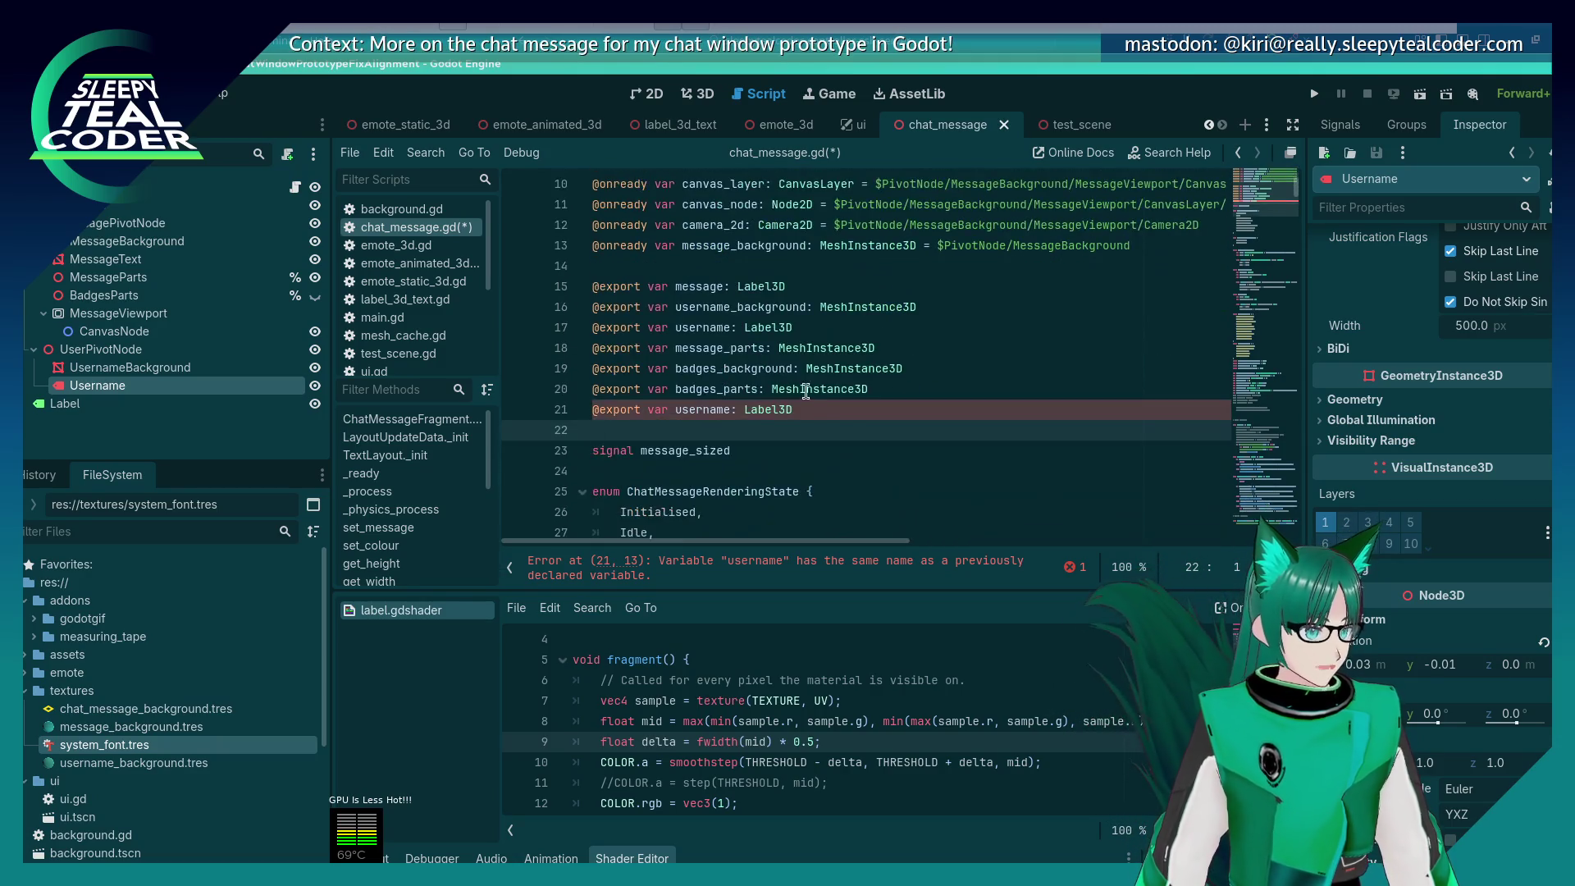
left_click(820, 413)
key("shift+Home")
key("BackSpace")
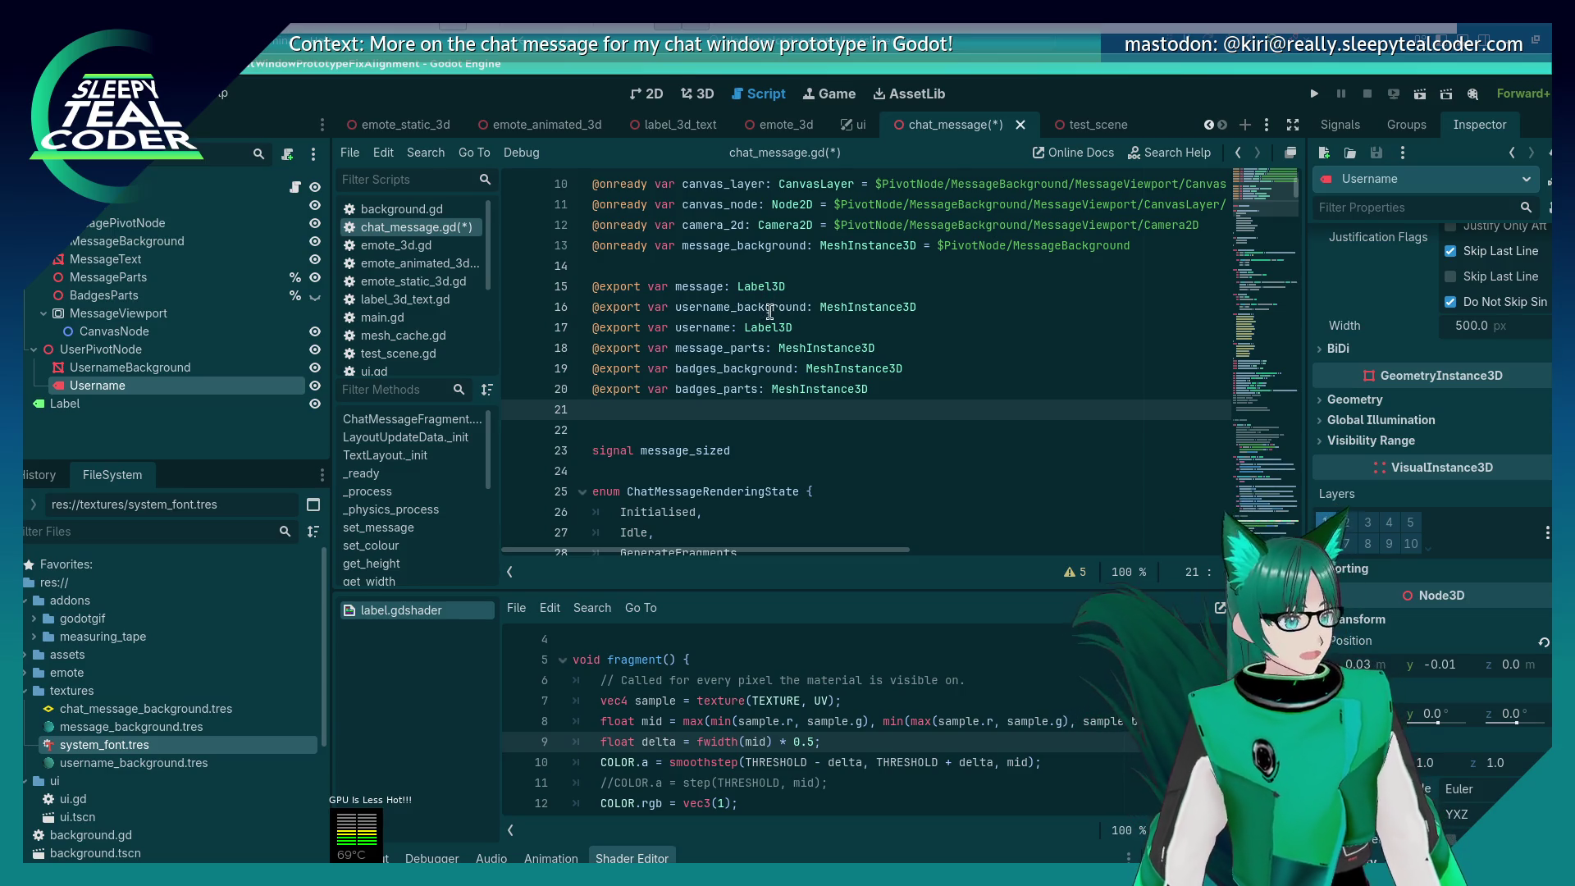
Step: Move down to the Username Background code where username_background is used, near line 217
double_click(729, 307)
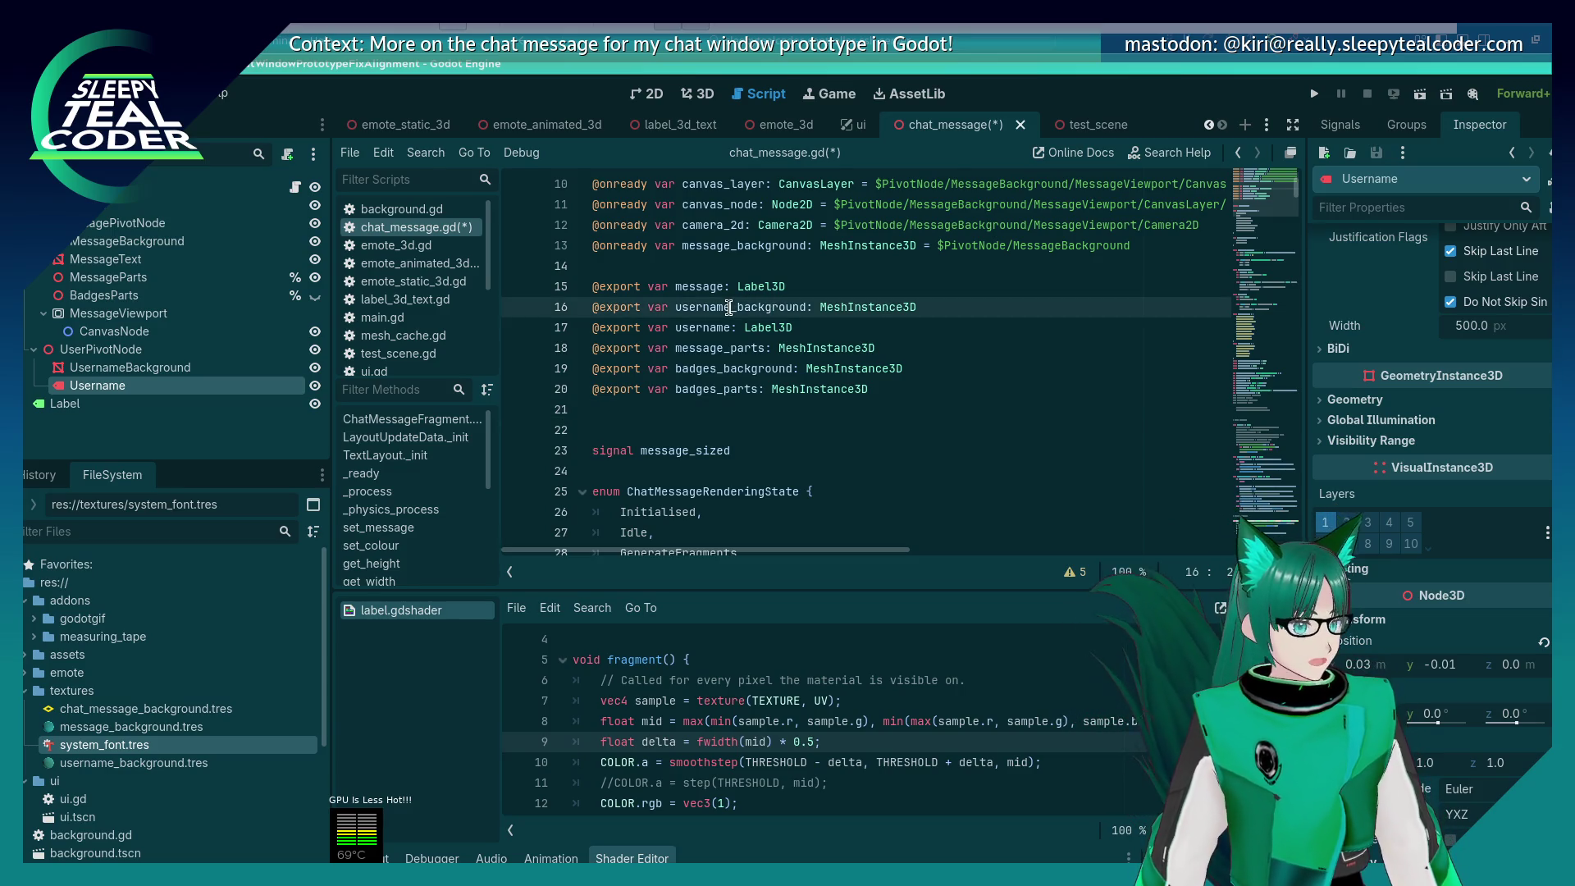
left_click(1024, 327)
key("Down")
key("Down")
key("Down")
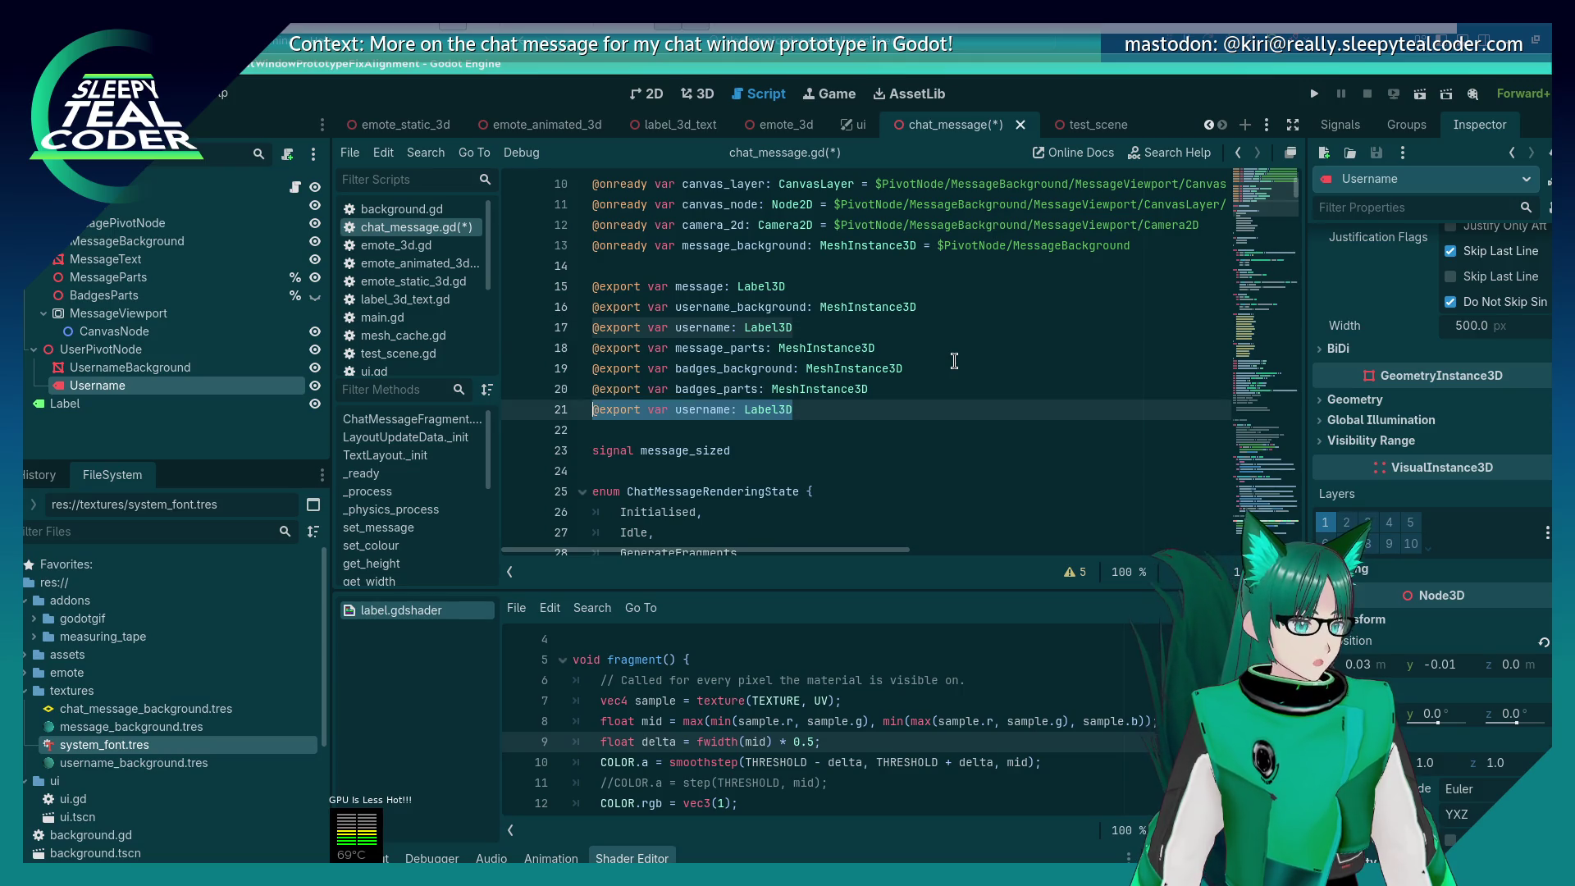
key("ctrl+z")
scroll(862, 410, "down", 1)
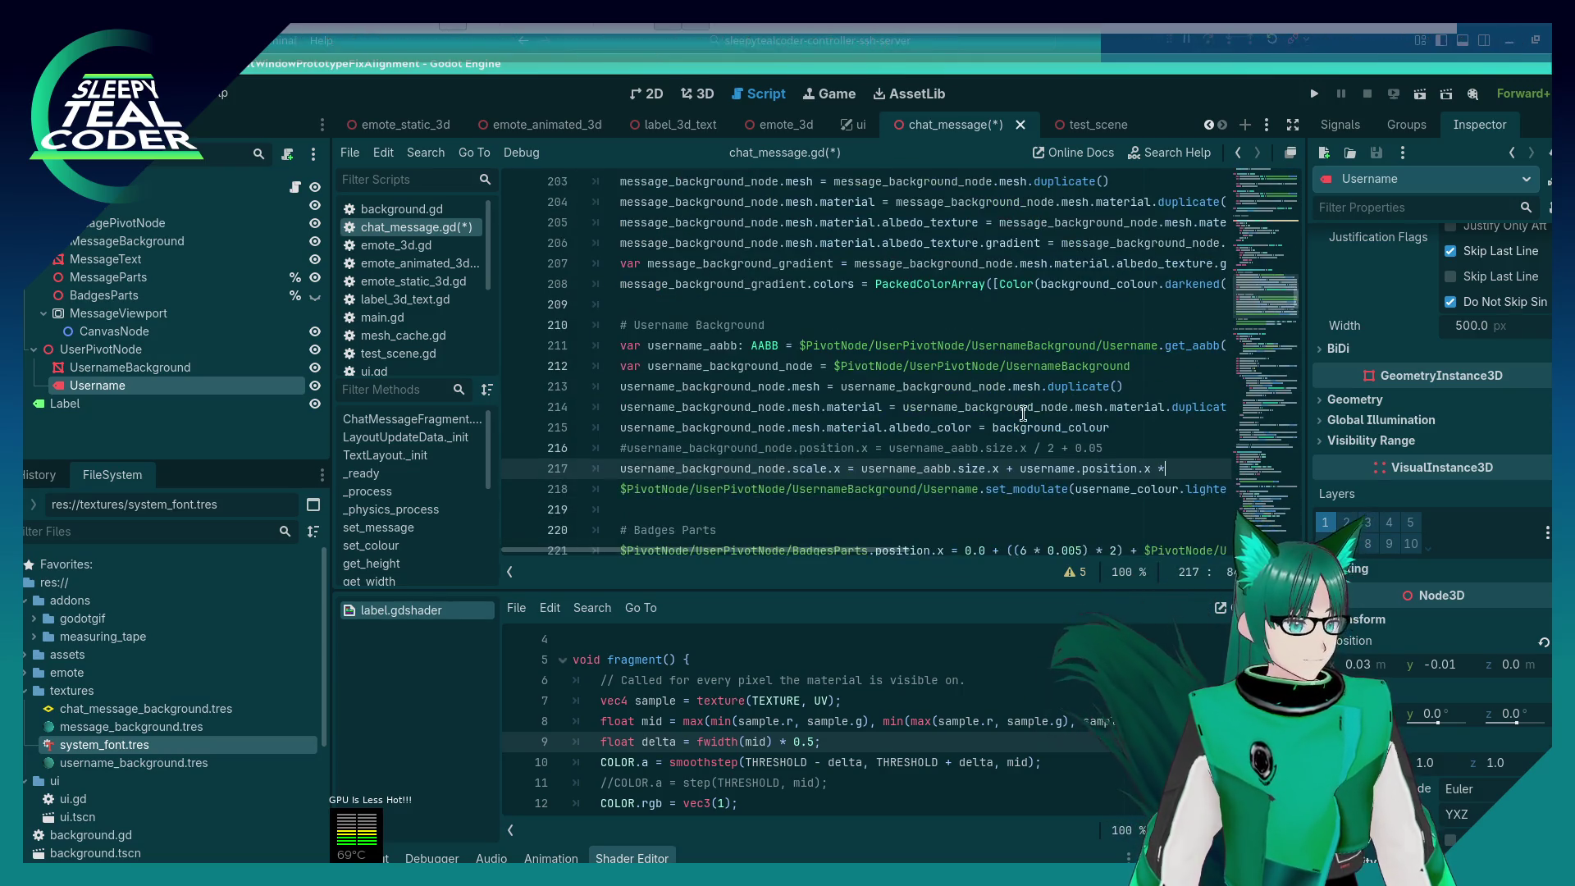
Step: Restore the 2.0 on line 217, save, and comment out the username_background_node lookup on line 212
key("ctrl+y")
key("ctrl+s")
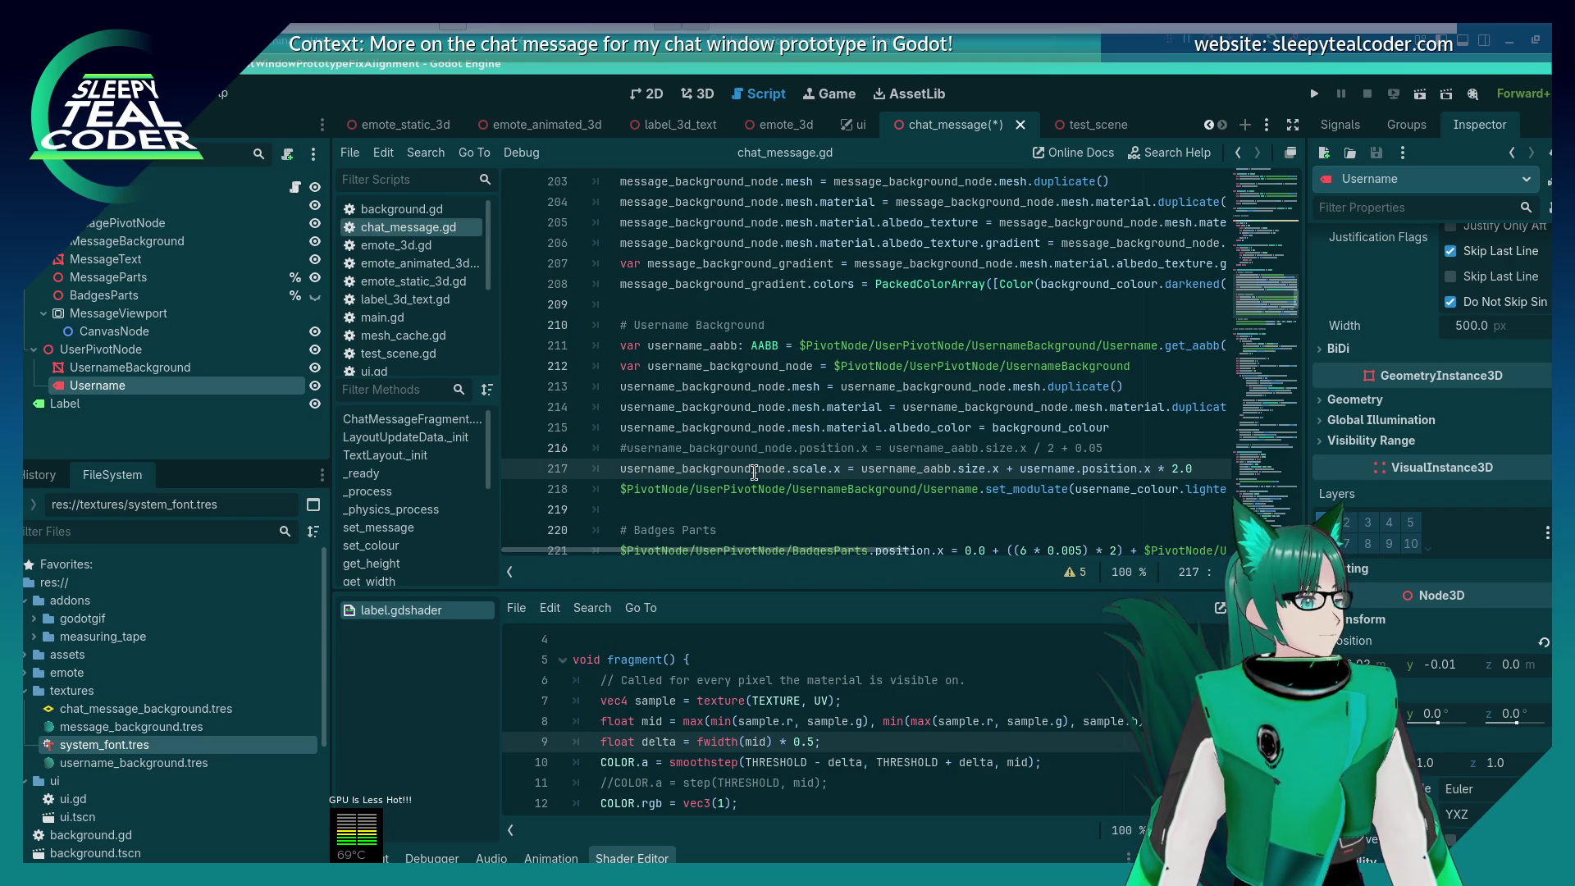
left_click(753, 469)
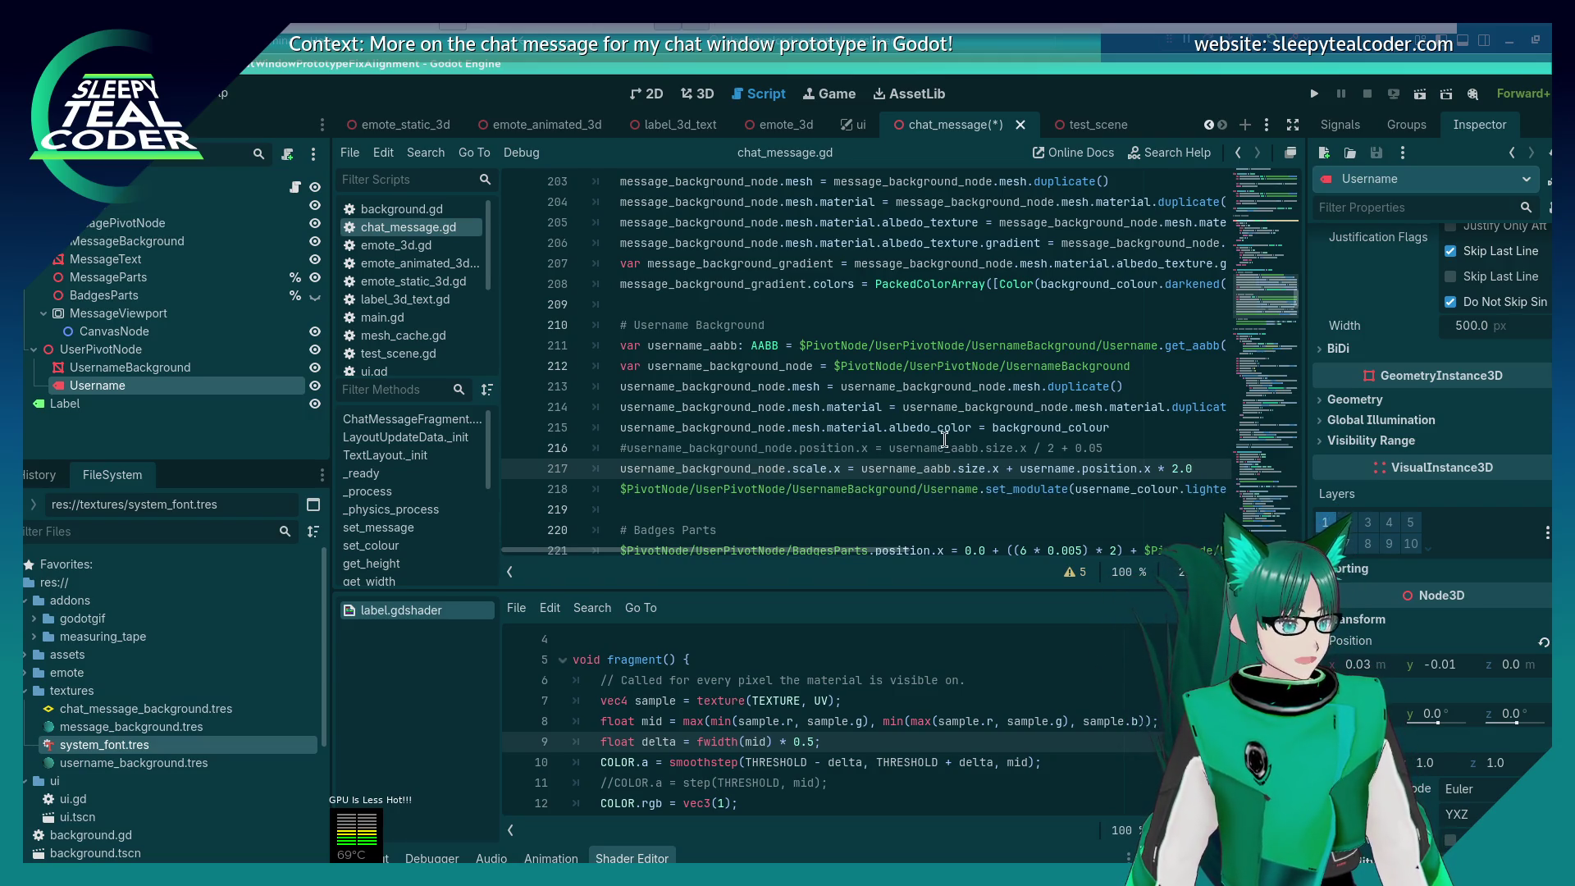
key("Up")
key("Up")
key("Up")
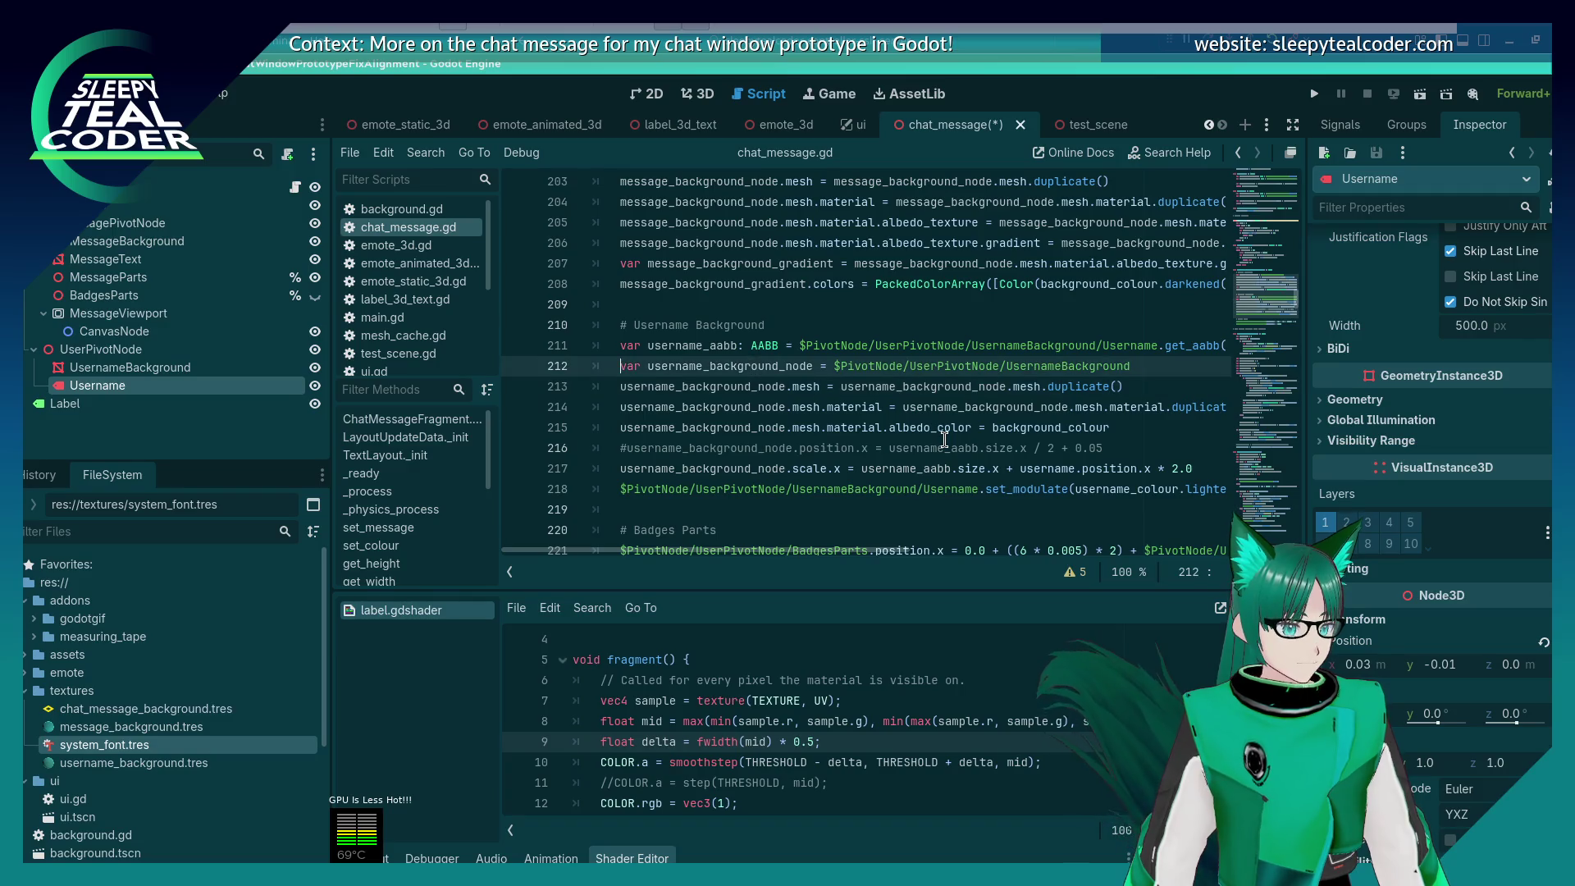
key("Home")
type("#")
Step: Strip '_node' from the first username_background_node reference on lines 213–217
key("Down")
key("Right")
key("Right")
key("Right")
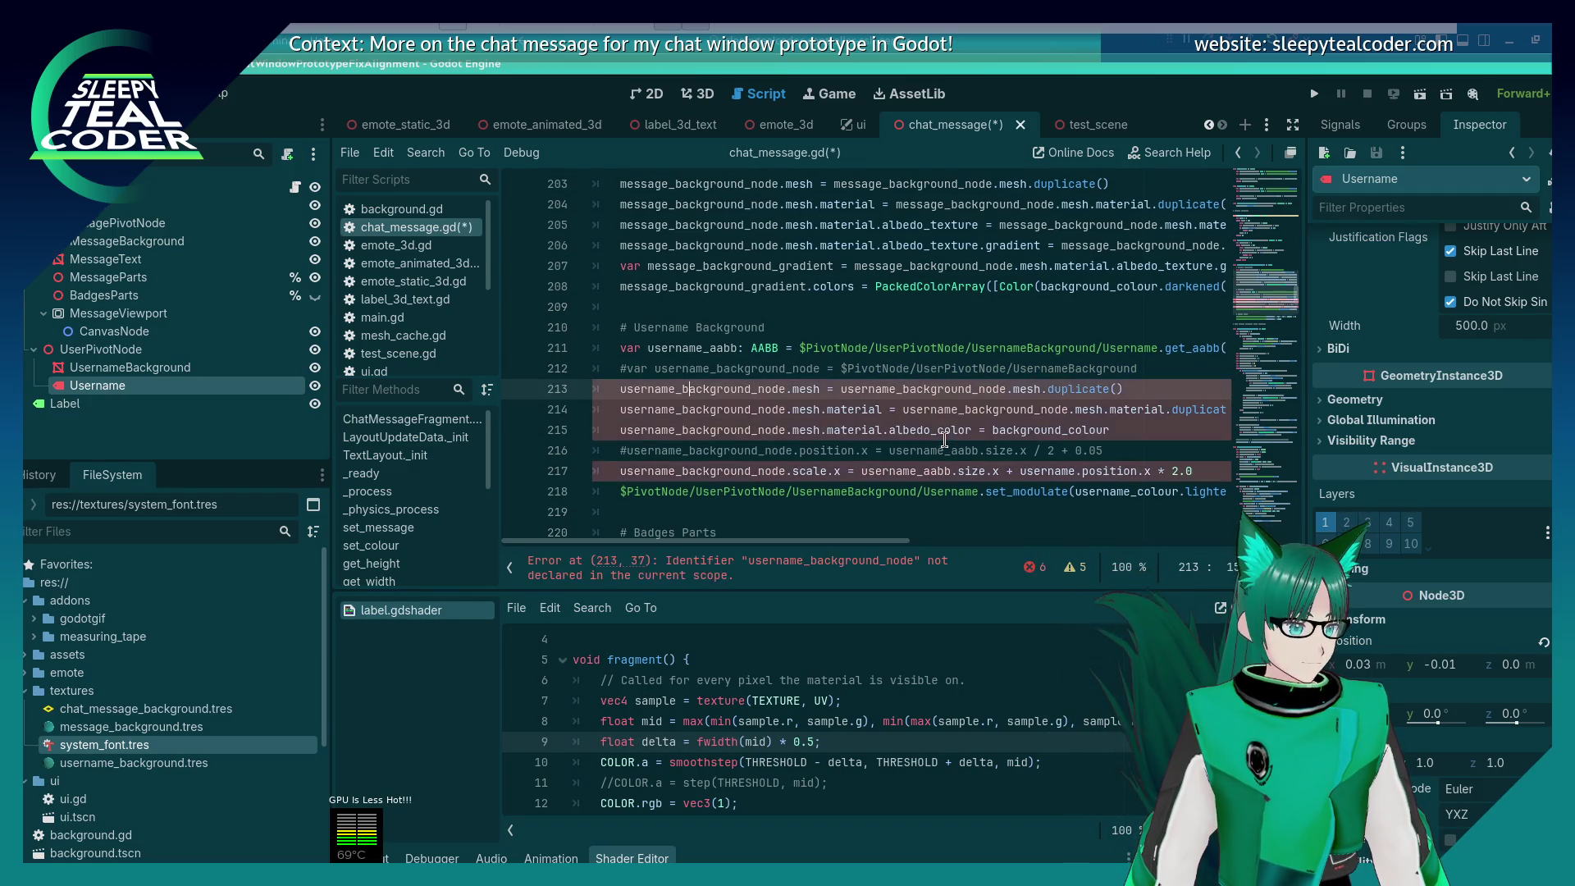
key("Delete")
key("Delete")
key("Delete")
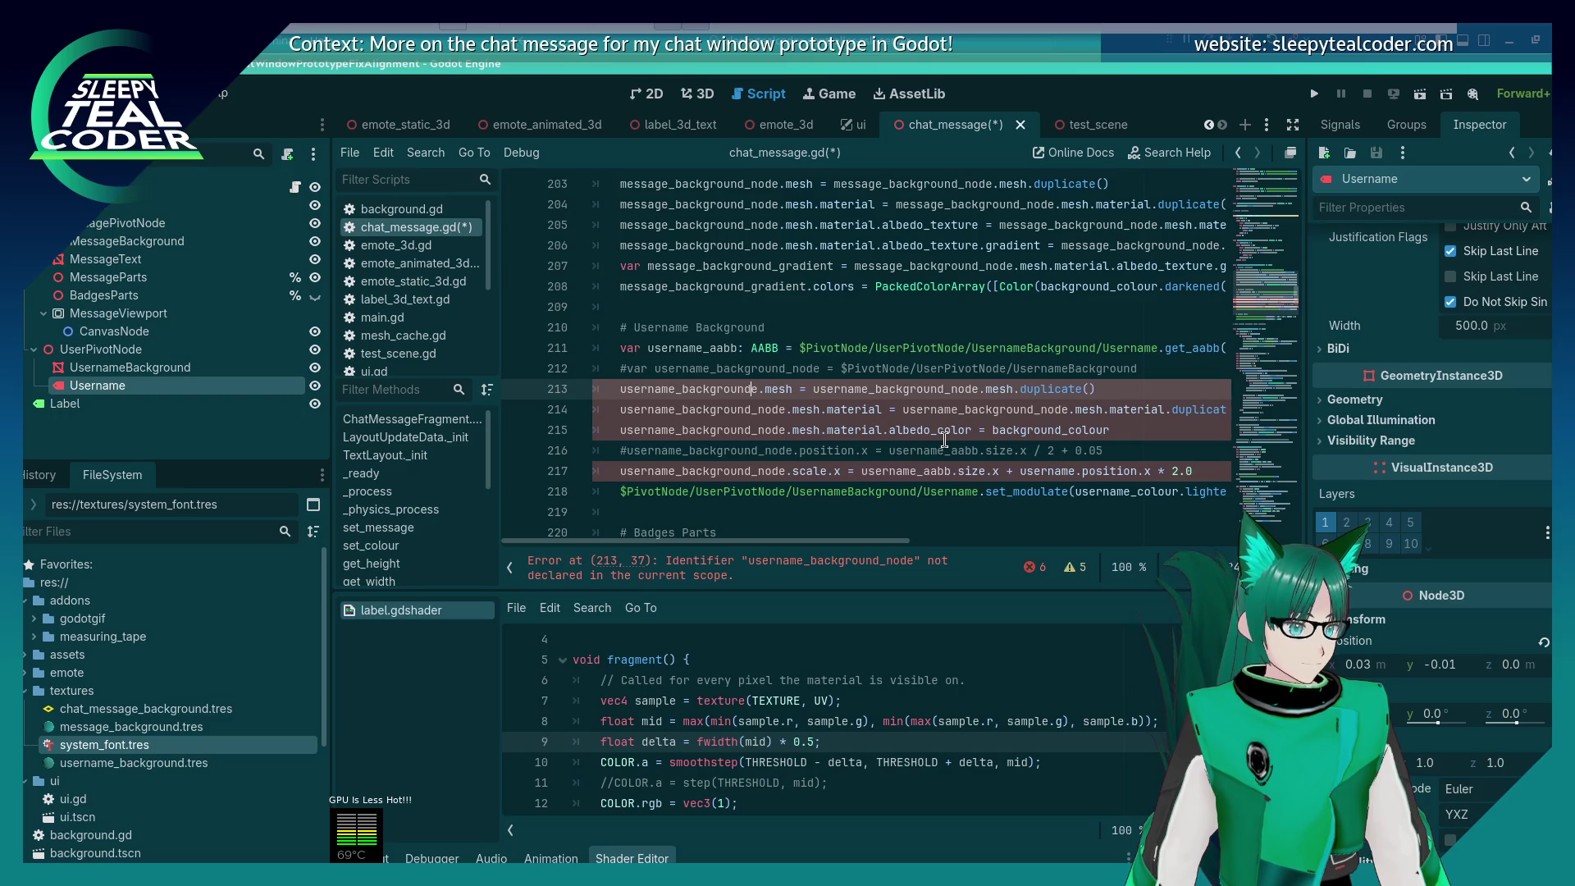
key("Down")
key("Delete")
key("Delete")
key("Delete")
key("Delete")
key("Down")
key("Delete")
key("Delete")
key("Delete")
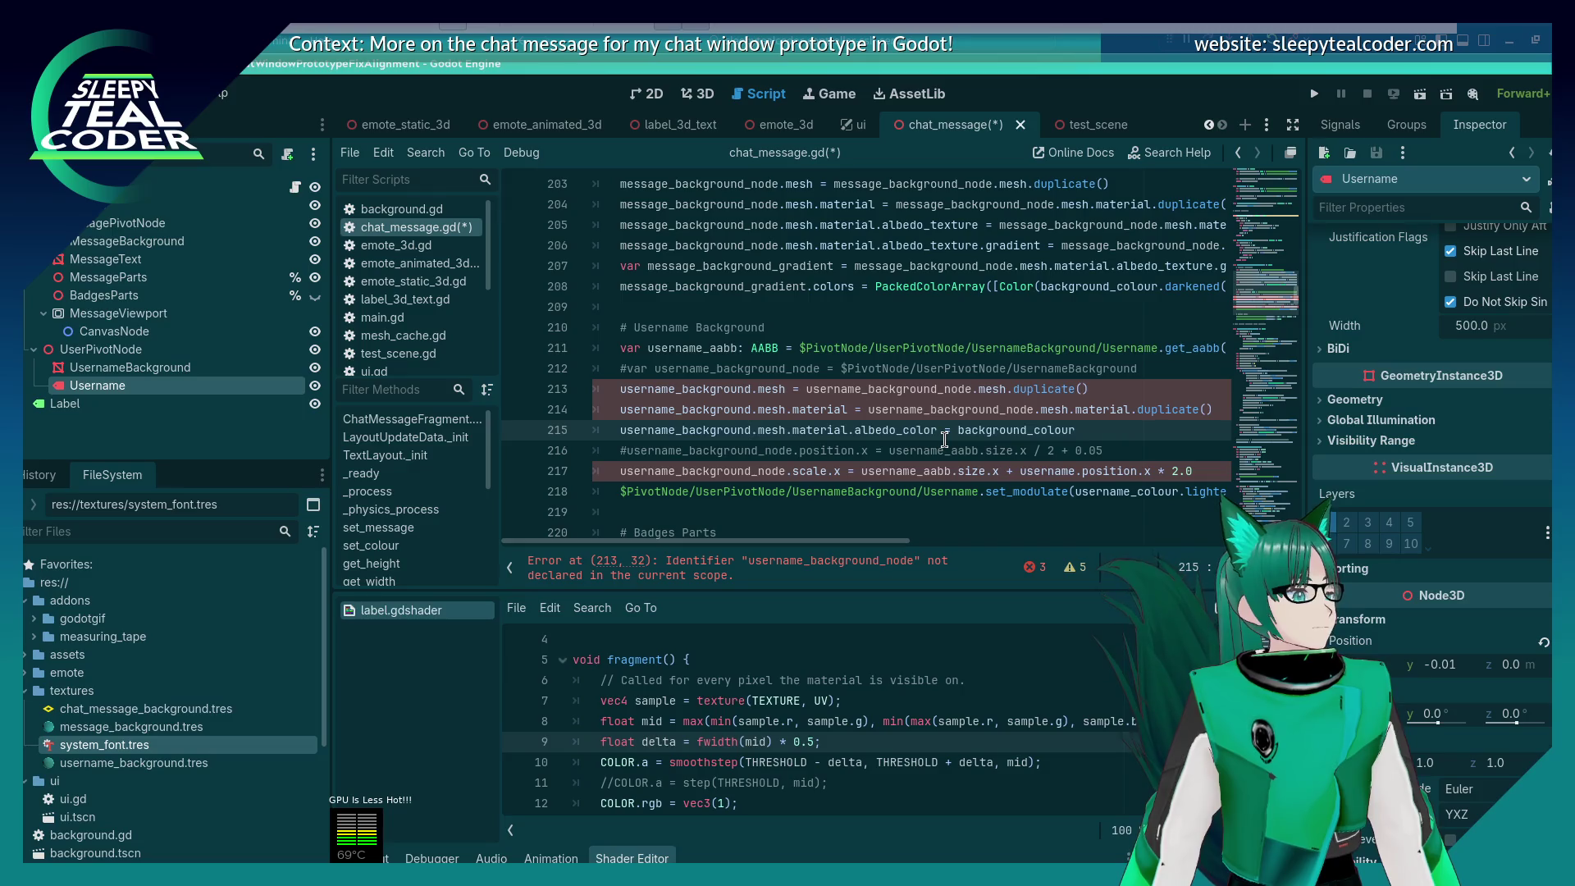
key("Down")
key("Down")
key("Delete")
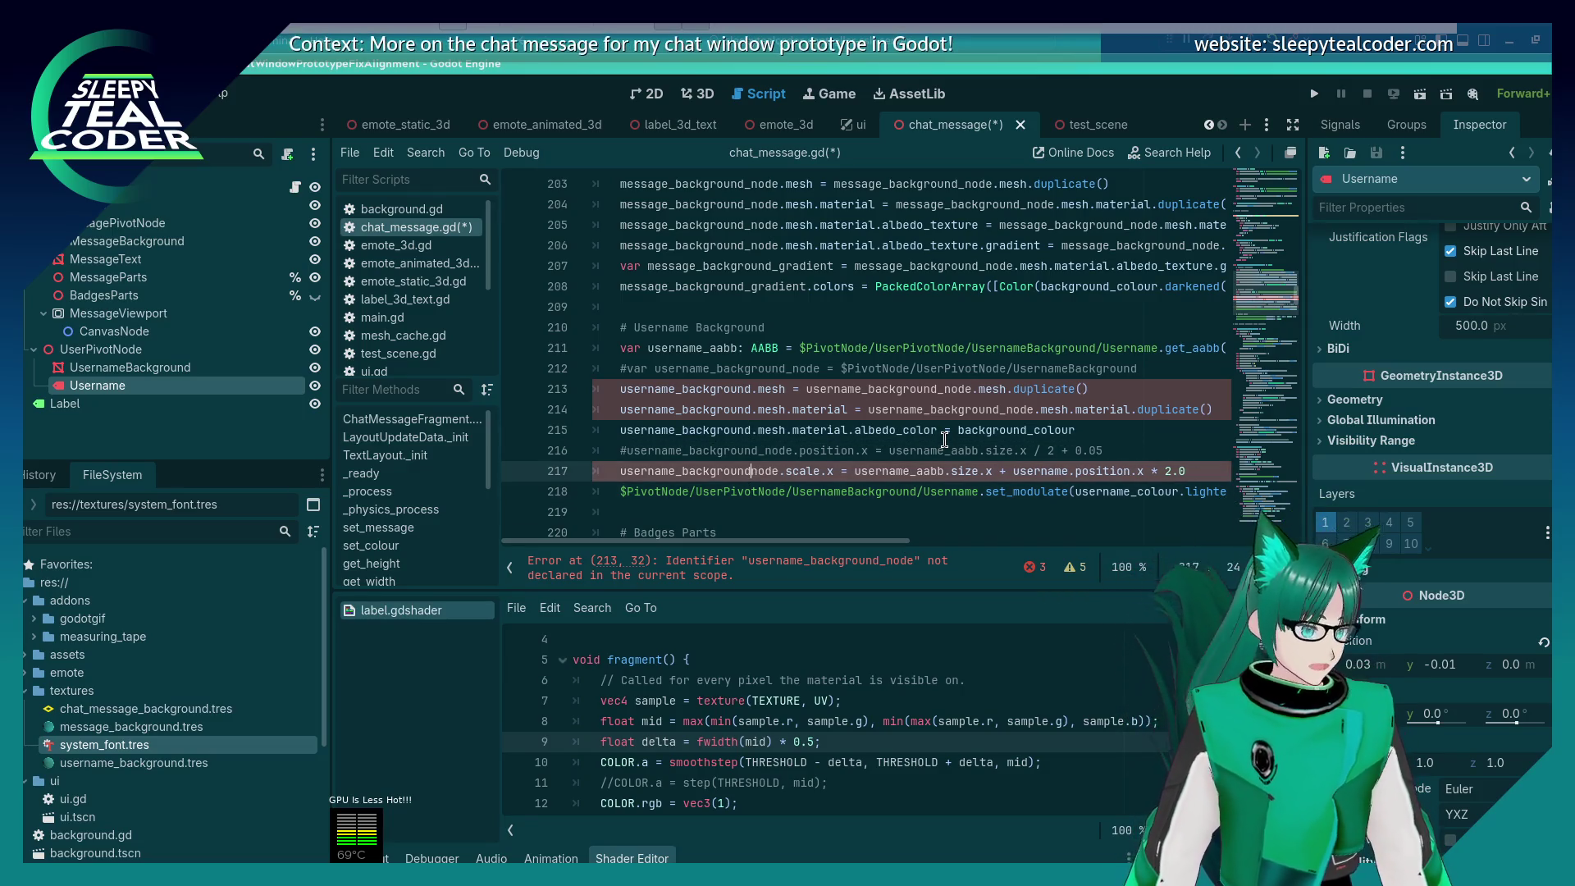
key("Delete")
key("Delete")
key("Delete")
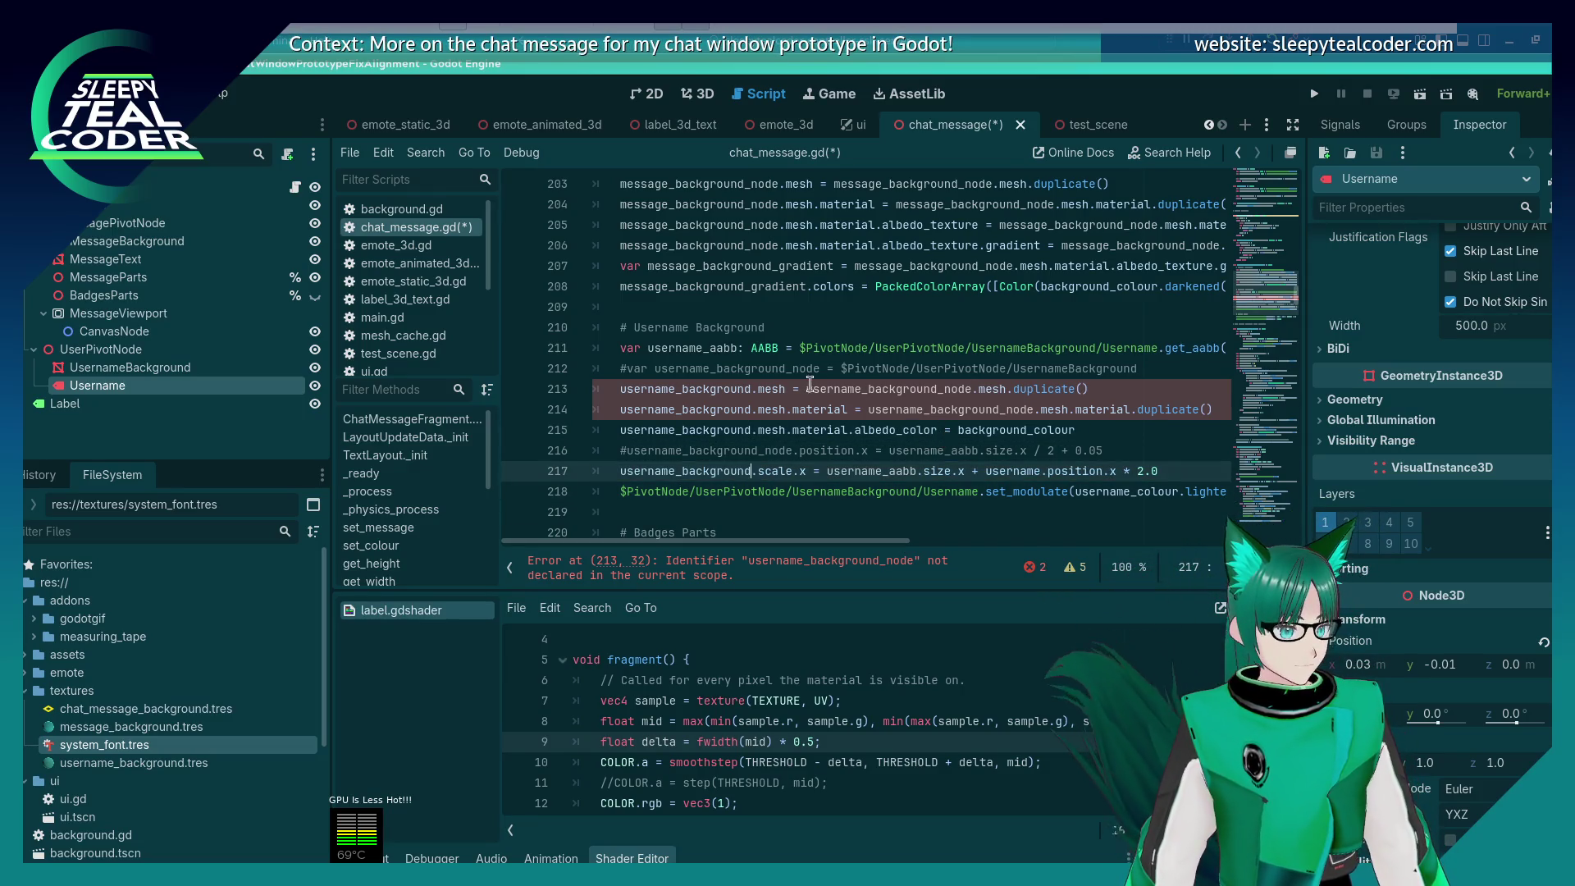
Step: Remove '_node' from the second references on lines 213 and 214, then select line 211's Username path
left_click(809, 388)
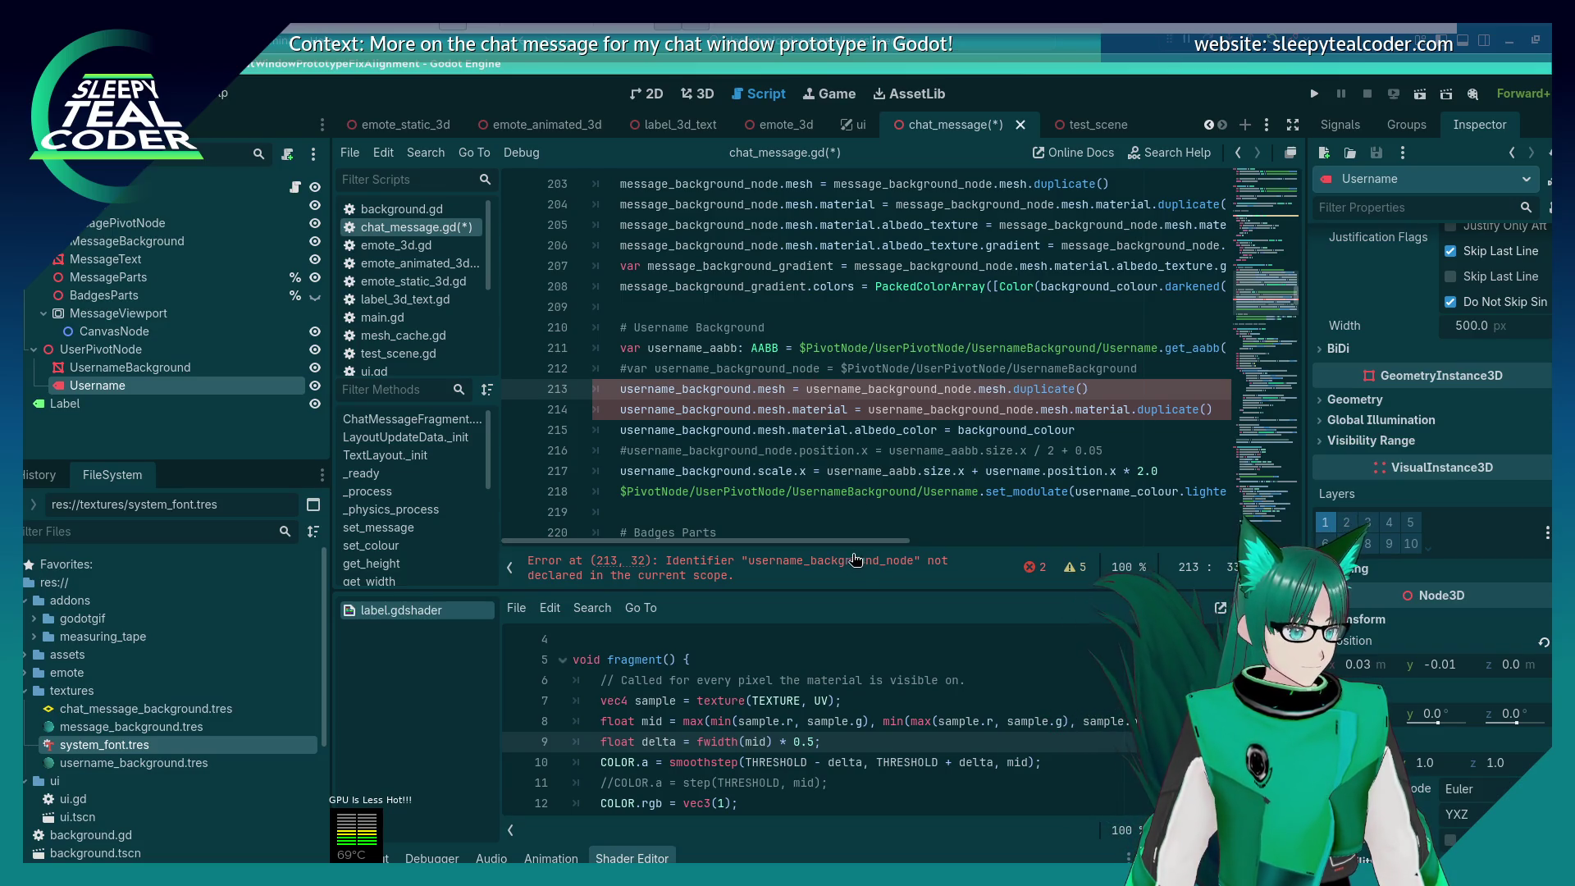
left_click(935, 389)
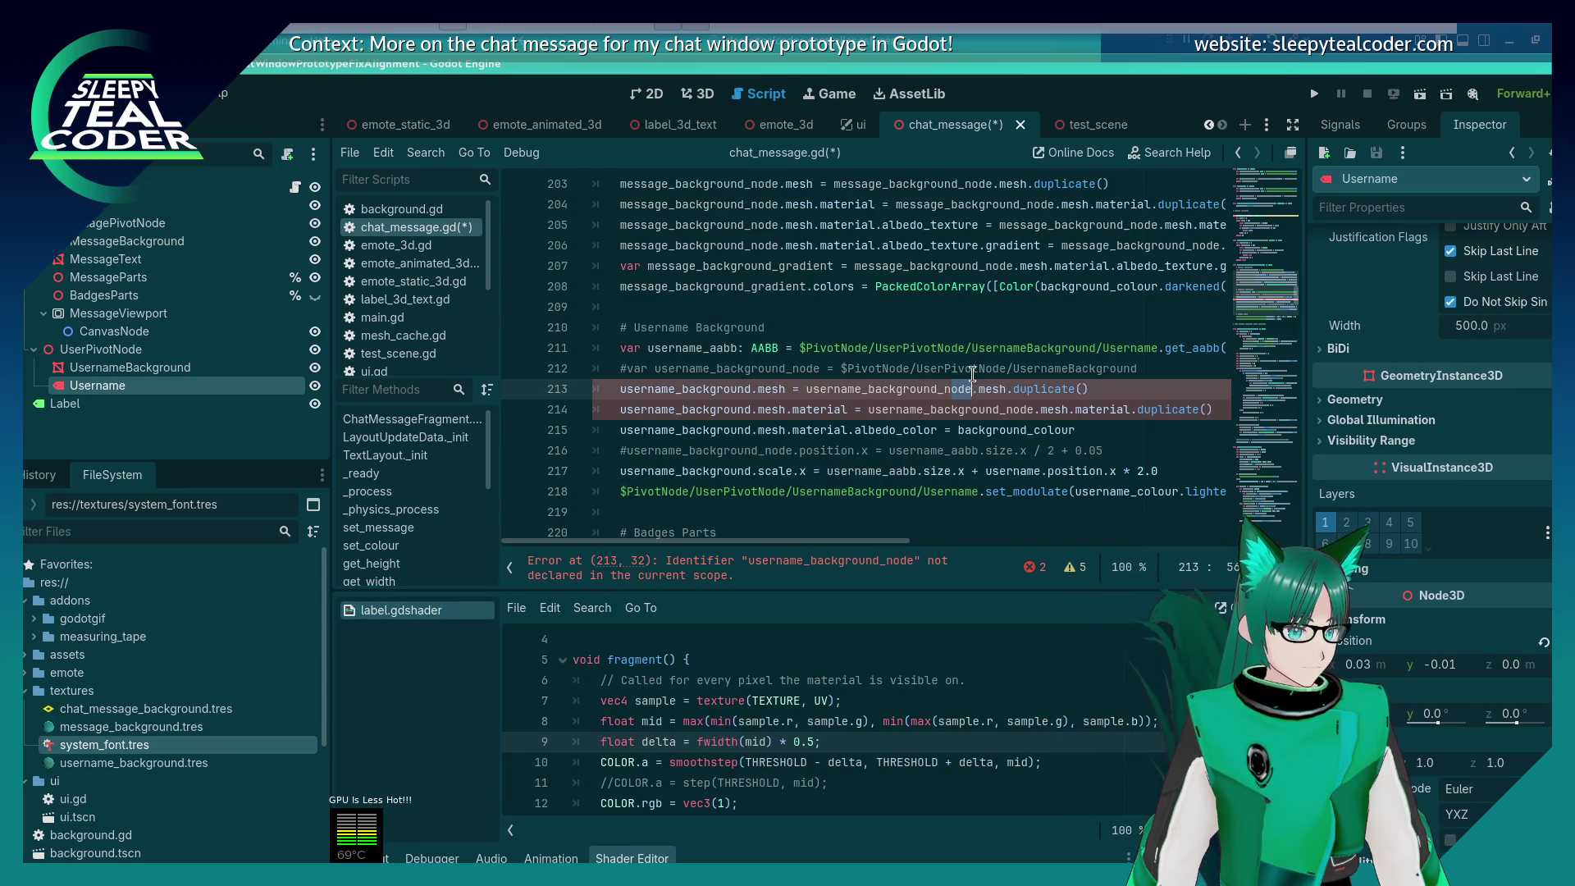
key("Delete")
key("Delete")
key("Delete")
key("Down")
key("Right")
key("Right")
key("Right")
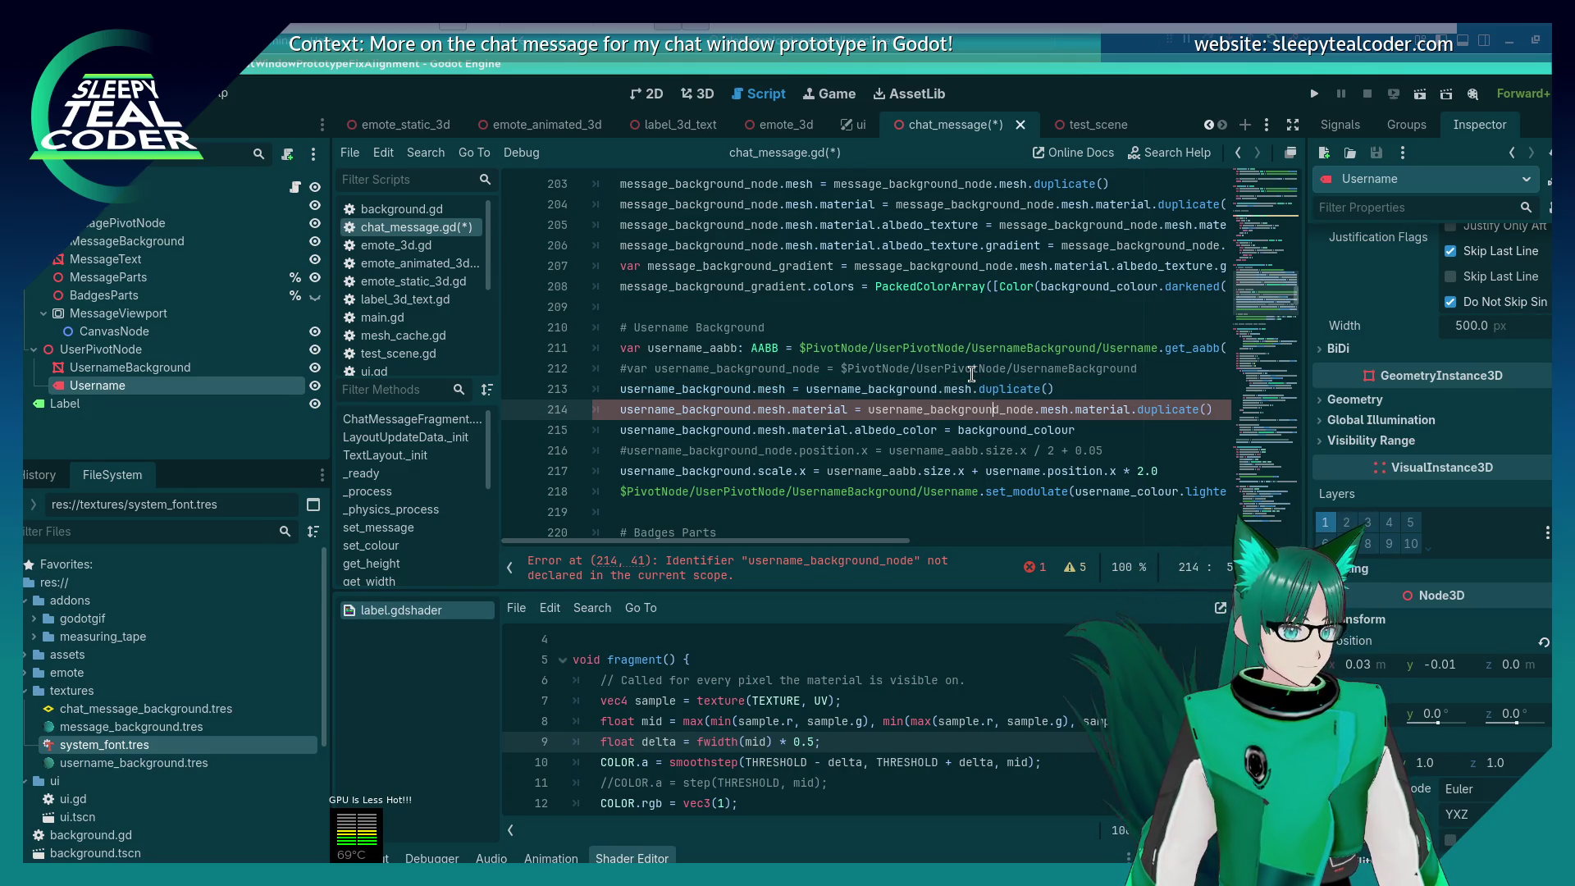
key("Right")
key("Delete")
key("Delete")
key("Delete")
key("Up")
key("Up")
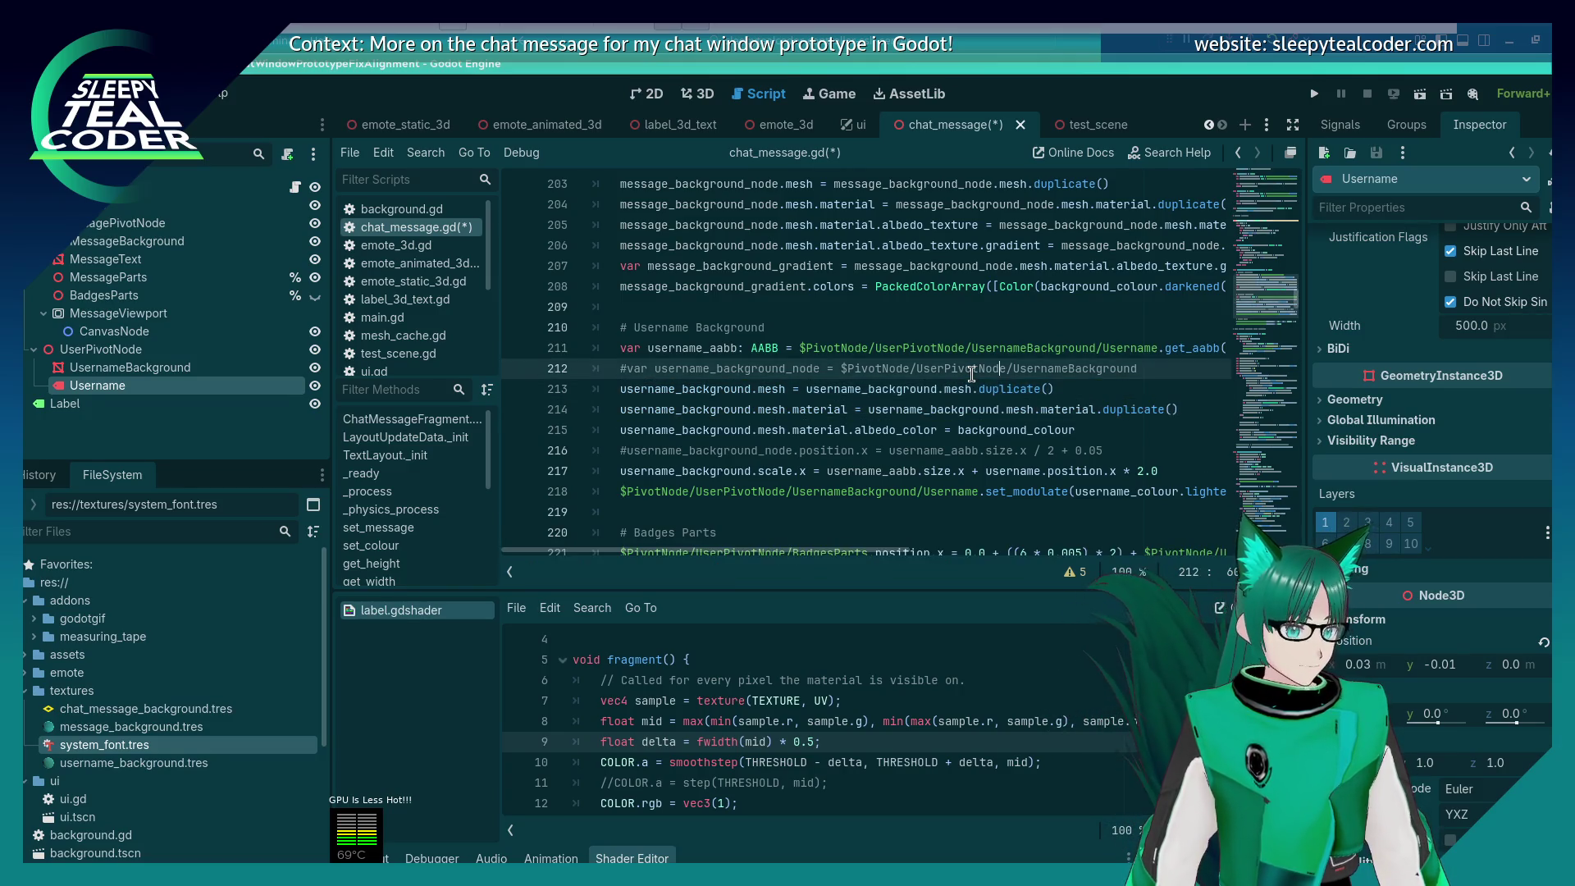
key("Up")
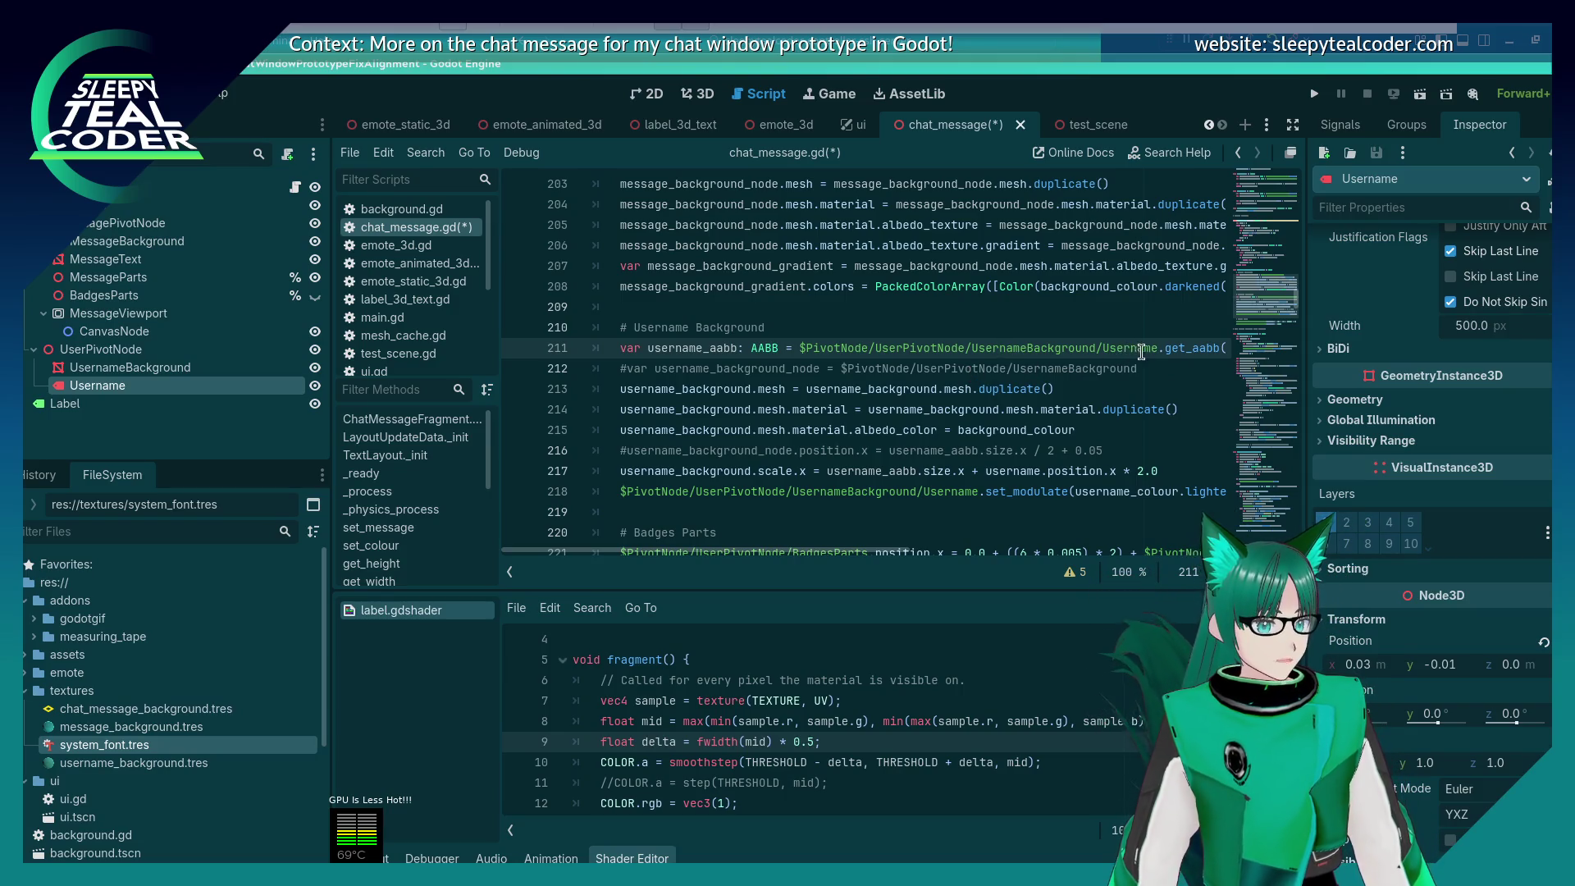
left_click_drag(1158, 351, 803, 345)
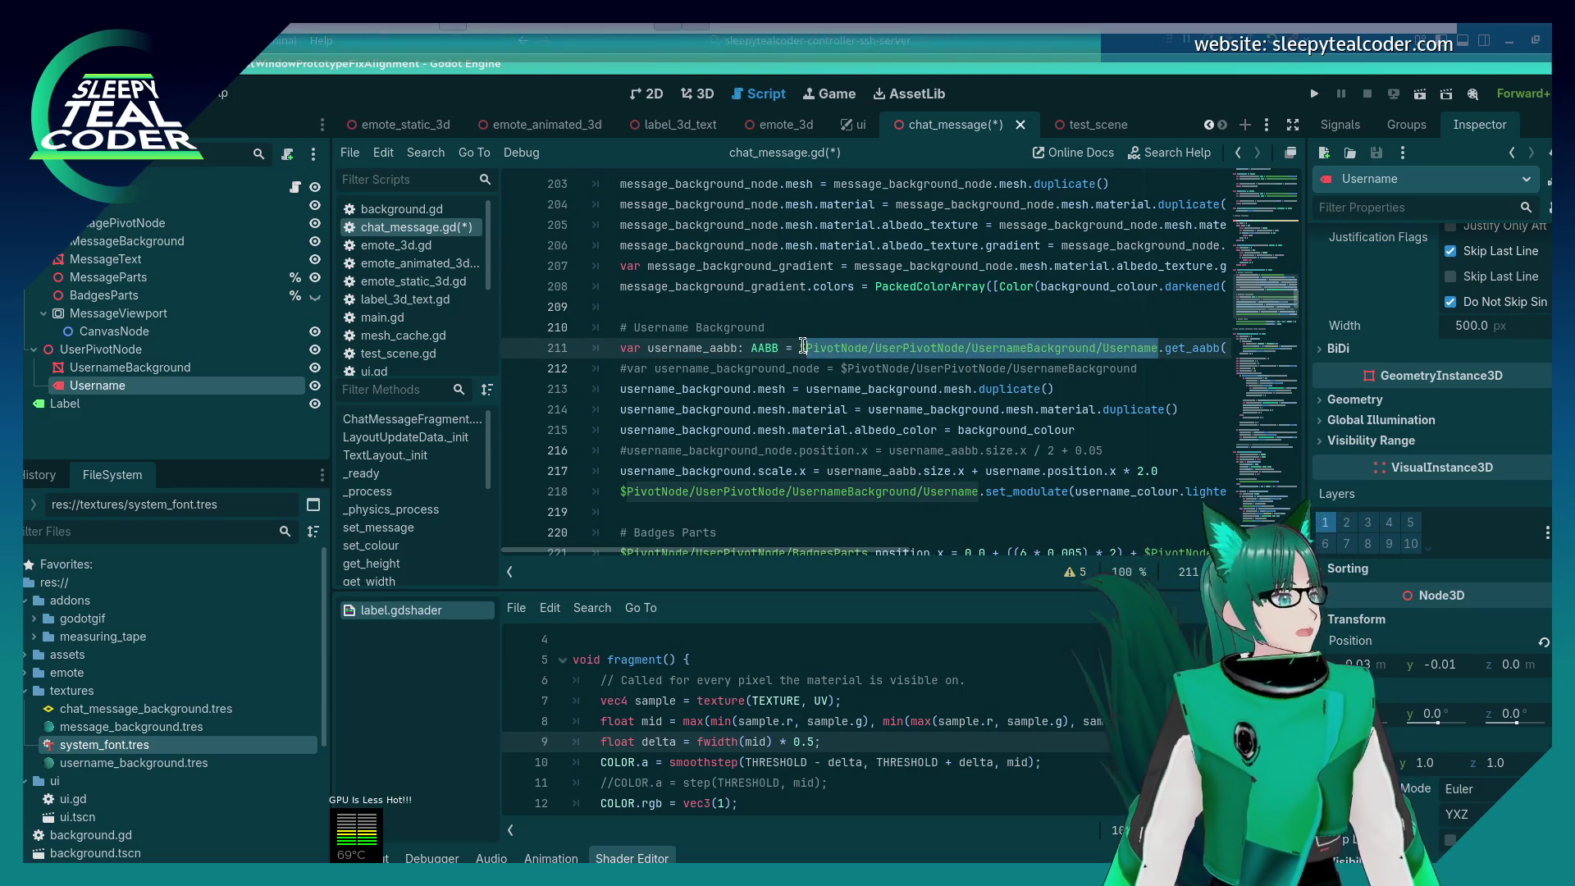
Step: Replace the $PivotNode Username paths on lines 211 and 218 with 'username' and save
type("userna")
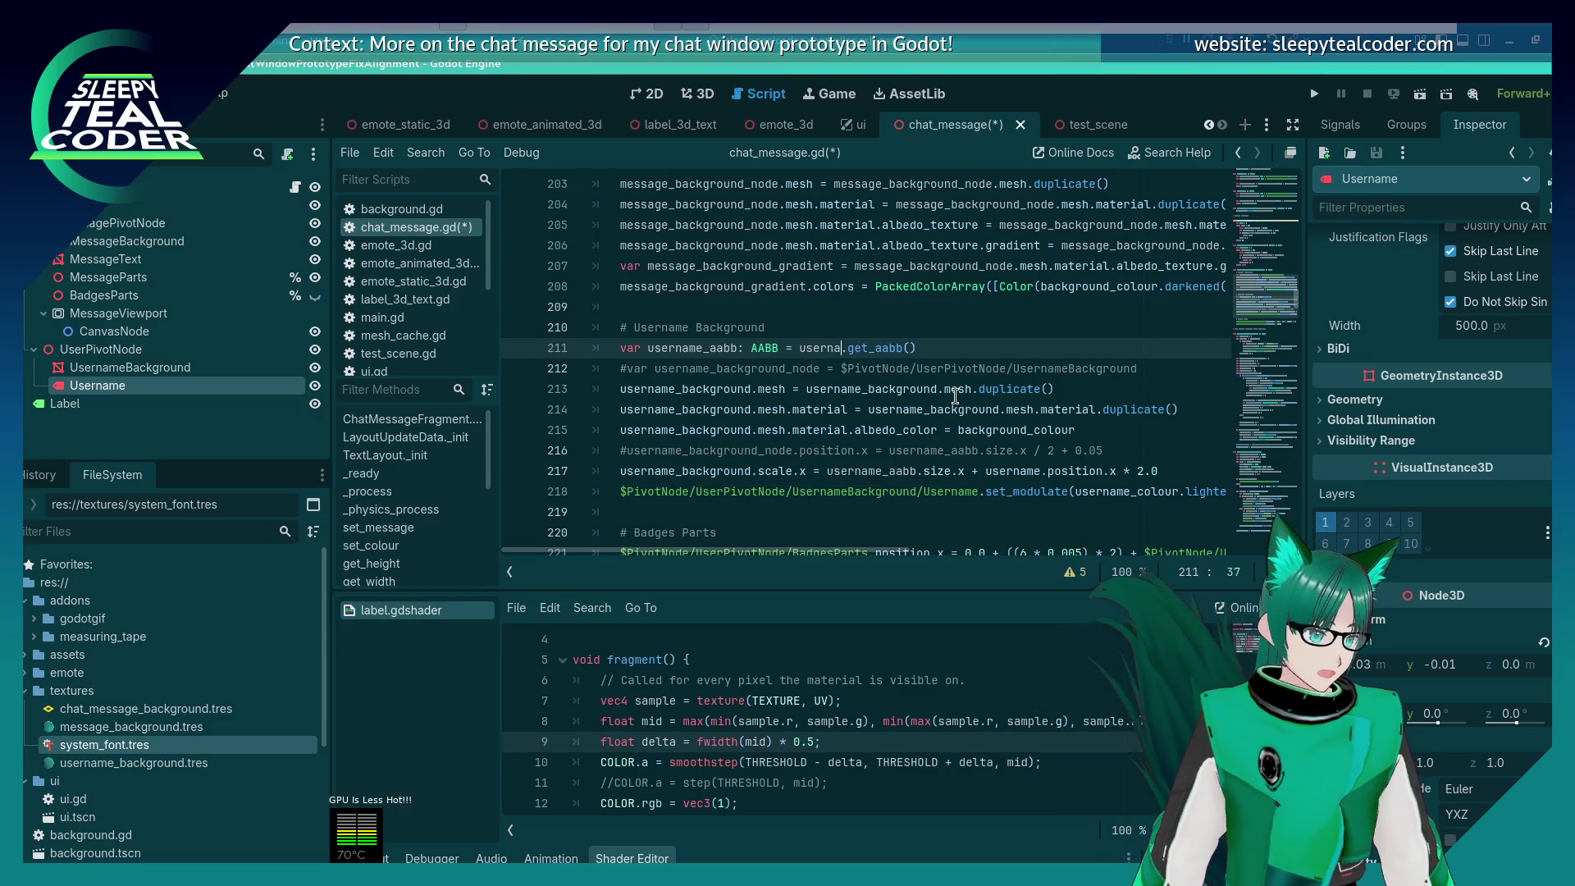
type("me")
left_click(813, 232)
left_click_drag(979, 492, 619, 493)
type("username")
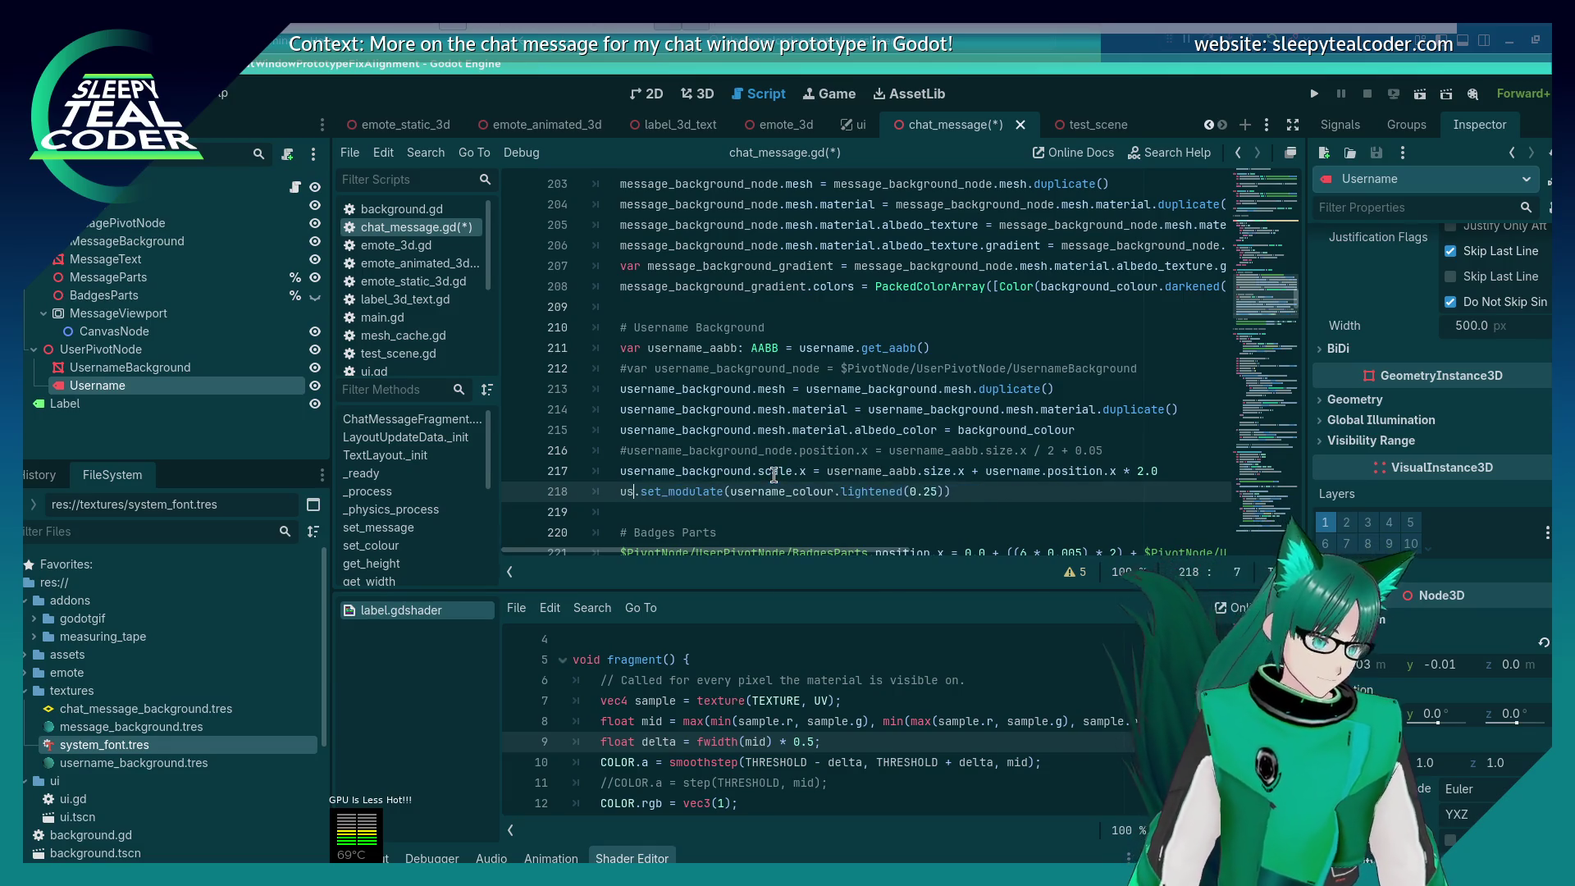
left_click(802, 430)
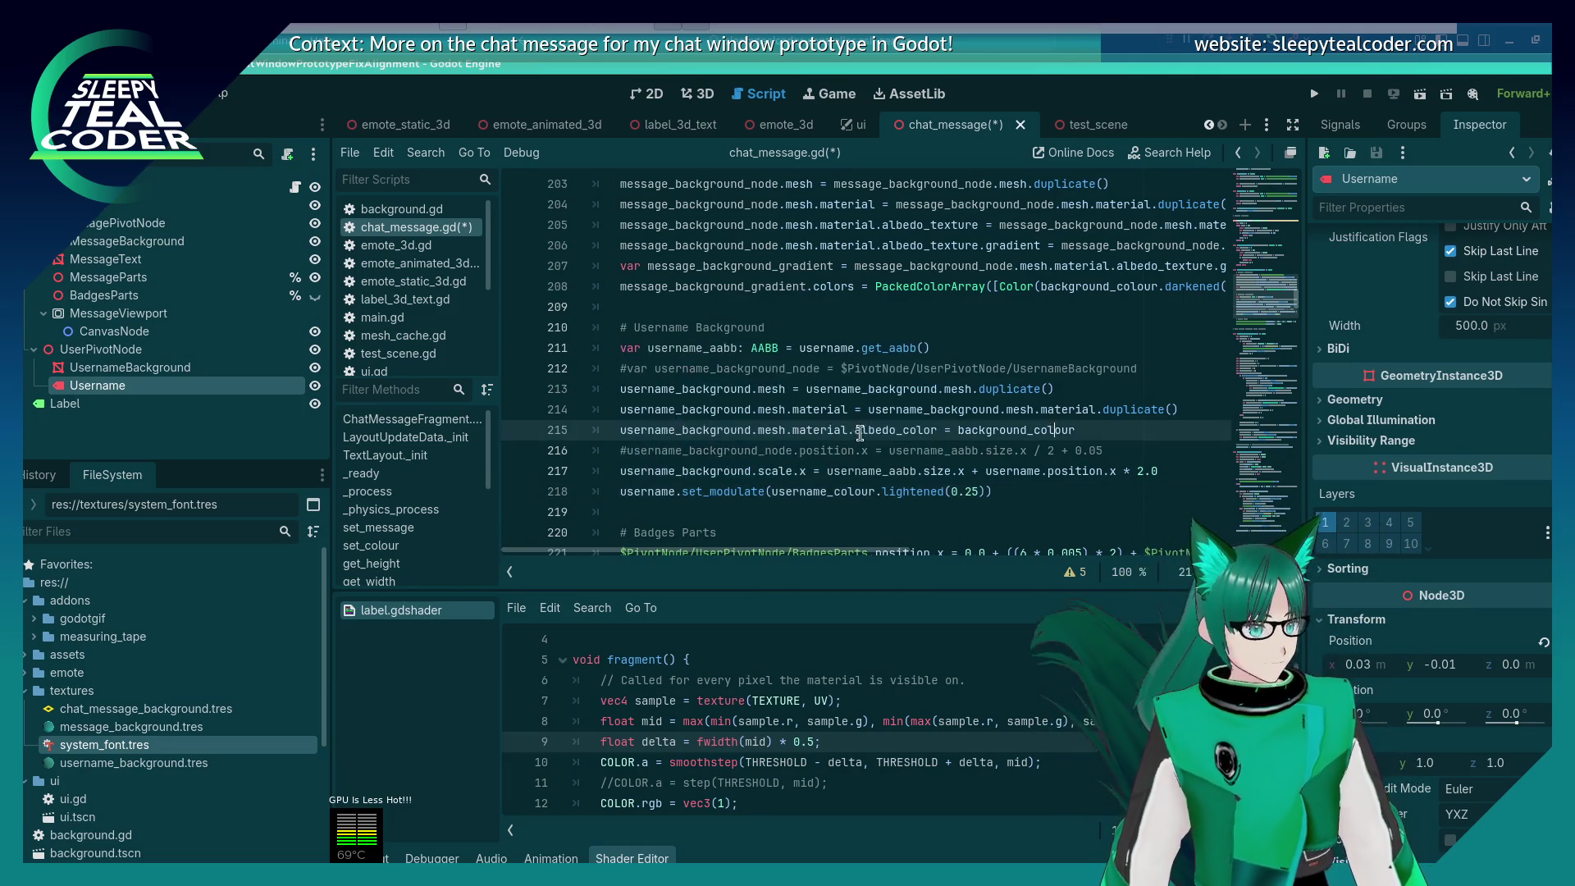
key("ctrl+s")
scroll(668, 487, "up", 1)
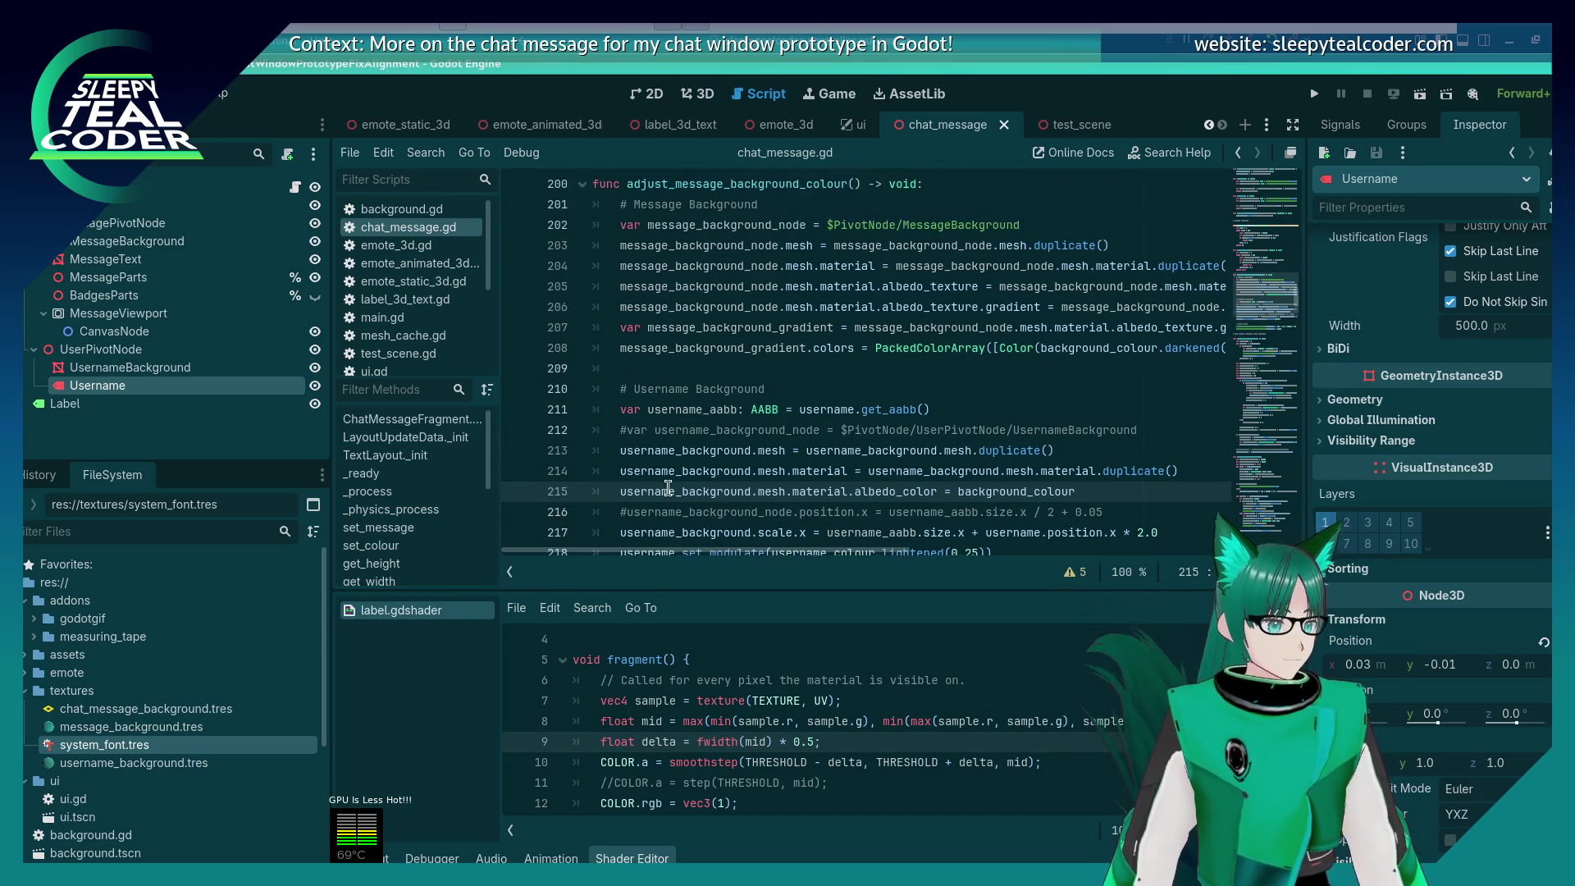
scroll(668, 487, "up", 1)
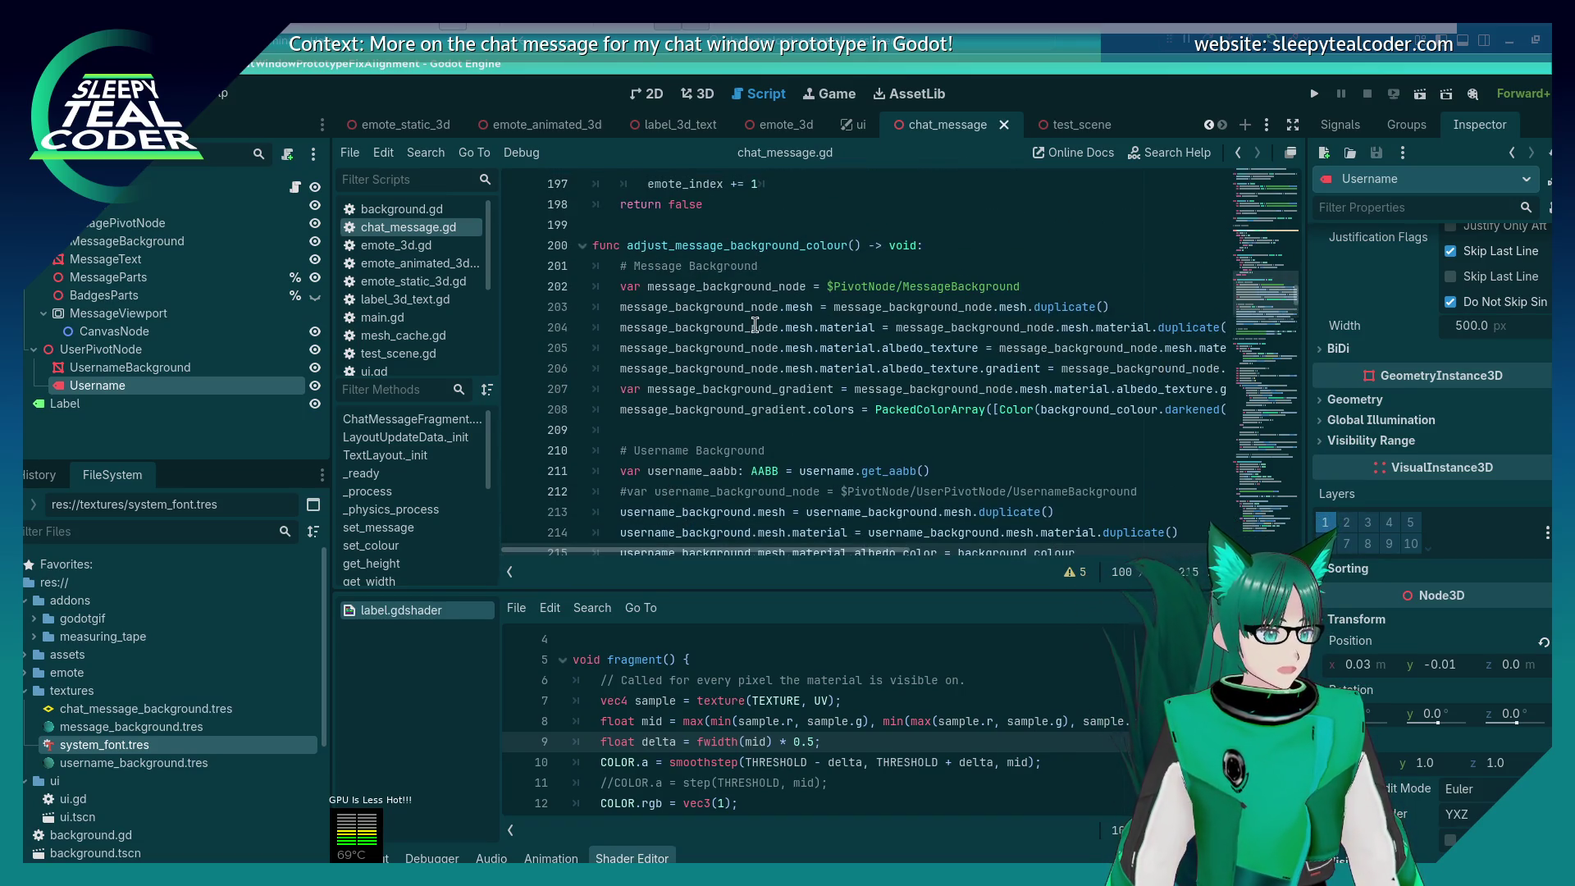
left_click(800, 288)
left_click(789, 272)
key("Return")
type("mes")
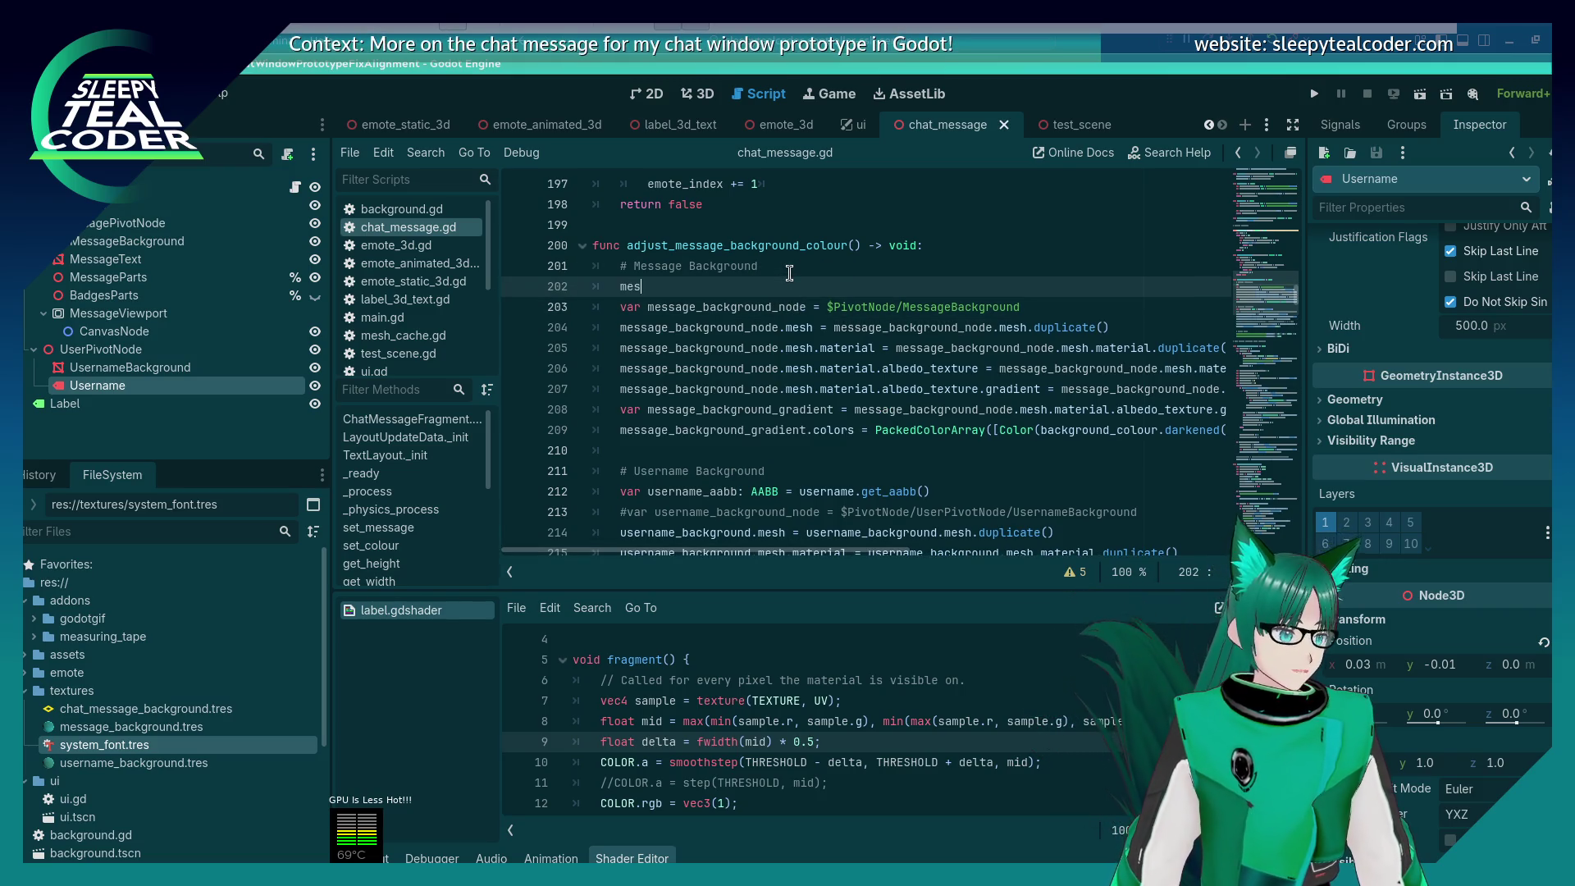
type("sage_background")
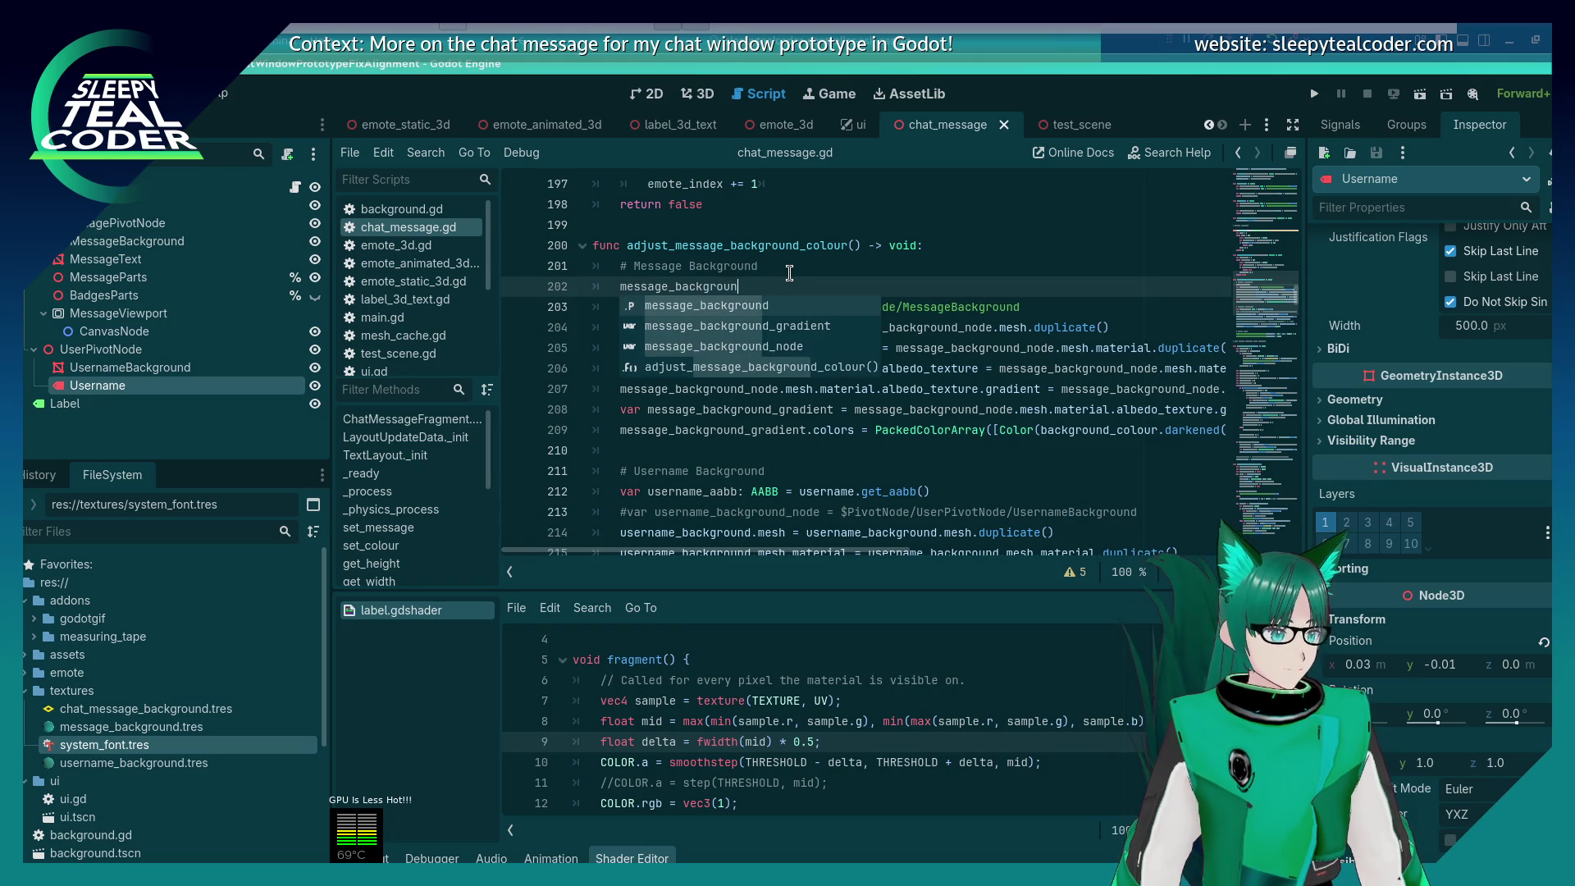
key("shift+Home")
key("shift+Home")
key("ctrl+shift+k")
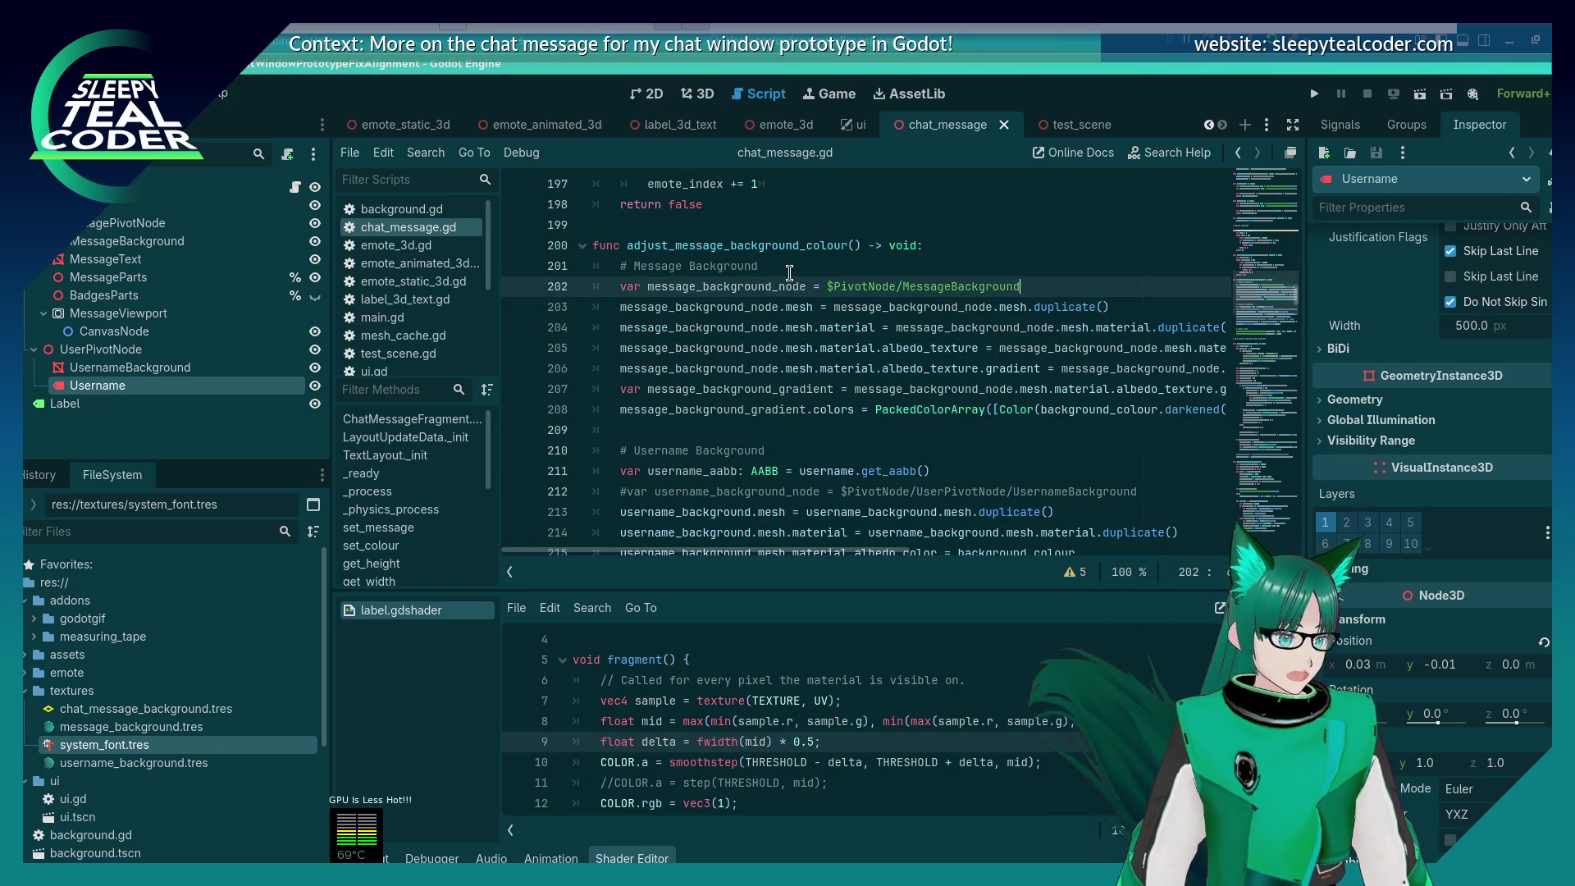
key("shift+Home")
key("shift+Home")
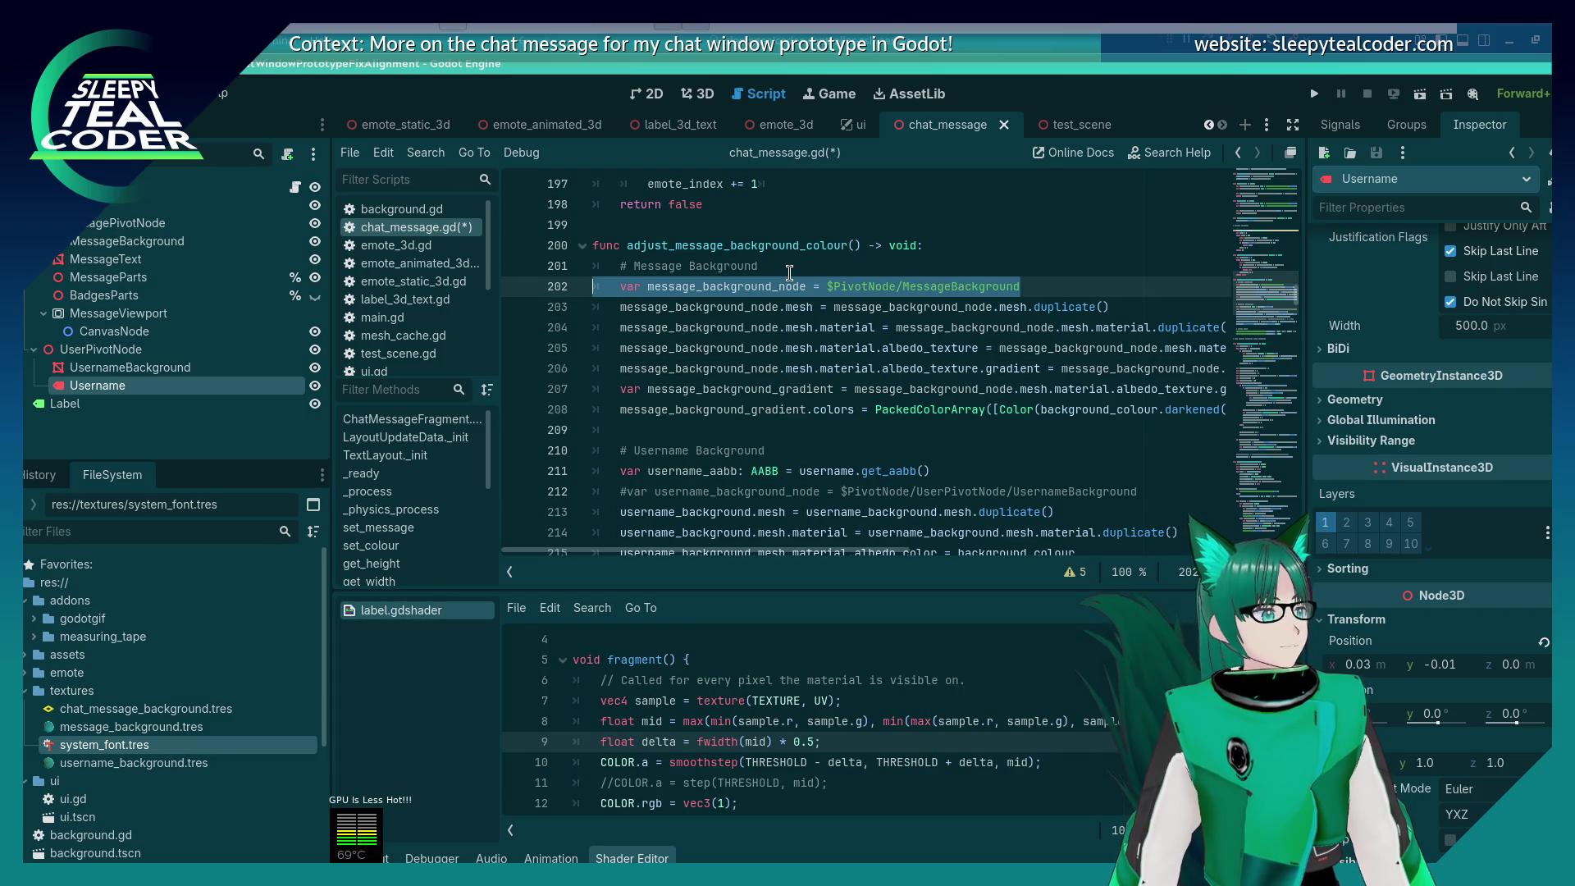
key("BackSpace")
key("BackSpace")
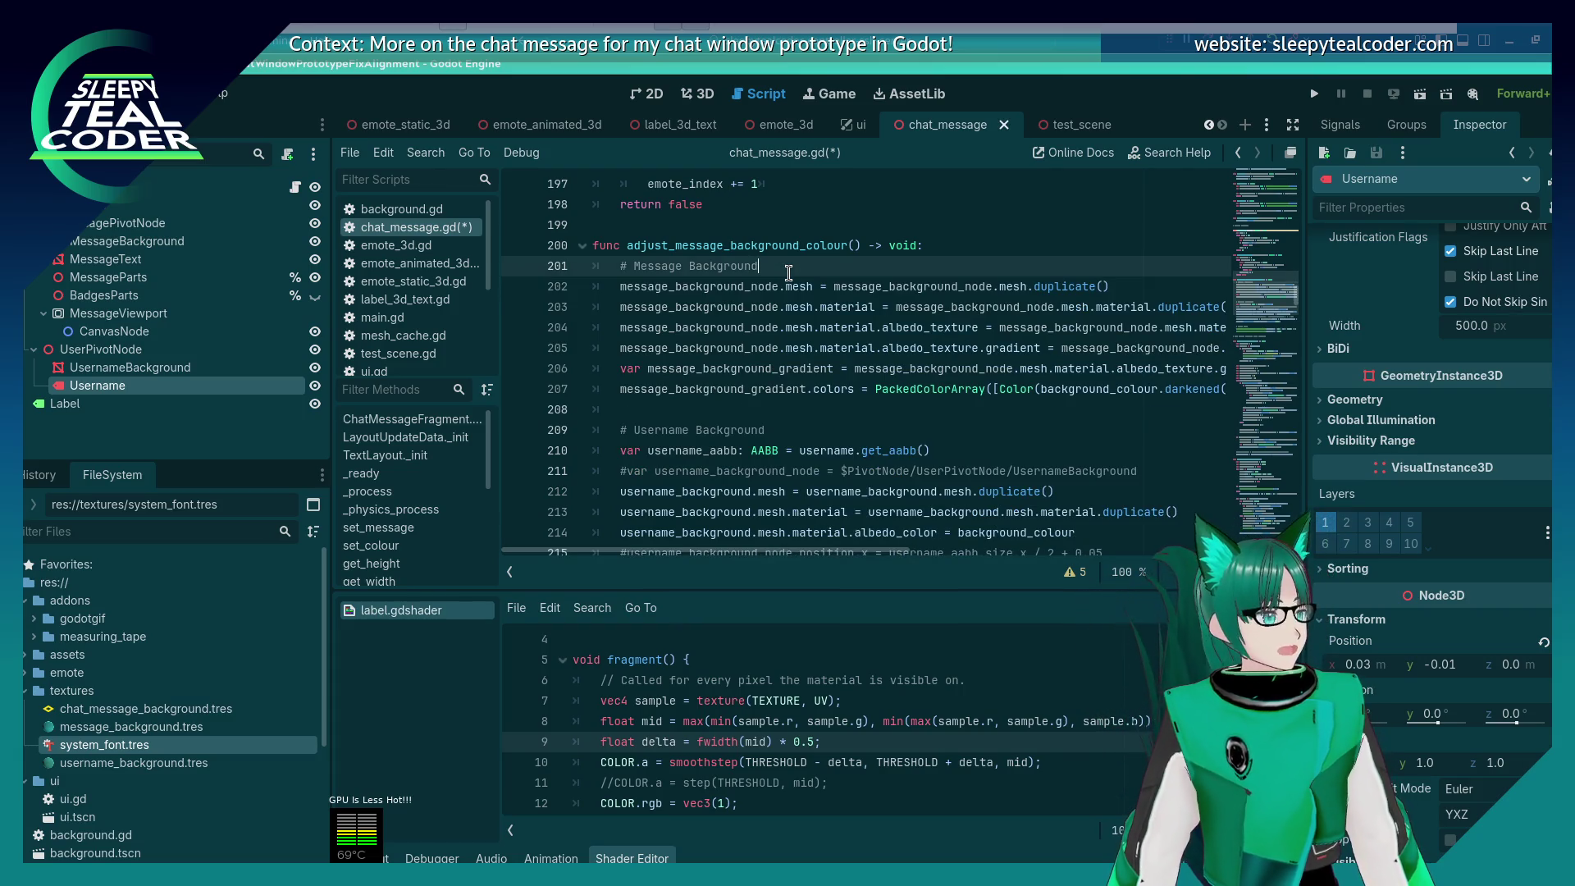
key("ctrl+z")
key("ctrl+z")
key("ctrl+z")
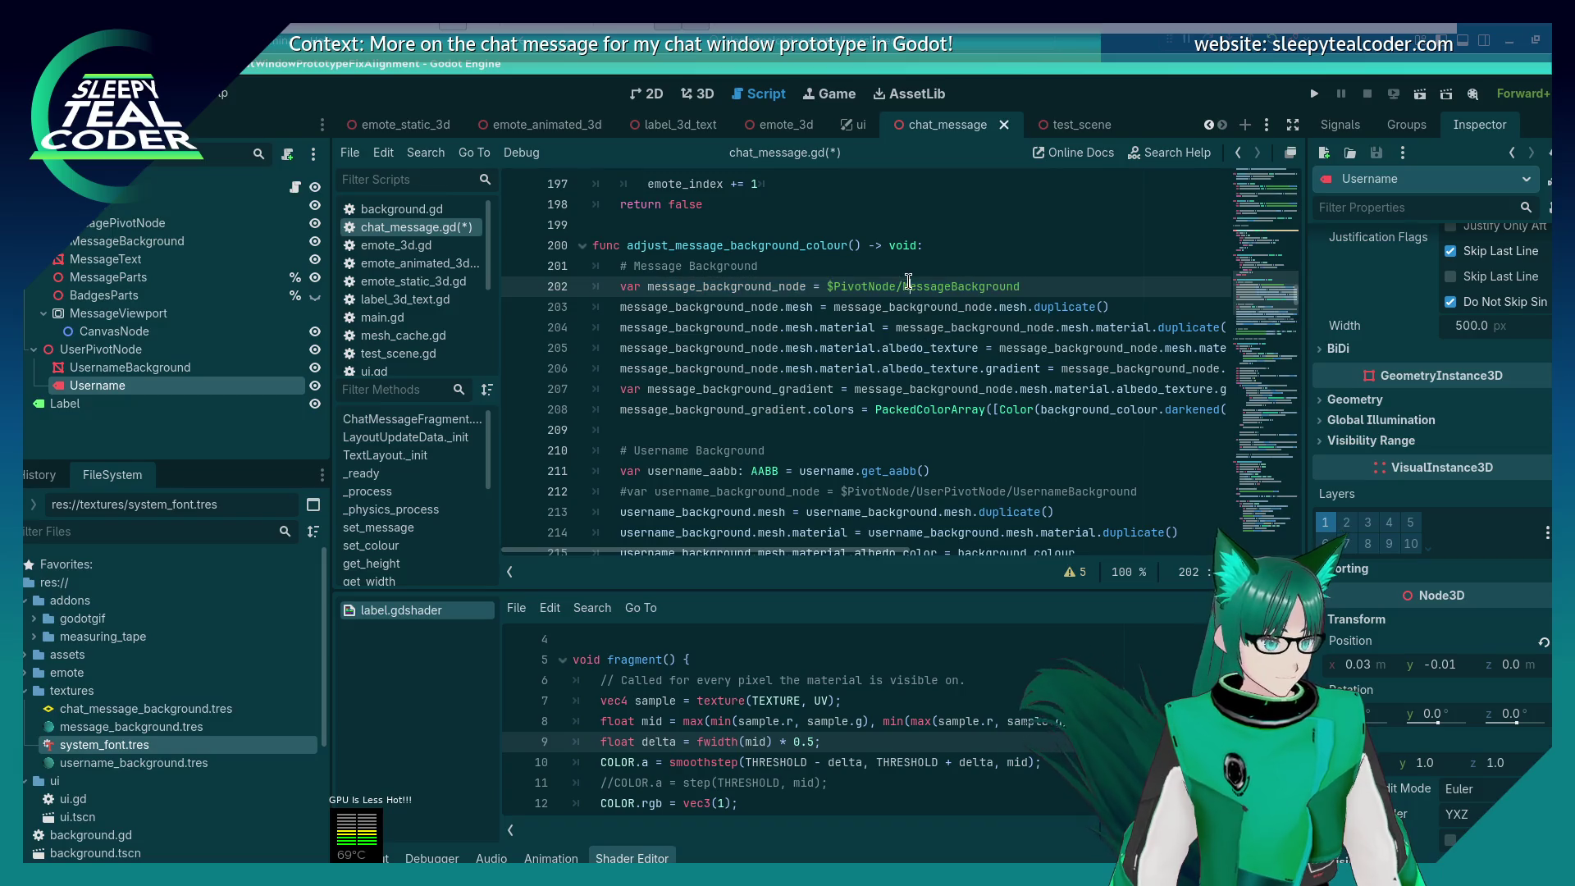
left_click_drag(903, 286, 1025, 283)
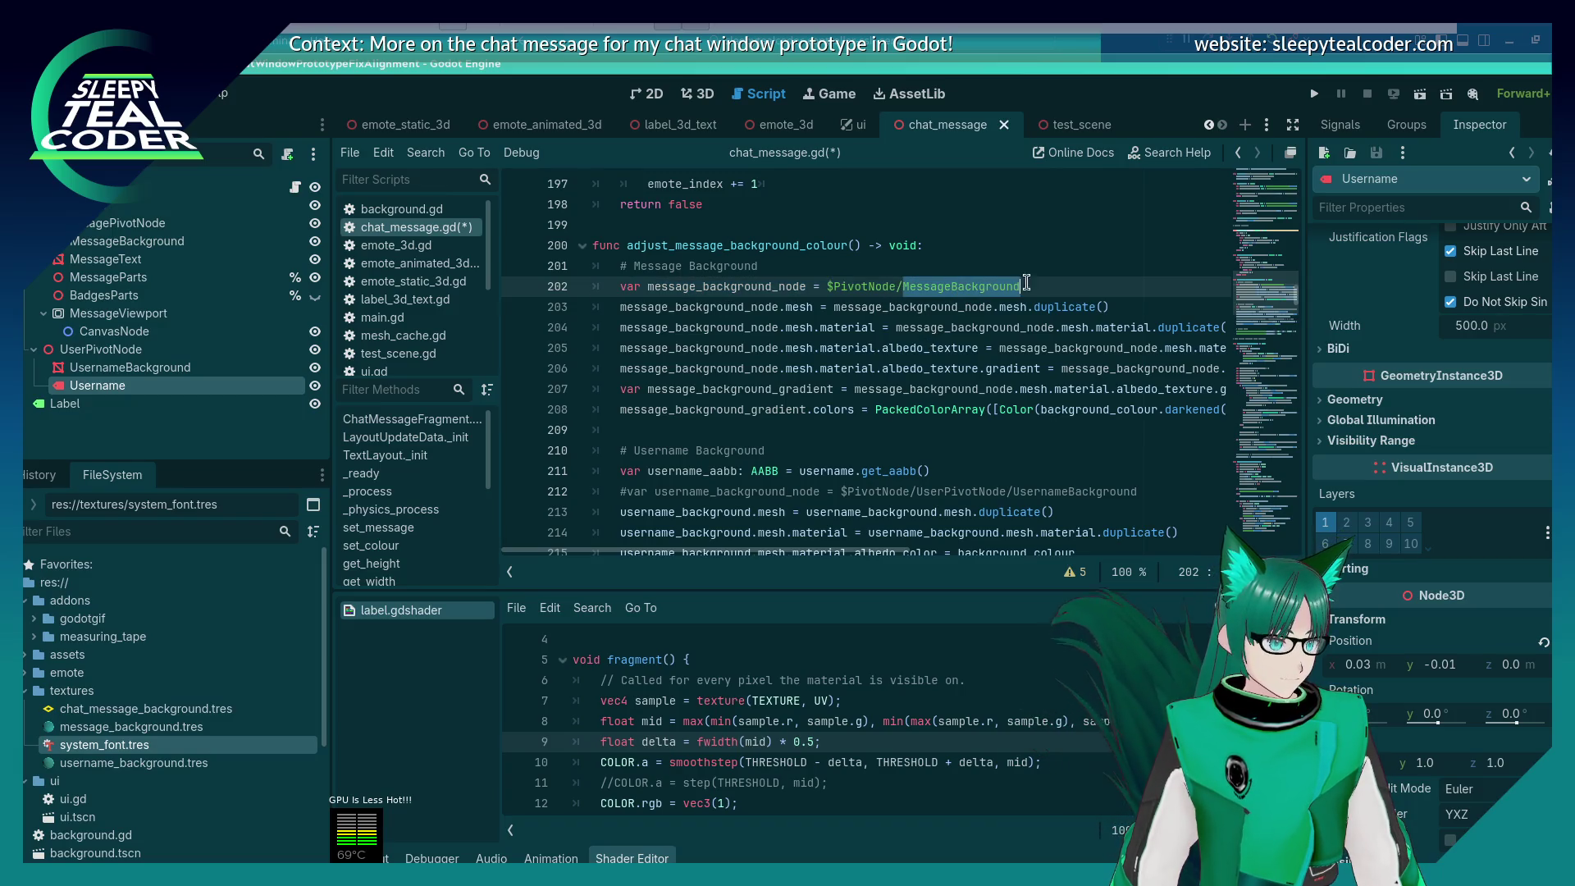
left_click(769, 287)
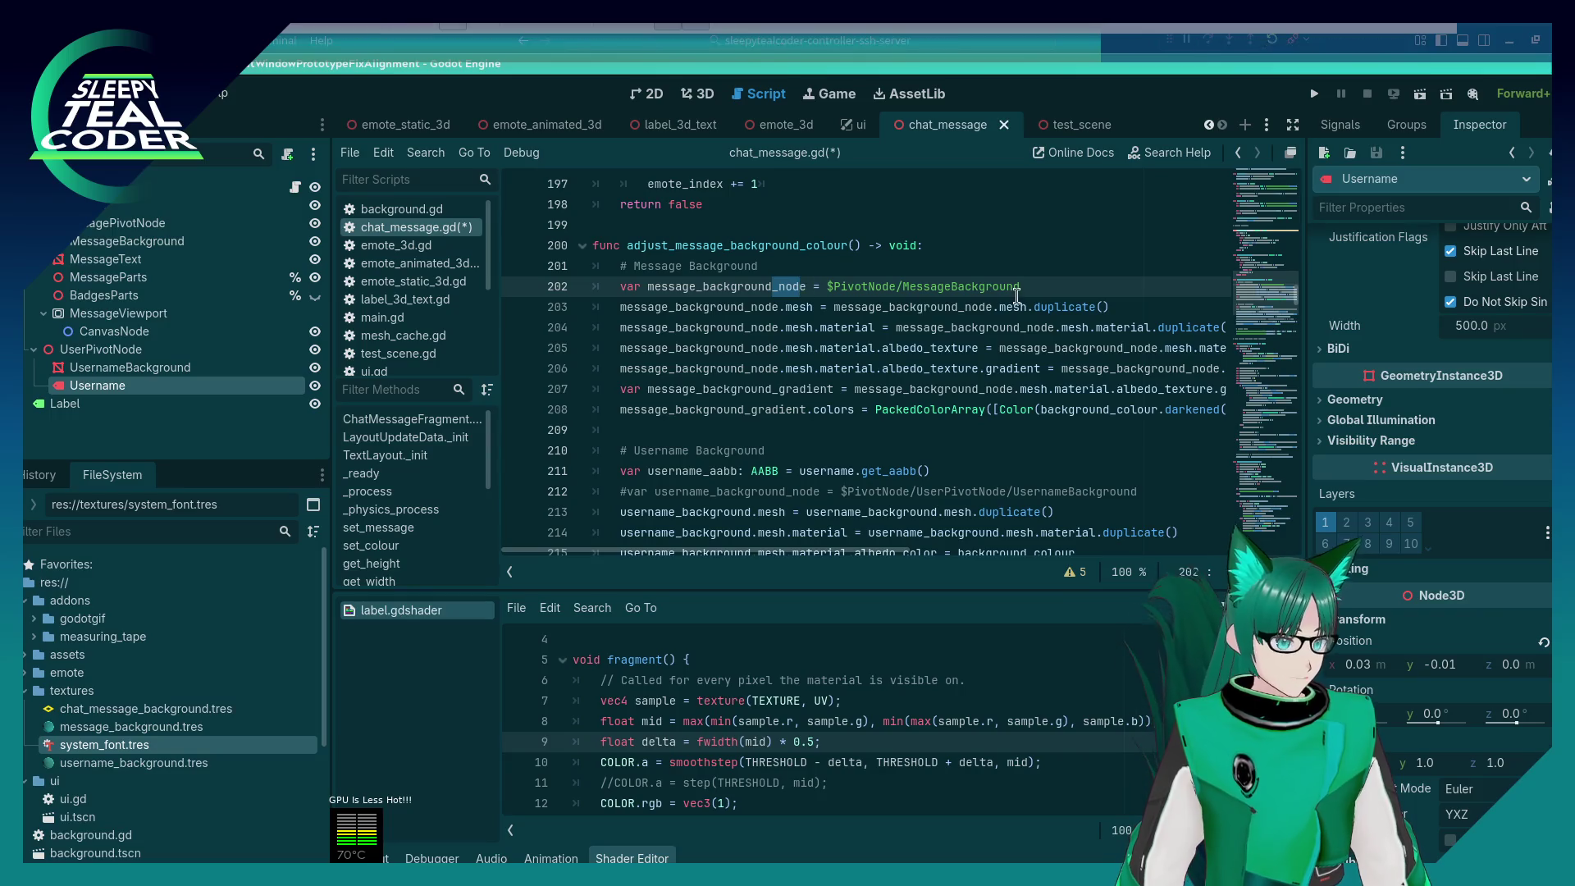
left_click_drag(1024, 286, 548, 295)
key("BackSpace")
left_click(966, 287)
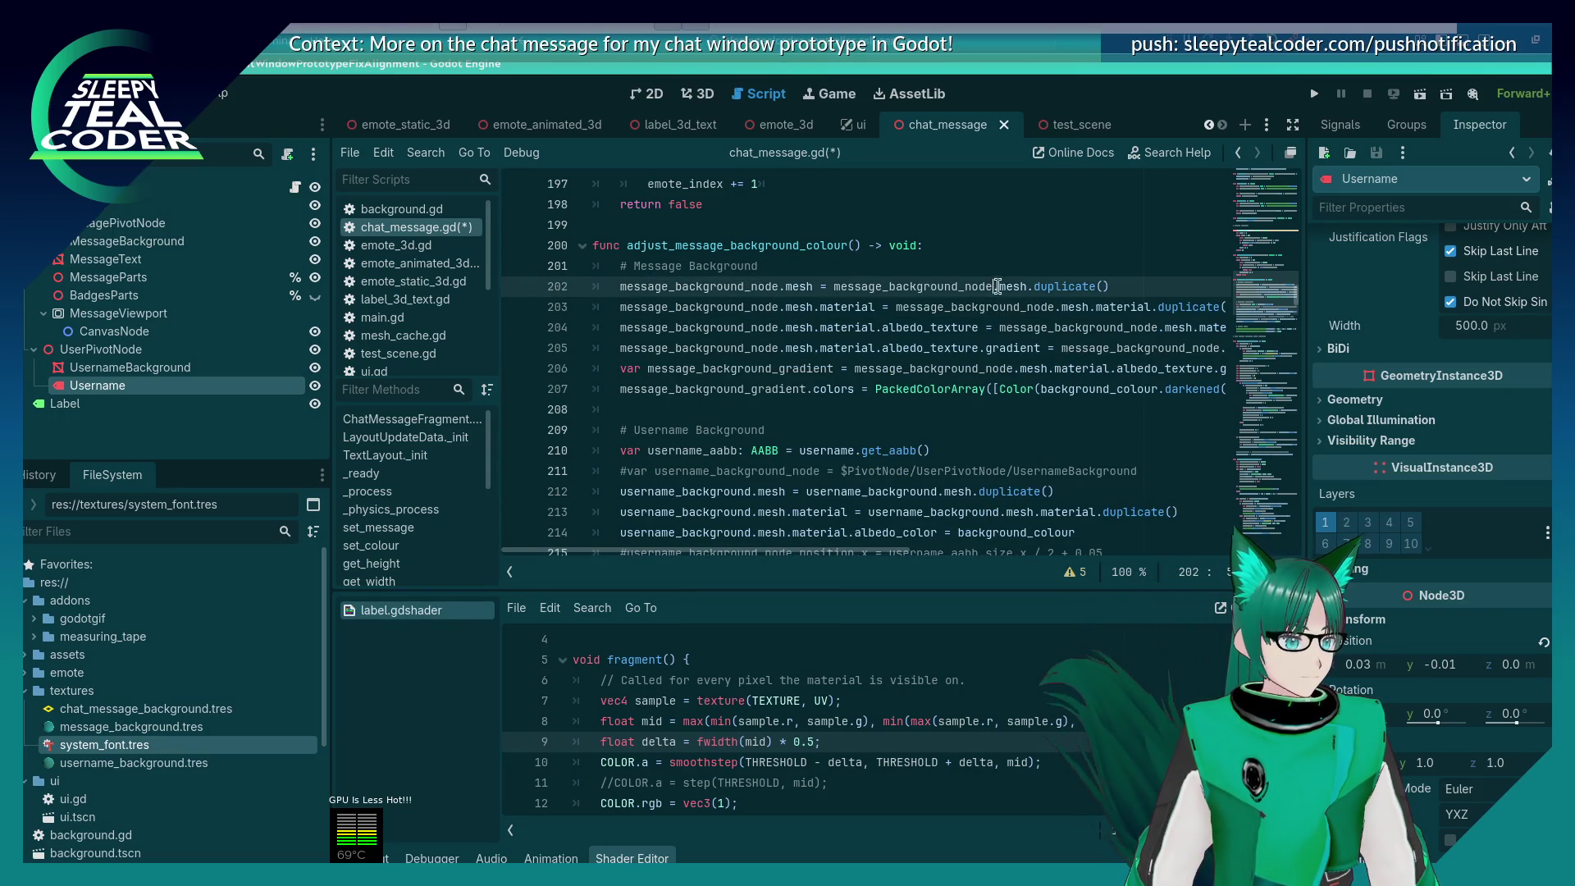
key("BackSpace")
left_click(775, 287)
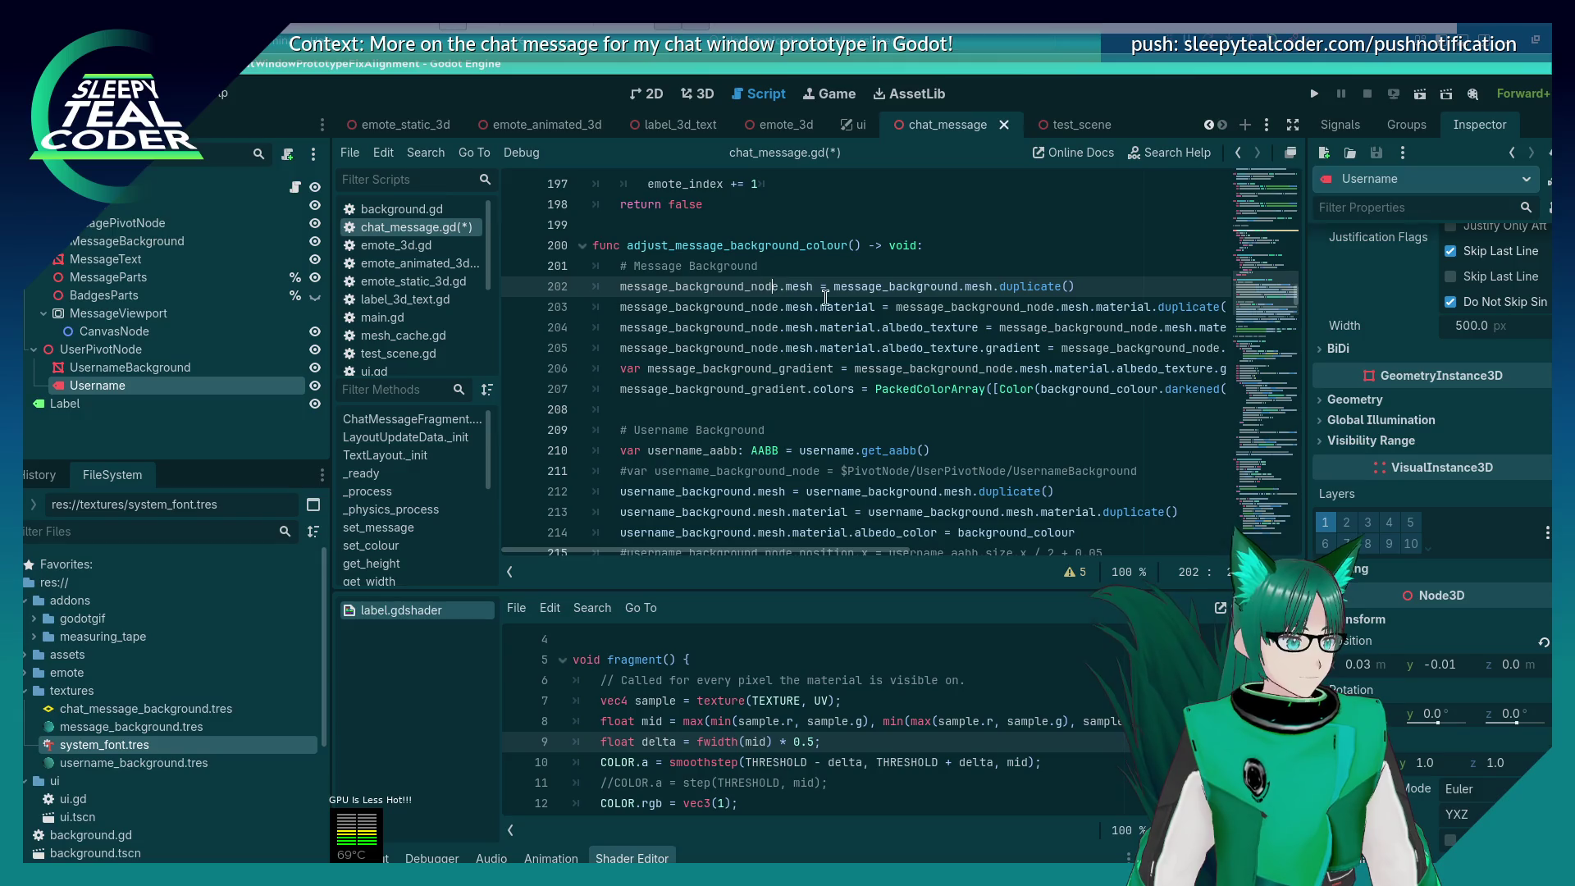
key("BackSpace")
key("Delete")
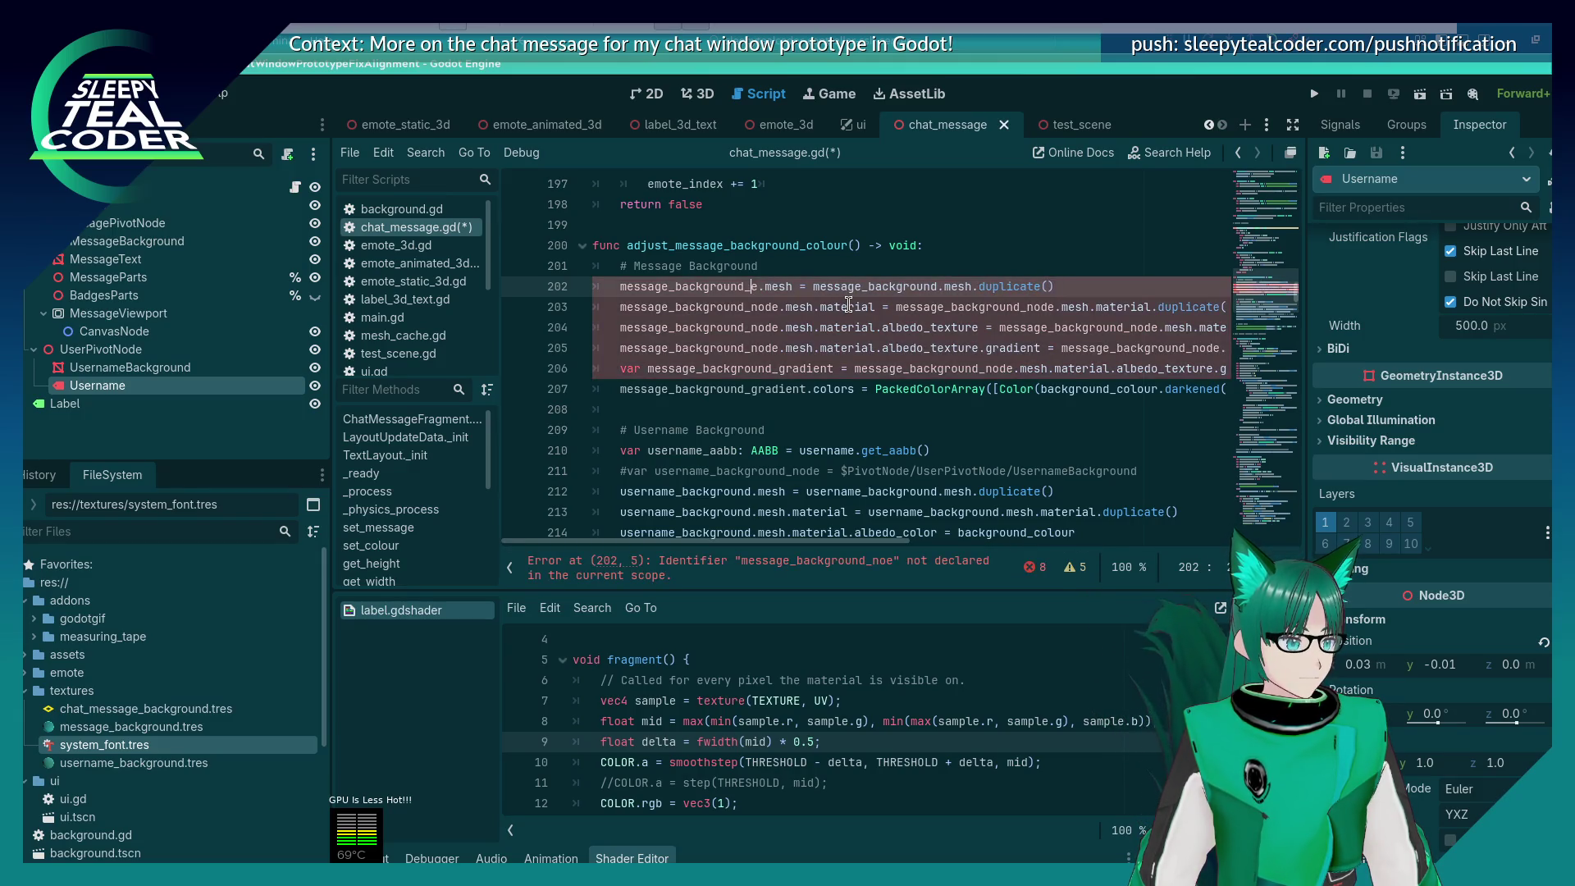
key("BackSpace")
key("BackSpace")
key("BackSpace")
left_click(781, 308)
key("BackSpace")
key("BackSpace")
key("BackSpace")
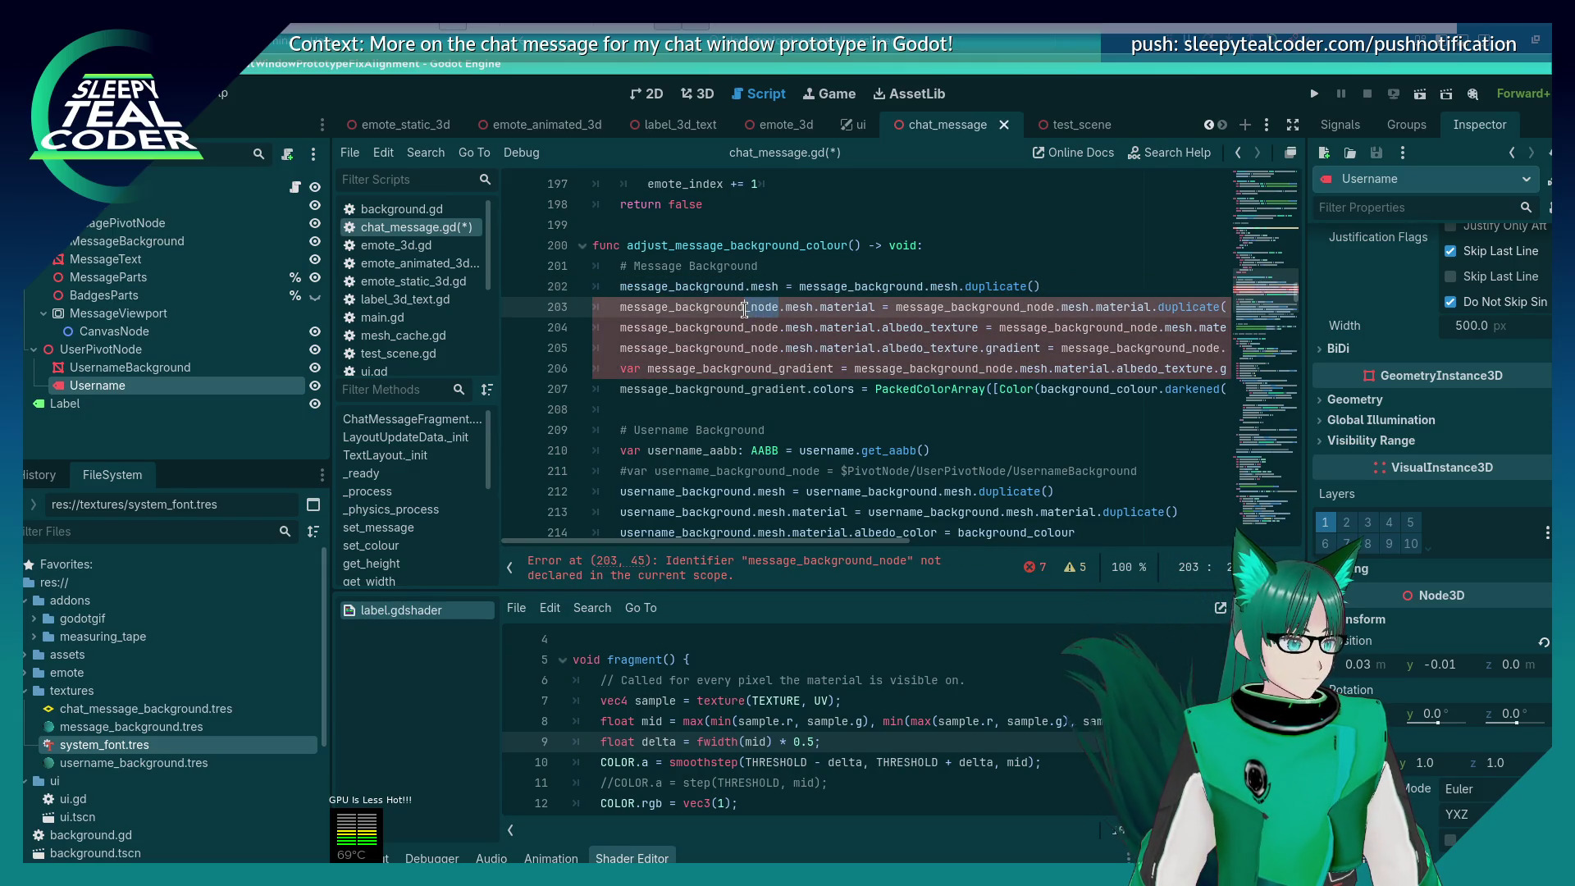
left_click(781, 328)
key("BackSpace")
key("BackSpace")
key("BackSpace")
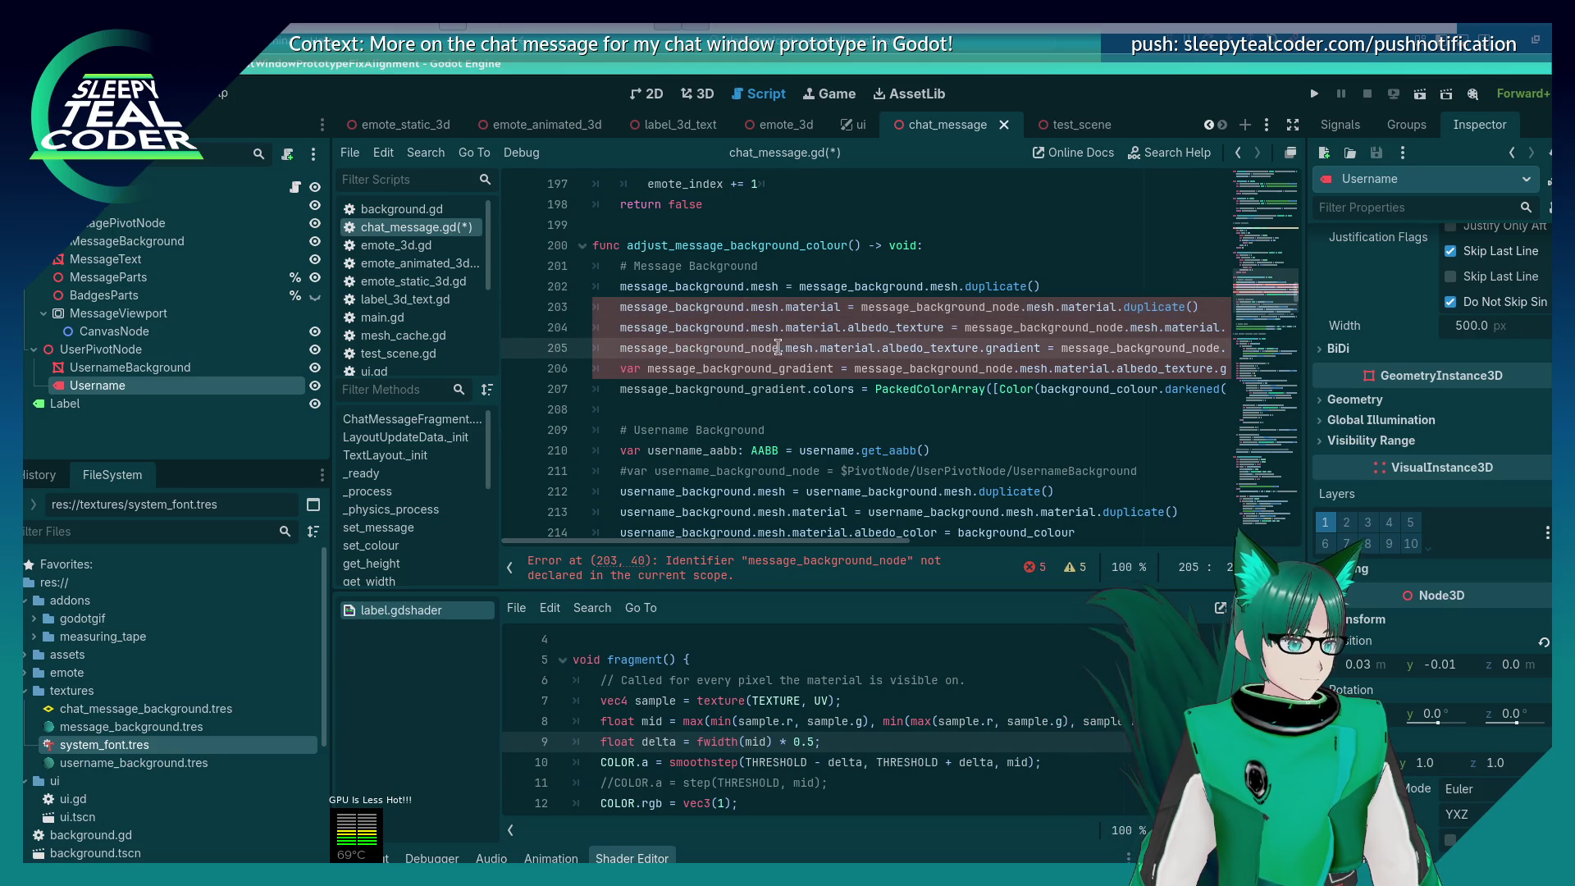
left_click(779, 348)
key("BackSpace")
key("BackSpace")
key("BackSpace")
left_click(1018, 308)
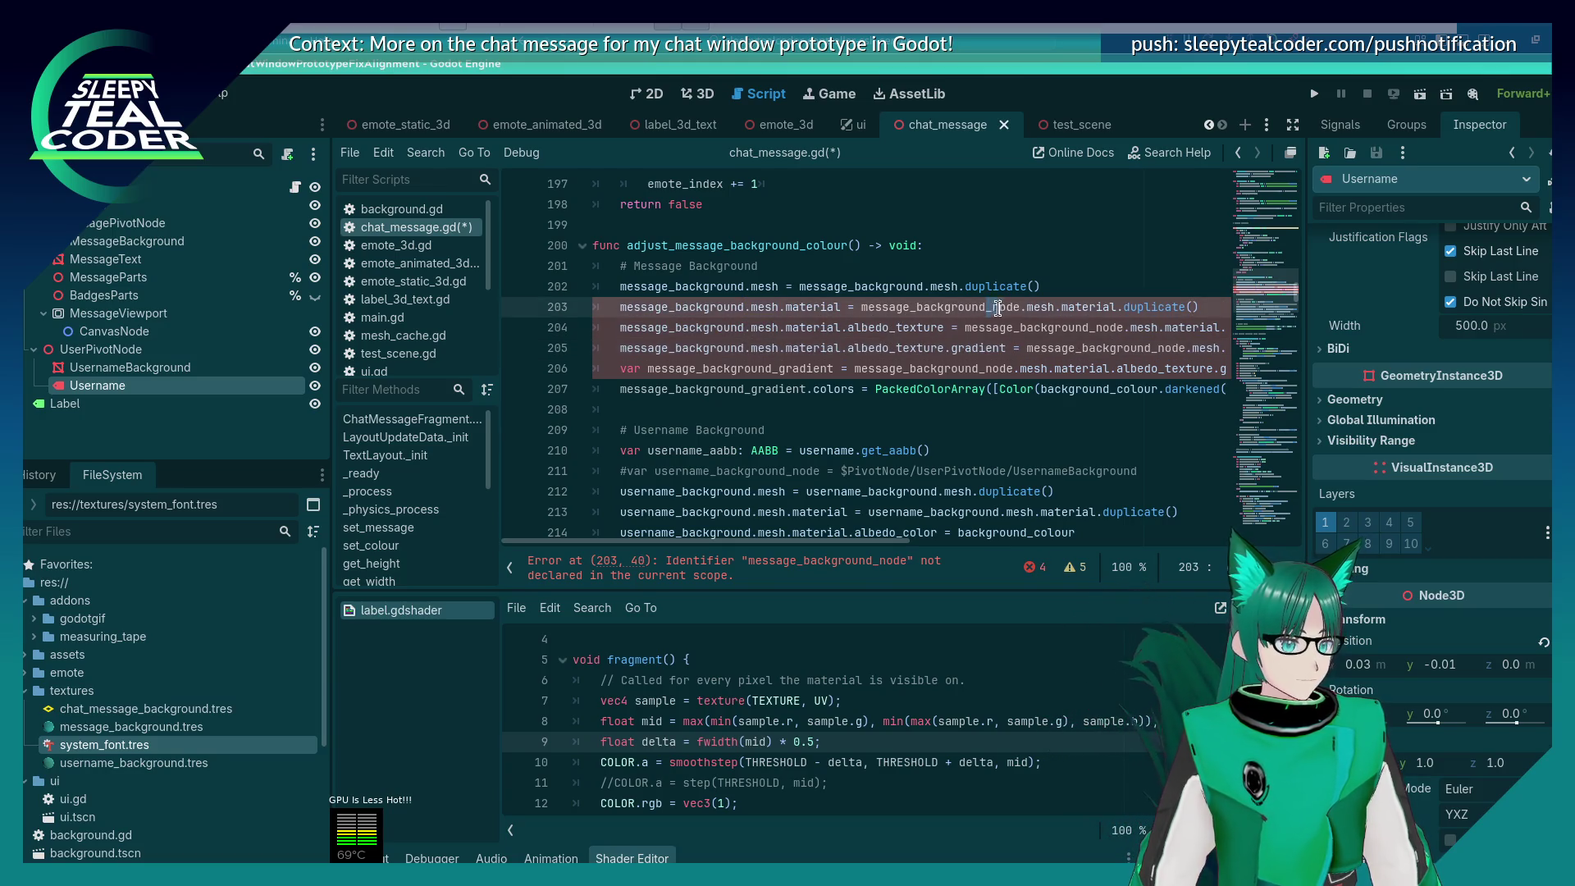
key("BackSpace")
key("BackSpace")
key("BackSpace")
left_click_drag(1090, 328, 1118, 325)
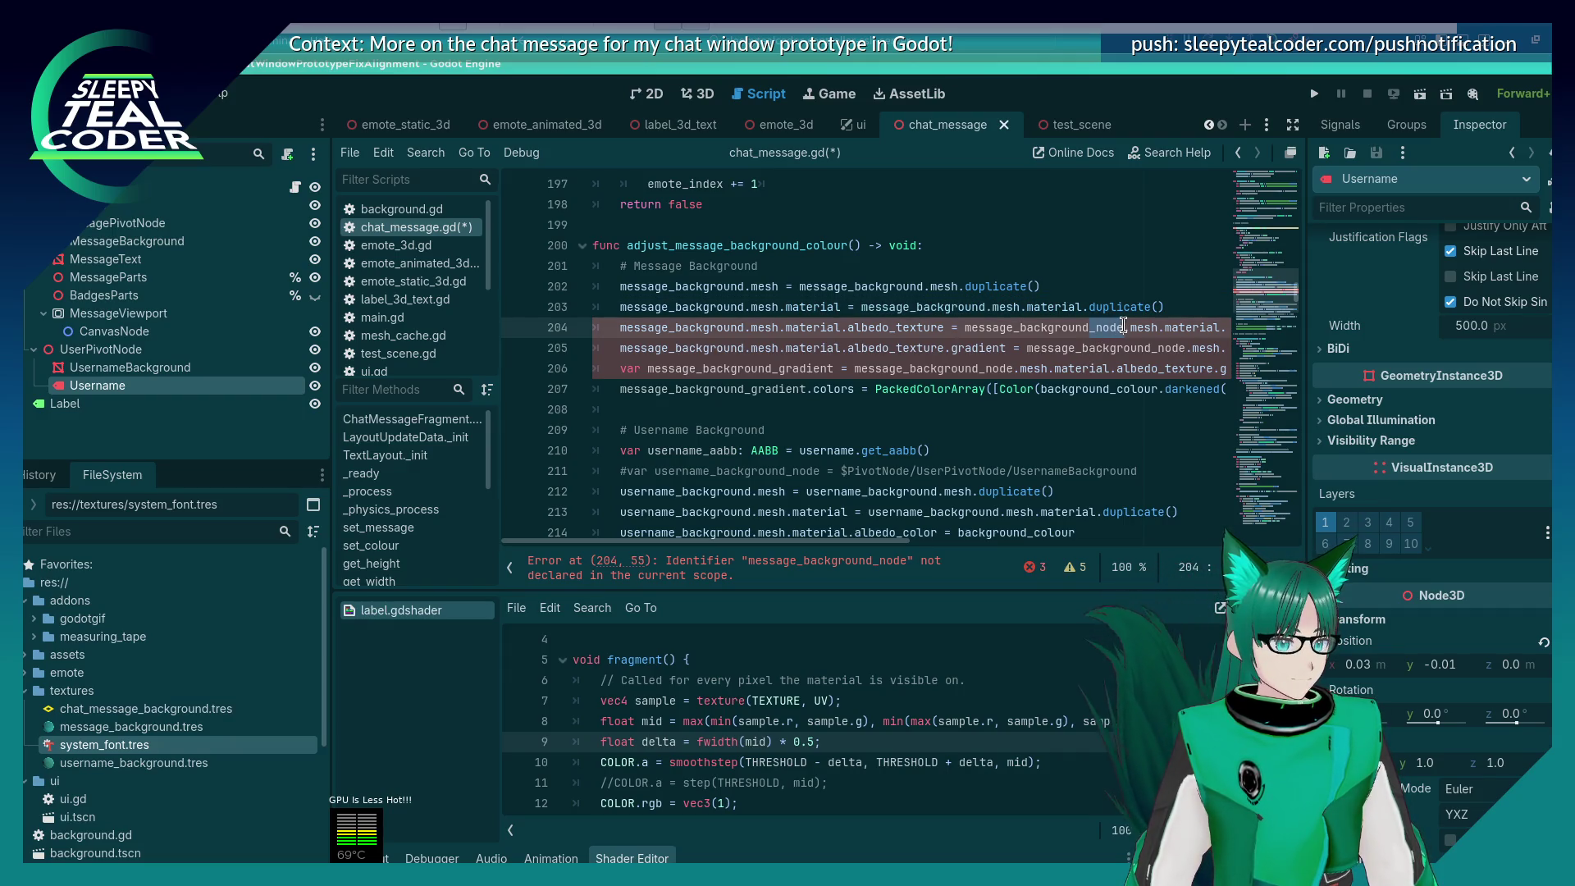
key("BackSpace")
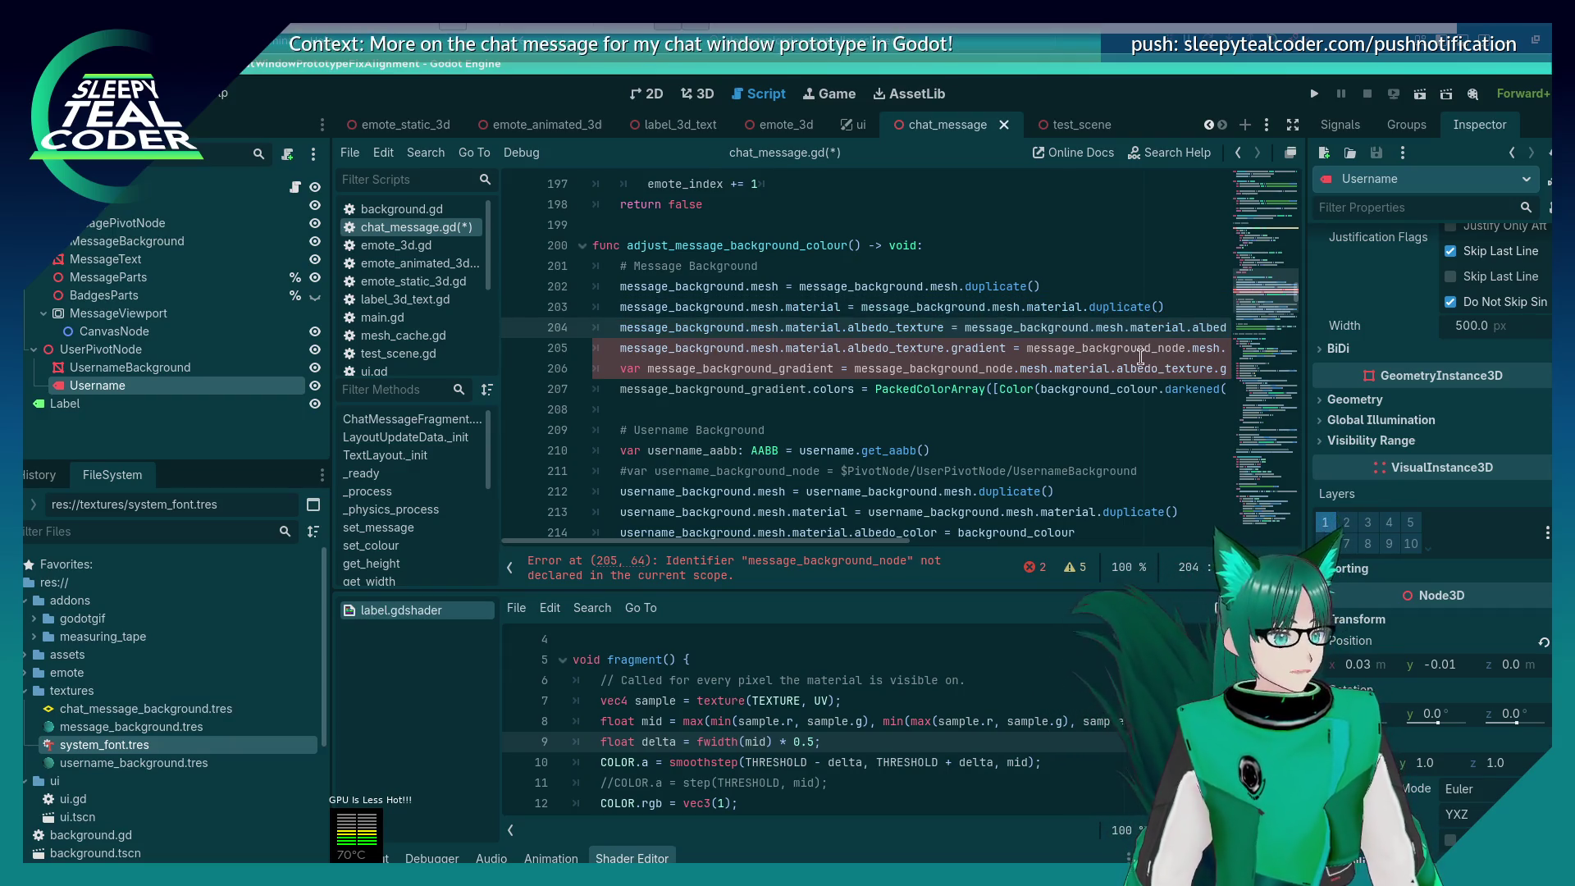
left_click_drag(1151, 348, 1186, 348)
key("BackSpace")
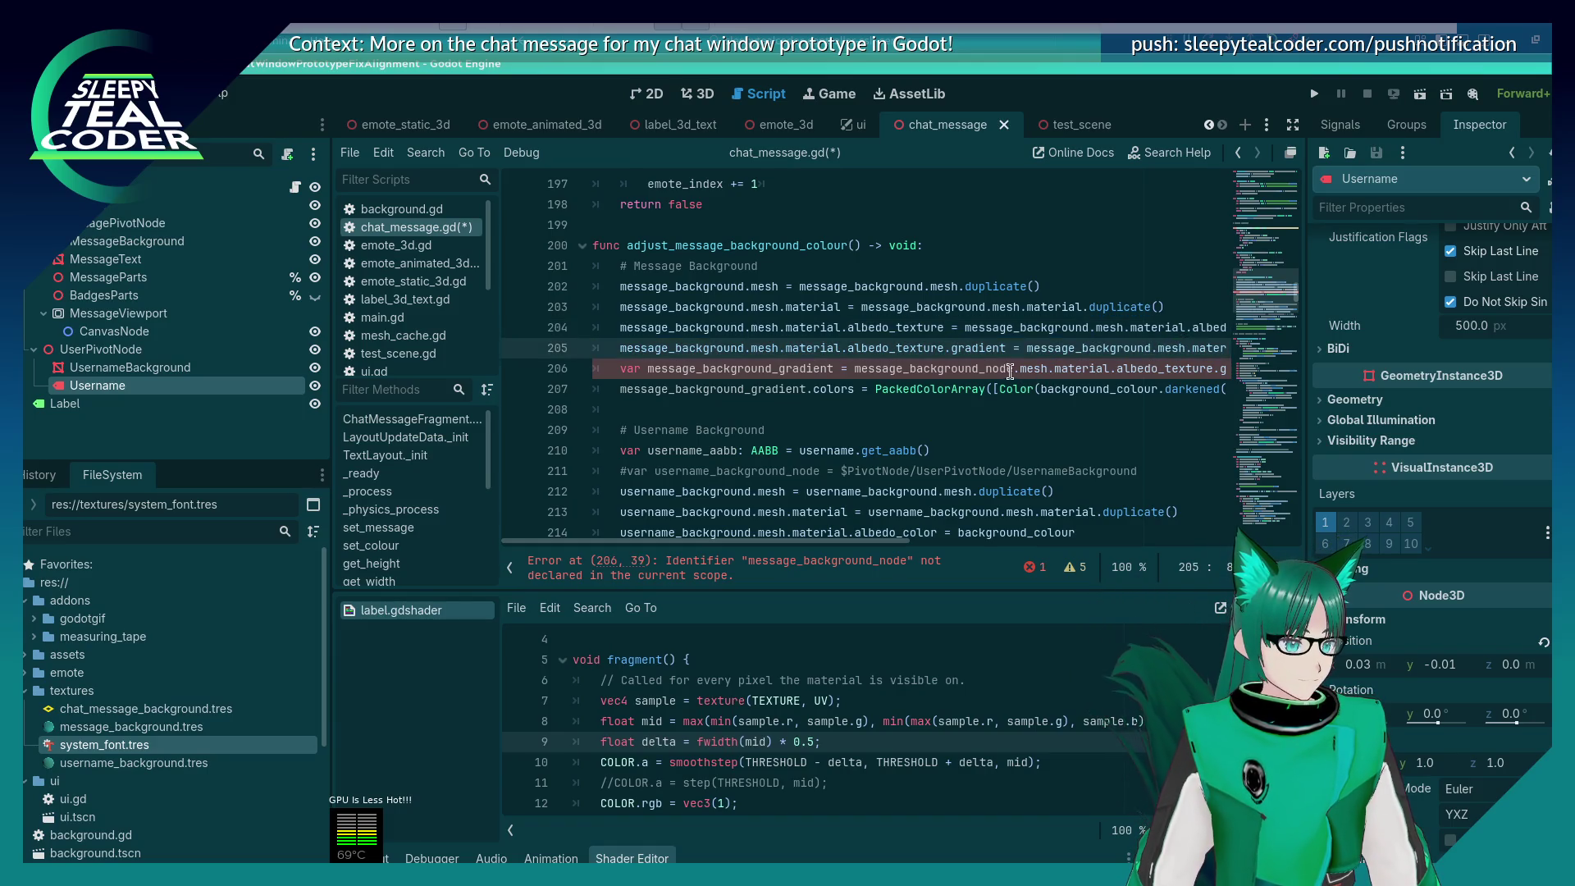
left_click_drag(1013, 368, 978, 368)
key("BackSpace")
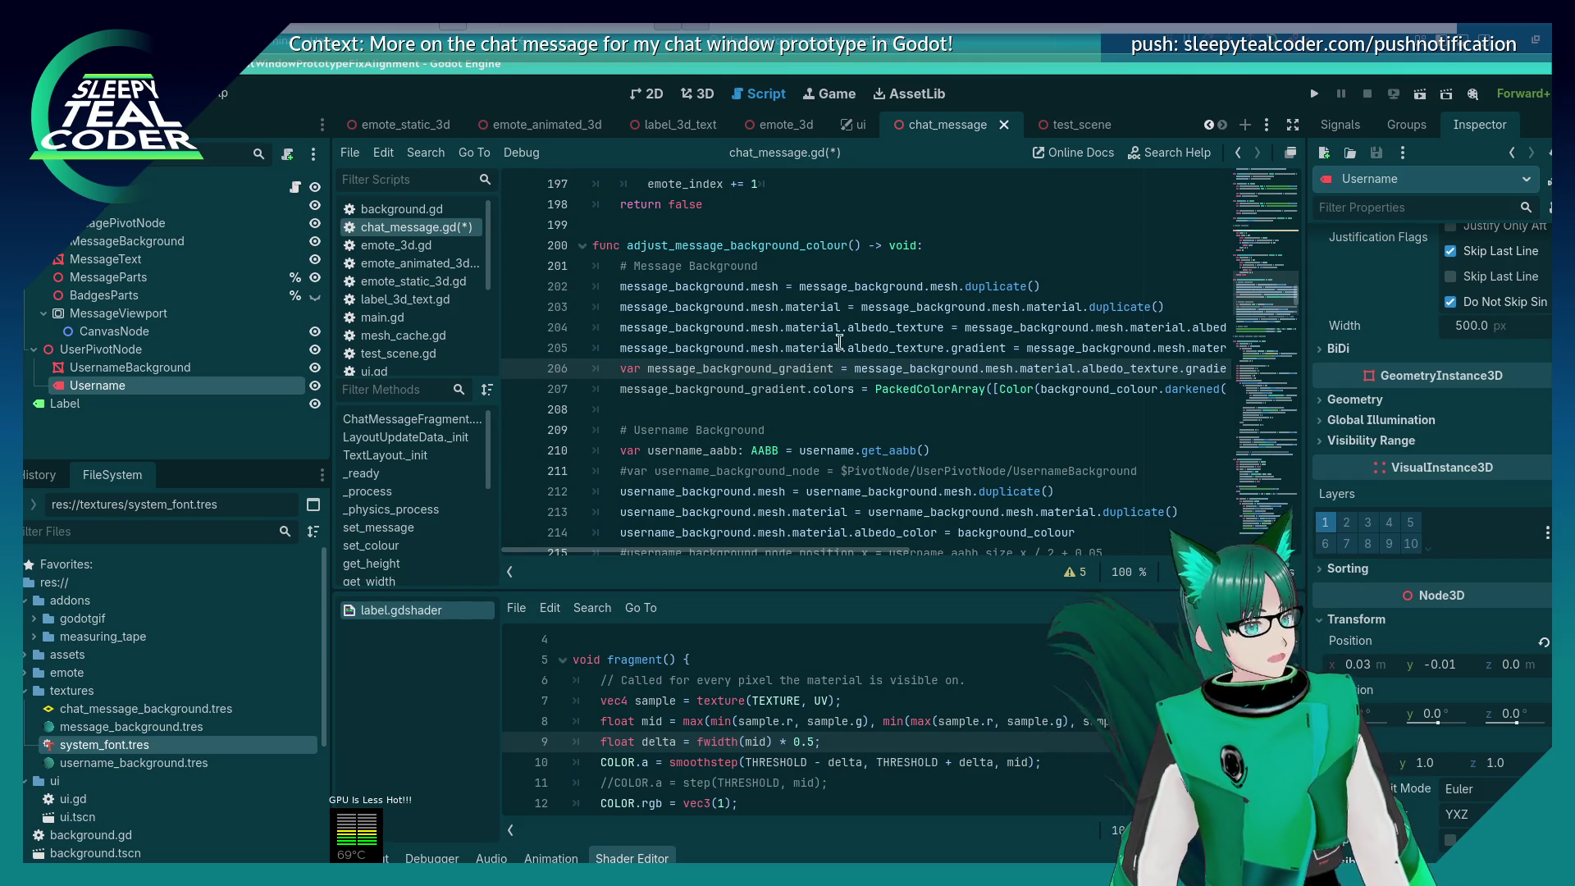
key("ctrl+z")
key("ctrl+z")
key("ctrl+z")
key("ctrl+z")
key("ctrl+z")
key("ctrl+z")
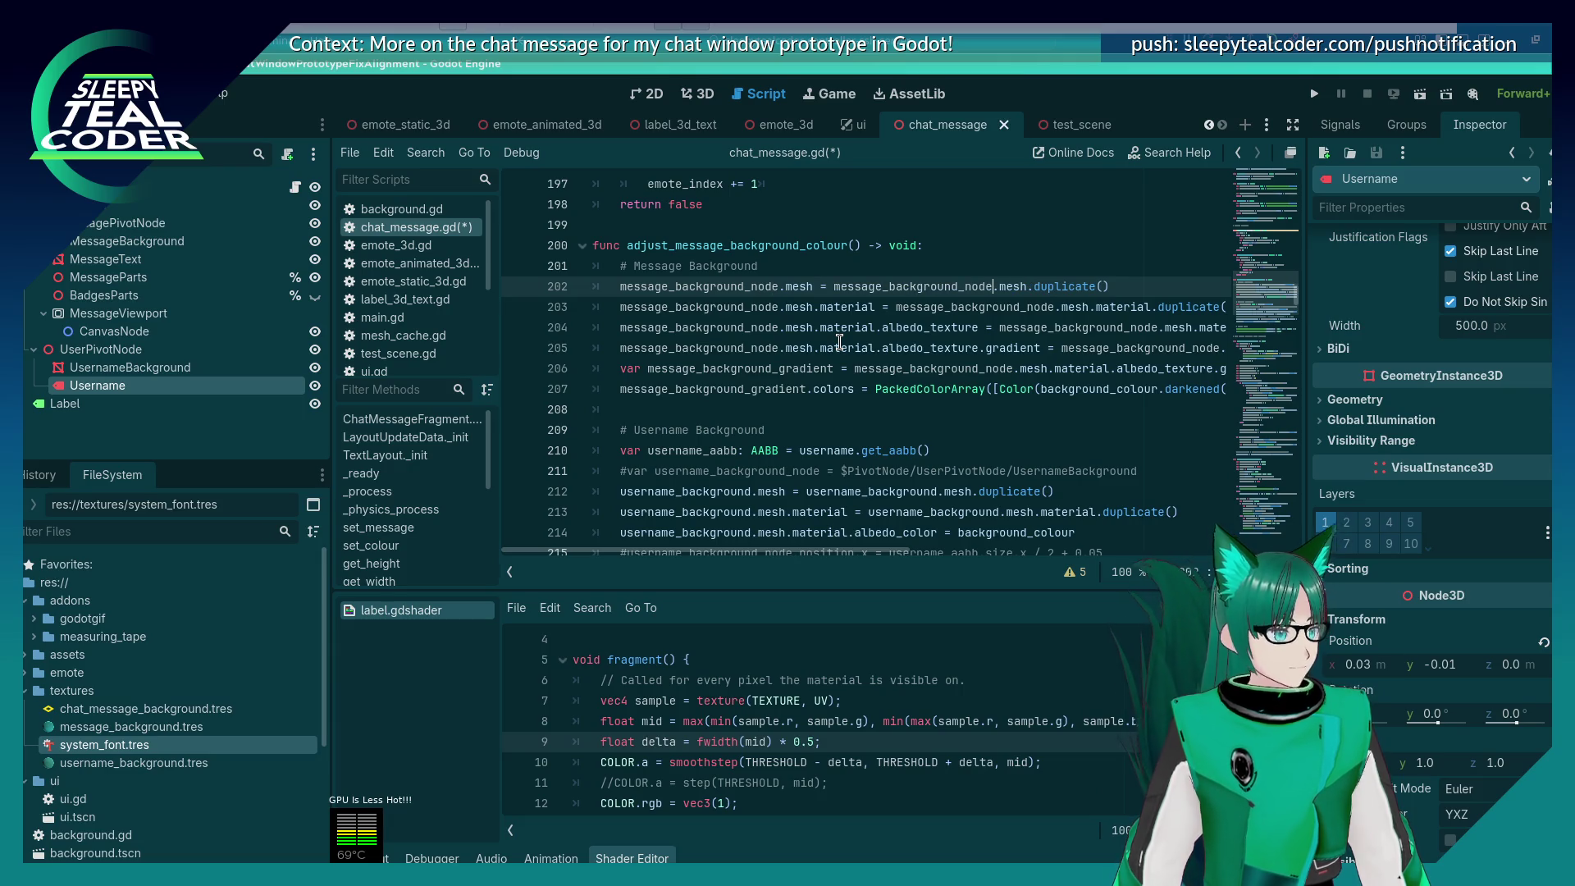
key("ctrl+z")
key("ctrl+z")
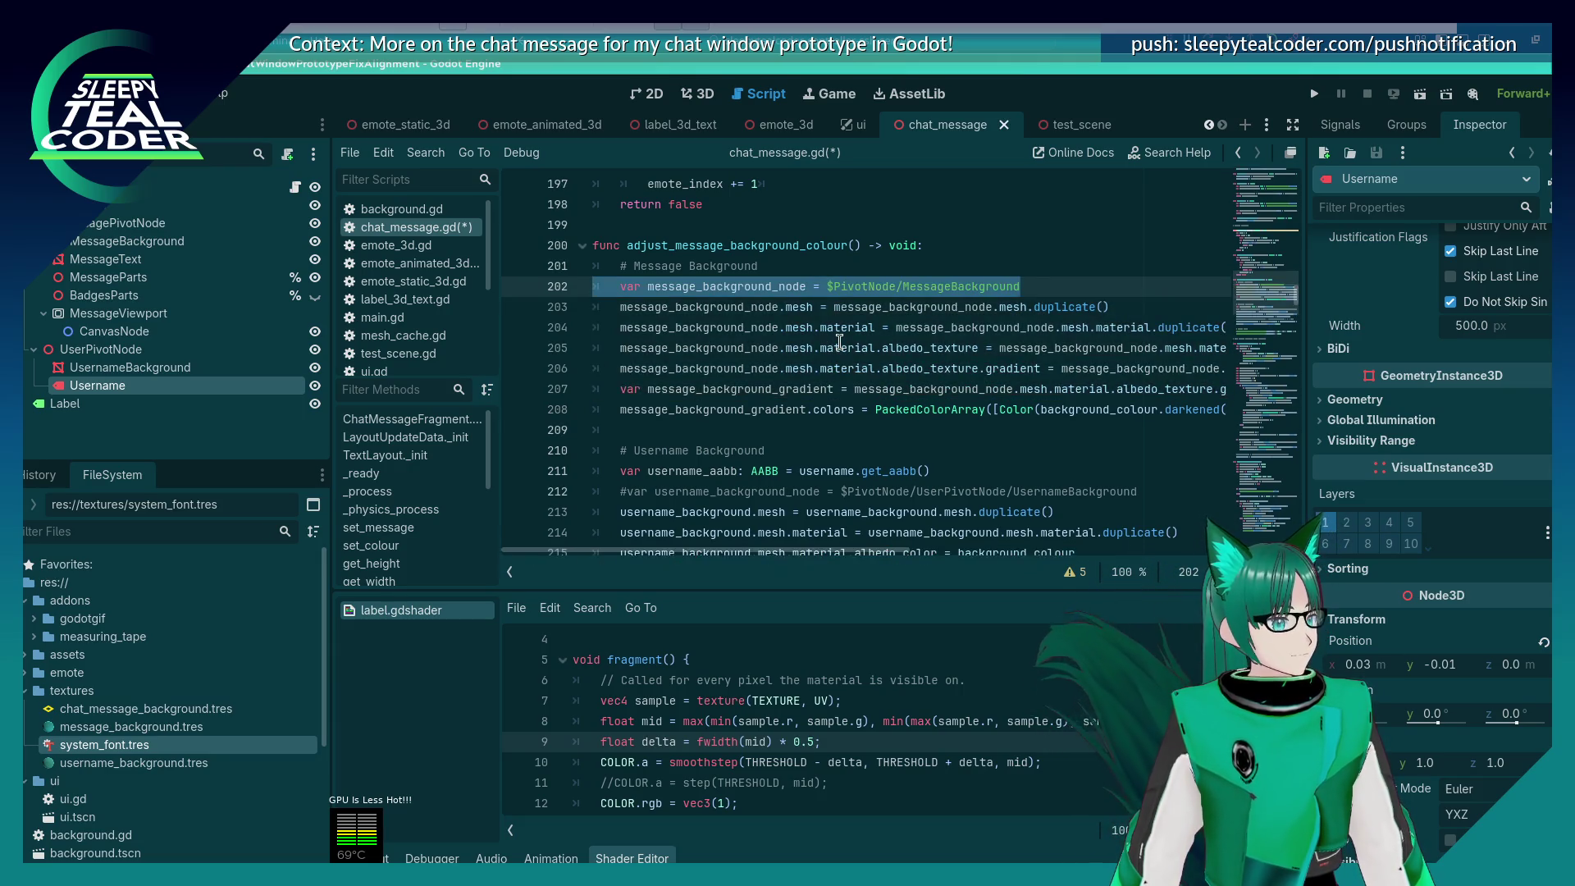
Step: Remove the $PivotNode/MessageBackground lookup line, then trial-delete all message_background_node occurrences and undo
left_click(840, 341)
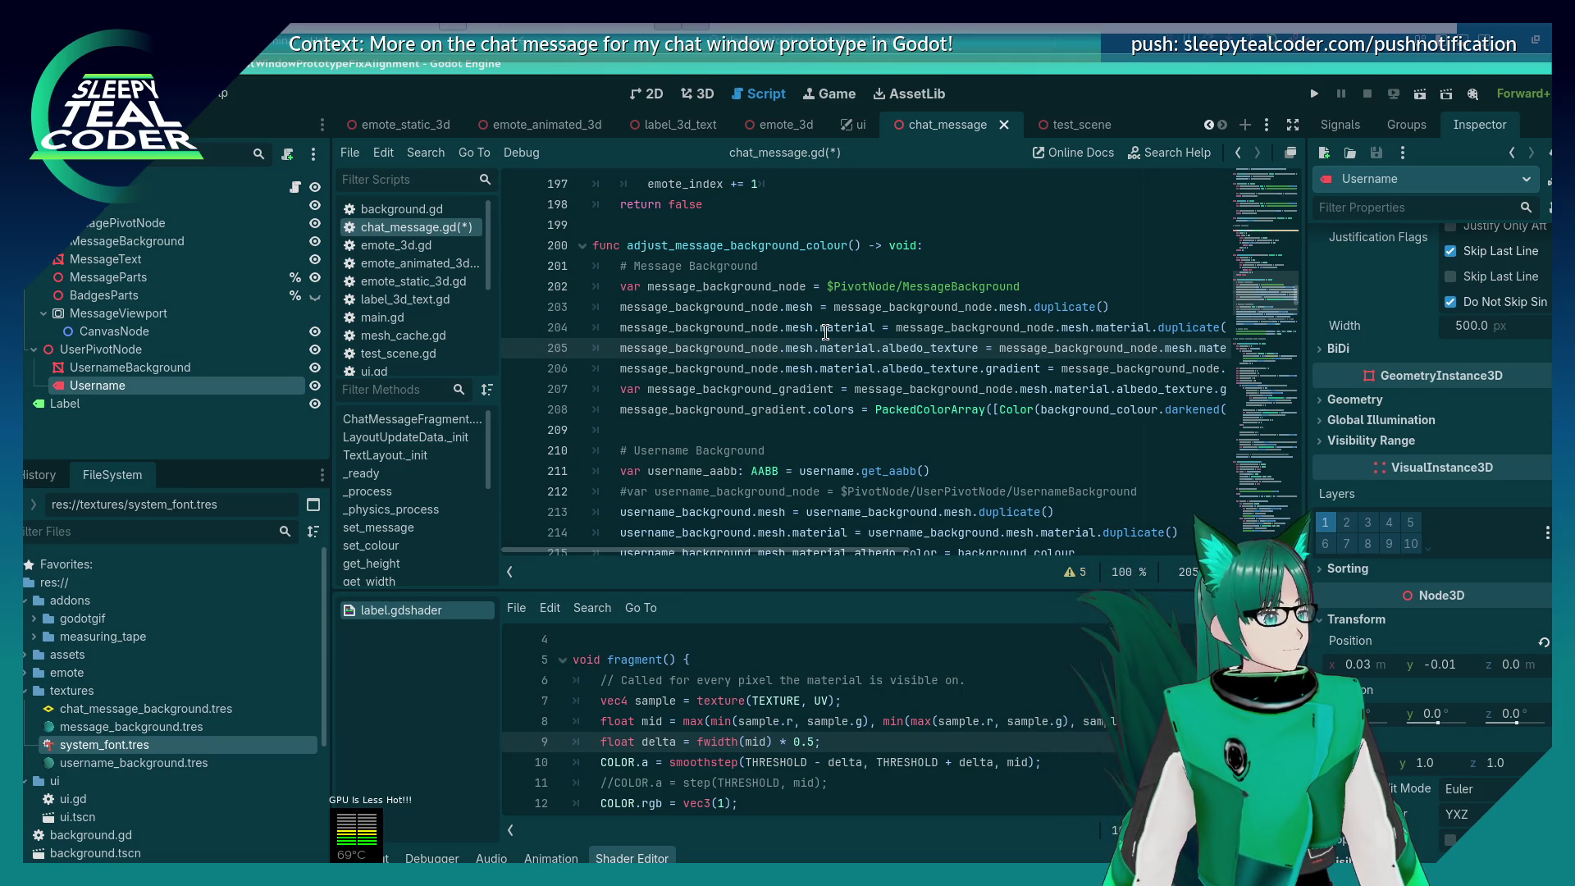
key("ctrl+z")
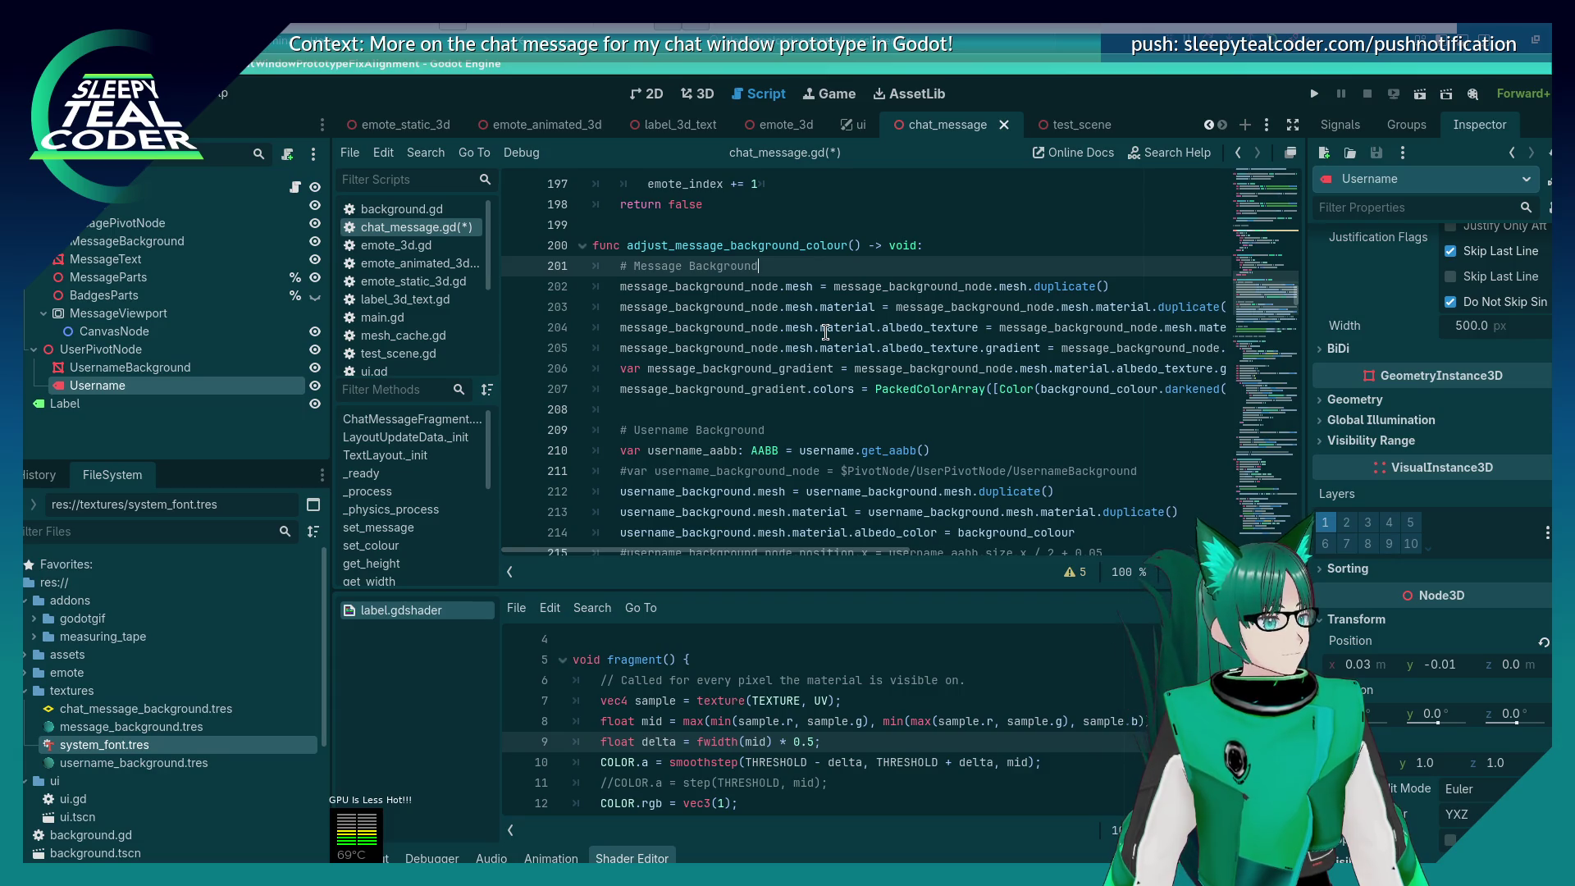
double_click(701, 285)
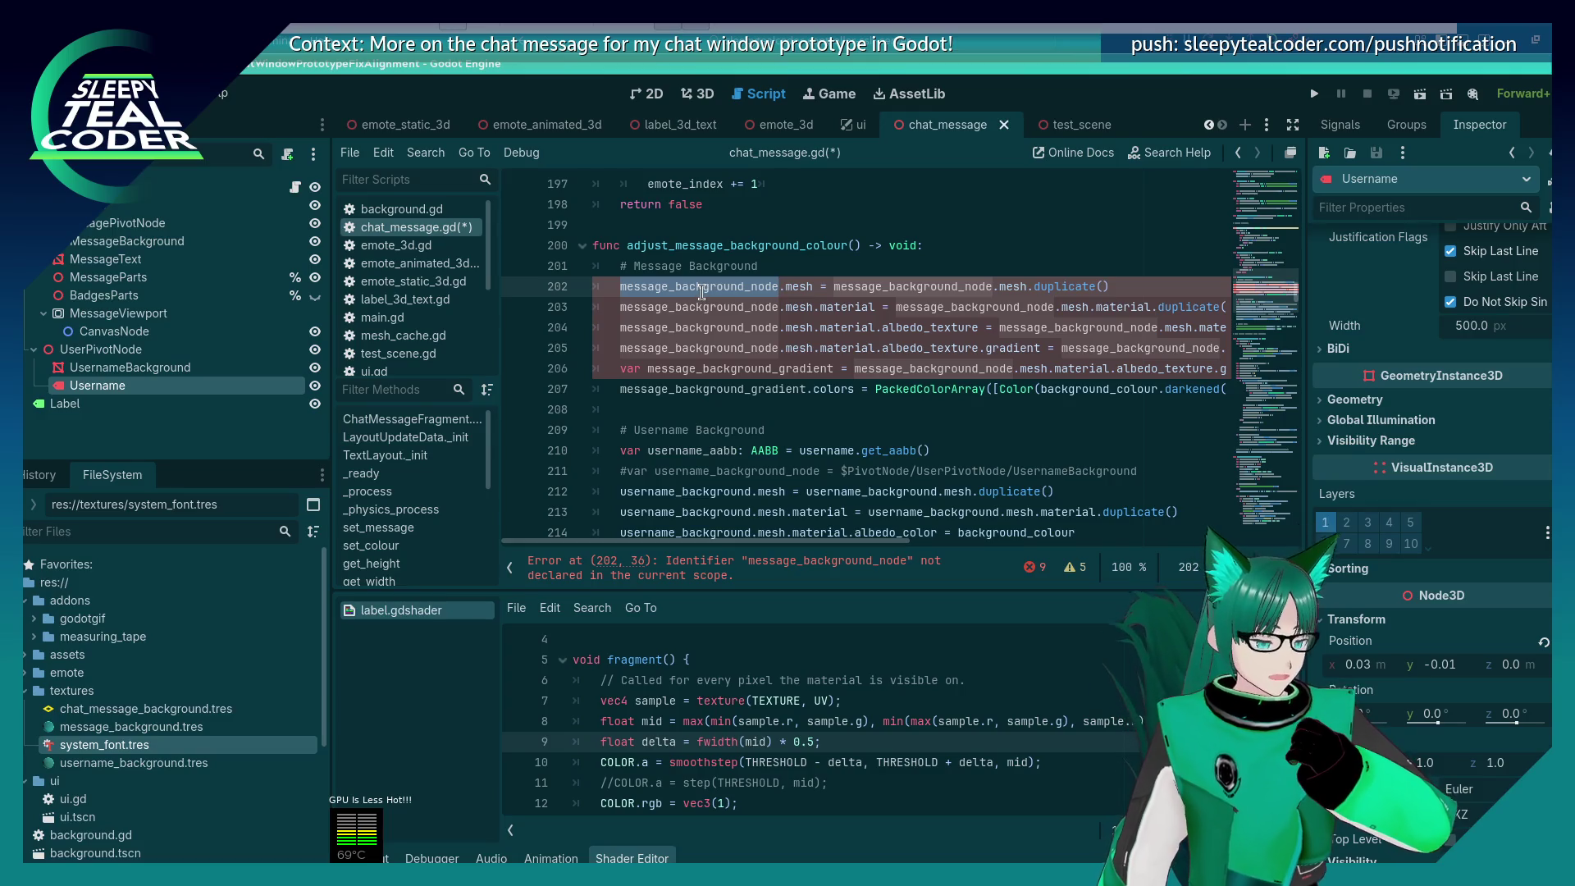
key("ctrl+d")
key("ctrl+d")
key("ctrl+d")
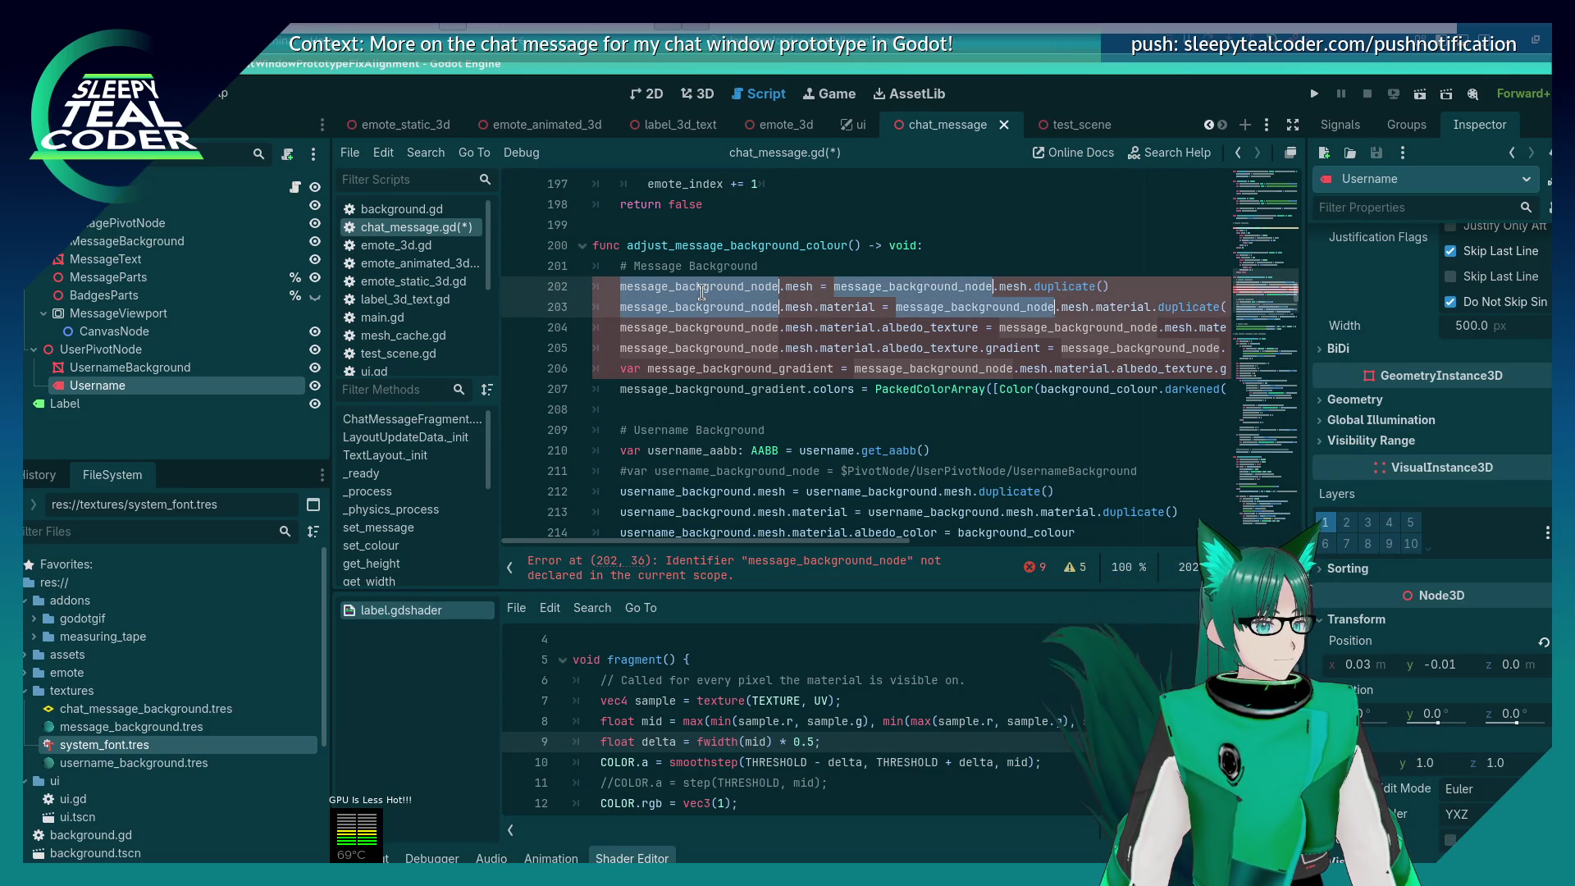
key("ctrl+d")
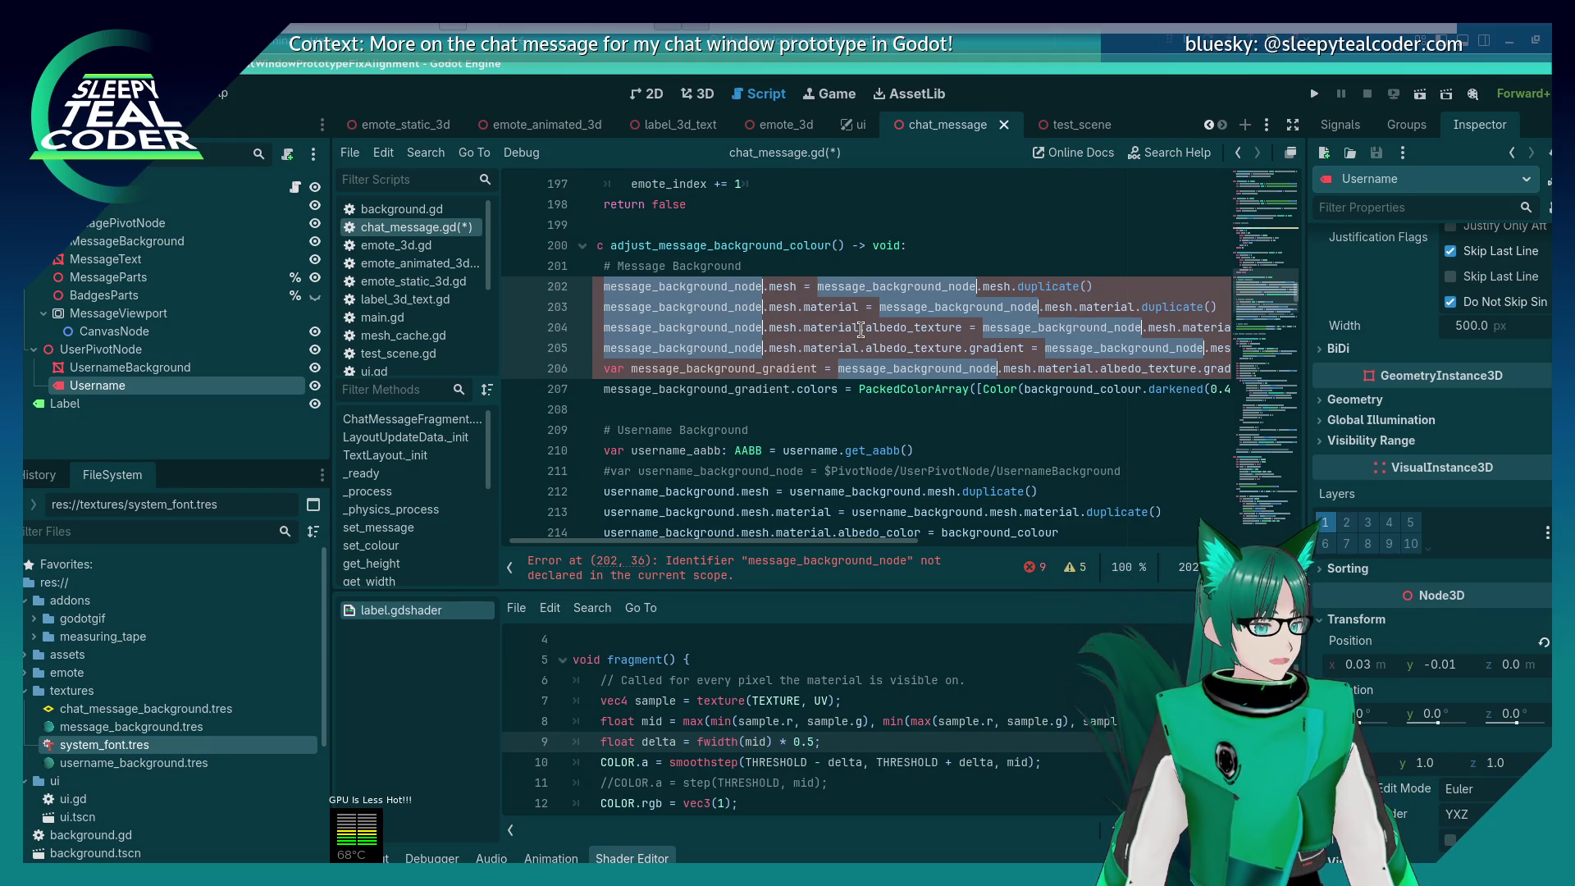
key("BackSpace")
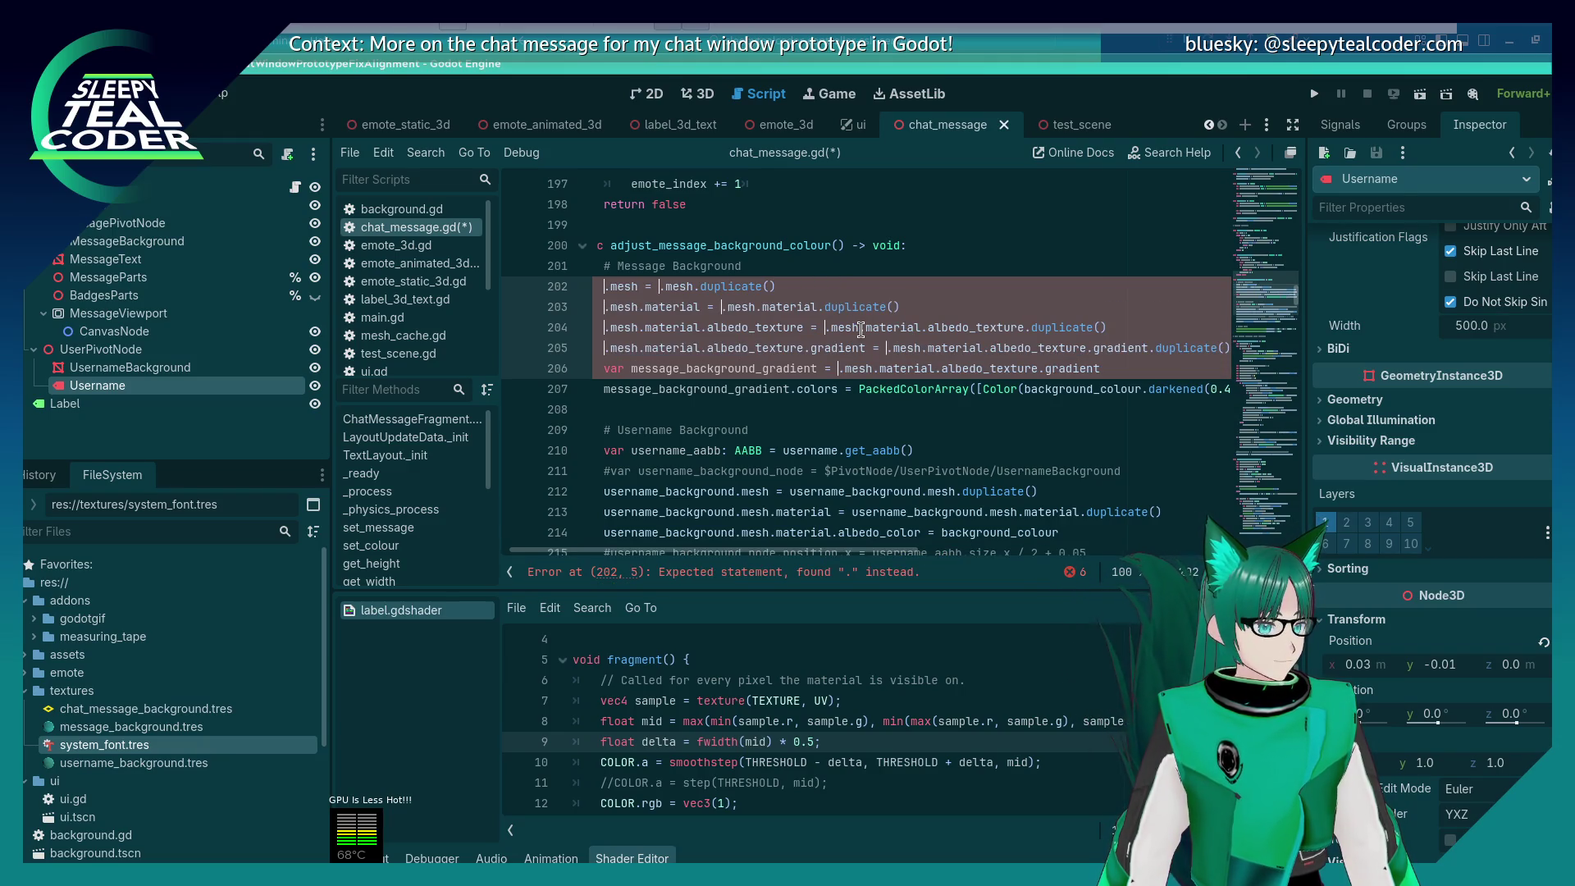
key("ctrl+z")
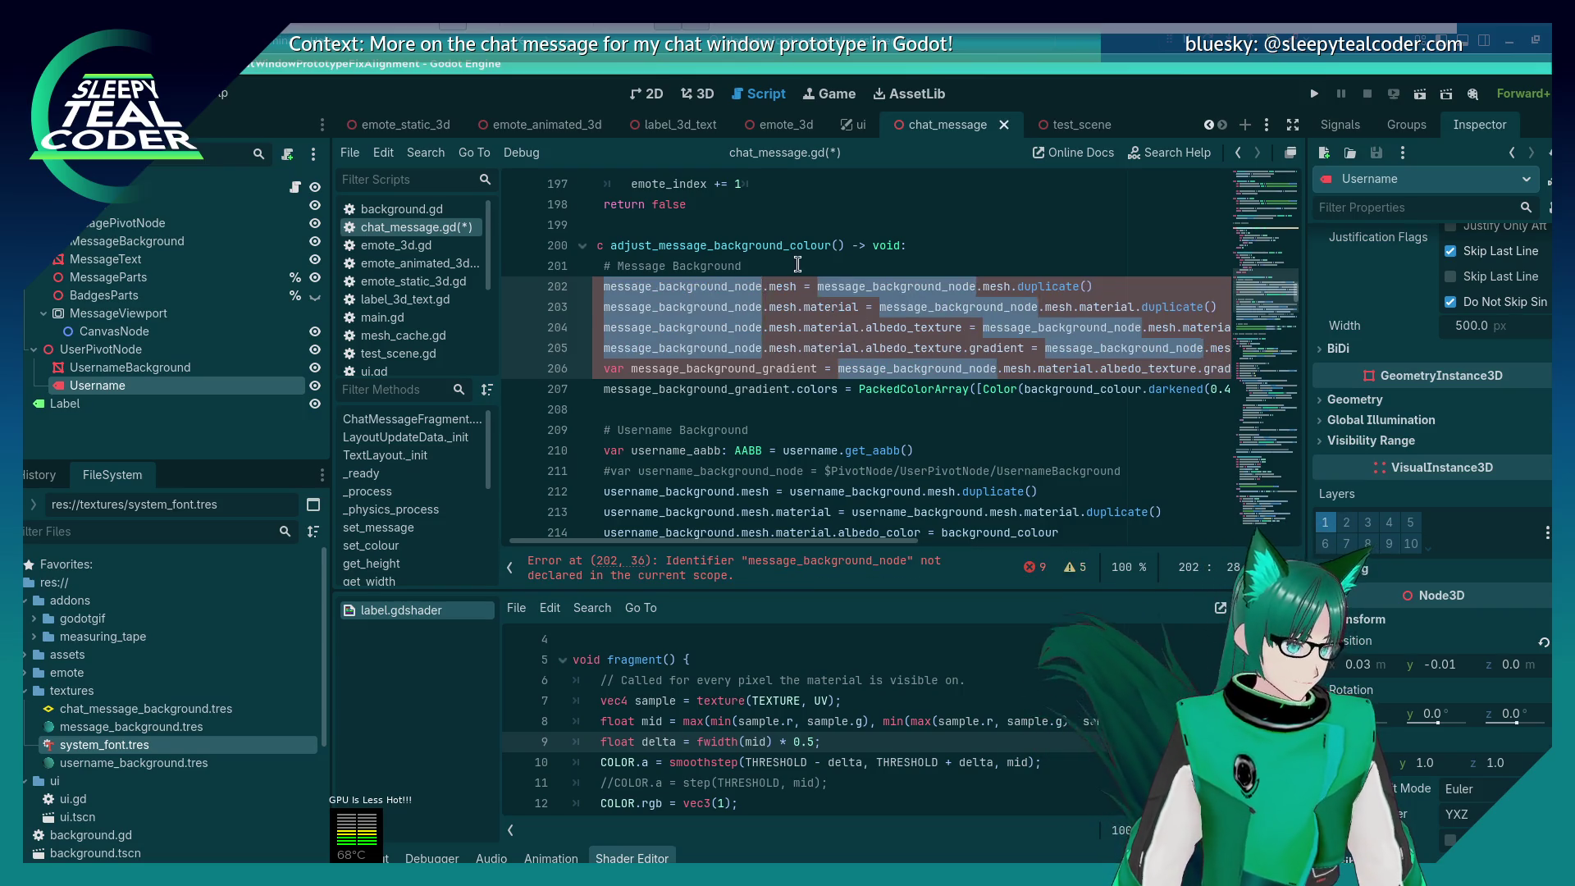
left_click(797, 265)
Step: Multi-select message_background_node on lines 202–206 and delete '_node' from each occurrence
double_click(740, 286)
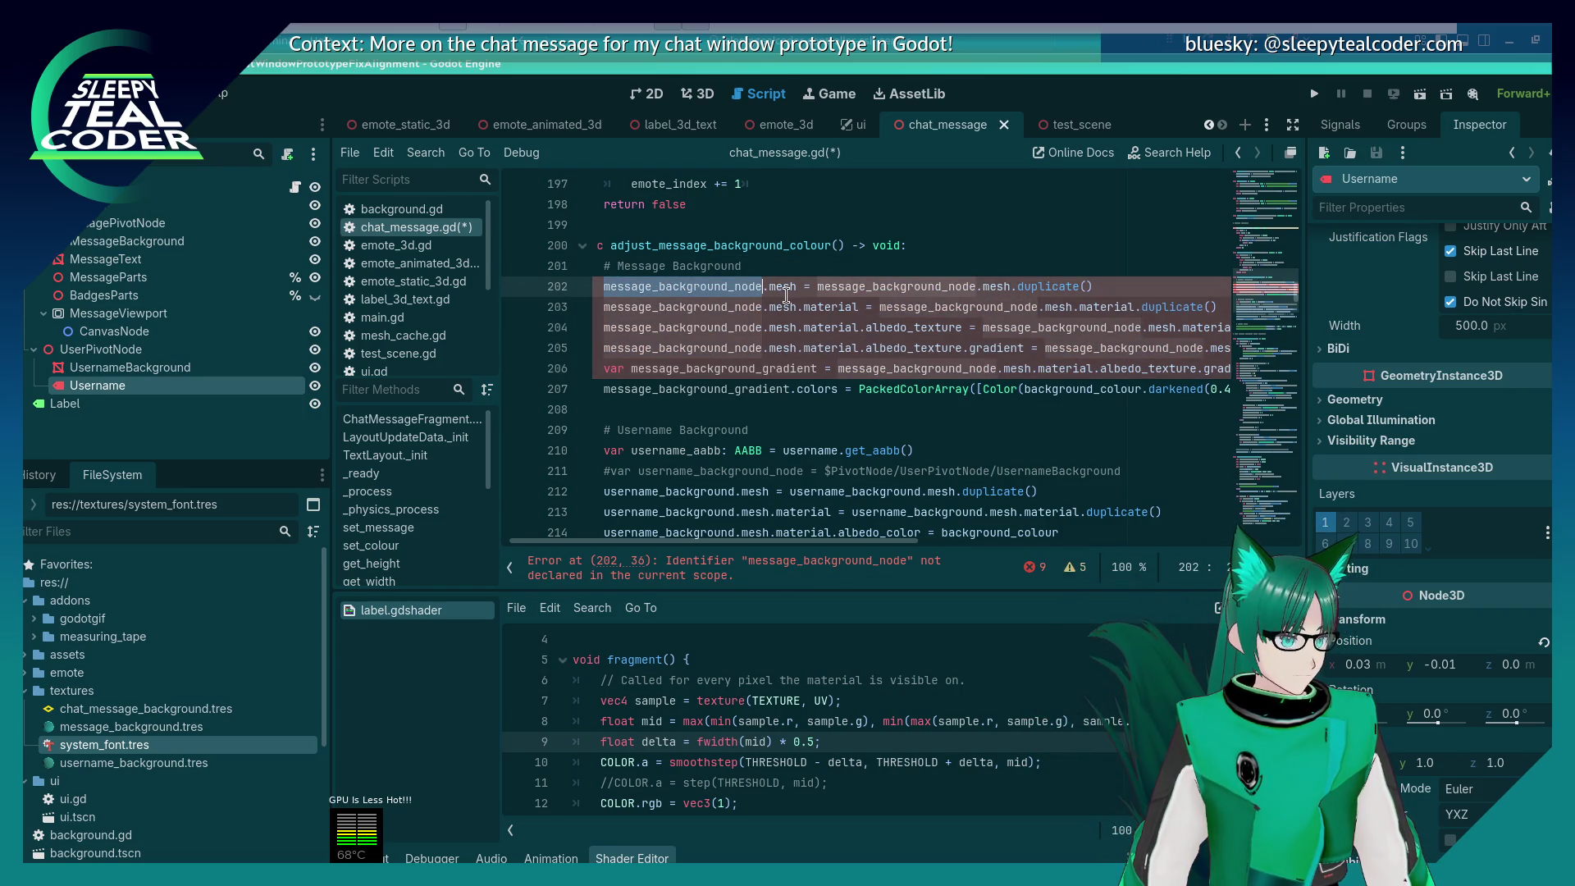
key("ctrl+d")
key("ctrl+d")
key("ctrl+d")
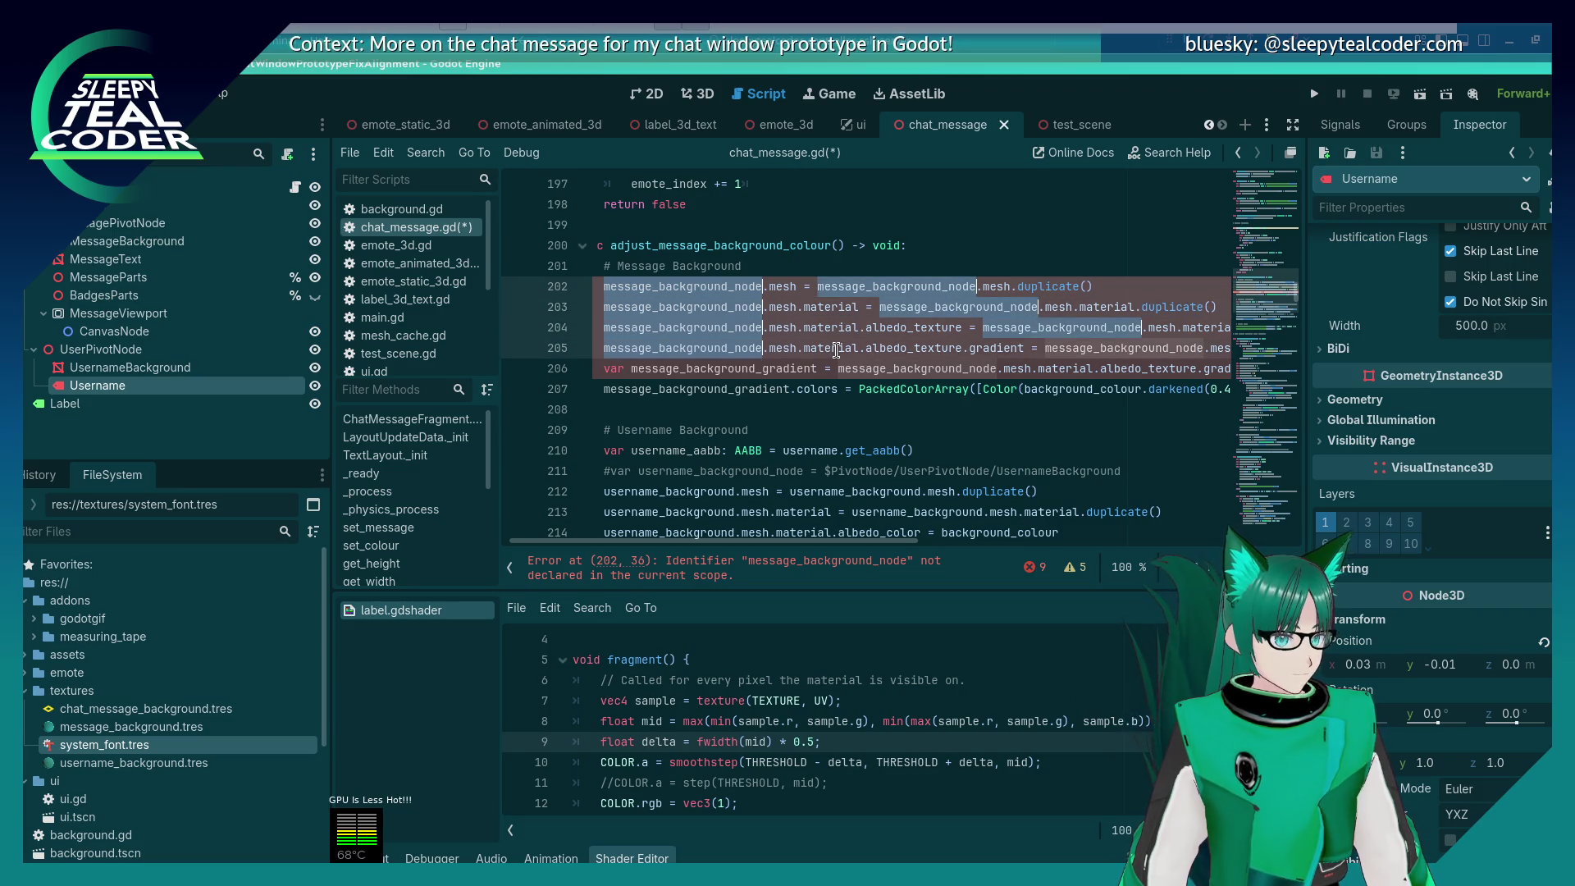
key("ctrl+d")
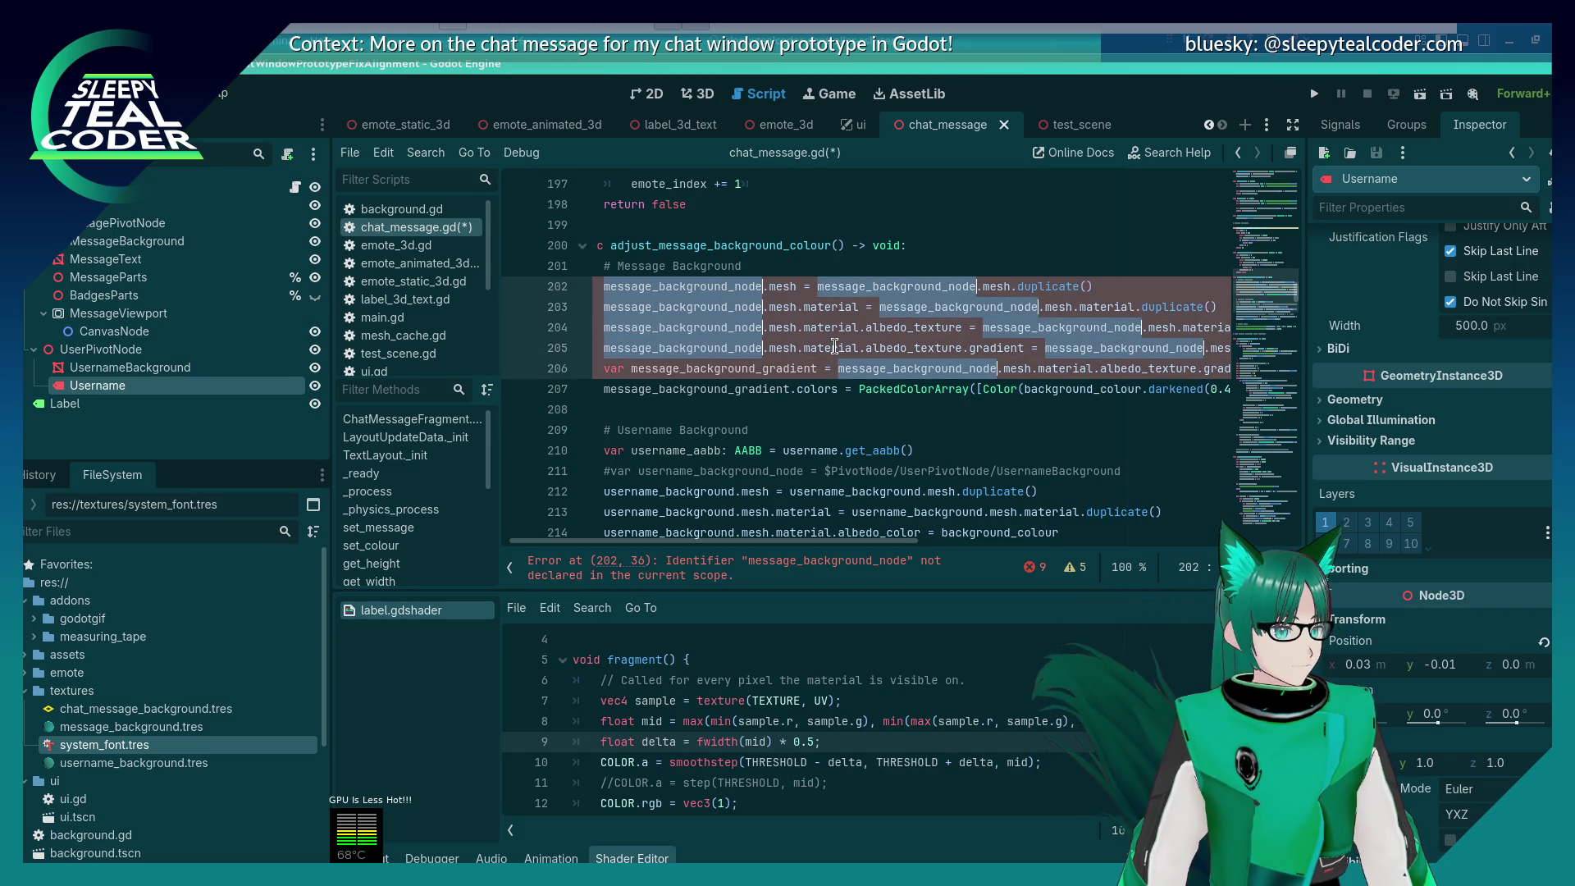
key("Left")
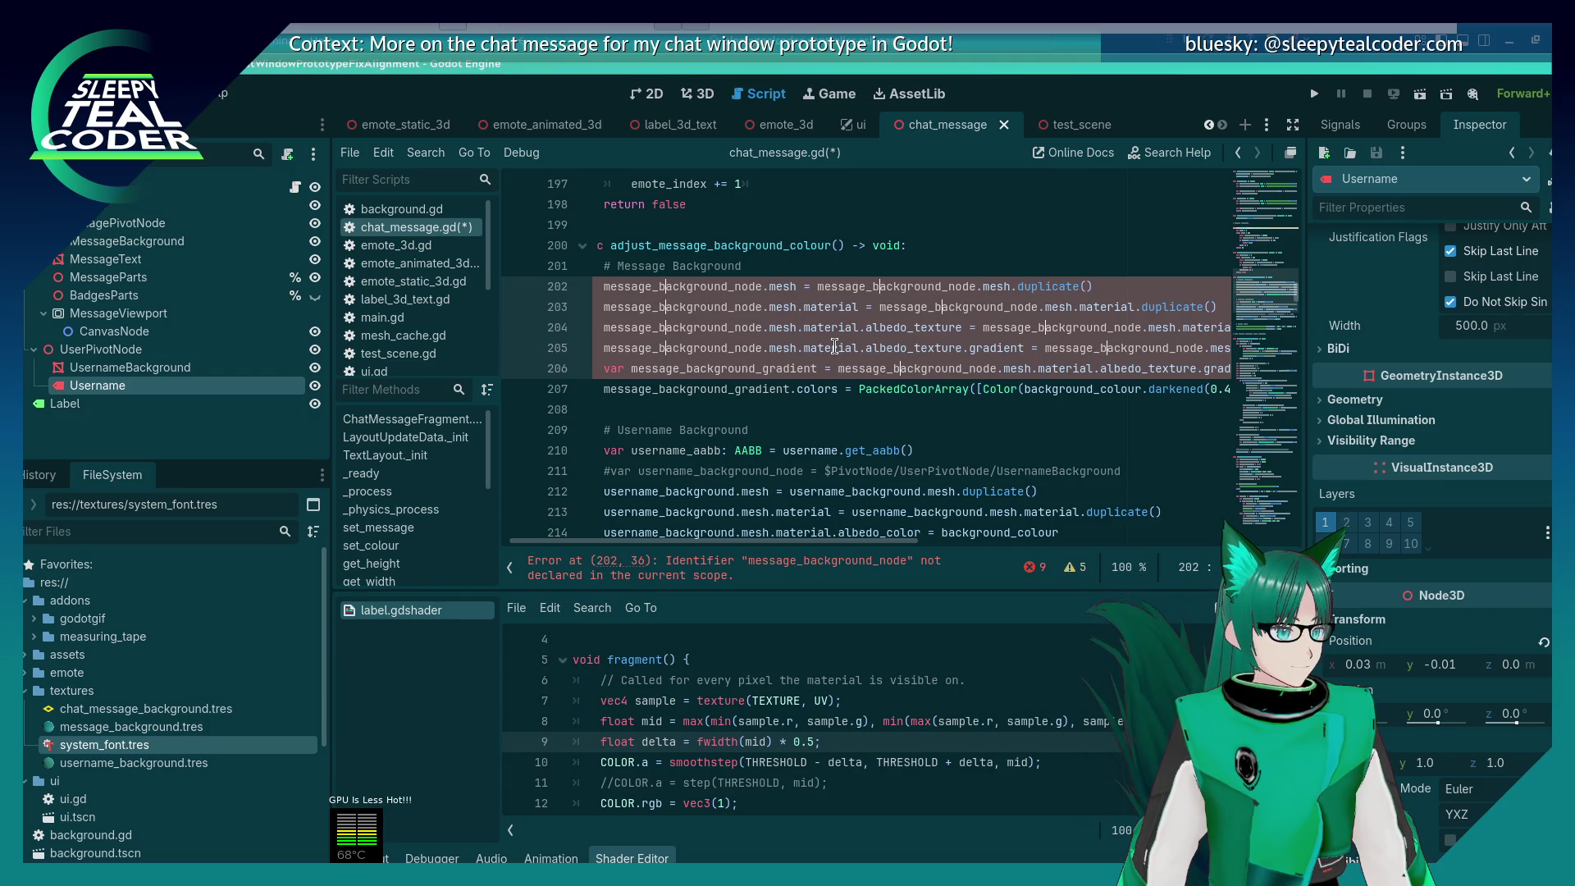
key("ctrl+Right")
key("BackSpace")
key("BackSpace")
key("BackSpace")
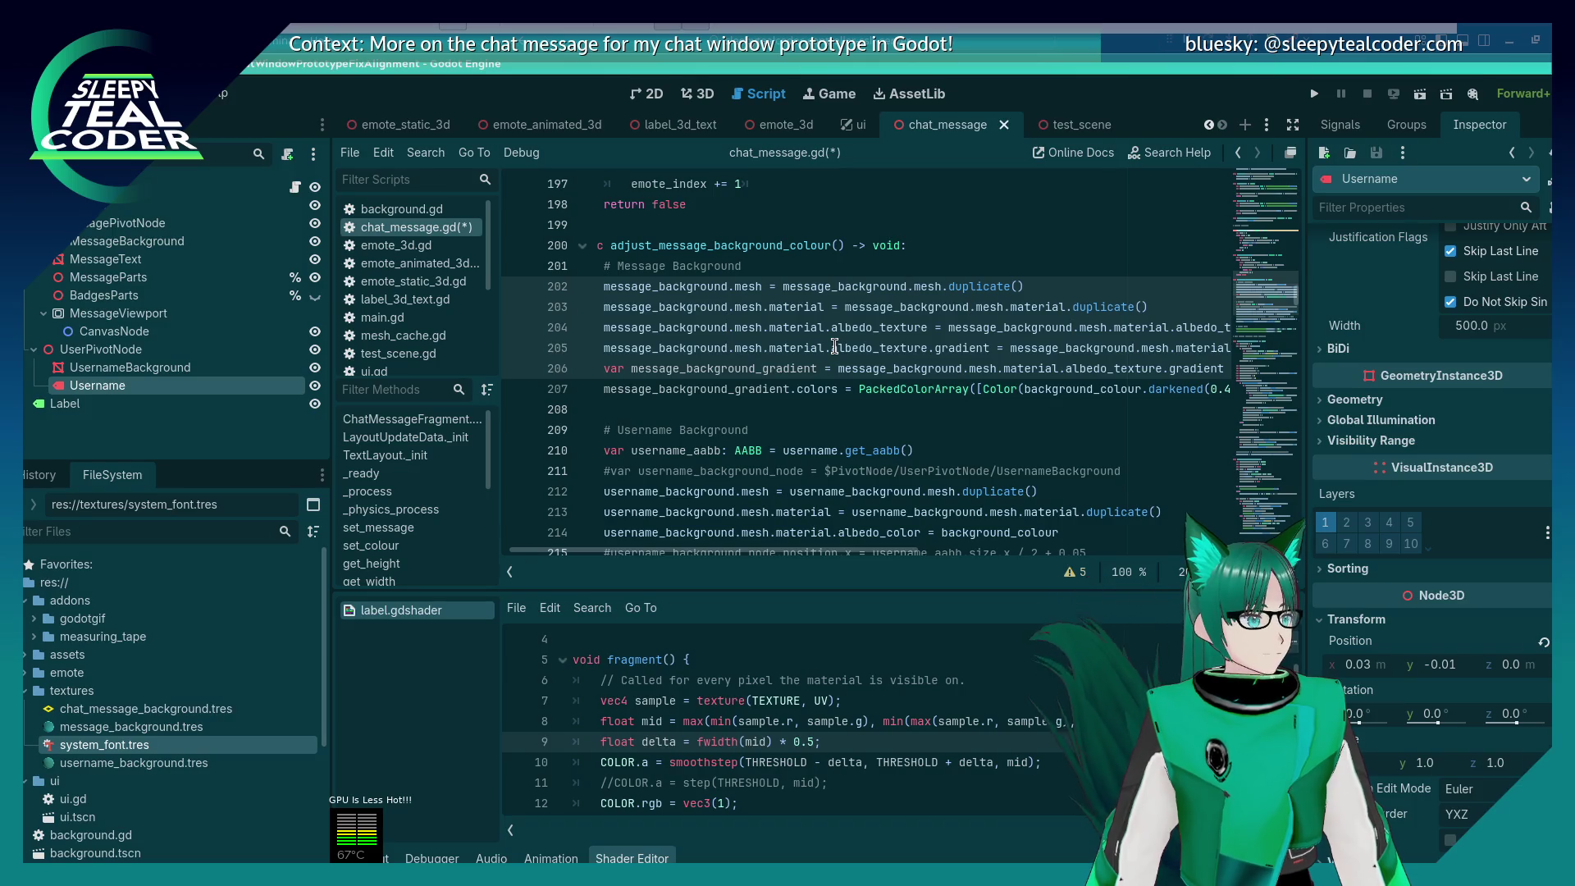
Step: Undo to one selected name, reselect every occurrence, trim '_node' to leave message_background, and save
key("ctrl+z")
key("ctrl+z")
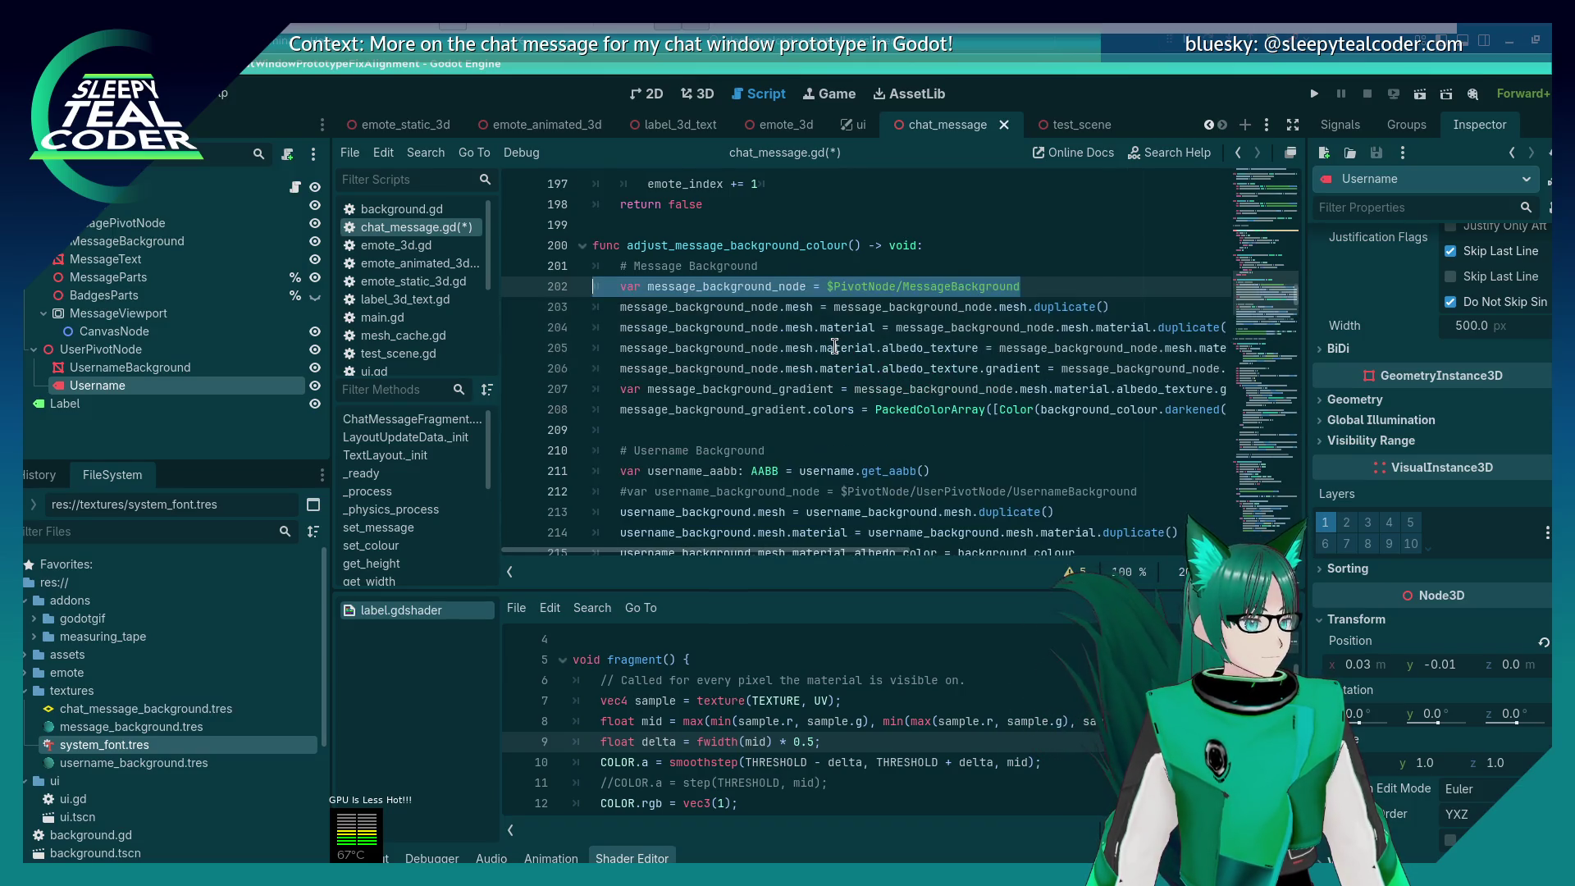
key("ctrl+z")
key("ctrl+z")
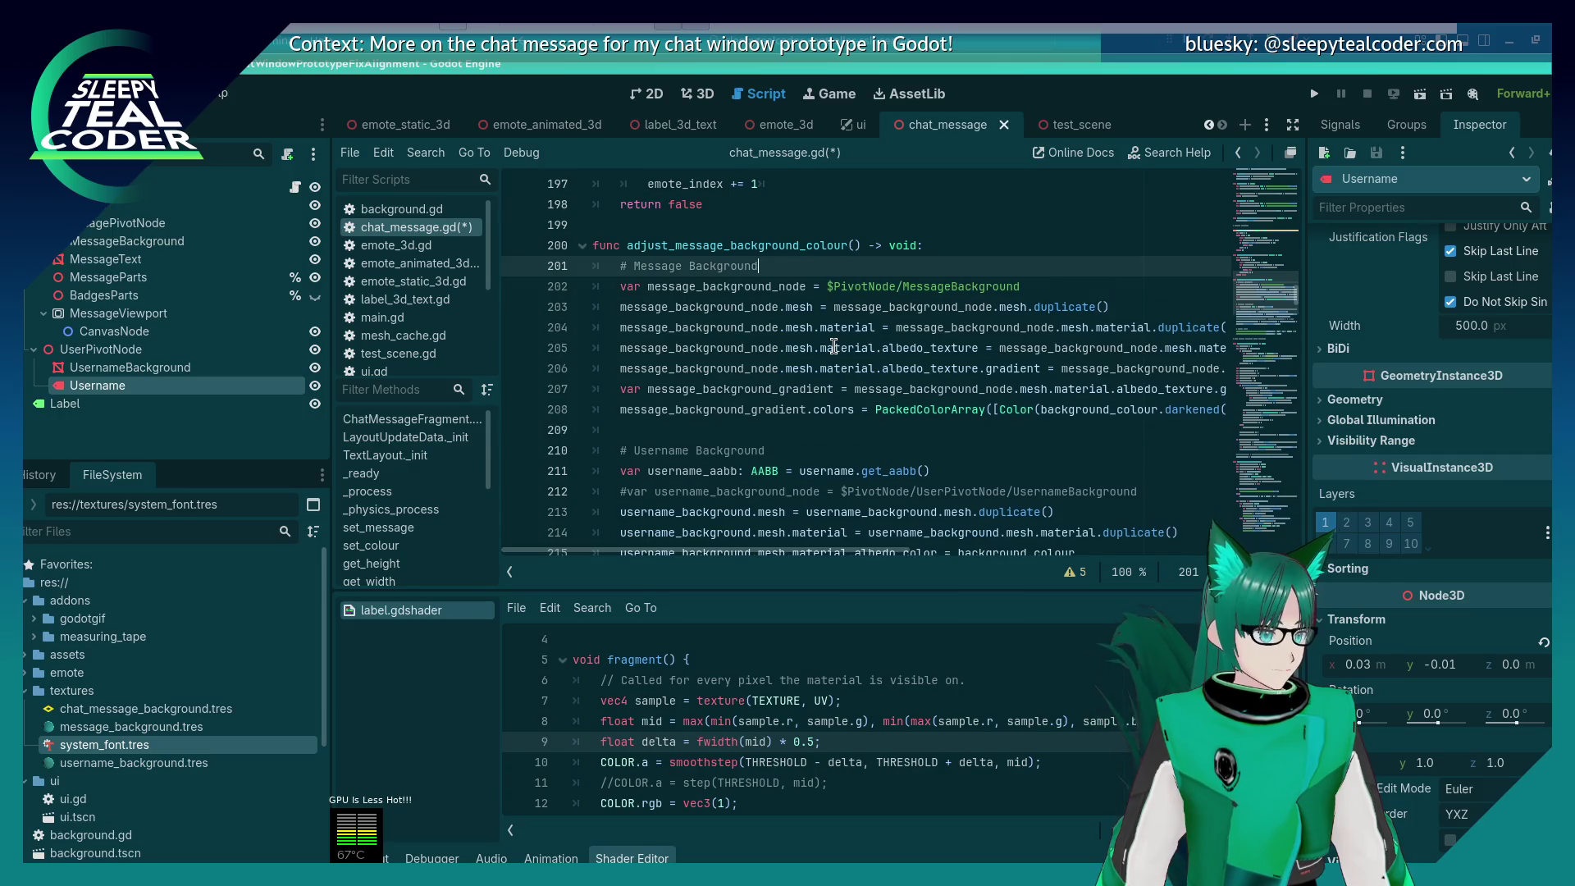
key("ctrl+z")
key("ctrl+z")
key("ctrl+d")
key("ctrl+d")
key("ctrl+d")
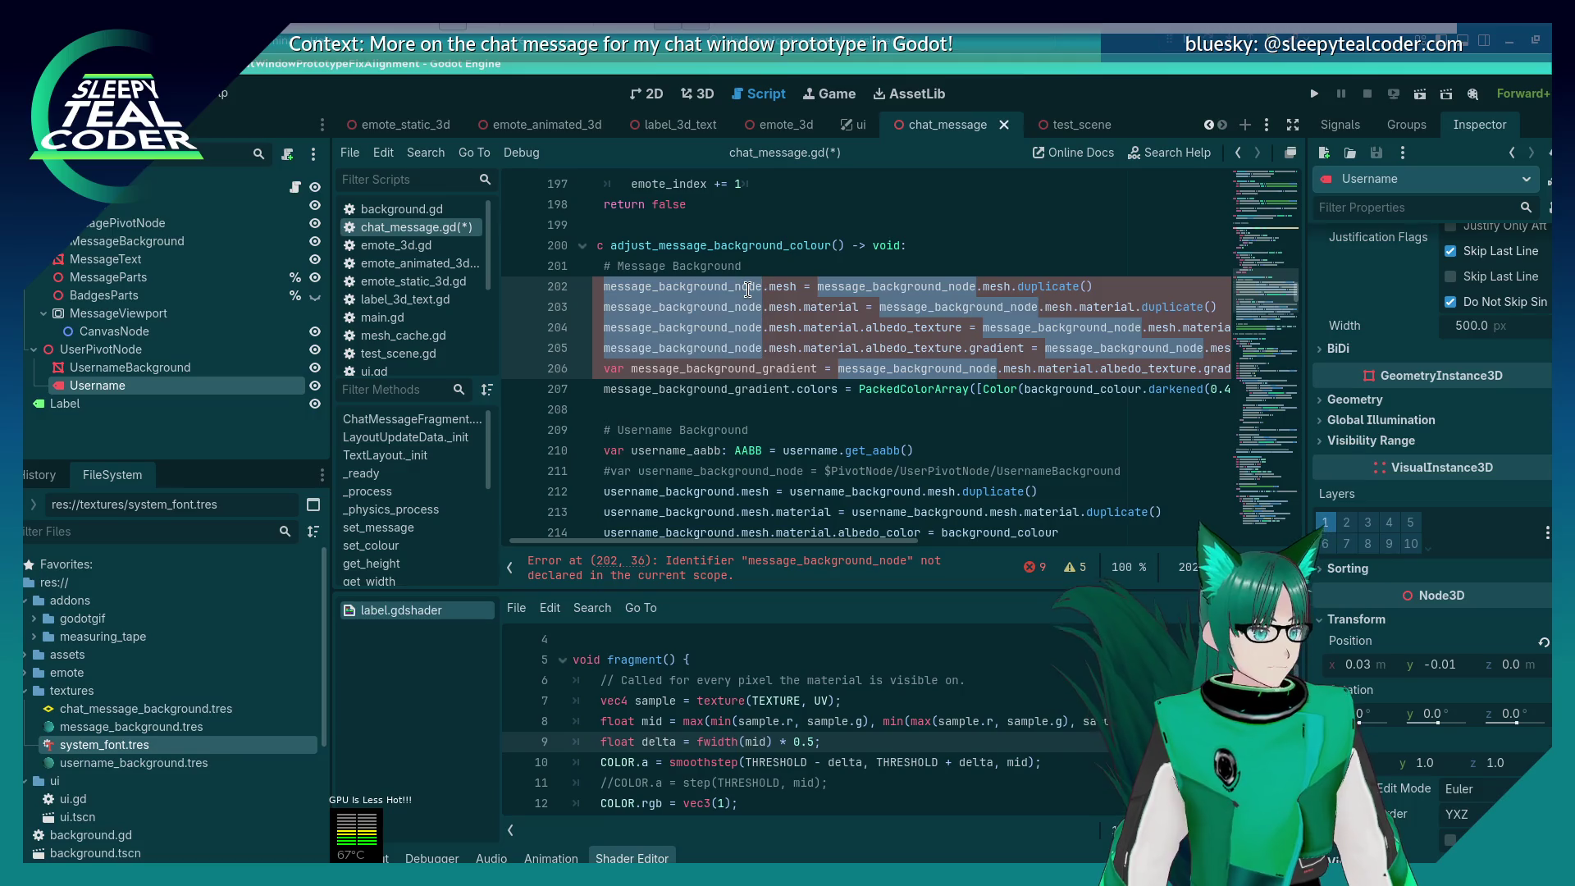
key("Right")
key("BackSpace")
key("BackSpace")
key("BackSpace")
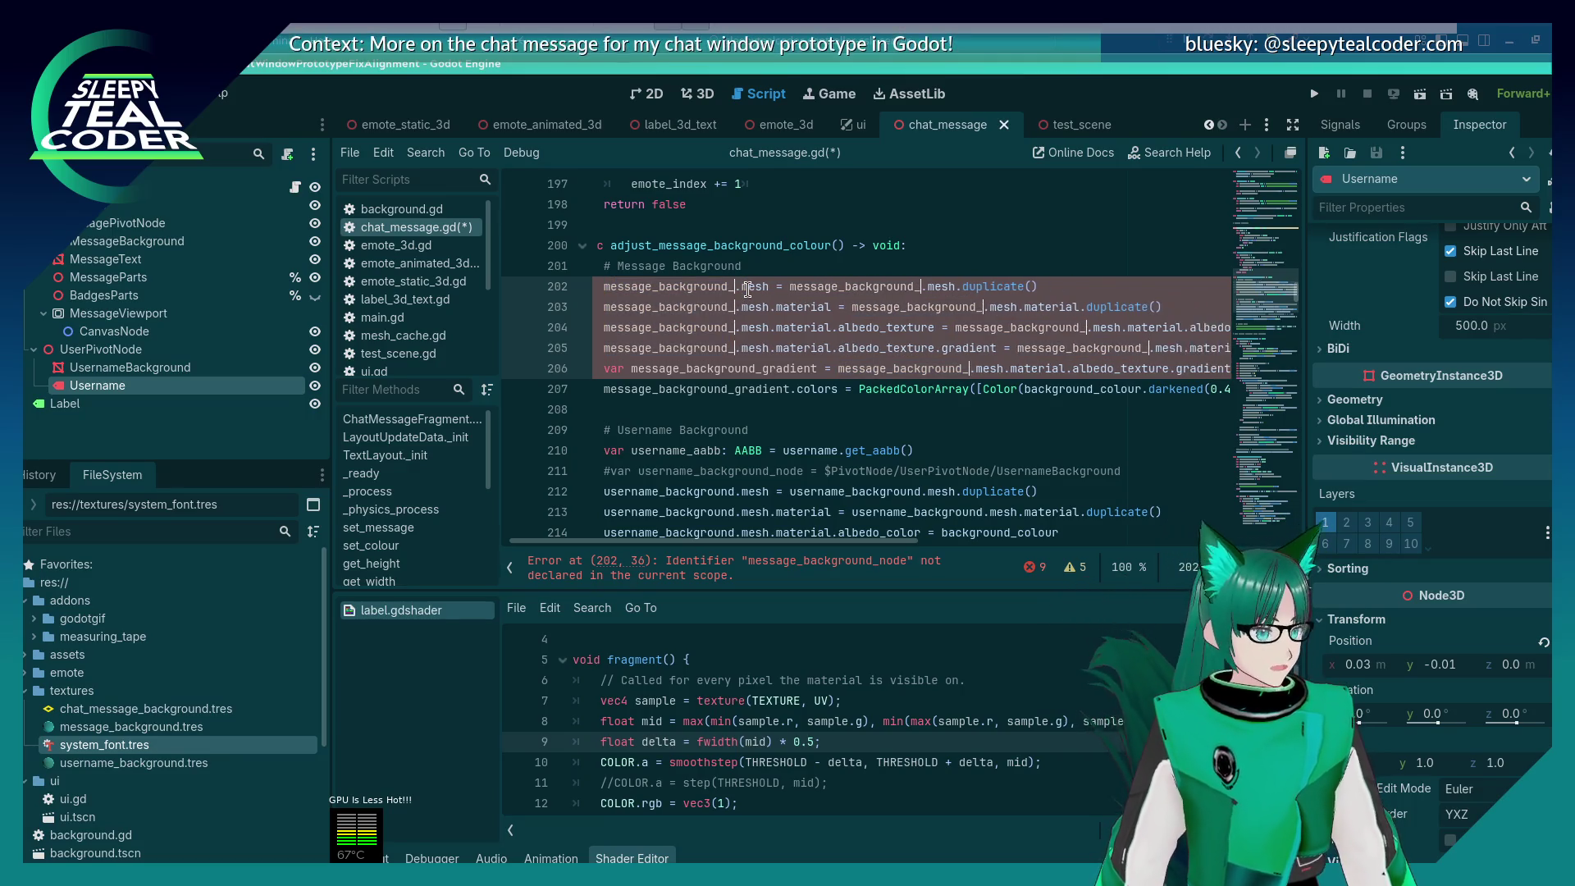
key("BackSpace")
key("ctrl+s")
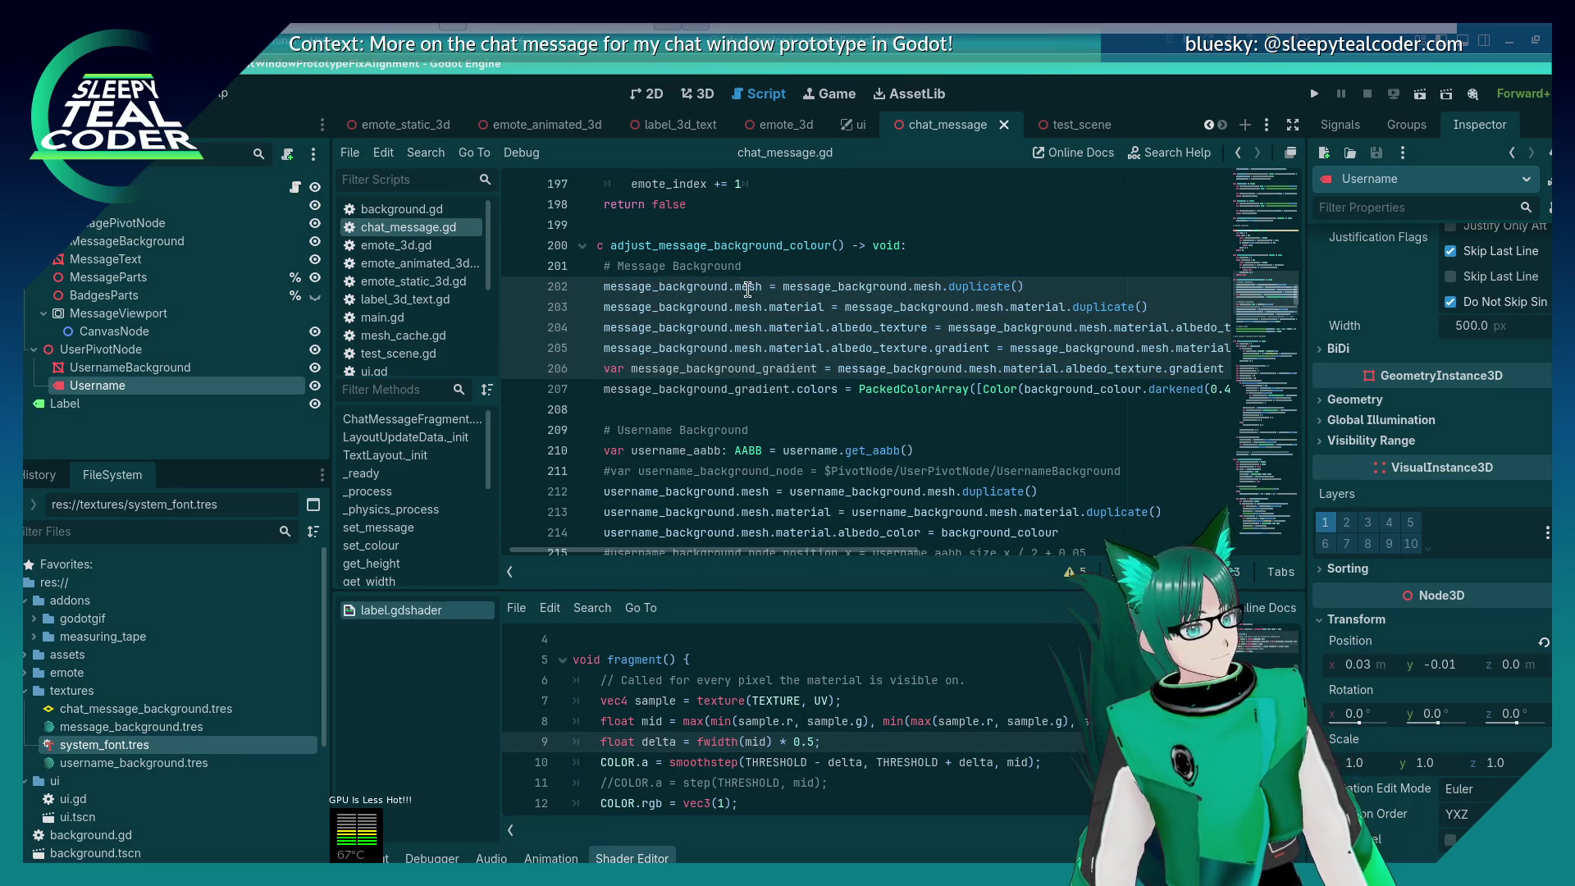
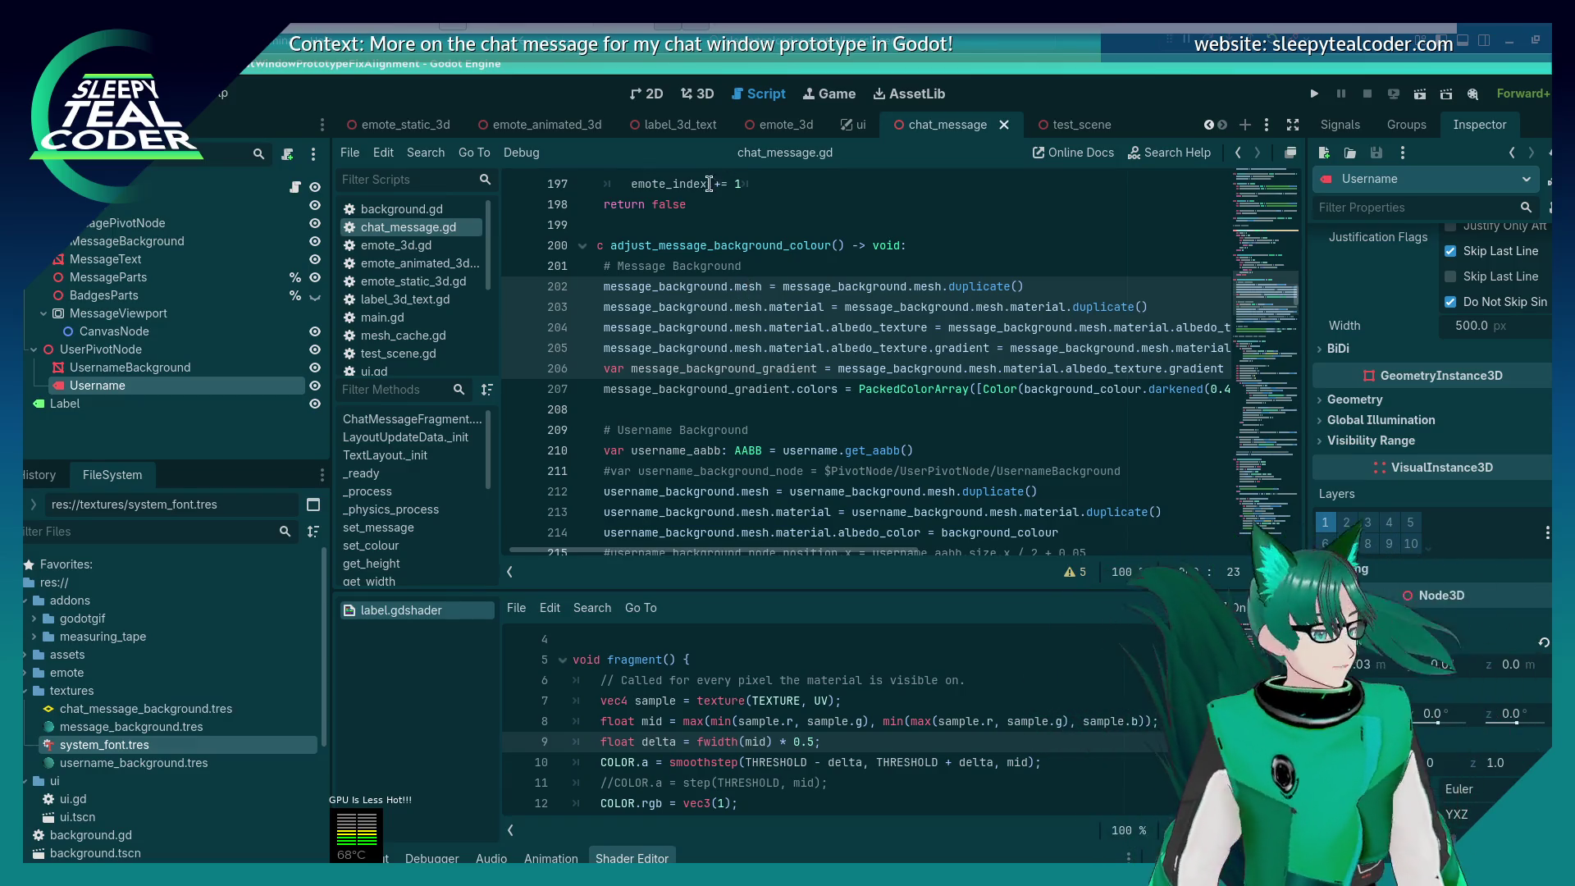
Step: Append a TODO to the line 201 Message Background comment: switch to a shader with an instance uniform for the base colour
left_click(800, 266)
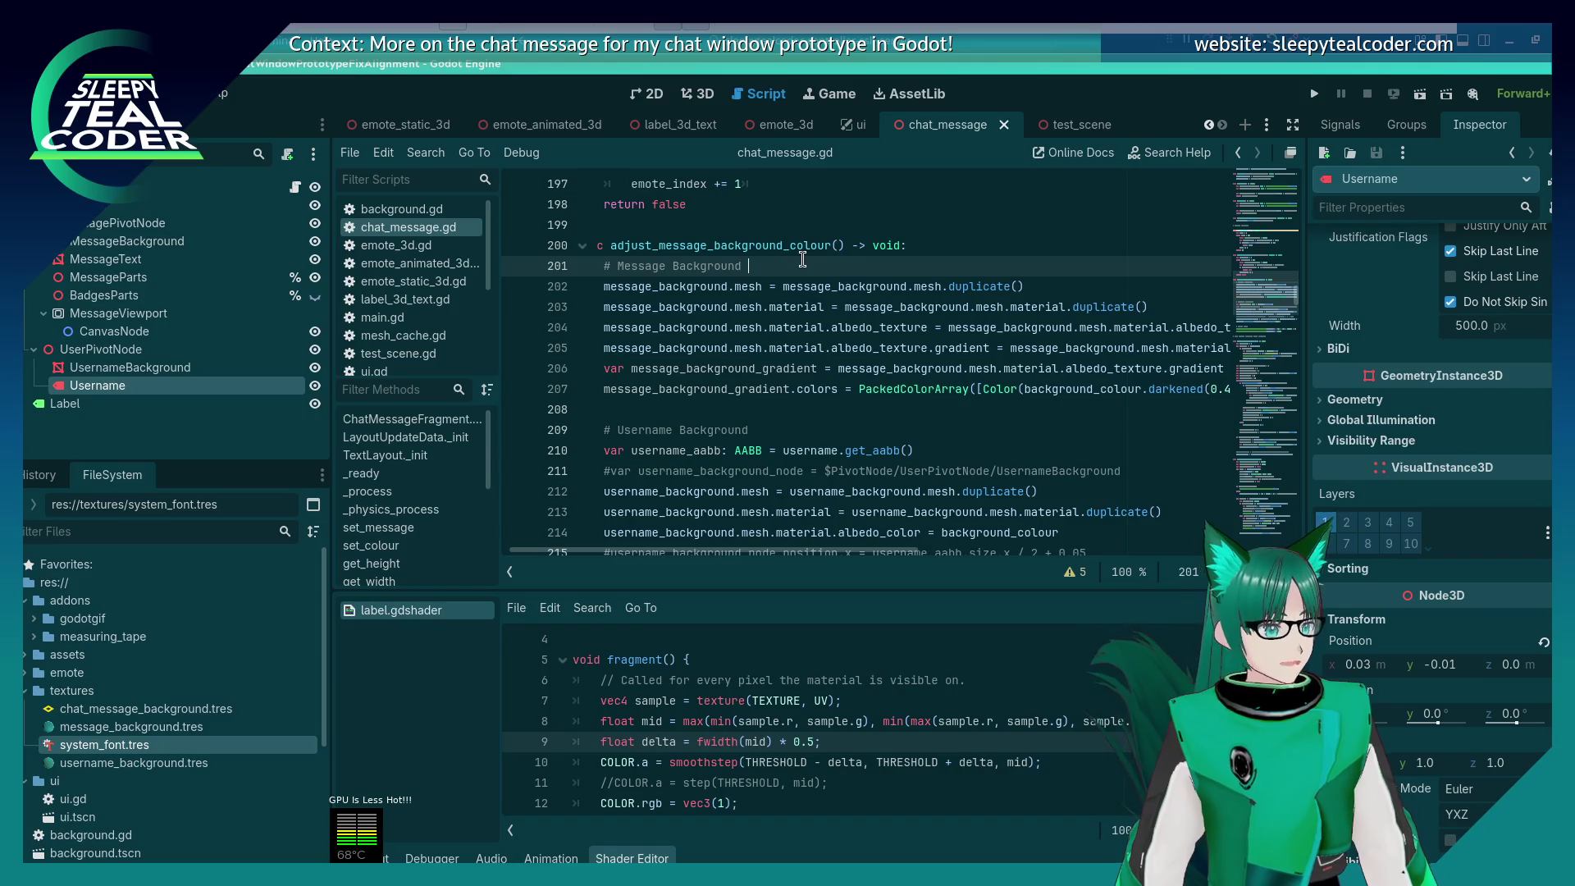
type("- TODO: Upda")
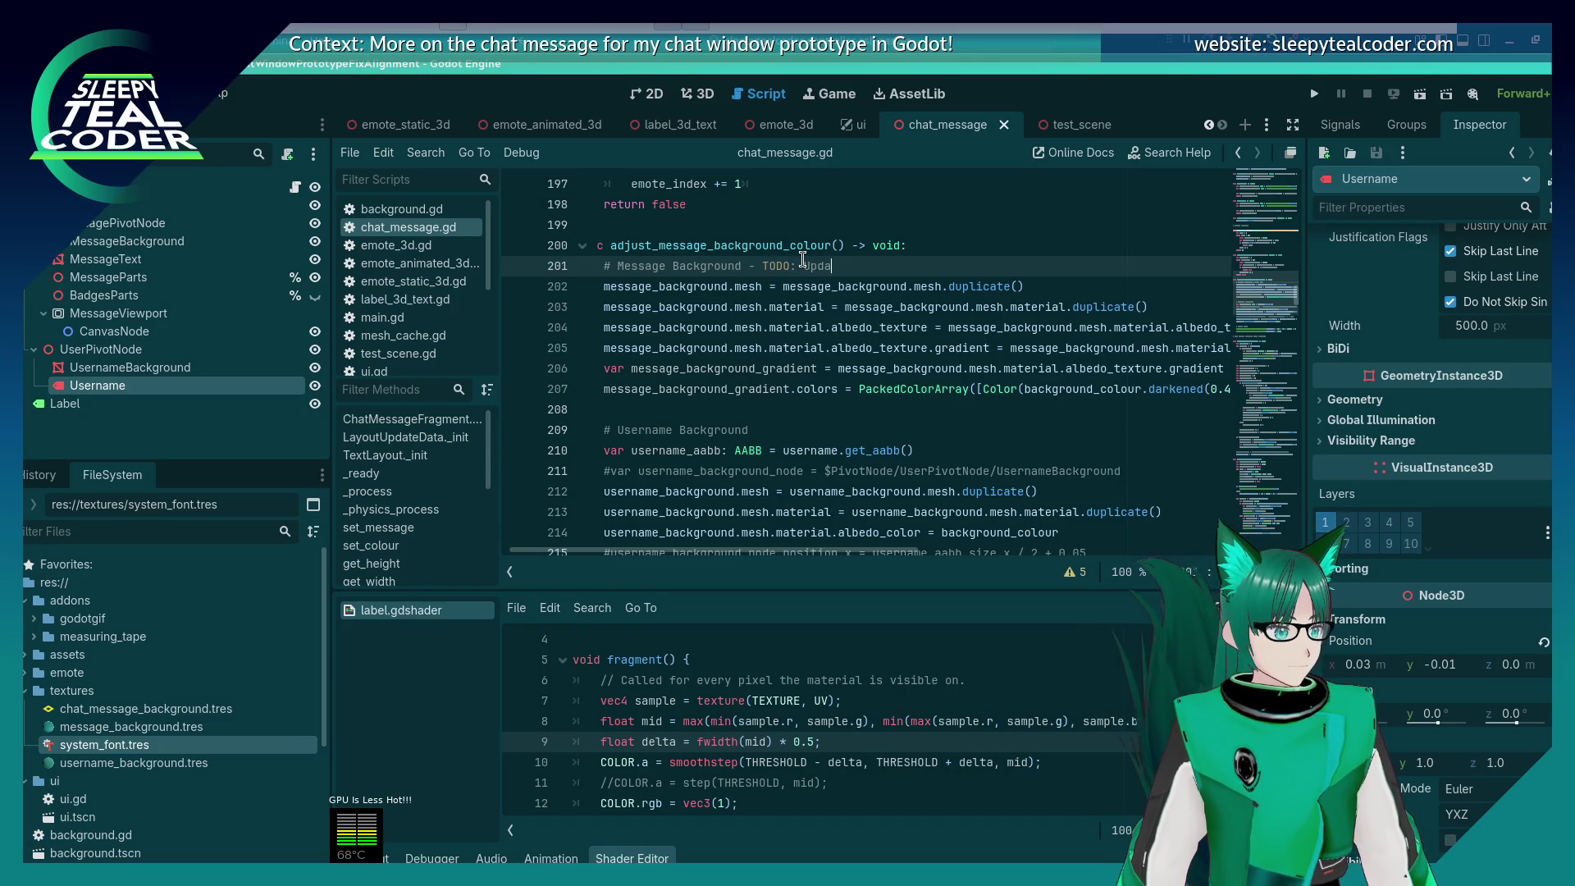
type("te to use shader")
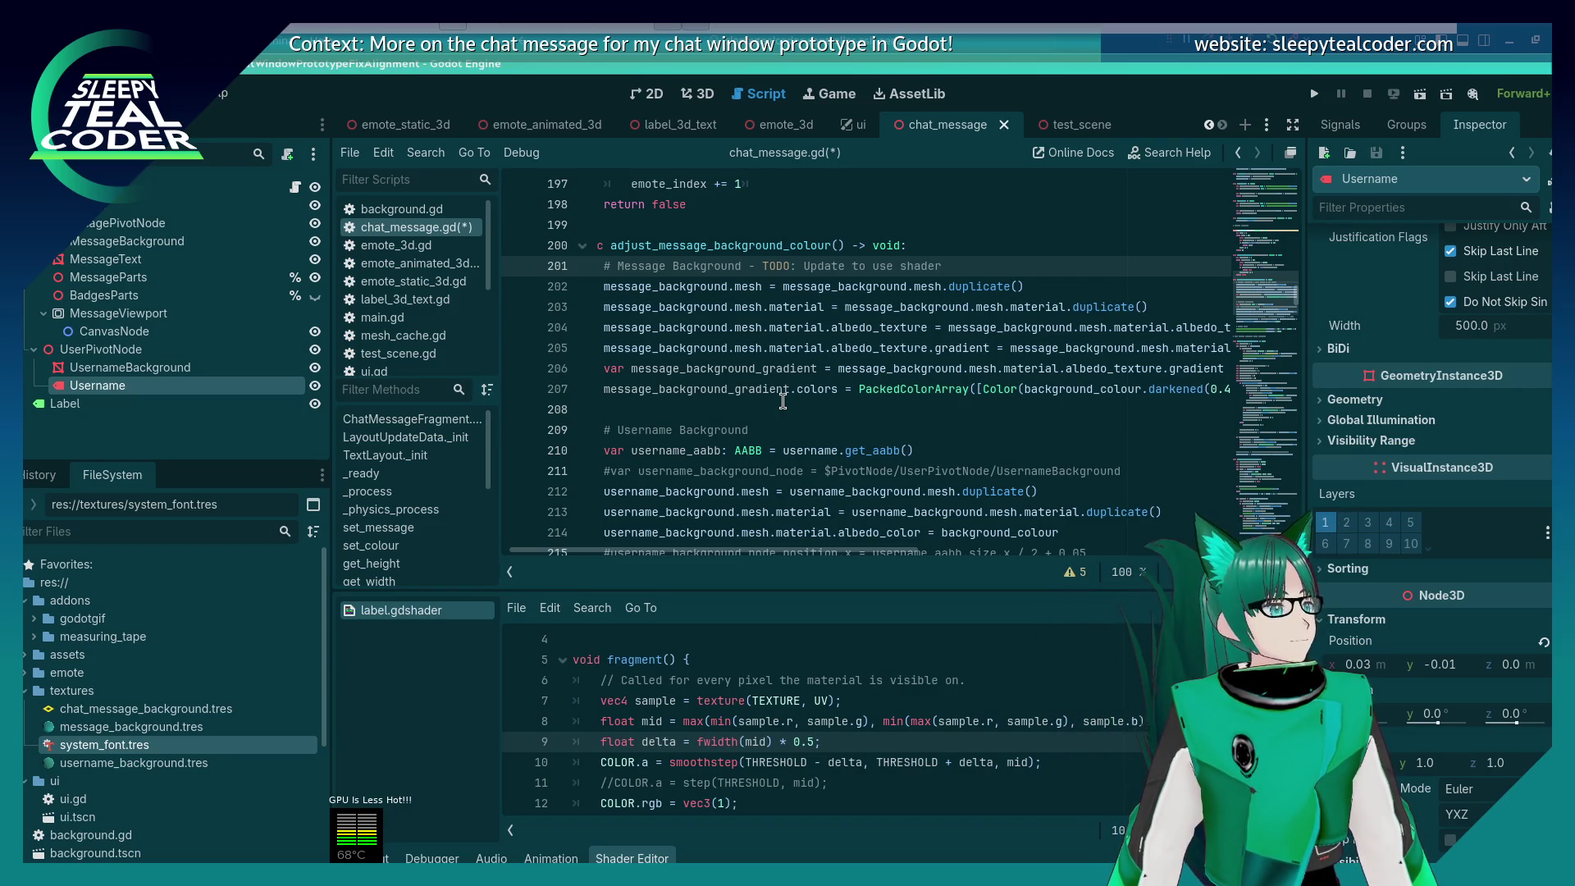
type(" - use")
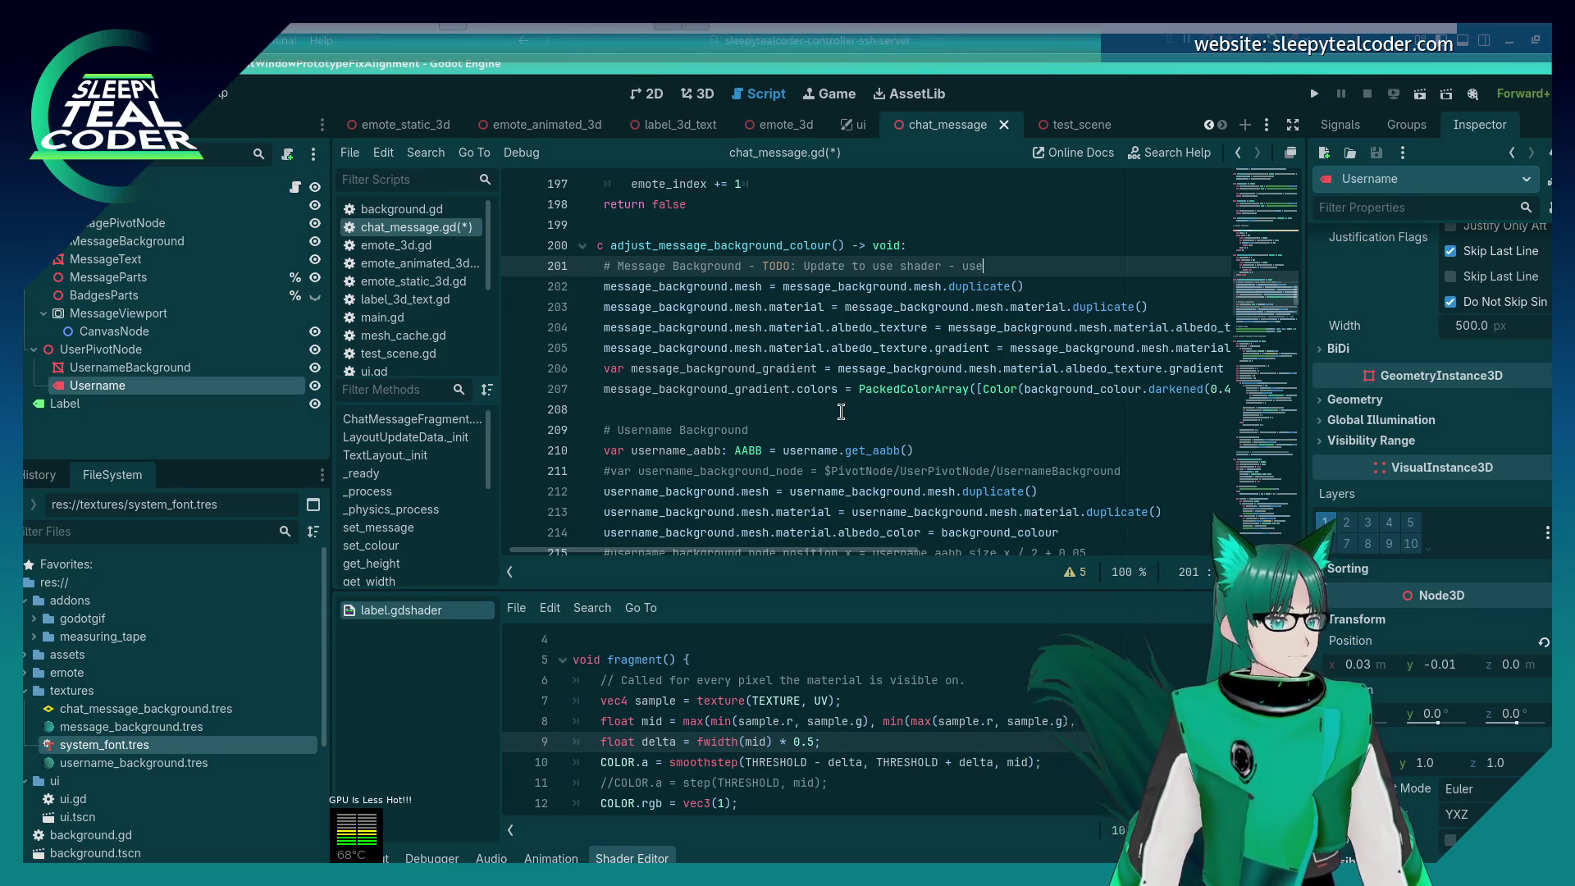
type(" an instance unf")
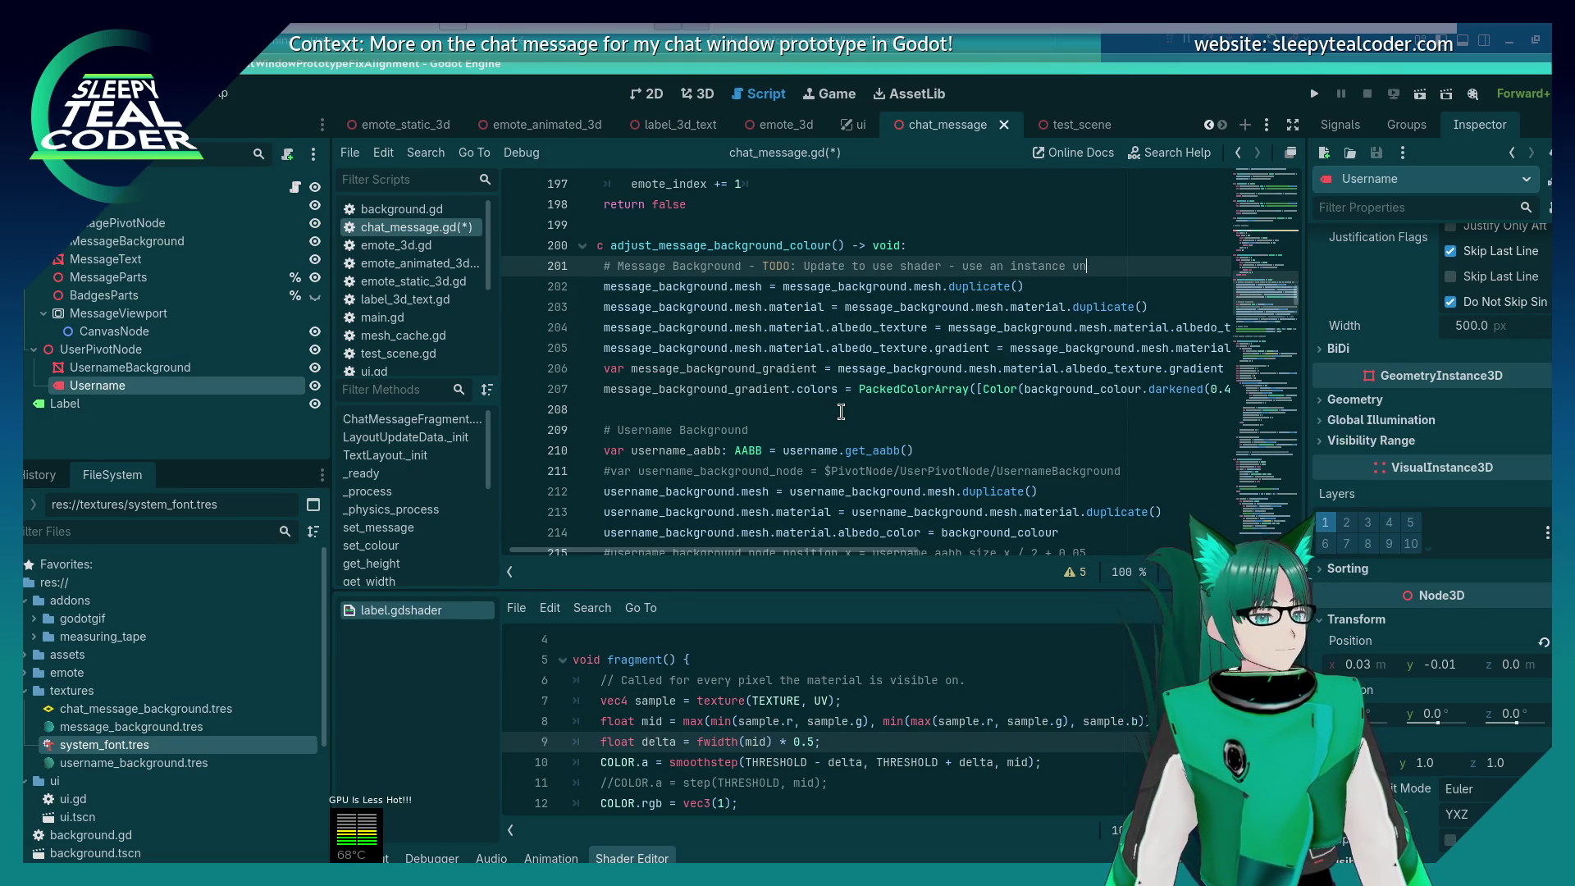
type("iform to se")
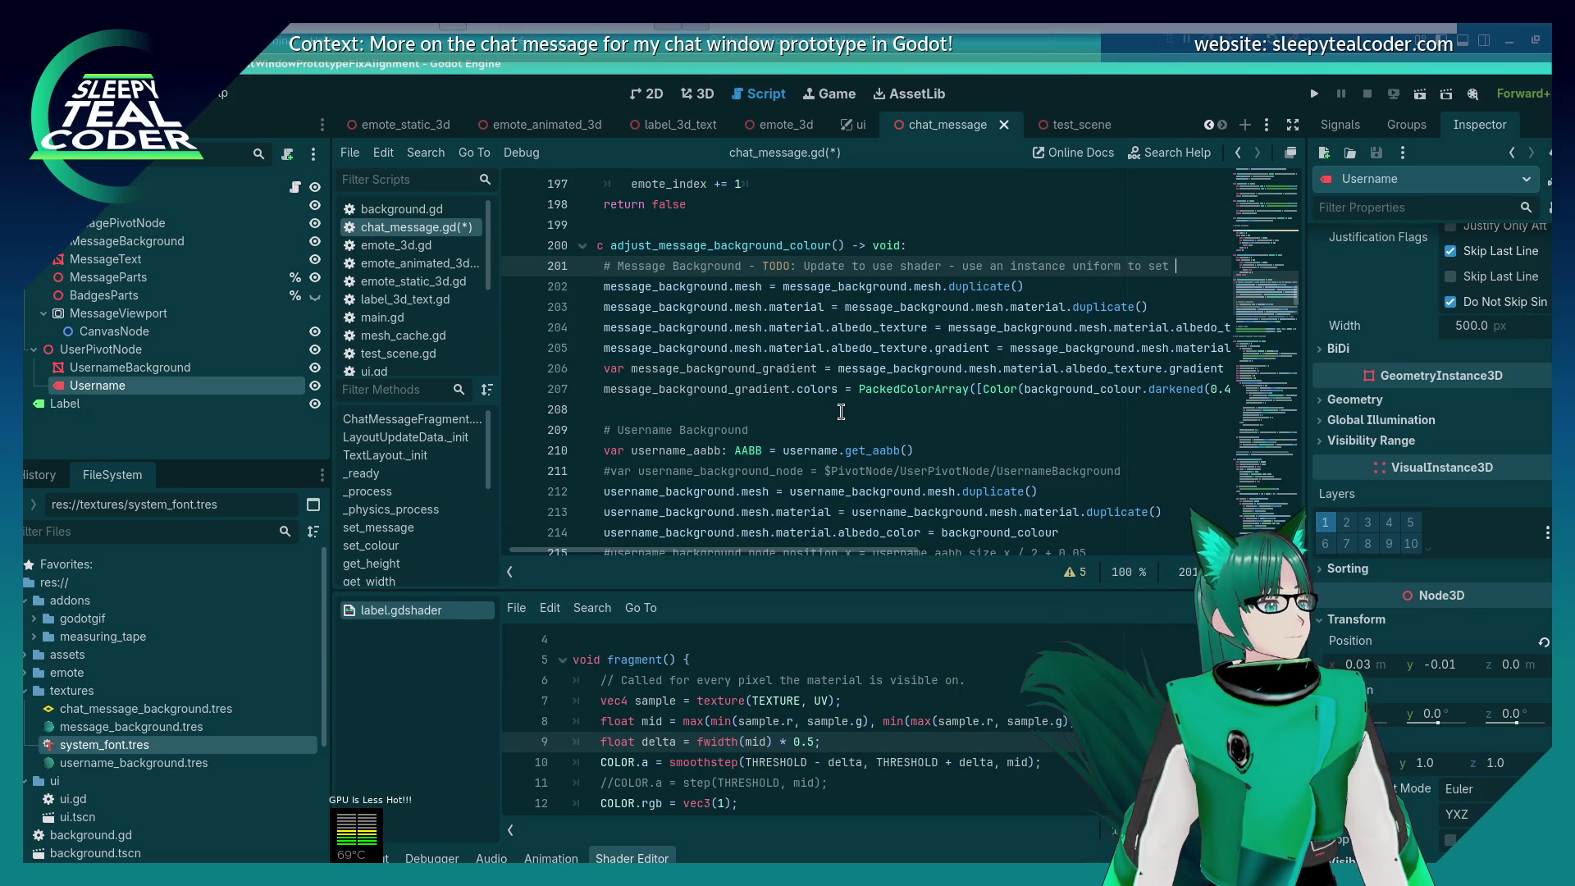
type("the background base co")
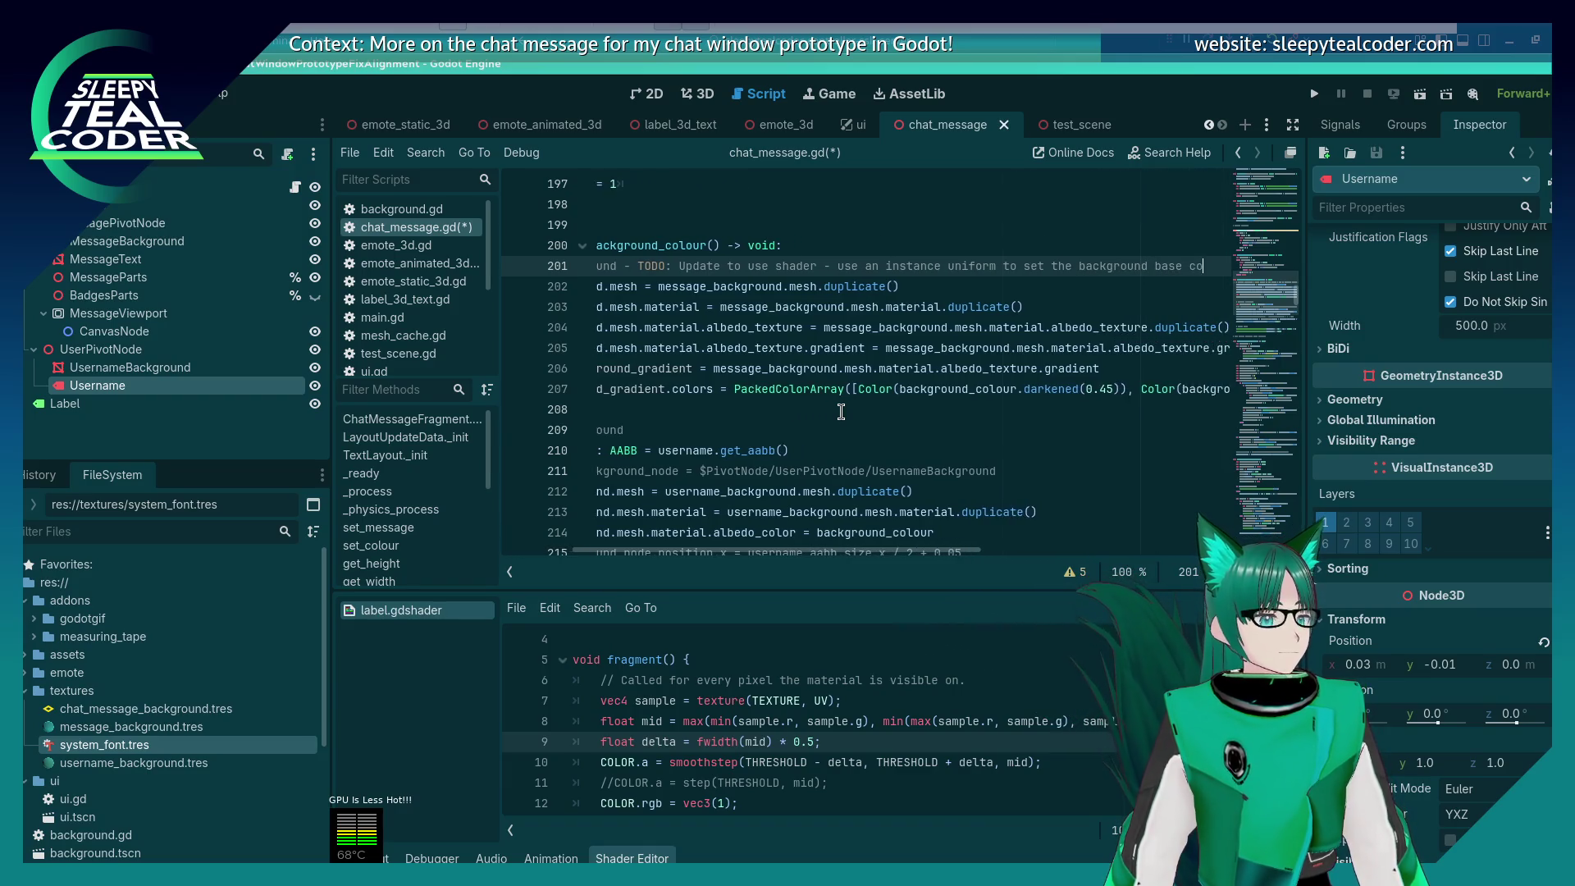
type("lour")
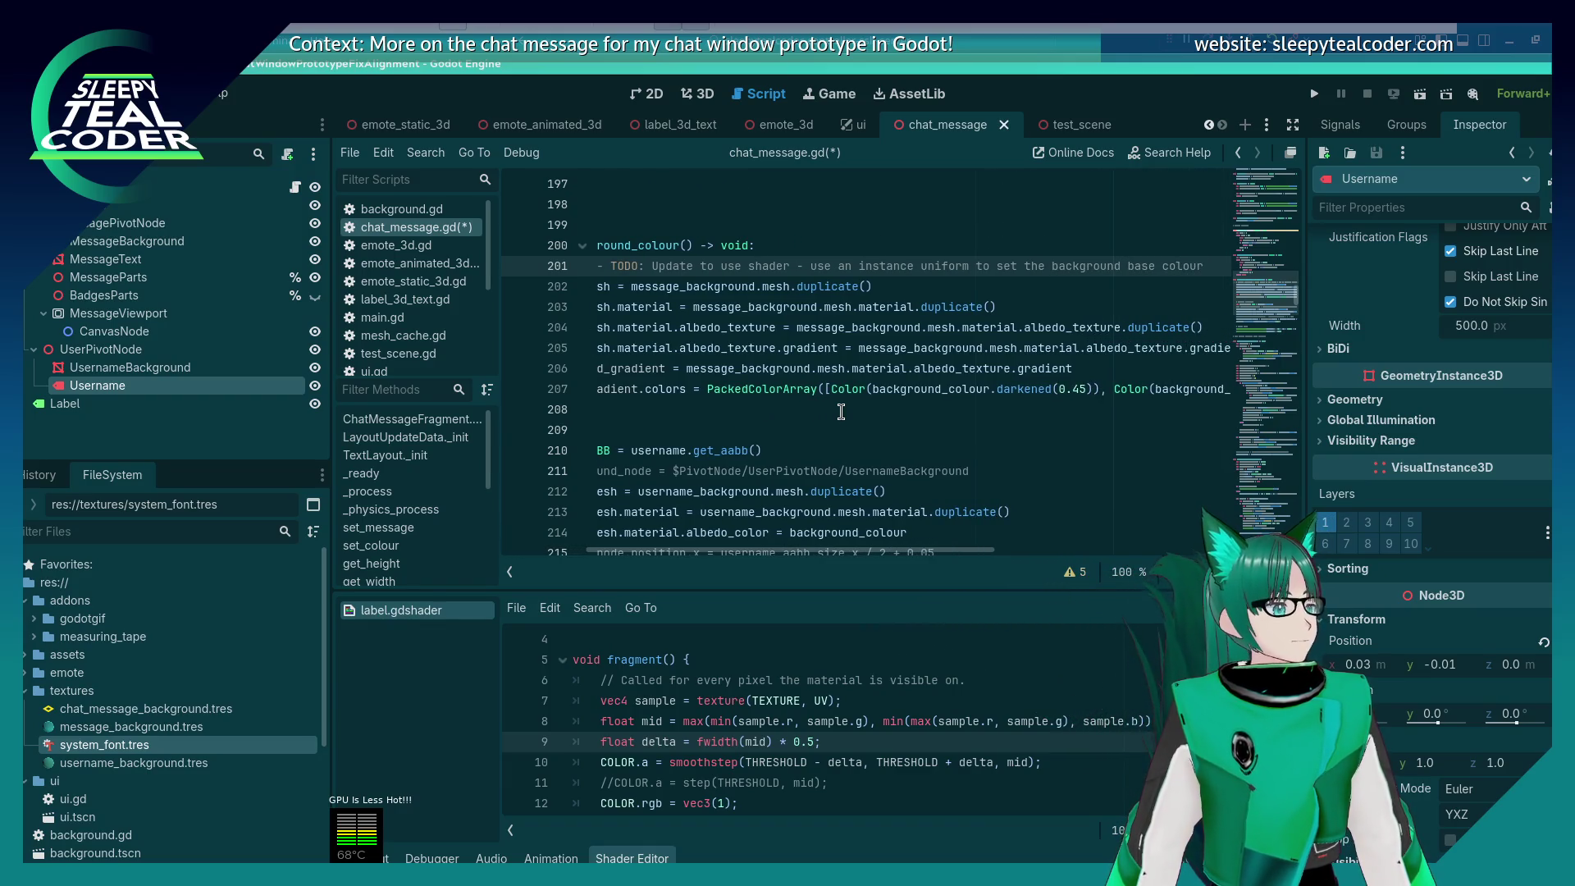
type(" & shade")
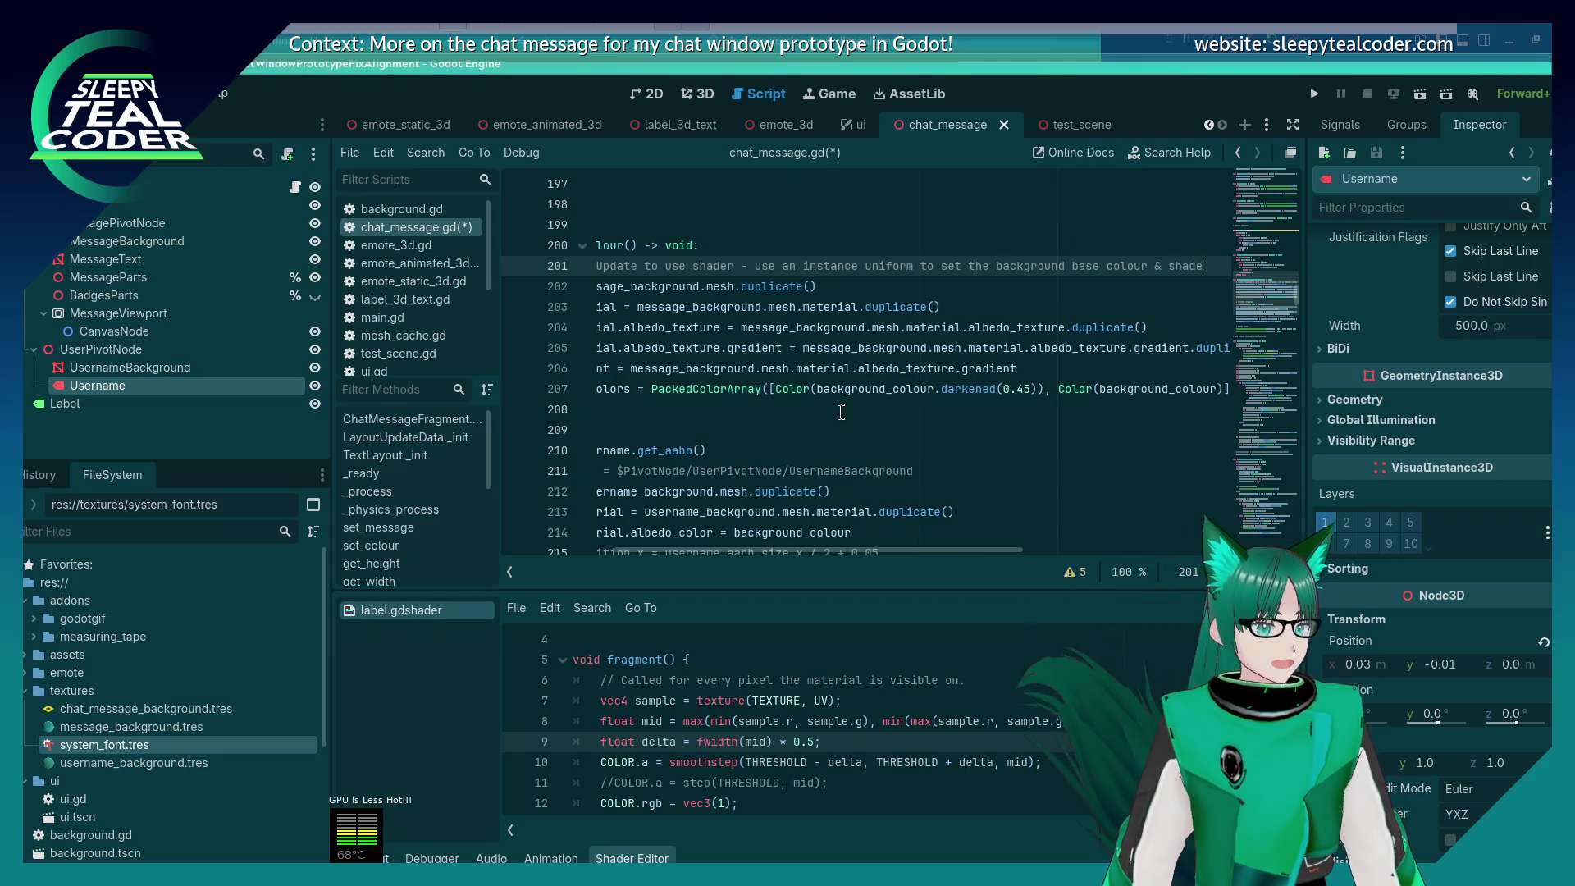
type("r math ")
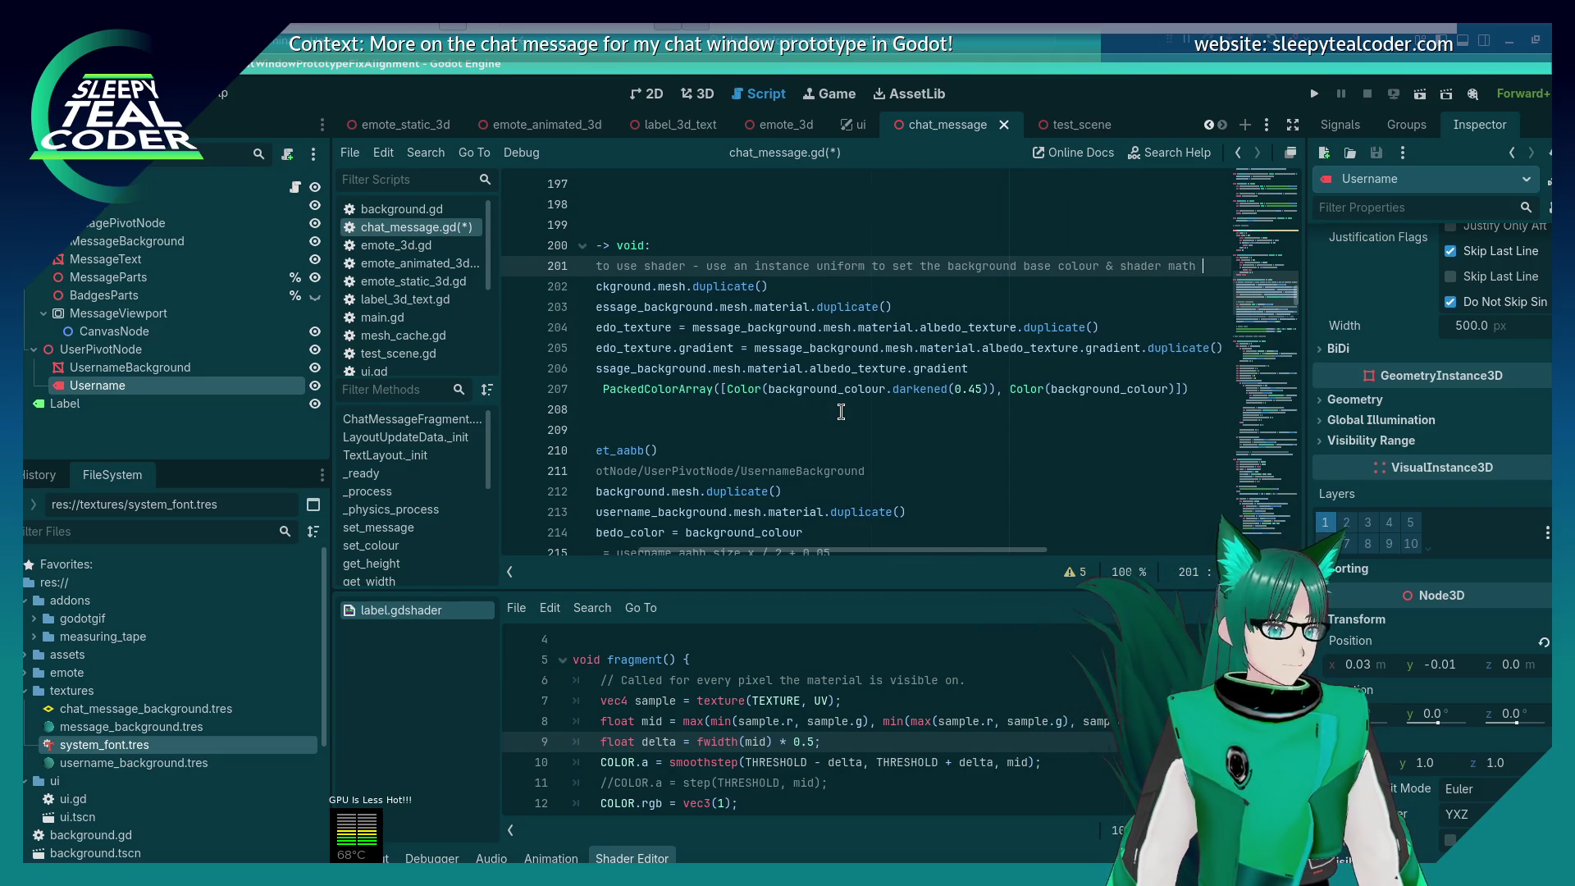
type("for gradi")
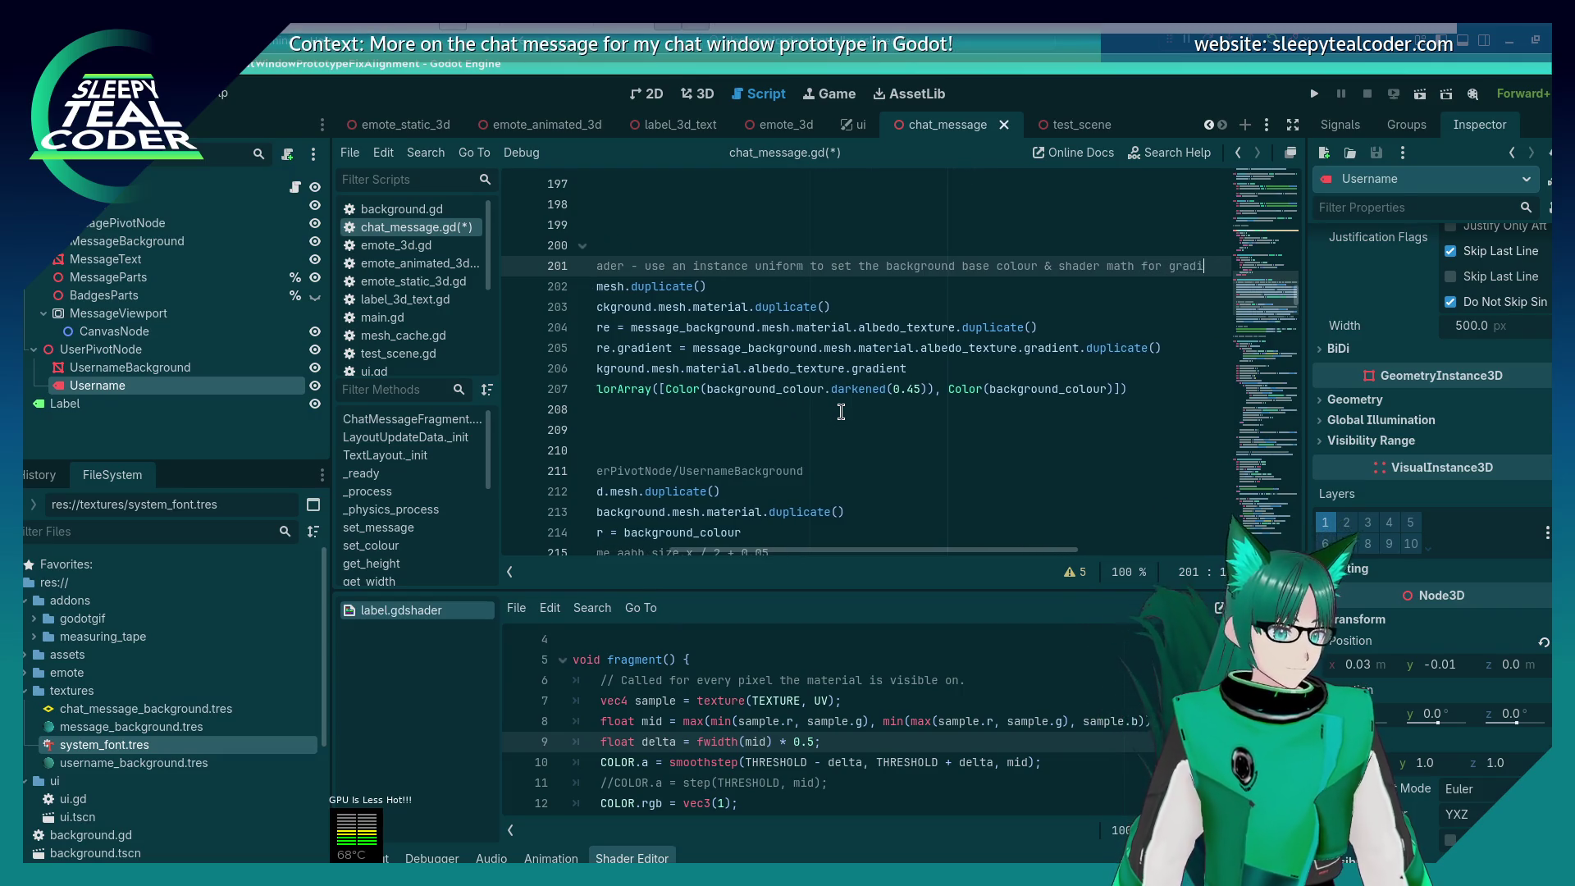
Step: Paste the same TODO note into the line 209 Username Background comment and save
key("Home")
key("ctrl+Right")
key("ctrl+Right")
key("ctrl+Right")
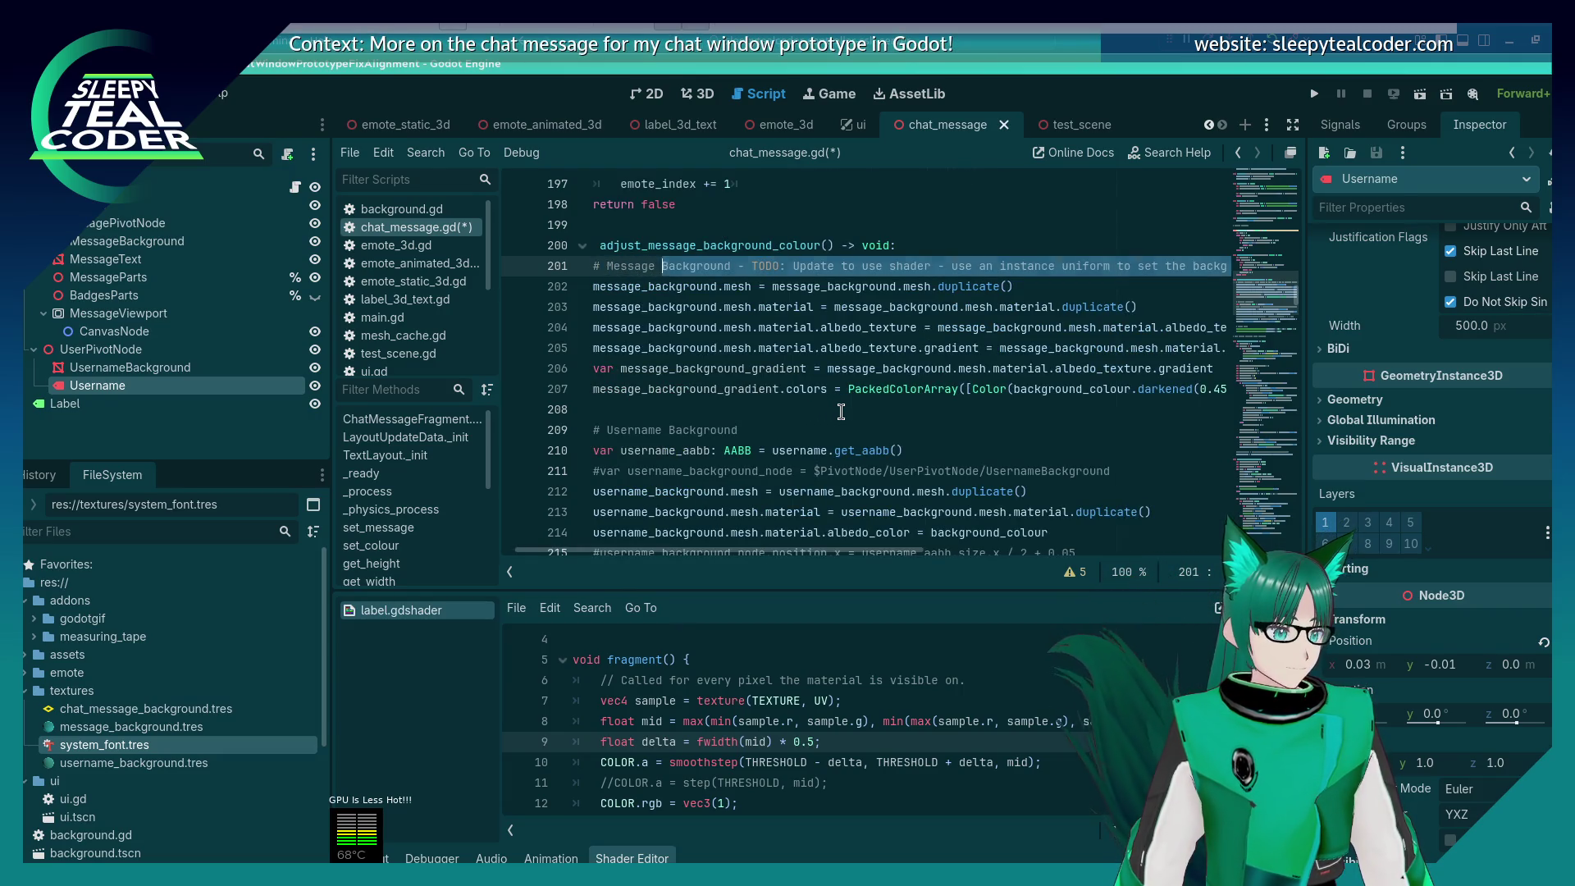
key("Down")
key("Down")
key("Down")
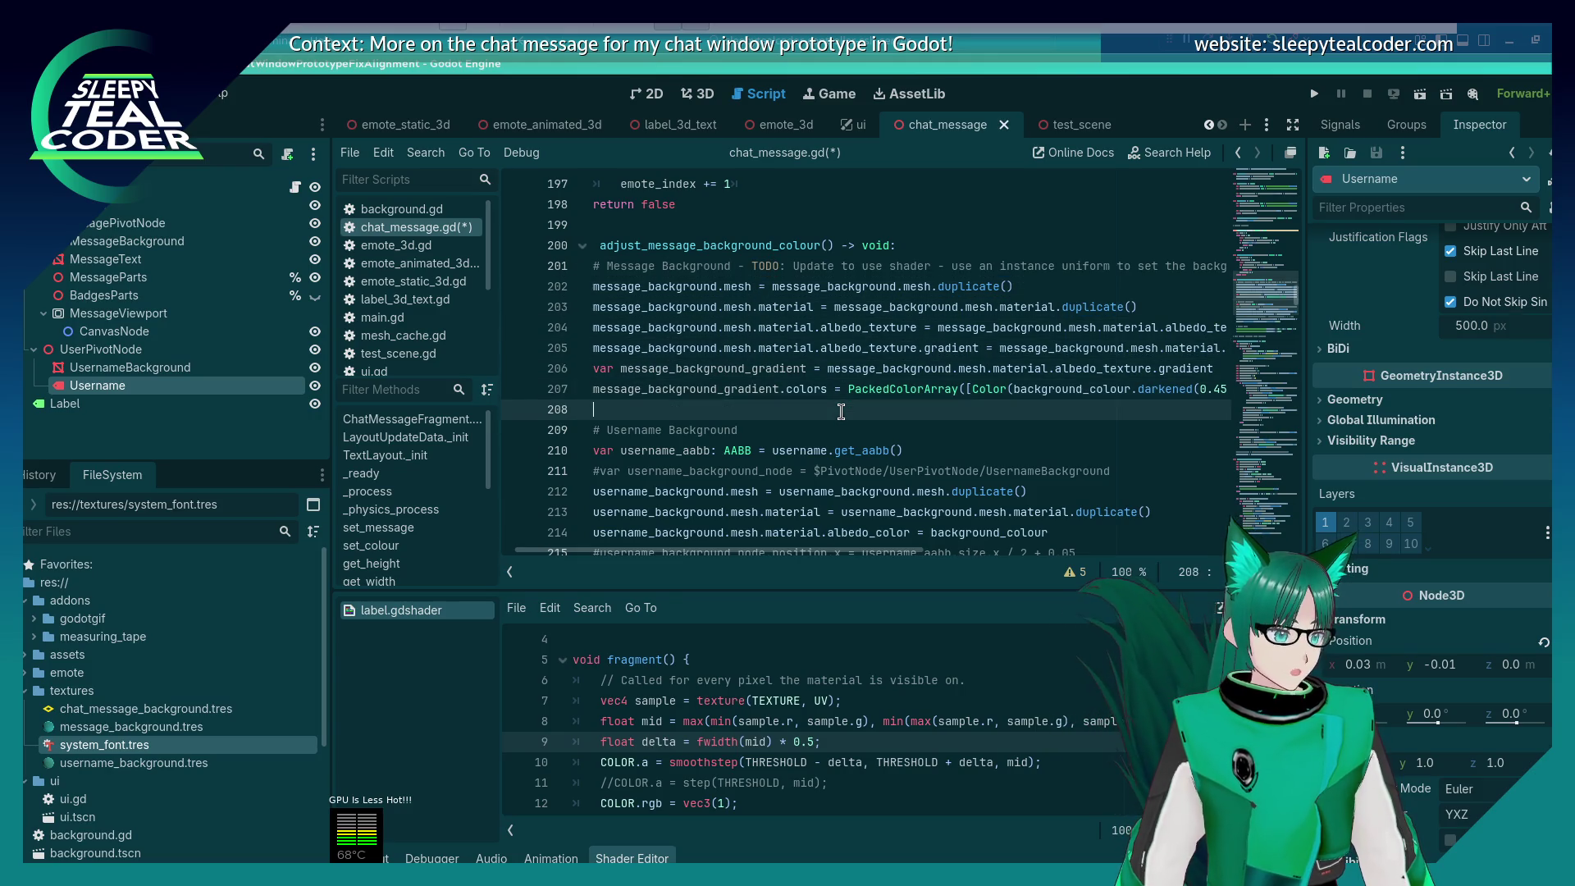
type("TODO: Update to use shader - use an instance uniform to set the background base colour & shader math for gradient")
key("ctrl+s")
key("Home")
key("Home")
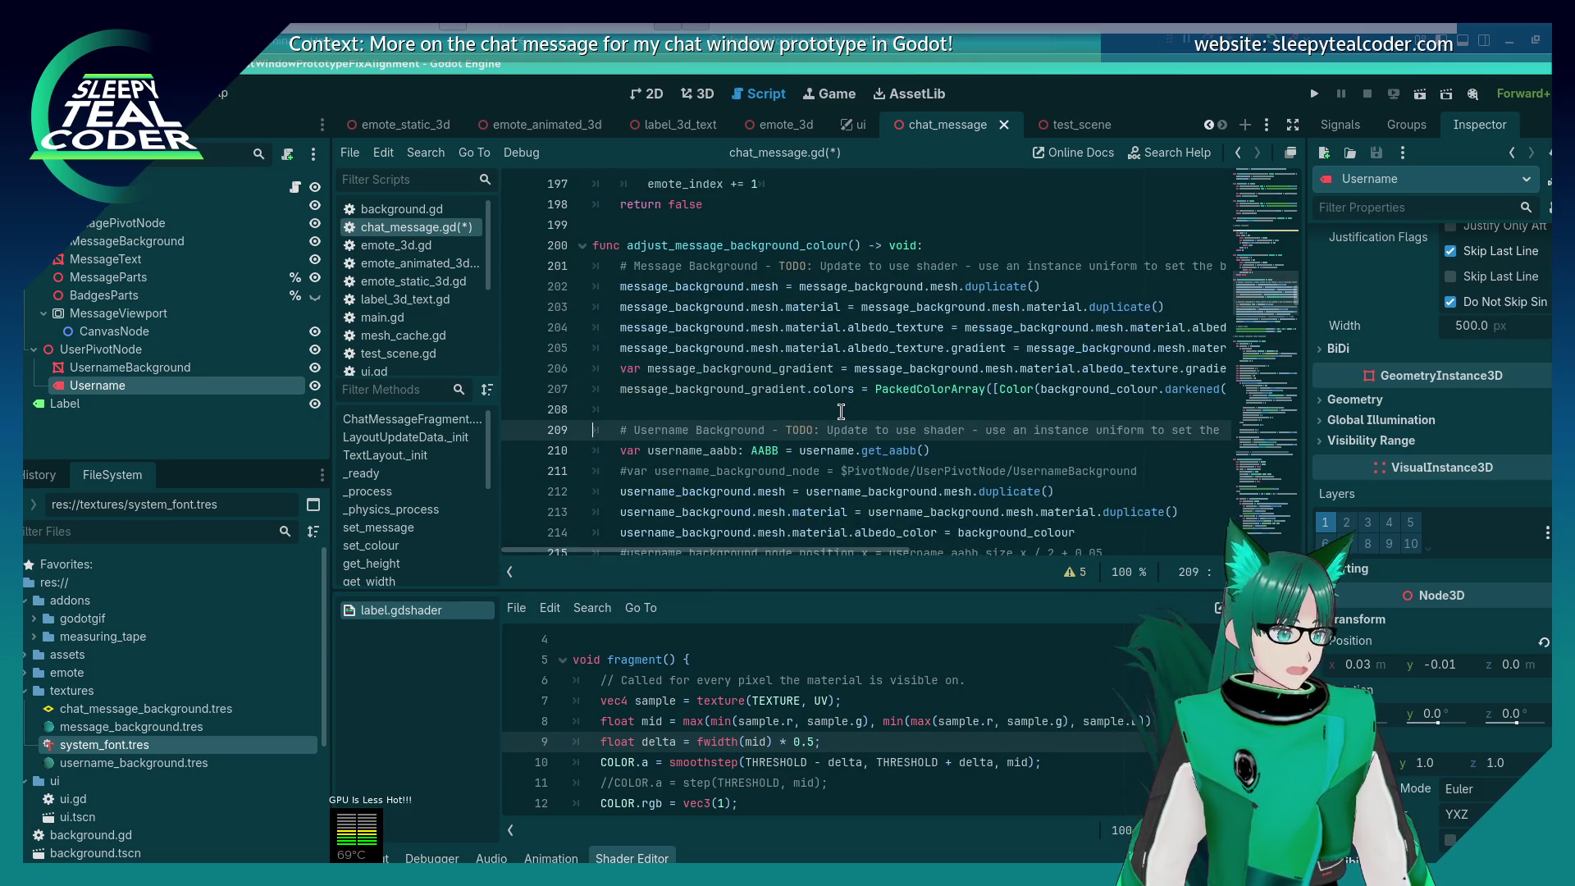
scroll(639, 747, "up", 2)
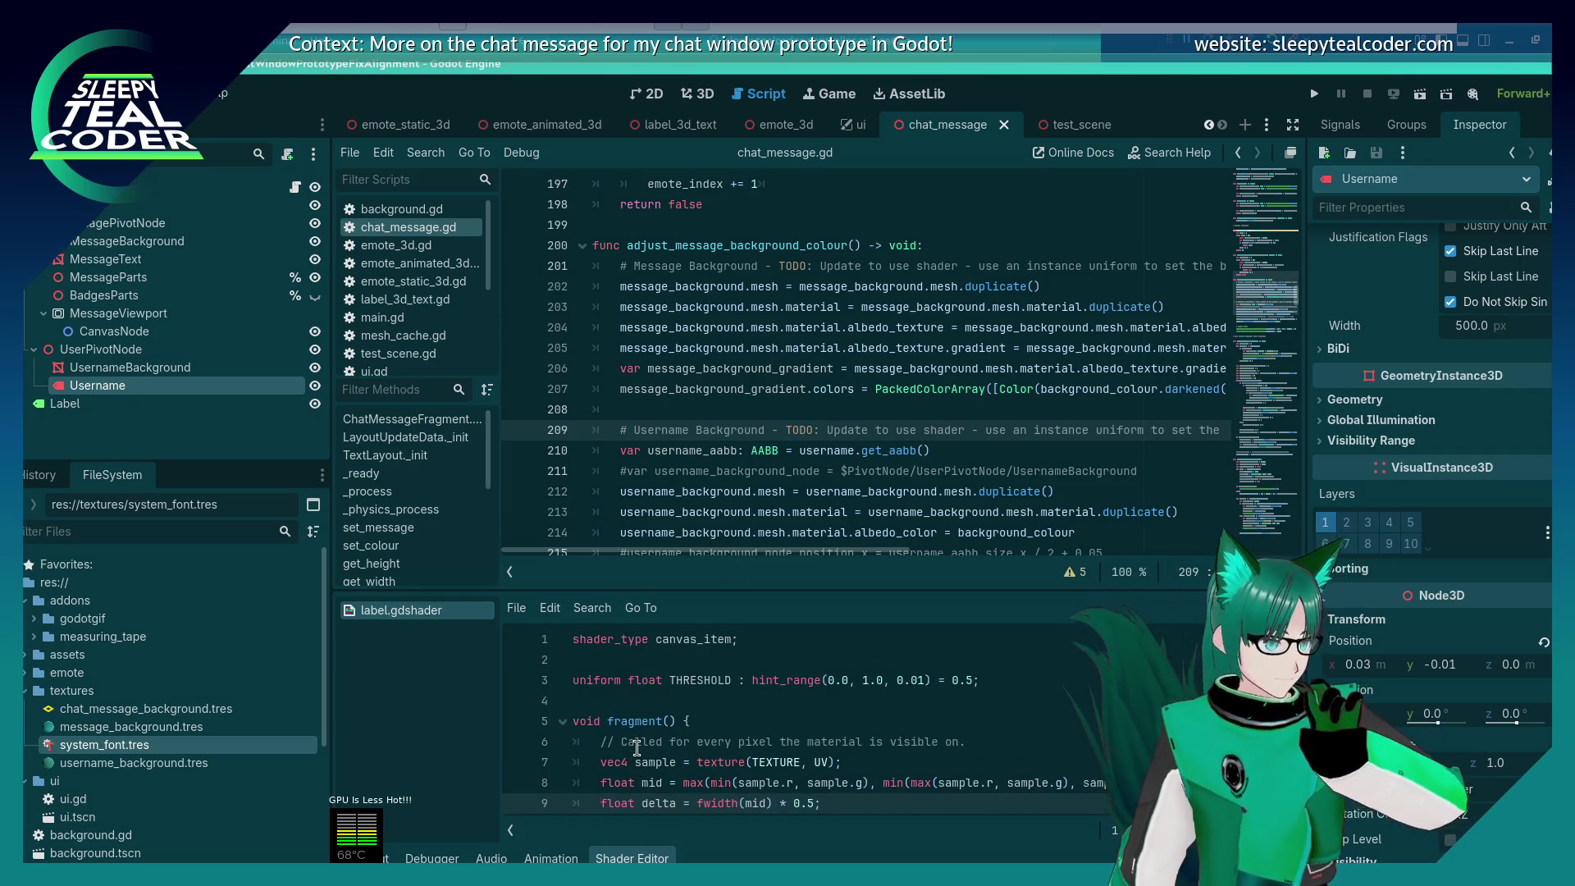
left_click(715, 703)
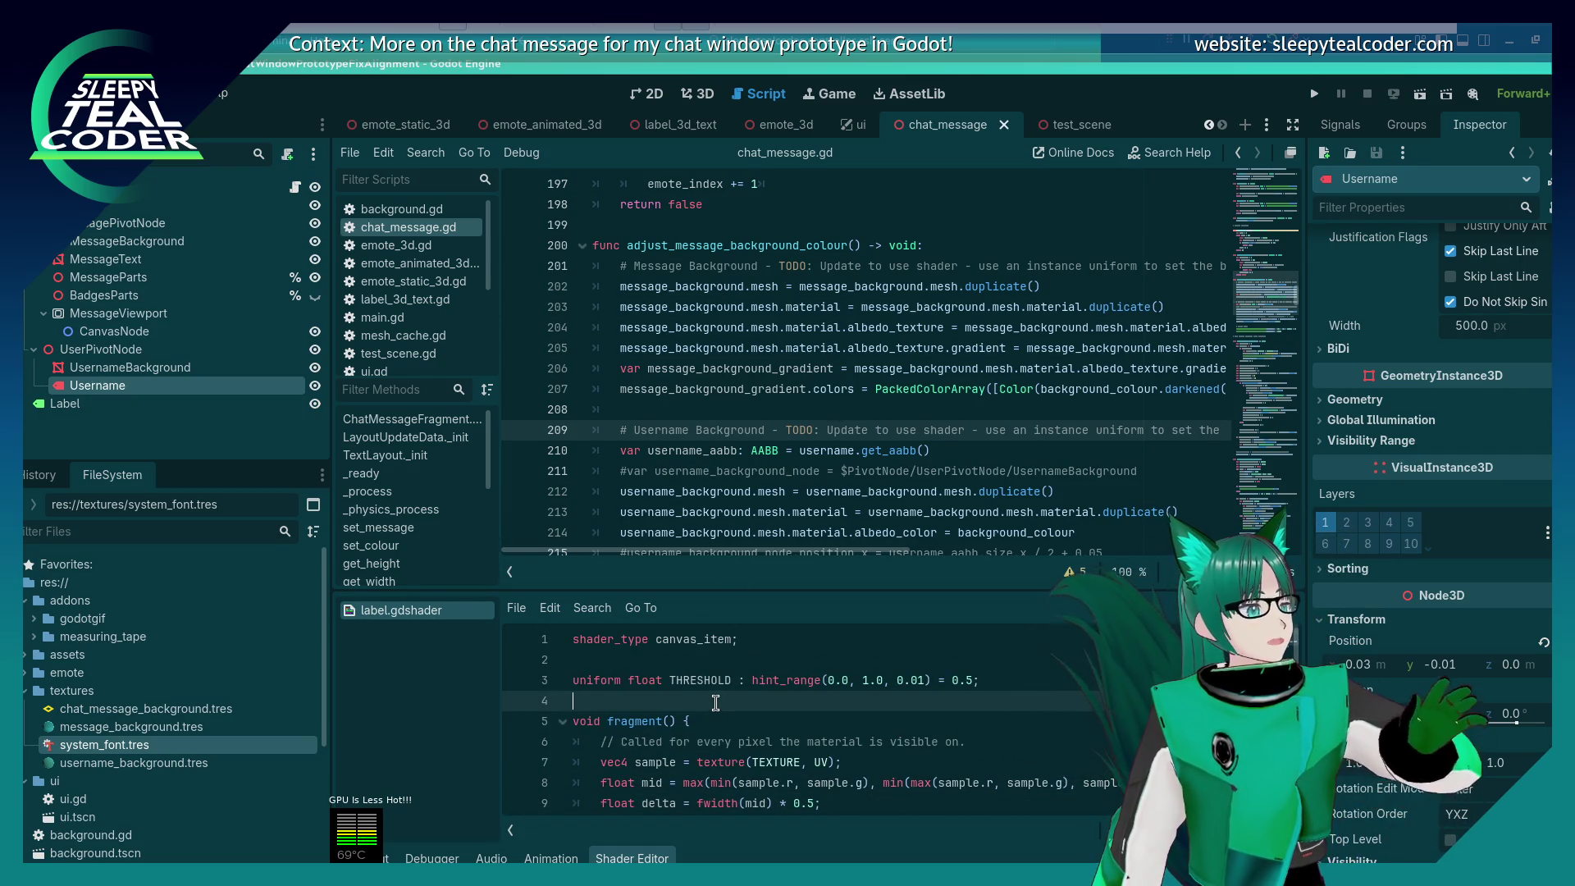
left_click(715, 687)
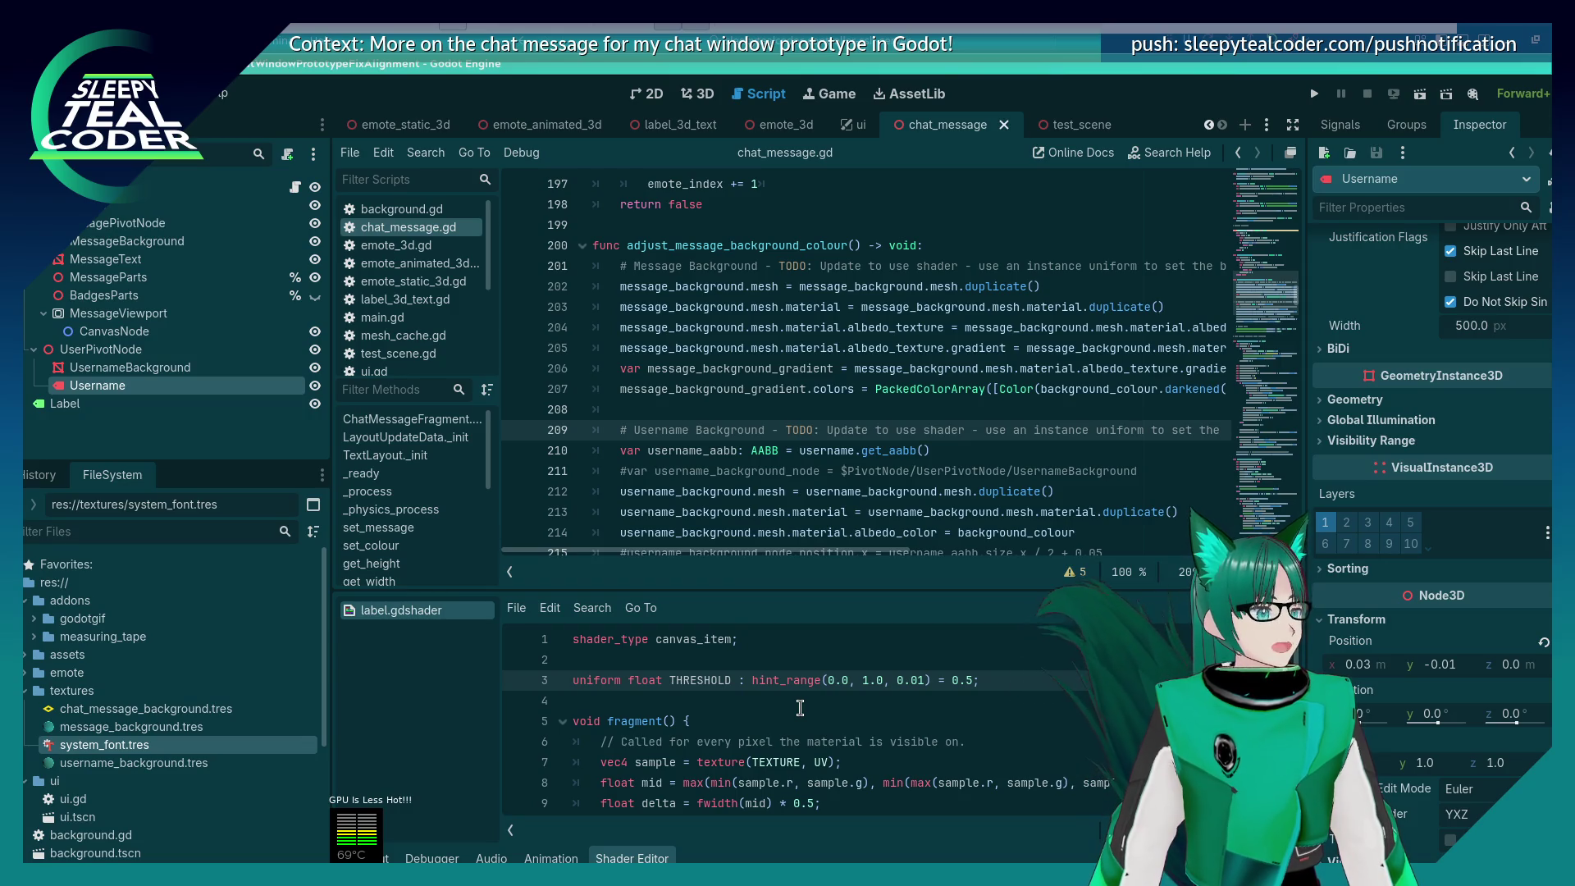
scroll(800, 706, "down", 2)
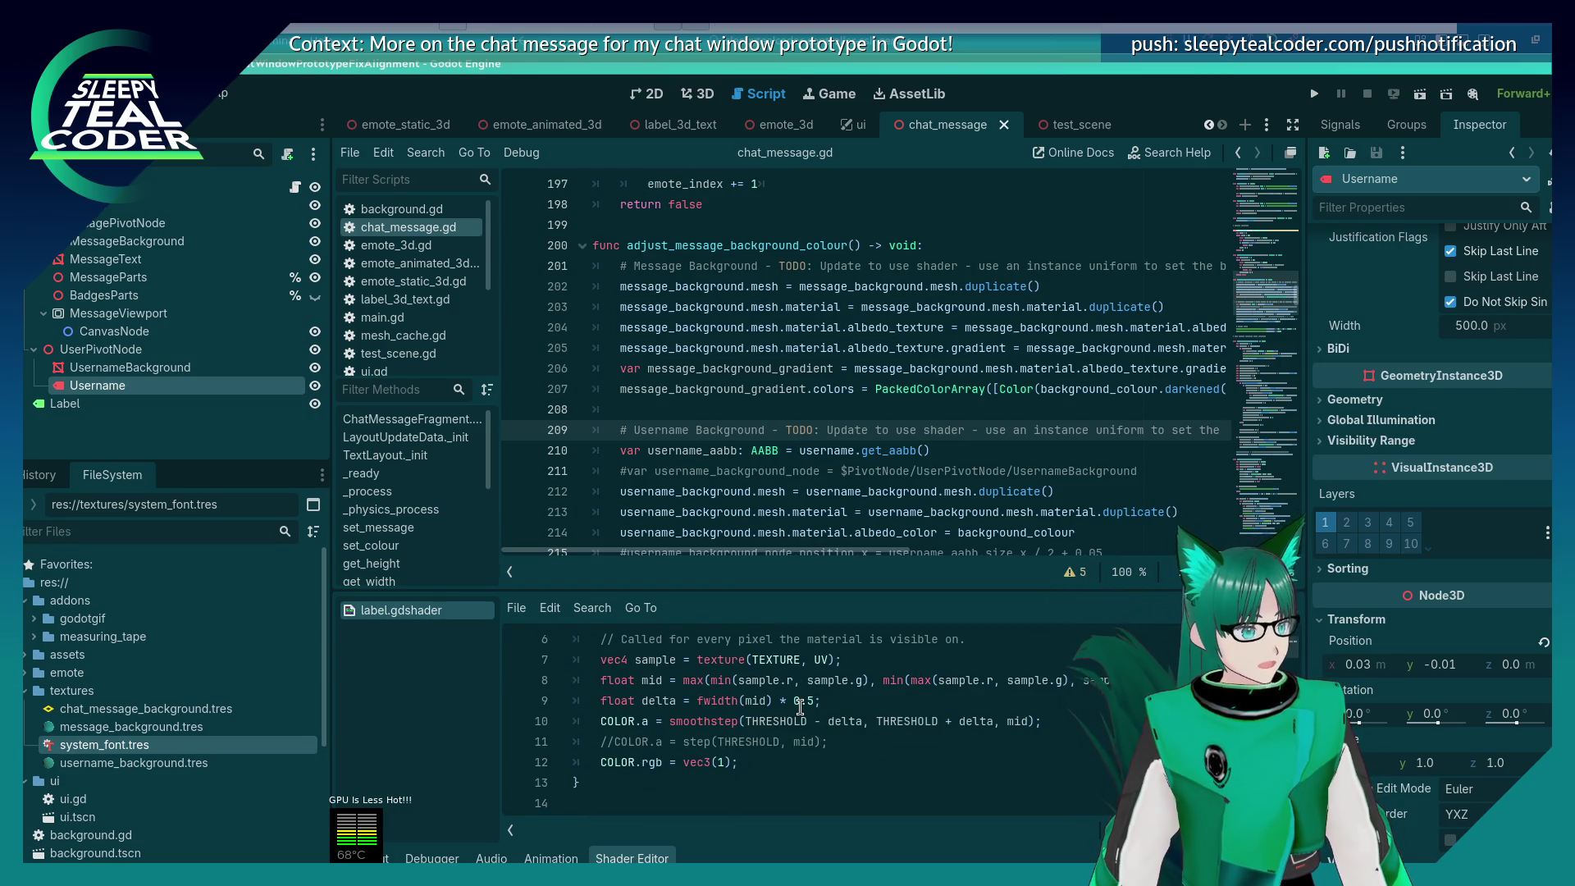
scroll(800, 706, "up", 1)
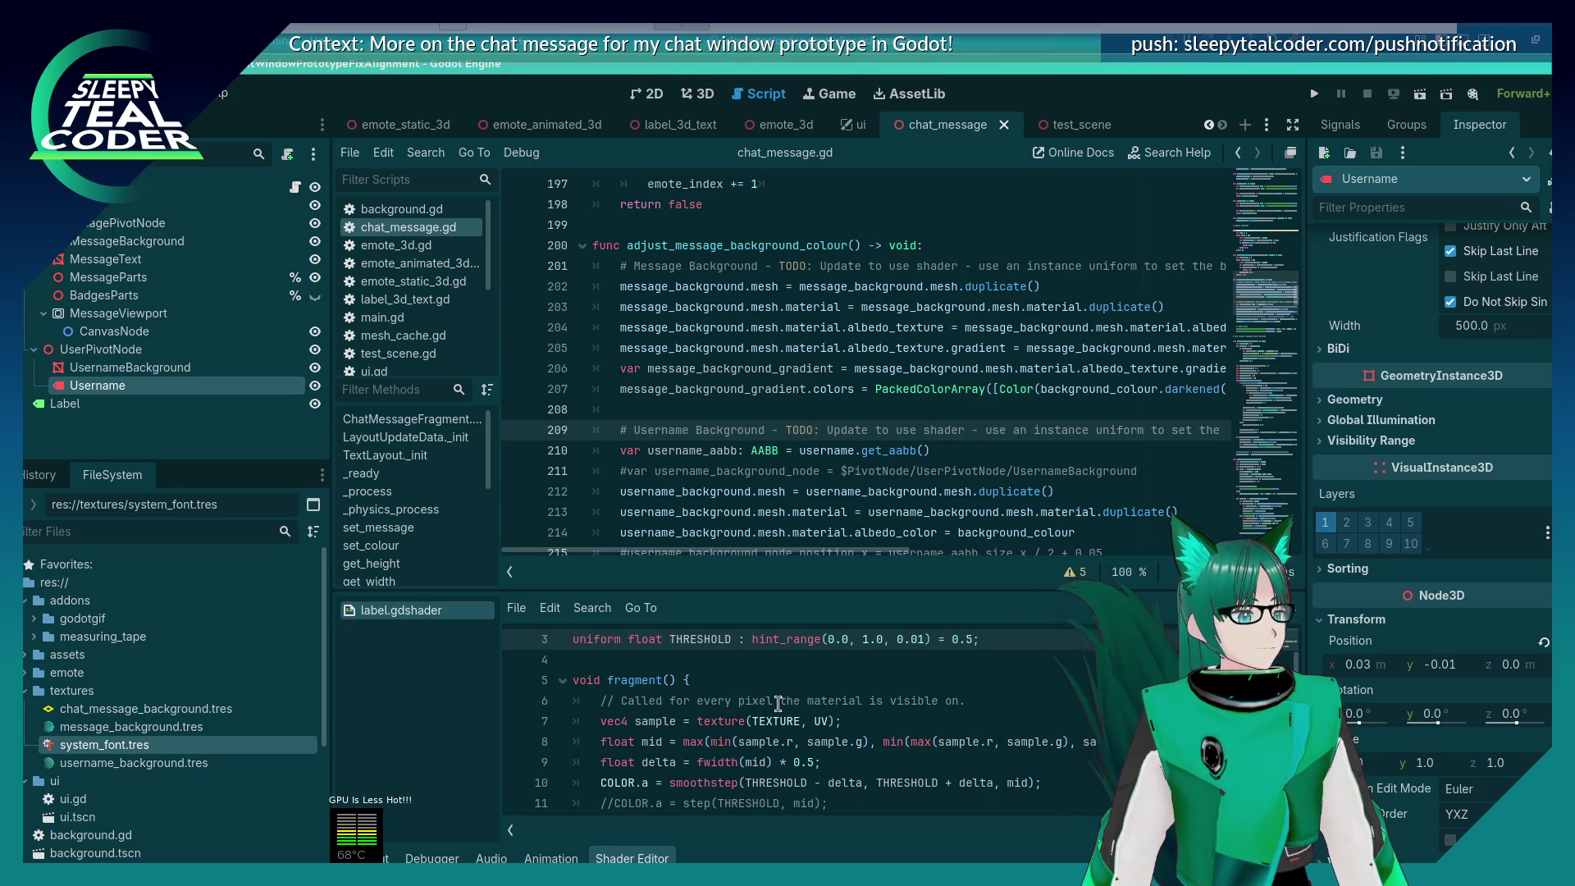
Step: Search chat_message.gd for '$' to find hard-coded node paths
left_click(849, 384)
key("ctrl+f")
type("$")
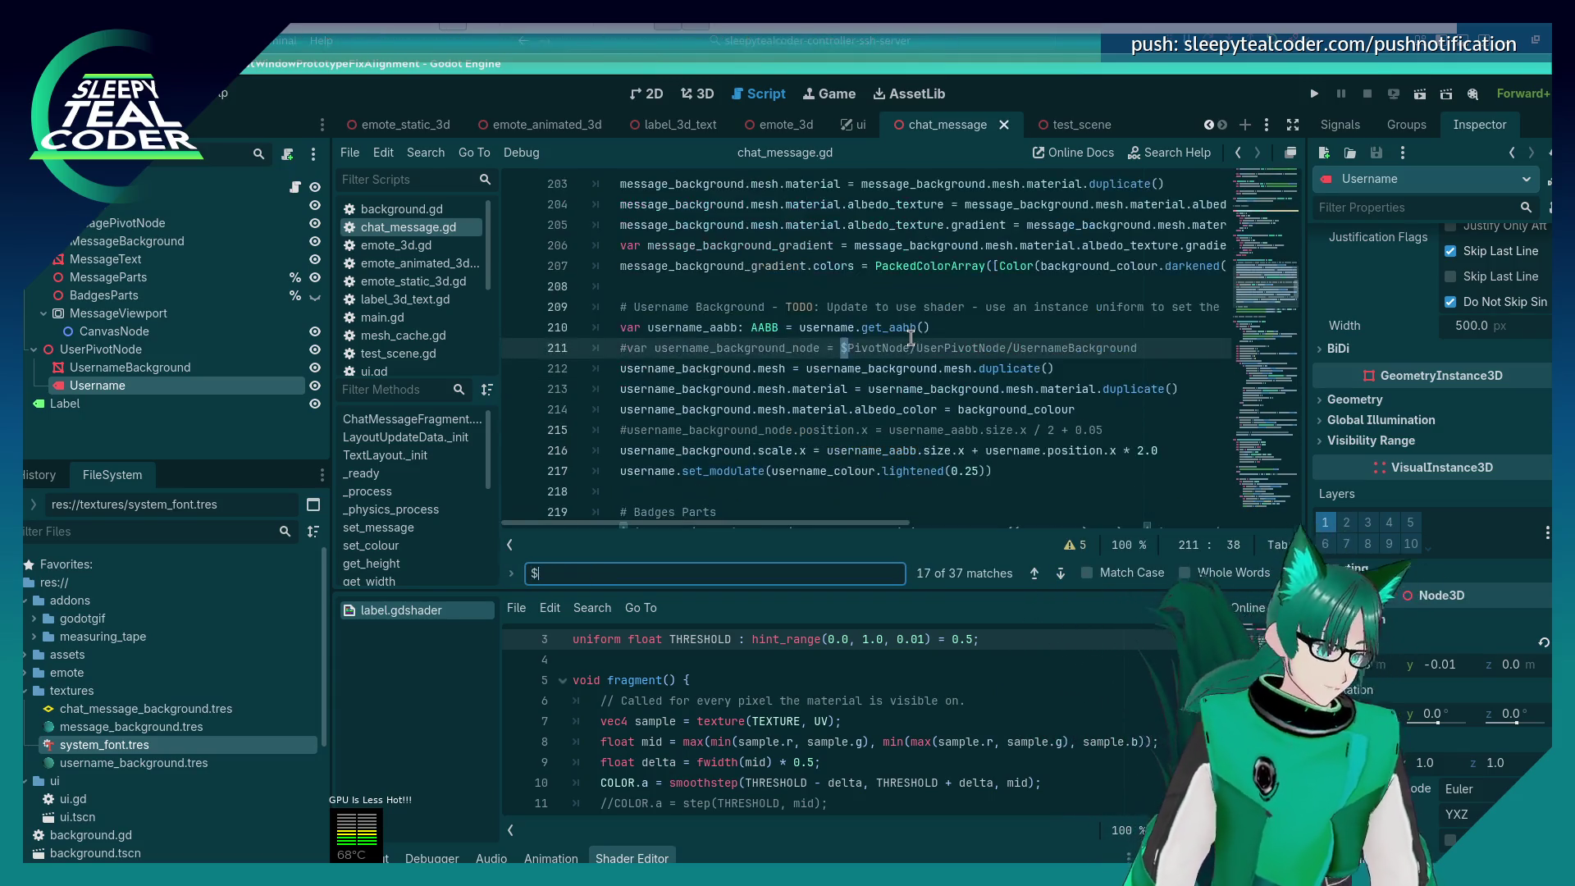
key("Escape")
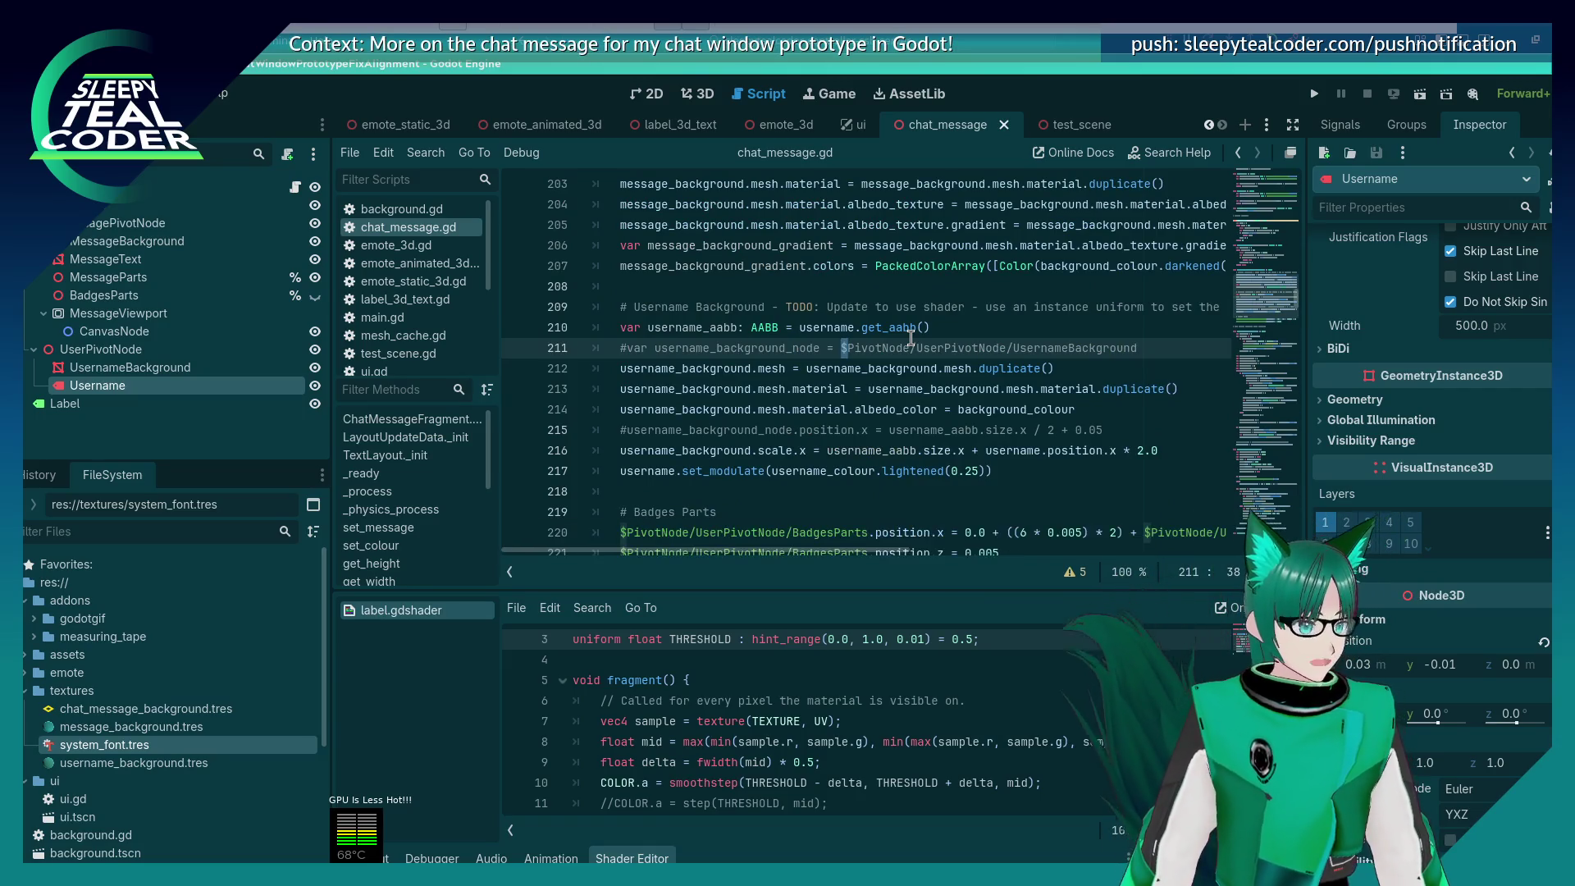
Step: Delete the commented-out username_background_node declaration and position lines, then search for '$' again
triple_click(911, 341)
key("BackSpace")
key("BackSpace")
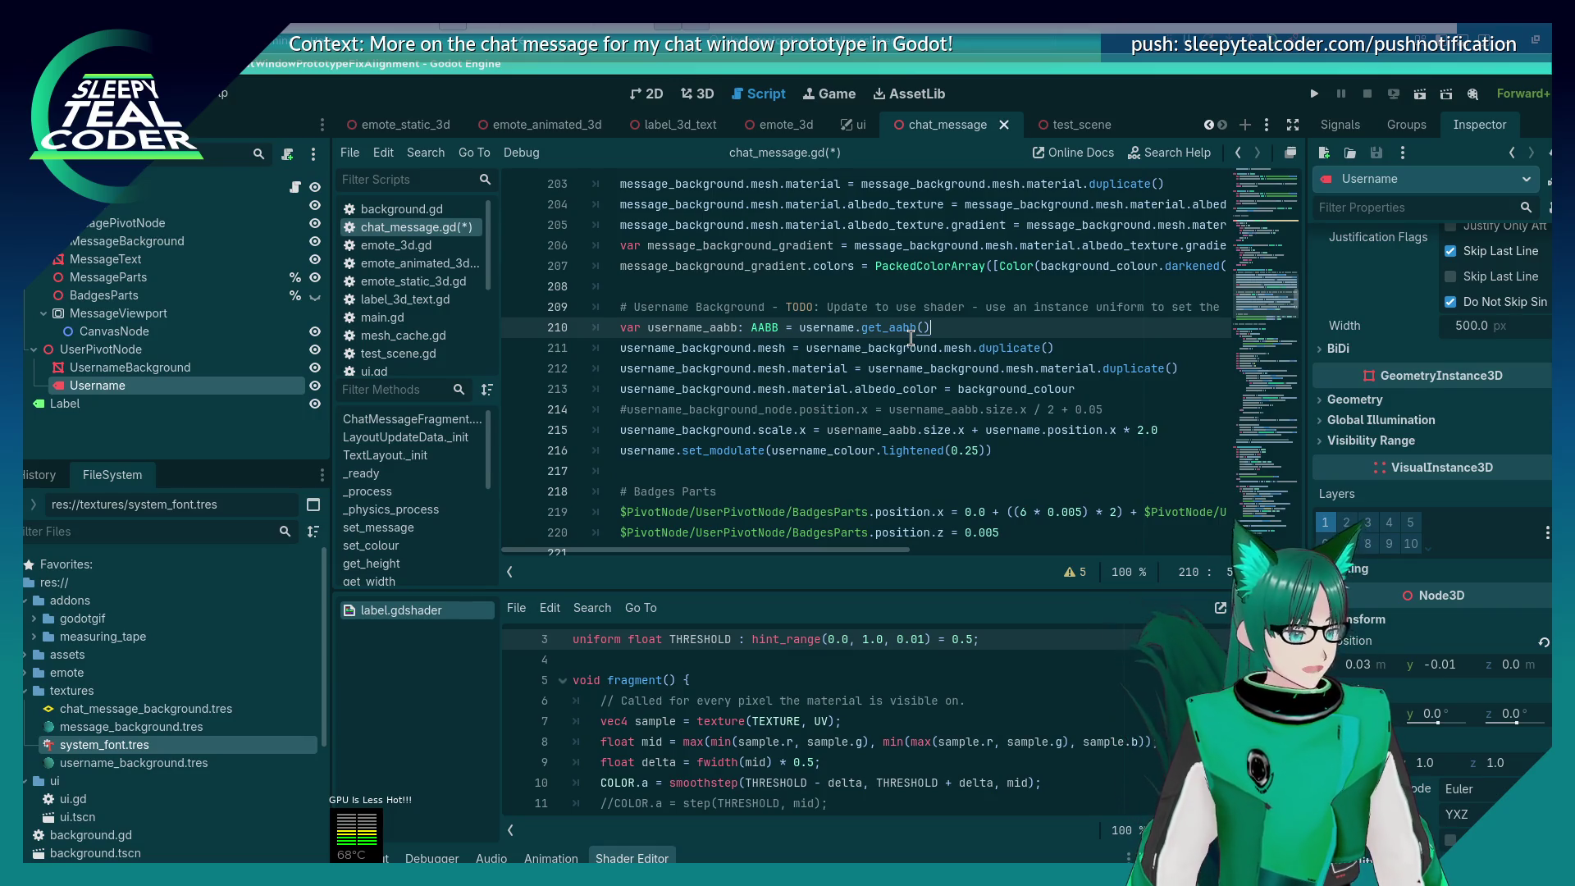
mouse_move(1169, 405)
left_mouse_down()
mouse_move(574, 428)
mouse_move(567, 404)
left_mouse_up()
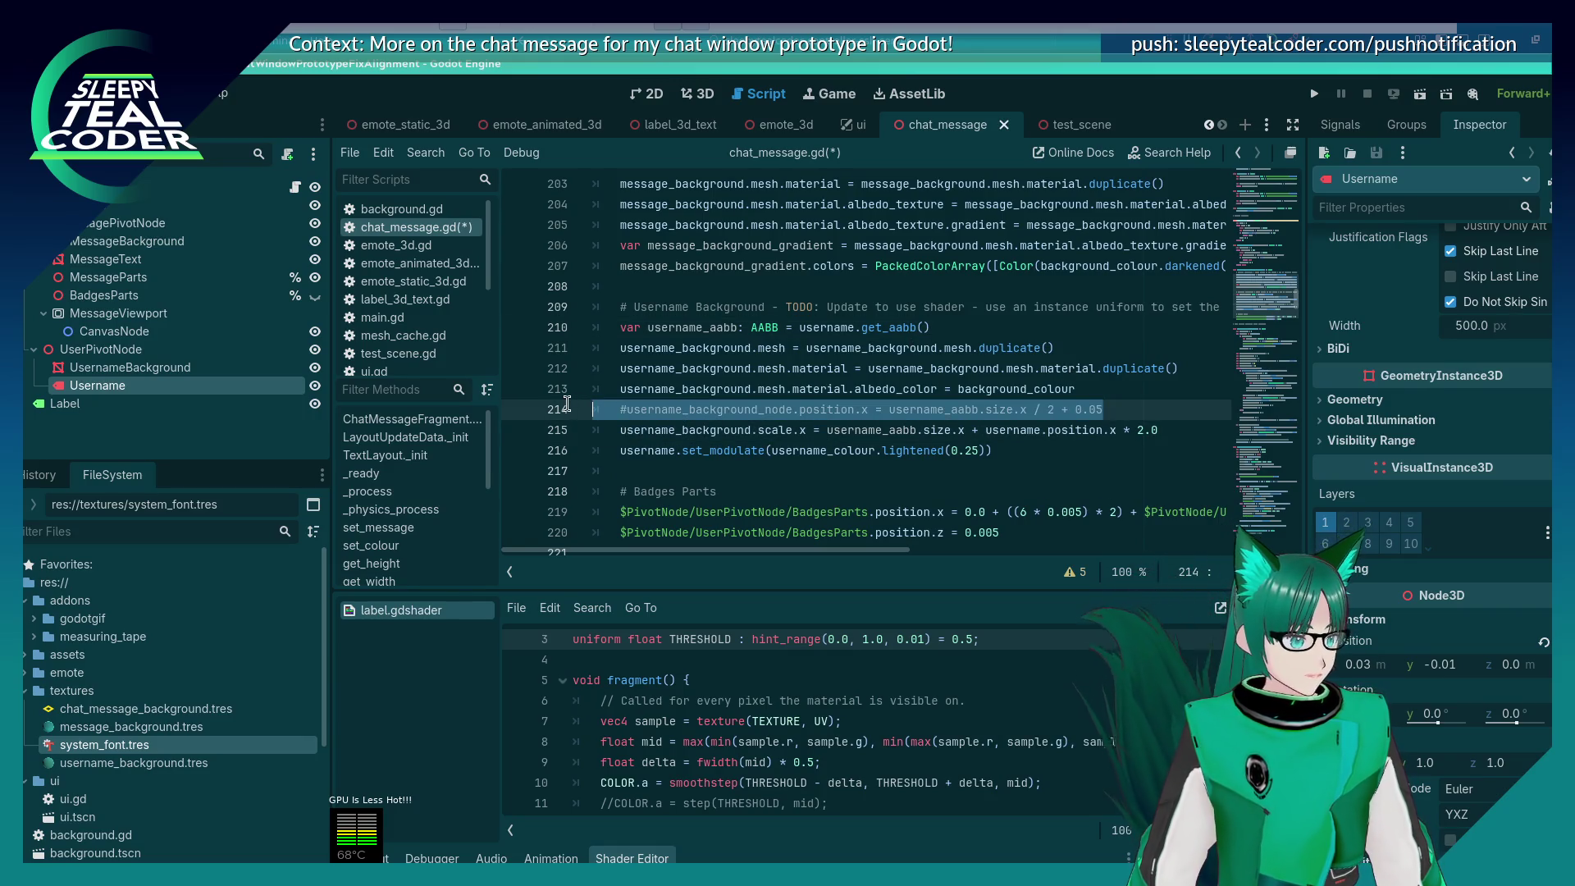
key("BackSpace")
key("BackSpace")
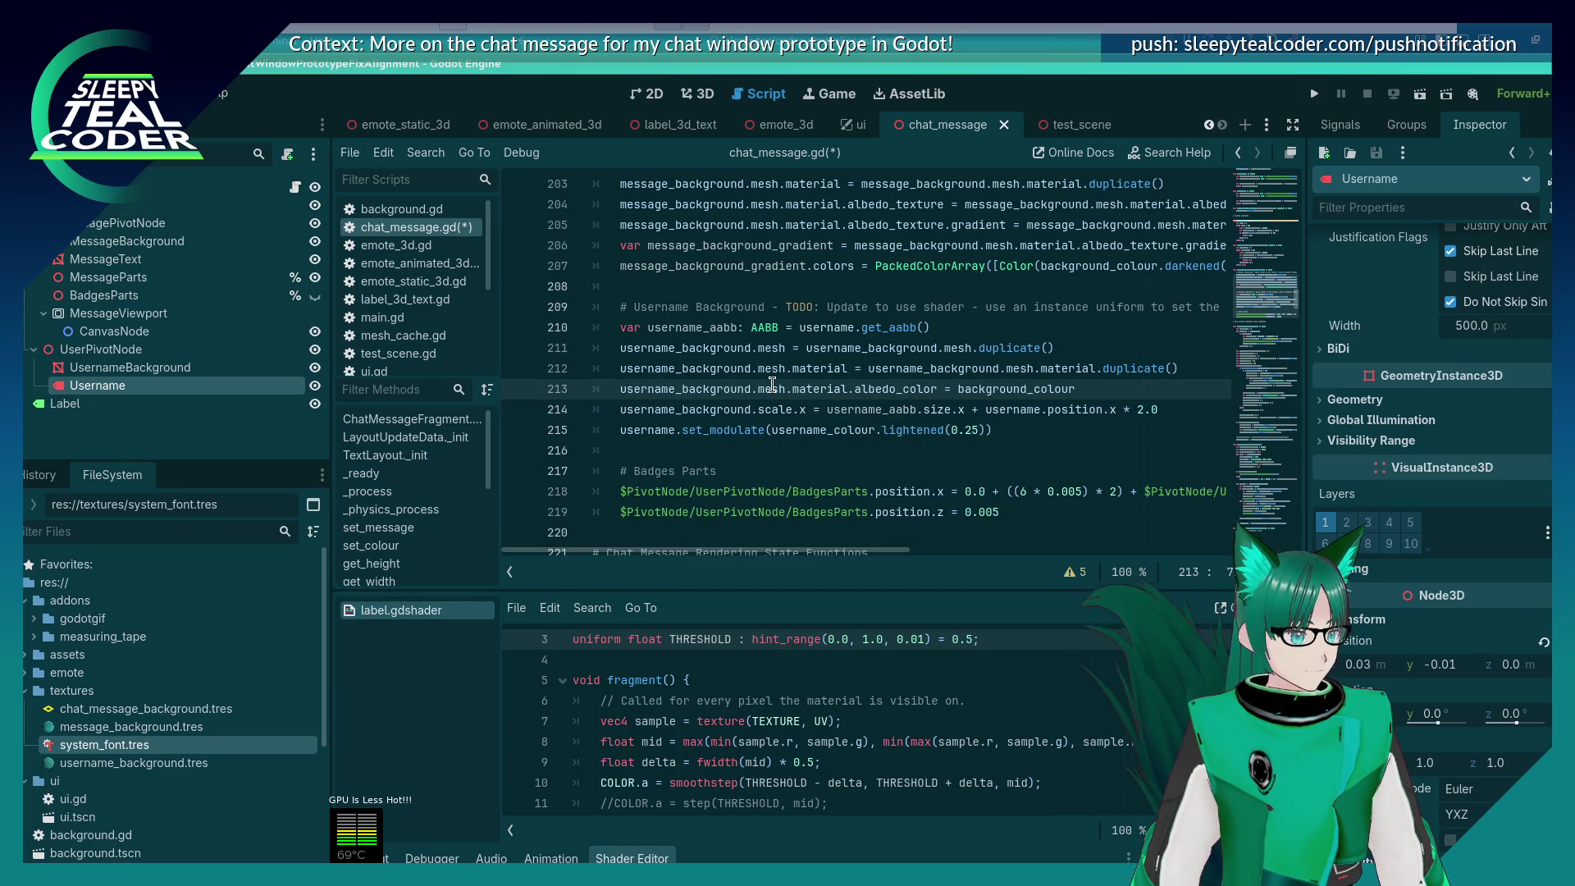
key("ctrl+f")
type("$")
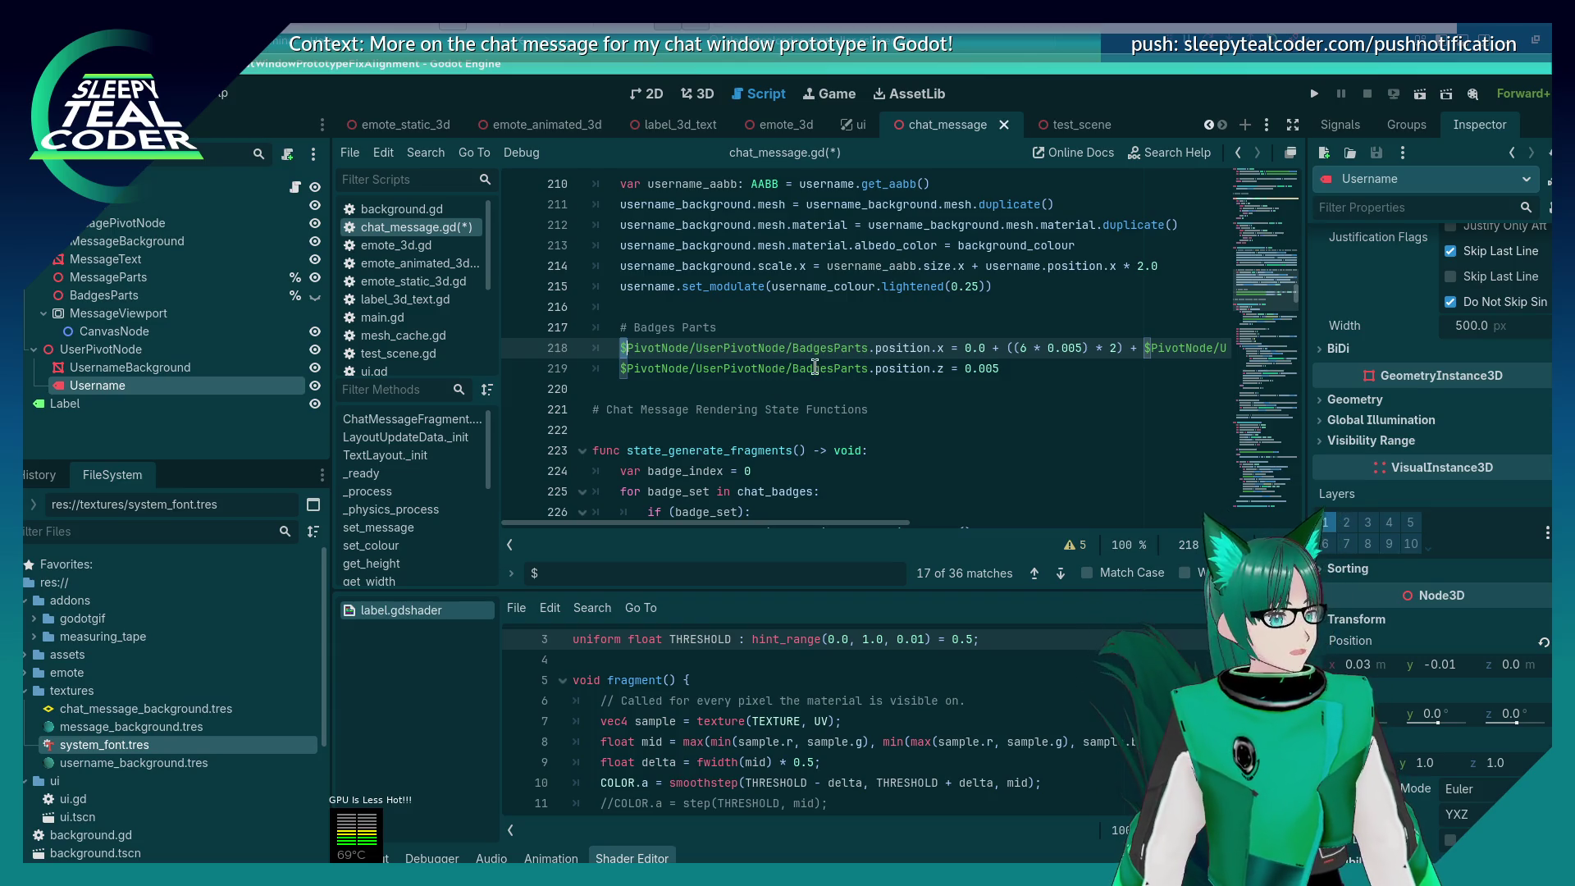
Step: Locate the BadgesParts node path on line 218 below the Badges Parts comment
left_click(853, 329)
key("Return")
type("badge")
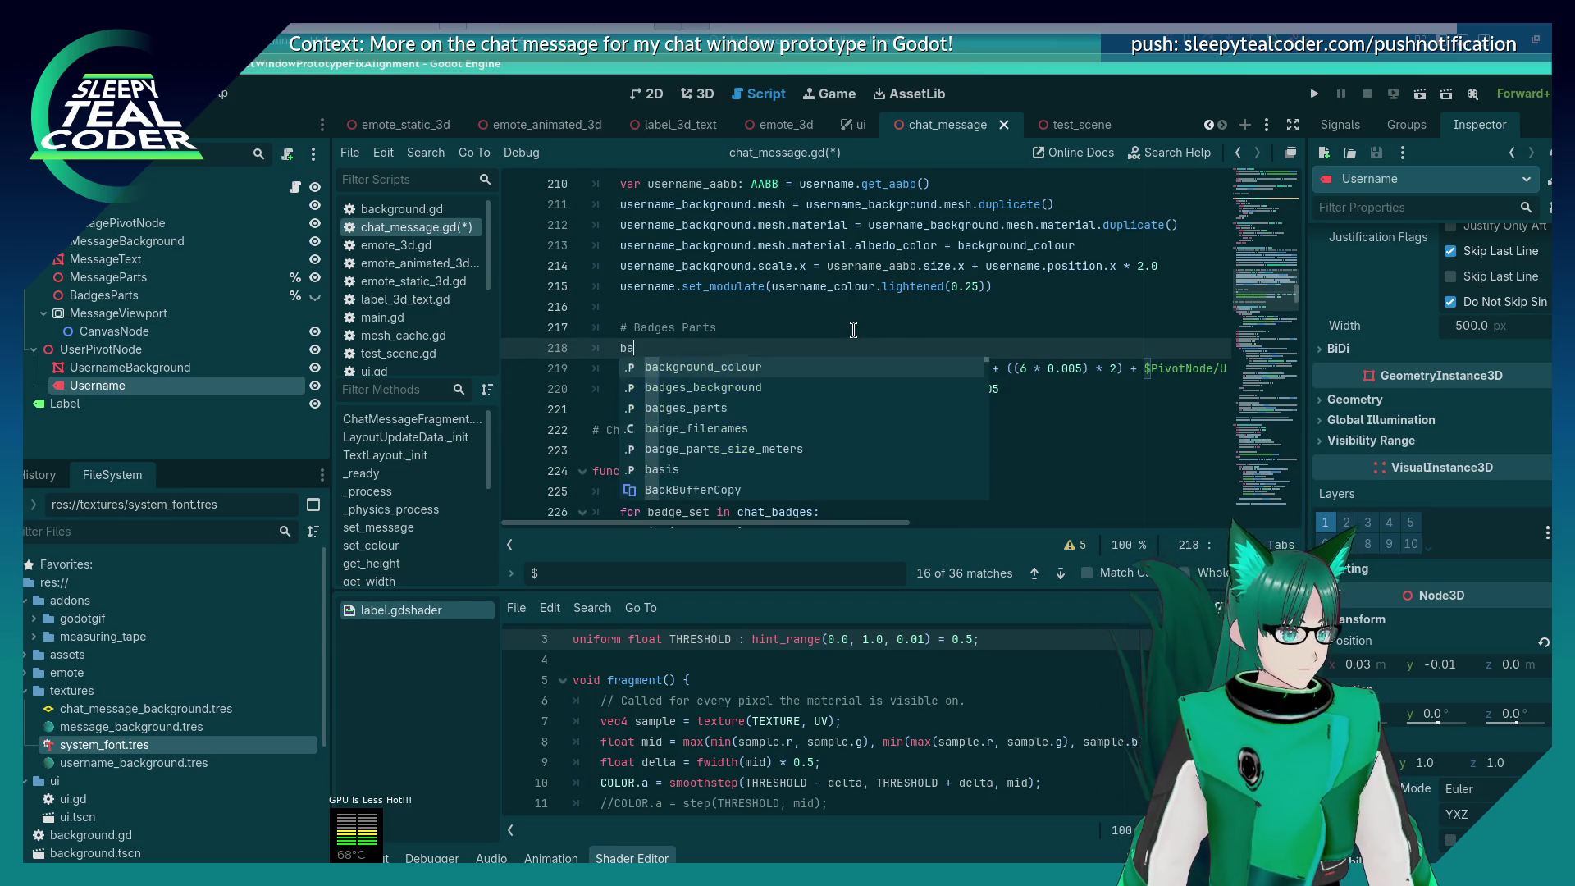
key("BackSpace")
key("BackSpace")
key("BackSpace")
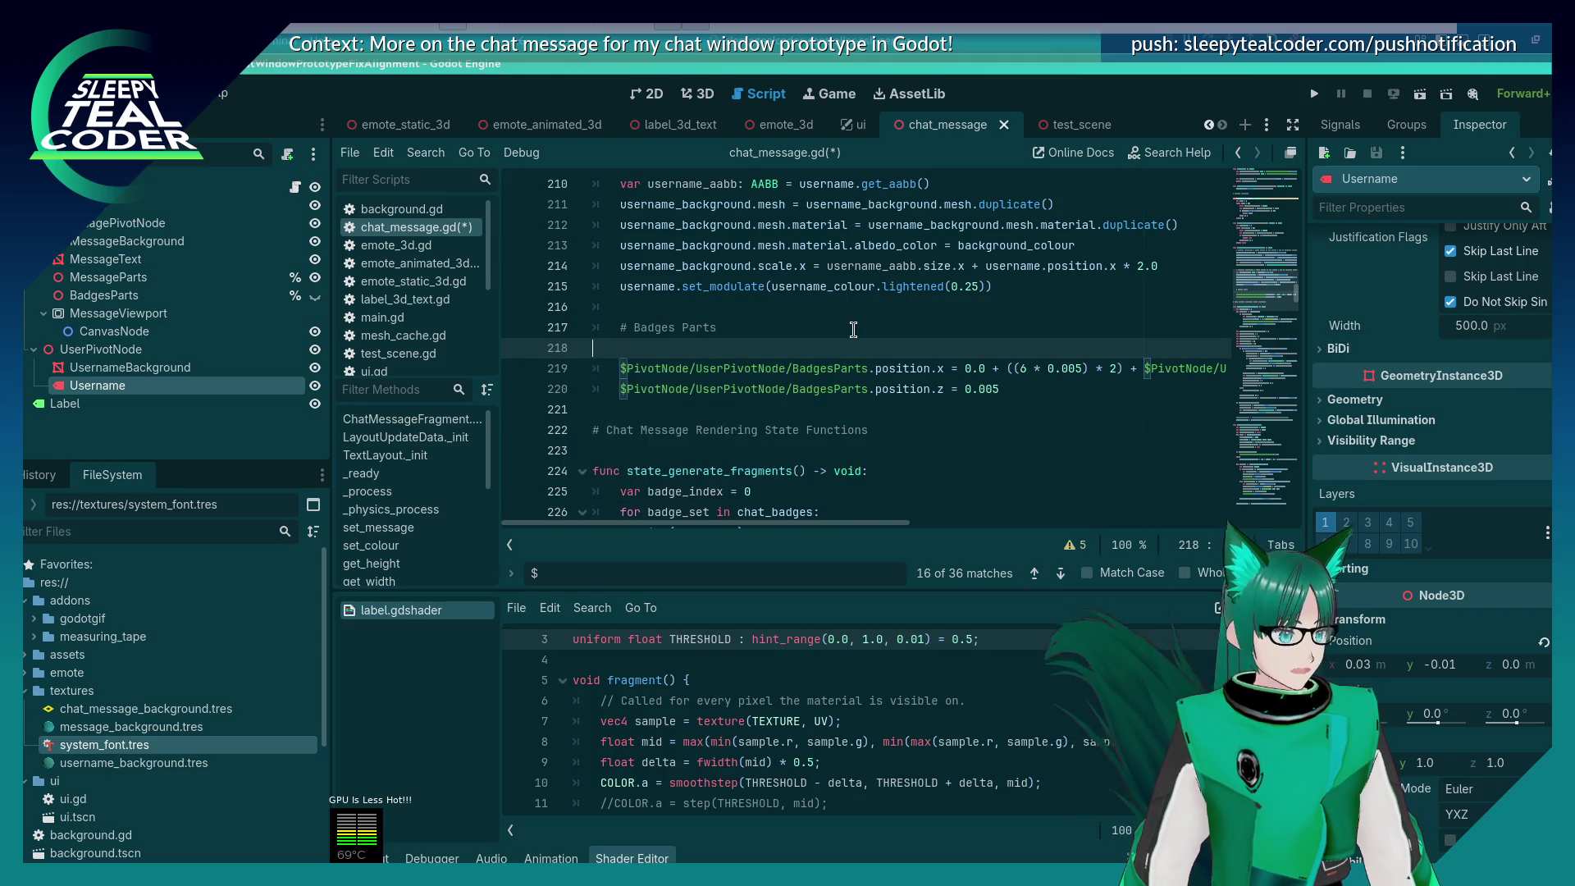
left_click(867, 349)
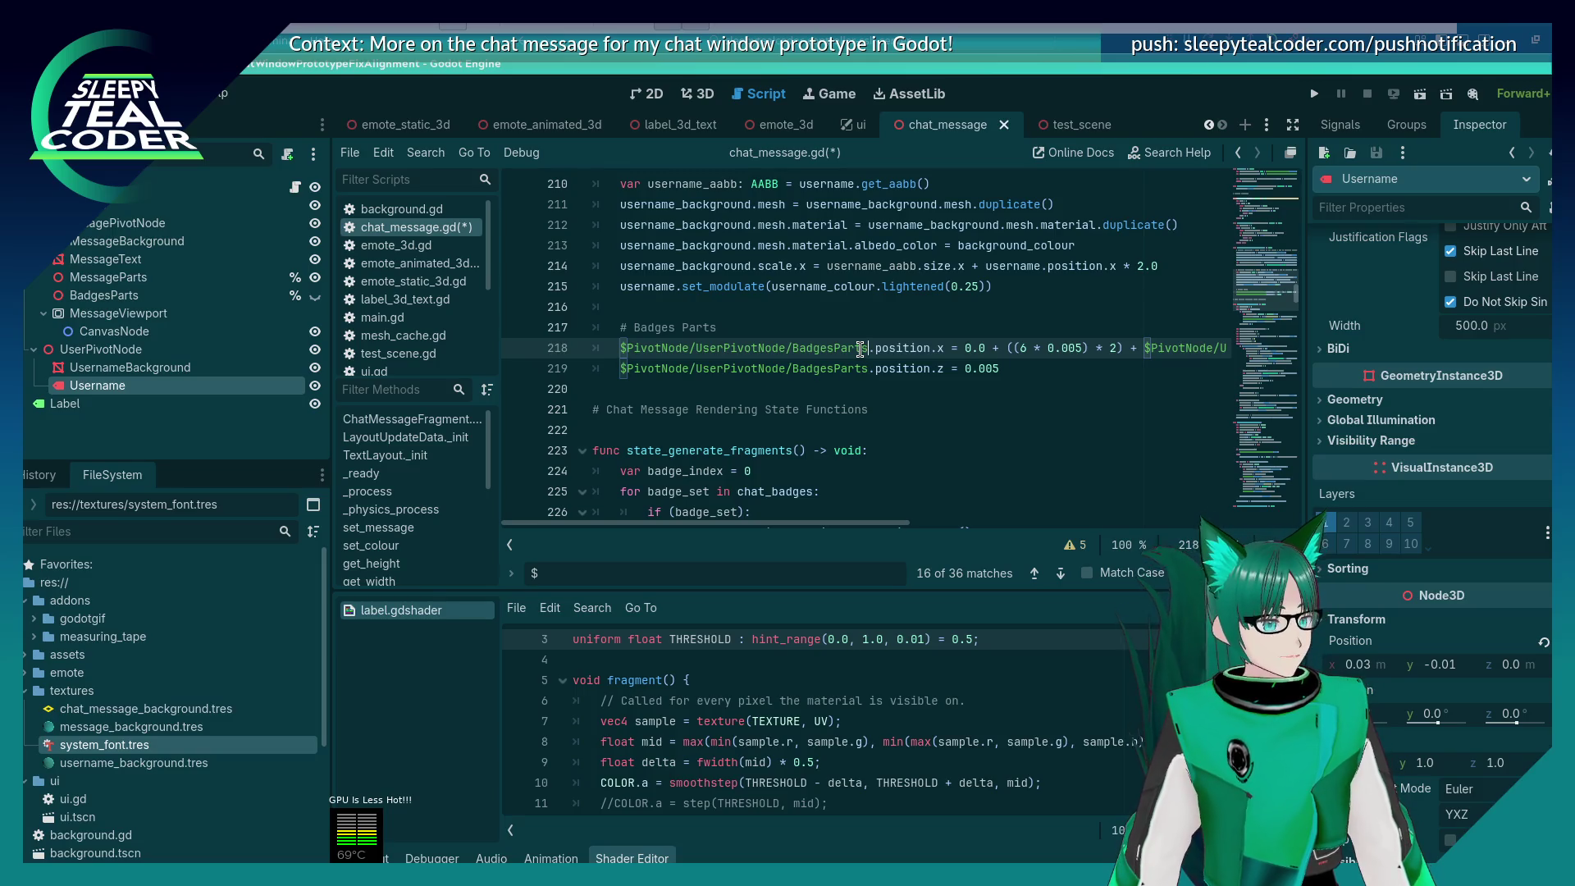
double_click(843, 351)
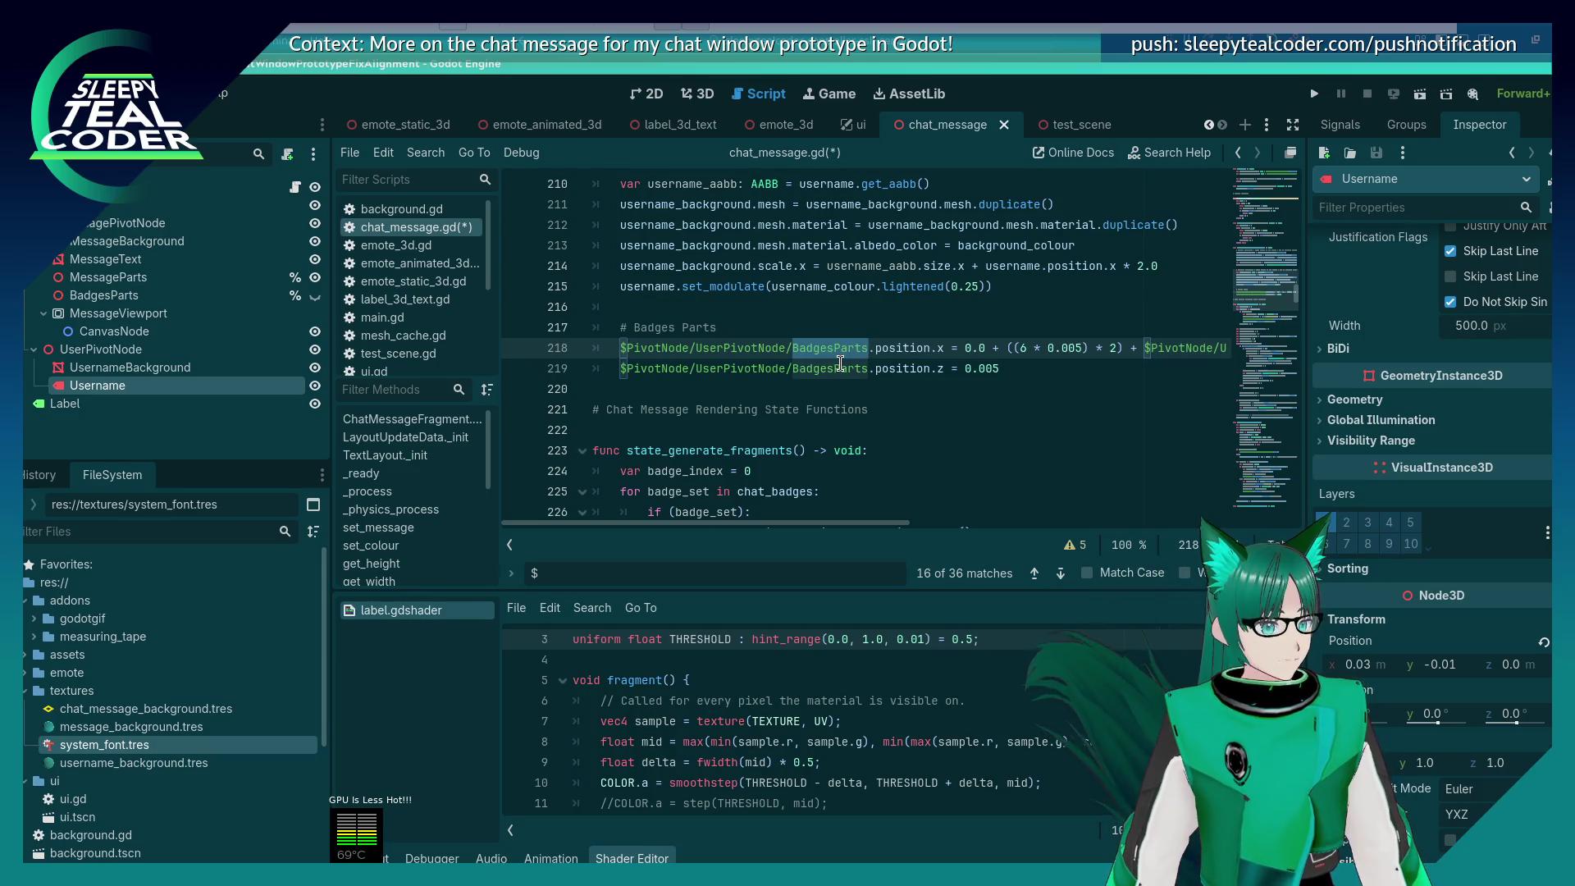
mouse_move(829, 522)
left_mouse_down()
mouse_move(947, 517)
mouse_move(821, 525)
left_mouse_up()
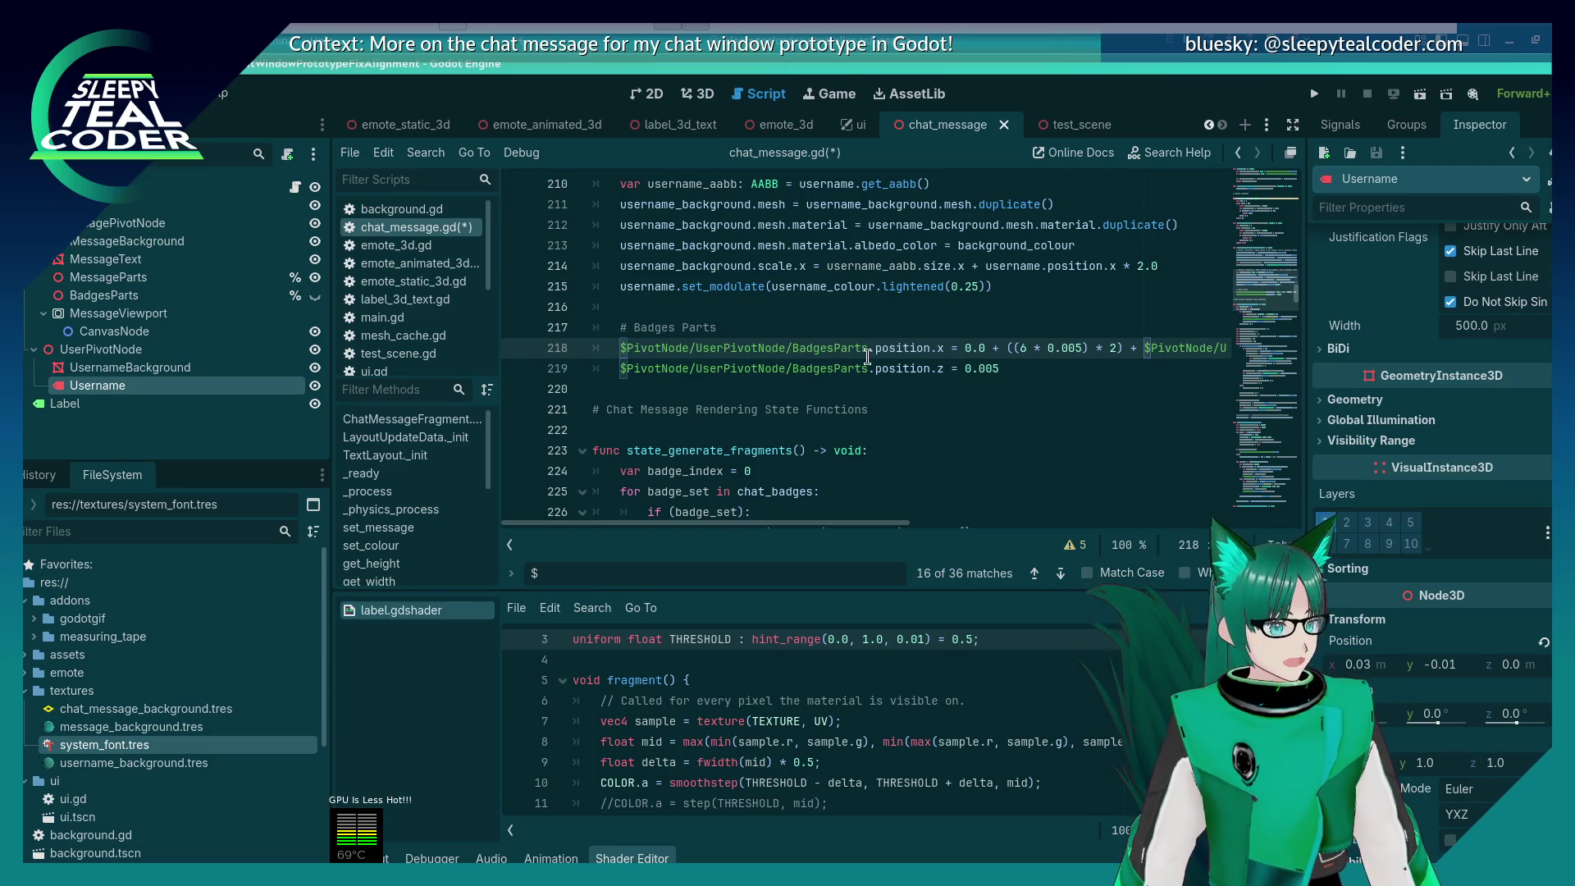
mouse_move(868, 348)
left_mouse_down()
mouse_move(676, 330)
mouse_move(620, 345)
left_mouse_up()
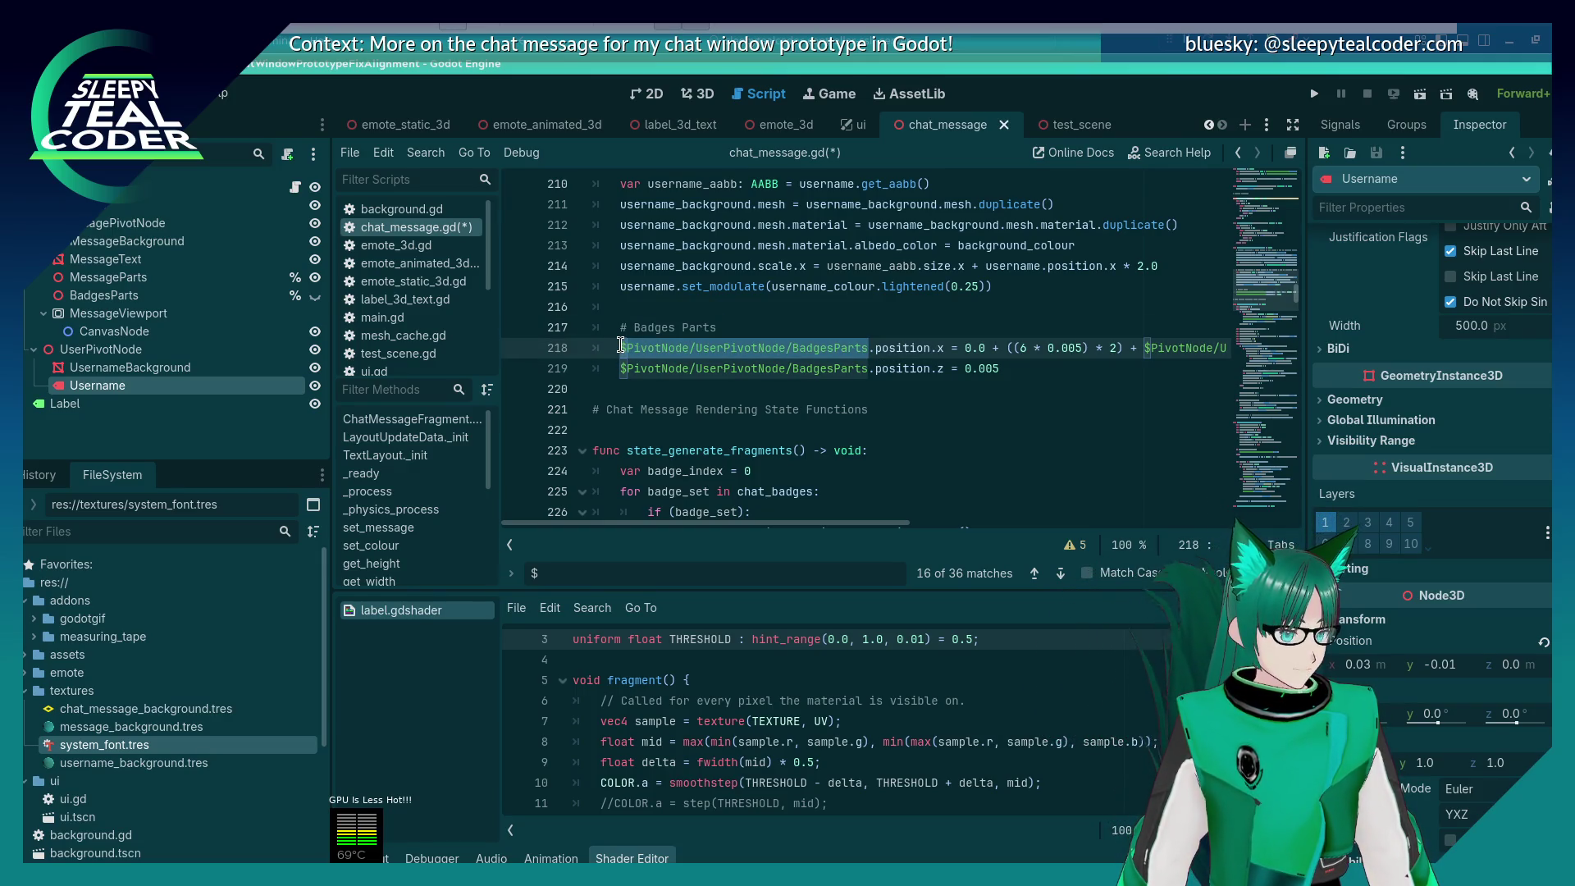
left_click(869, 368)
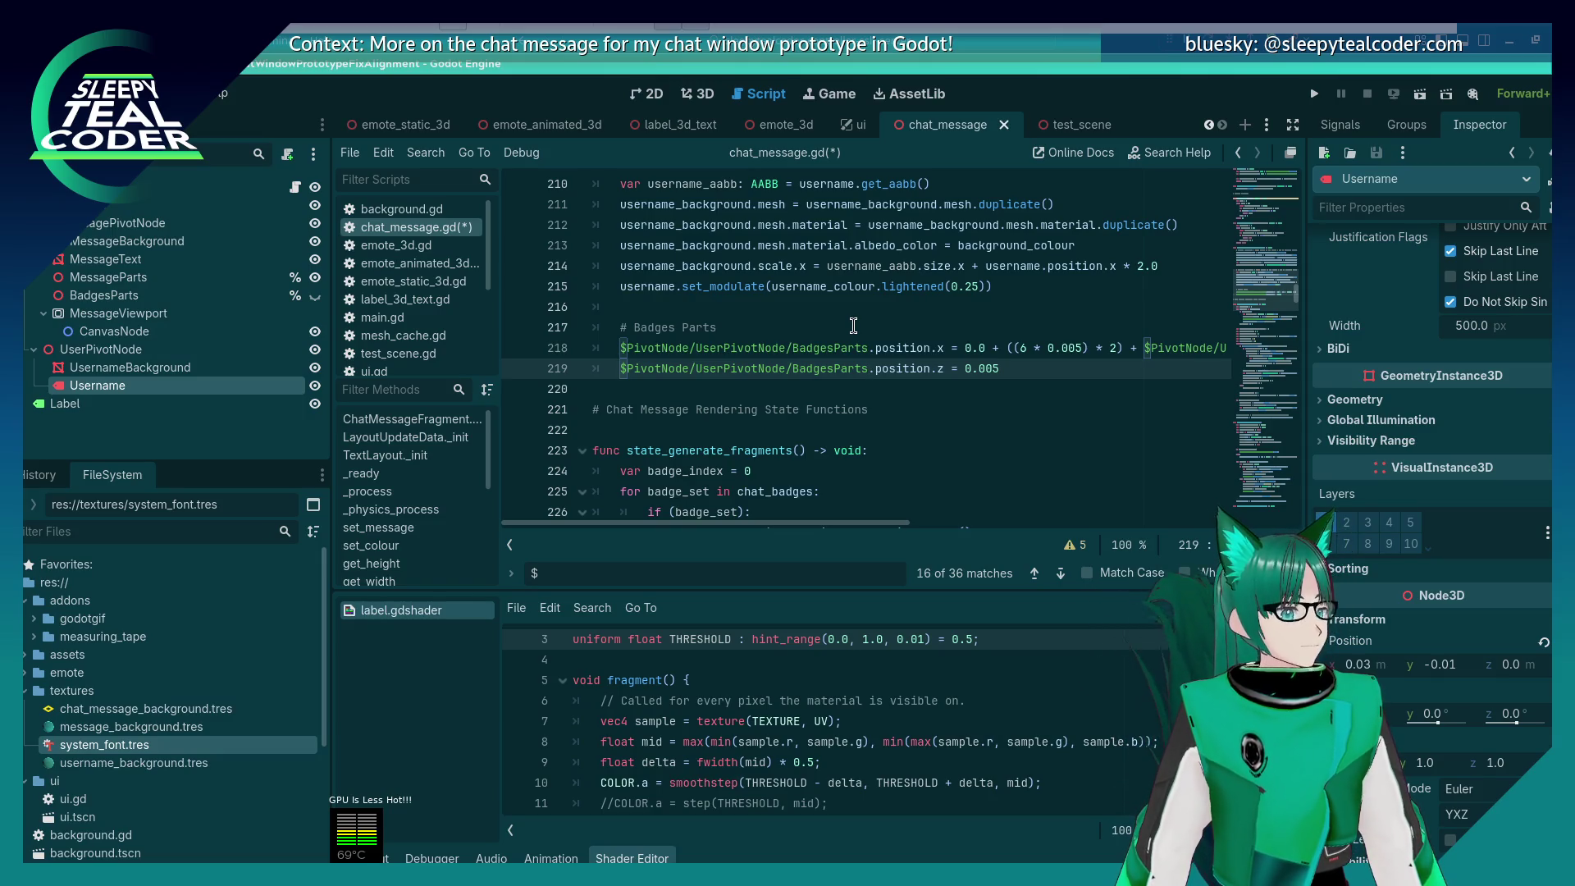
Step: Replace the BadgesParts node paths on lines 218, 219 and 229 with badges_parts and save
left_click(736, 348)
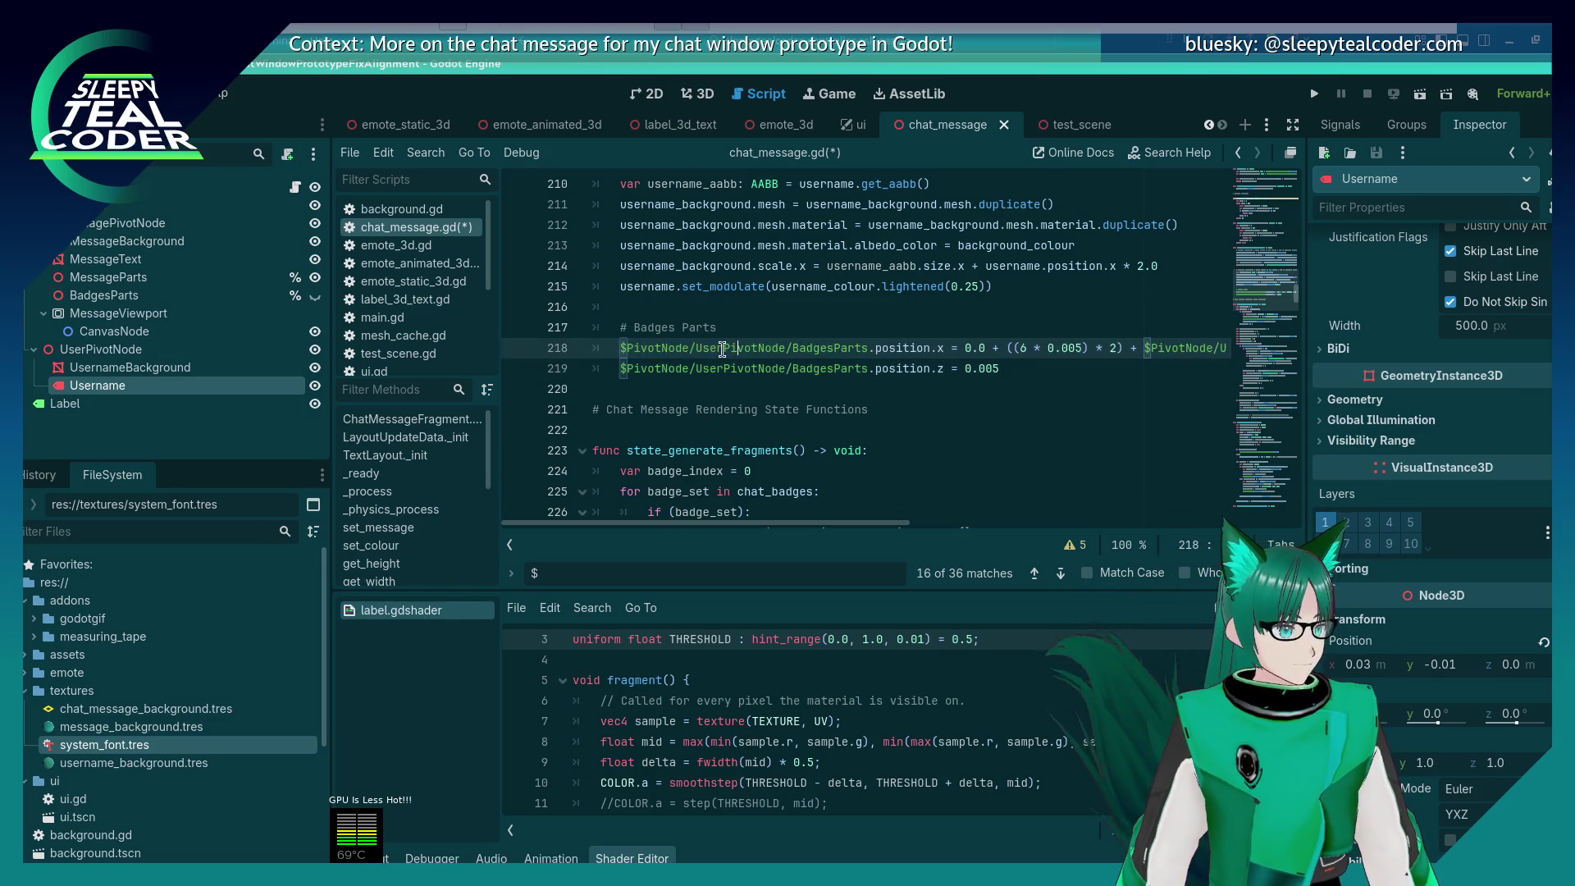
key("Home")
key("ctrl+shift+Right")
key("ctrl+shift+Right")
key("ctrl+shift+Right")
key("ctrl+d")
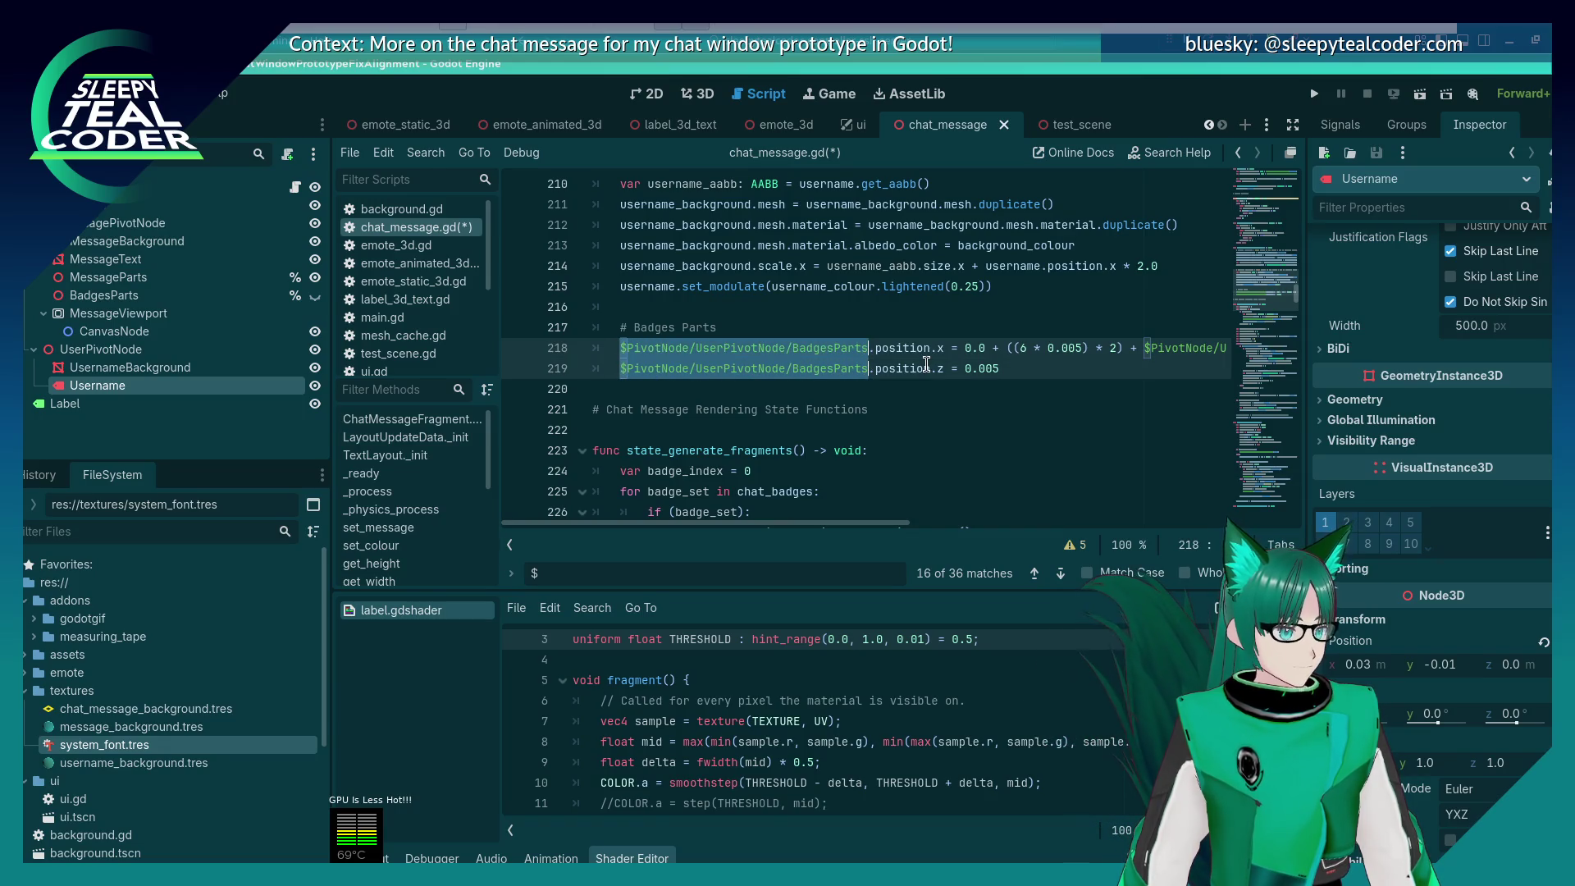
key("ctrl+d")
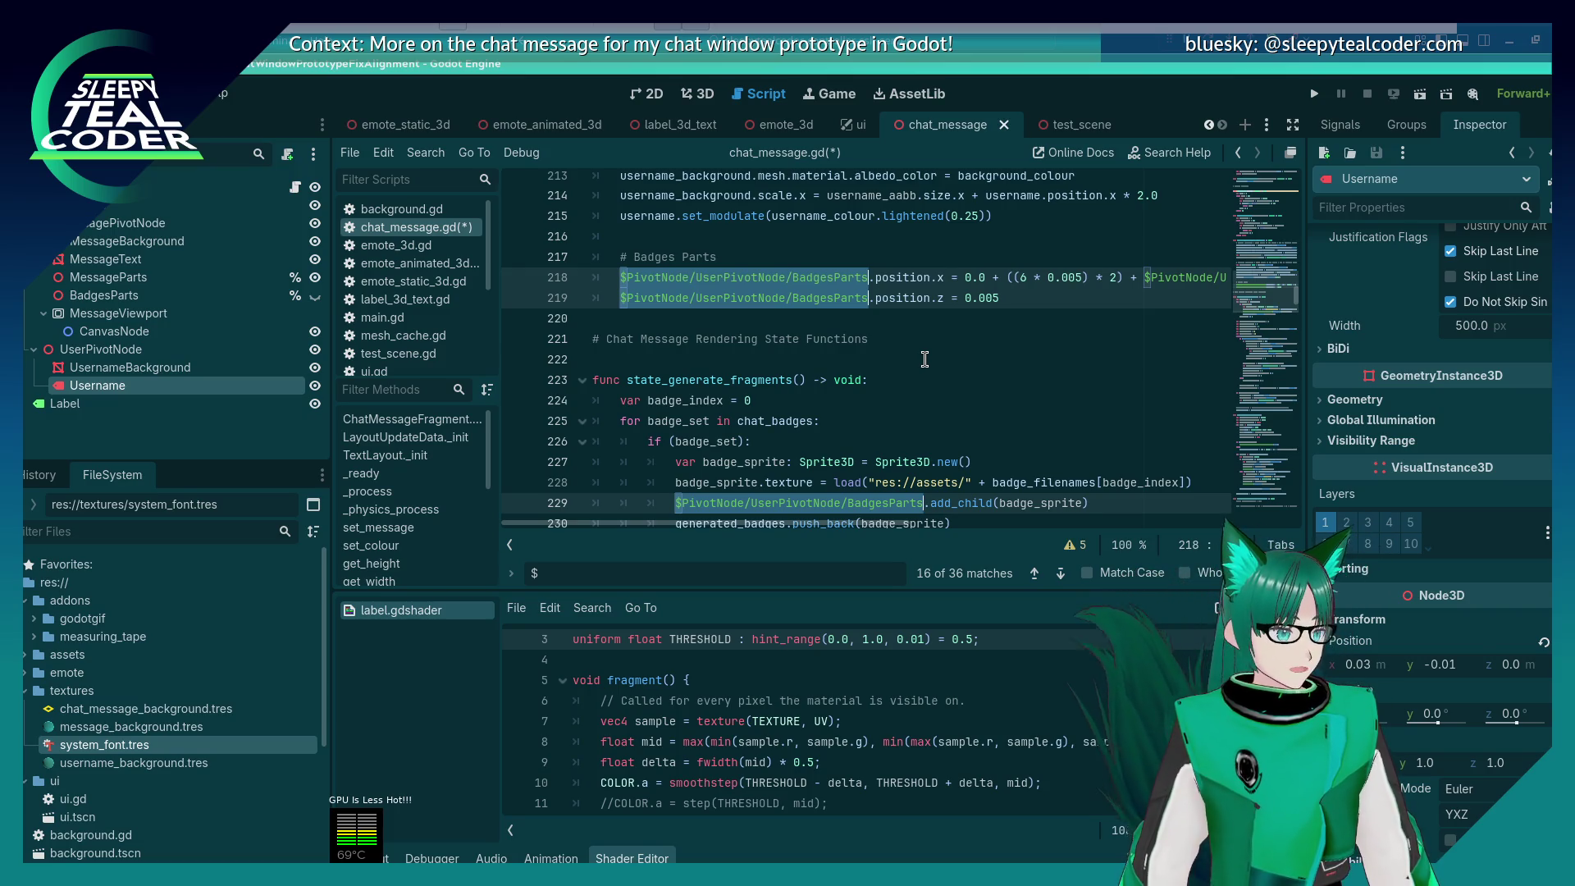
type("badges")
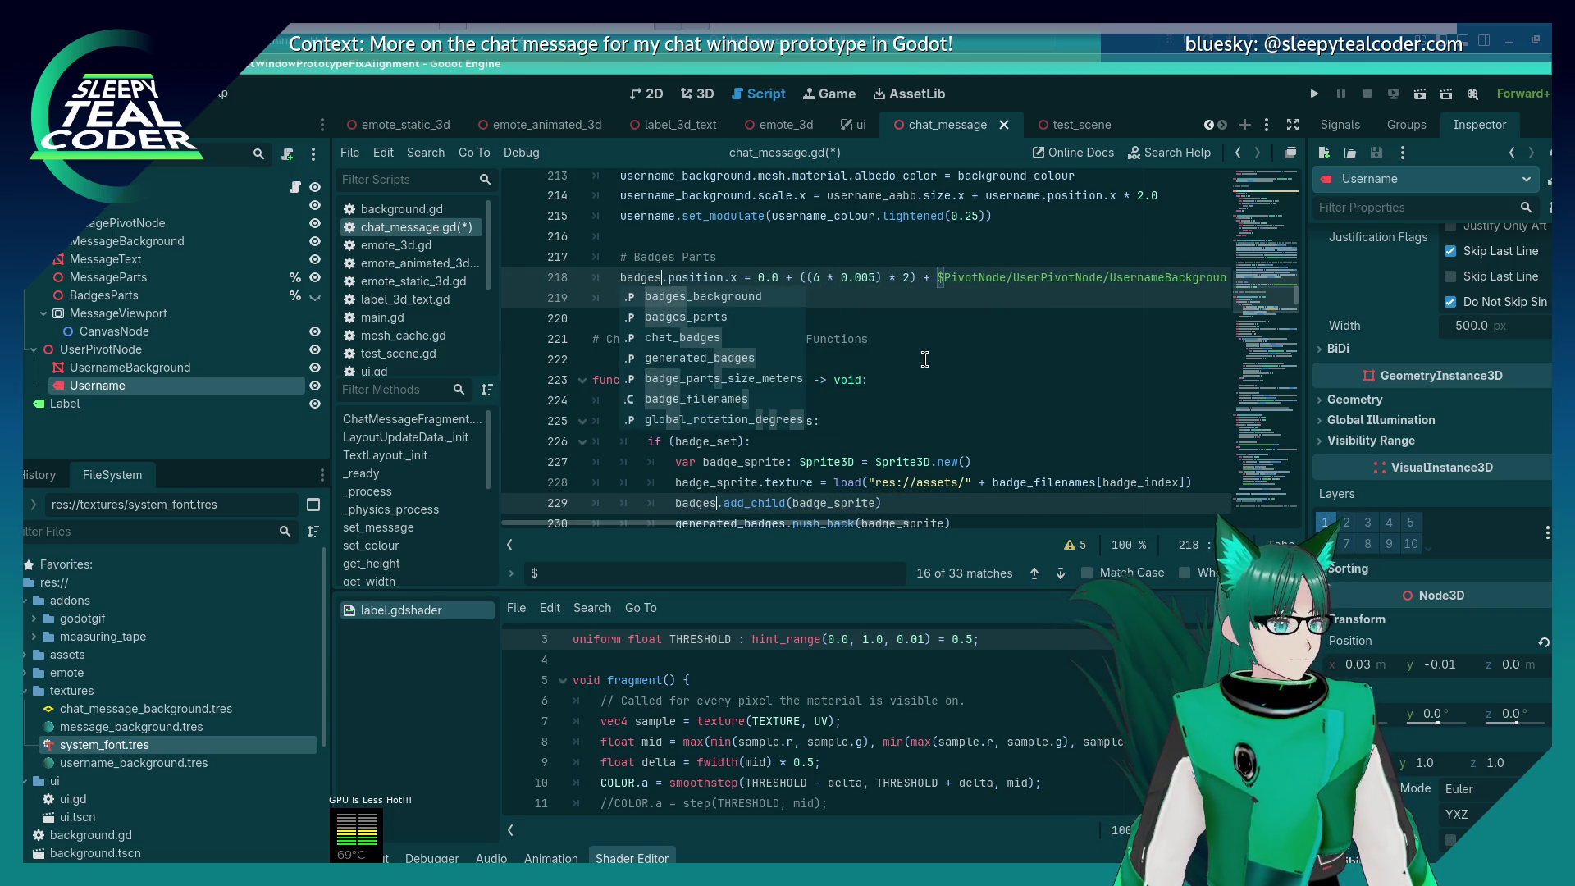
type("_parts")
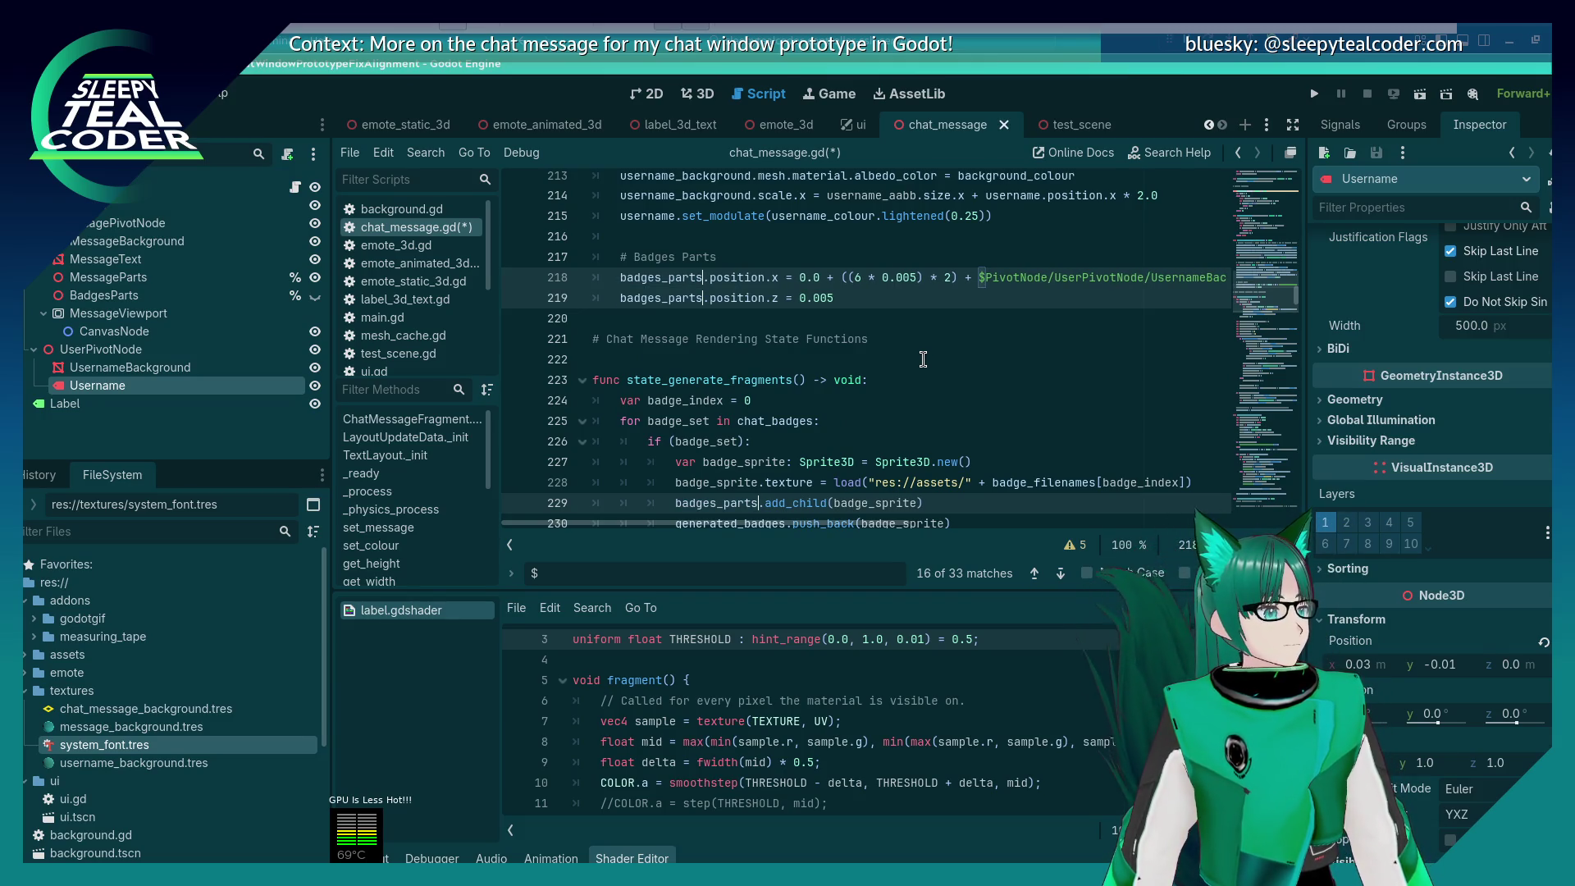
key("ctrl+z")
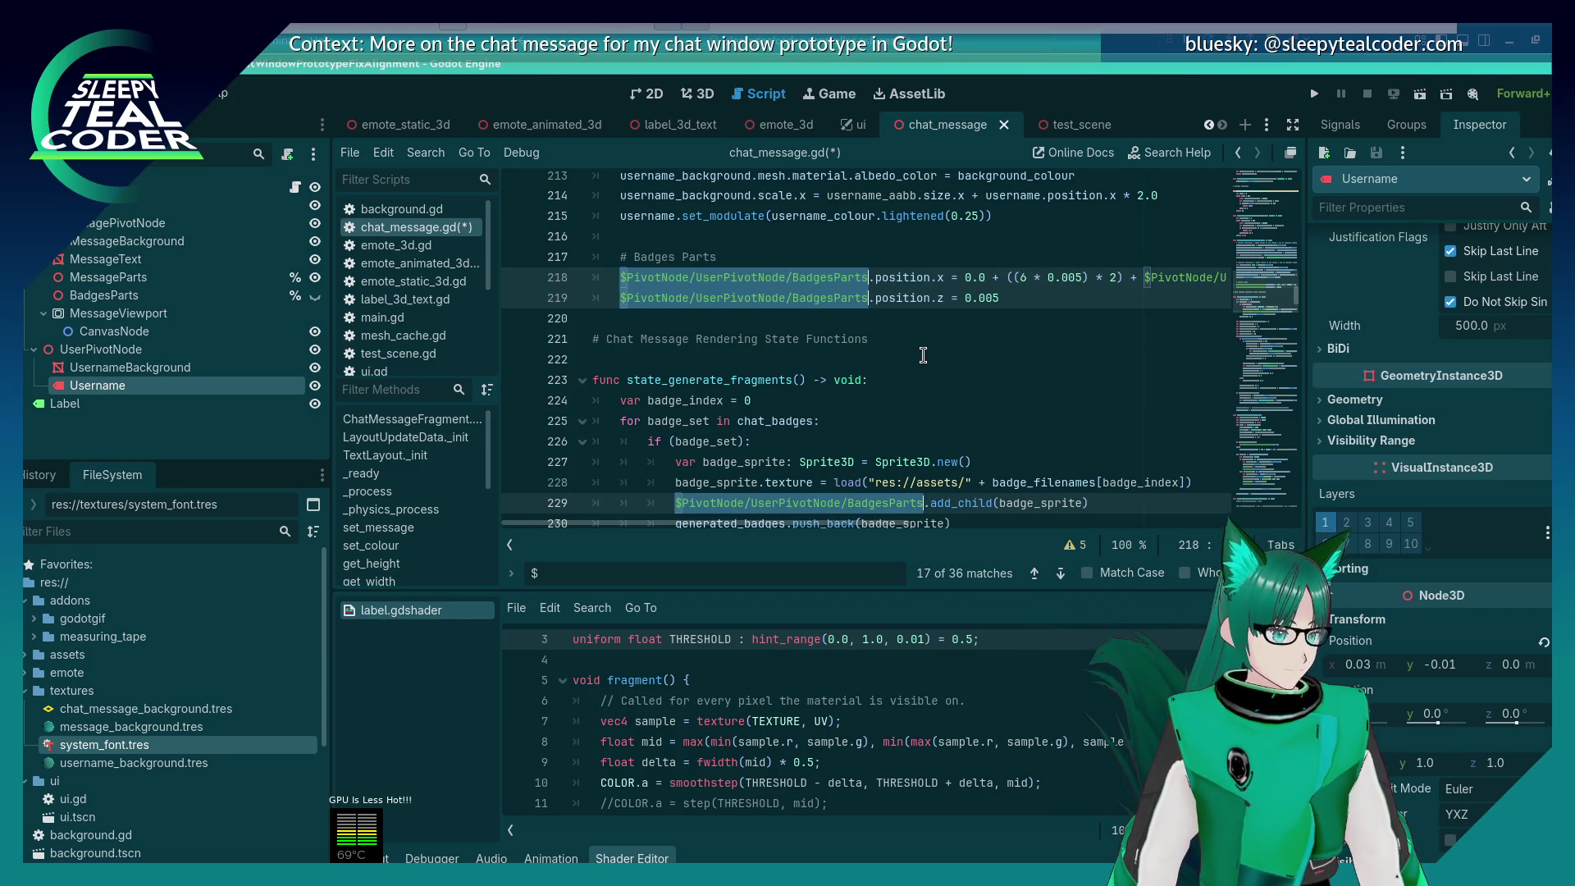
key("Right")
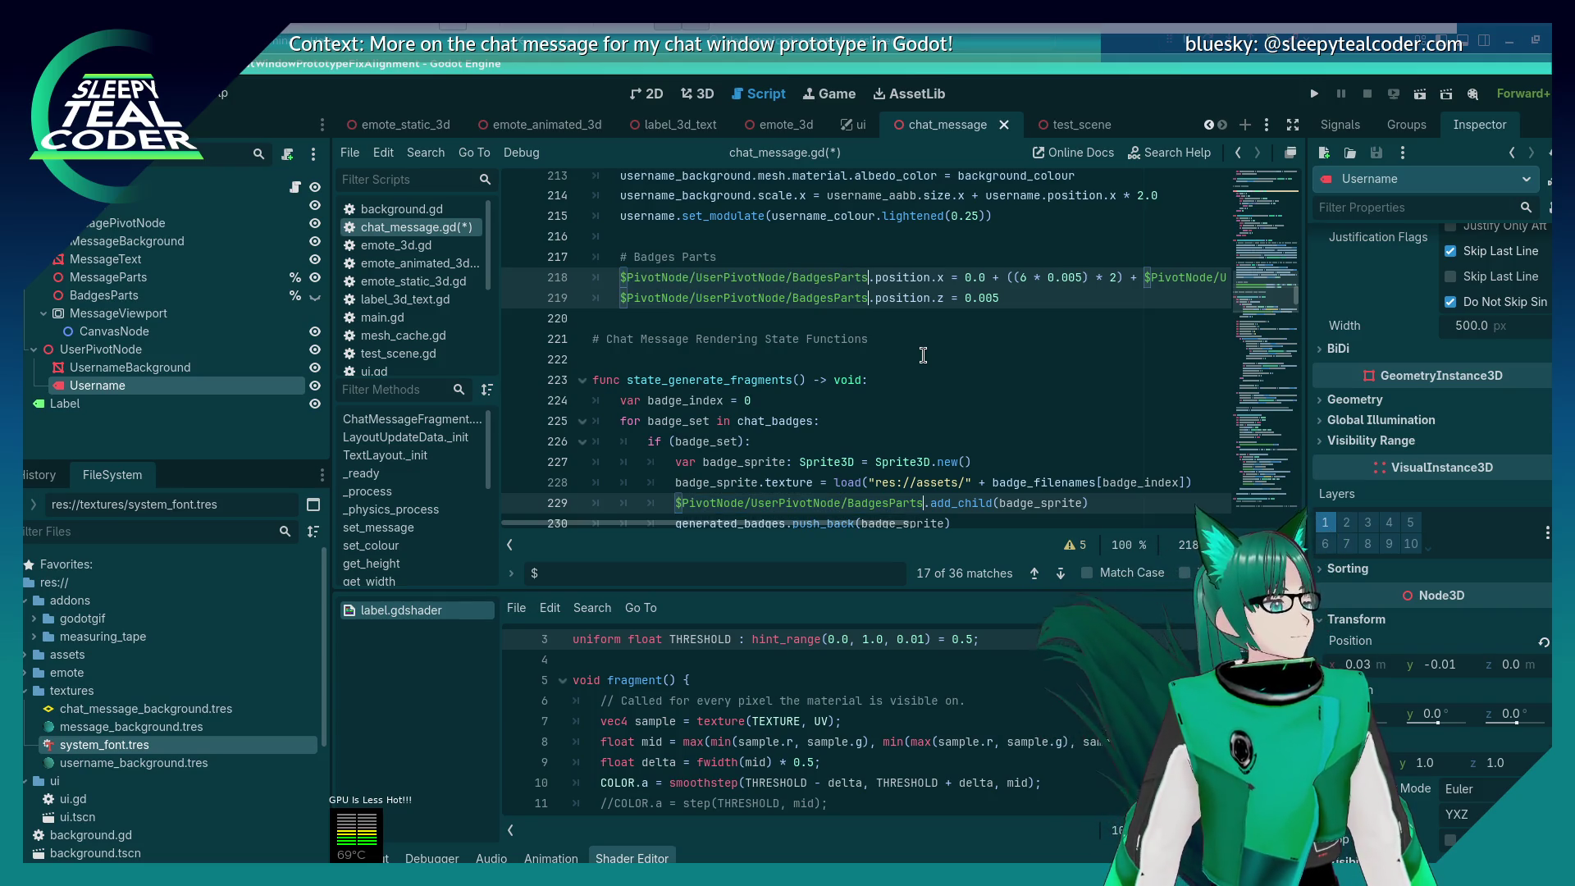
key("shift+Home")
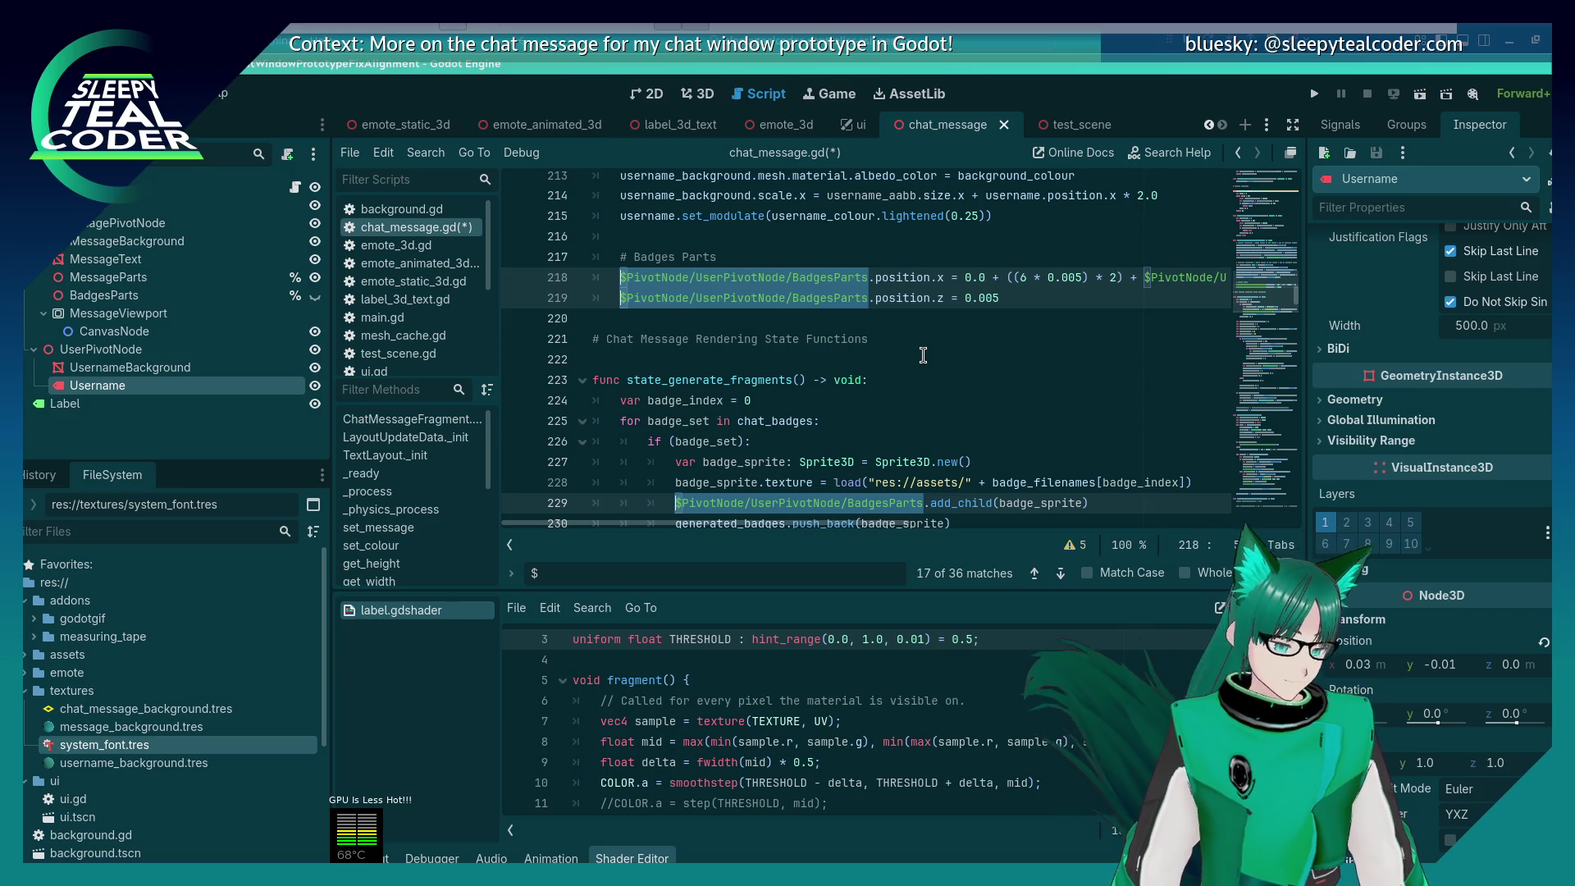
type("badg")
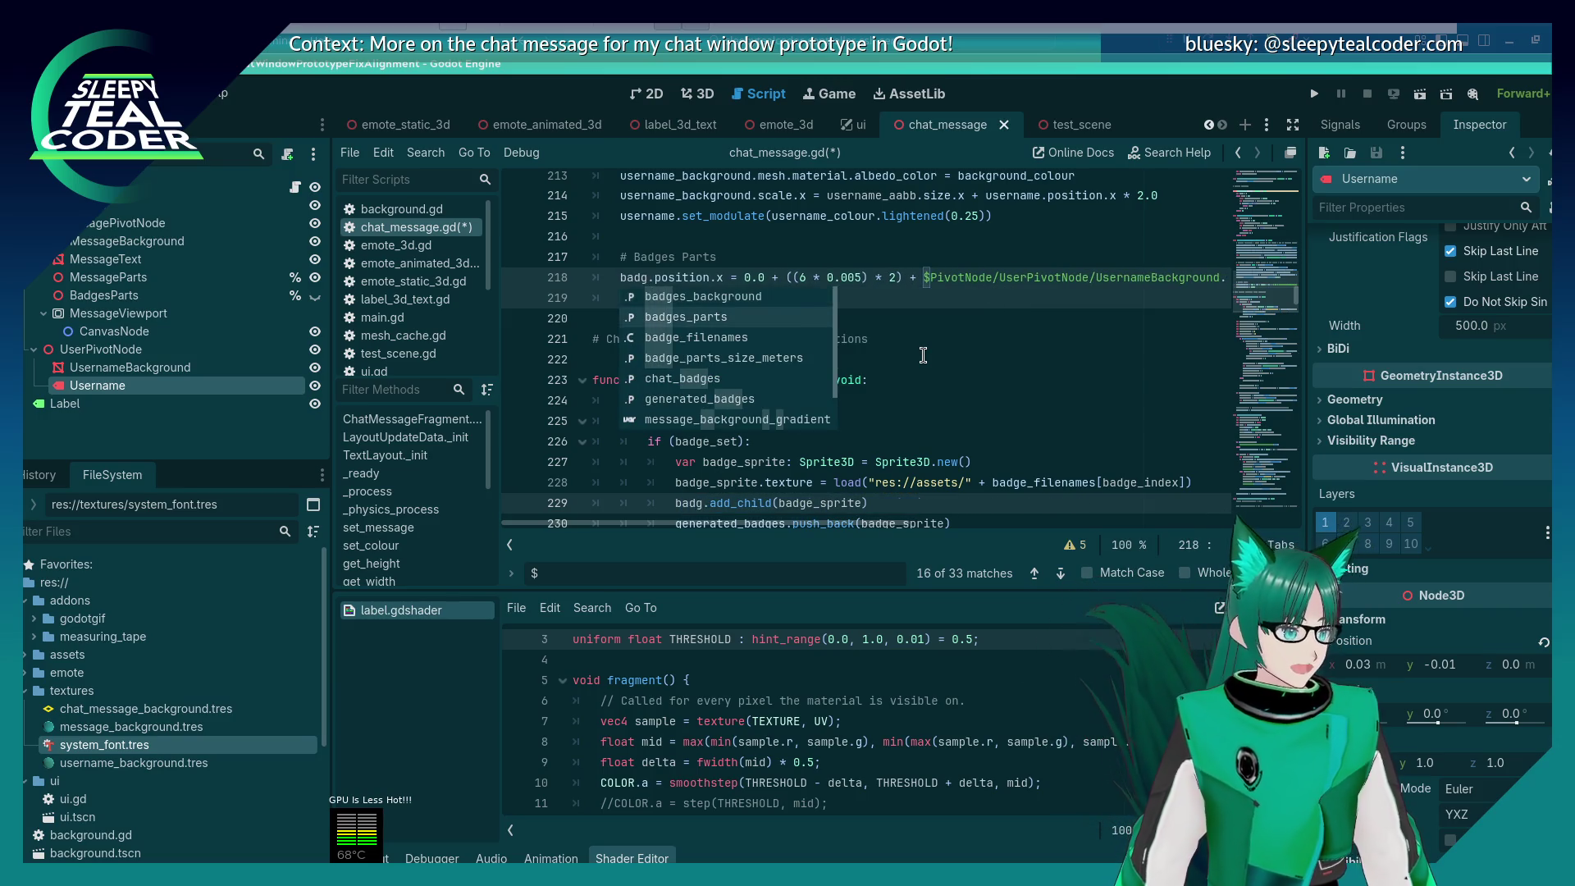
key("Return")
key("ctrl+s")
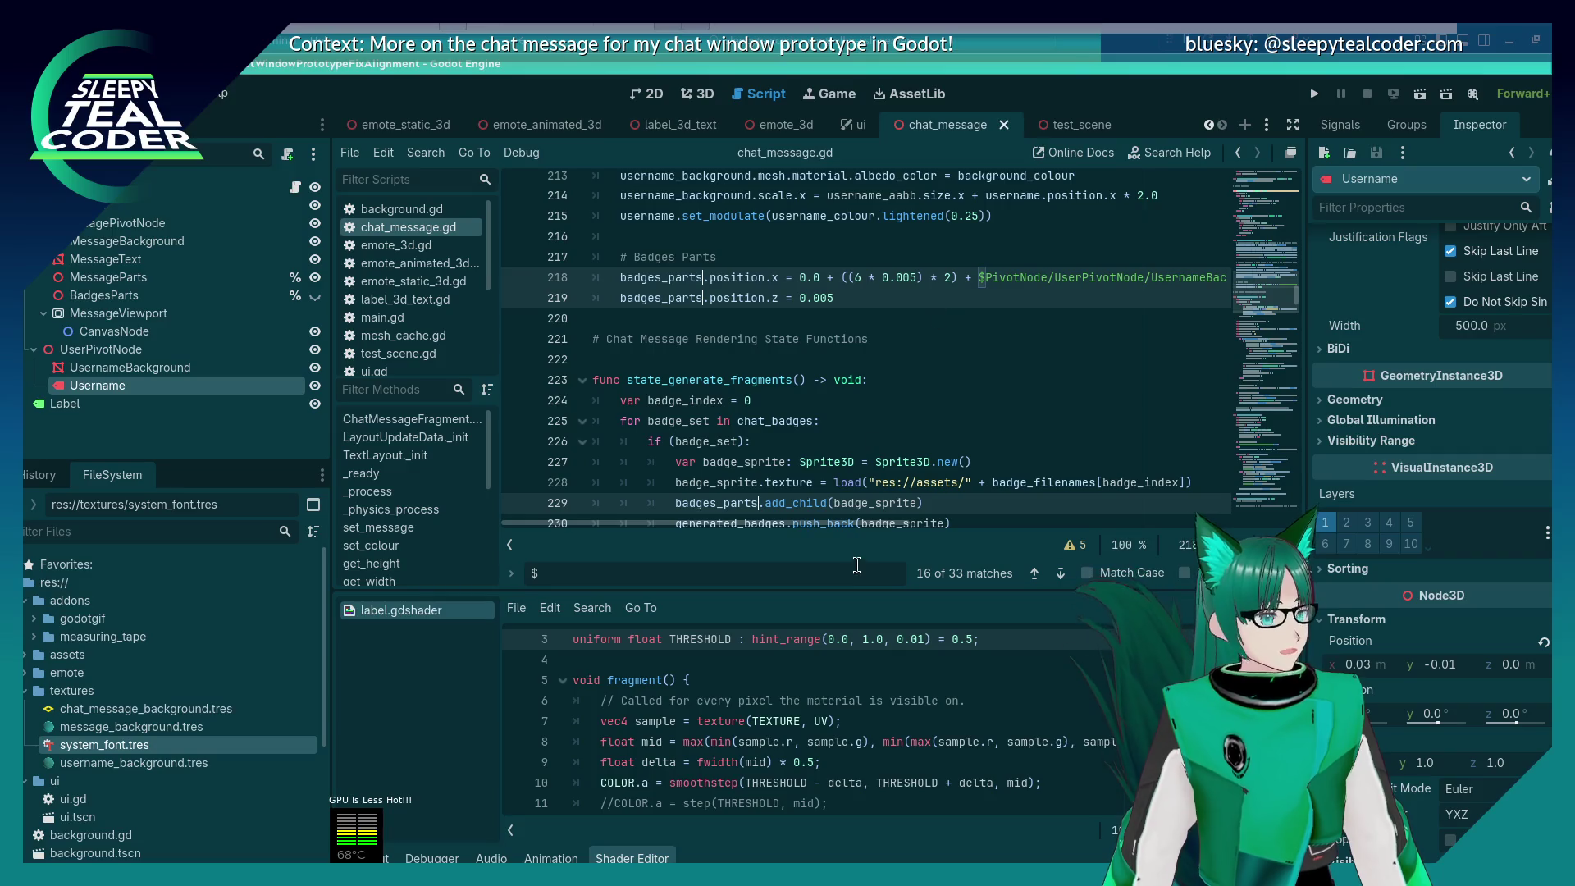
Step: Inspect the UsernameBackground node path on line 218 and look through the surrounding code
left_click_drag(851, 522, 955, 522)
left_click(1033, 277)
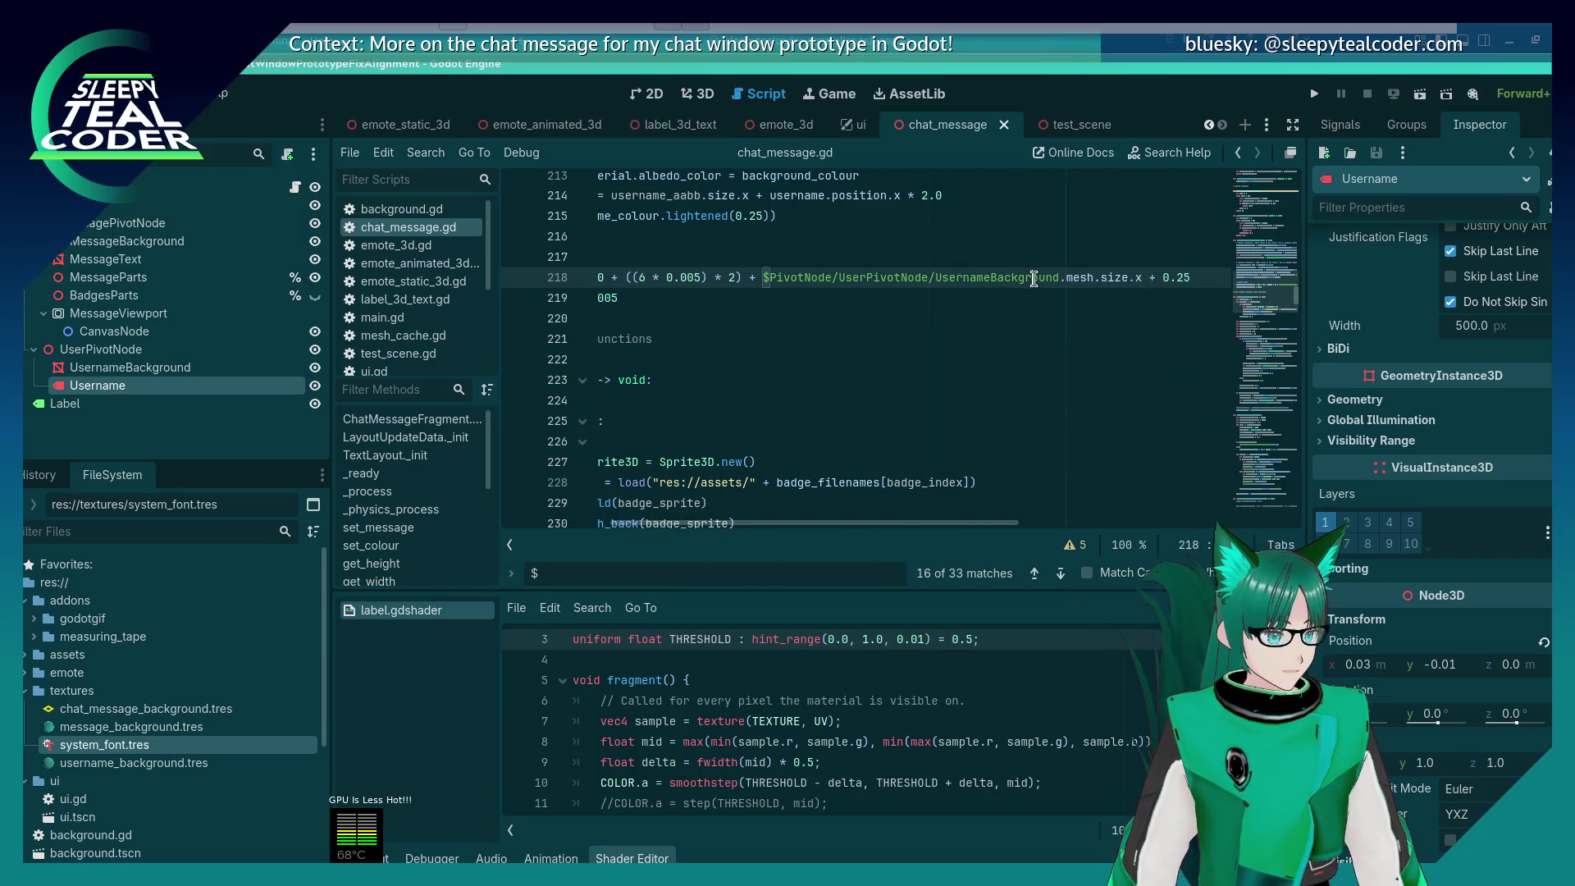
double_click(1036, 277)
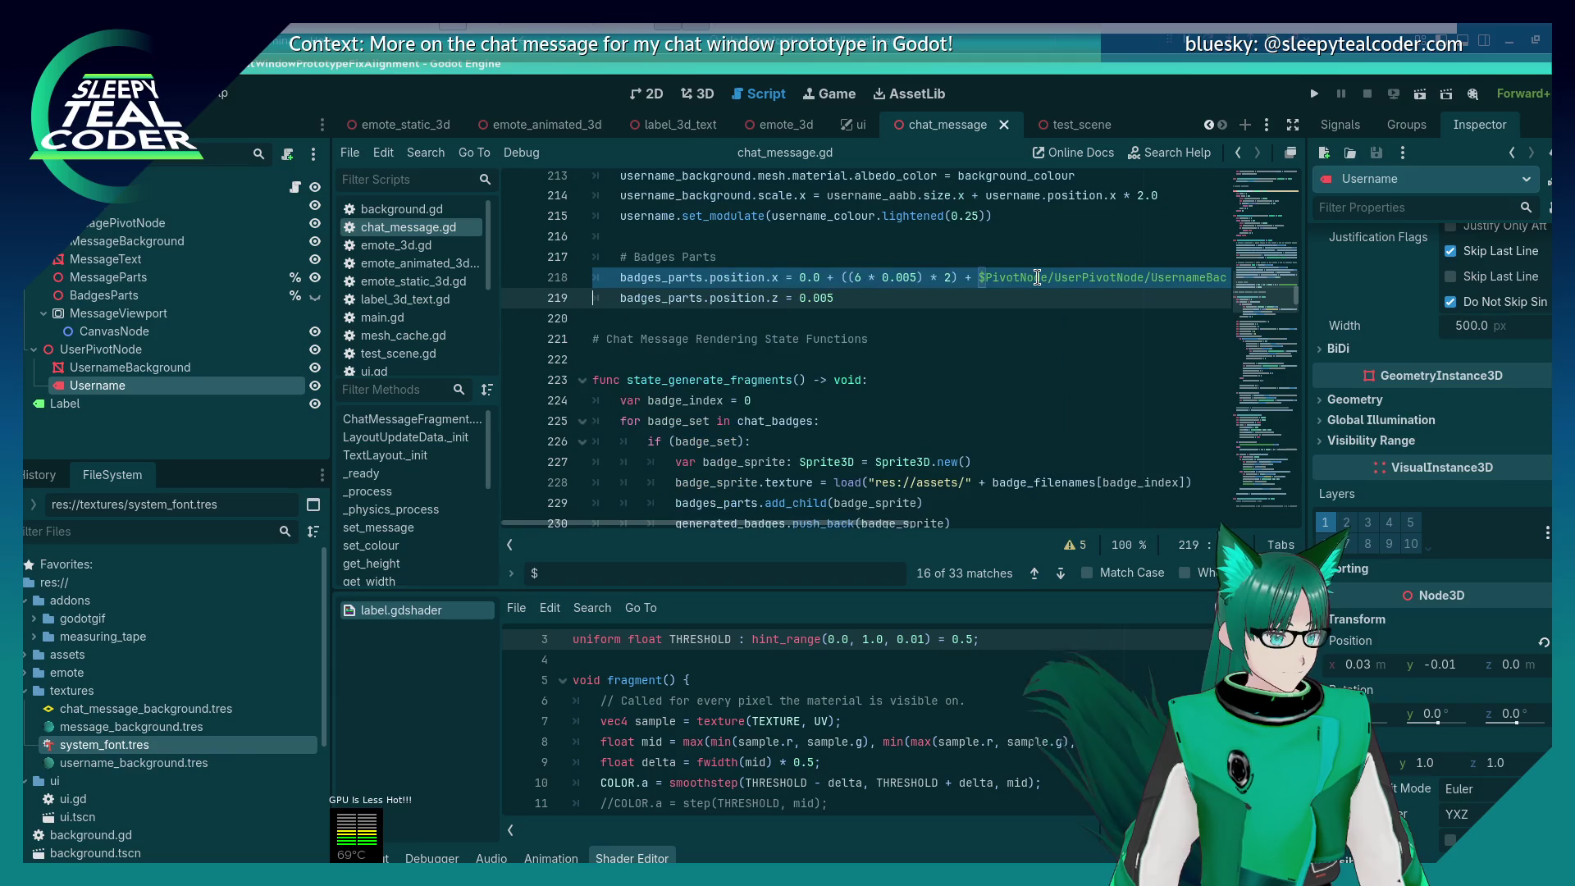
left_click(1020, 277)
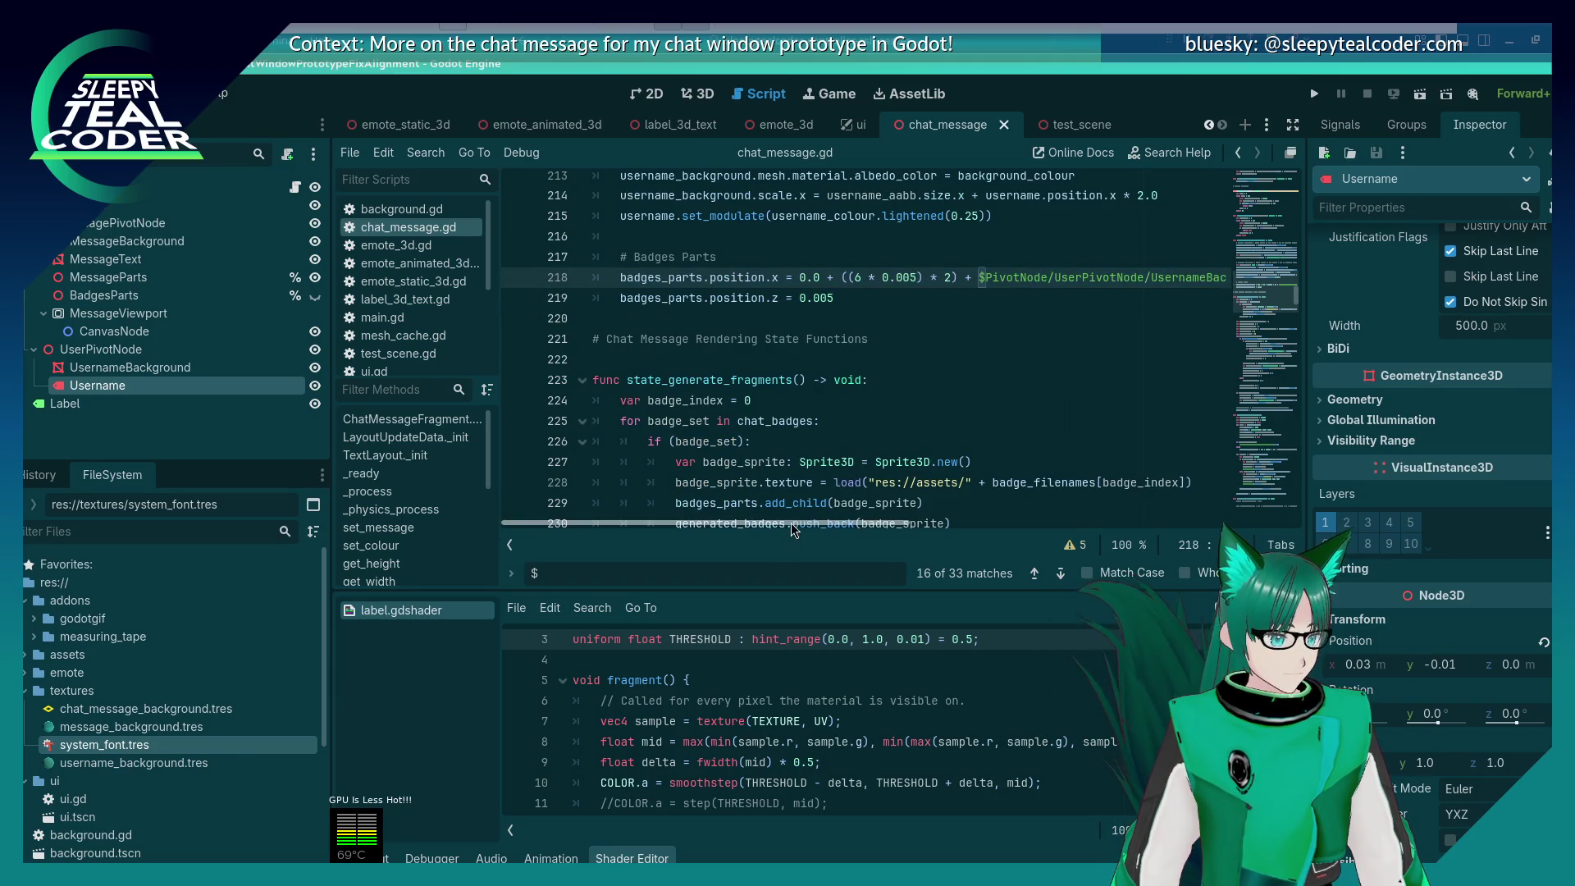
left_click_drag(791, 524, 943, 525)
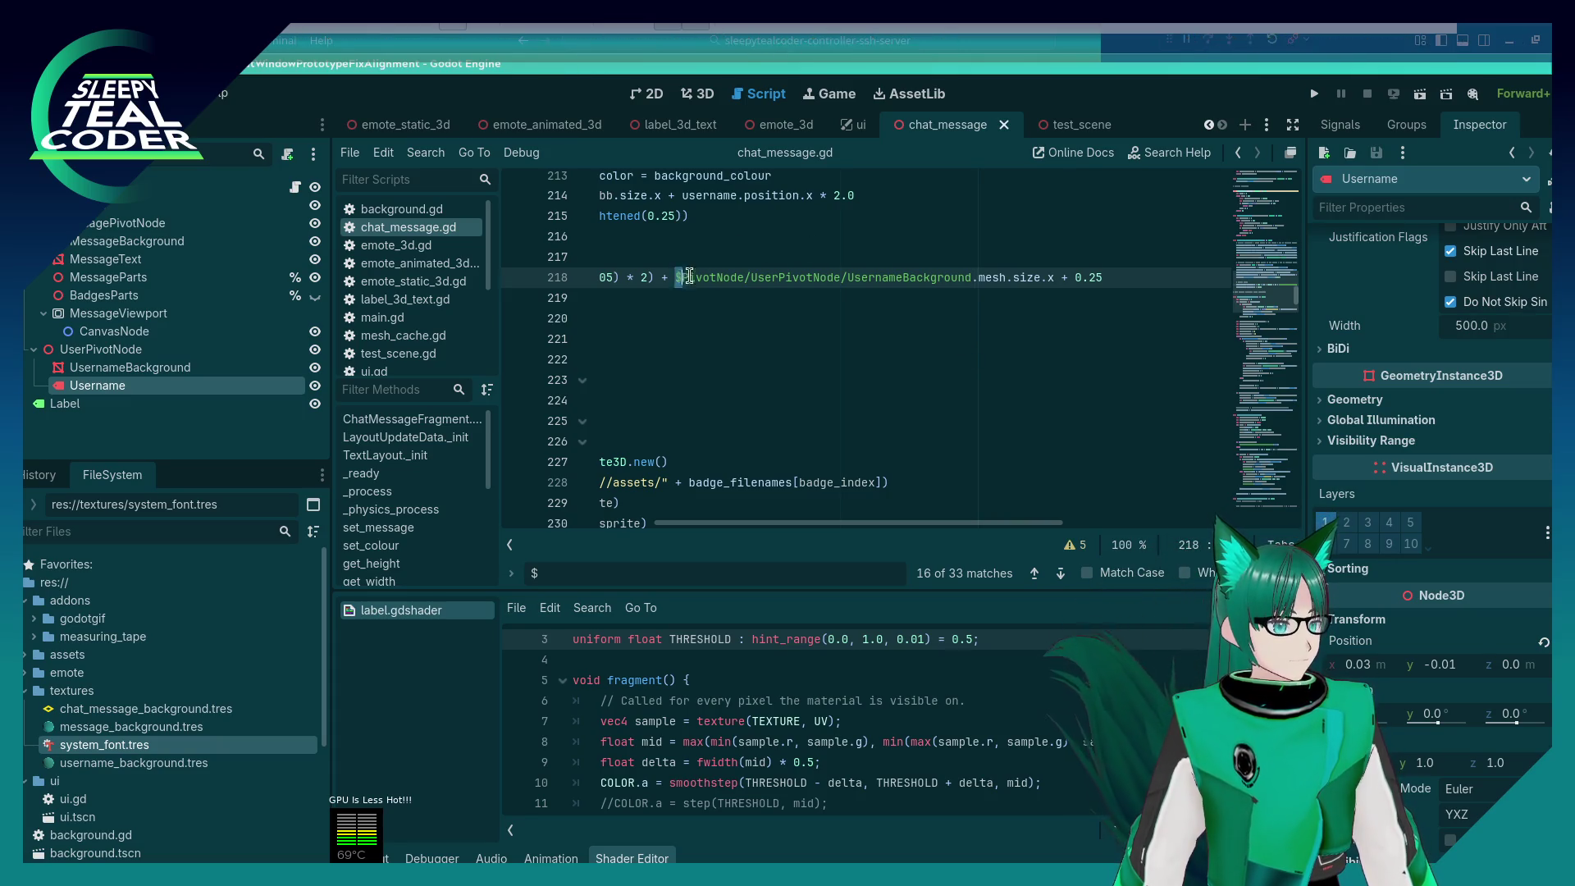
left_click(972, 278, "shift")
scroll(1071, 359, "up", 10)
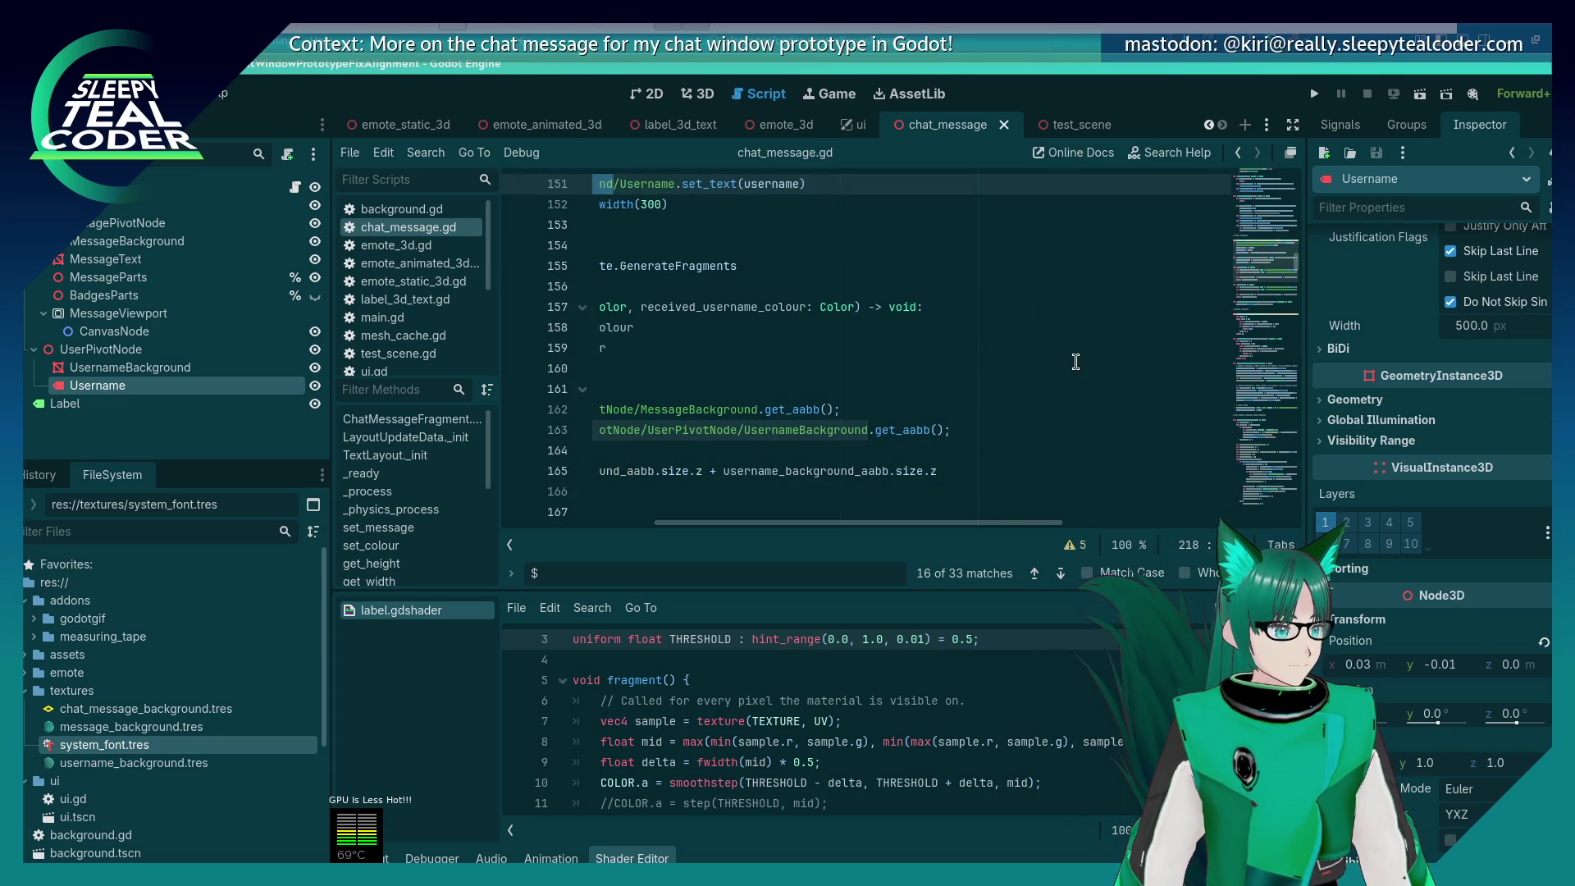
left_click_drag(917, 523, 756, 527)
scroll(820, 451, "up", 1)
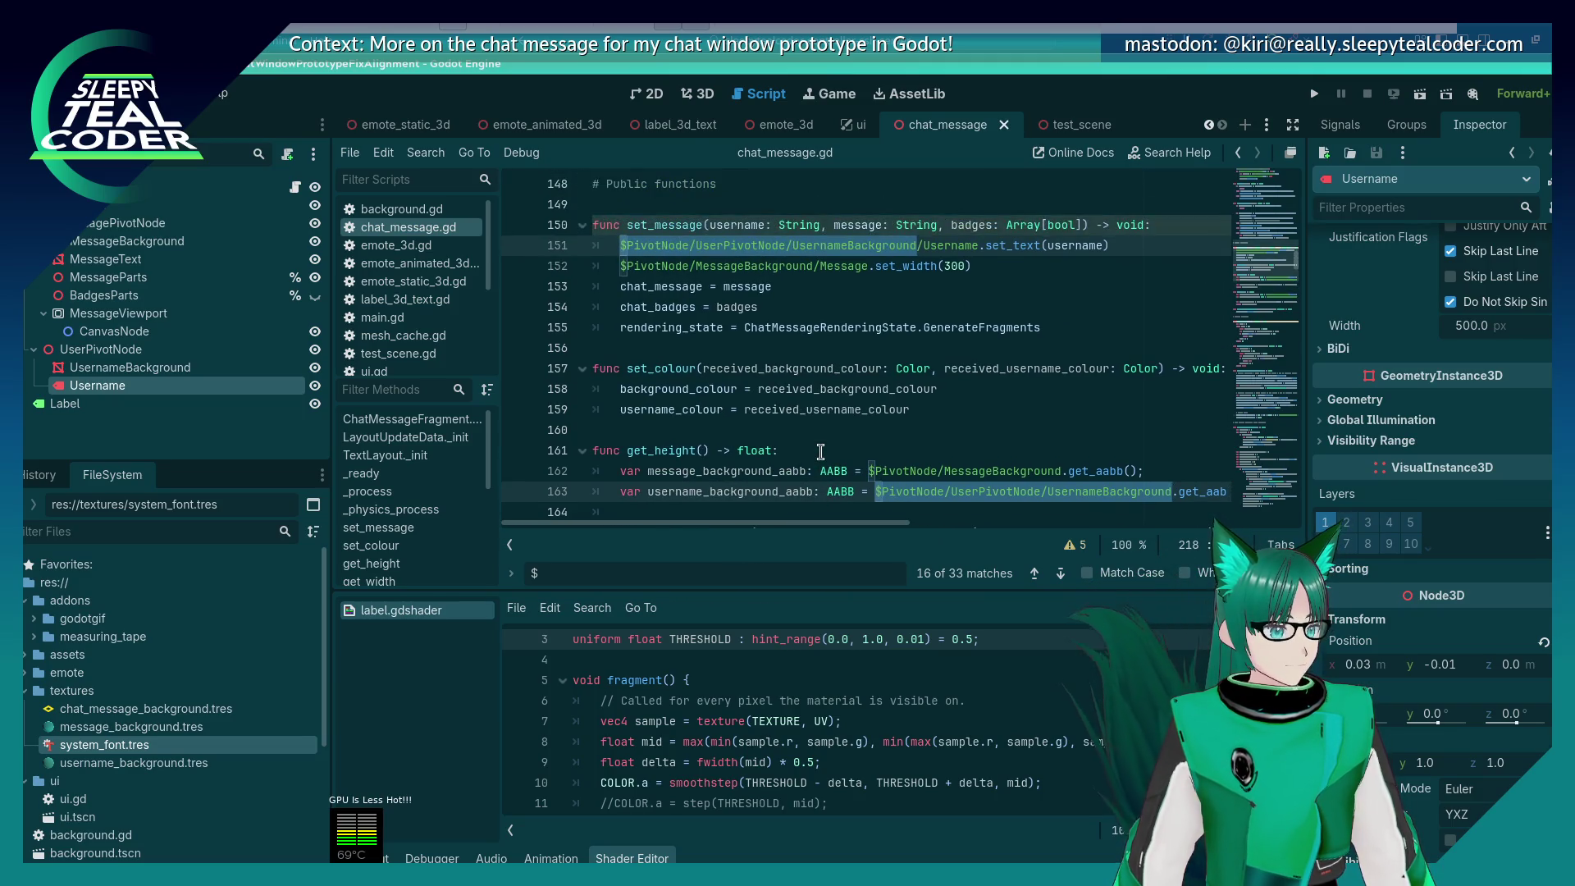
scroll(820, 451, "down", 2)
scroll(820, 451, "up", 1, "ctrl")
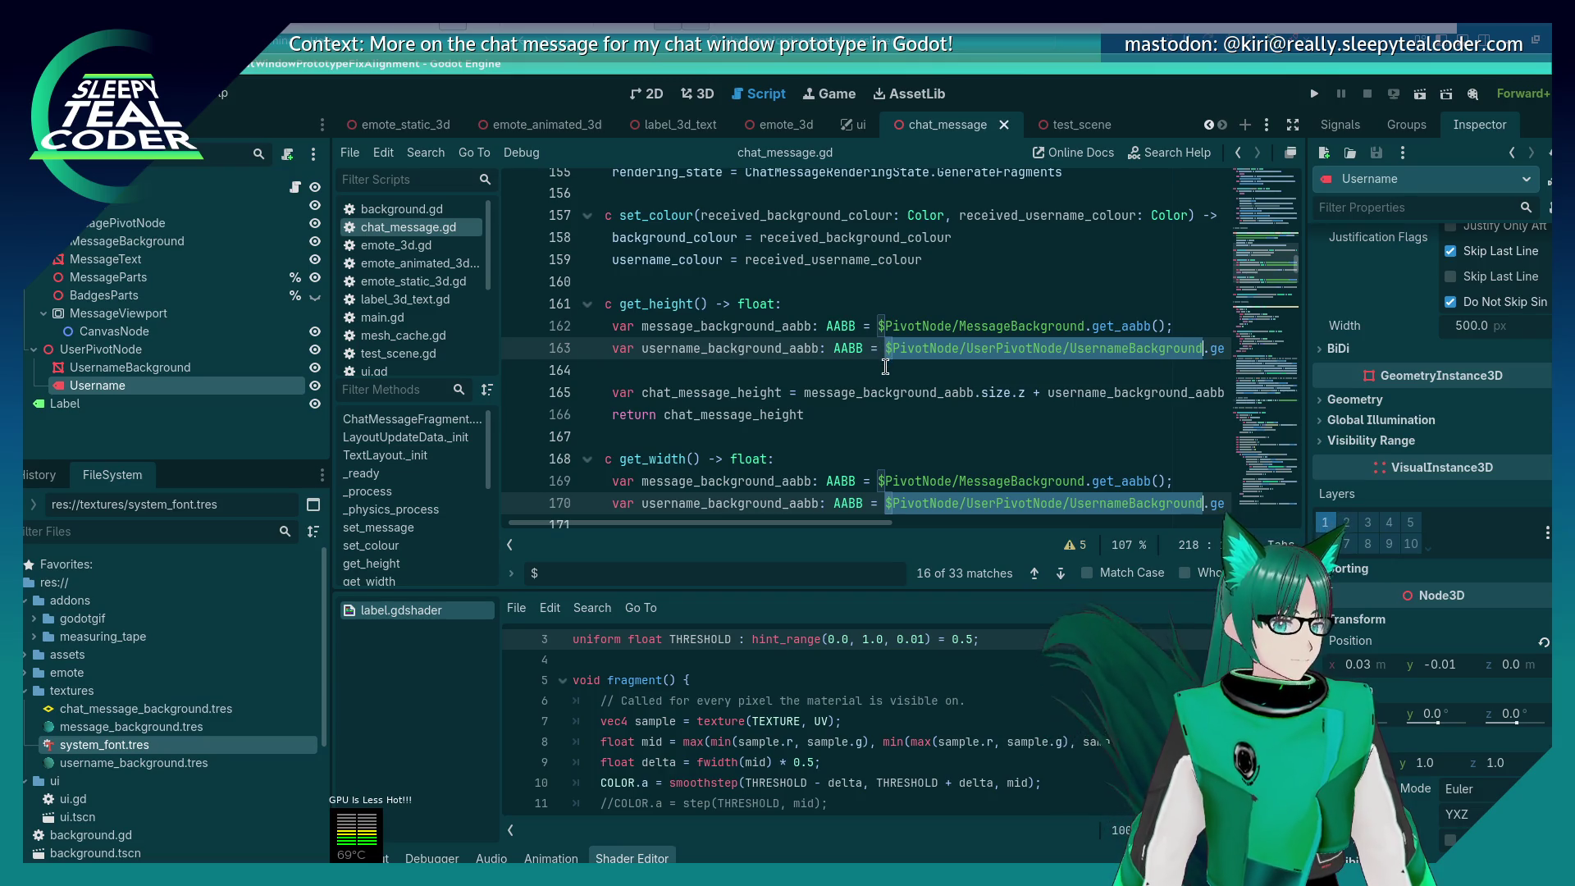
scroll(886, 365, "up", 13)
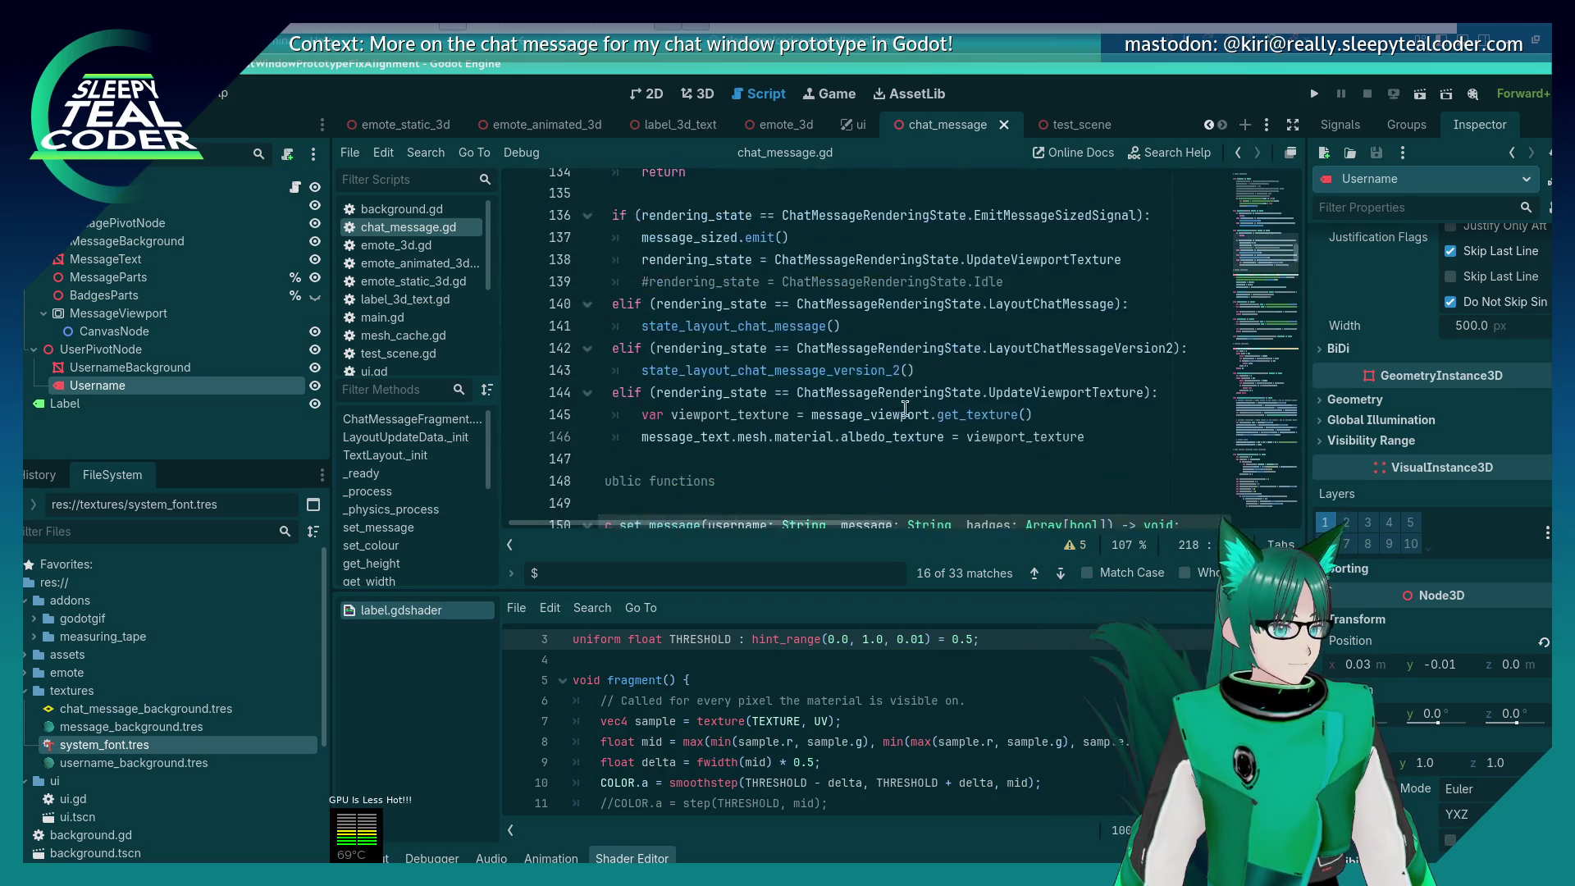
scroll(923, 433, "up", 20)
scroll(924, 435, "down", 20)
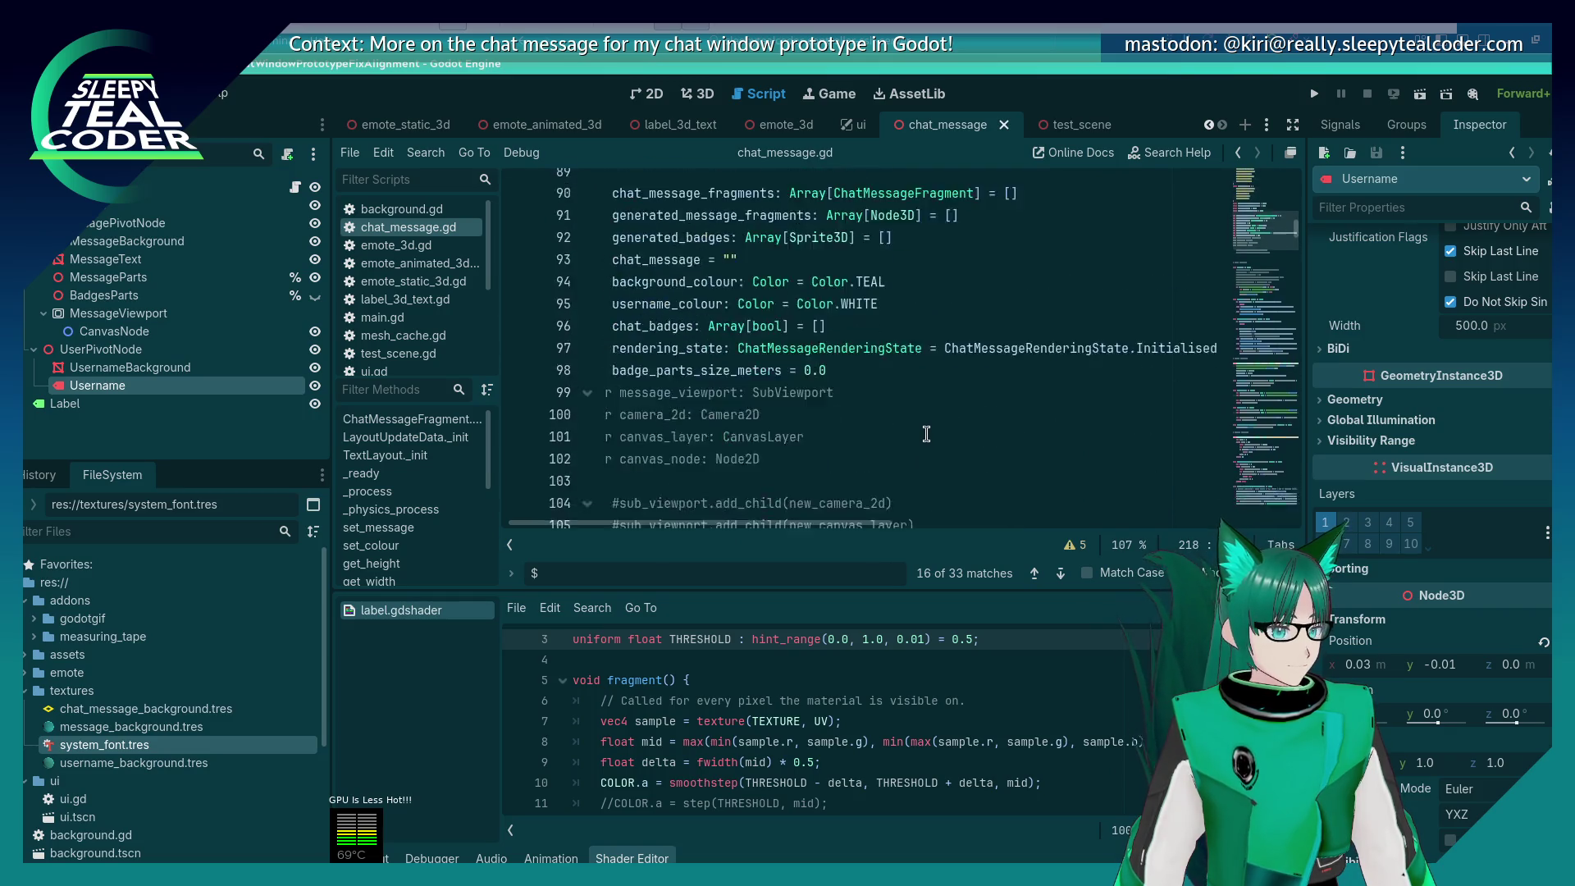
scroll(924, 435, "down", 7)
Step: Replace the $PivotNode/UserPivotNode/UsernameBackground paths in get_height with username_background
left_click(687, 368)
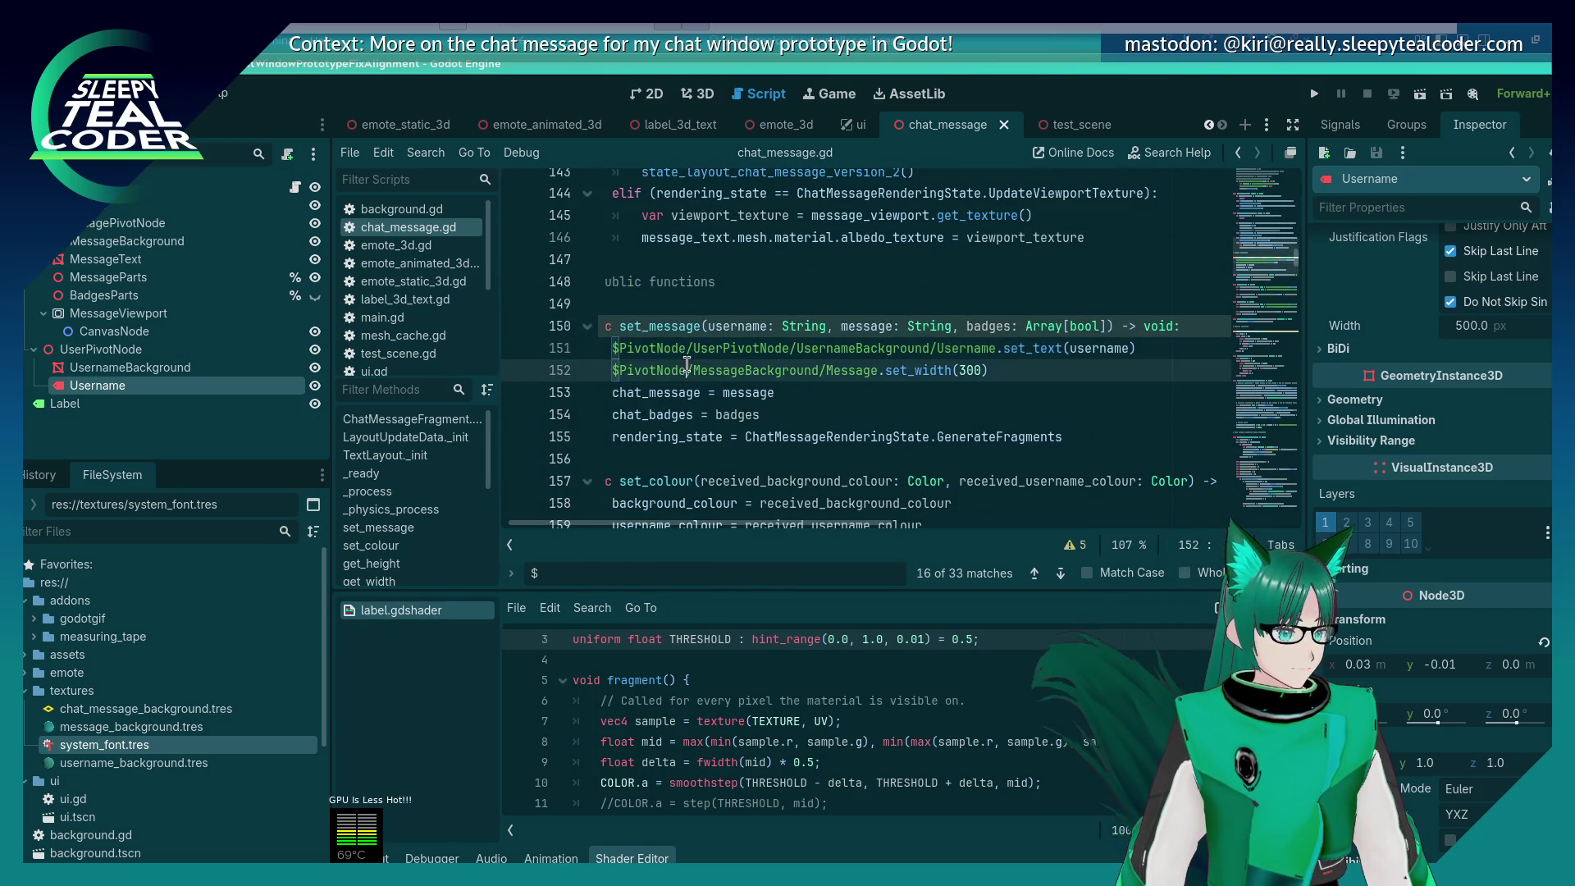
left_click(610, 351)
scroll(623, 354, "down", 3)
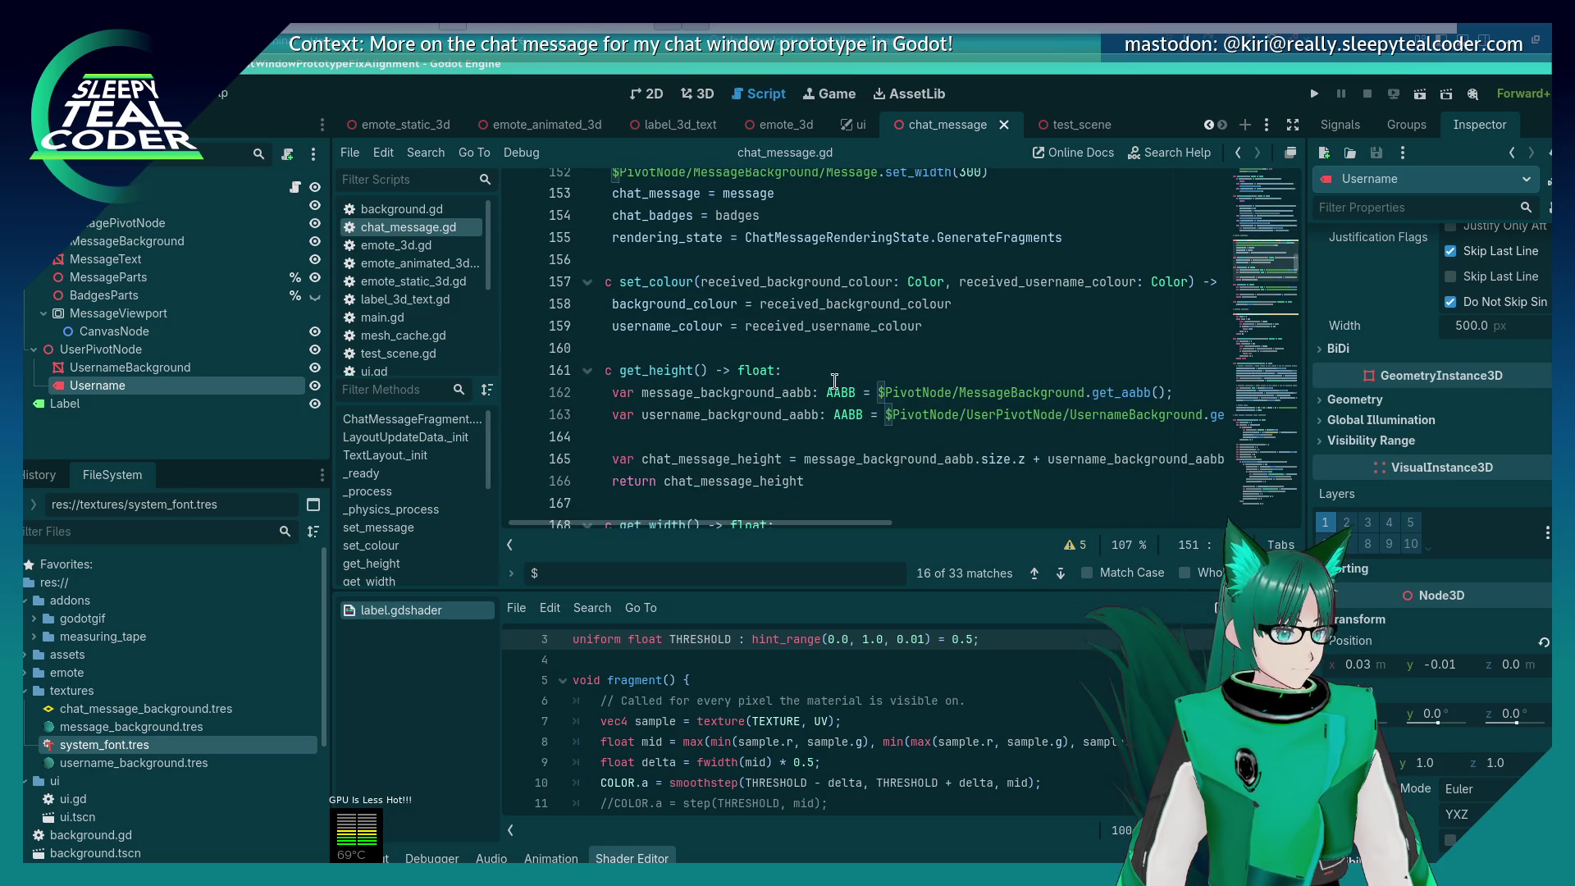
left_click(877, 415)
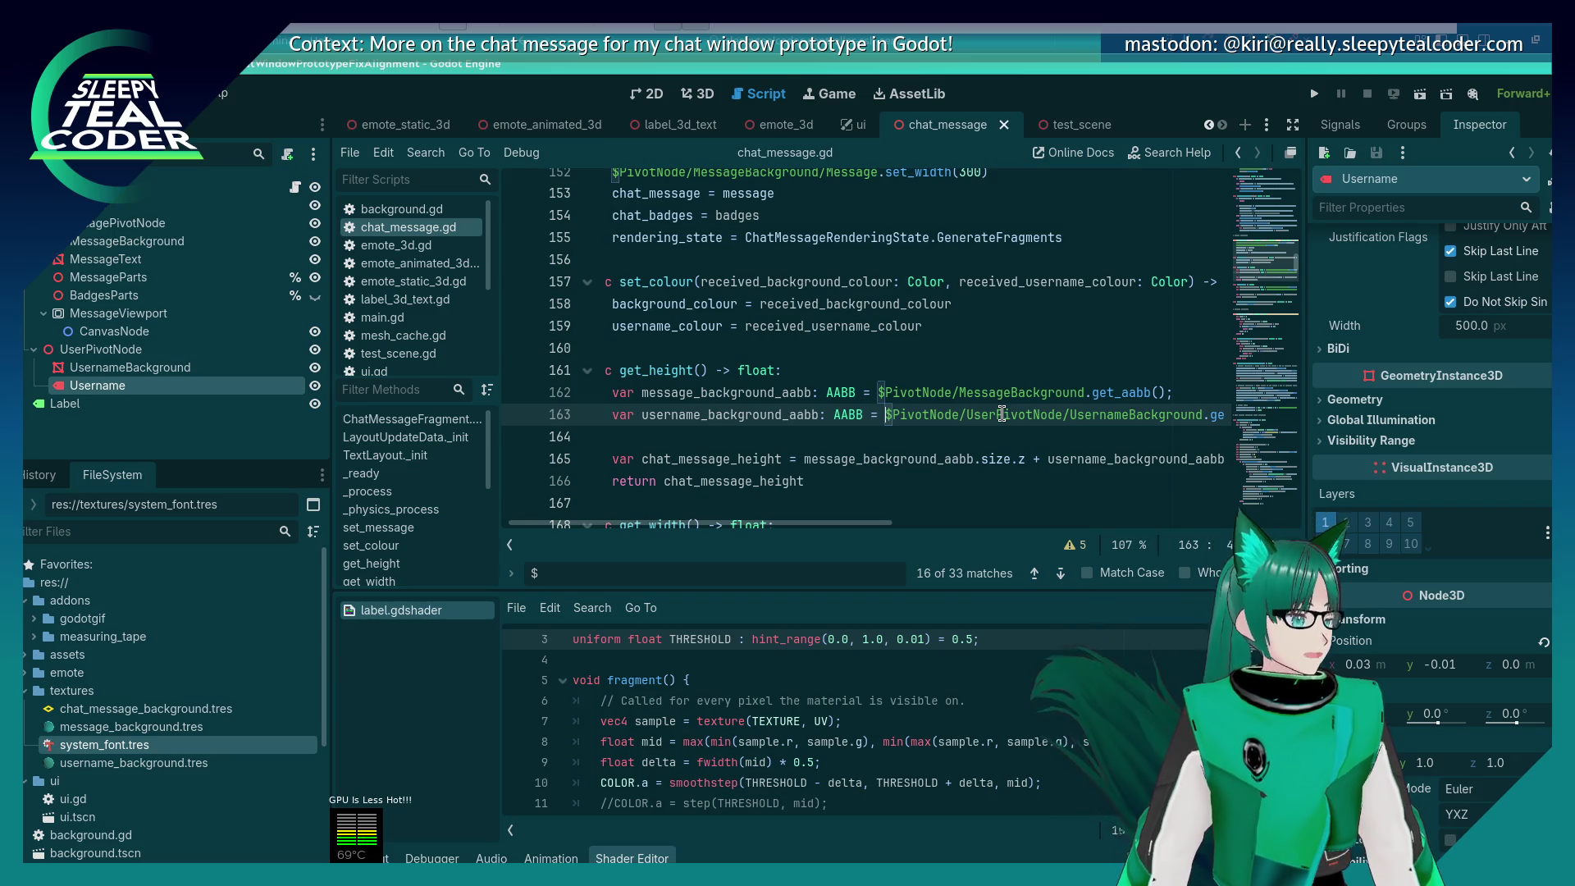
key("ctrl+shift+Right")
key("ctrl+shift+Right")
key("ctrl+shift+Right")
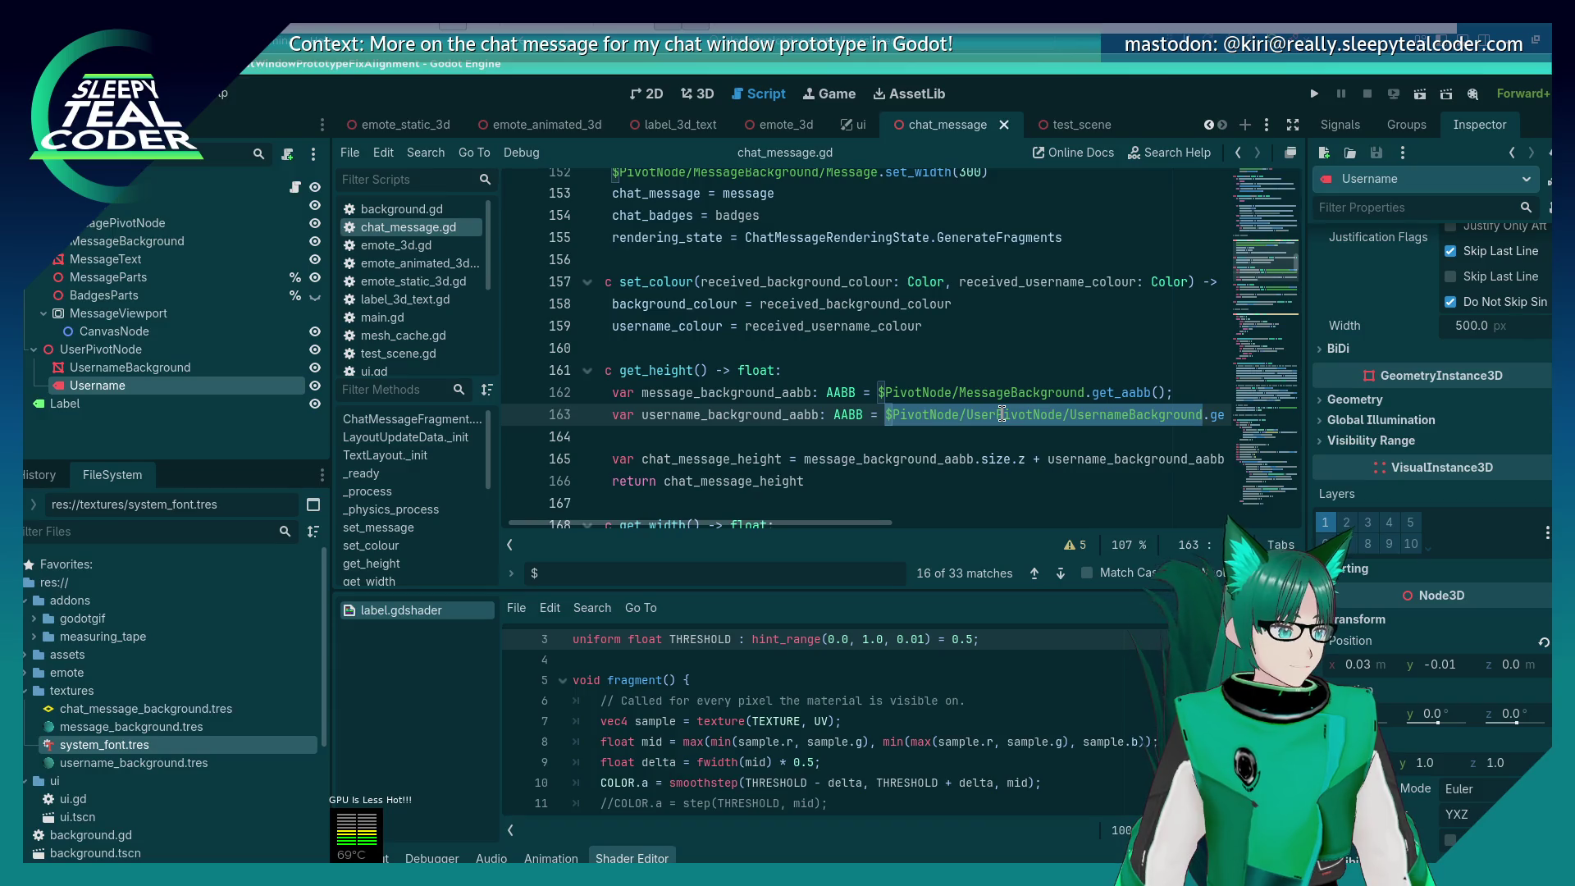
key("ctrl+d")
key("ctrl+d")
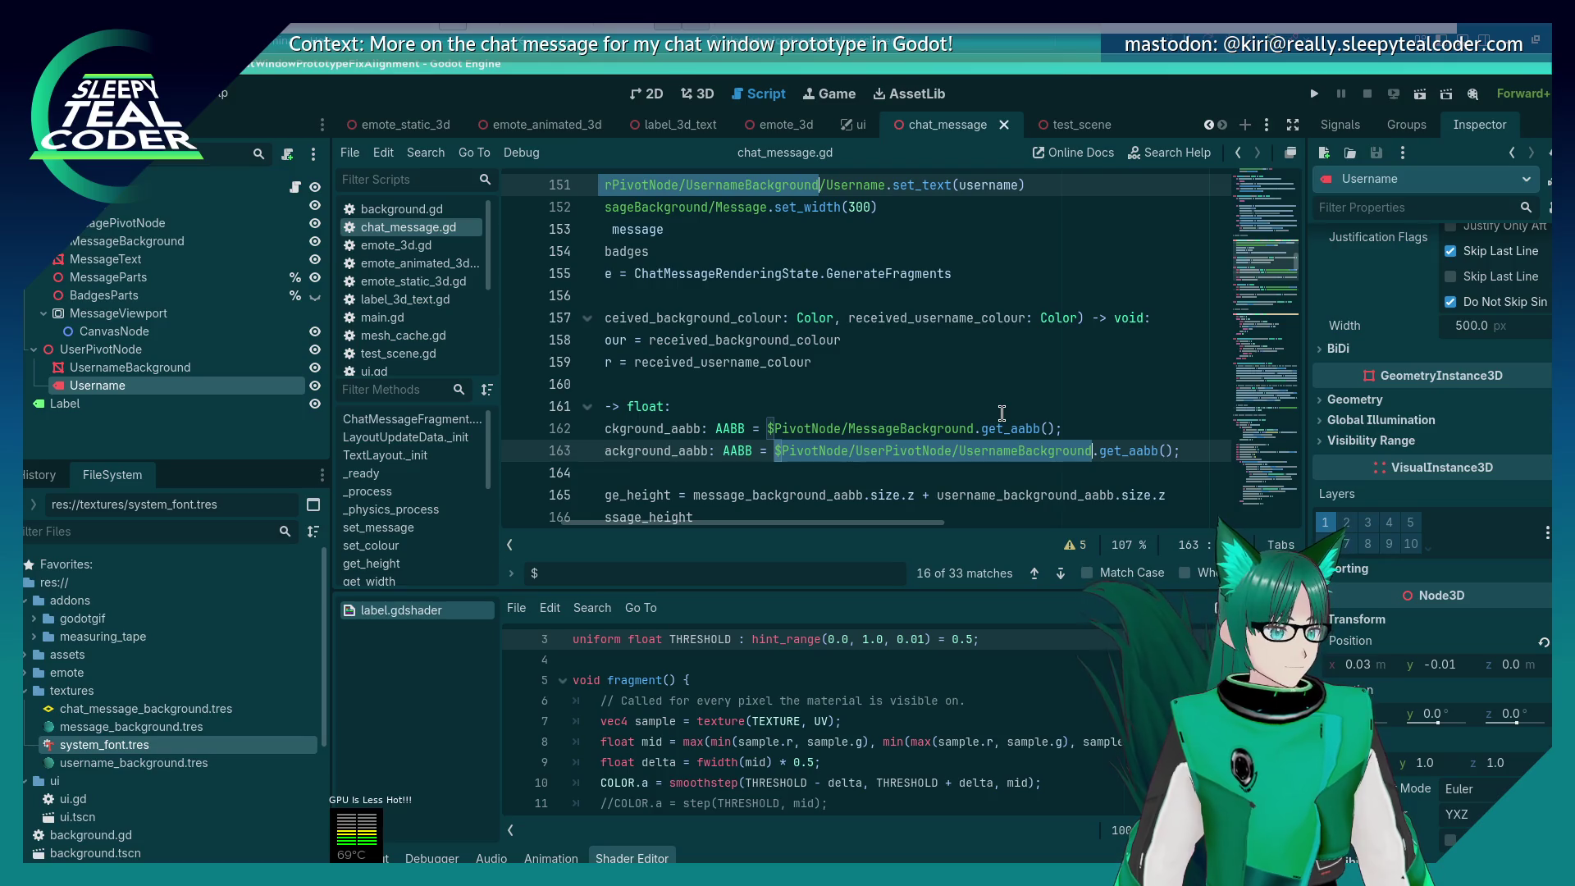
type("username_ba")
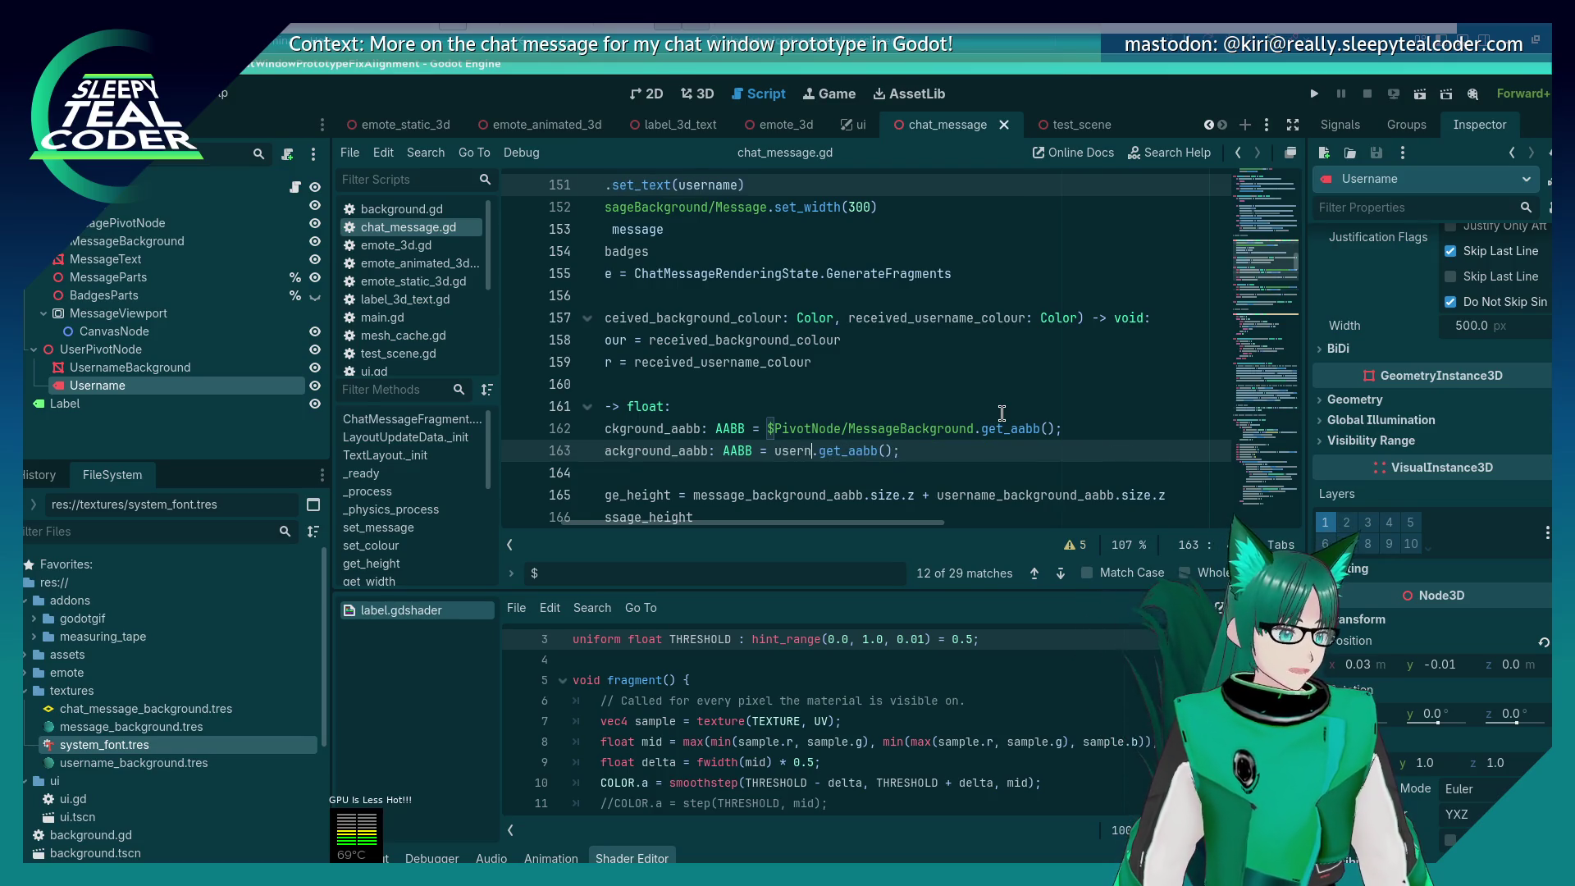
type("ckground")
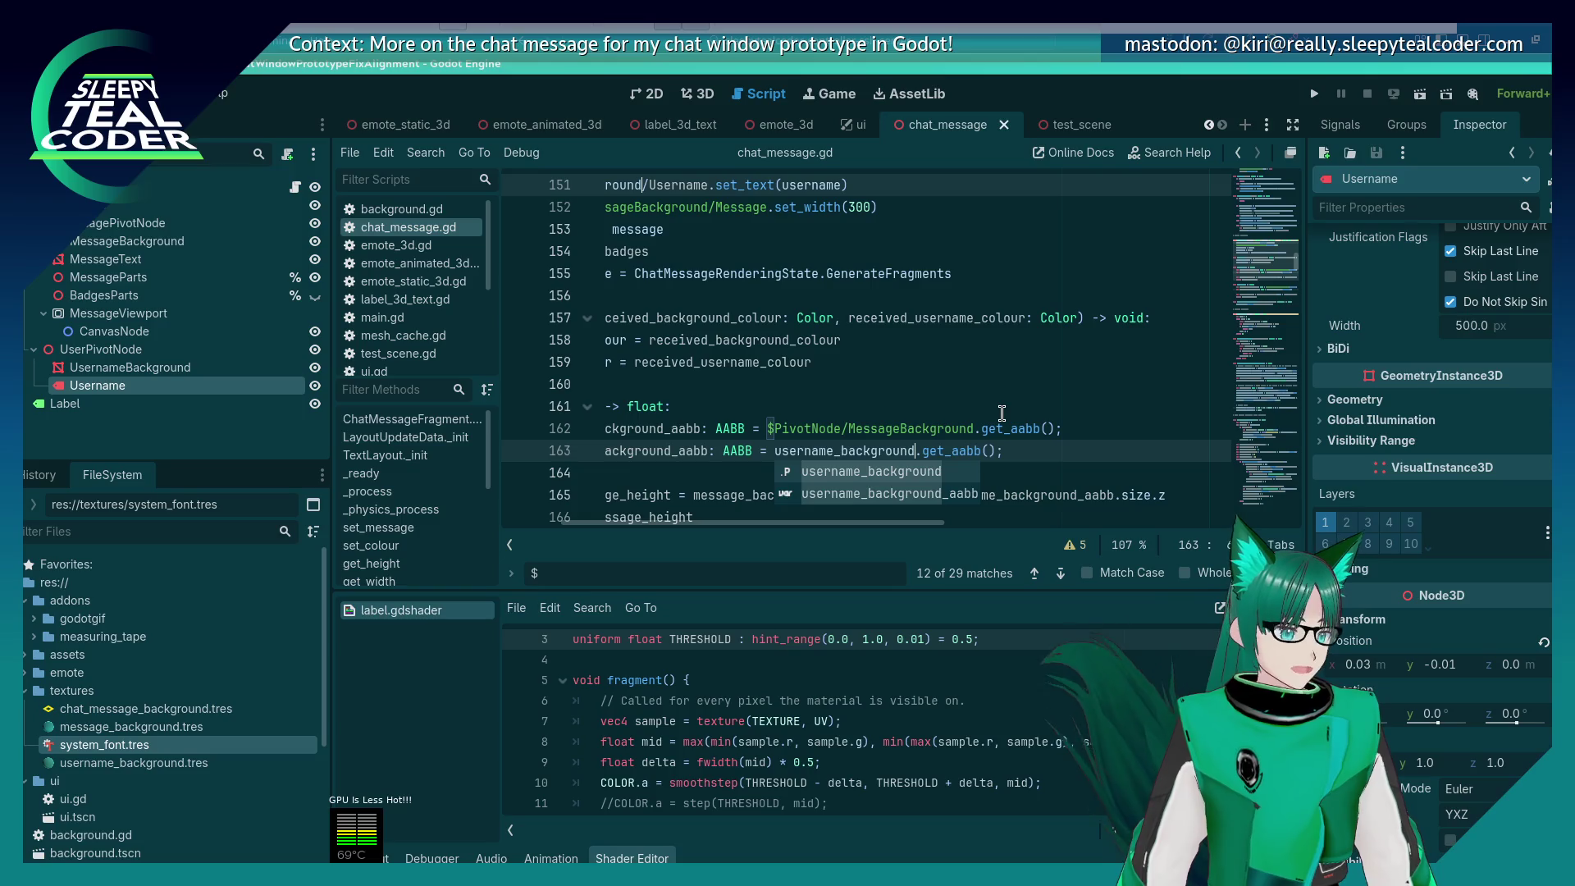
key("Escape")
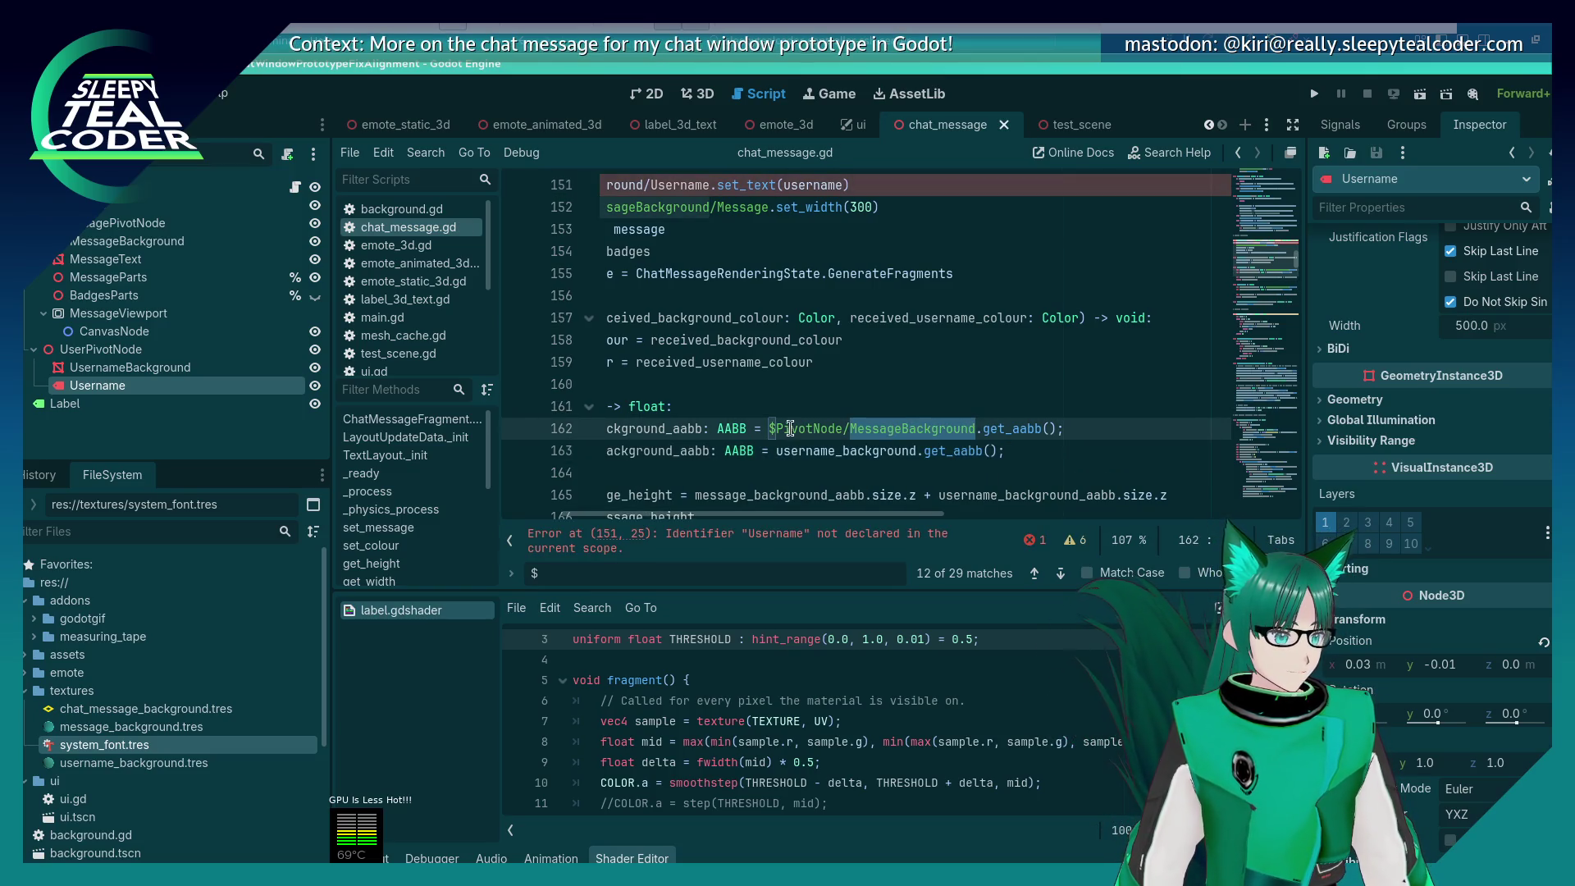
left_click_drag(769, 428, 976, 428)
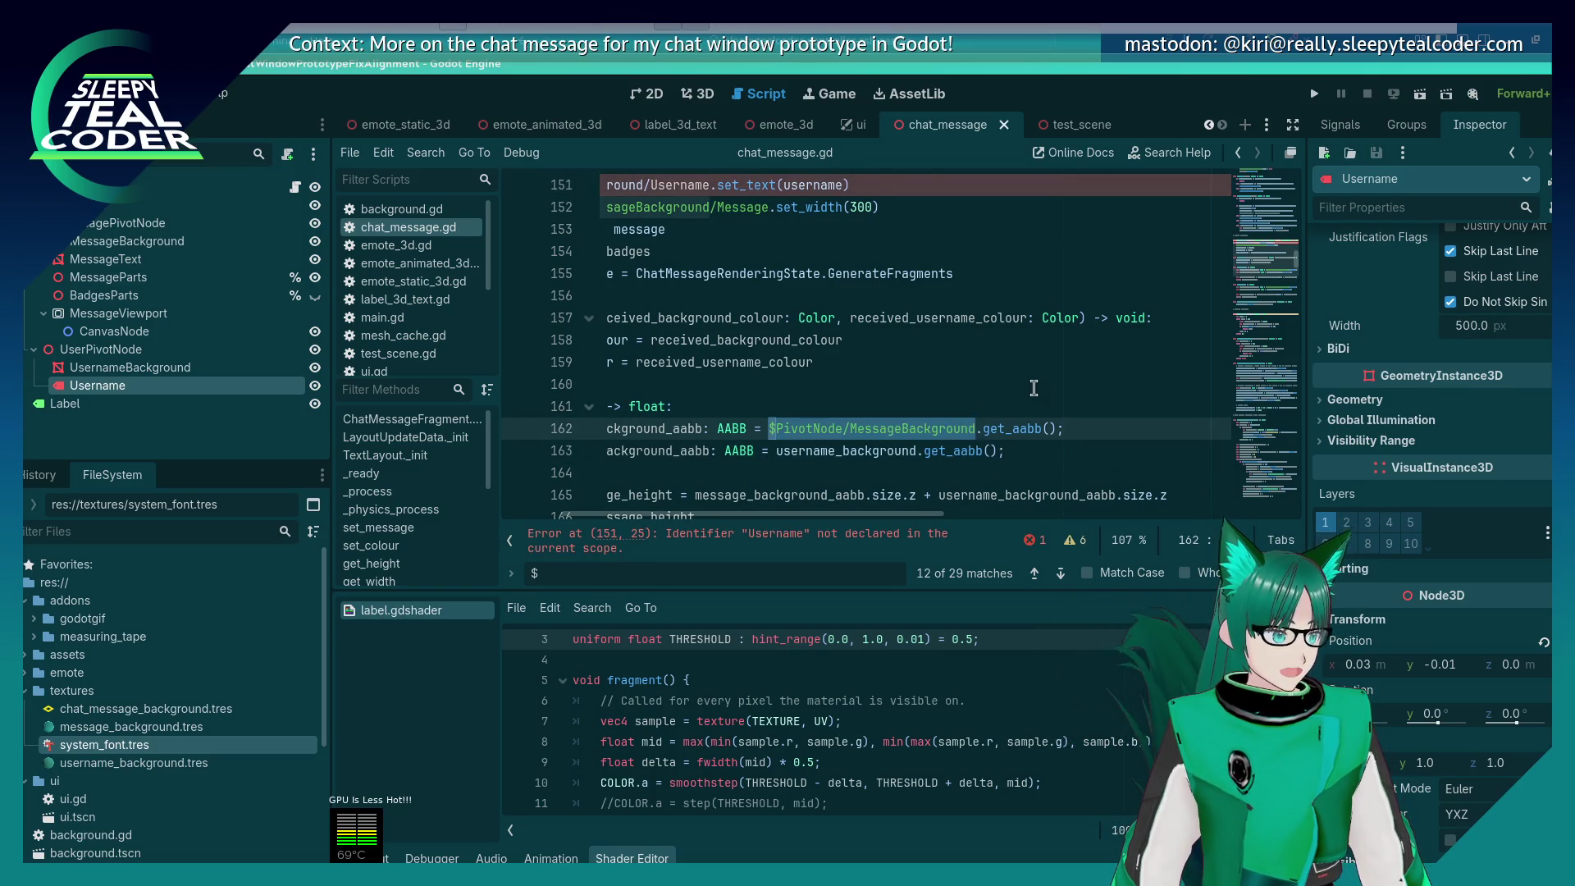
scroll(1038, 385, "down", 20)
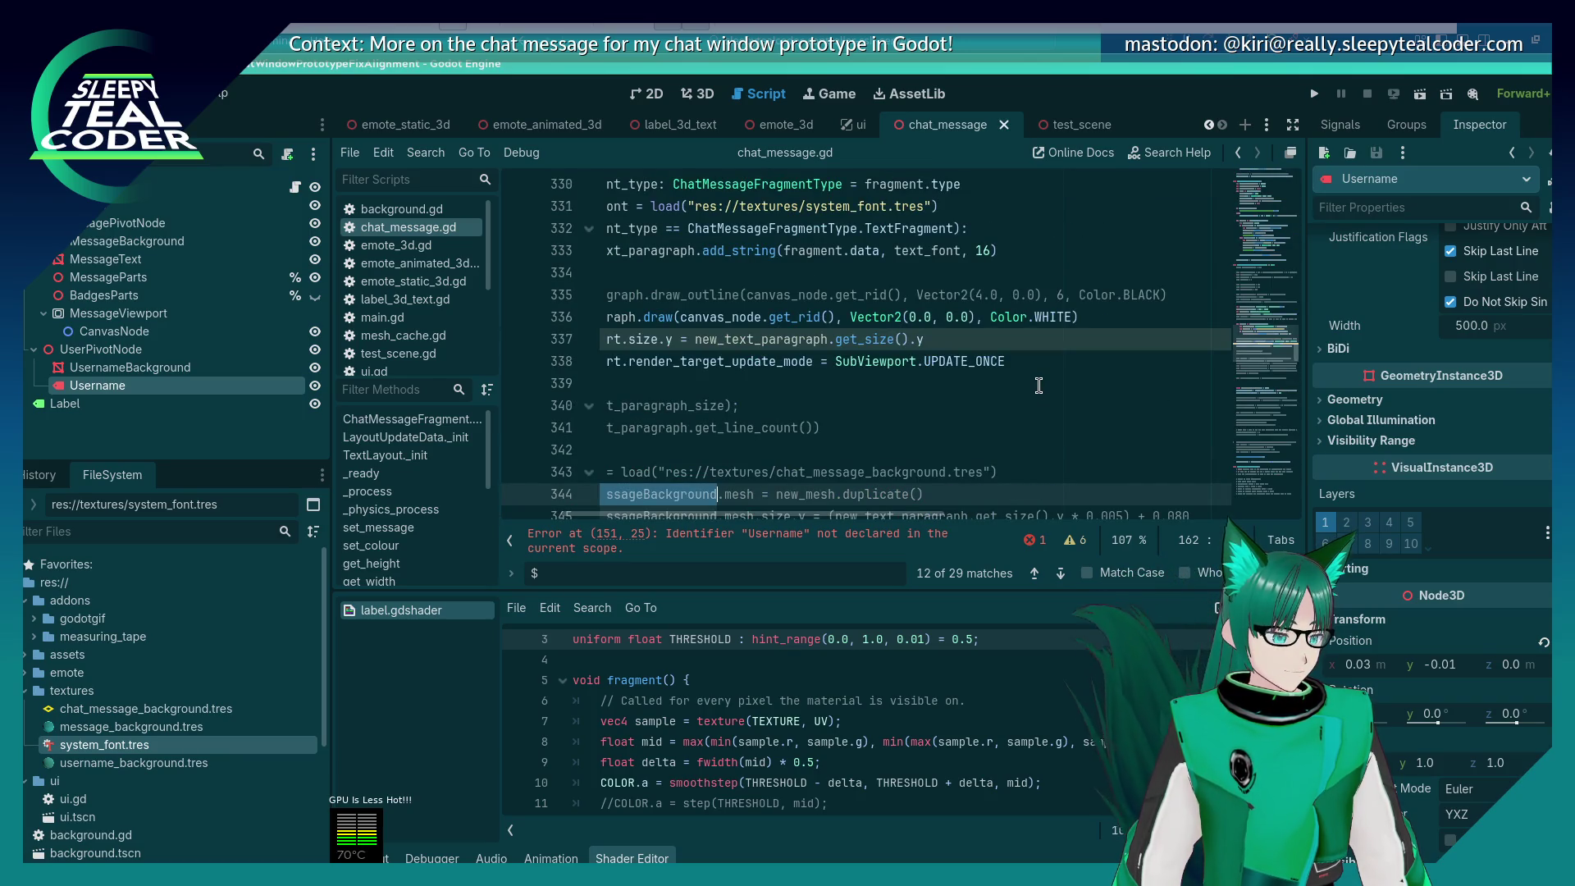
Step: Delete the commented-out print and mesh lines plus the leftover comment and blank lines
scroll(968, 452, "down", 2)
left_click_drag(893, 515, 804, 512)
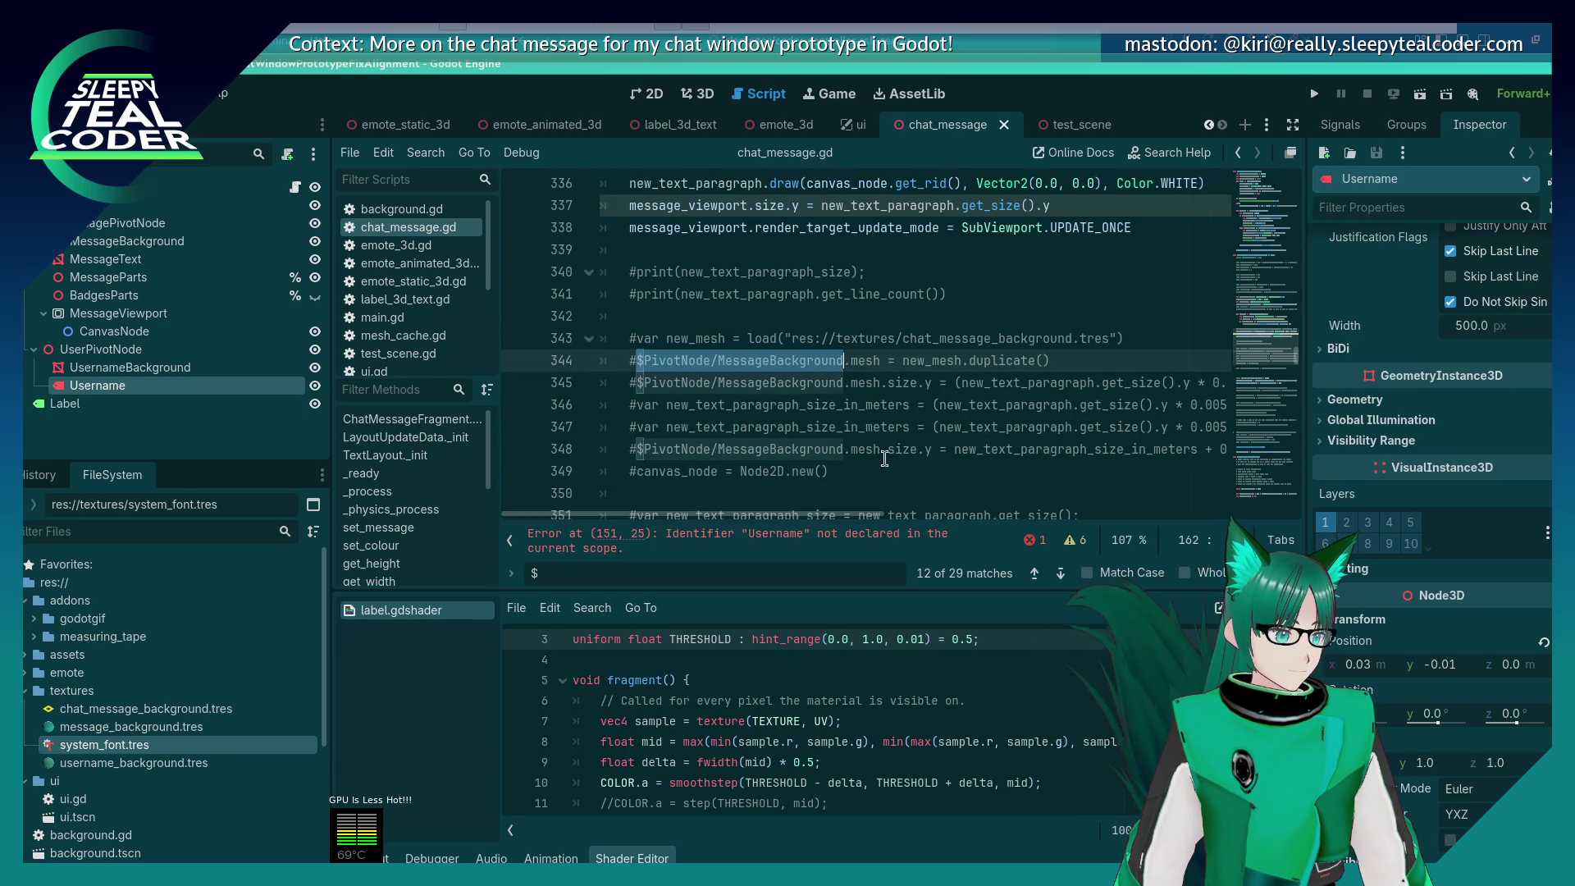
left_click(1061, 361)
key("Down")
key("Down")
key("Down")
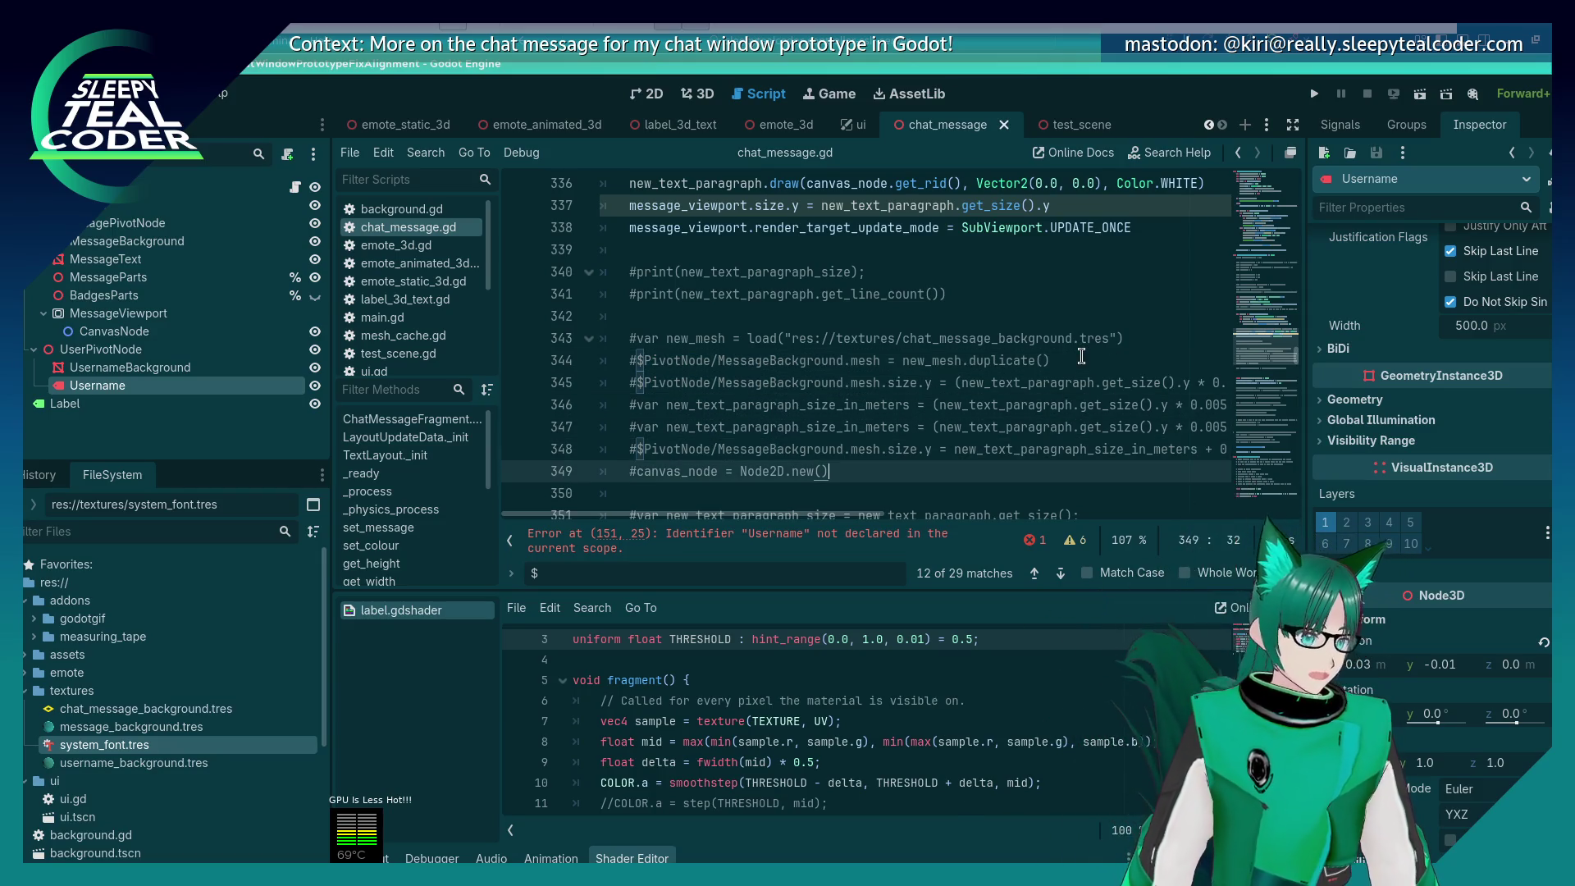
key("shift+Up")
key("shift+Up")
key("shift+Up")
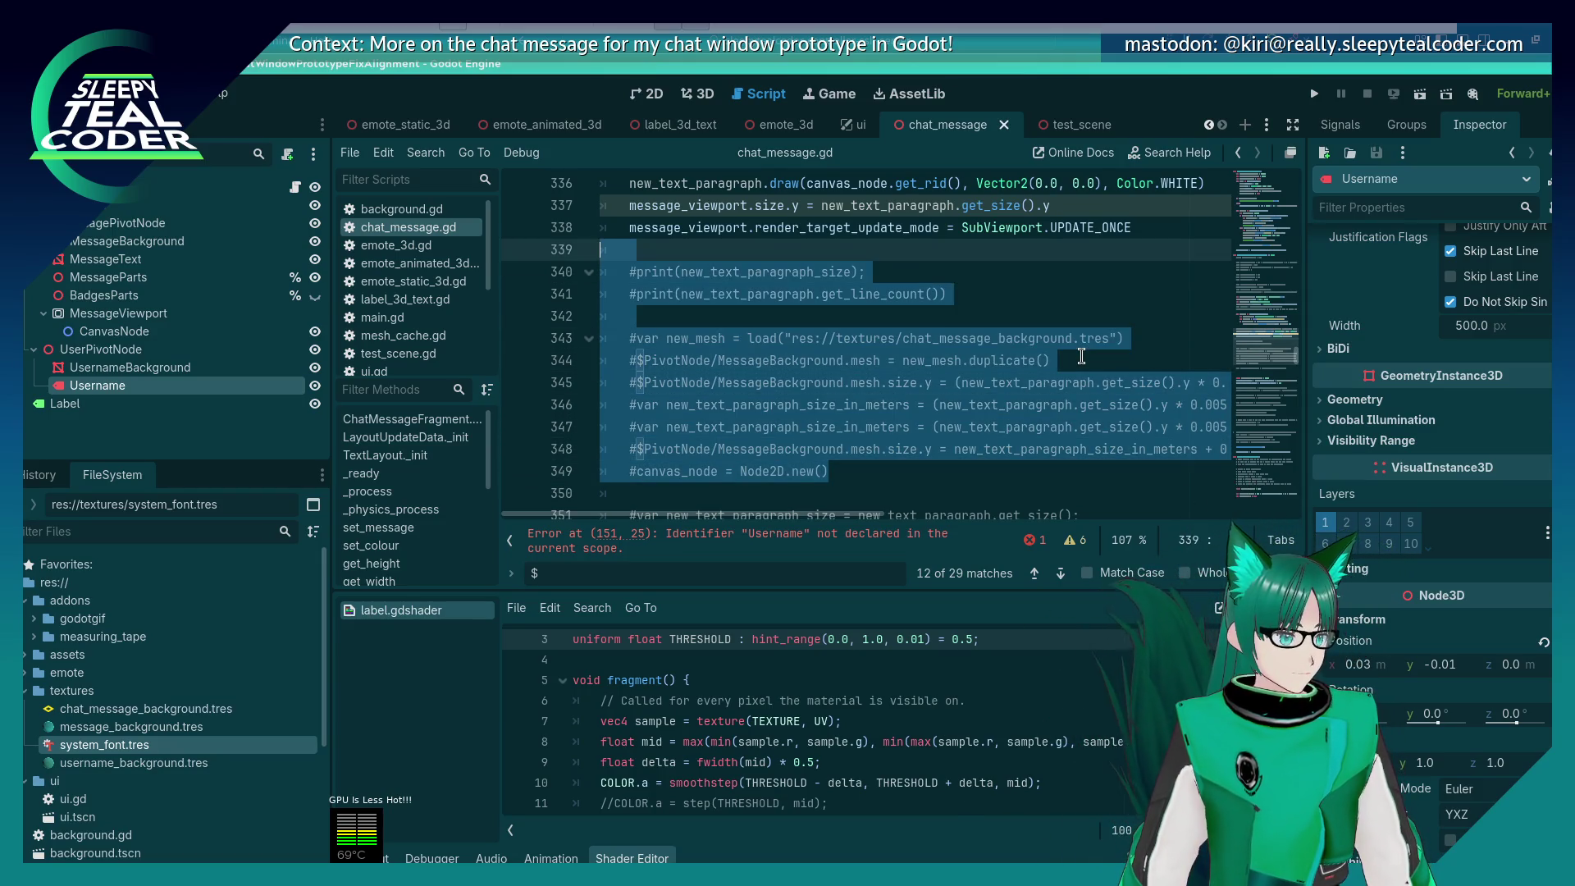
key("shift+Down")
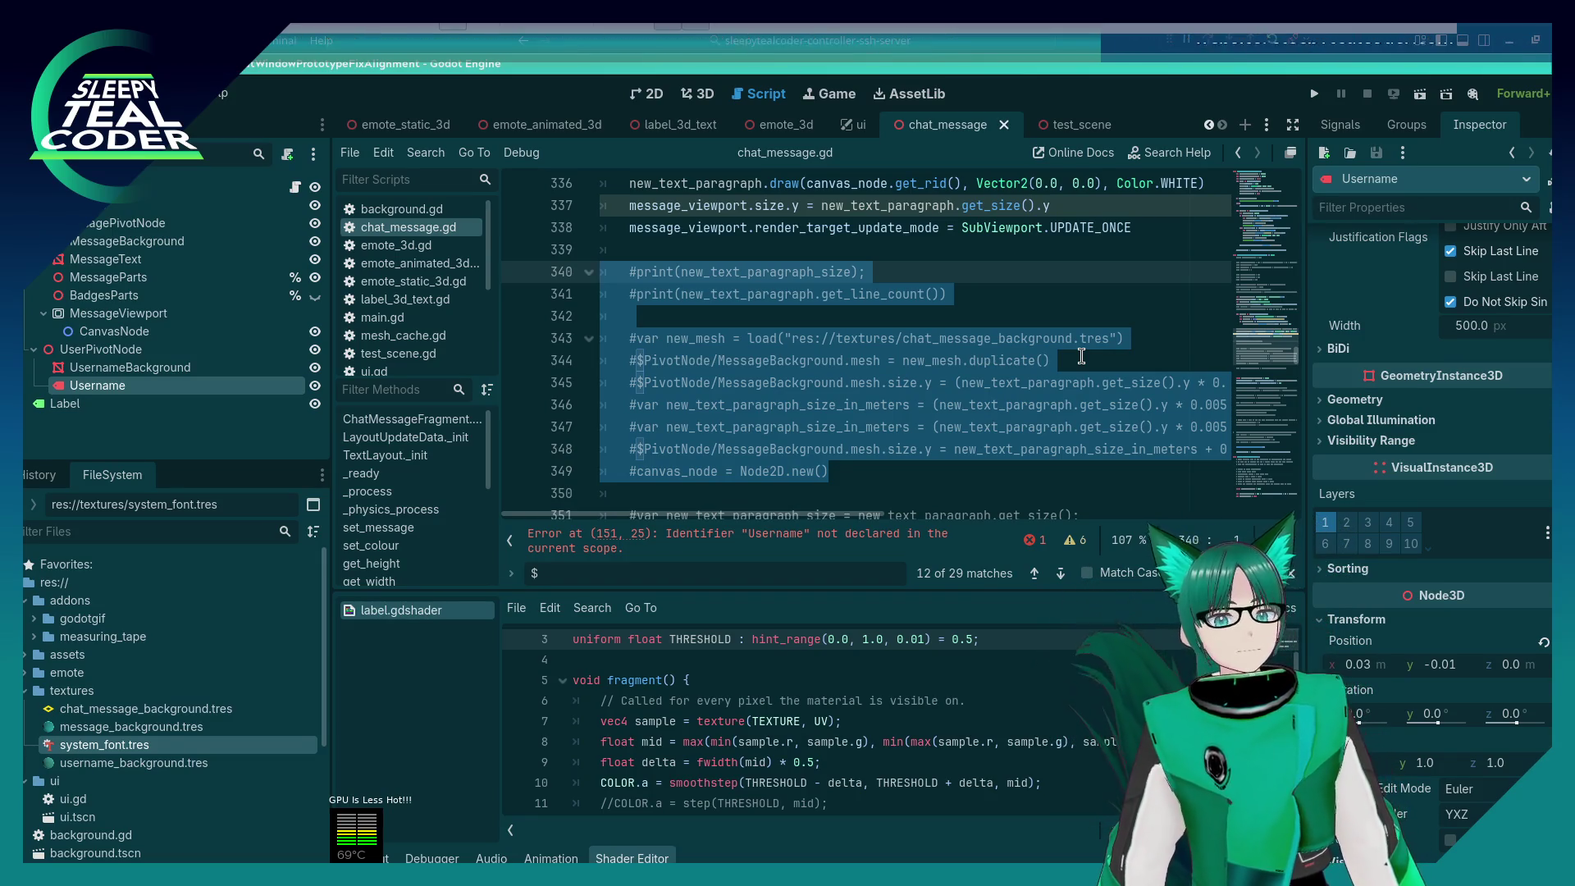
key("Delete")
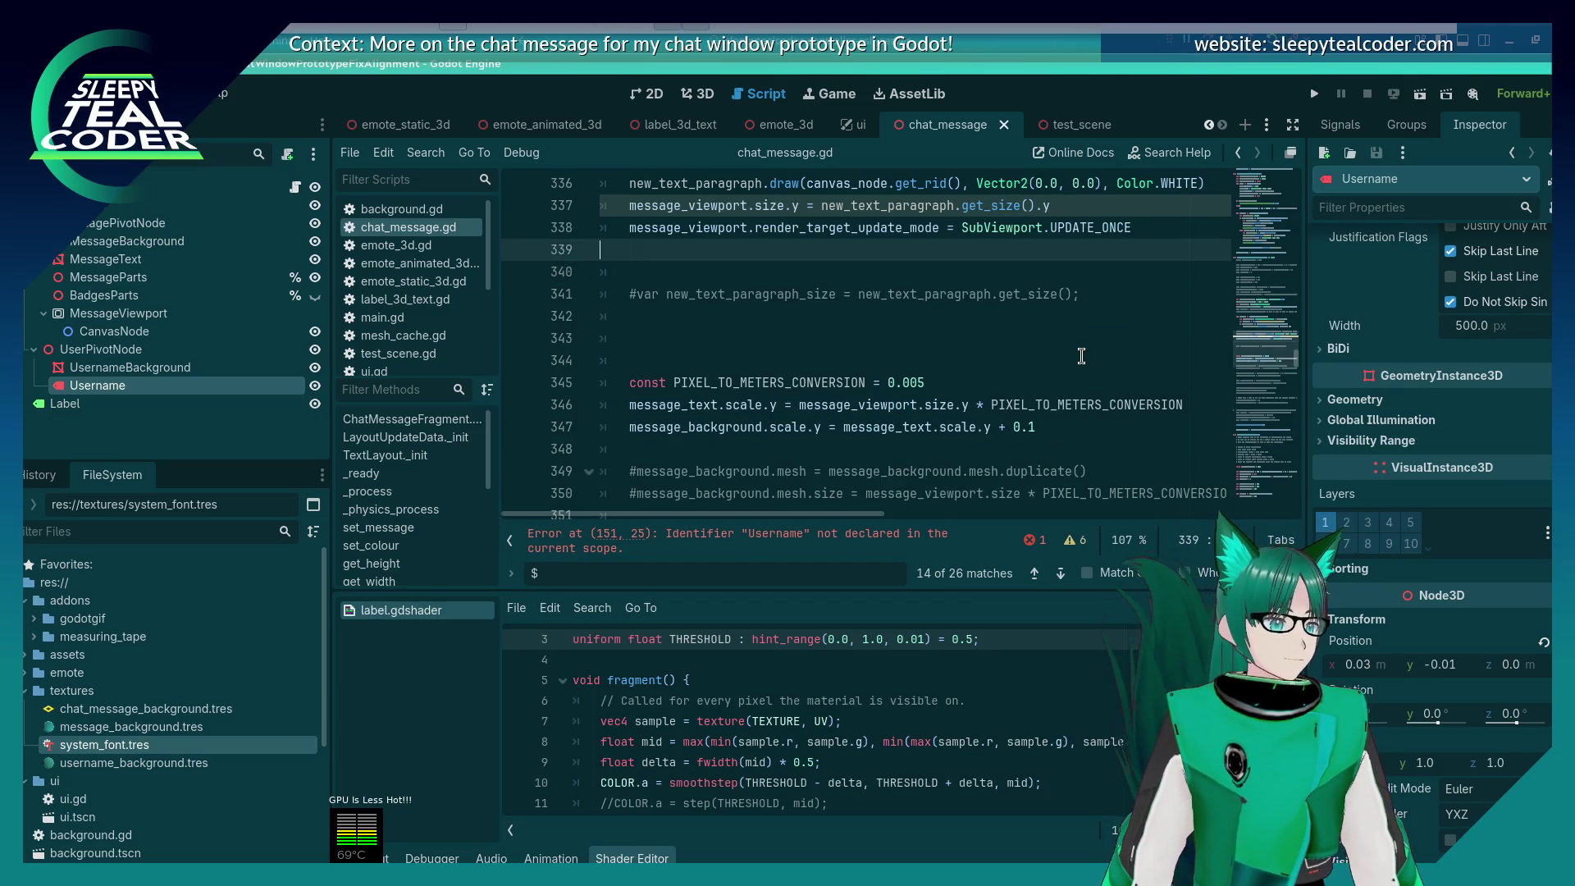
left_click(786, 338)
key("shift+Up")
key("shift+Up")
key("shift+Up")
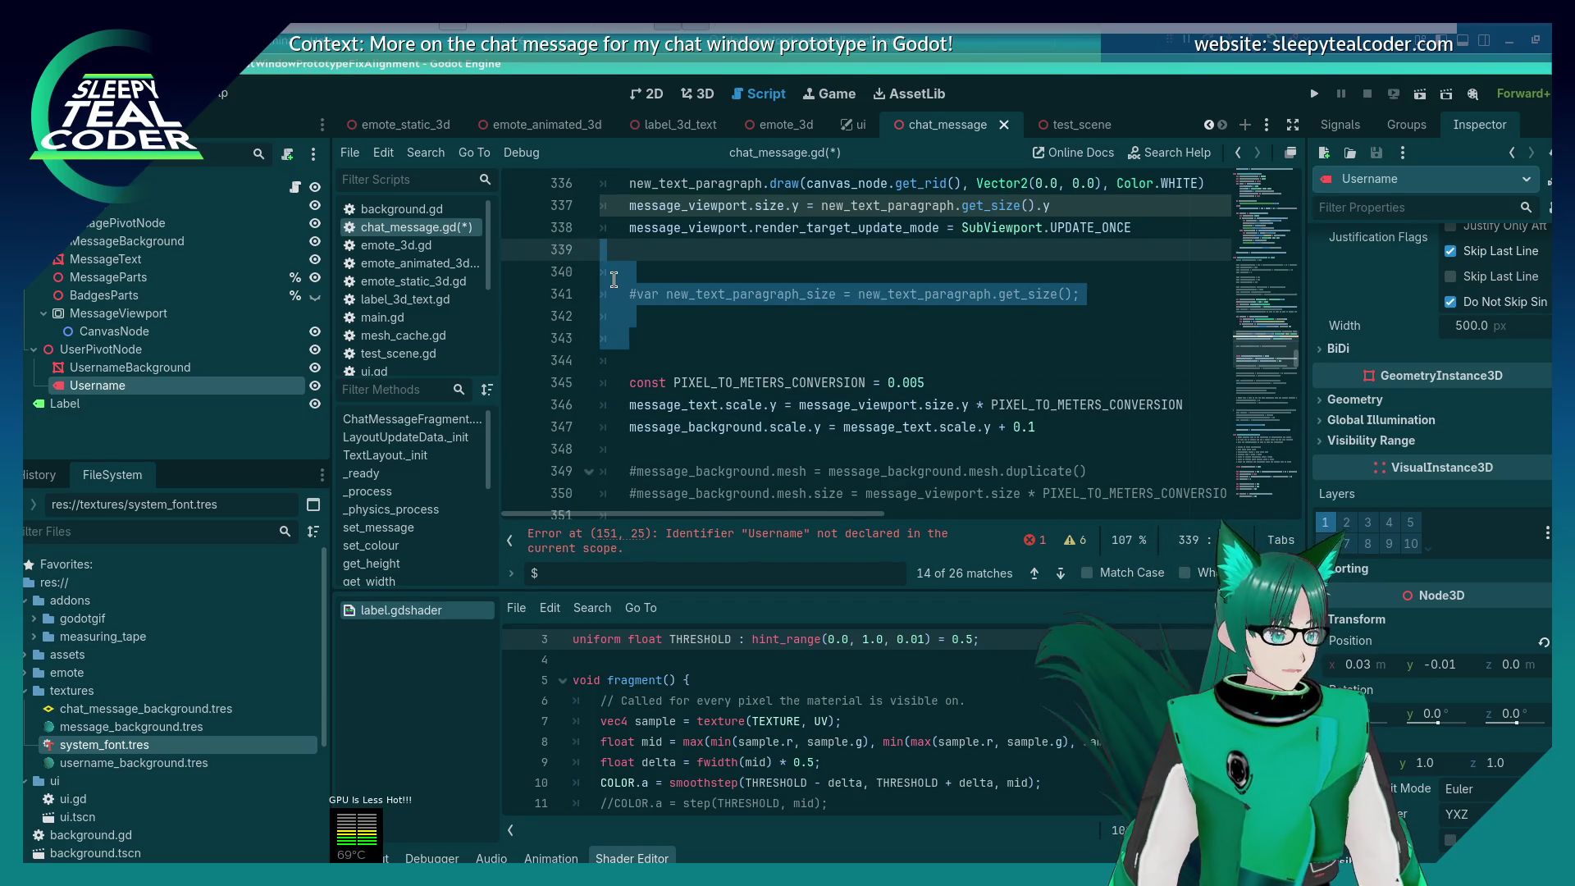
key("Delete")
key("Delete")
Step: Delete the commented-out viewport setup block and save the script
scroll(631, 280, "down", 6)
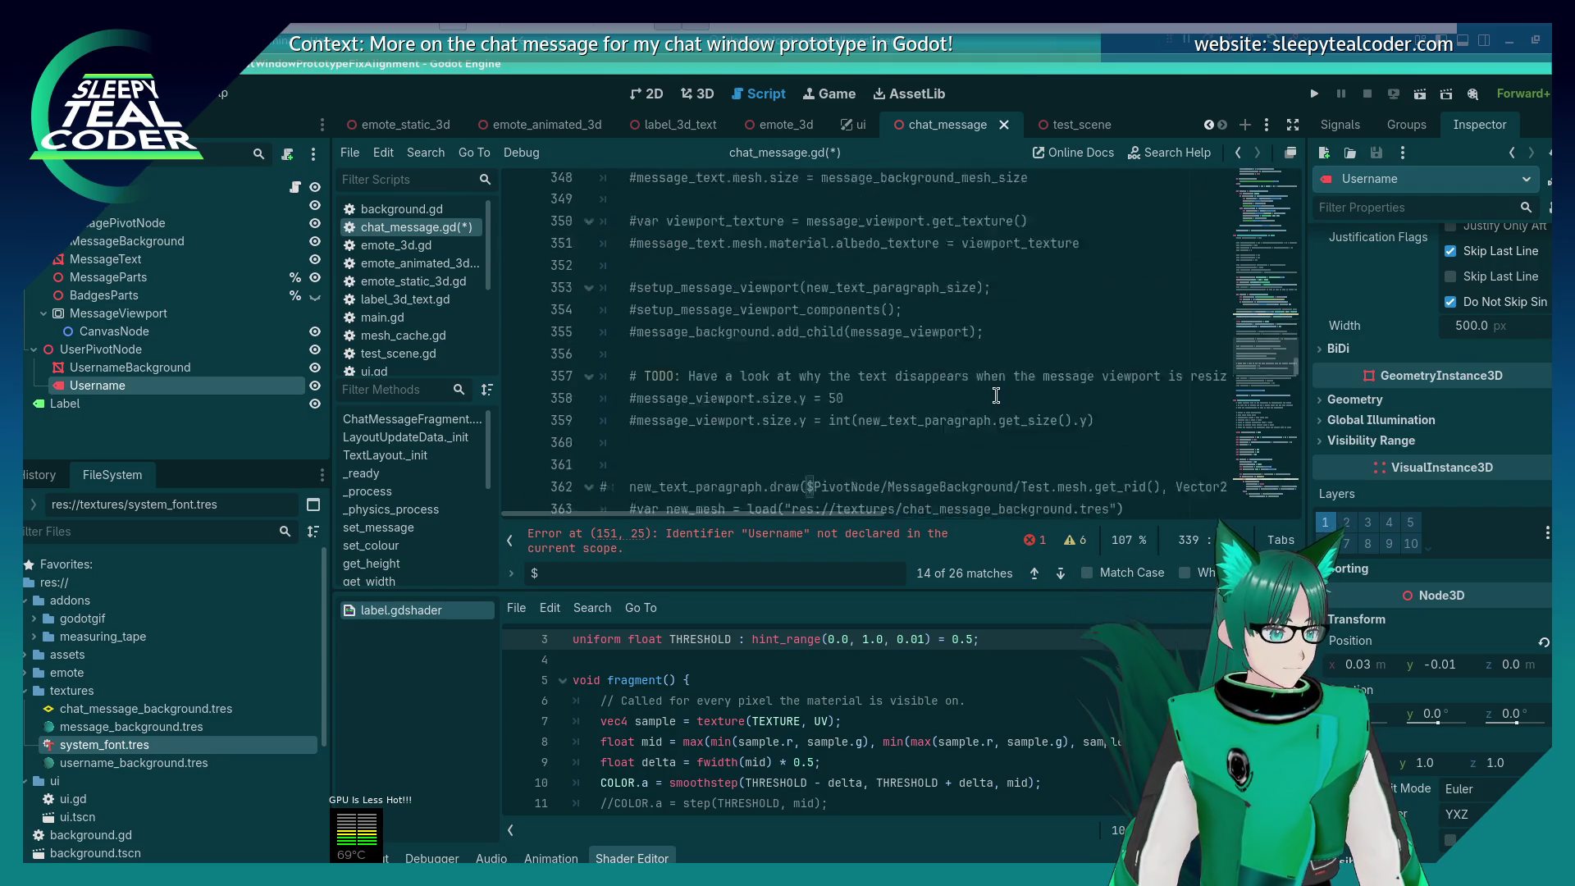
left_click(1045, 446)
mouse_move(1045, 446)
left_mouse_down()
mouse_move(656, 361)
mouse_move(607, 267)
mouse_move(586, 277)
left_mouse_up()
key("Delete")
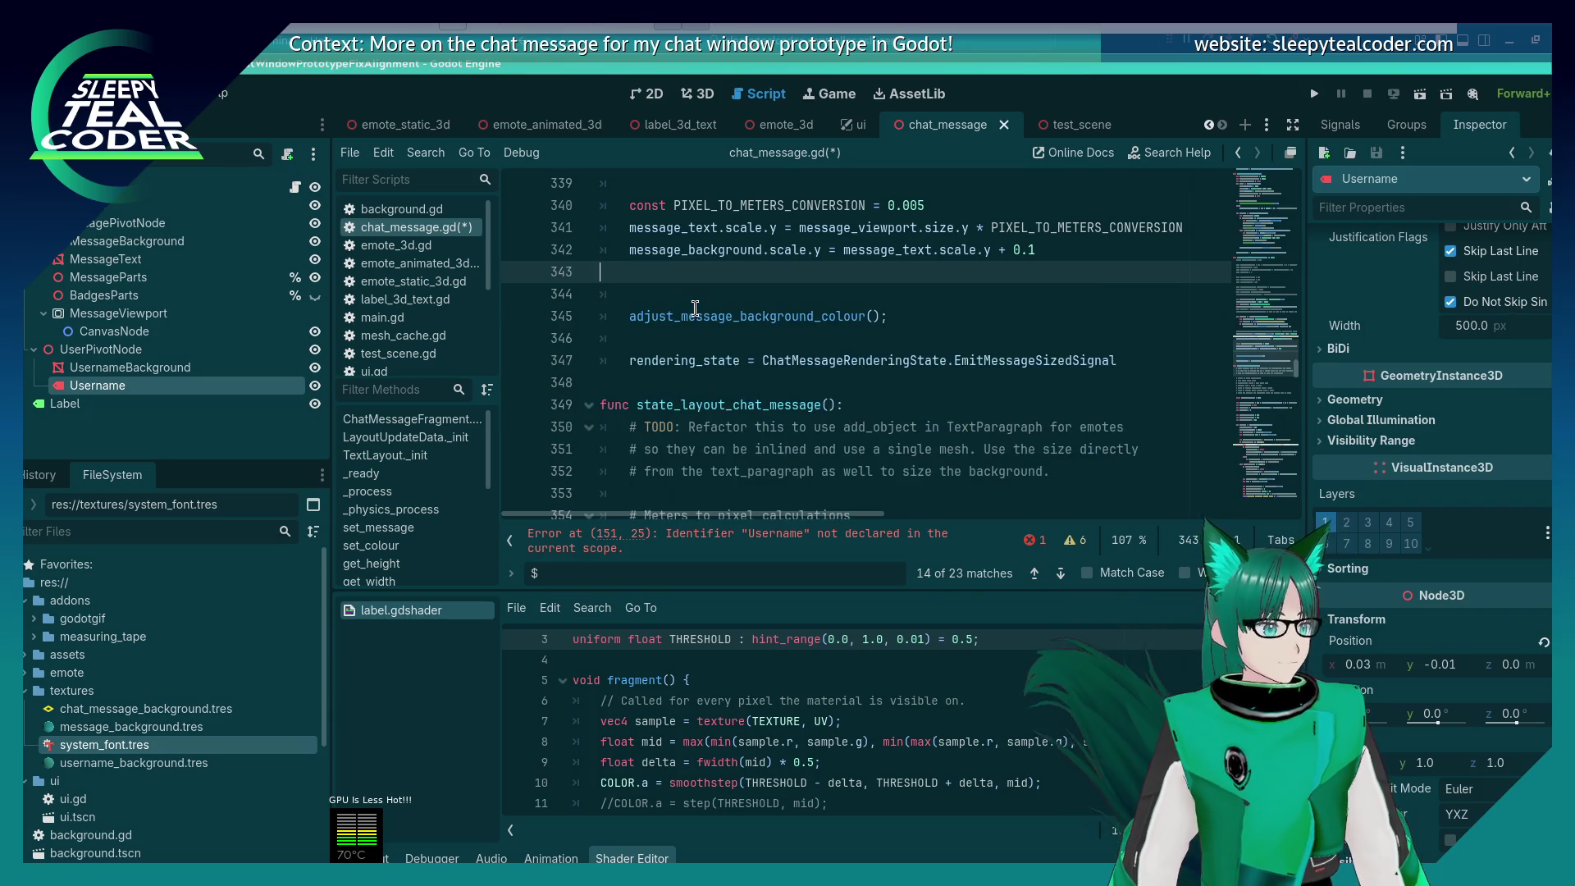
key("BackSpace")
key("ctrl+s")
scroll(696, 312, "up", 4)
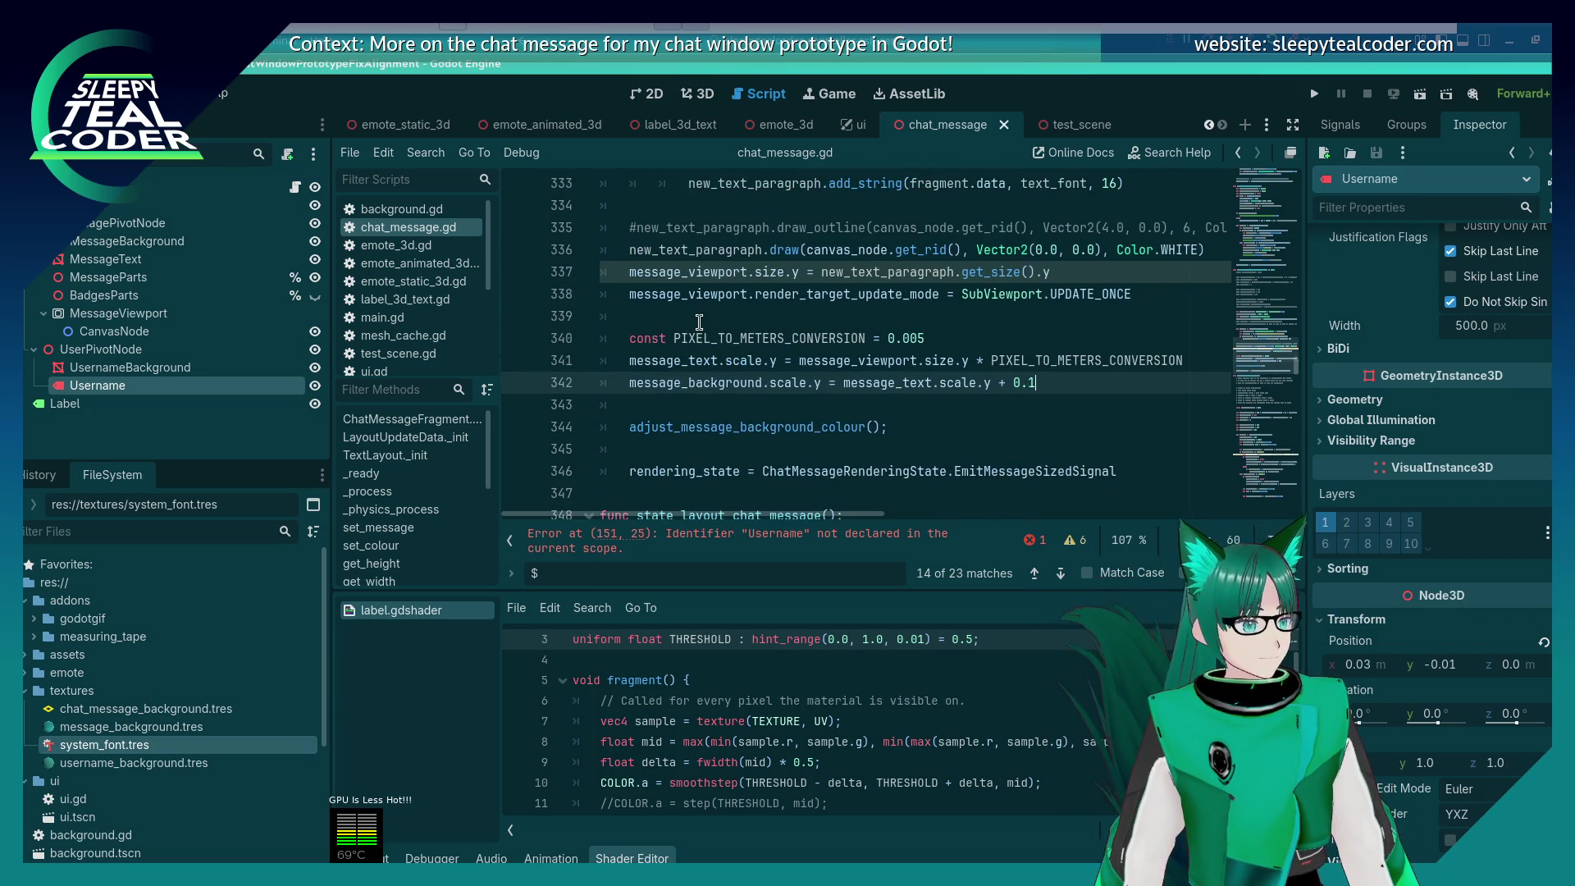
Step: Remove the commented-out font, add_string and header-comment lines, then save
key("ctrl+z")
key("ctrl+z")
key("ctrl+z")
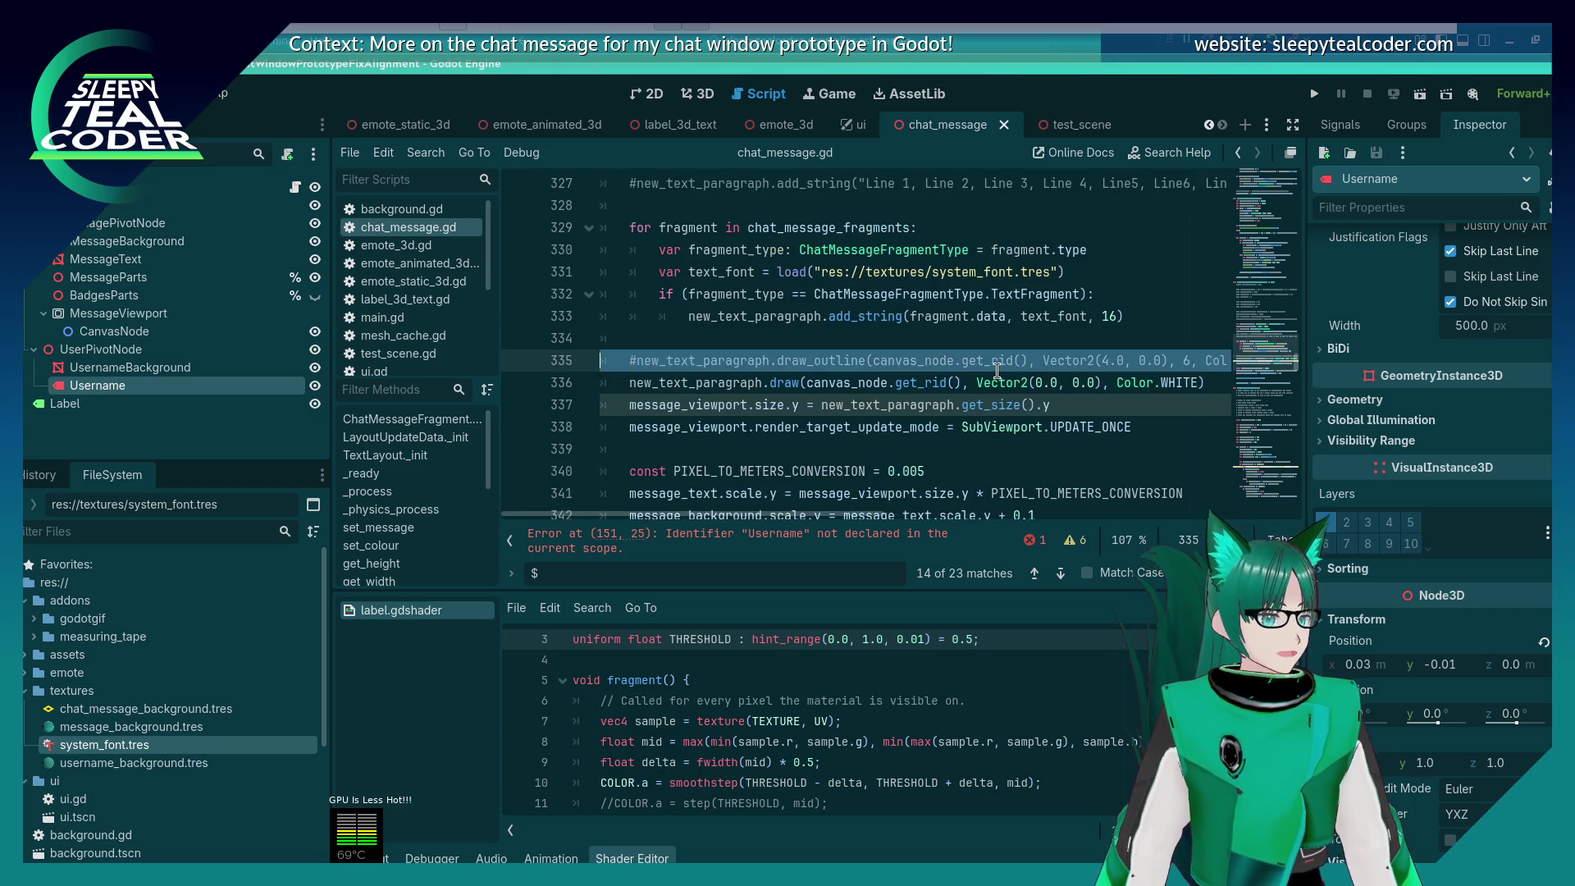
left_click_drag(600, 404, 586, 365)
key("BackSpace")
key("Up")
key("Up")
key("Up")
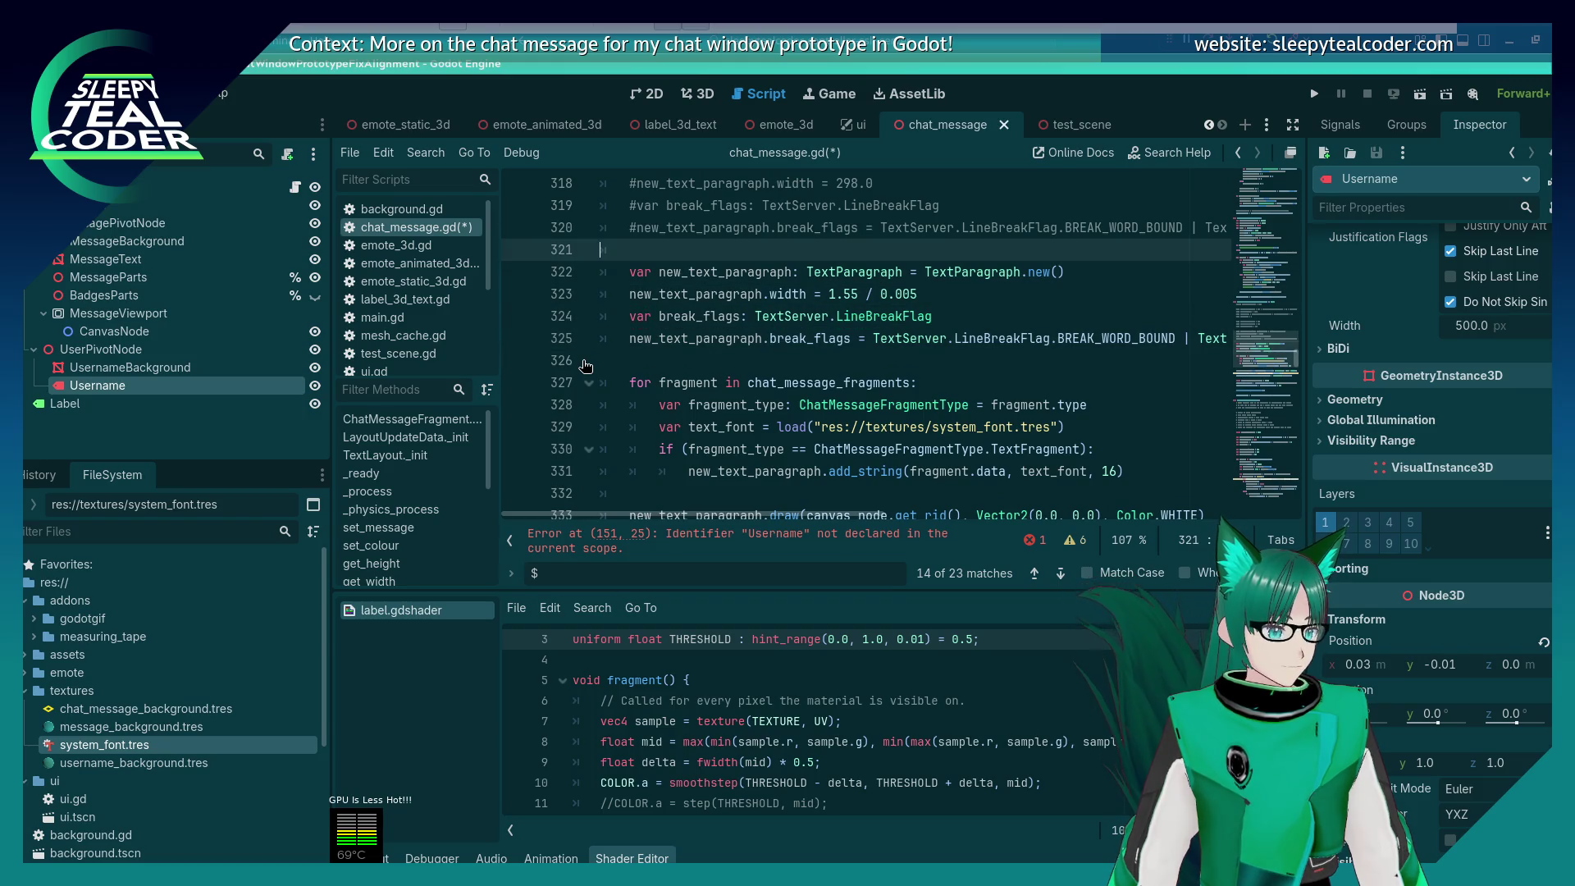
key("shift+Up")
key("shift+Up")
key("shift+Up")
key("shift+Up")
key("shift+Up")
key("shift+Up")
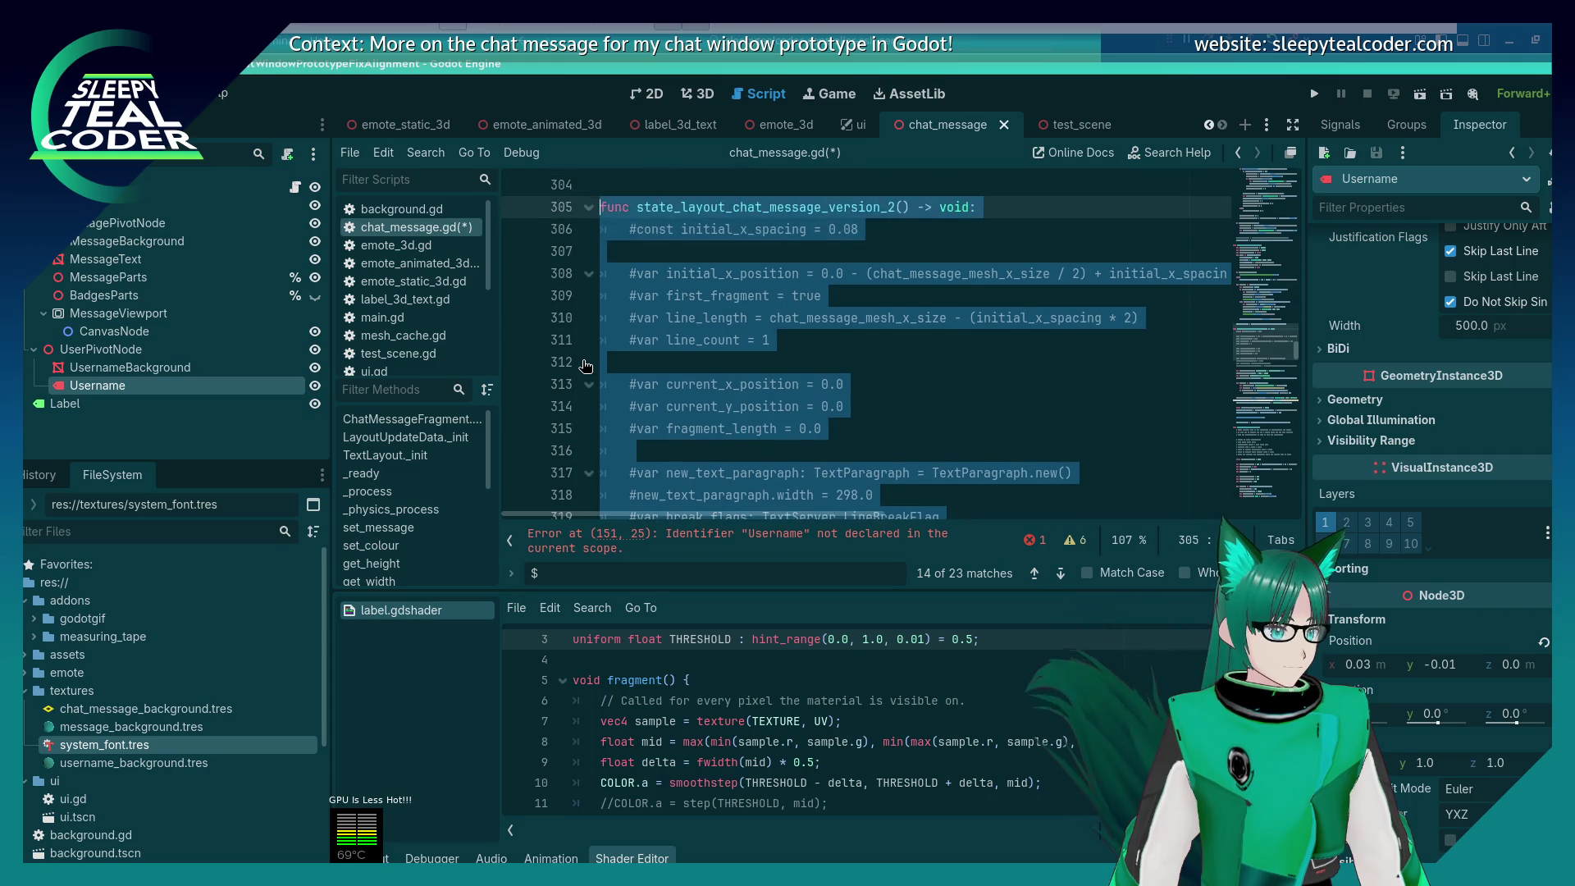
key("BackSpace")
key("BackSpace")
key("ctrl+s")
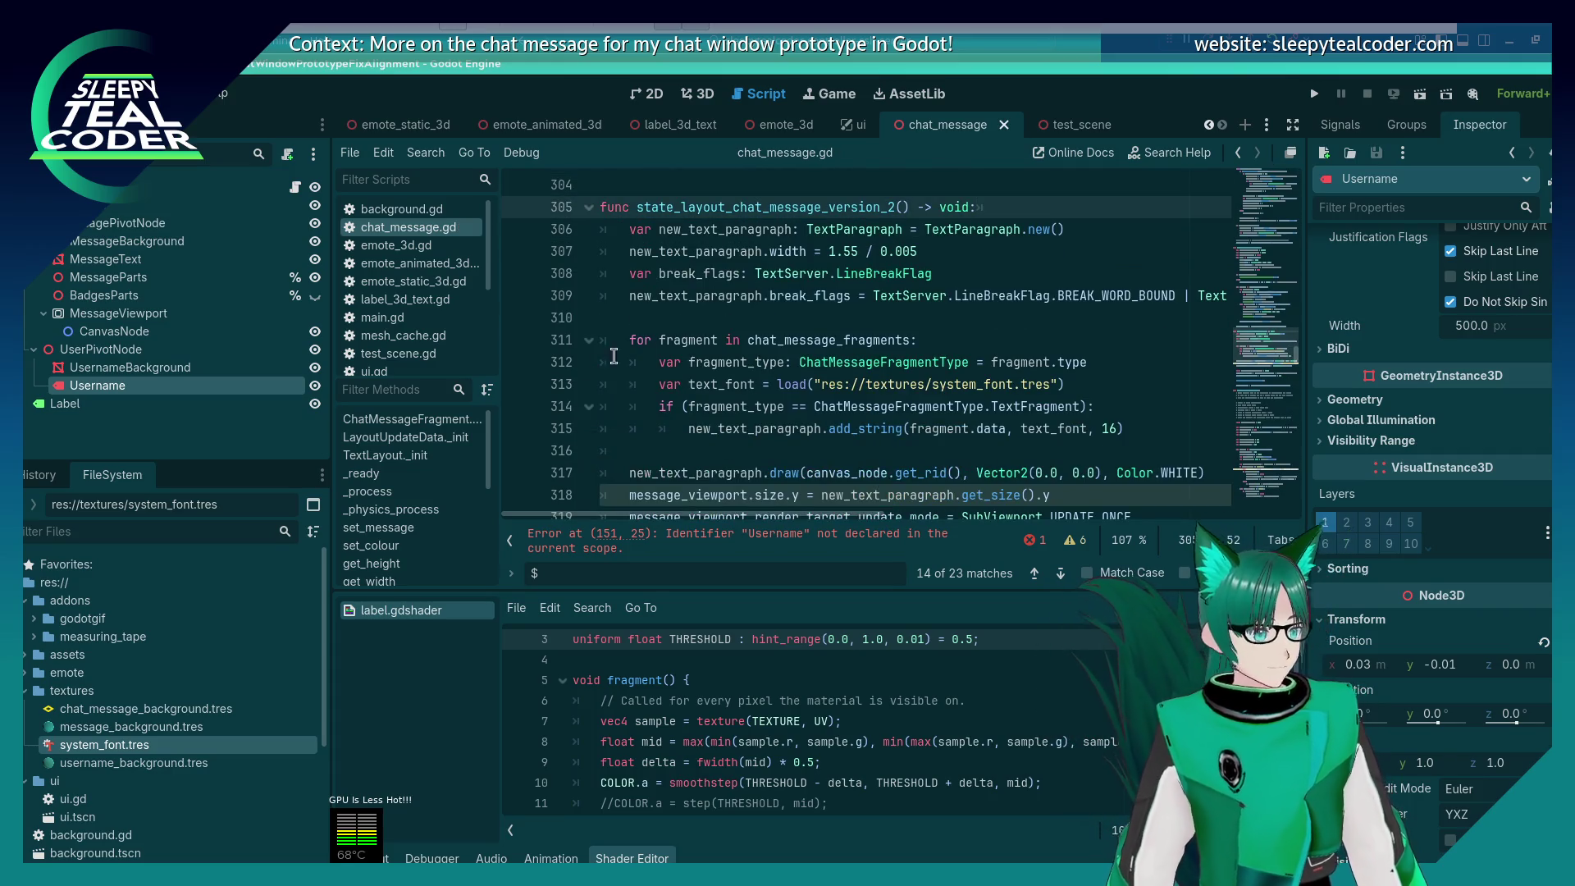
left_click(769, 332)
scroll(769, 332, "down", 2)
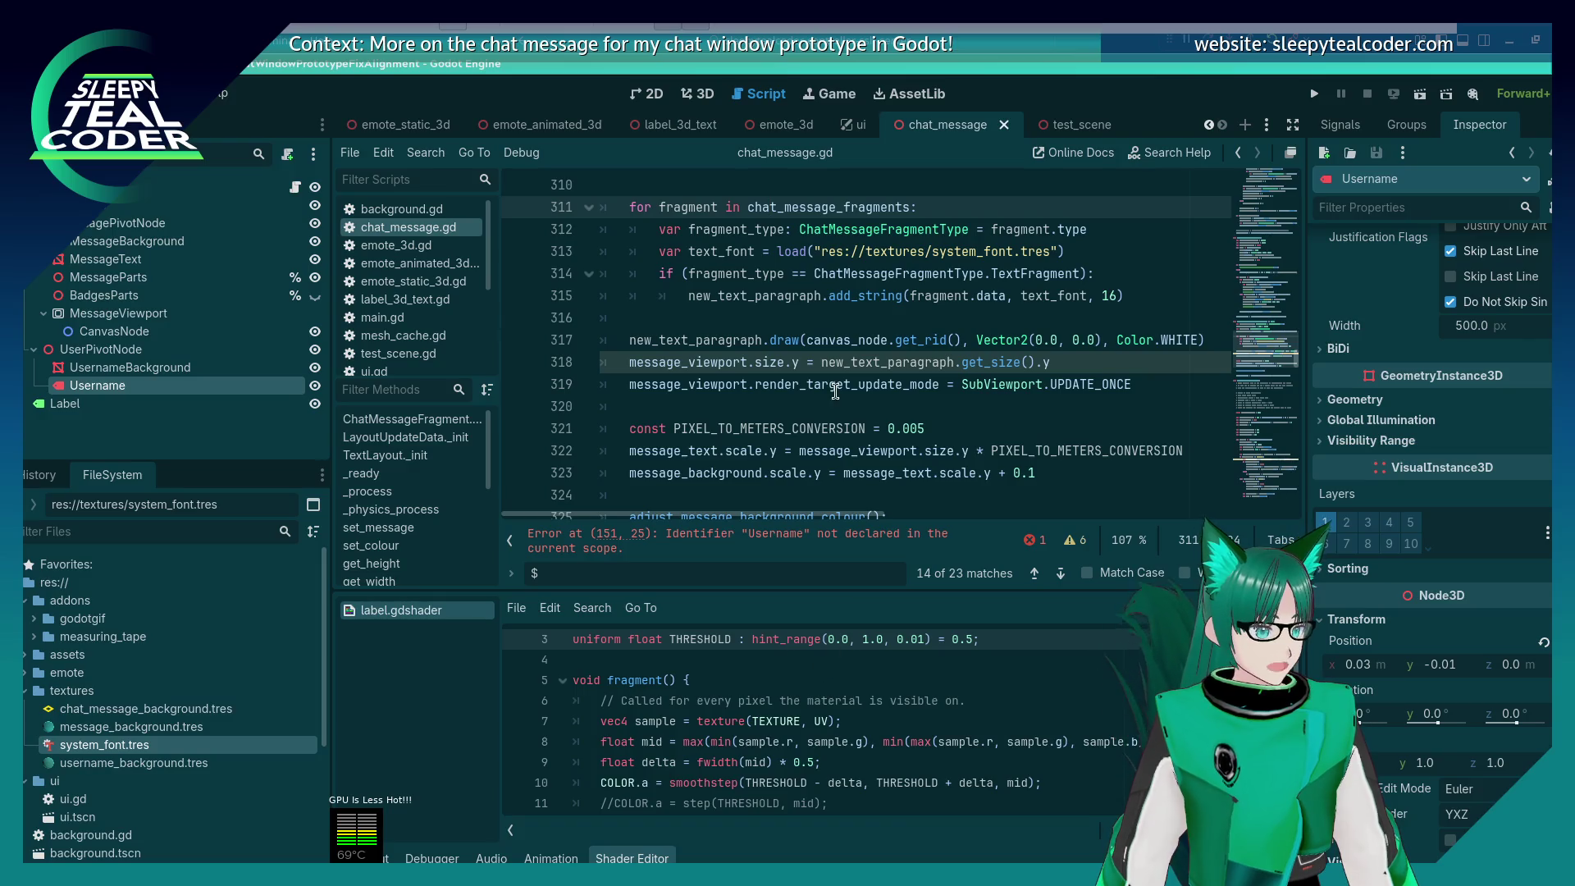
left_click(655, 579)
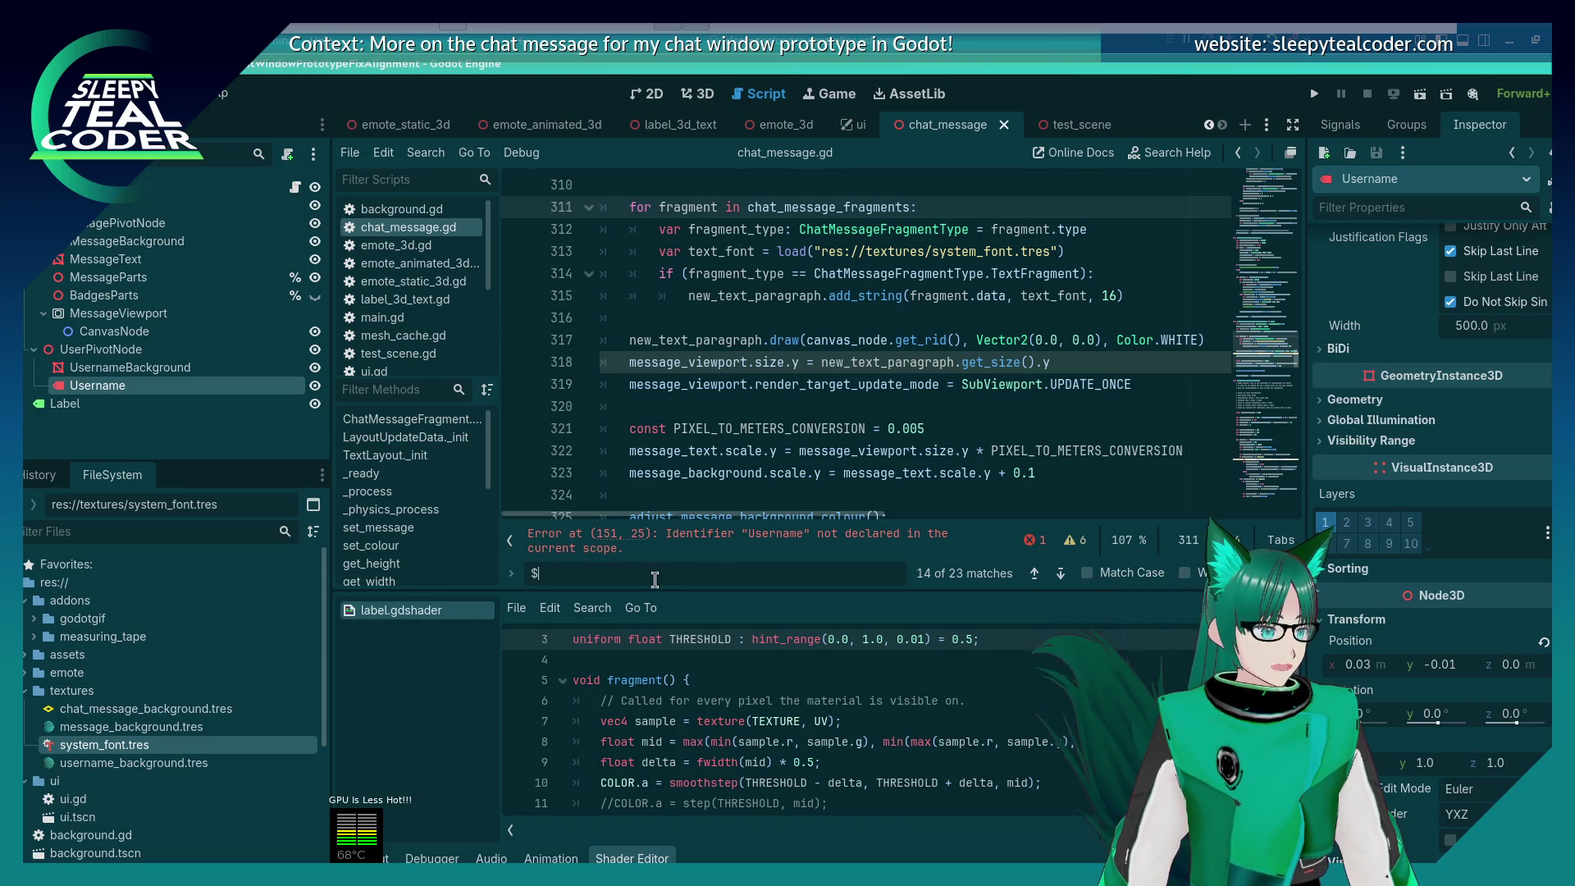
Step: Jump to the next '$' match and examine the MessageBackground path occurrences around line 475
key("Return")
key("Return")
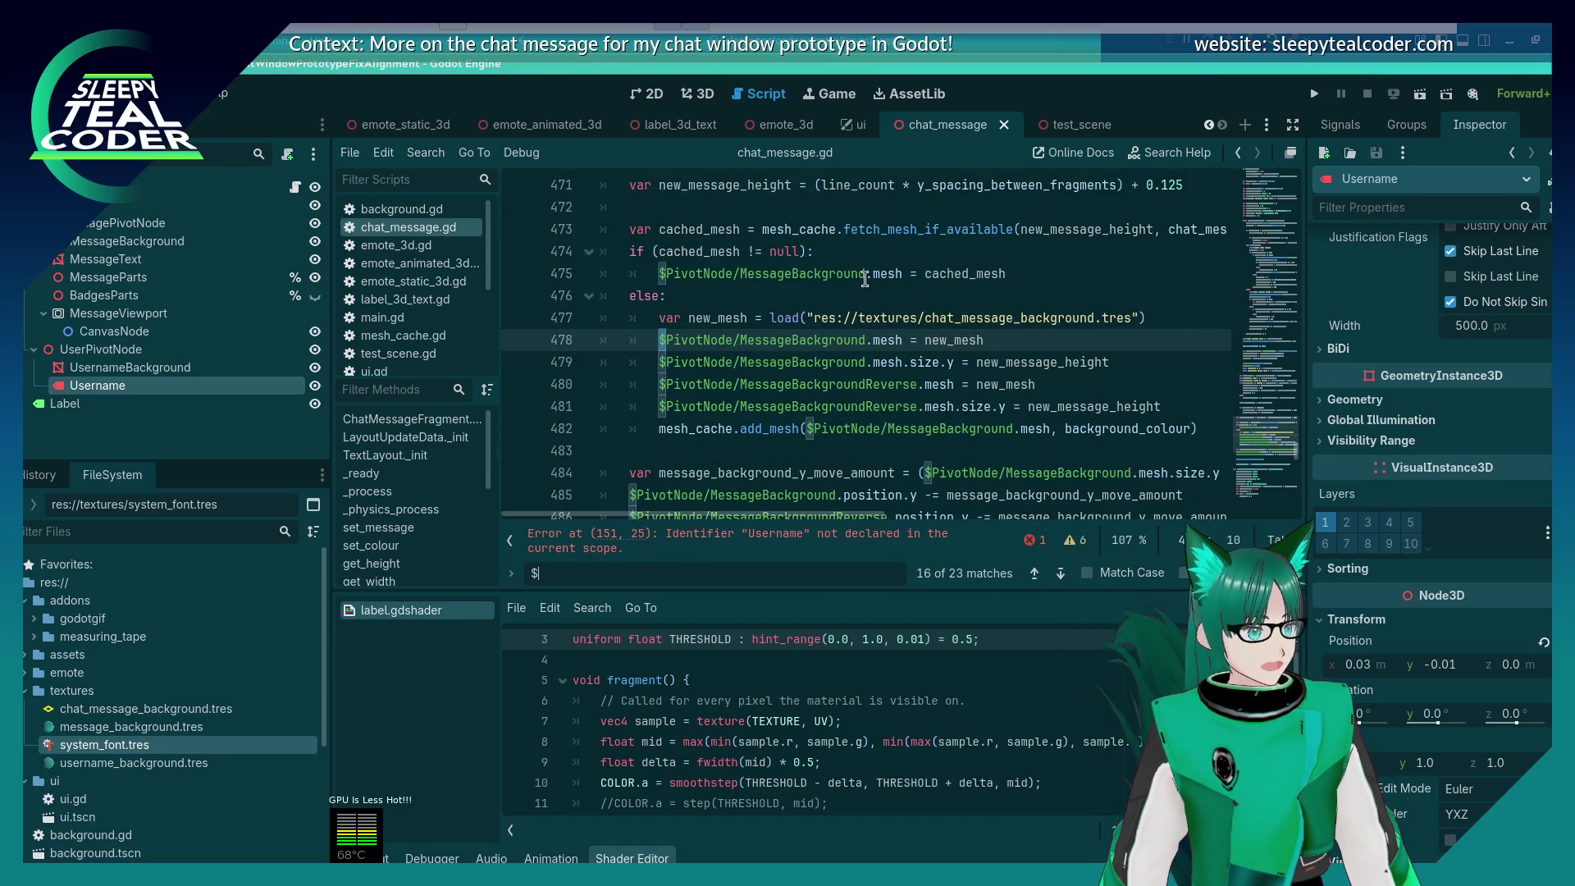
left_click(846, 273)
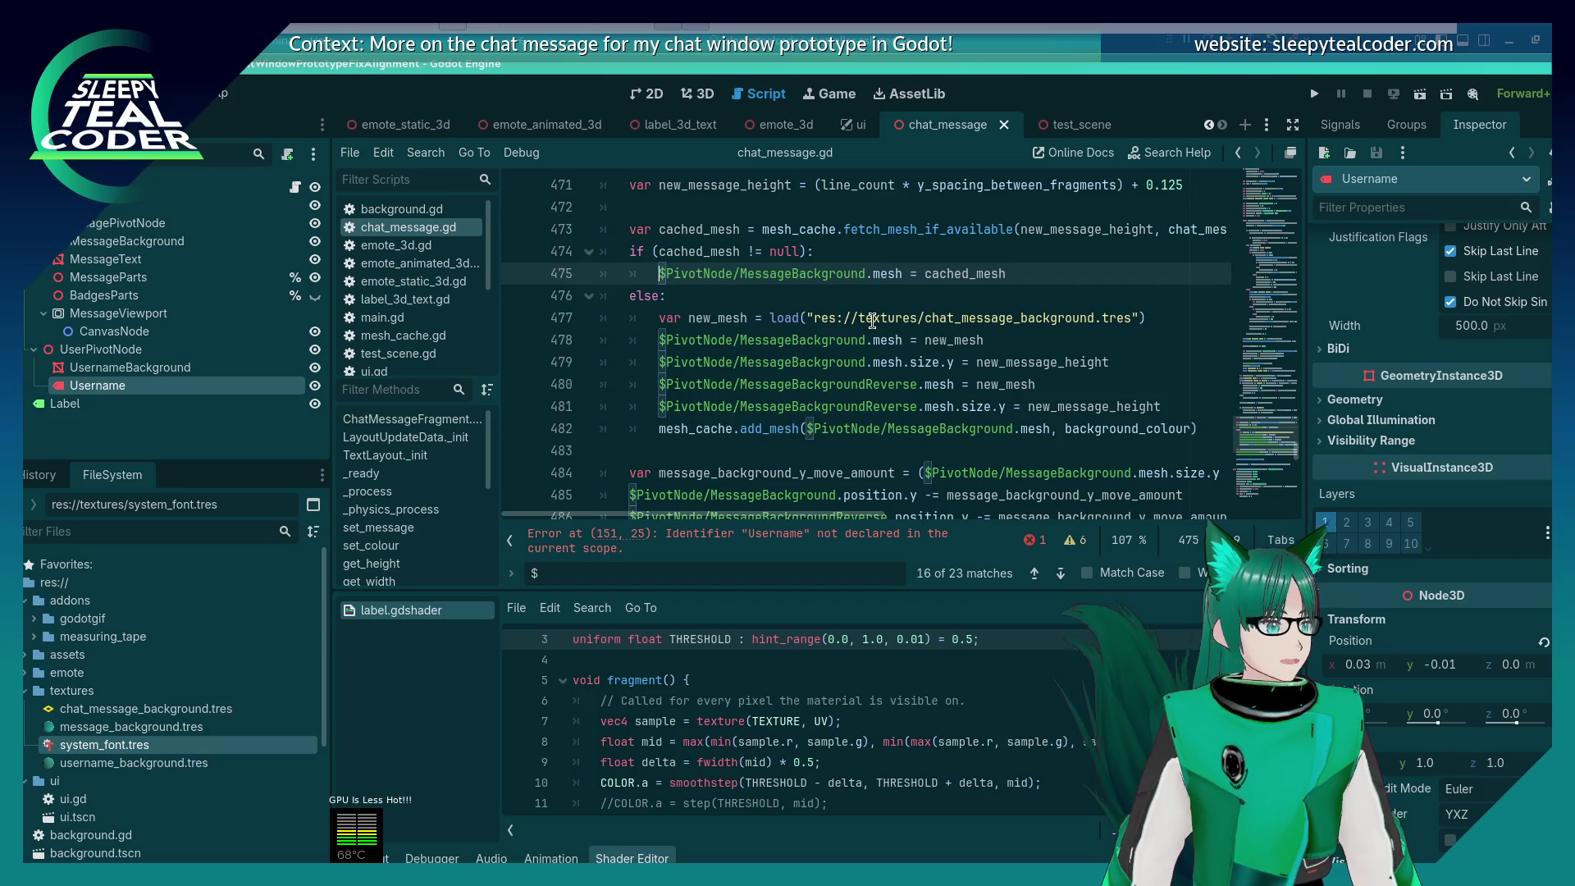
mouse_move(872, 320)
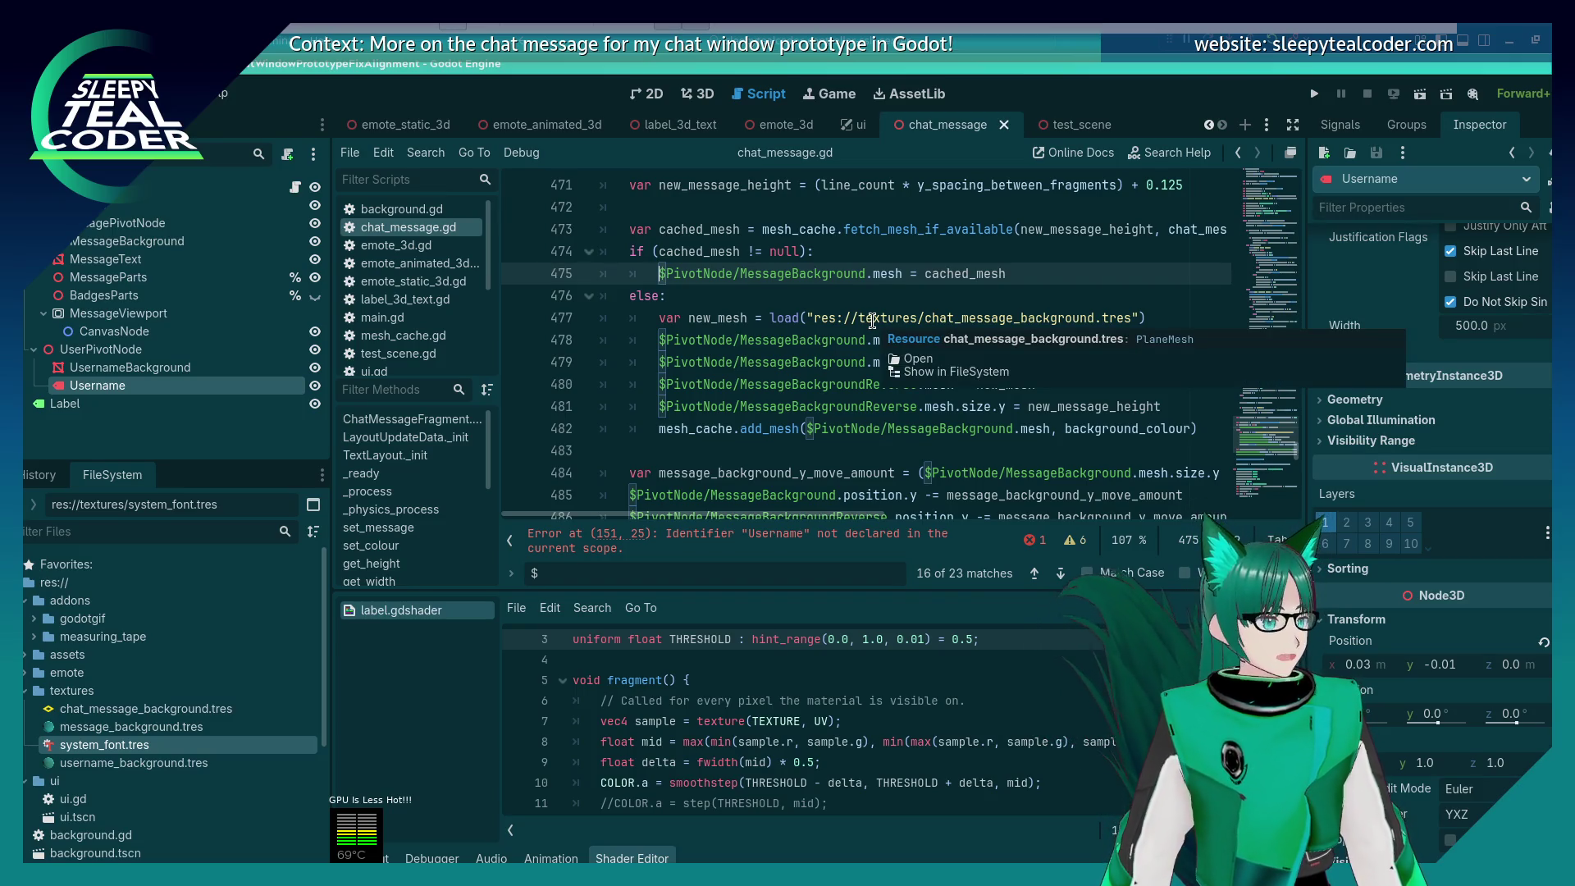
key("ctrl")
key("ctrl+shift+Right")
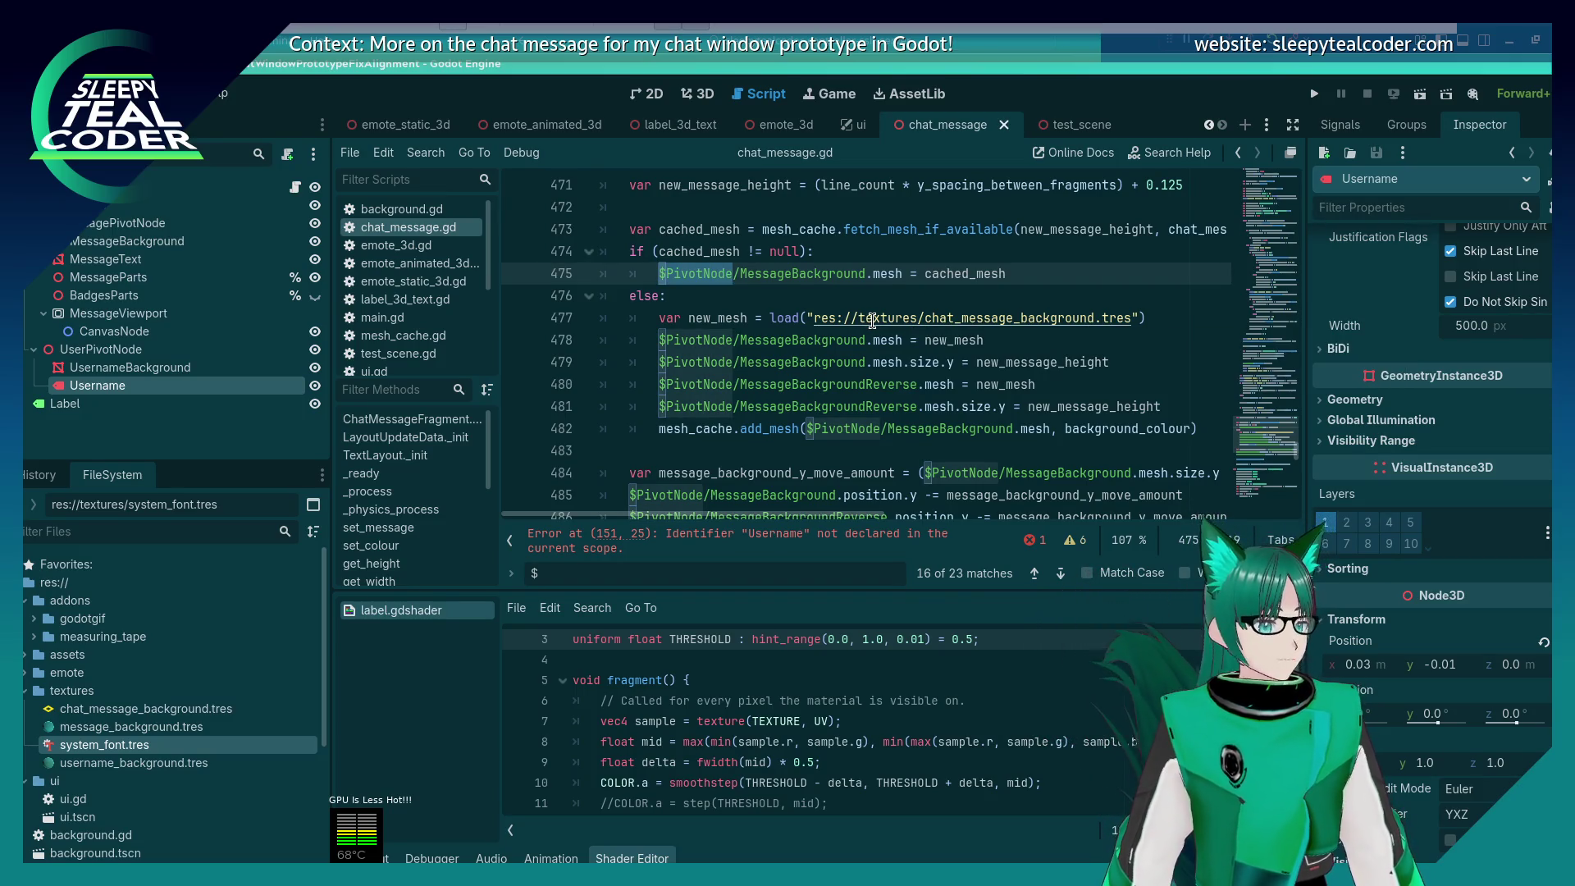
key("ctrl+shift+Right")
key("ctrl+shift+Right")
key("ctrl+d")
key("ctrl+d")
key("ctrl+d")
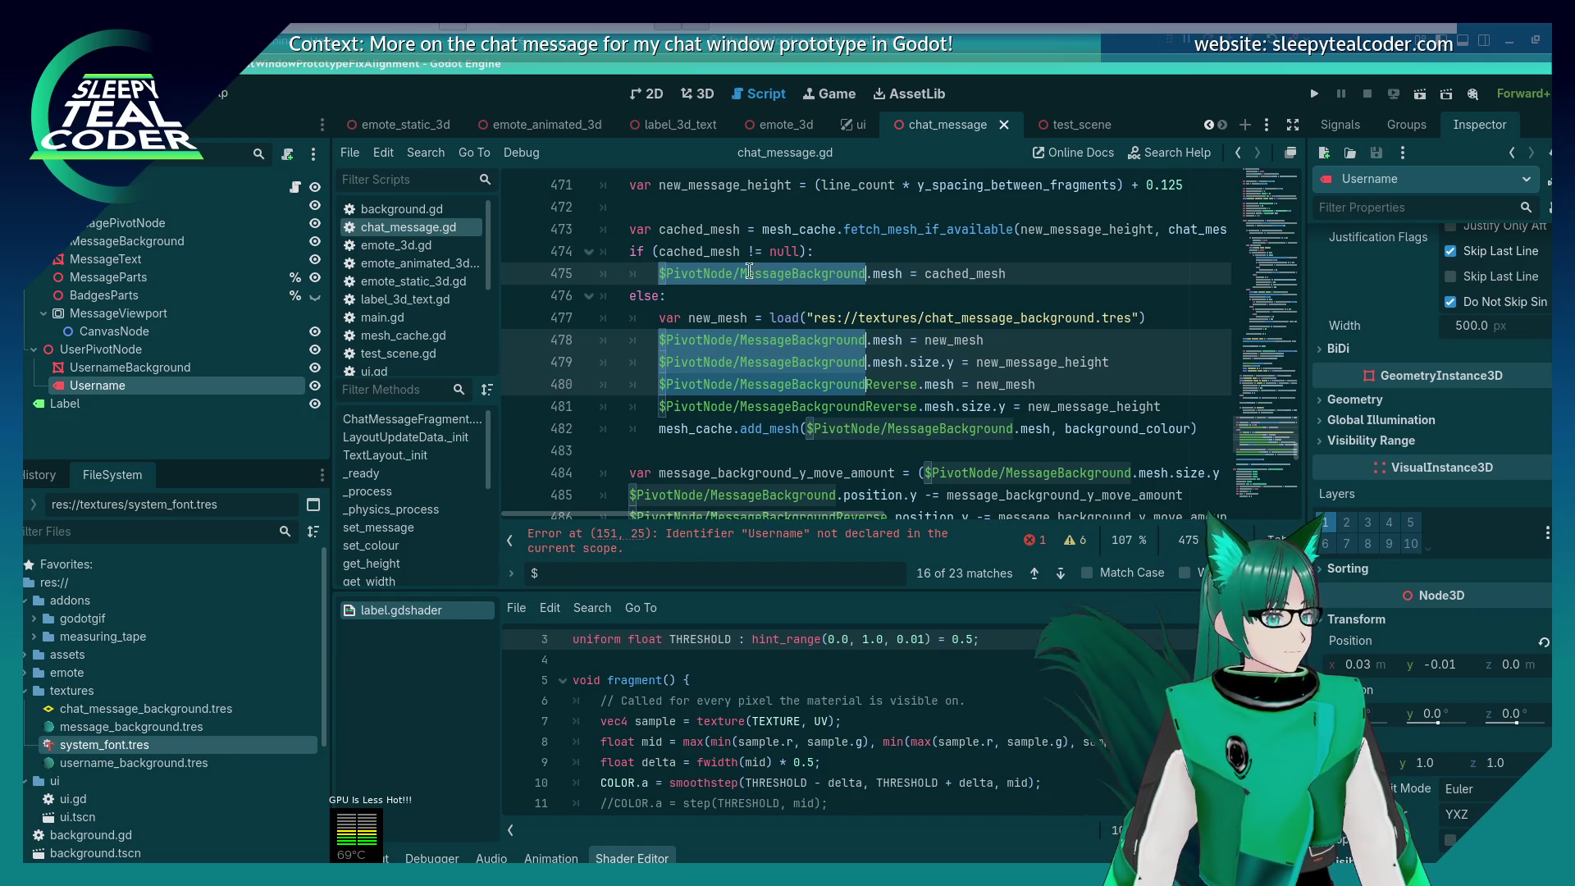
left_click(797, 273)
scroll(730, 369, "up", 2)
scroll(734, 392, "down", 2)
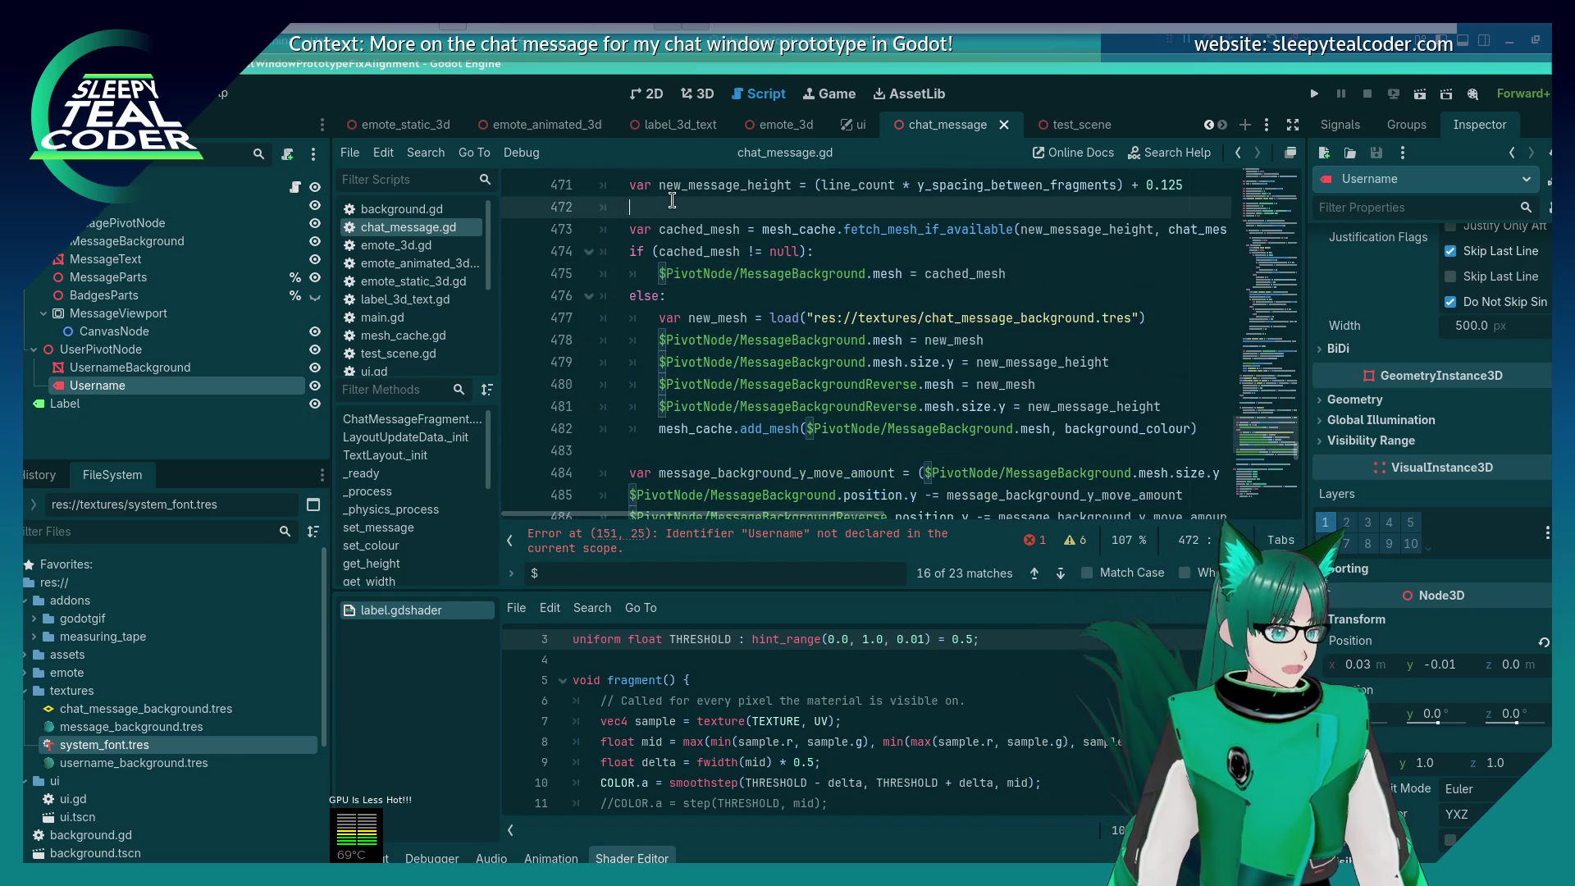
Step: Delete the mesh caching block and save the script
left_click(682, 229)
key("shift+Down")
key("shift+Down")
key("shift+Down")
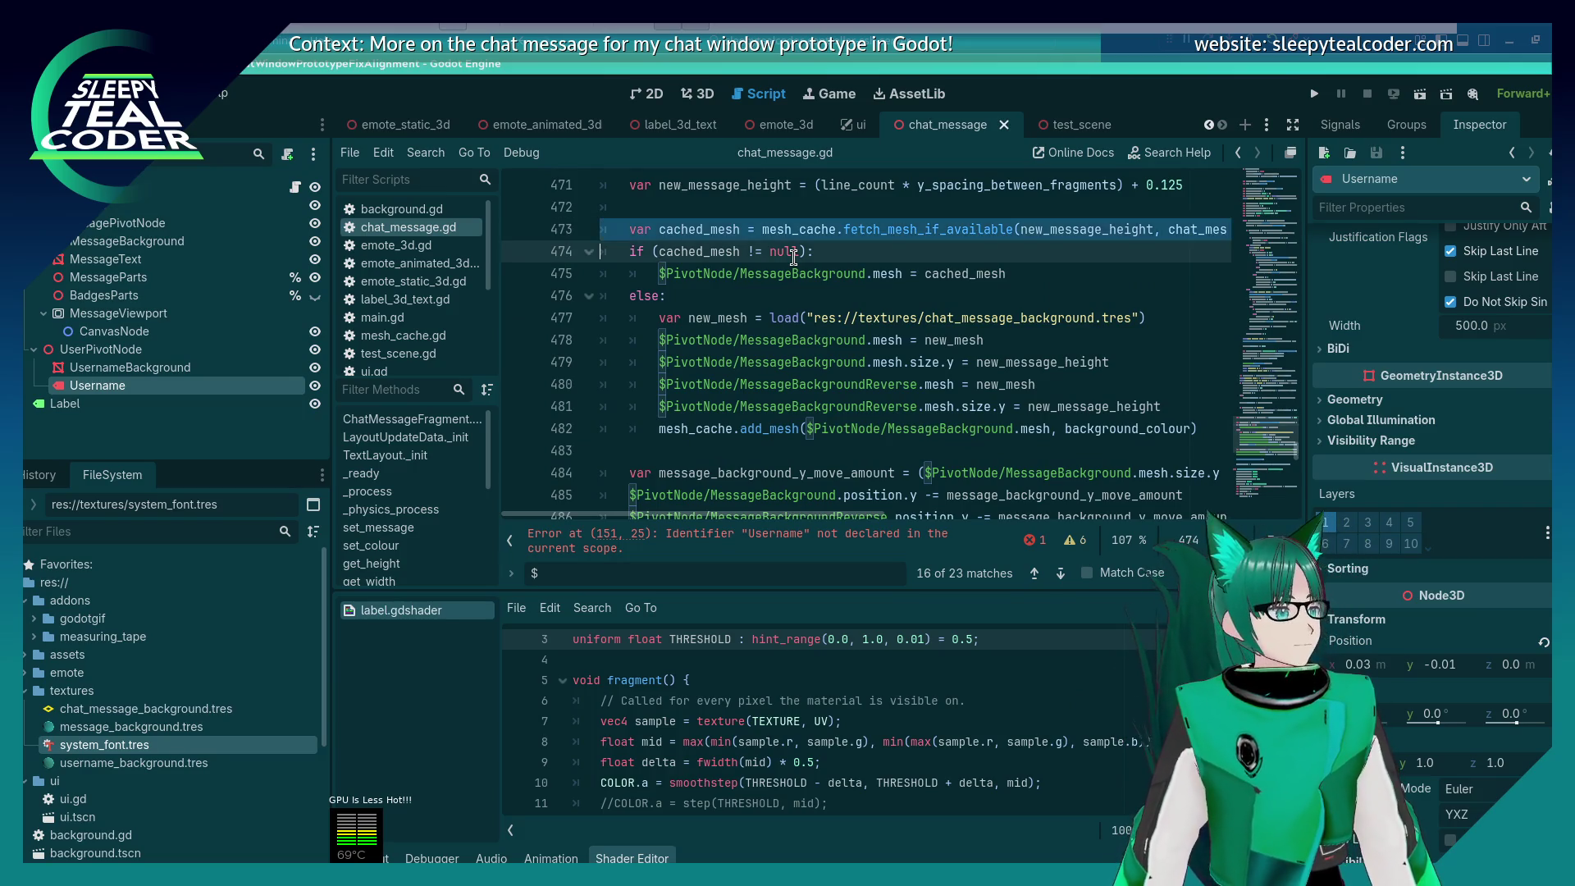
key("shift+Down")
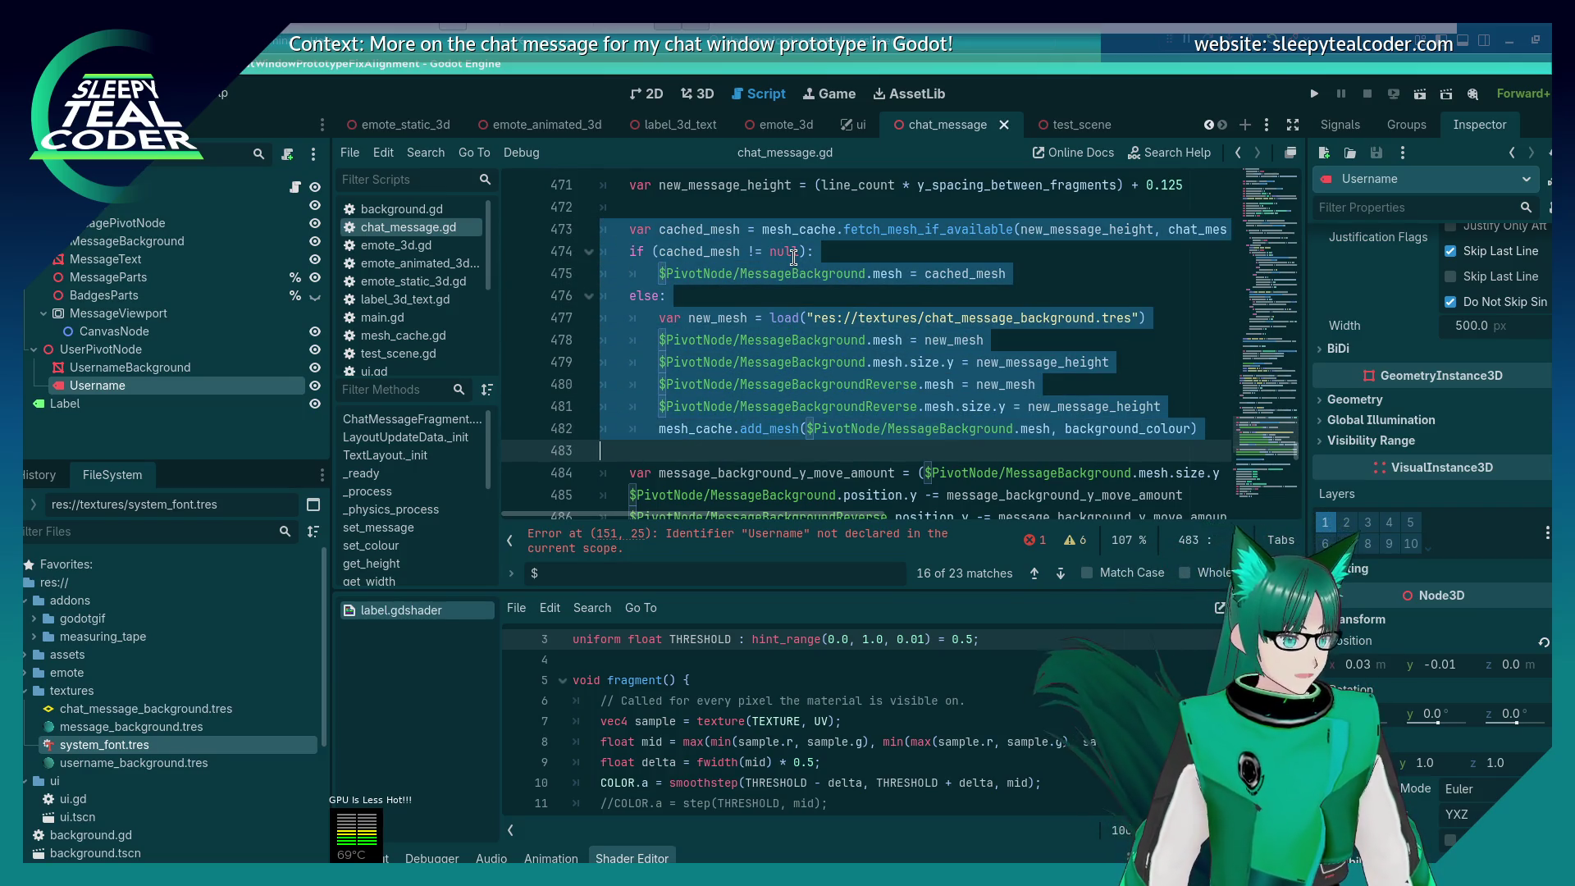
scroll(796, 258, "up", 3)
scroll(799, 267, "down", 2)
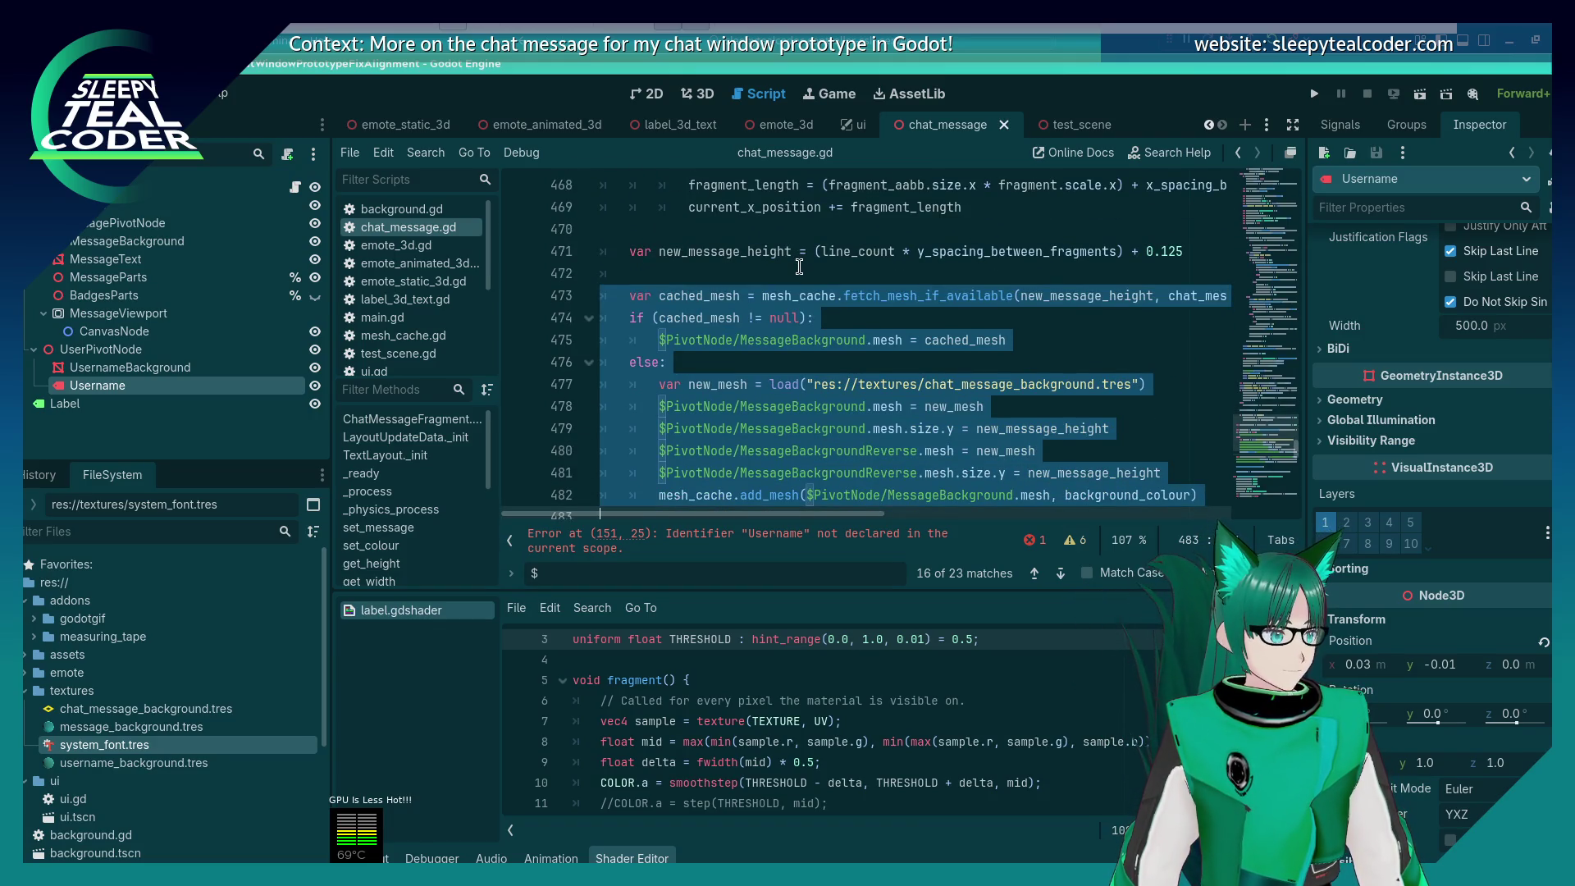
key("Delete")
key("Up")
key("ctrl+s")
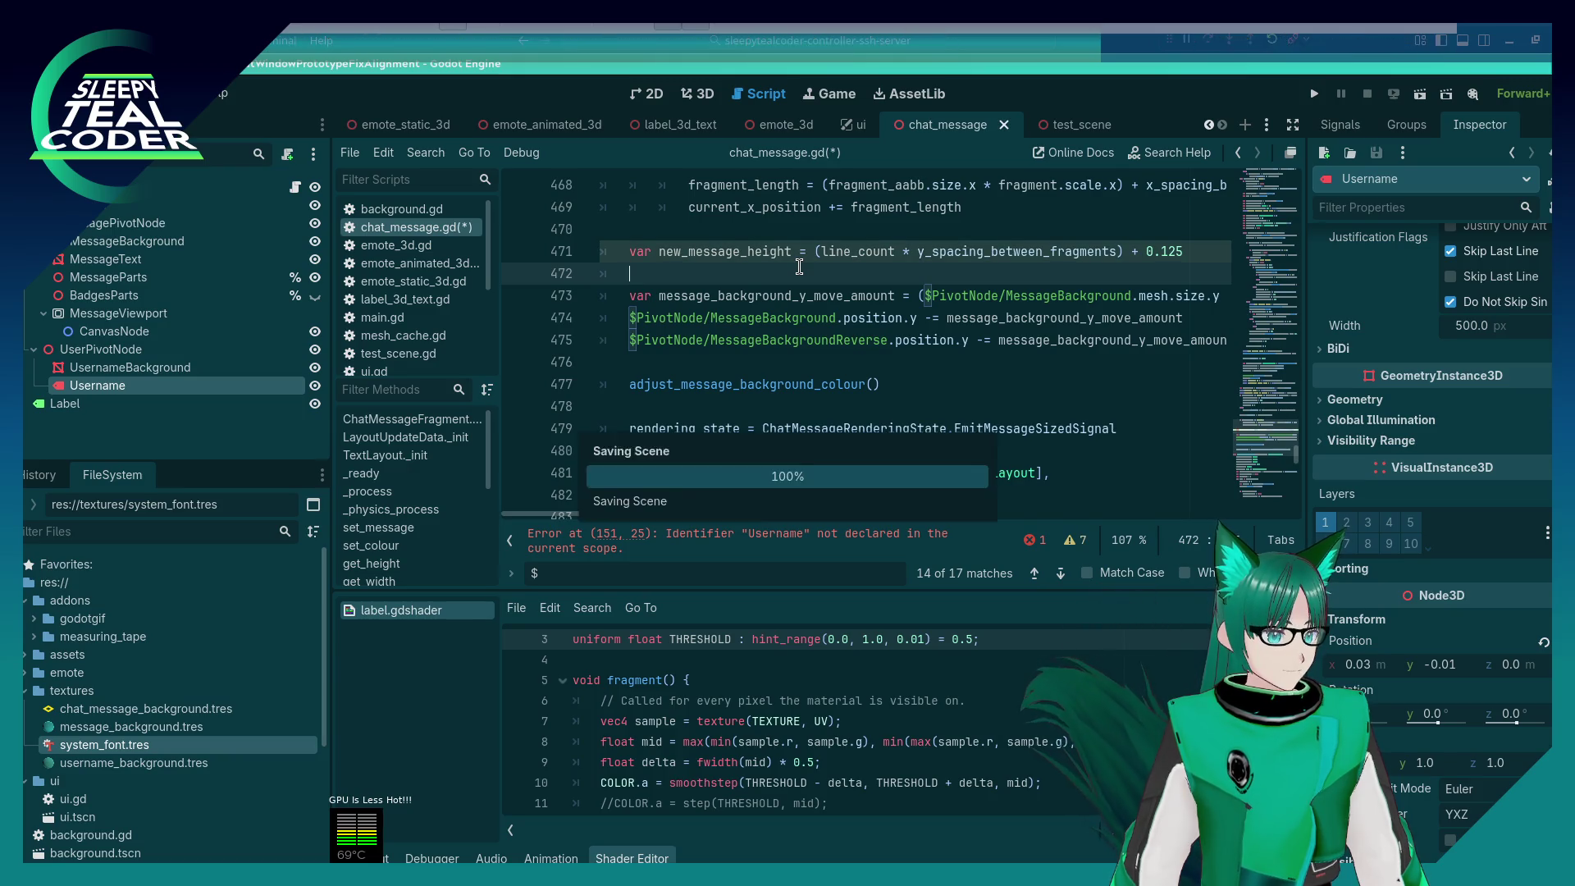
Step: Delete the three lines moving MessageBackground and MessageBackgroundReverse by message_background_y_move_amount, then save
left_click(812, 351)
left_click(674, 338)
left_click_drag(671, 328, 574, 291)
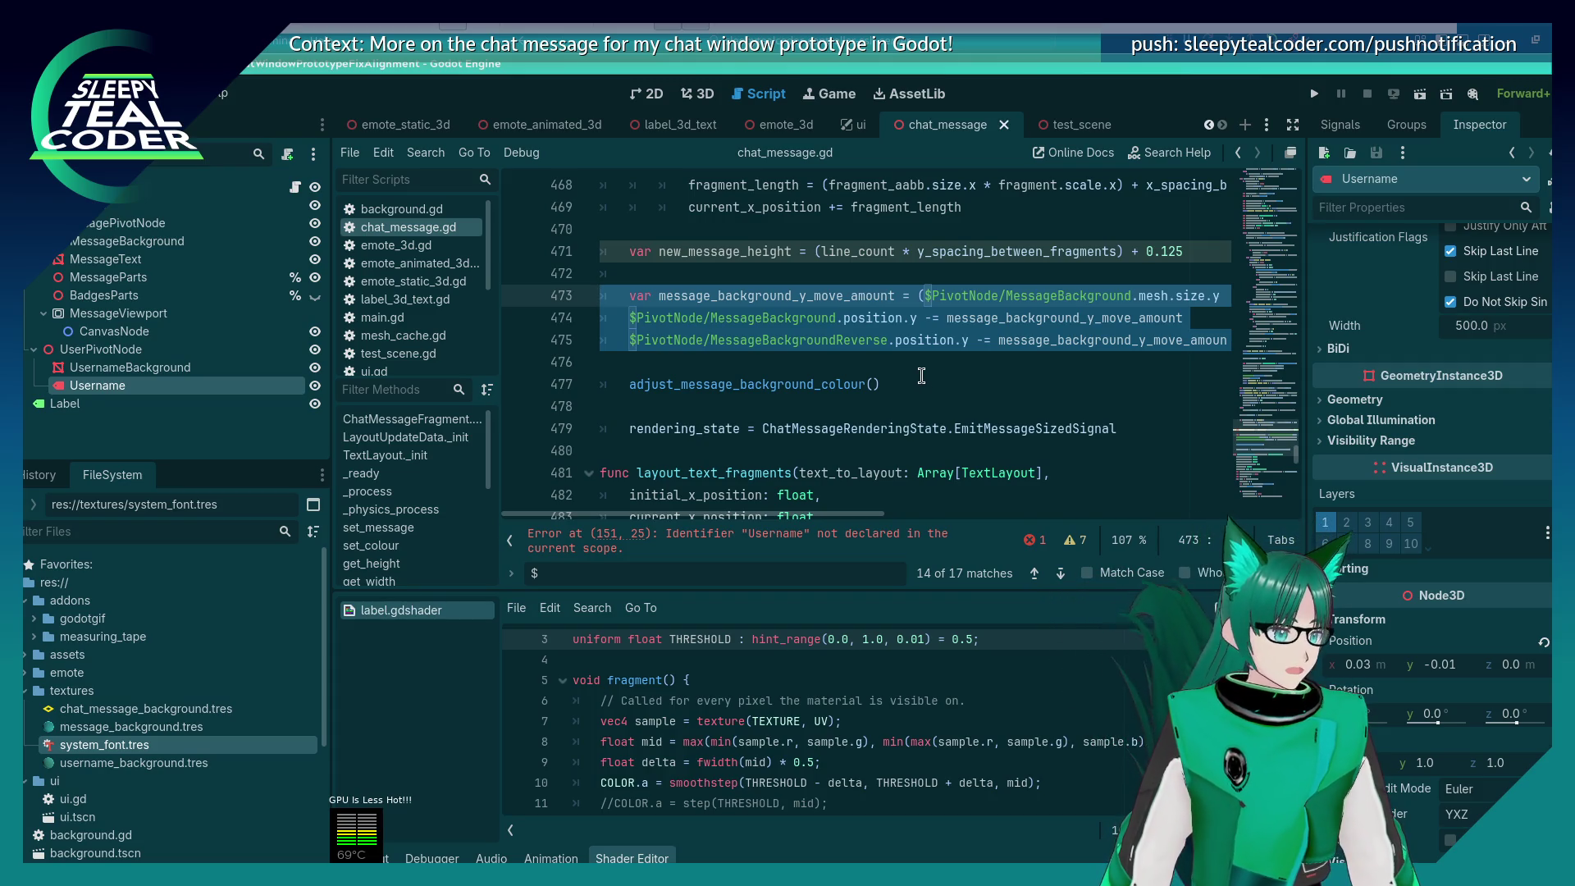
key("BackSpace")
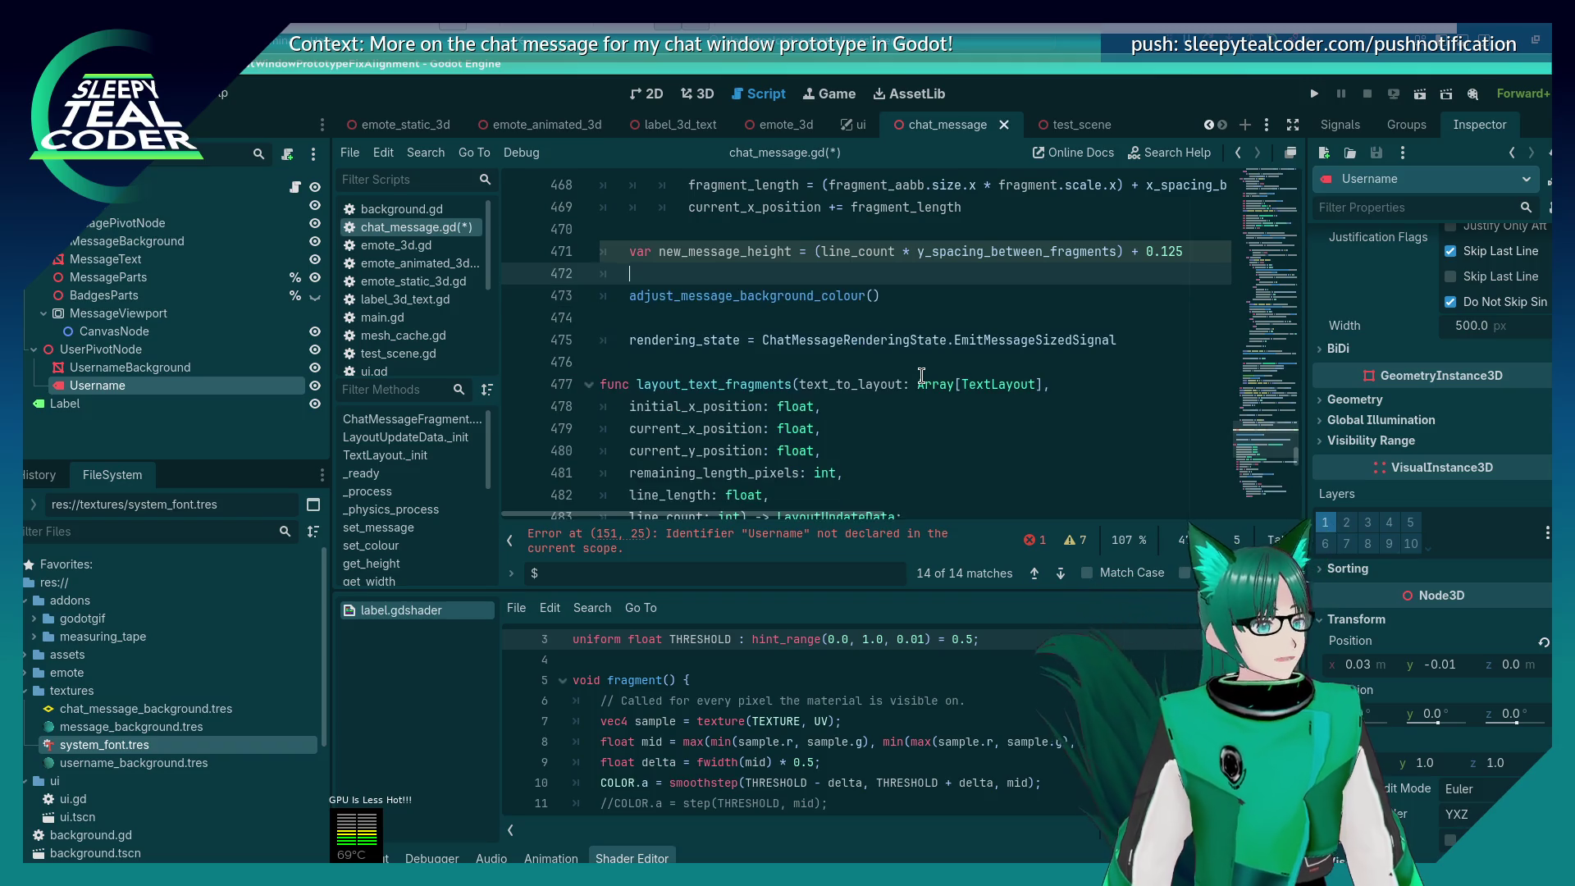
key("ctrl+s")
Step: Begin selecting the state_layout_chat_message function at its header line
scroll(823, 324, "up", 20)
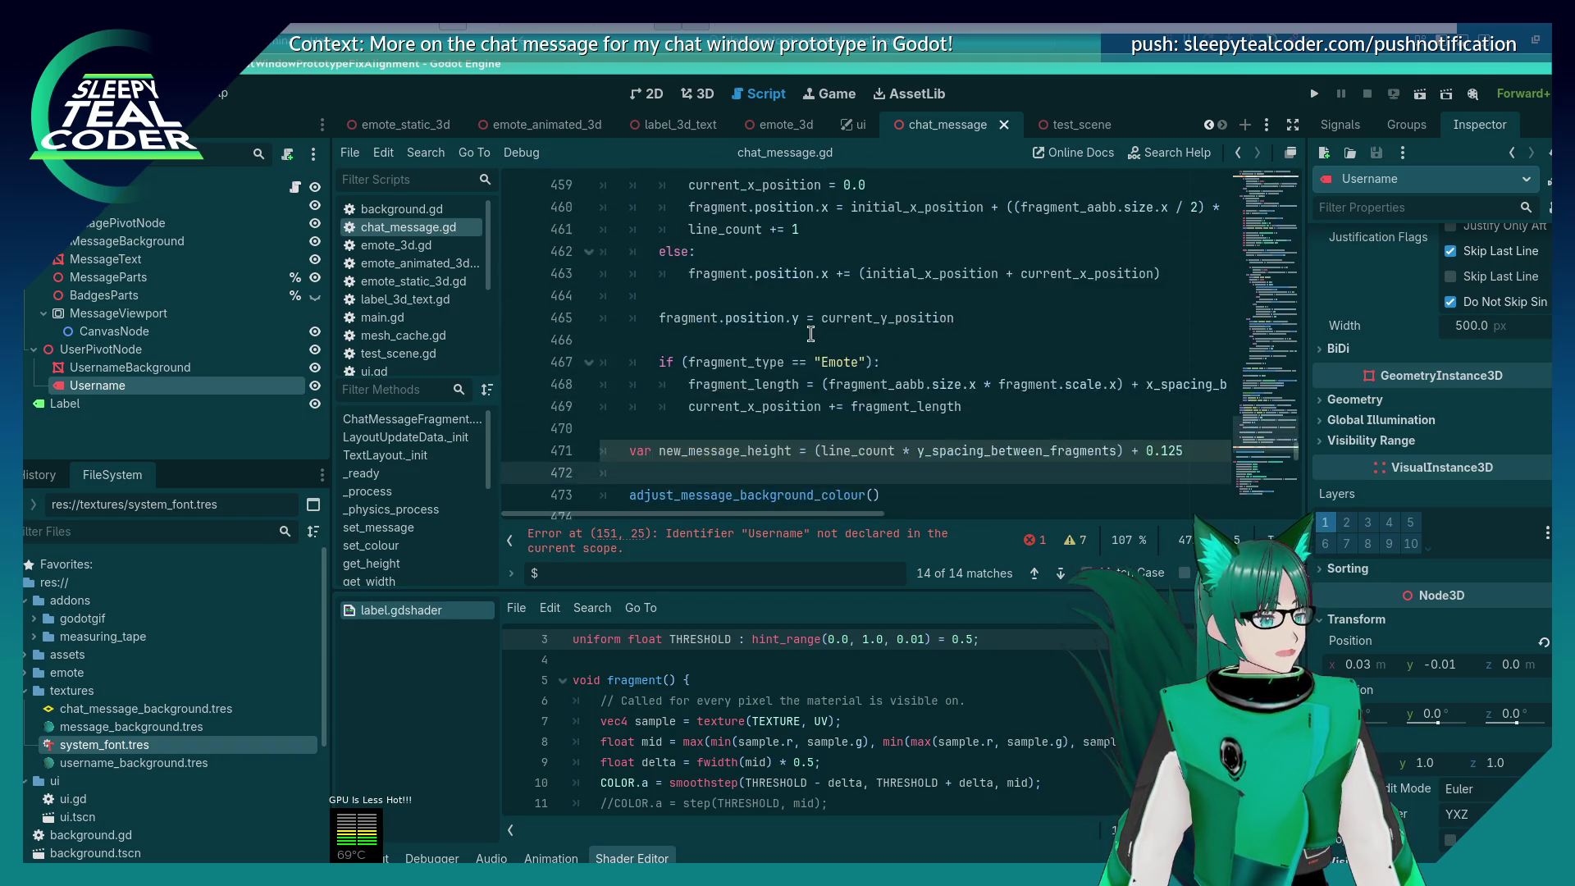
scroll(793, 361, "up", 20)
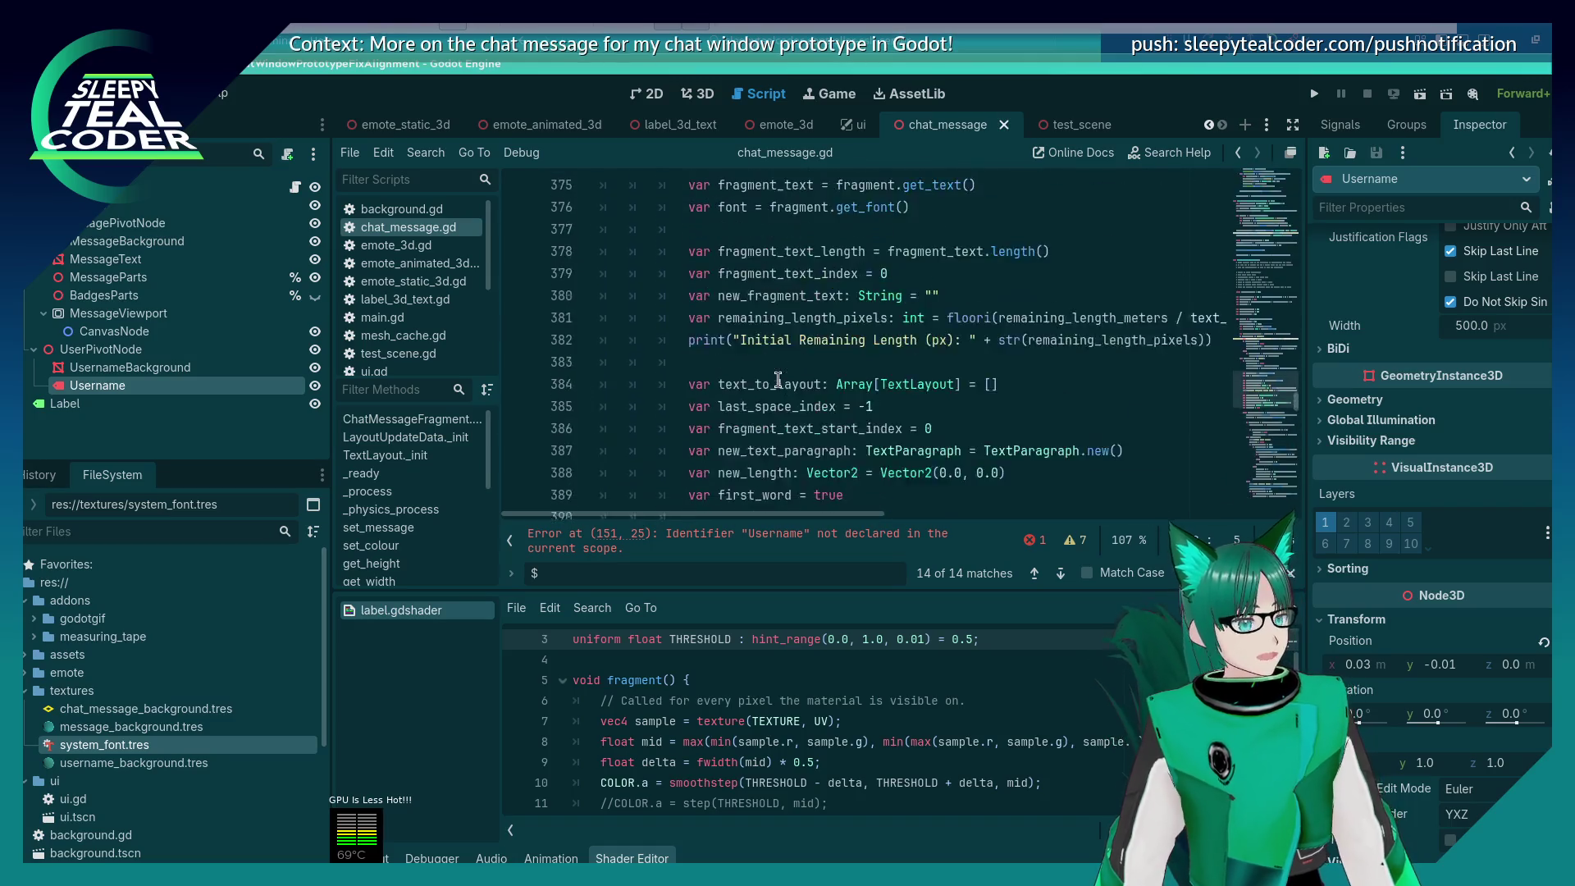
left_click(733, 428)
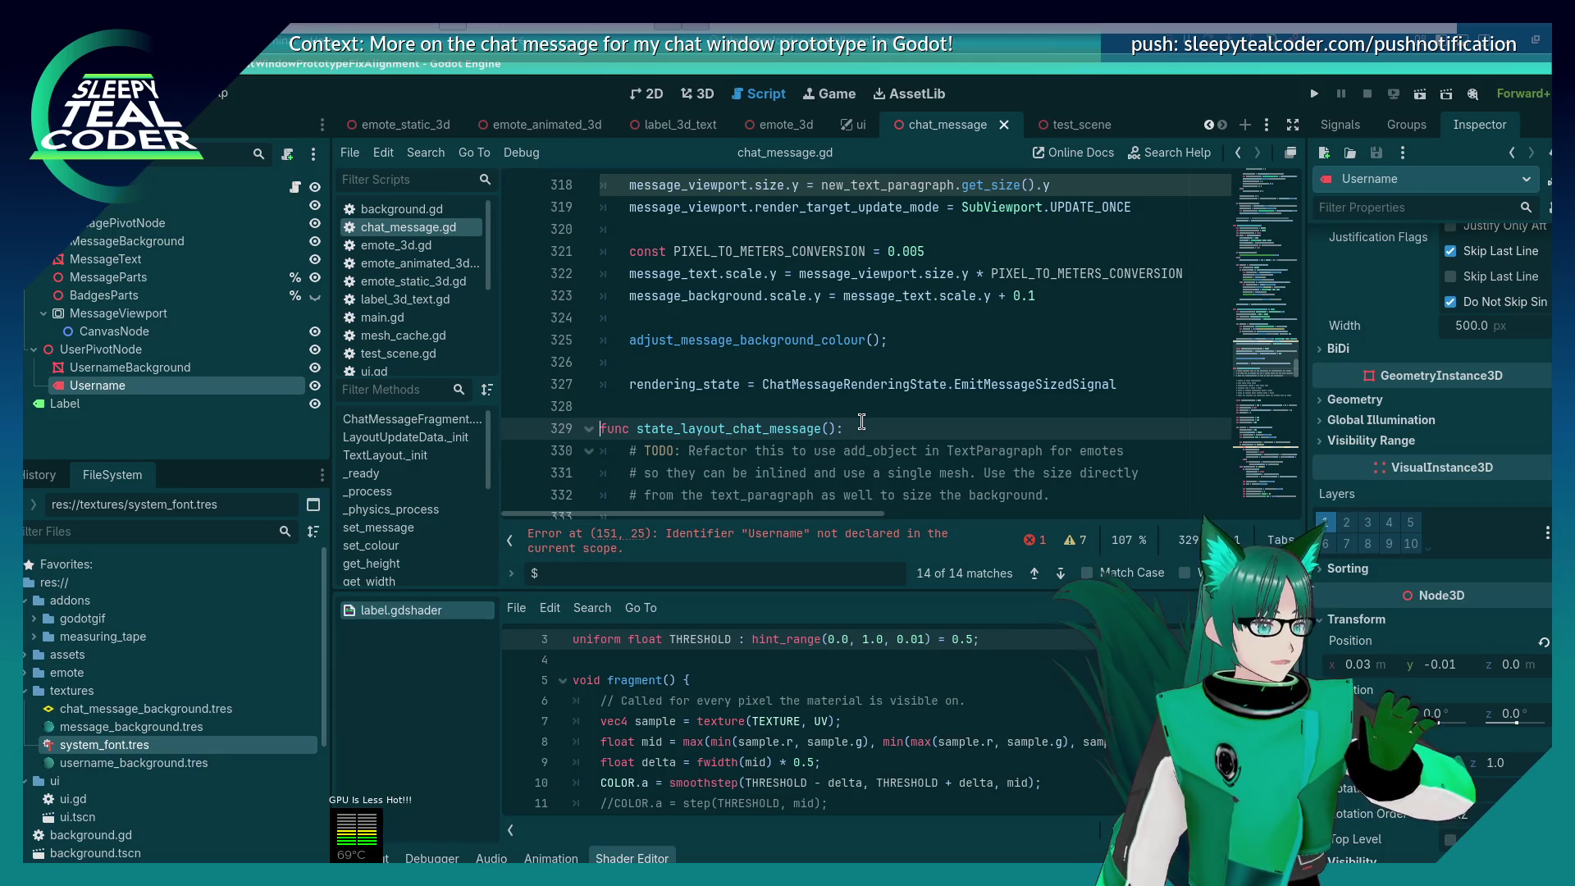
key("shift+Down")
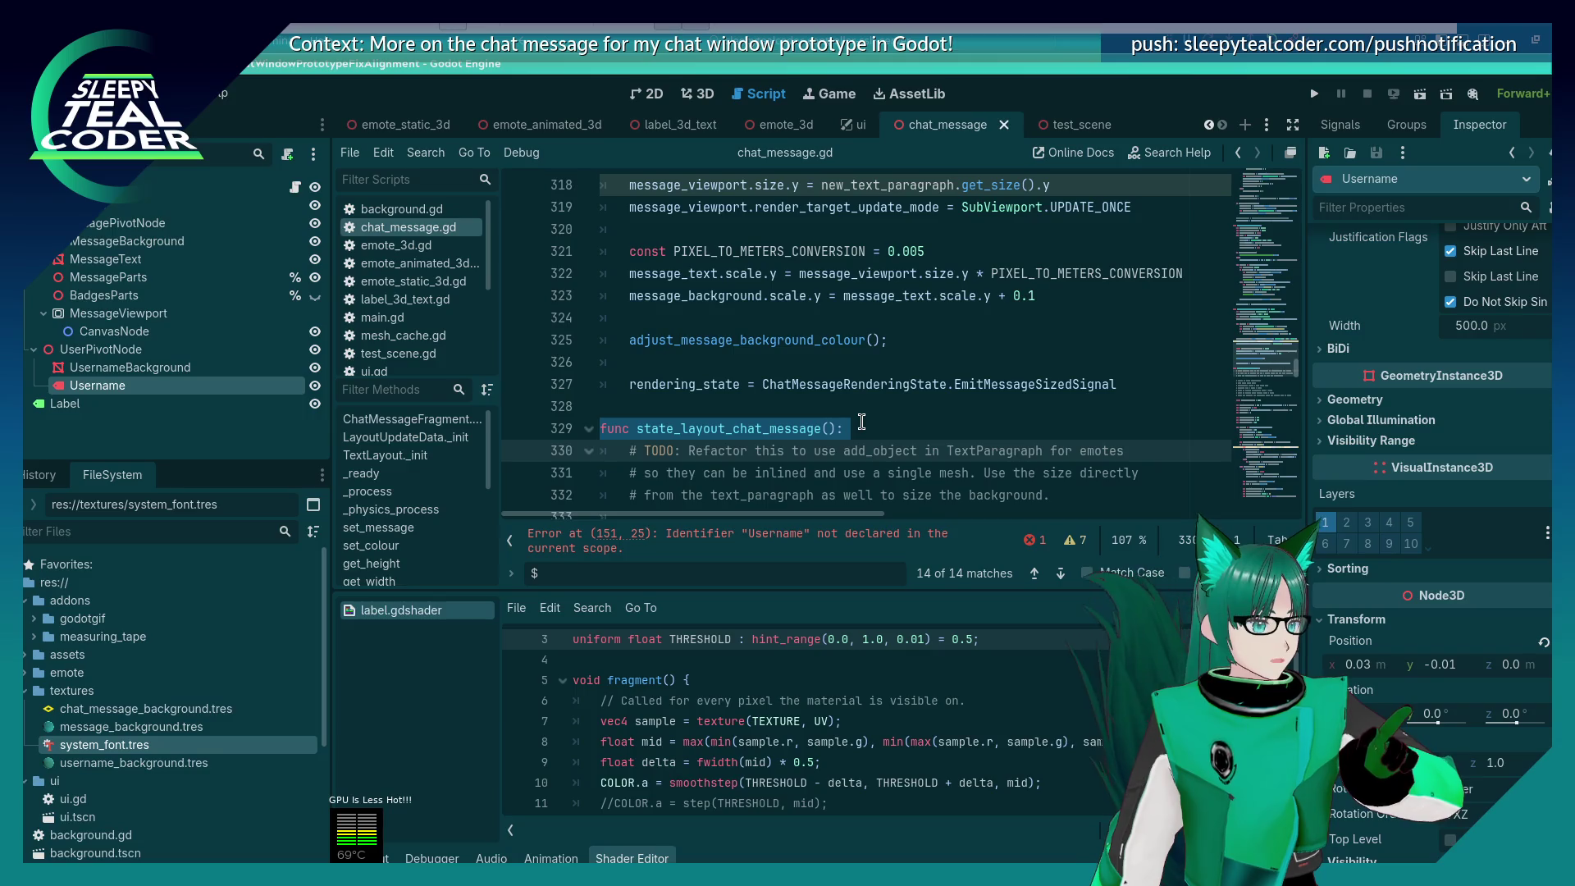
Step: Select state_layout_chat_message through the rendering_state line and paste layout_text_fragments over it
key("shift+Down")
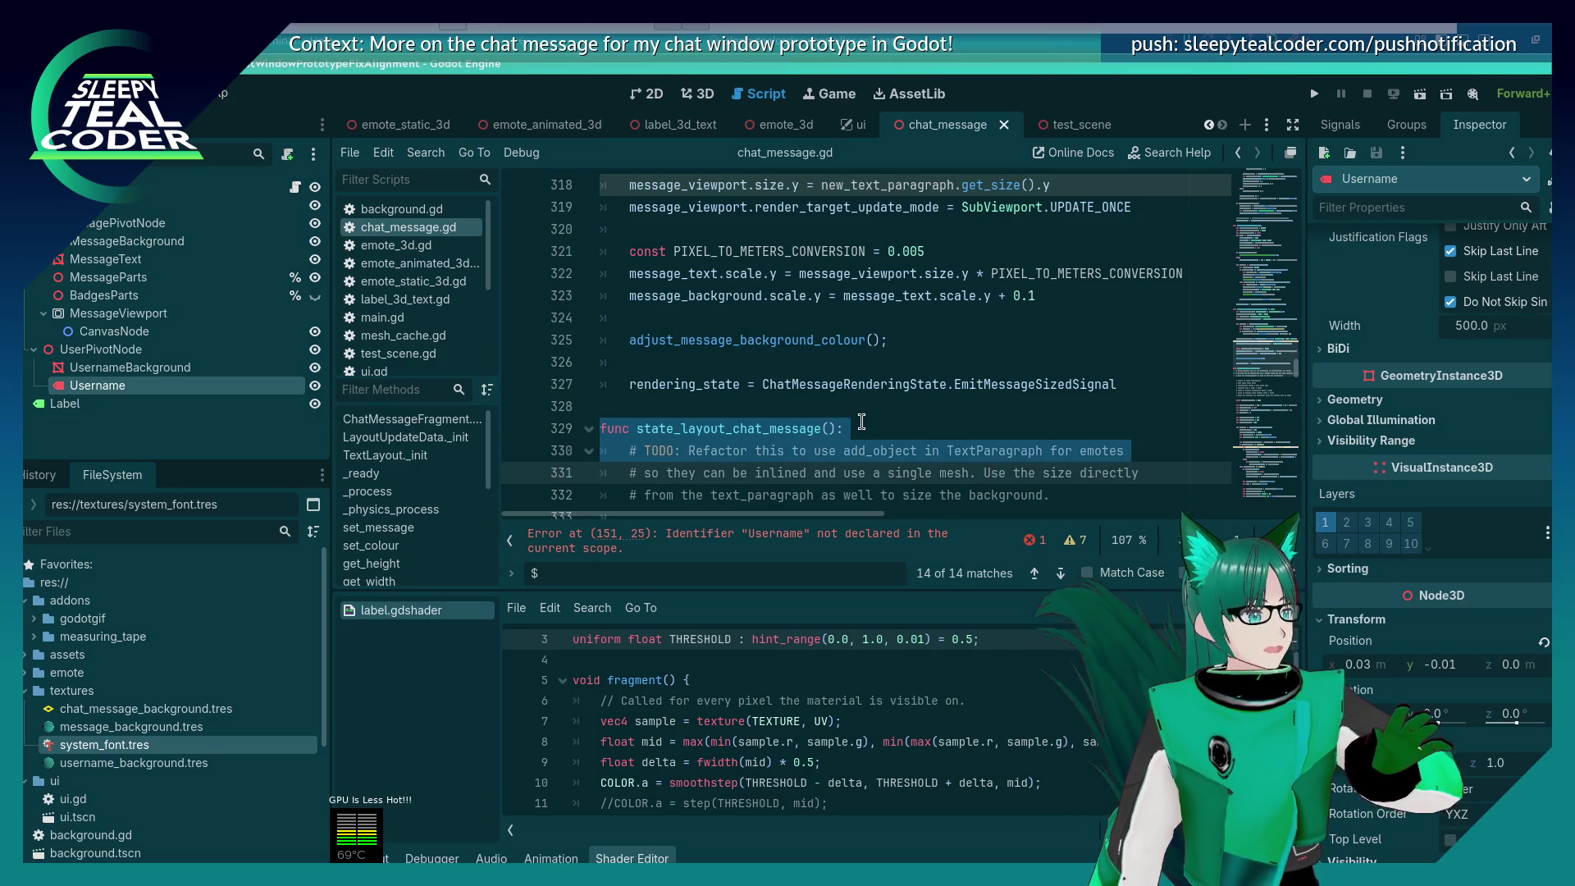
key("shift+Down")
key("shift+Down")
key("shift+Down")
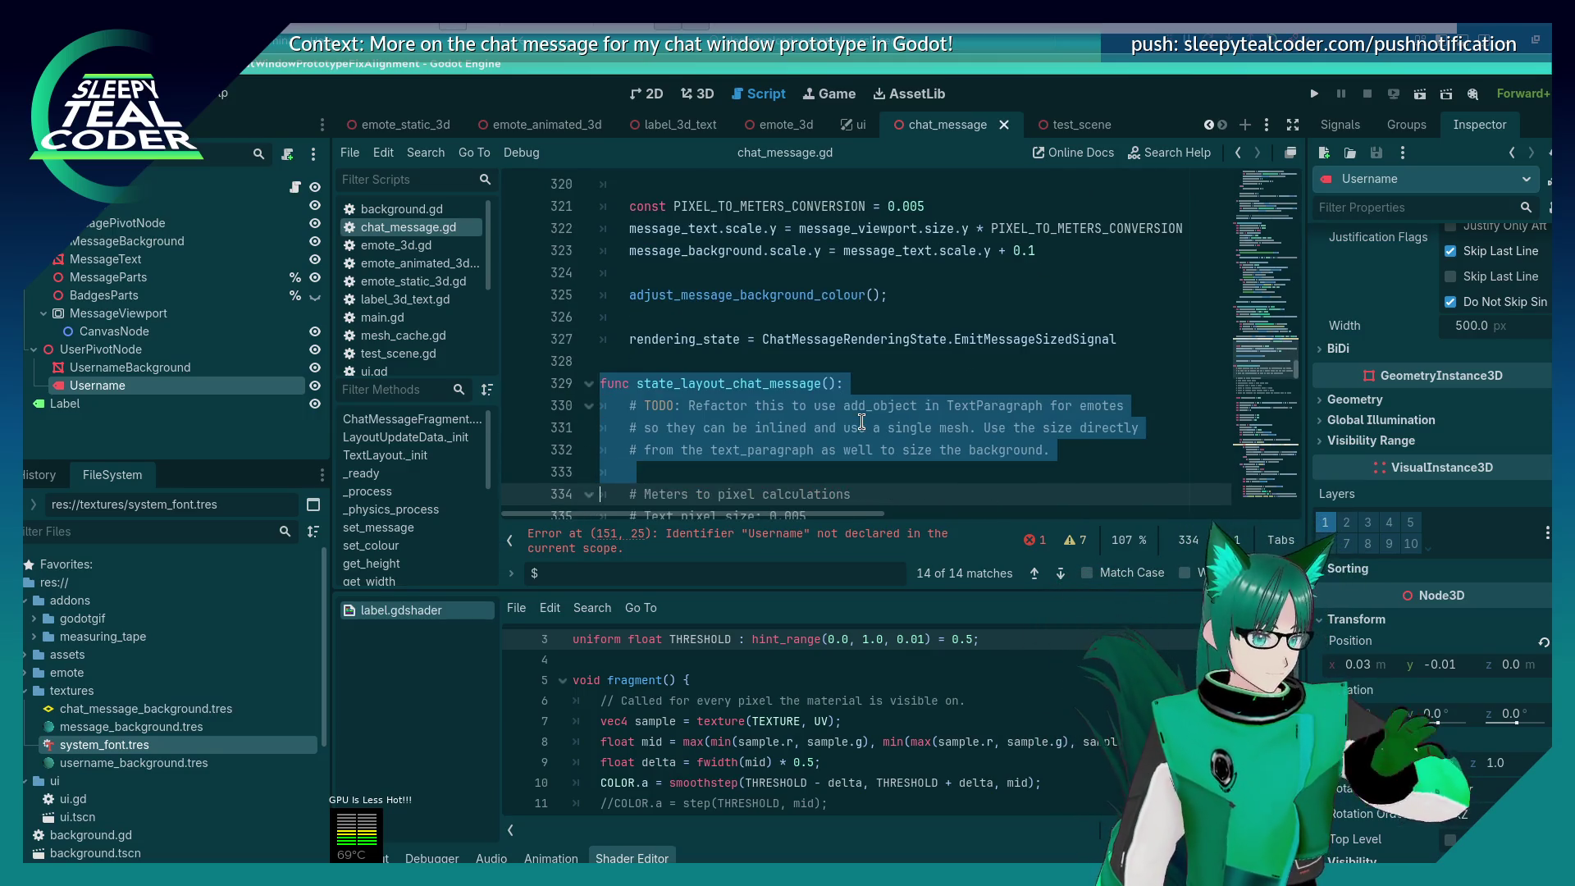
key("shift+Down")
key("shift+Down")
key("shift+Down")
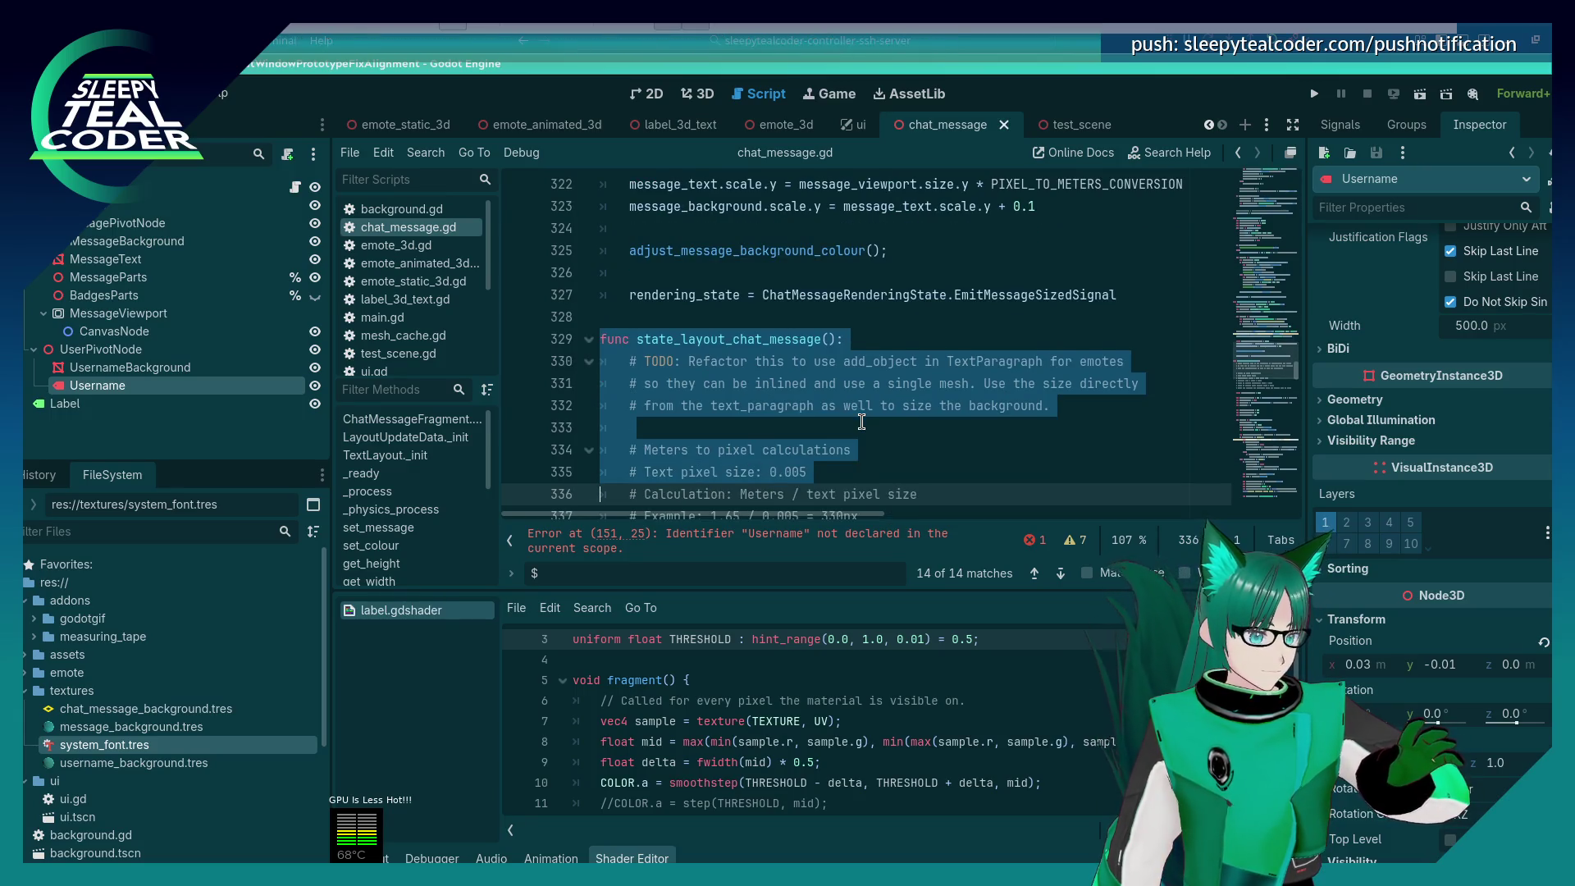
key("shift+Down")
key("shift+Down")
key("shift+Down")
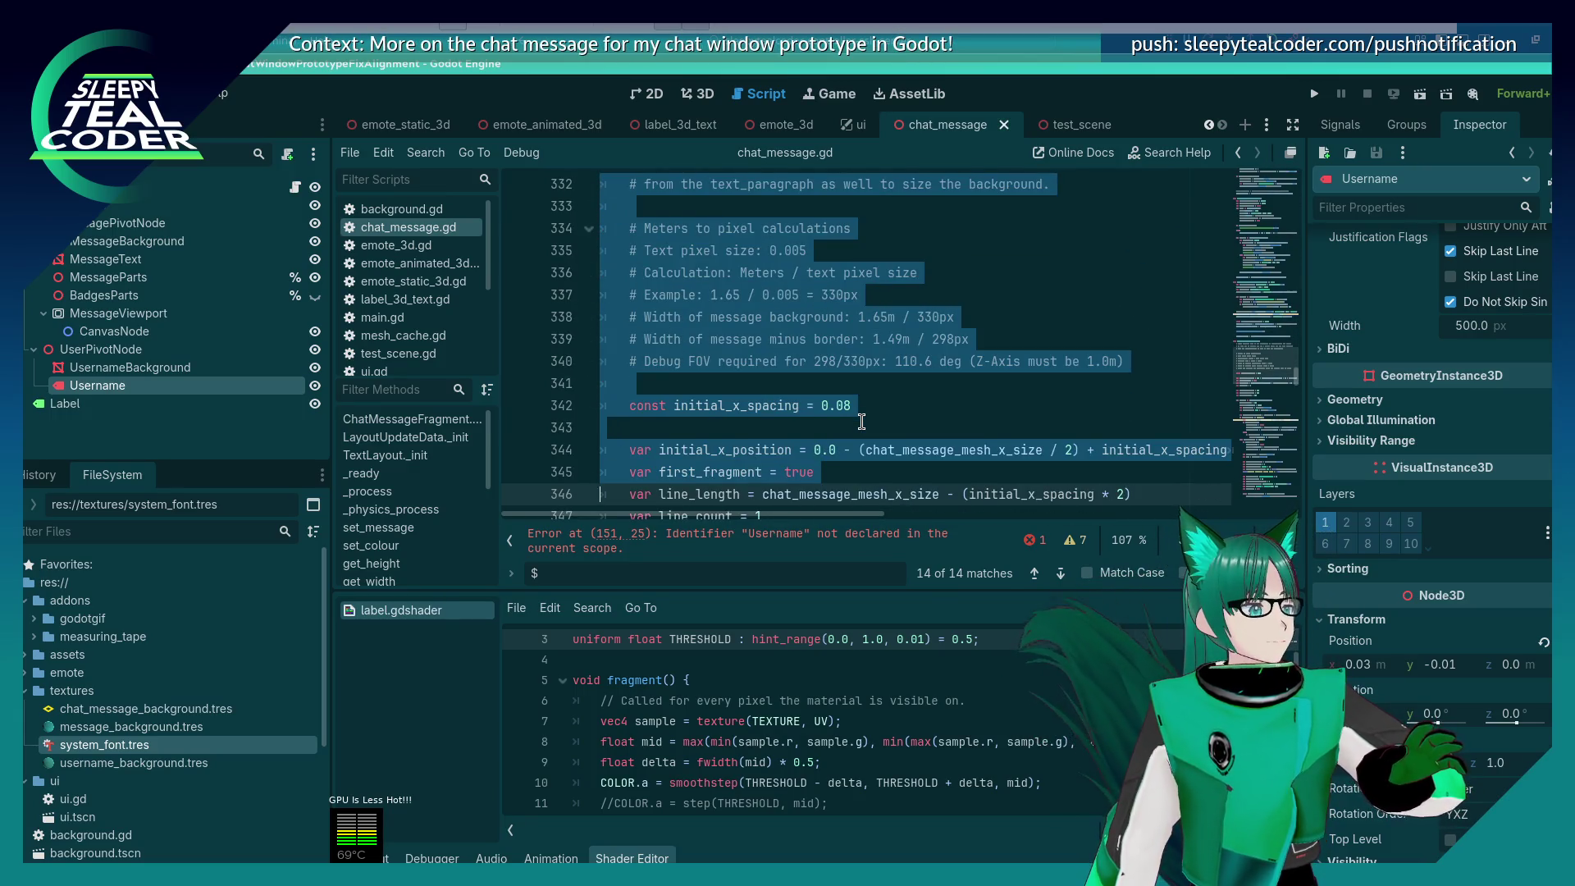
key("shift+Down")
key("shift+Down")
key("shift+Down")
key("shift+Down")
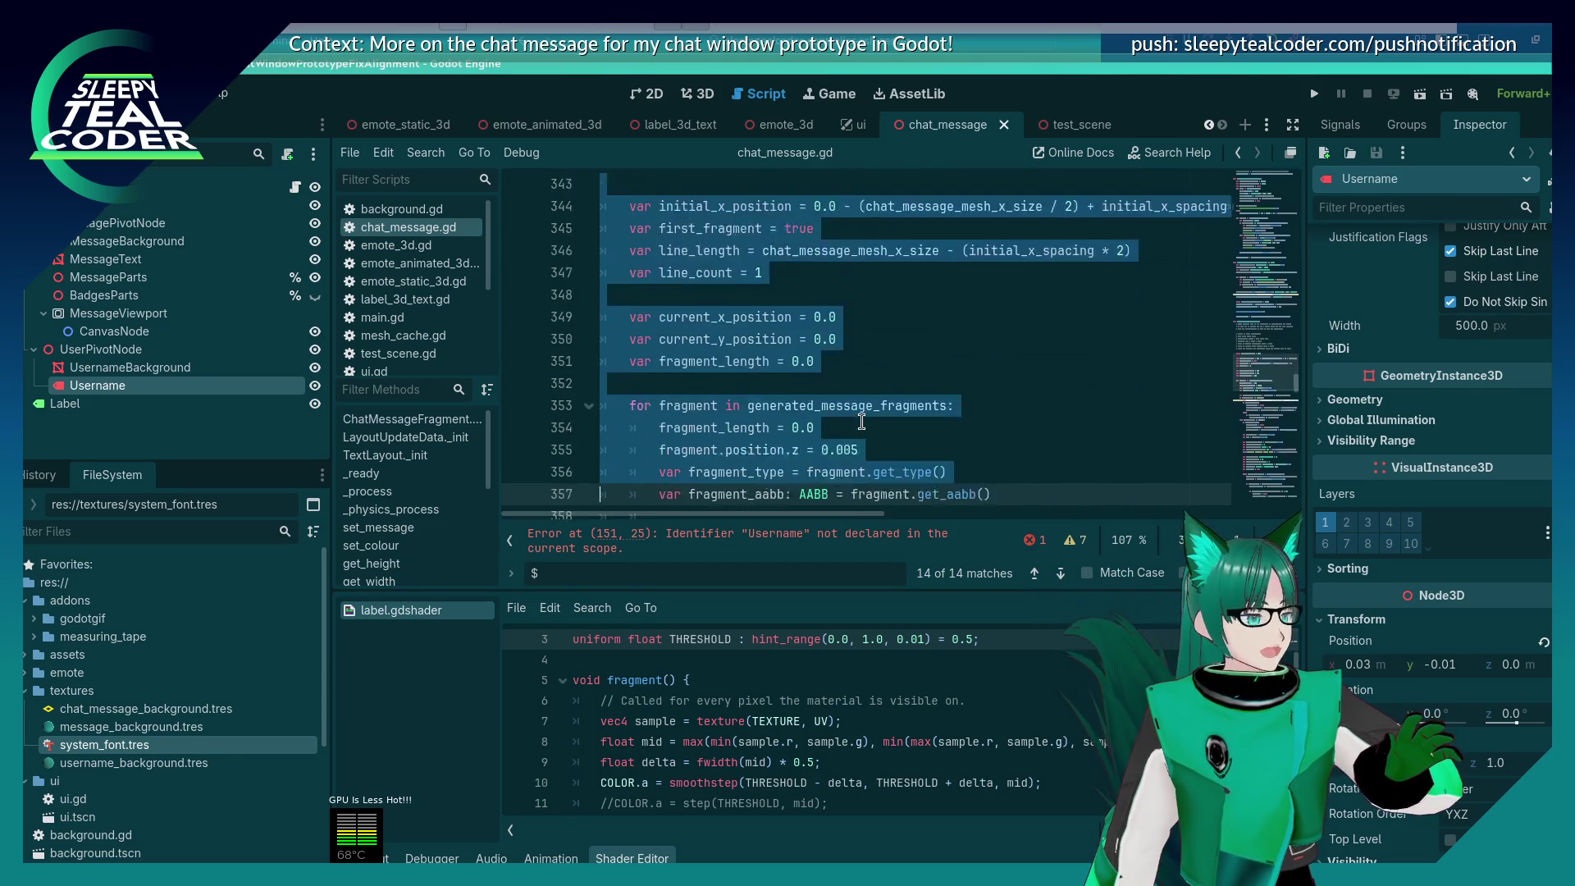
key("shift+Down")
key("shift+Down")
key("shift+Down")
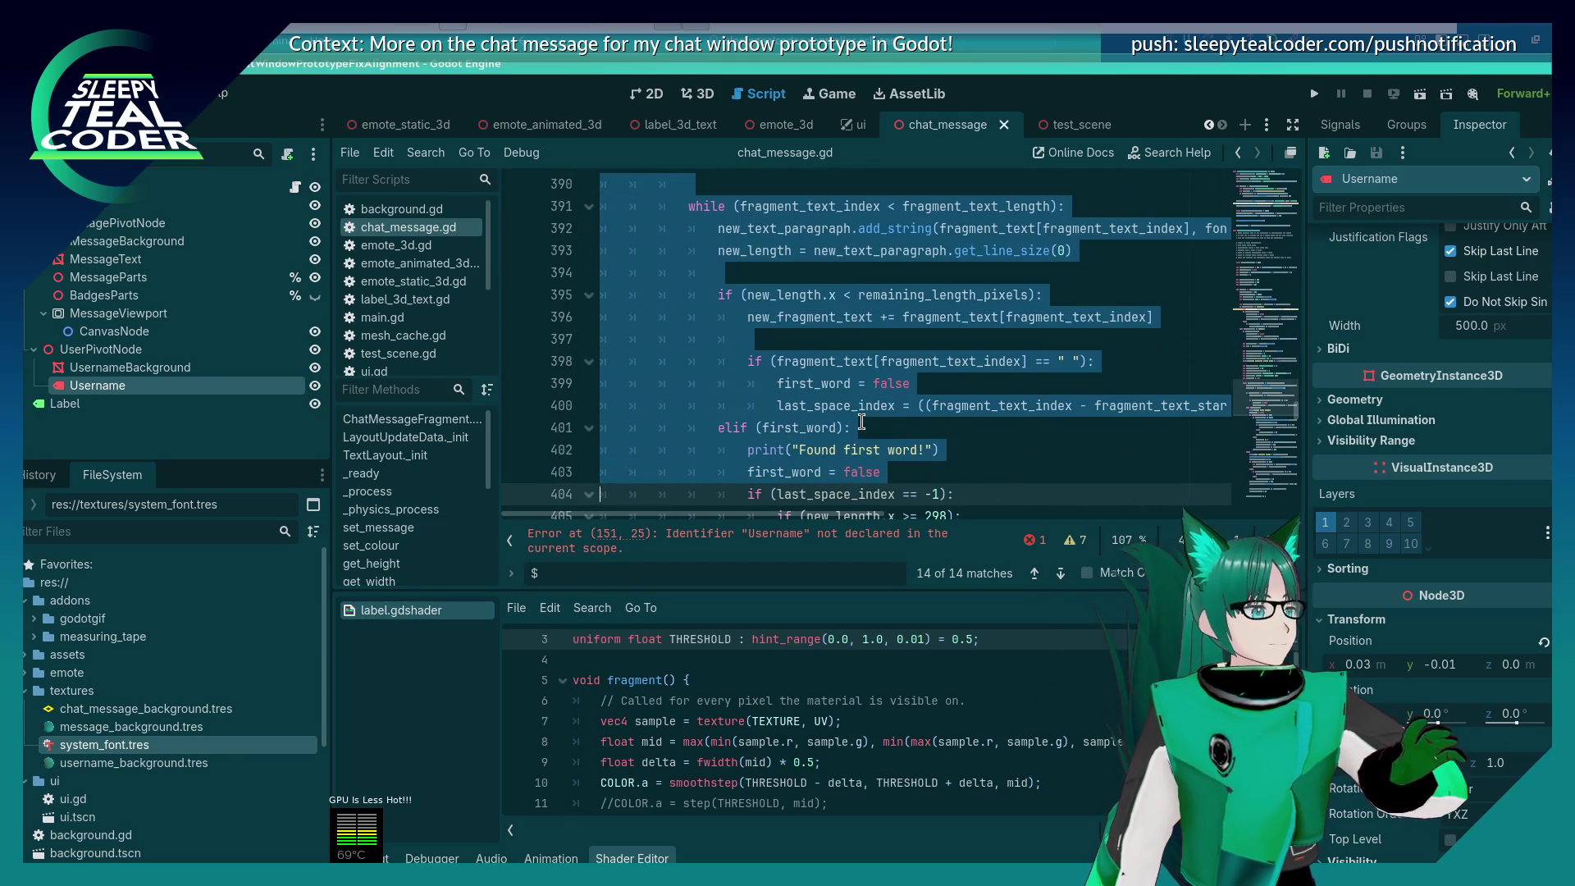
key("shift+Down")
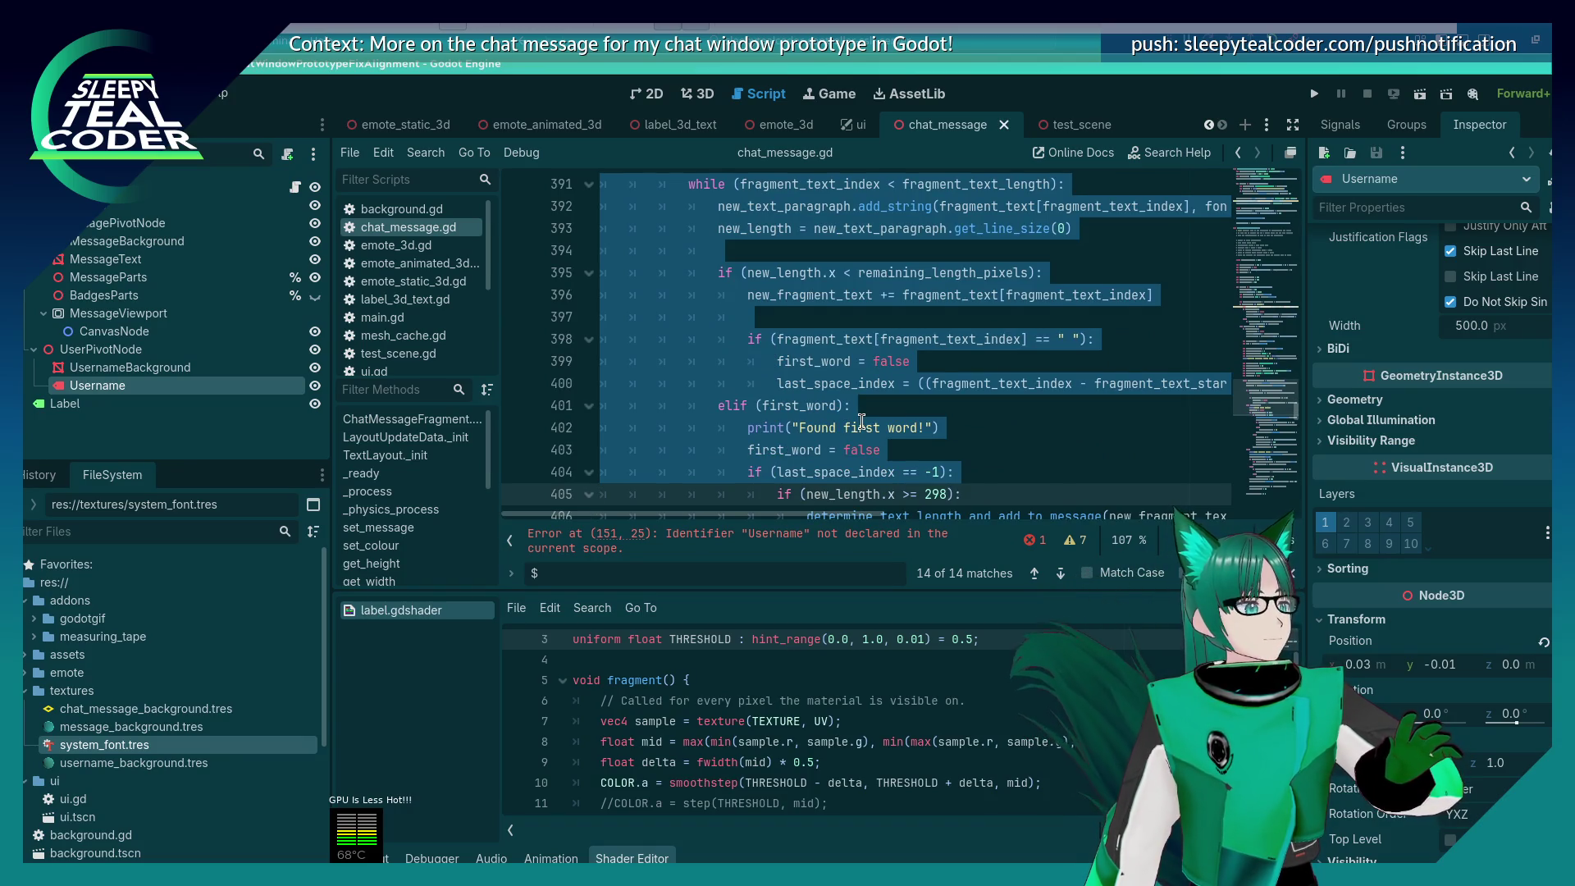
key("shift+Down")
key("shift+Down")
key("shift+Down")
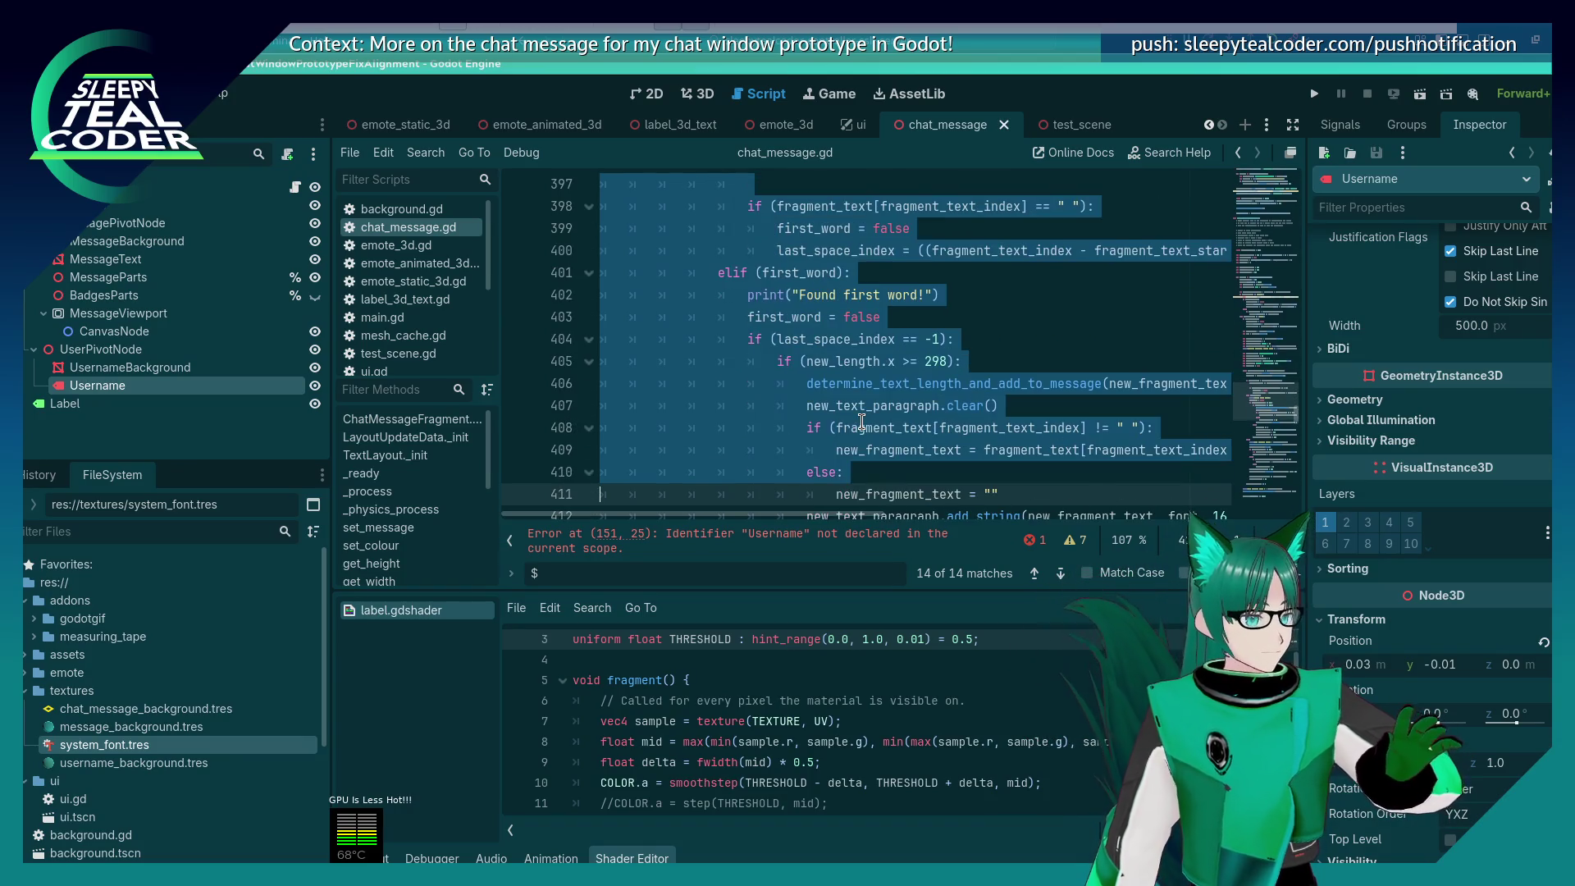
key("shift+Down")
key("shift+Down")
key("shift+Down")
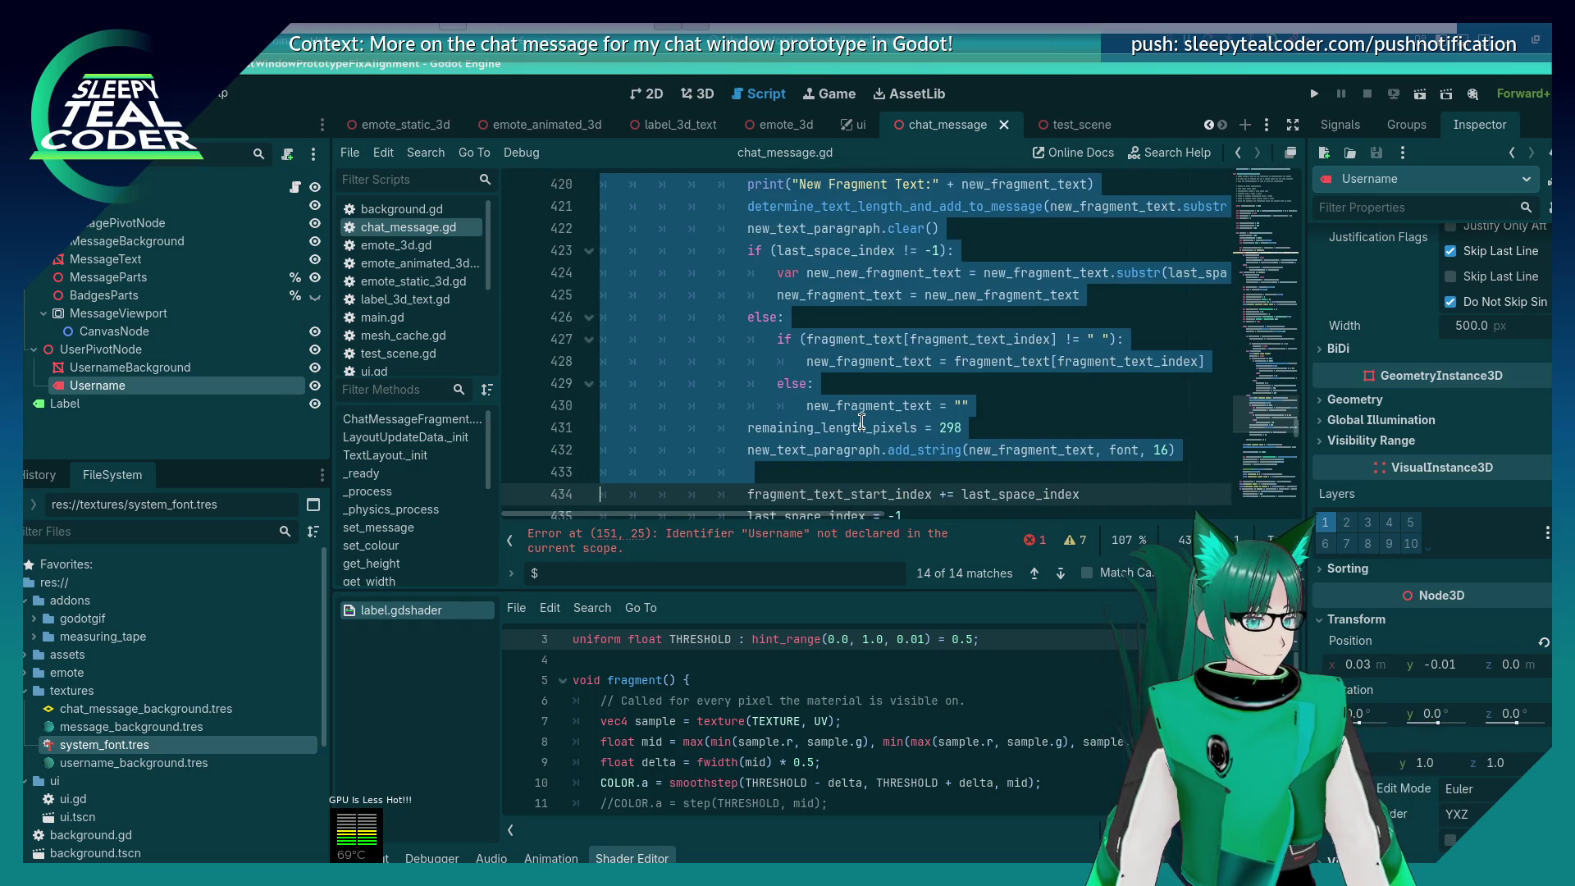
key("shift+Down")
key("shift+Down")
key("shift+Down")
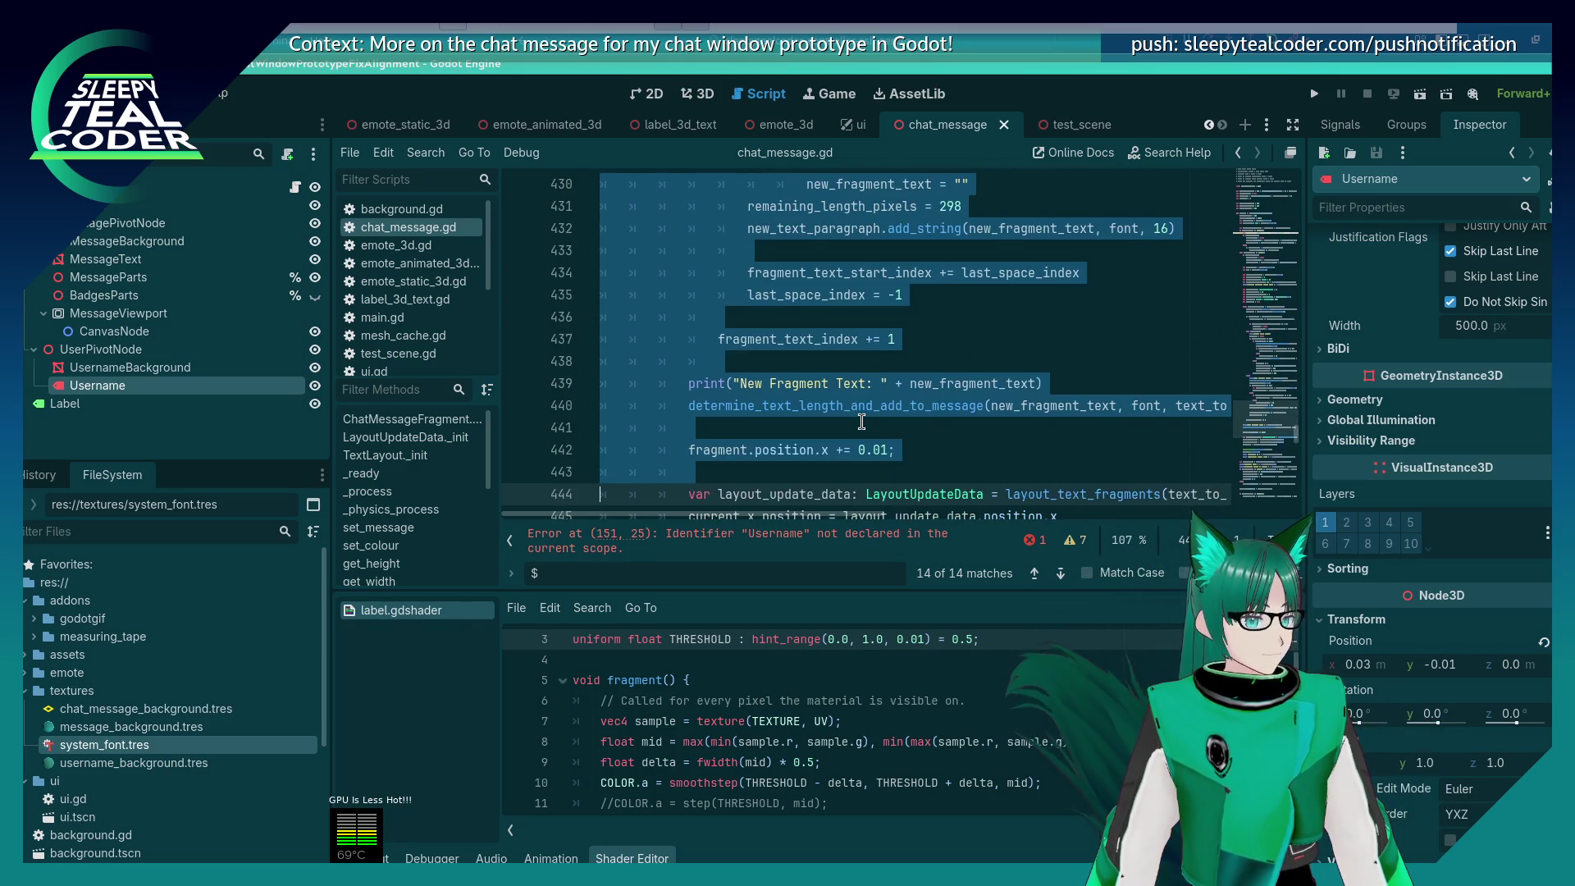
key("shift+Down")
key("shift+Down")
key("shift+Down")
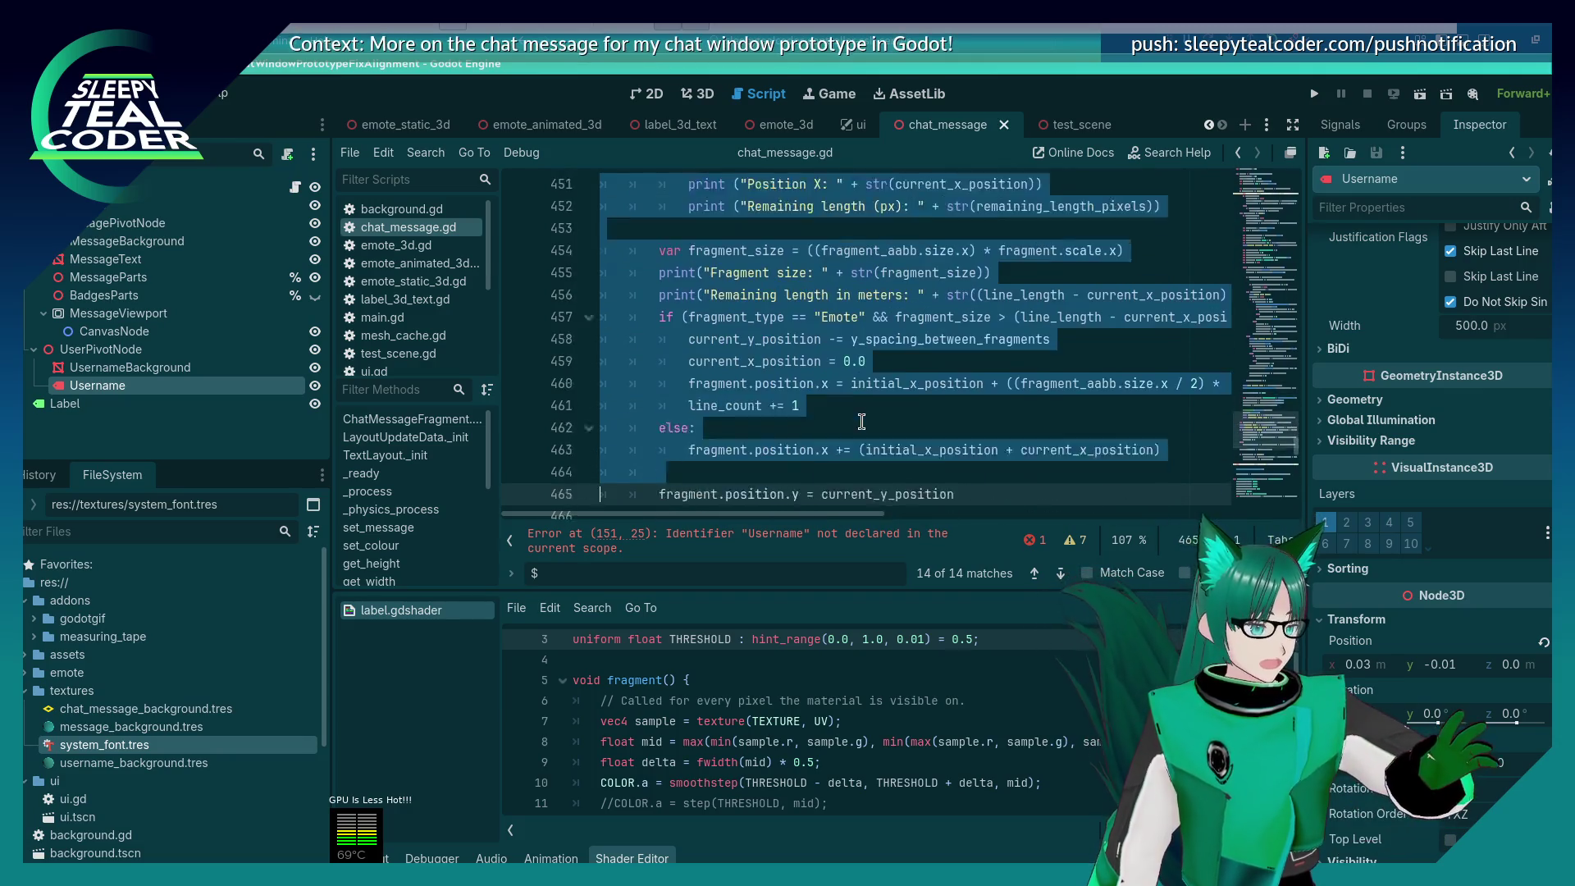
key("shift+Down")
key("shift+Down")
key("shift+Down")
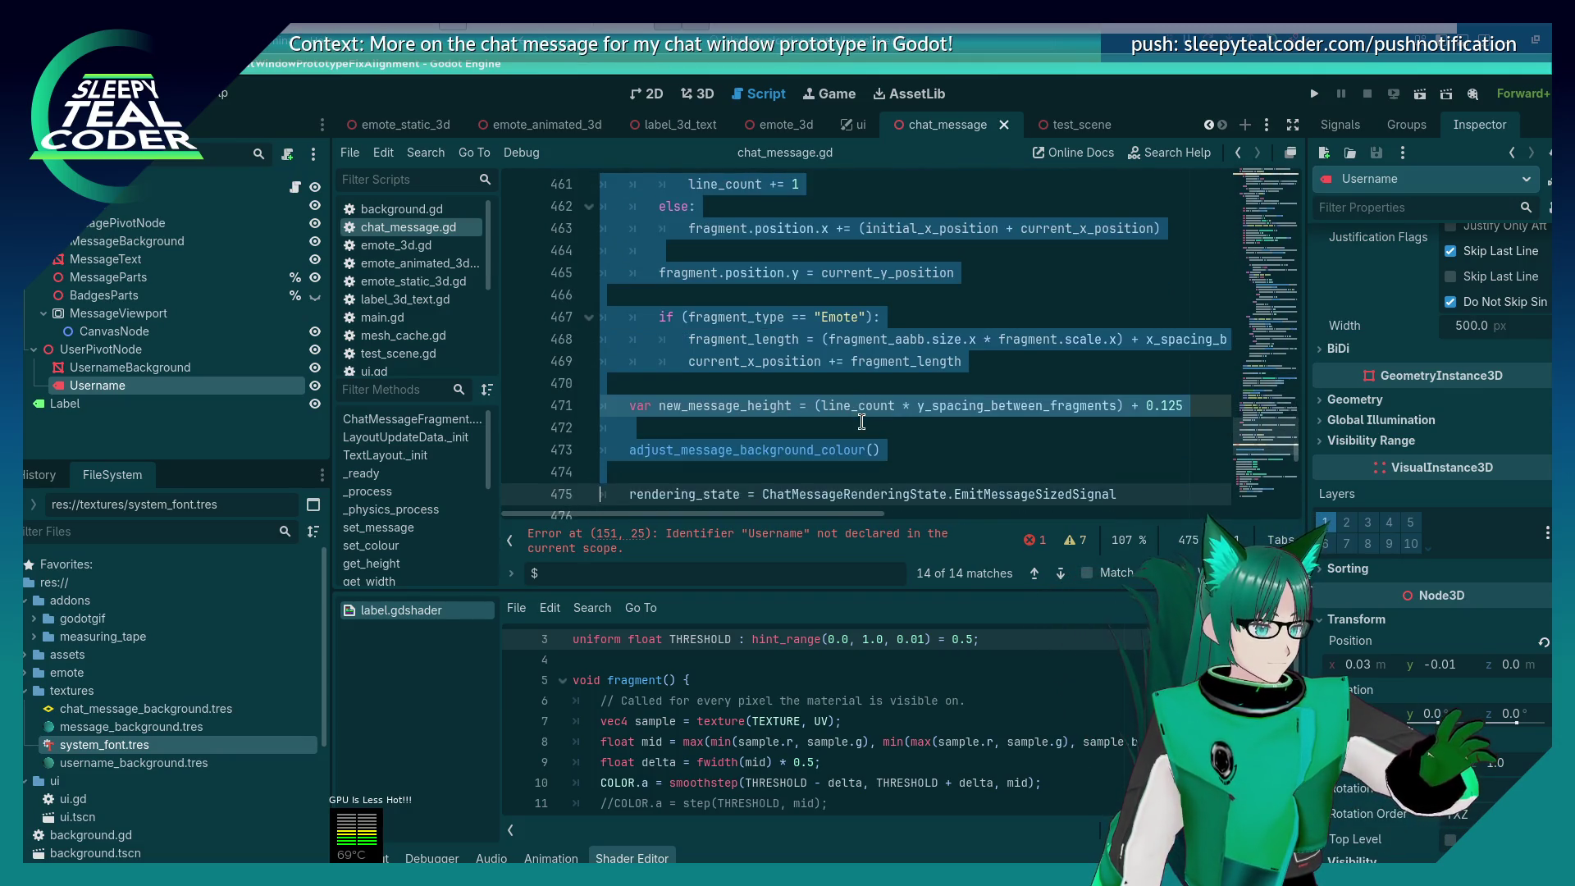
key("shift+Up")
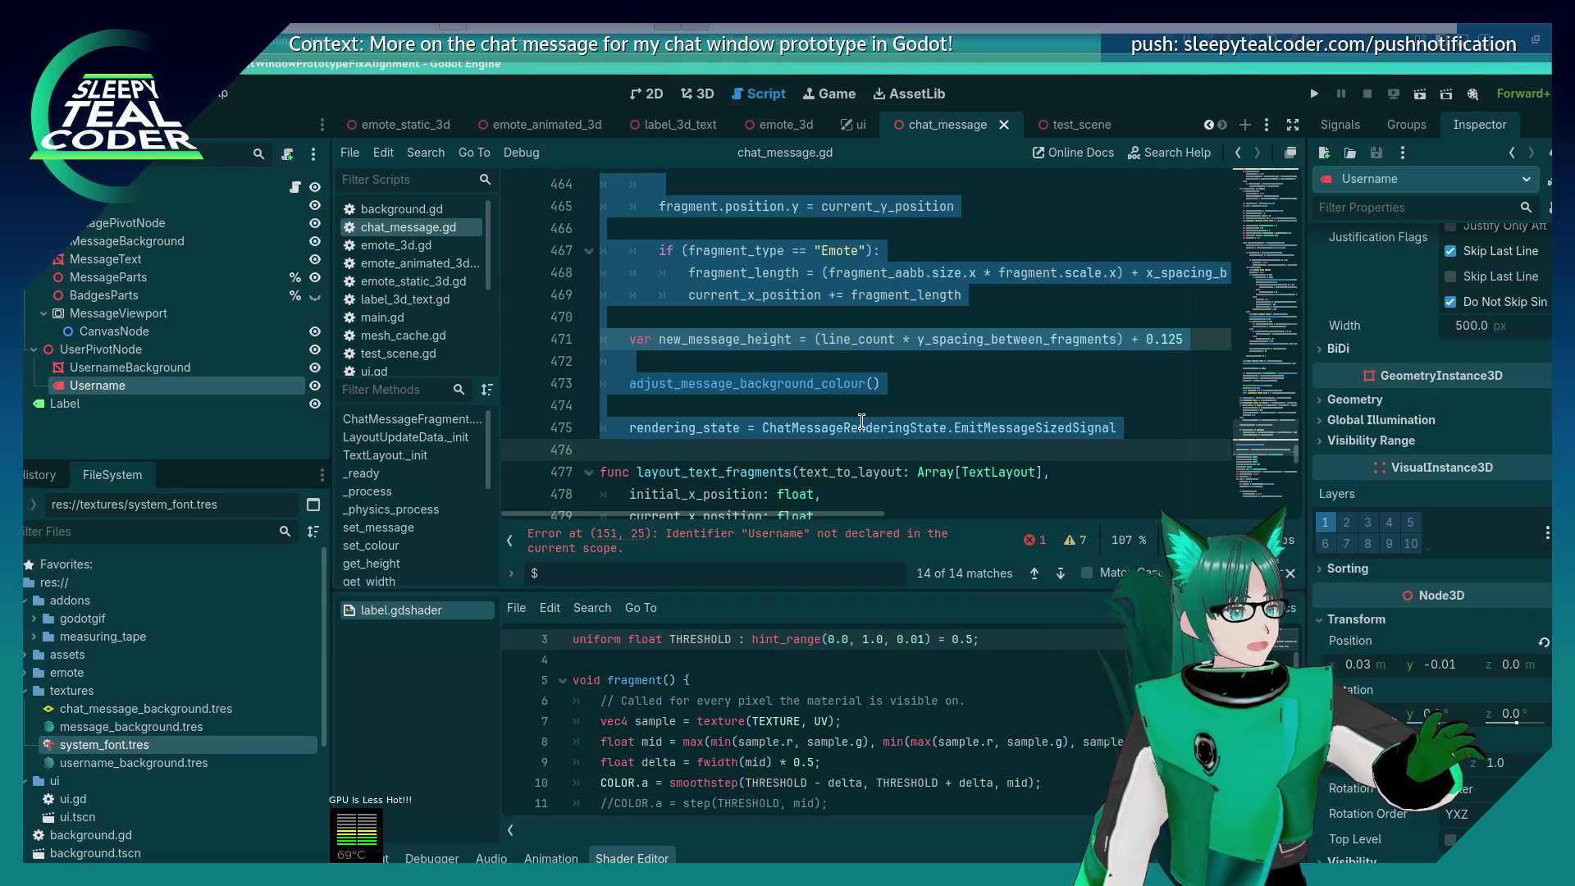
scroll(861, 421, "up", 20)
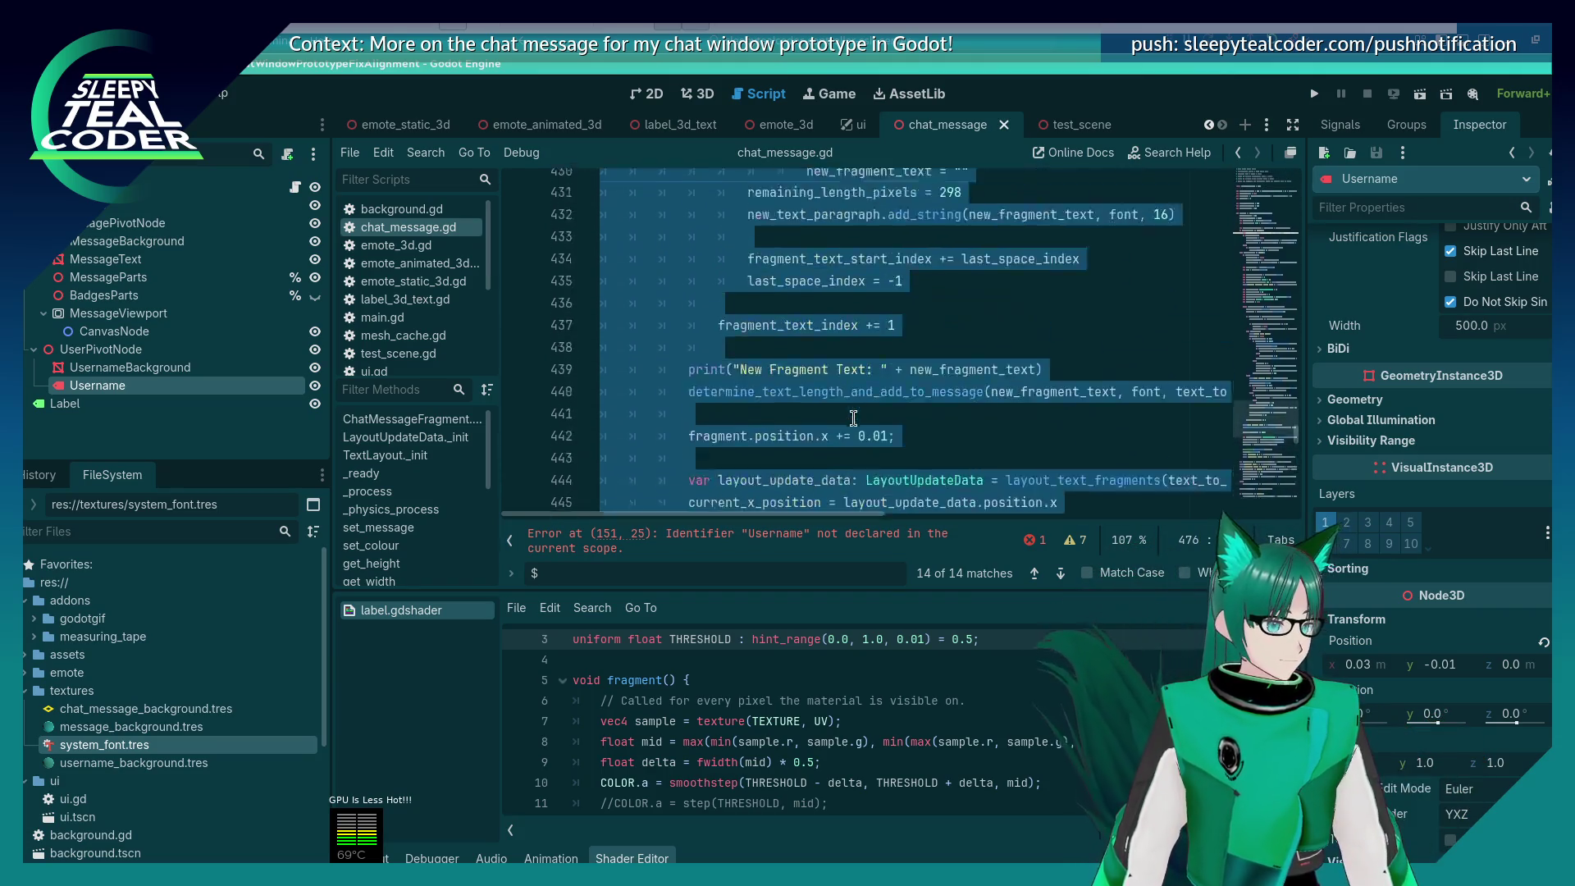
scroll(854, 419, "up", 20)
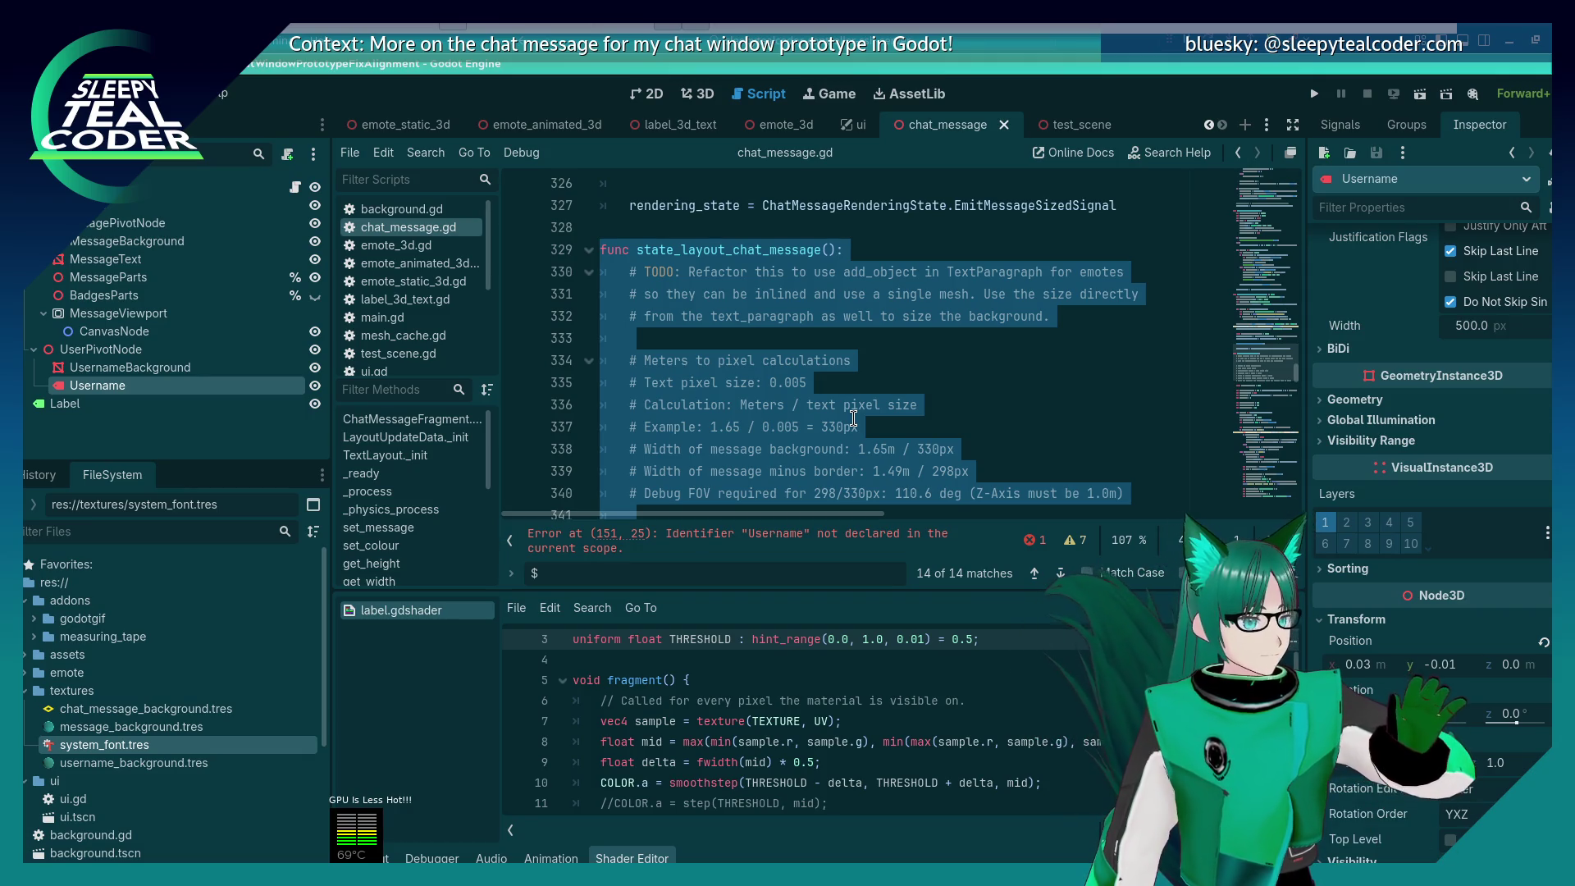
key("ctrl+v")
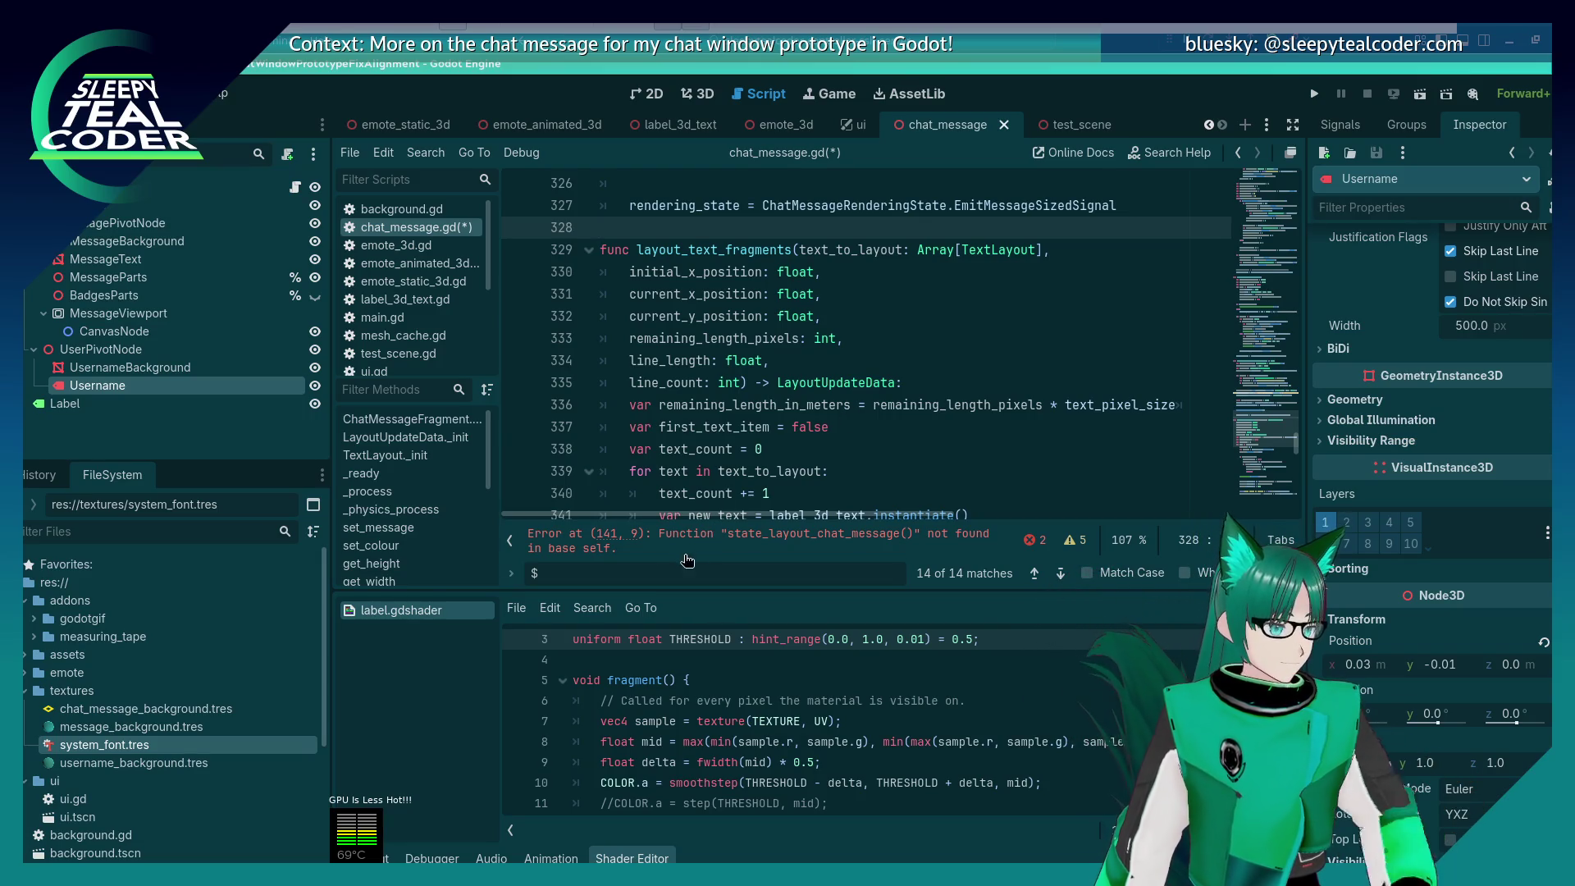
Step: Review the pasted layout_text_fragments function and return to the '$' node path search
scroll(722, 414, "up", 4)
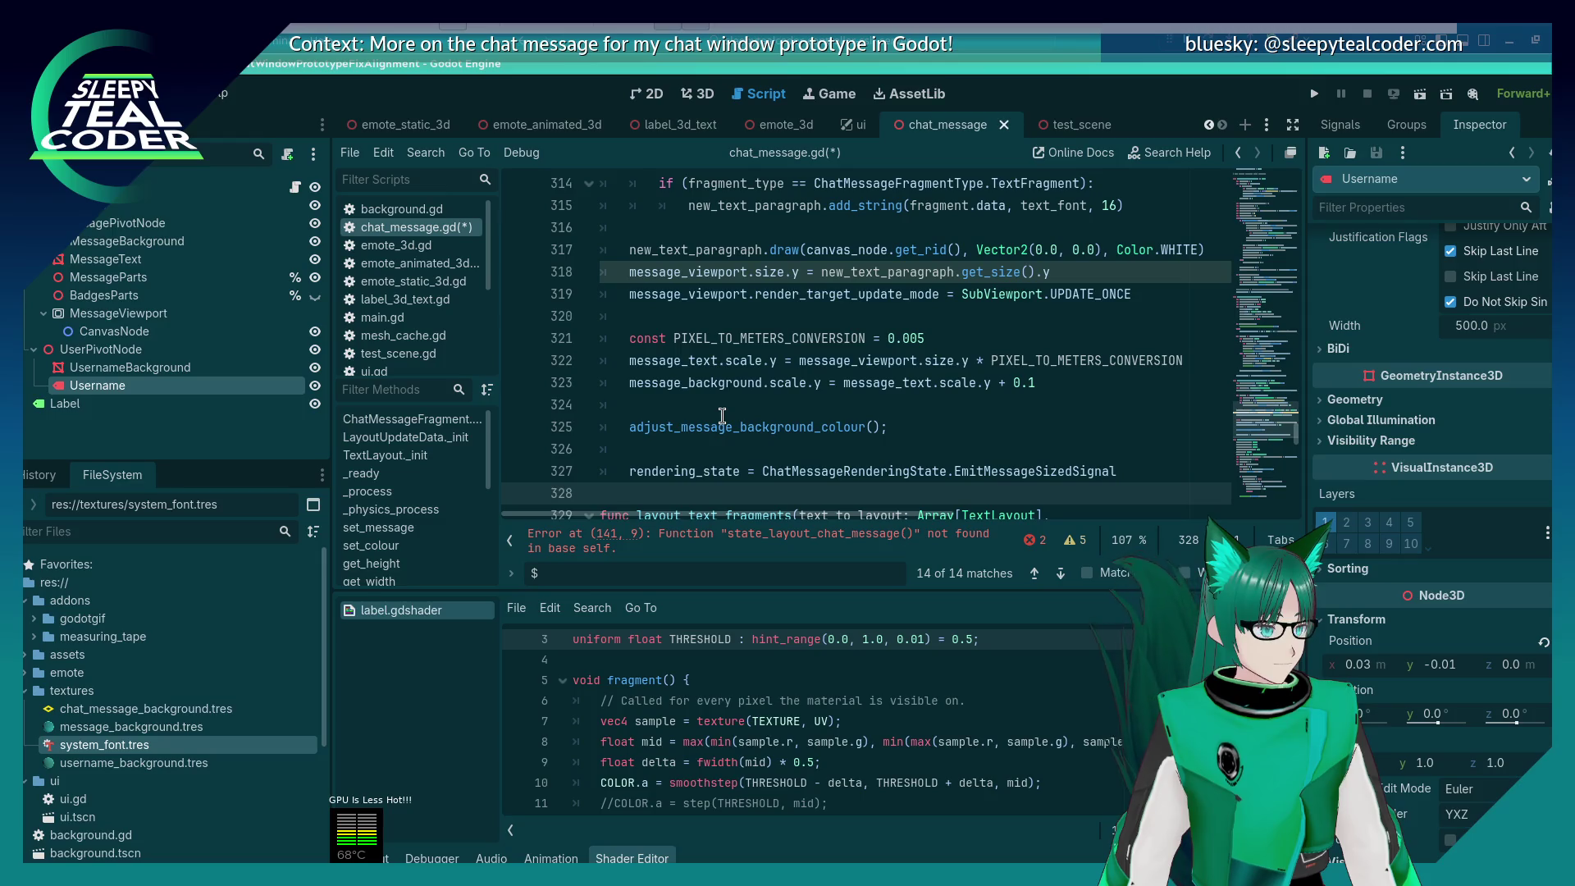
left_click(614, 578)
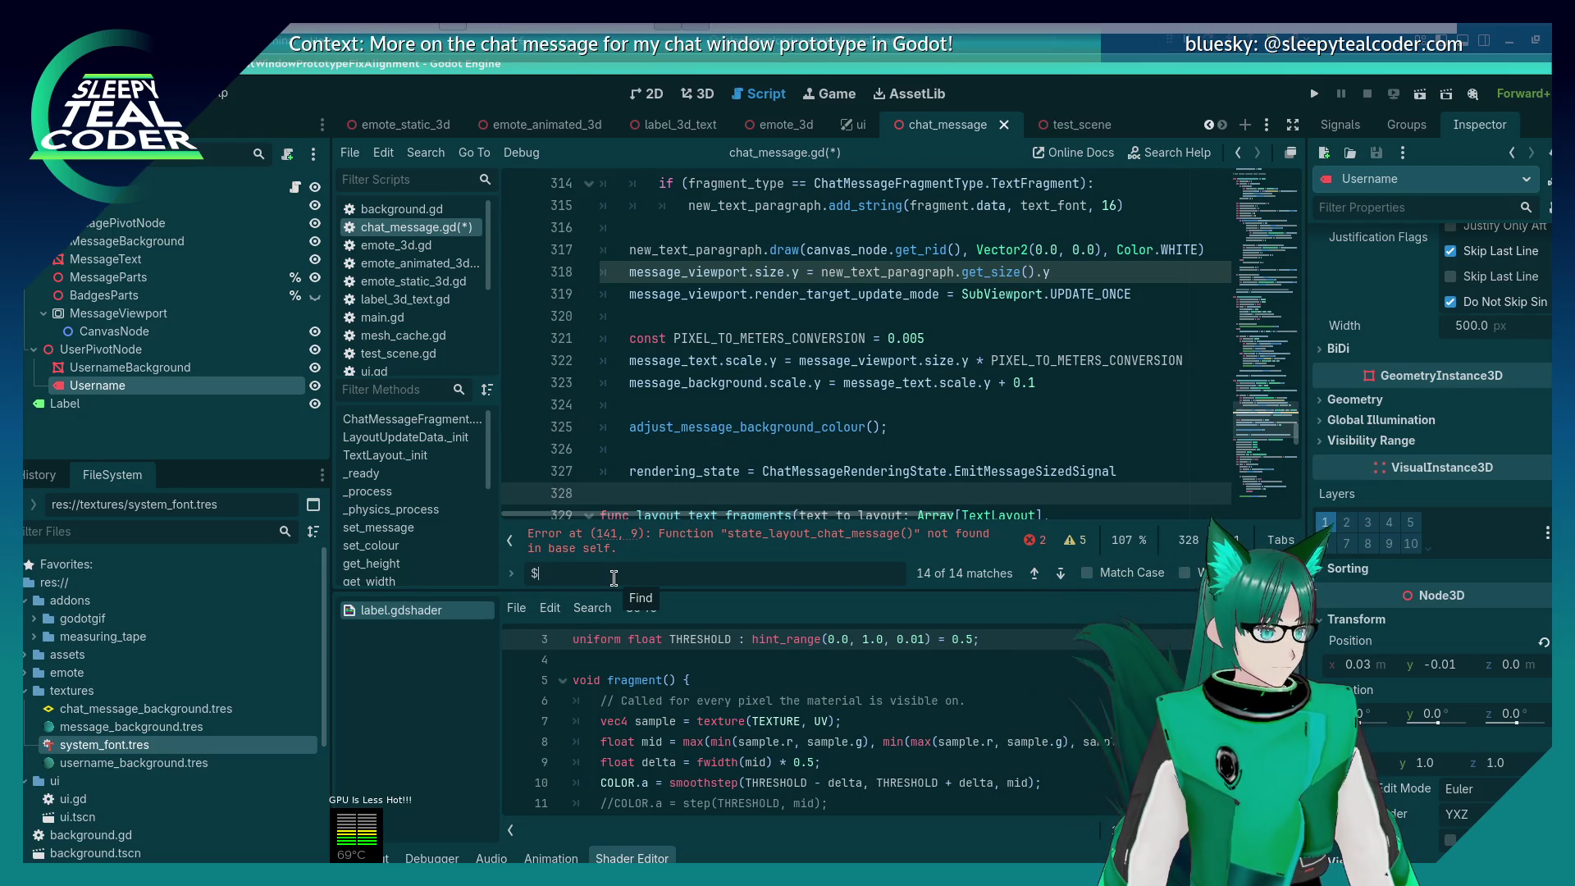
left_click(1031, 541)
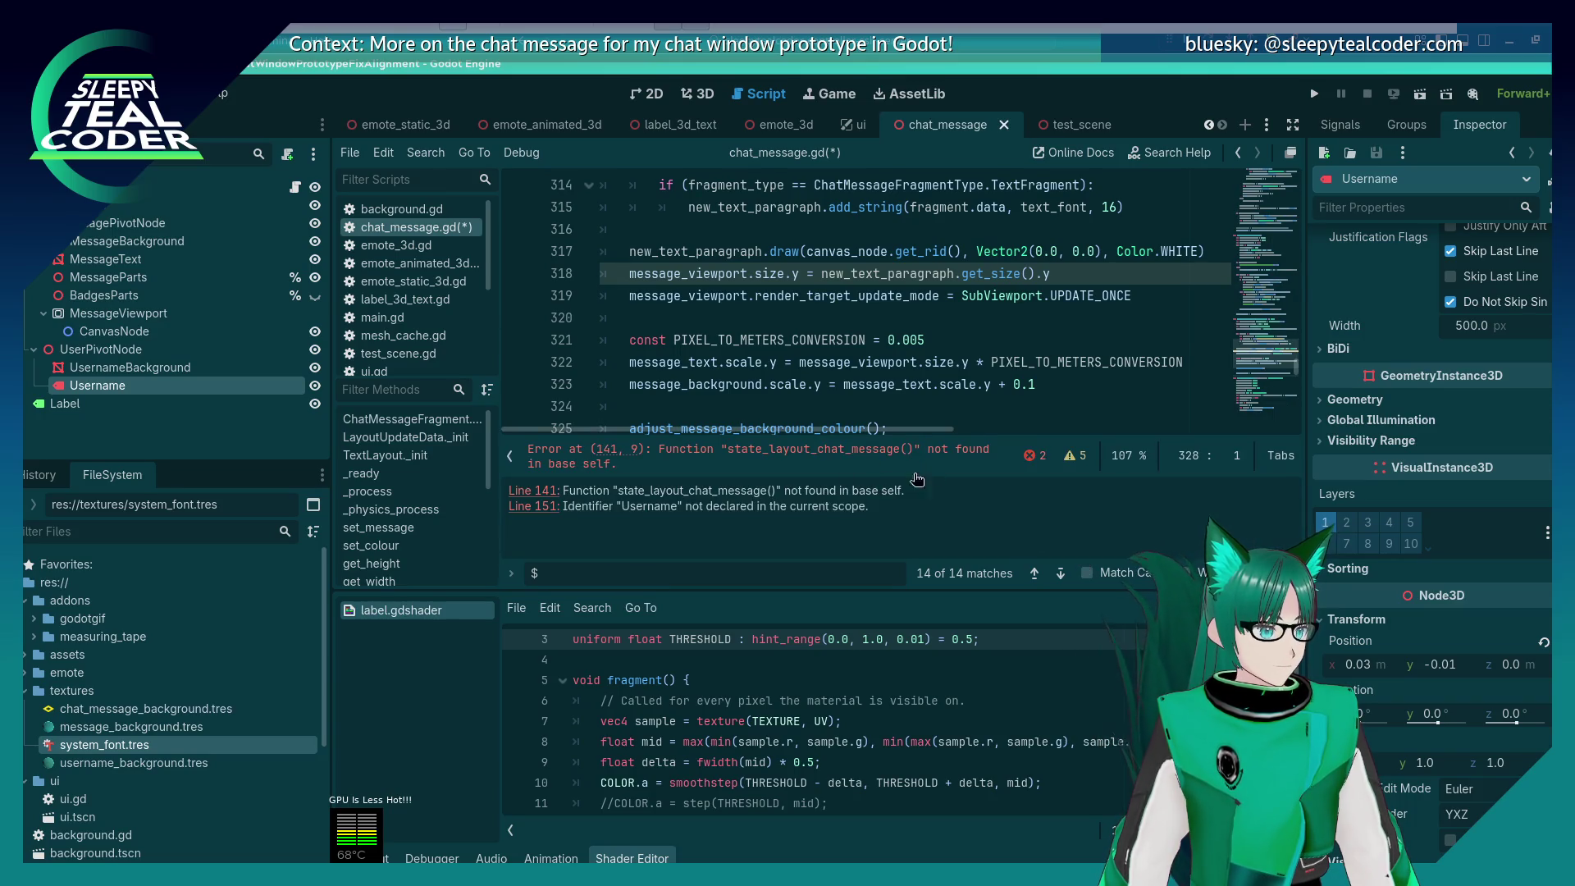
left_click(681, 455)
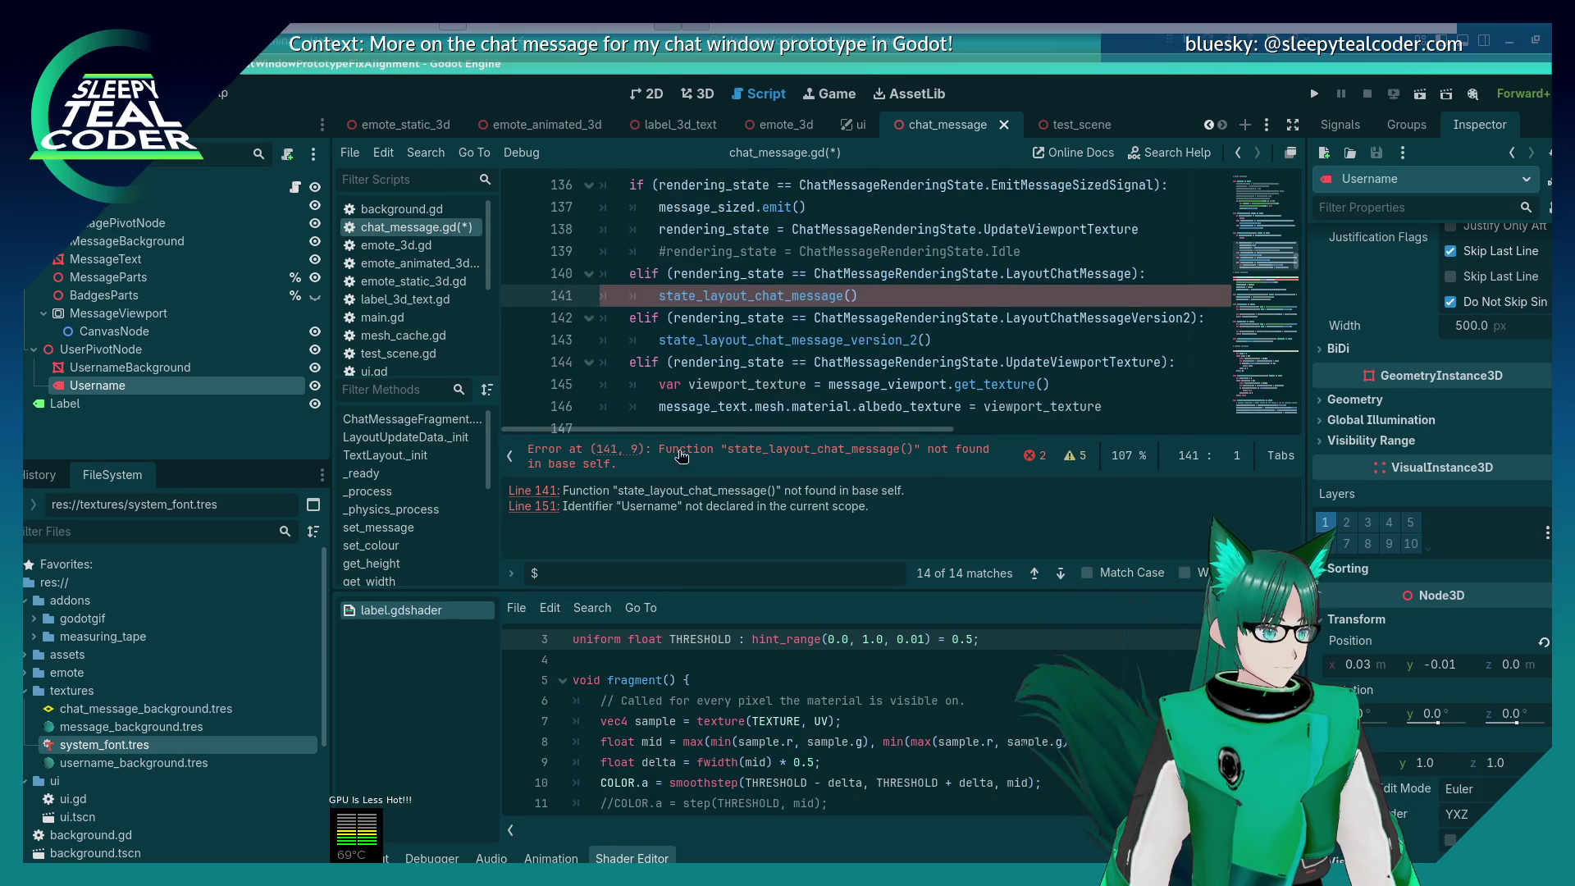
left_click(912, 296)
key("shift+Home")
key("shift+Home")
key("shift+Up")
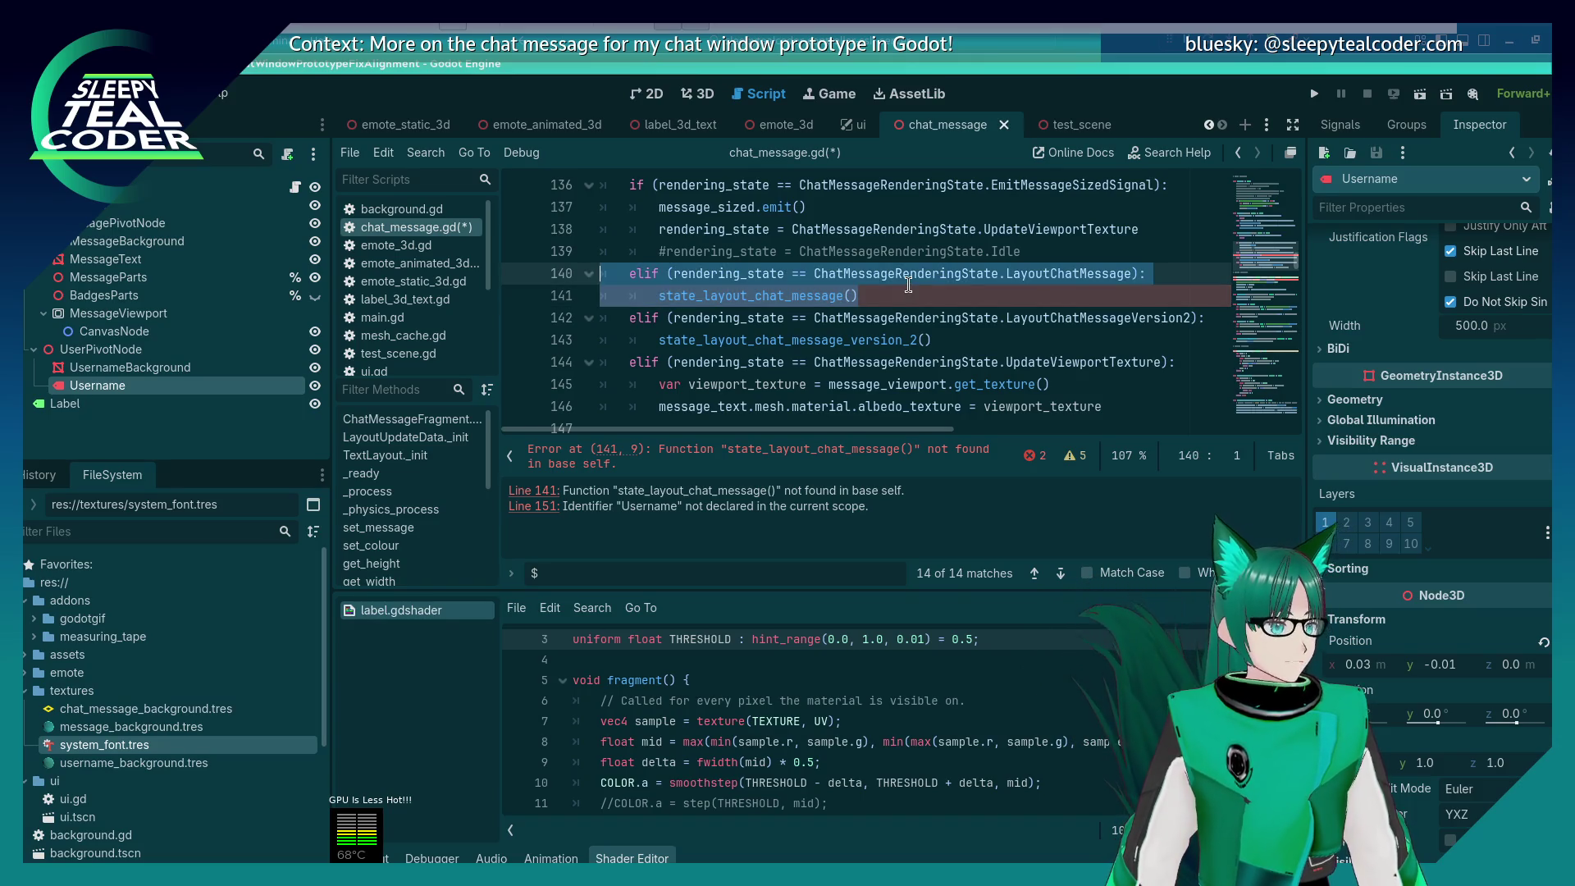
key("BackSpace")
key("BackSpace")
key("ctrl+s")
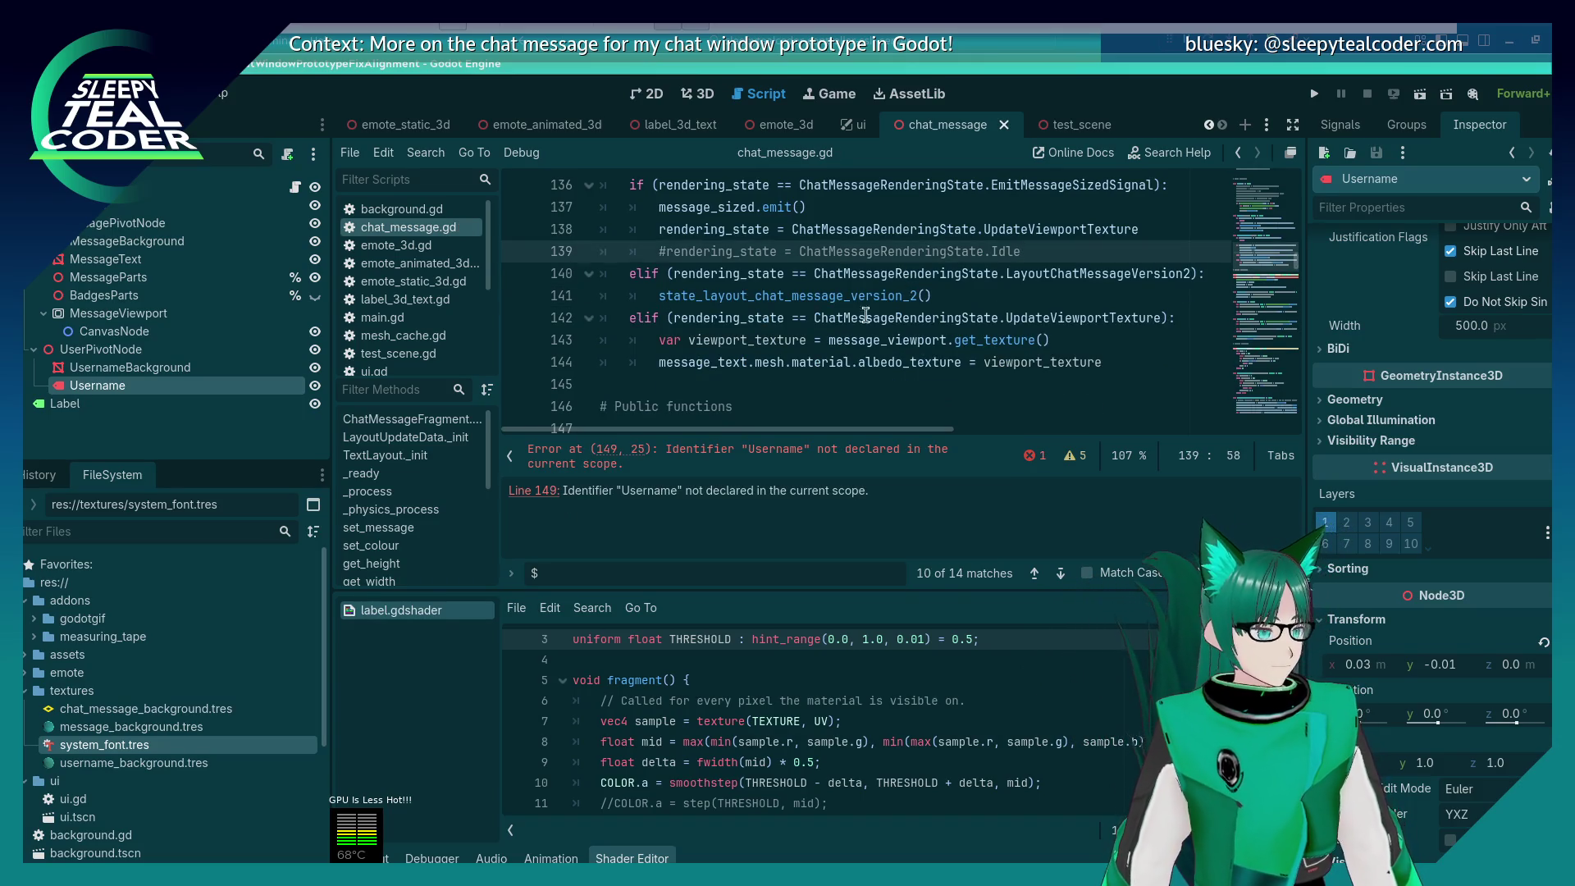
left_click(579, 566)
key("Return")
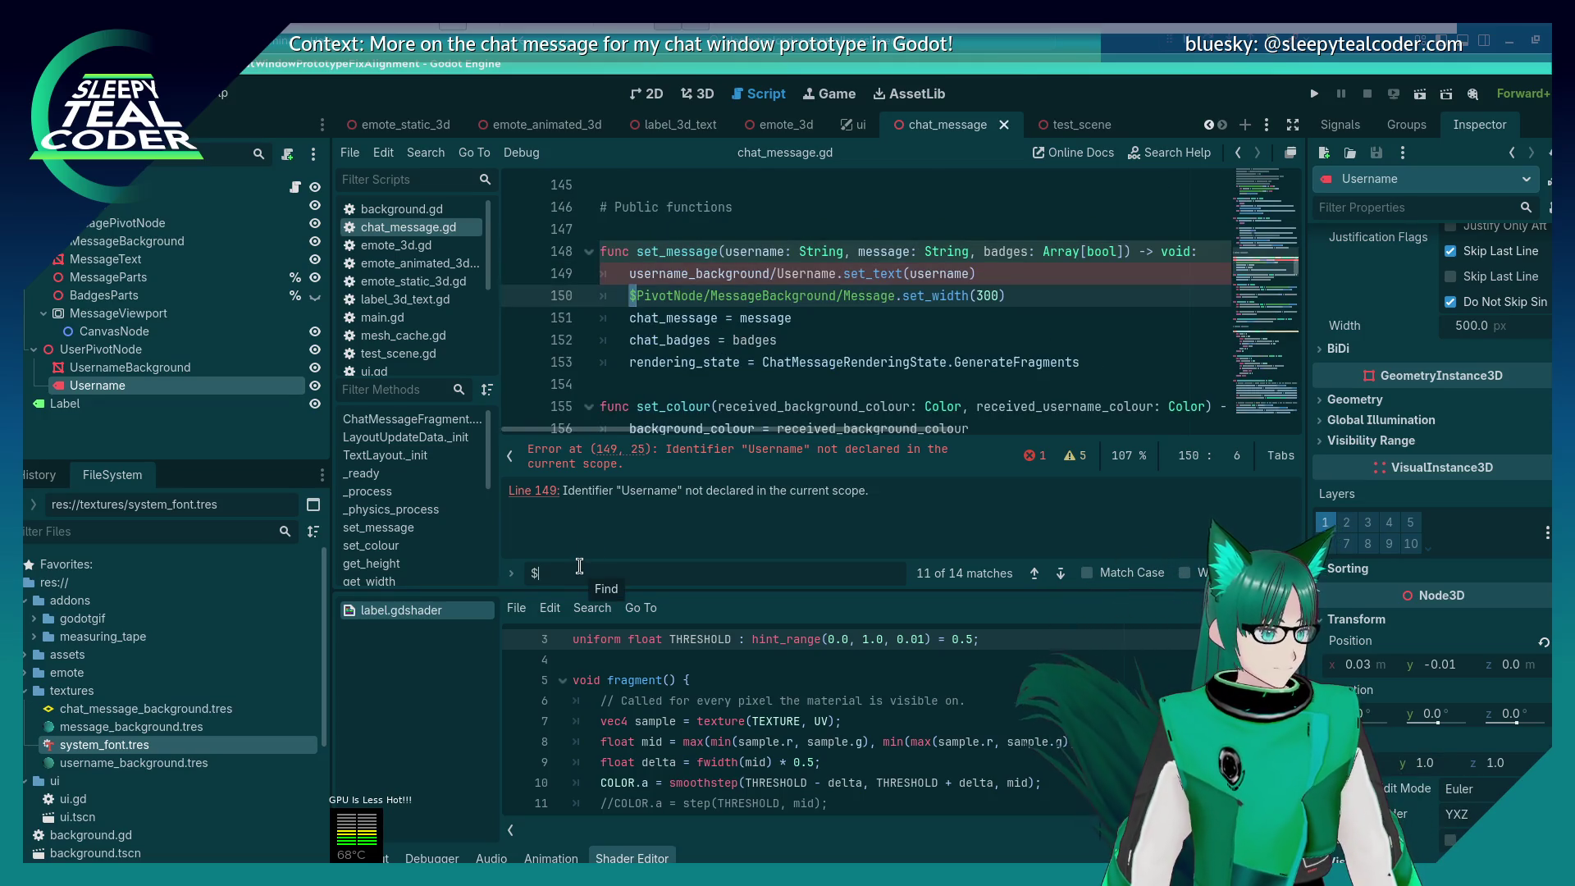
left_click(806, 326)
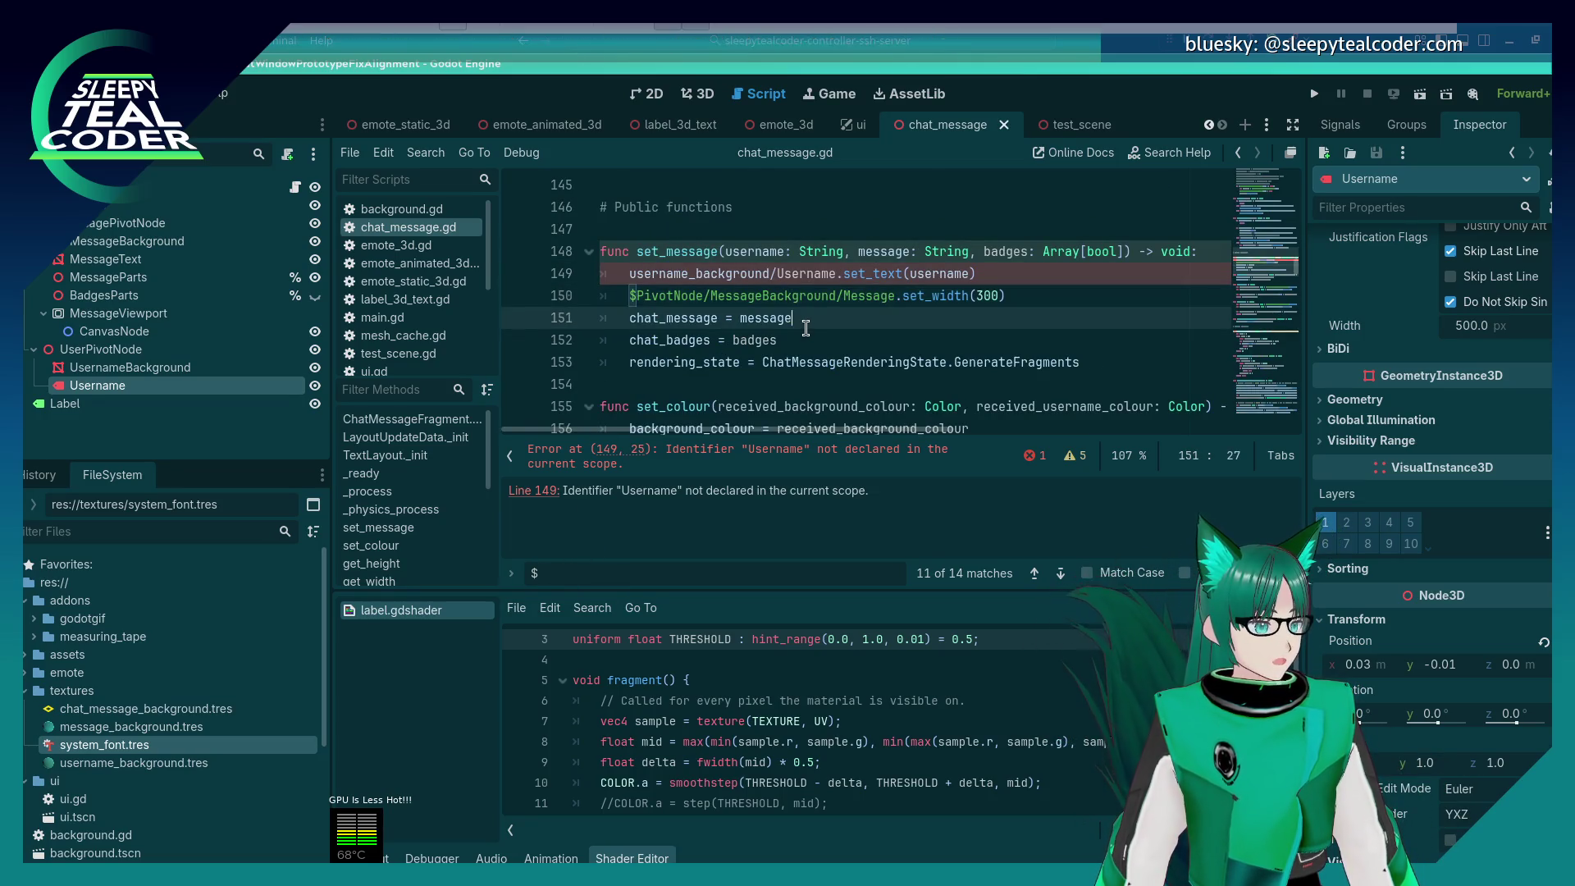
left_click(639, 296)
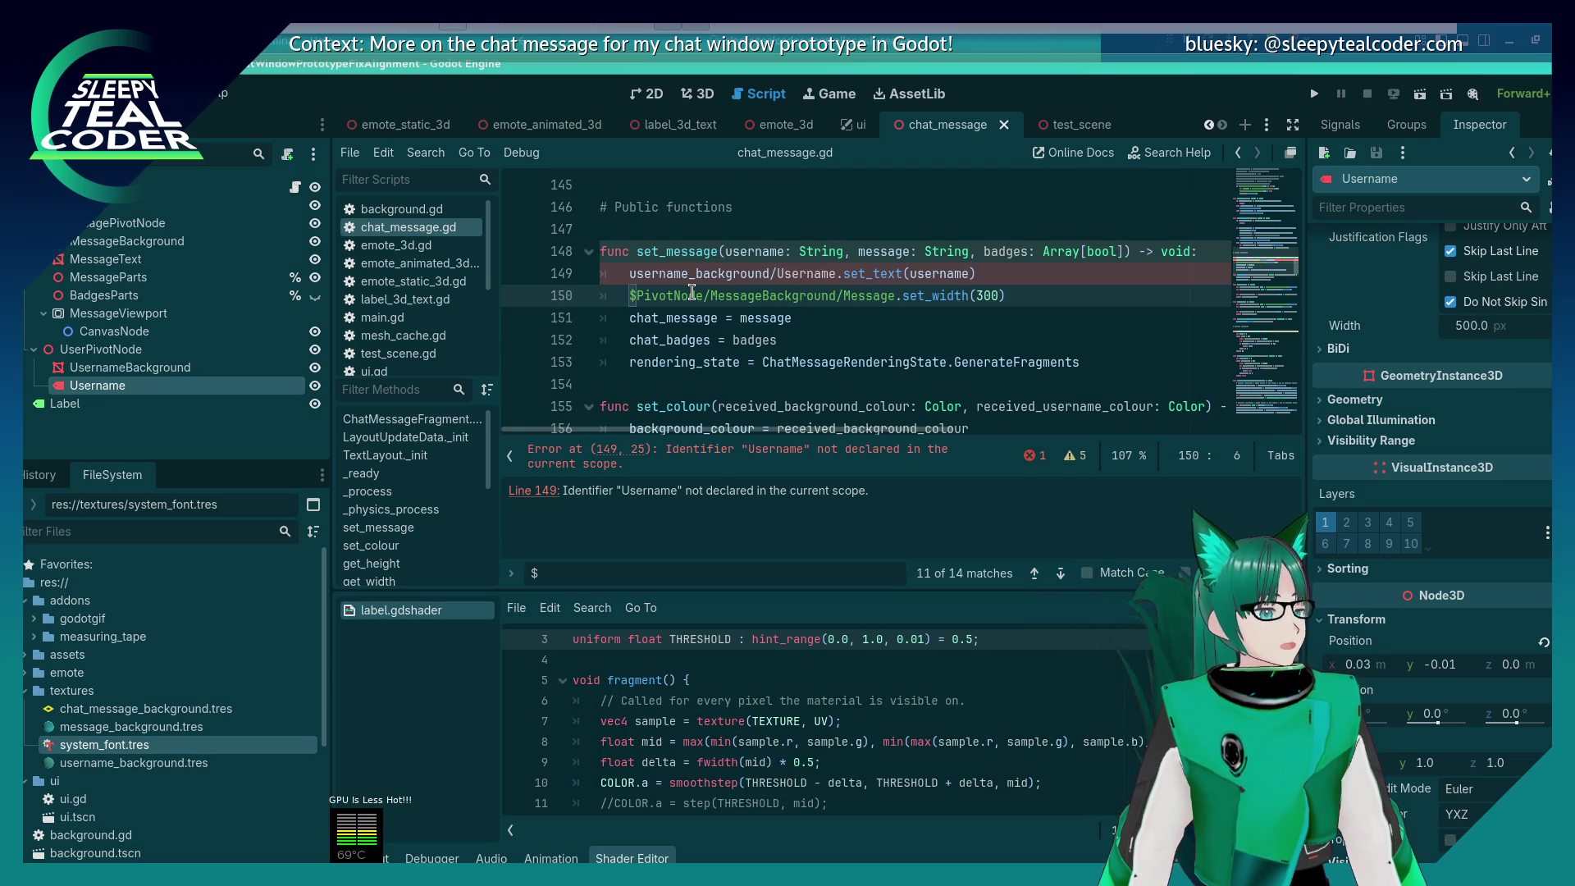
left_click(814, 347)
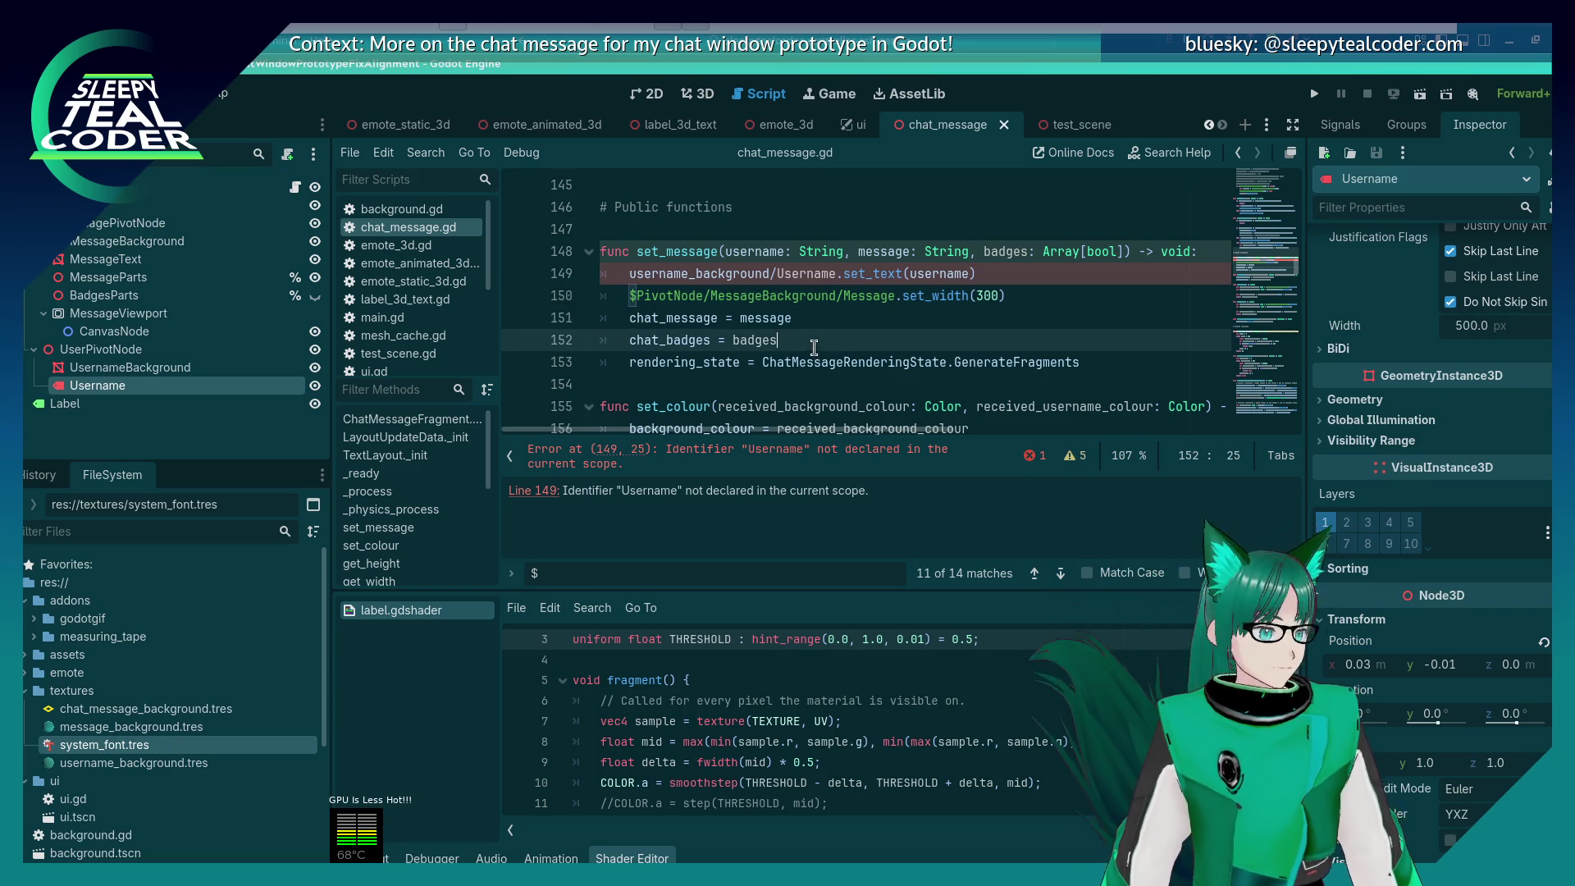
Step: Search chat_message.gd for MessageParts to reach the fragment loop around line 291
key("ctrl+f")
type("mes")
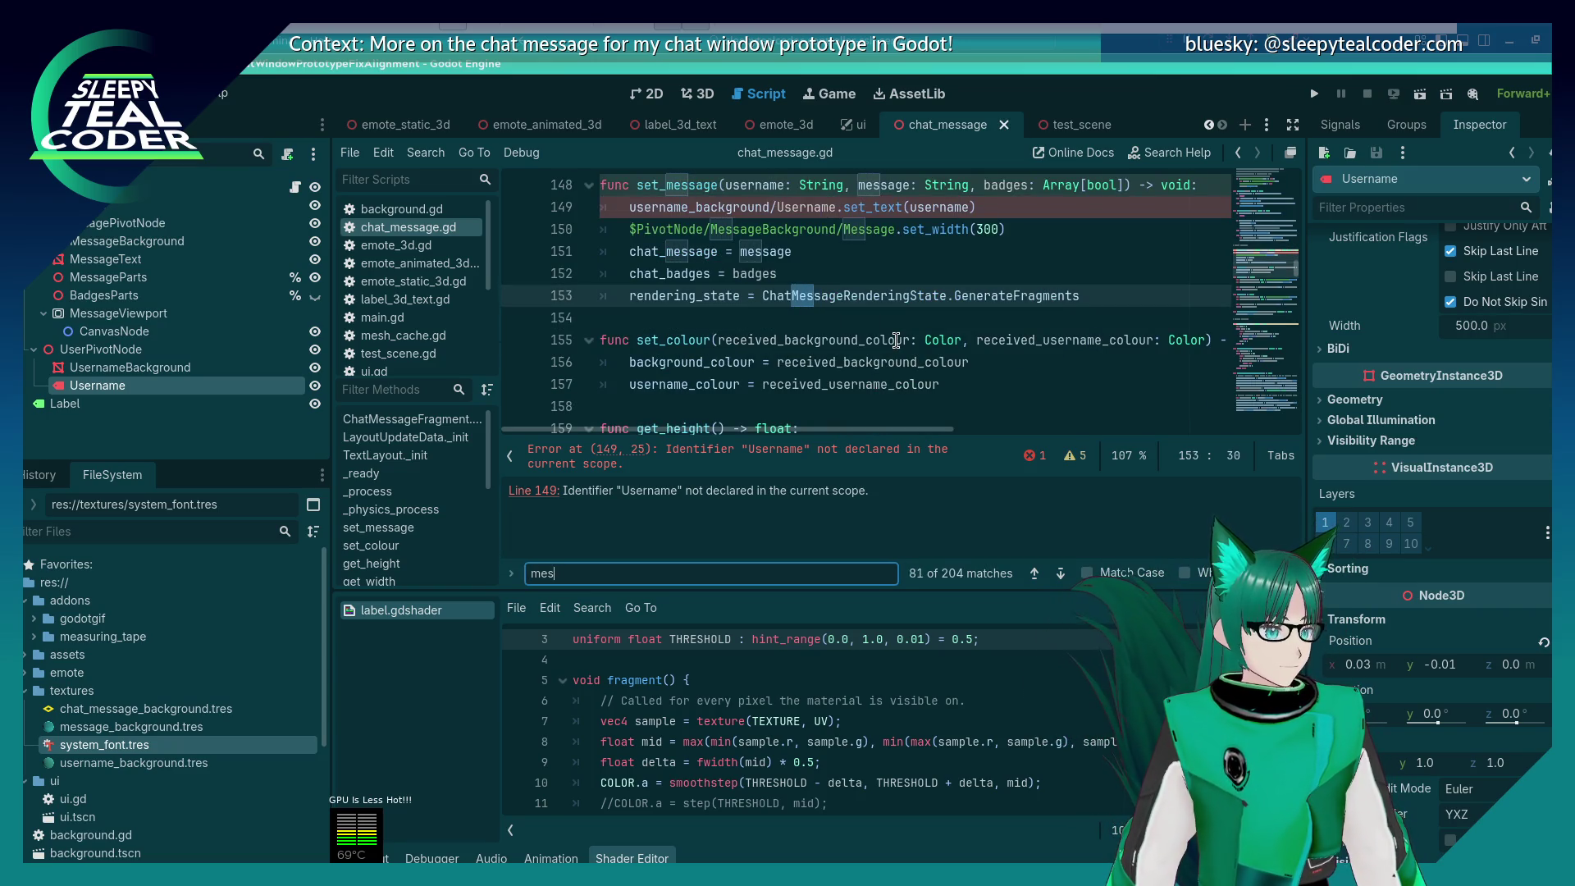
key("BackSpace")
key("BackSpace")
key("BackSpace")
type("MessagePar")
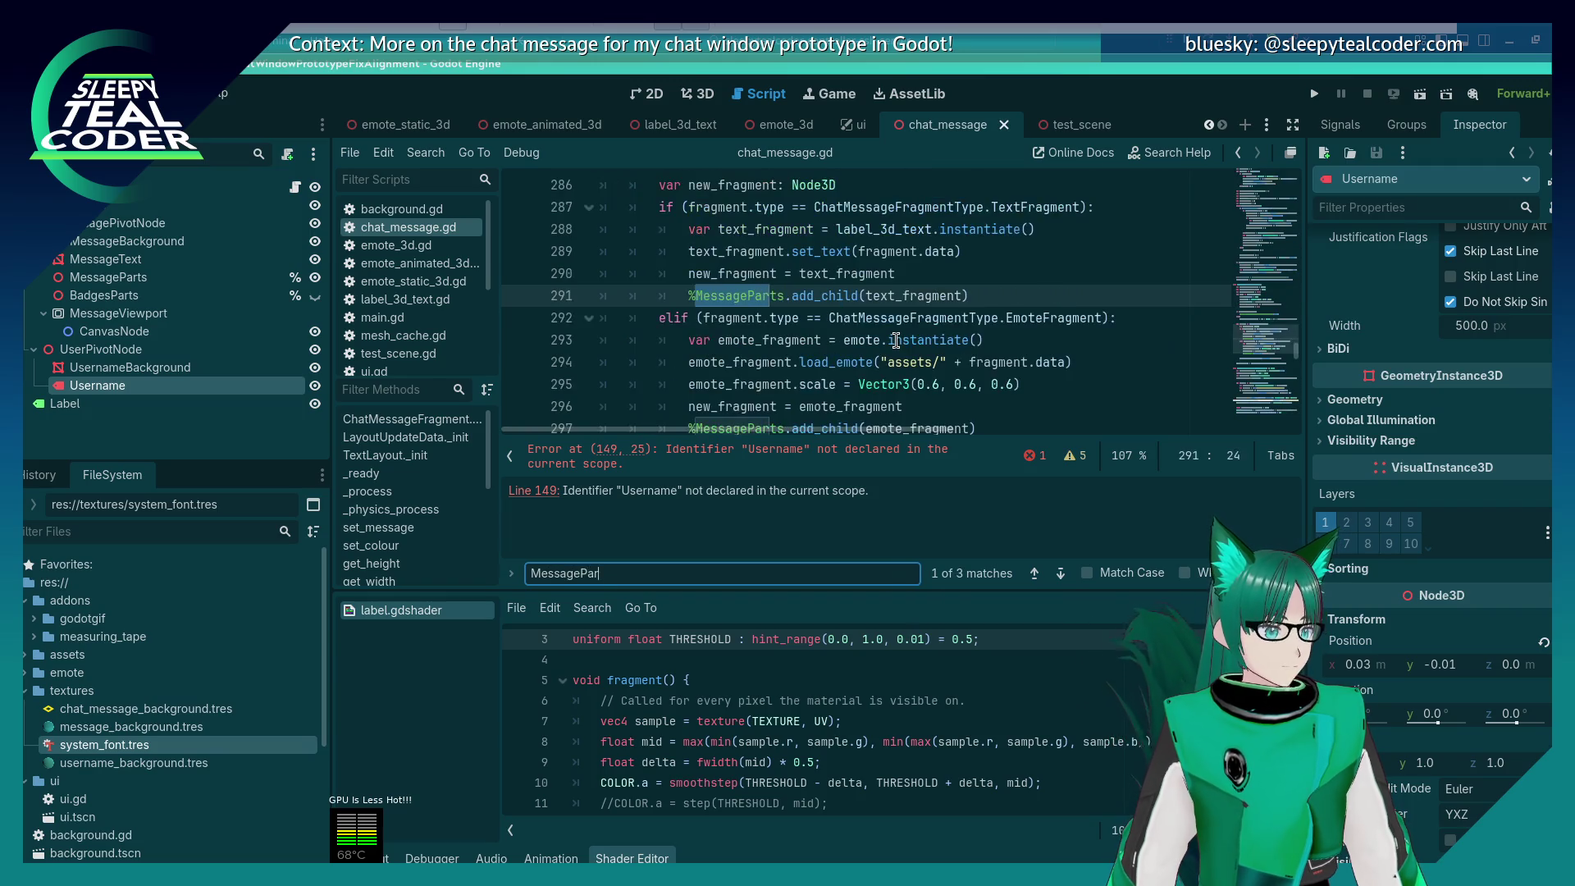
type("ts")
key("Escape")
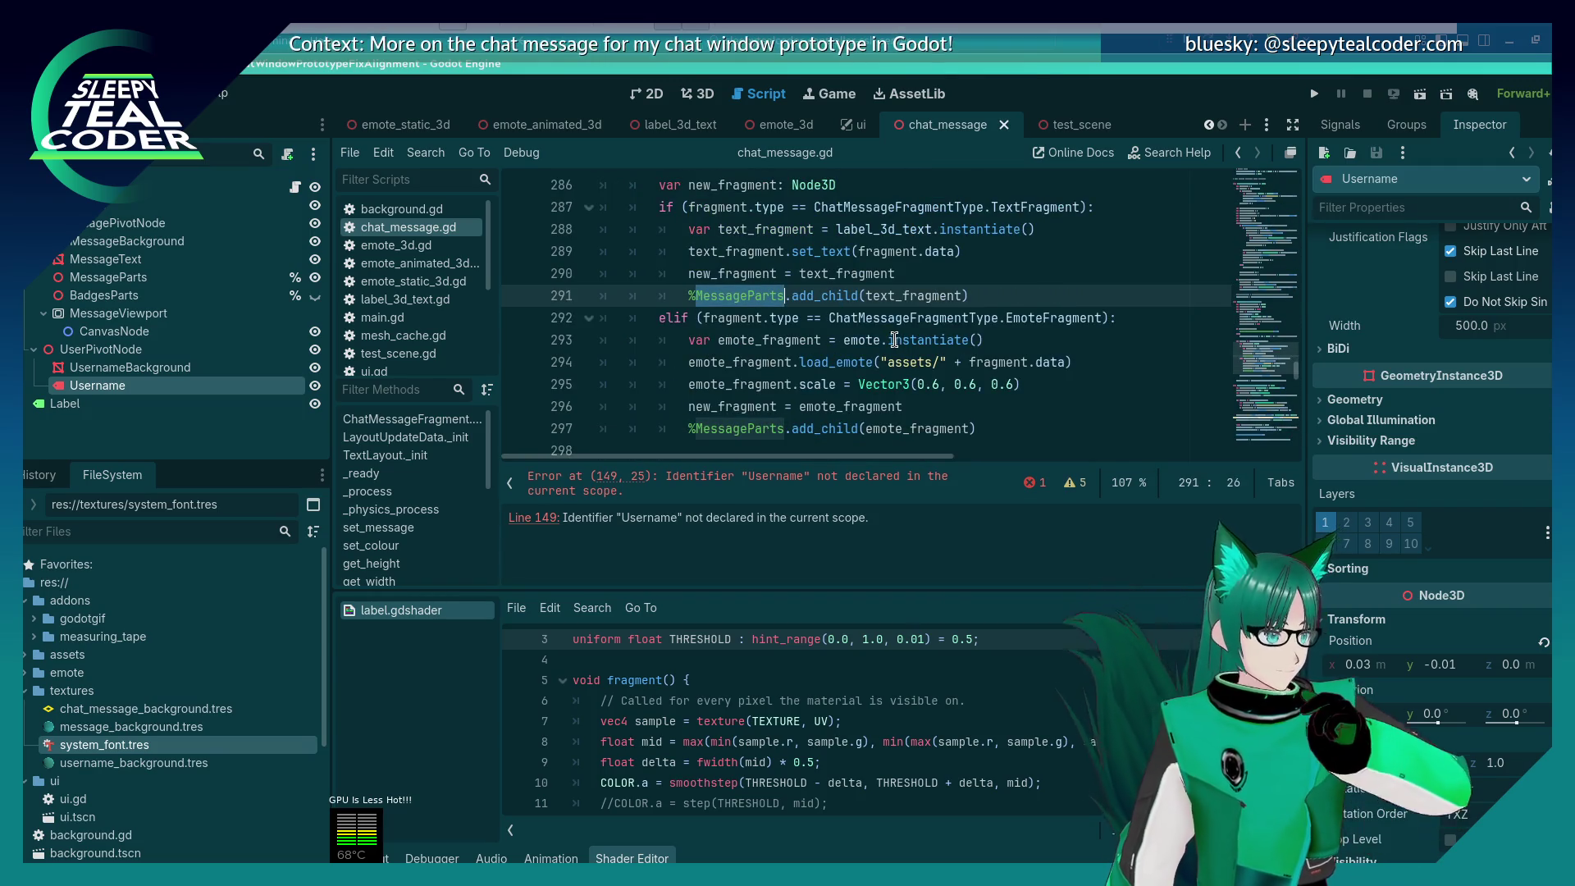
scroll(748, 353, "up", 1)
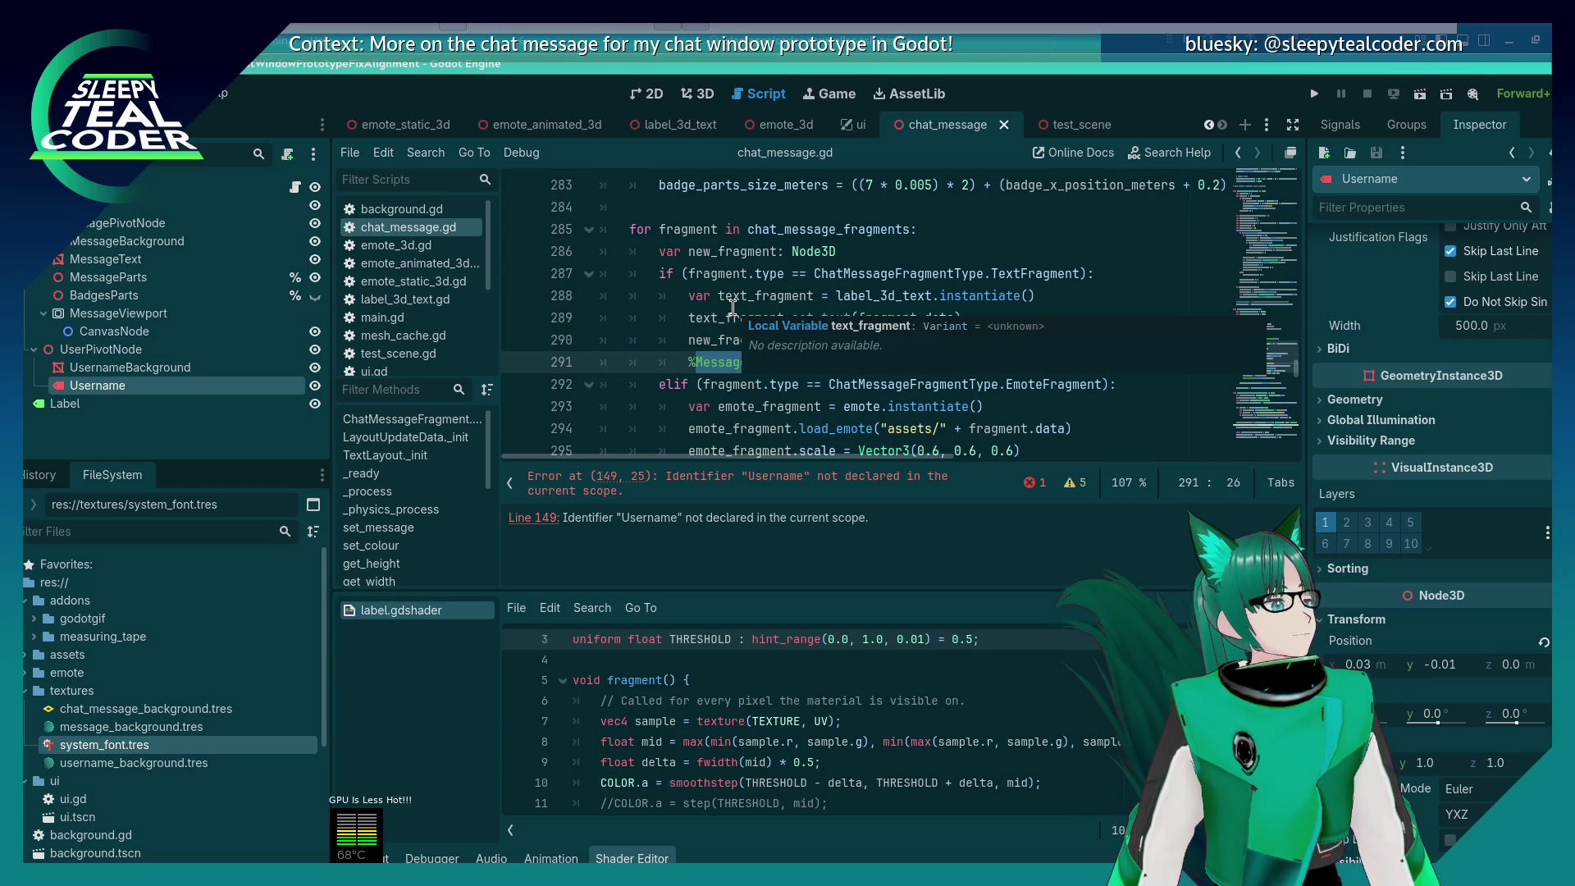
left_click(125, 279)
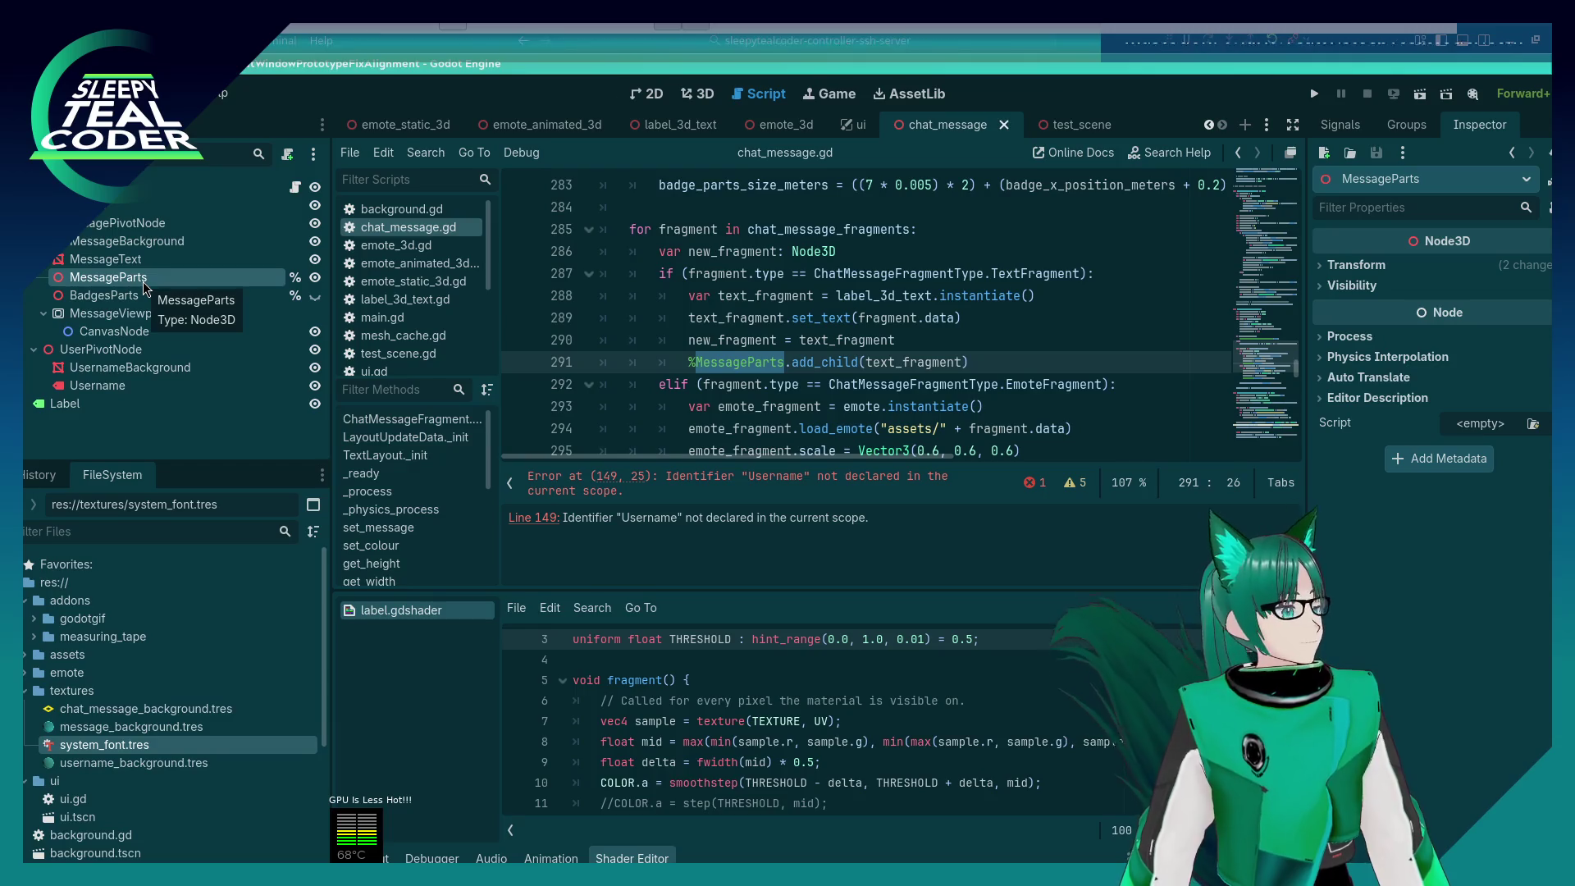
Step: Move the MessageParts node to a new place in the scene tree, after MessageViewport
mouse_move(144, 282)
left_mouse_down()
mouse_move(114, 351)
mouse_move(123, 323)
mouse_move(146, 353)
left_mouse_up()
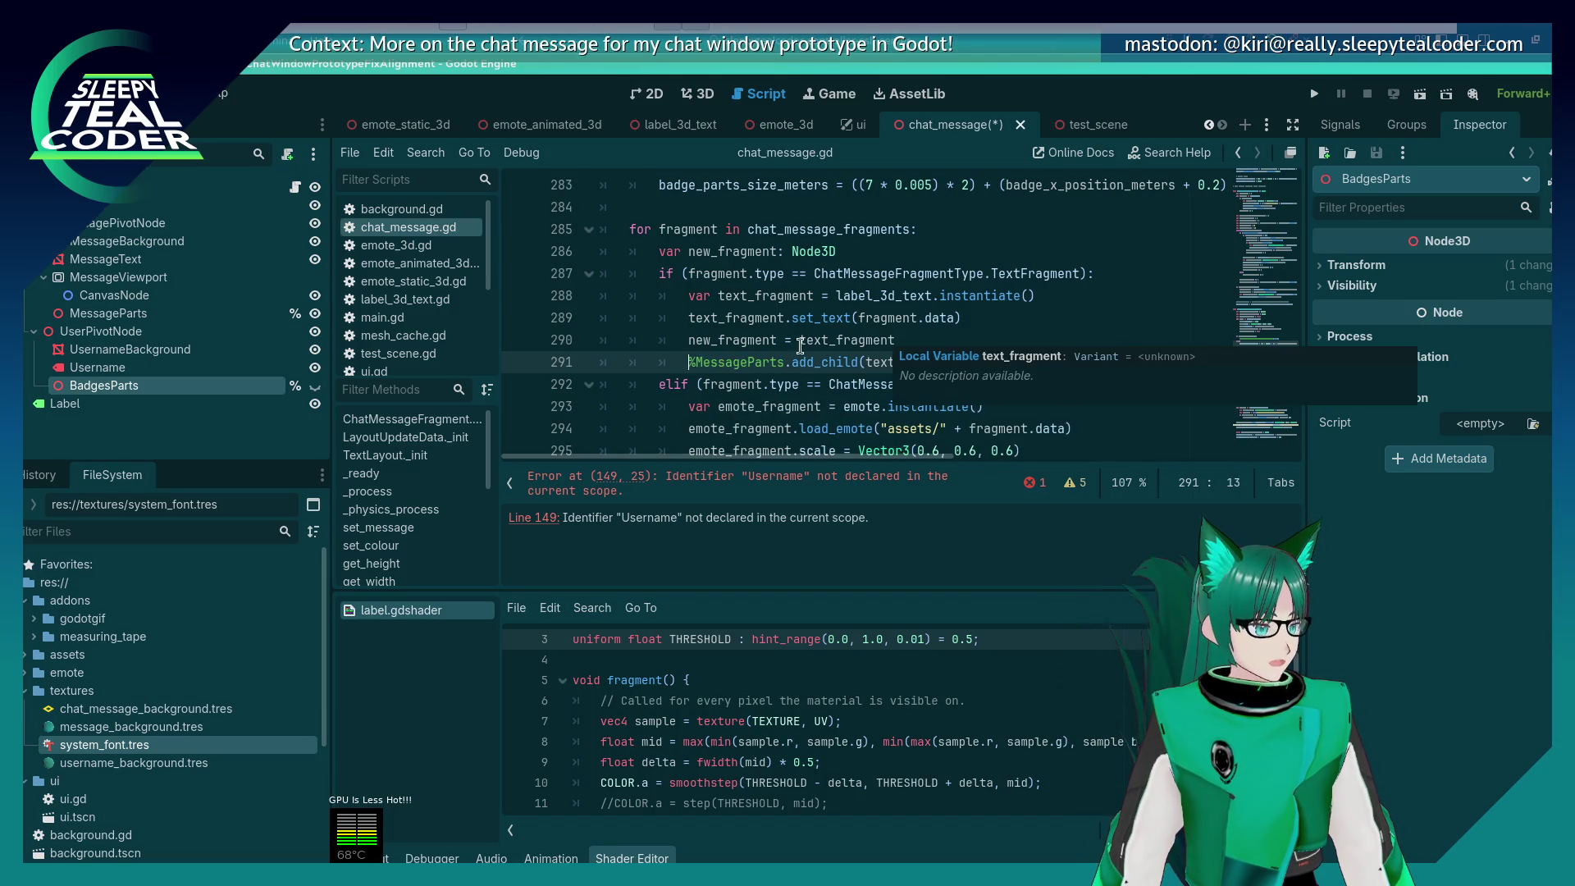
left_click(779, 362)
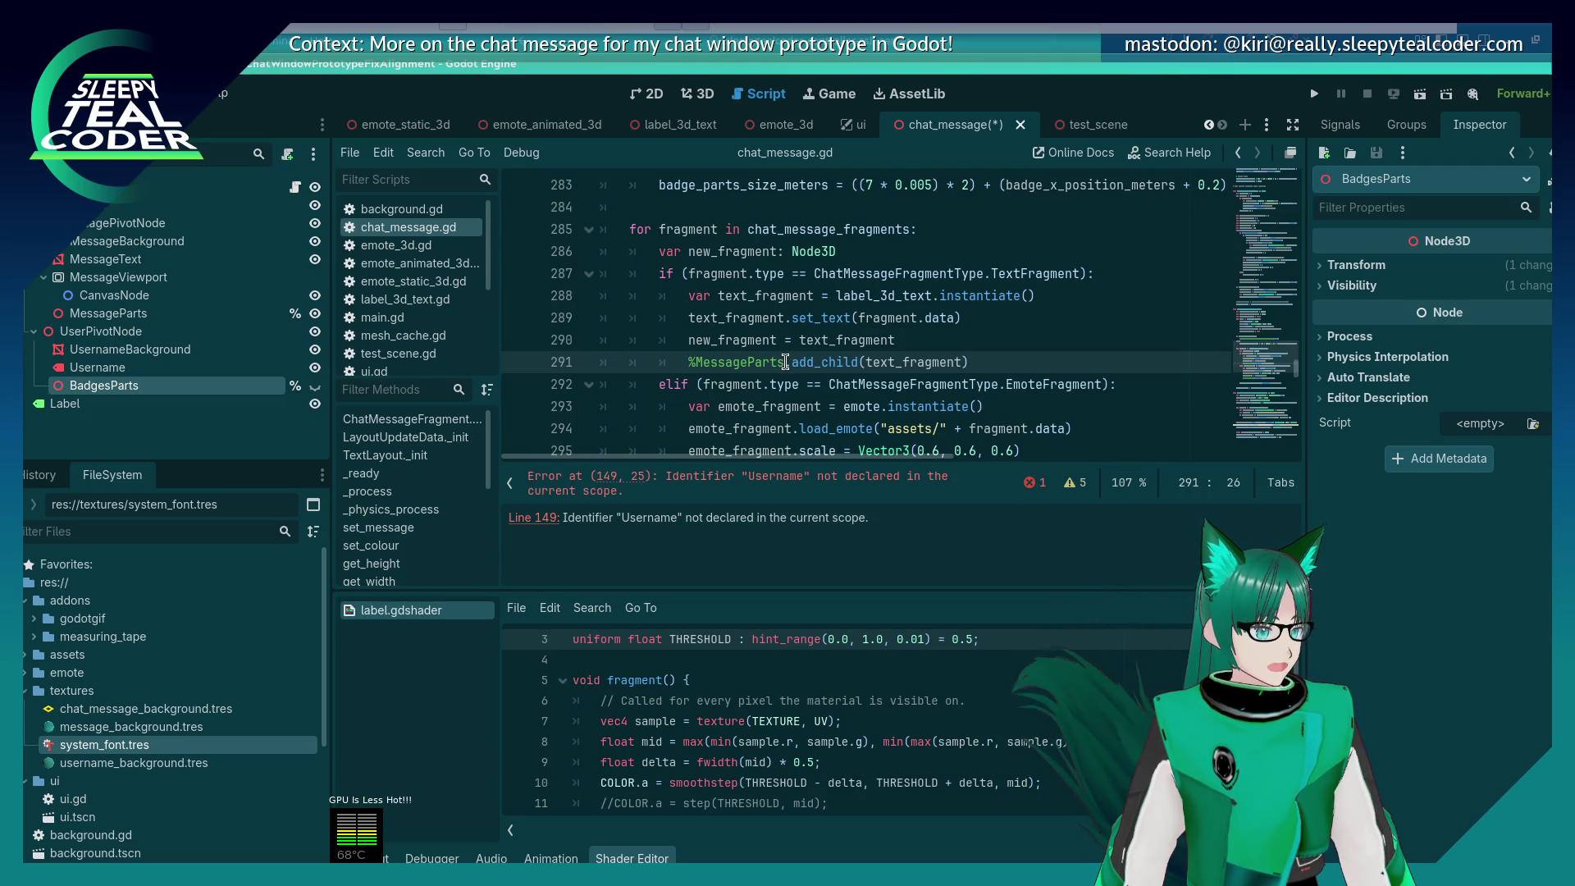
scroll(786, 362, "down", 1)
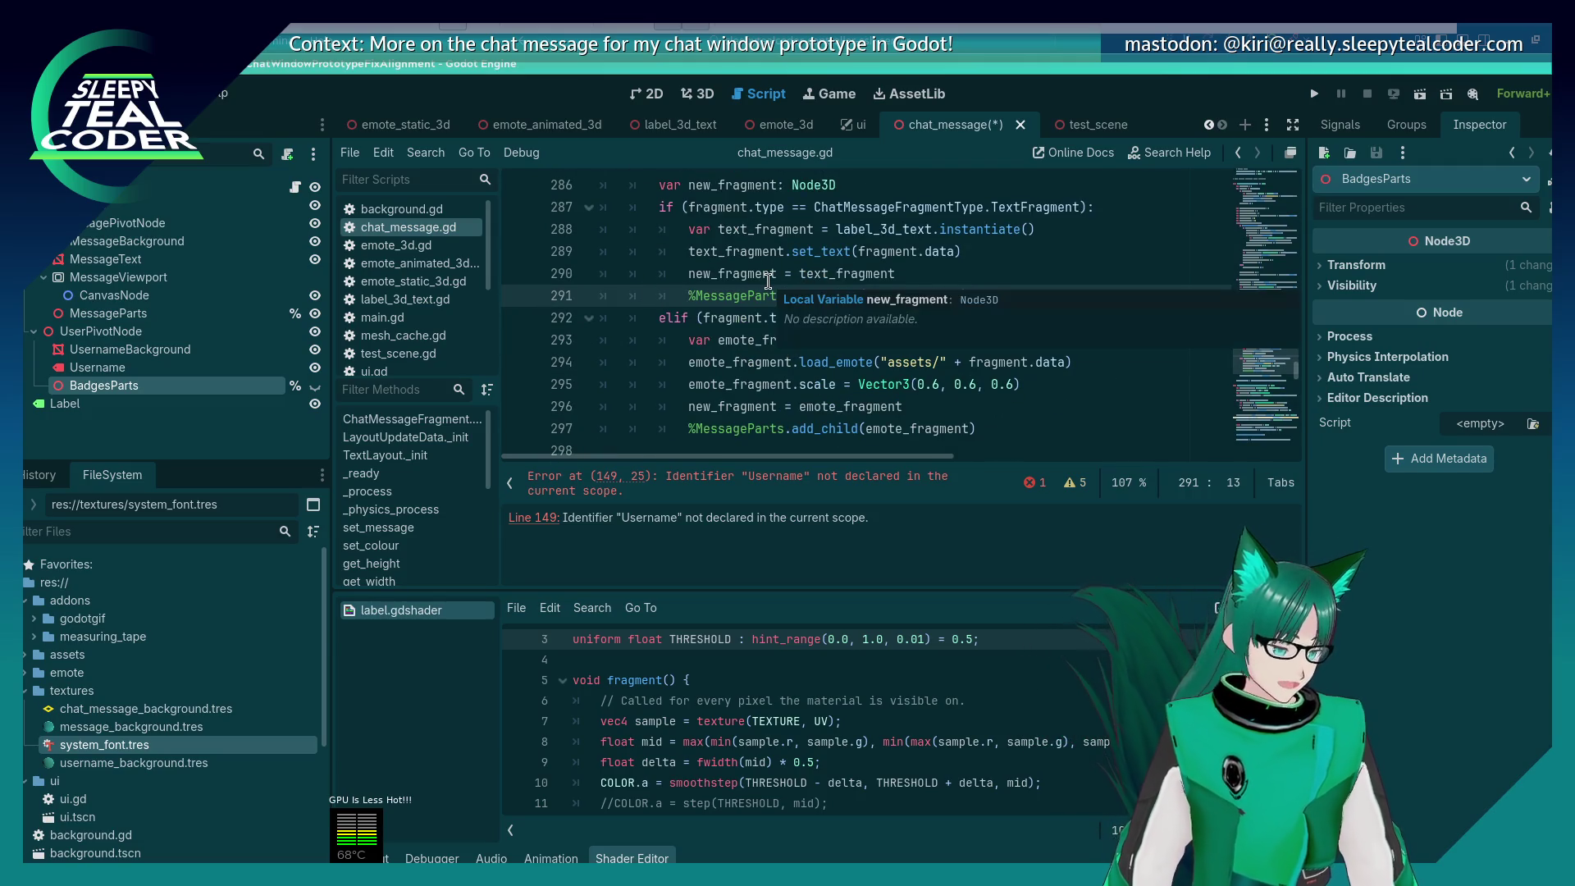
Step: Replace the %MessageParts references on lines 291, 297 and 350 with message_parts, then save
key("ctrl+Right")
key("ctrl+d")
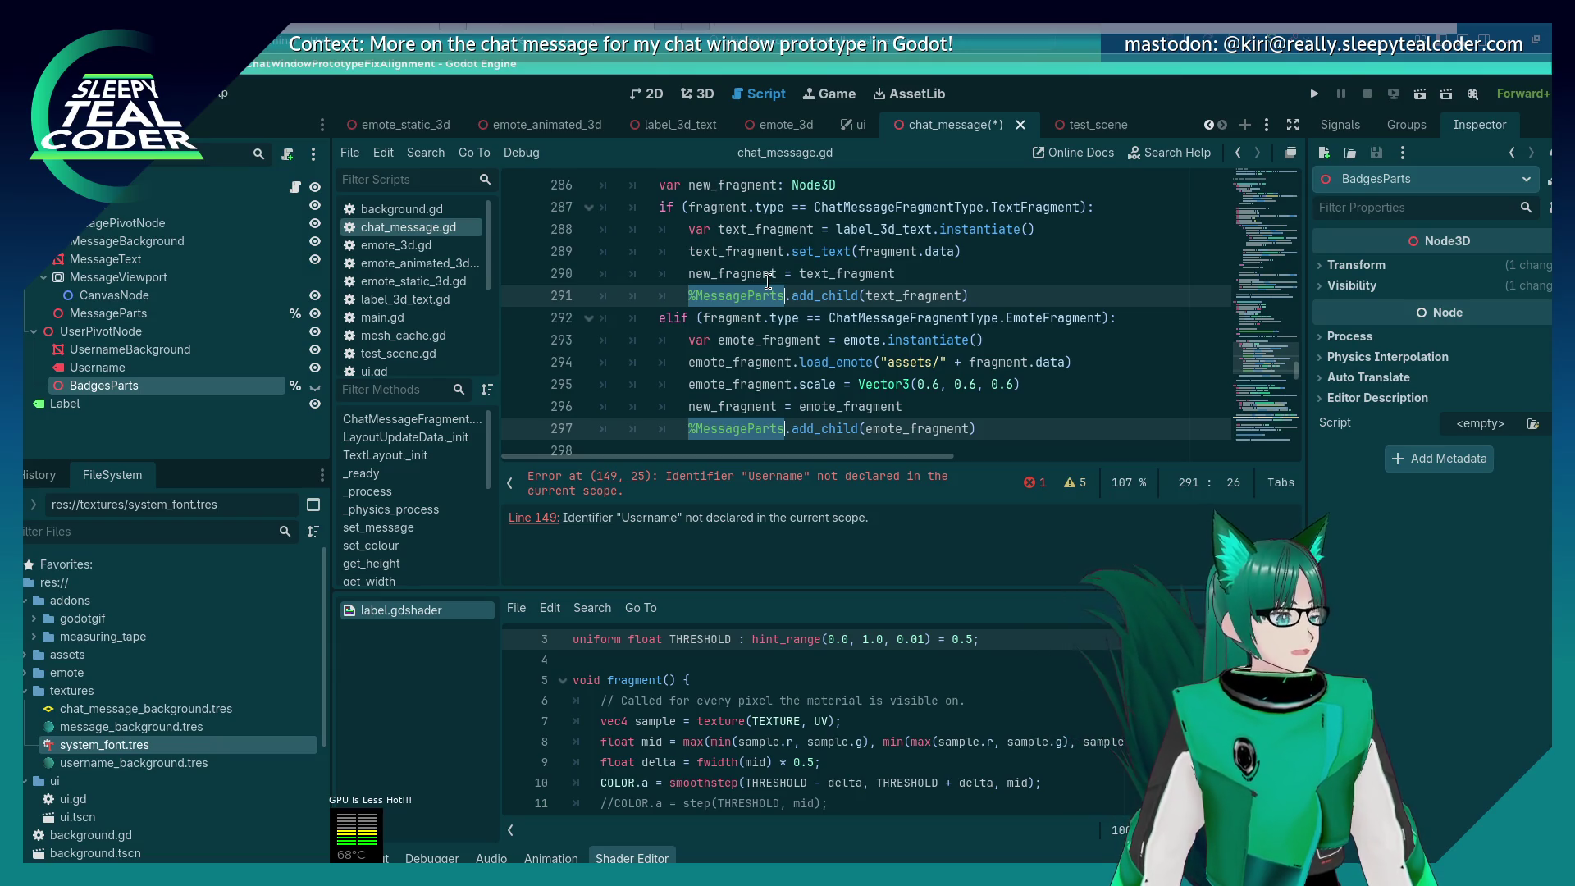
key("ctrl+d")
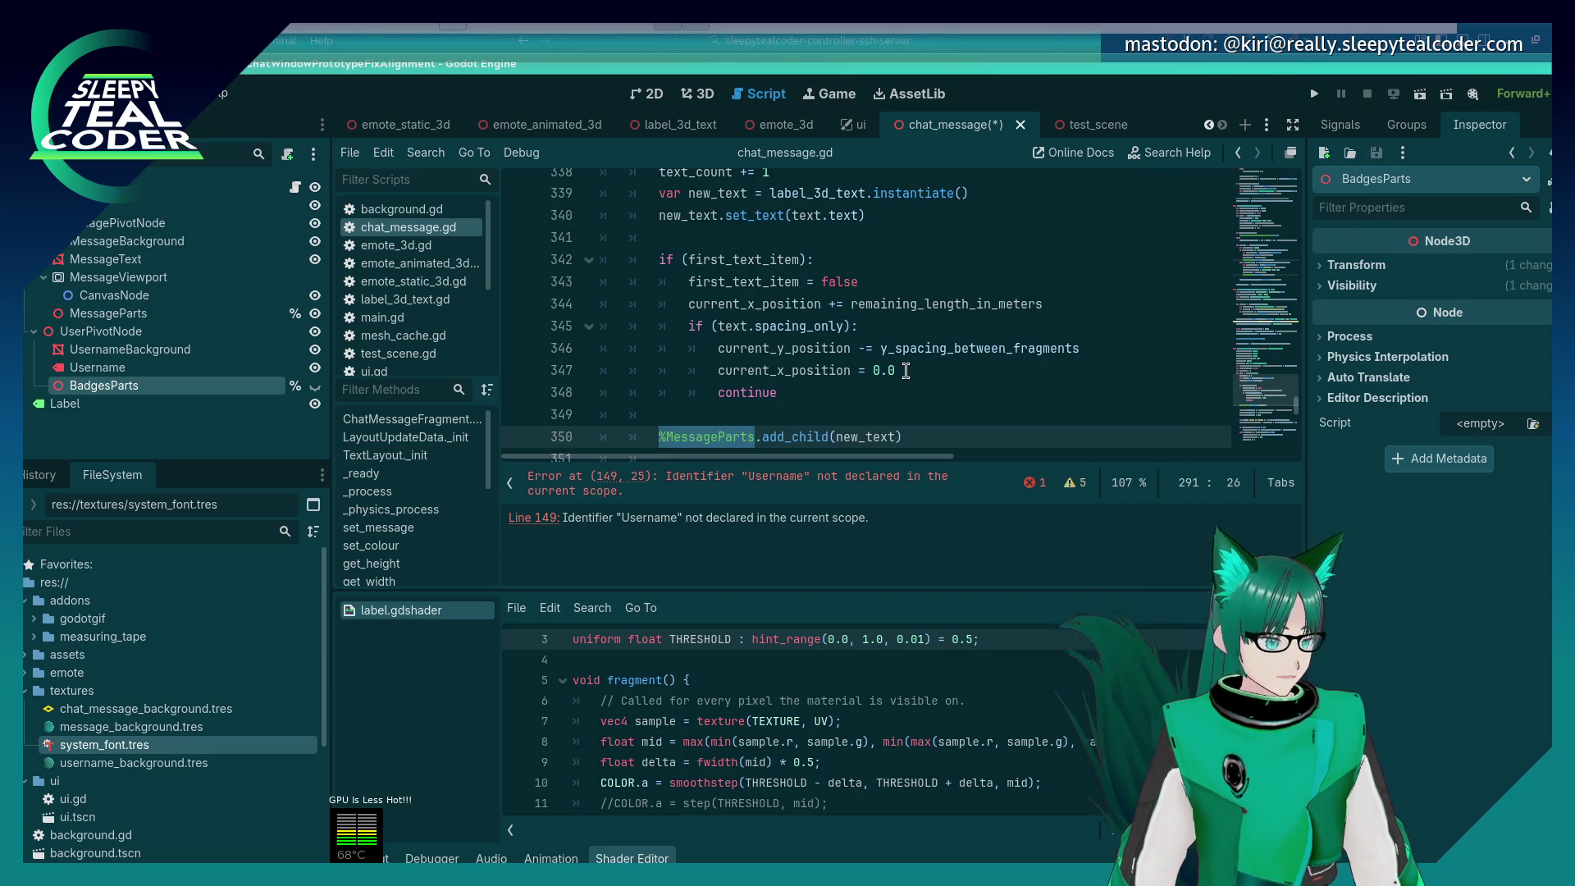
type("message_parts.add_child(text_fragment")
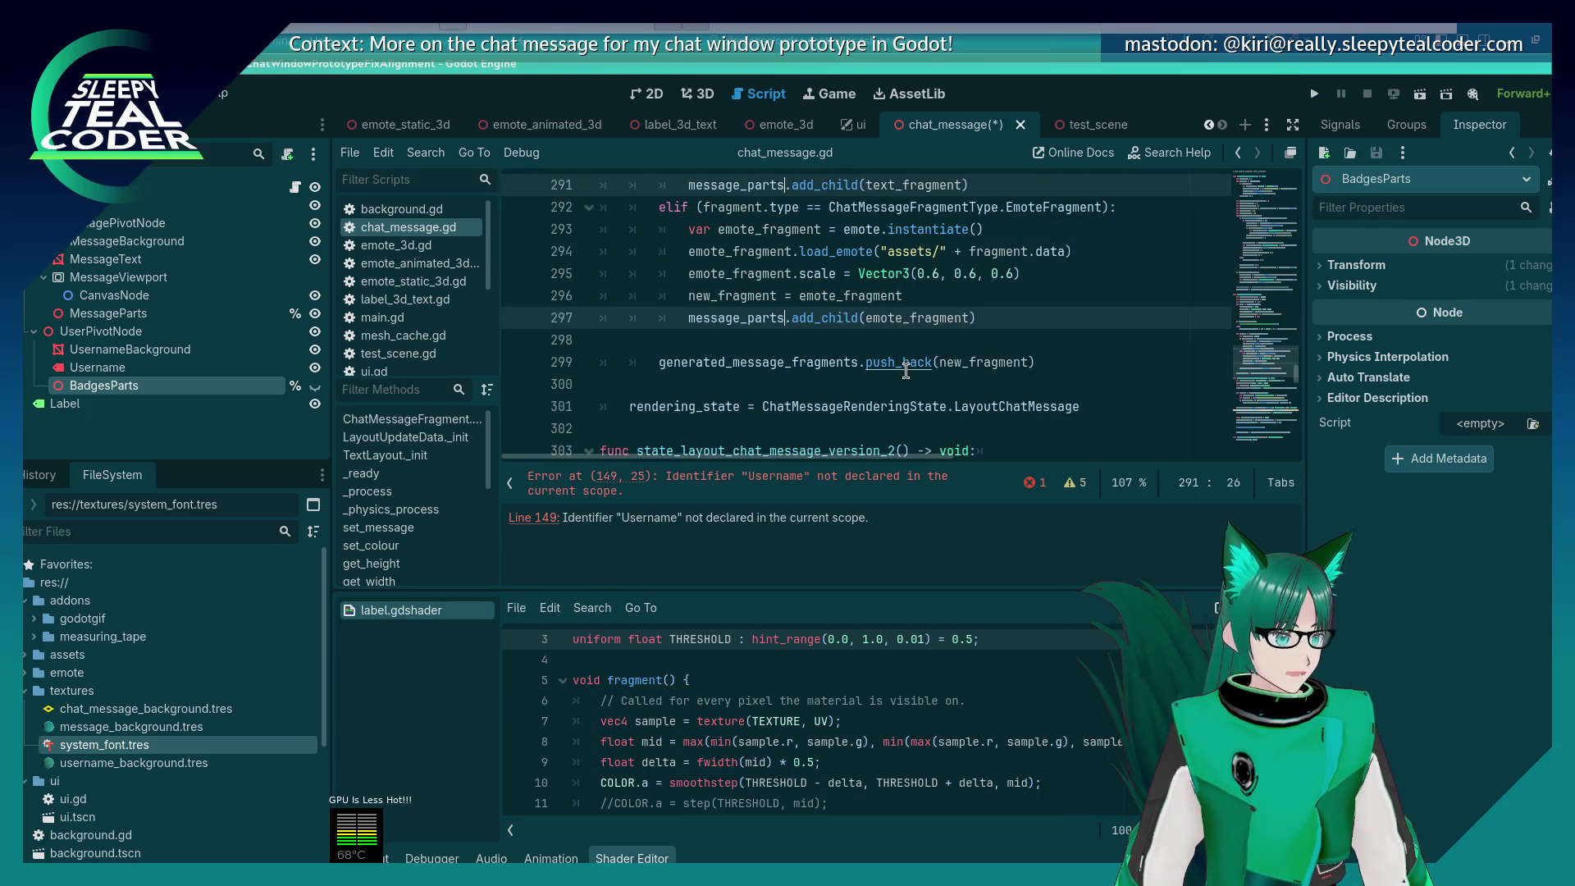
key("ctrl+s")
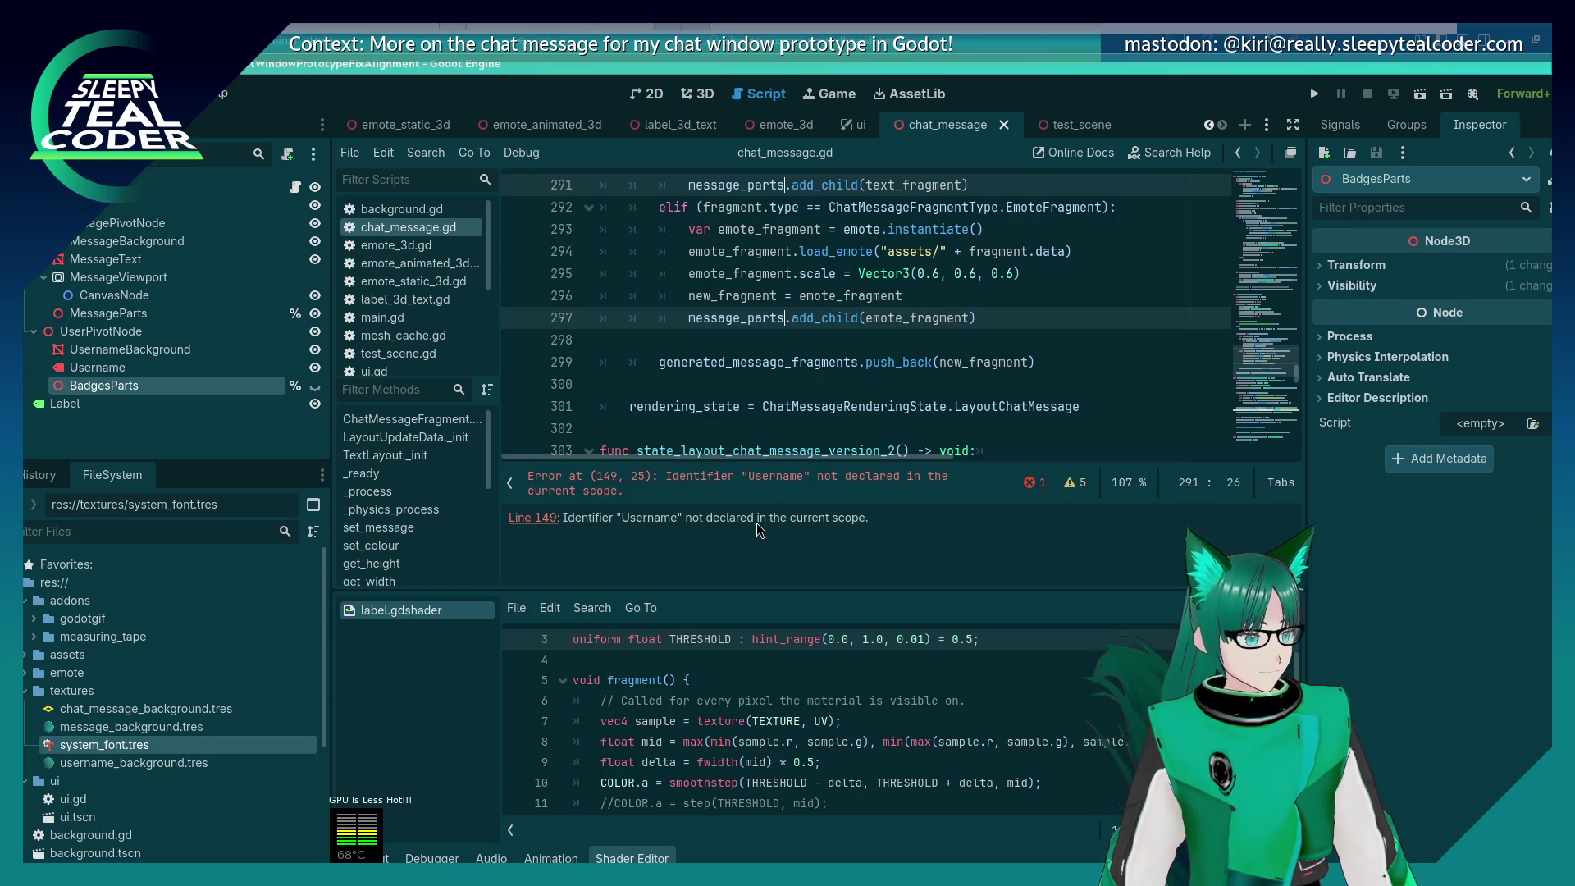
left_click(837, 340)
scroll(838, 344, "up", 2)
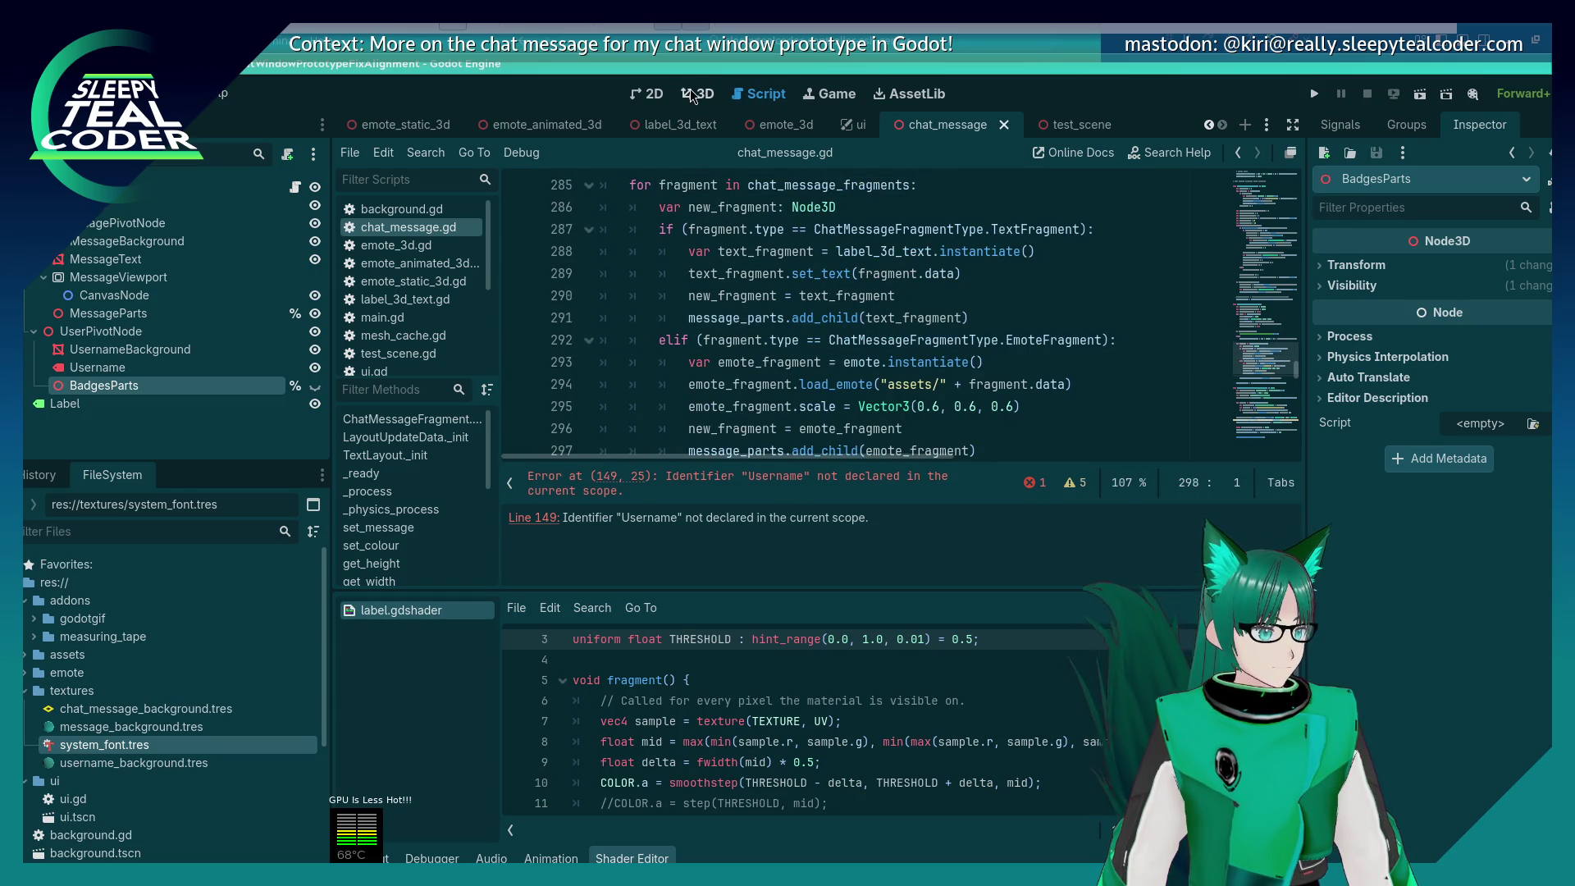
Step: In the 3D view, compare the placements of the MessageParts and MessageText nodes
left_click(691, 96)
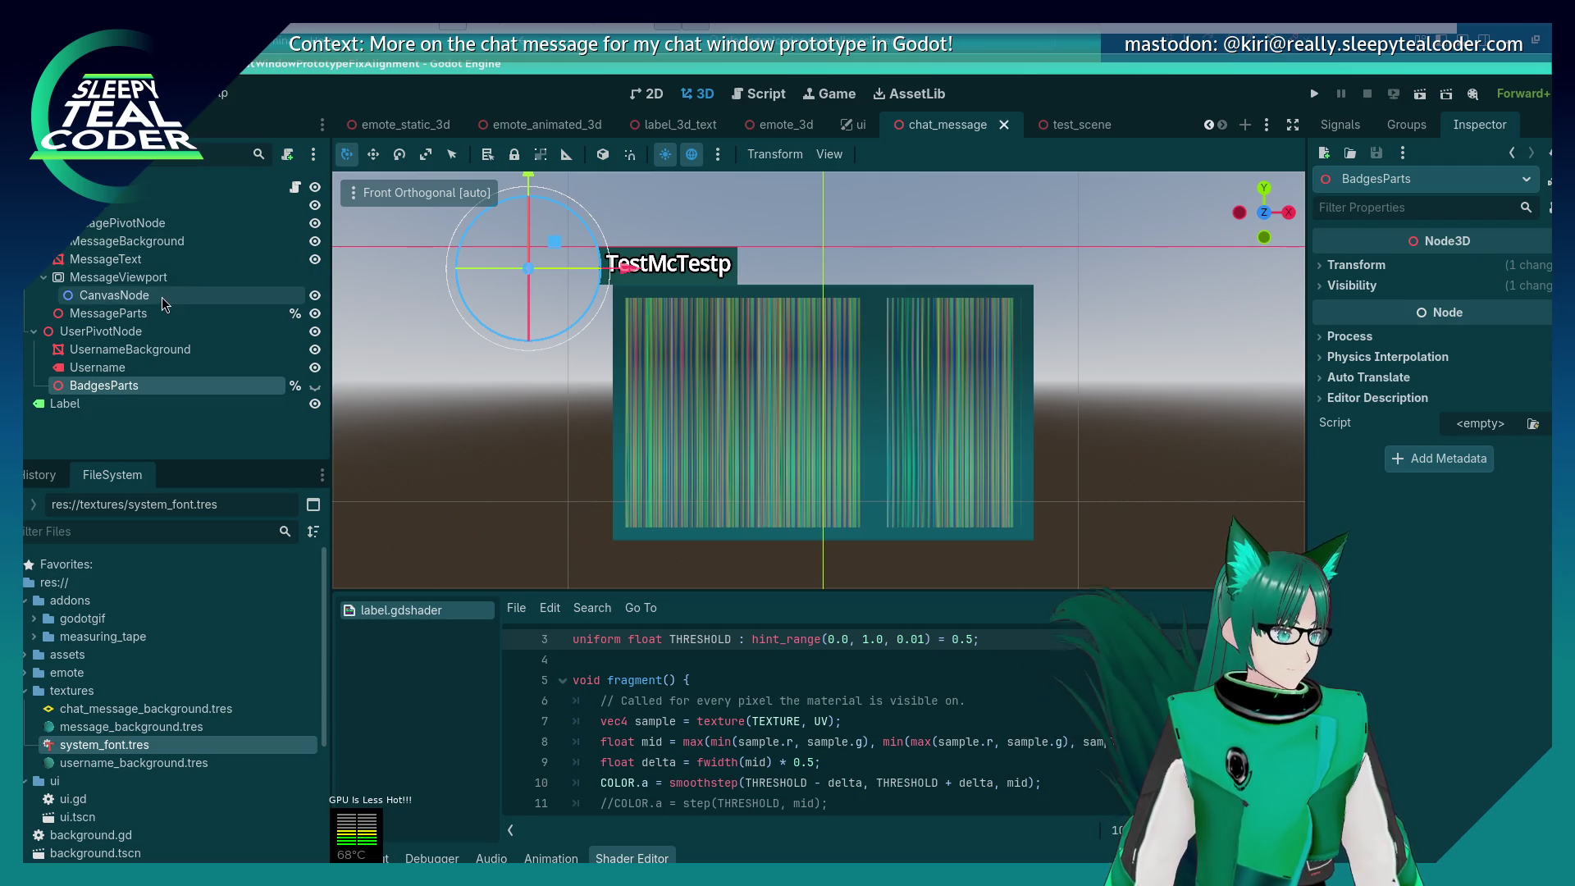
left_click(110, 313)
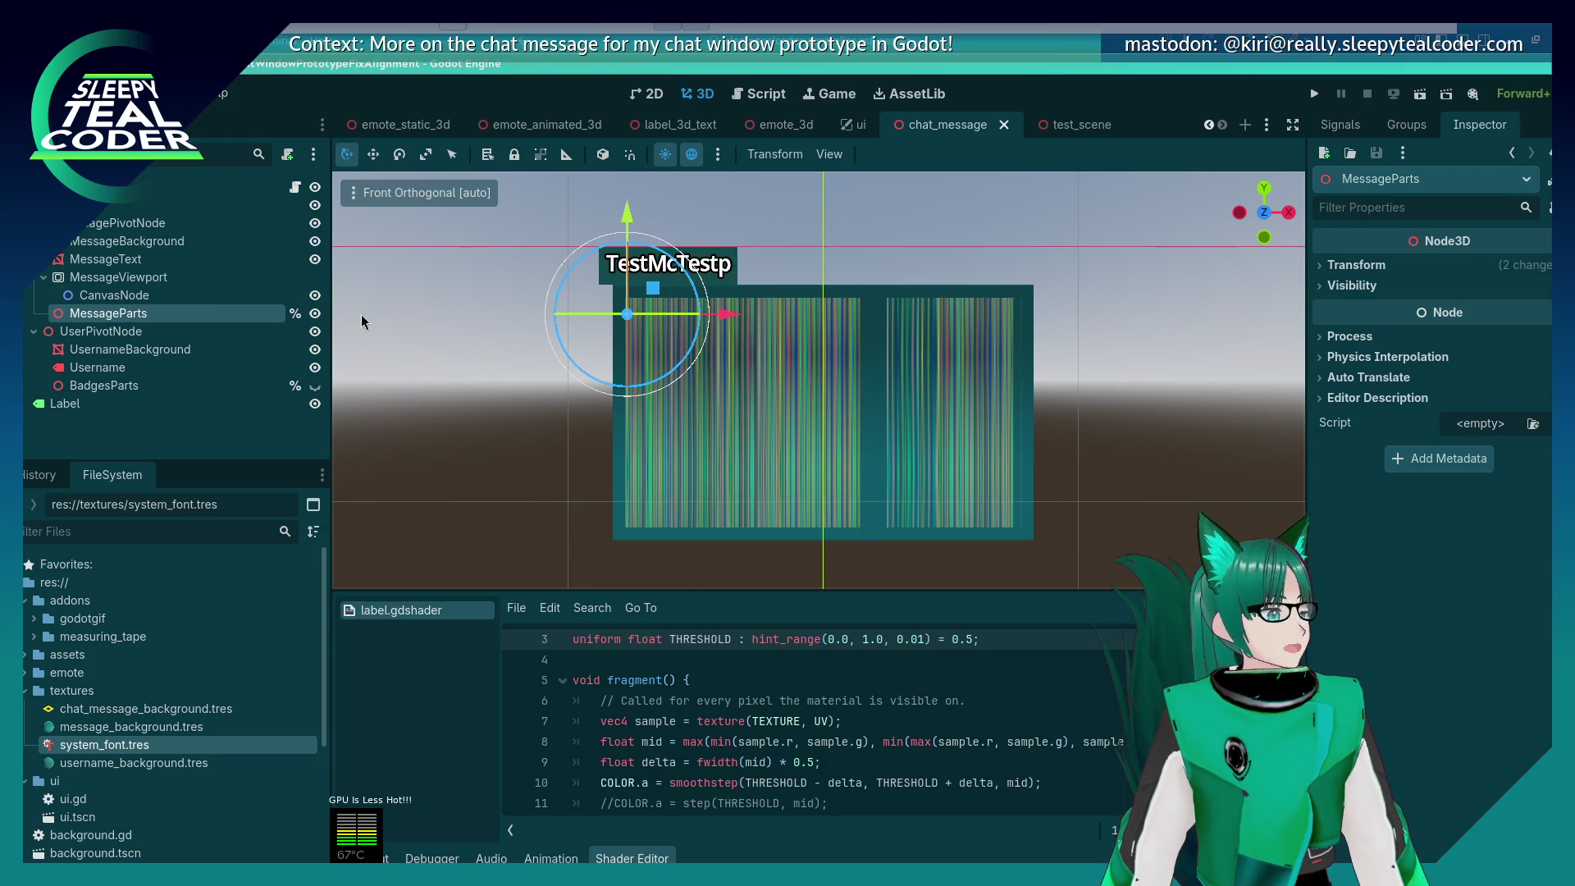
left_click(144, 264)
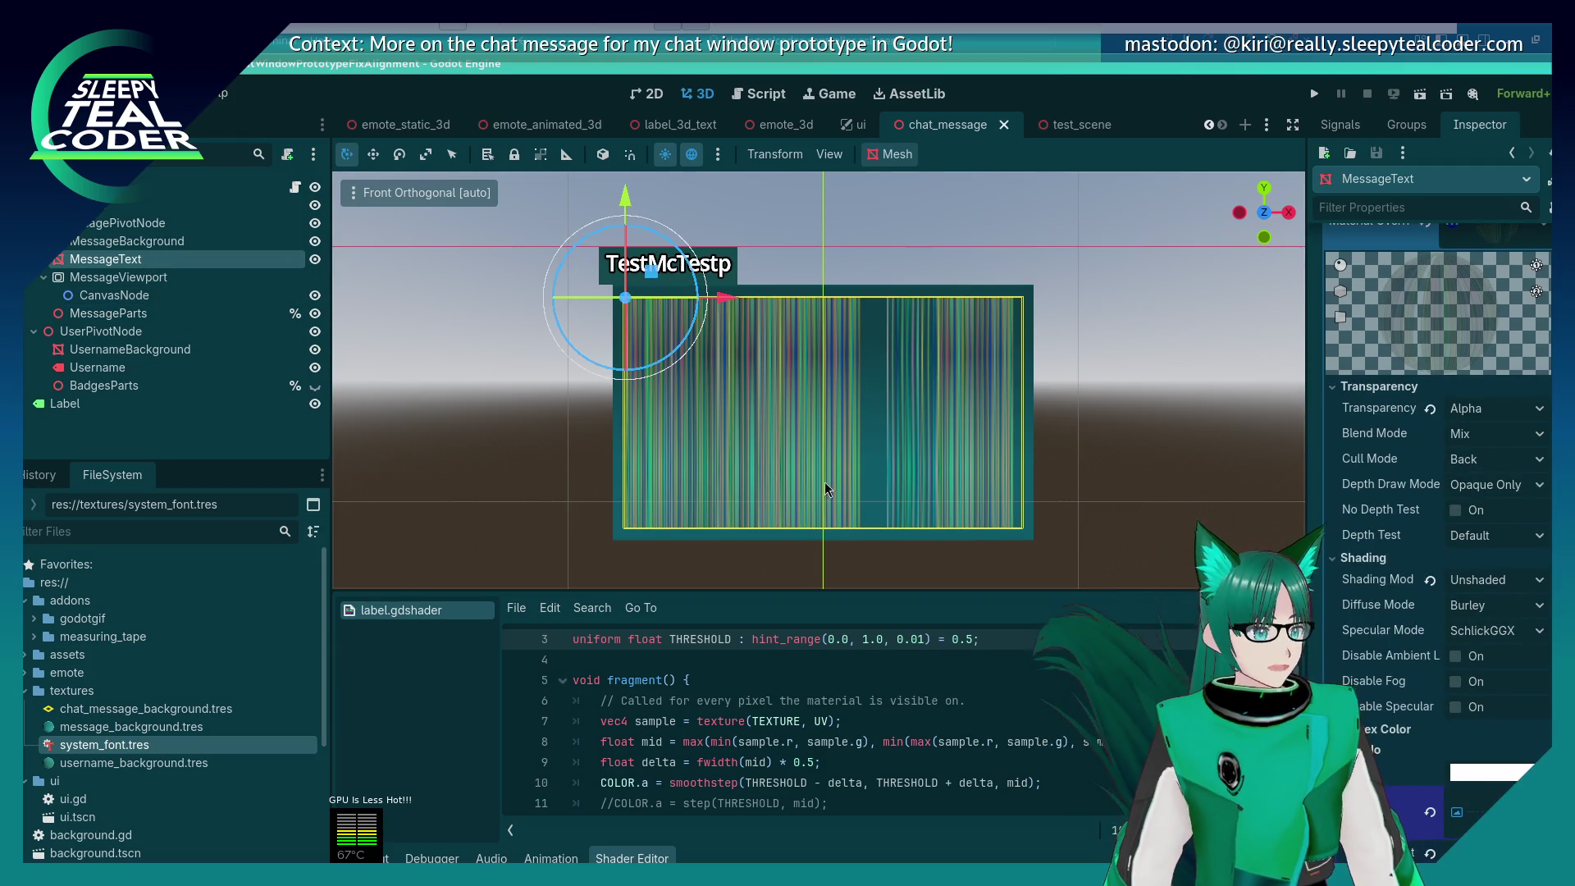
scroll(1431, 492, "down", 15)
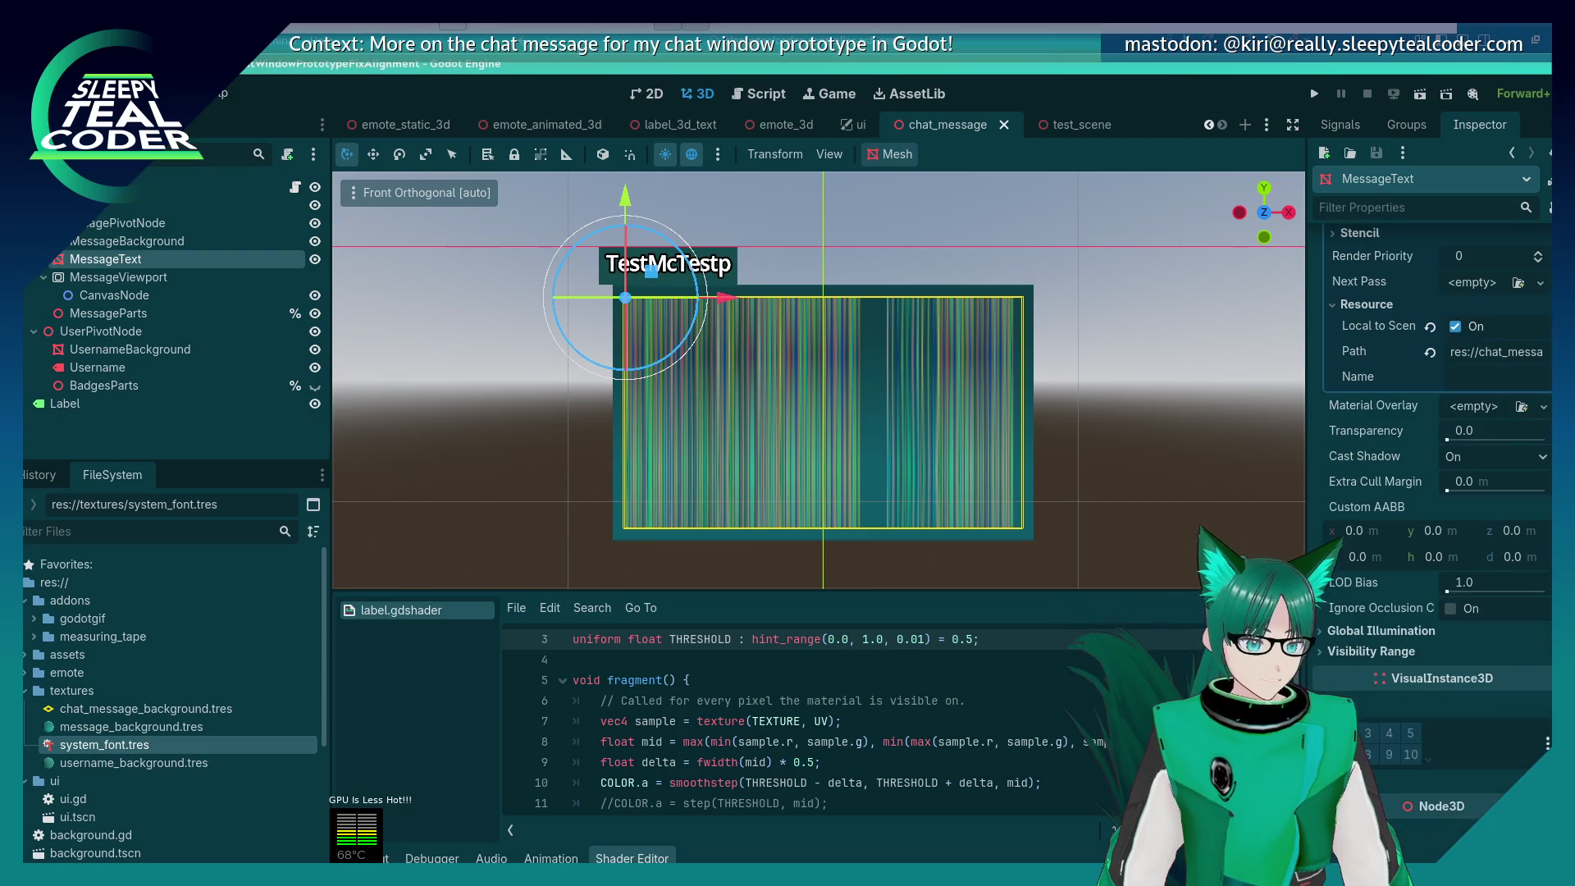
scroll(1431, 492, "down", 2)
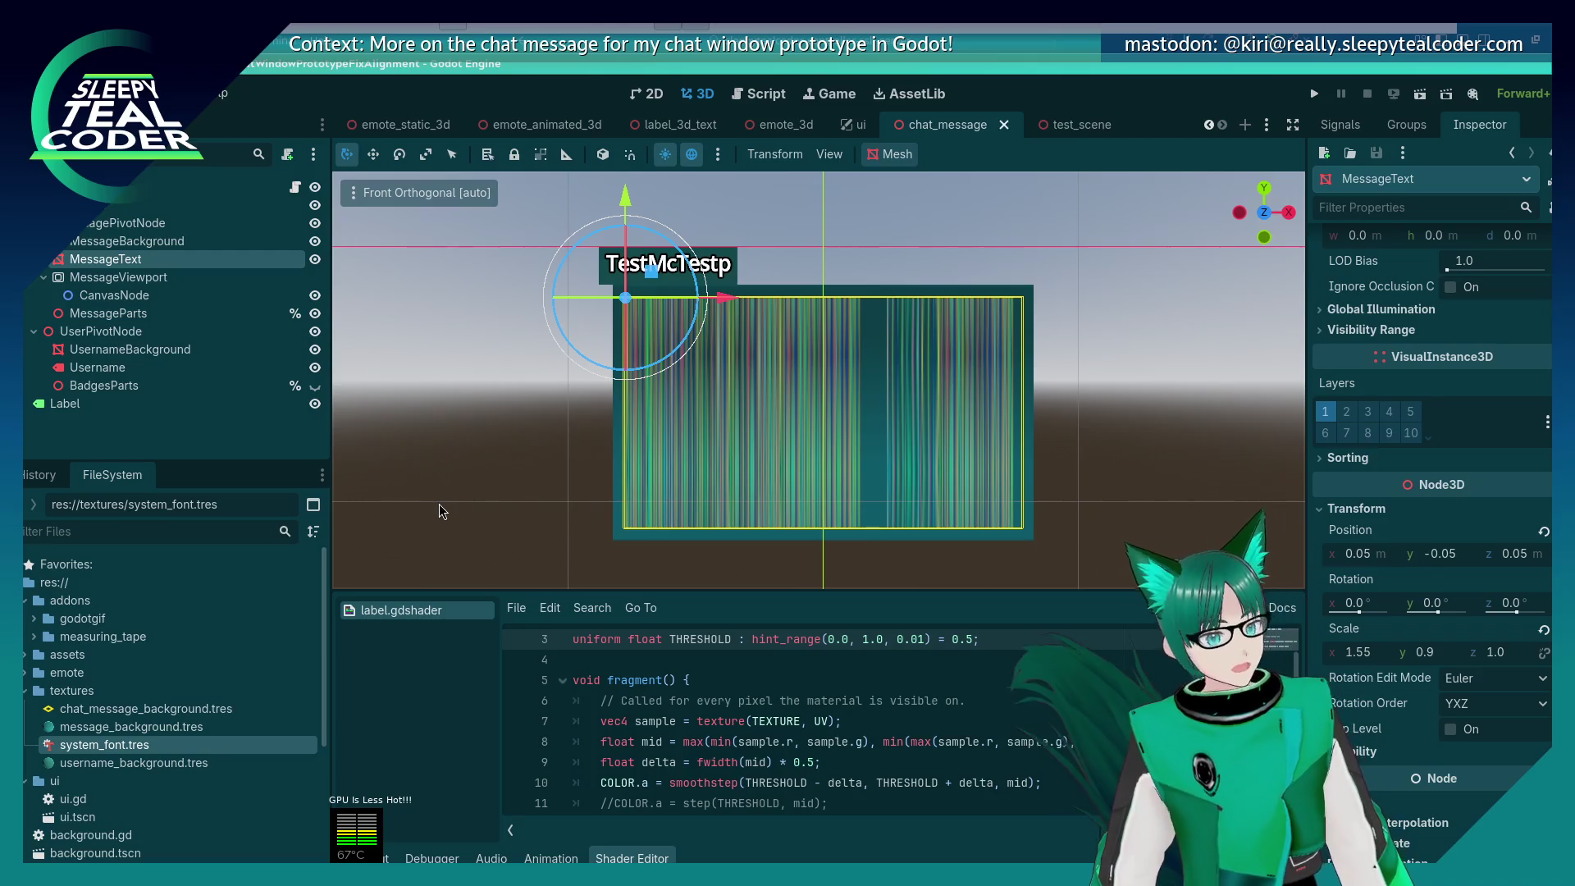
left_click(108, 313)
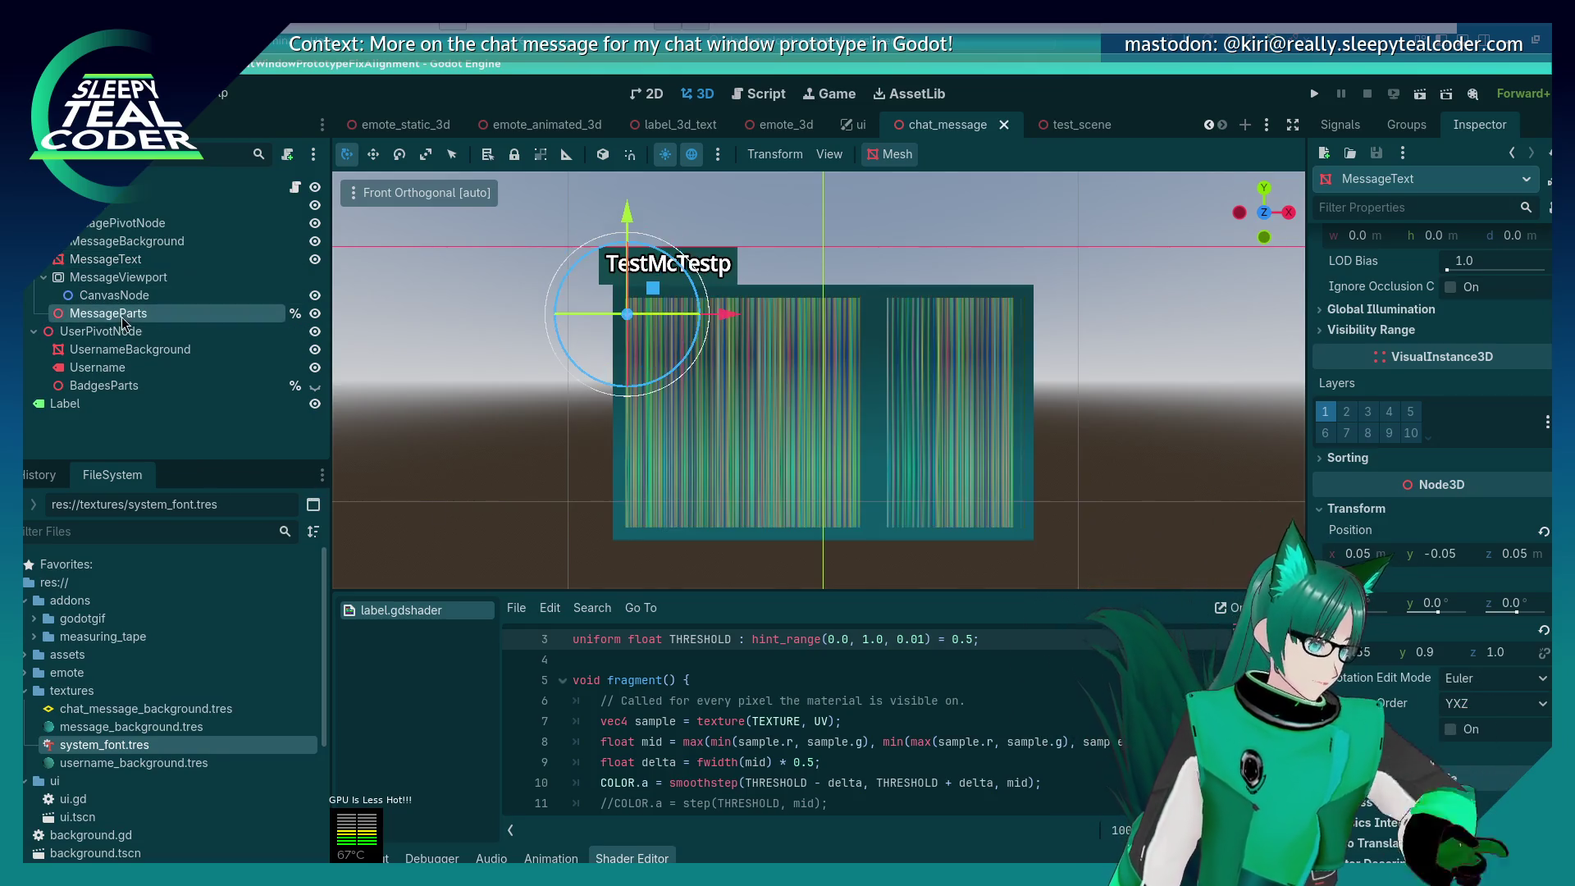
Step: Set the MessageParts x position to 0.05 in the Inspector
left_click(1355, 264)
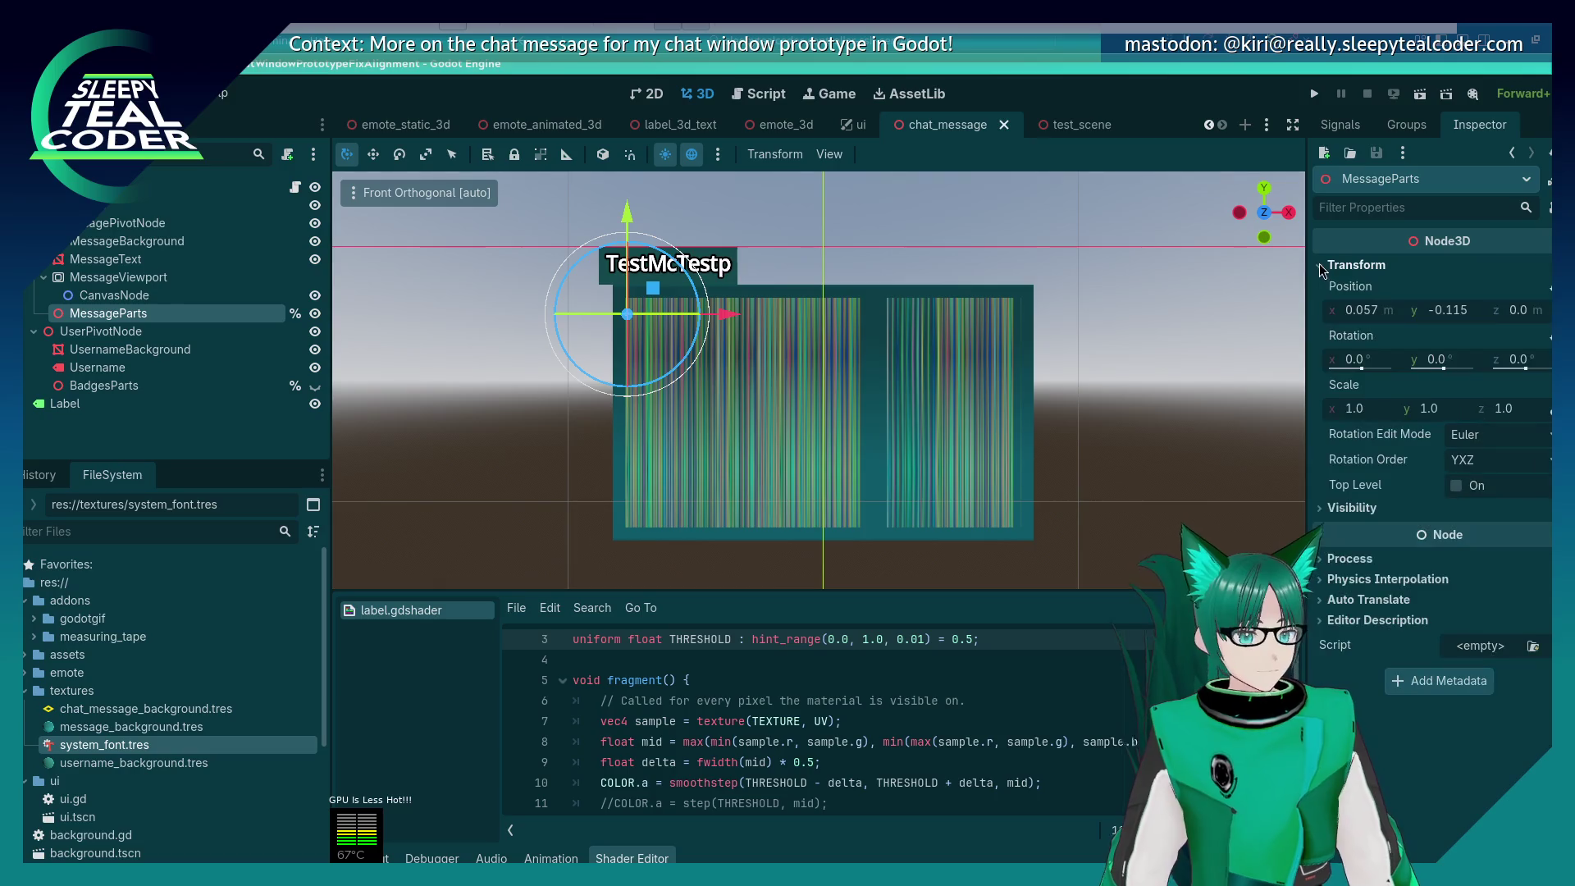
left_click(1359, 312)
key("BackSpace")
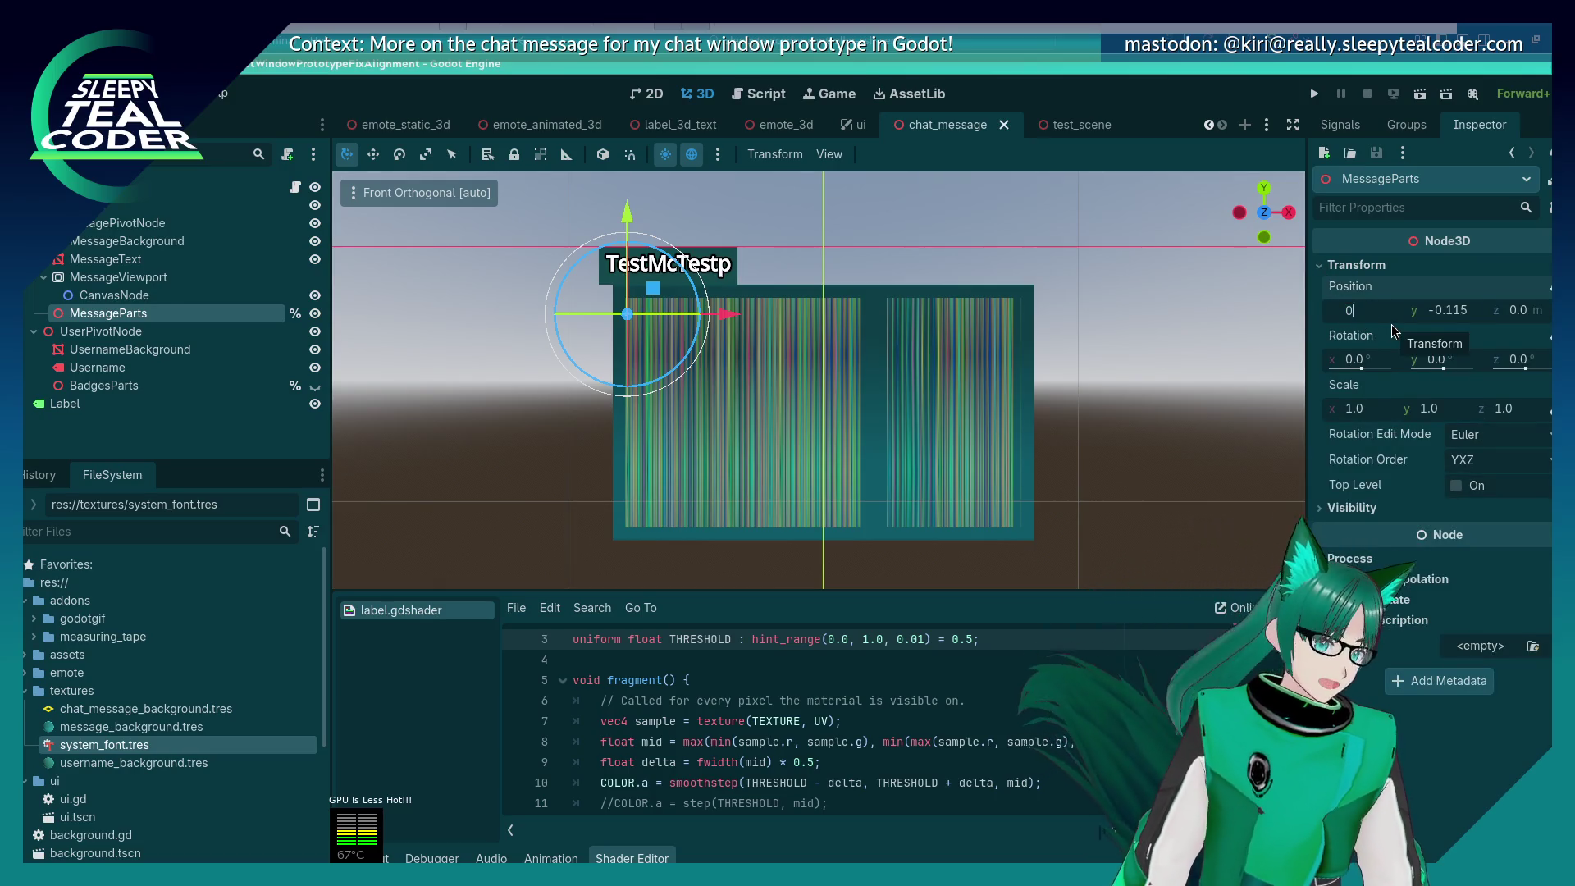
type("0.05")
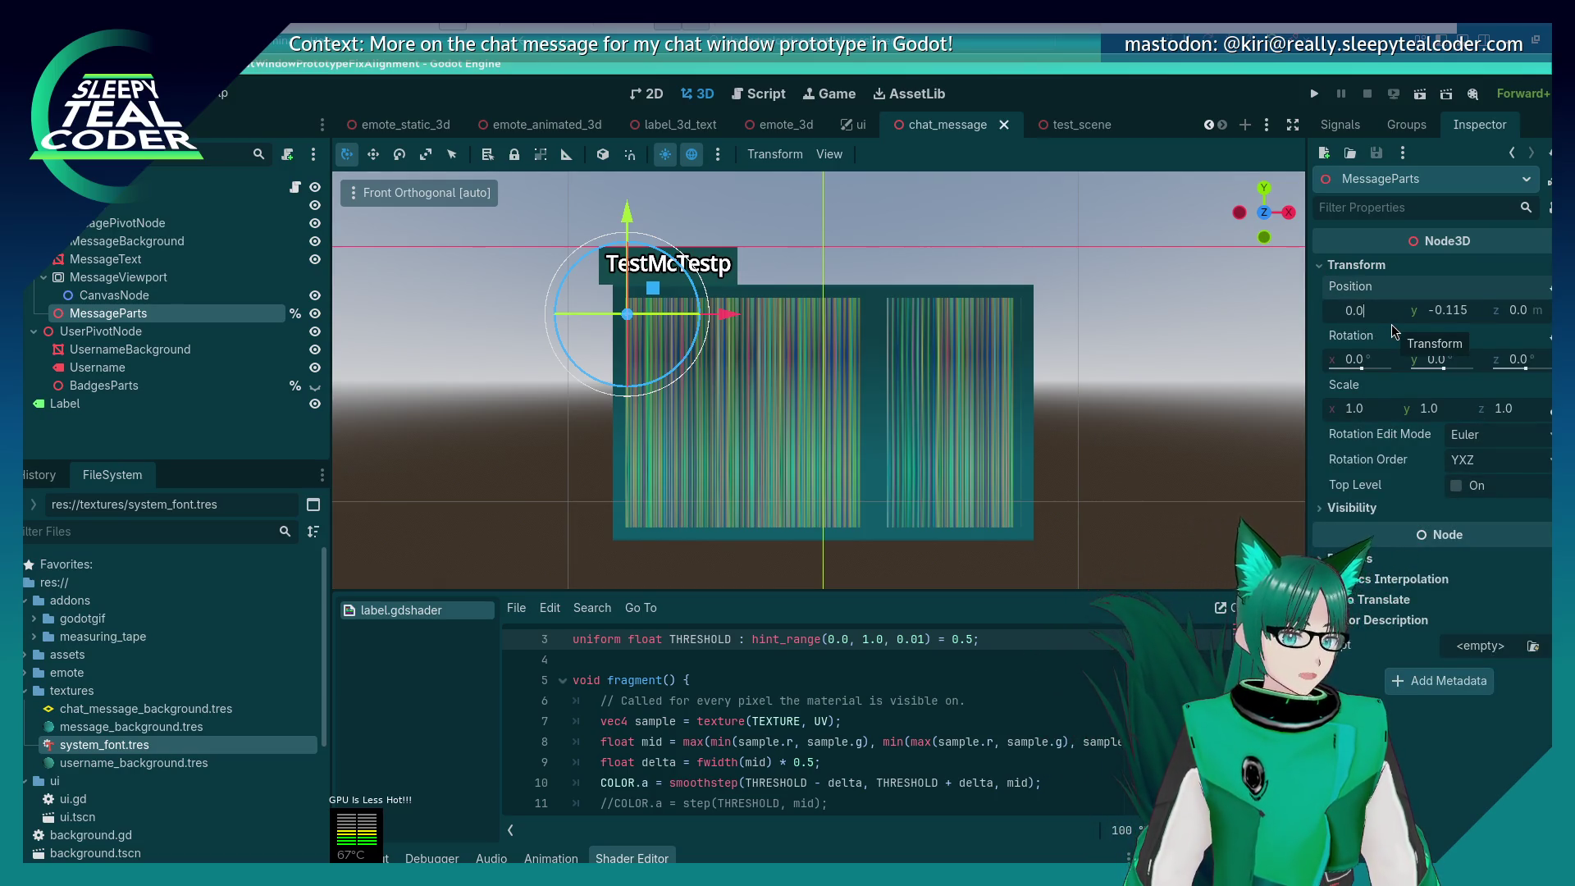
key("Tab")
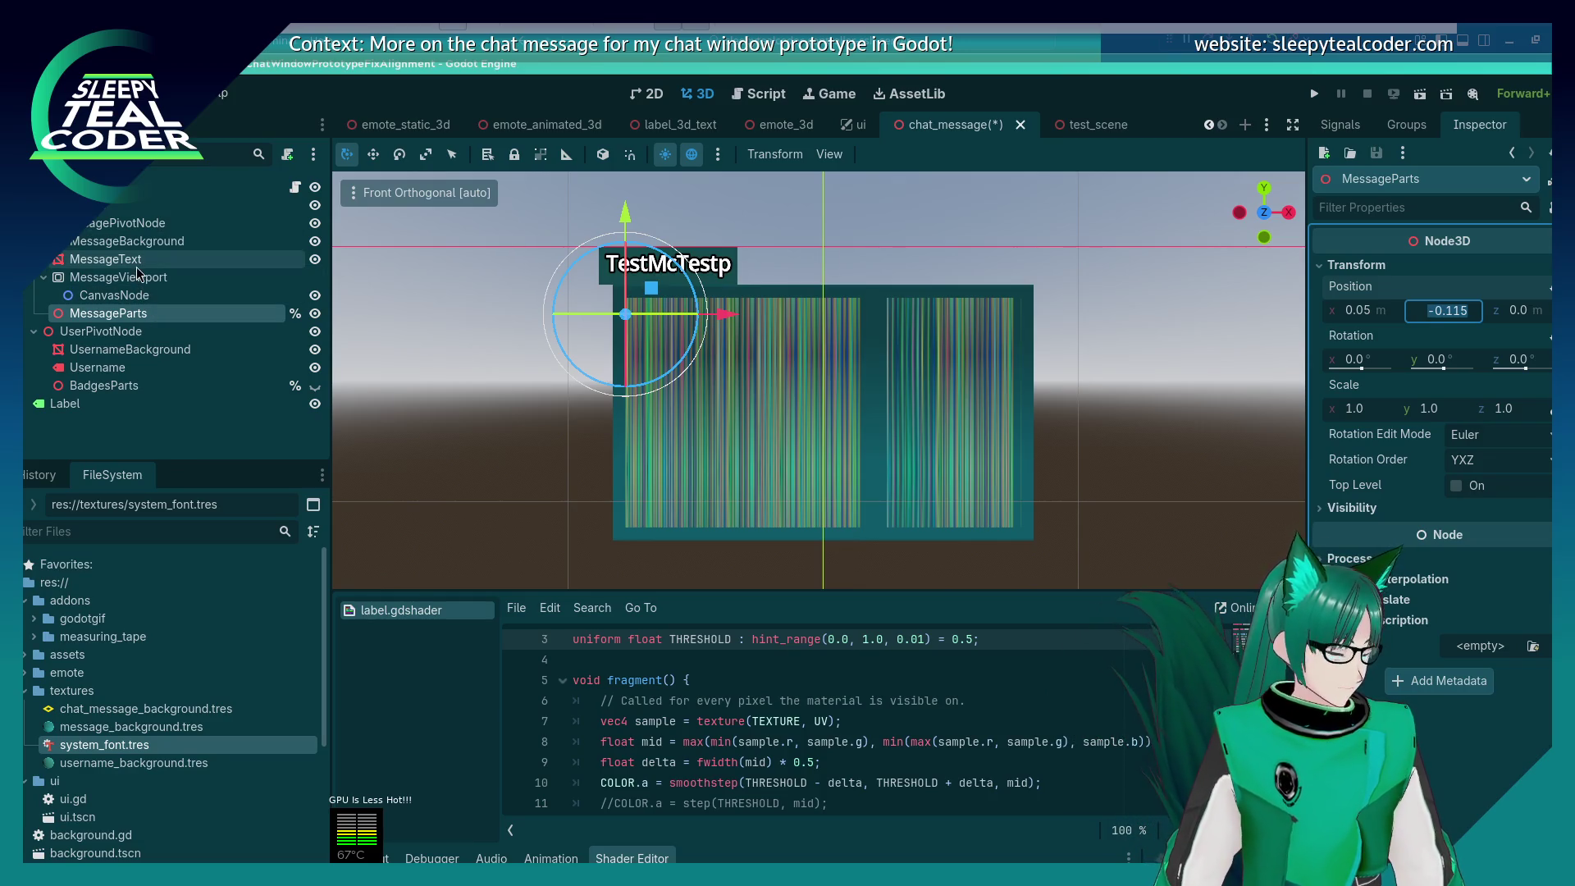
Step: Paste a position value onto MessageParts, making it 0.05, -0.05, 0.05
left_click(107, 259)
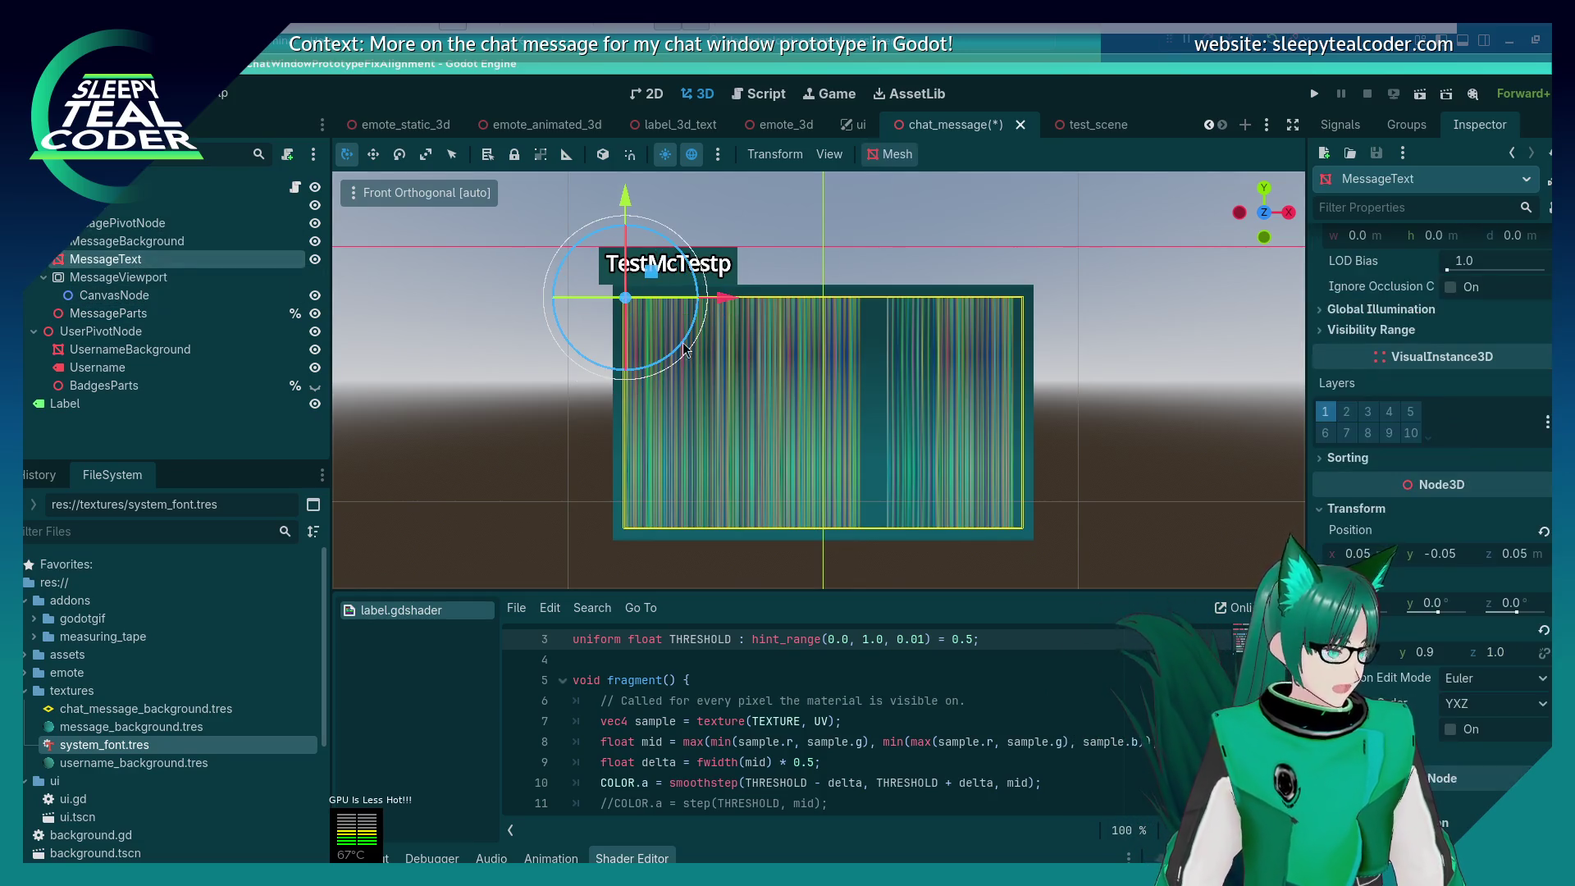
right_click(1337, 537)
left_click(1361, 561)
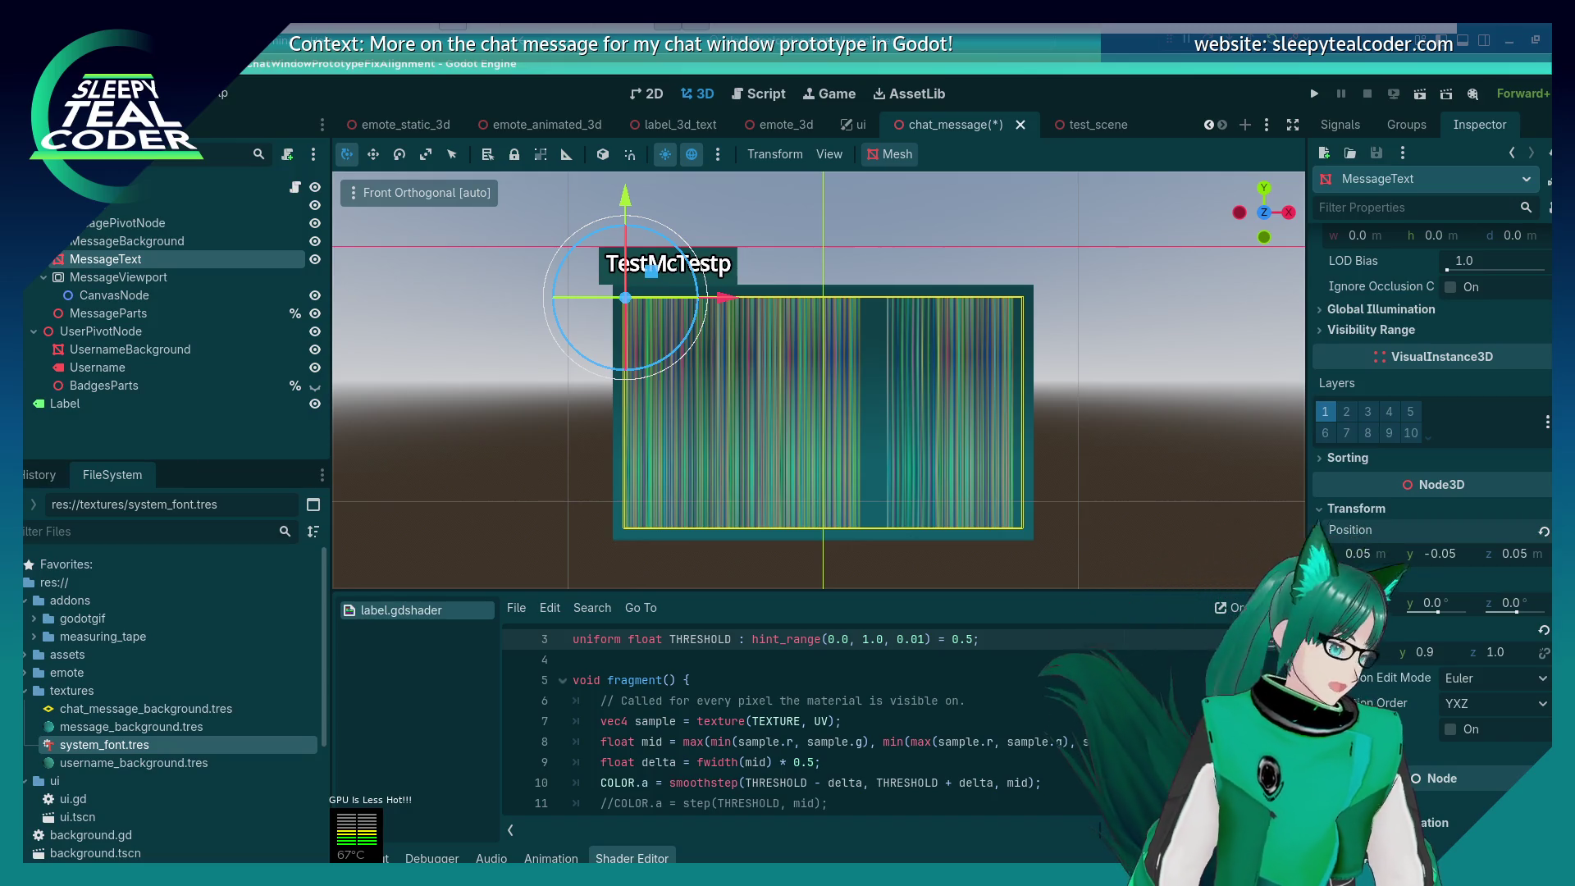
left_click(140, 320)
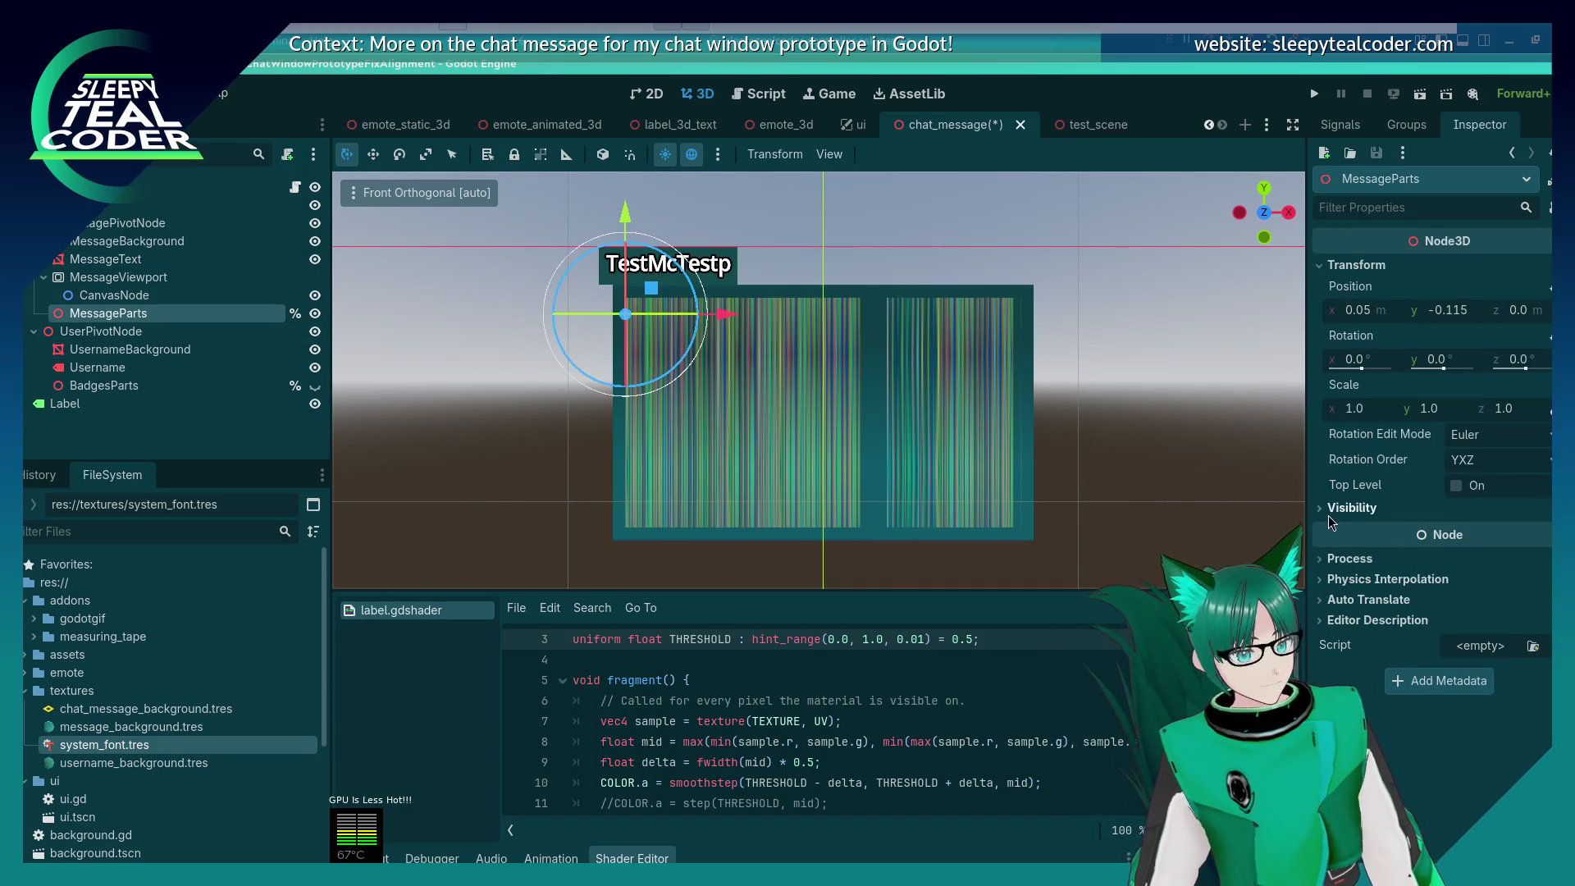
right_click(1329, 284)
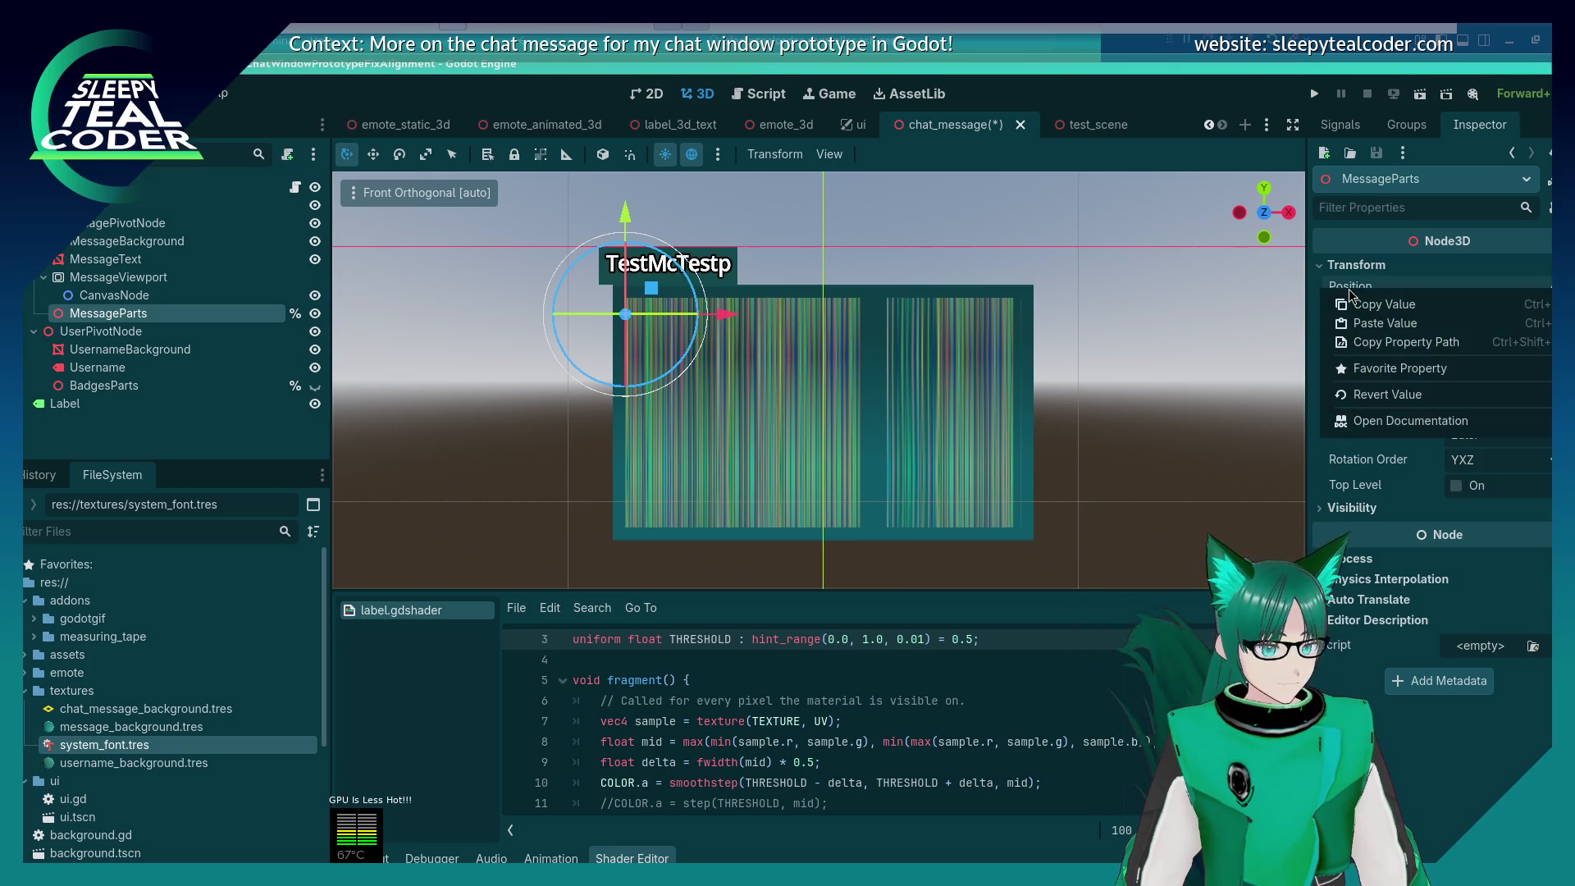
left_click(1368, 329)
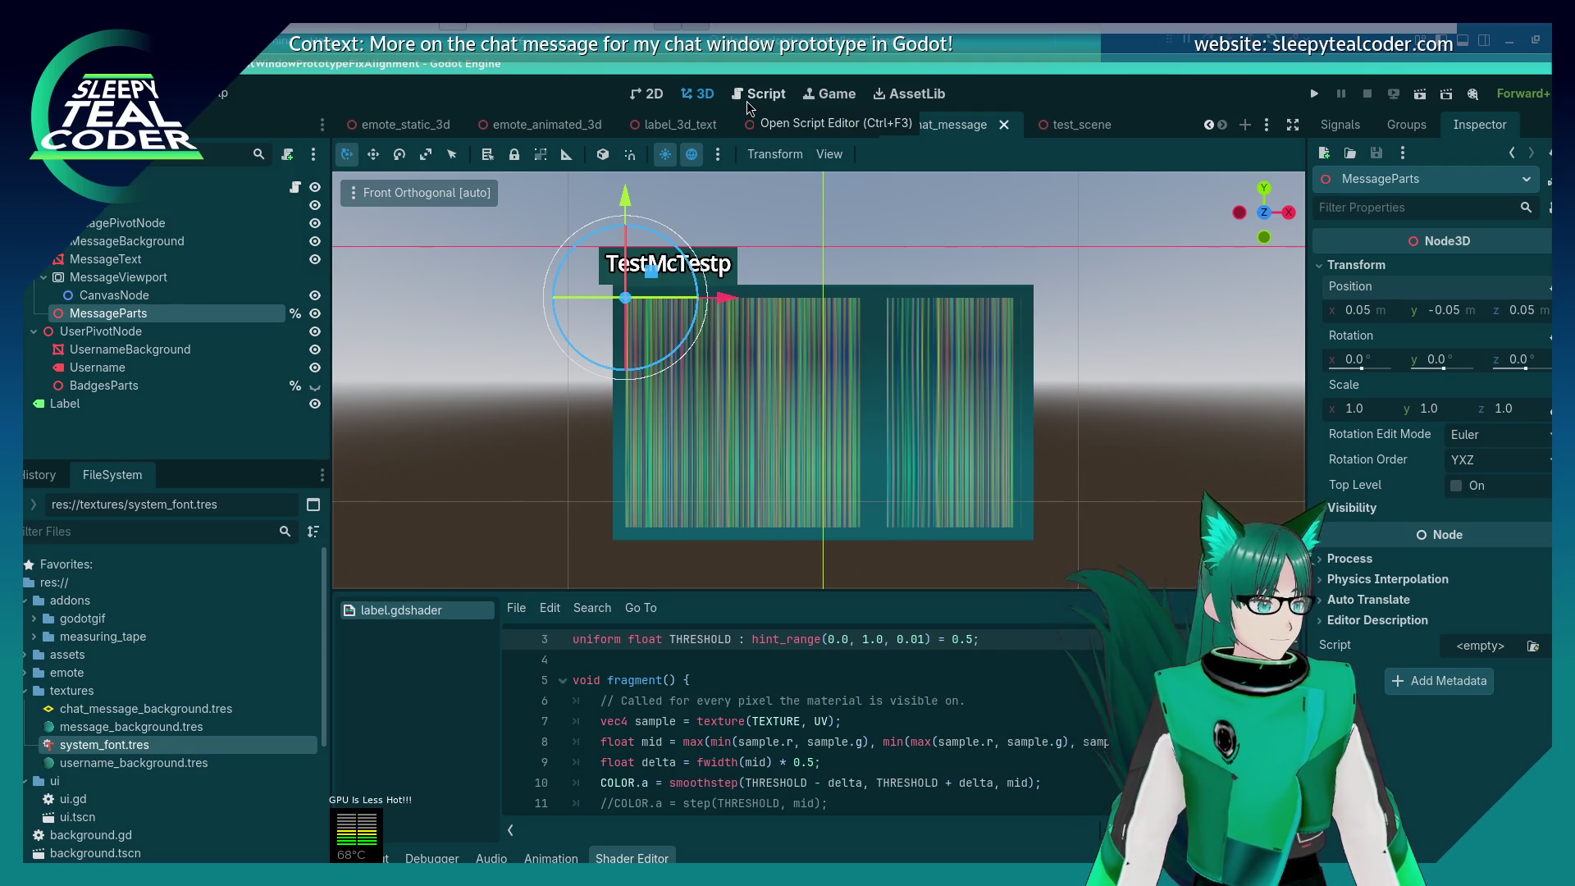
left_click(746, 101)
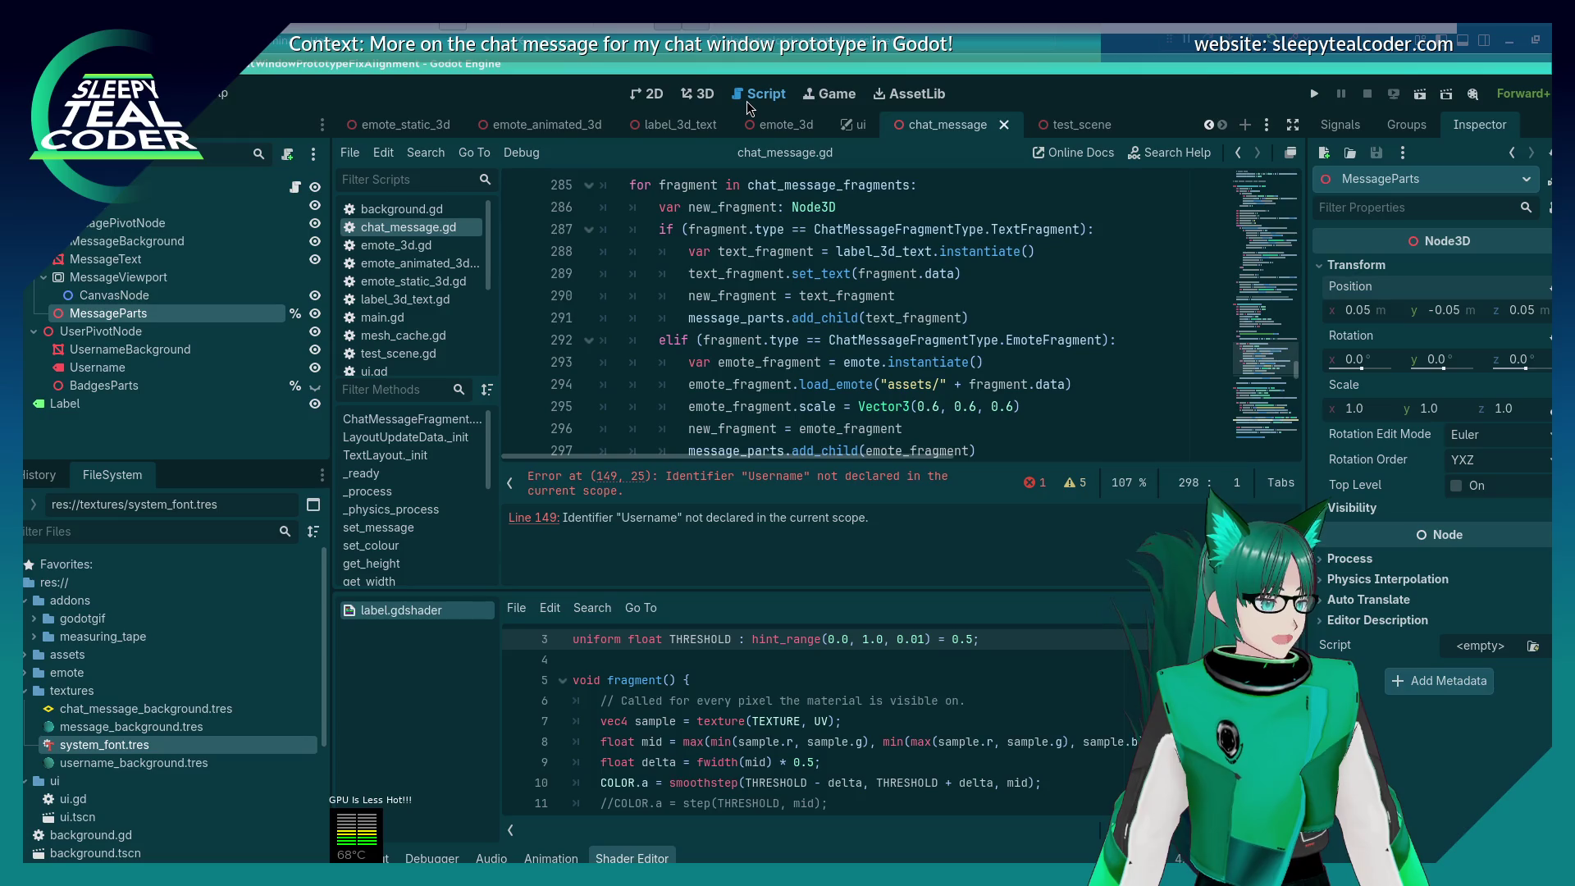
Step: Toggle Access as Unique Name off for MessageParts and save the chat_message scene
left_click(761, 365)
key("ctrl+f")
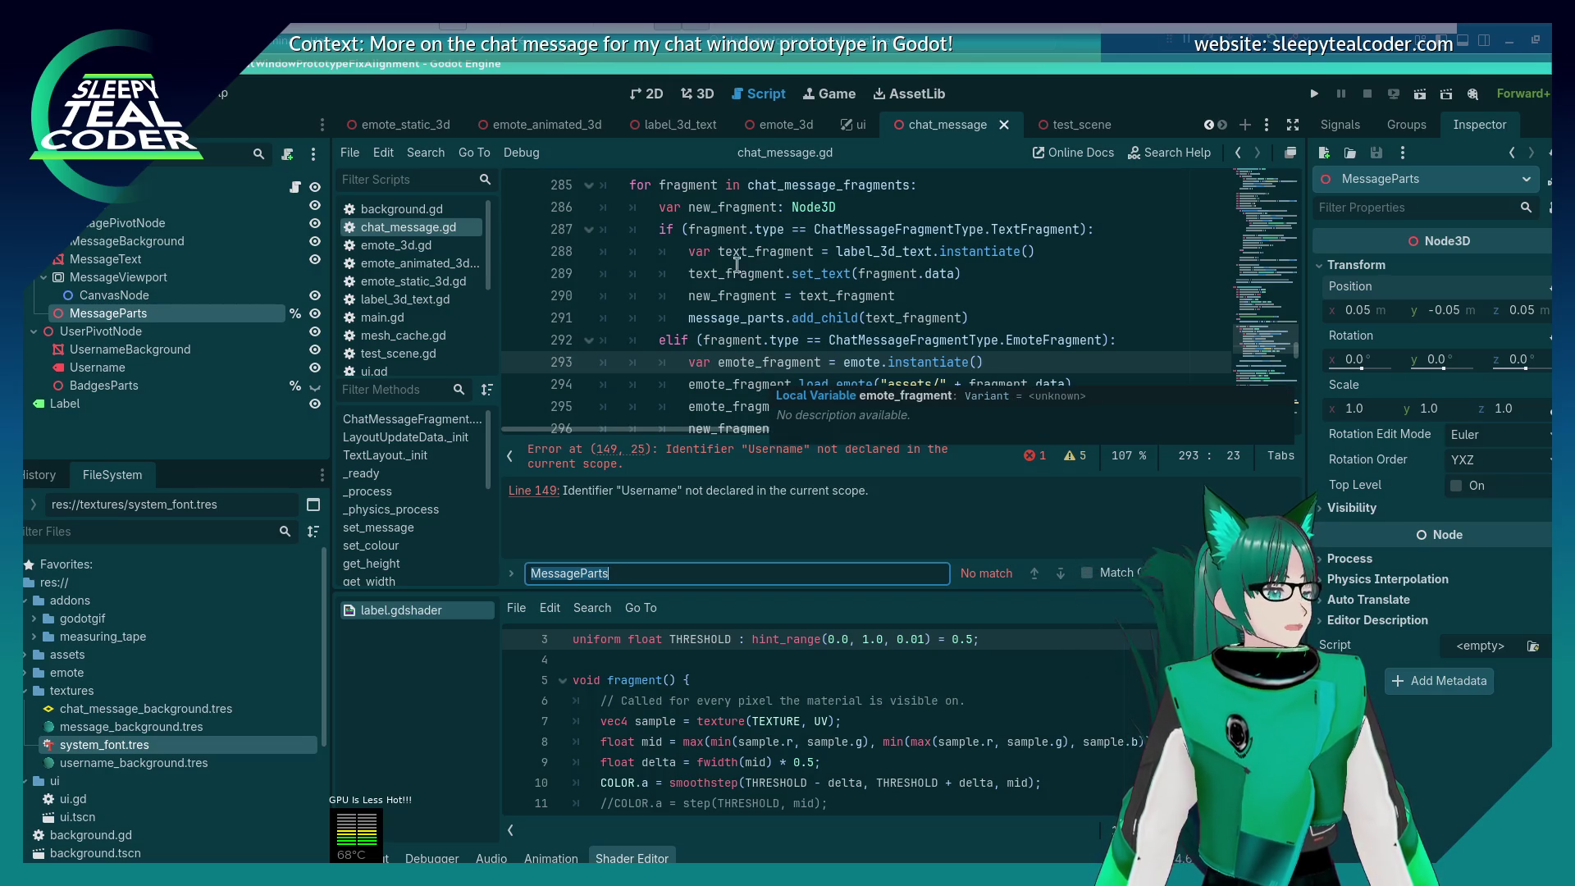
left_click(705, 97)
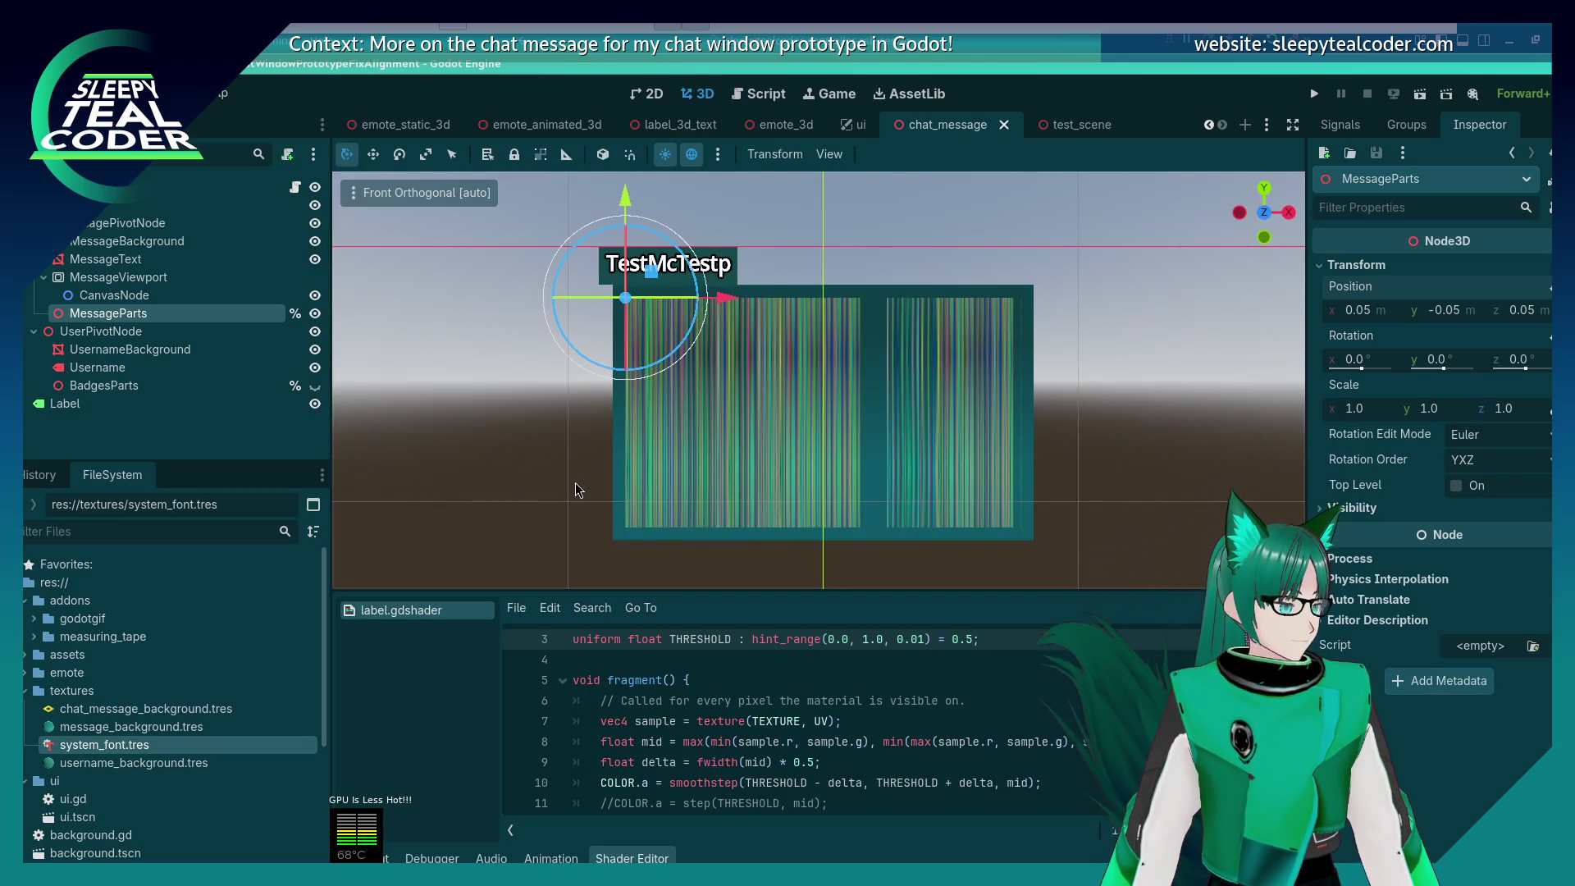
right_click(229, 312)
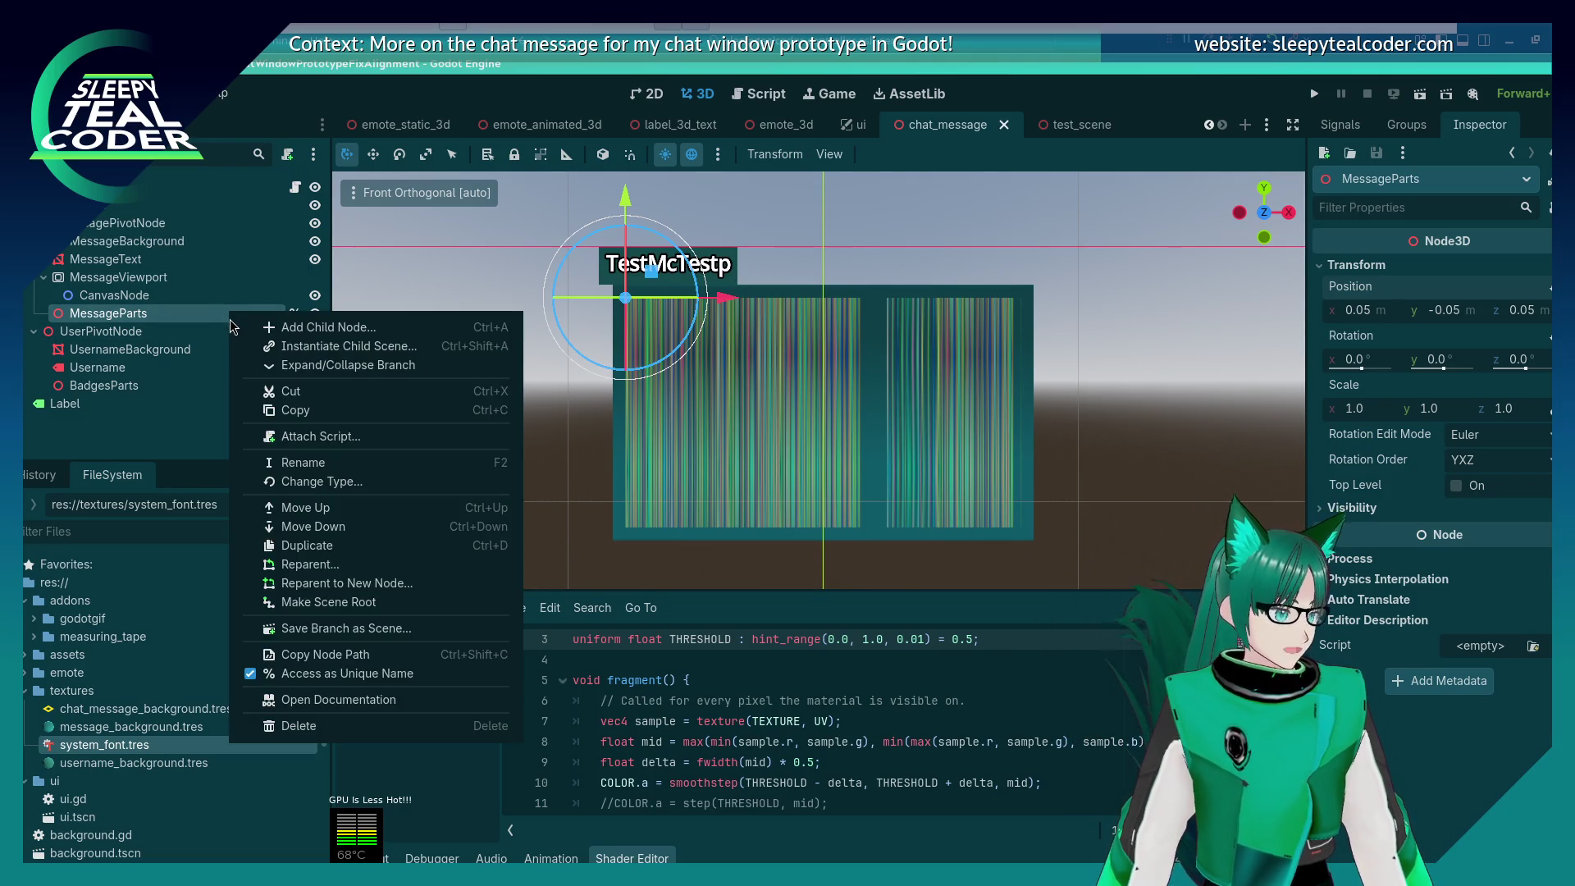
left_click(318, 680)
key("ctrl+s")
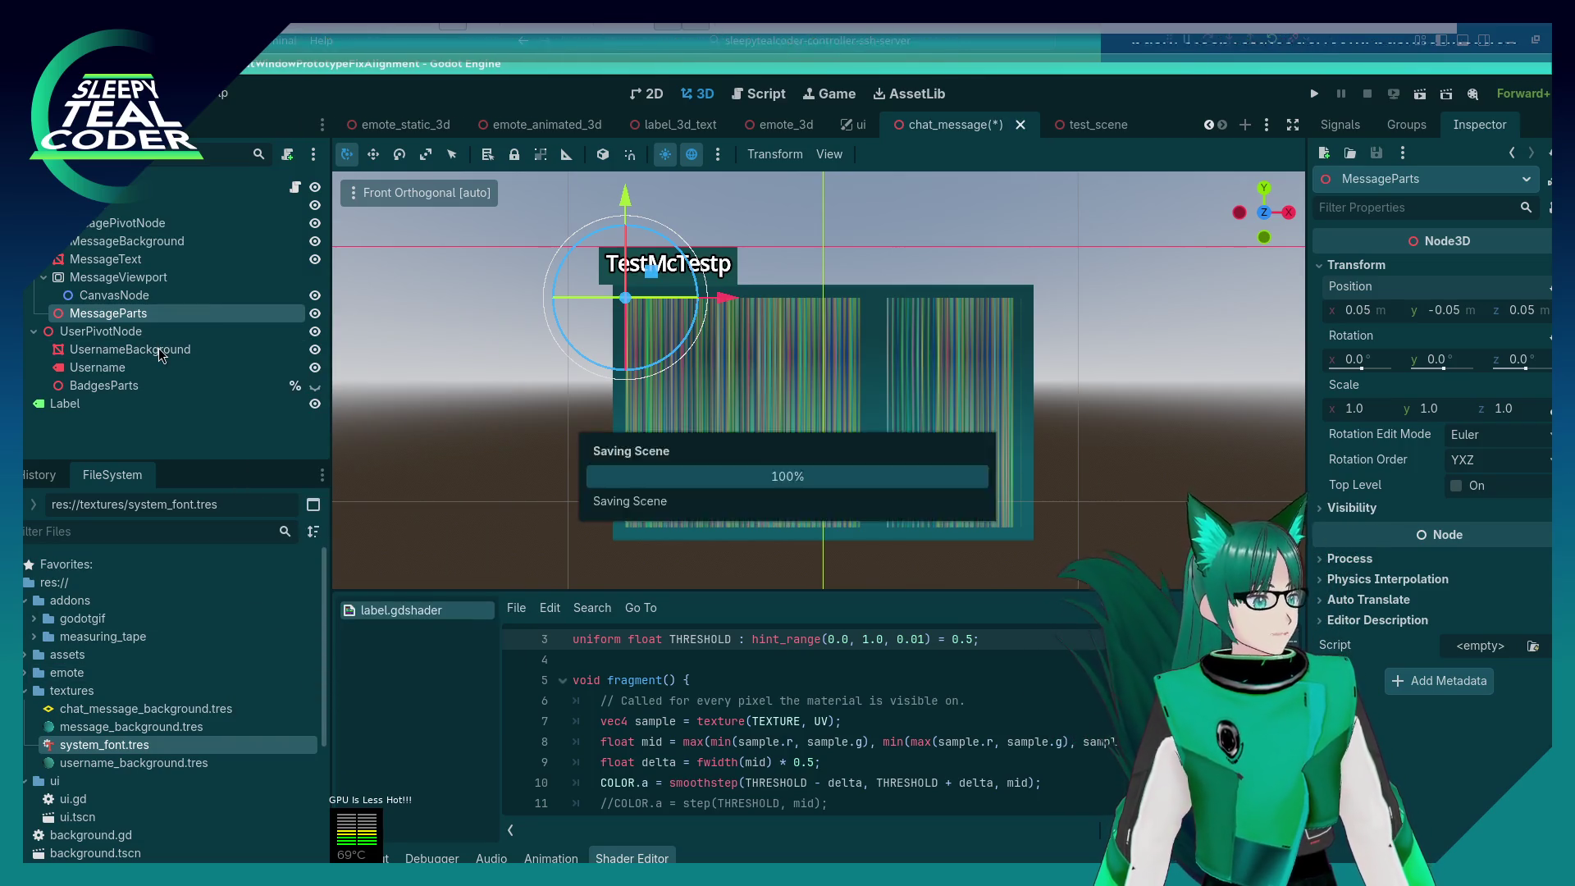
left_click(749, 95)
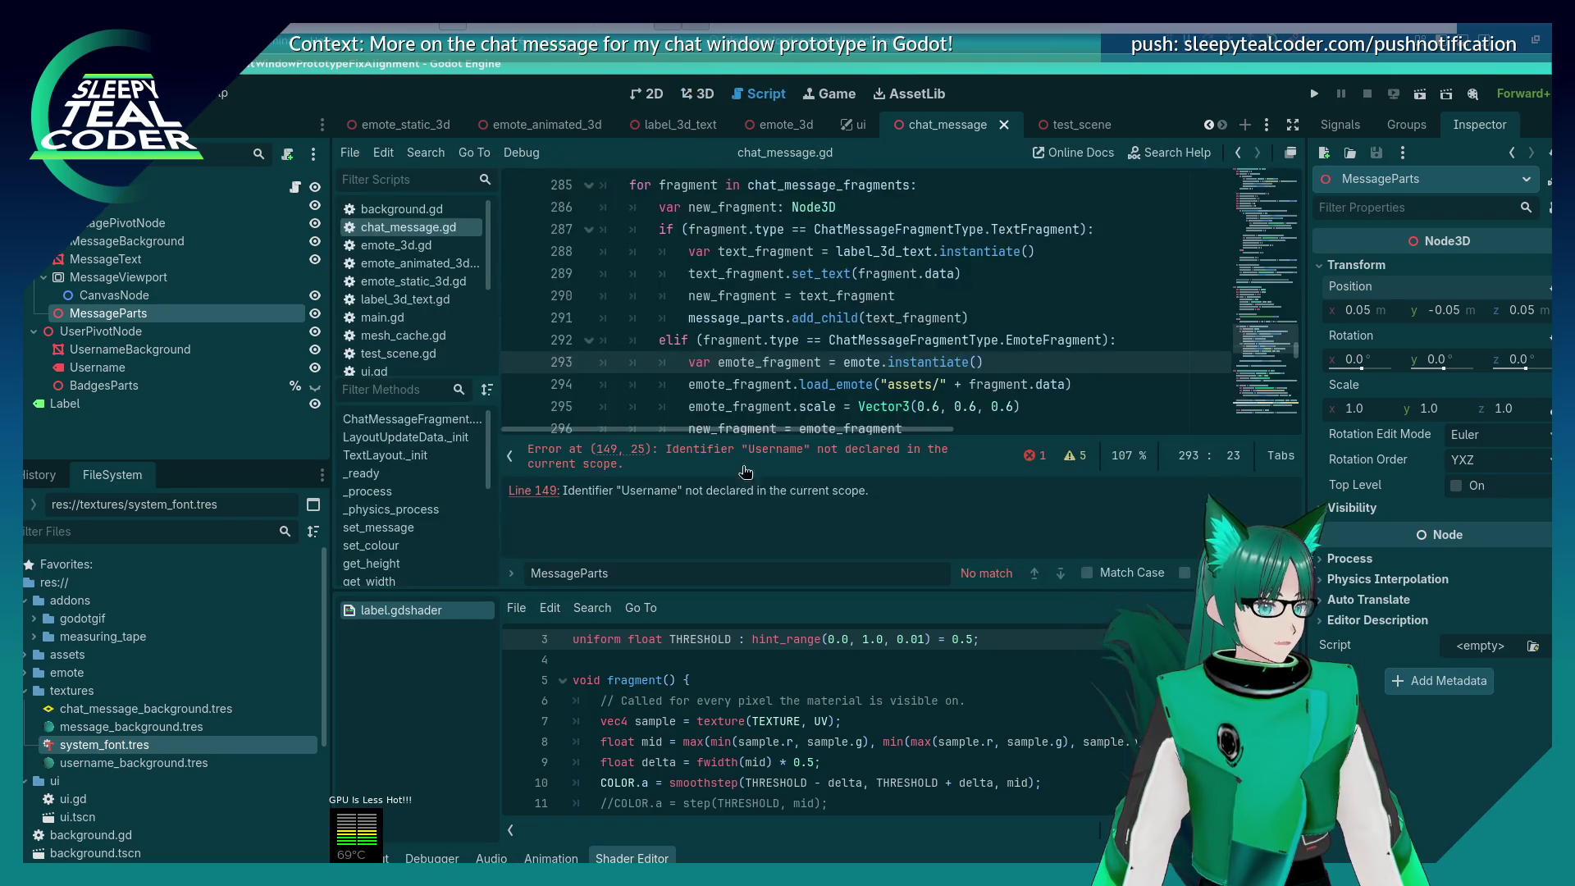
Step: Find the mesh cleanup block on lines 119–122 by searching for $, and delete it
key("BackSpace")
key("BackSpace")
key("BackSpace")
type("4")
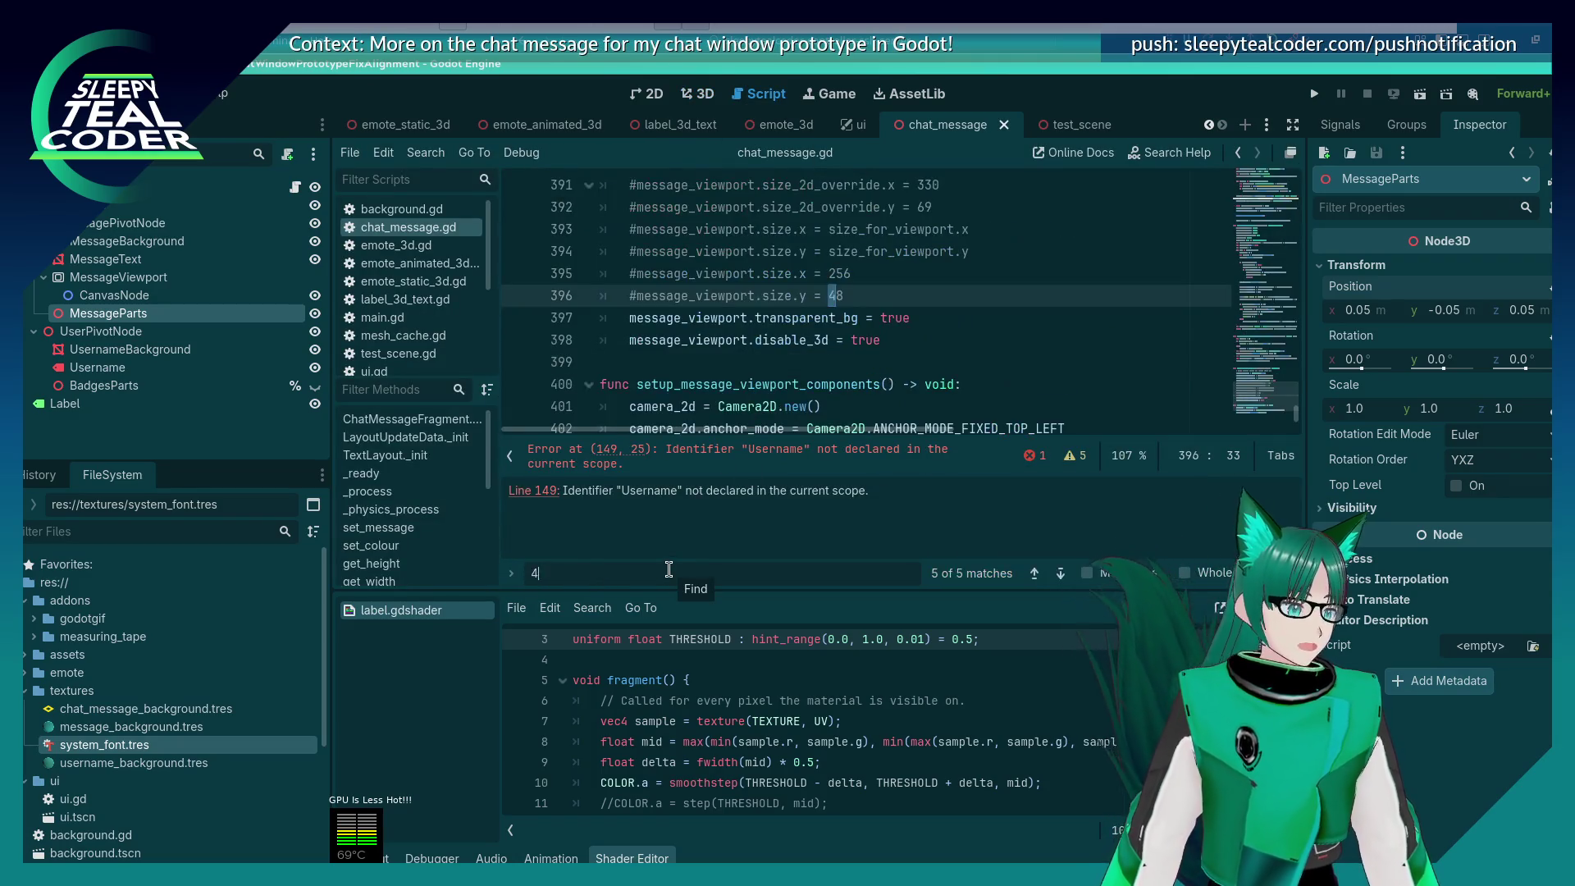
type("$")
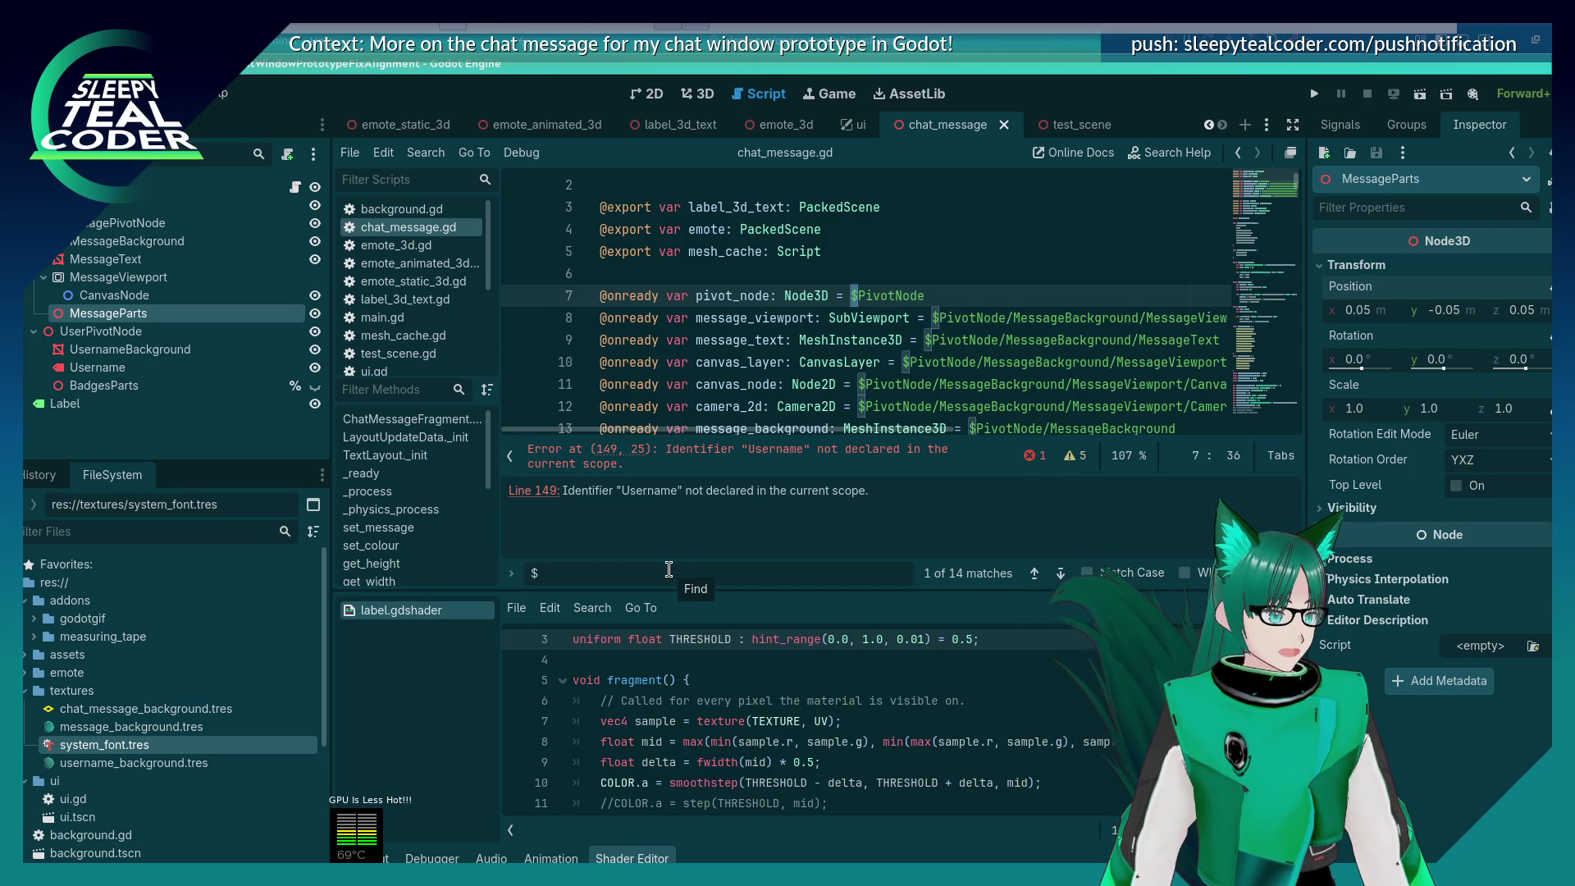
key("Return")
key("Return")
key("Return")
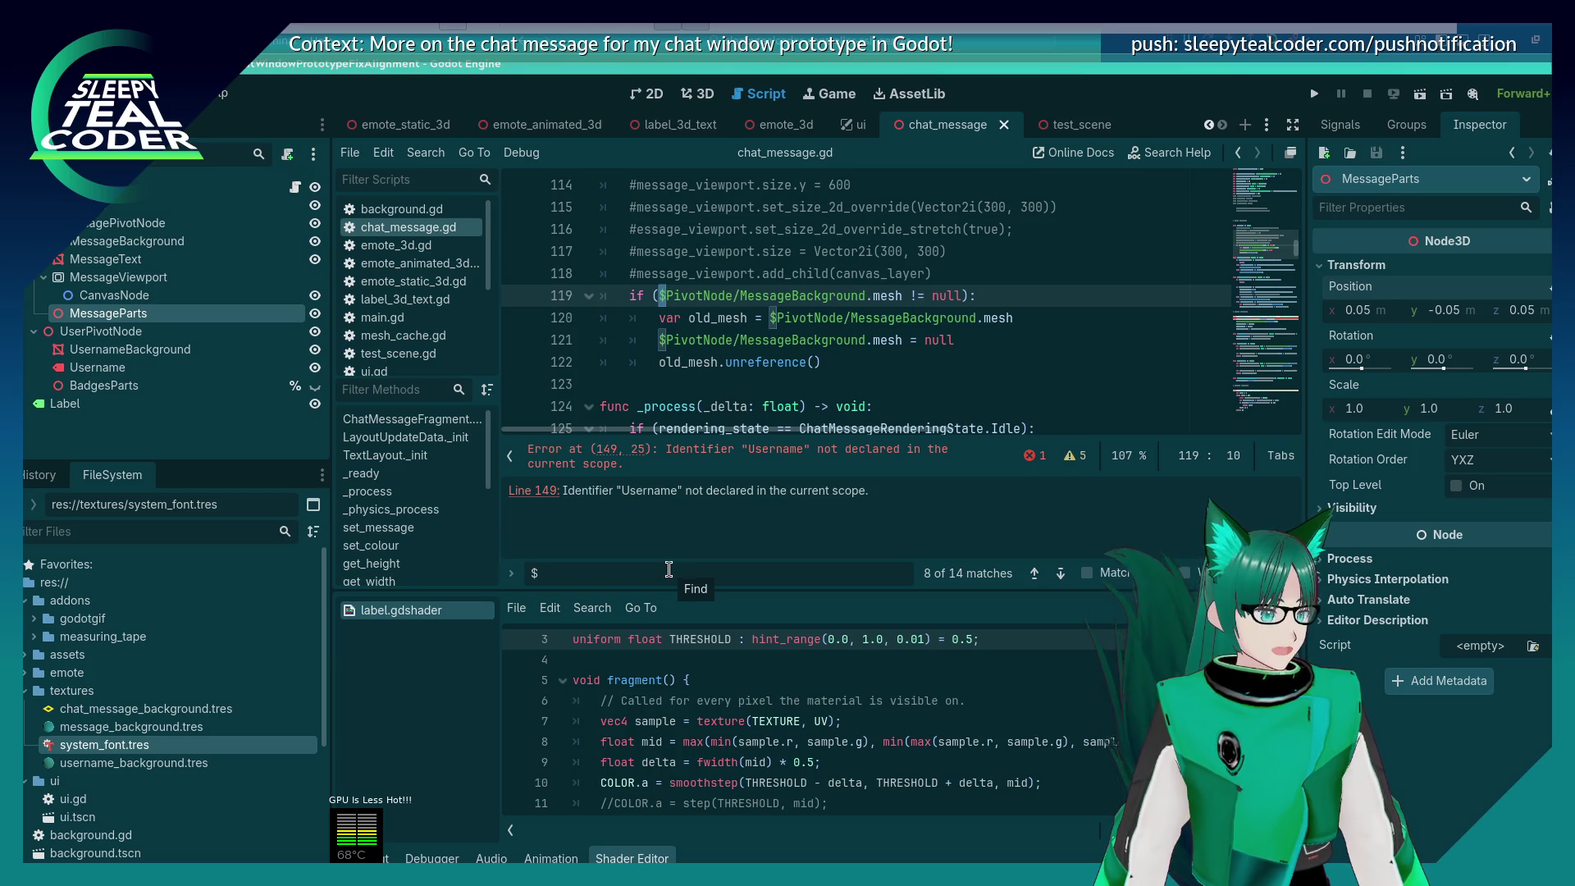
scroll(843, 310, "up", 3)
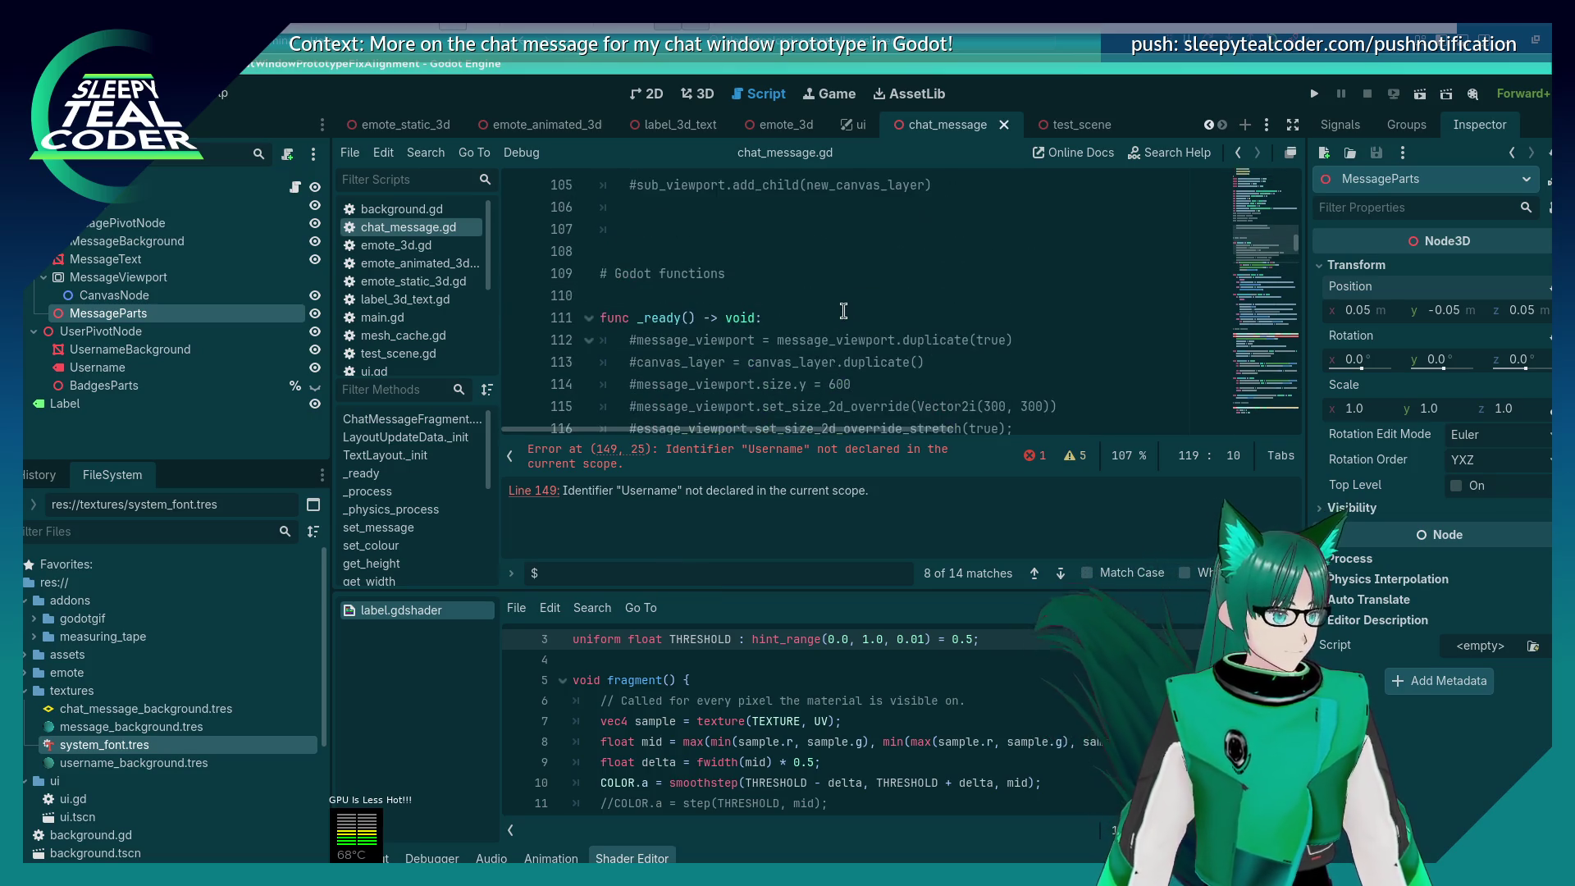
scroll(842, 312, "down", 3)
left_click(845, 361)
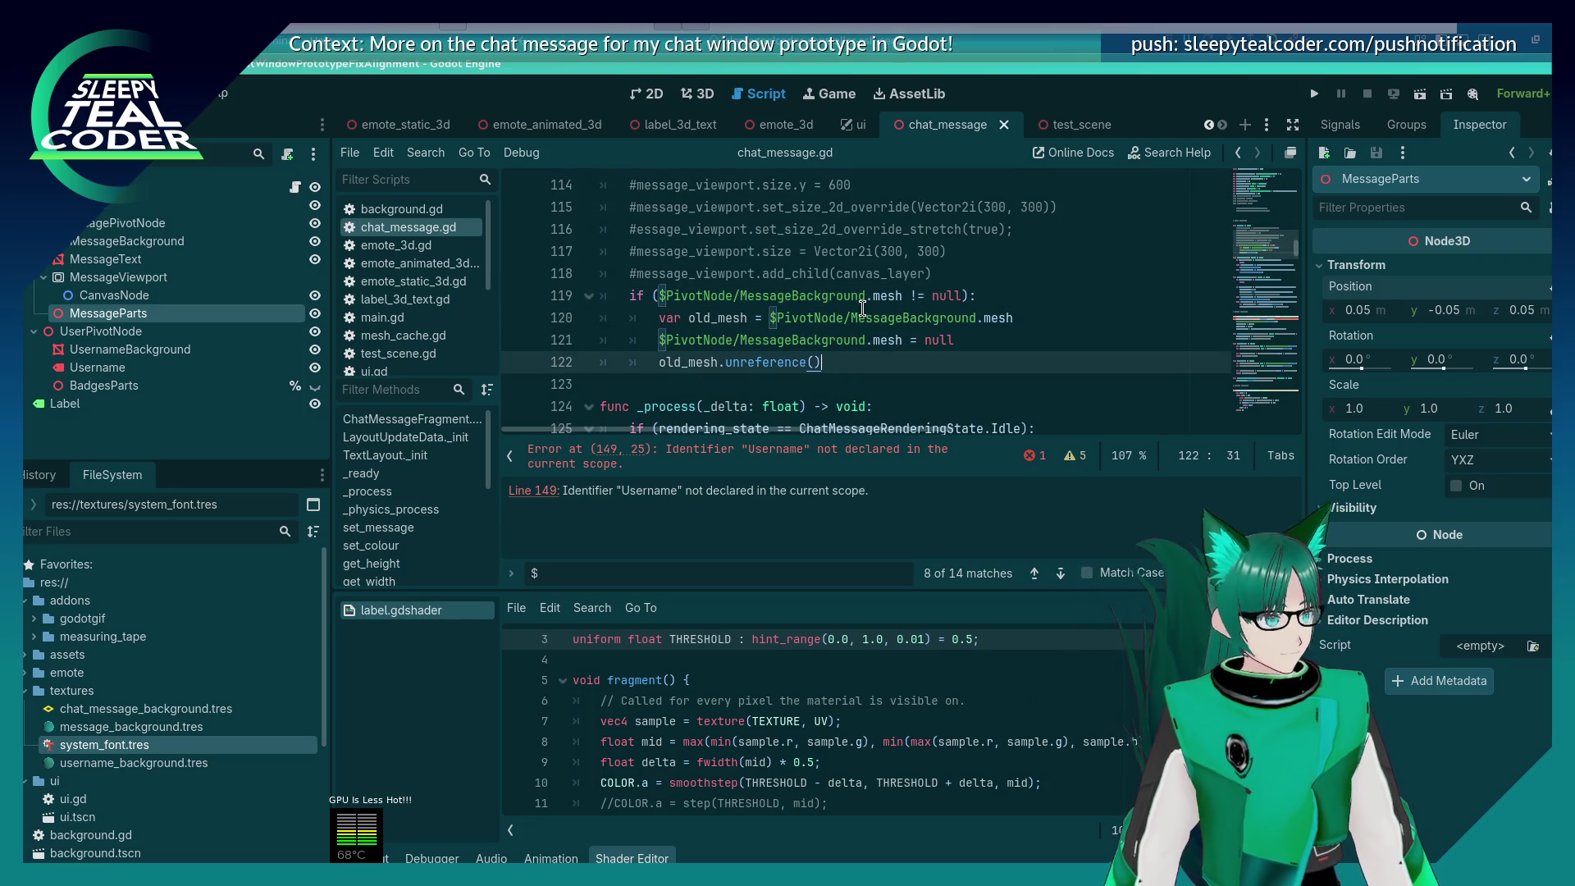
left_click_drag(845, 362, 585, 305)
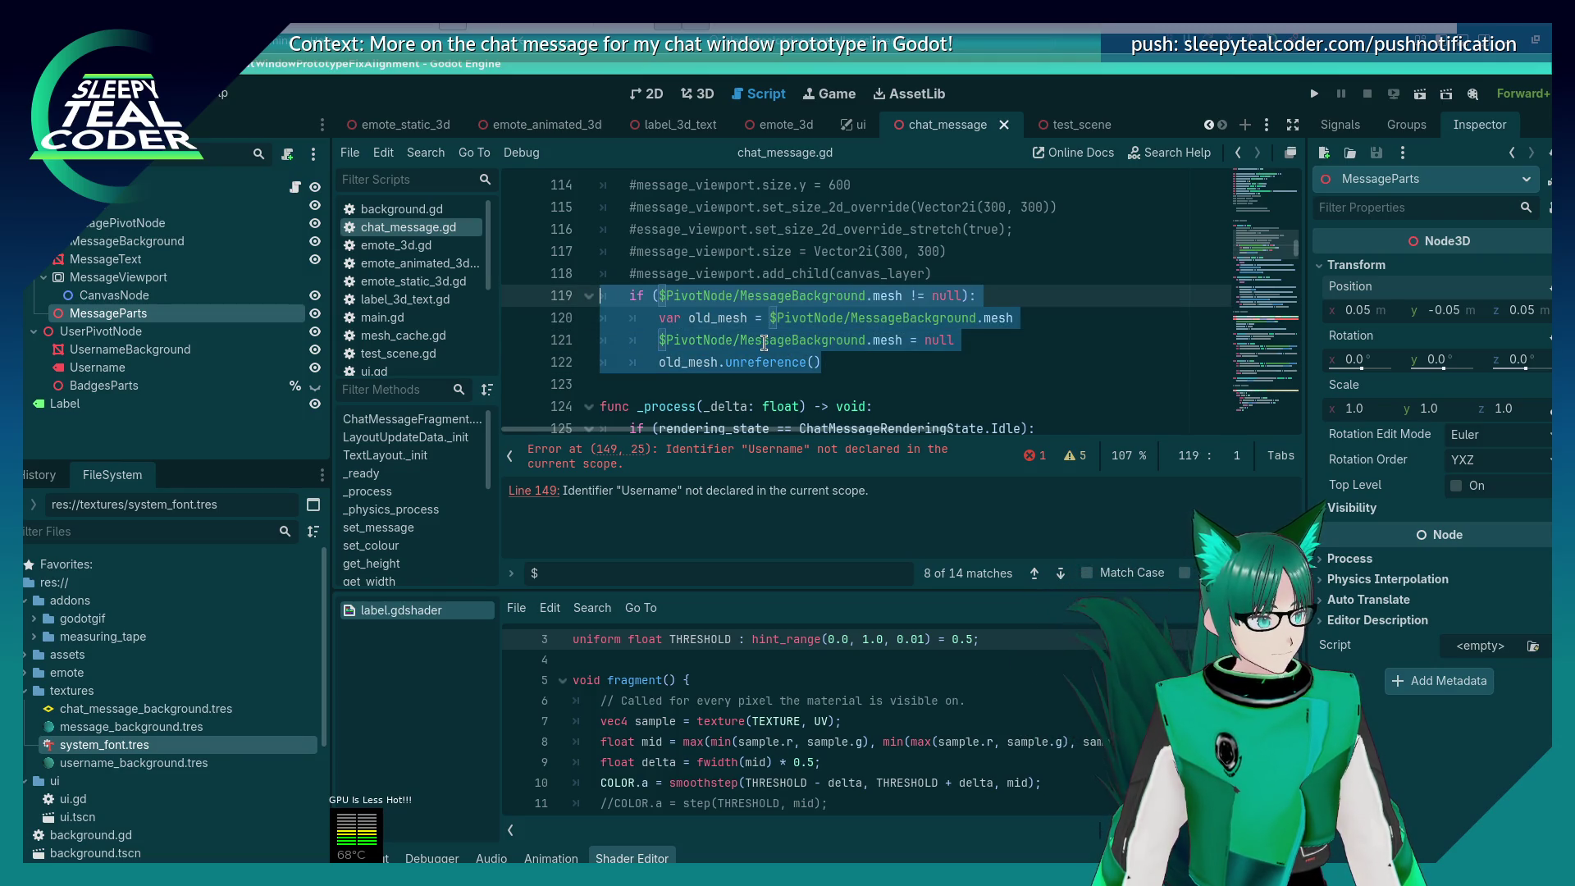
scroll(764, 343, "up", 1)
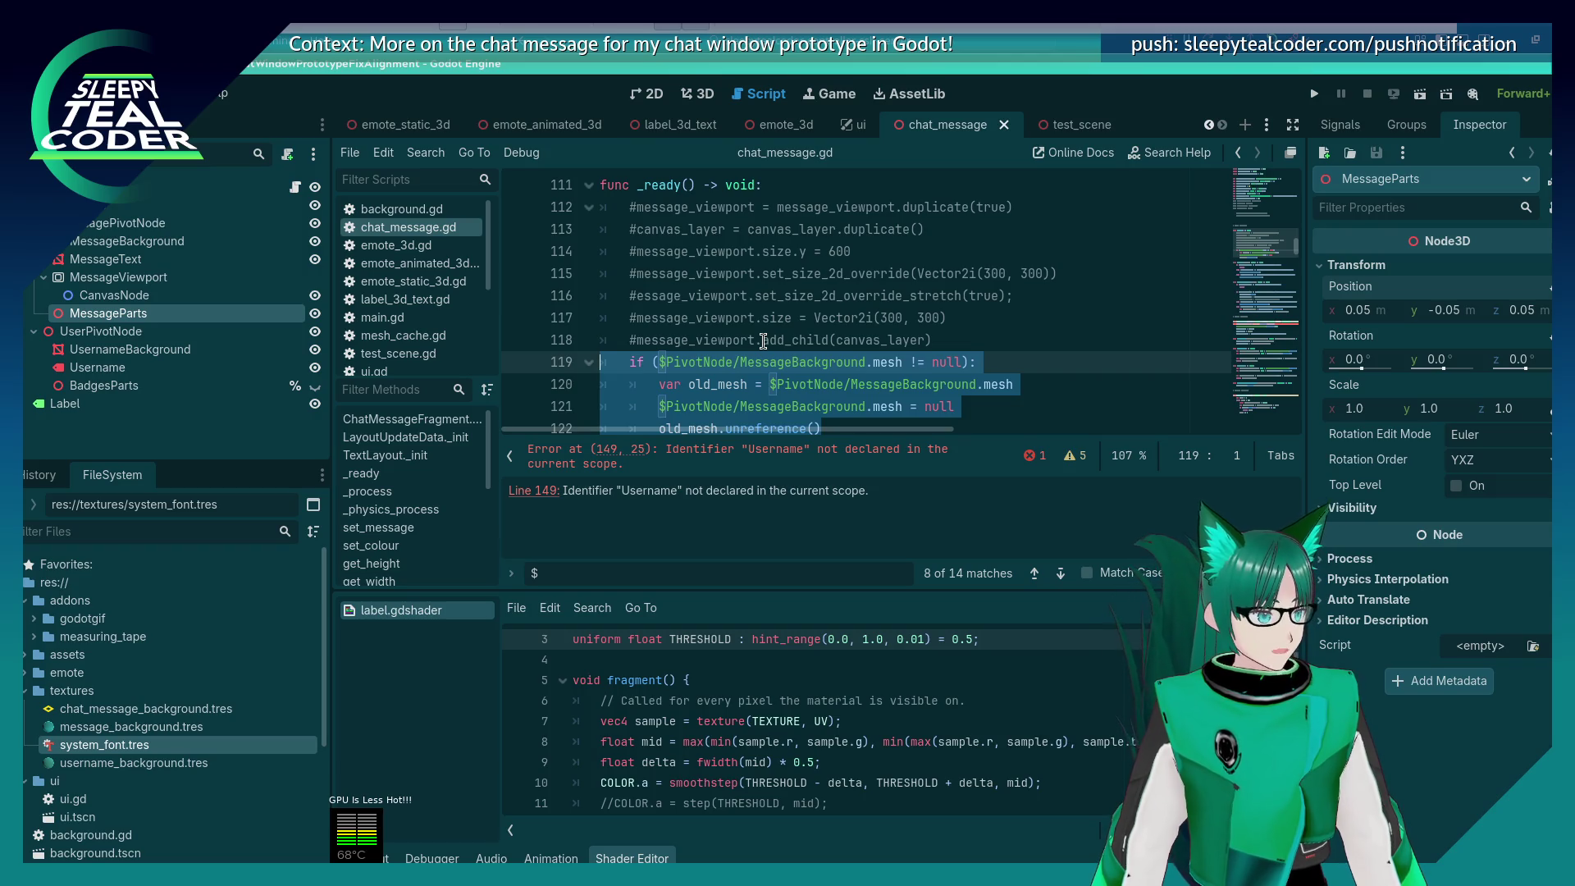
key("BackSpace")
key("BackSpace")
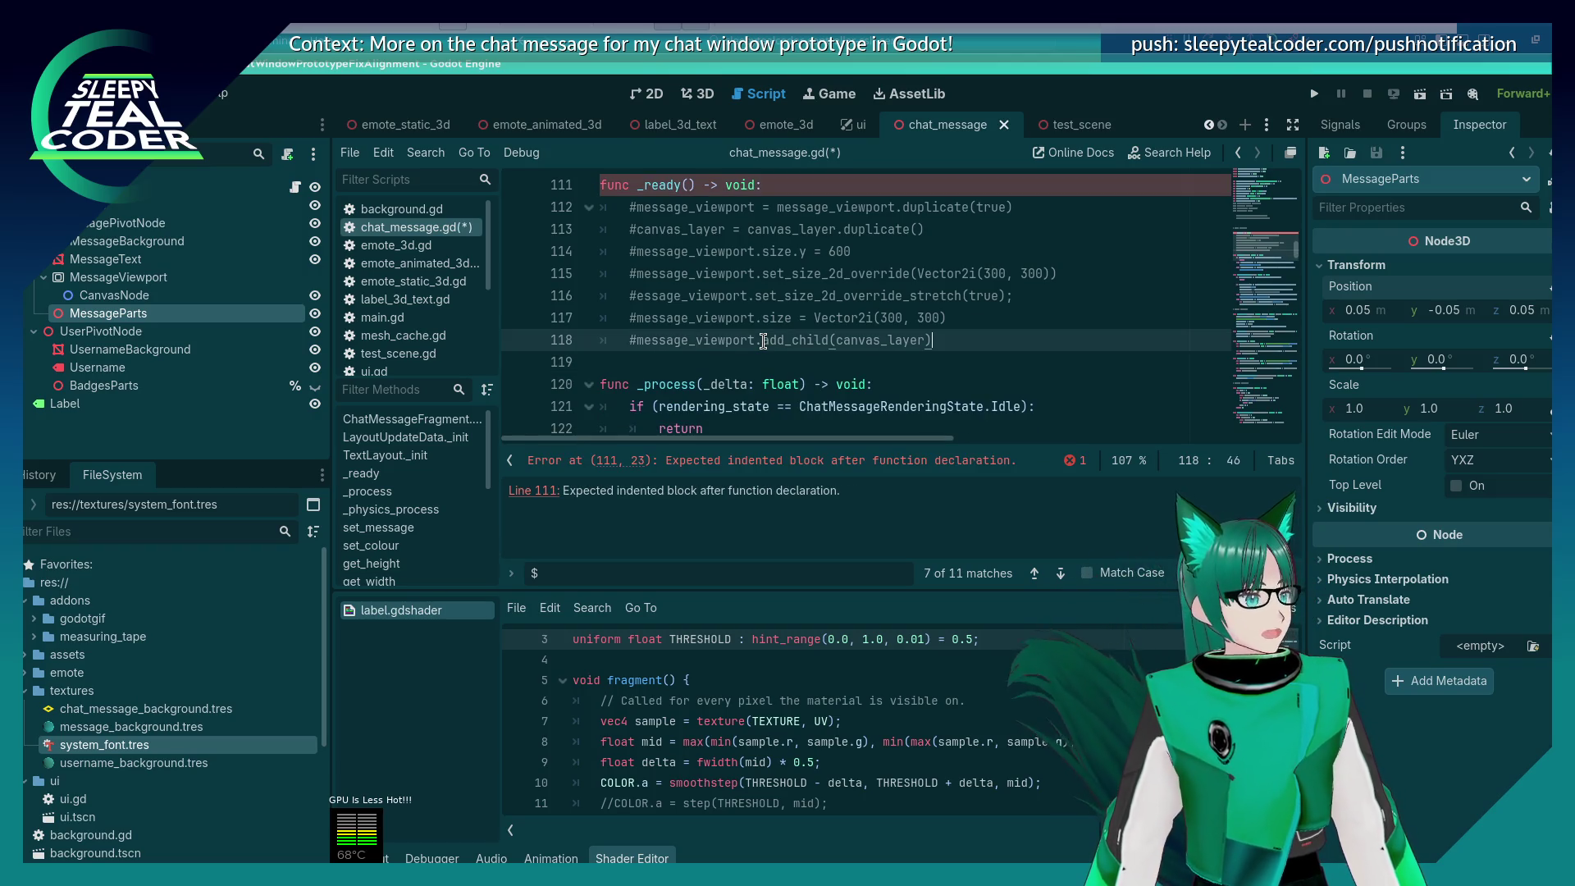
Step: Delete the remaining _ready declaration and commented viewport setup on lines 111–118
key("shift+Home")
key("shift+Up")
key("shift+Up")
key("shift+Up")
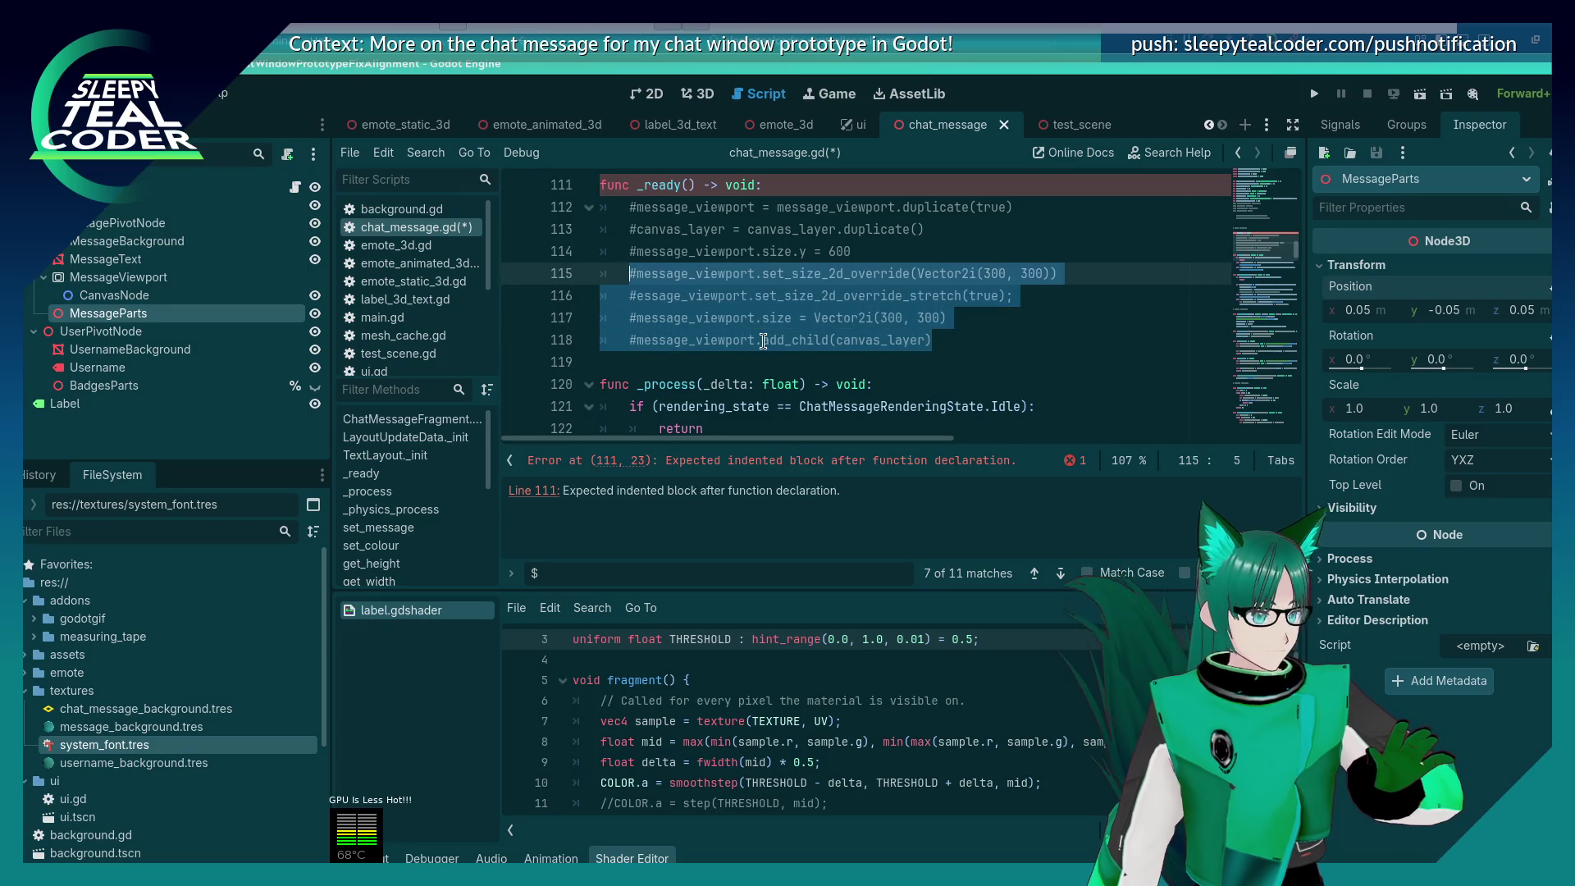
key("shift+Up")
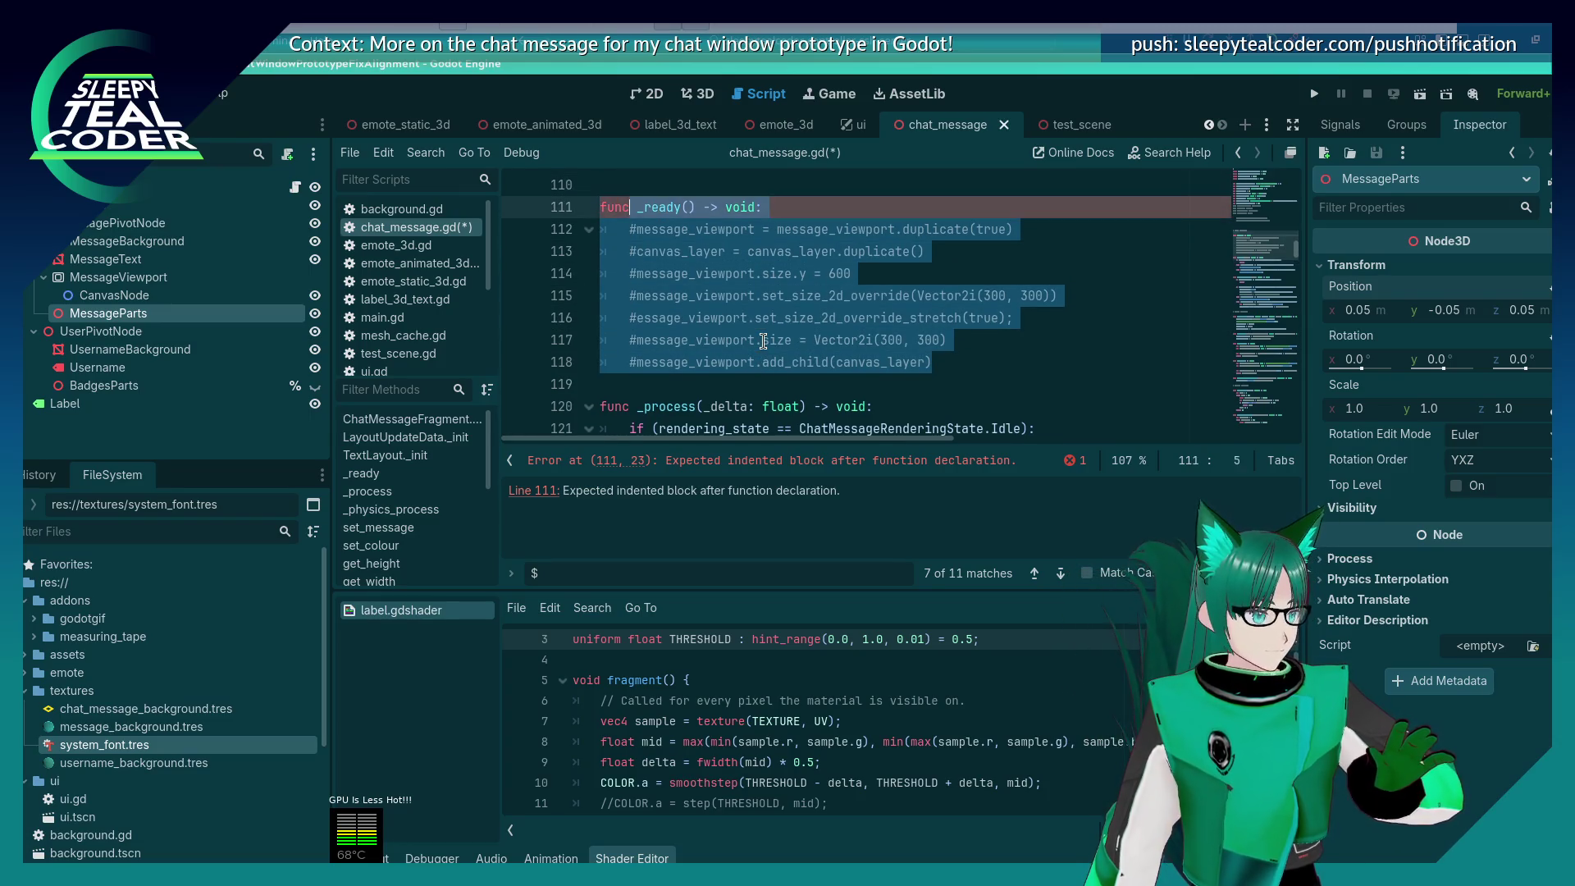
key("shift+Home")
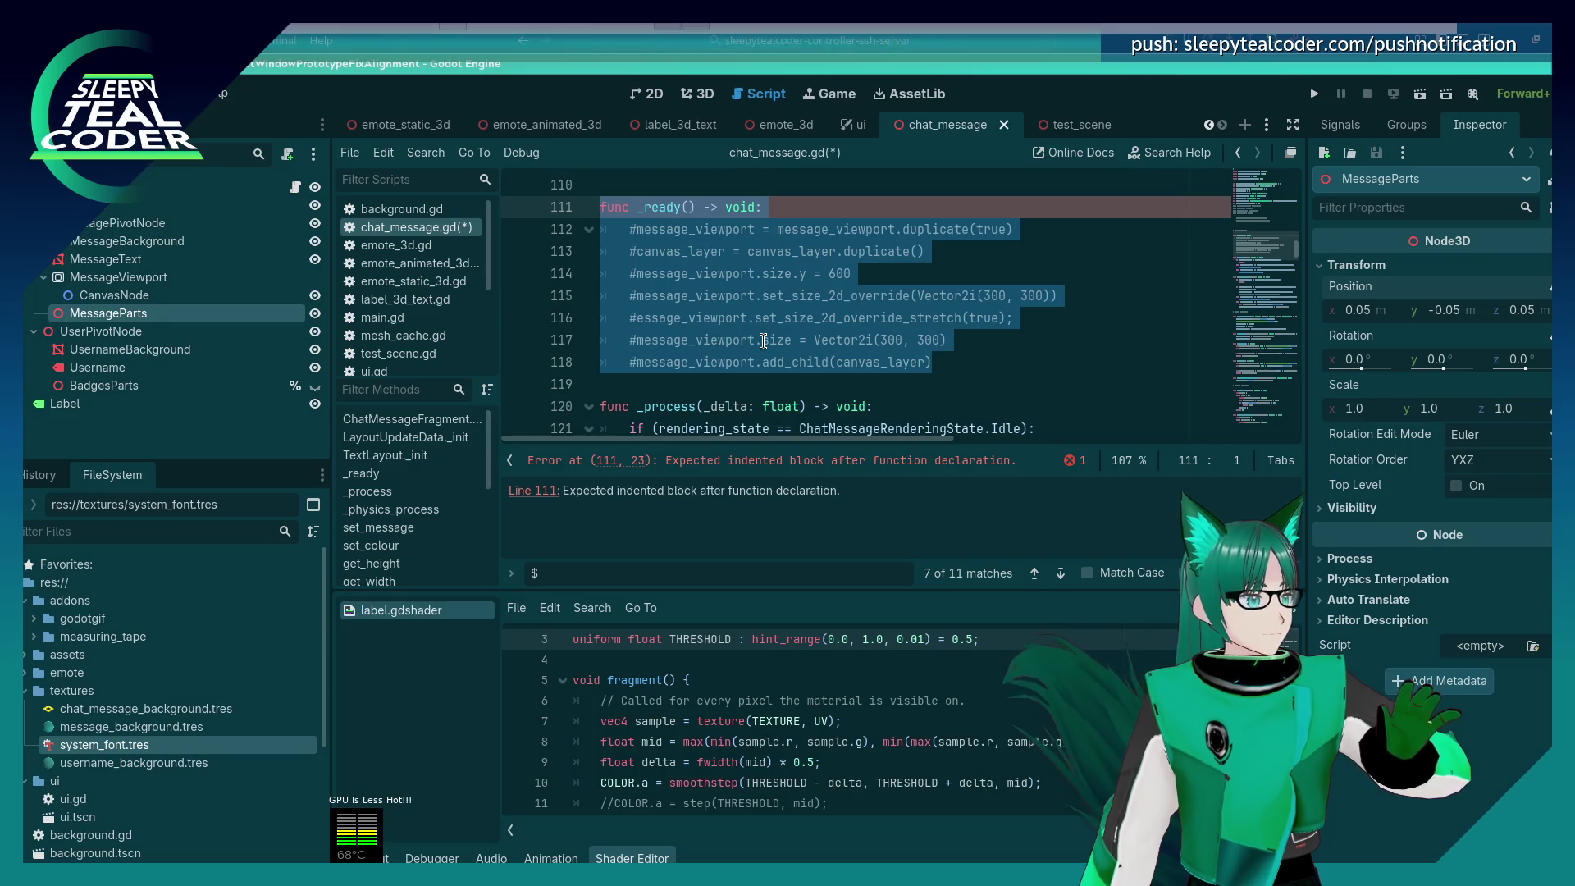
key("BackSpace")
key("BackSpace")
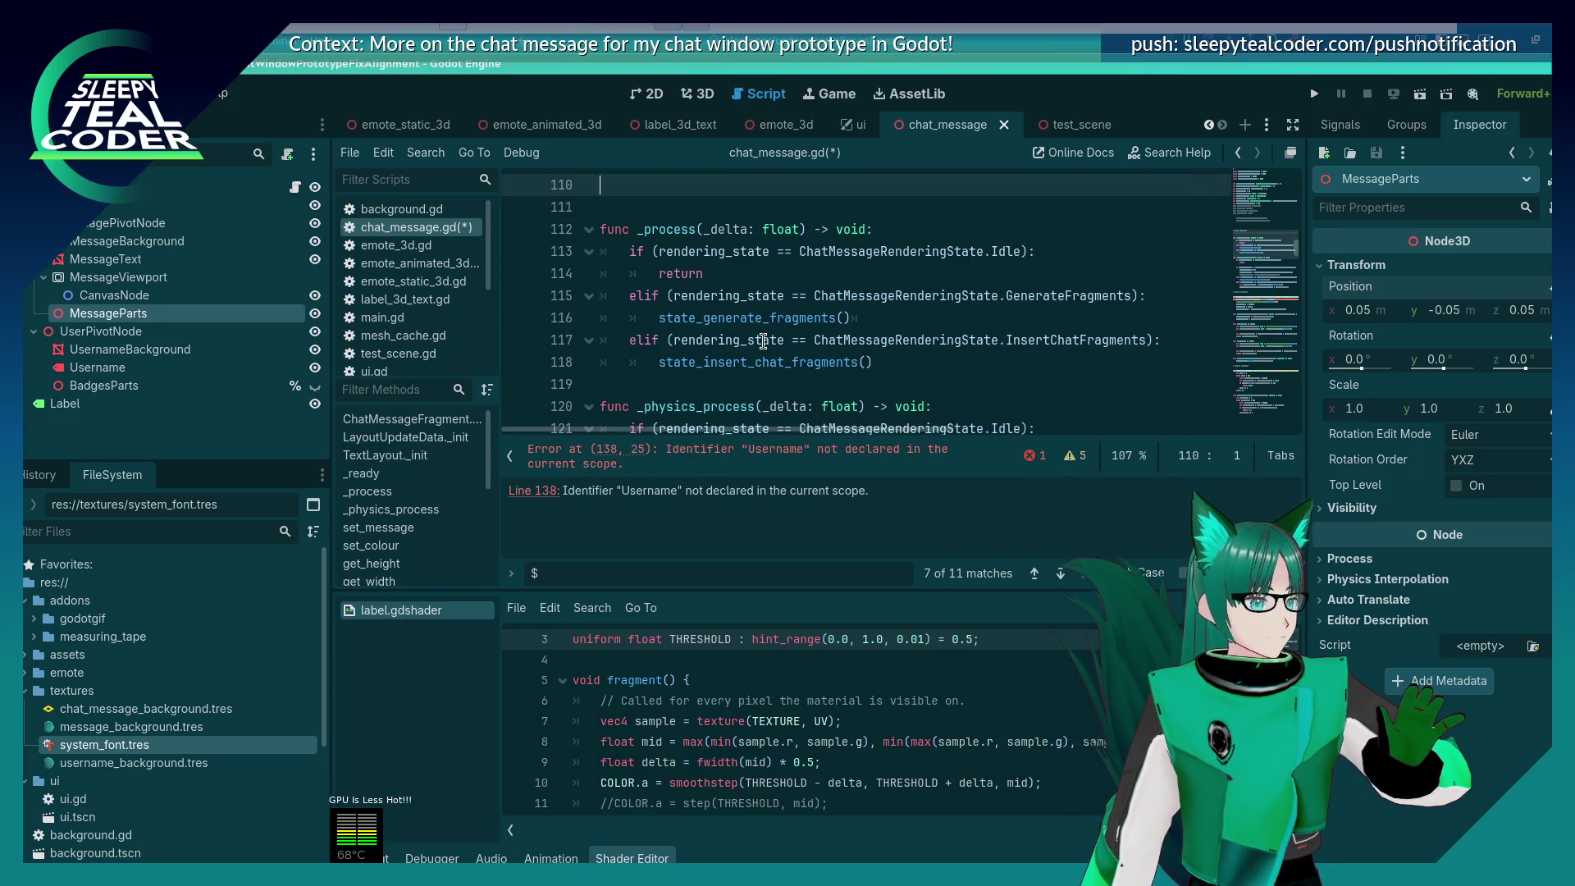
key("BackSpace")
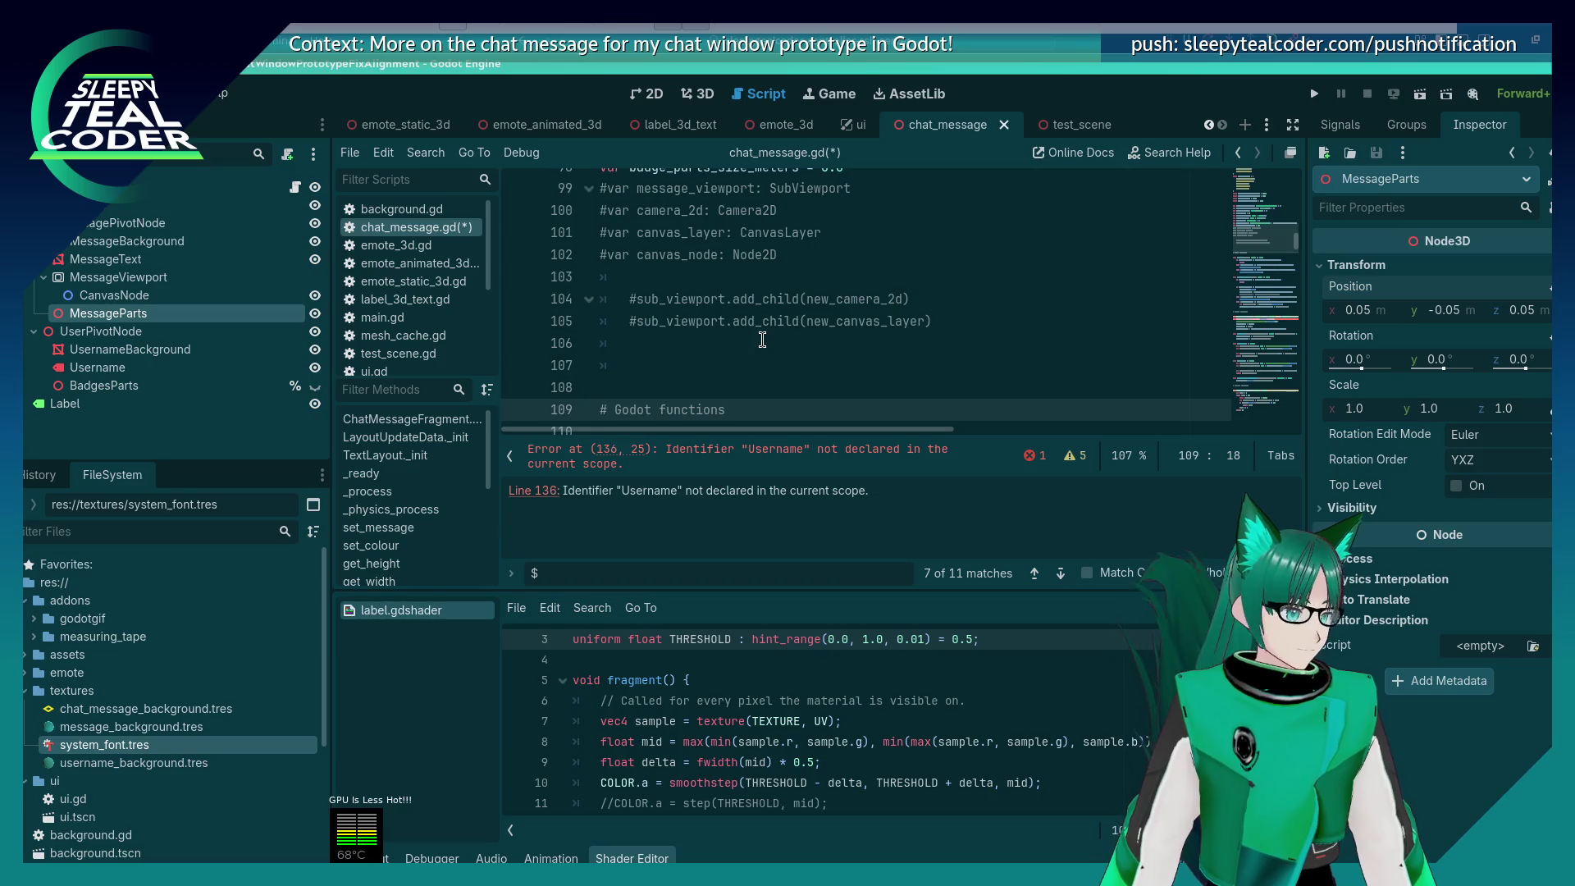
Step: Save chat_message.gd and look over the script
scroll(762, 339, "down", 2)
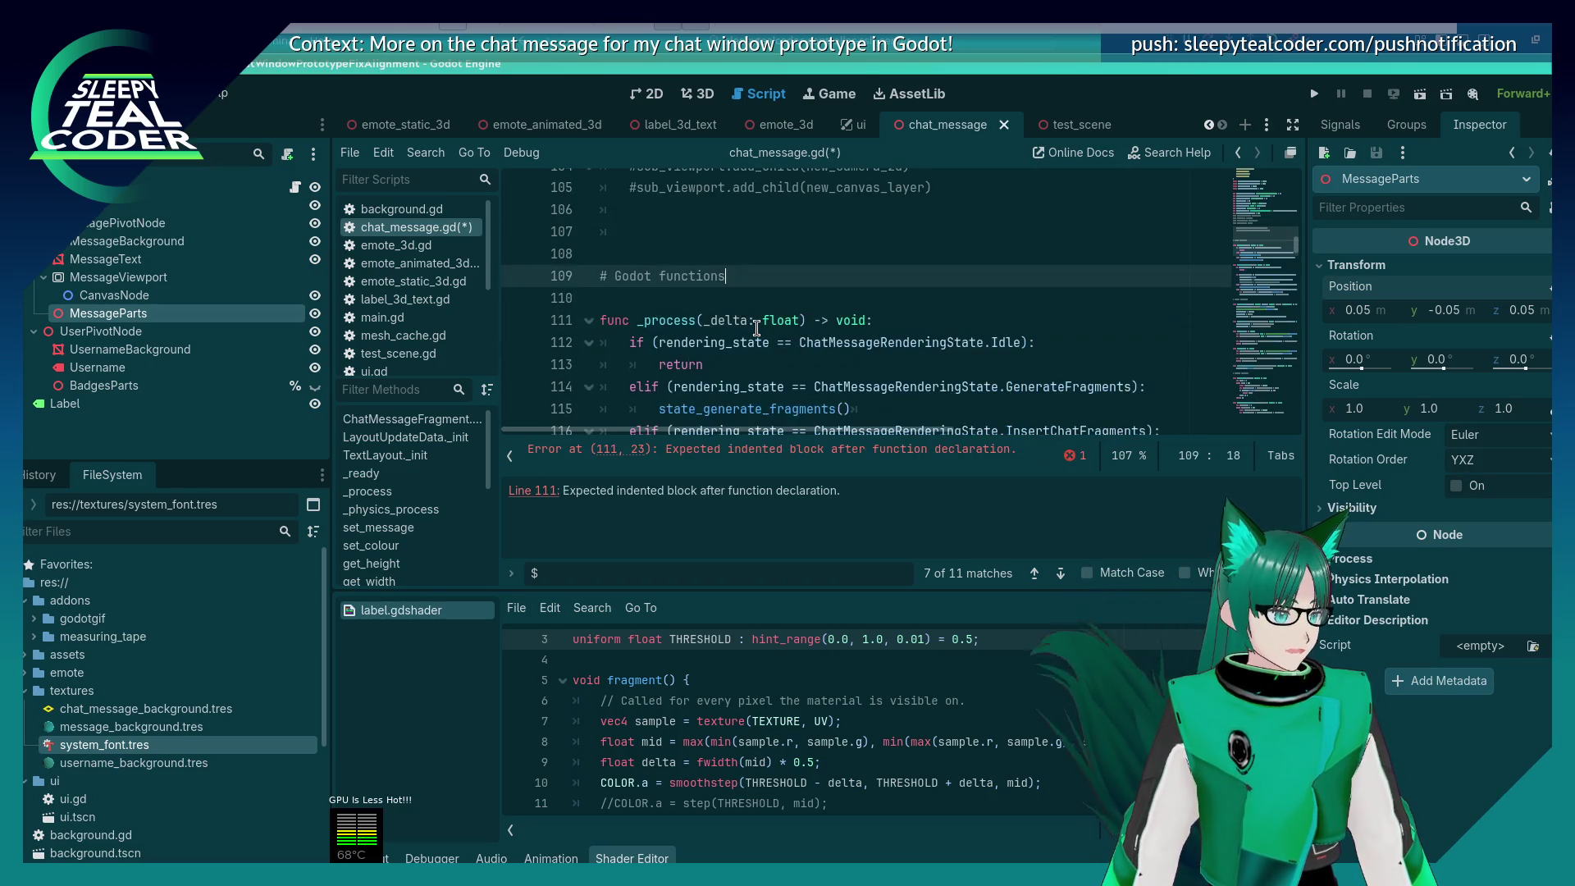
key("ctrl+s")
scroll(763, 312, "up", 10)
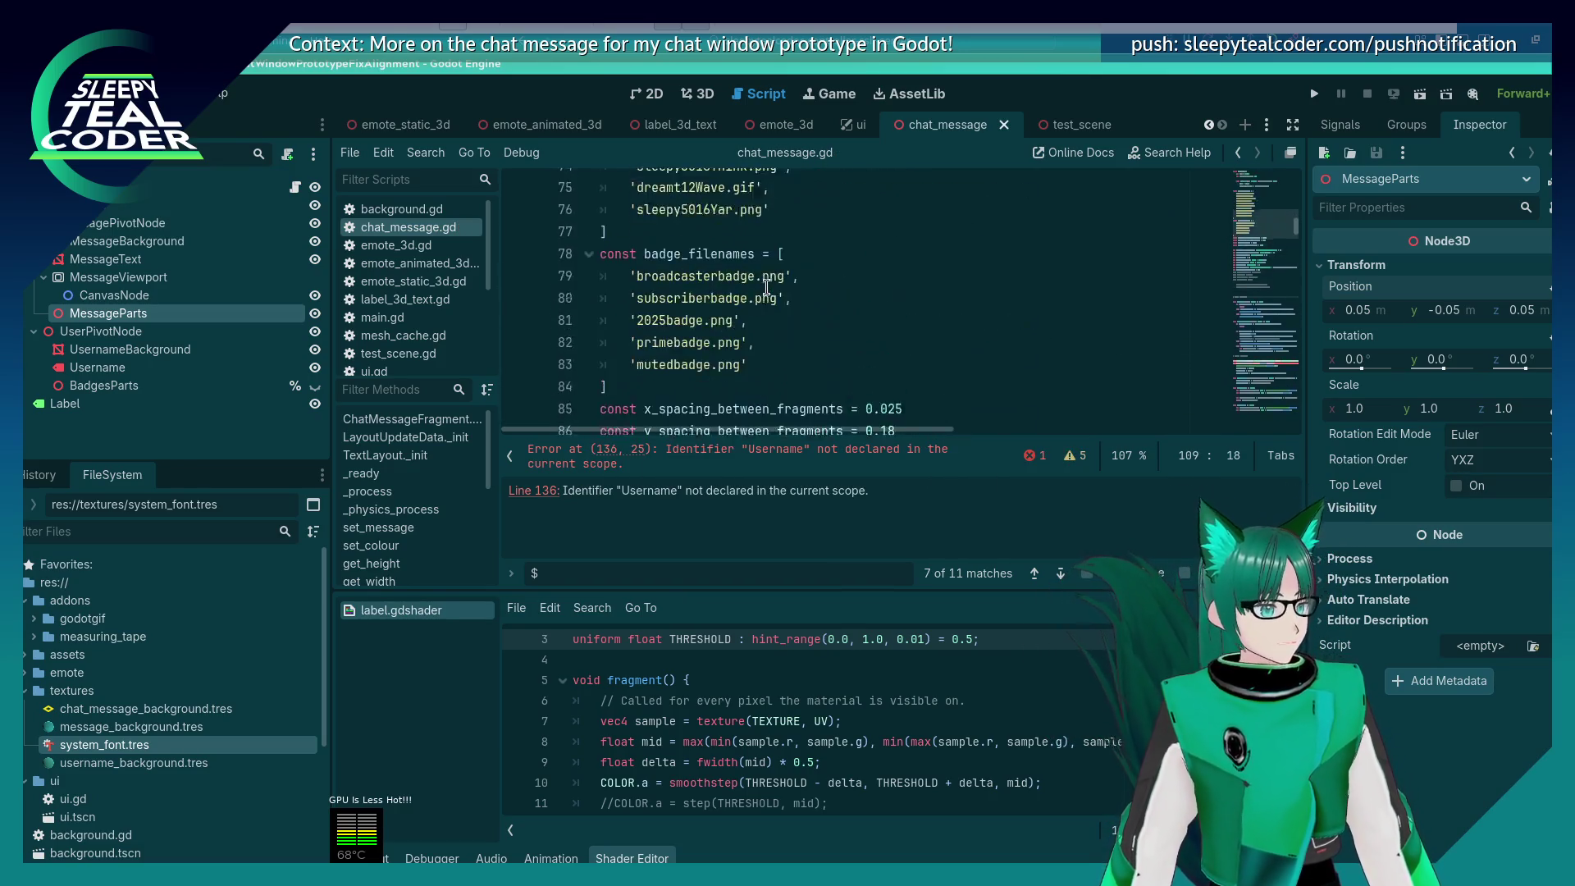
scroll(765, 299, "up", 20)
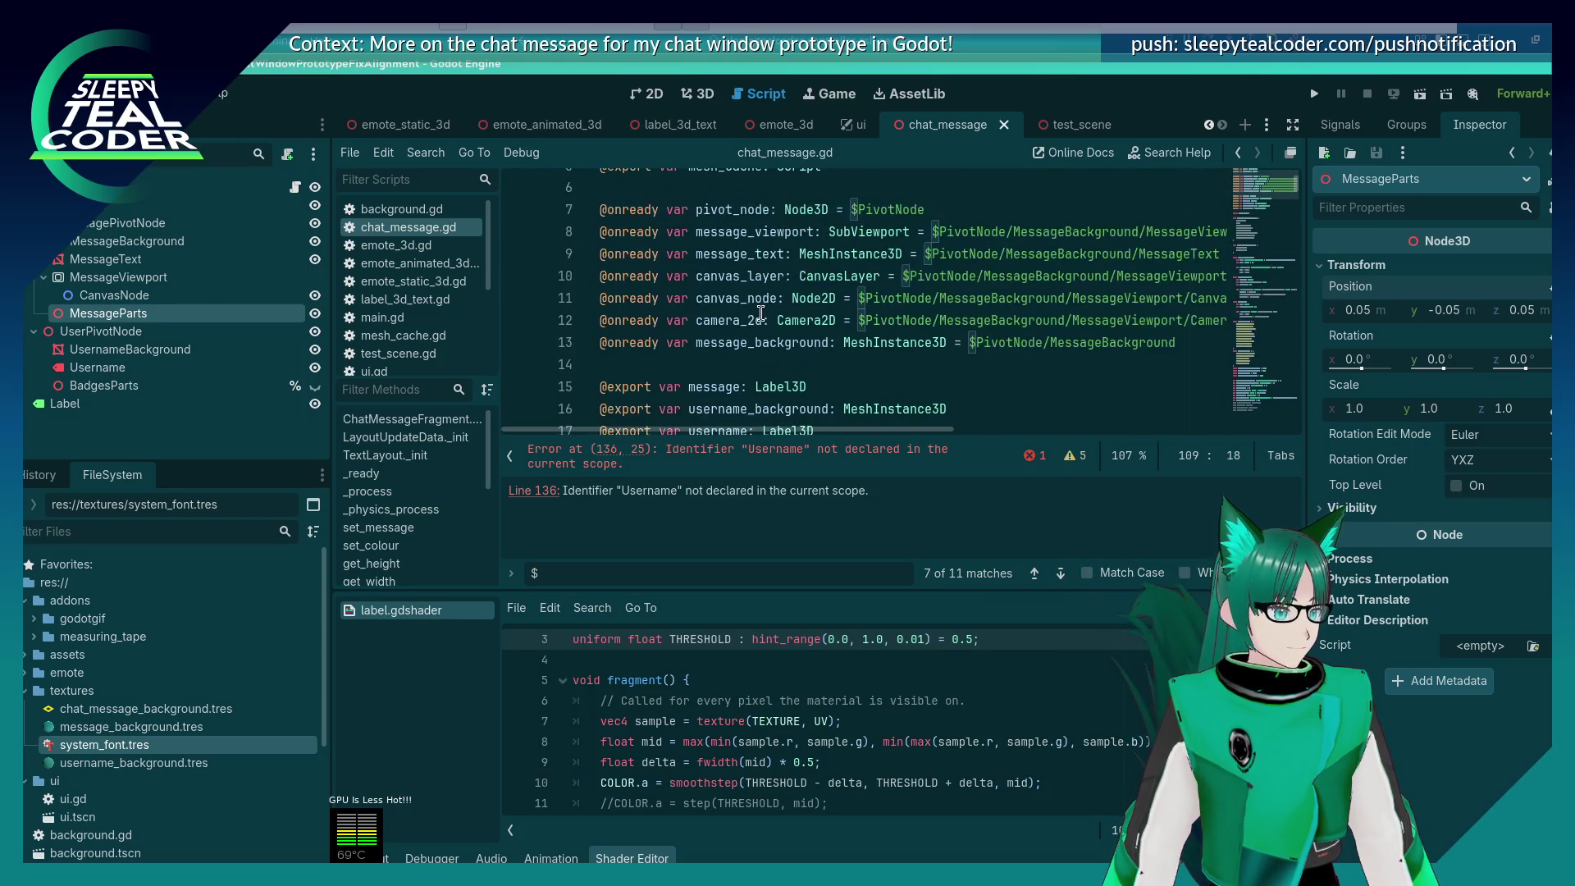
scroll(738, 328, "up", 1)
scroll(706, 340, "down", 2)
scroll(653, 353, "up", 1)
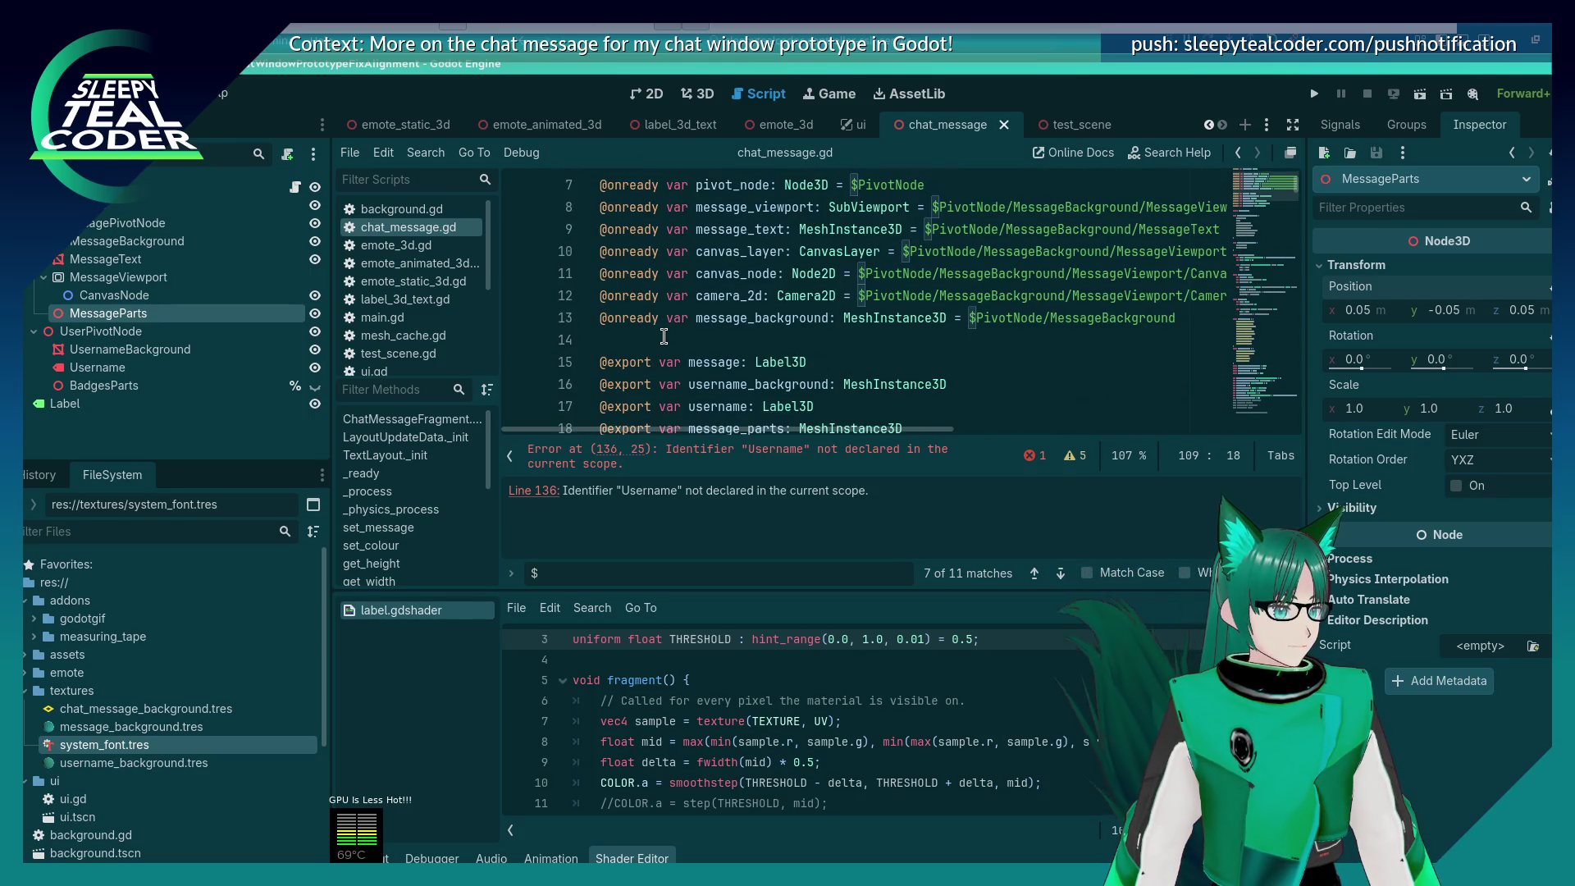
scroll(657, 340, "up", 2)
scroll(657, 344, "down", 1)
left_click(659, 383)
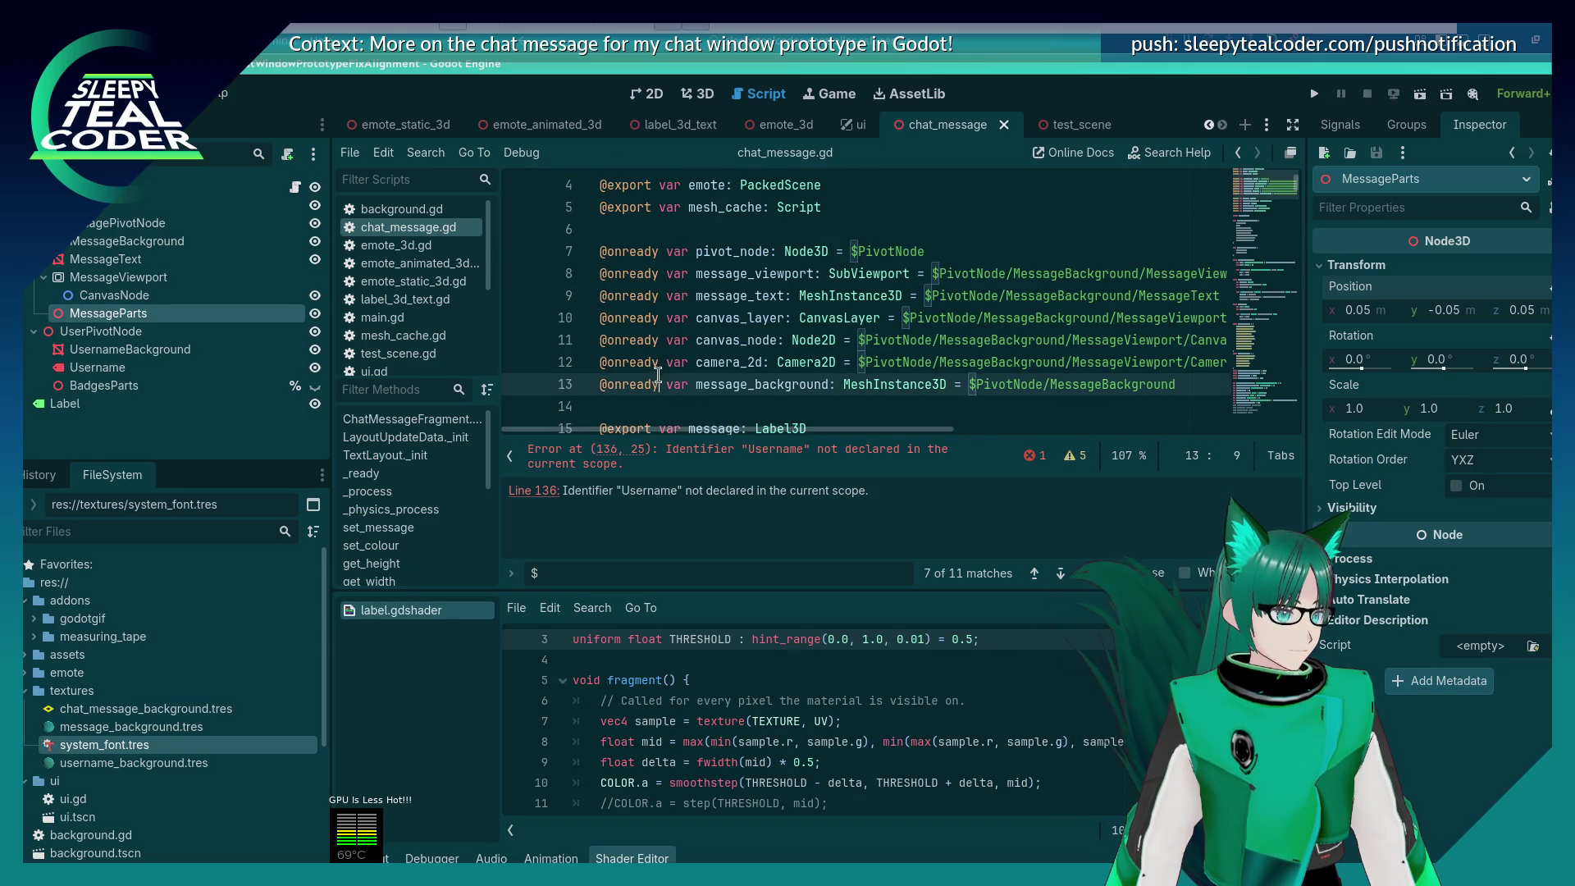
left_click(648, 252, "ctrl")
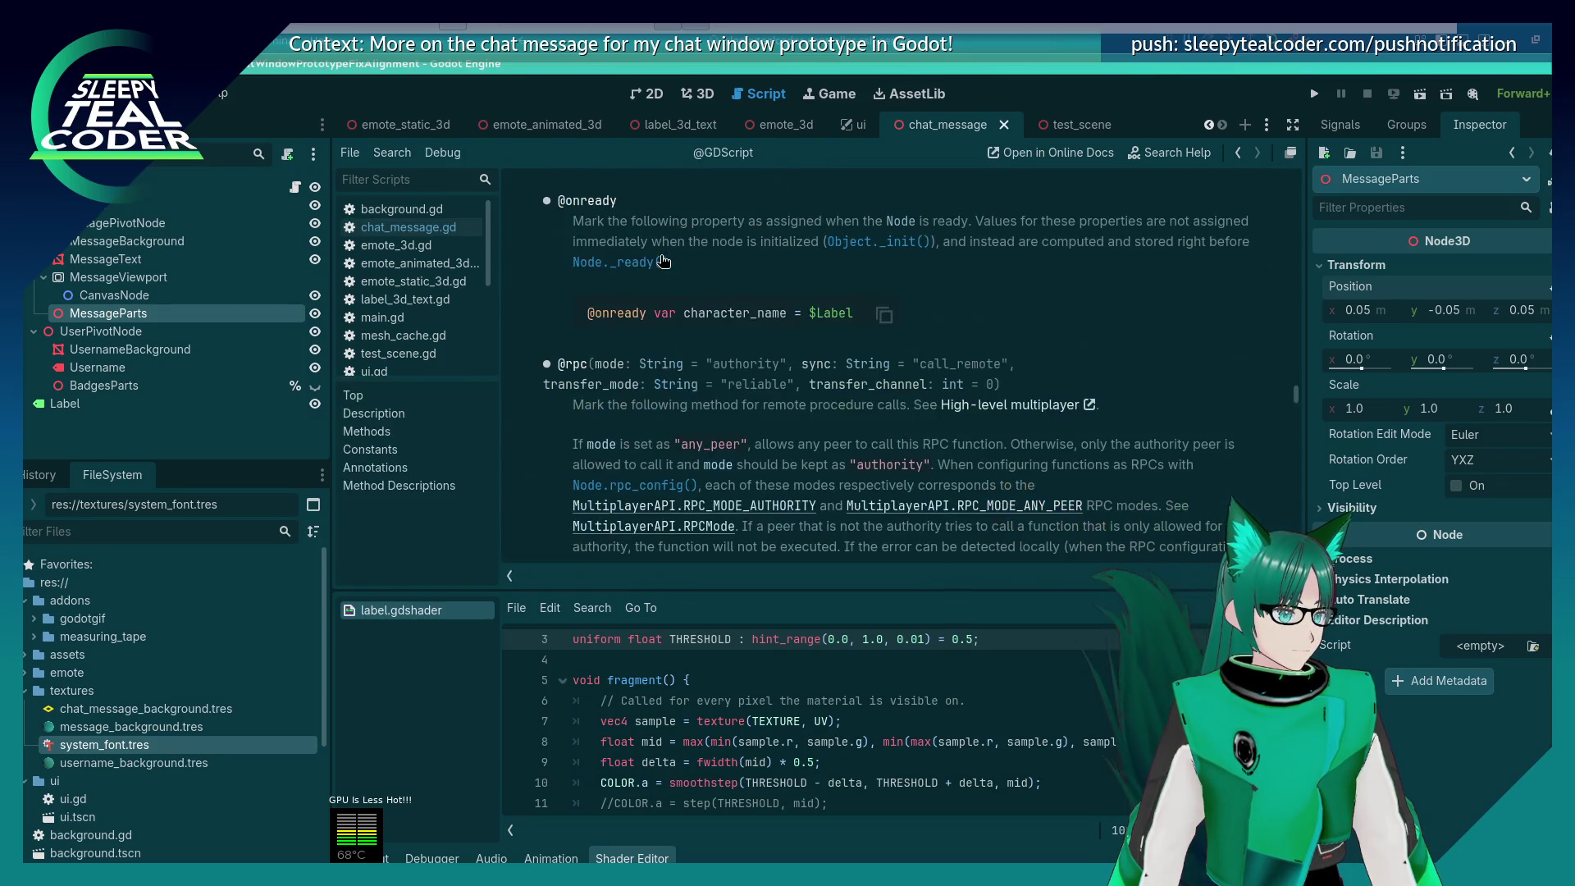
left_click(1004, 124)
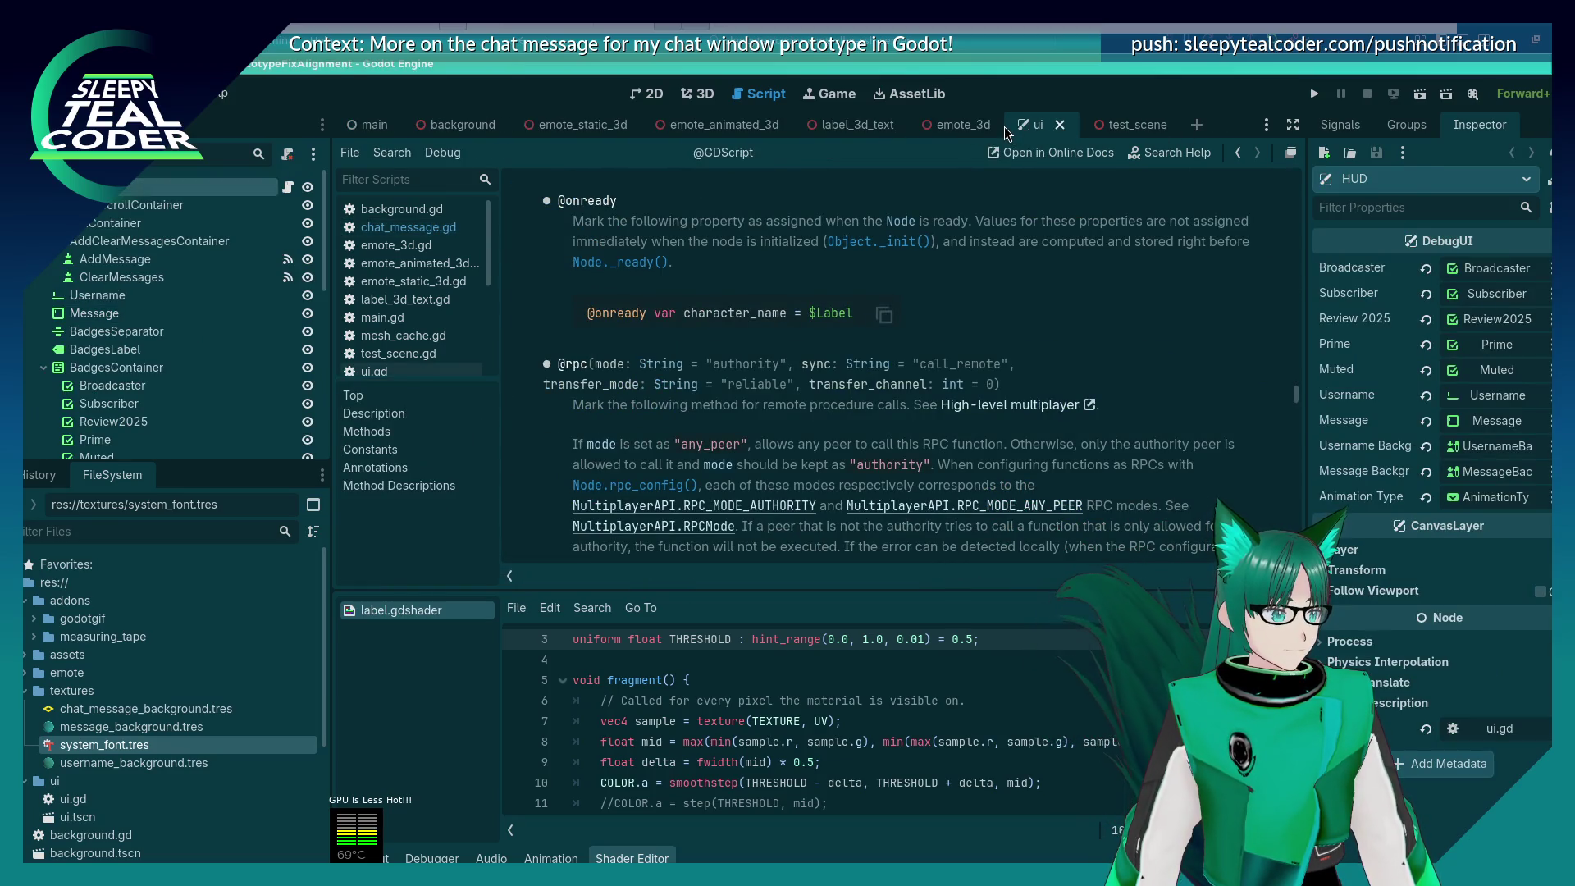
left_click(407, 227)
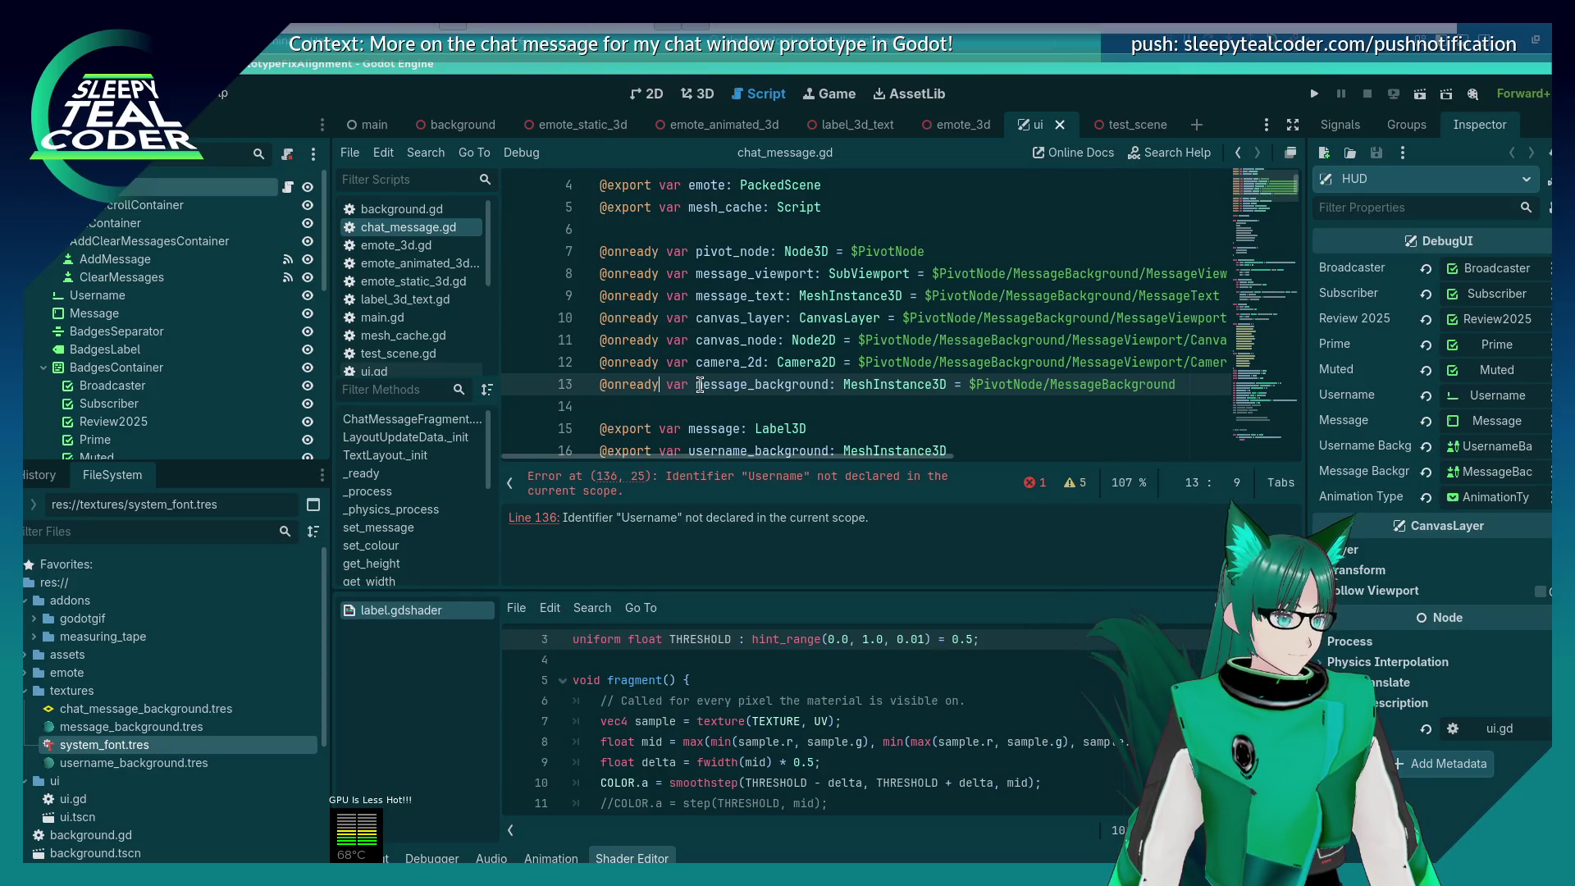
left_click(655, 356)
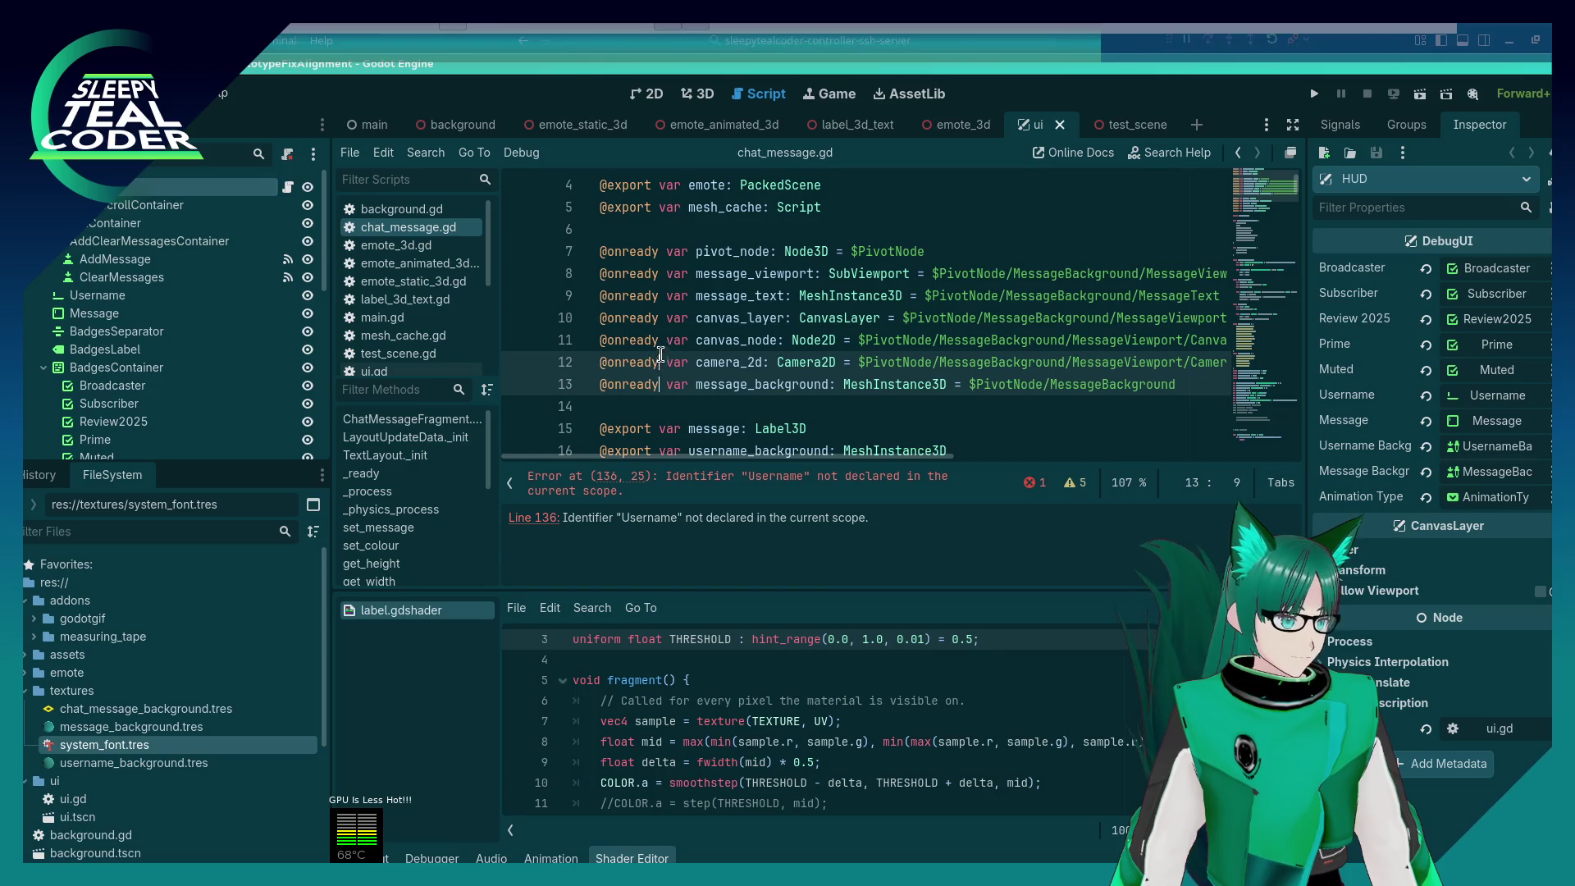
key("Up")
left_click(617, 251)
key("ctrl+d")
key("ctrl+d")
key("ctrl+d")
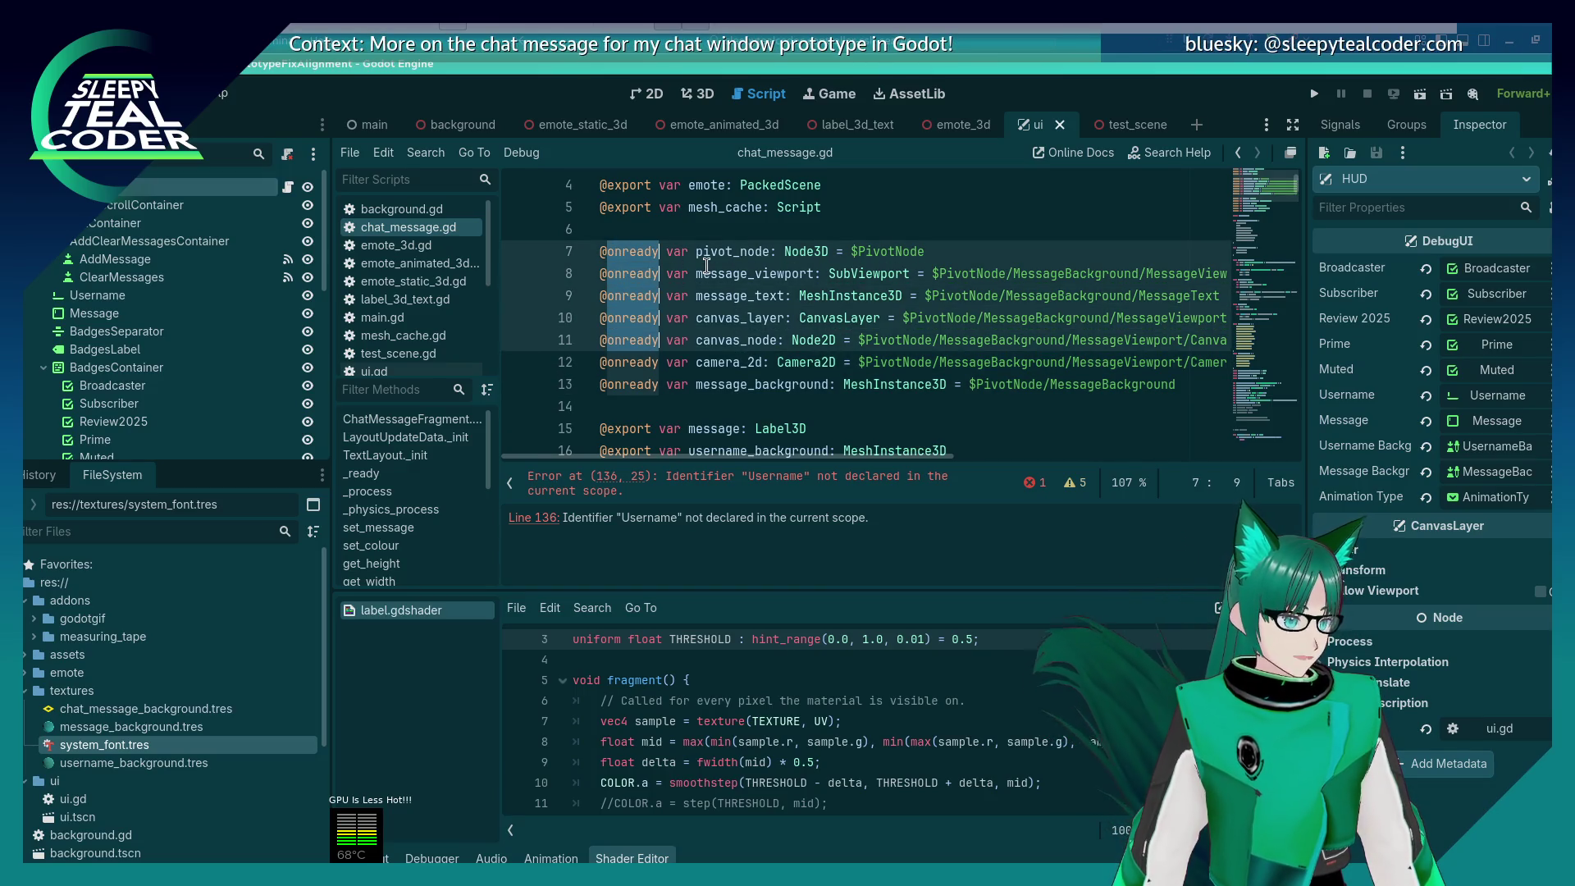
key("Left")
key("Right")
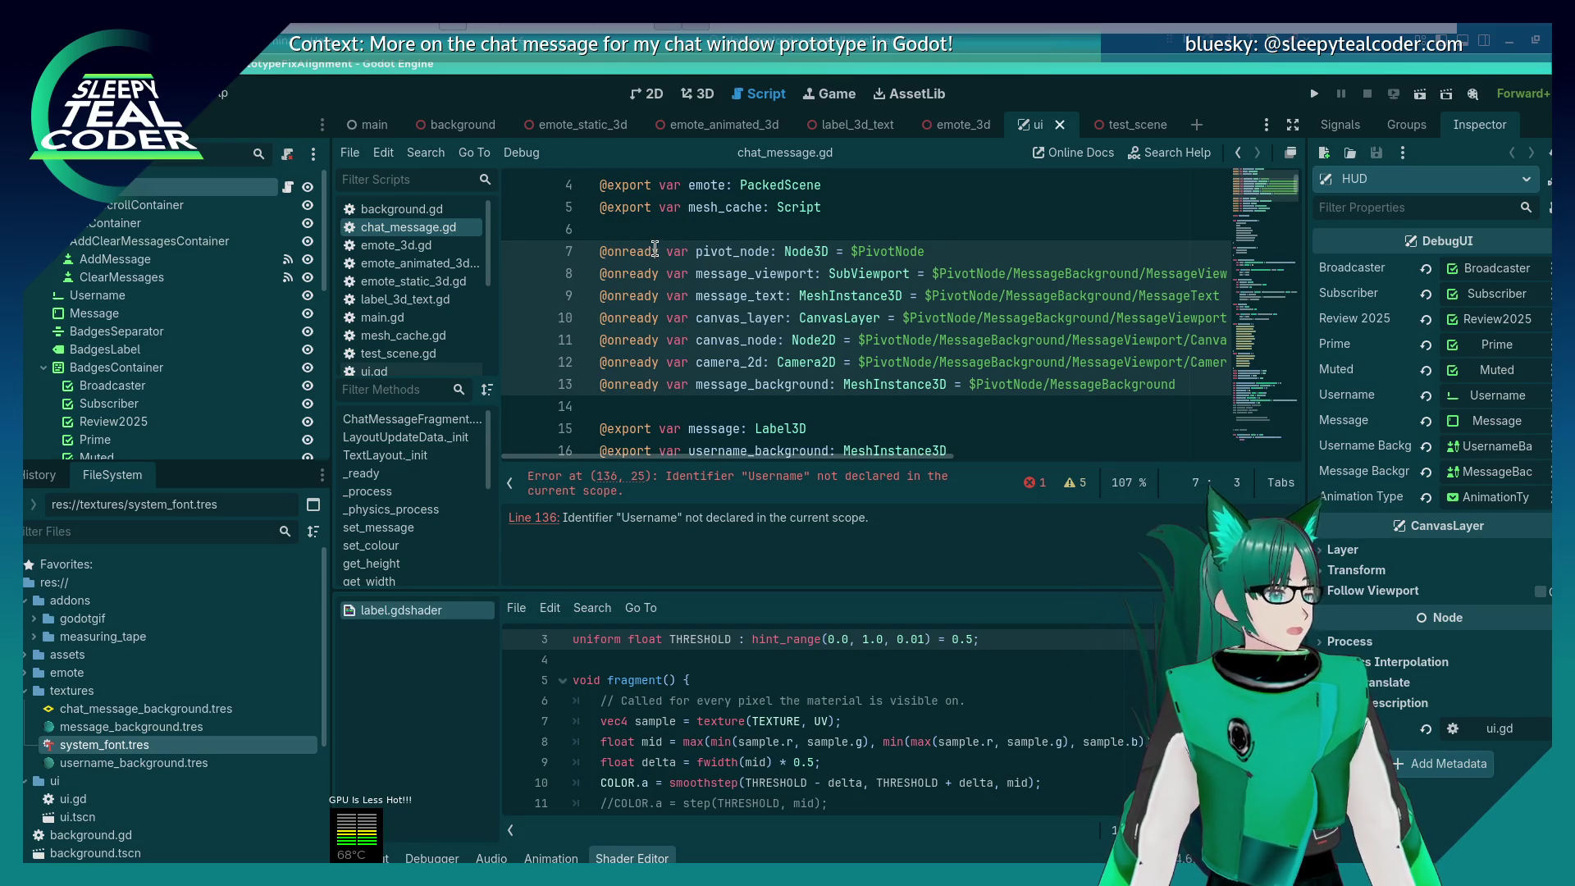
key("Escape")
left_click_drag(652, 406, 586, 251)
key("BackSpace")
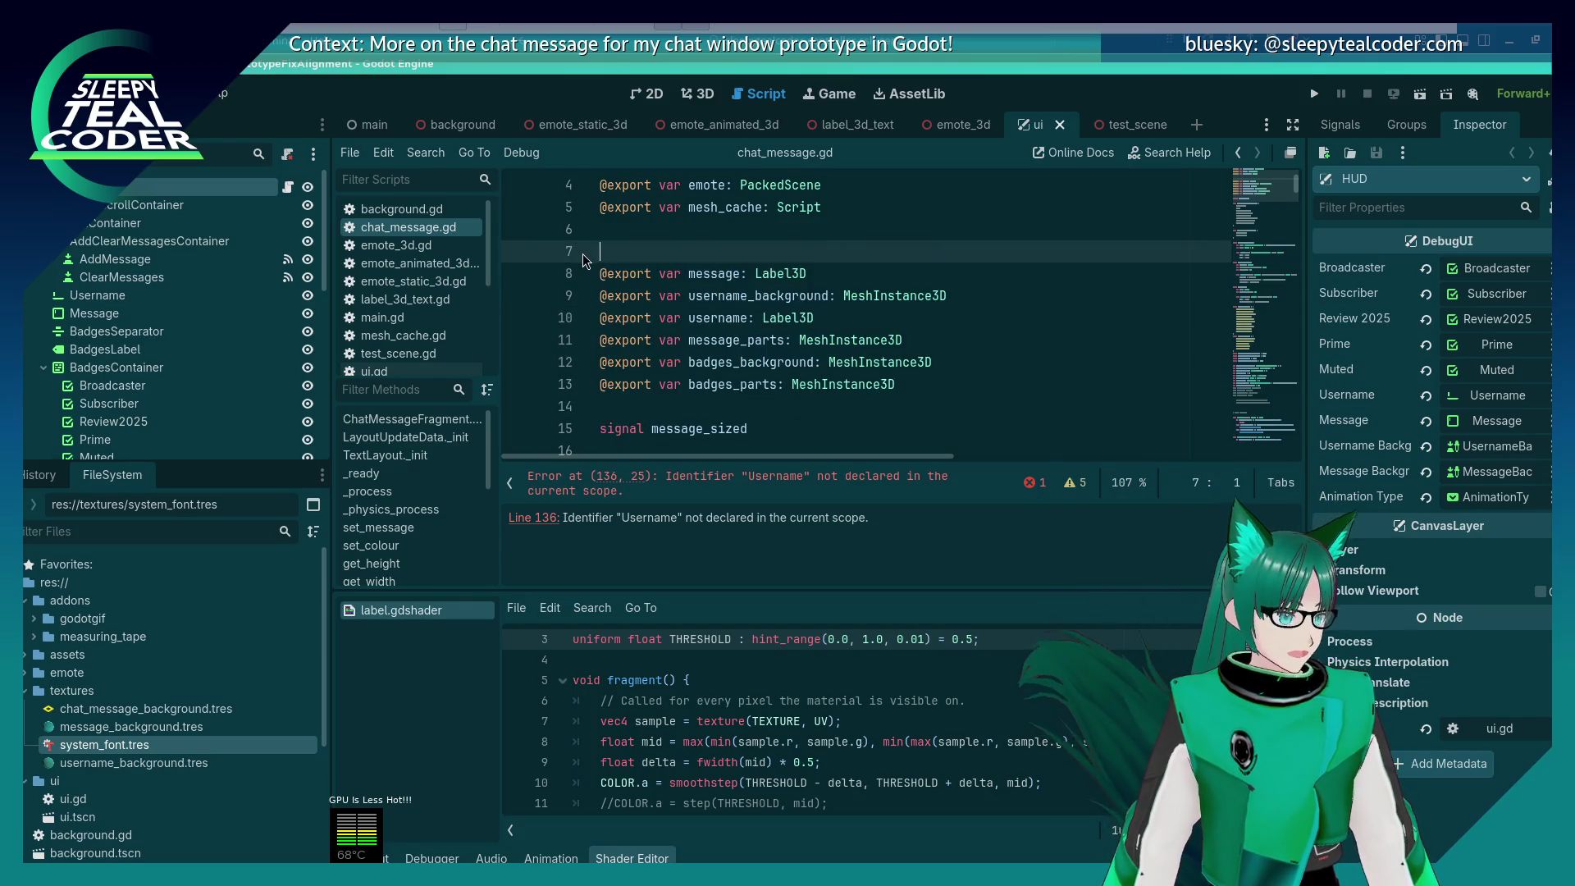
key("BackSpace")
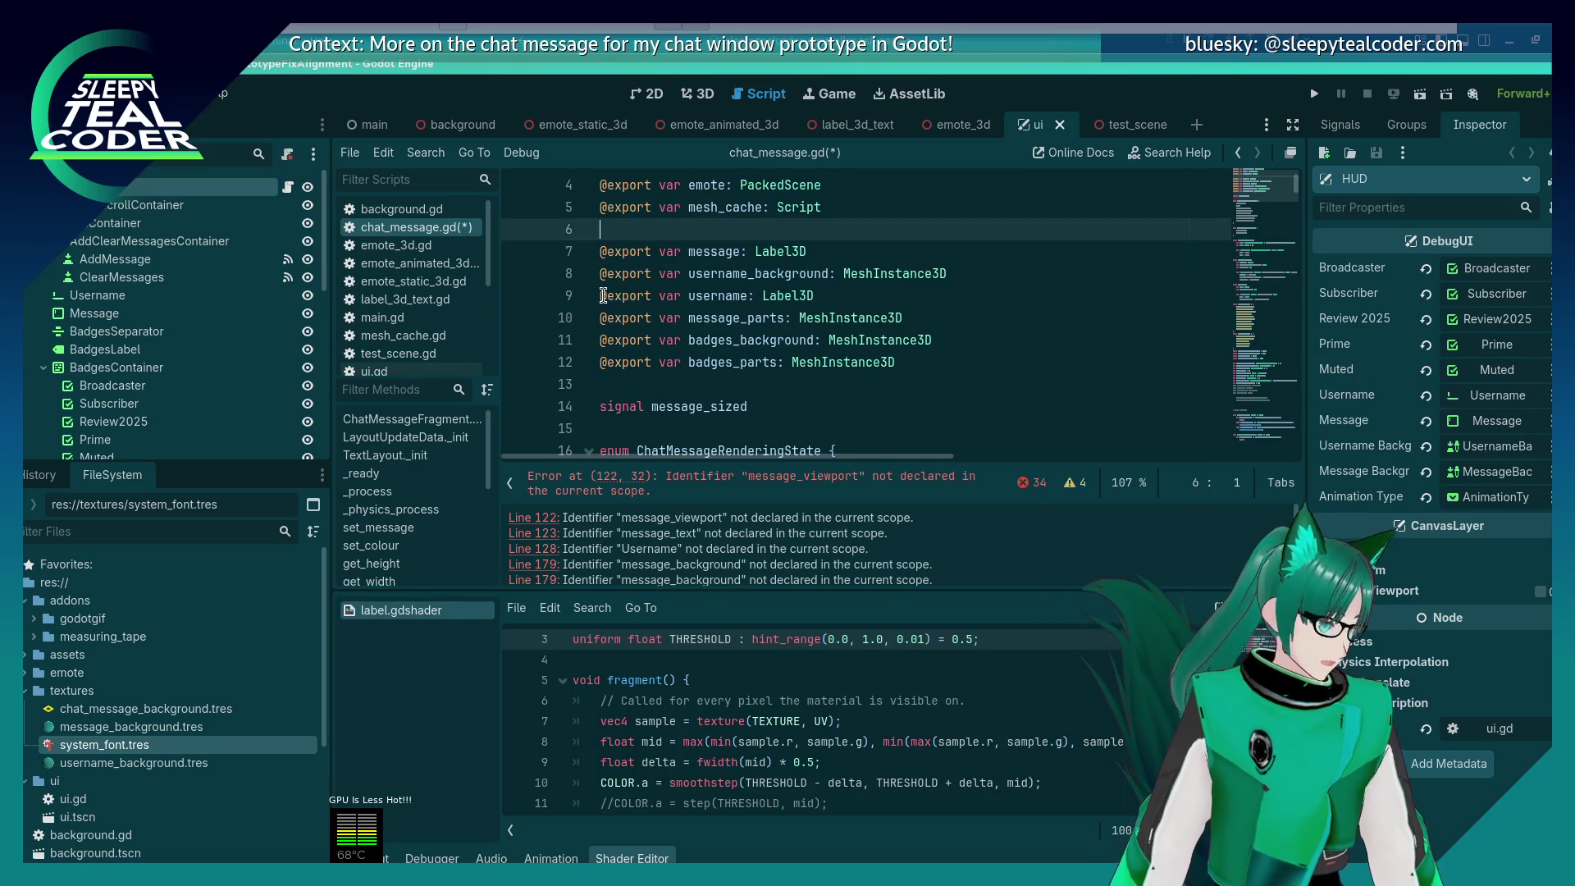
Step: Insert blank lines after line 6 and reopen the chat_message scene
key("Return")
key("Return")
key("Up")
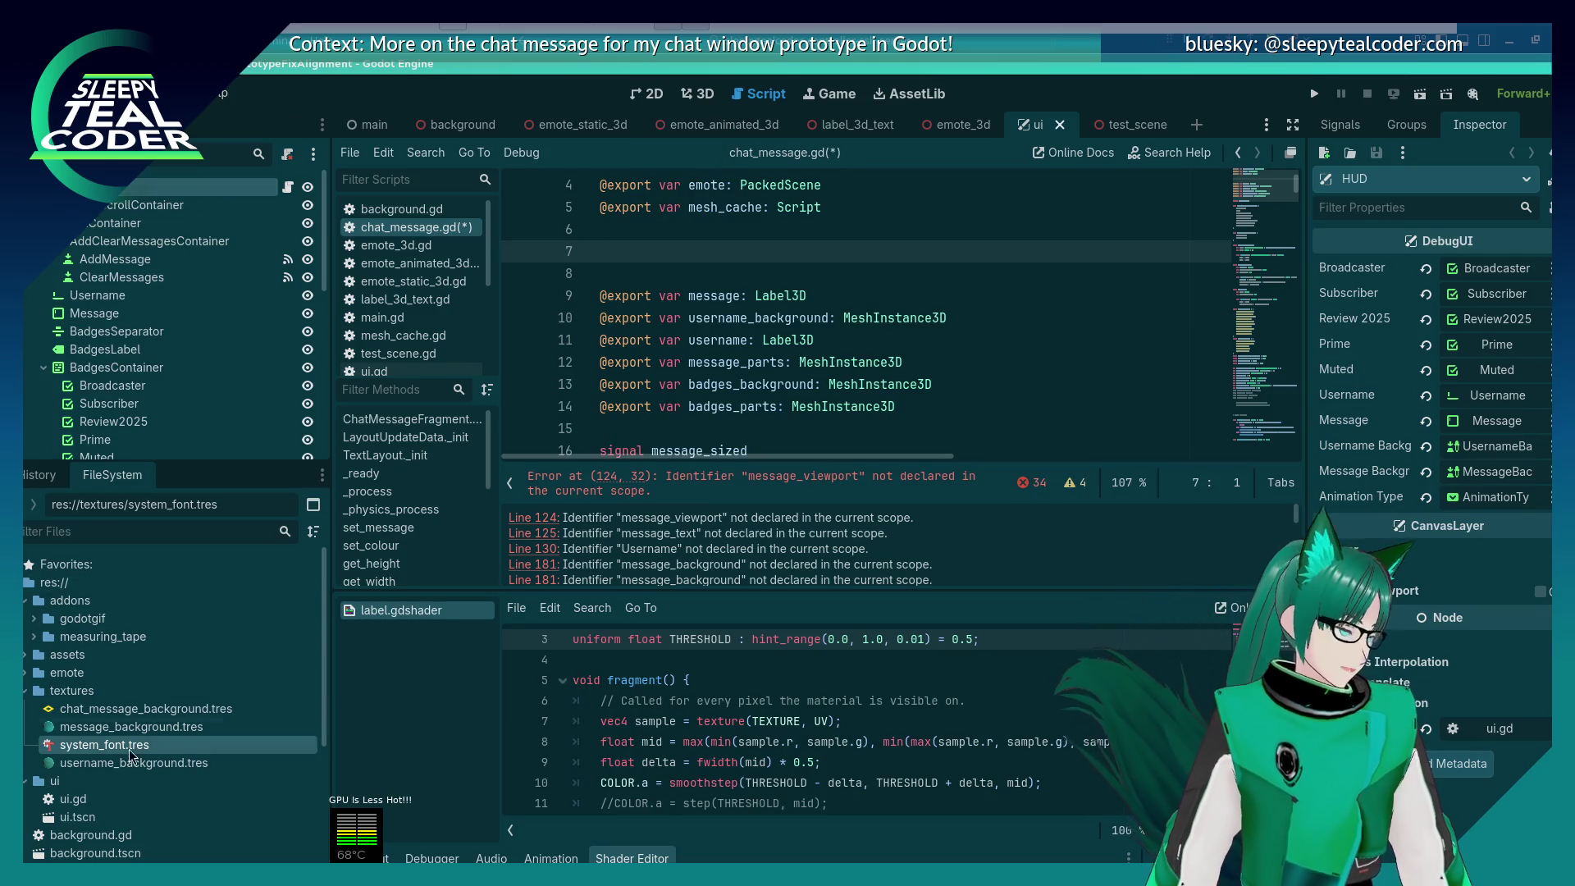
scroll(172, 793, "down", 4)
scroll(172, 793, "down", 1)
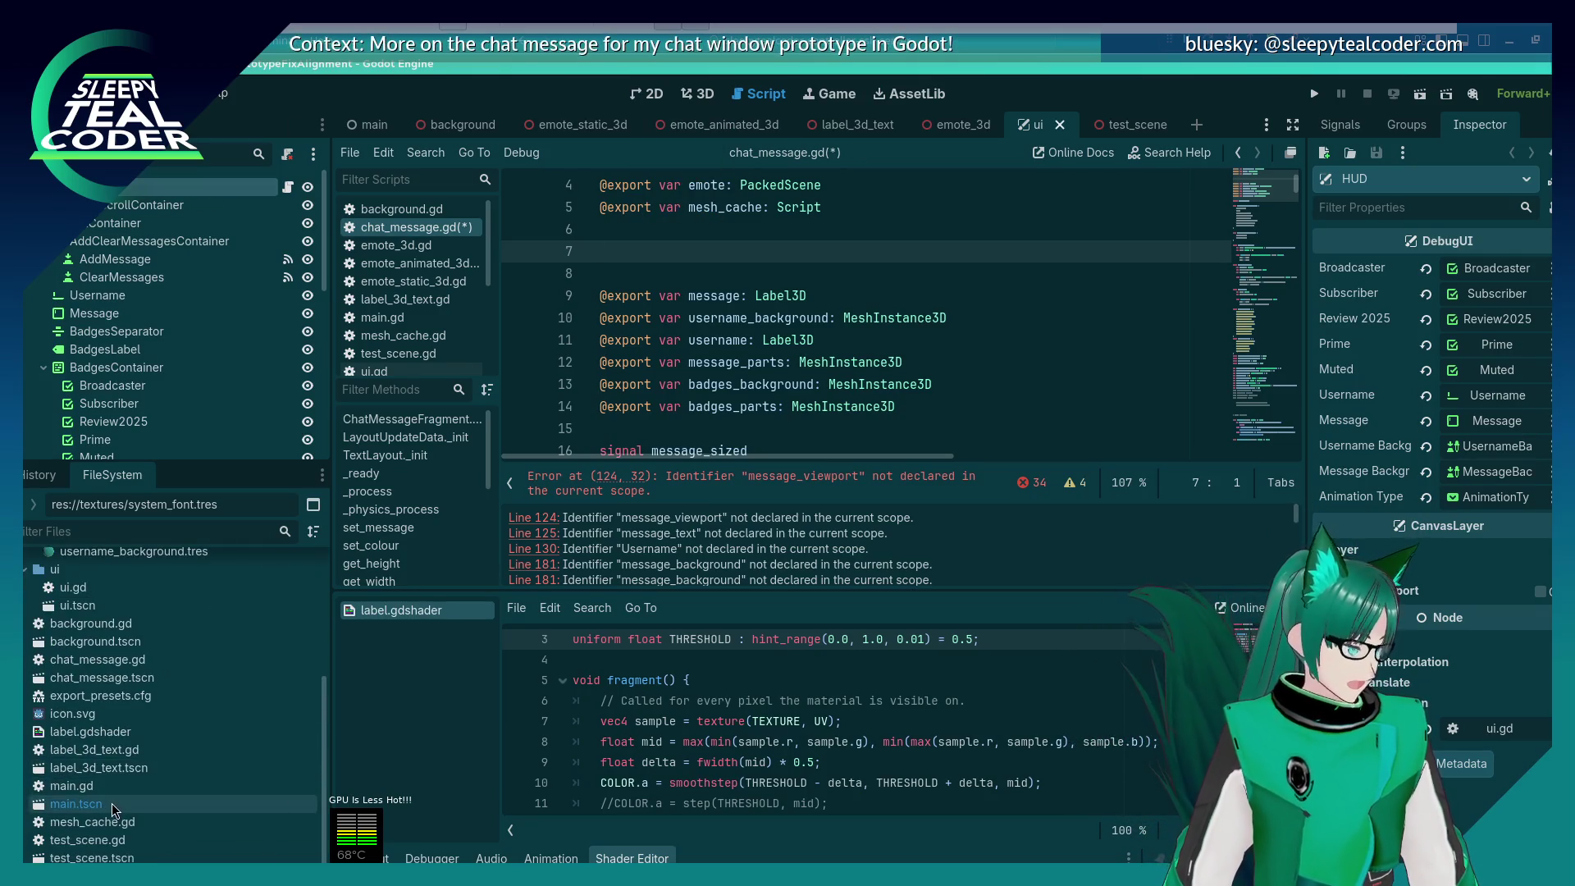
double_click(110, 677)
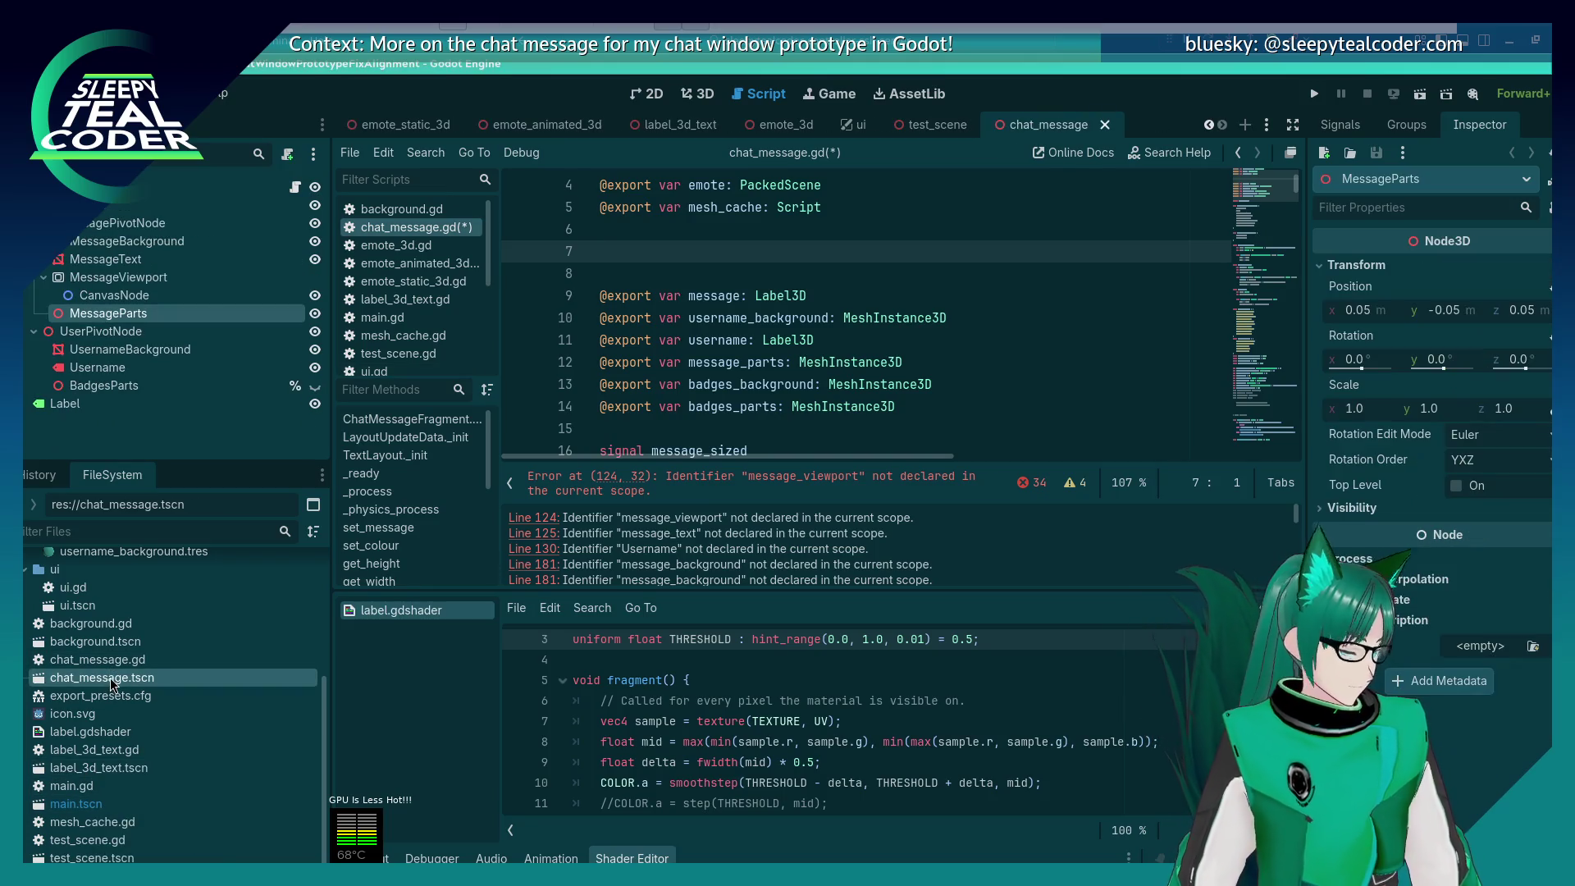
Step: Select the eight nodes from MessageText through BadgesParts in the Scene dock
left_click(140, 382)
left_click(126, 350, "shift")
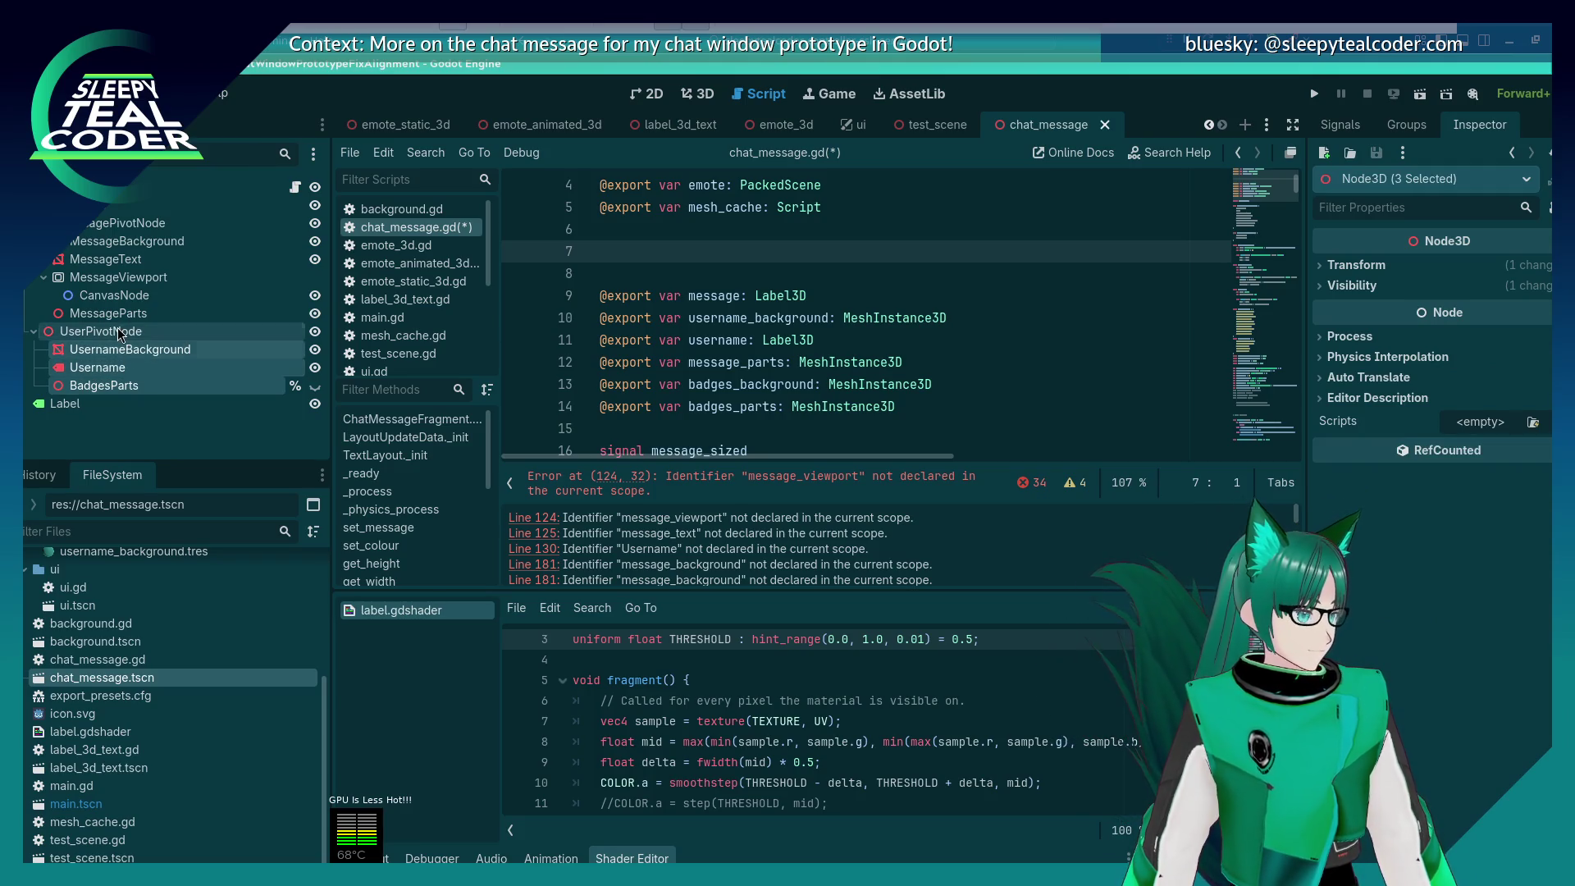
left_click(125, 331, "shift")
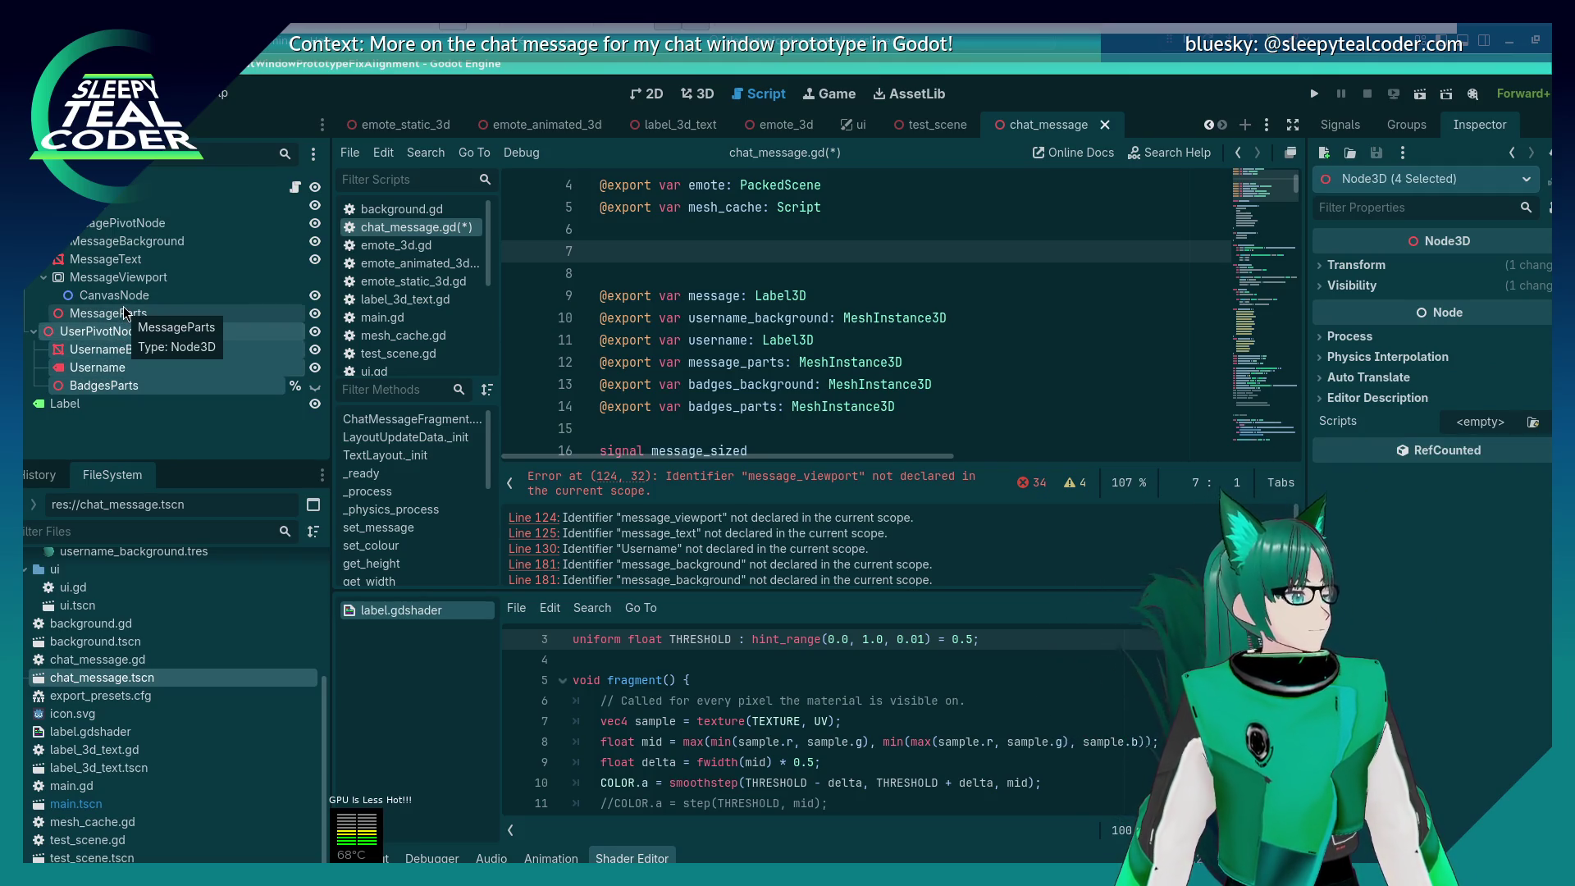
key("ctrl+a")
key("Escape")
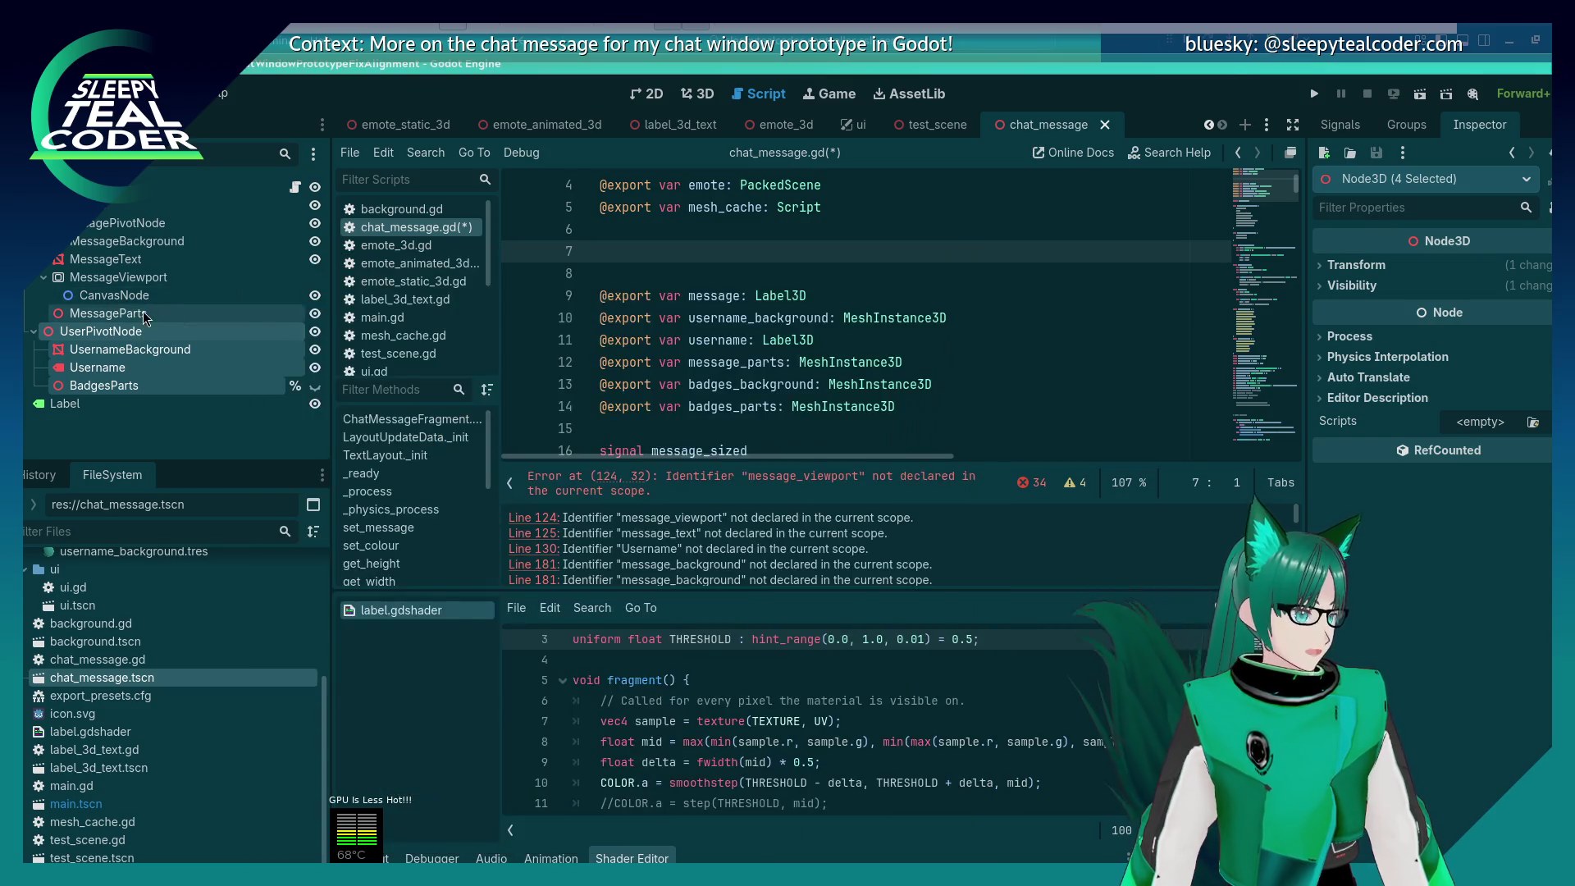
left_click(136, 297, "shift")
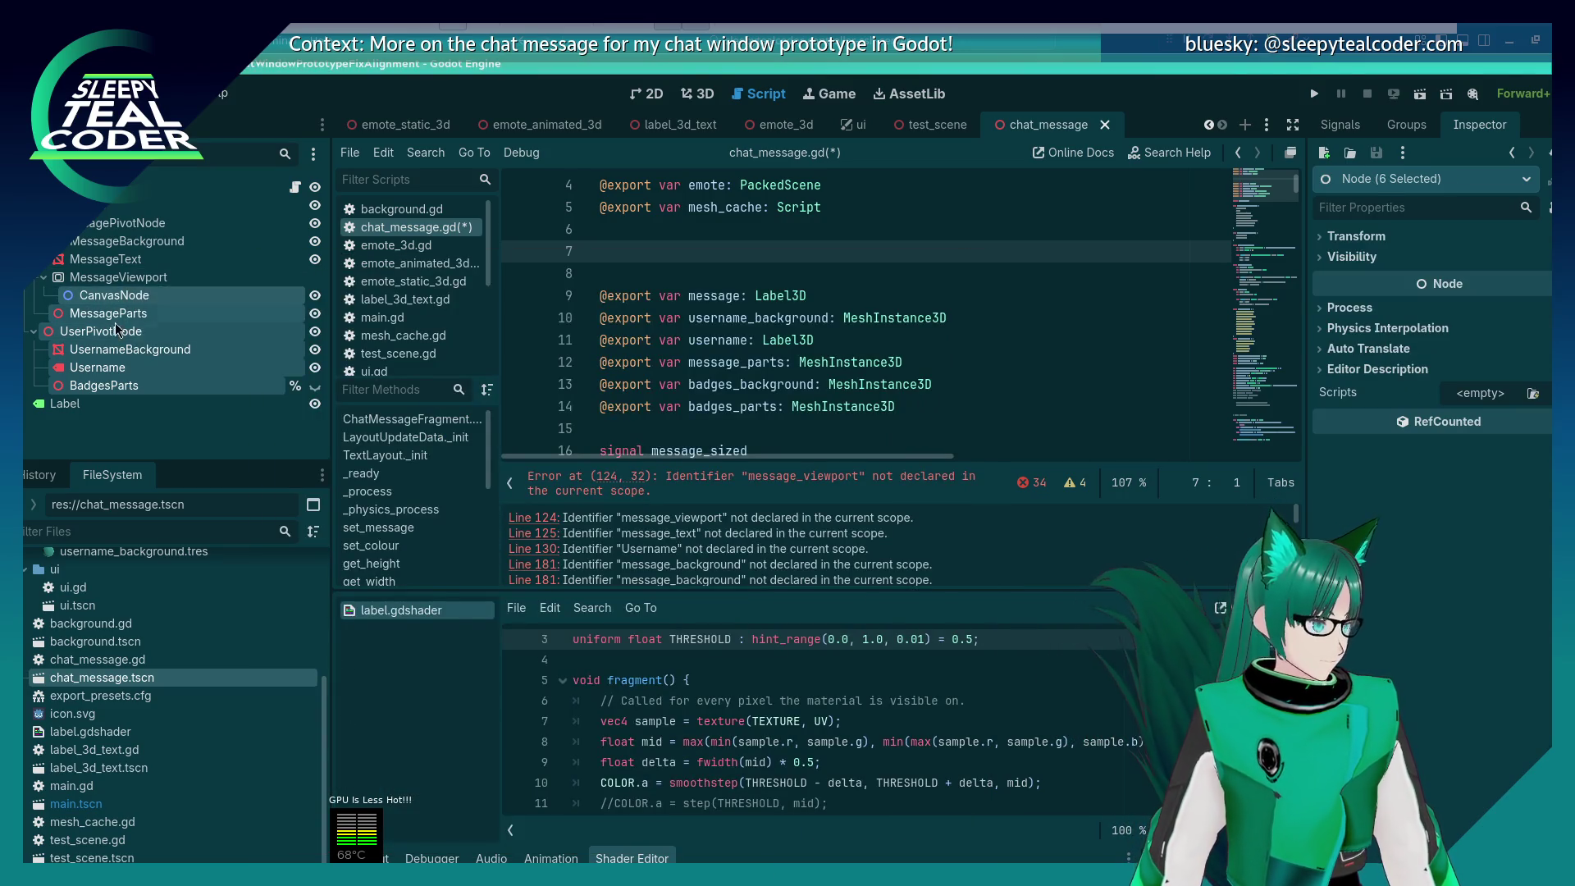
left_click(118, 278, "ctrl")
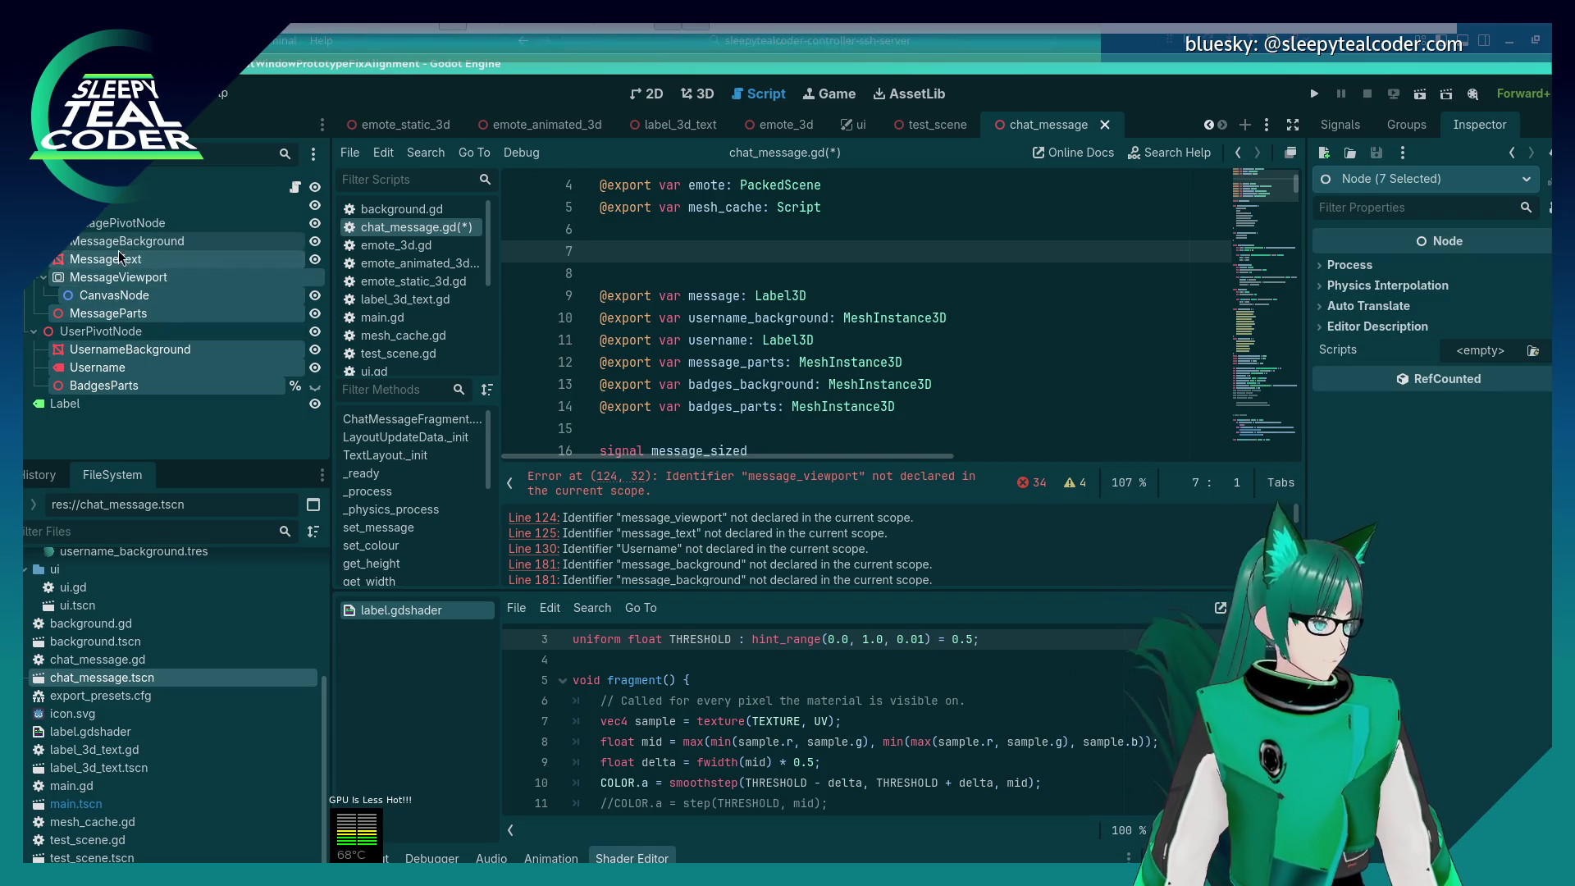
left_click(119, 256, "ctrl")
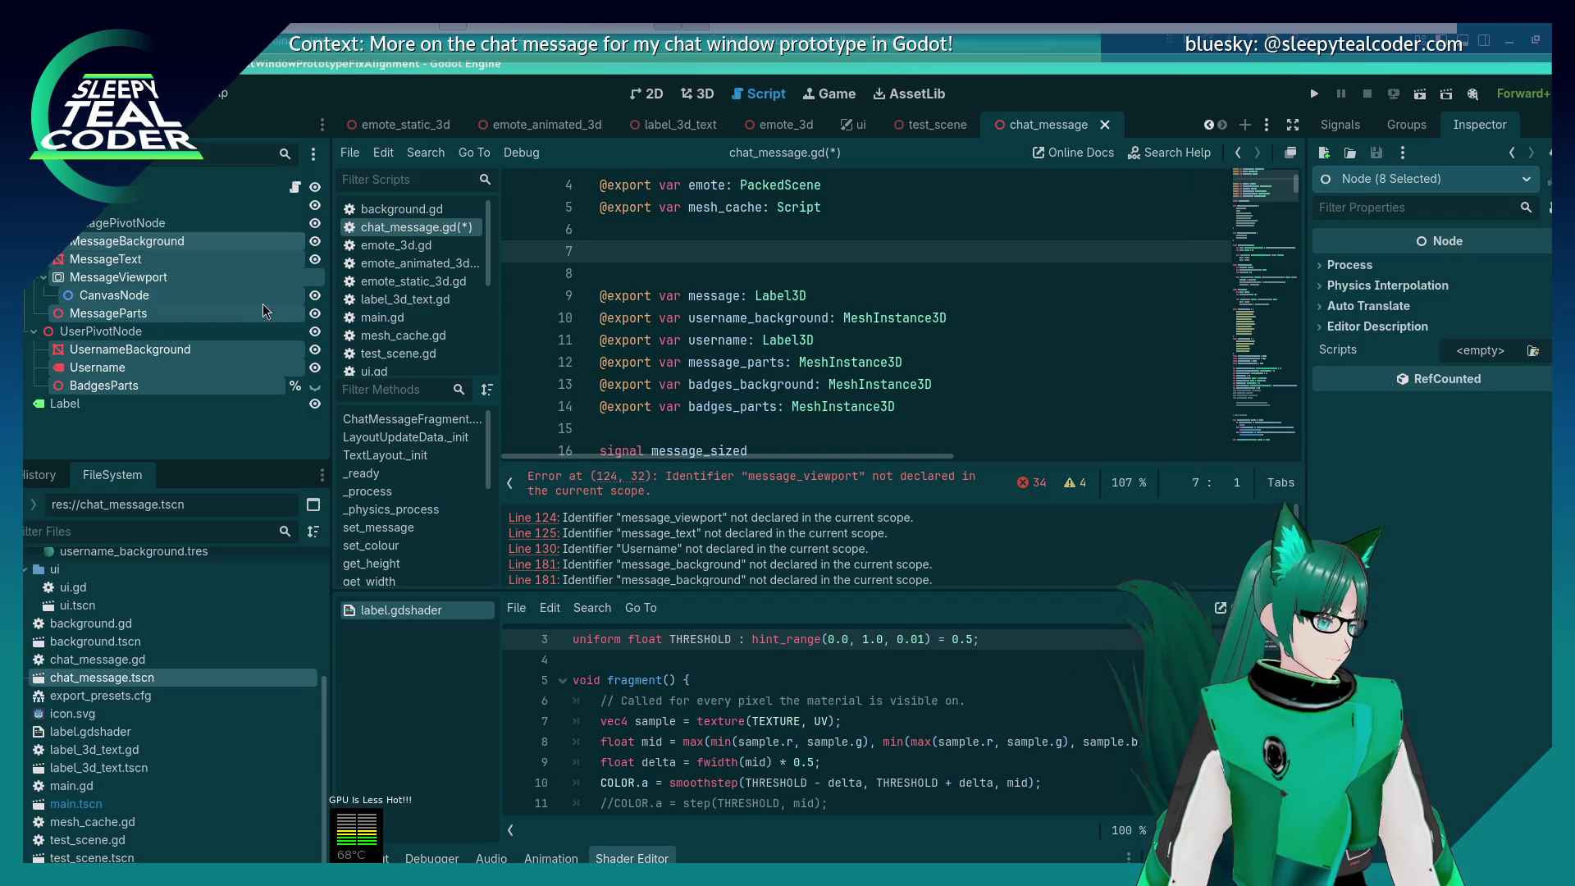
left_click_drag(143, 255, 646, 261)
scroll(781, 298, "down", 3)
left_click_drag(875, 407, 835, 258)
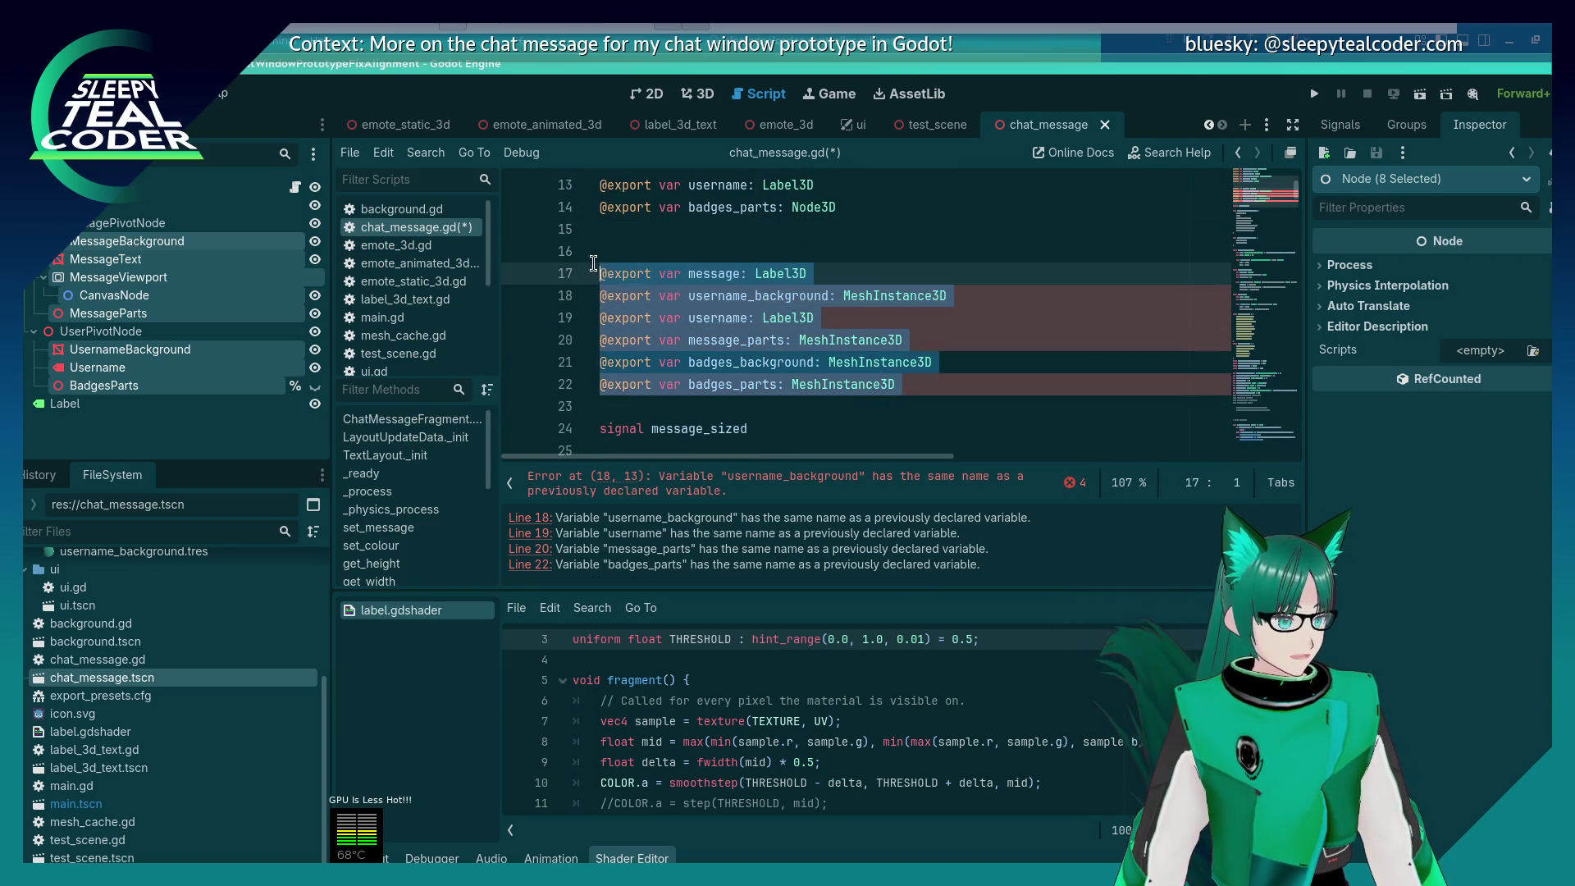
key("Delete")
key("ctrl+s")
scroll(804, 296, "up", 4)
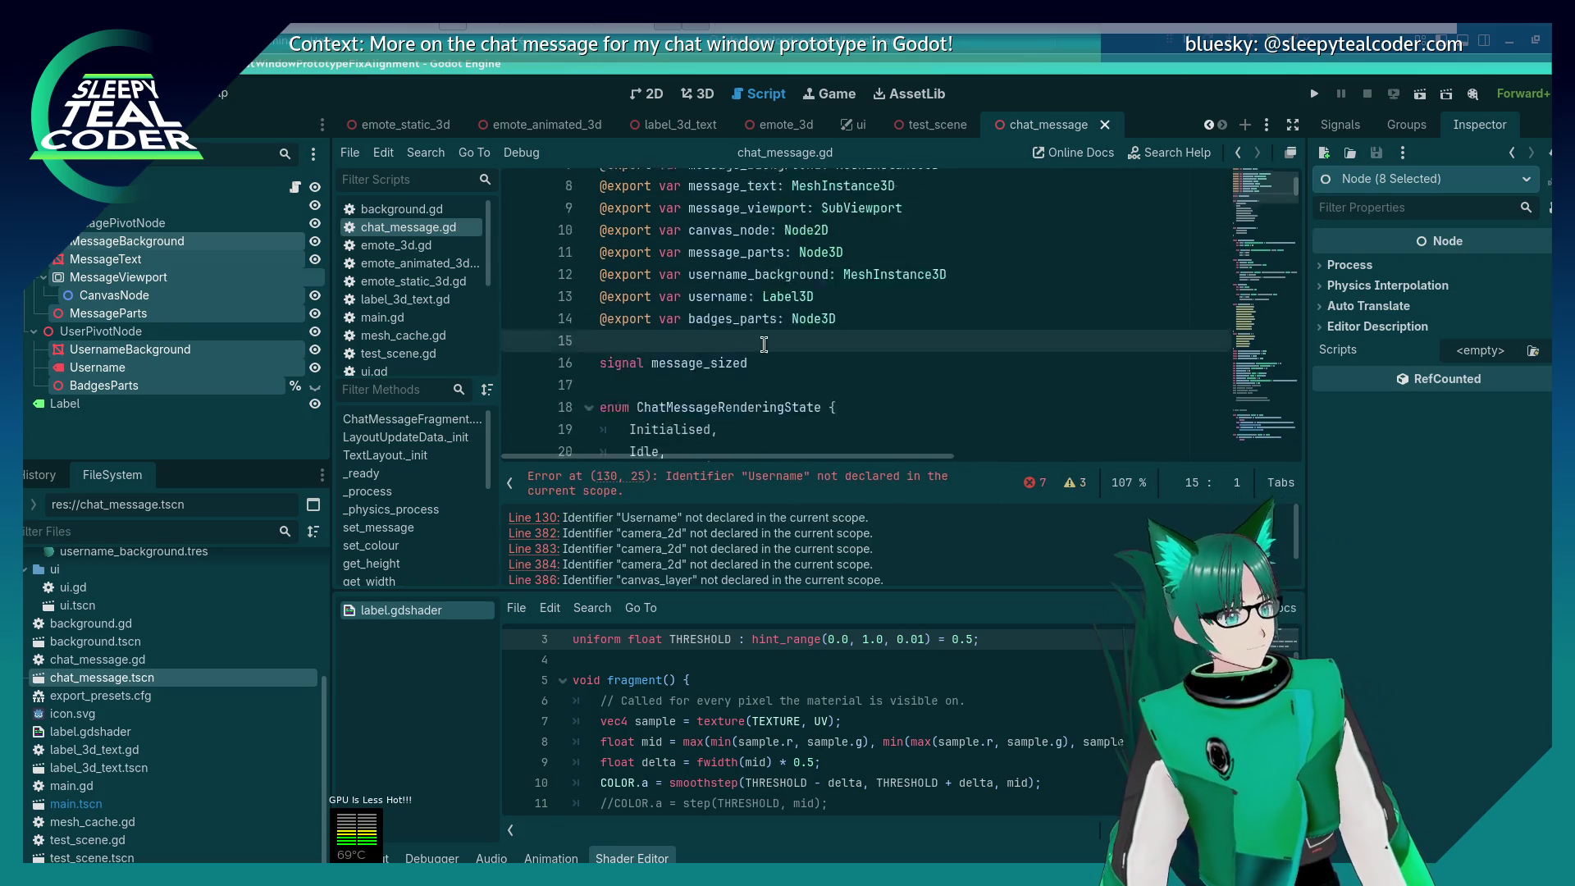
scroll(771, 344, "down", 2)
scroll(762, 355, "up", 2)
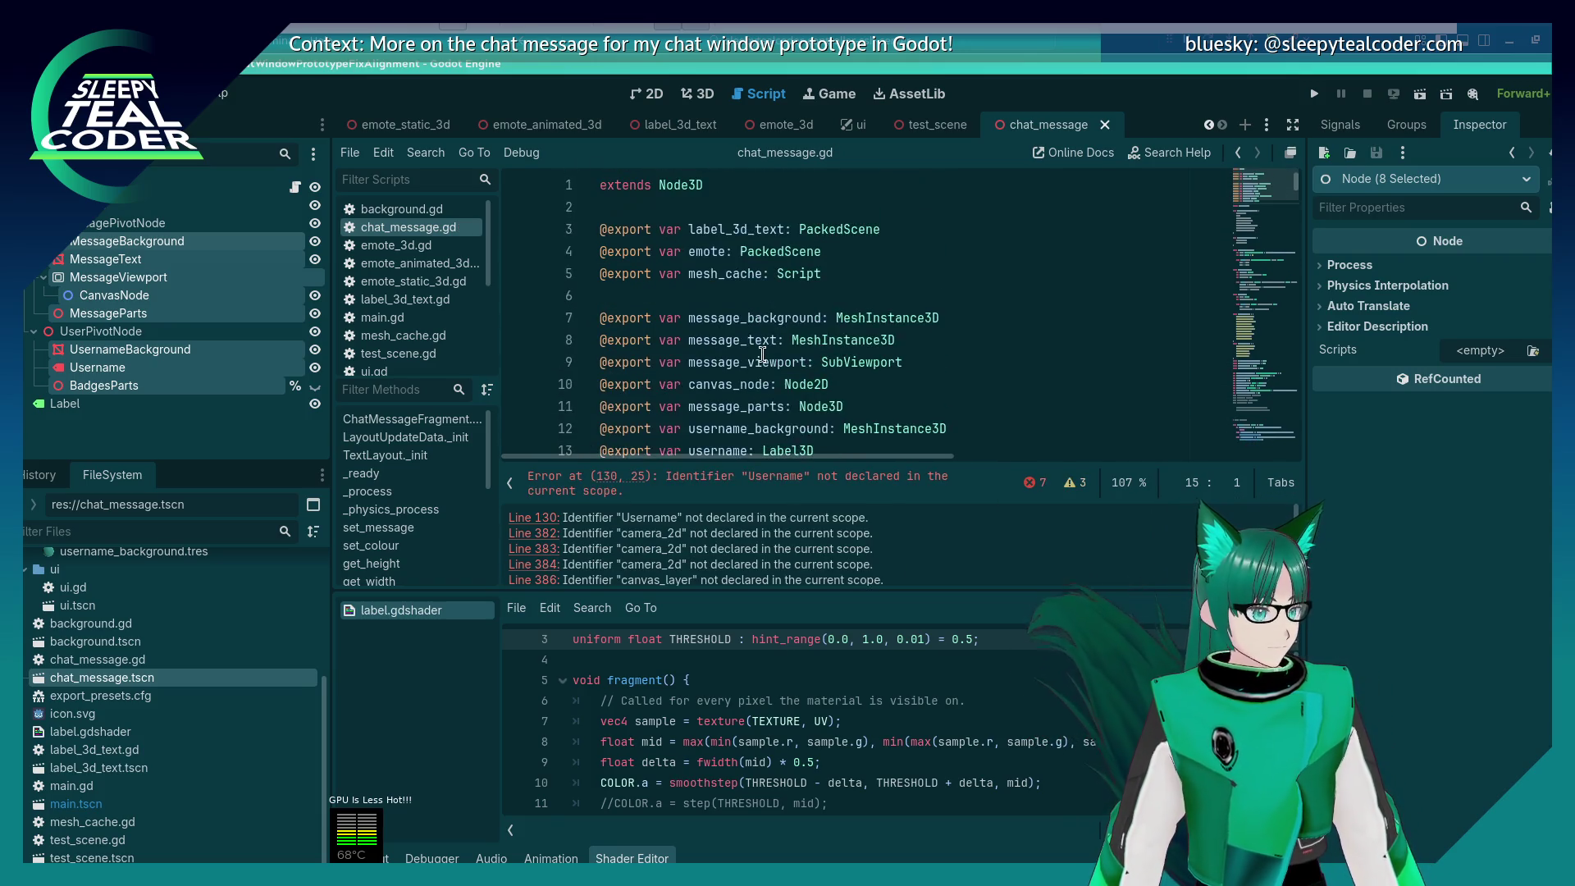
scroll(762, 354, "down", 1)
scroll(762, 355, "up", 1)
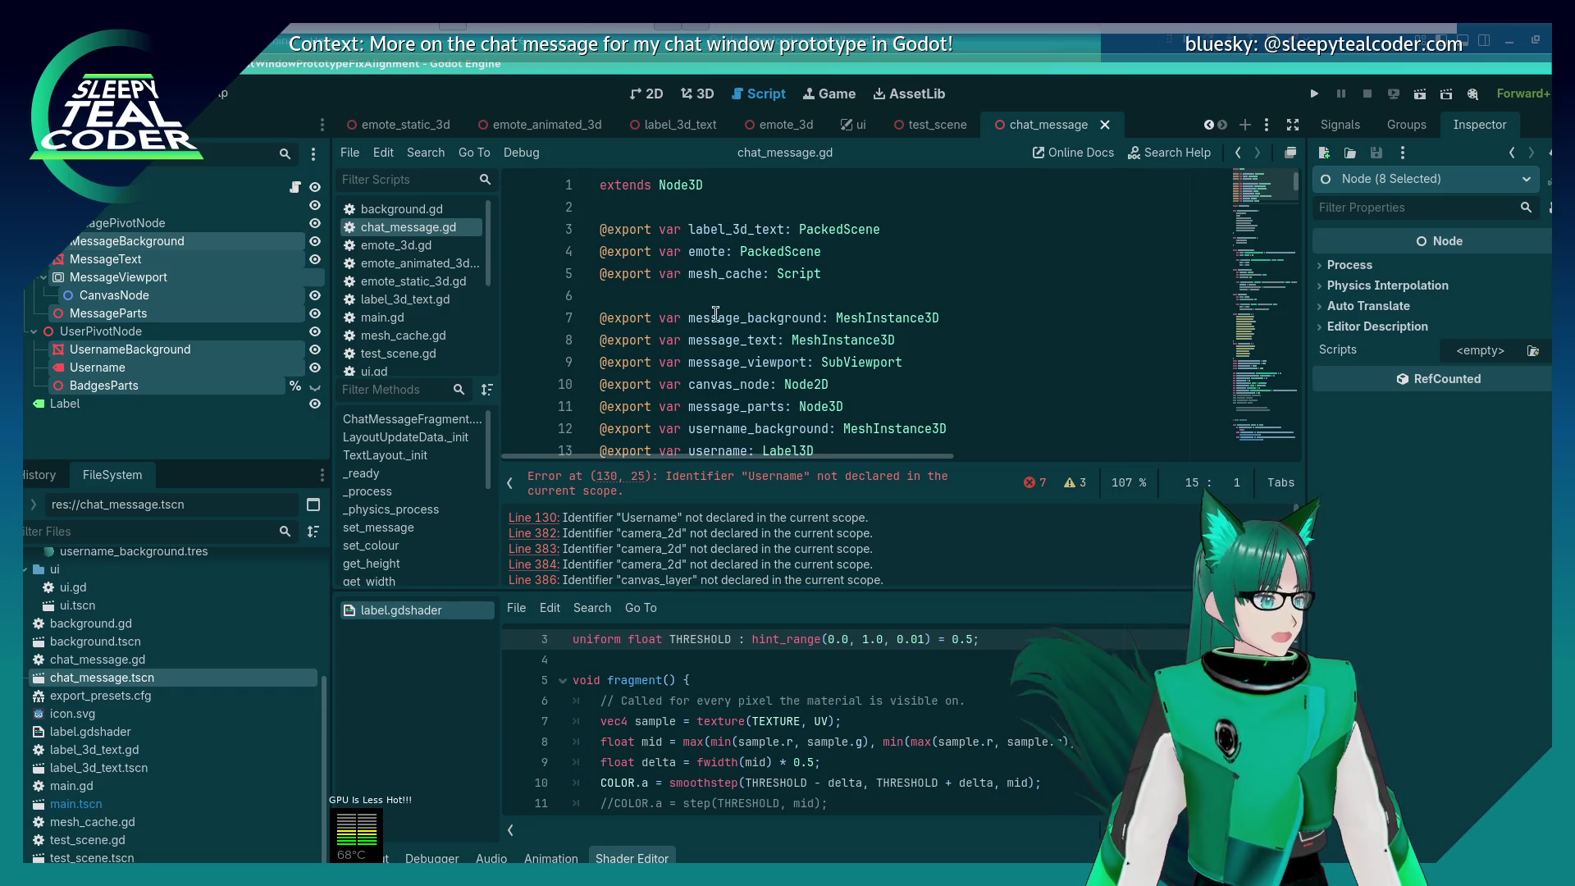
scroll(709, 326, "down", 2)
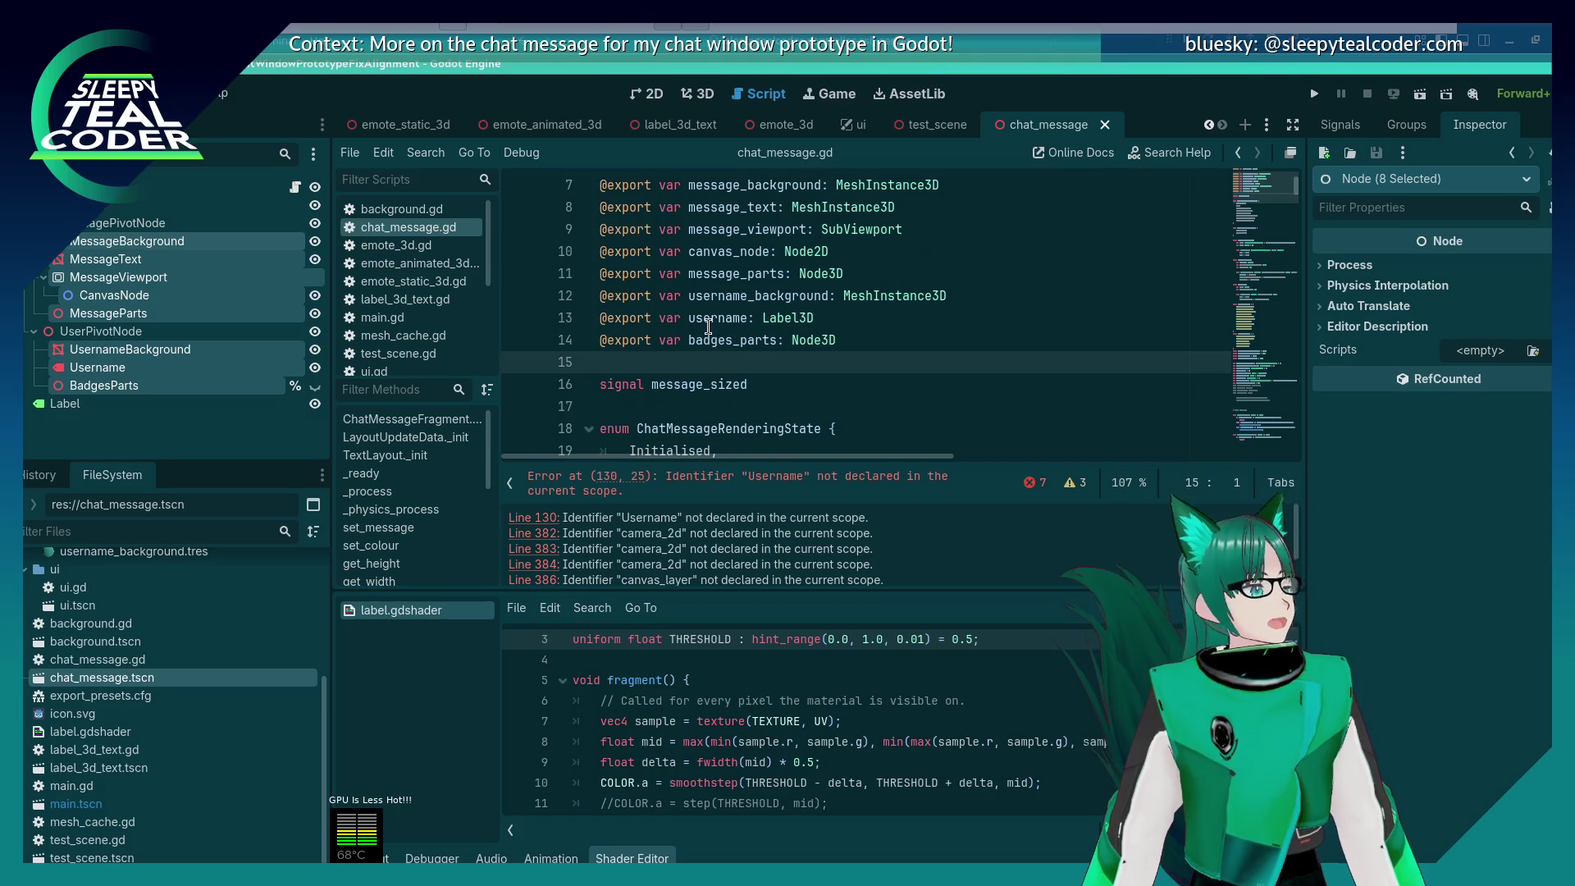
scroll(709, 324, "down", 2)
left_click(842, 397)
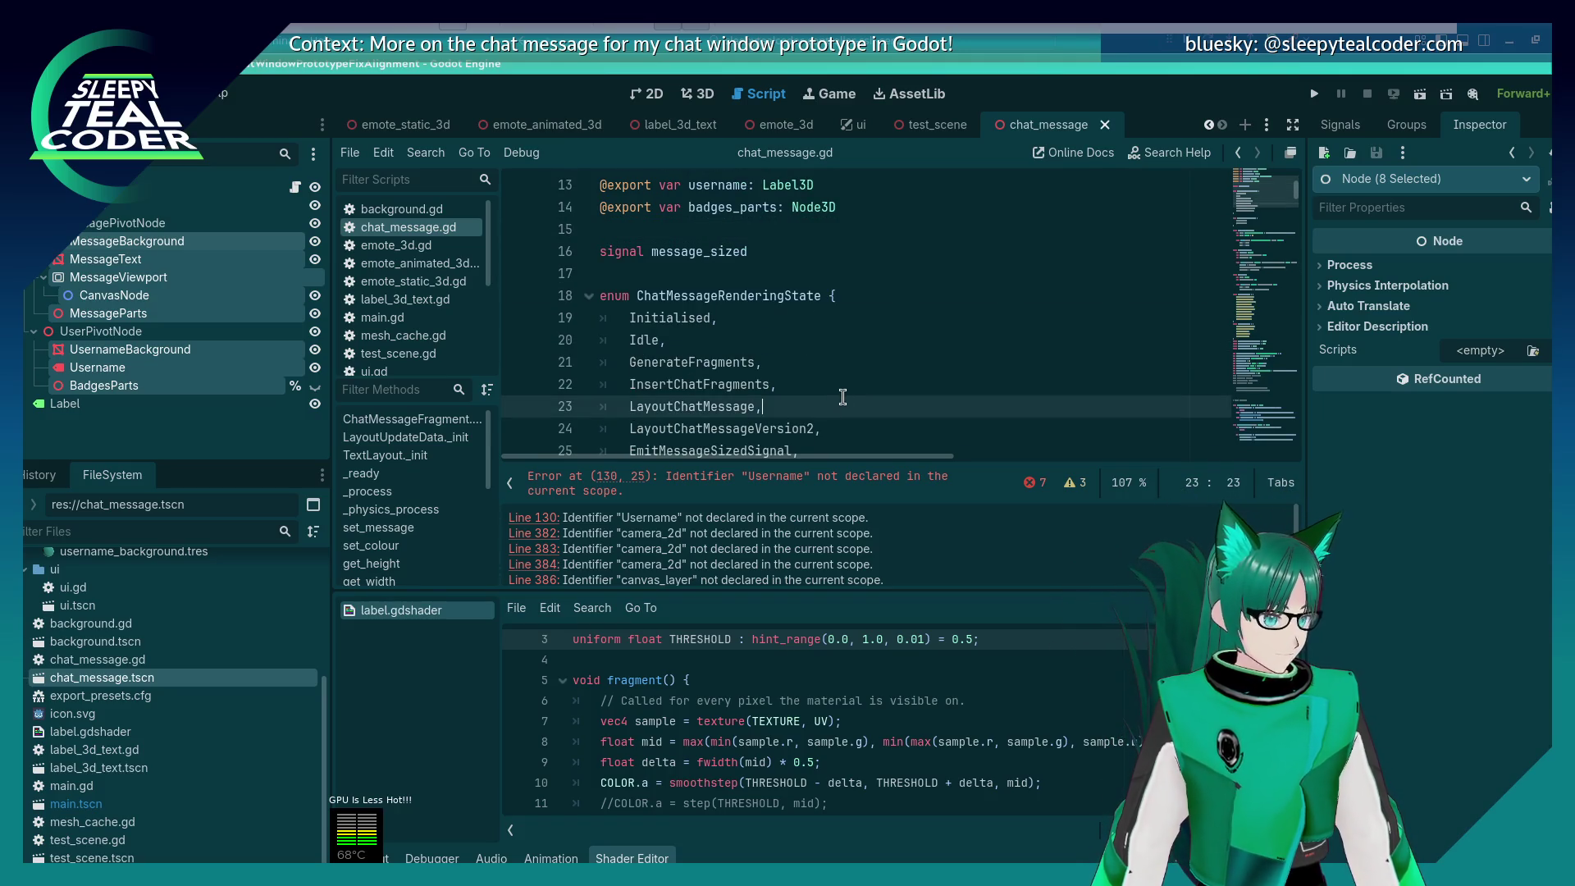
Step: Replace the Username node path on line 130 with username
left_click(530, 517)
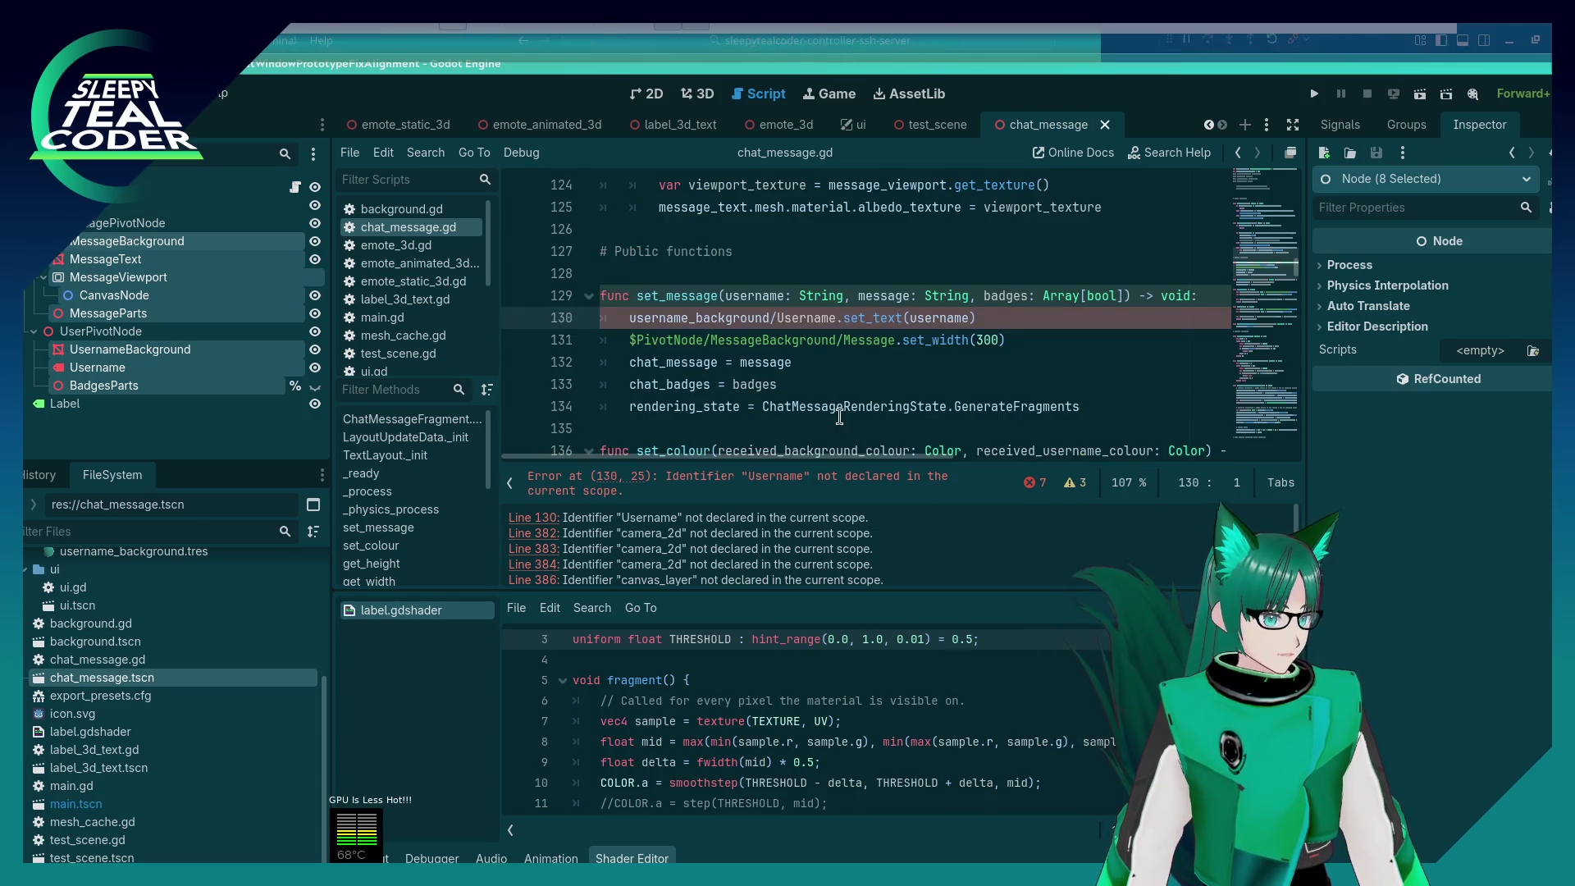
left_click(844, 319)
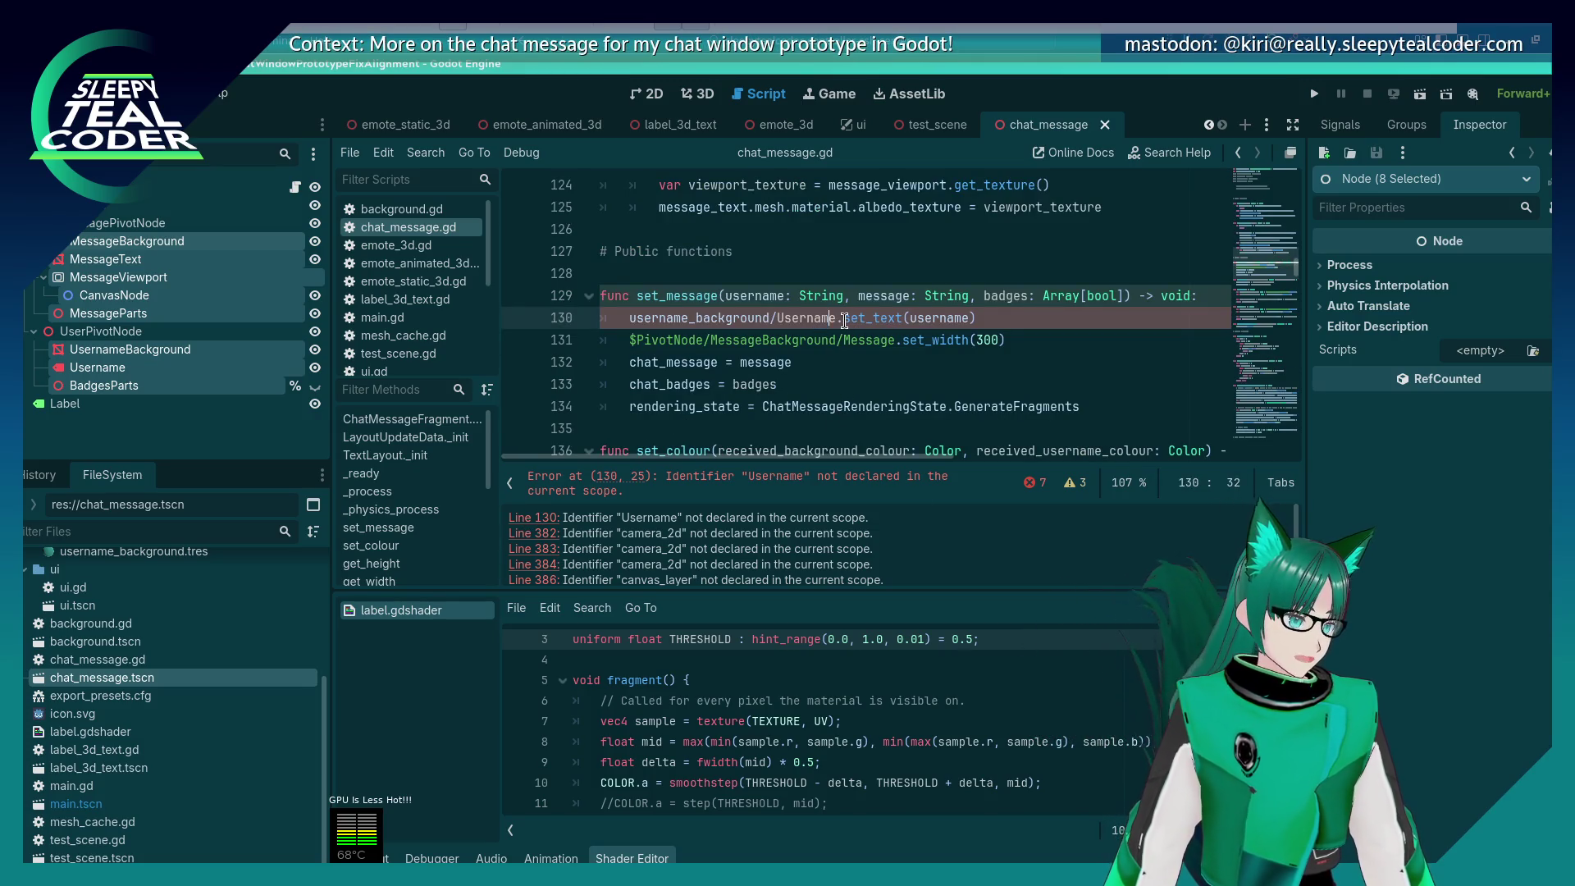
key("shift+Home")
type("username")
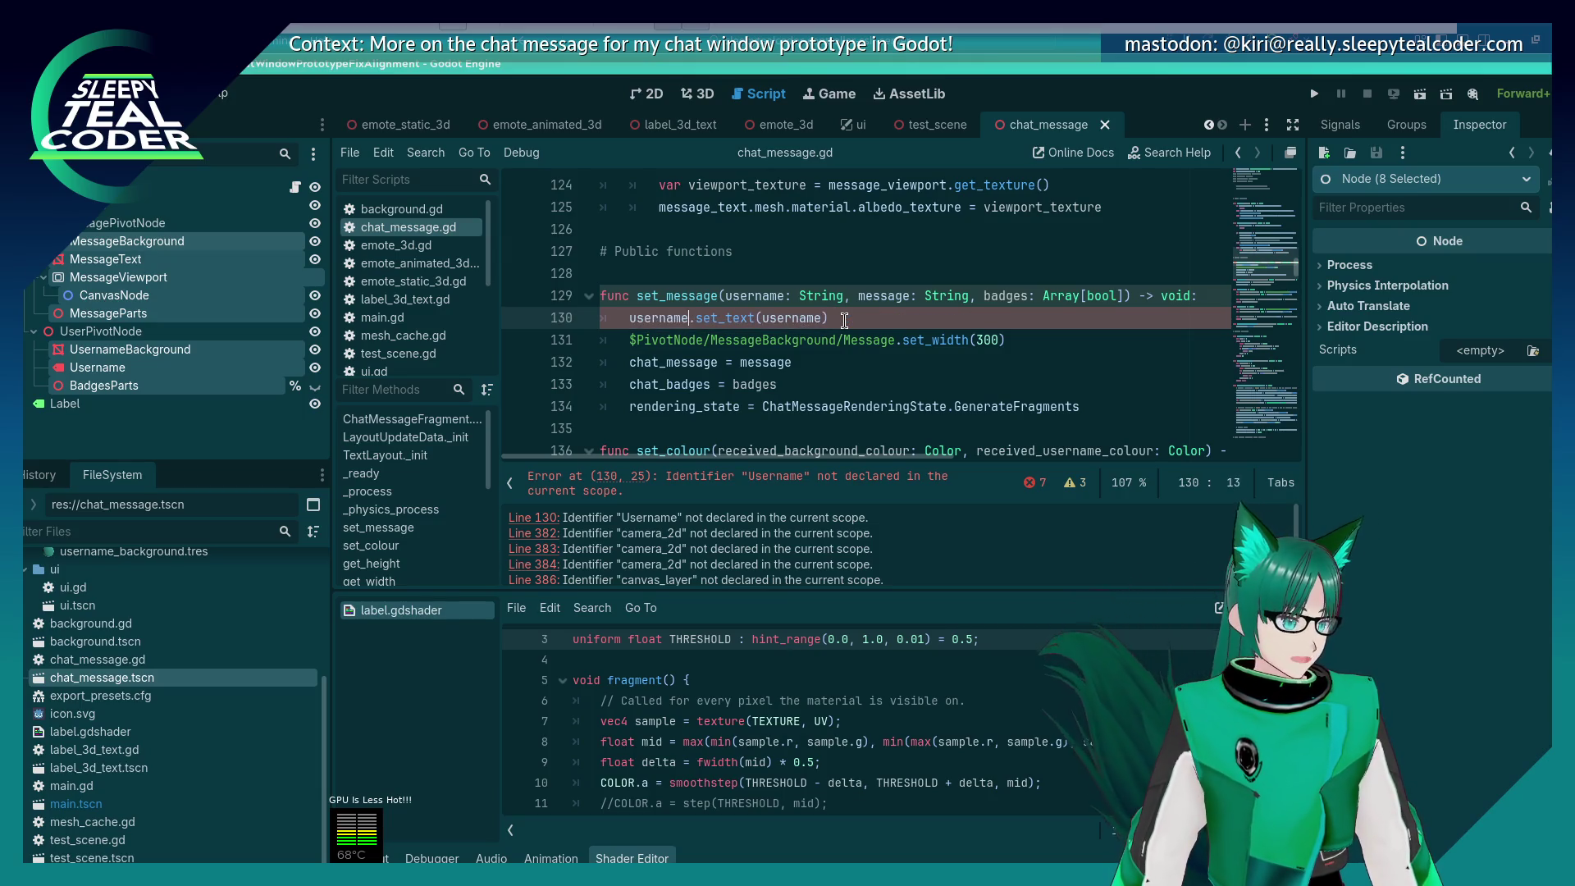
left_click(602, 345)
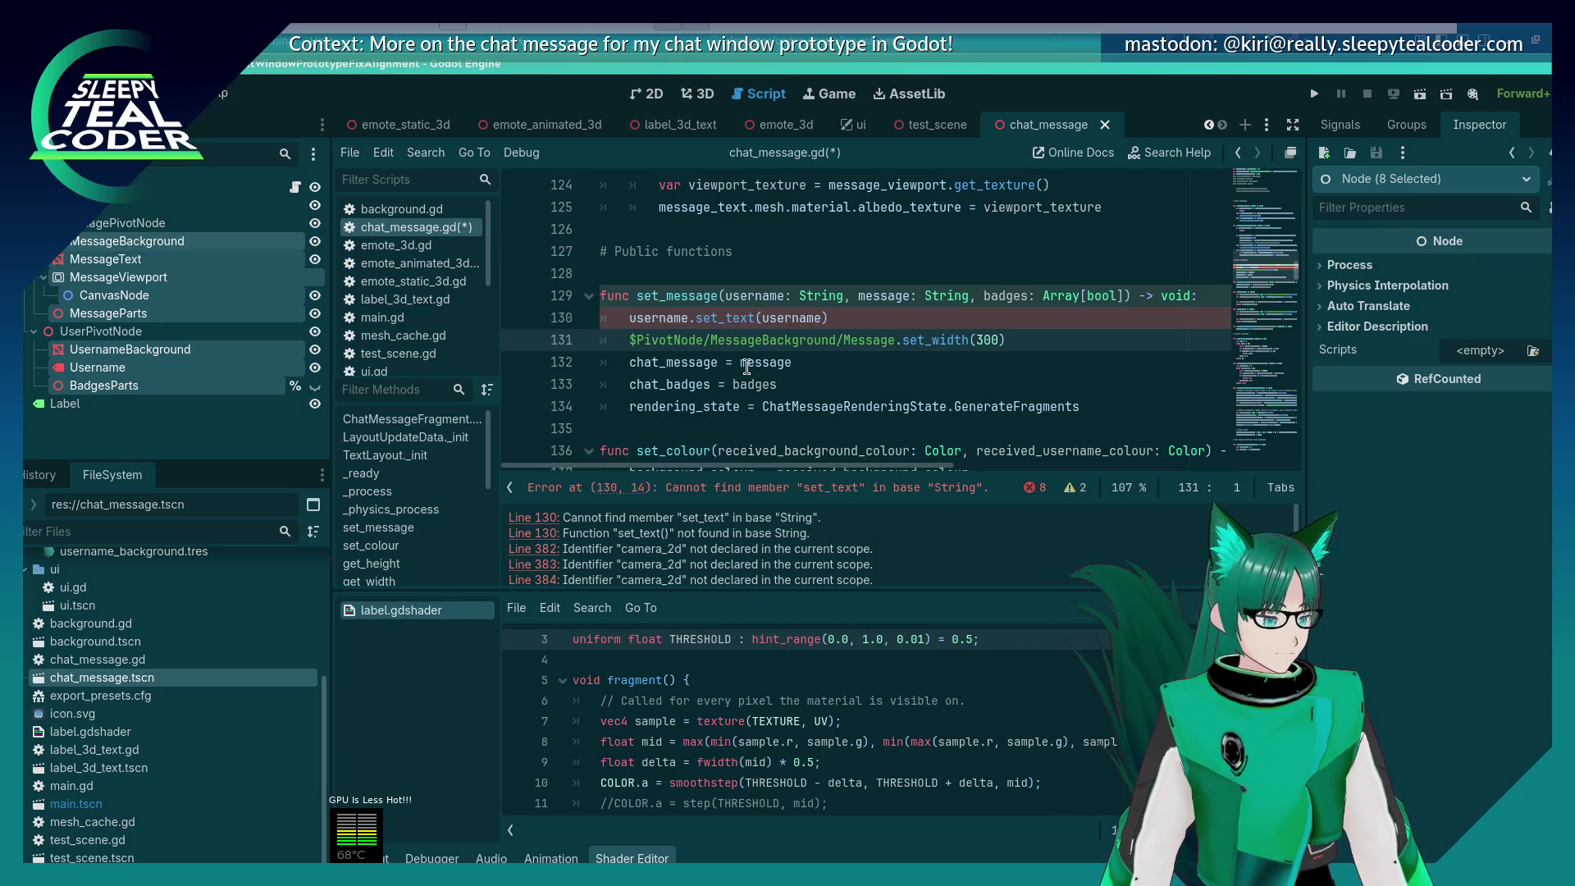
double_click(684, 320)
key("ctrl+f")
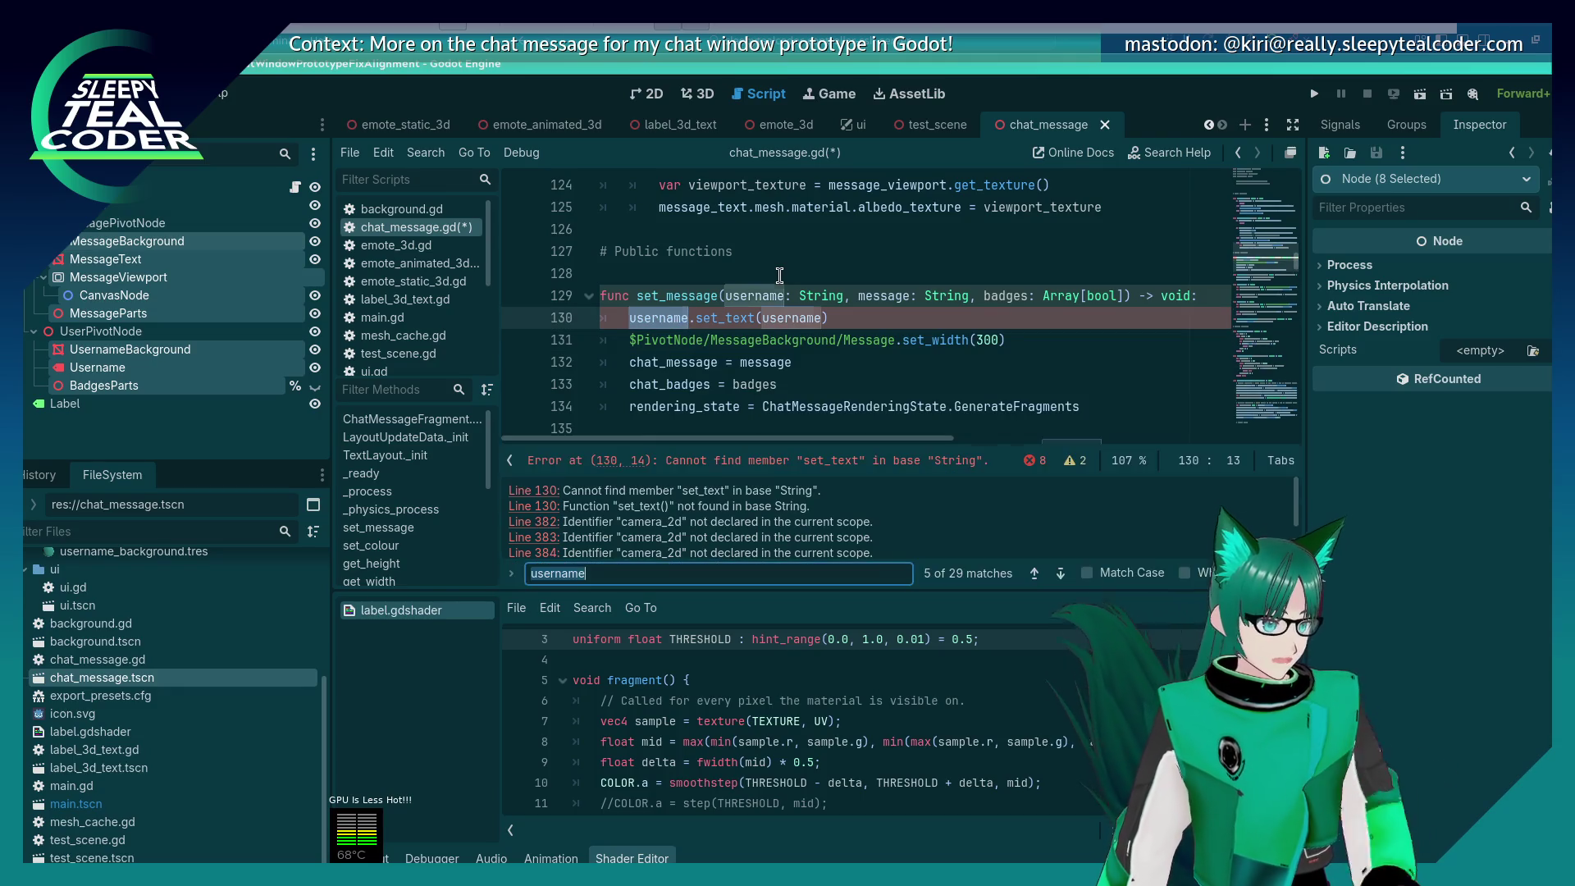
key("Escape")
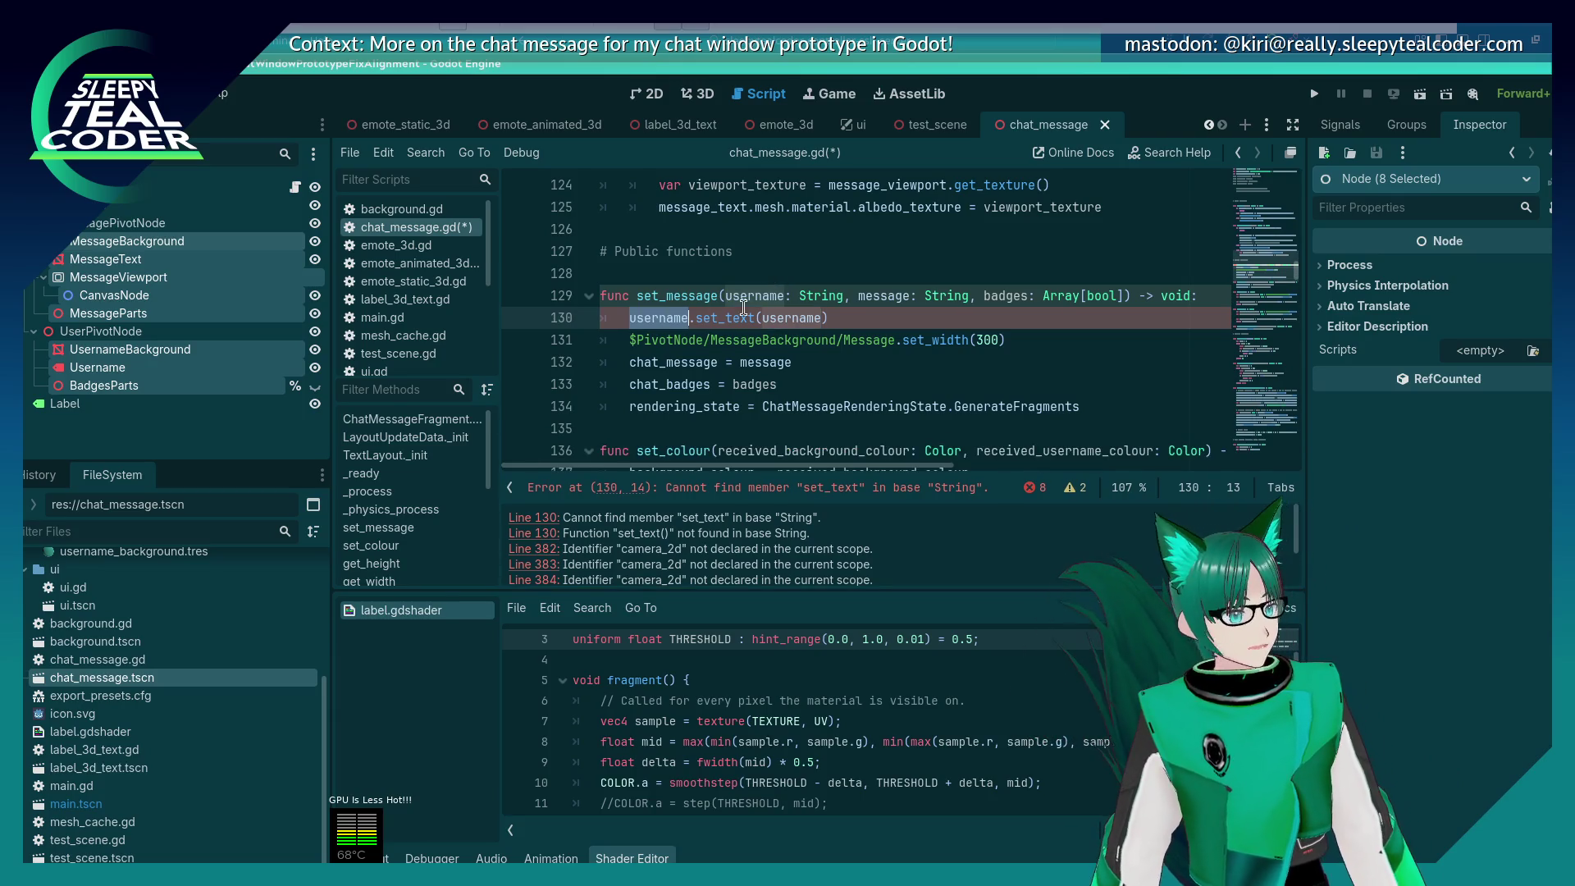
Step: Rename the parameter to username_display, pass it to username.set_text, and save
left_click(786, 296)
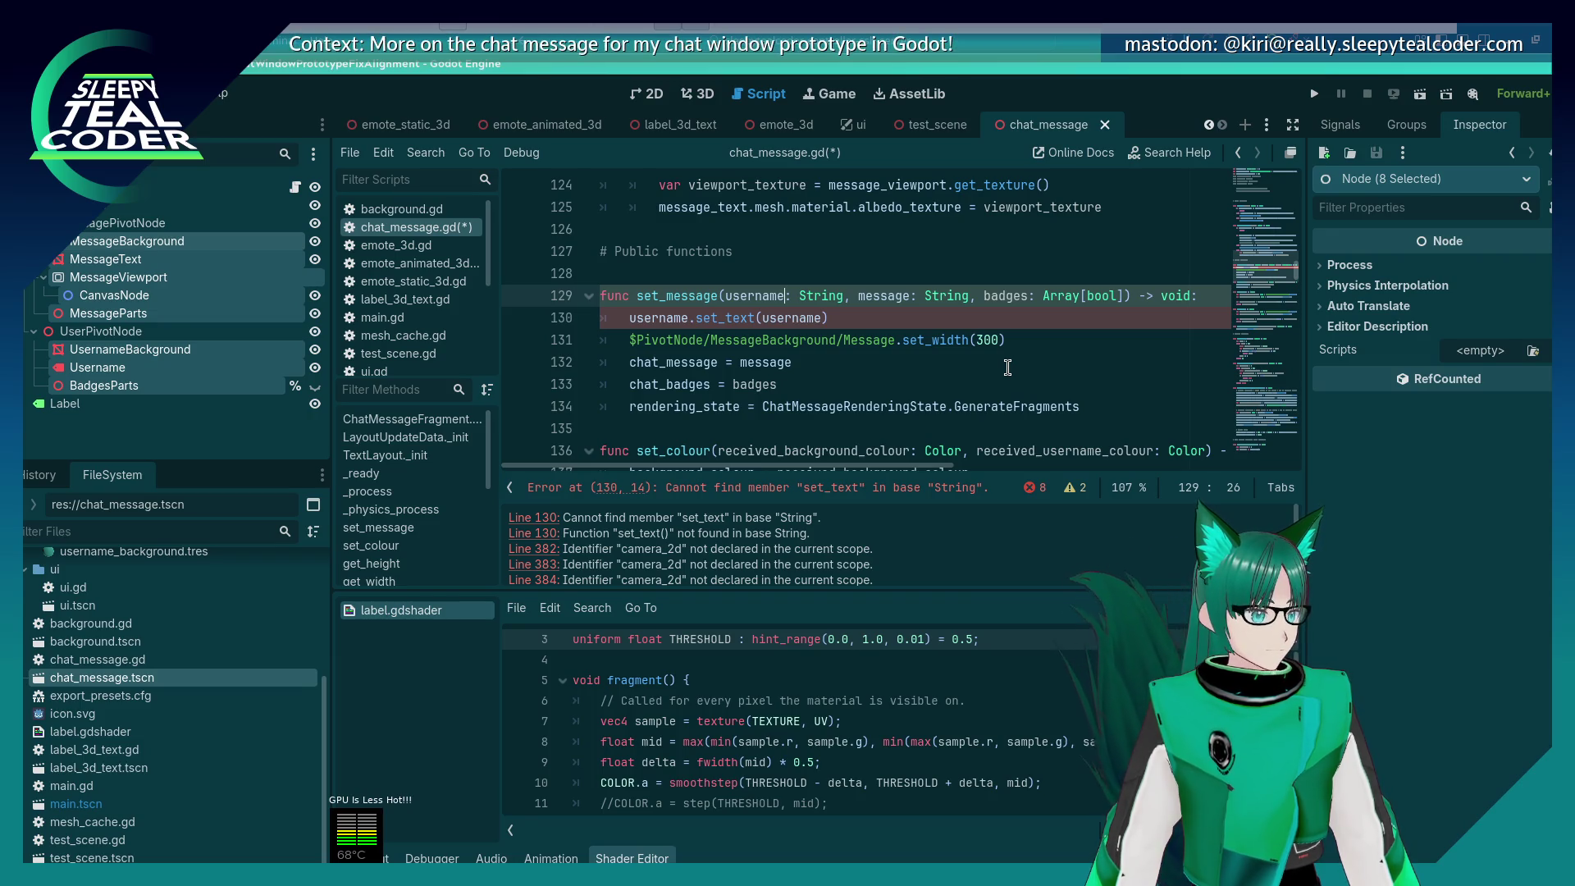
type("_displa")
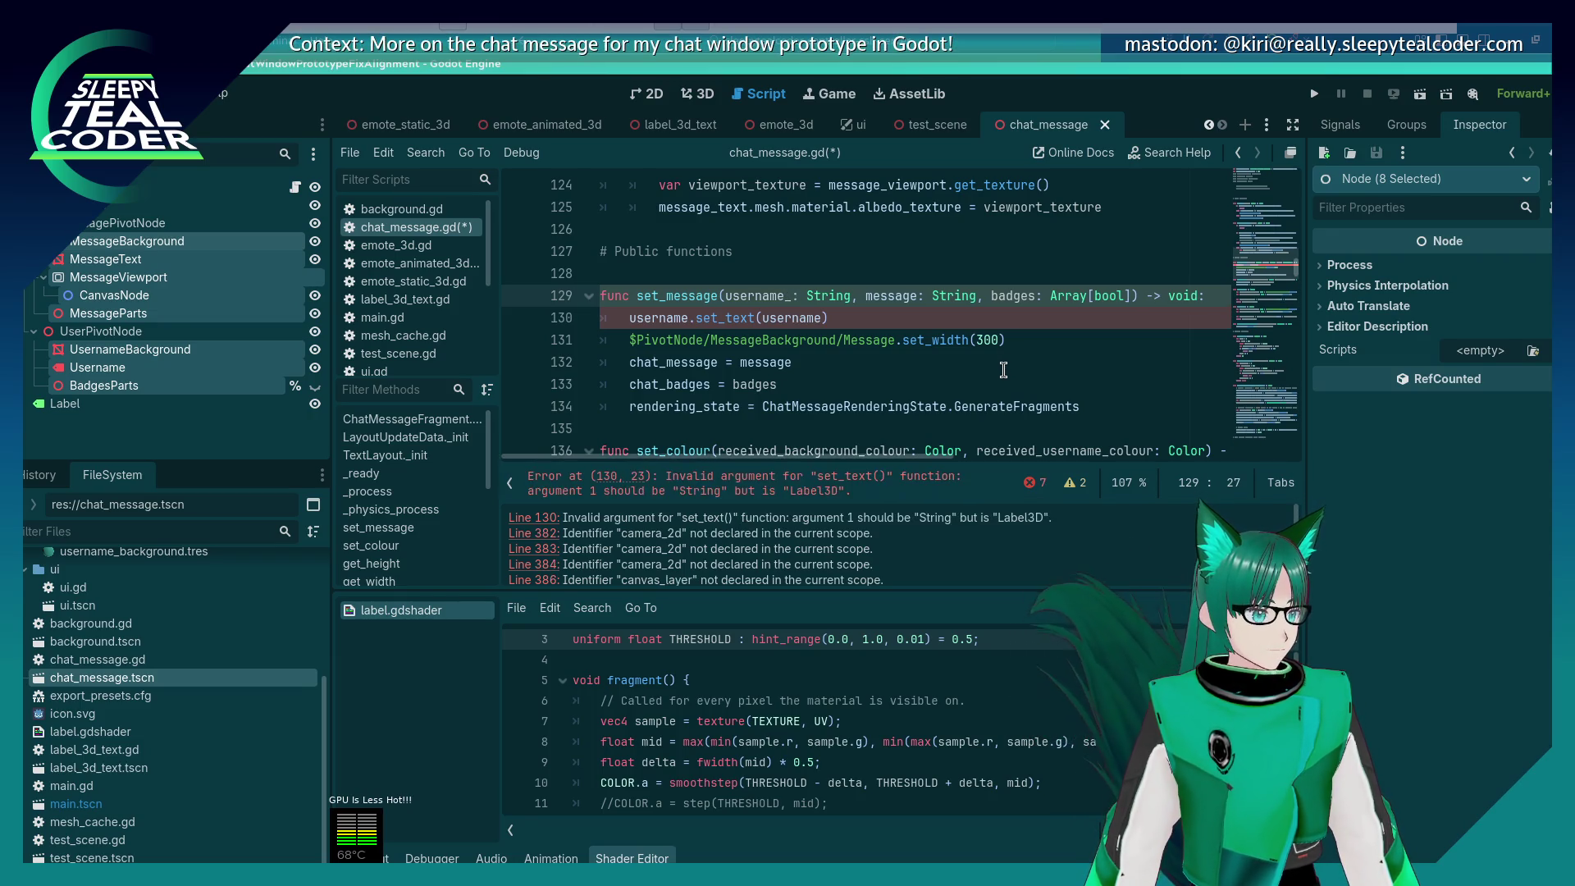
type("y")
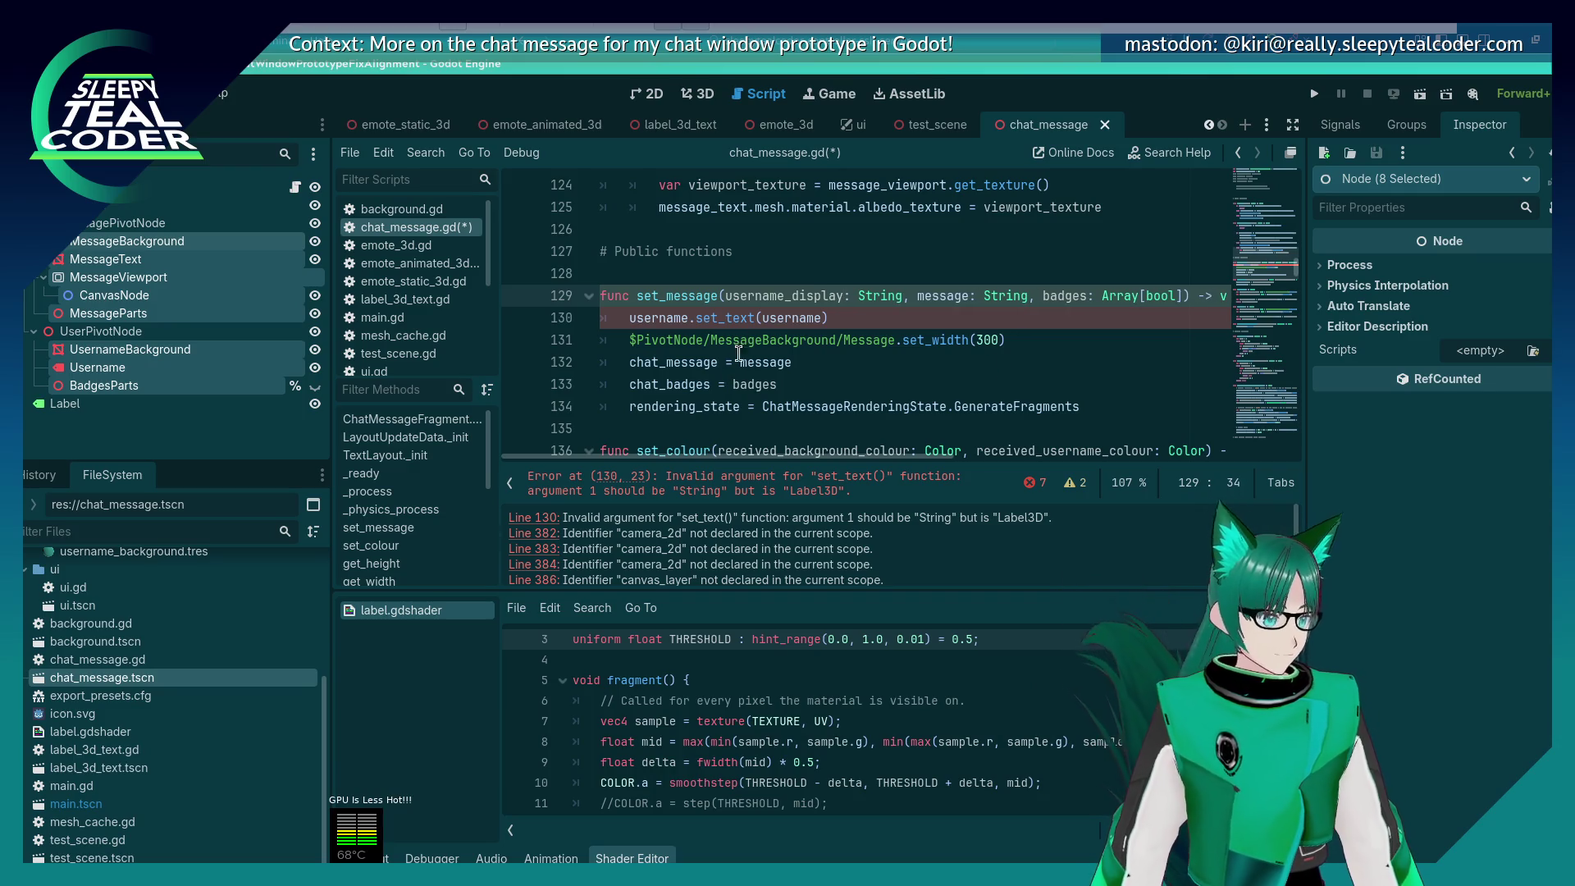
double_click(795, 295)
key("ctrl+c")
double_click(795, 318)
key("ctrl+v")
left_click(866, 359)
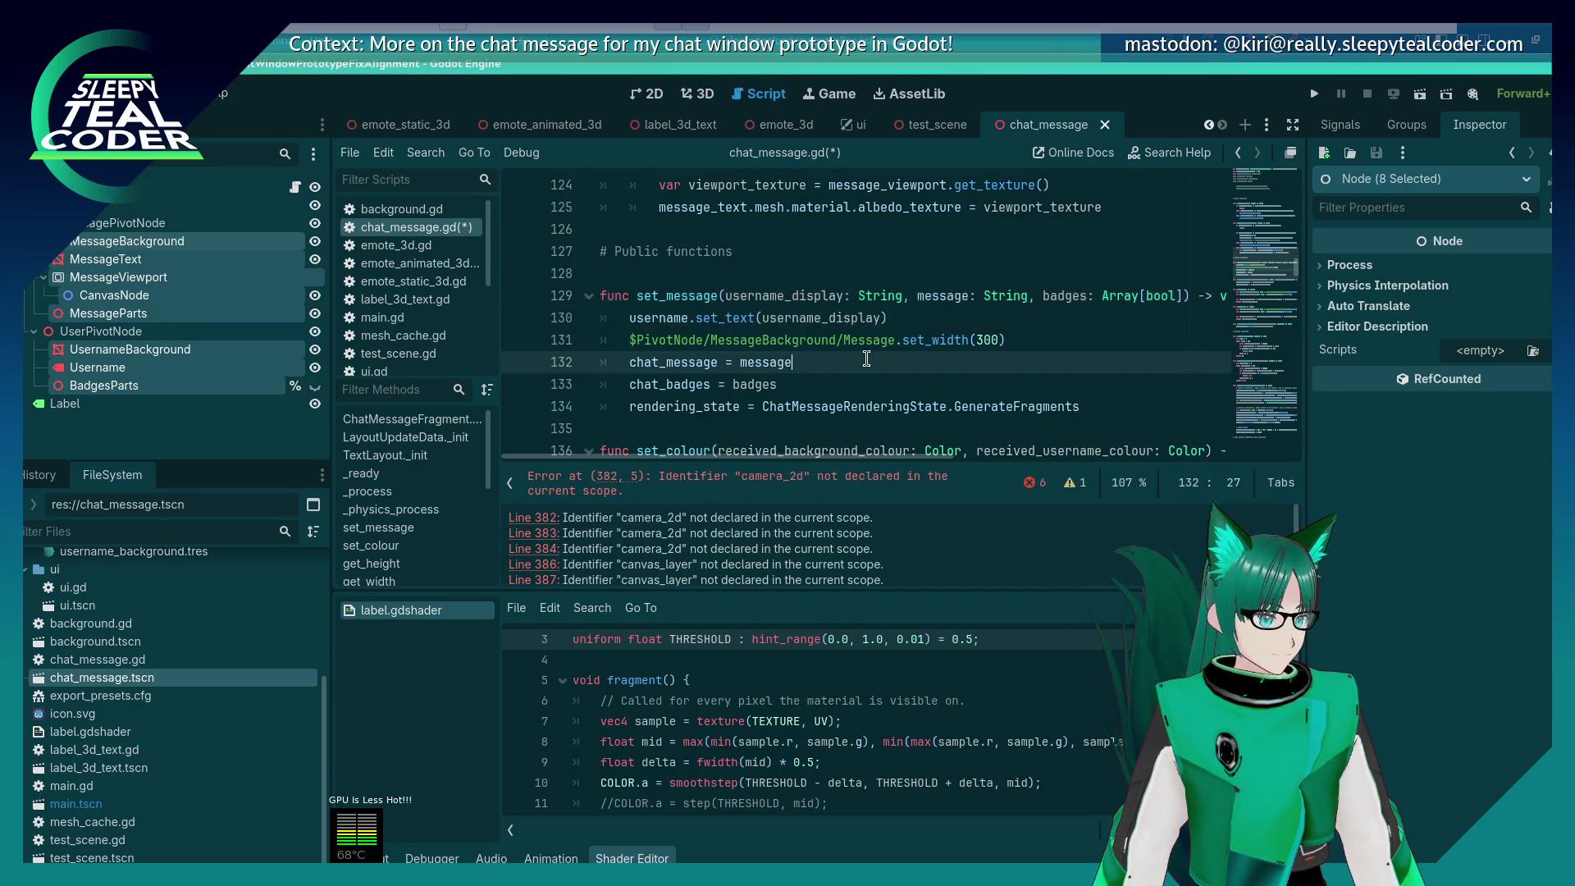
key("ctrl+s")
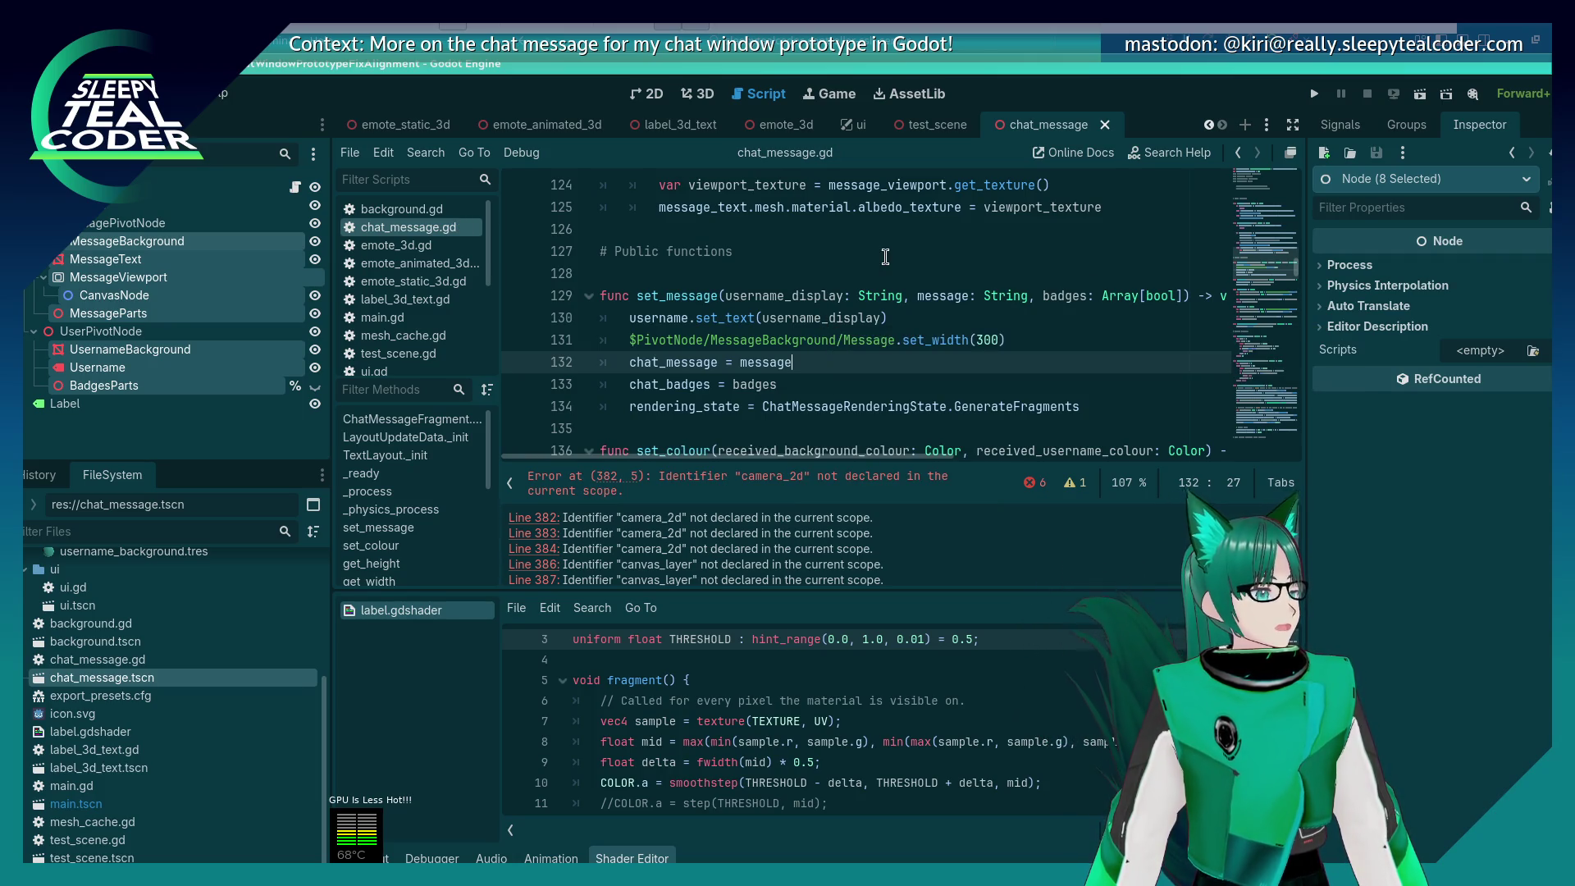
Step: Drag MessagePivotNode into chat_message.gd to create a message_pivot_node Node3D export
left_click_drag(1242, 342, 1255, 182)
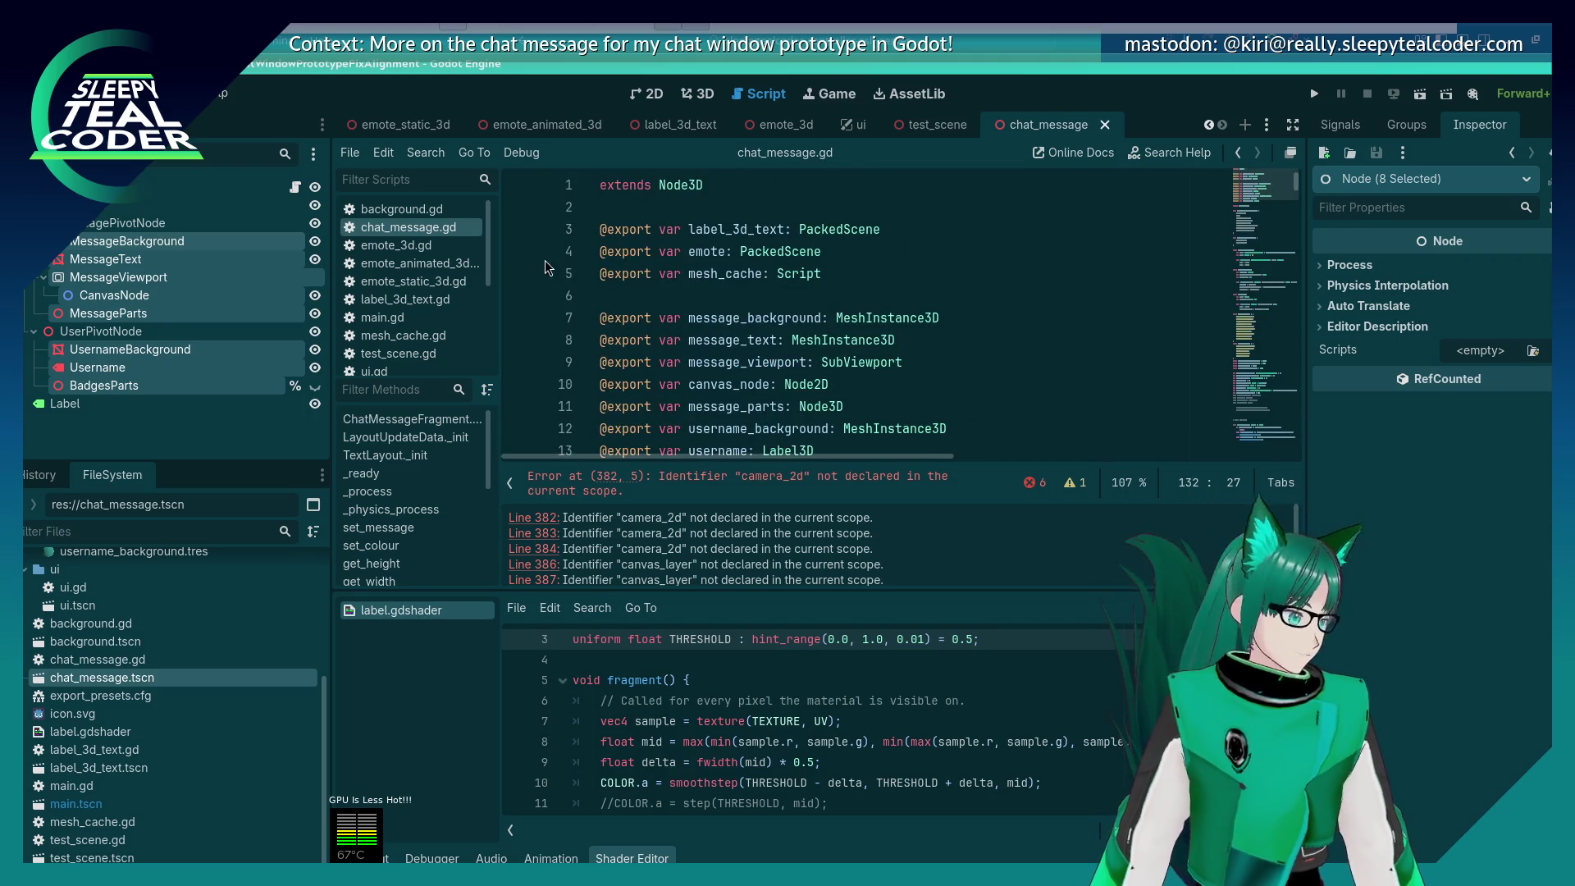
scroll(681, 341, "down", 2)
left_click(136, 224)
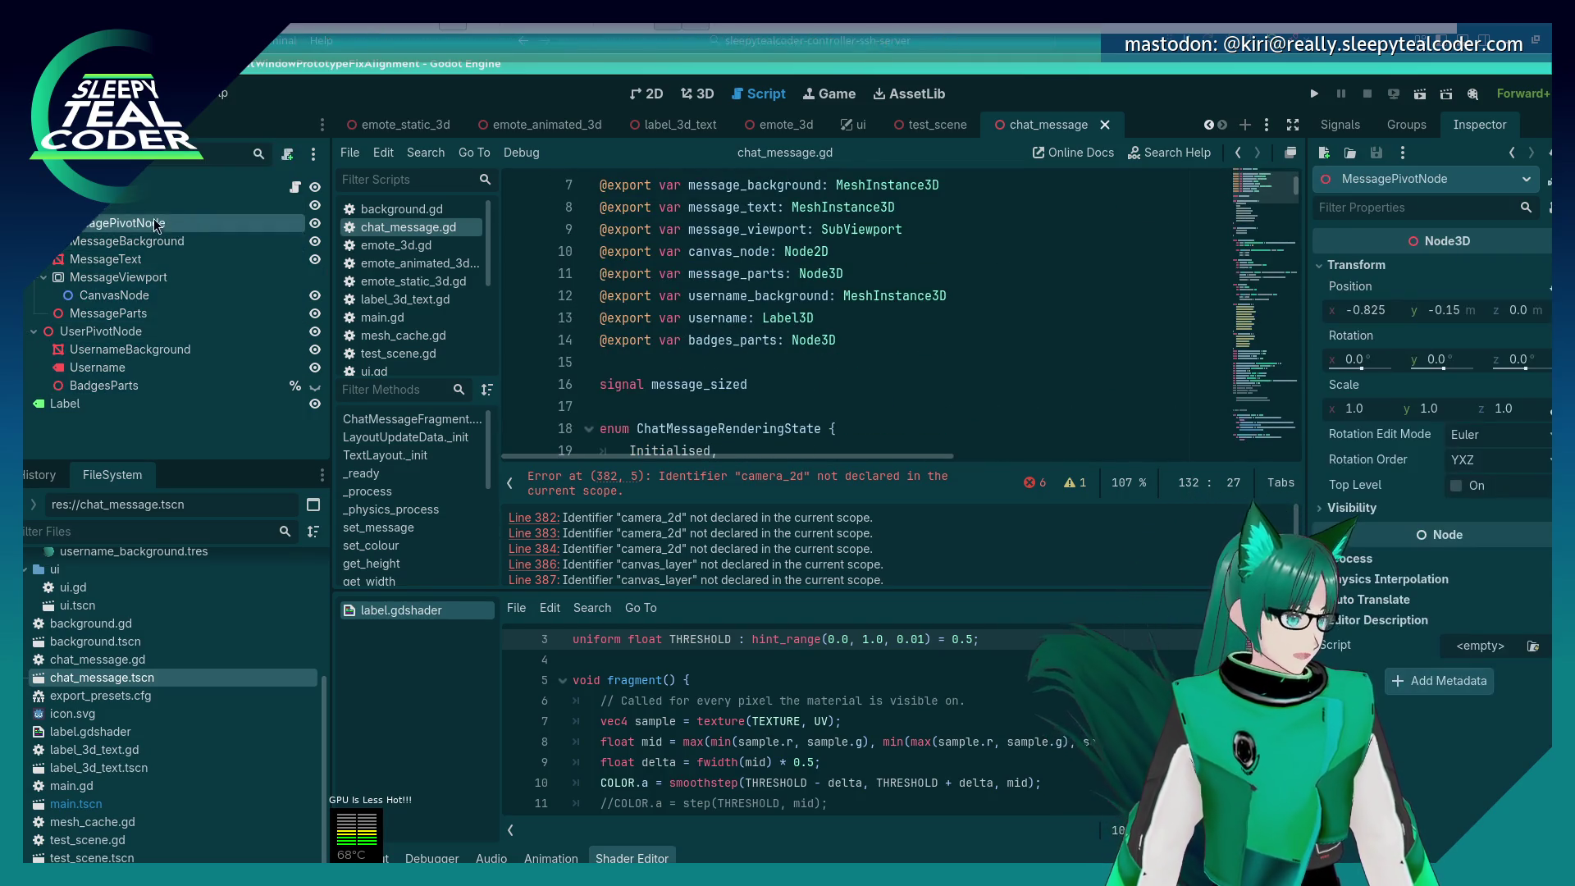
mouse_move(137, 223)
left_mouse_down()
mouse_move(656, 279)
mouse_move(685, 371)
left_mouse_up()
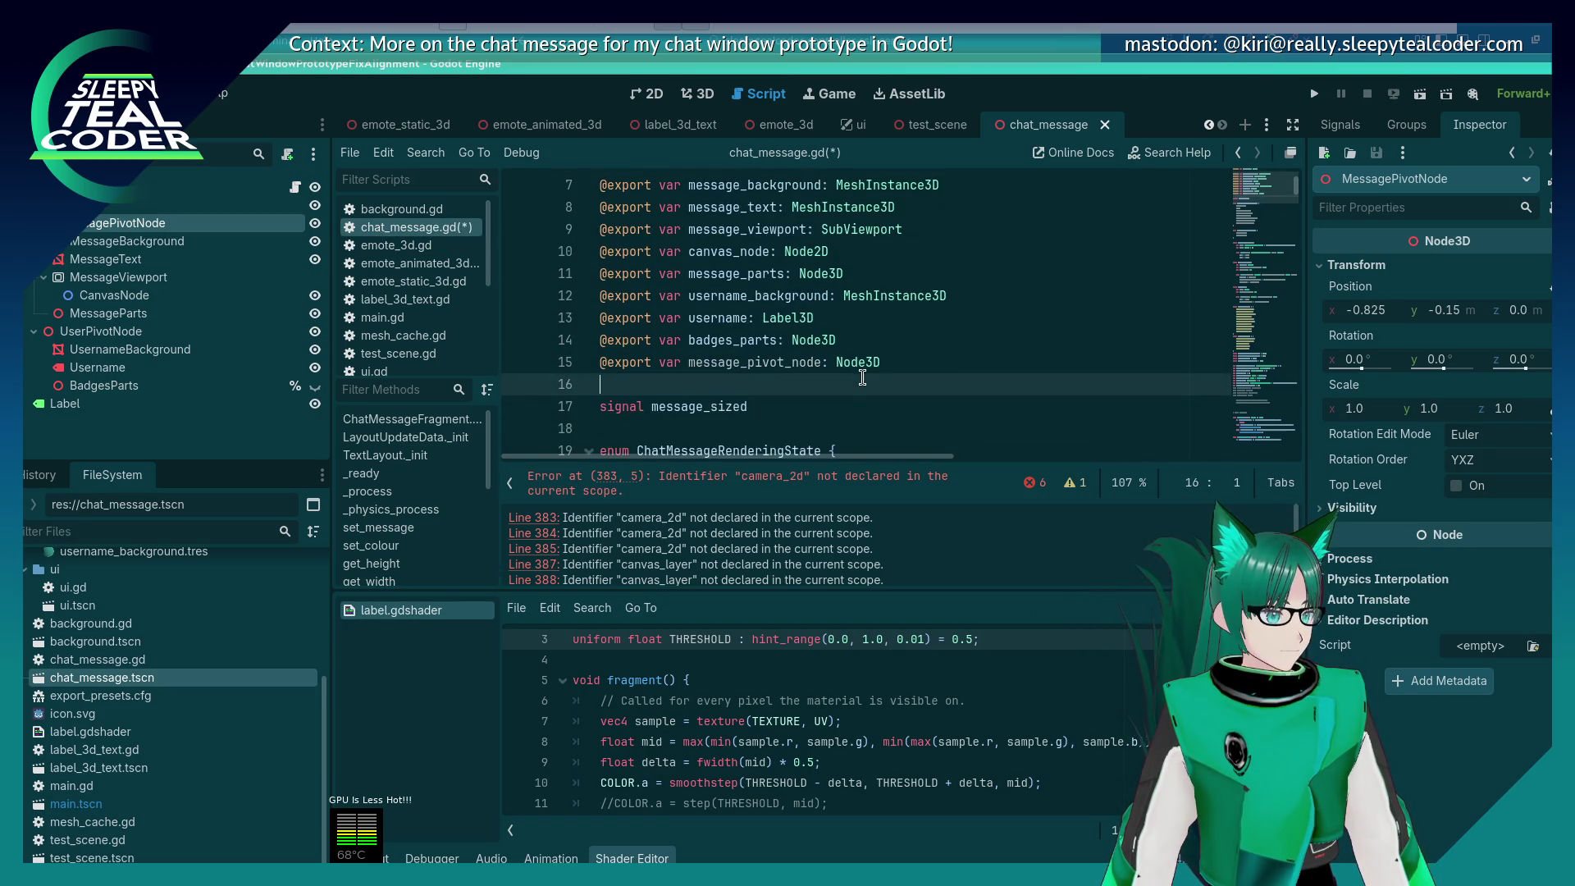
Step: Move the message_pivot_node line to line 7, heading the node exports, and save
left_click(903, 362)
key("shift+Home")
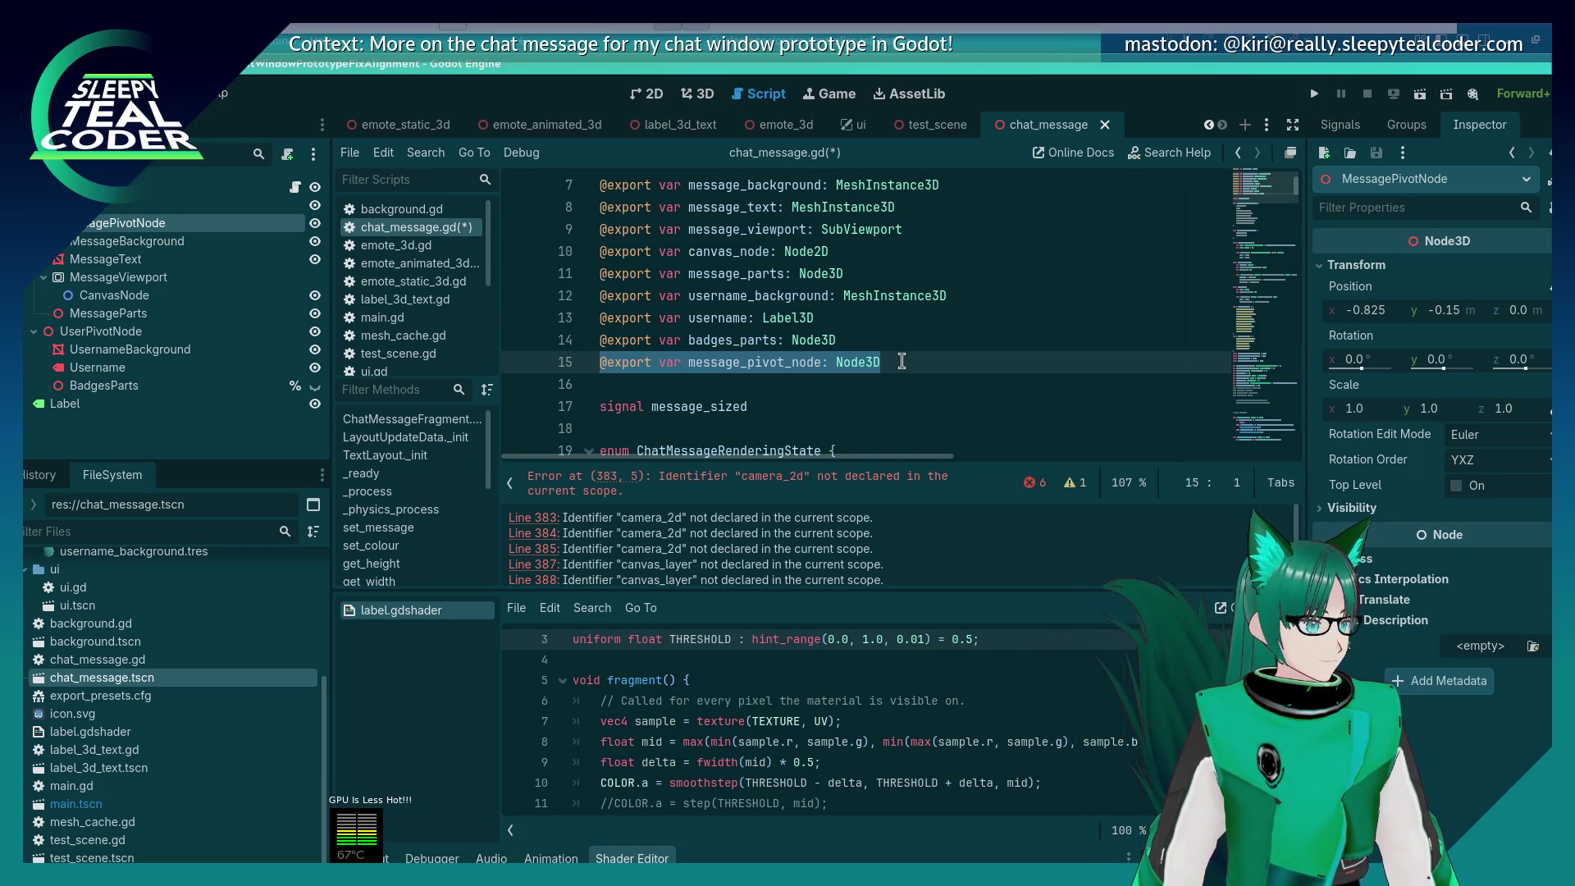
key("ctrl+x")
key("Up")
key("Up")
key("Up")
key("Return")
key("Up")
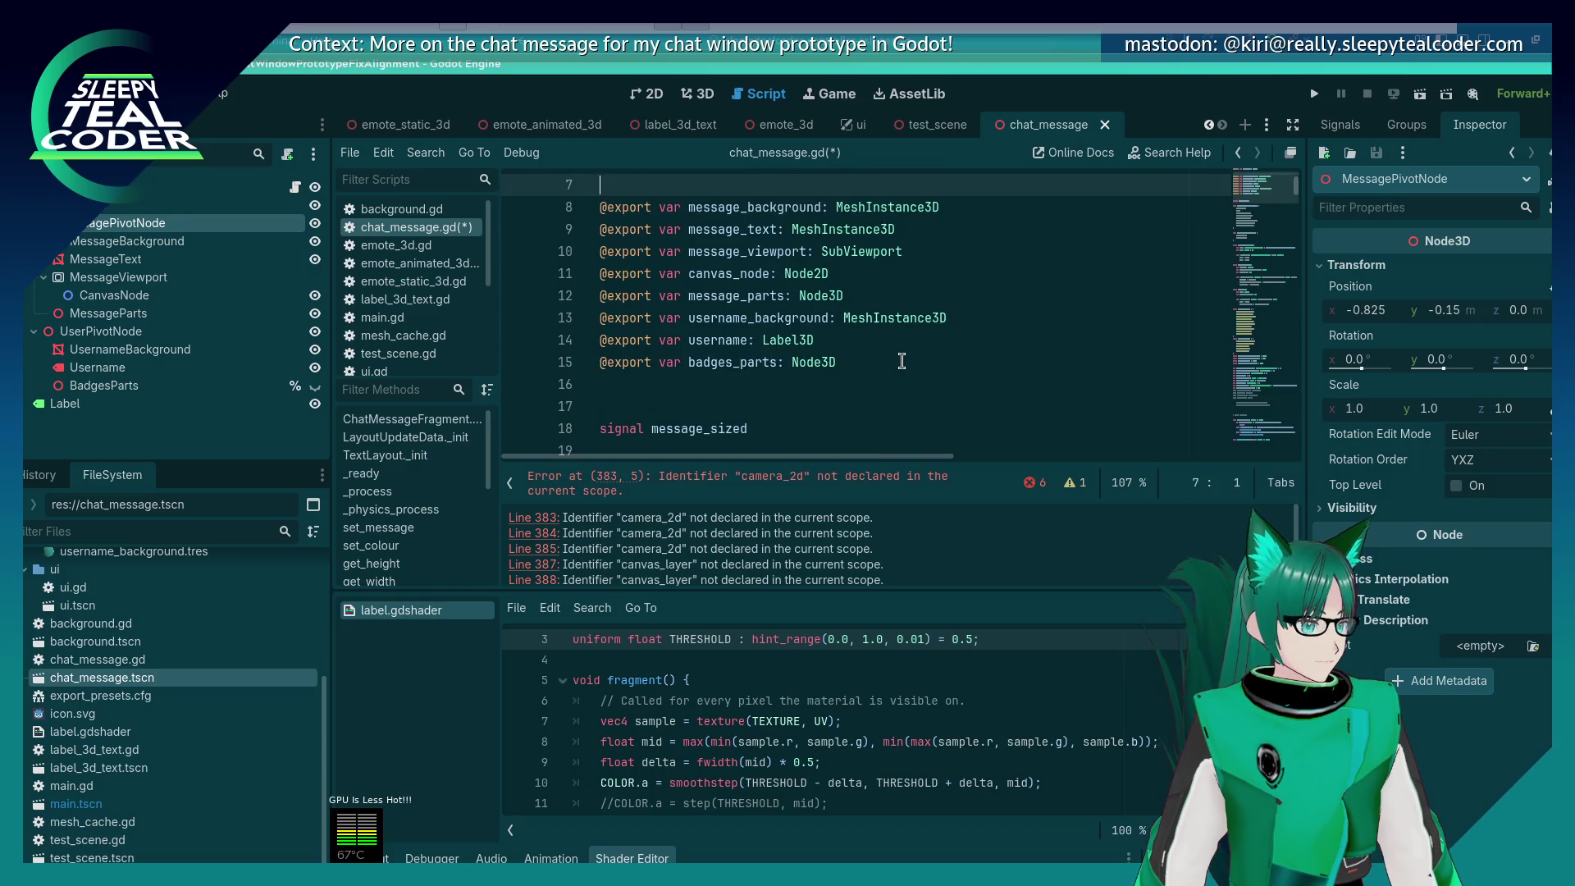
key("ctrl+v")
key("Down")
key("Down")
key("Down")
key("BackSpace")
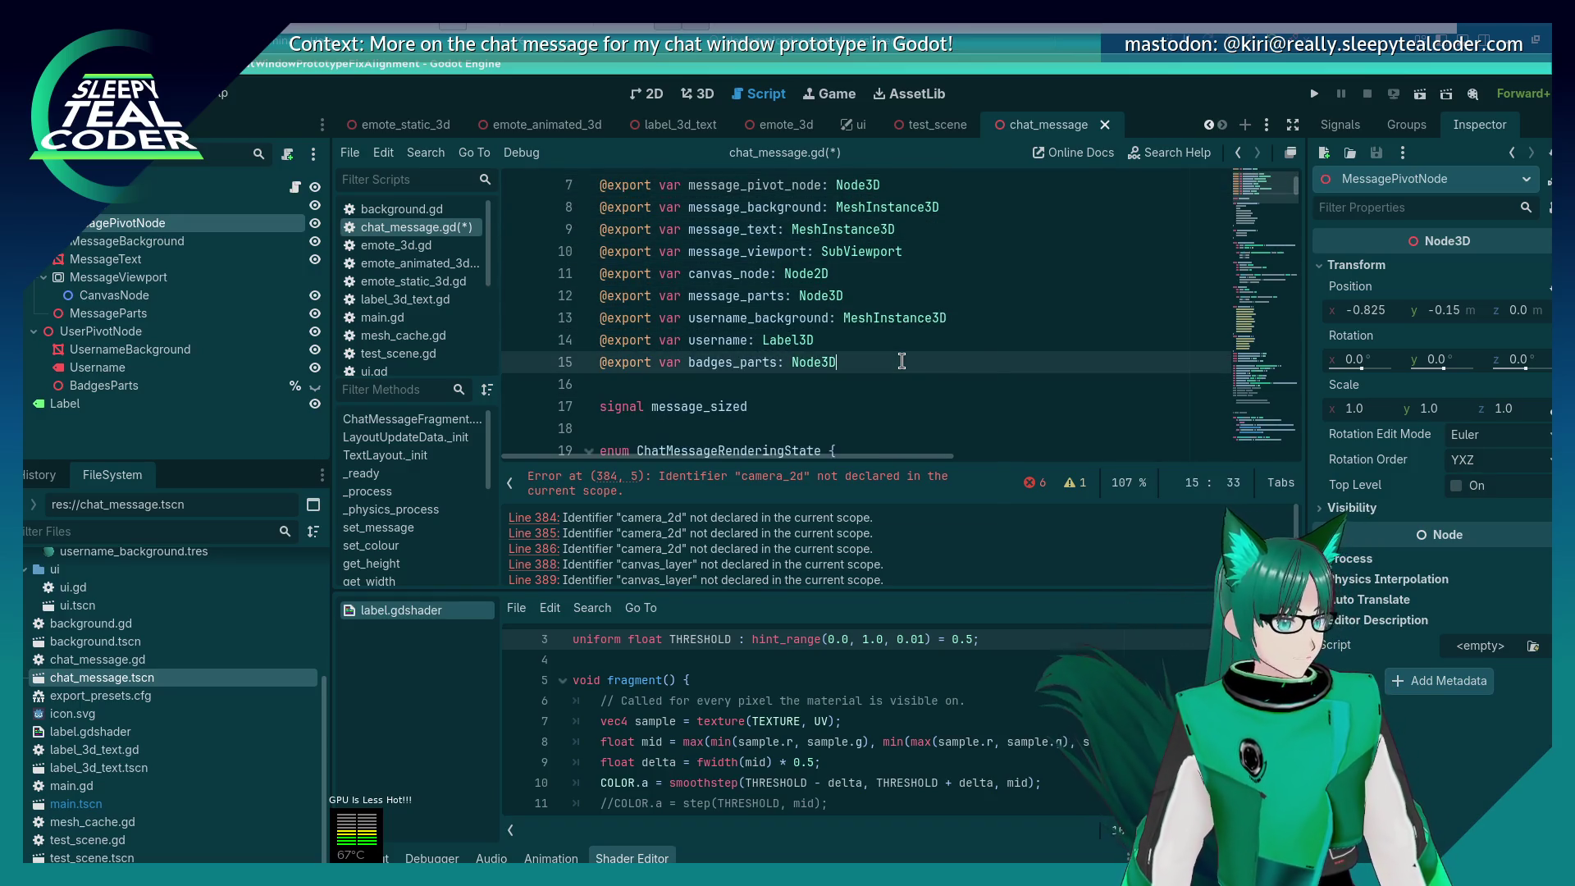
key("ctrl+s")
scroll(884, 362, "up", 1)
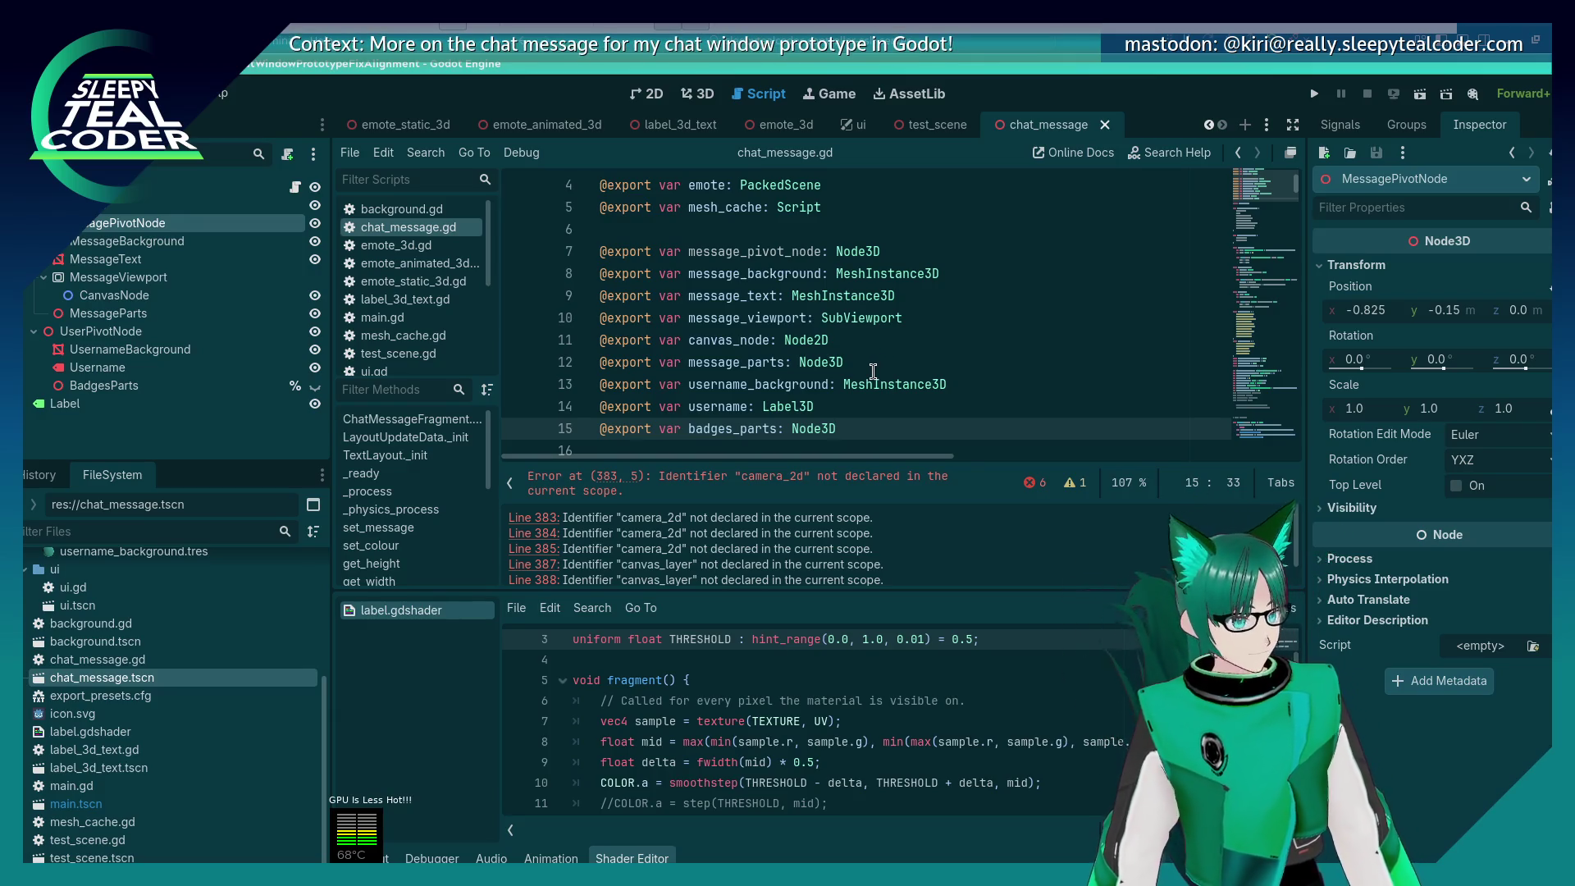
Step: Delete the setup_message_viewport_components function from chat_message.gd
left_click(534, 517)
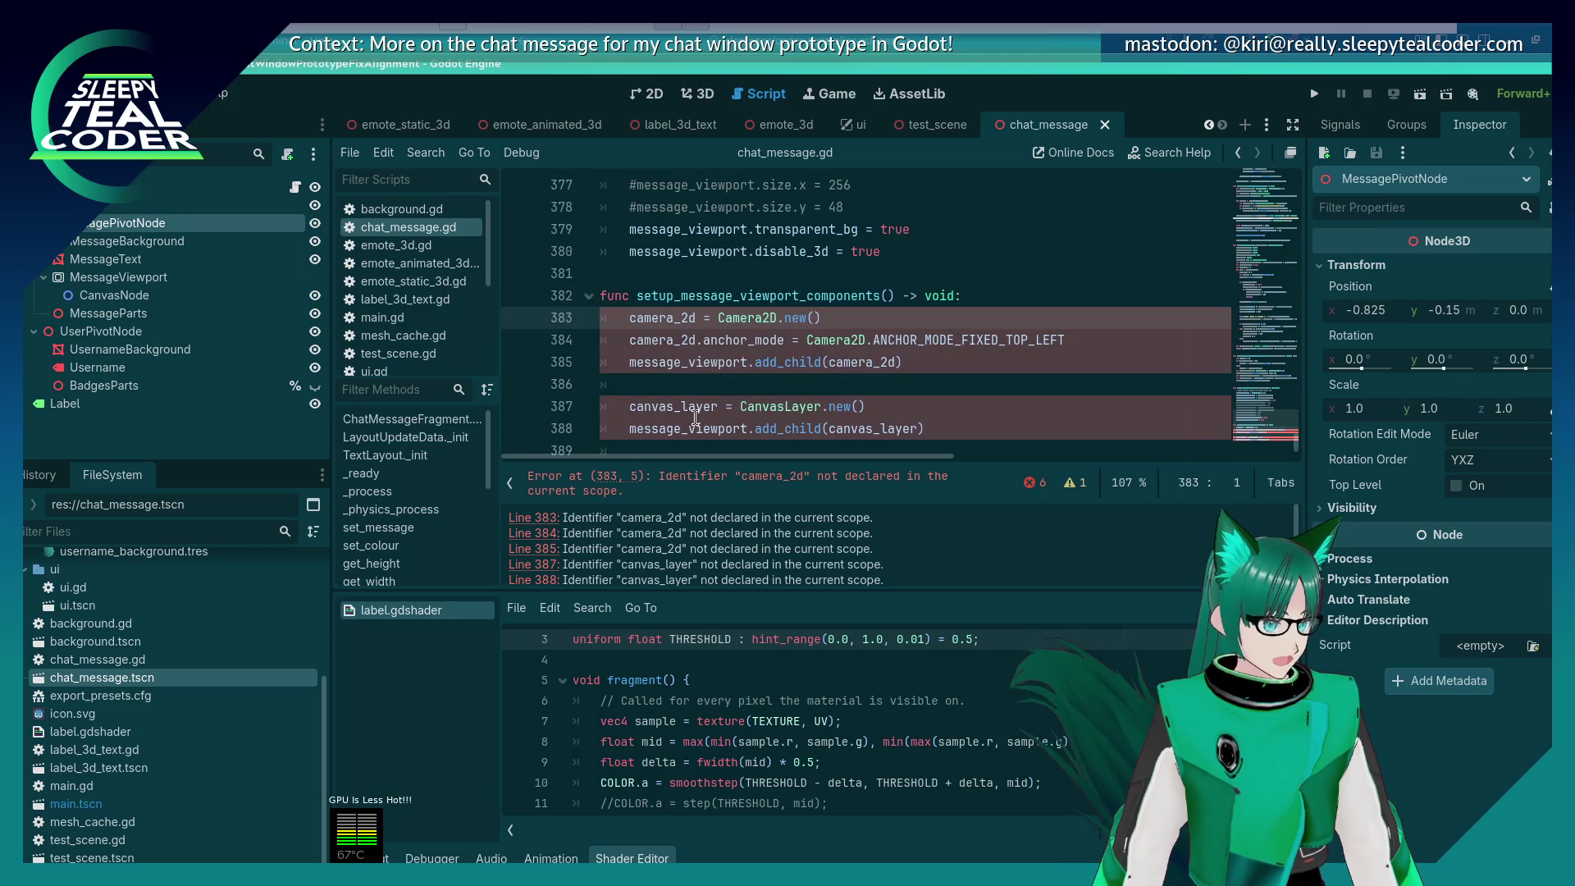
left_click(669, 295)
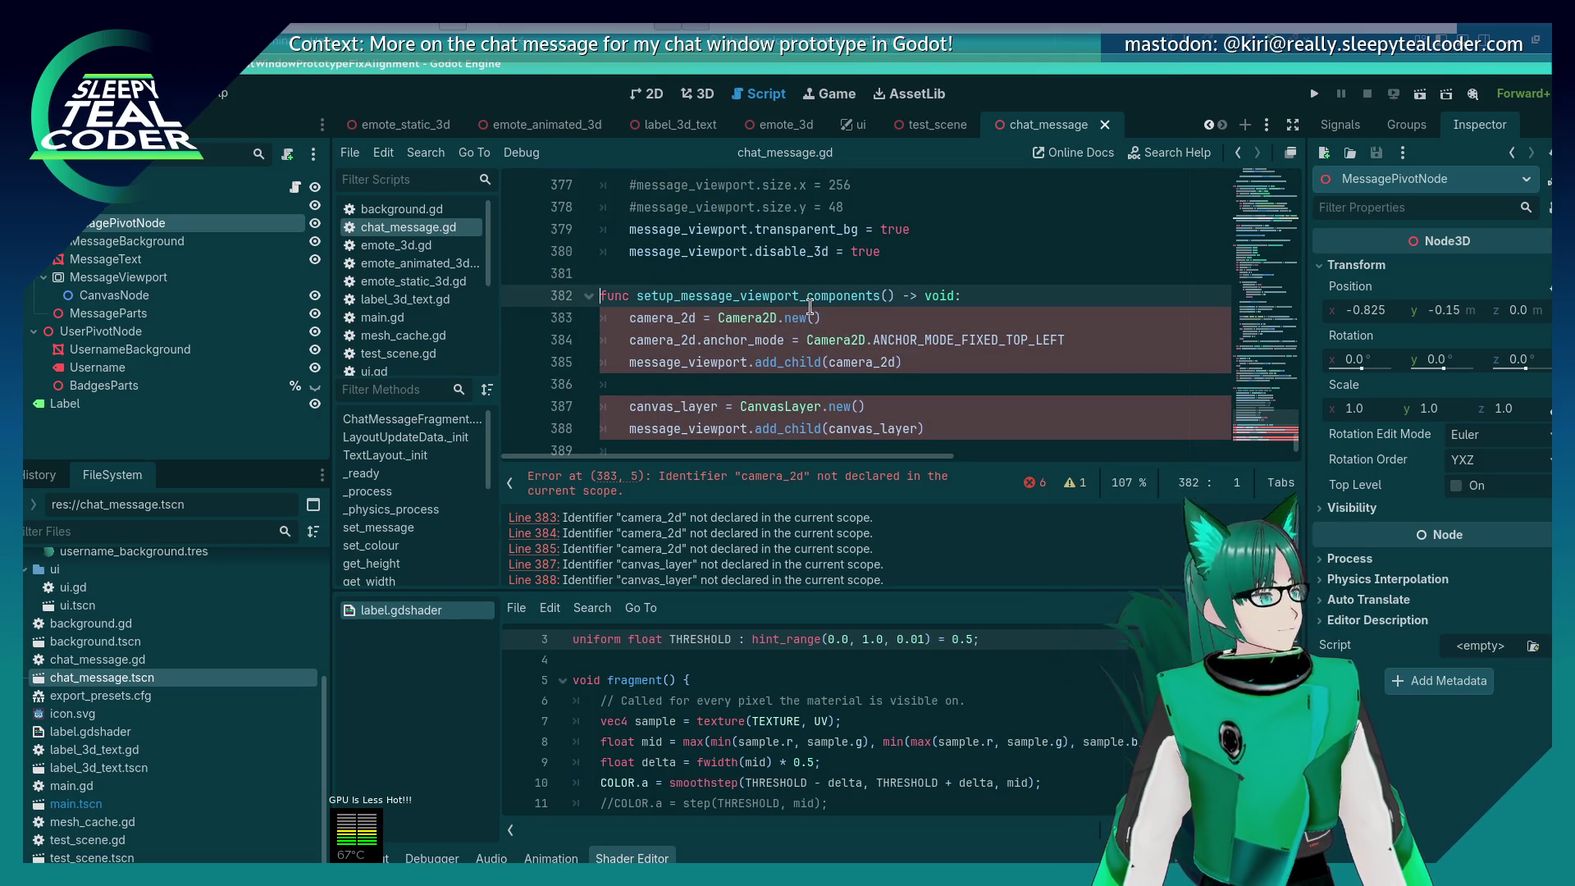
key("shift+Down")
key("shift+Down")
key("shift+Down")
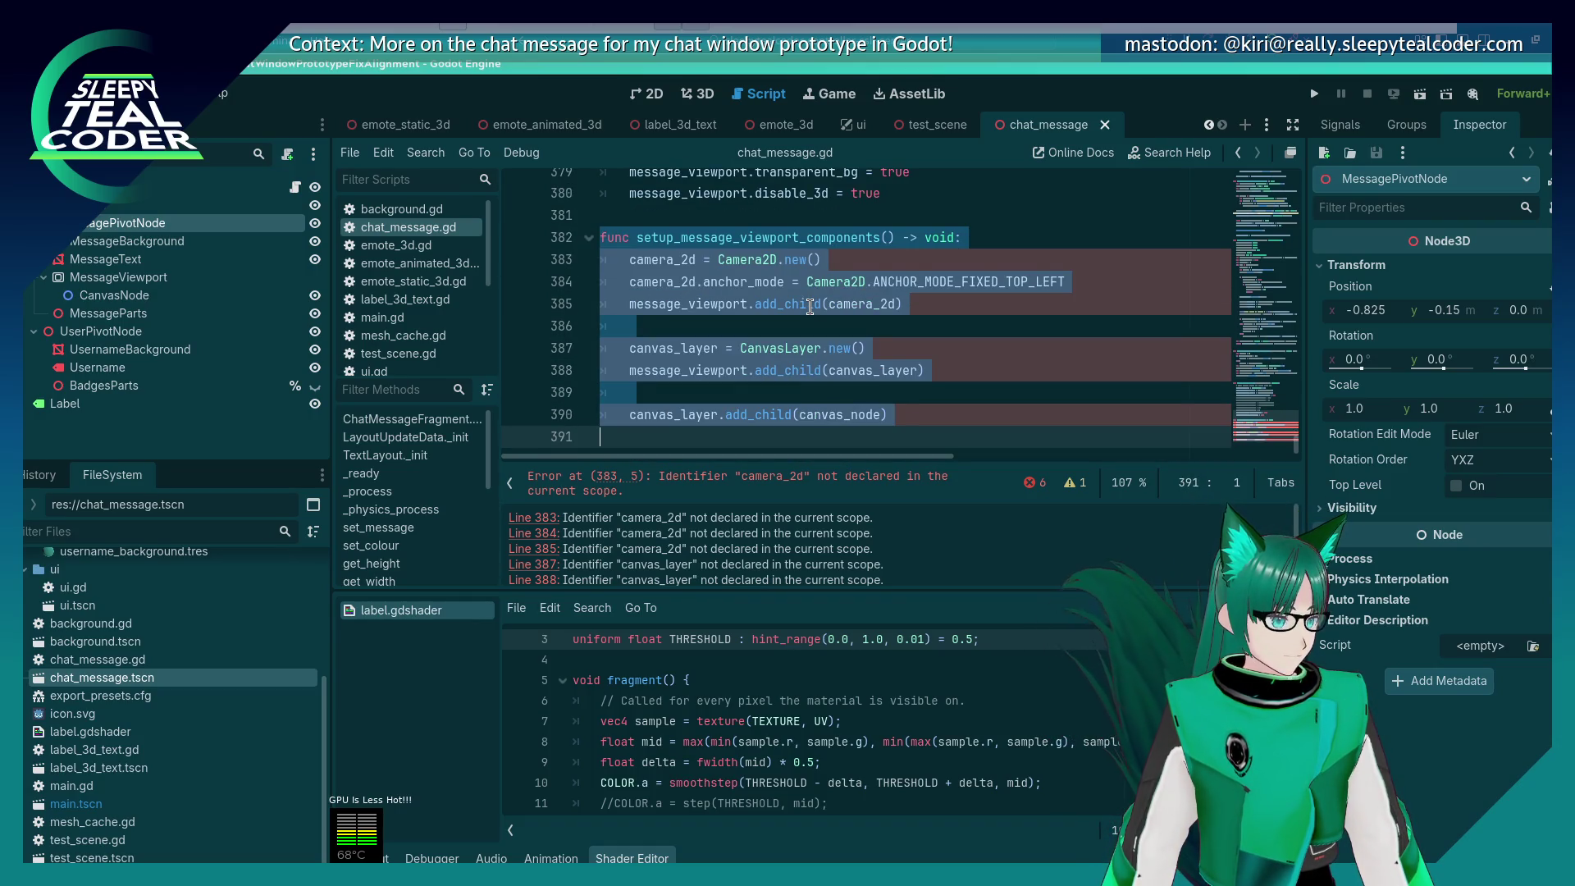
scroll(810, 307, "up", 4)
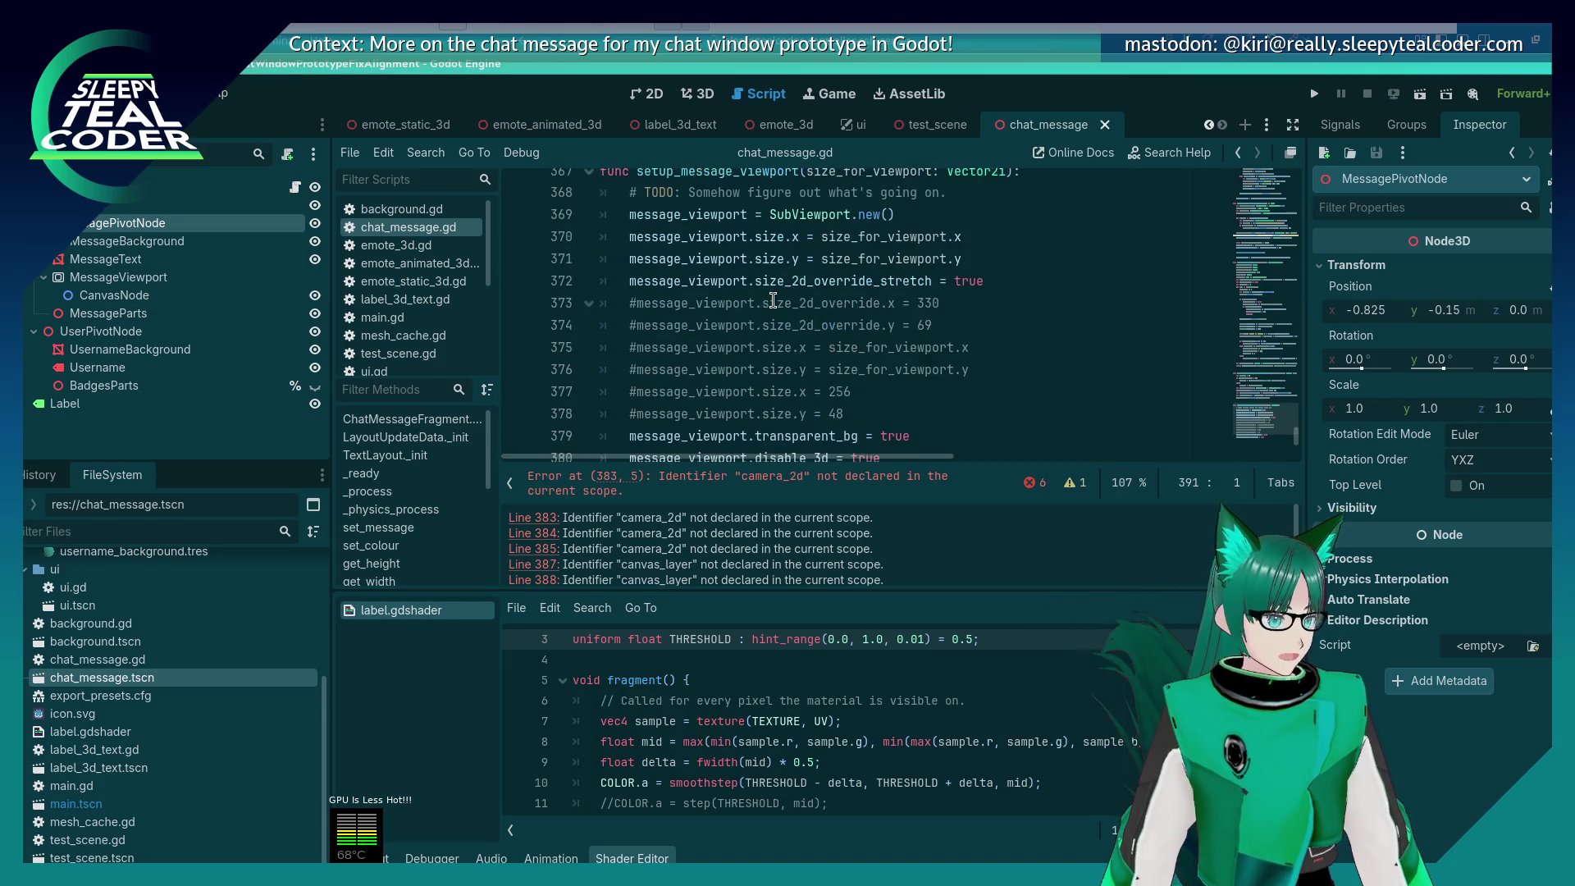
key("ctrl+z")
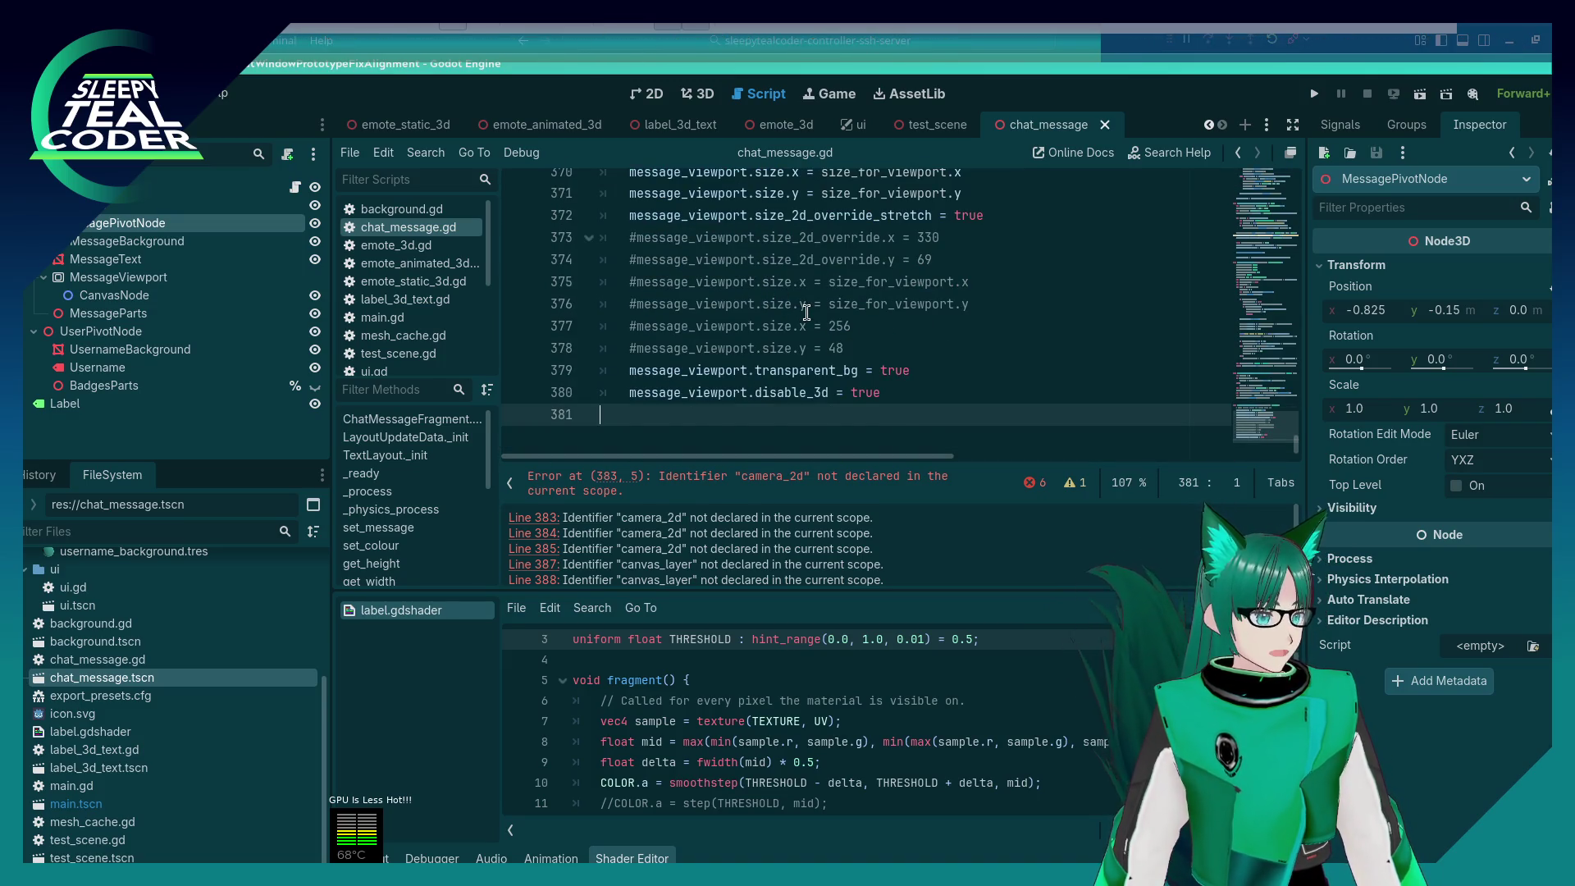
Step: Delete the setup_message_viewport function and its leftover blank lines, then save the script
double_click(729, 287)
key("ctrl+f")
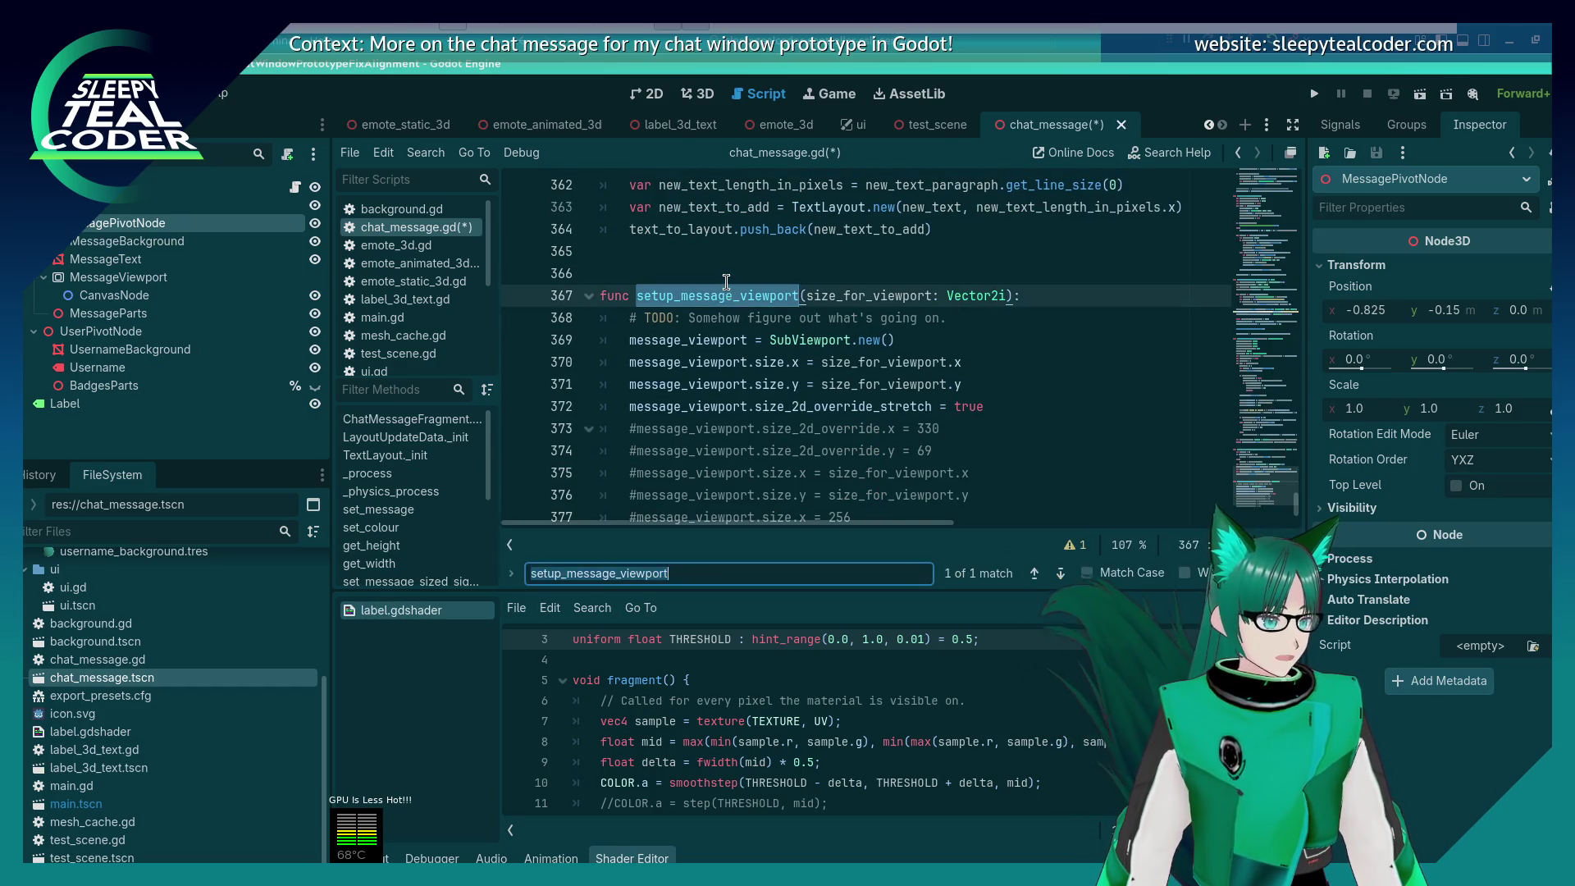
key("Escape")
key("Home")
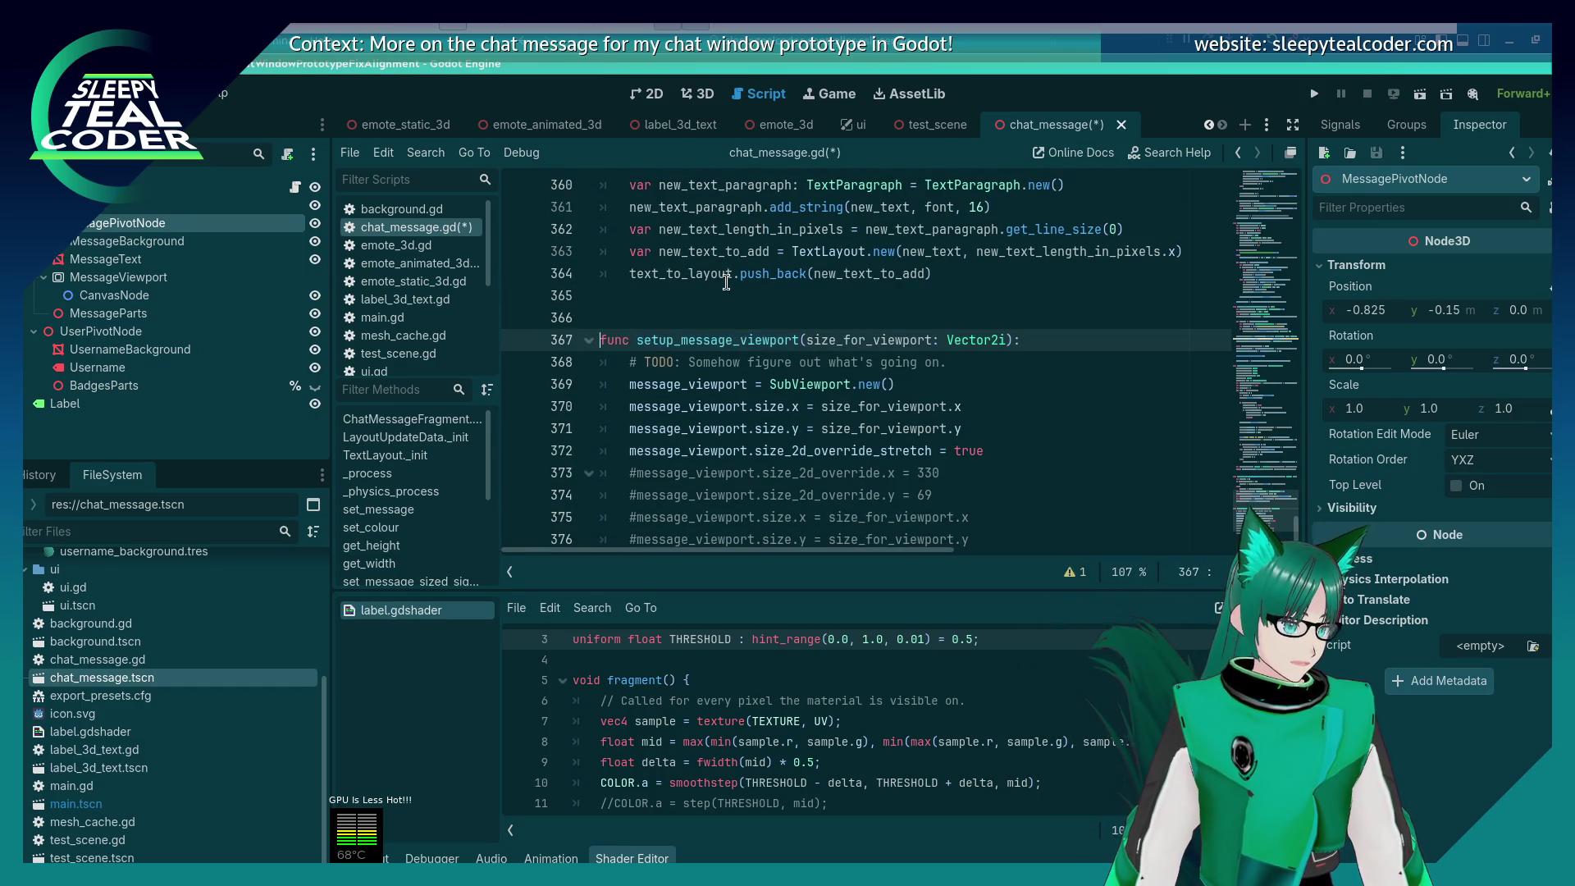
key("shift+Down")
key("shift+Down")
key("shift+Down")
key("shift+Down")
key("shift+Down")
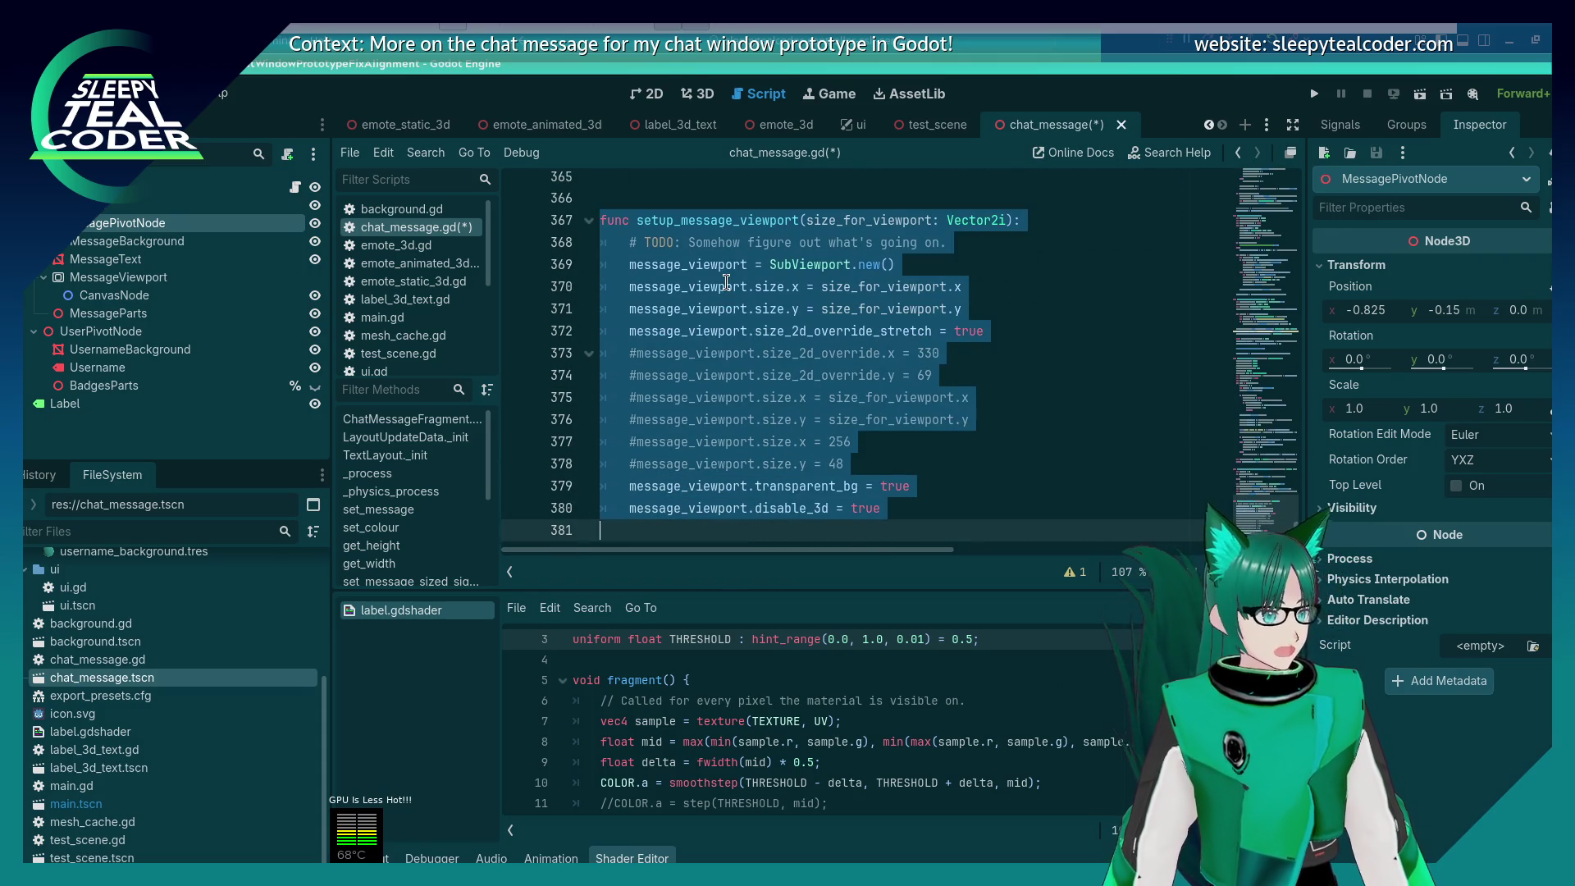
key("Delete")
key("BackSpace")
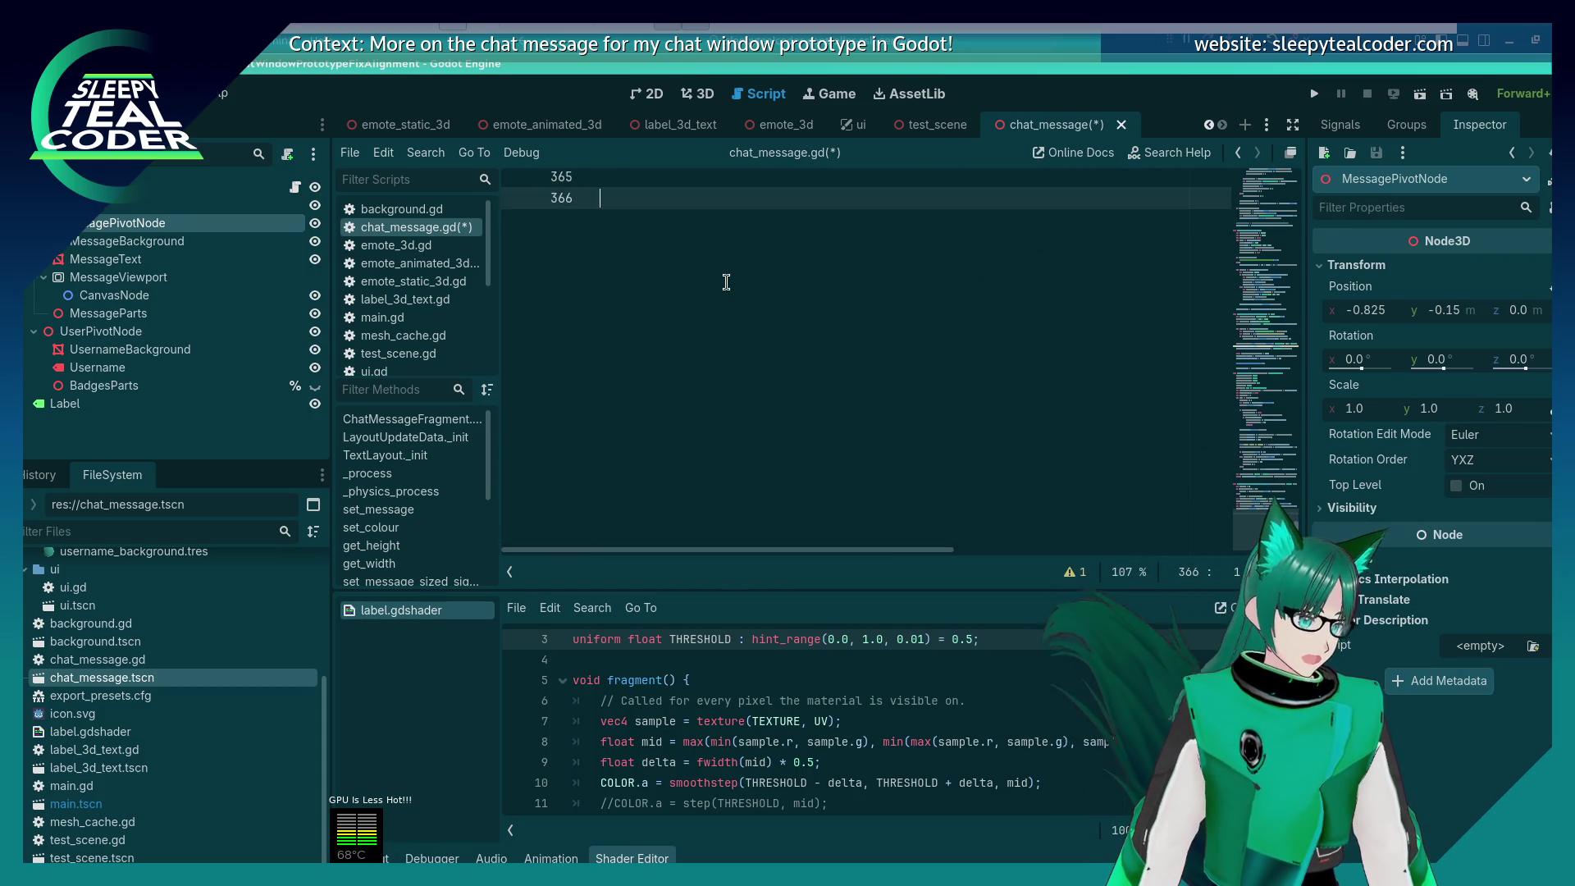
scroll(729, 278, "up", 5)
key("BackSpace")
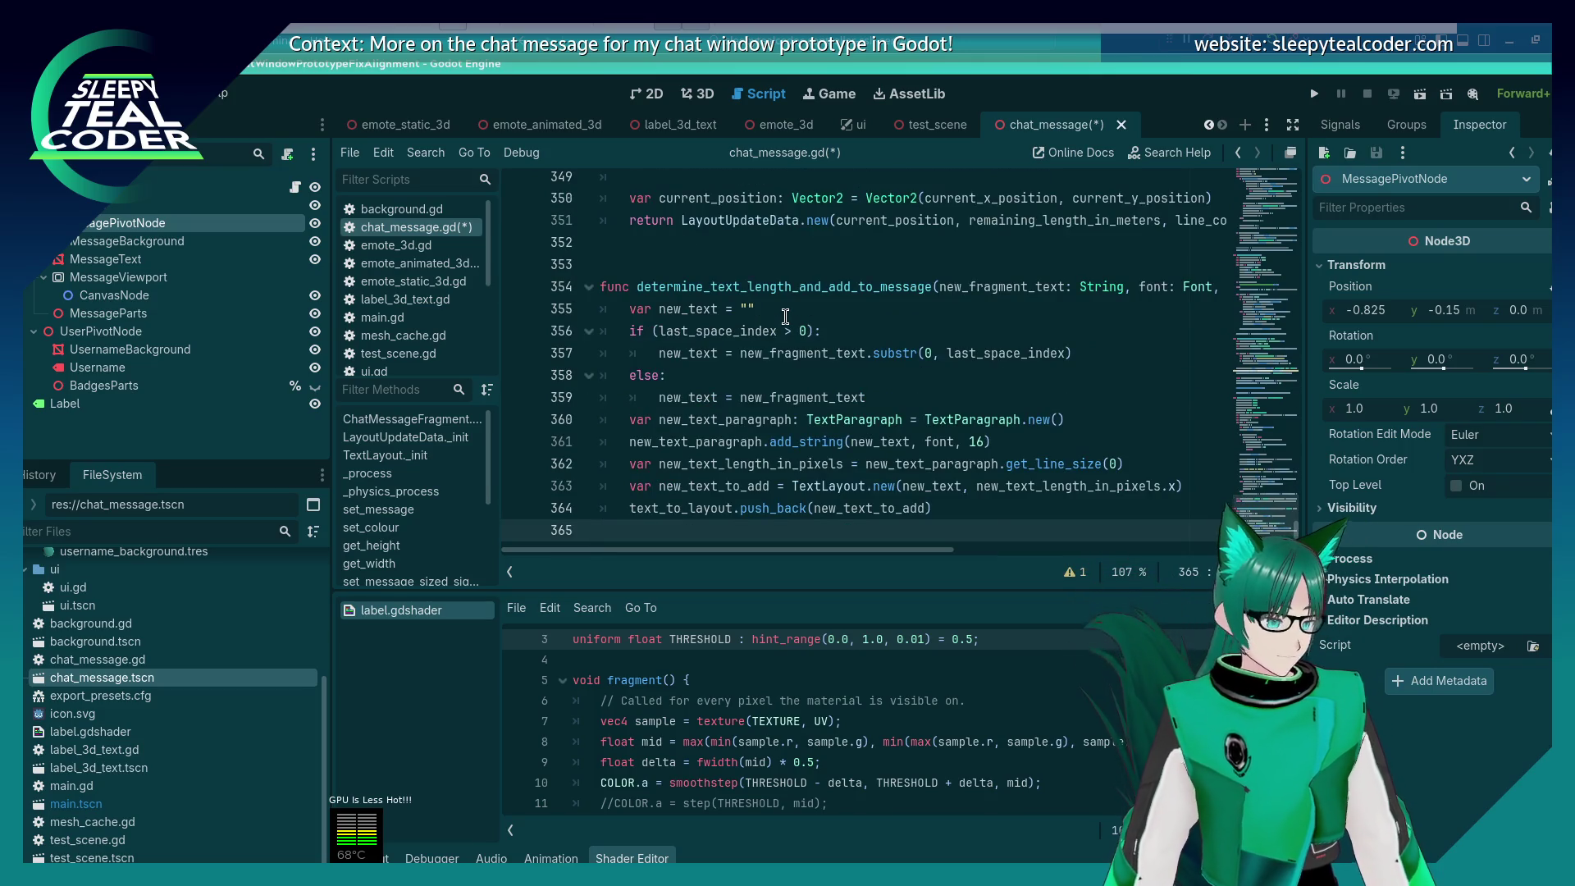
key("ctrl+s")
Step: Remove the 'signal message_sized' declaration and the message_sized.emit() line on line 117, then save
key("ctrl+Home")
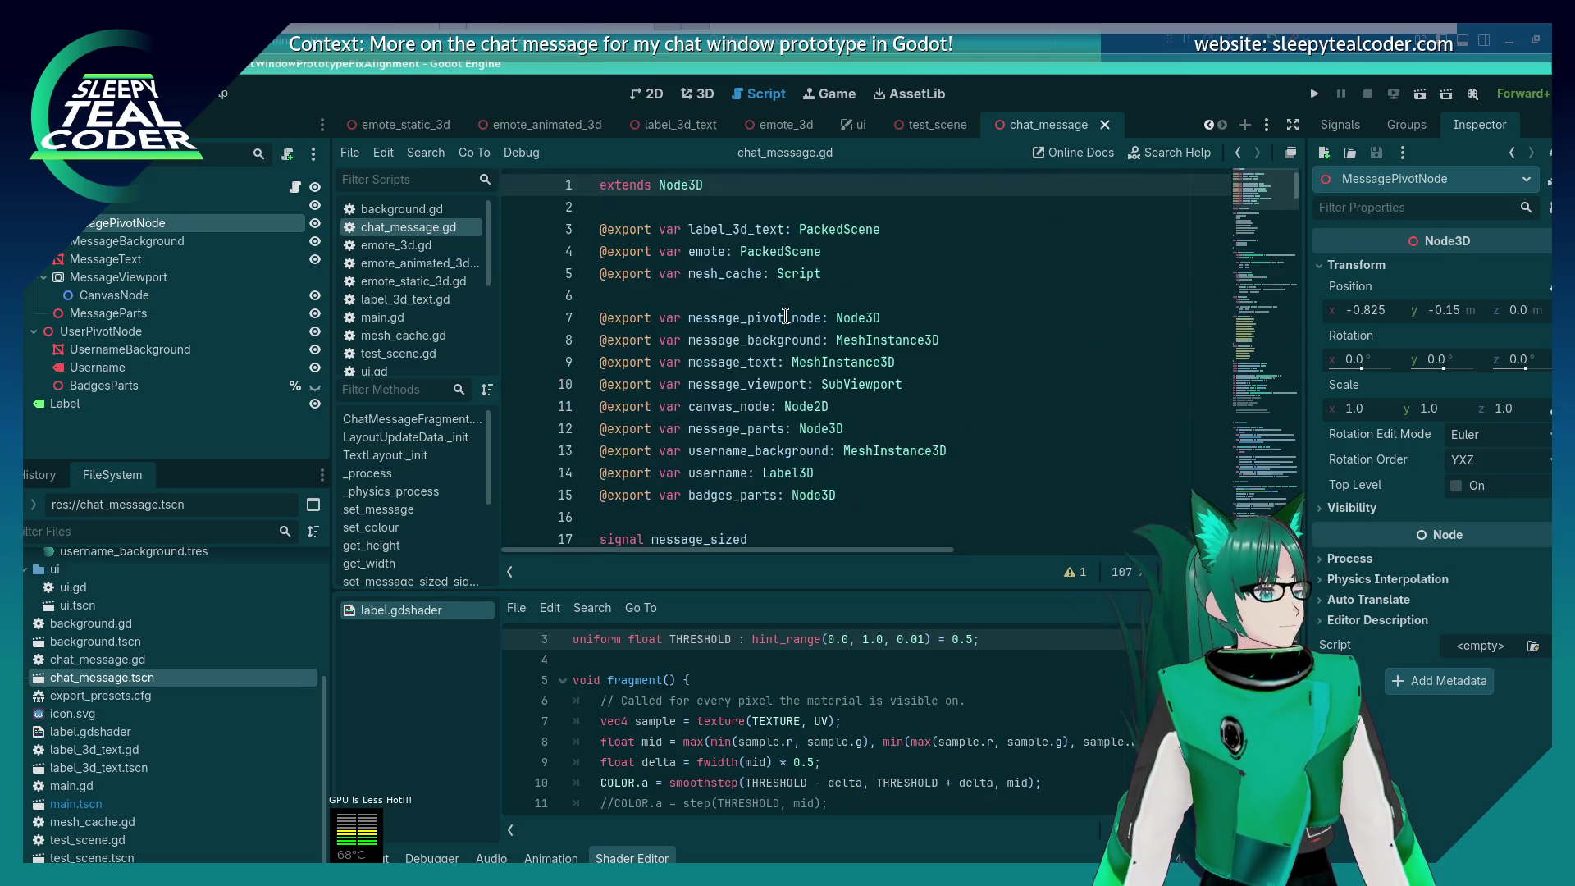
scroll(786, 314, "down", 3)
left_click(808, 334)
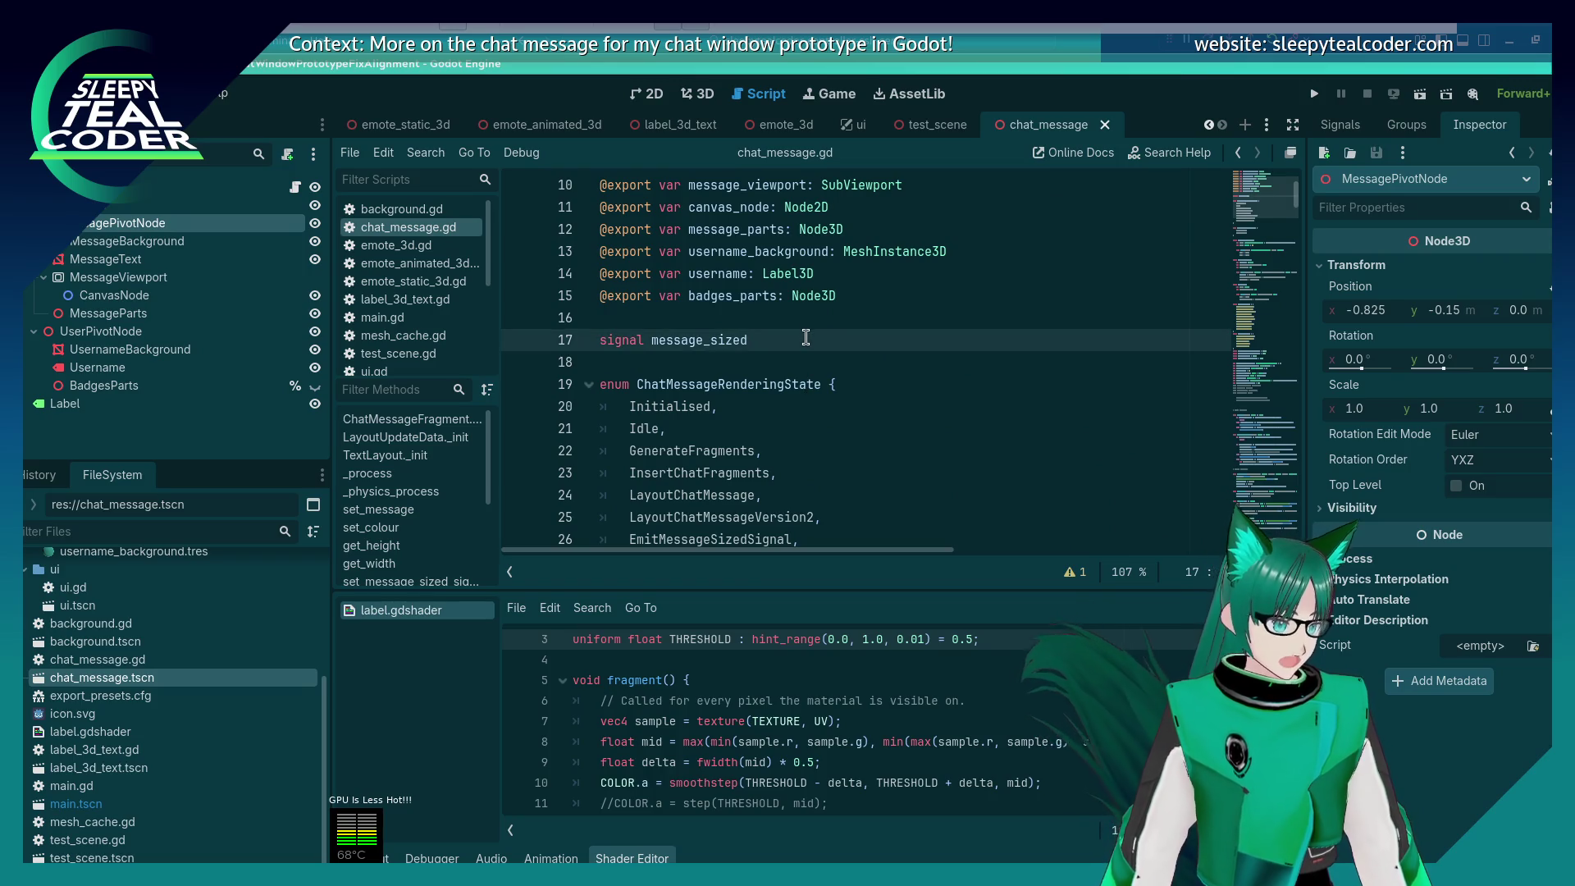
key("BackSpace")
key("BackSpace")
key("BackSpace")
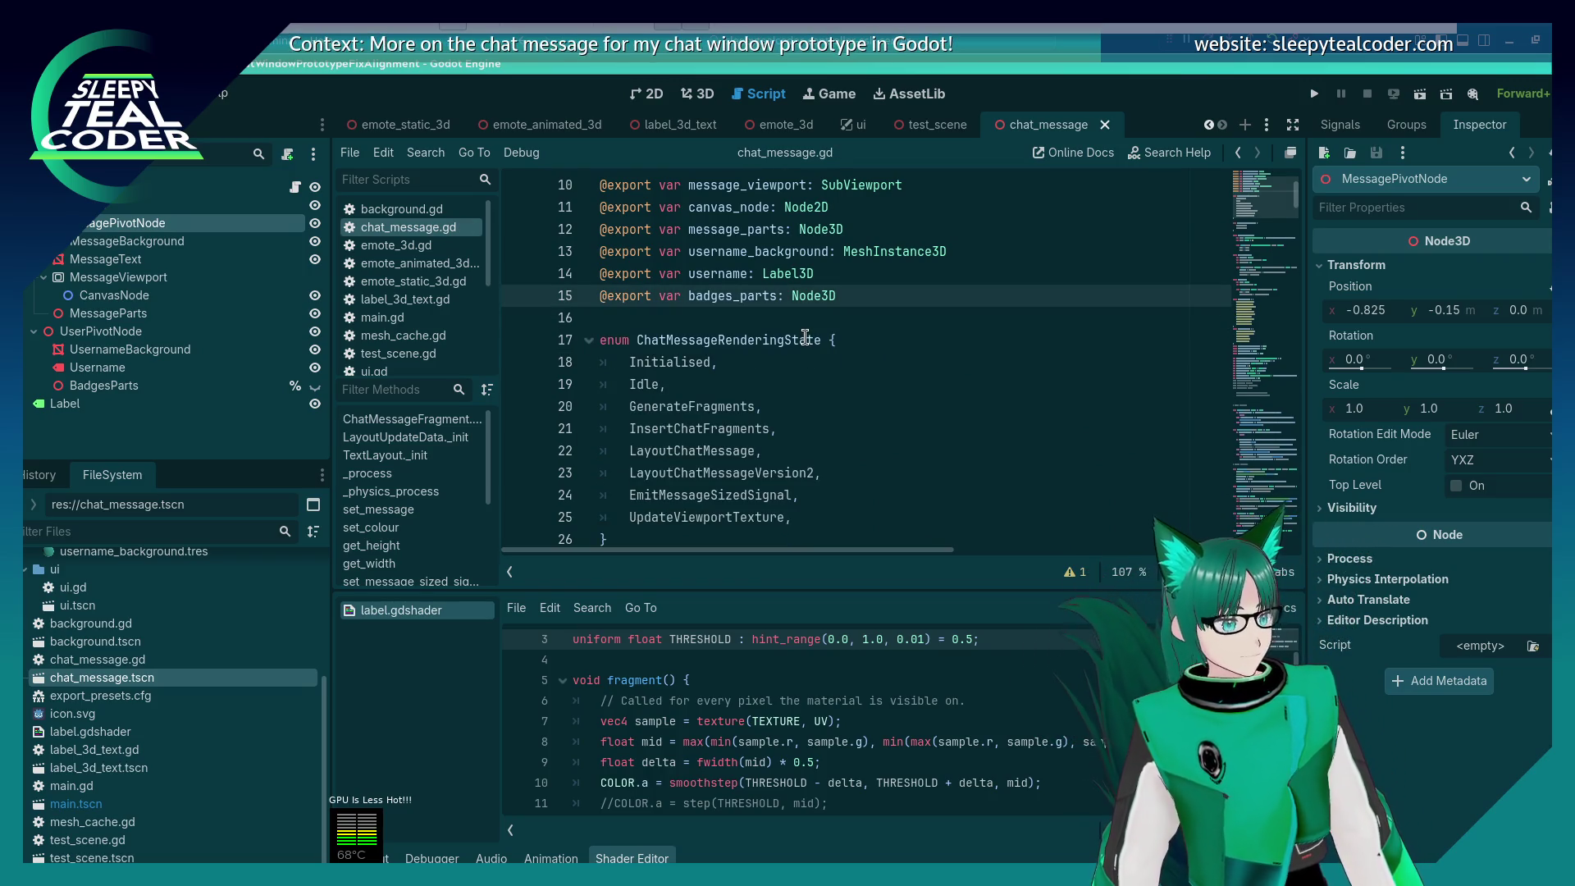
left_click(773, 573)
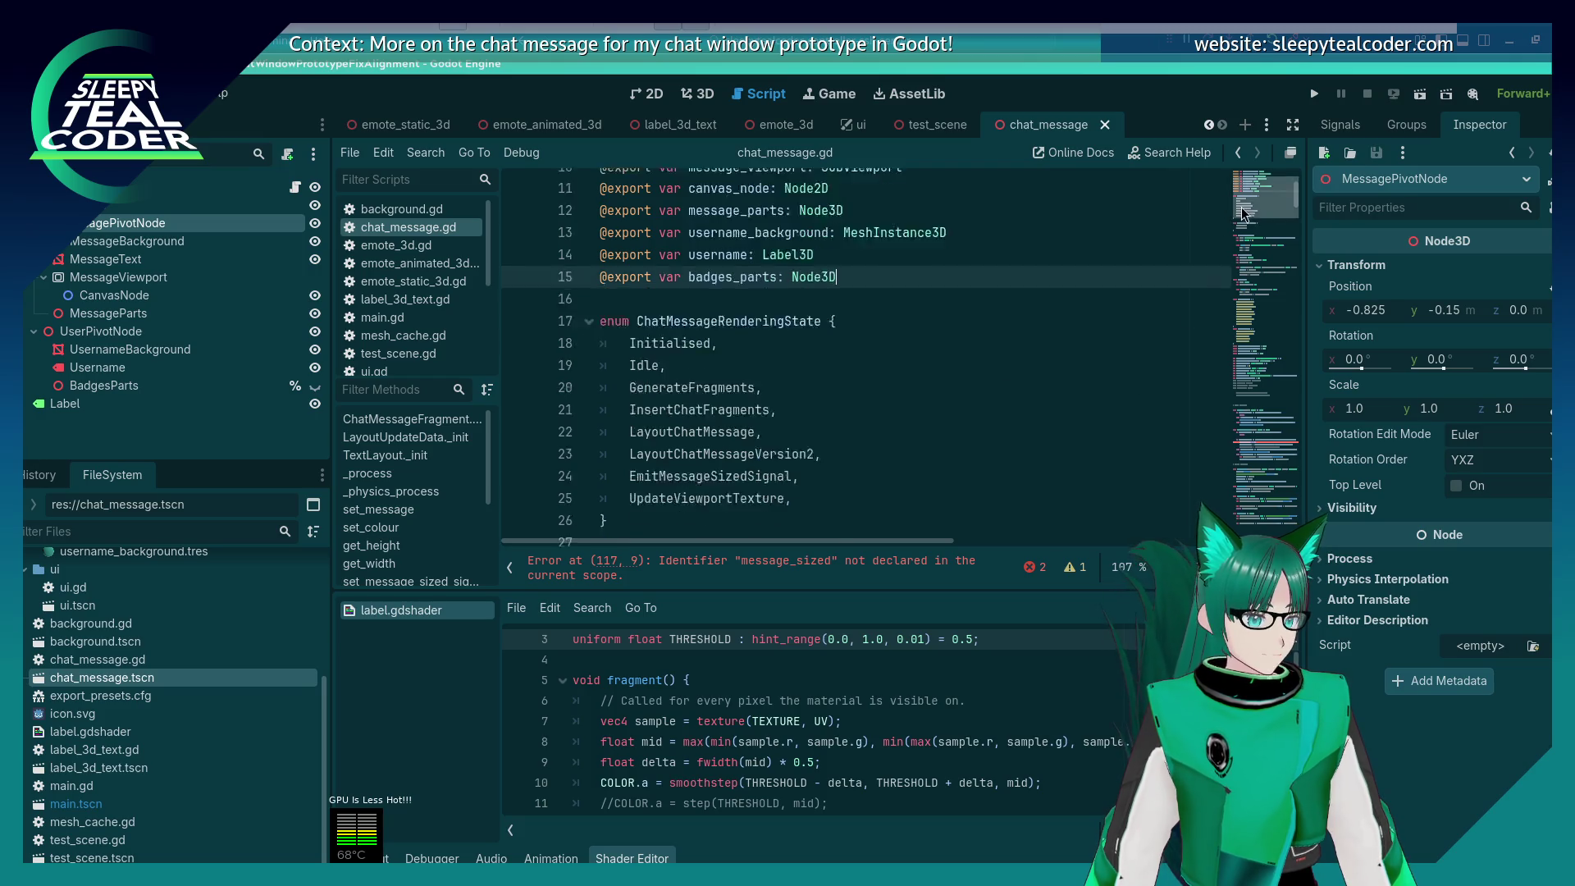
left_click(816, 363)
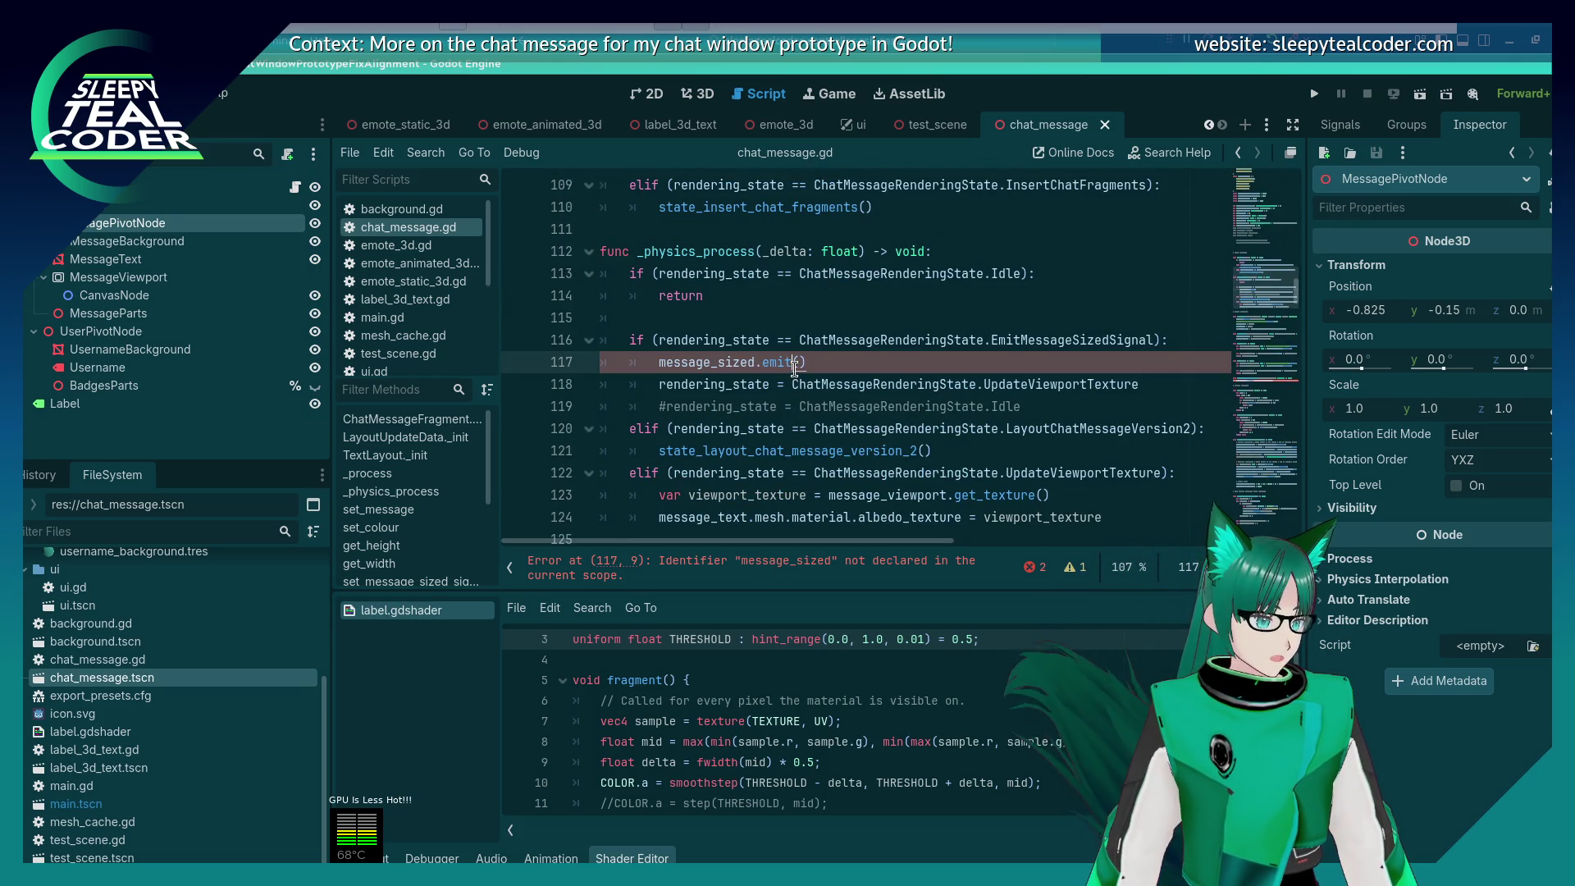
key("shift+Home")
key("shift+Home")
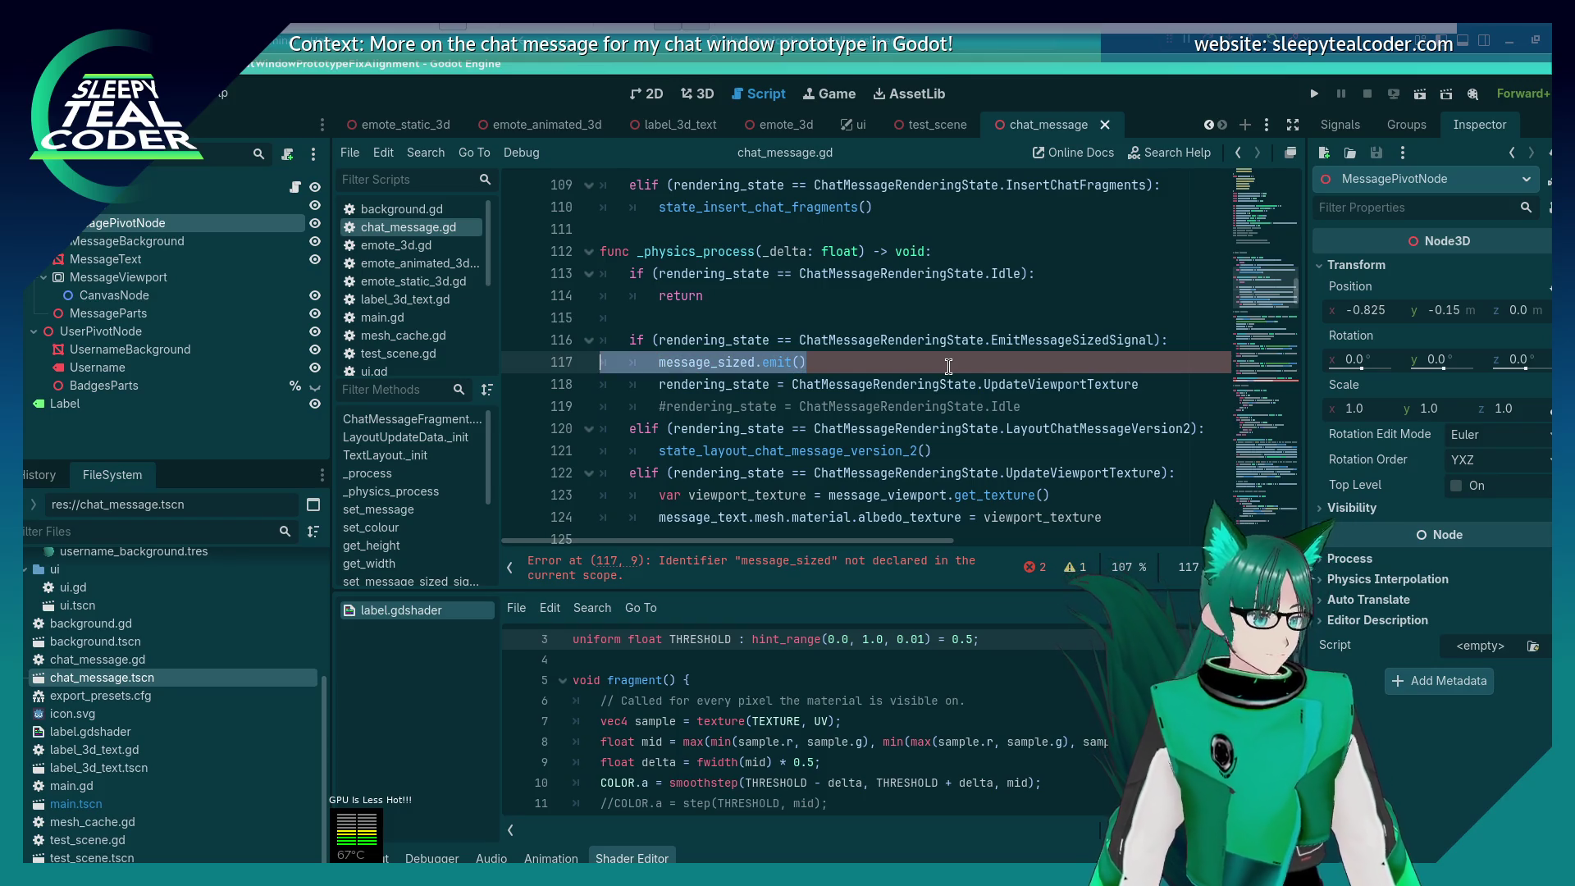
key("BackSpace")
key("BackSpace")
key("ctrl+s")
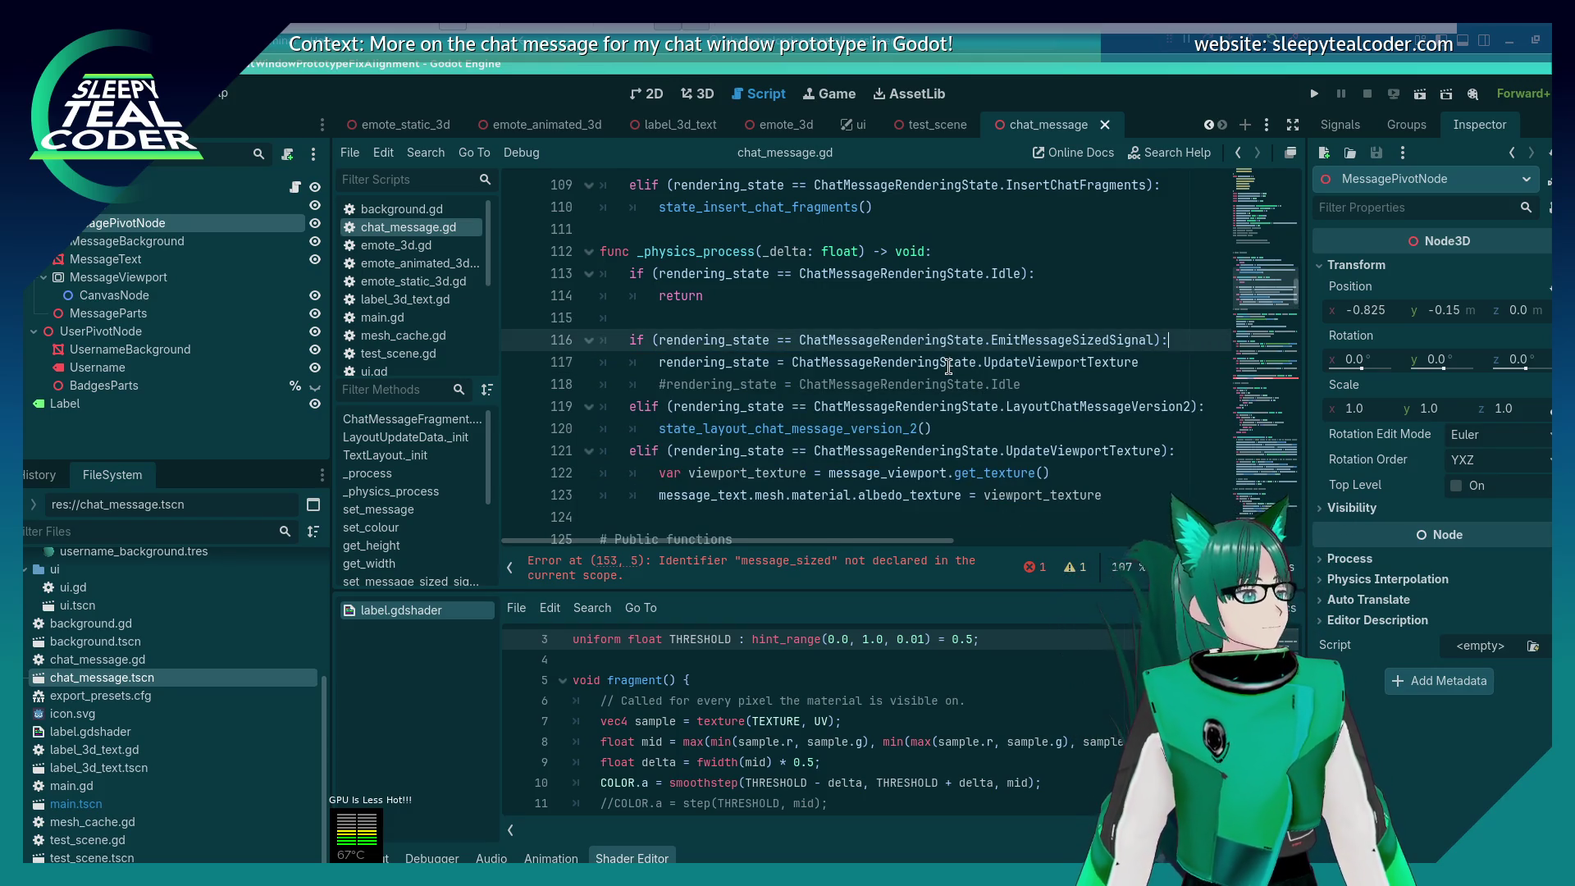
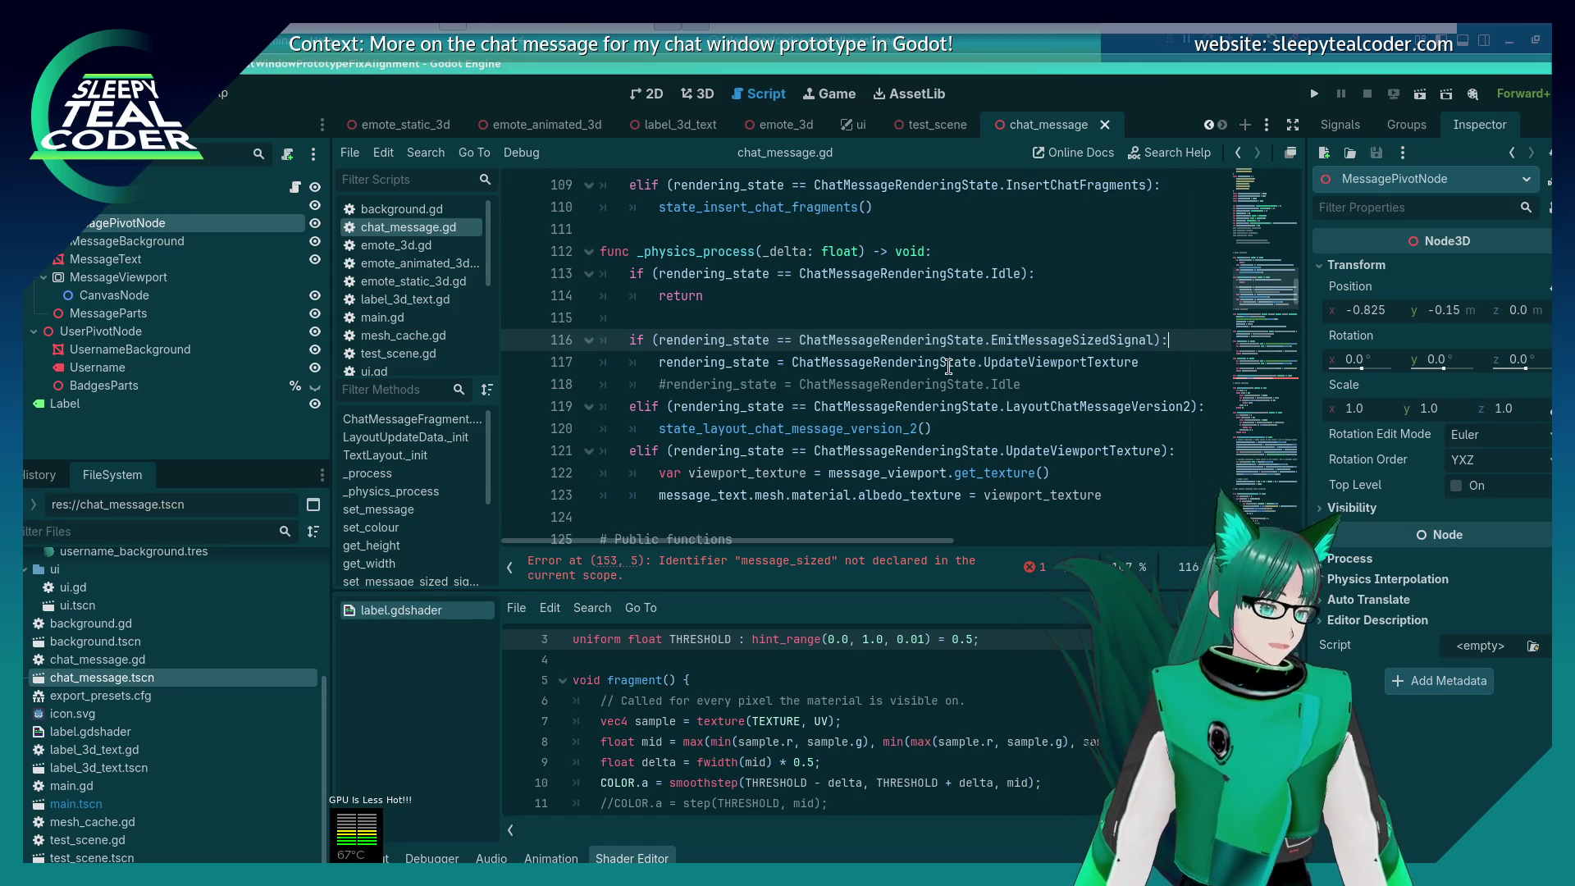
Step: Delete the ChatMessageRenderingState enum from chat_message.gd
scroll(949, 367, "up", 2)
scroll(939, 386, "down", 3)
scroll(924, 410, "up", 1)
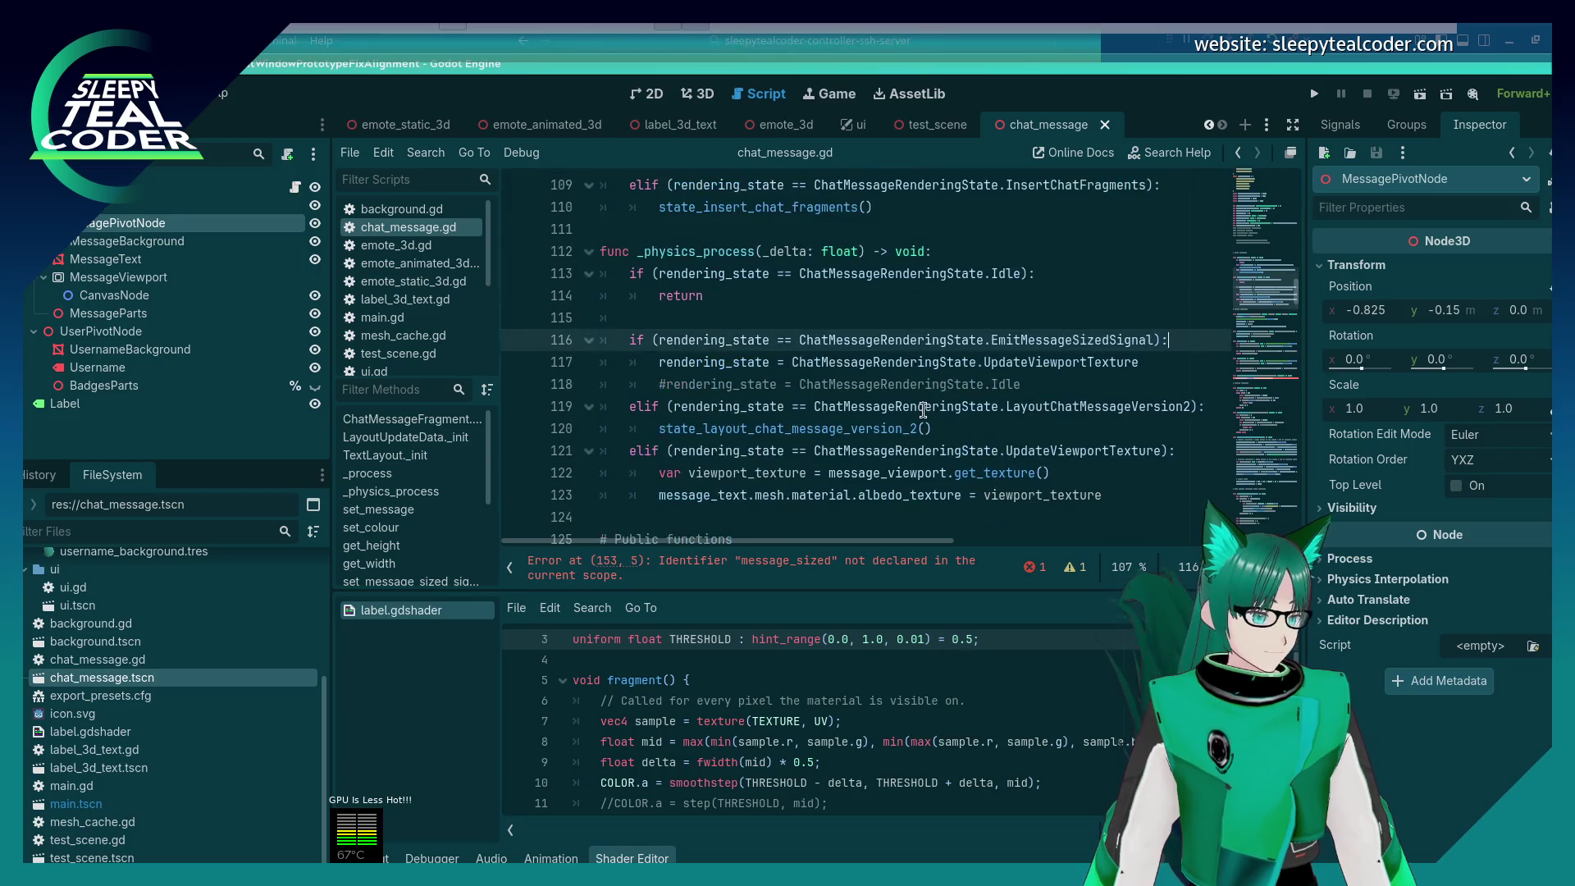
scroll(924, 410, "down", 1)
scroll(910, 443, "up", 17)
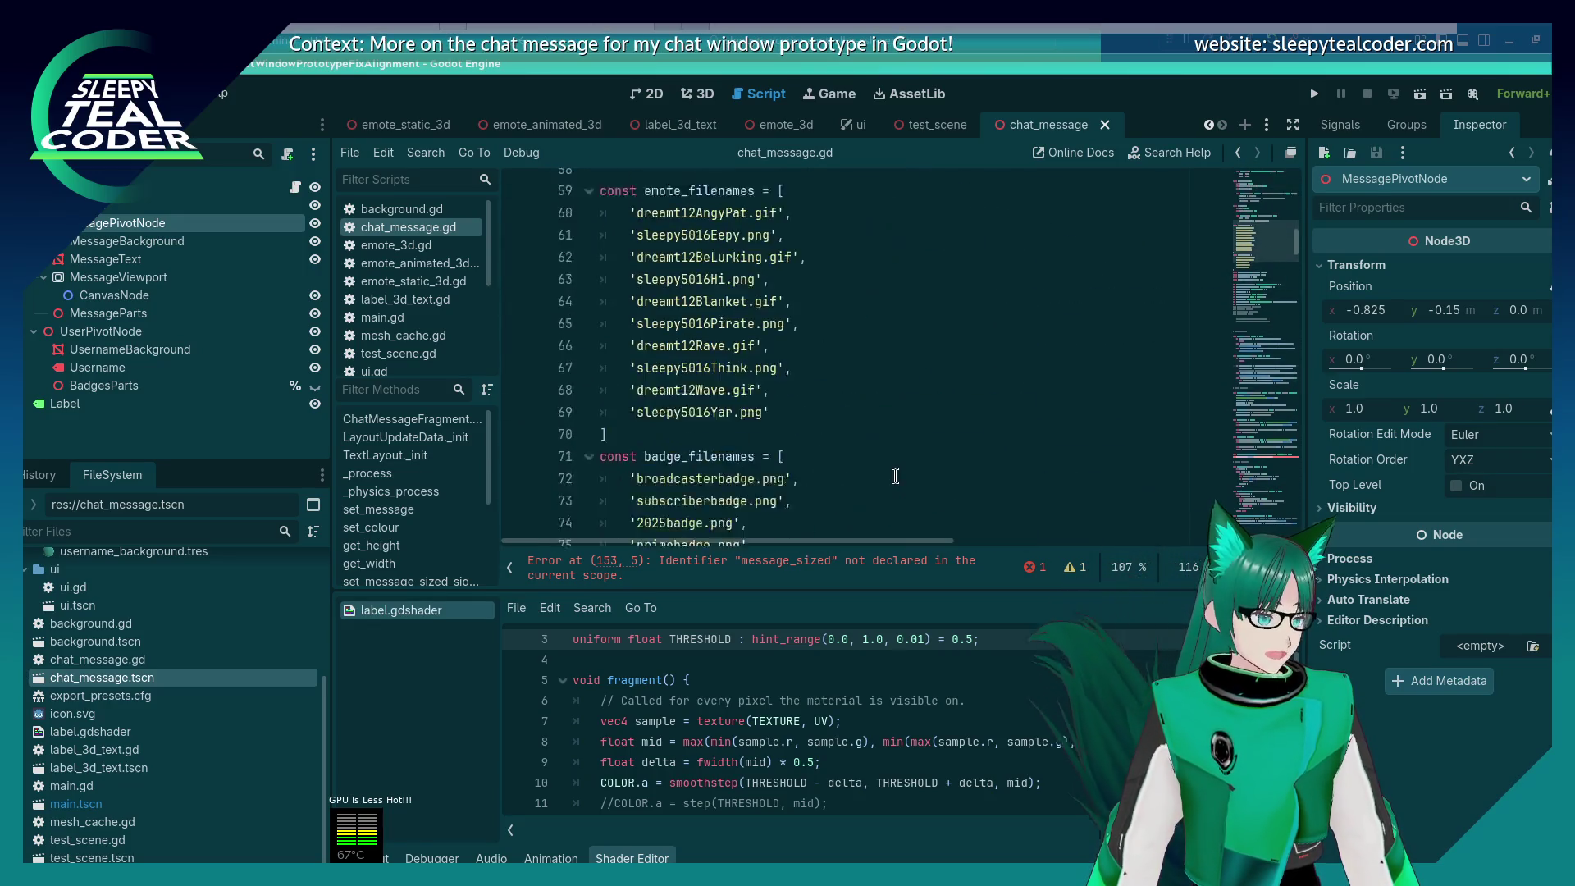
scroll(895, 476, "up", 13)
scroll(893, 482, "up", 6)
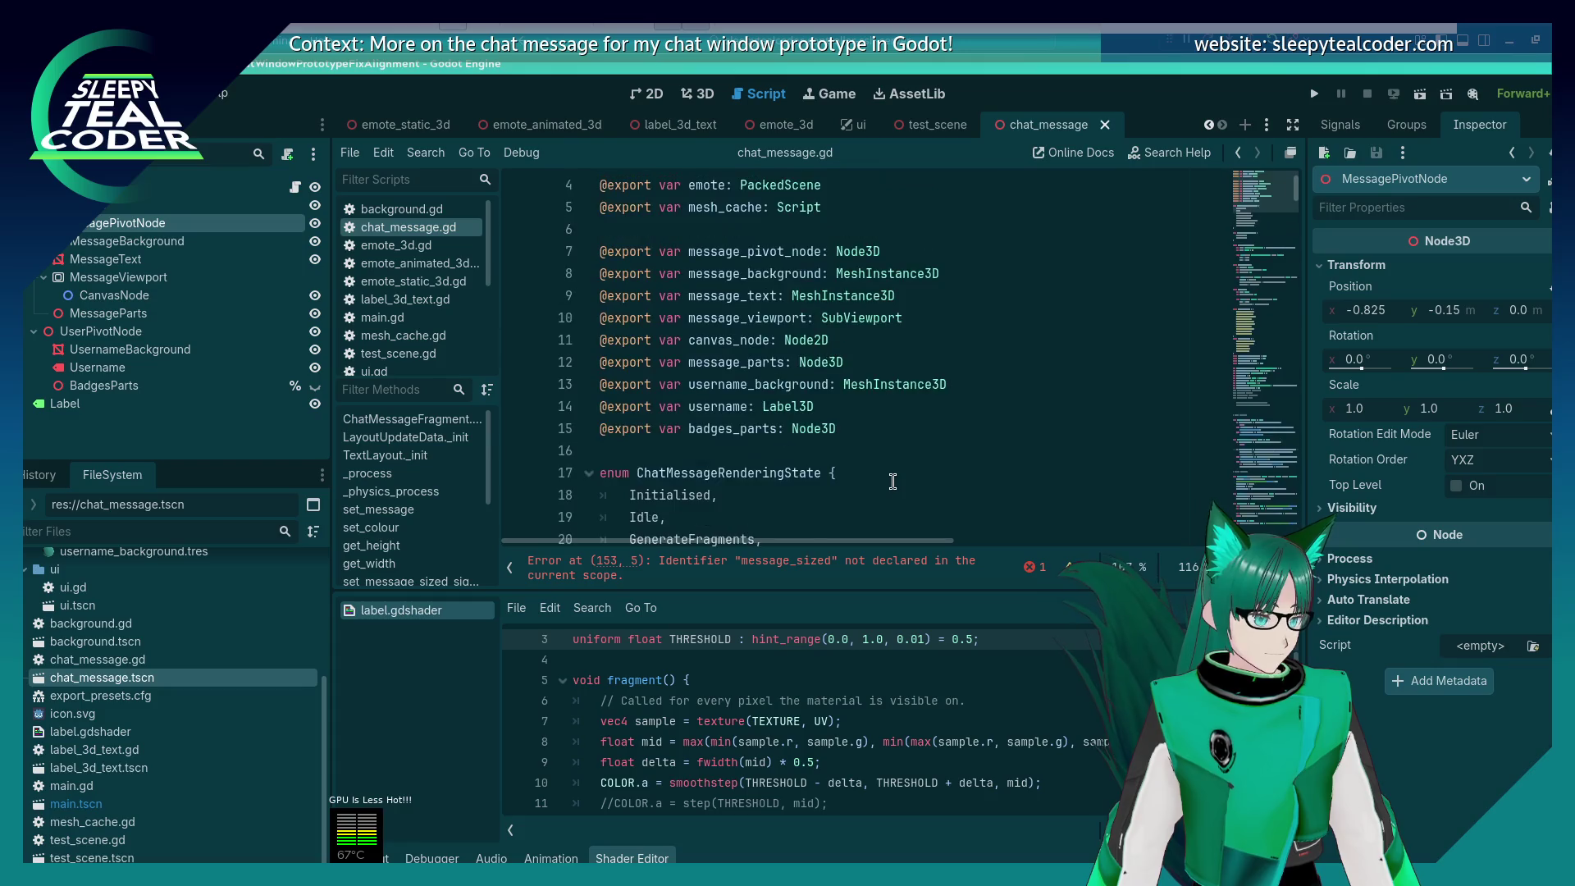
scroll(891, 480, "down", 5)
scroll(886, 473, "down", 1)
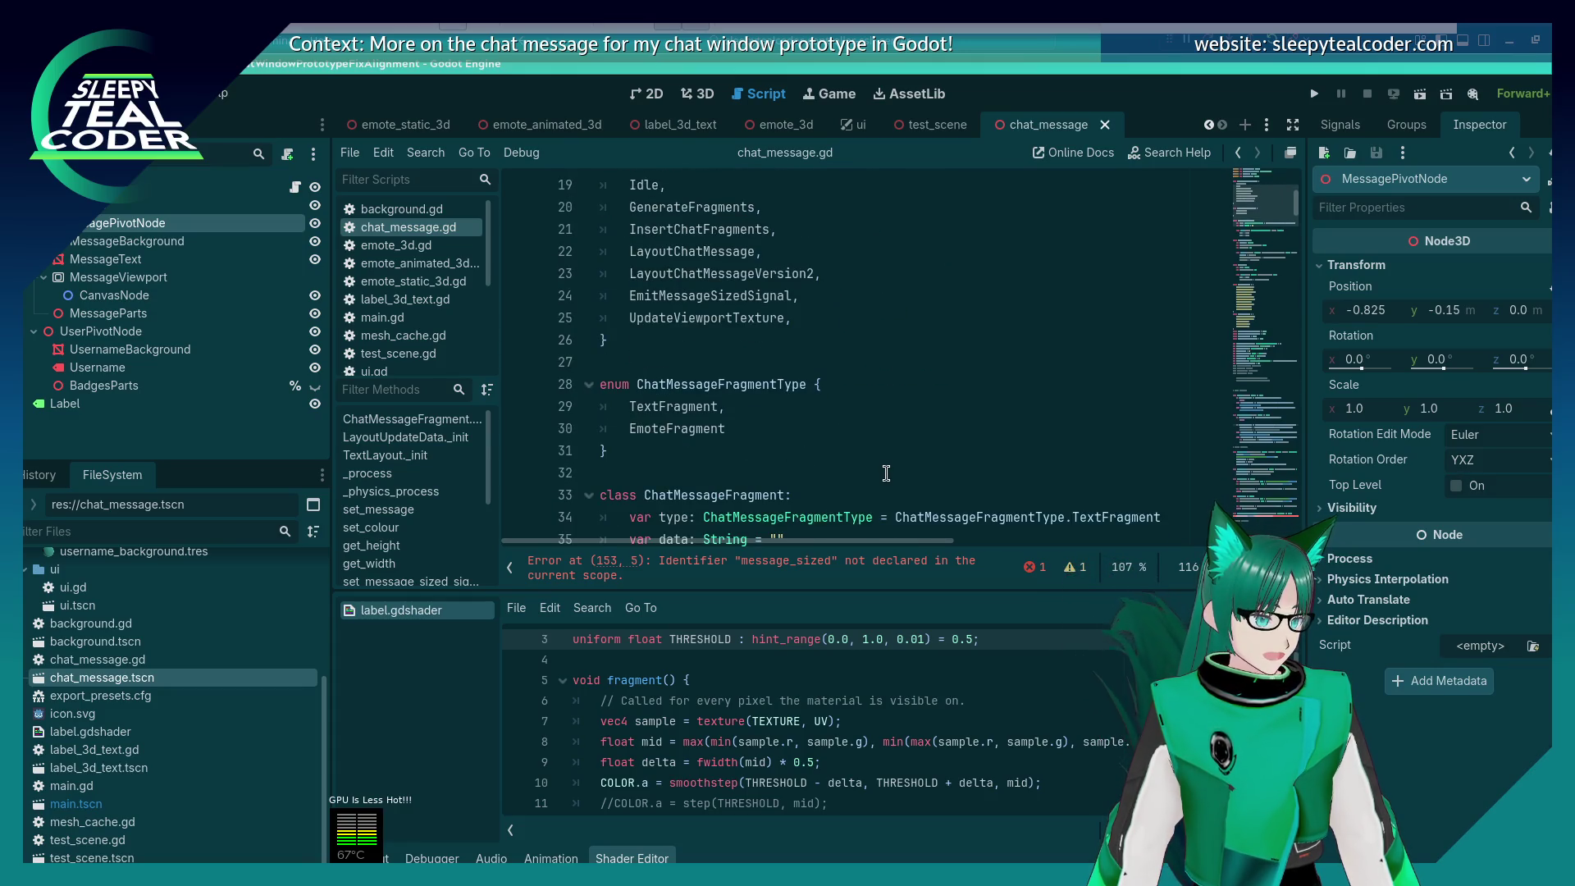
scroll(885, 473, "up", 1)
scroll(886, 474, "up", 1)
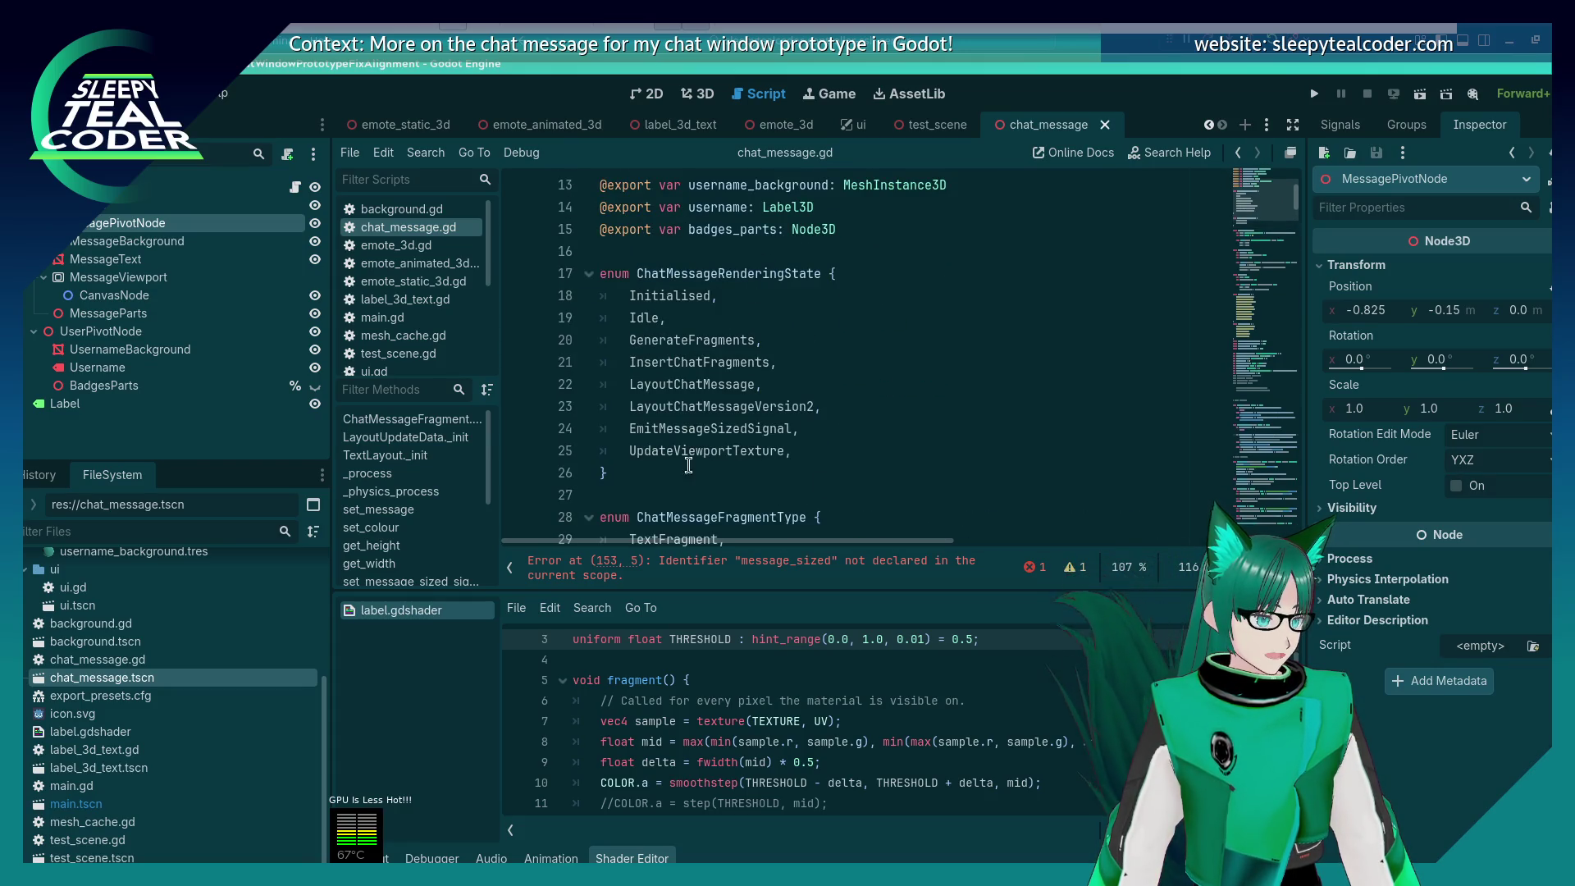
left_click_drag(652, 468, 571, 274)
key("BackSpace")
key("BackSpace")
key("BackSpace")
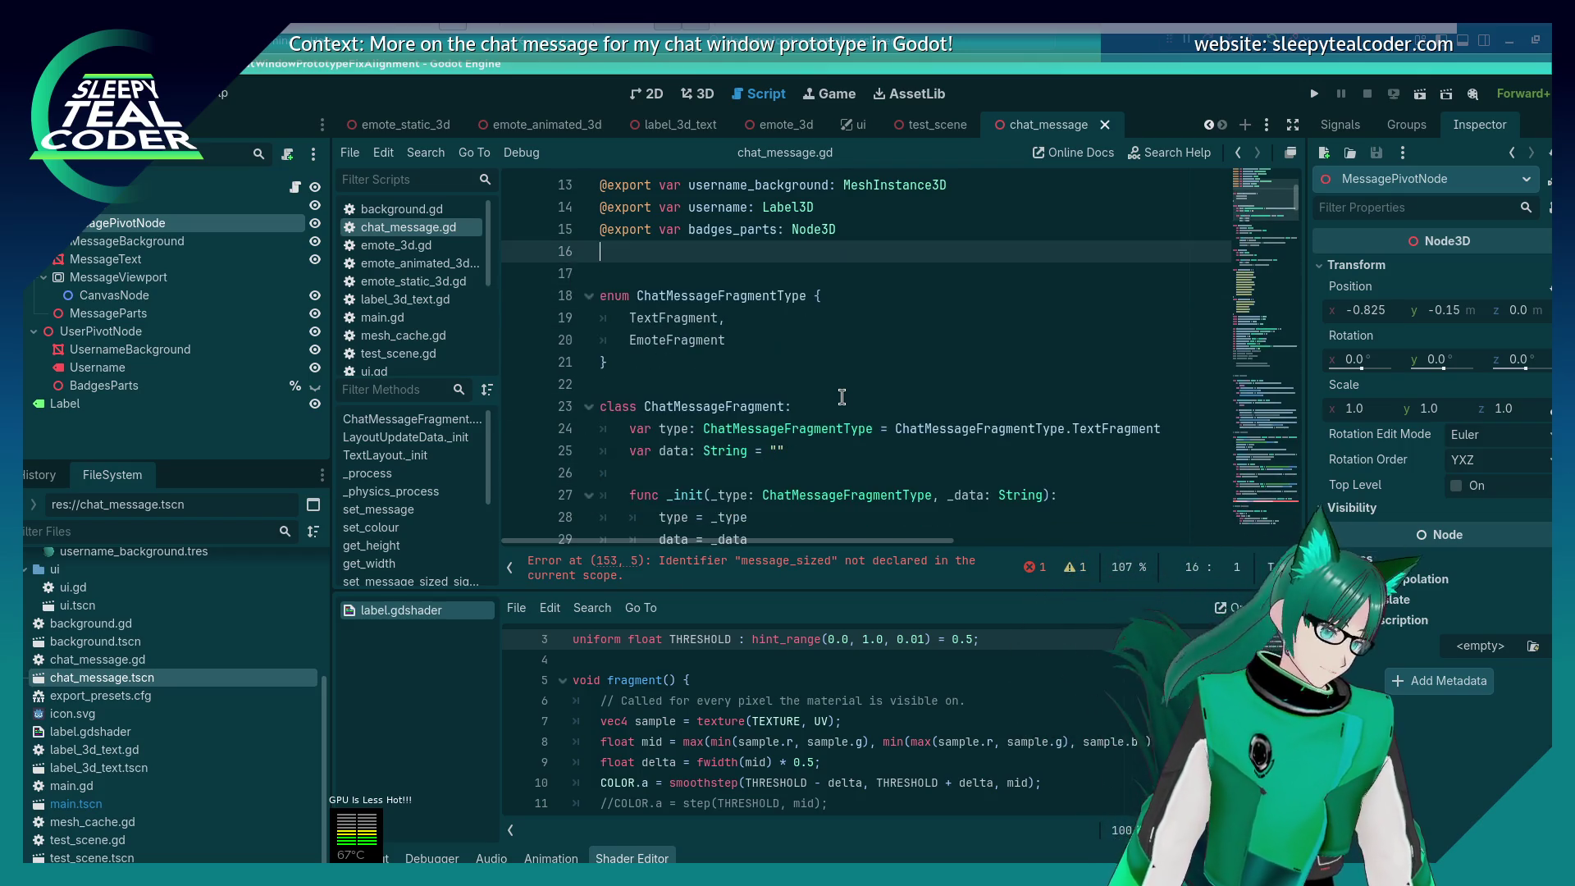
key("Up")
Step: Remove the rendering_state variable declaration line
scroll(835, 366, "down", 6)
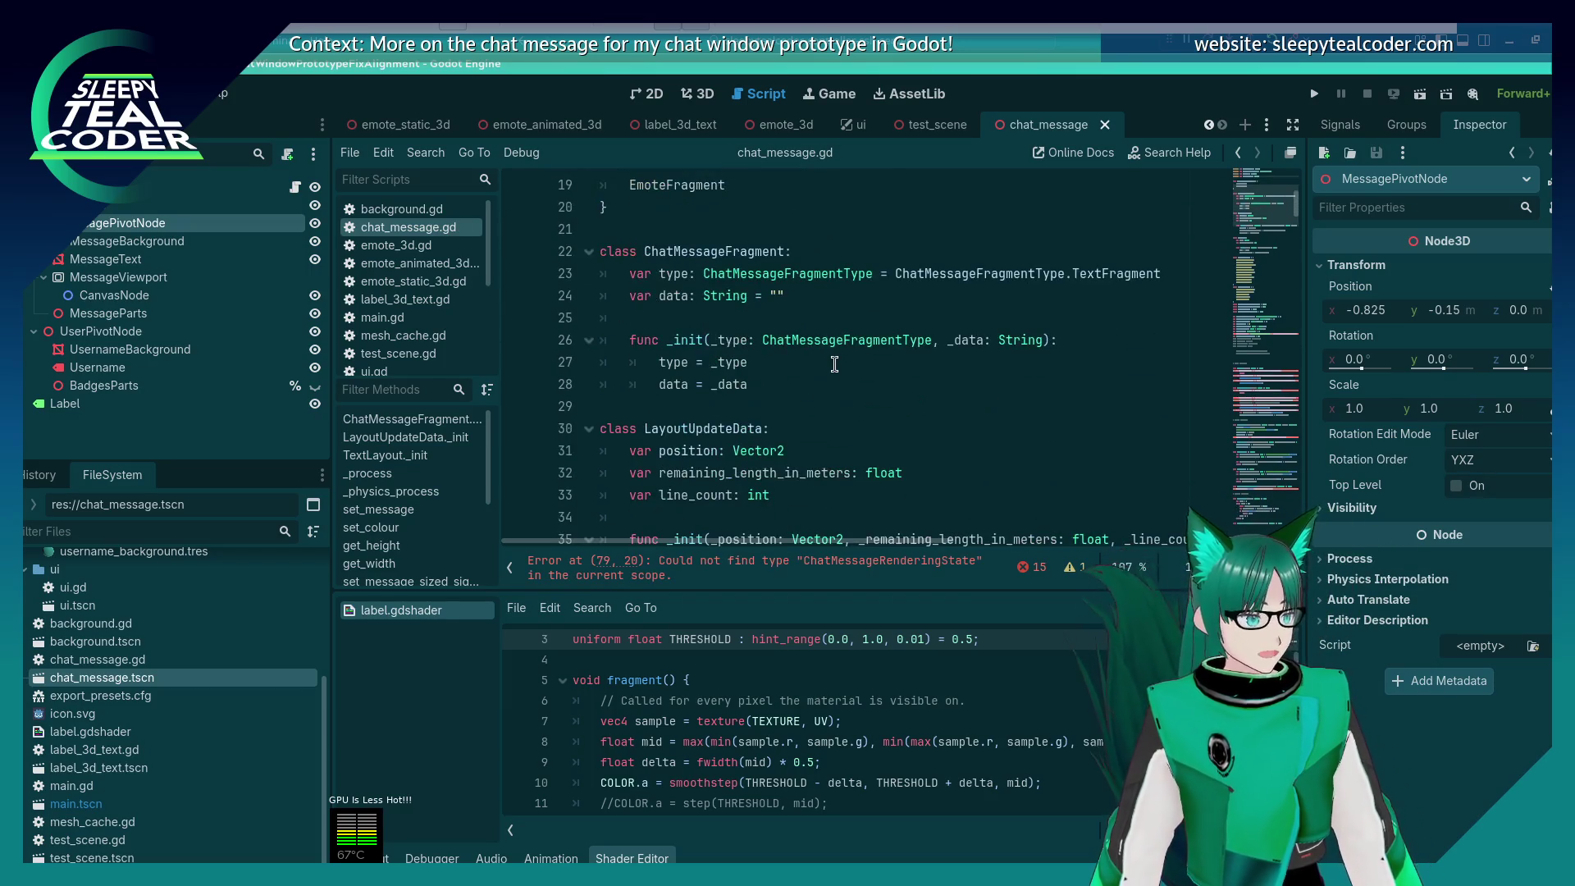
scroll(835, 366, "down", 7)
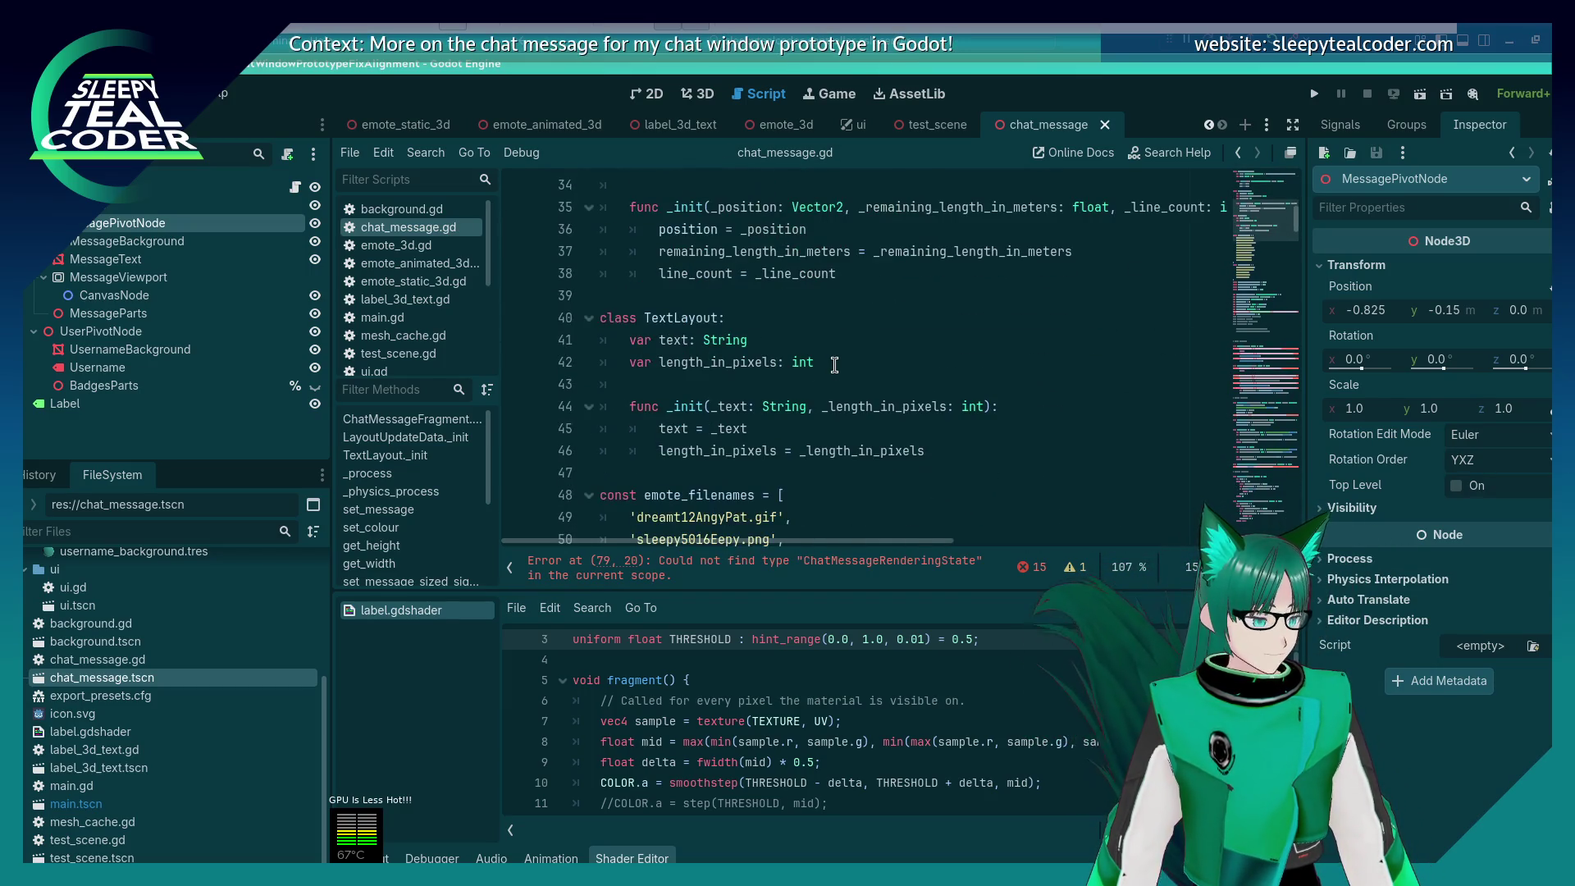
scroll(835, 365, "down", 10)
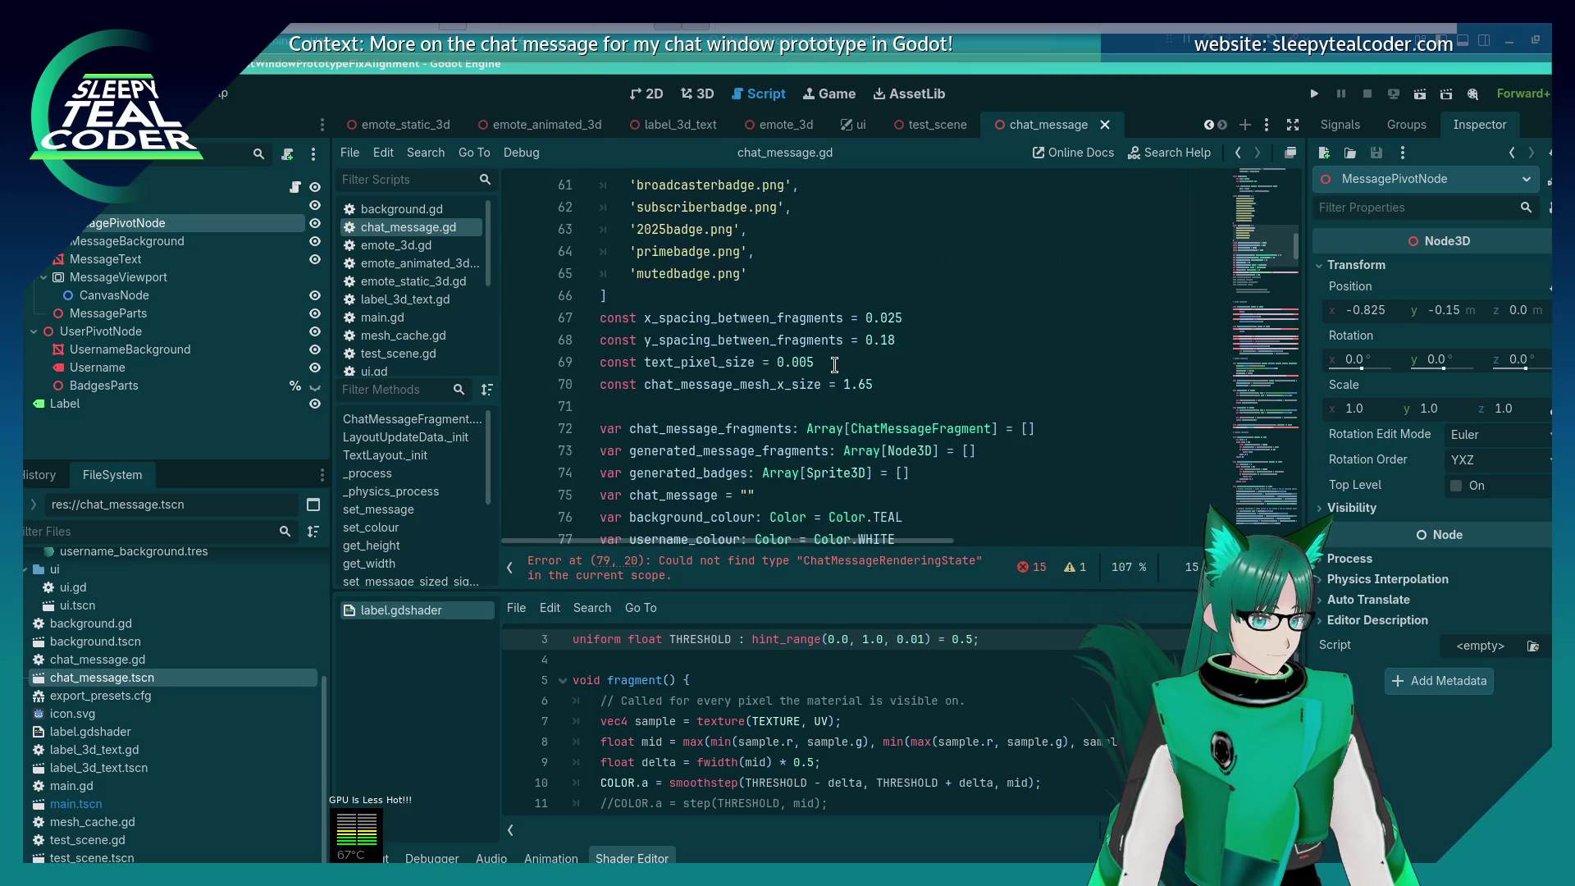
scroll(835, 366, "up", 3)
scroll(835, 365, "up", 1)
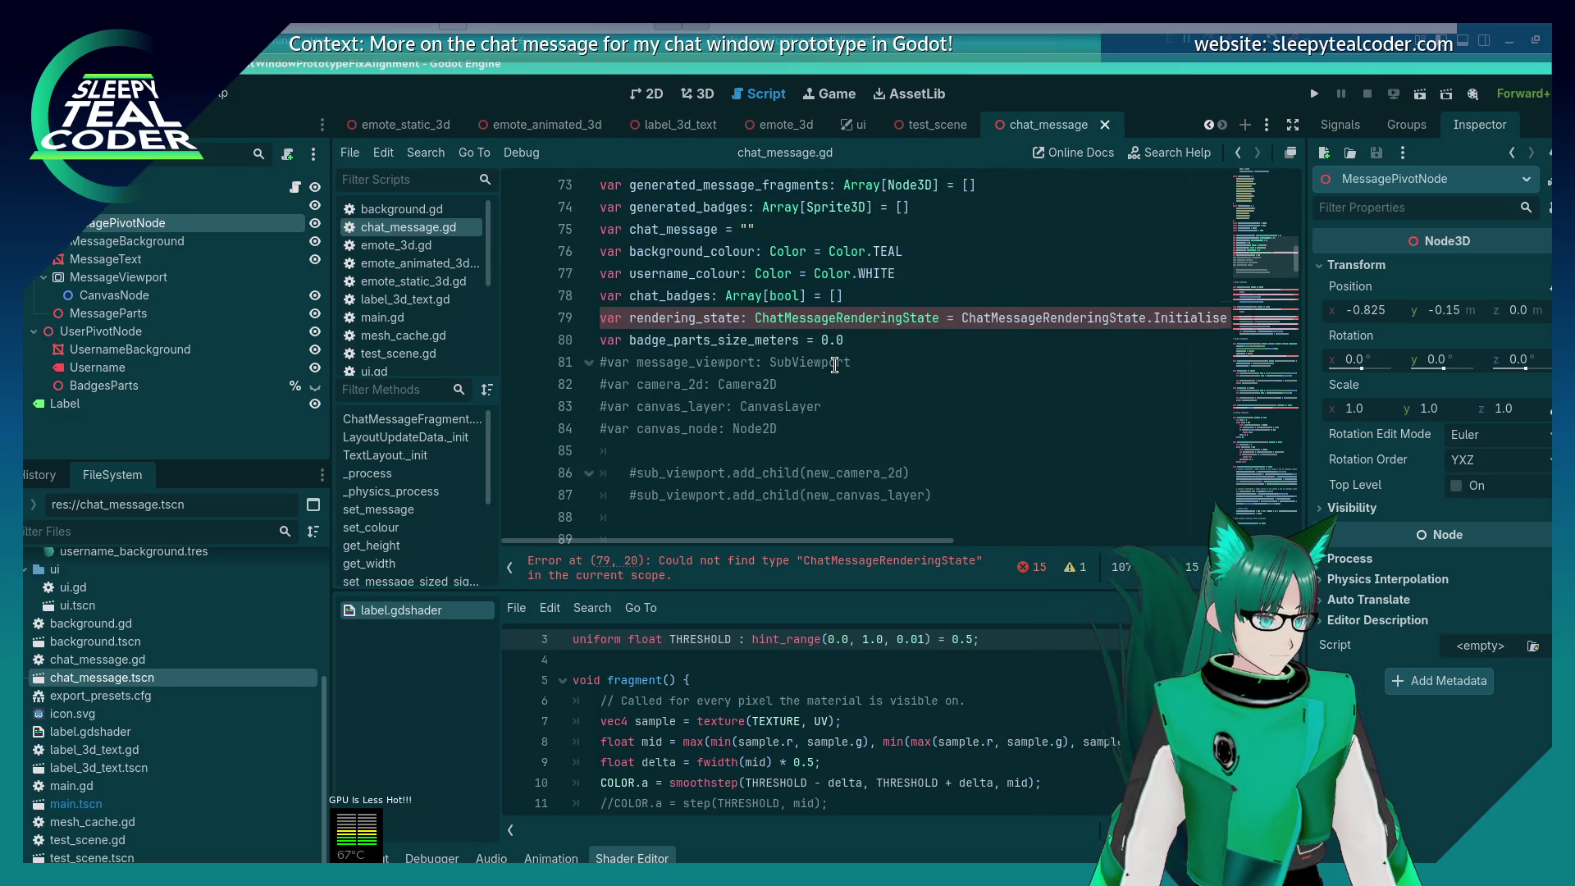
left_click(897, 328)
key("Up")
key("End")
key("shift+Home")
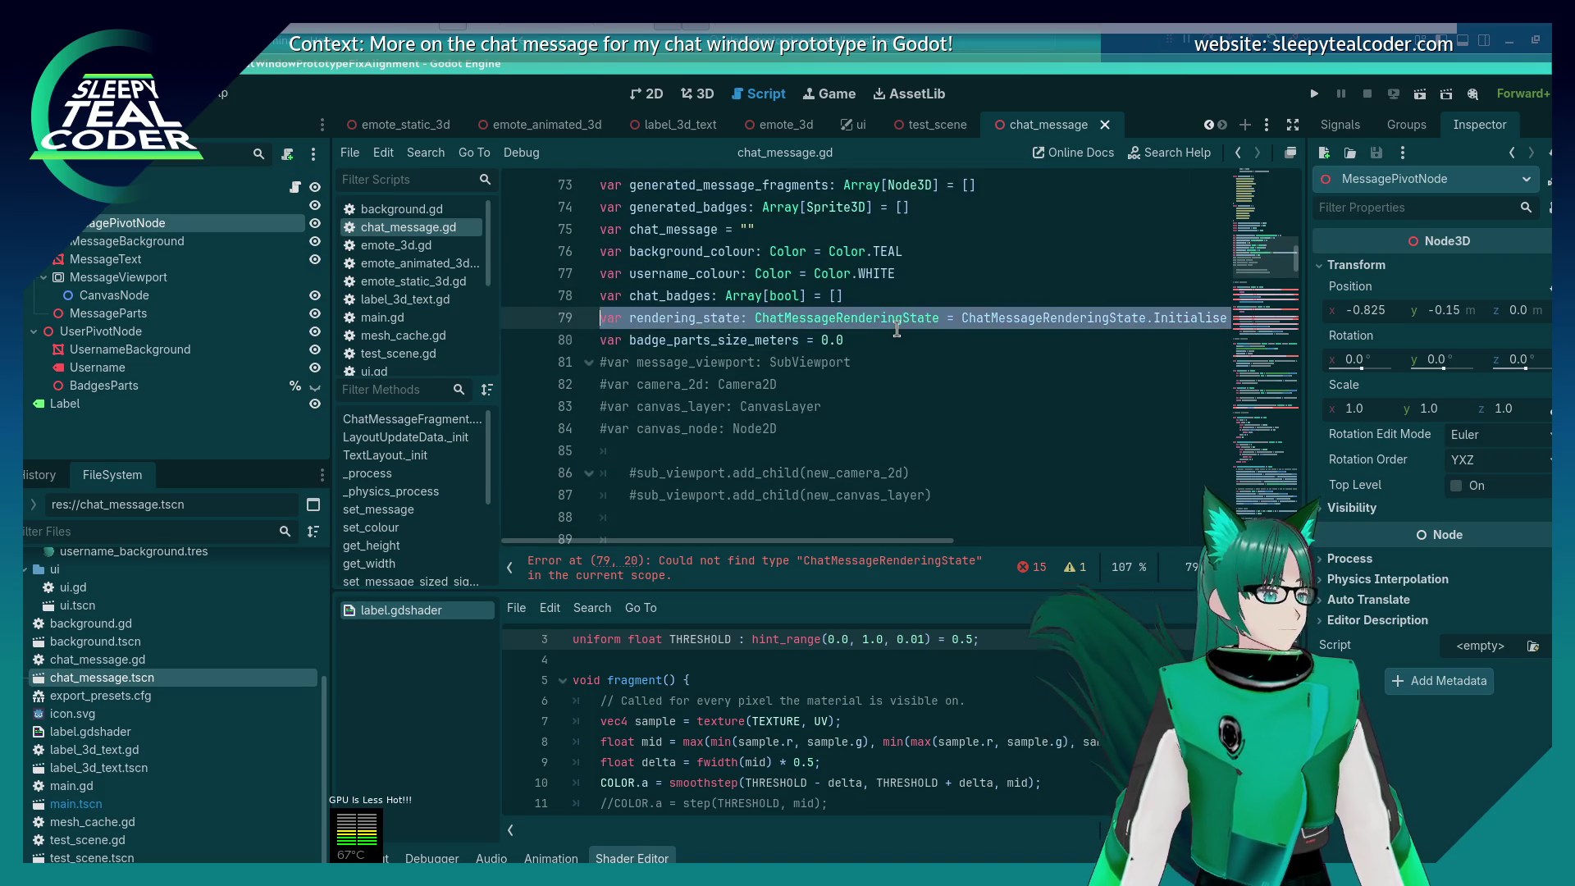
key("BackSpace")
key("BackSpace")
Step: Delete the _process and _physics_process functions and the leftover comment, then save
scroll(820, 328, "down", 6)
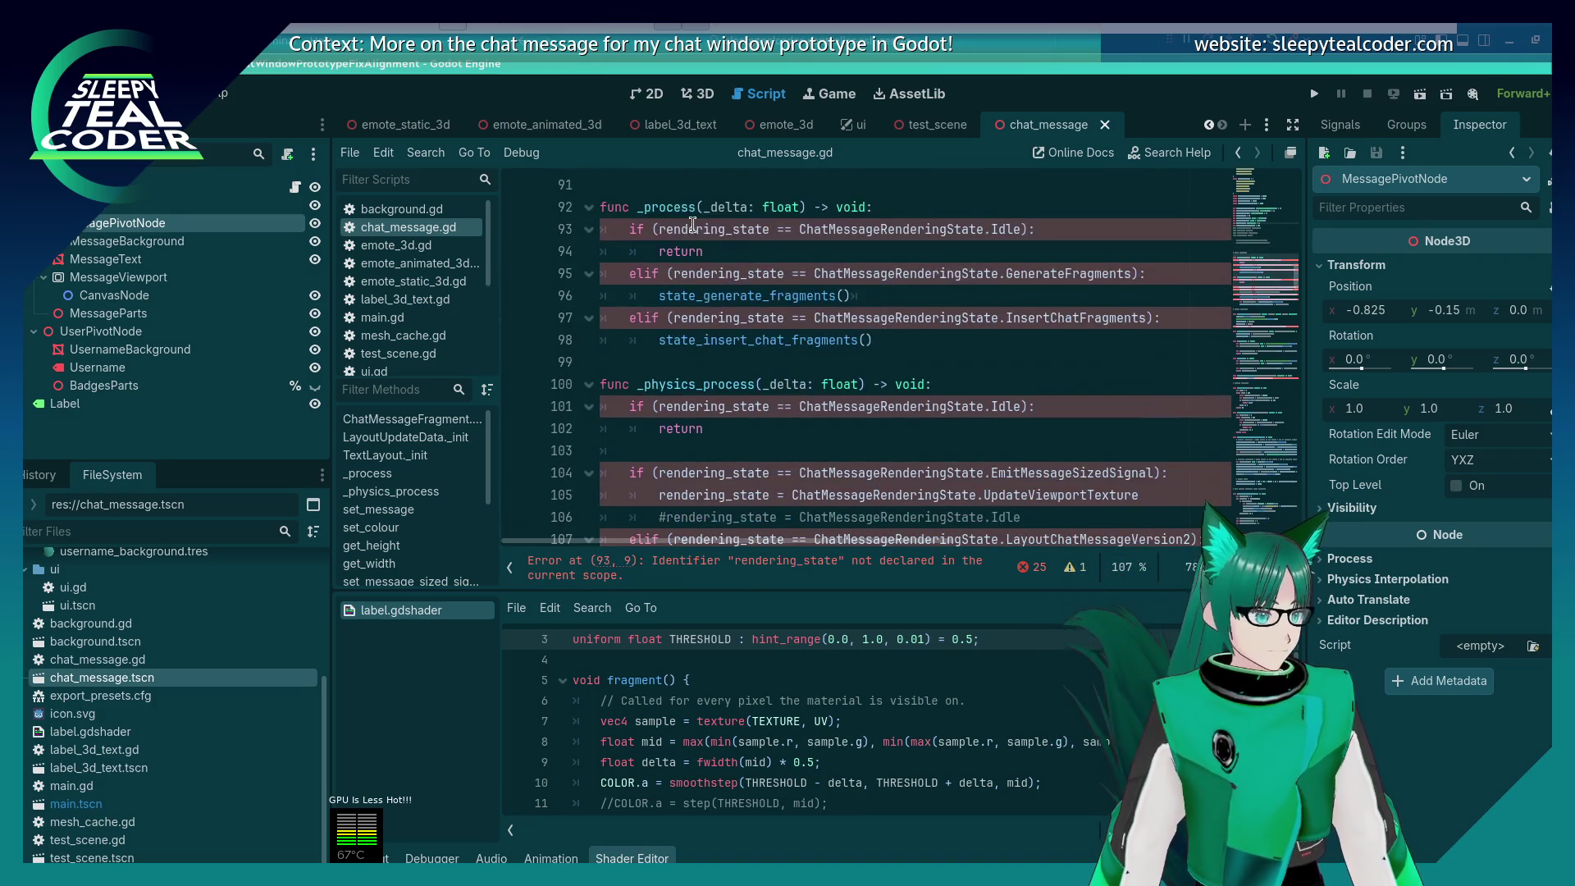
left_click(687, 187)
key("shift+Down")
key("shift+Down")
key("shift+Down")
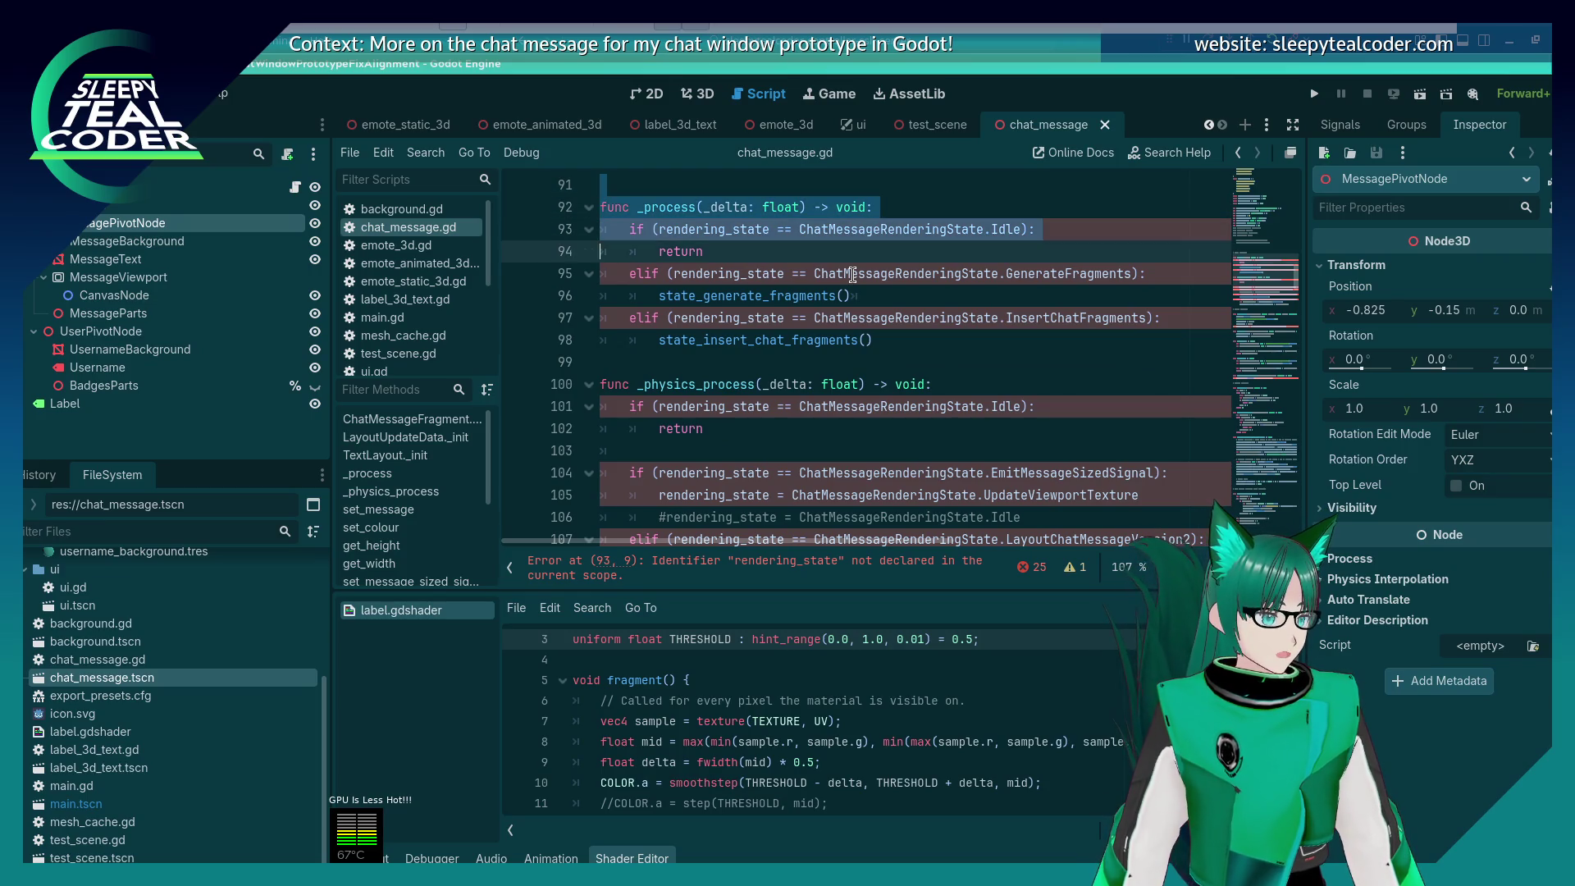
key("BackSpace")
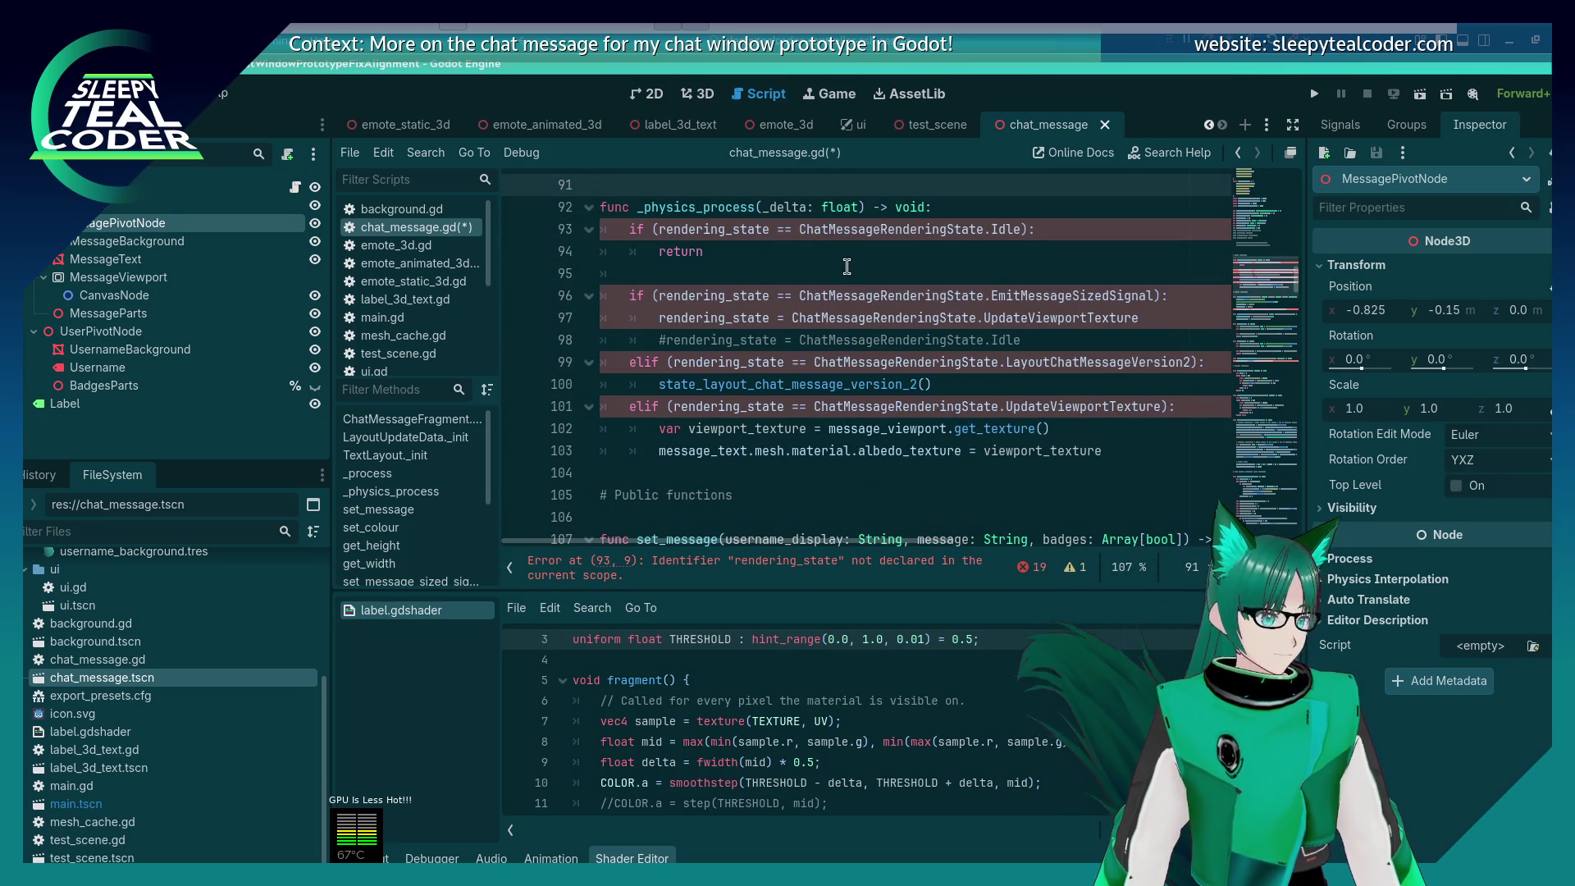
scroll(845, 246, "up", 2)
scroll(847, 269, "down", 1)
key("shift+Down")
key("shift+Down")
key("shift+Down")
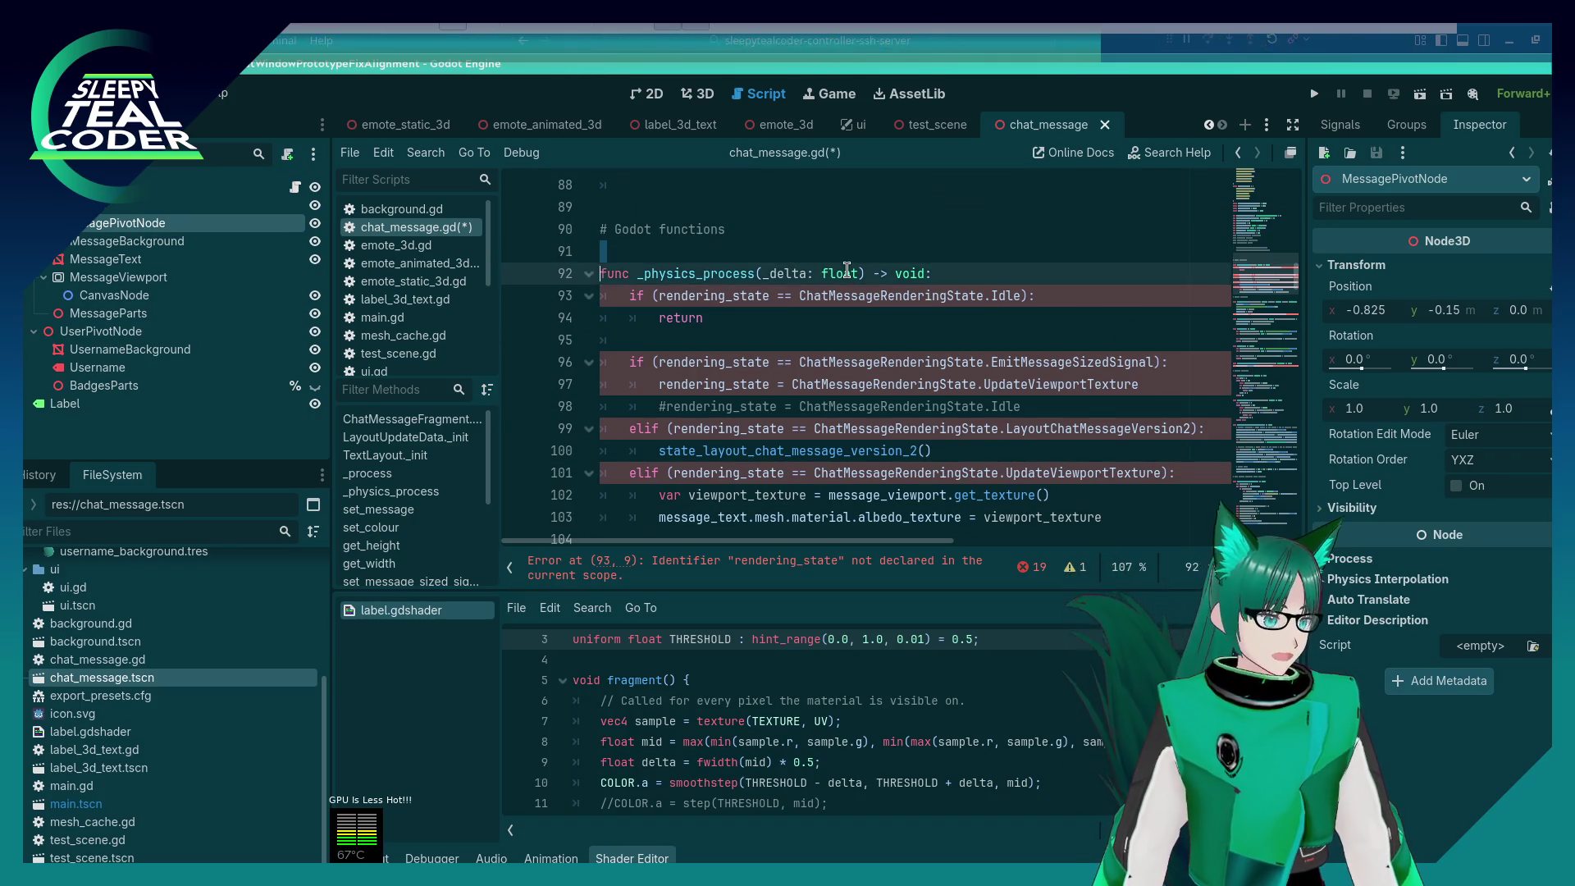
key("shift+Down")
key("shift+Down")
key("shift+Down")
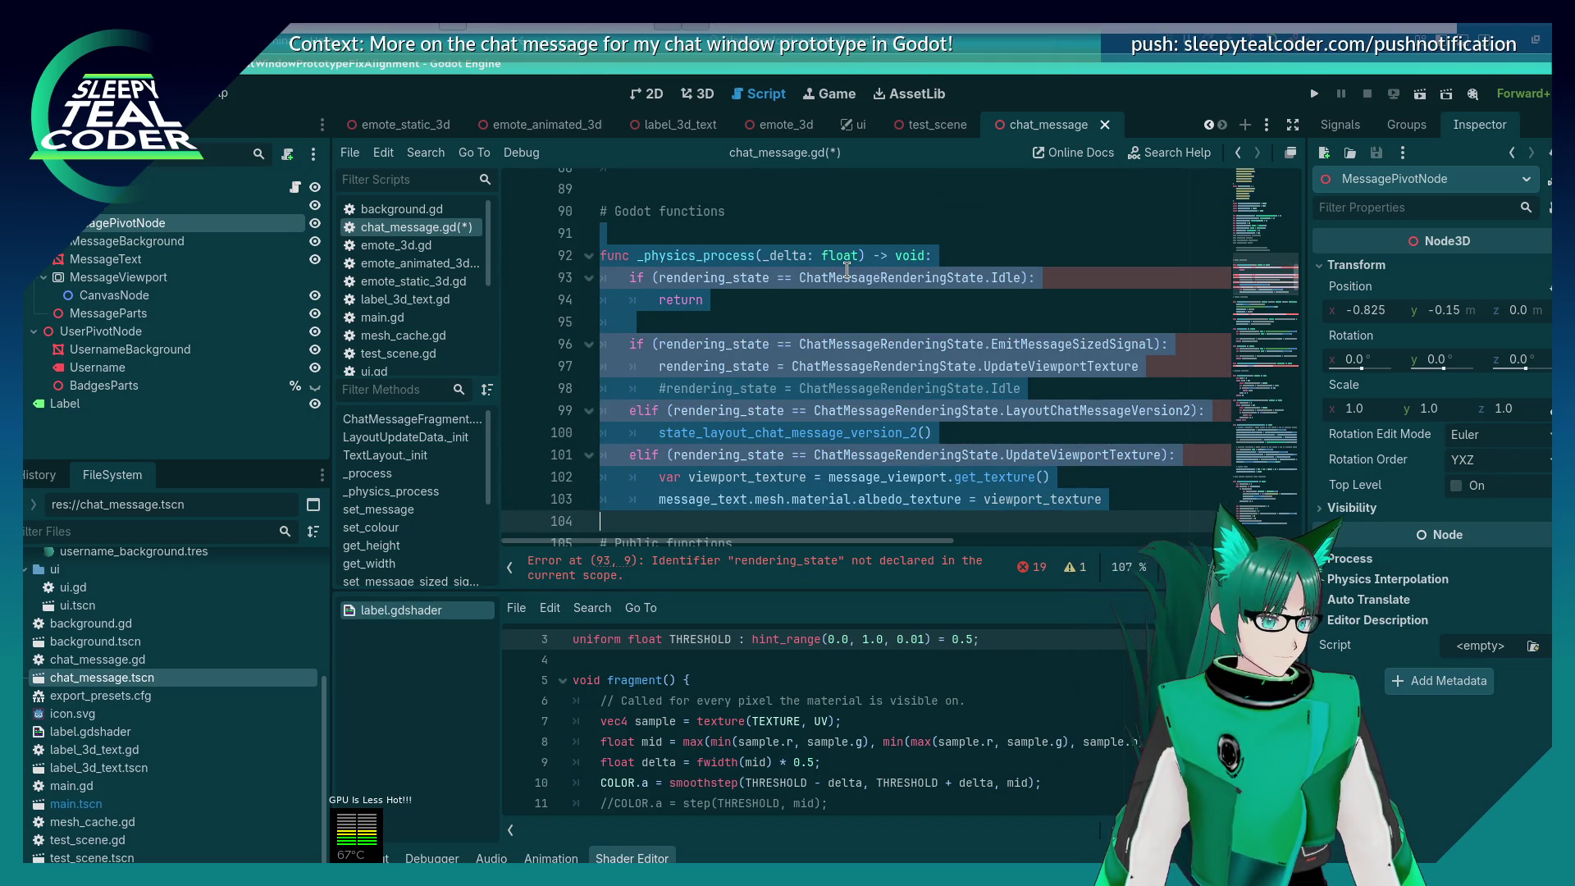
key("BackSpace")
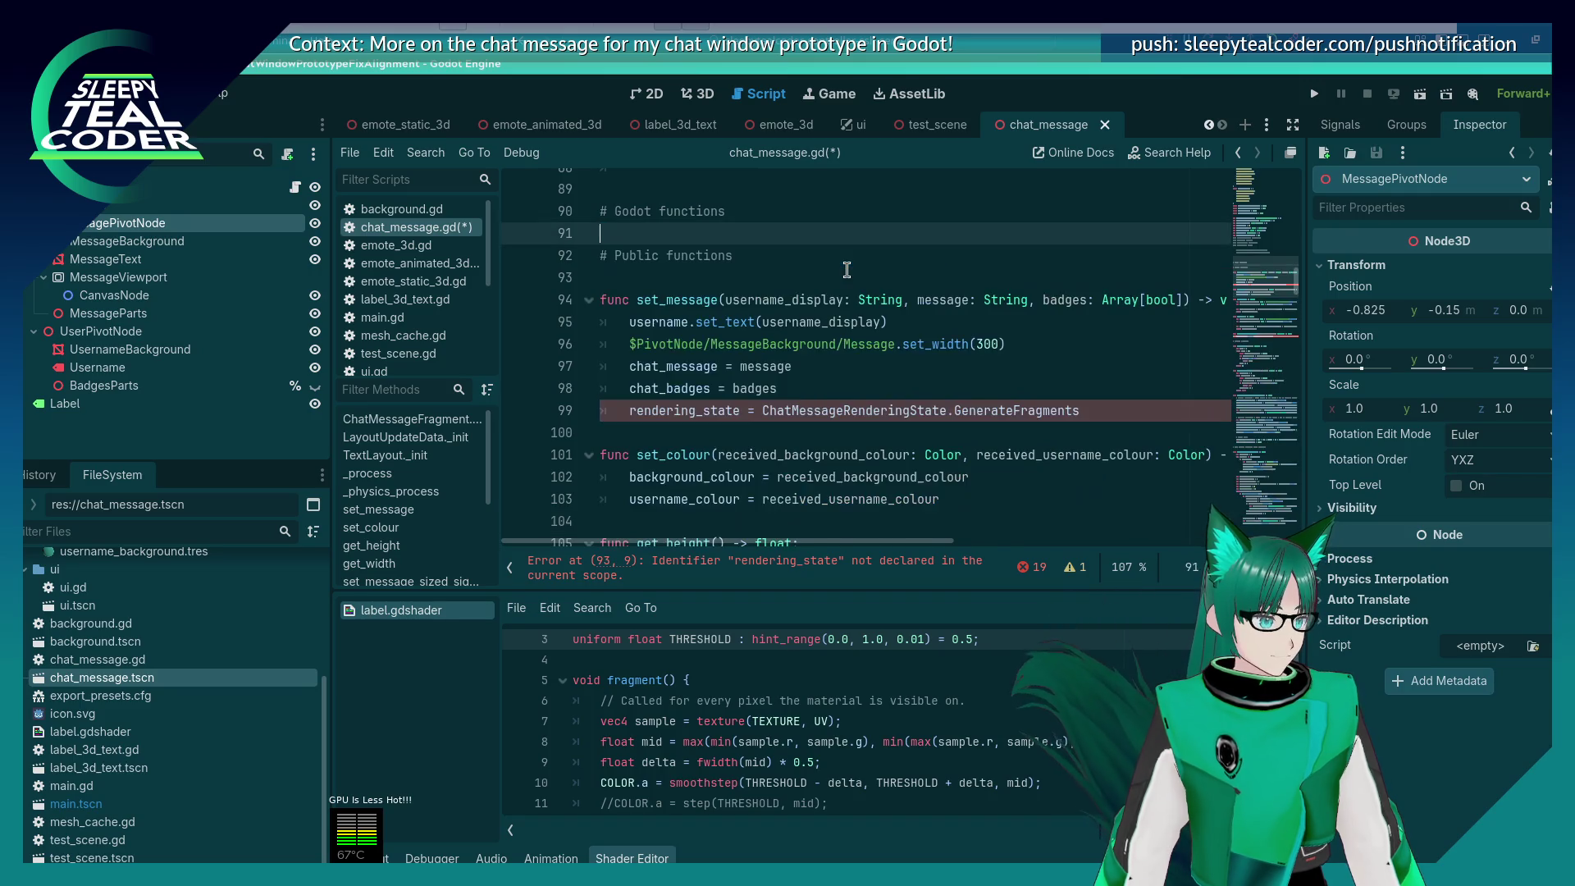
key("BackSpace")
key("BackSpace")
key("BackSpace")
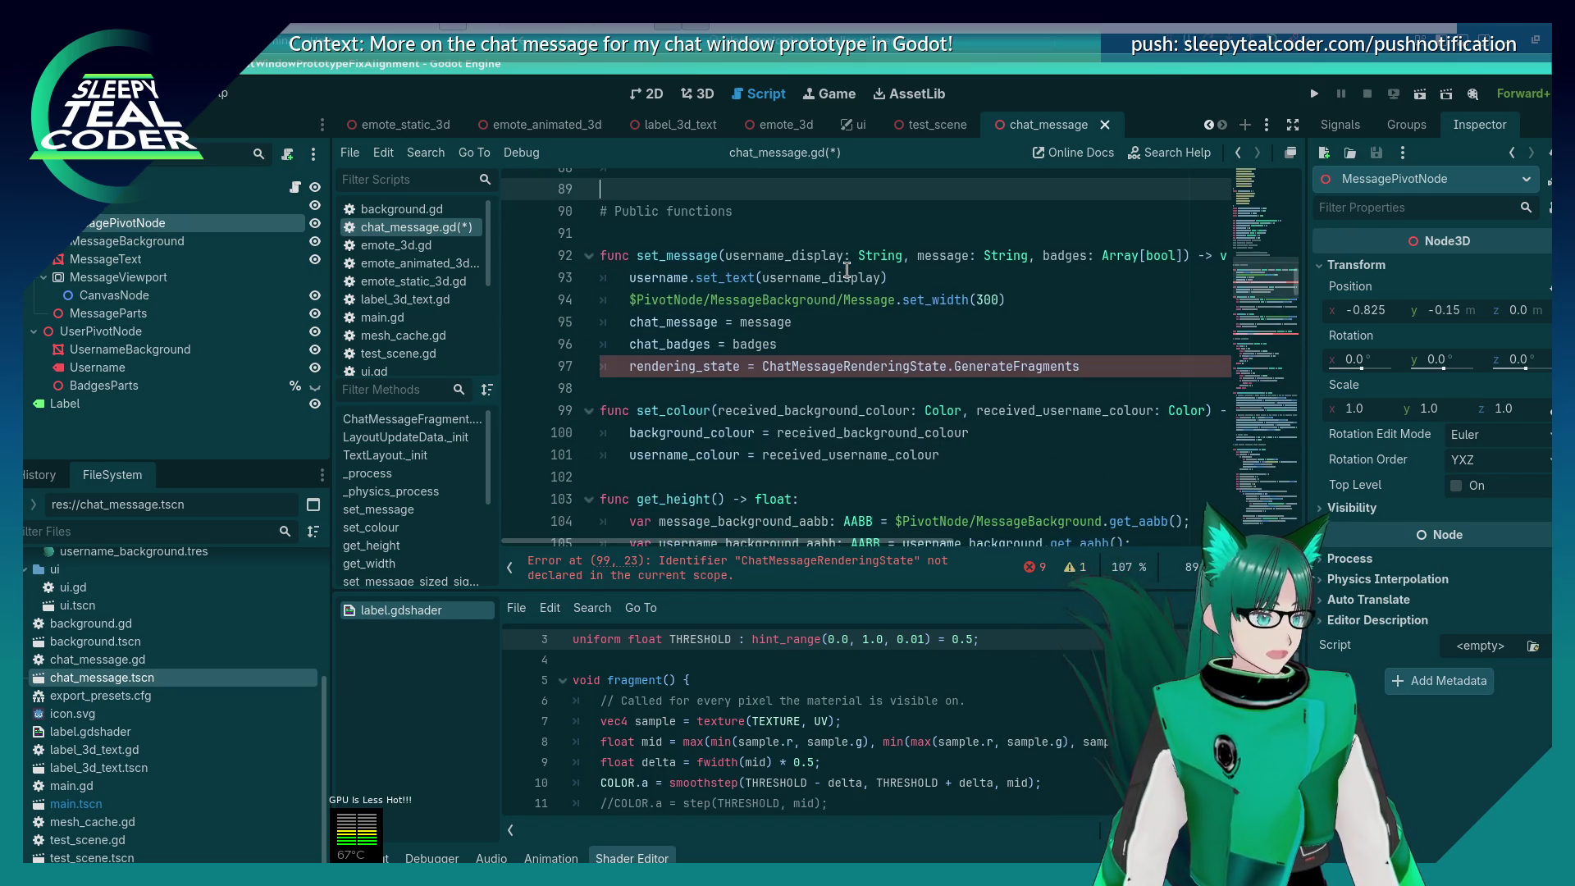
key("ctrl+s")
Step: Delete the rendering_state assignment inside set_message
left_click(1103, 362)
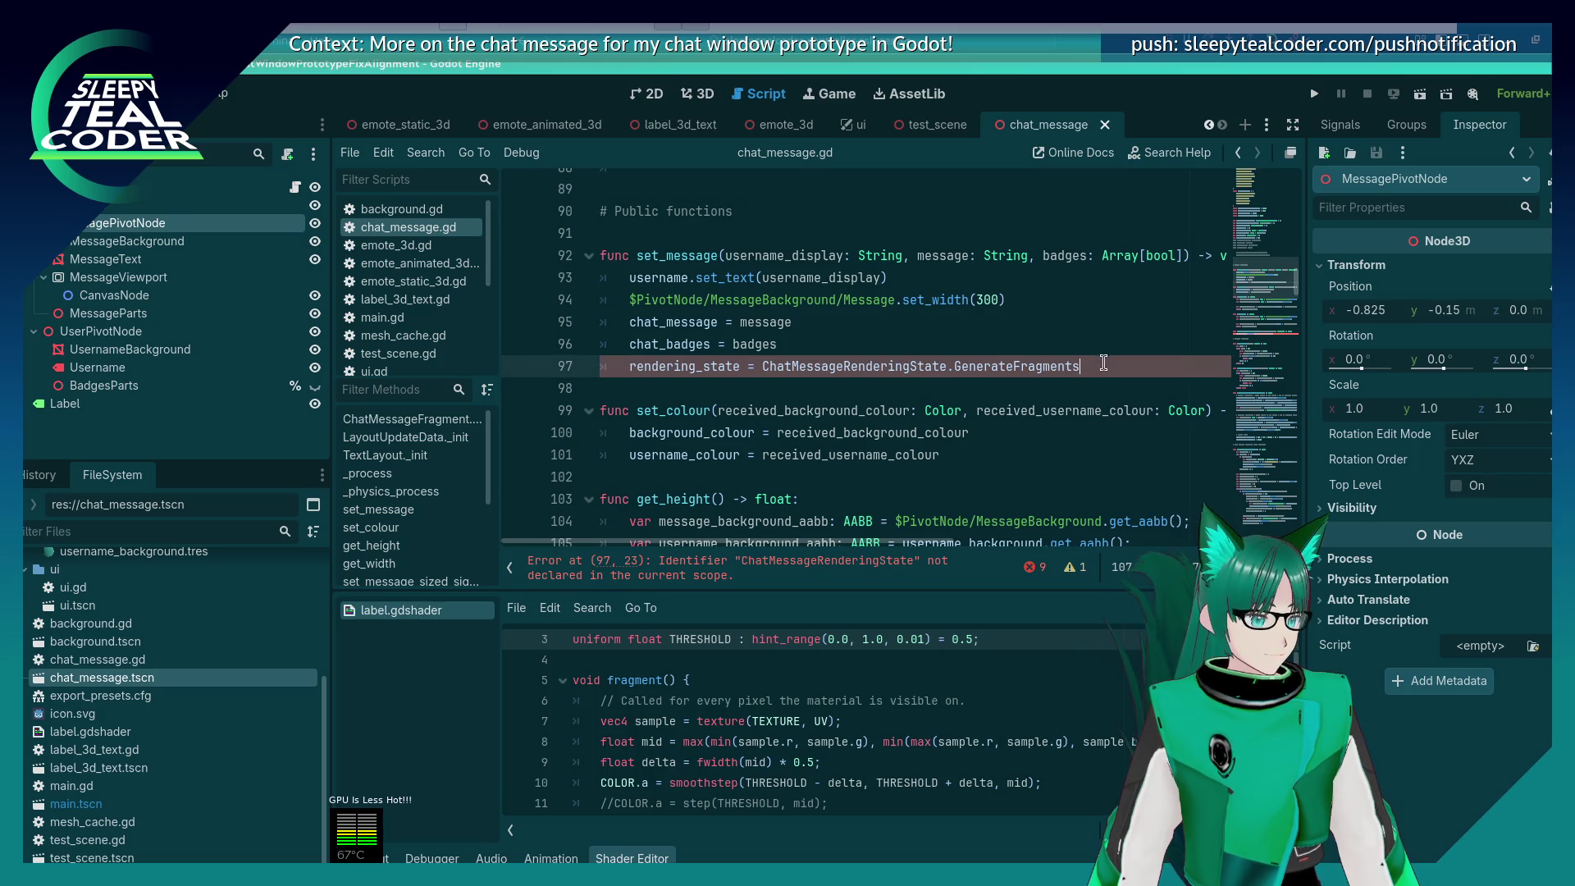
key("shift+Home")
key("shift+Home")
key("BackSpace")
key("BackSpace")
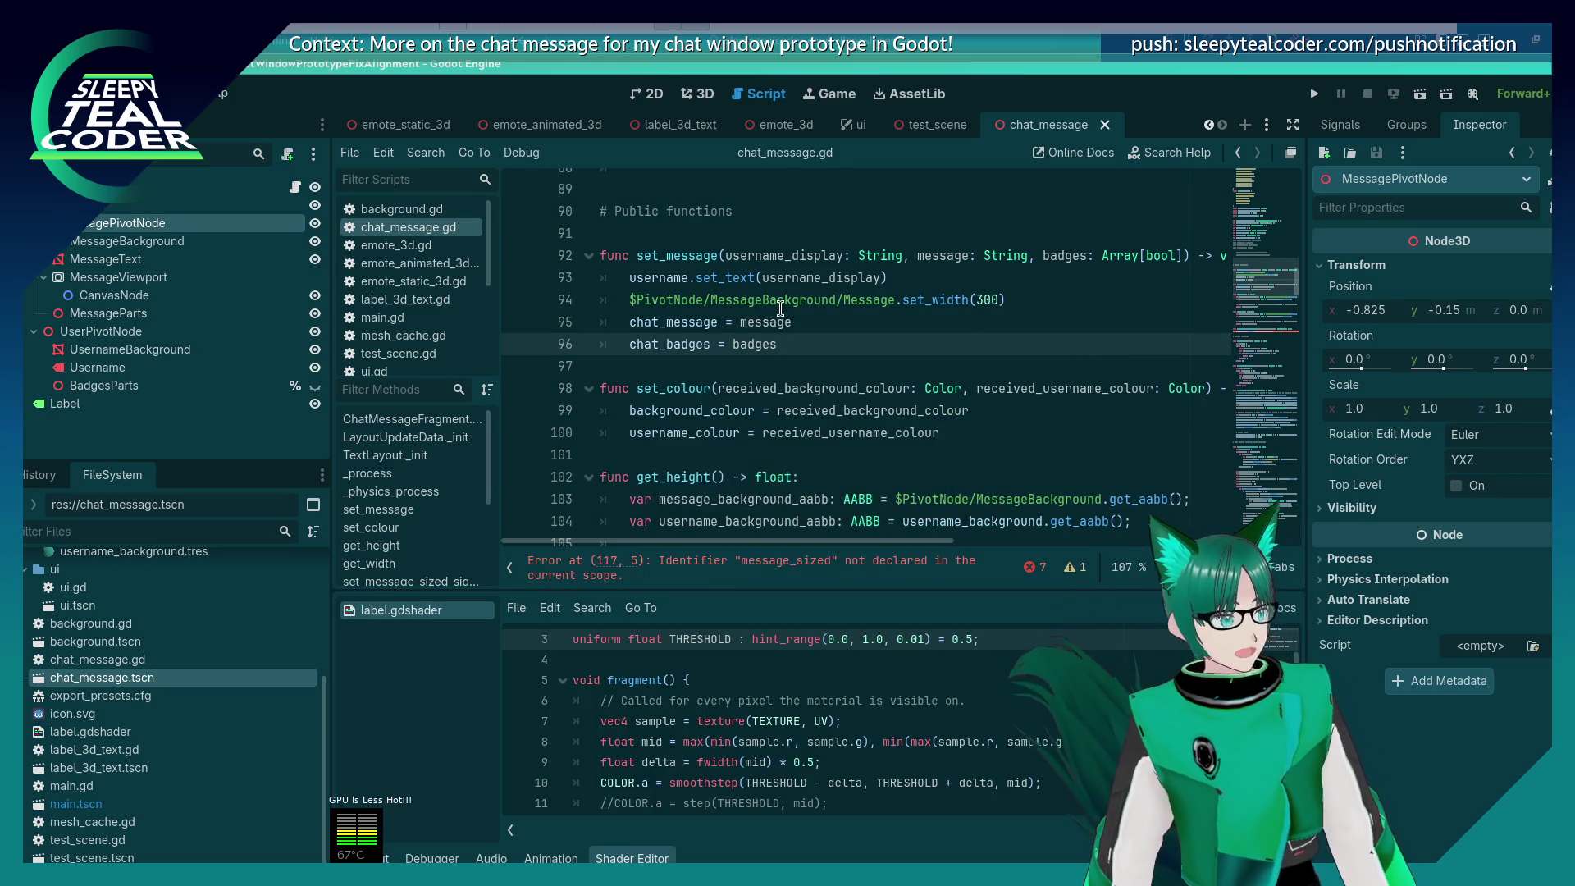
Step: Confirm set_width has one use, delete the MessageBackground set_width(300) line, and save
left_click(890, 301)
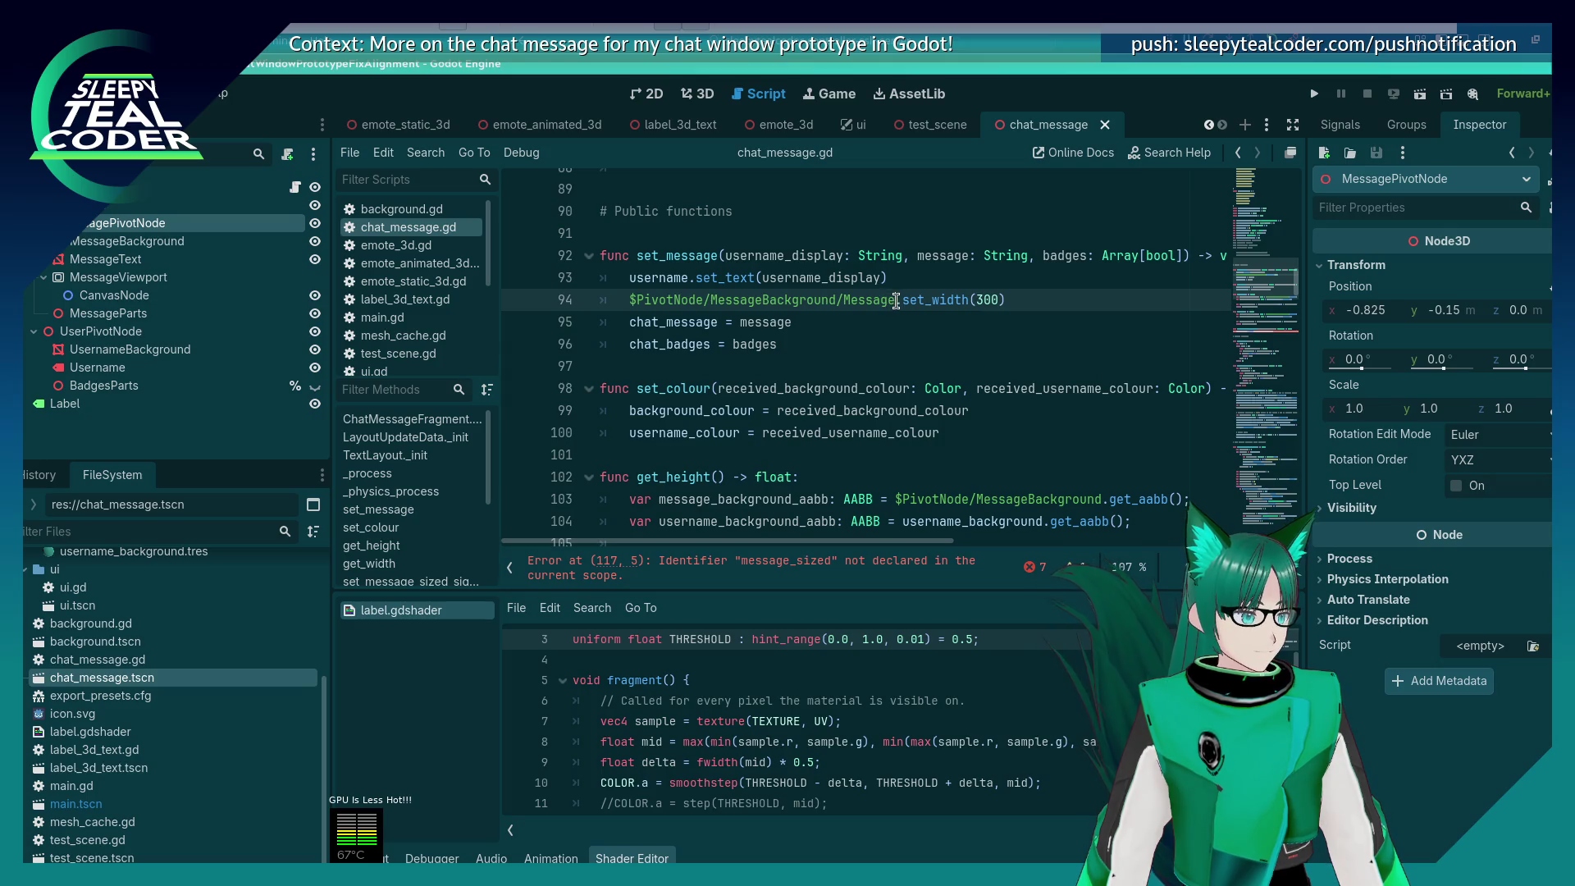
key("shift+Home")
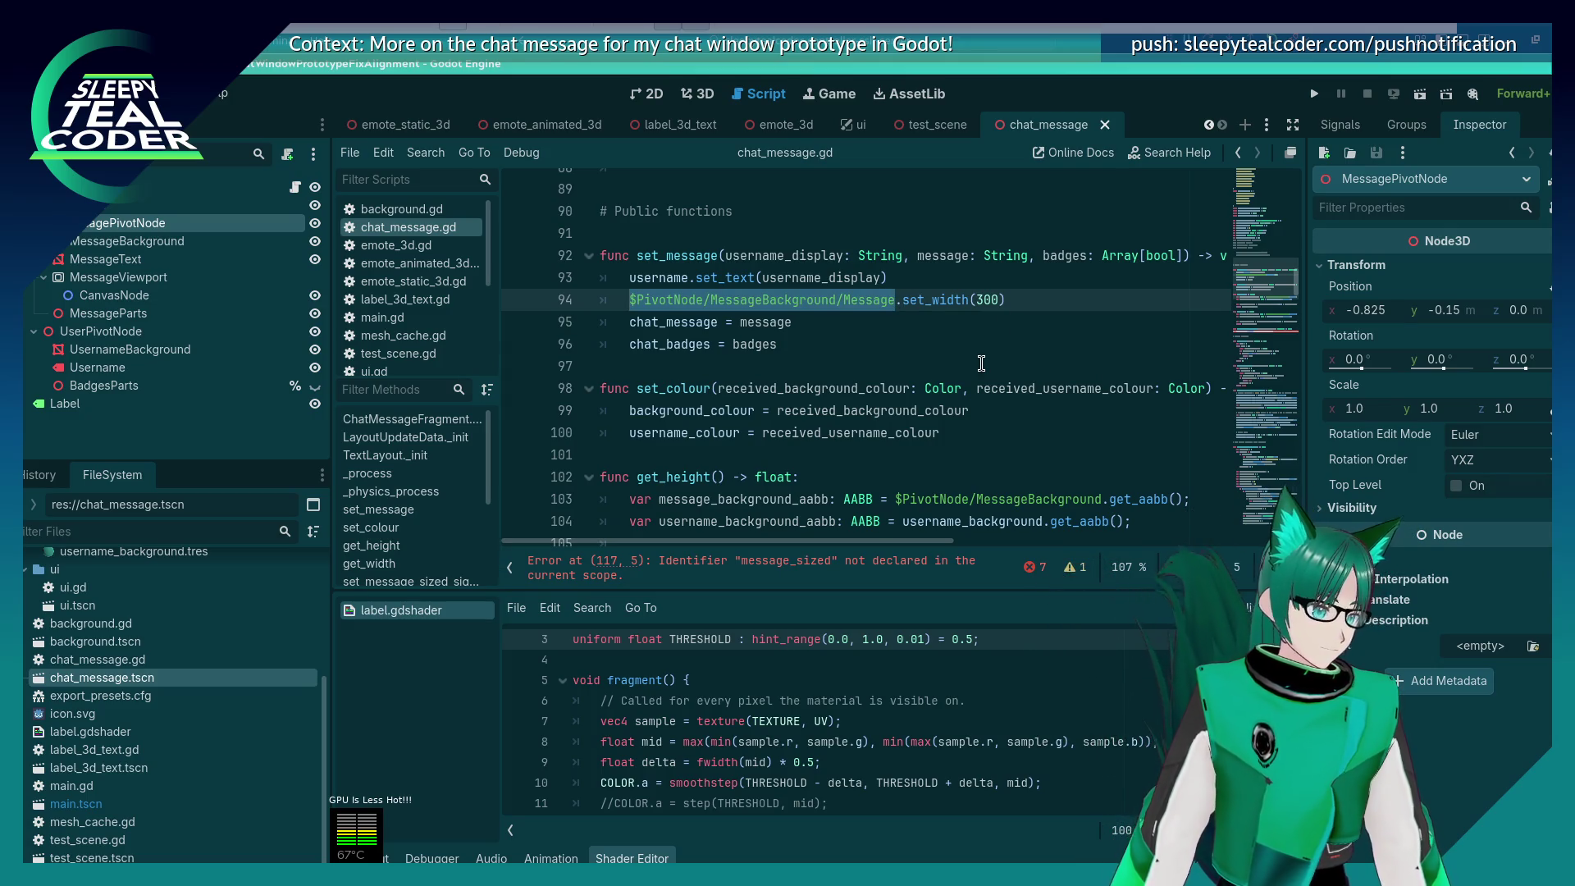
key("End")
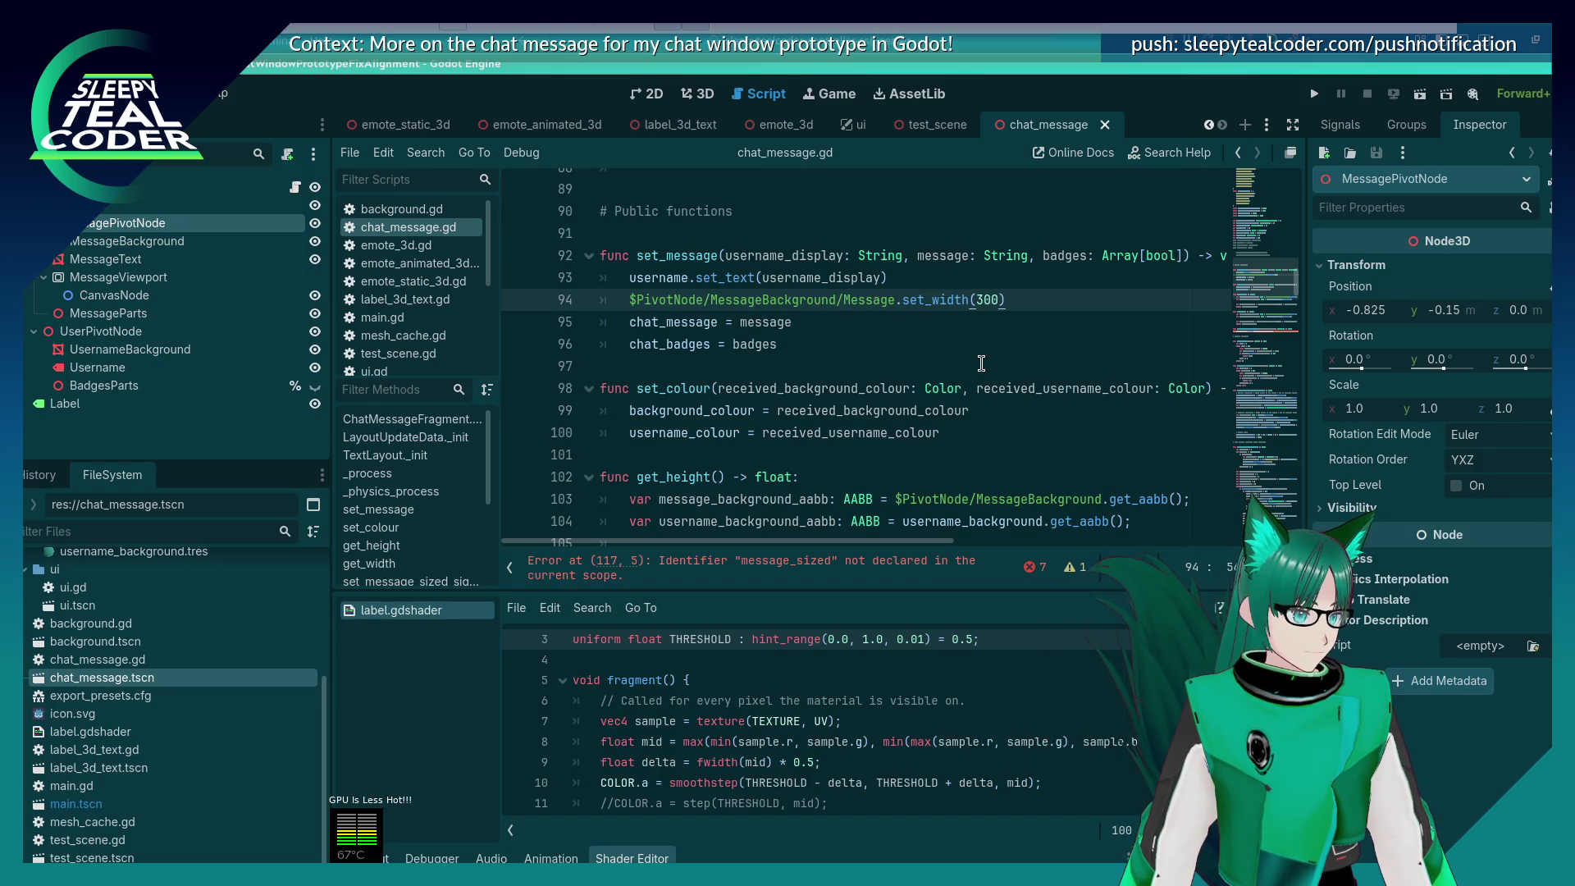
double_click(948, 299)
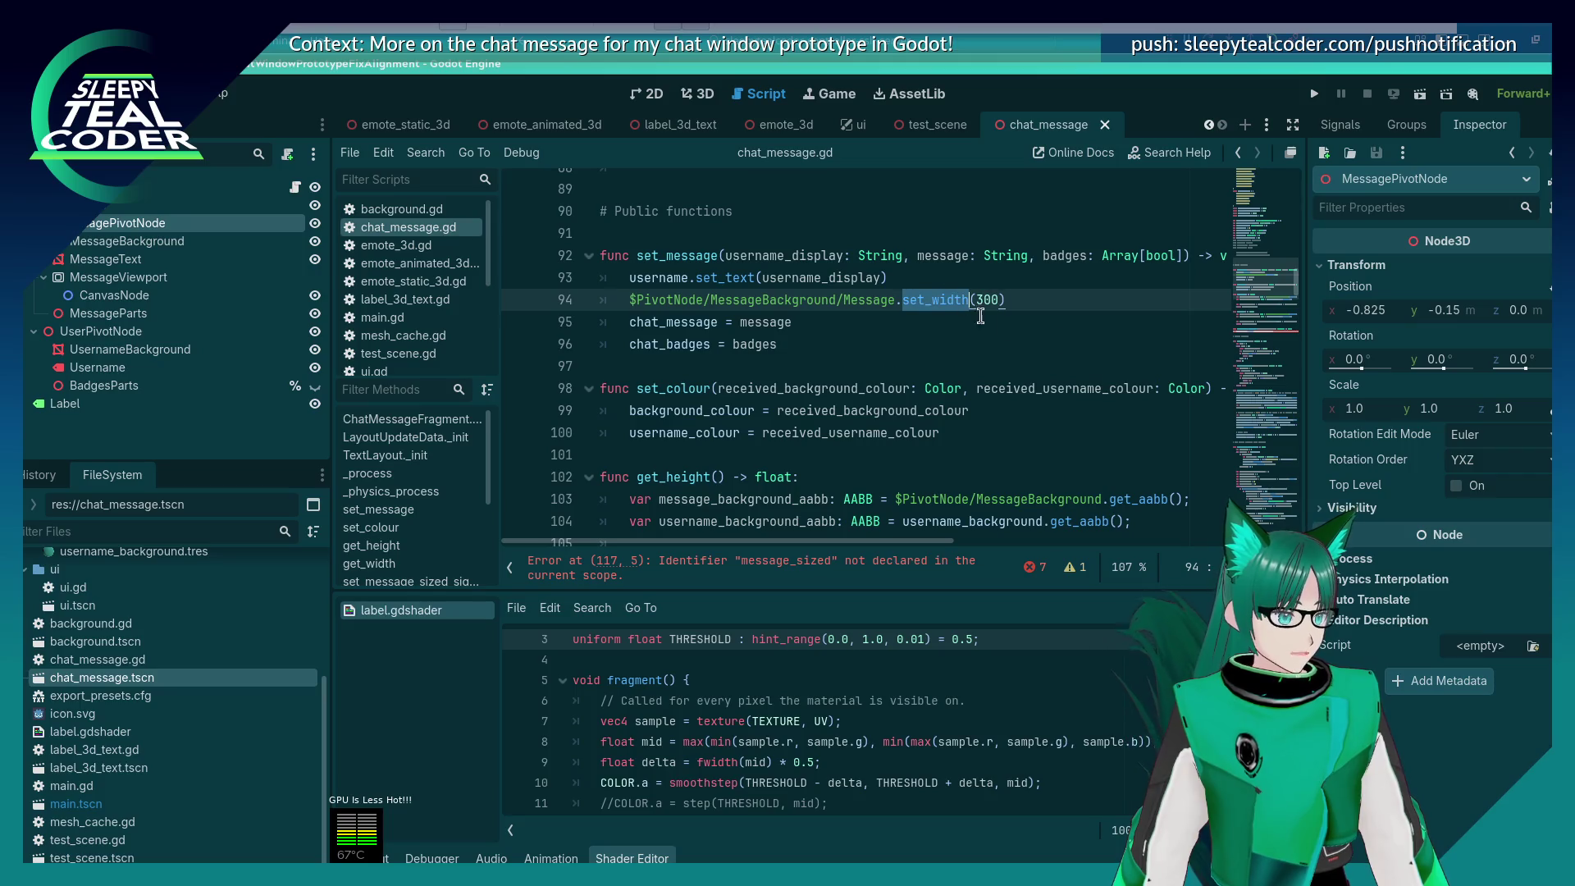
key("ctrl+f")
key("Escape")
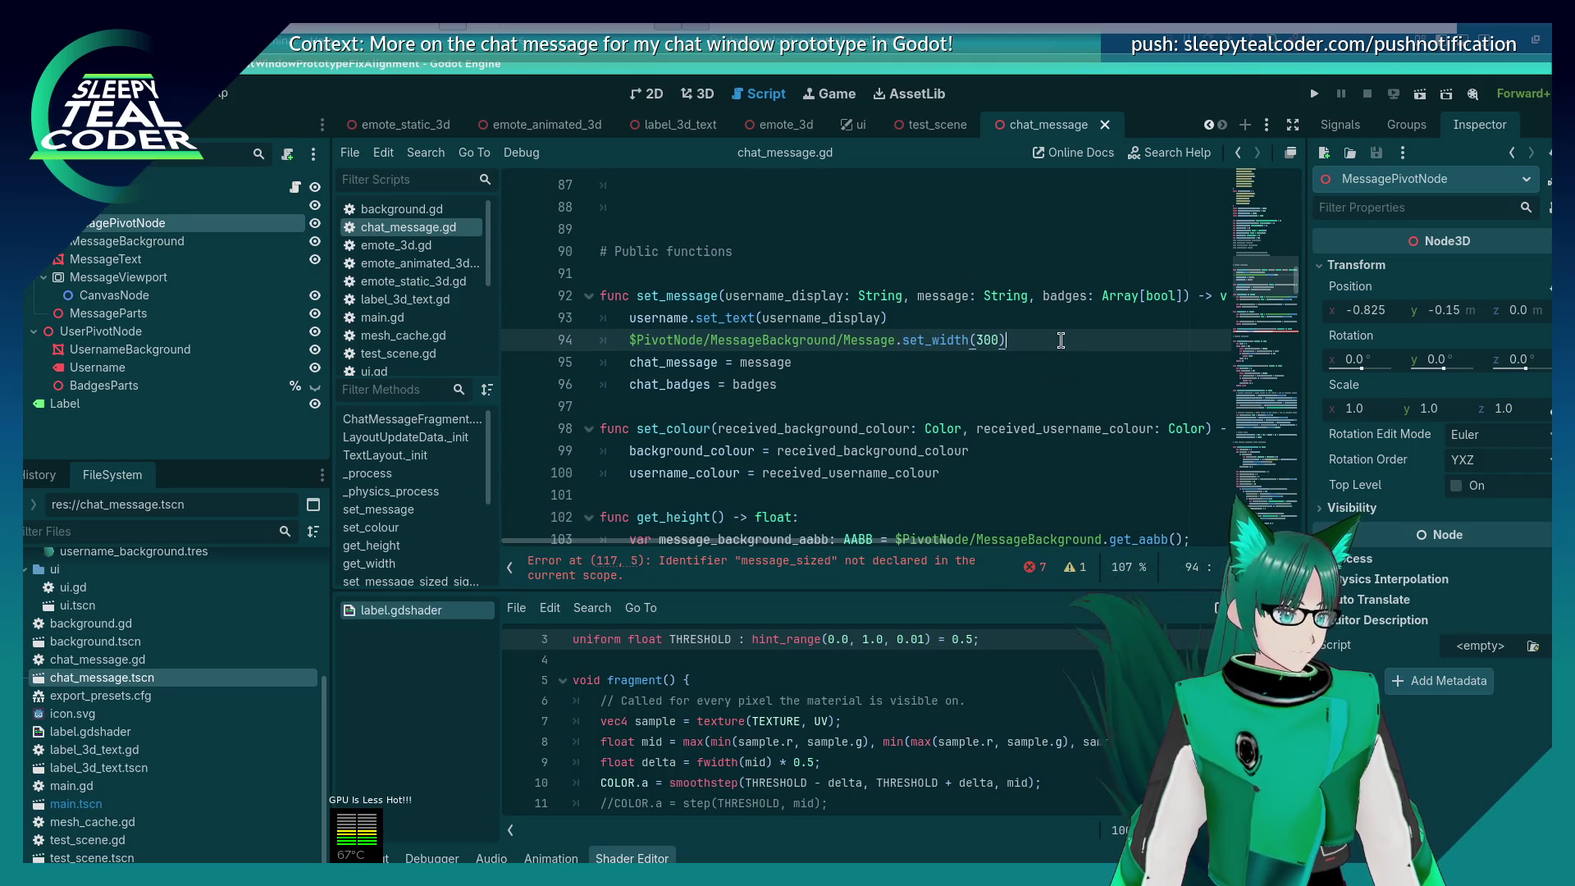
triple_click(1060, 340)
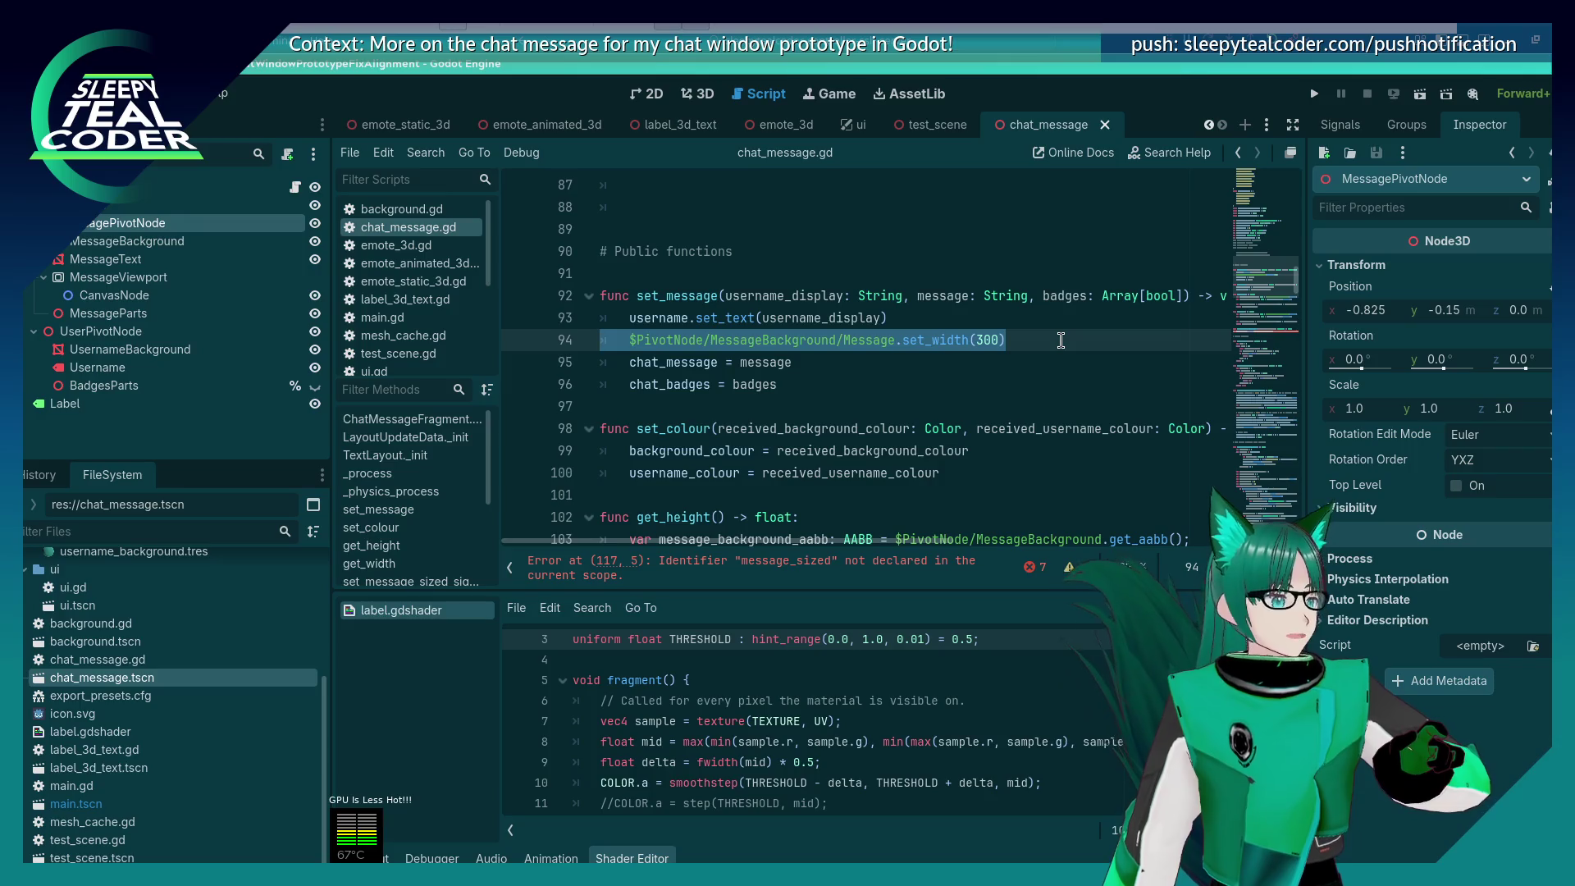
key("BackSpace")
key("BackSpace")
key("BackSpace")
key("ctrl+s")
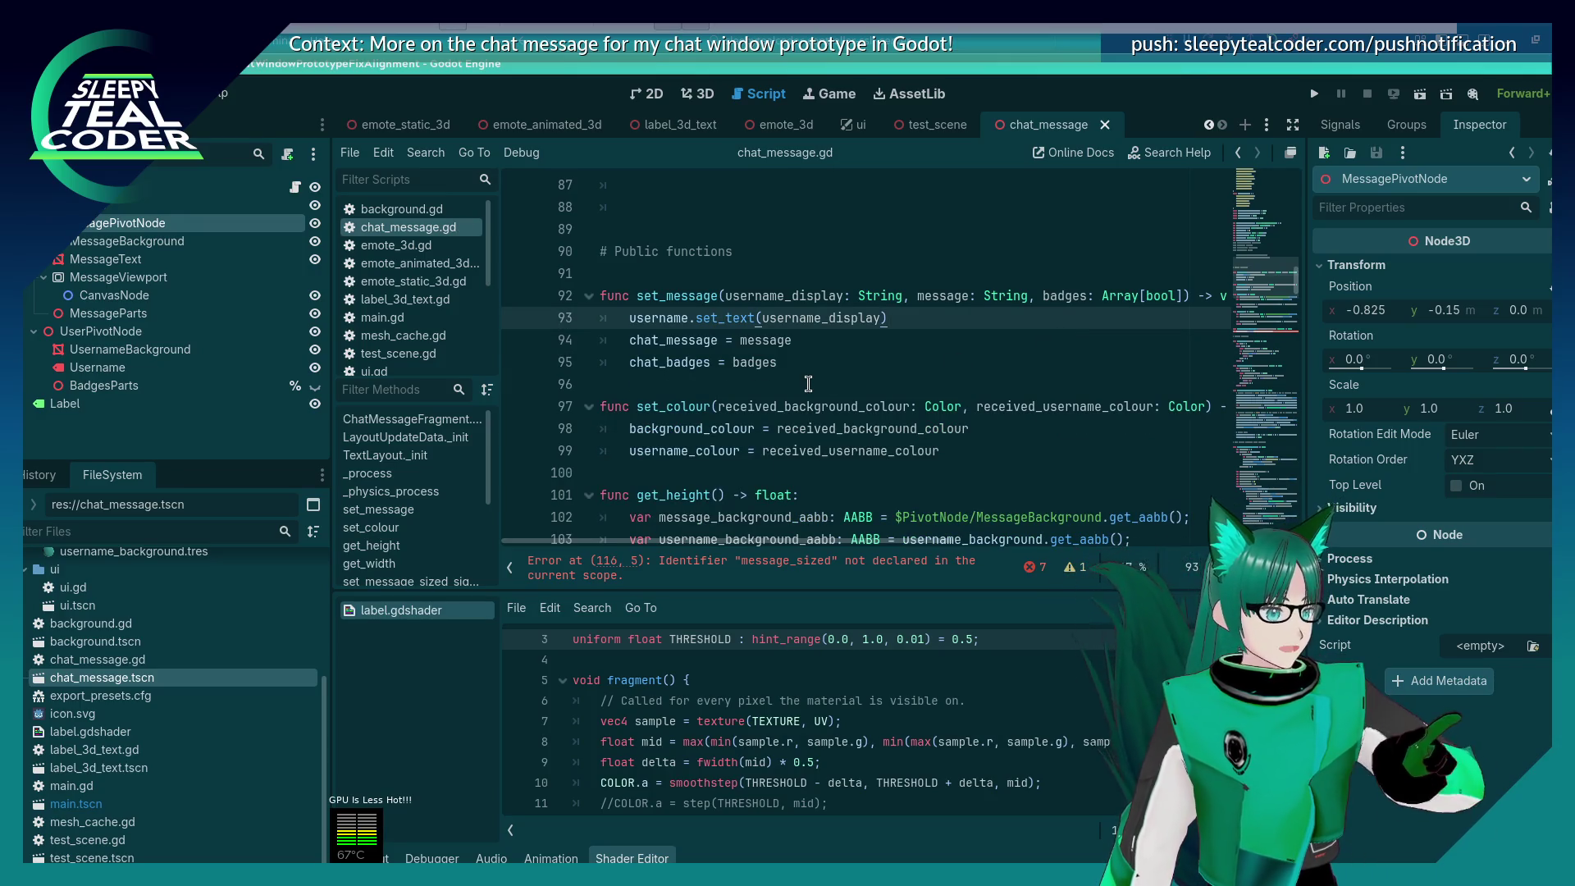
scroll(887, 328, "down", 3)
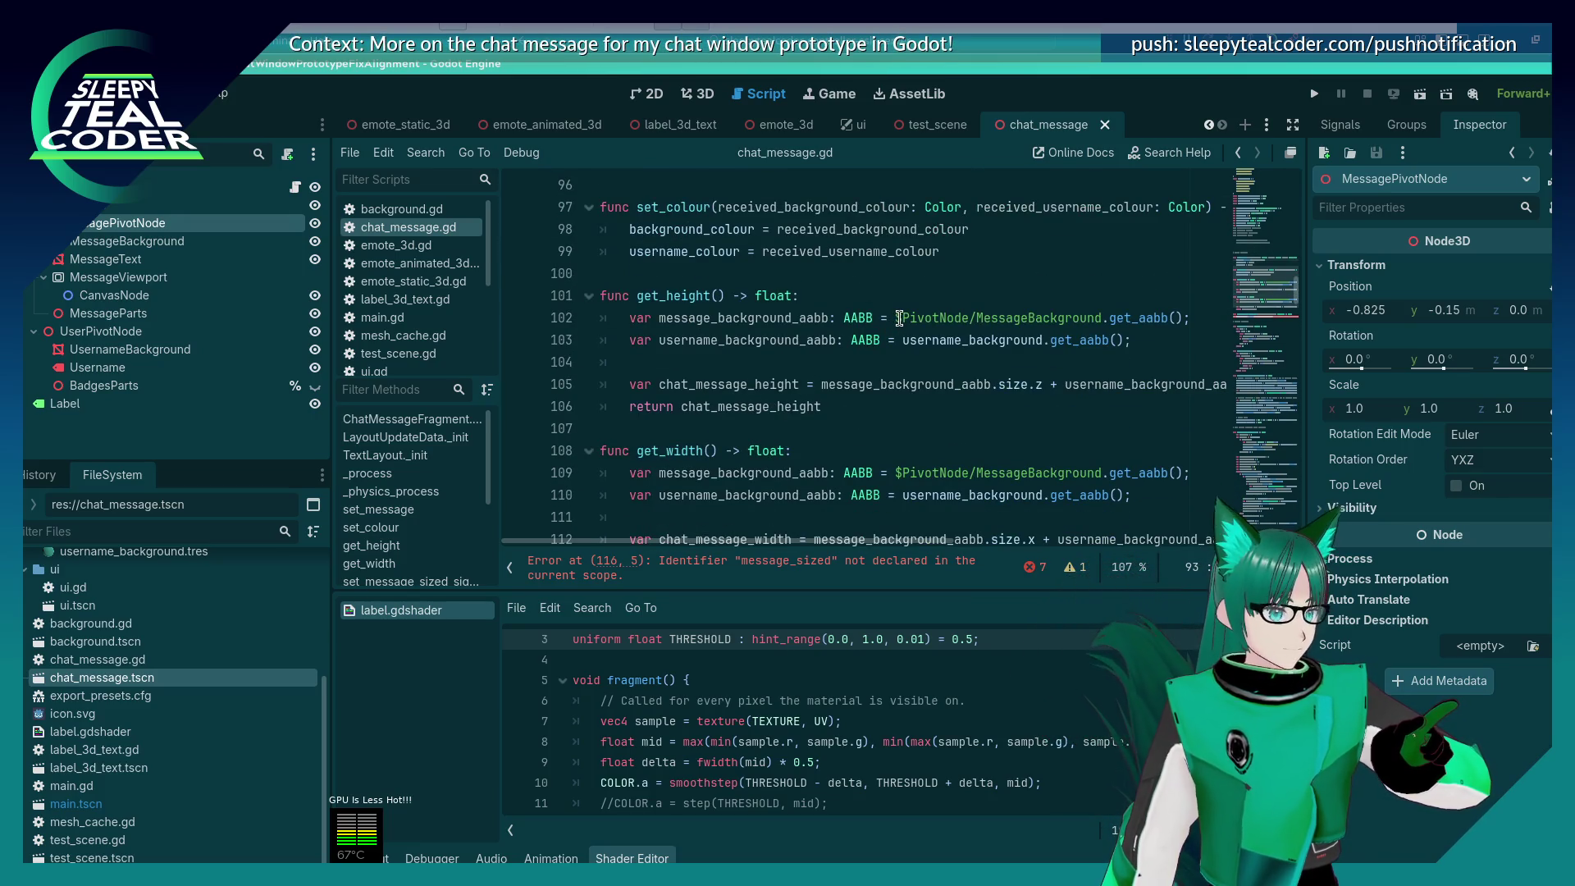
mouse_move(899, 318)
left_mouse_down()
mouse_move(1095, 316)
mouse_move(895, 319)
left_mouse_up()
left_click(1099, 316)
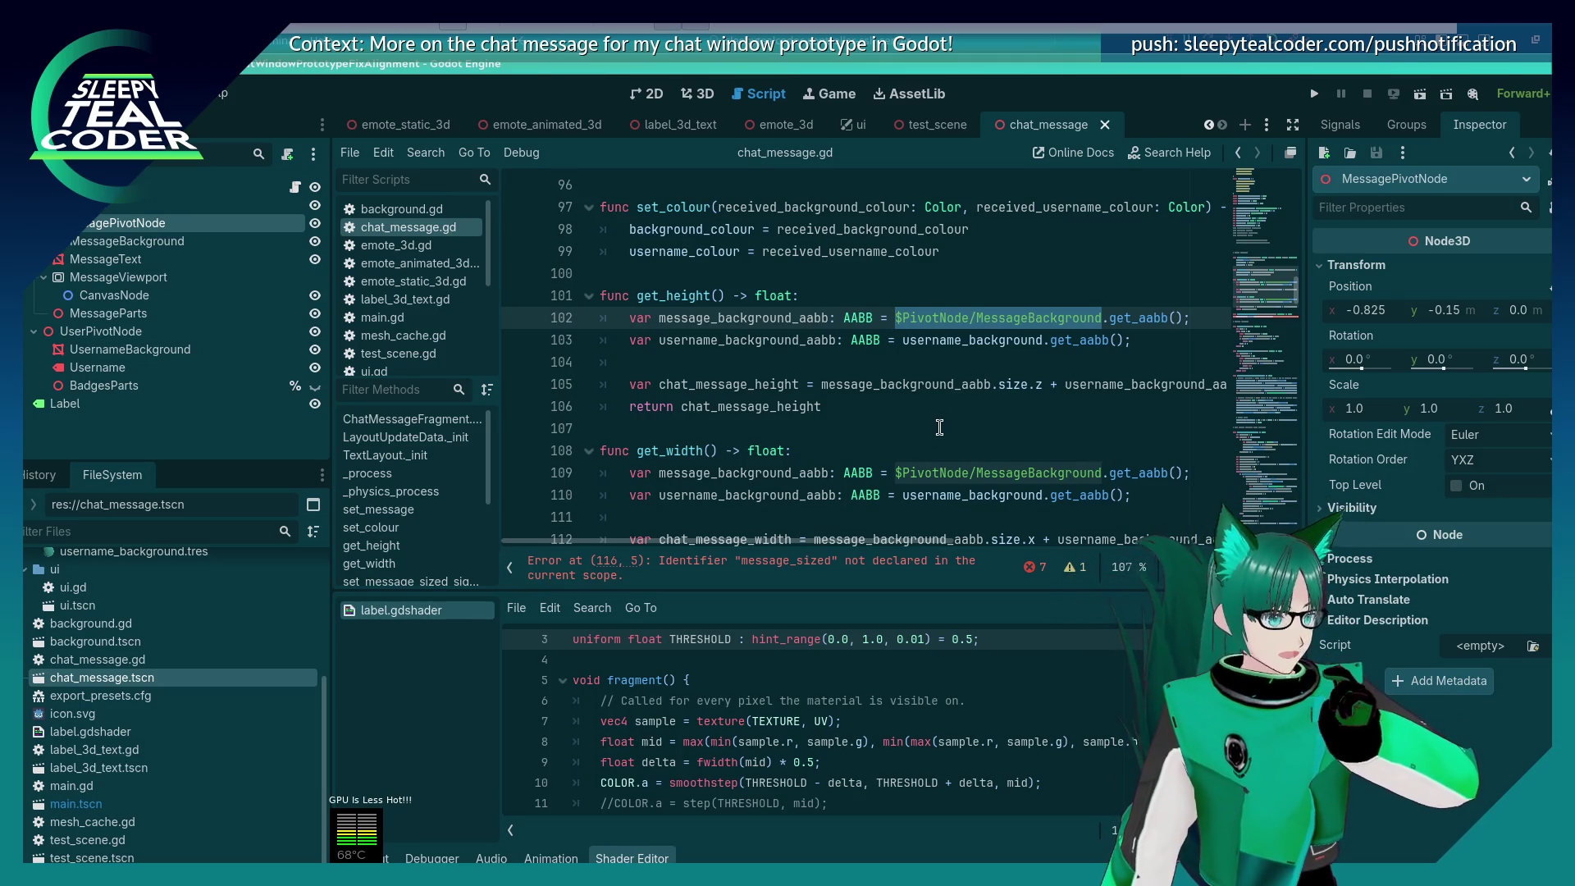
scroll(910, 445, "down", 1)
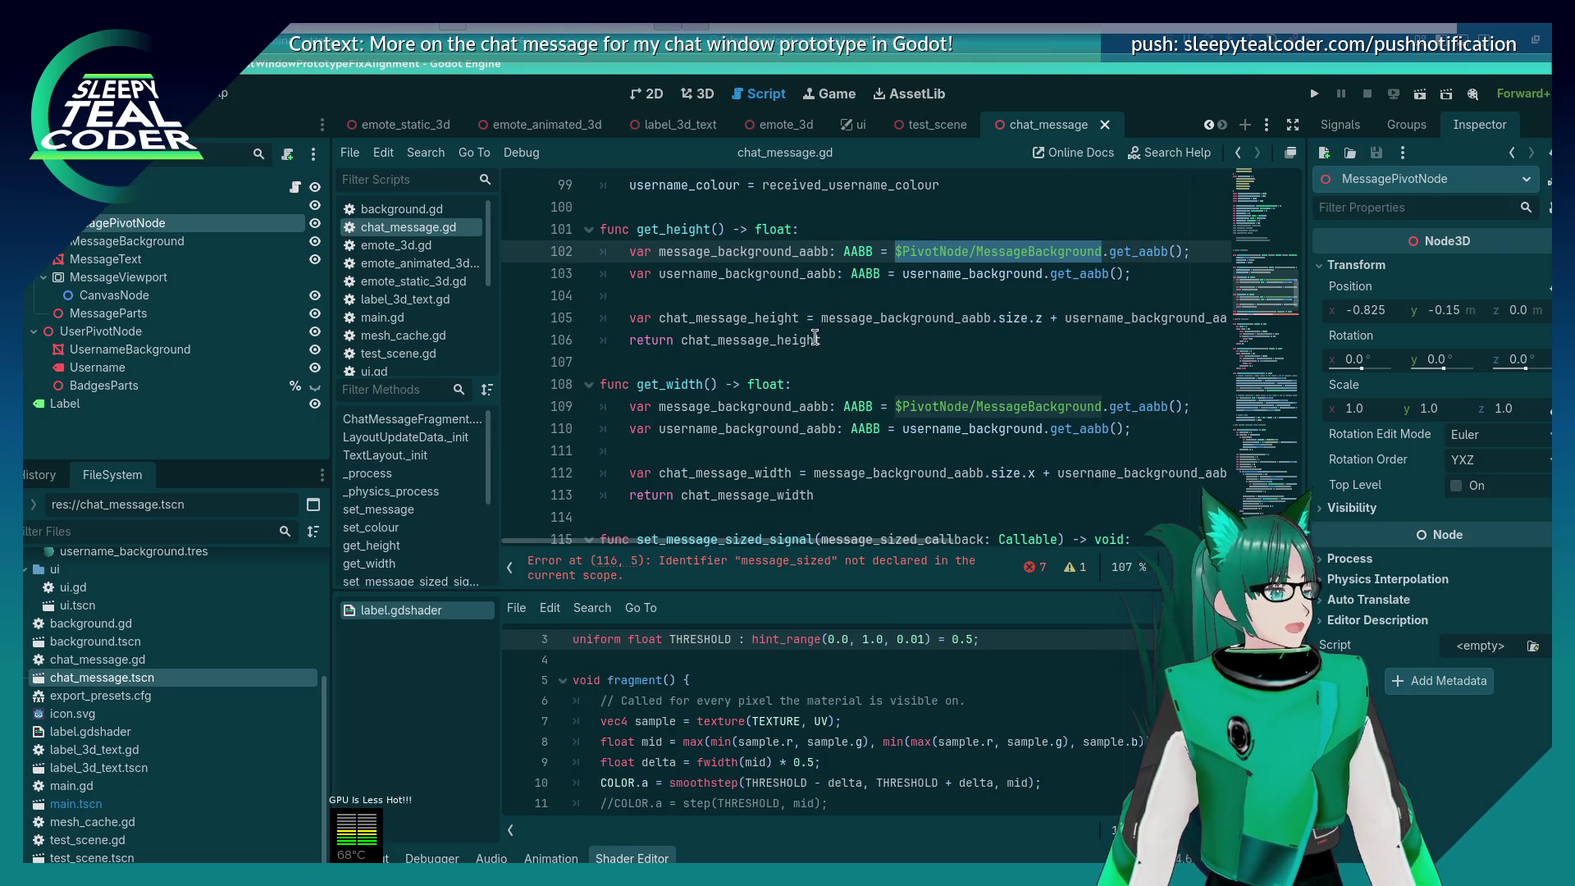
scroll(814, 336, "up", 5)
scroll(815, 336, "down", 2)
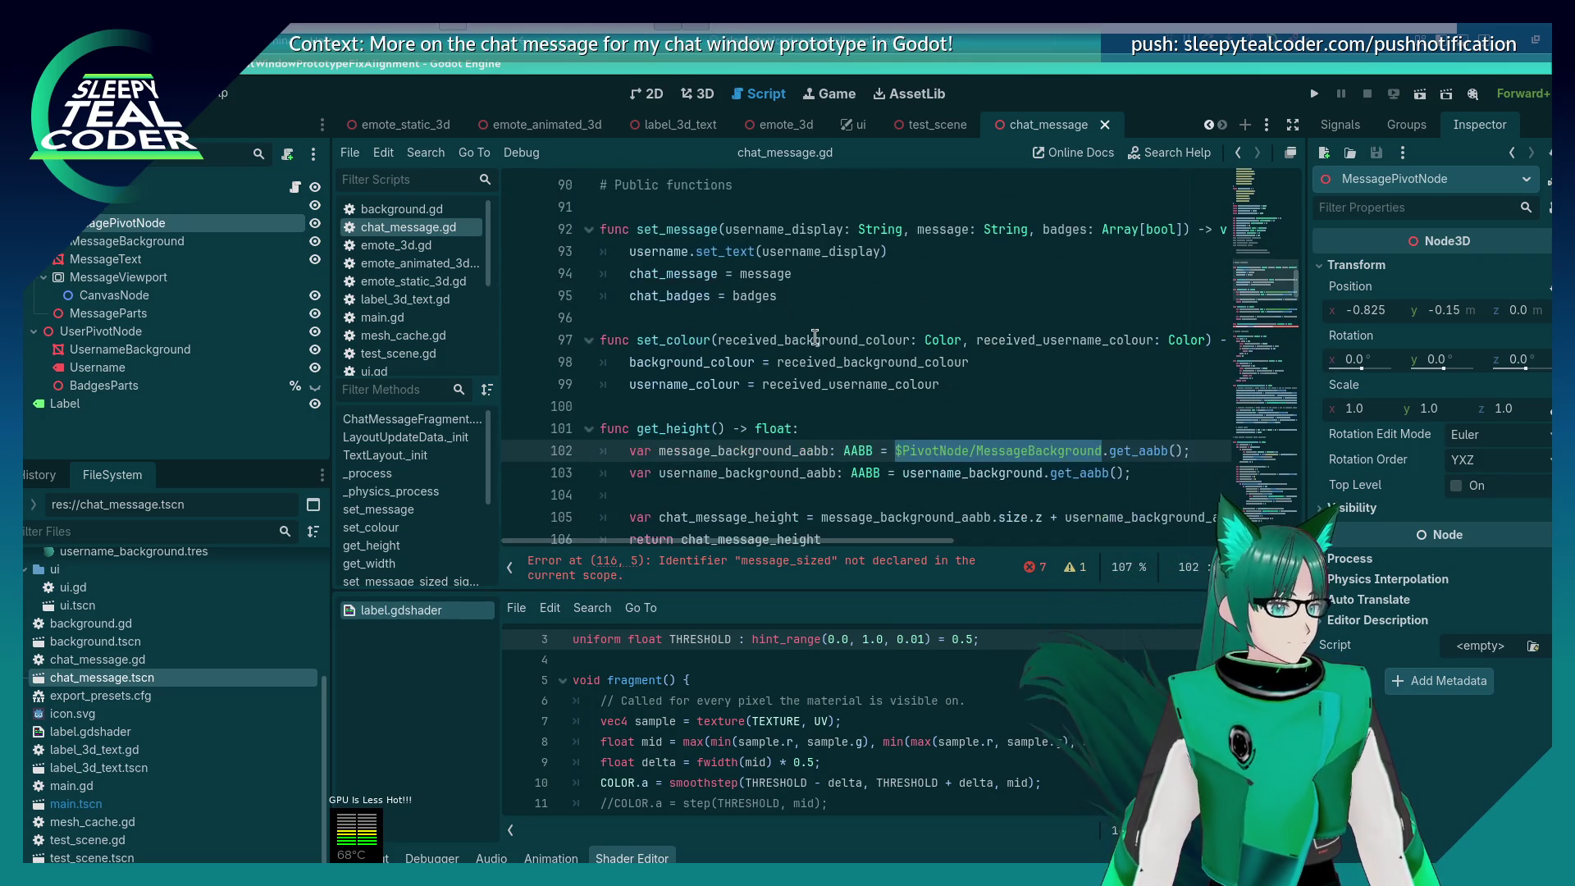
left_click(945, 250)
scroll(946, 250, "up", 10)
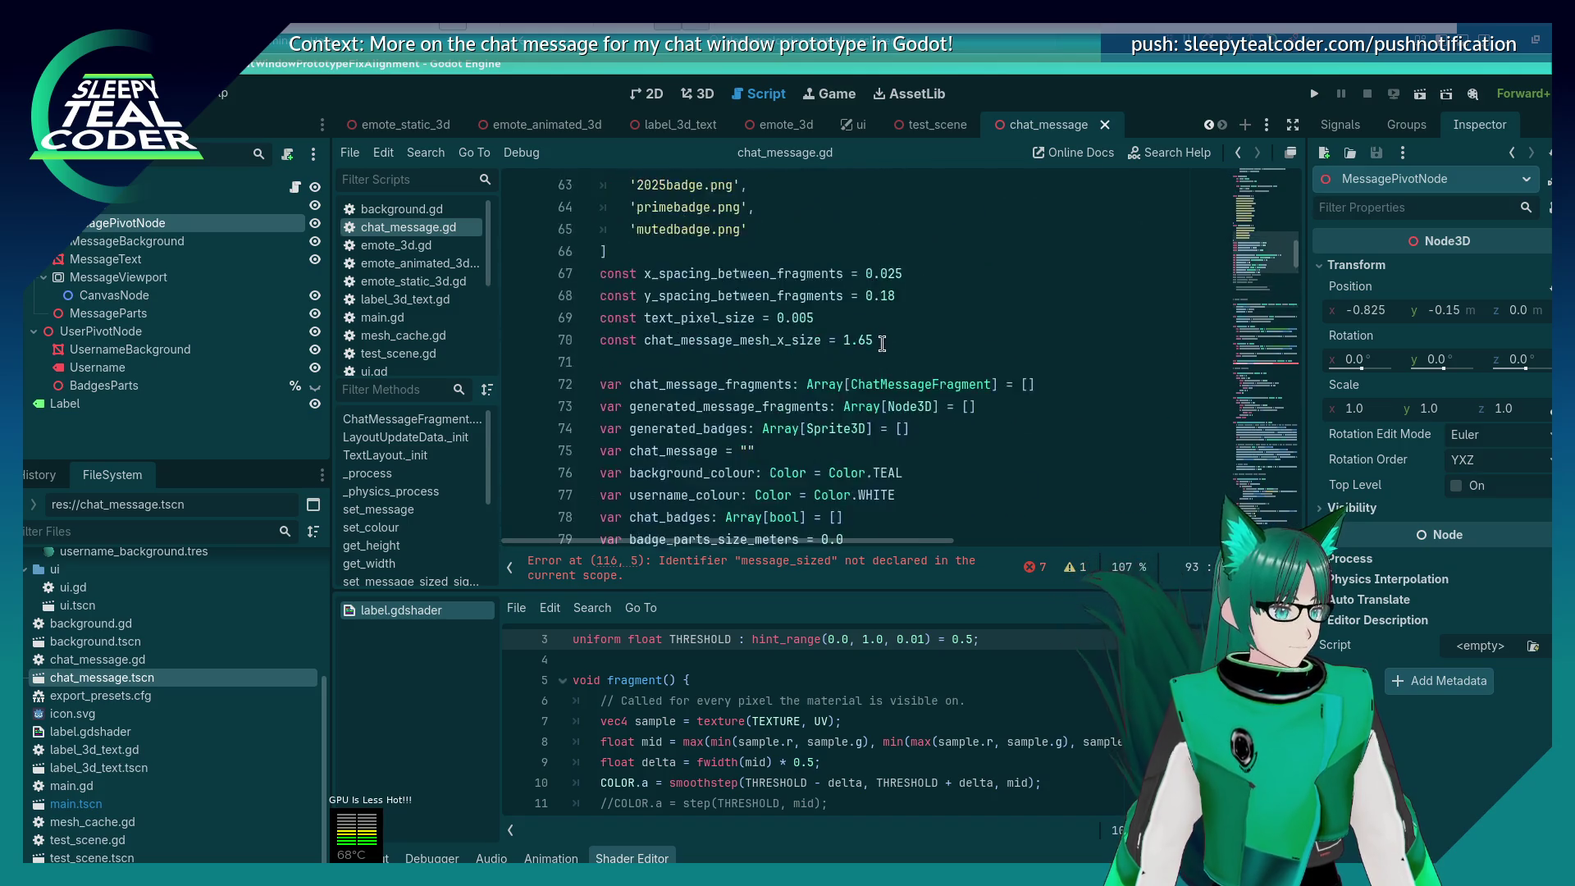
scroll(882, 346, "down", 16)
scroll(882, 346, "down", 11)
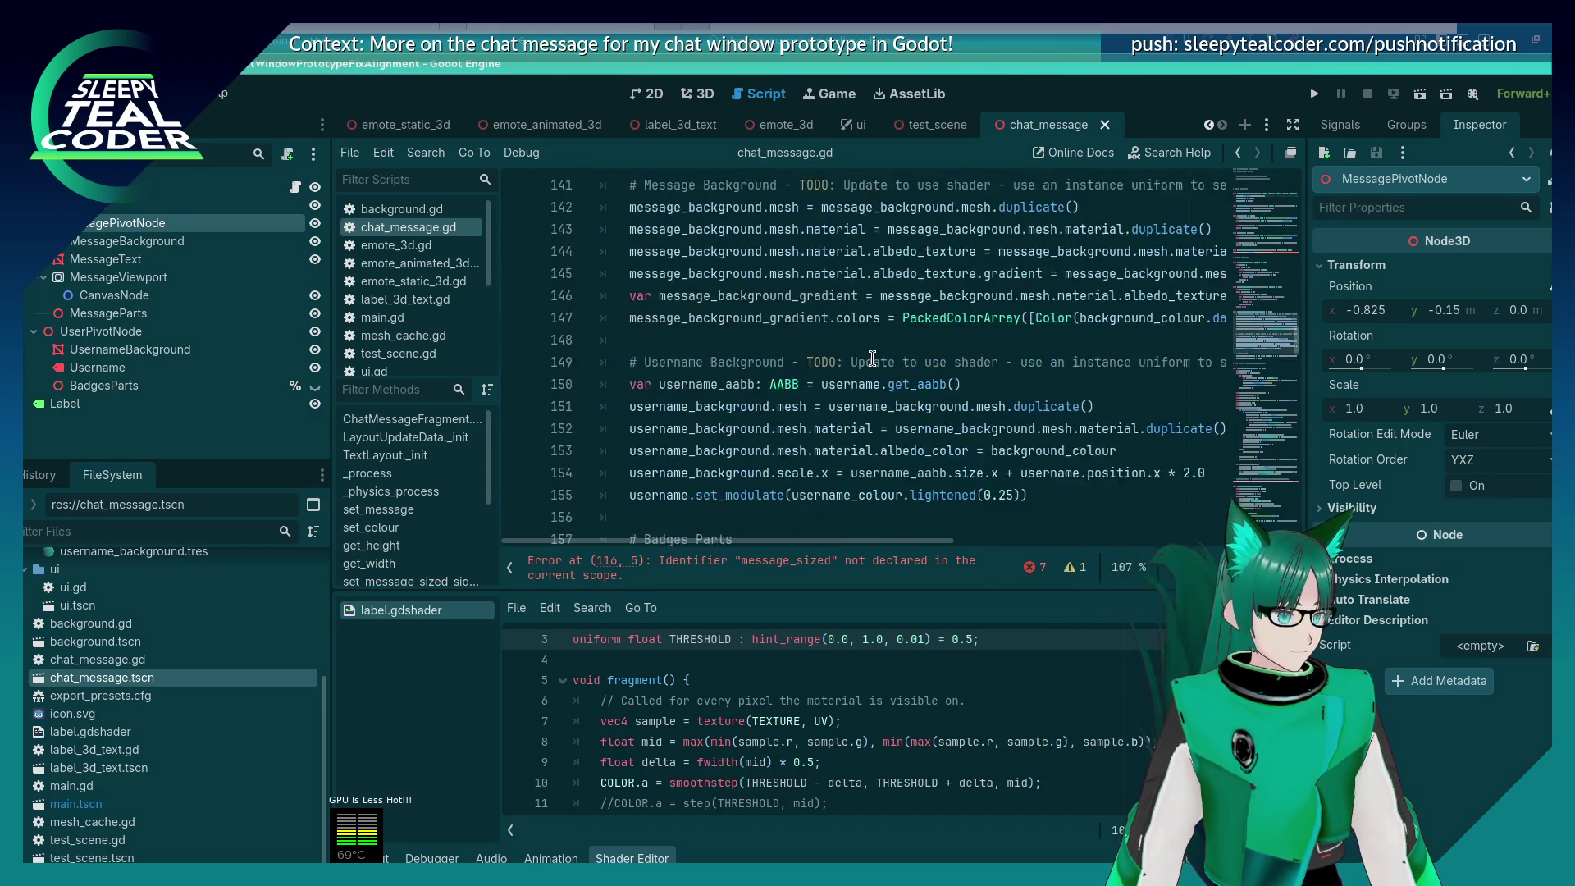
scroll(831, 368, "up", 3)
scroll(831, 368, "down", 2)
scroll(831, 367, "down", 9)
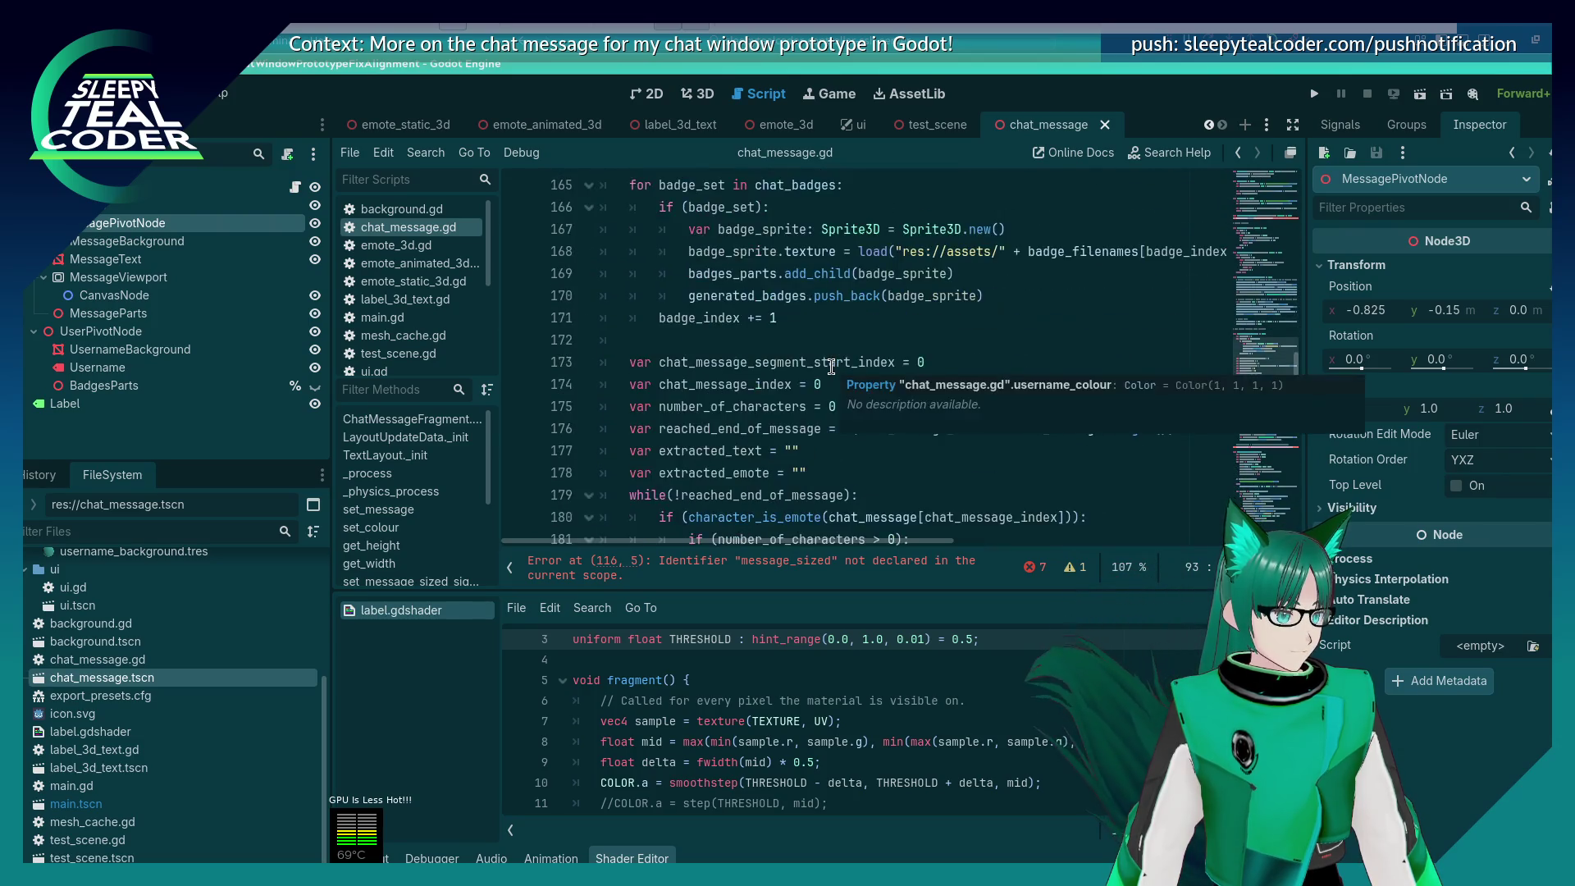
scroll(831, 368, "up", 3)
scroll(831, 367, "down", 2)
scroll(831, 367, "down", 19)
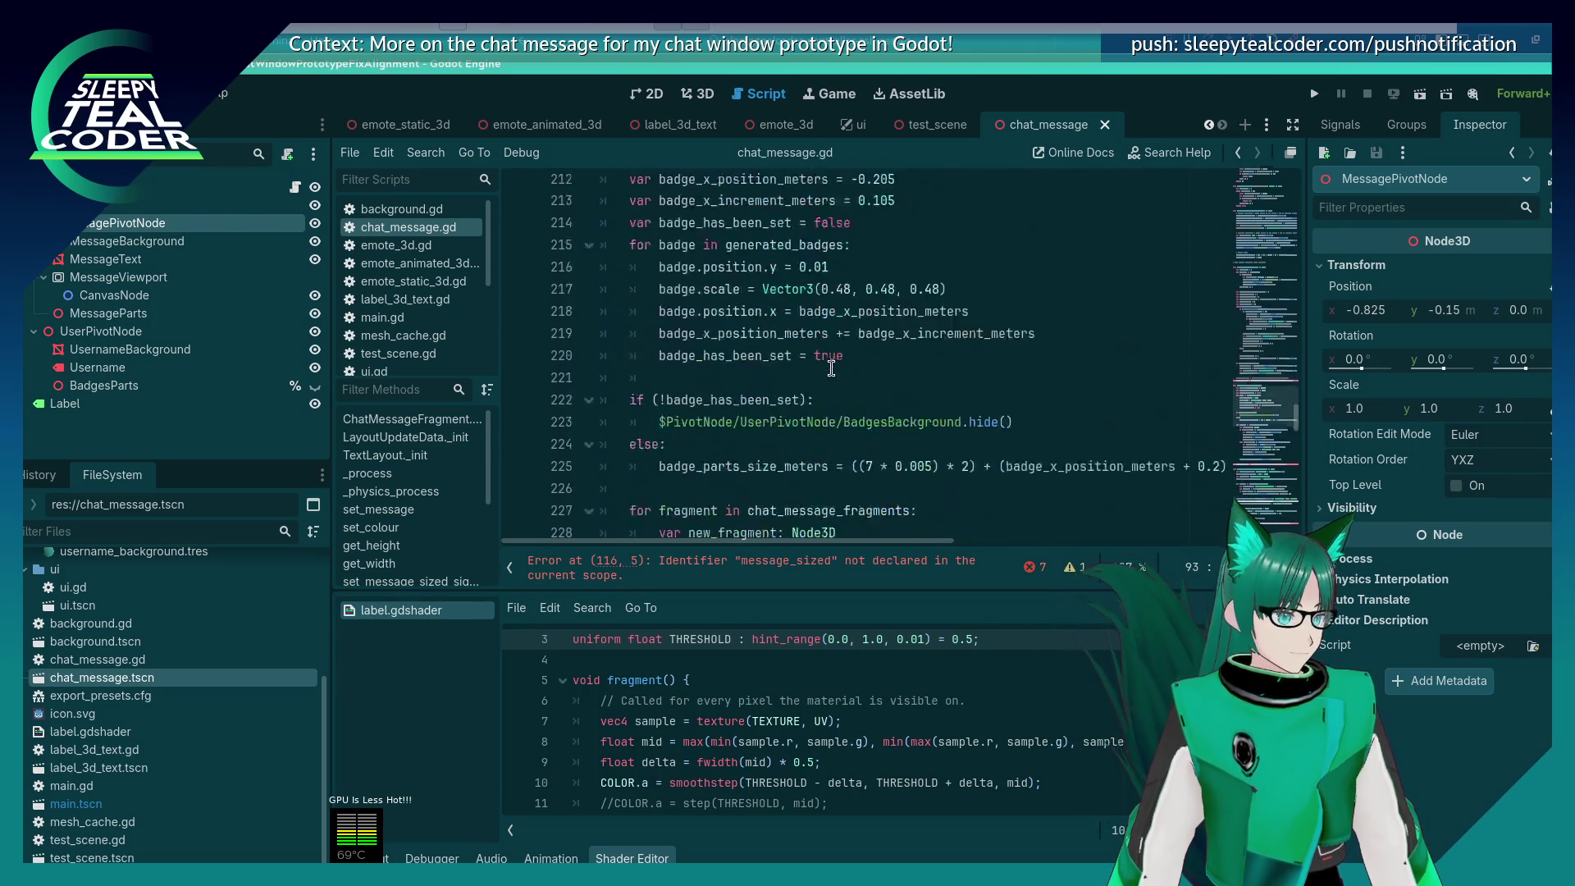
scroll(831, 368, "up", 3)
scroll(831, 367, "up", 3)
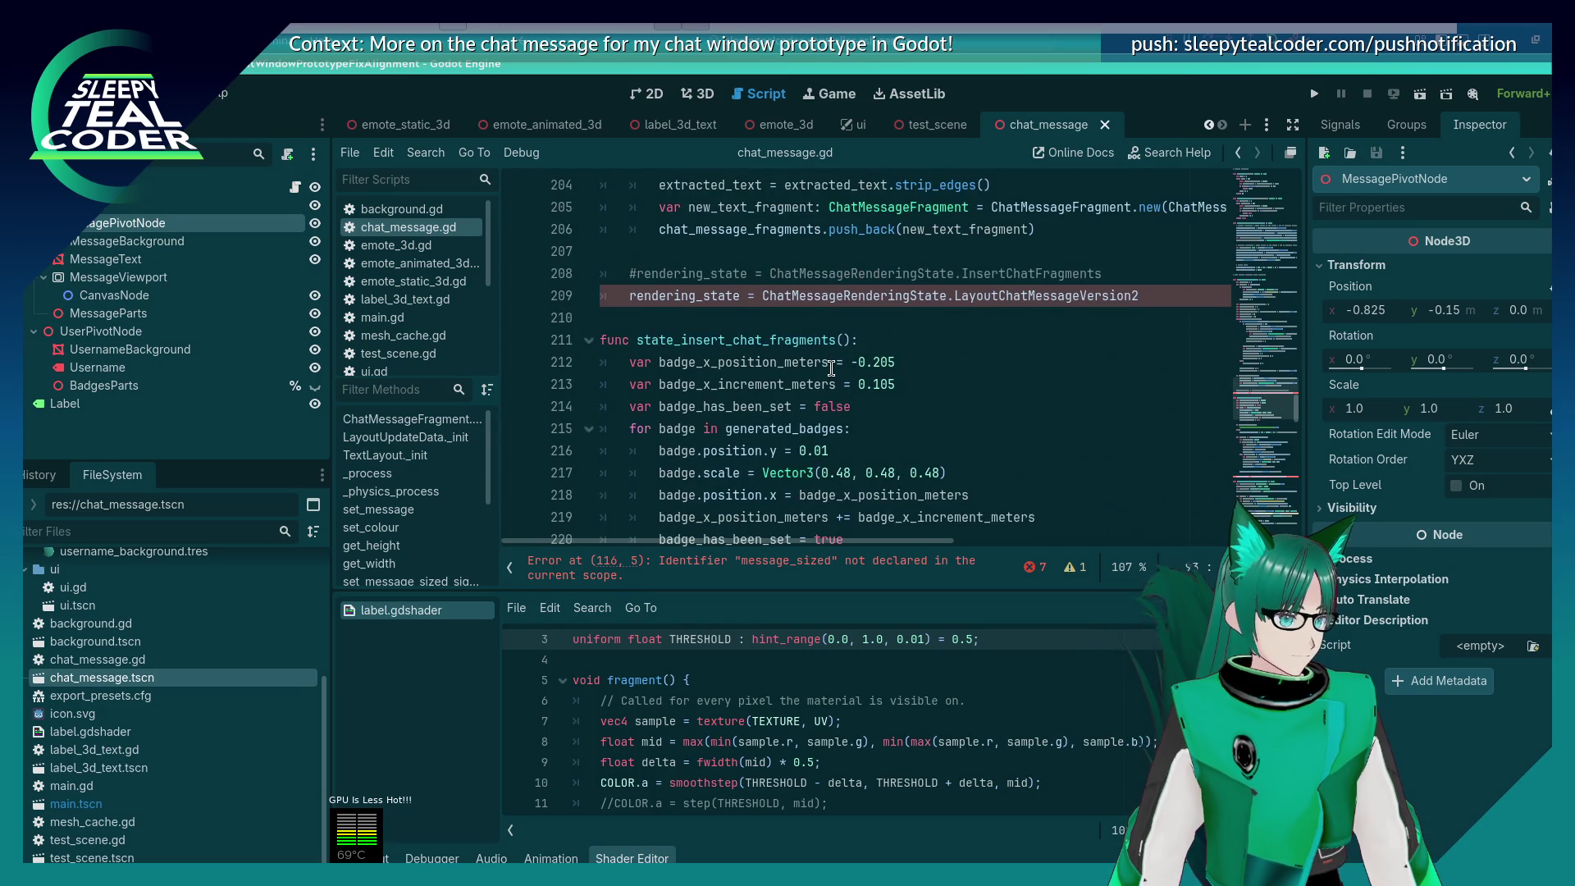
scroll(830, 368, "down", 13)
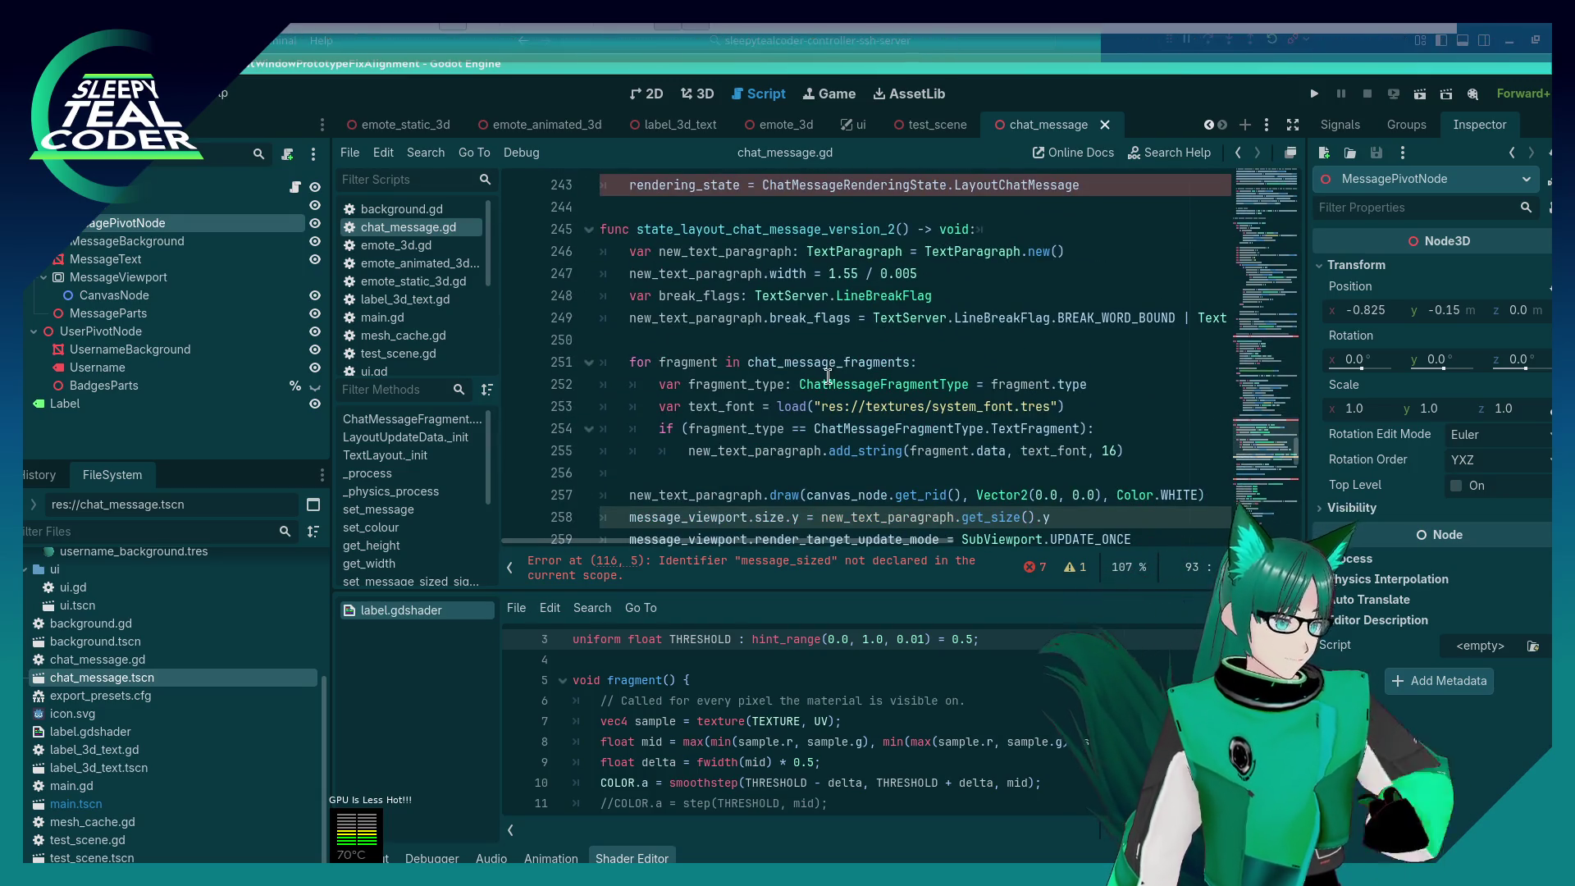
double_click(739, 229)
scroll(688, 456, "up", 3)
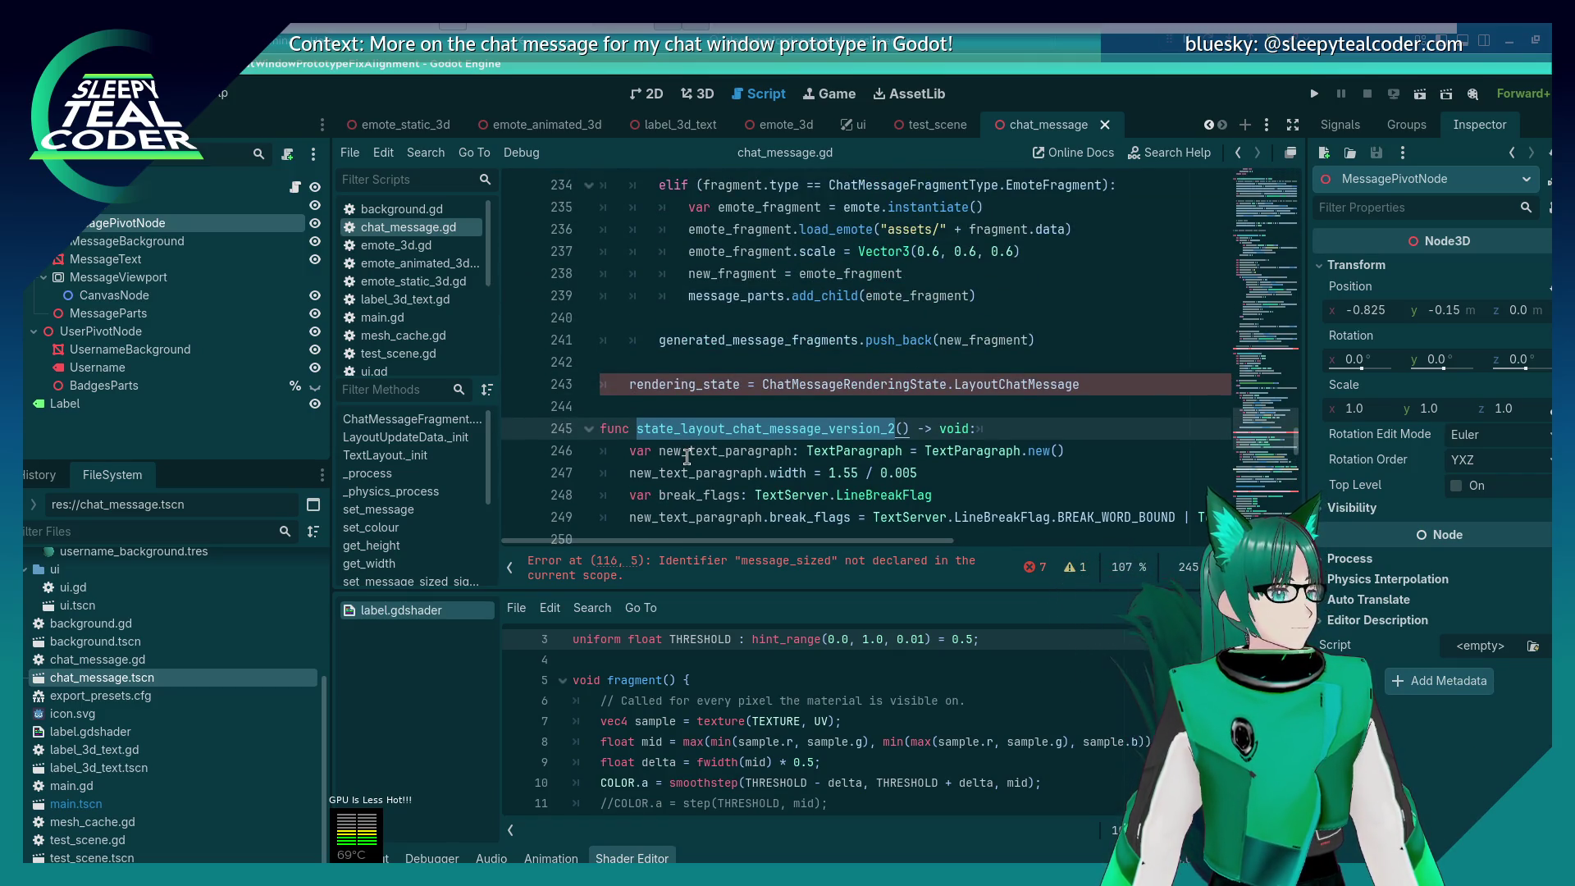
scroll(688, 457, "up", 20)
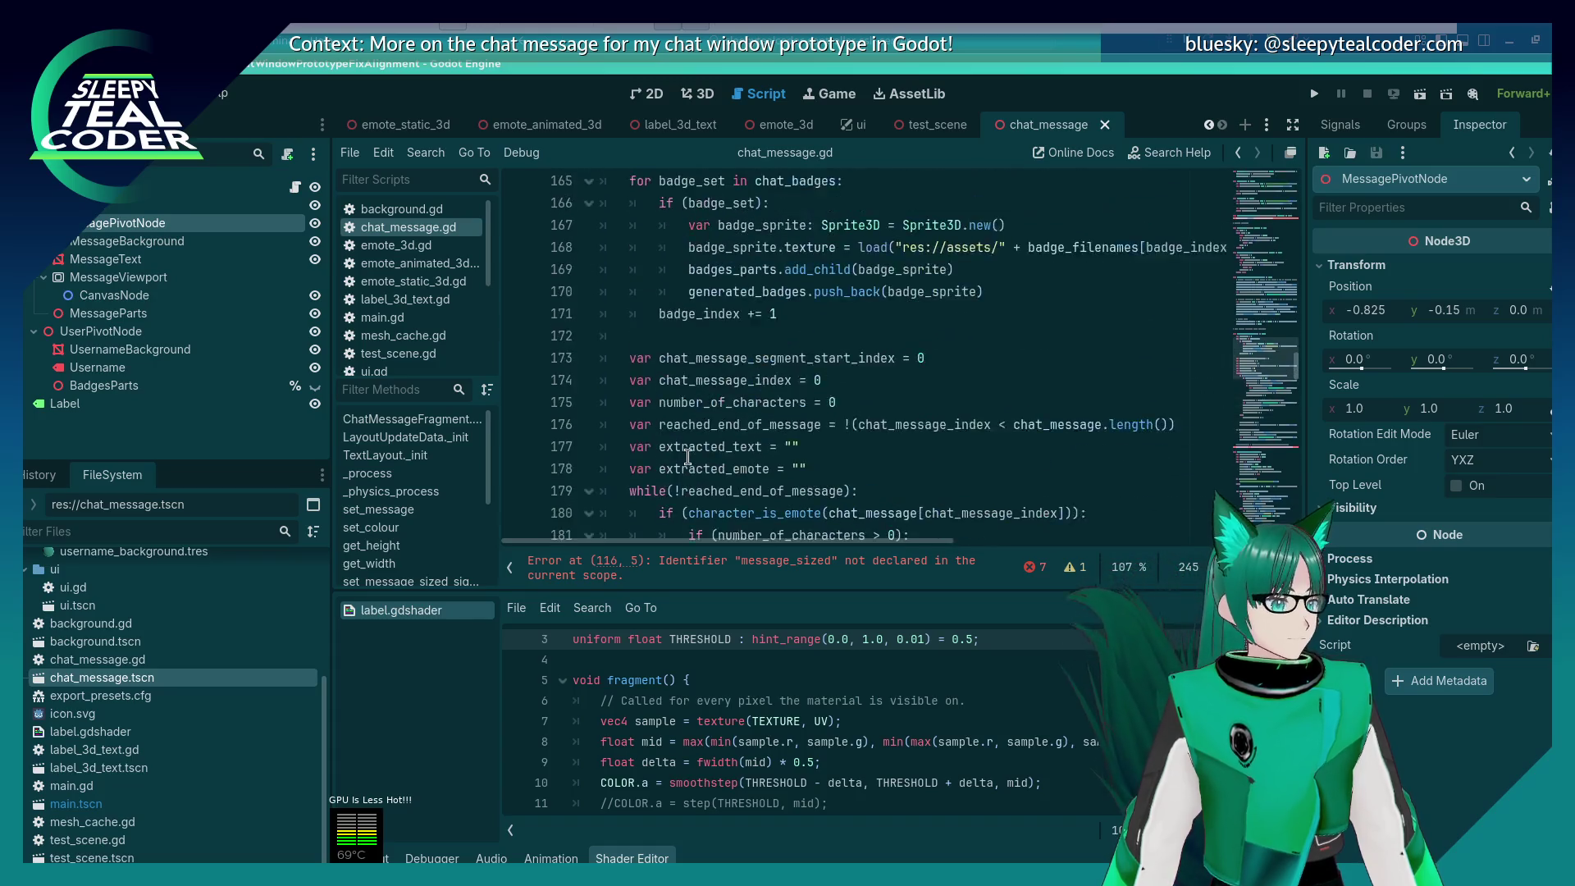
scroll(687, 457, "up", 20)
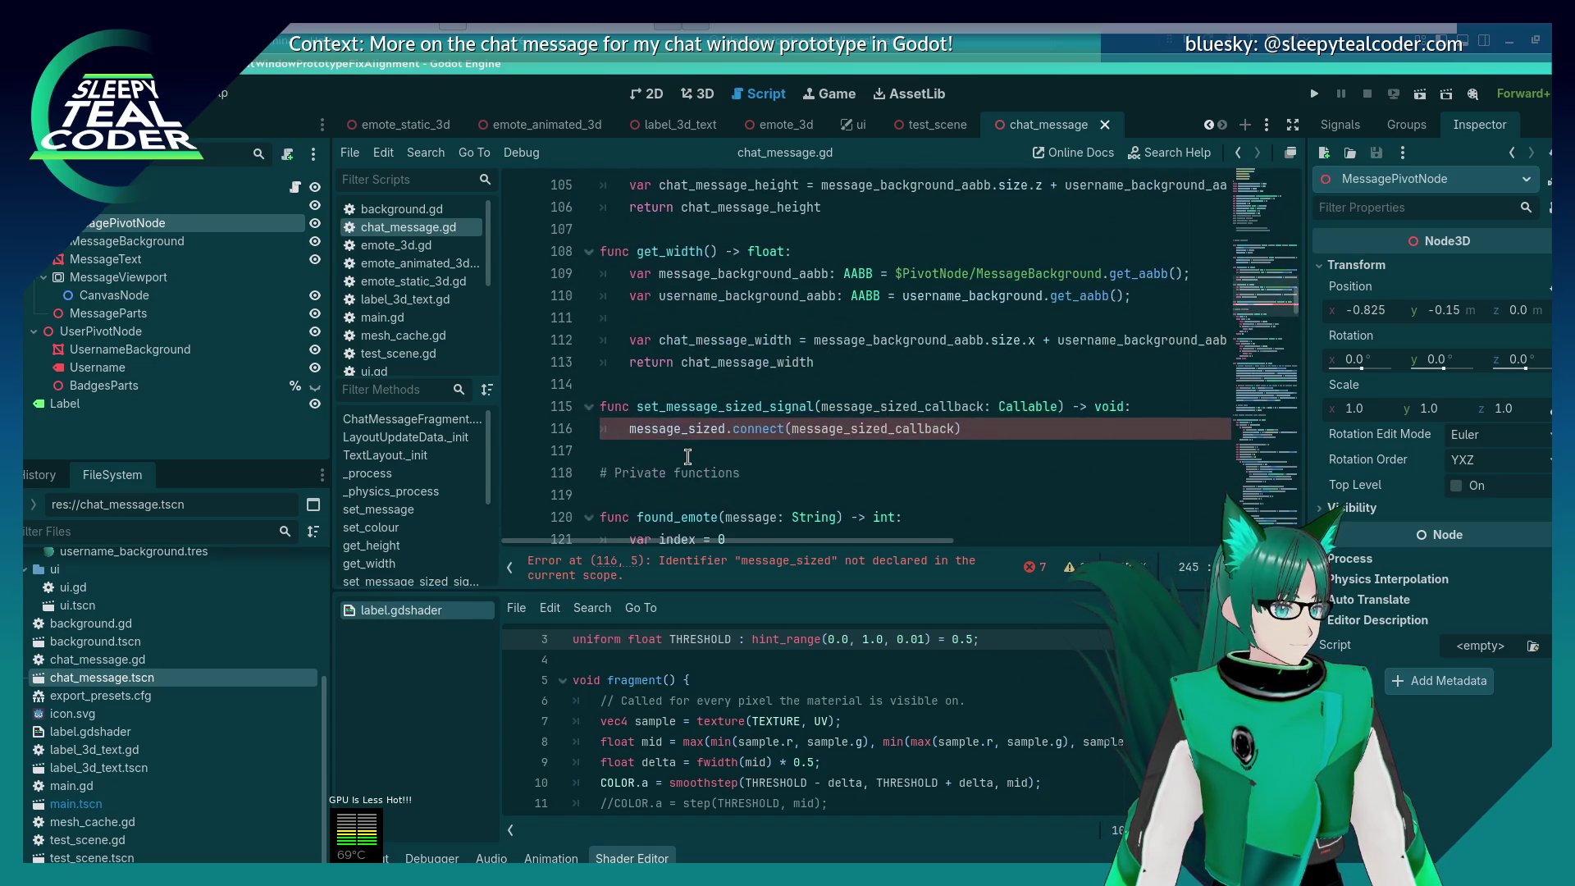
scroll(688, 457, "up", 1)
scroll(687, 457, "down", 2)
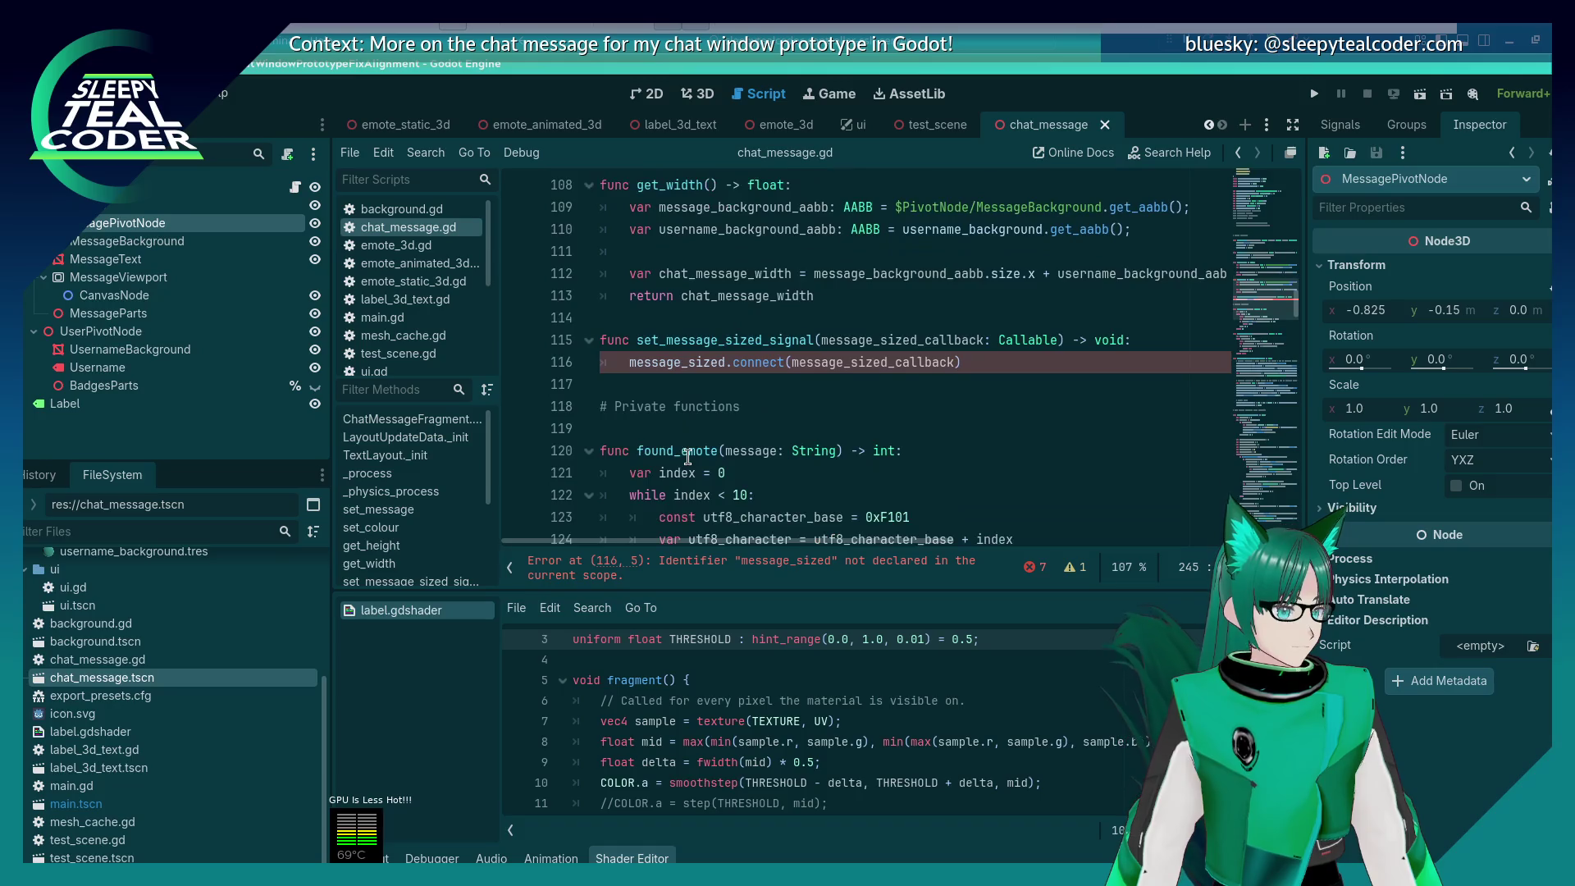
scroll(687, 456, "up", 2)
left_click(666, 473)
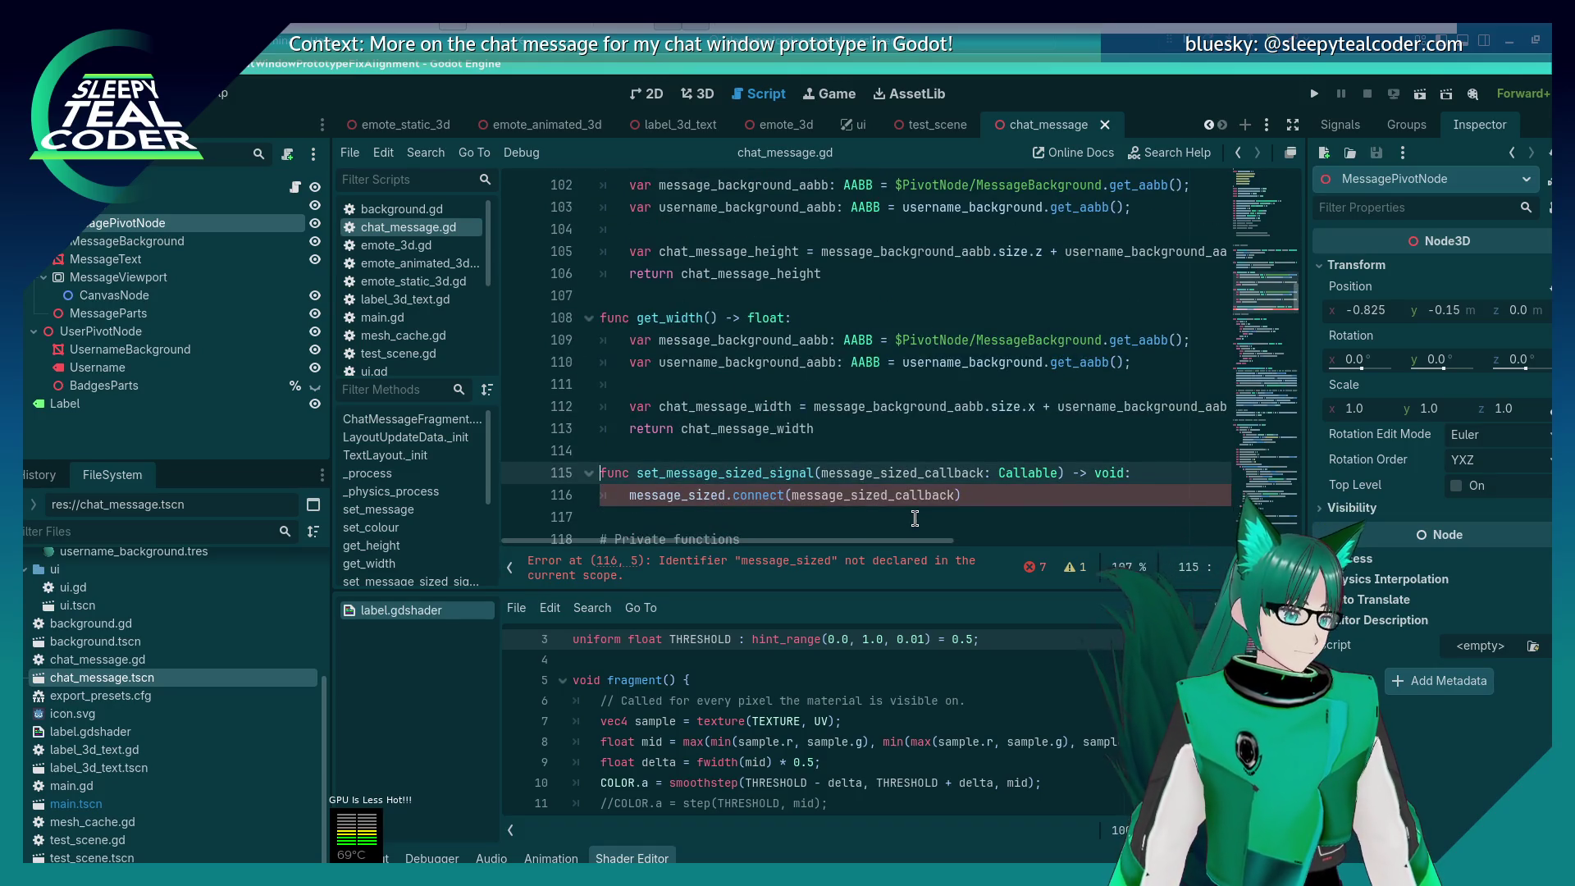
Step: Comment out the set_message_sized_signal function and save
key("shift+Down")
key("ctrl+k")
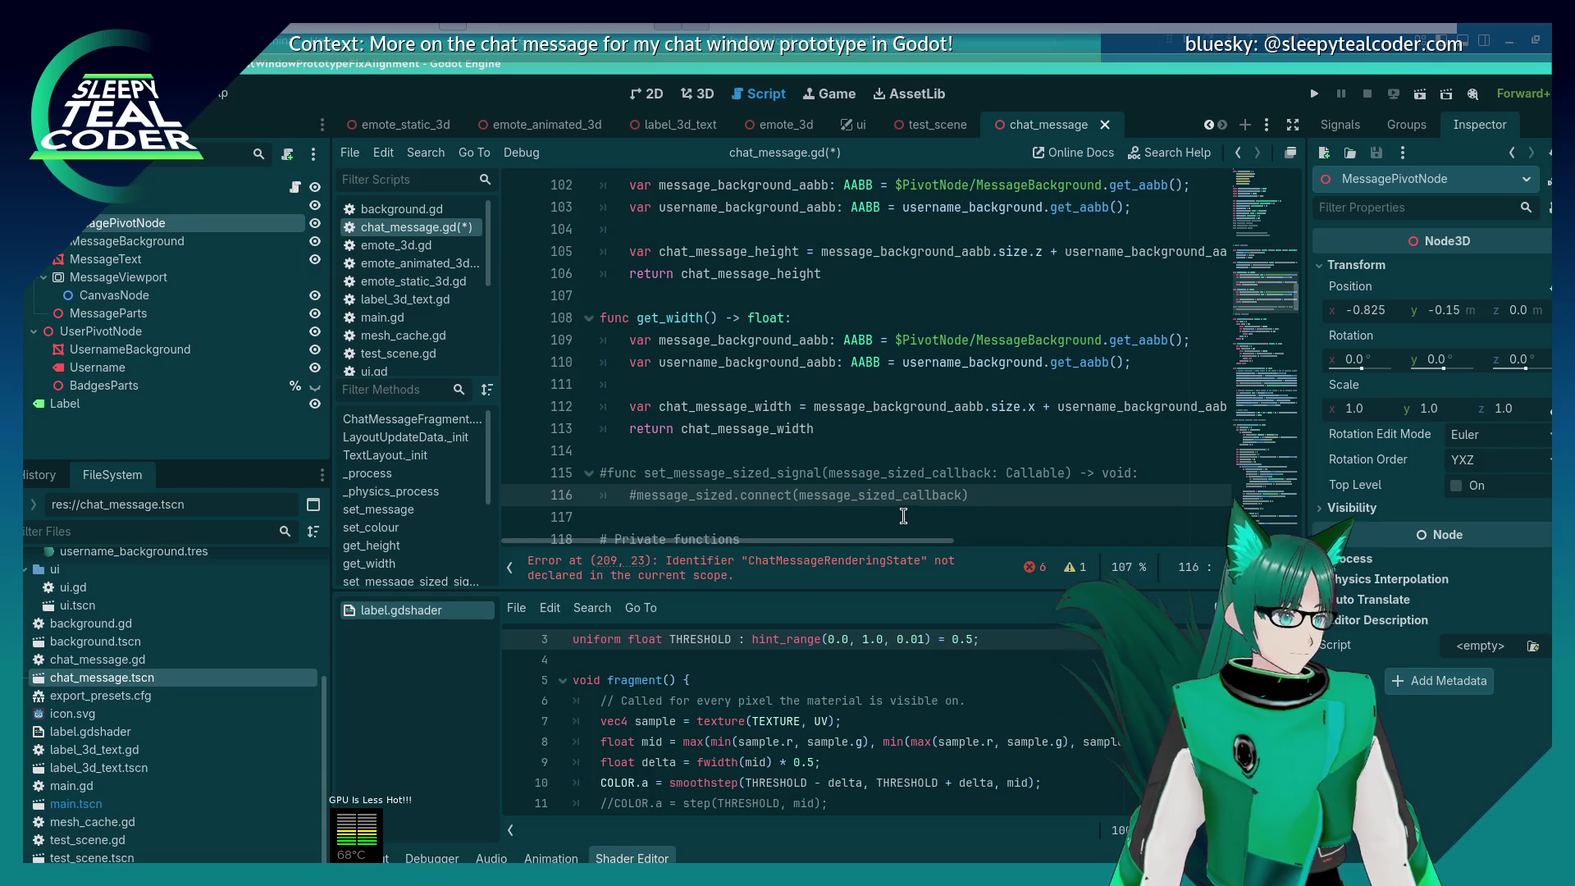
key("ctrl+s")
scroll(894, 525, "down", 2)
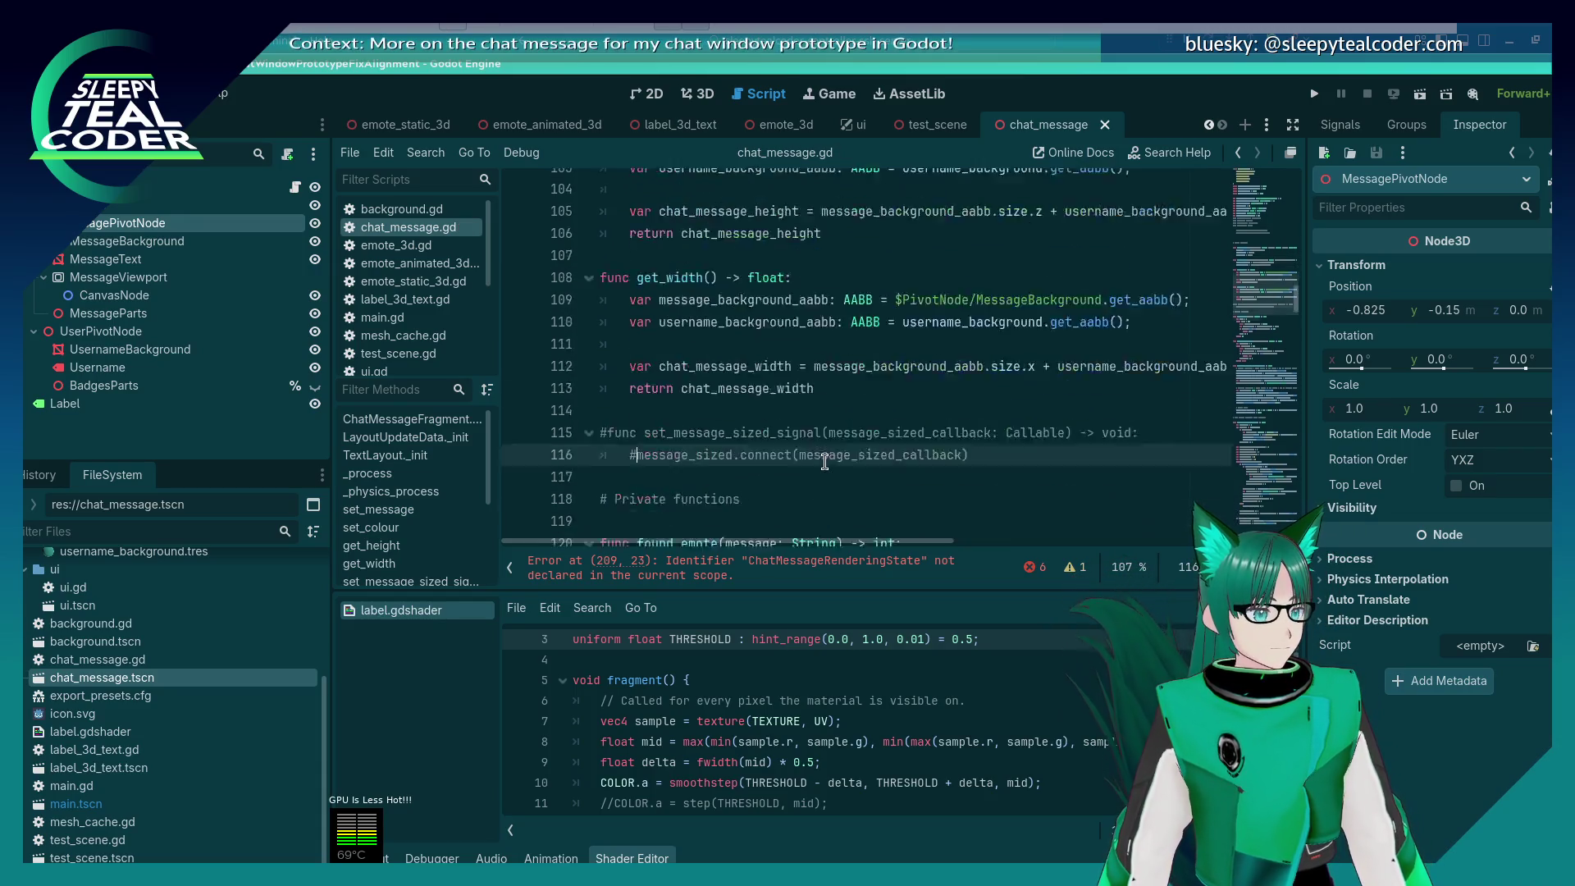
Step: Delete the erroring rendering_state lines at 209, 242 and 264, then save
left_click(879, 577)
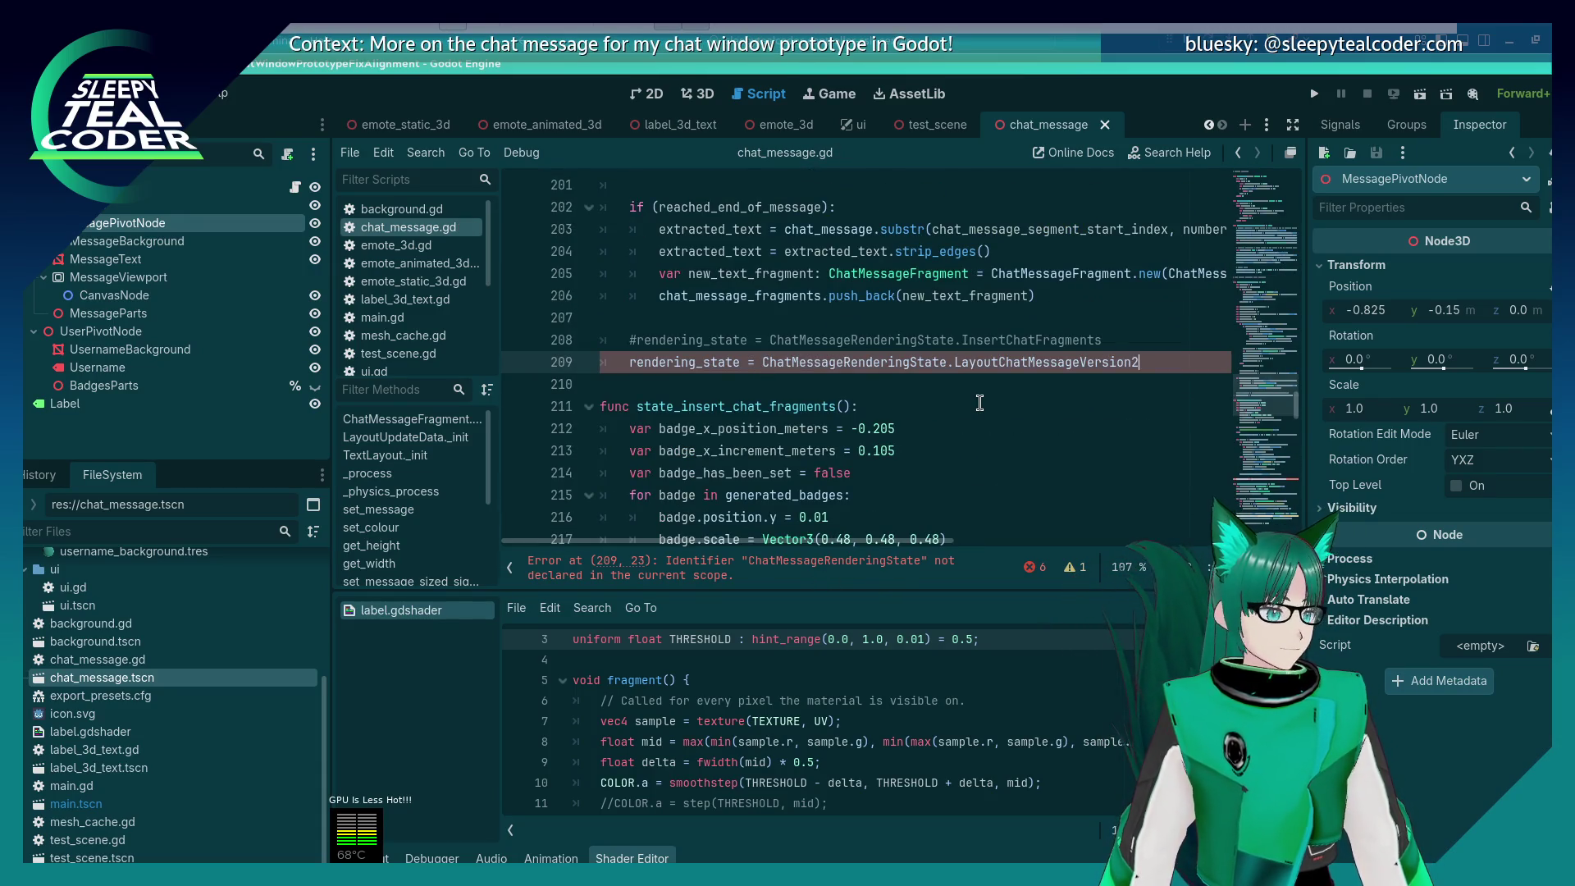
key("shift+Home")
key("shift+Home")
key("BackSpace")
key("BackSpace")
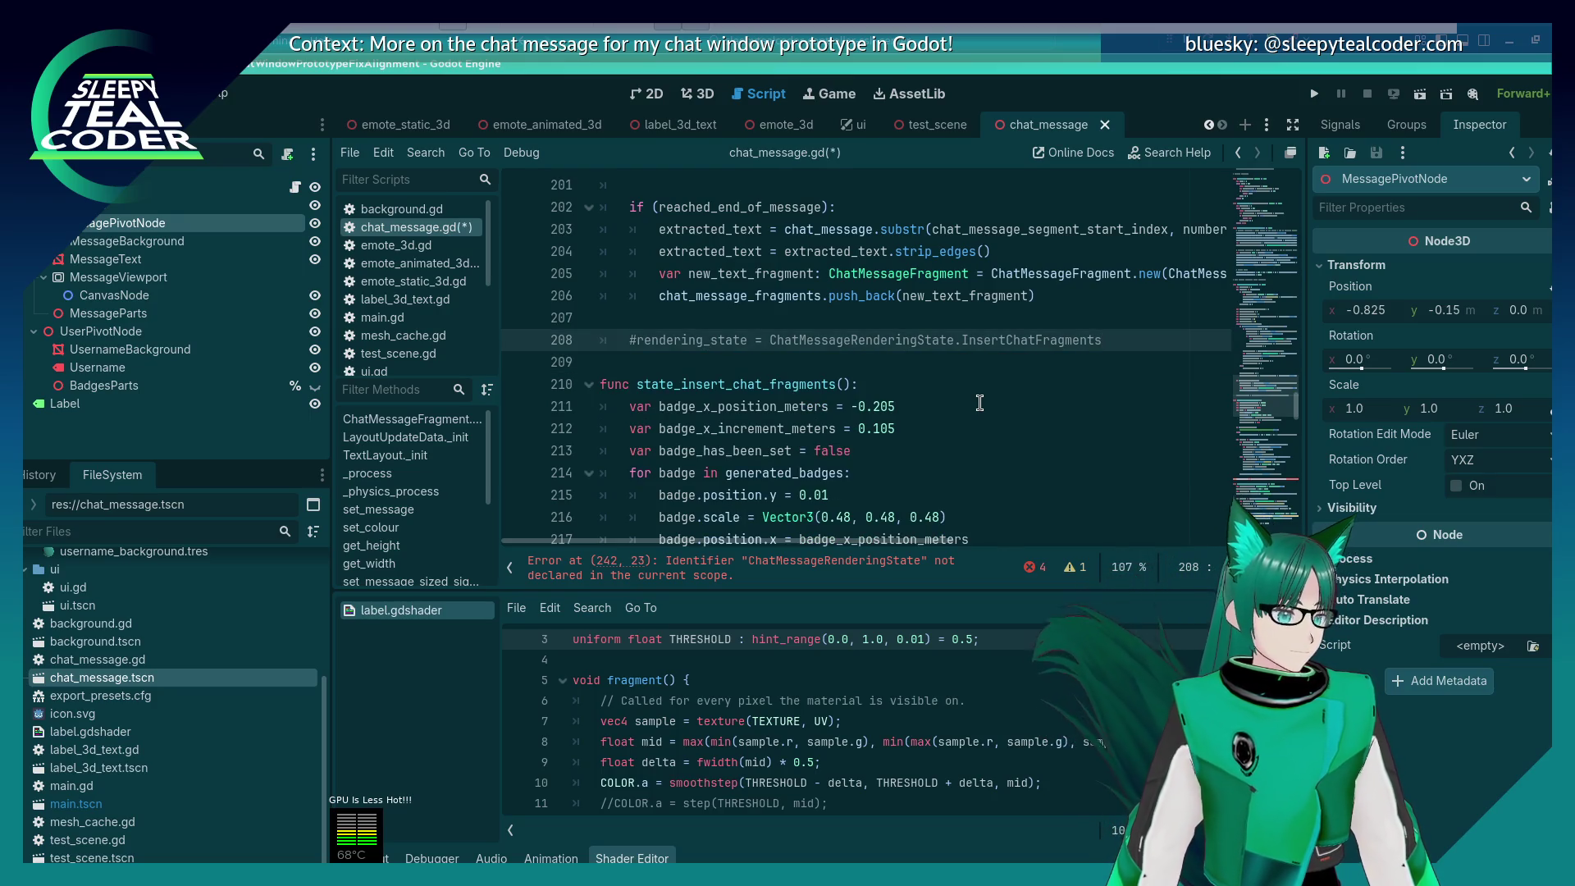
key("ctrl+s")
left_click(756, 568)
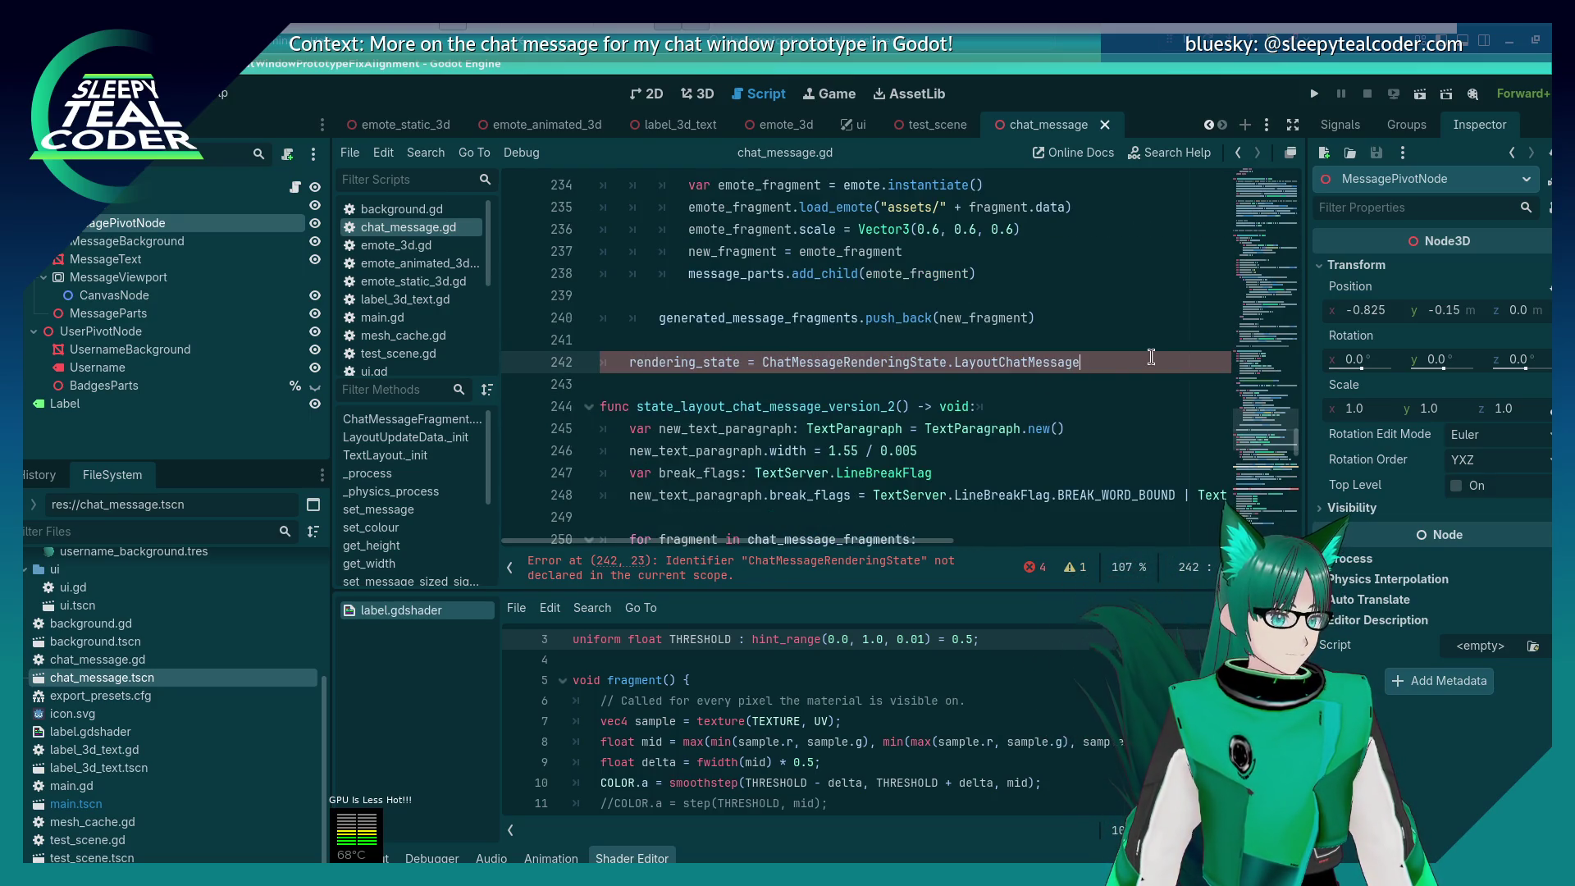
key("shift+Home")
key("shift+Home")
key("BackSpace")
key("BackSpace")
key("BackSpace")
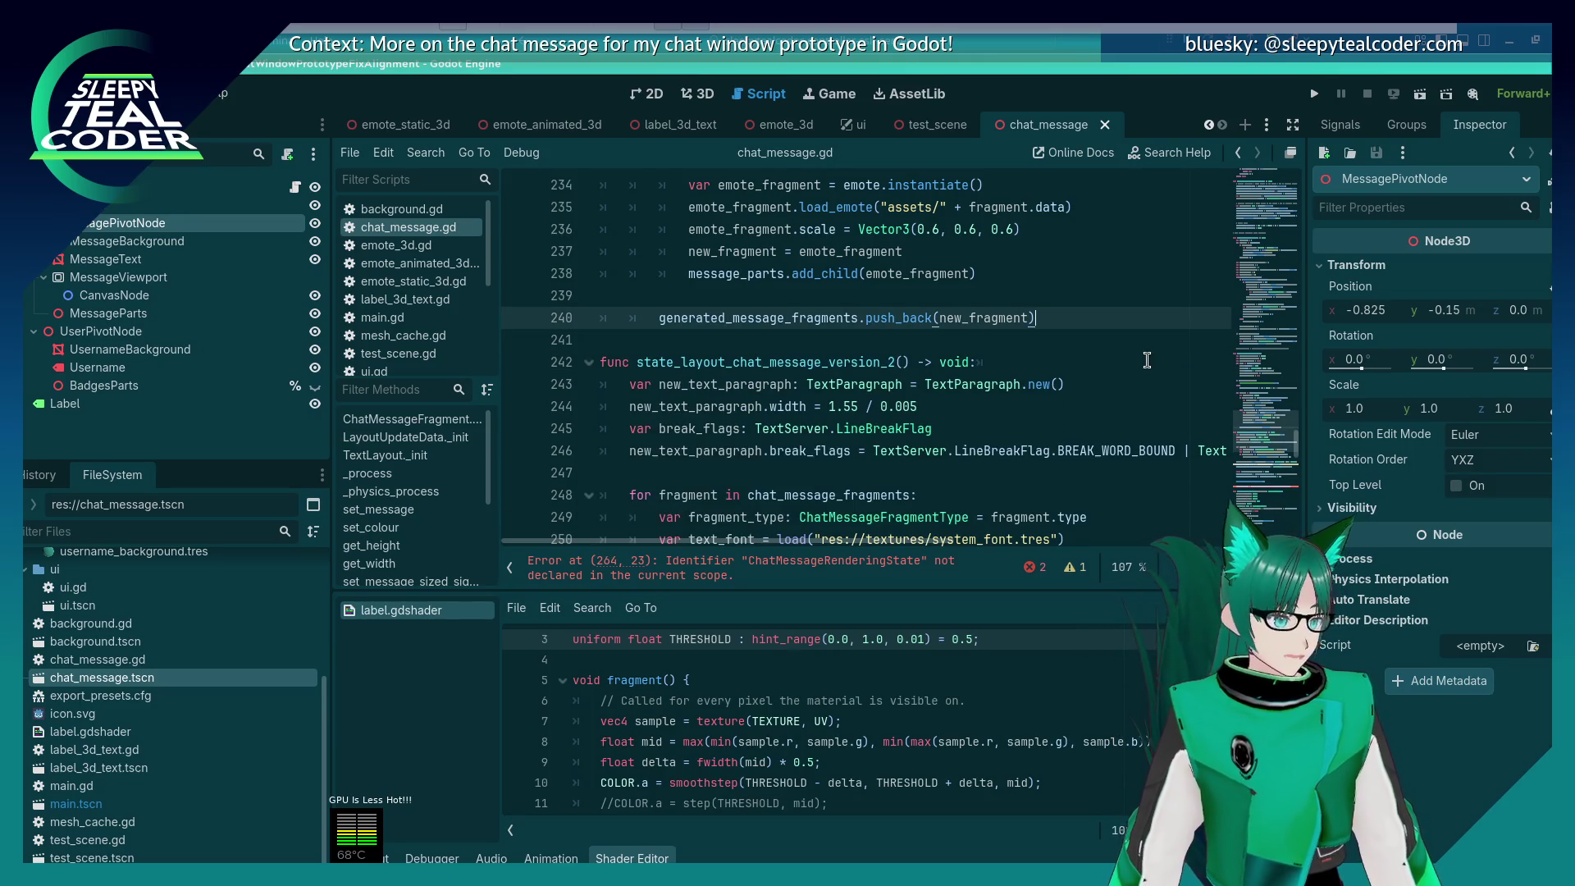
left_click(890, 566)
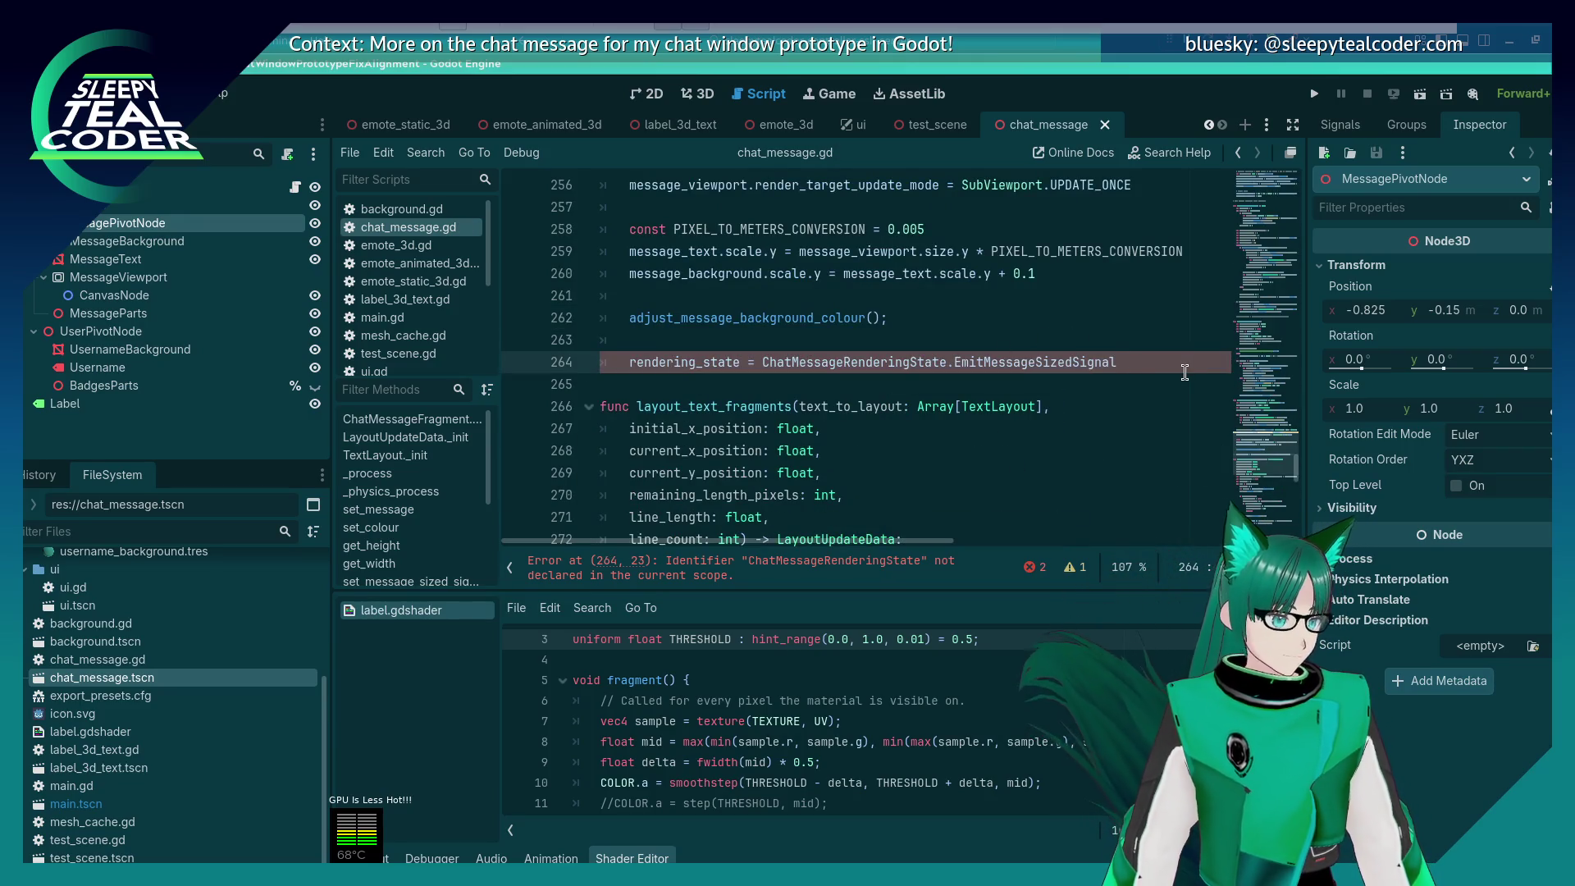
key("shift+Home")
key("BackSpace")
key("BackSpace")
key("BackSpace")
key("BackSpace")
key("ctrl+s")
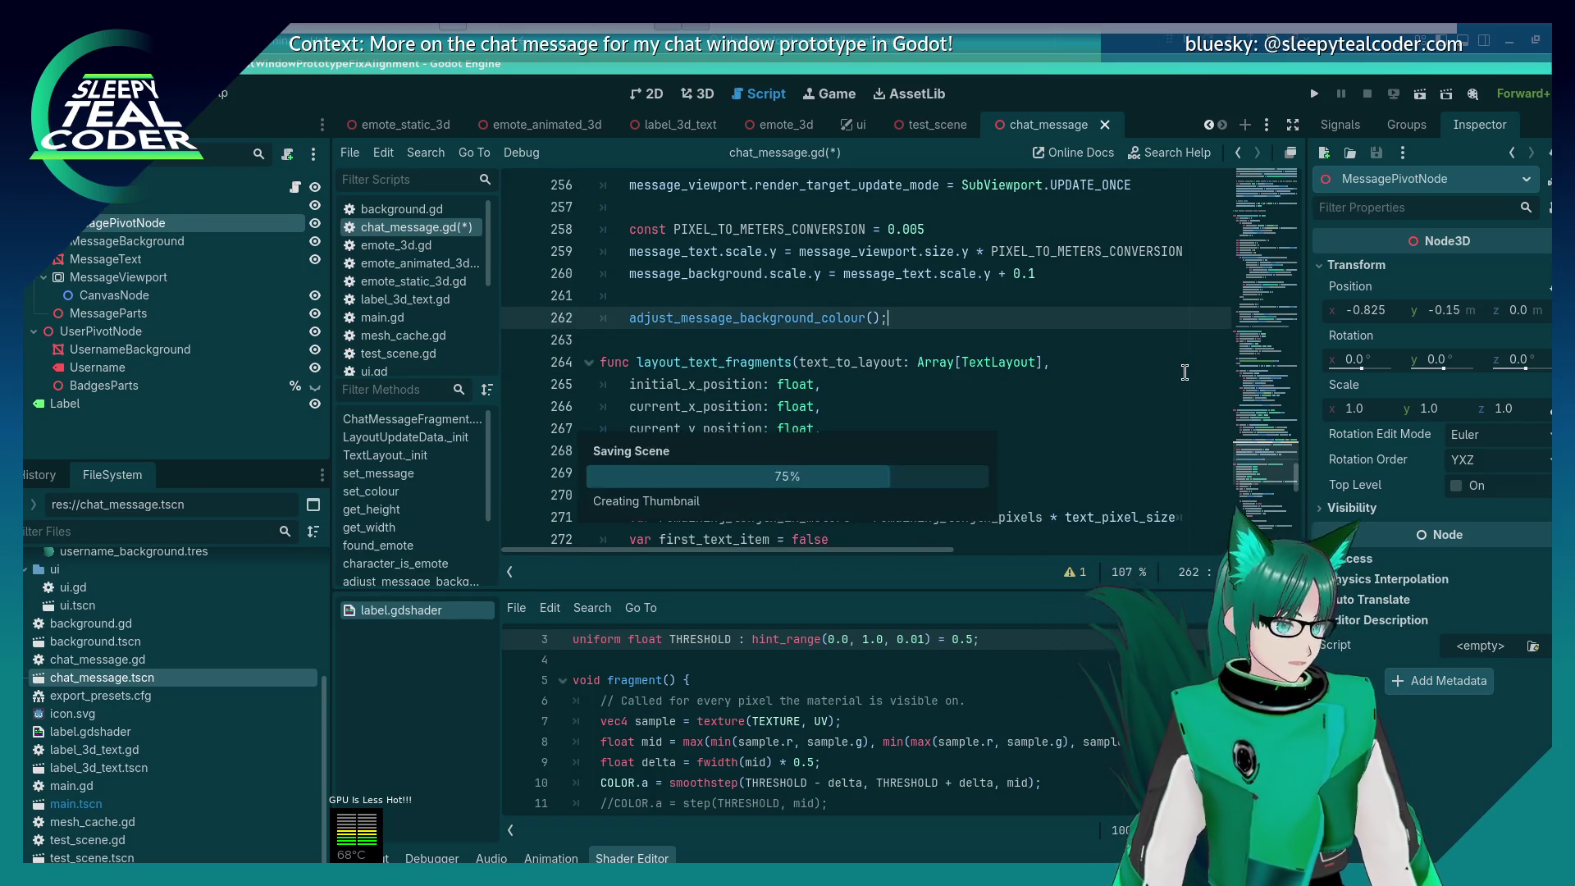
Step: Locate state_layout_chat_message_version_2, then return to the set_message function
scroll(794, 391, "up", 6)
scroll(794, 391, "down", 3)
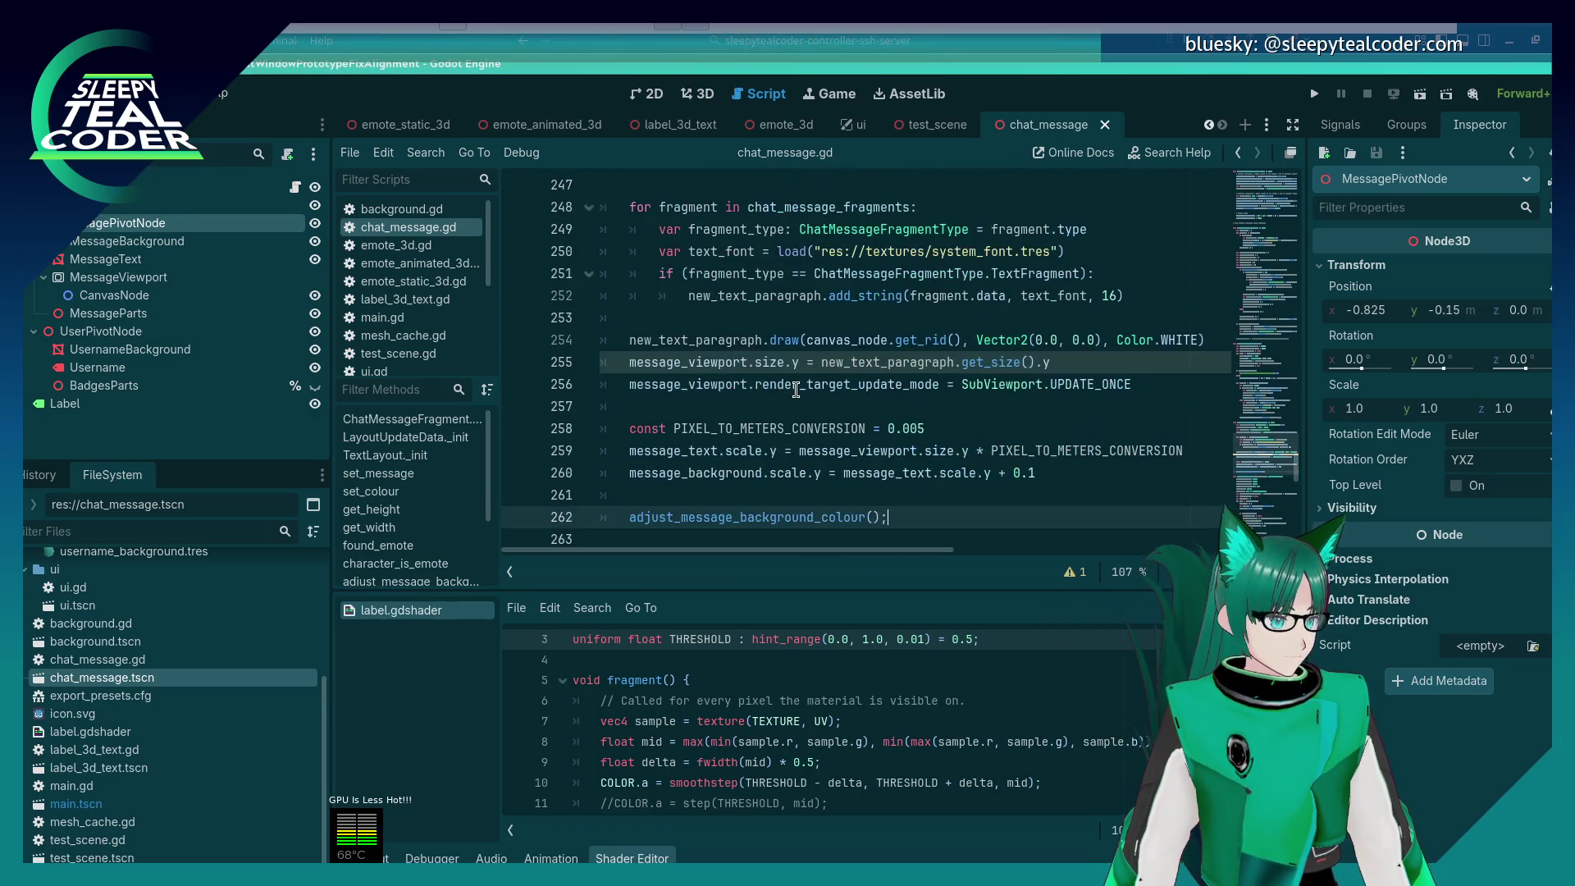
scroll(794, 392, "up", 3)
left_click(823, 277)
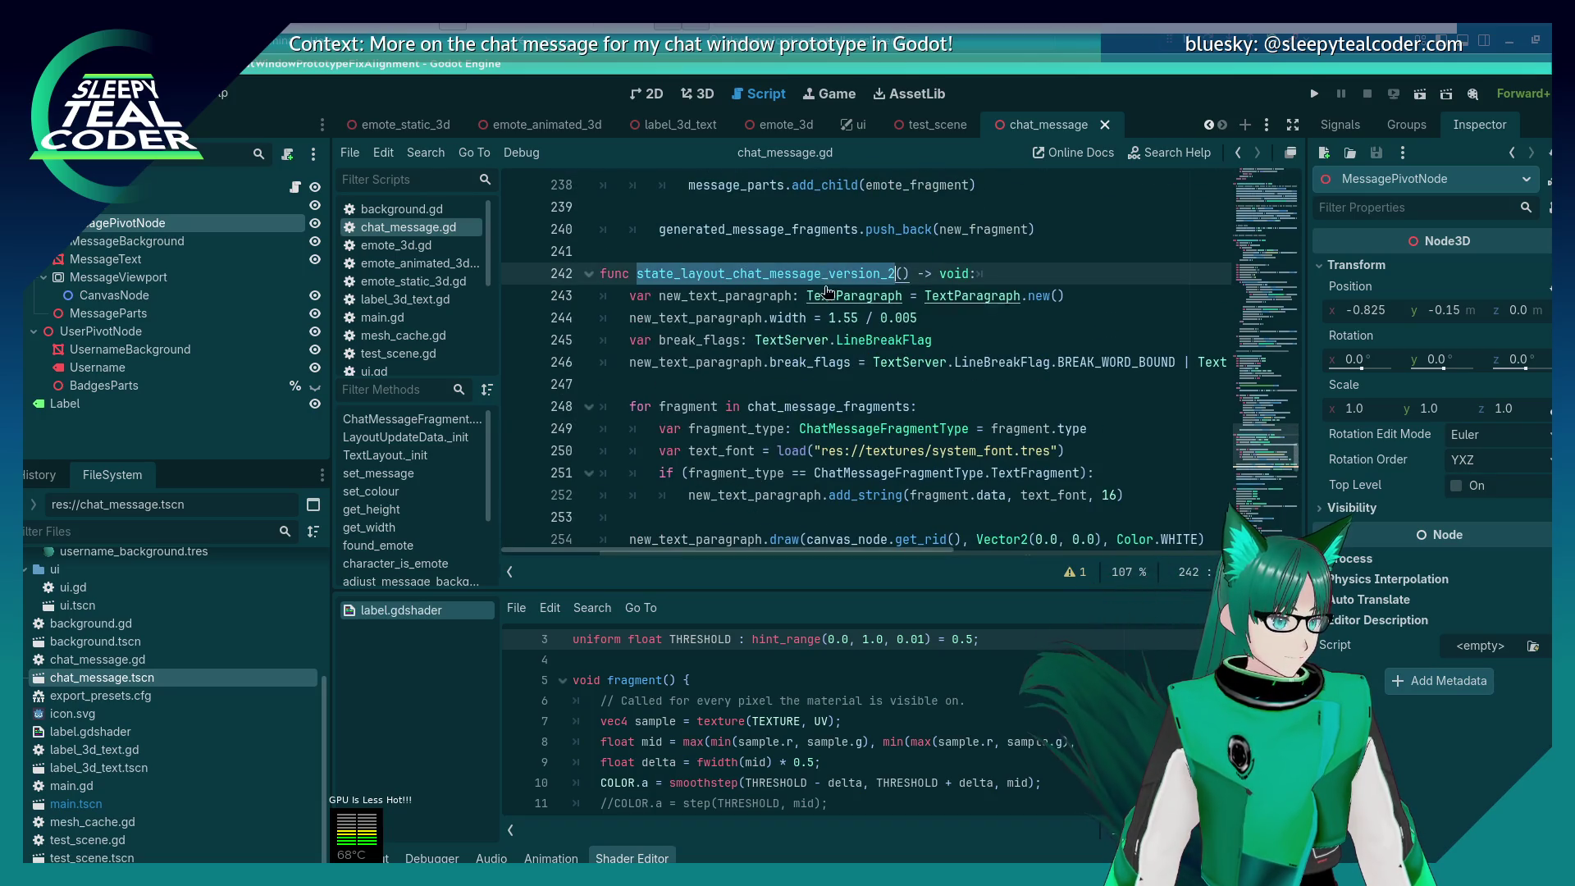
scroll(812, 345, "up", 6)
scroll(807, 395, "up", 12)
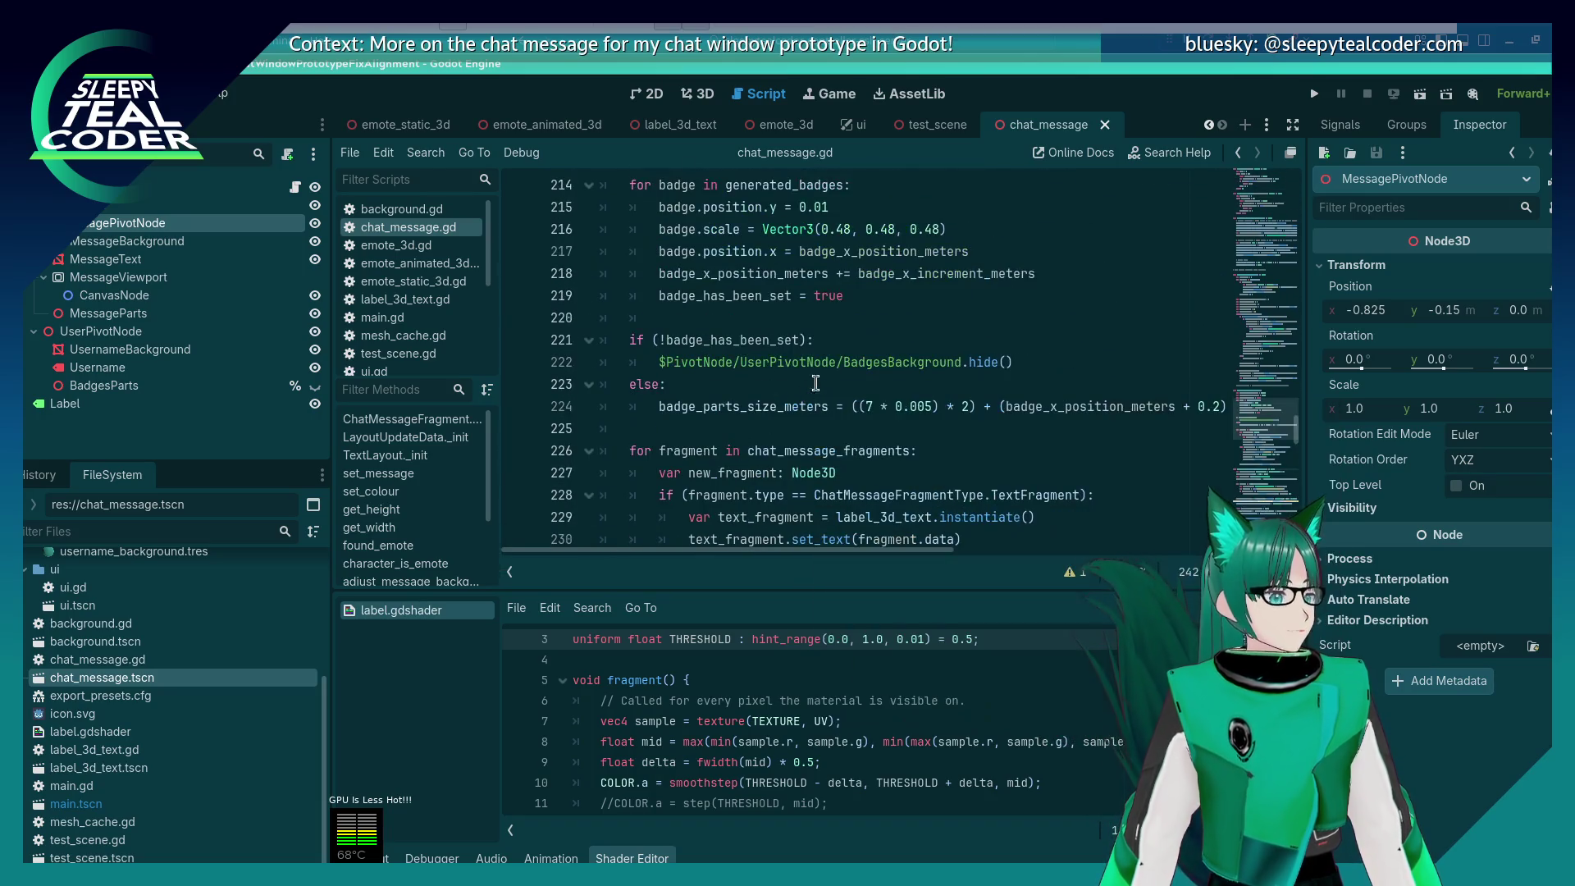
scroll(843, 381, "up", 20)
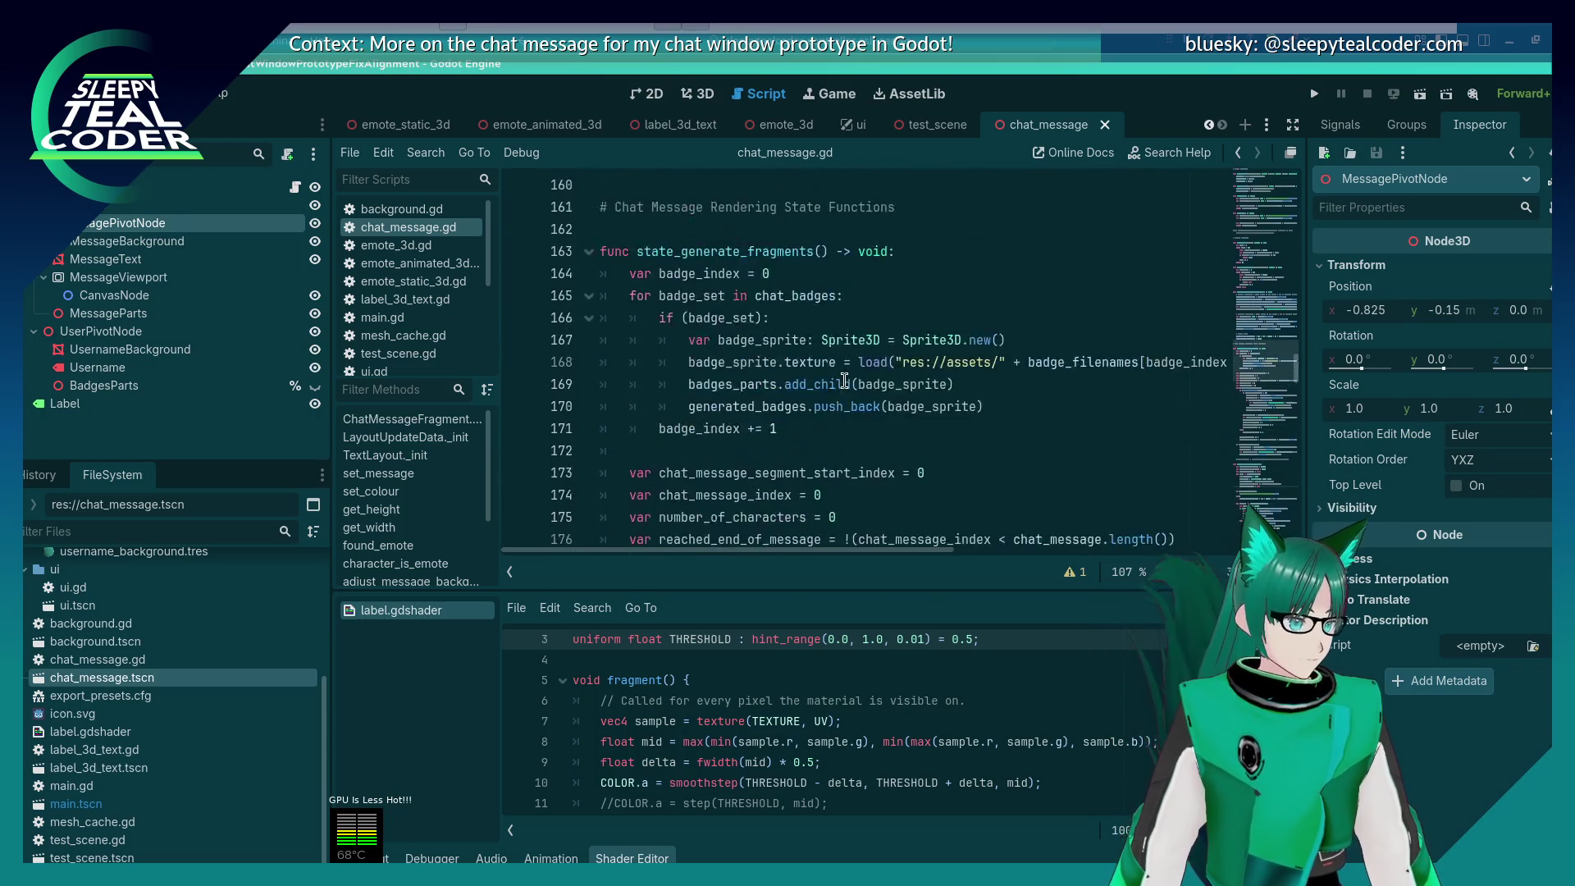
scroll(843, 388, "up", 10)
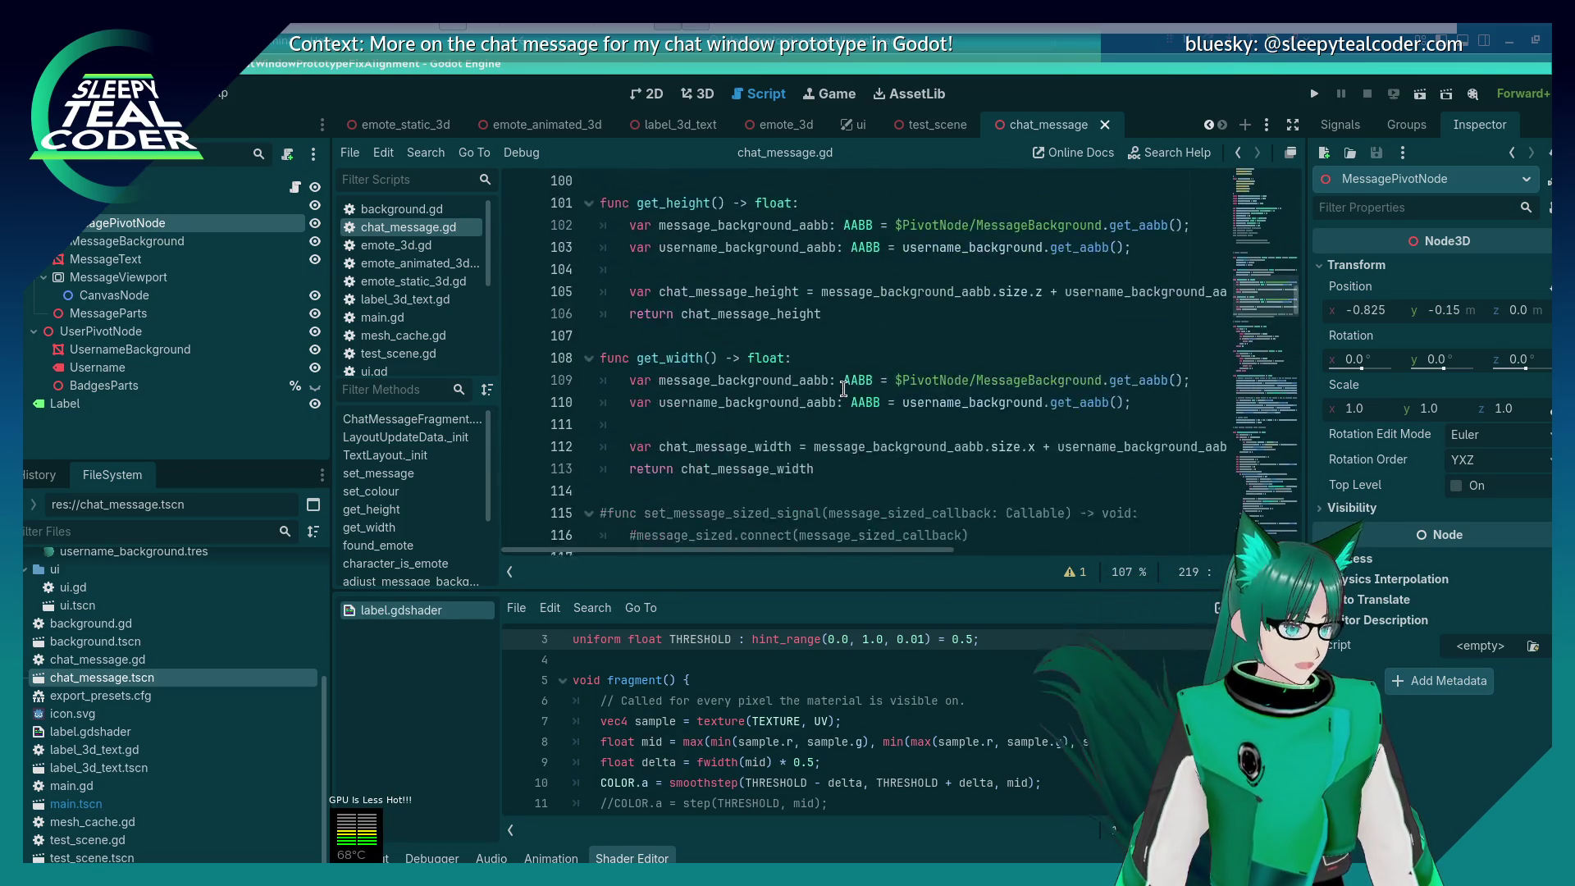
scroll(842, 391, "up", 1)
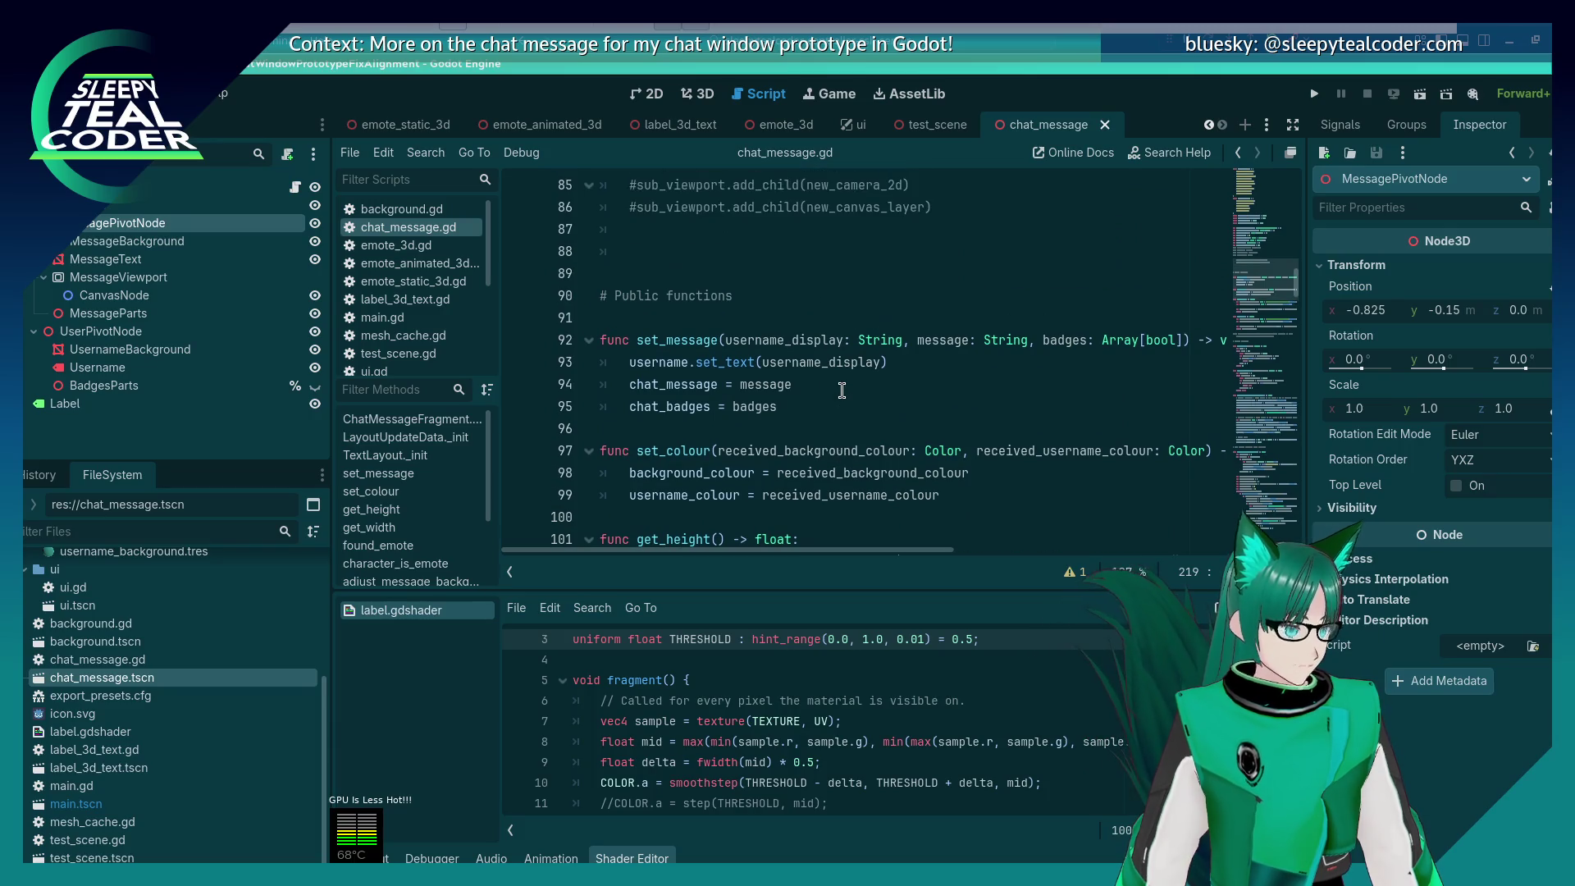
left_click(901, 371)
Step: Add a state_layout_chat_message_version_2() call after the chat_badges assignment in set_message
left_click(886, 402)
key("Return")
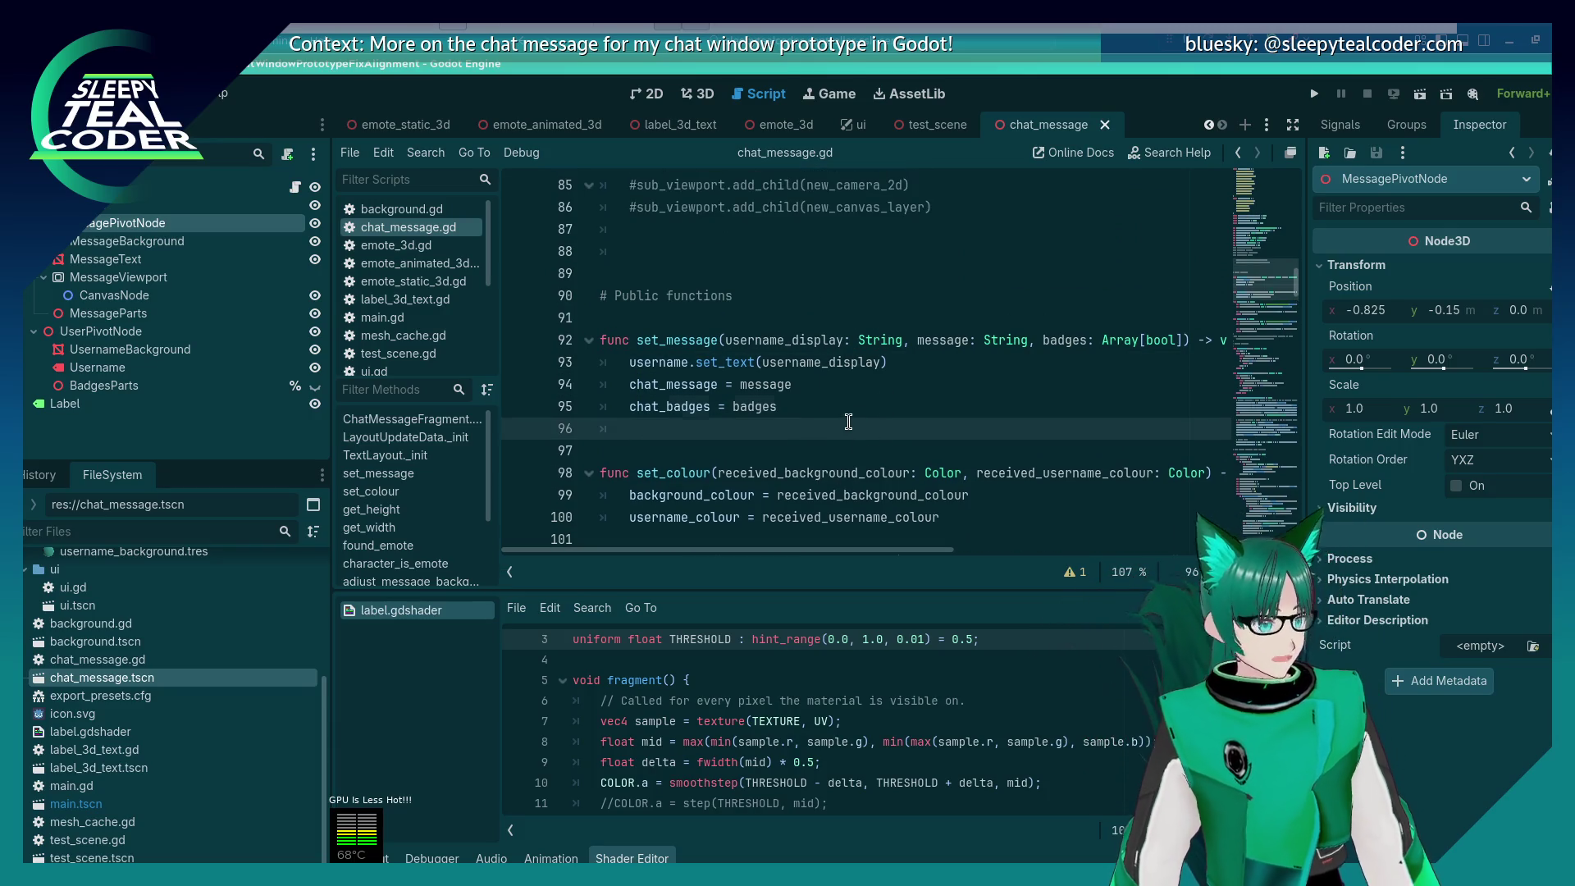
type("state_layout_chat_message_version_2")
key("Home")
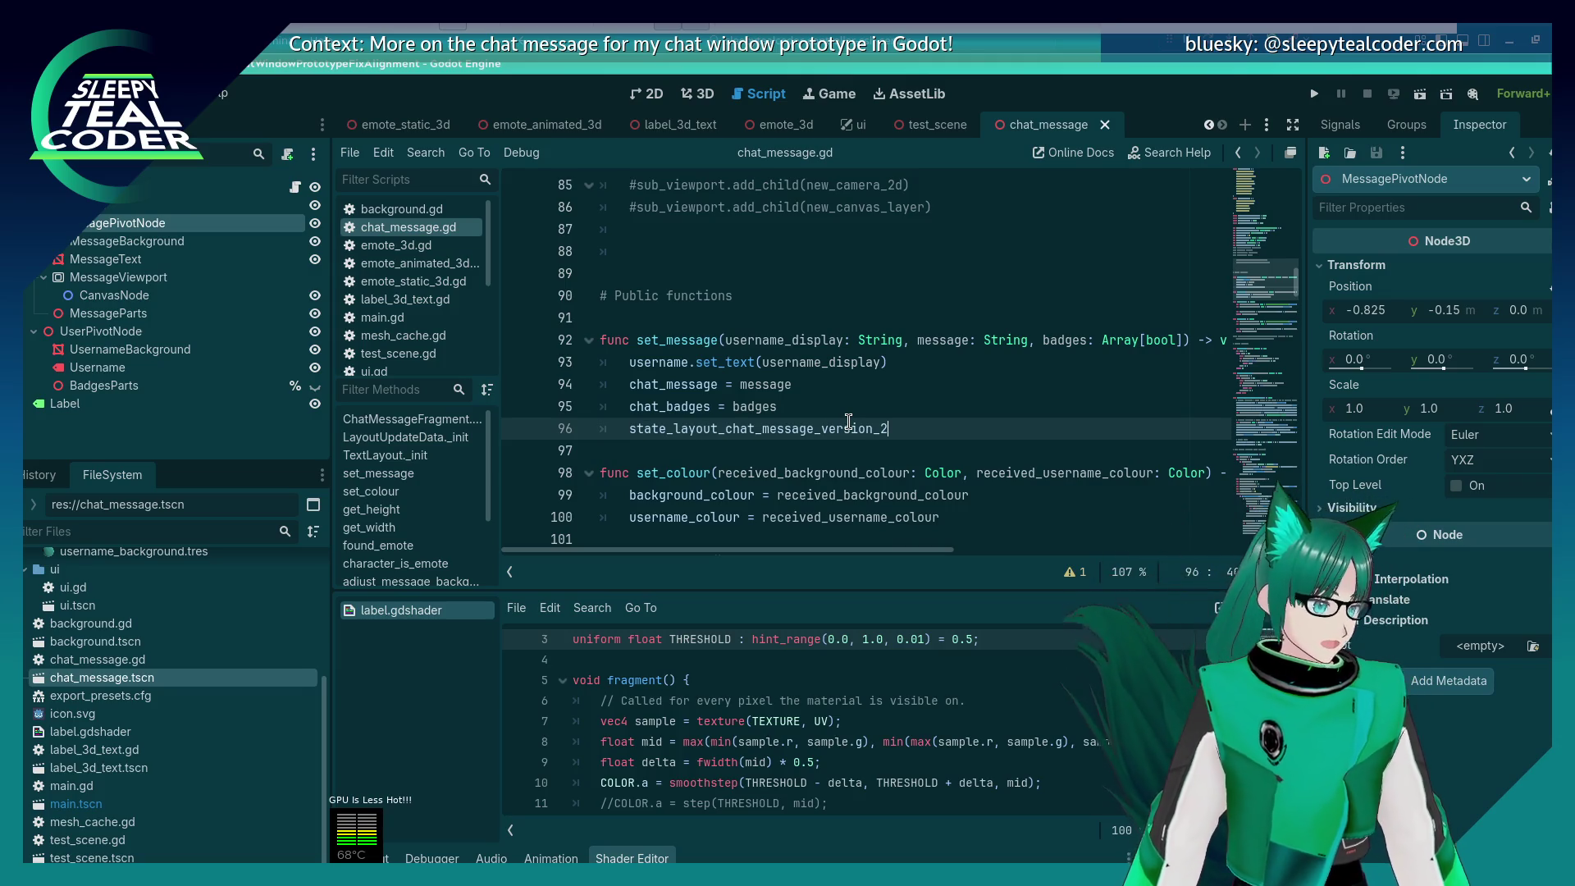
type("()")
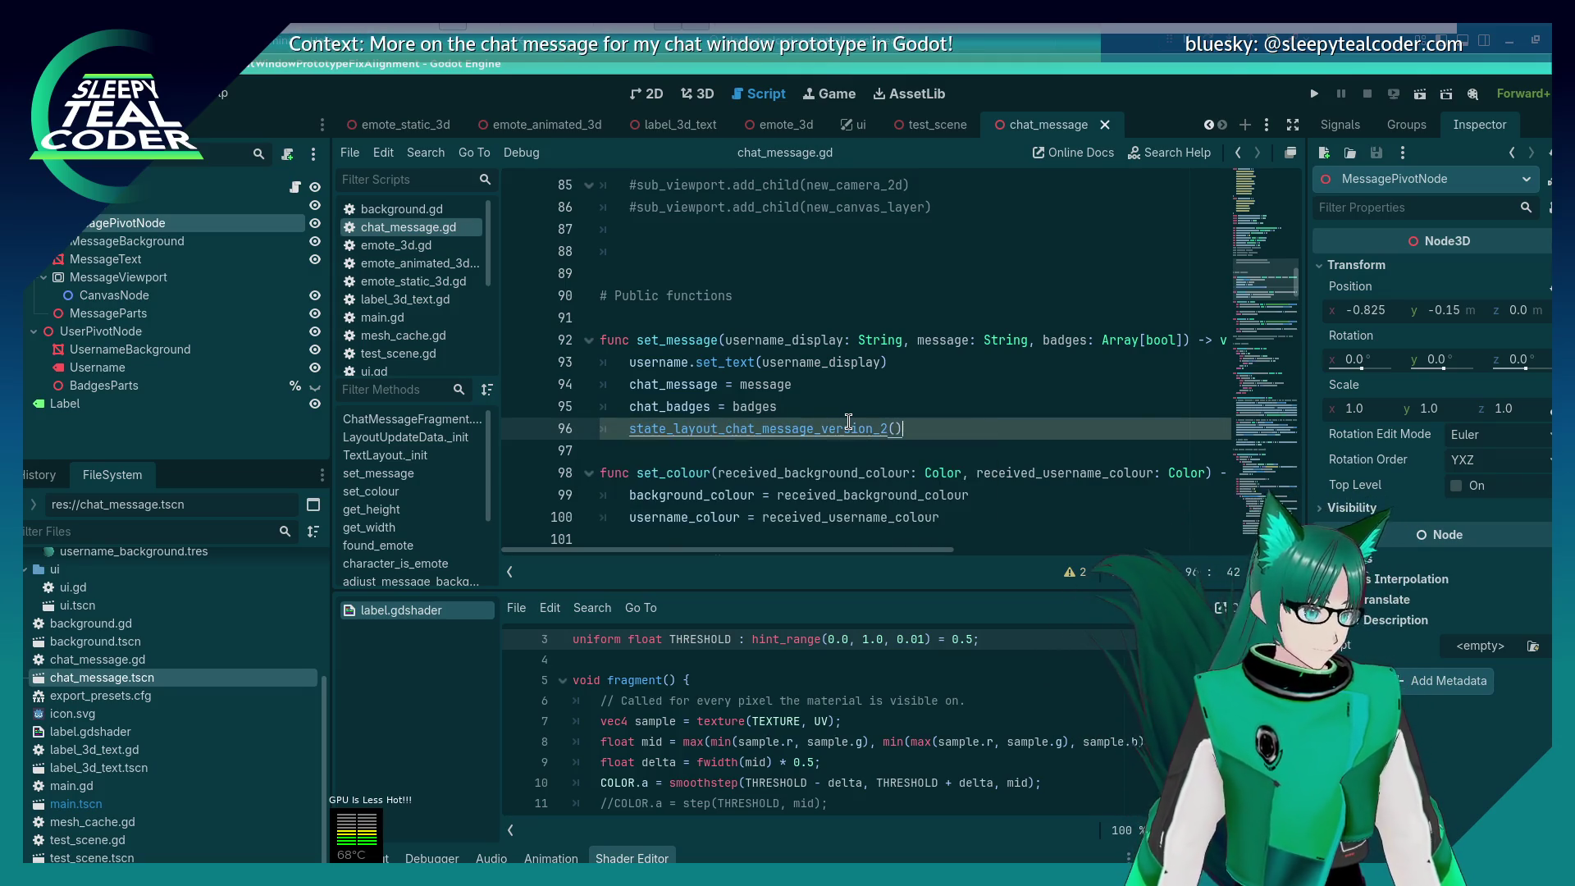
Step: Delete the get_width function and its leftover blank line
left_click(767, 444)
scroll(767, 445, "down", 2)
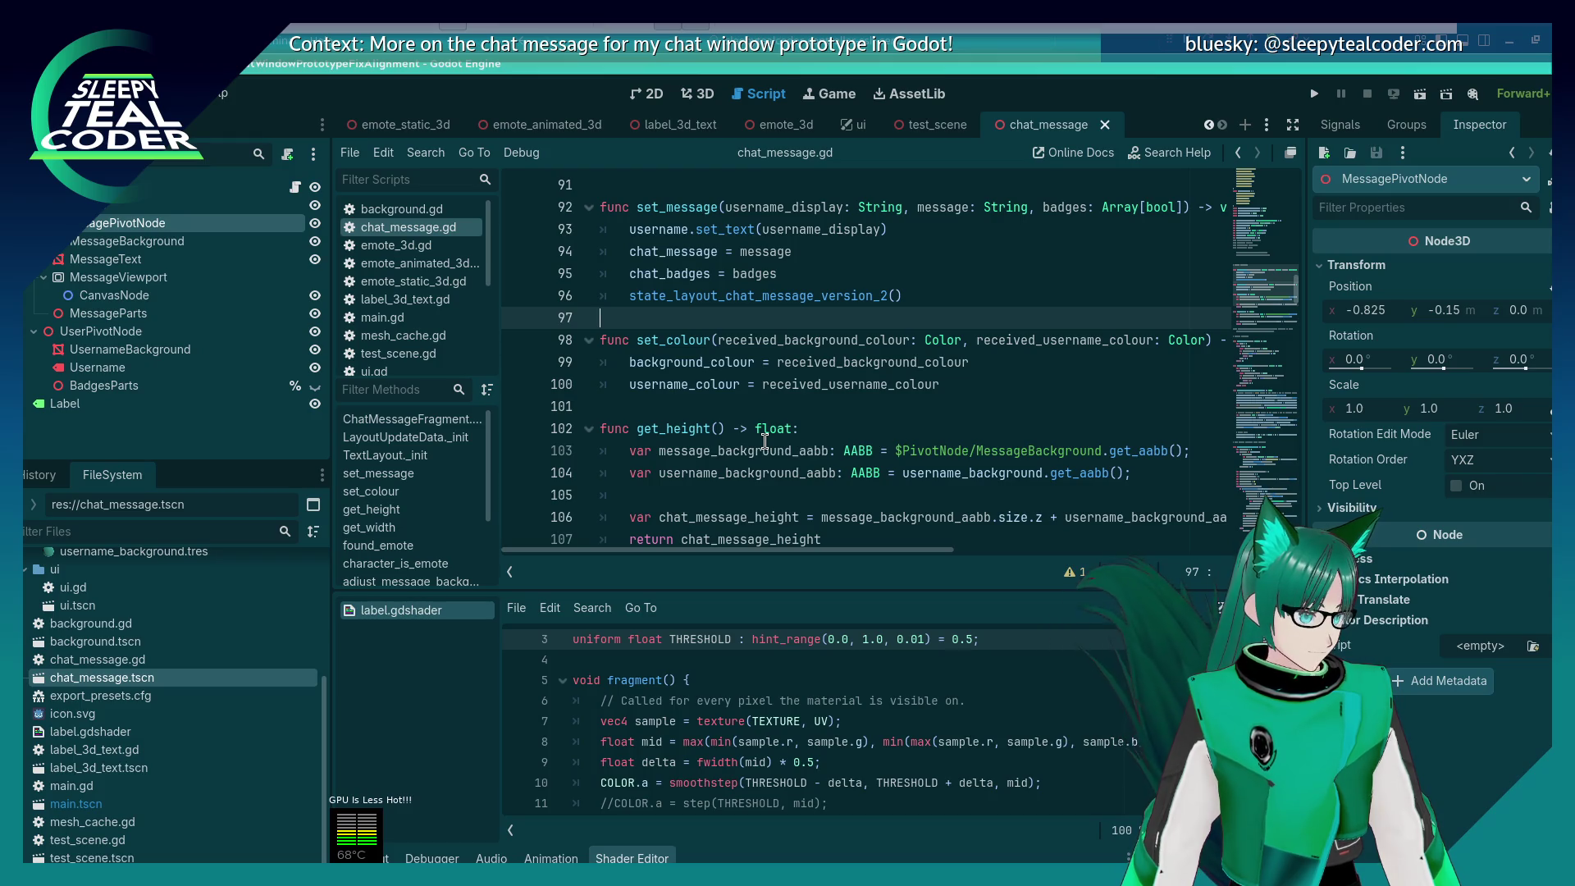
scroll(723, 382, "down", 2)
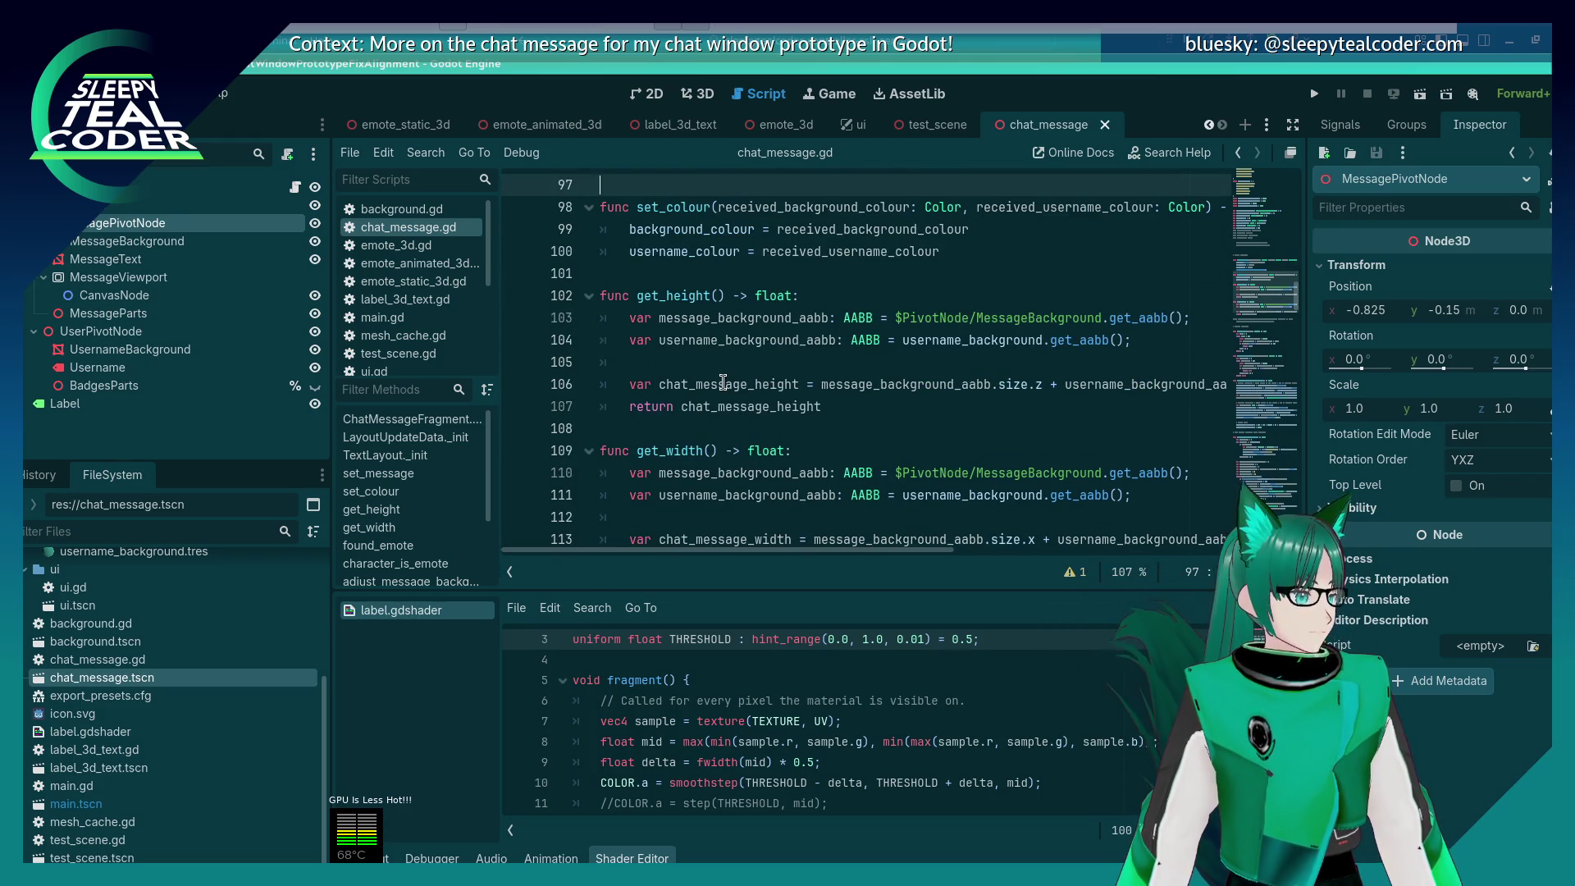
scroll(722, 382, "down", 2)
left_click(748, 336)
key("Up")
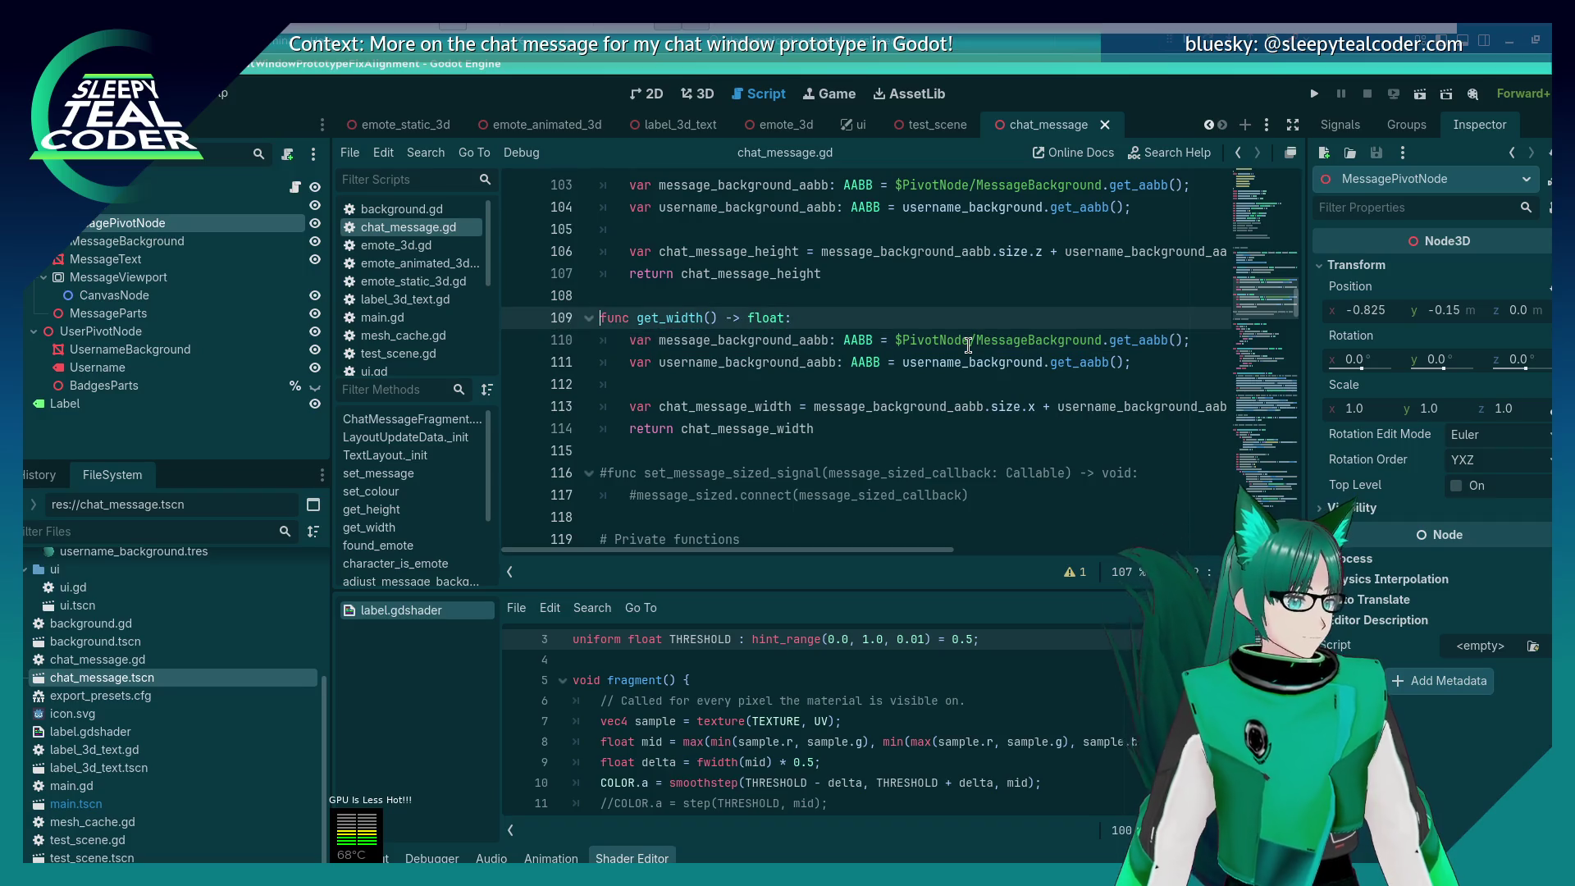
key("Home")
key("shift+Down")
key("shift+Down")
key("shift+Down")
key("BackSpace")
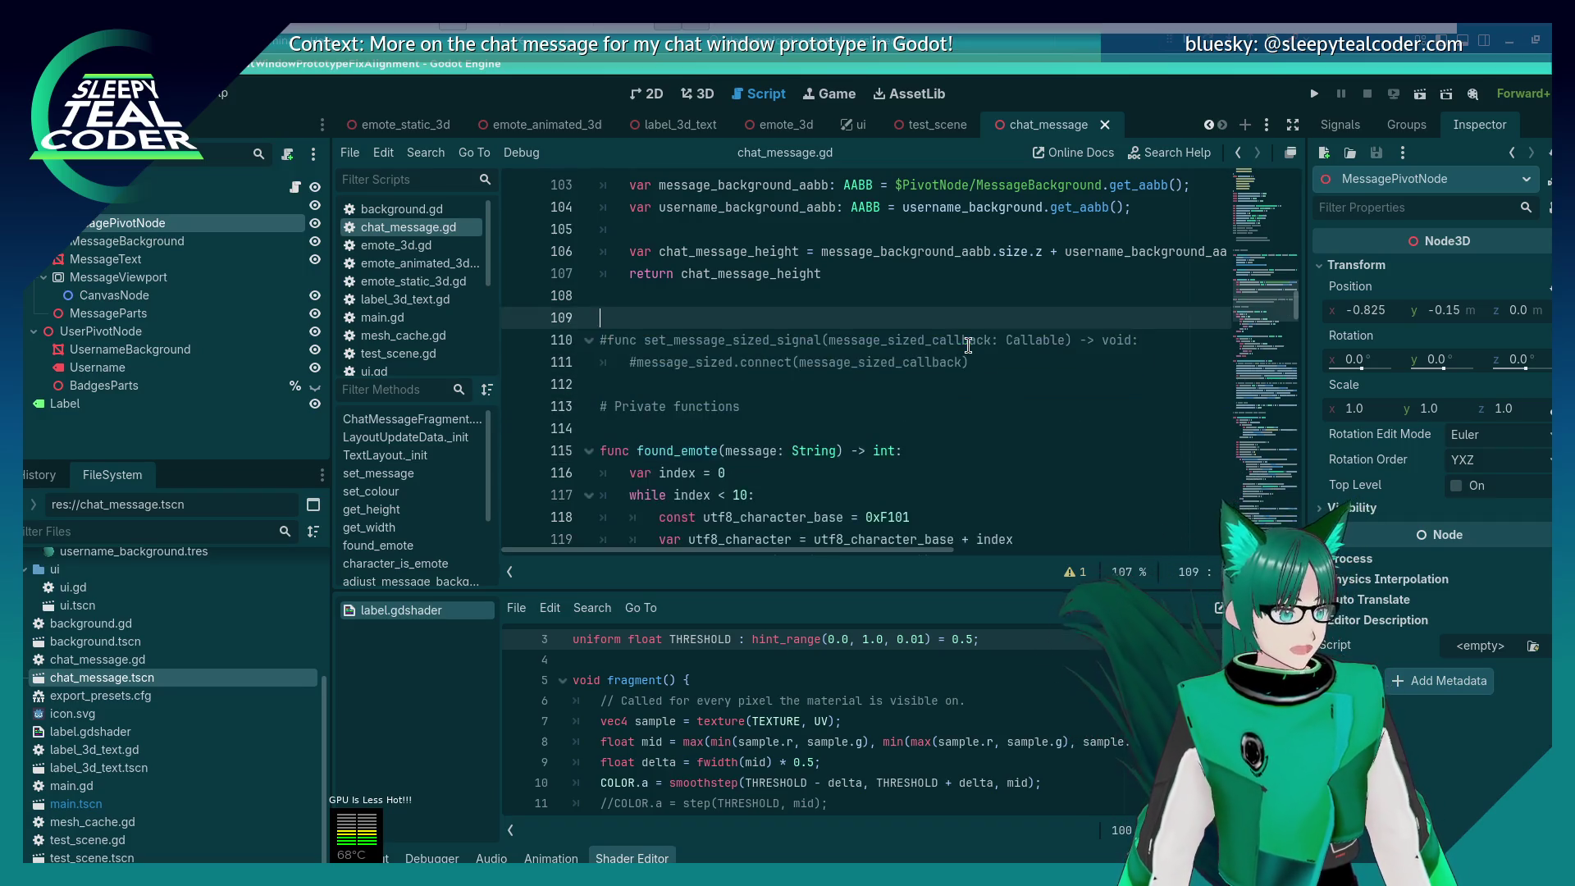
key("BackSpace")
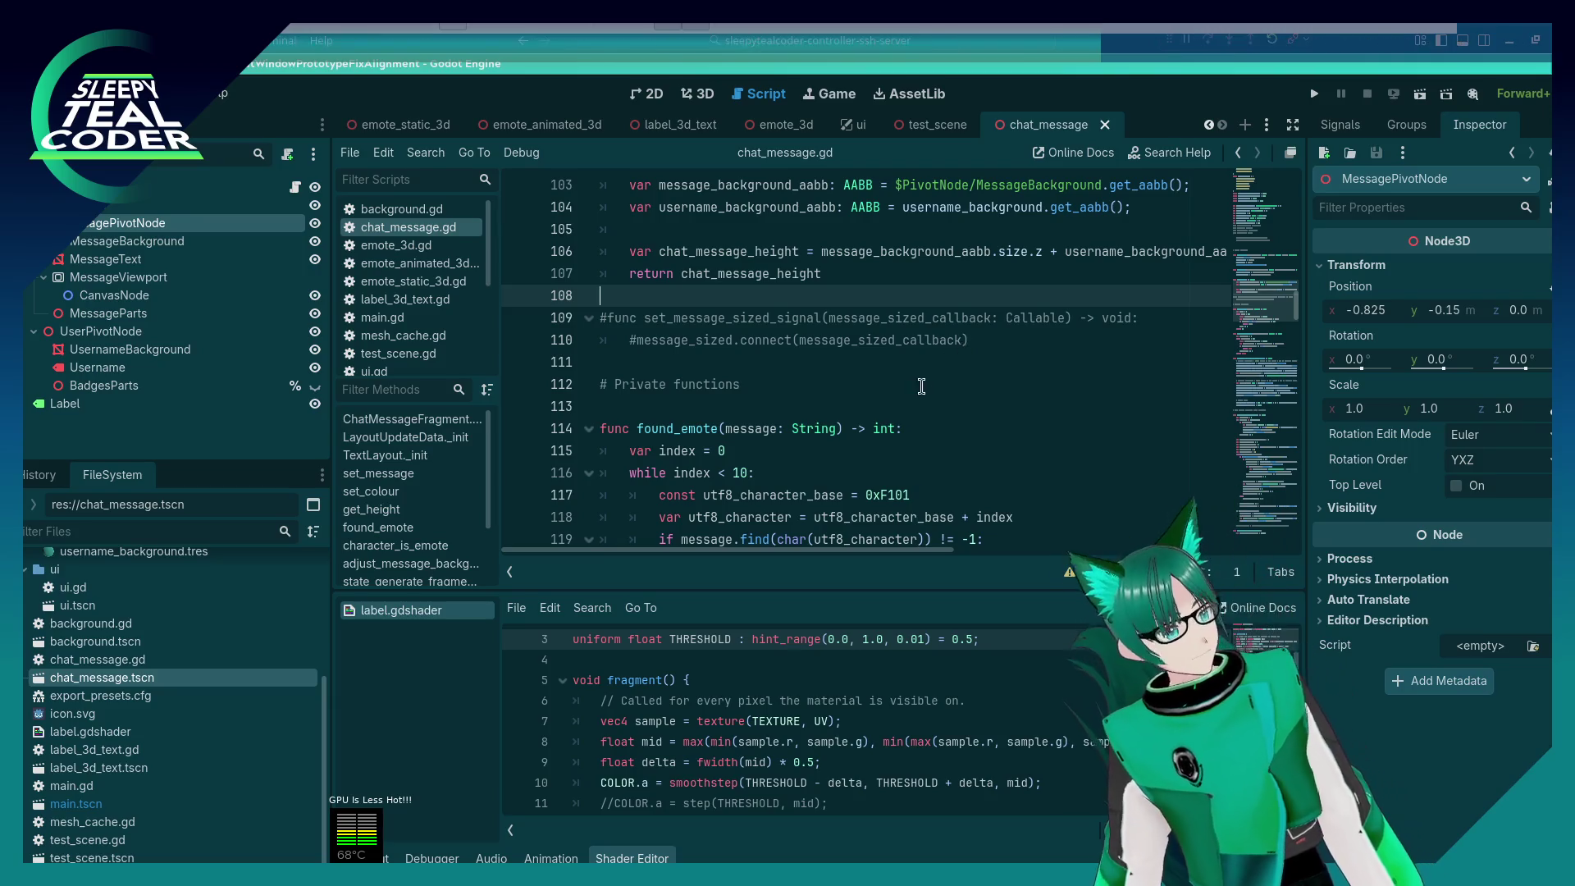
Step: Strip the node path from line 103 and delete the two AABB variable lines in get_height
scroll(825, 469, "up", 2)
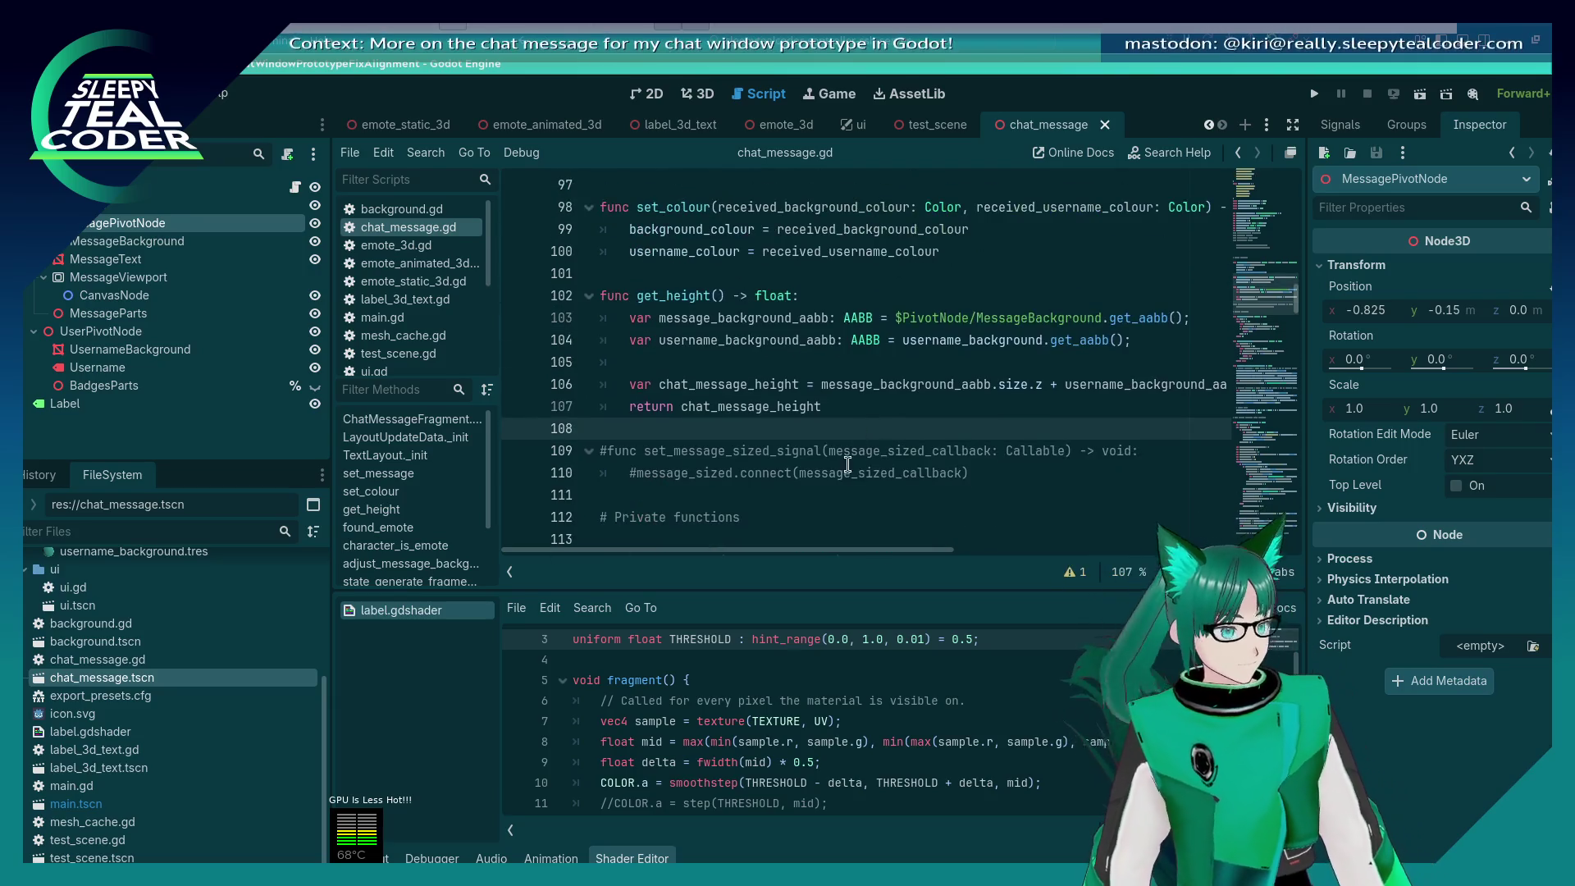
left_click(825, 407)
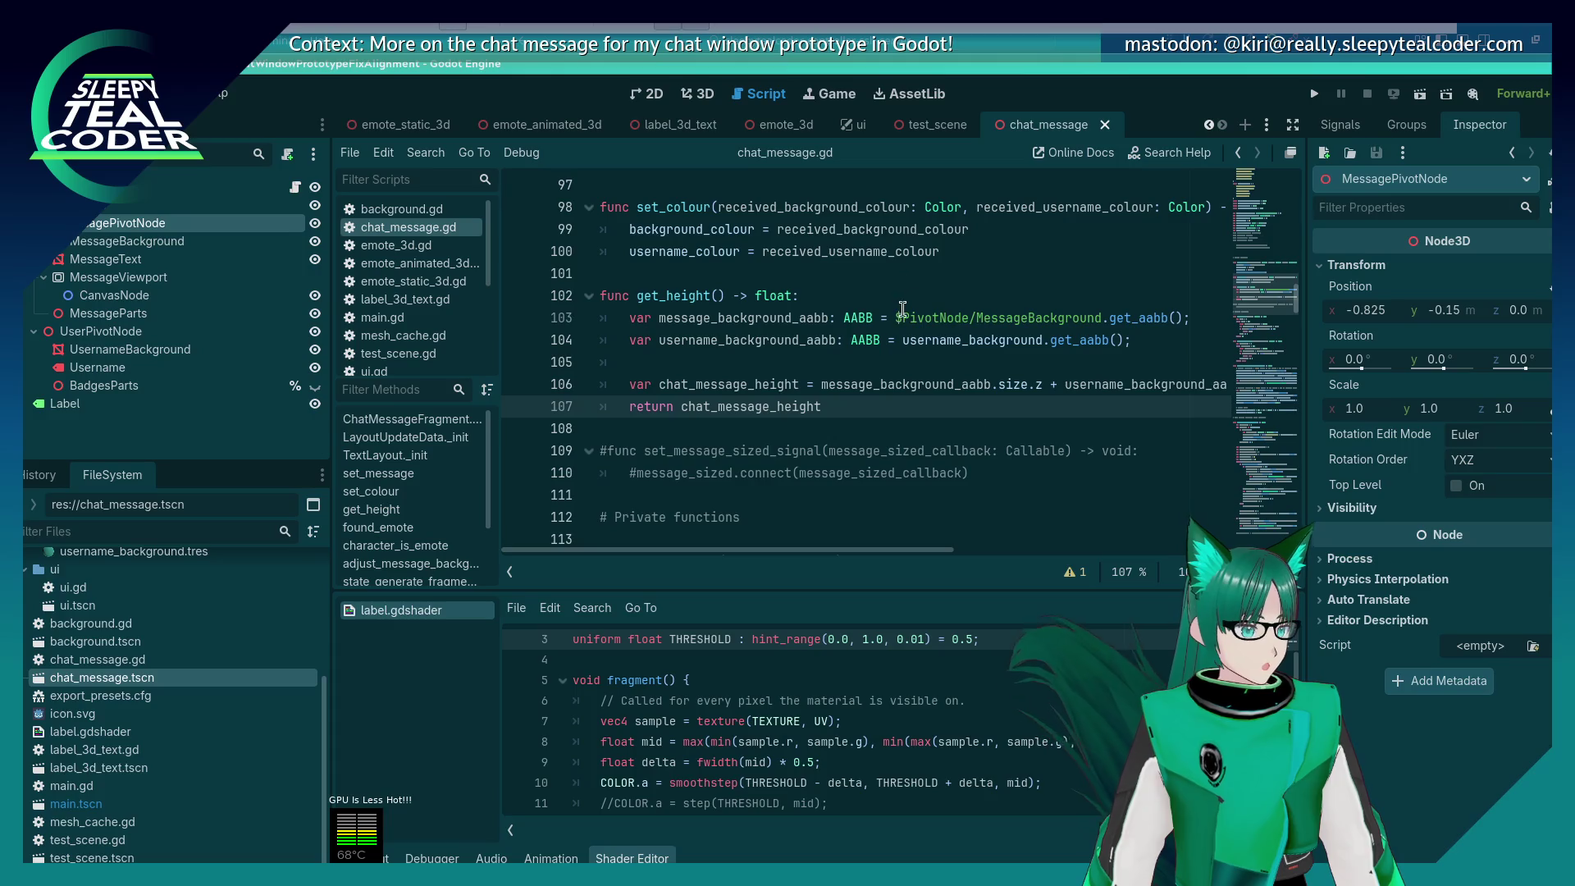
left_click_drag(896, 318, 1103, 320)
key("BackSpace")
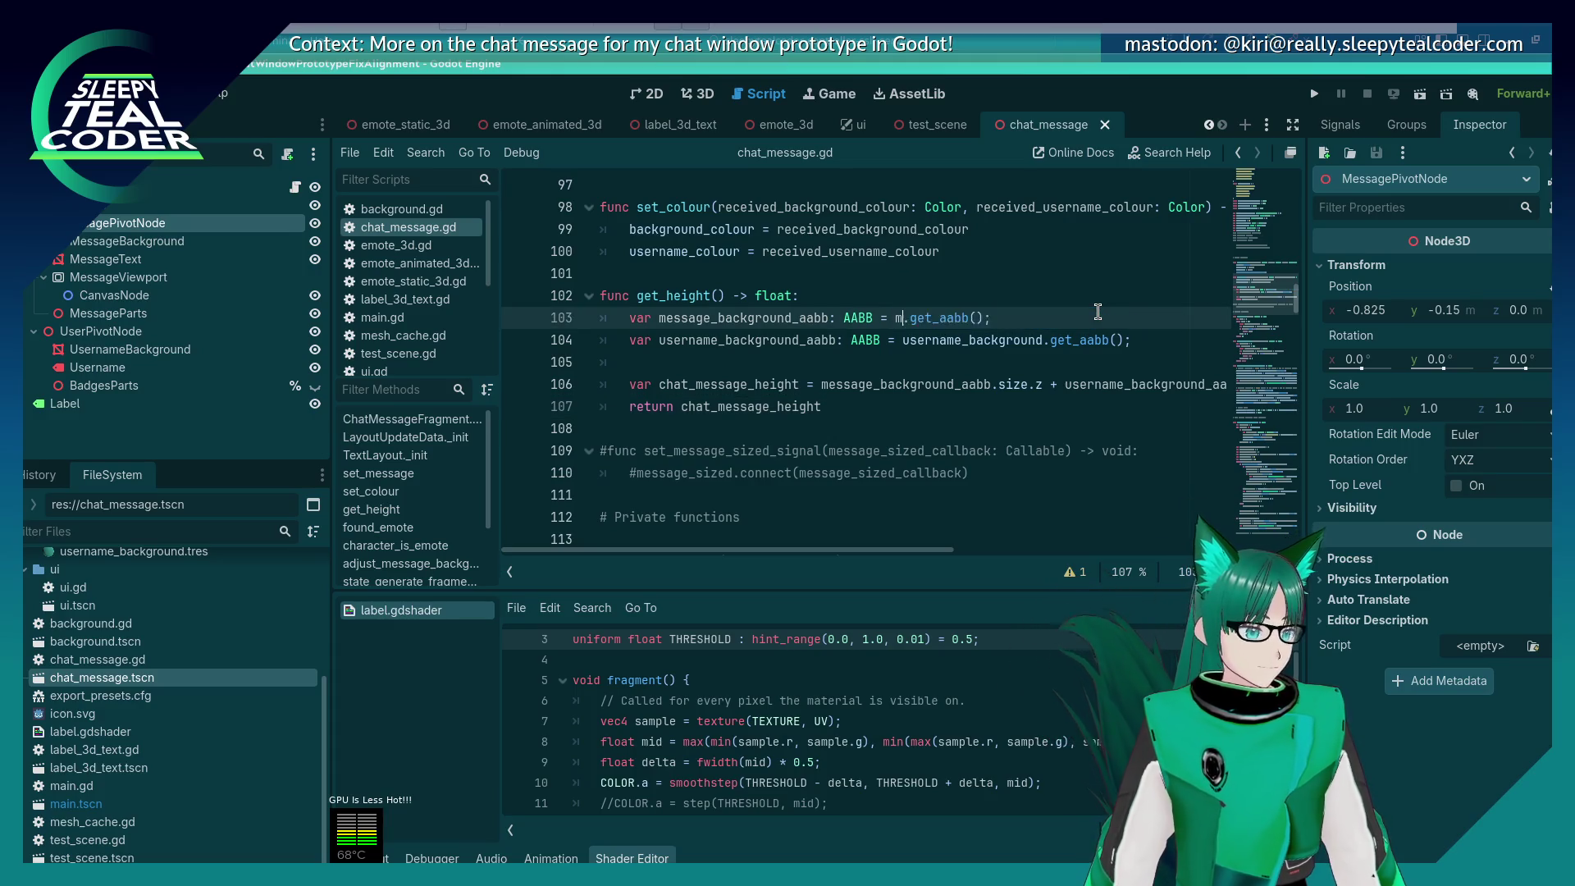
key("ctrl+space")
key("Escape")
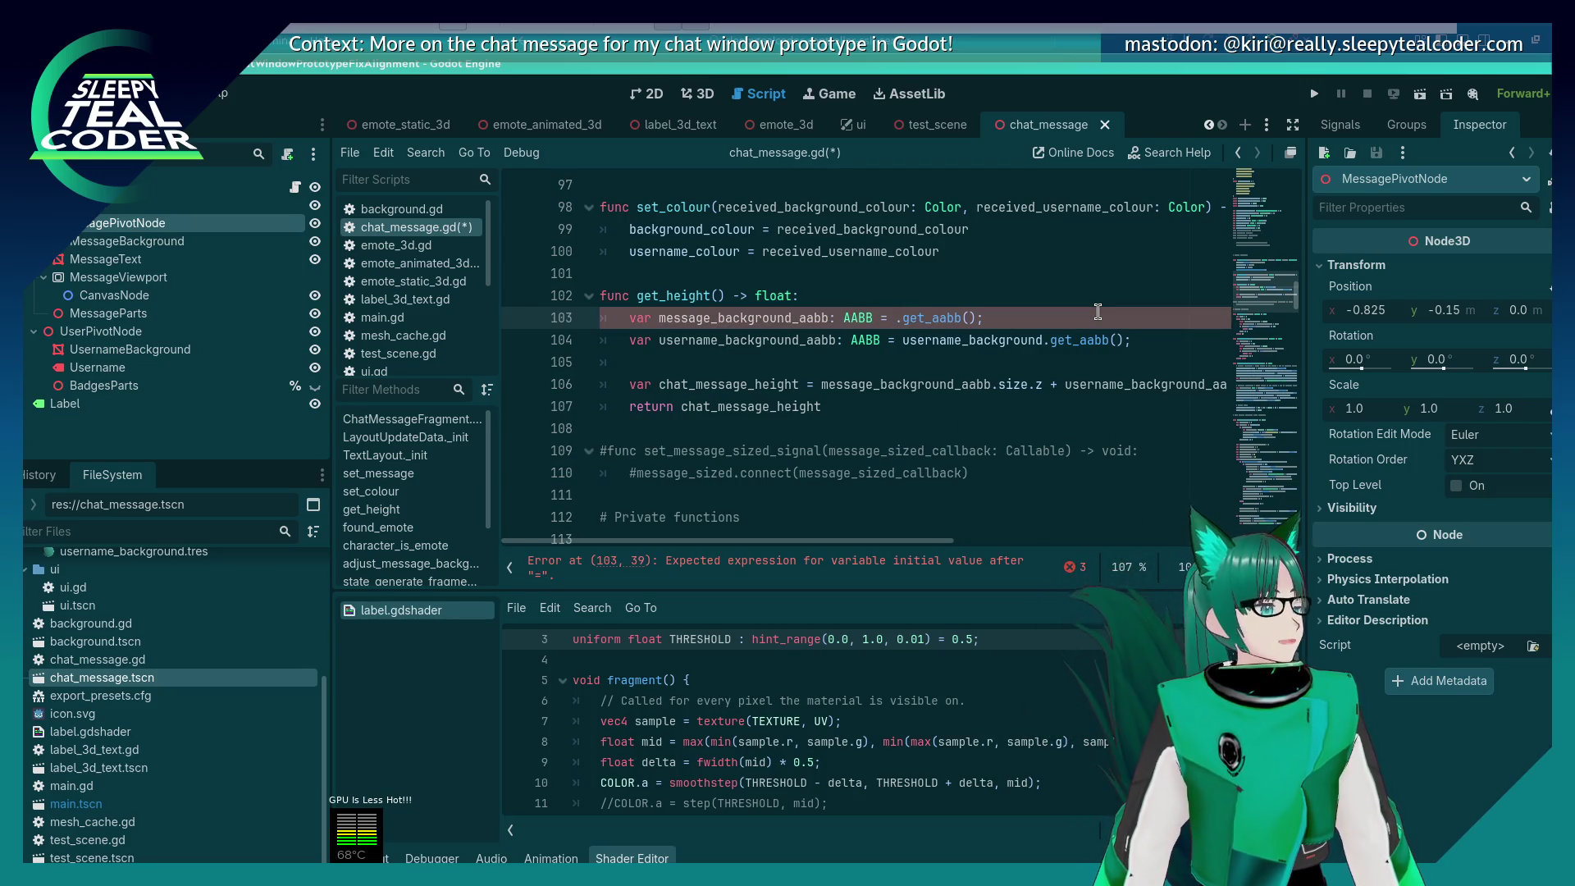
key("Down")
key("Down")
key("Down")
key("Up")
key("End")
key("Up")
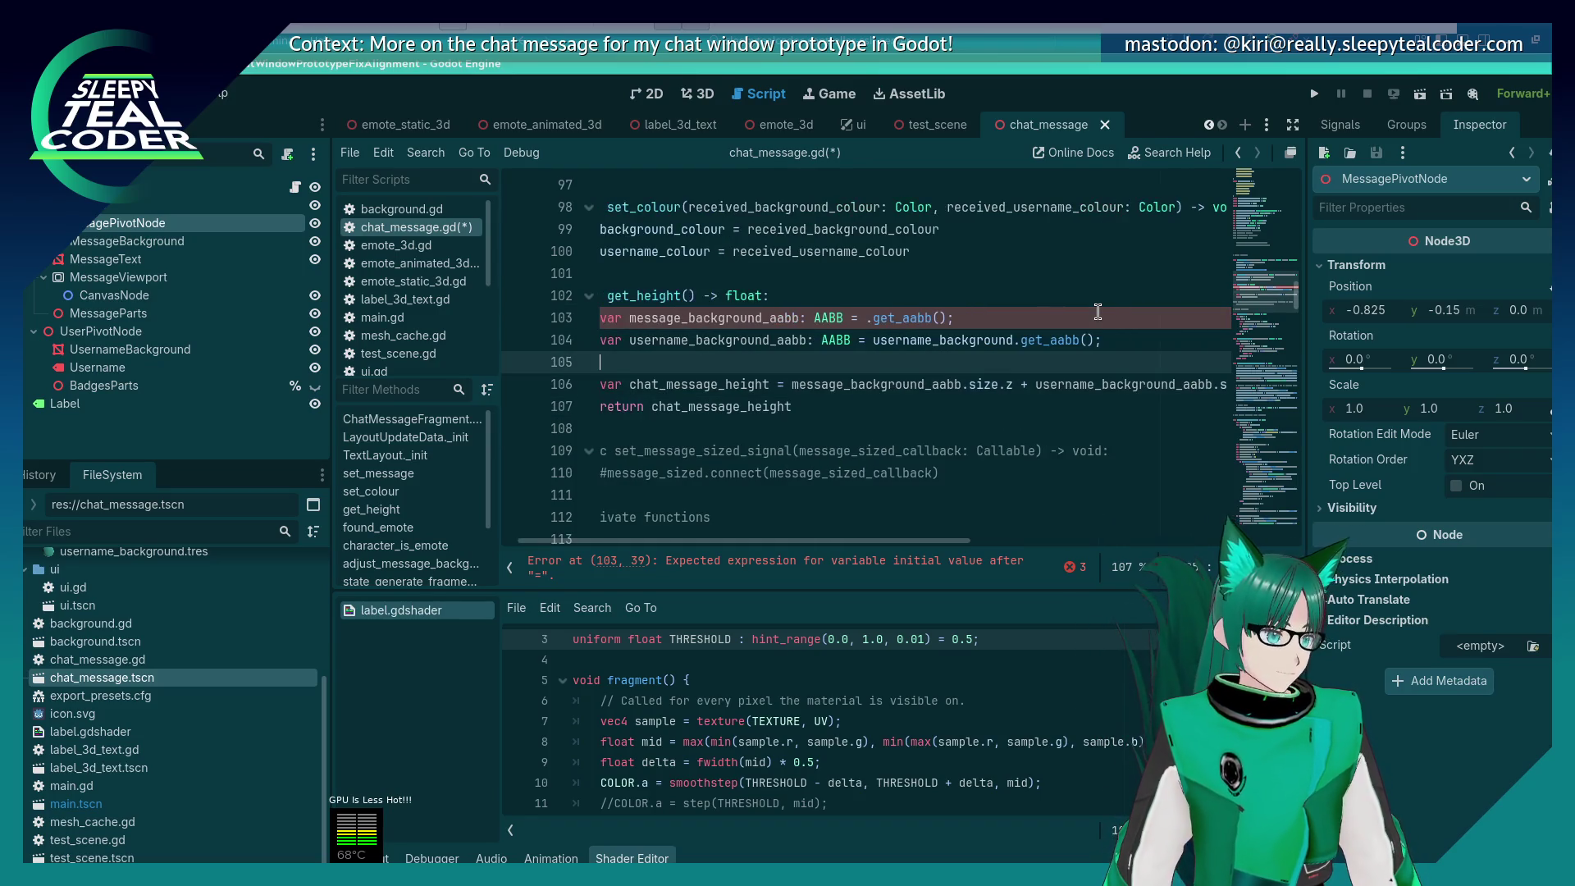
key("shift+Up")
key("shift+Up")
key("BackSpace")
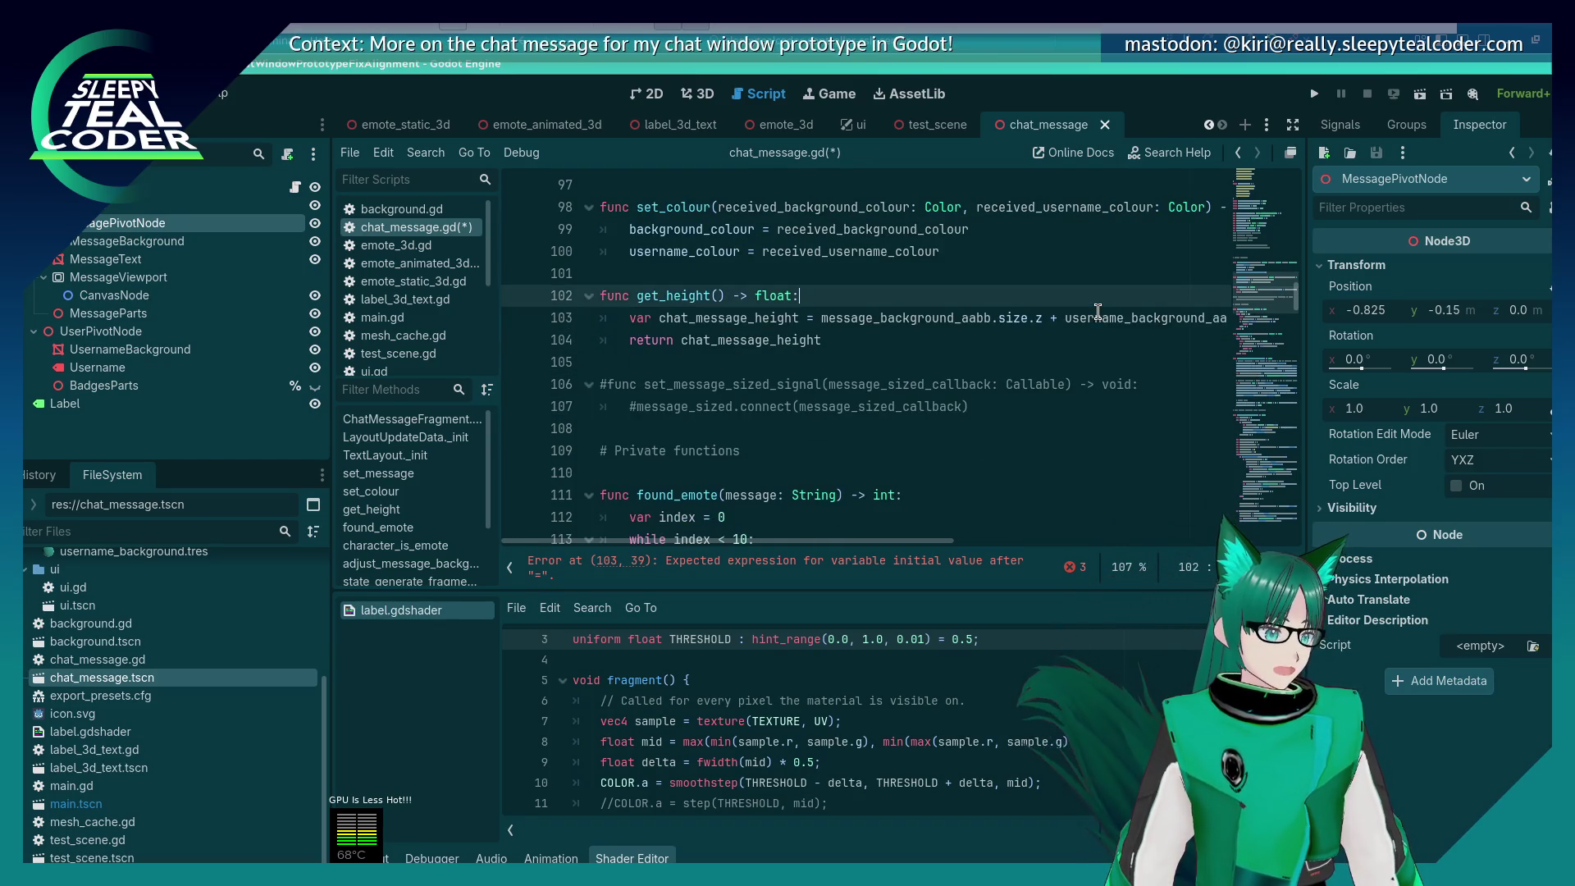
Step: Make get_height return message_pivot_node.position.y + message_background.scale.y and save
double_click(935, 320)
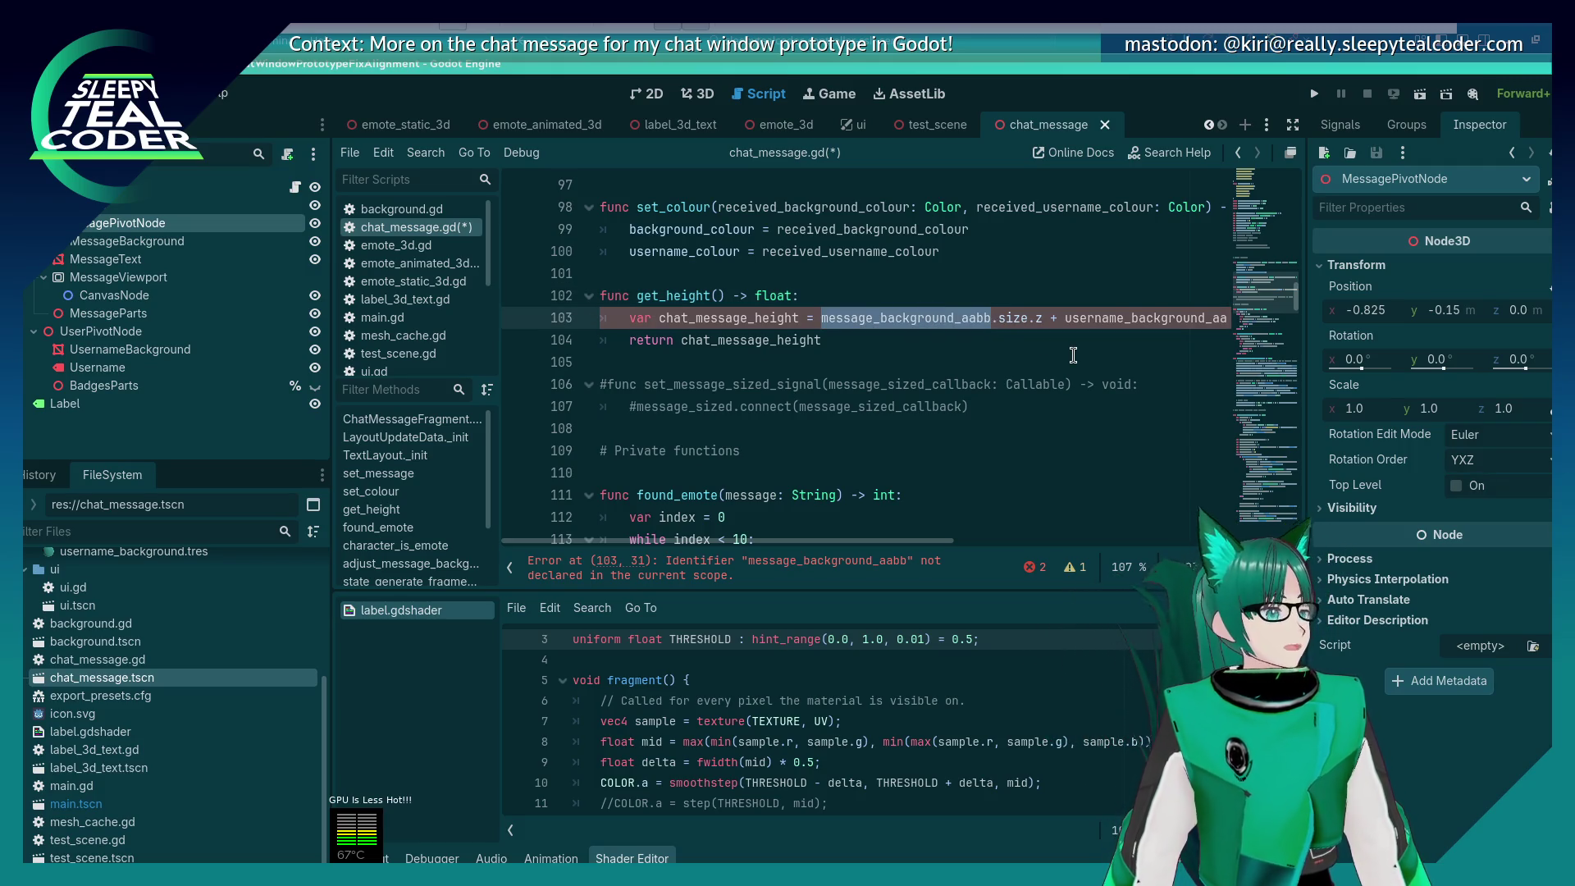
type("message_")
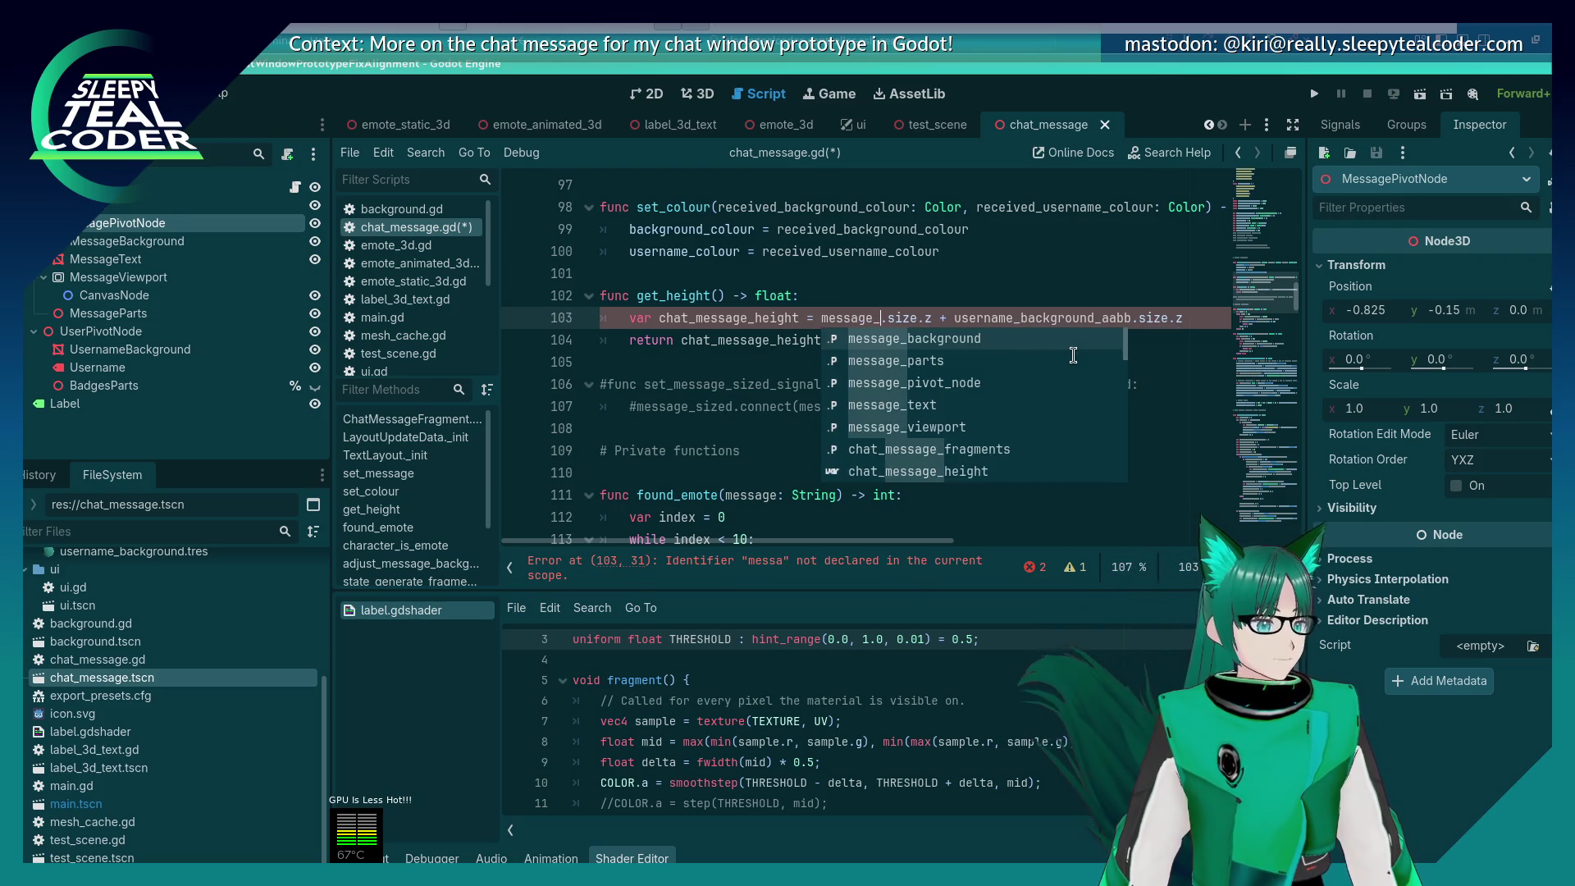
key("Down")
key("Down")
key("Return")
key("Delete")
key("Delete")
key("Delete")
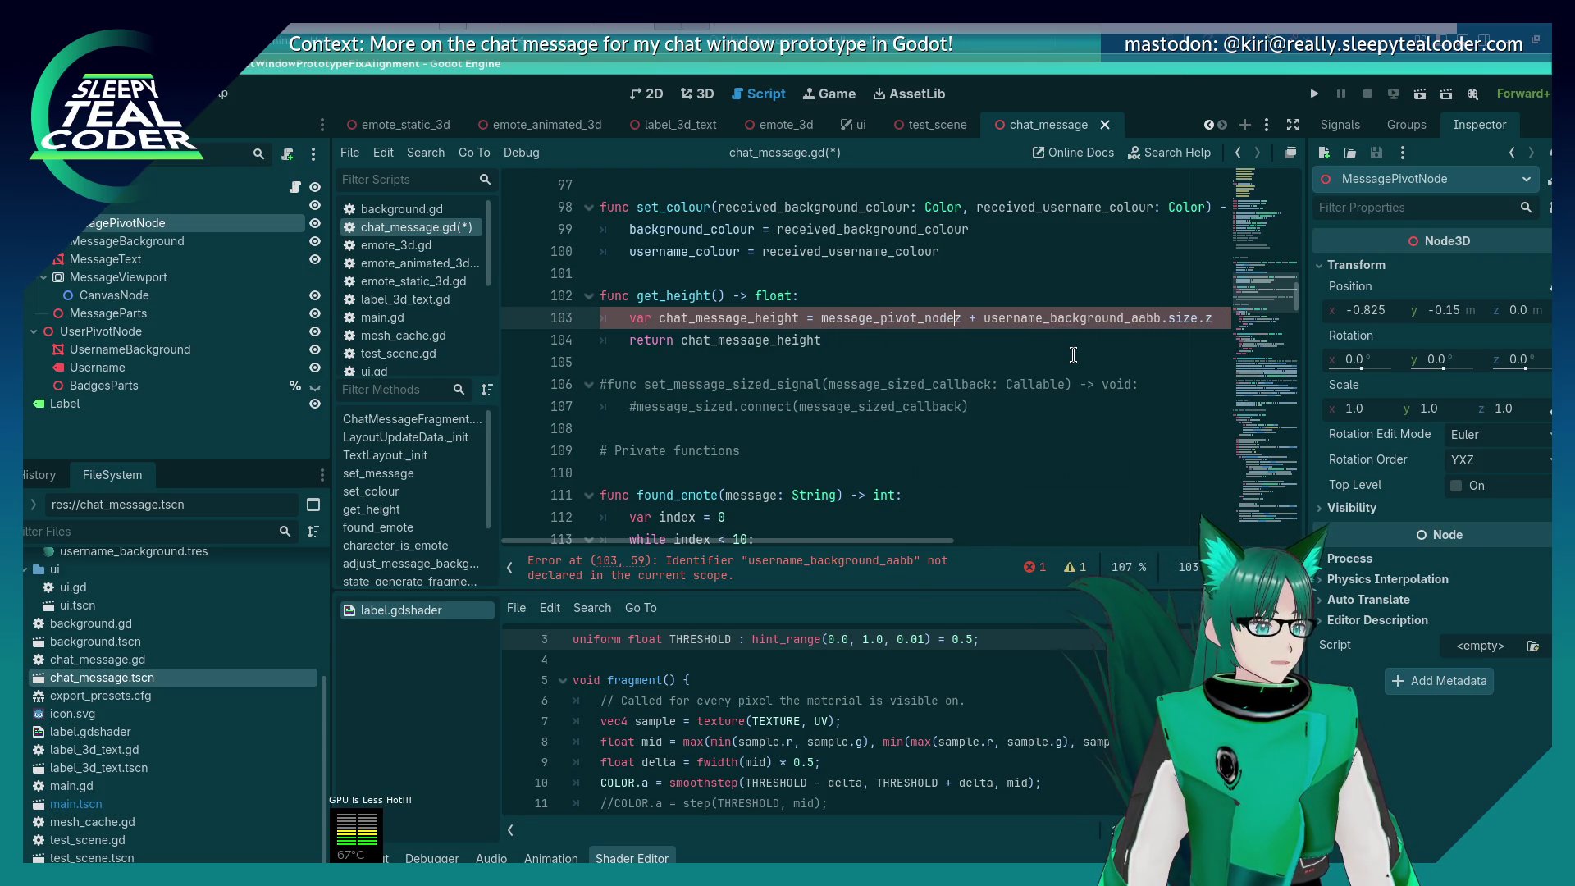
key("Delete")
type(".po")
key("Return")
type(".y")
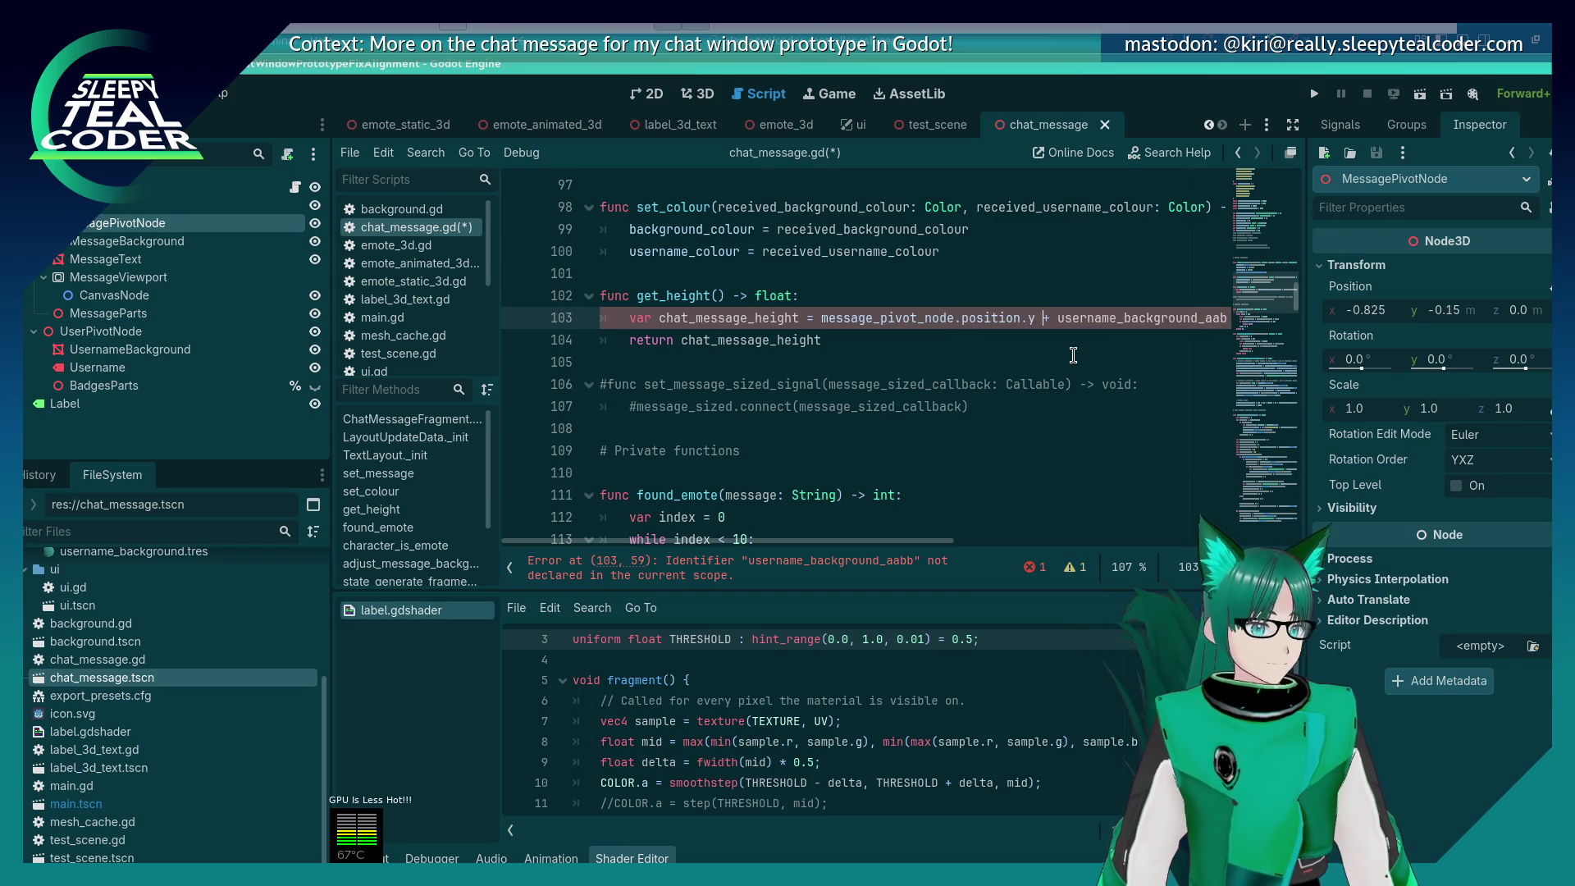
key("End")
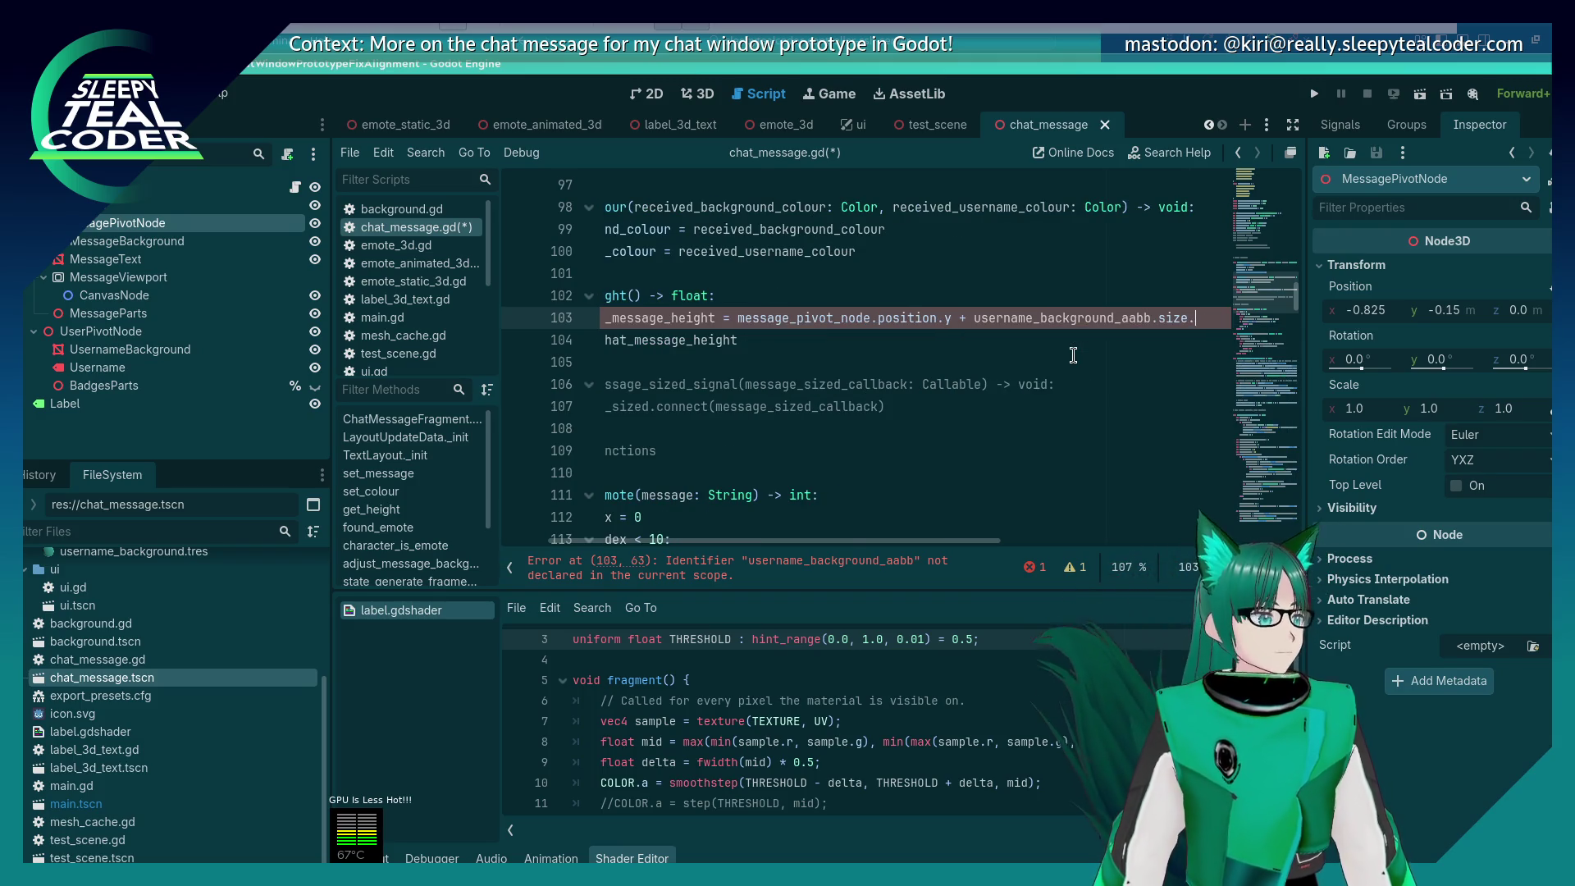
key("BackSpace")
key("BackSpace")
key("BackSpace")
type("me")
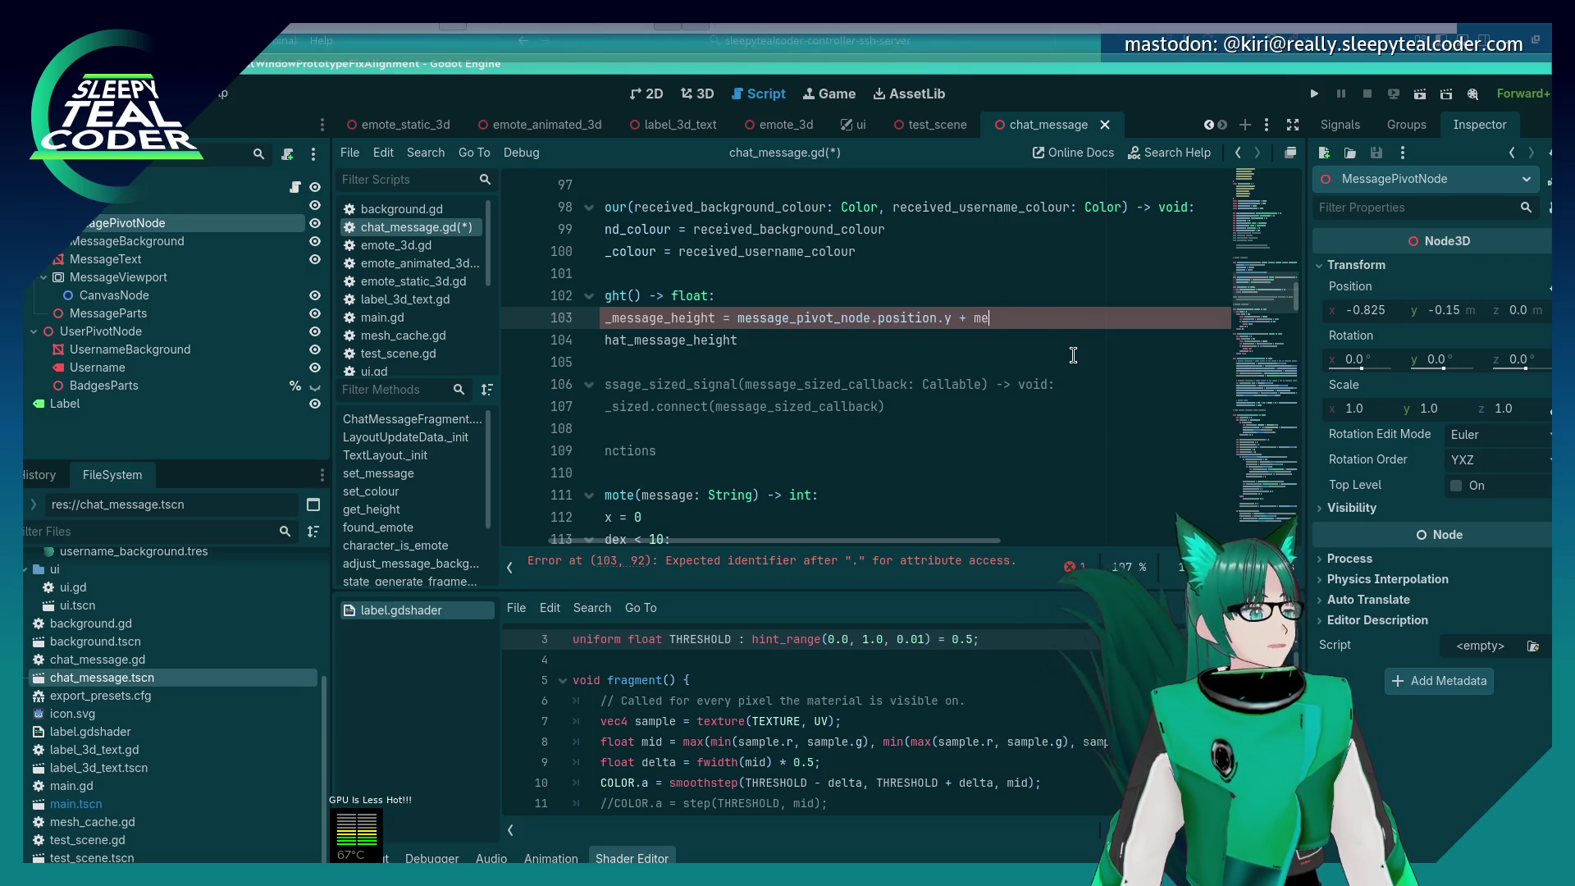
type("ssage_background")
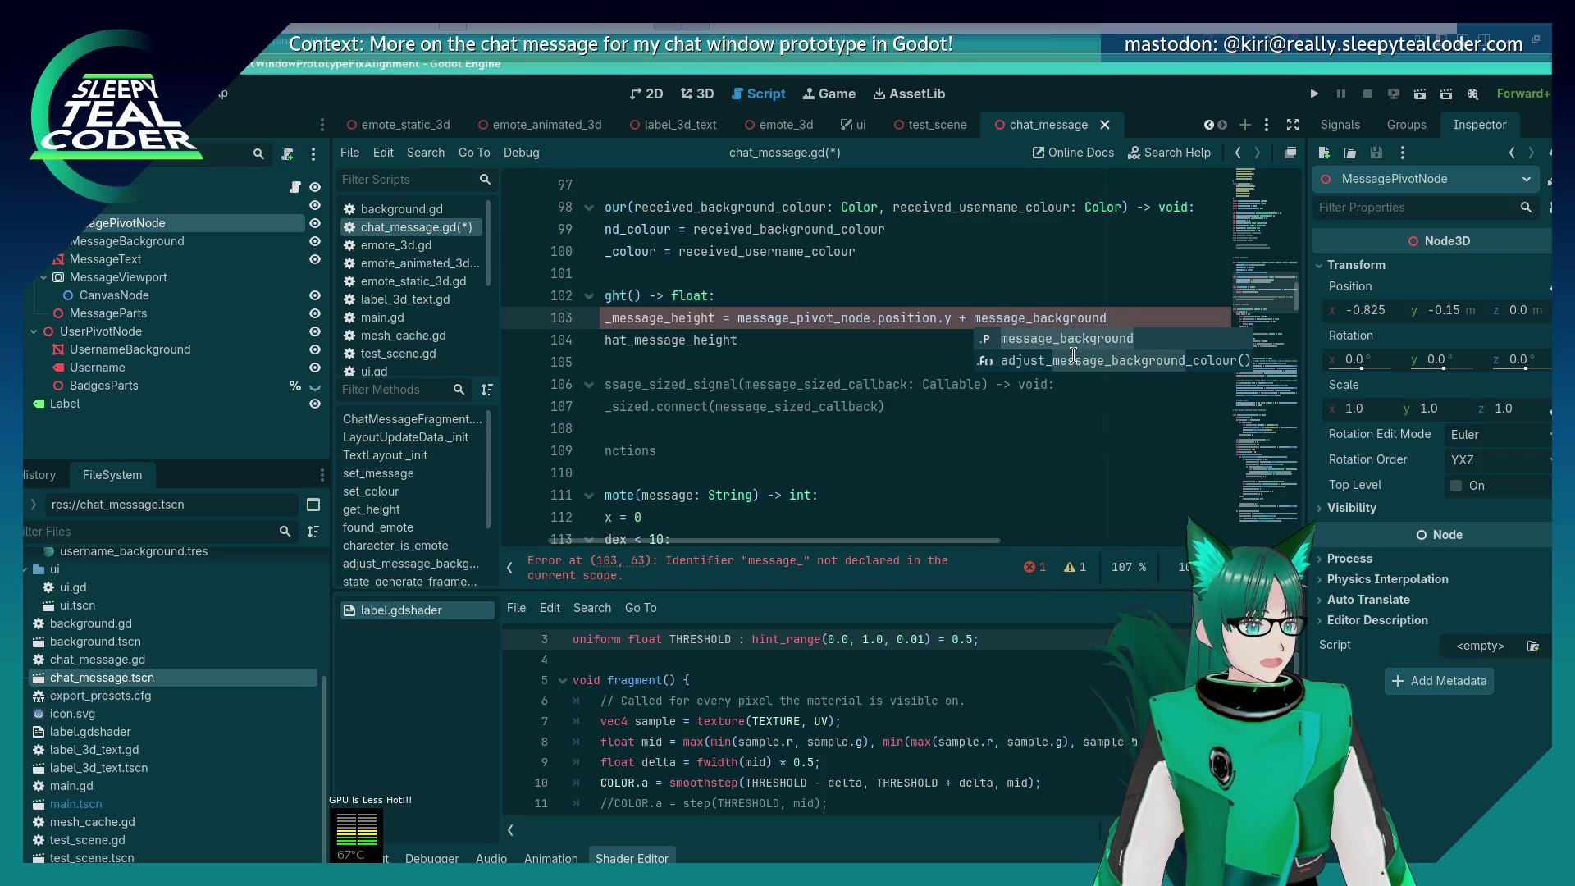
type(".scale.y")
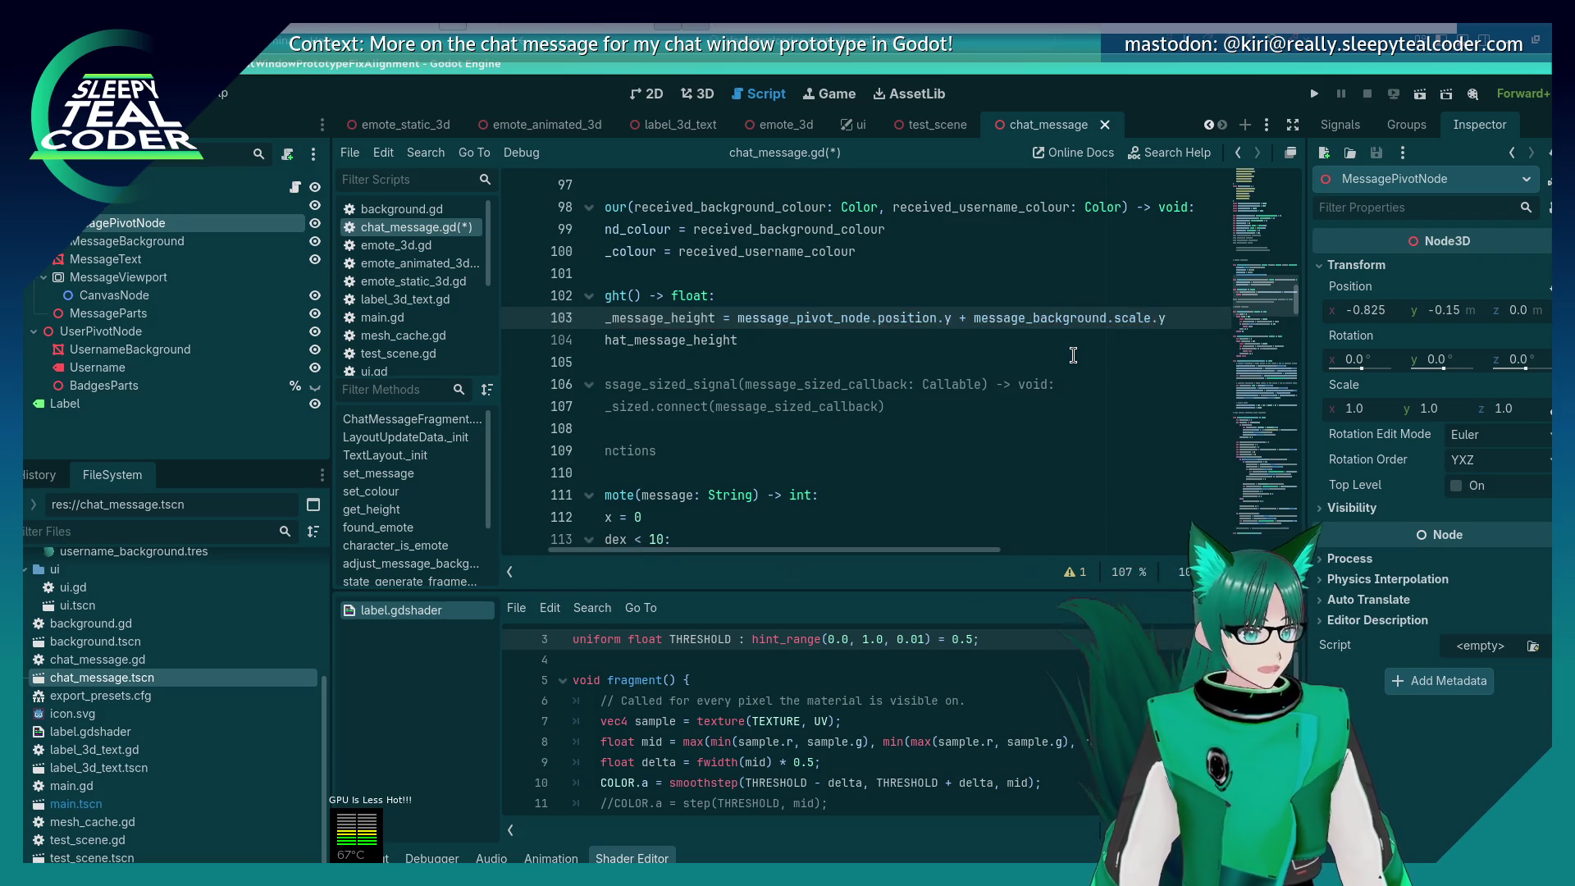
key("ctrl+s")
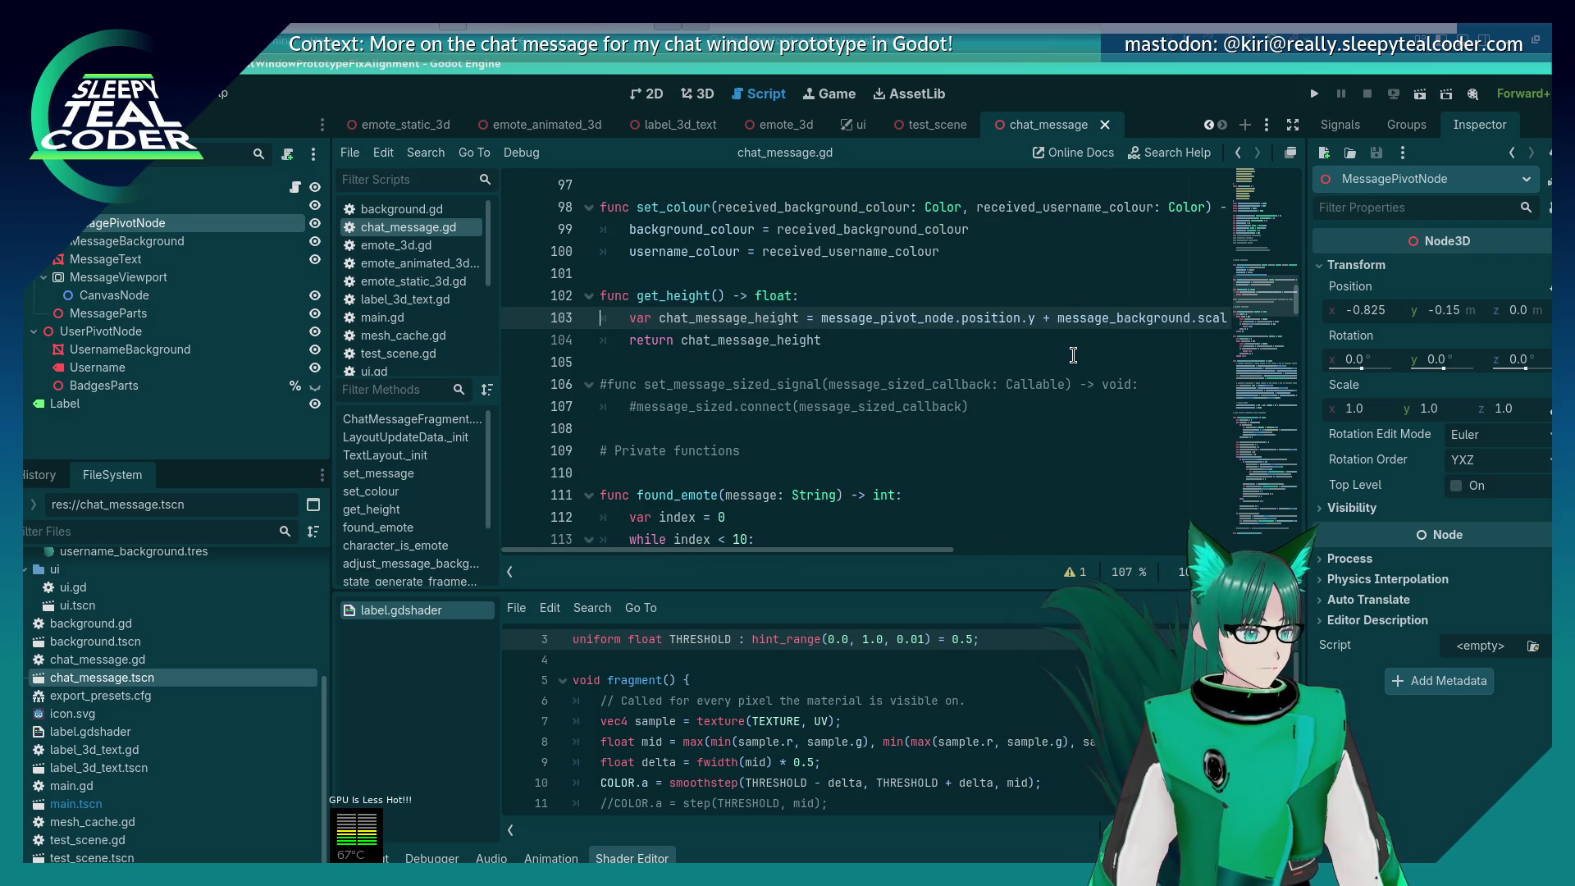
Step: Delete the commented-out set_message_sized_signal function lines
key("Down")
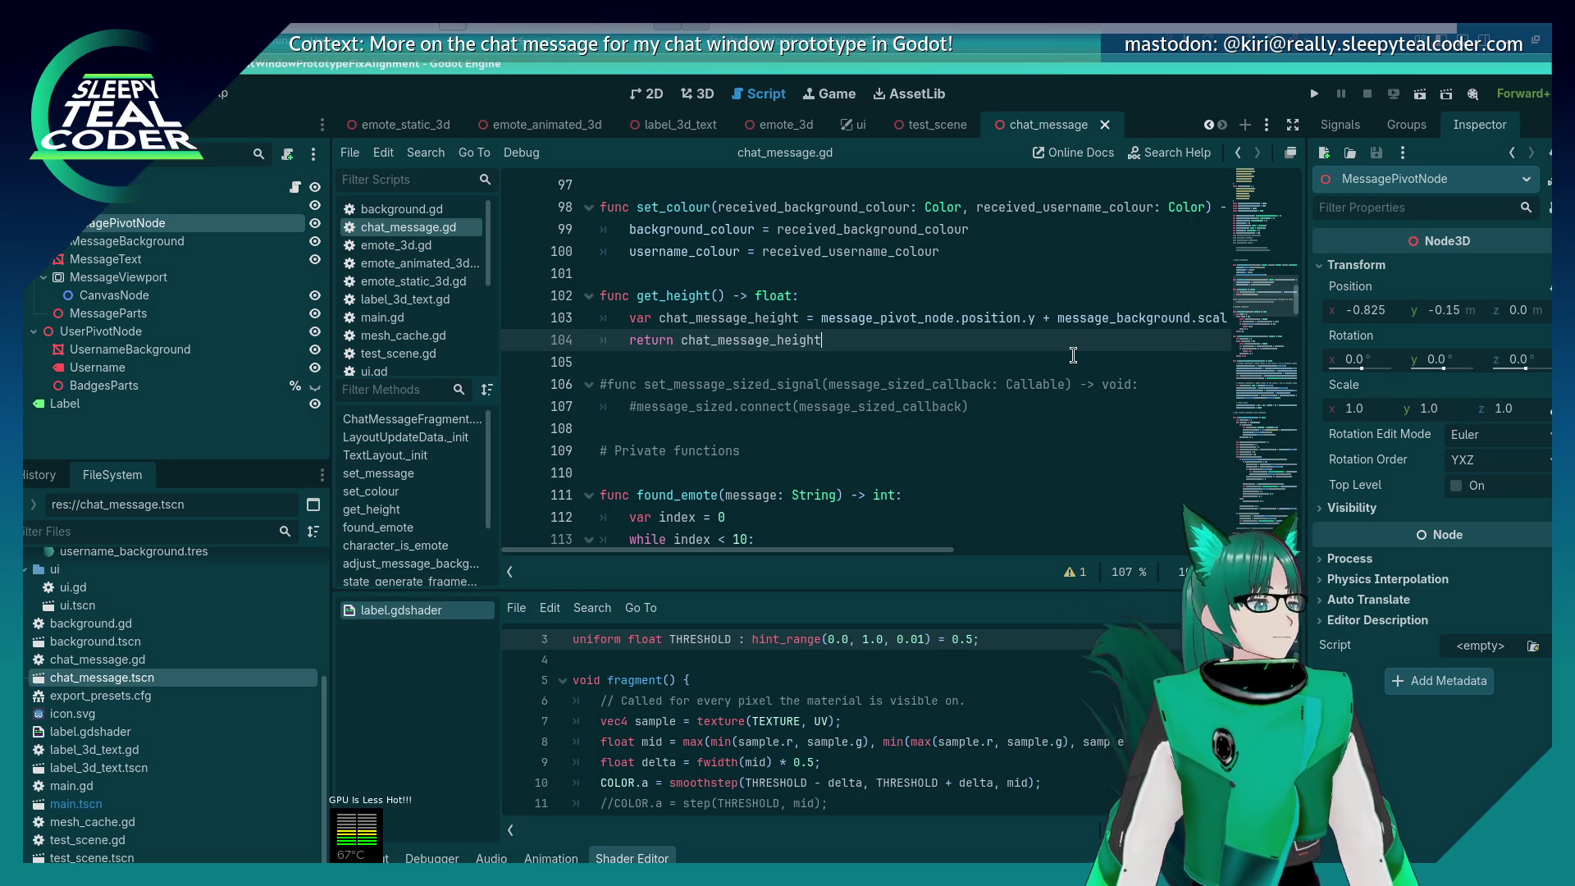
key("Down")
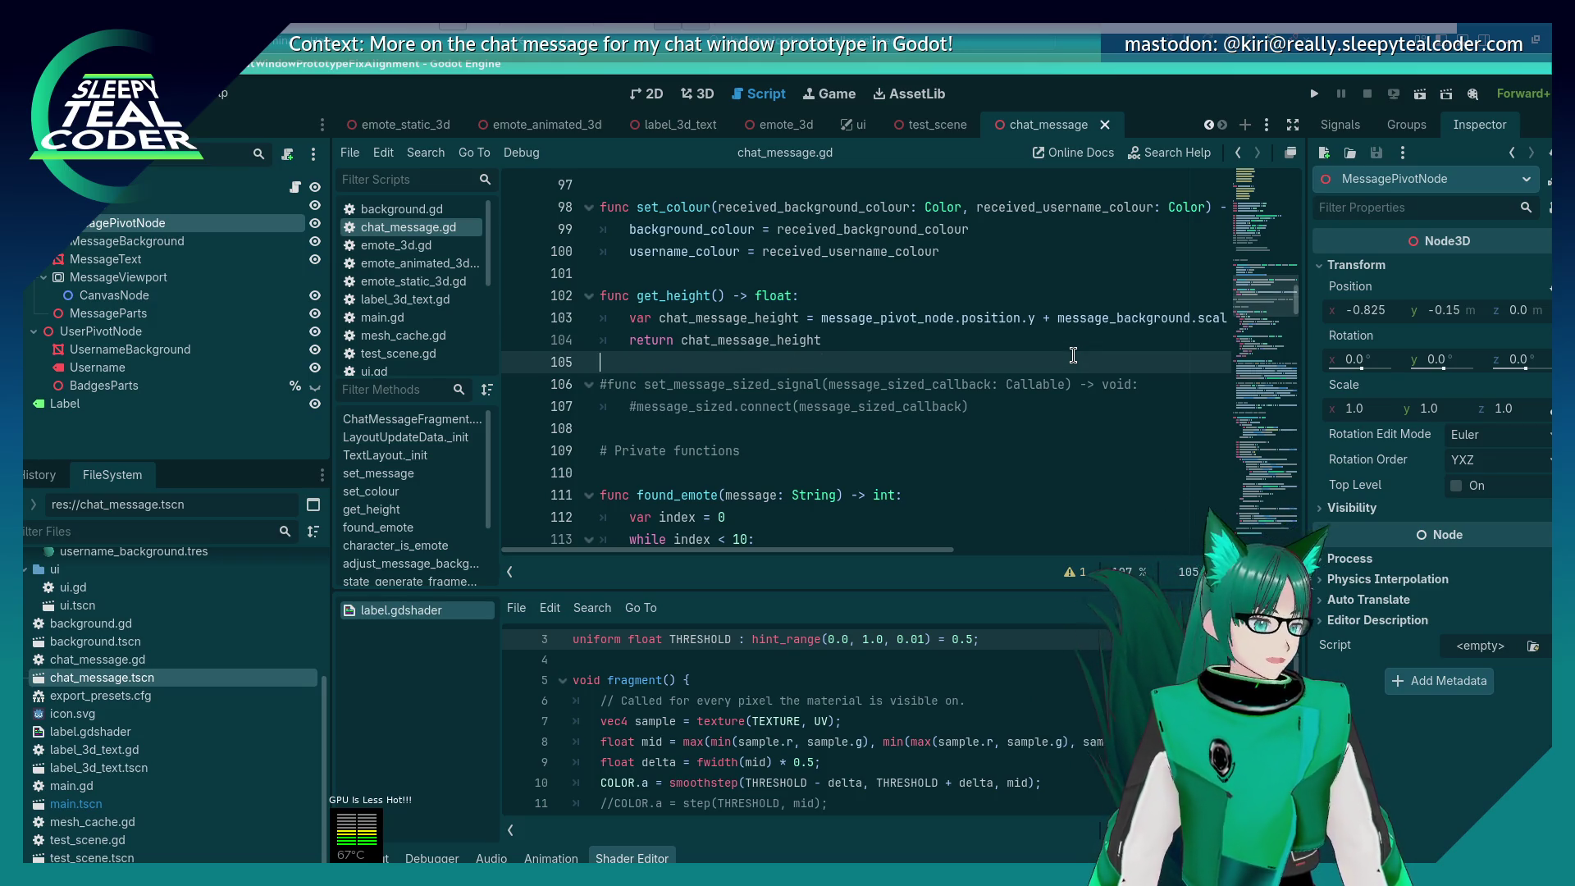
key("shift+Down")
key("shift+Down")
key("shift+Down")
key("Delete")
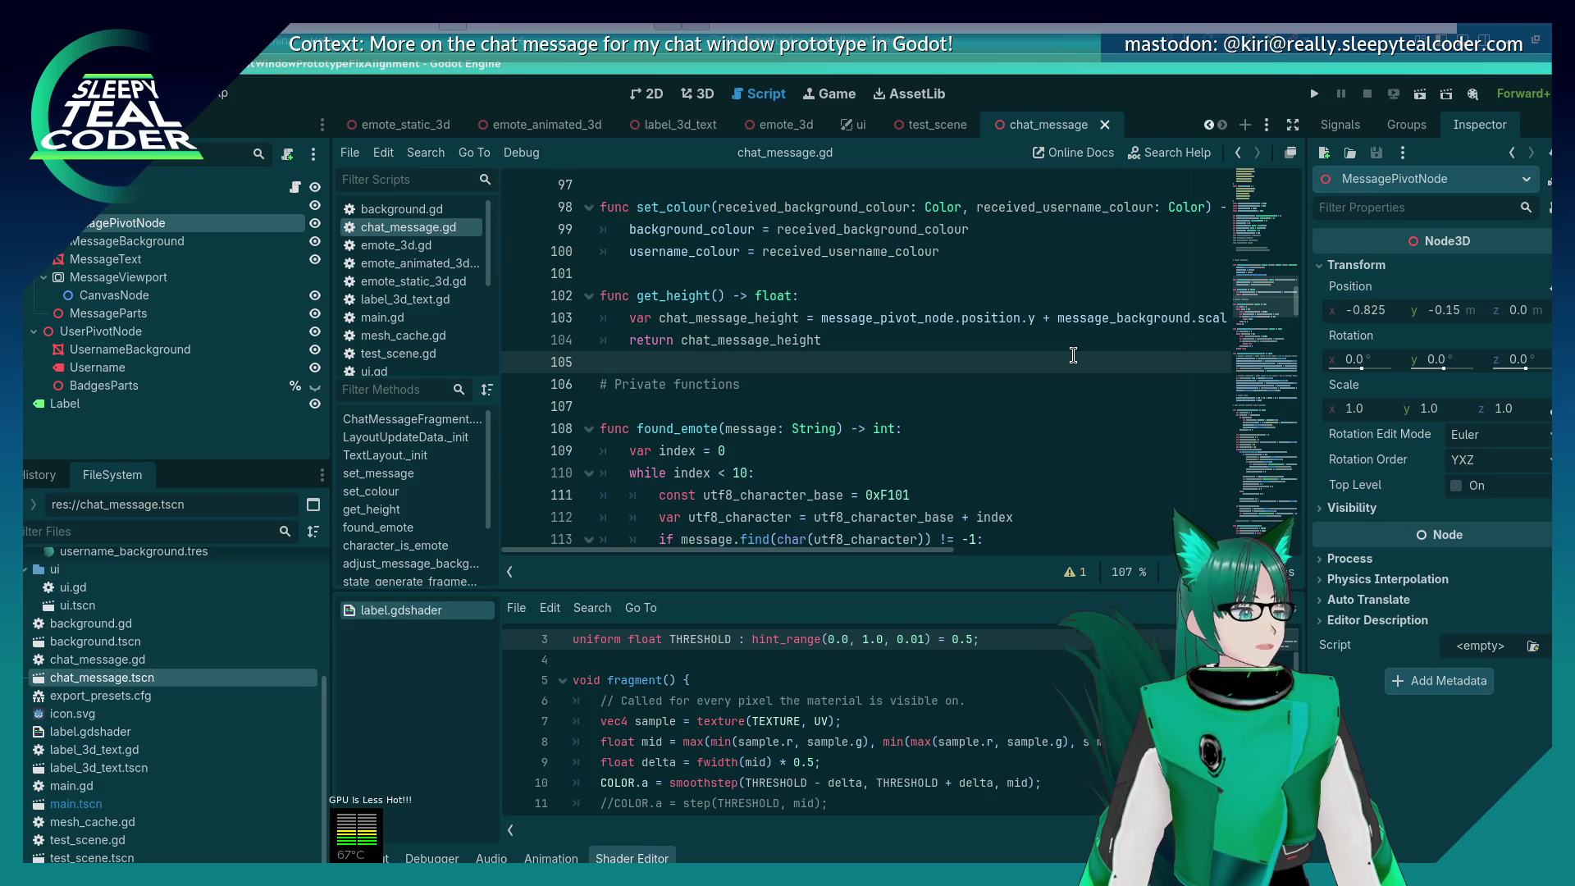
scroll(1073, 354, "up", 1)
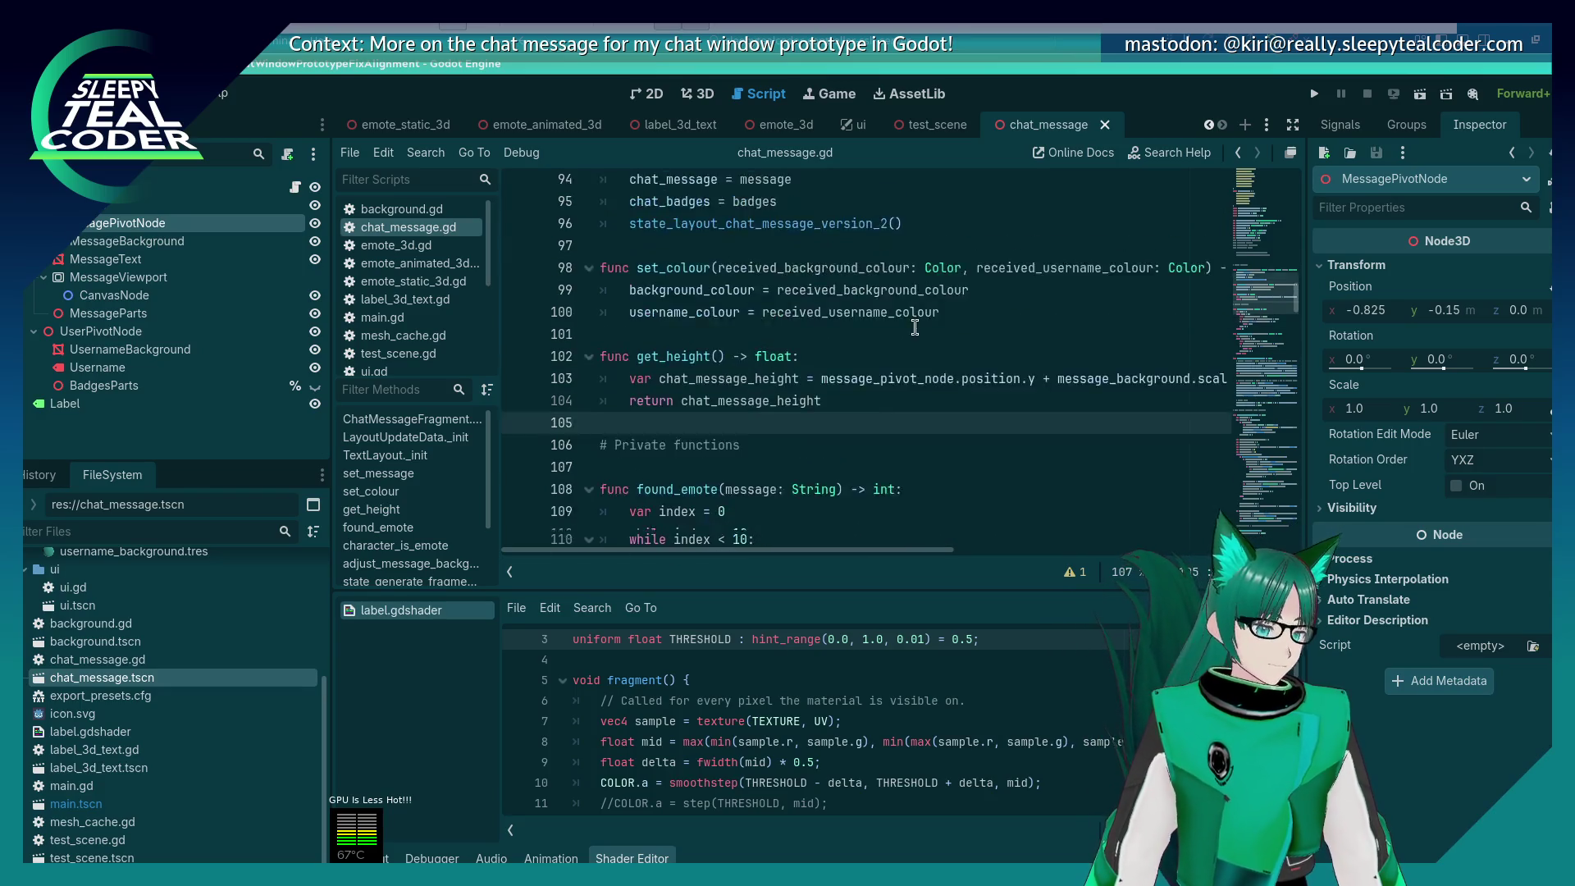
scroll(909, 340, "down", 5)
scroll(909, 339, "down", 3)
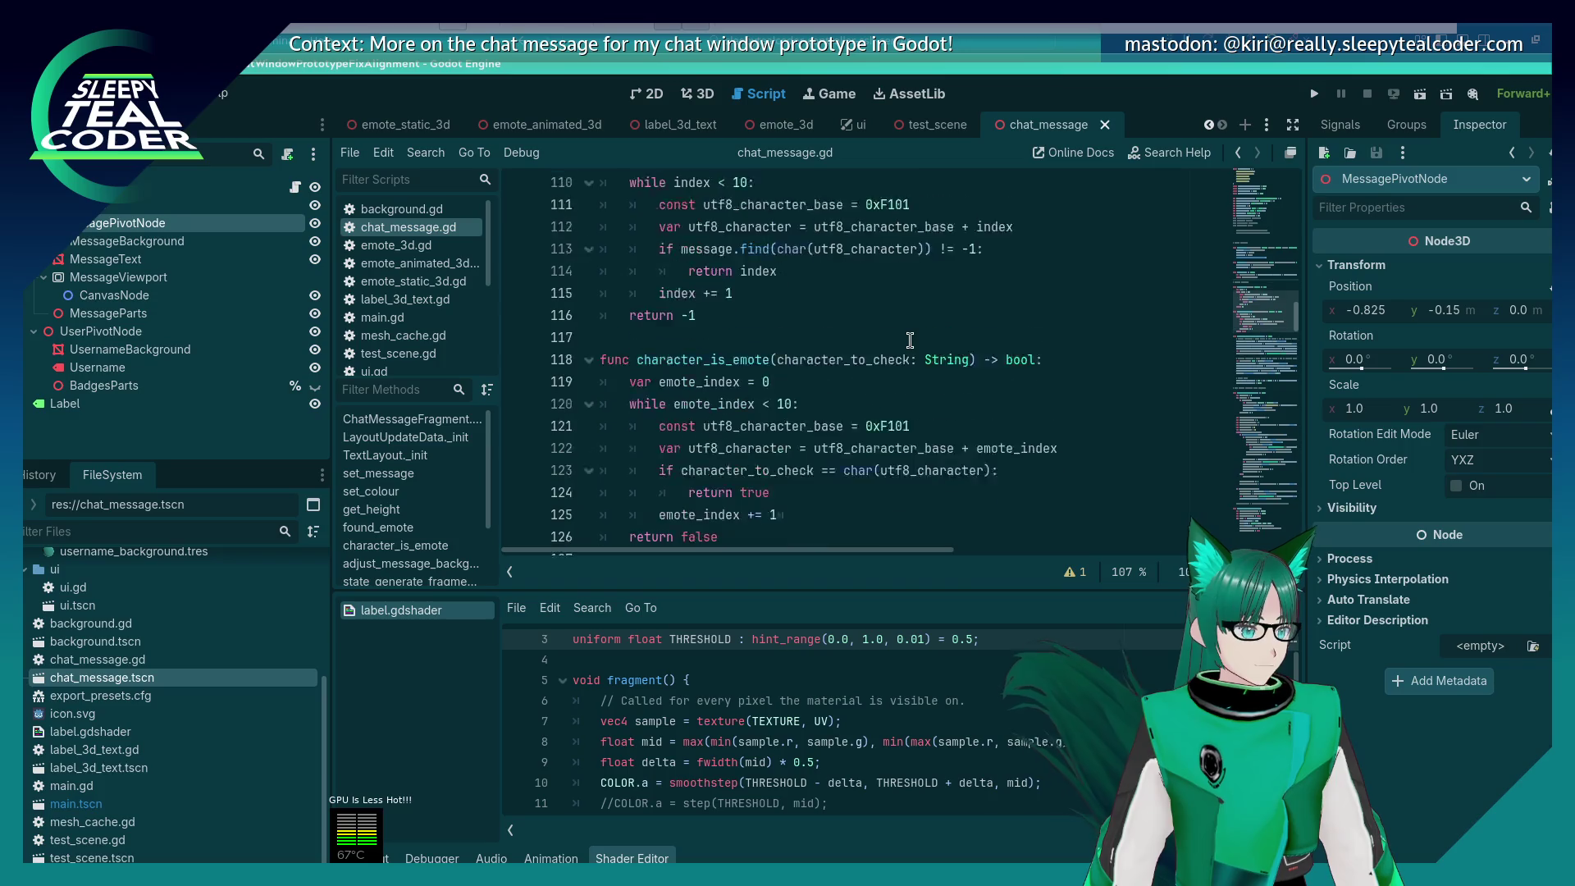
Step: Delete blank line 296 above determine_text_length_and_add_to_message
scroll(909, 339, "down", 1)
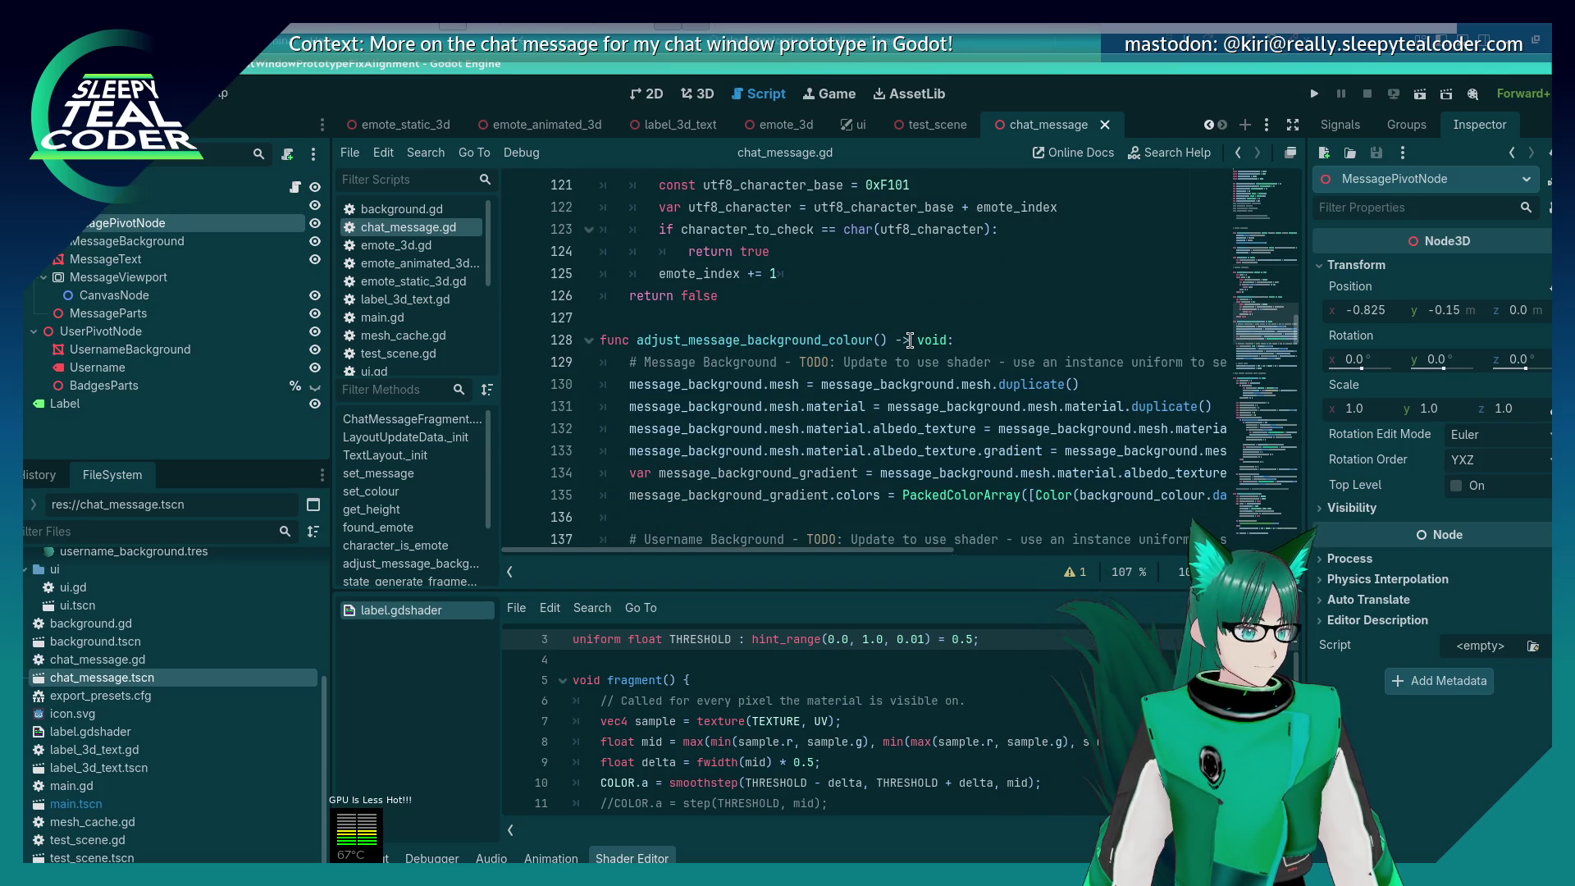
scroll(909, 340, "down", 5)
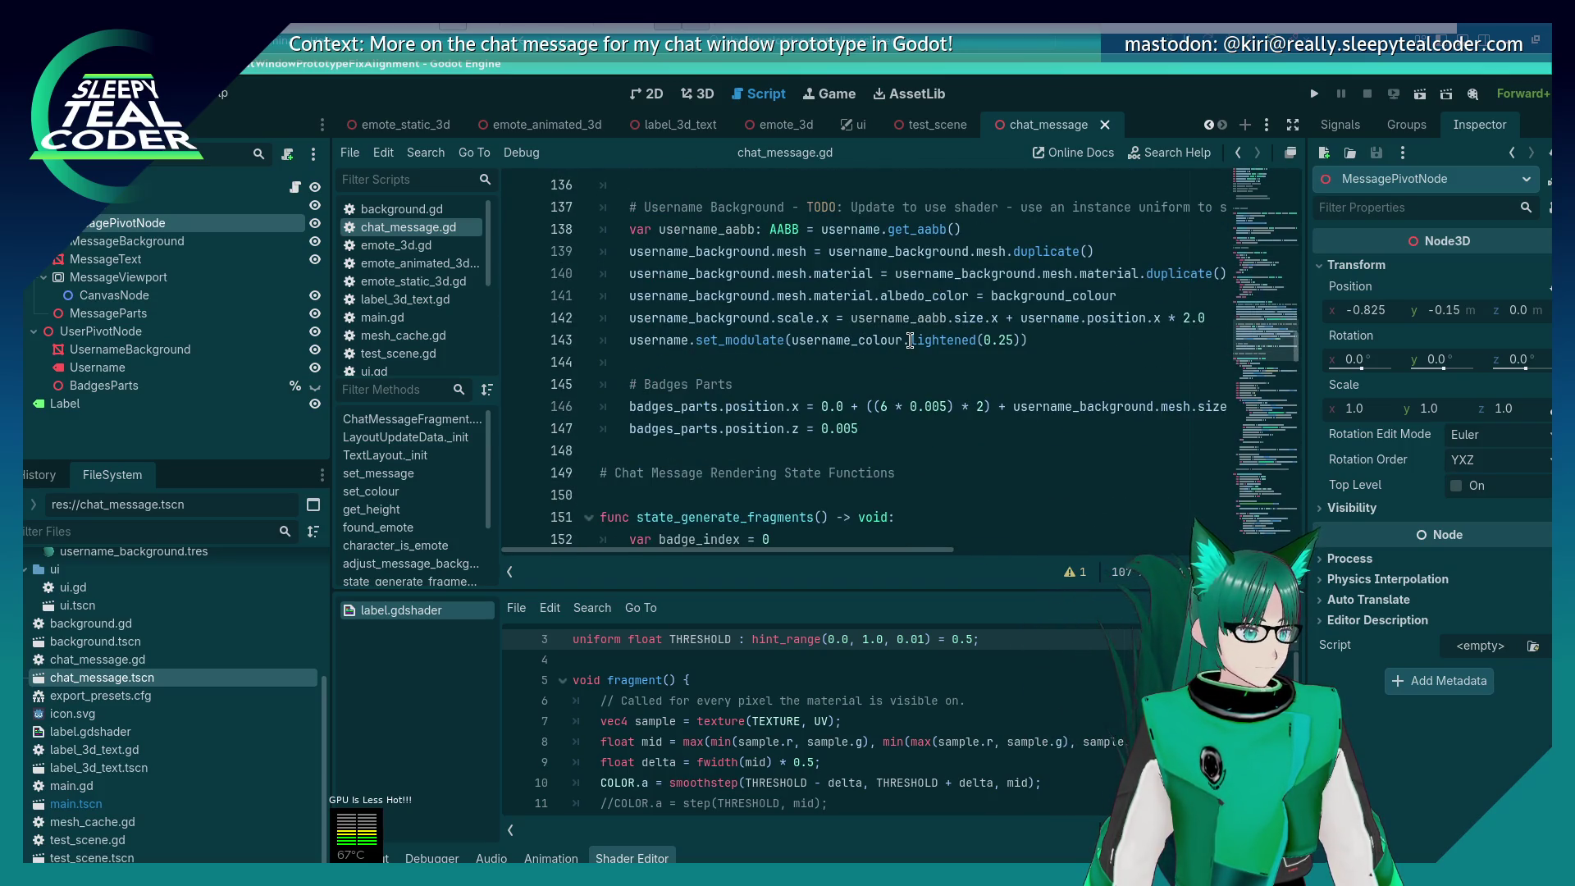
scroll(909, 340, "up", 7)
scroll(910, 340, "down", 11)
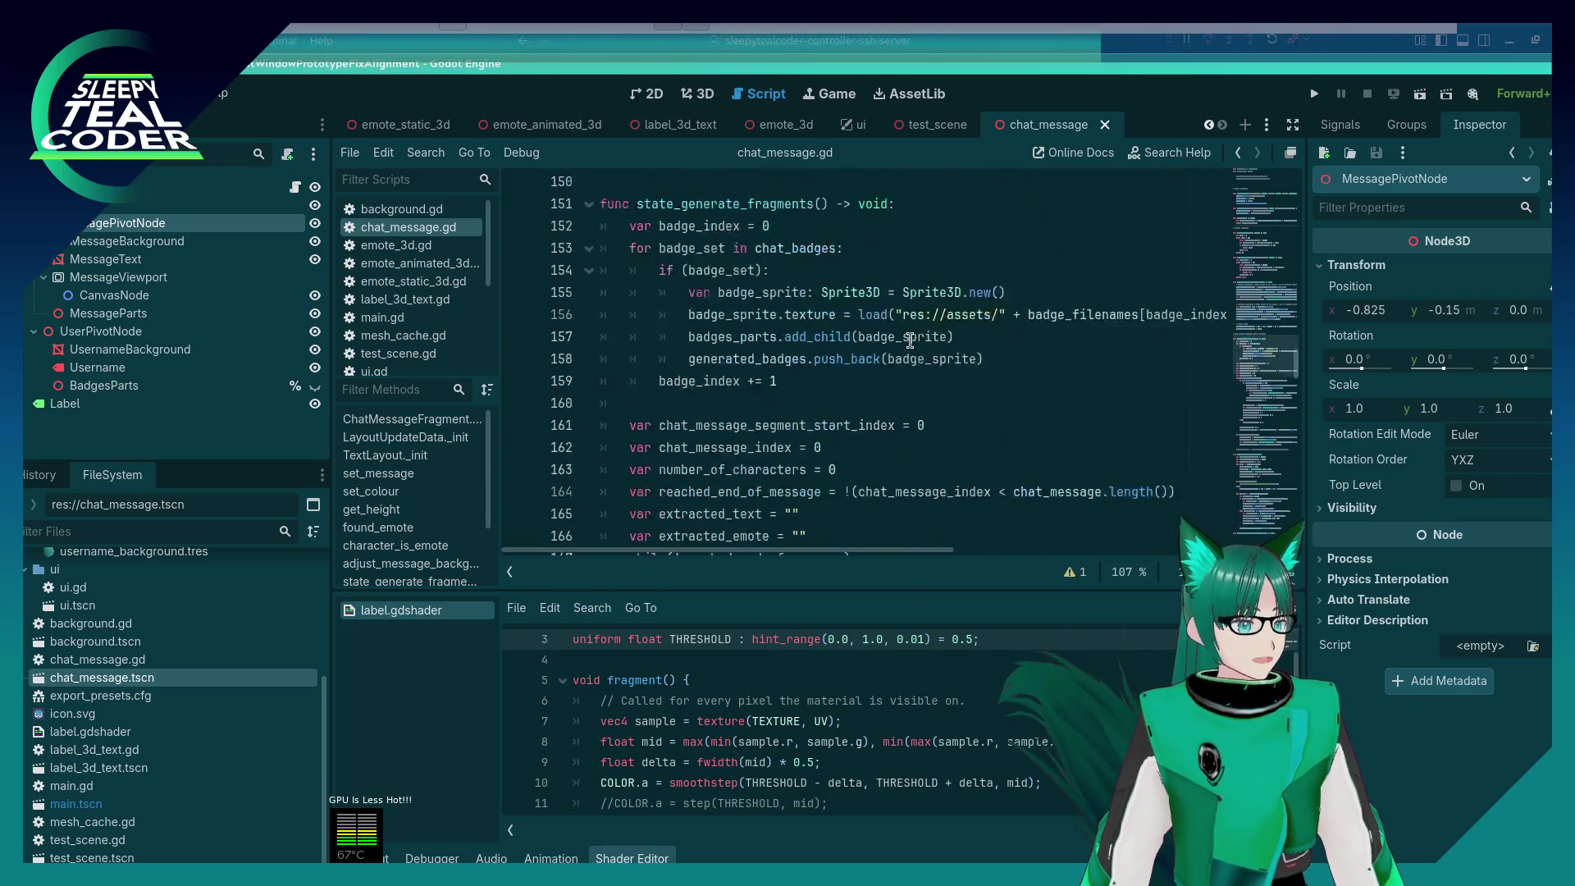
scroll(910, 340, "down", 20)
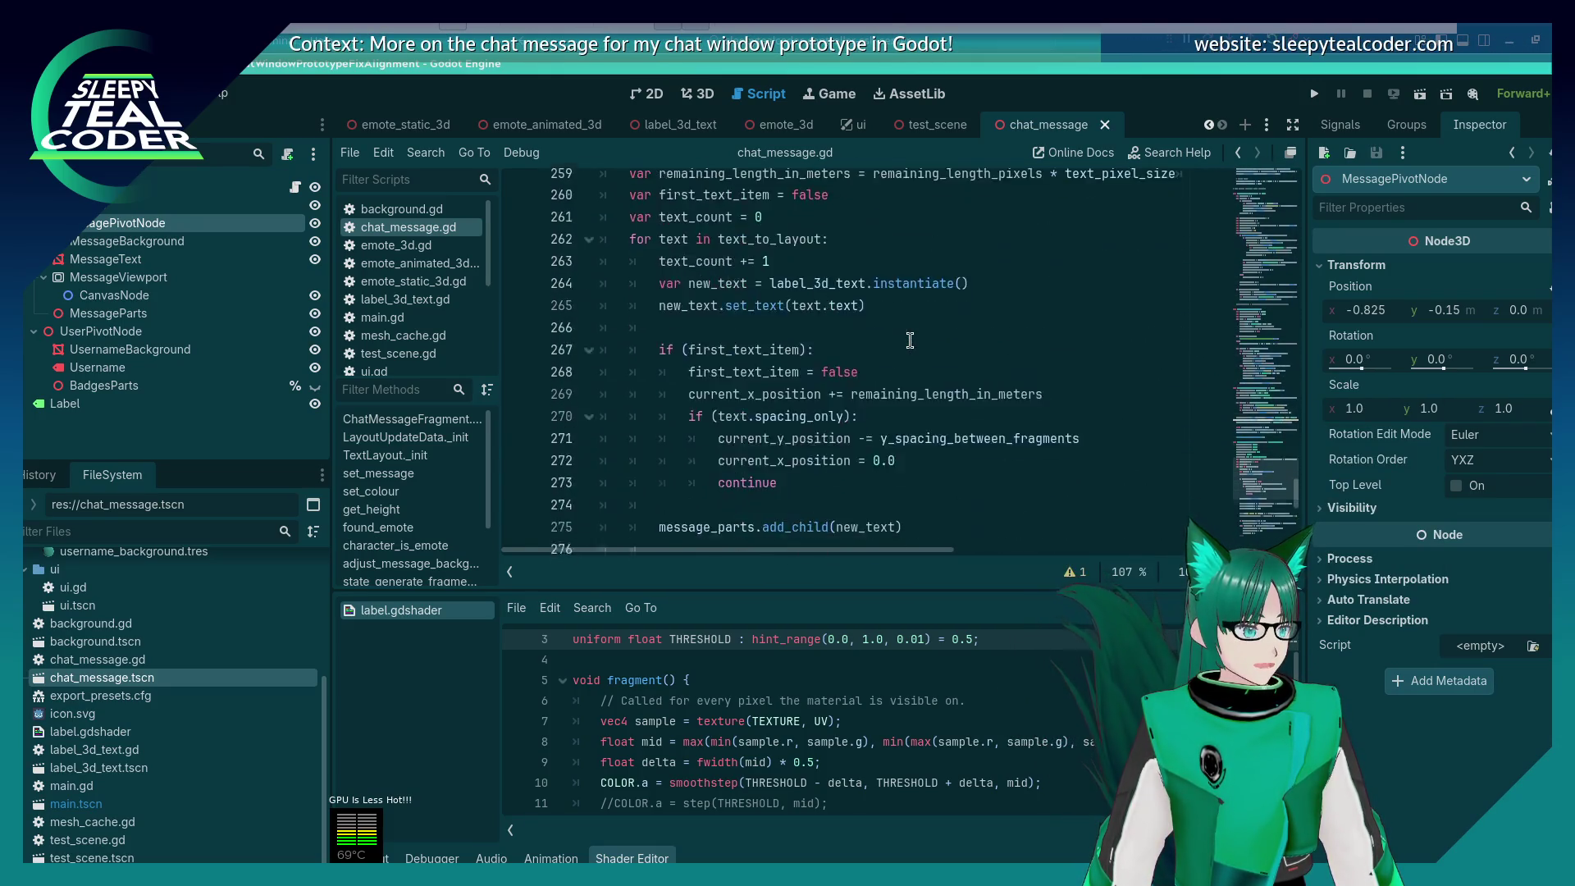
scroll(910, 340, "down", 11)
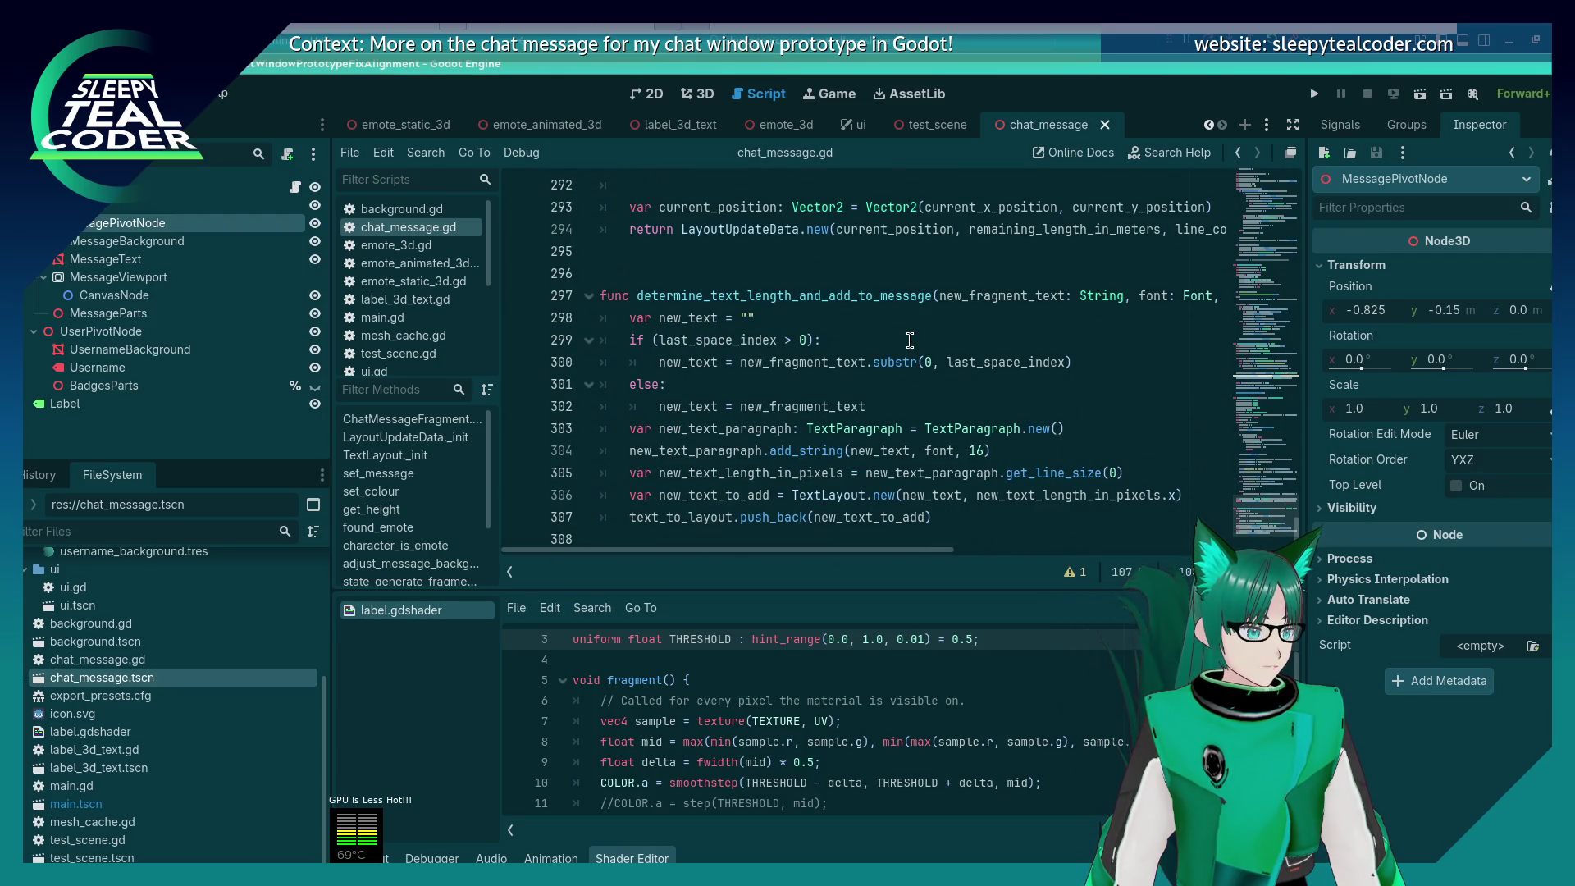
scroll(909, 340, "up", 1)
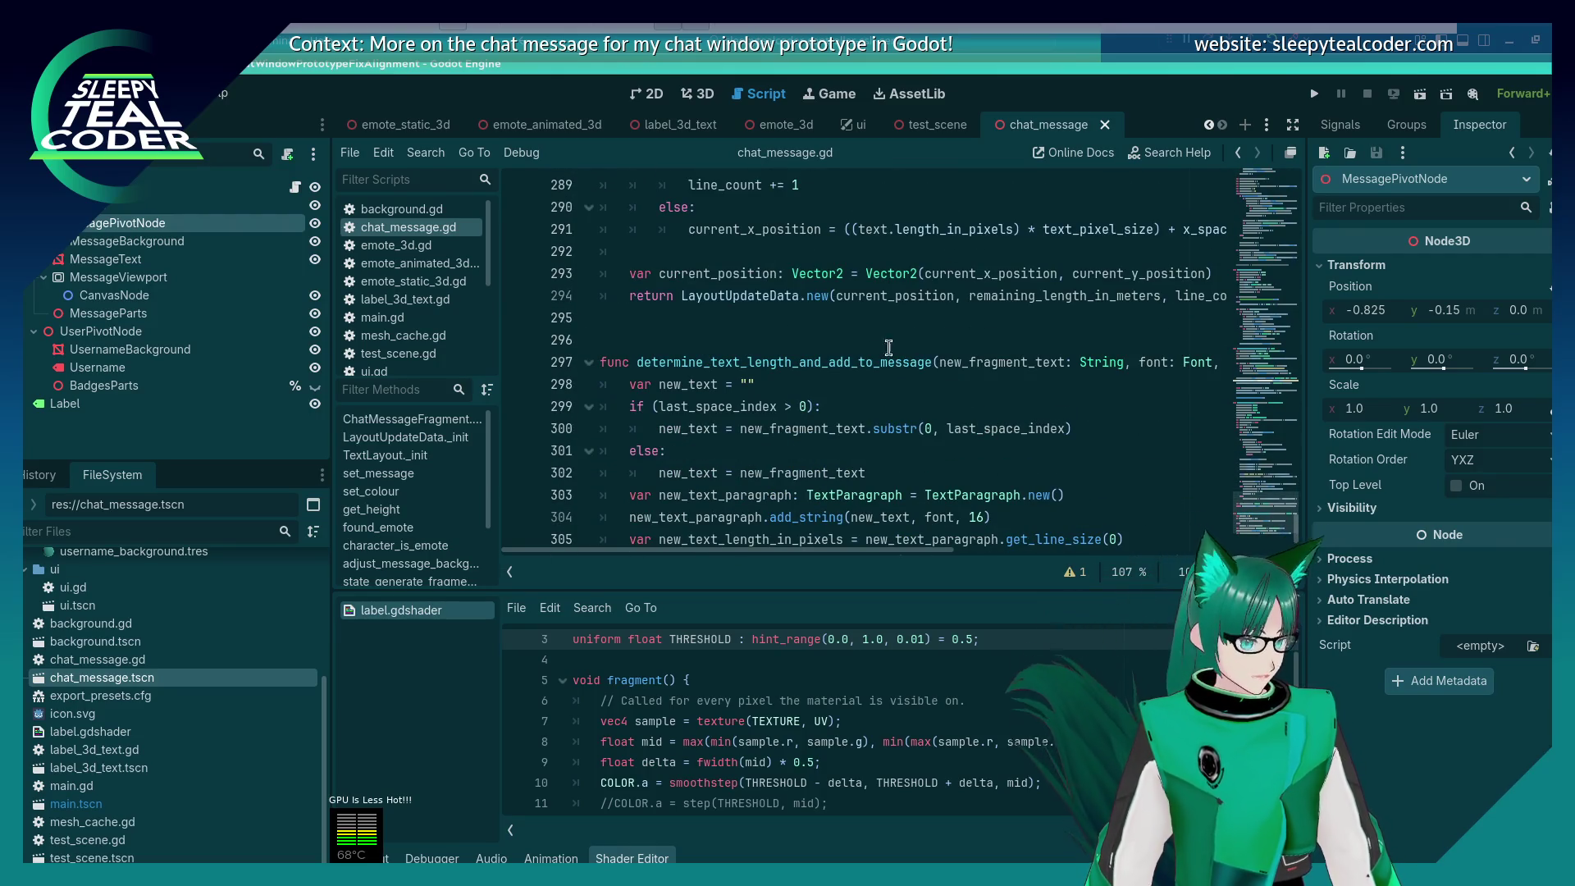
left_click(836, 347)
key("BackSpace")
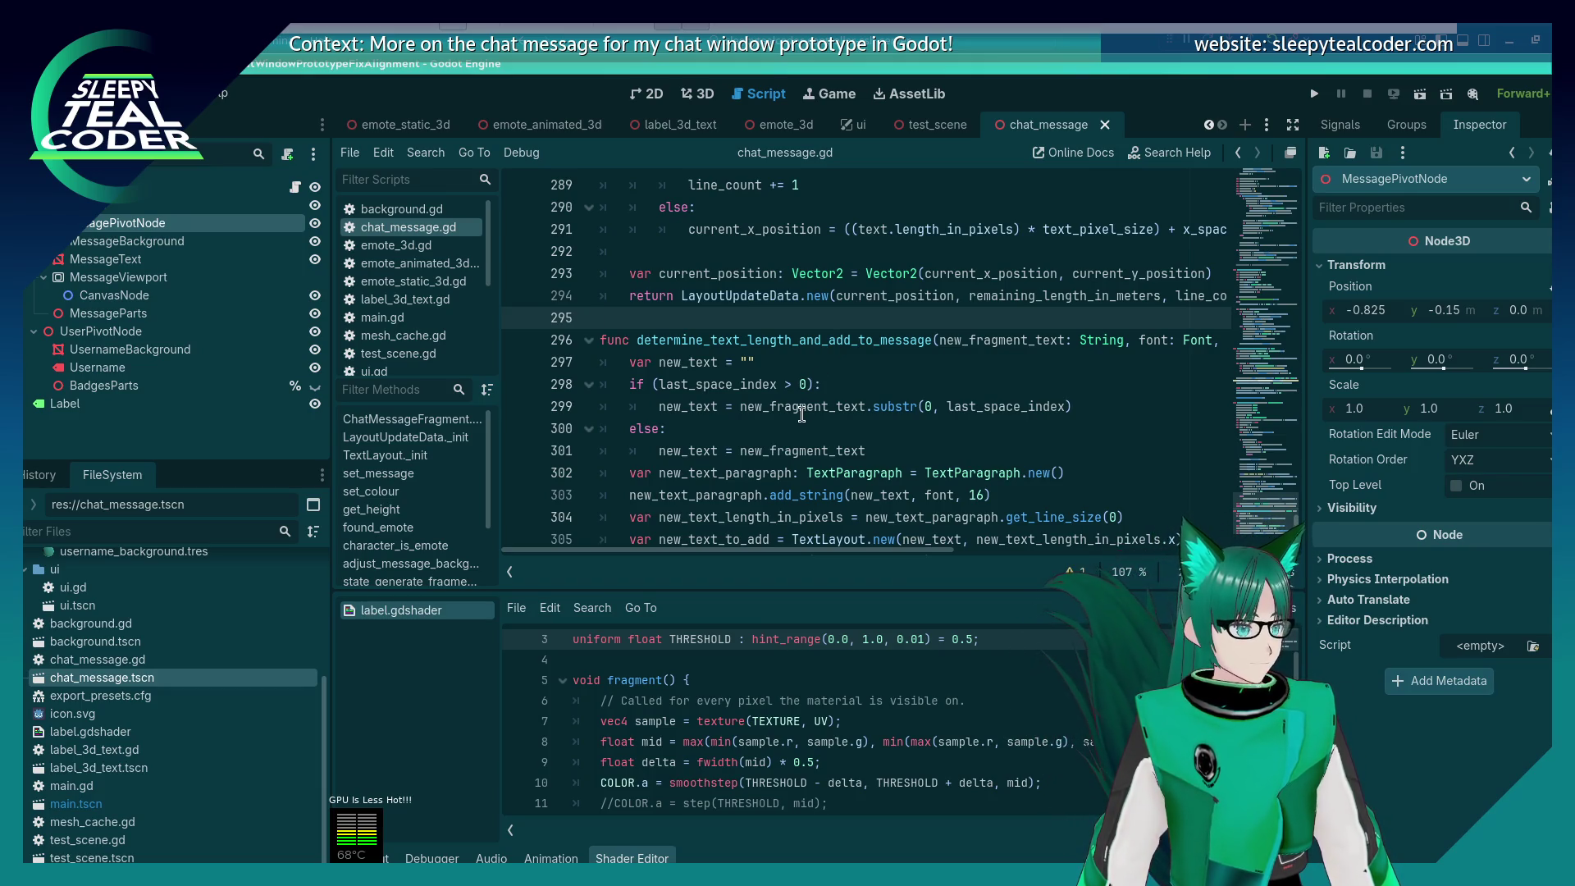
scroll(801, 414, "down", 1)
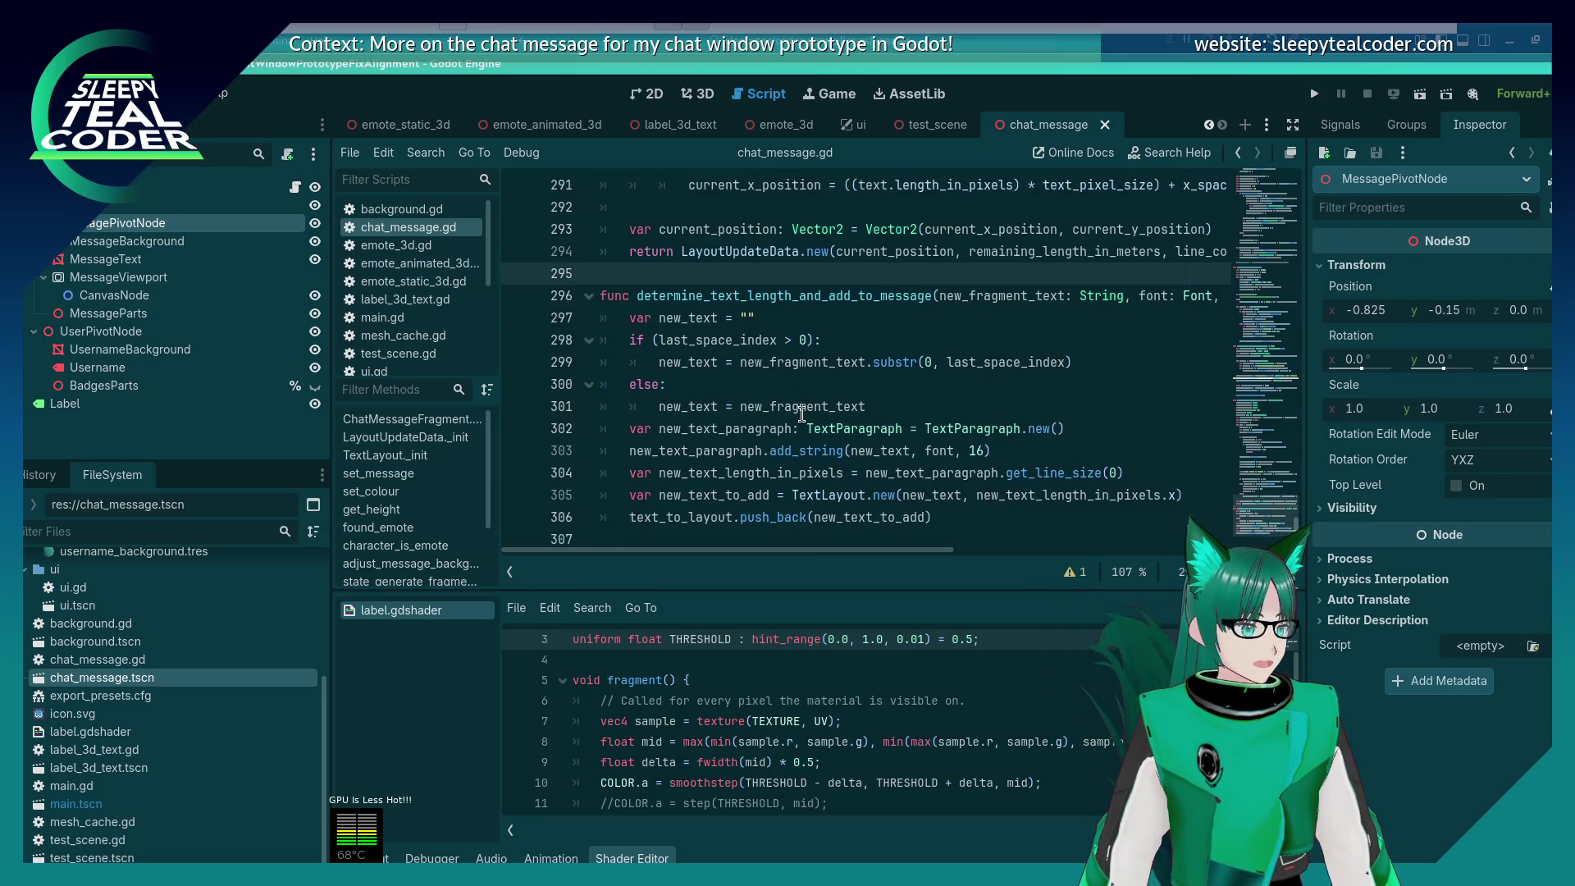
double_click(852, 294)
Step: Delete the determine_text_length_and_add_to_message function from line 296 to the end of the file, and save
key("ctrl+f")
scroll(893, 293, "up", 1)
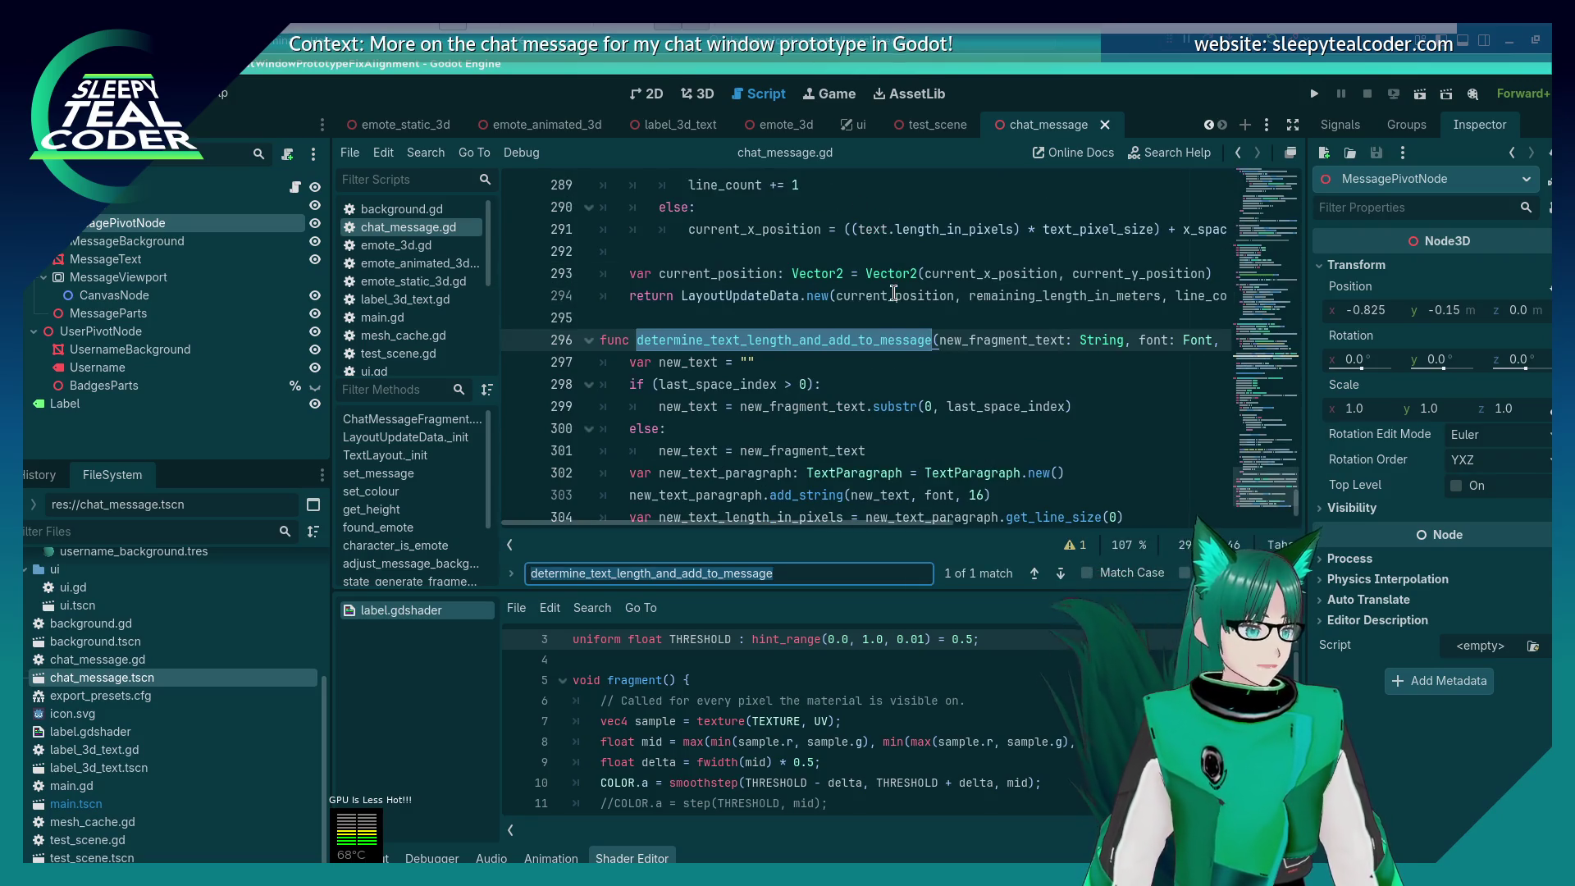
key("Escape")
key("Home")
key("shift+Down")
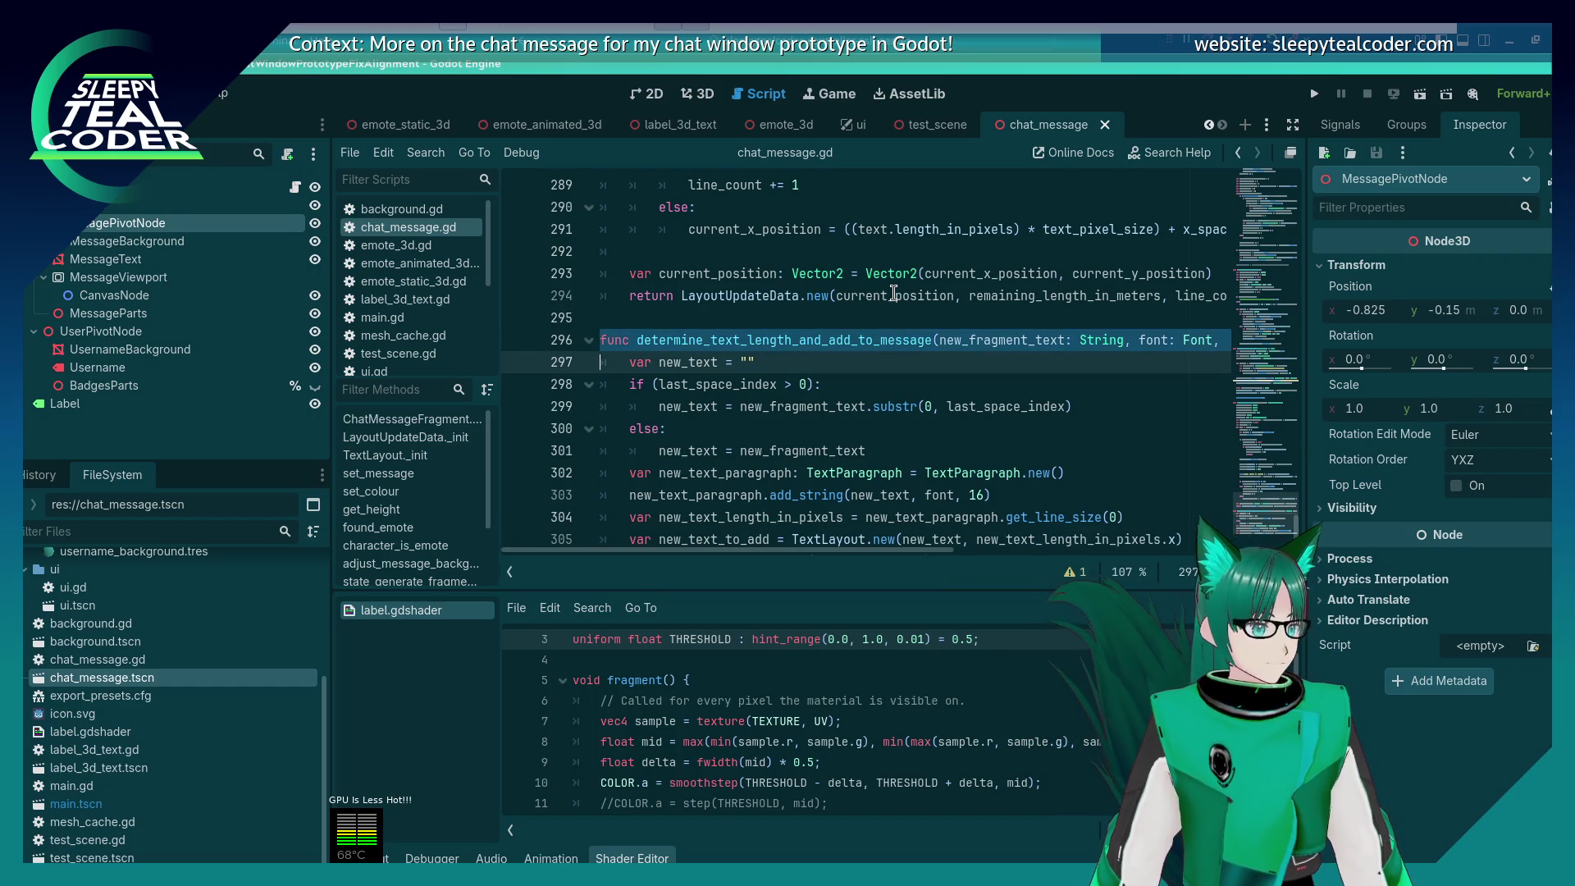
key("ctrl+shift+End")
key("Delete")
key("BackSpace")
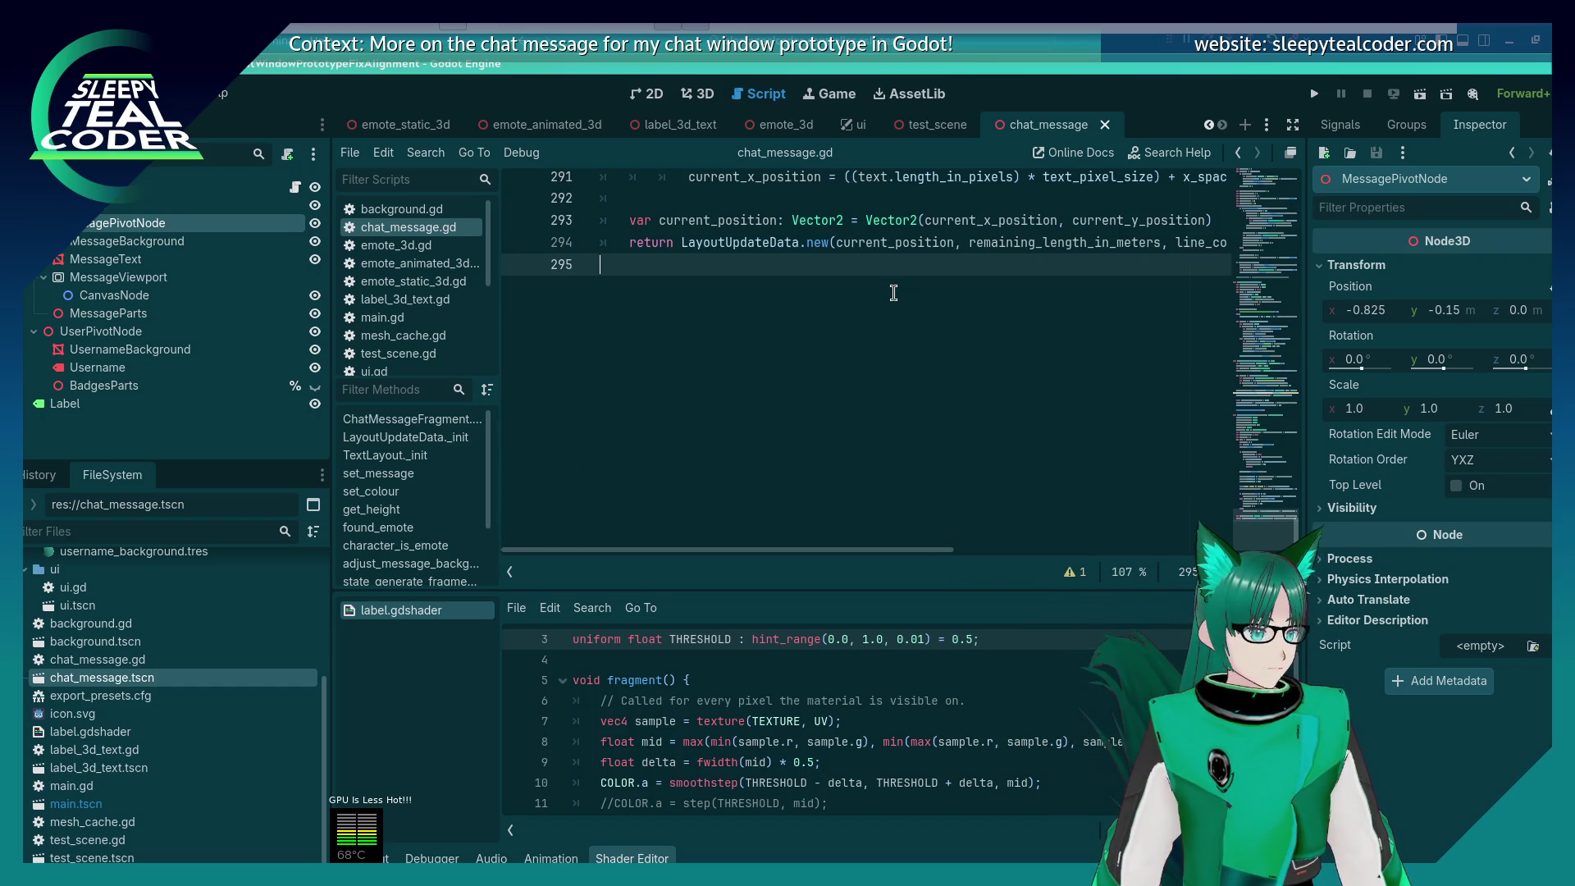
key("ctrl+s")
Step: Delete the layout_text_fragments function at the end of chat_message.gd and save the script
scroll(893, 296, "up", 15)
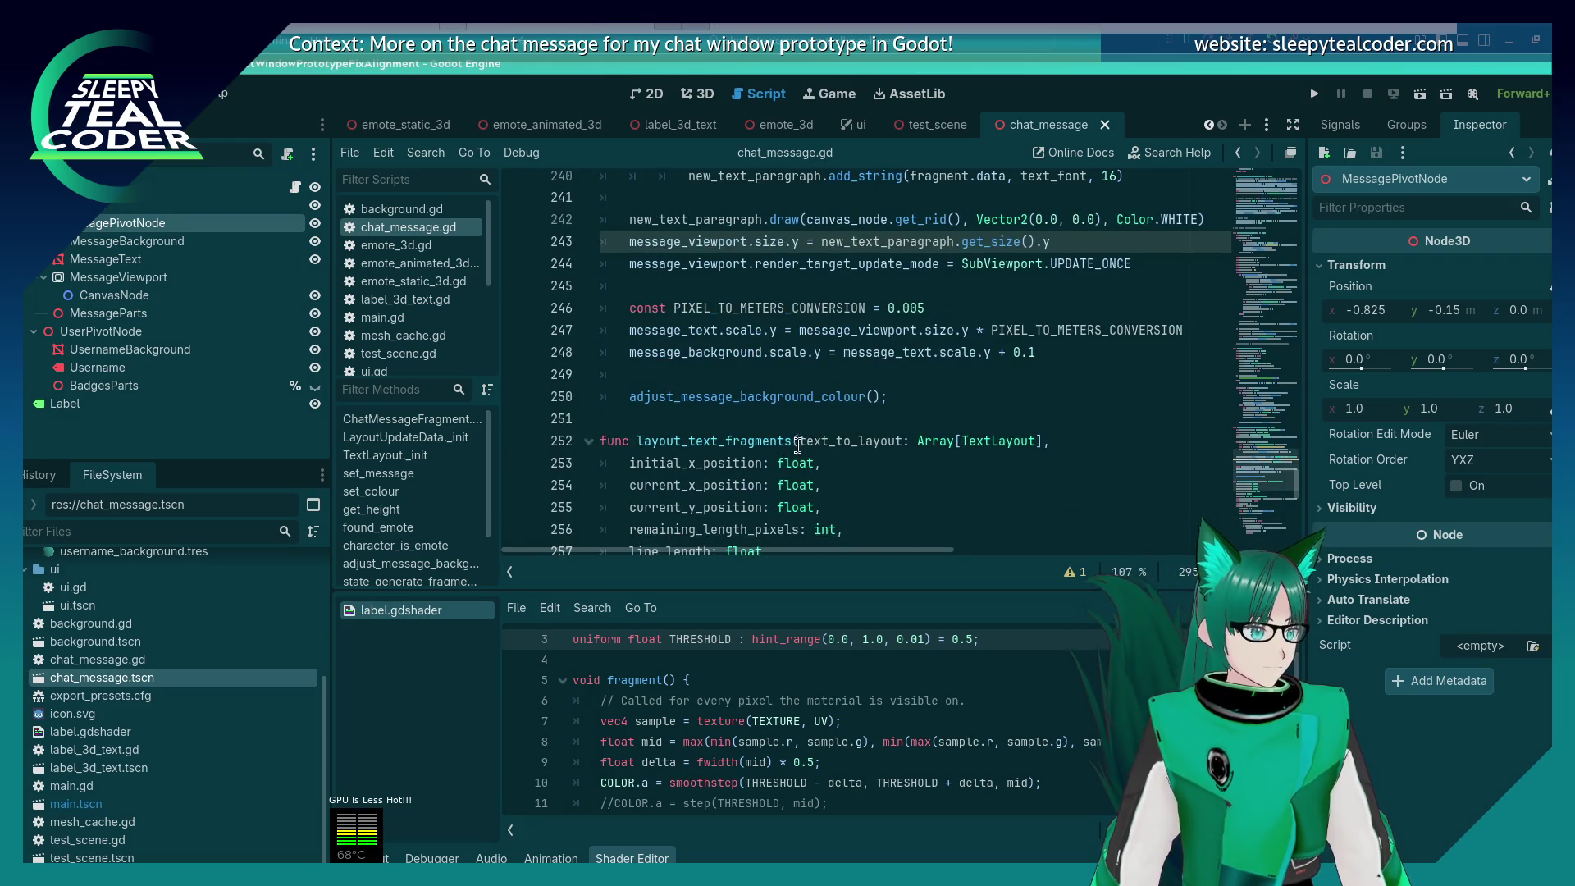
left_click(759, 443)
double_click(759, 443)
scroll(881, 395, "down", 3)
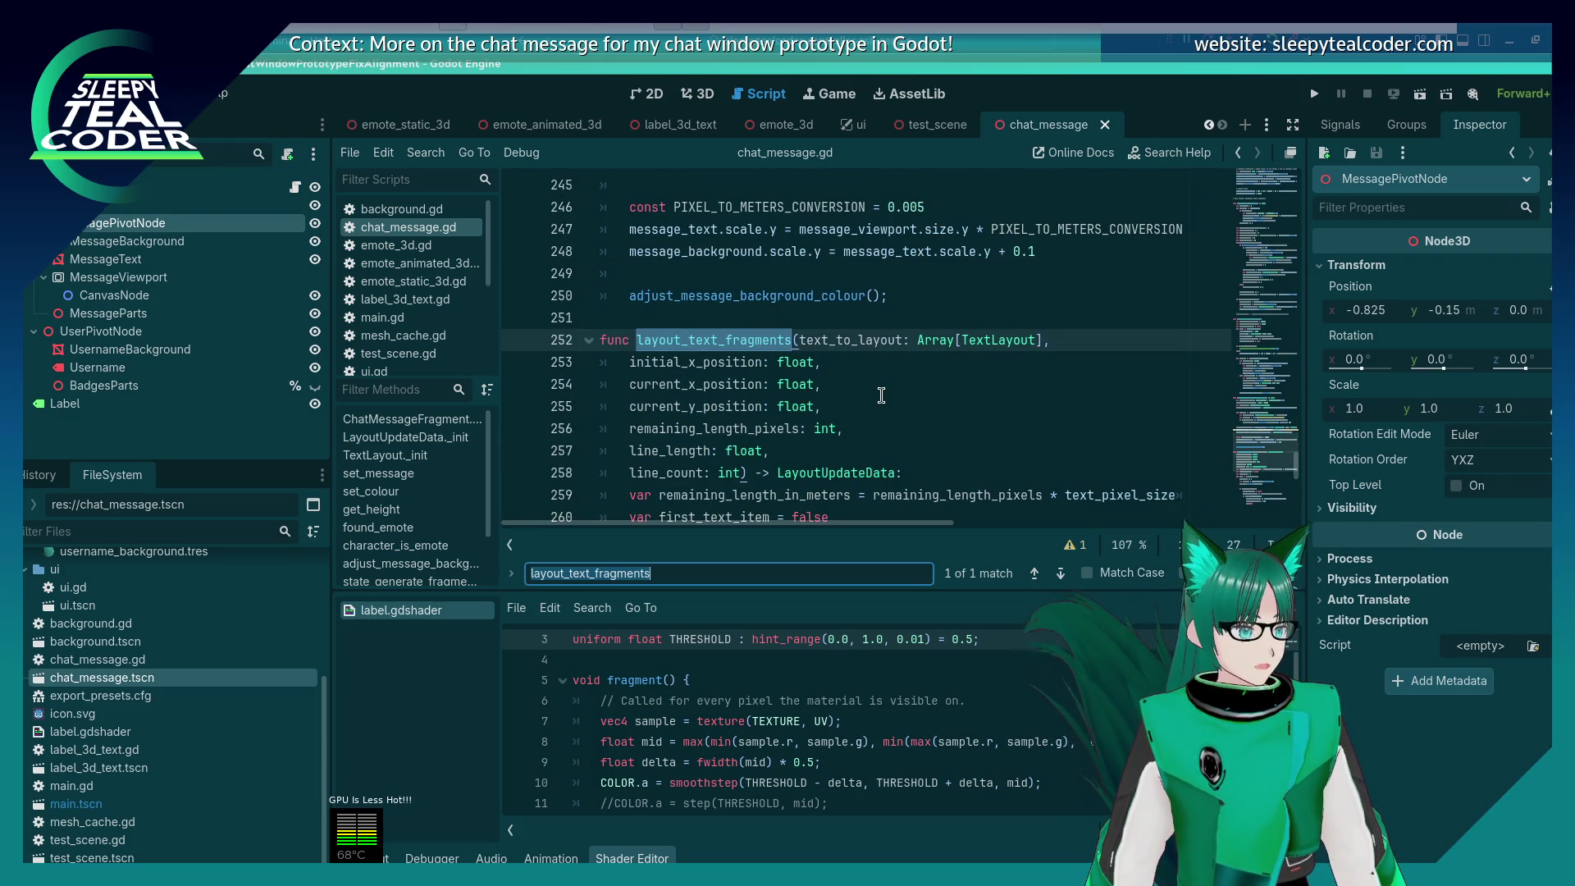
key("Home")
key("shift+Down")
key("shift+Down")
key("shift+Down")
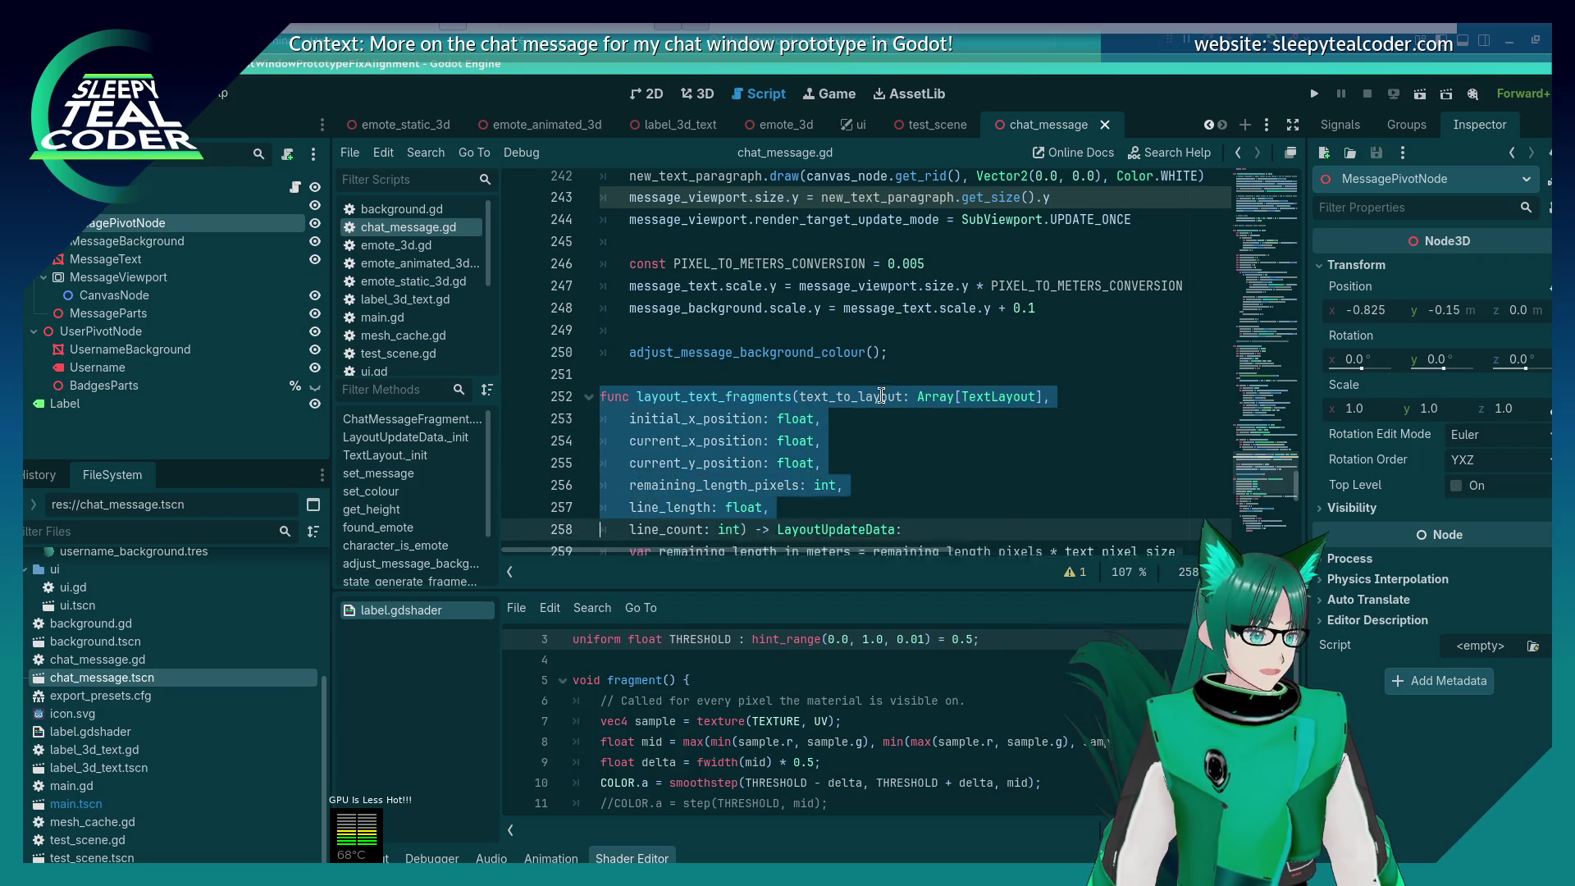
key("shift+Down")
key("shift+Down")
key("shift+Down")
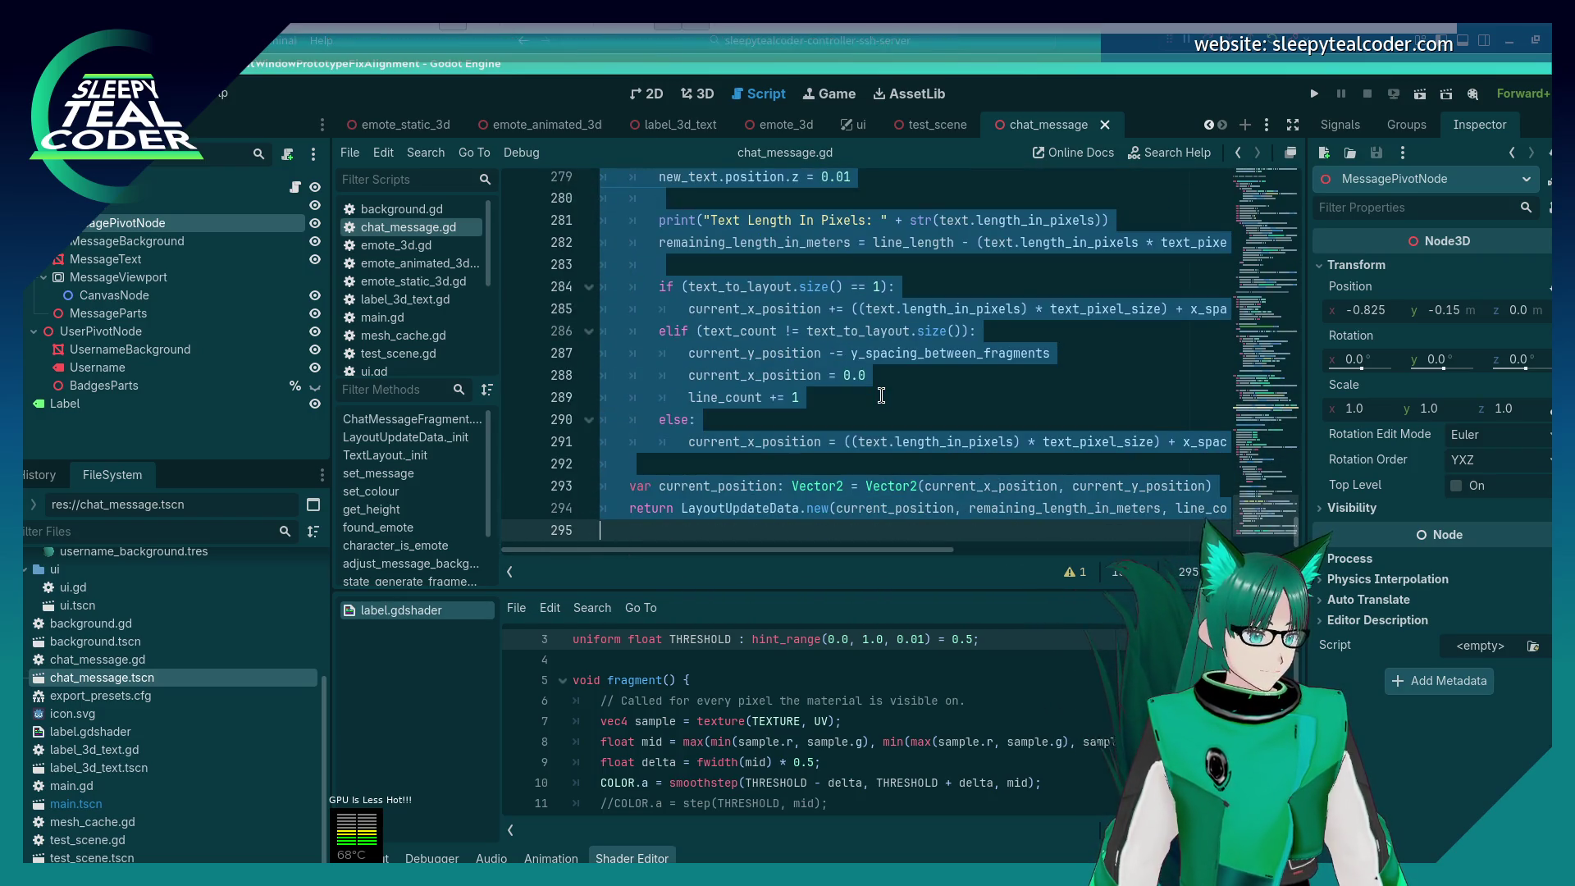
key("Delete")
scroll(881, 395, "up", 6)
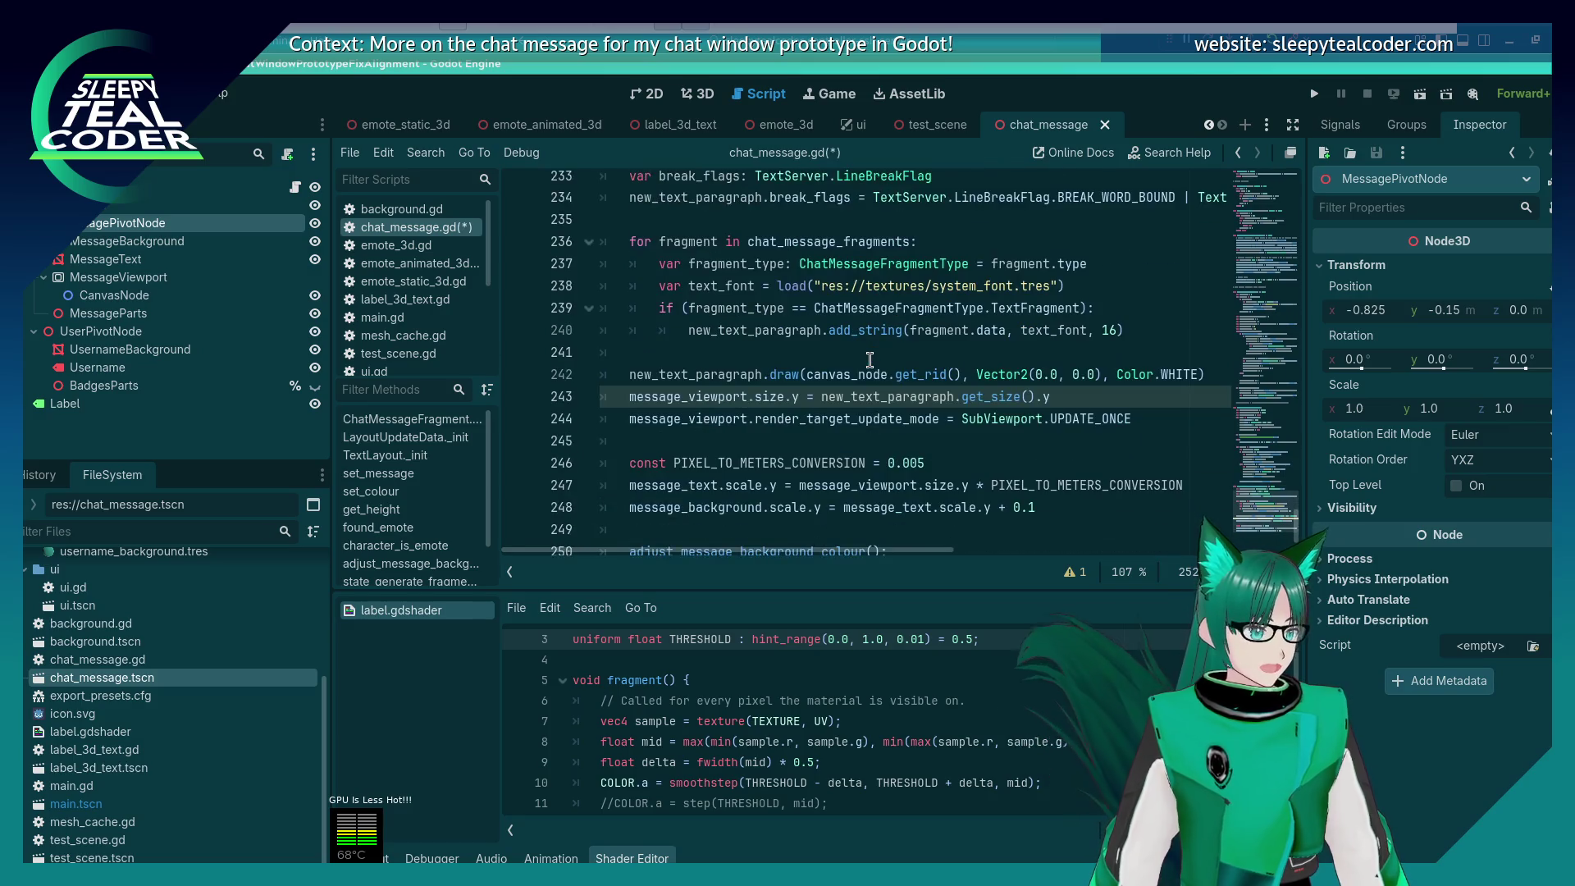
scroll(869, 359, "down", 1)
key("ctrl+s")
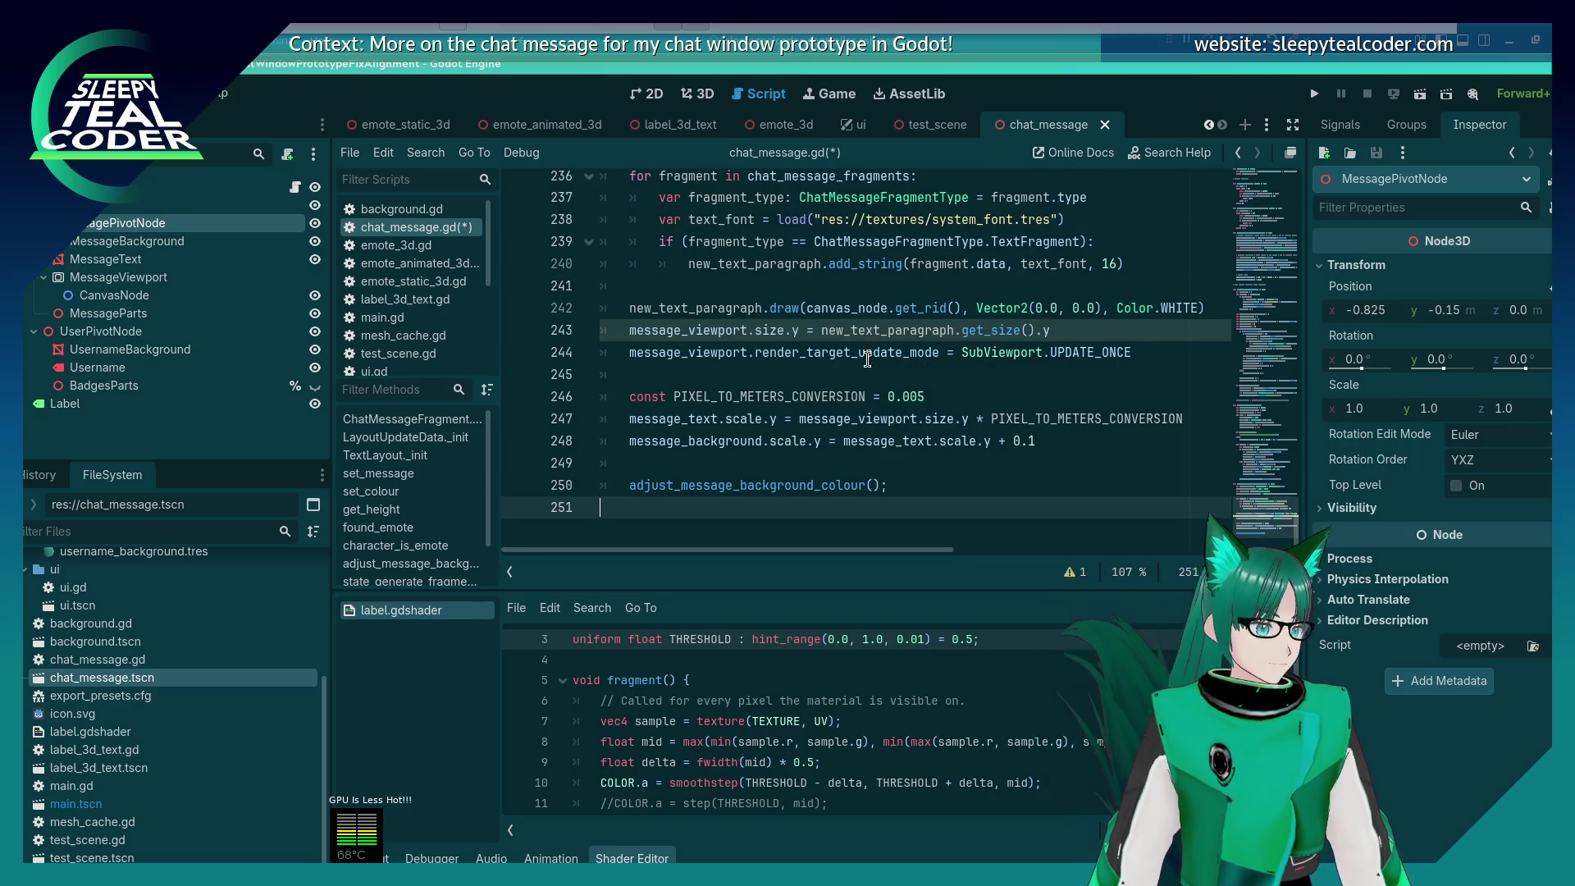
scroll(772, 395, "up", 5)
left_click(772, 396)
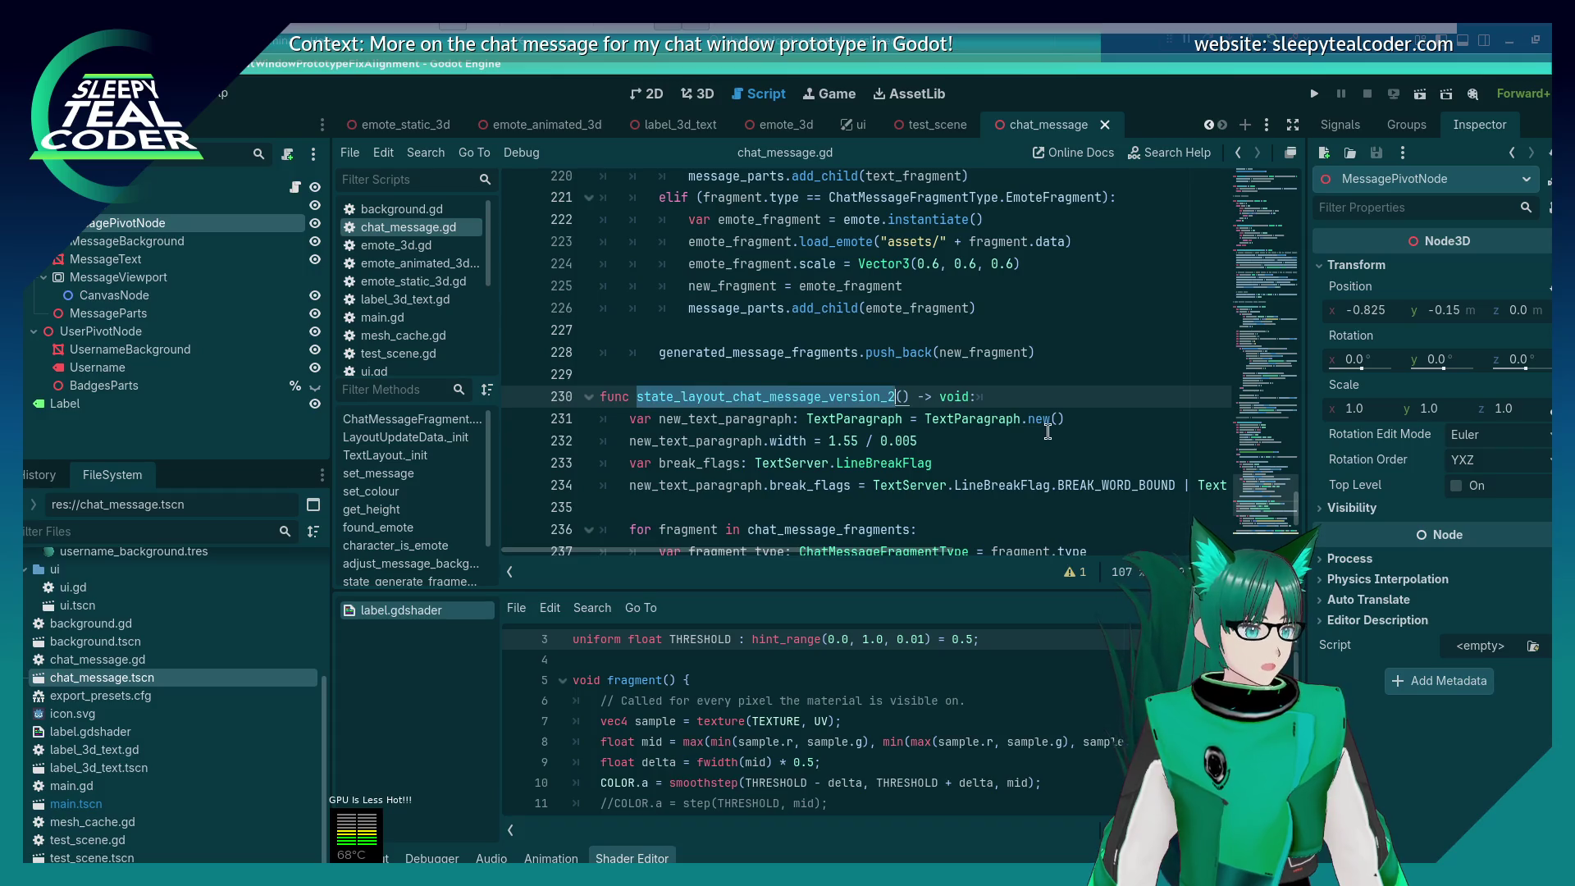
Step: Cut the whole state_insert_chat_fragments function, ending just before line 230
scroll(767, 410, "up", 8)
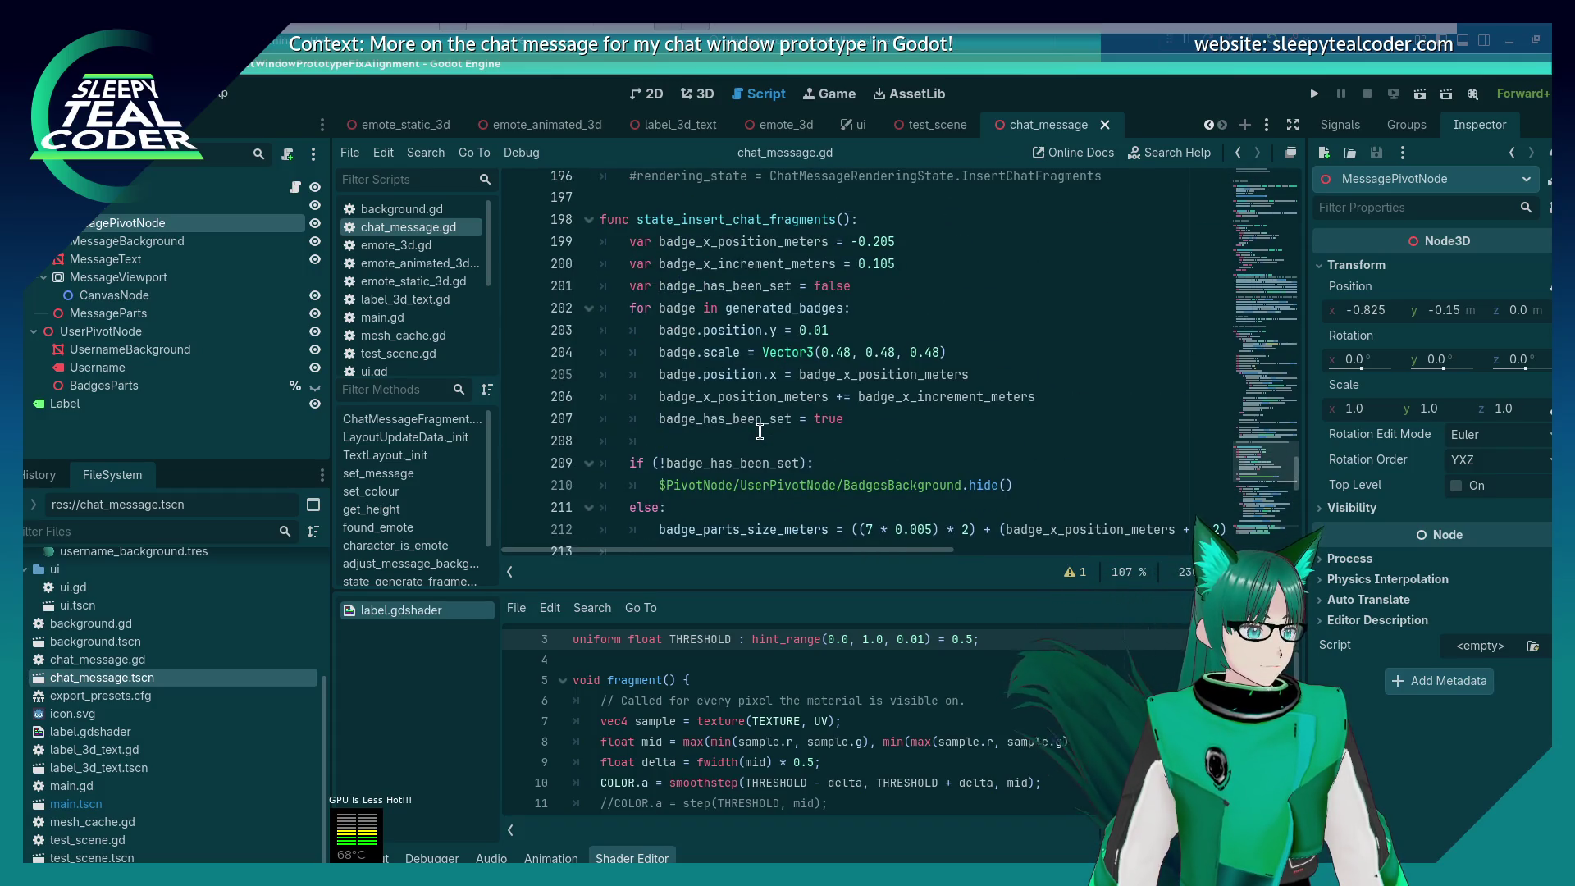
scroll(760, 431, "up", 1)
double_click(771, 275)
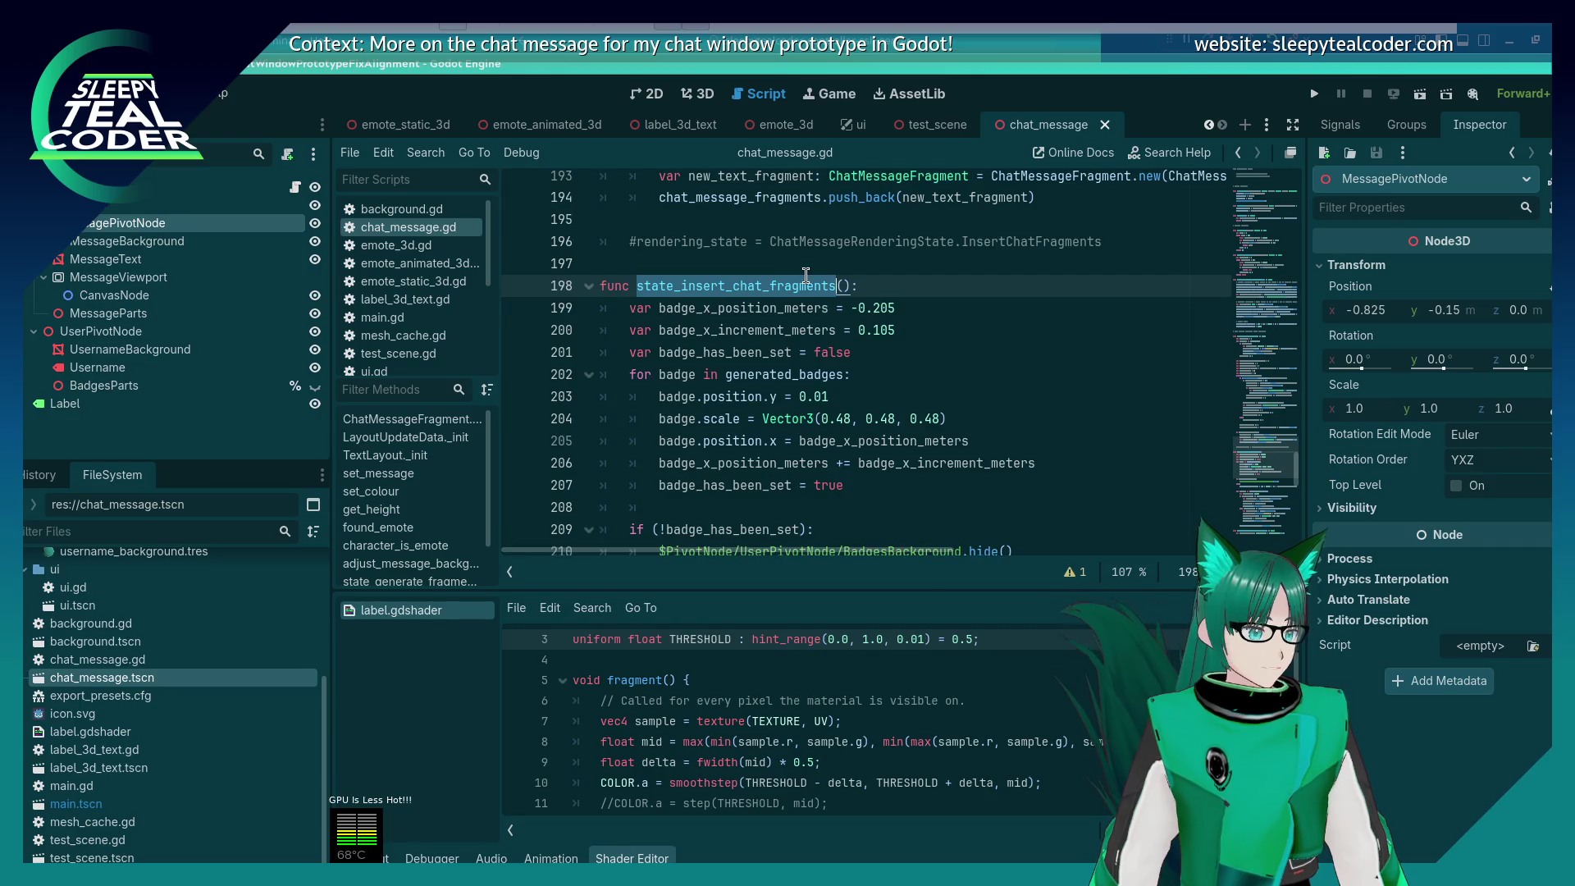
key("ctrl+f")
key("Escape")
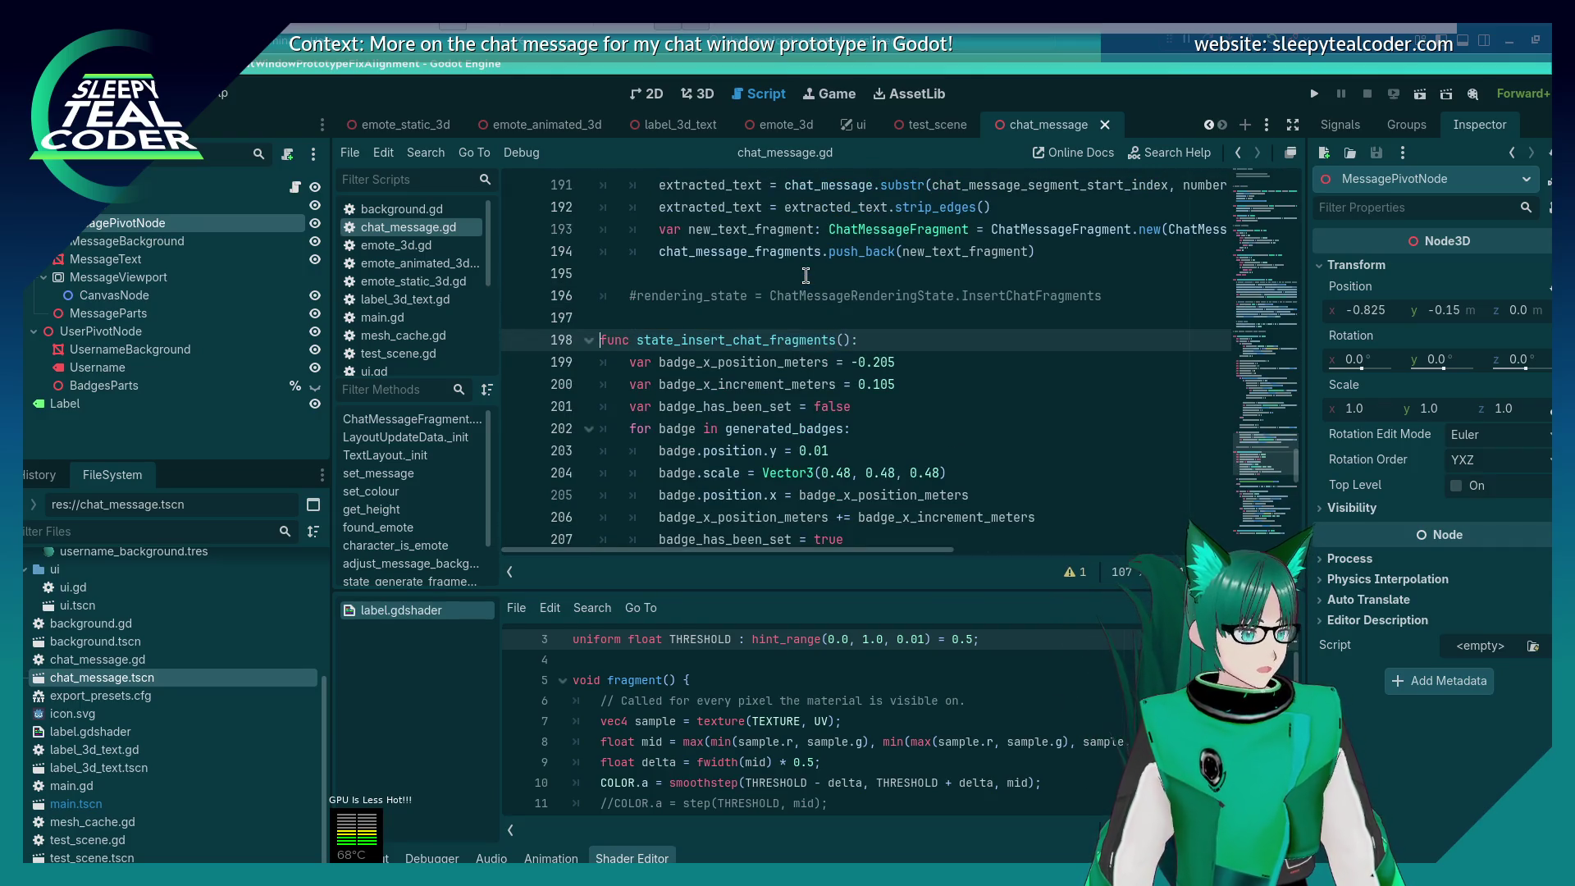
key("shift+Down")
key("shift+Down")
key("shift+Down")
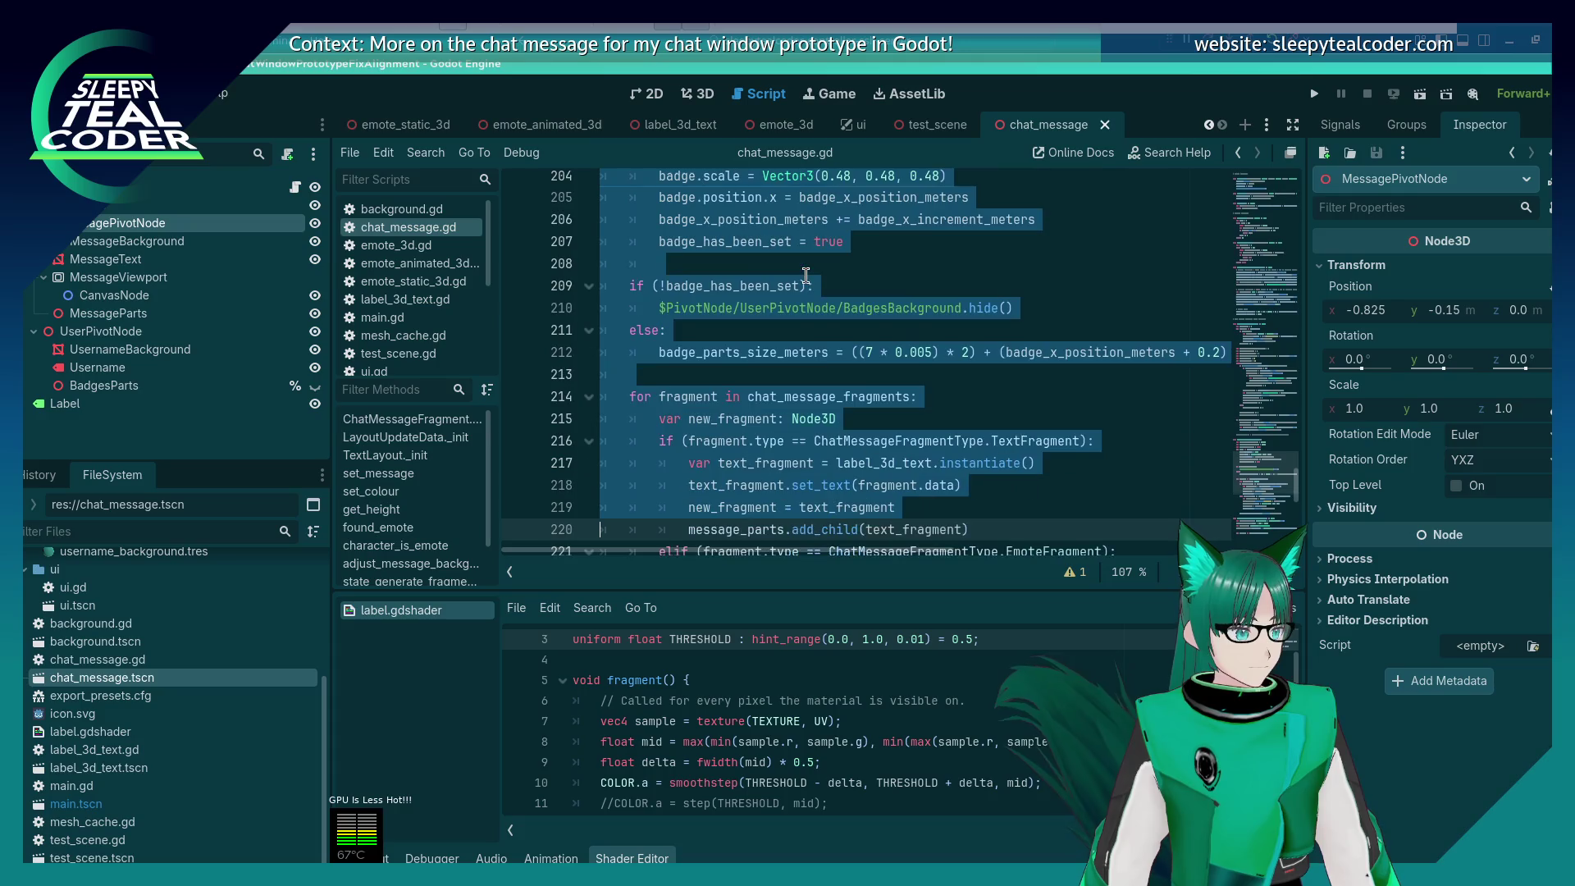
key("shift+Down")
key("shift+Down")
key("shift+Down")
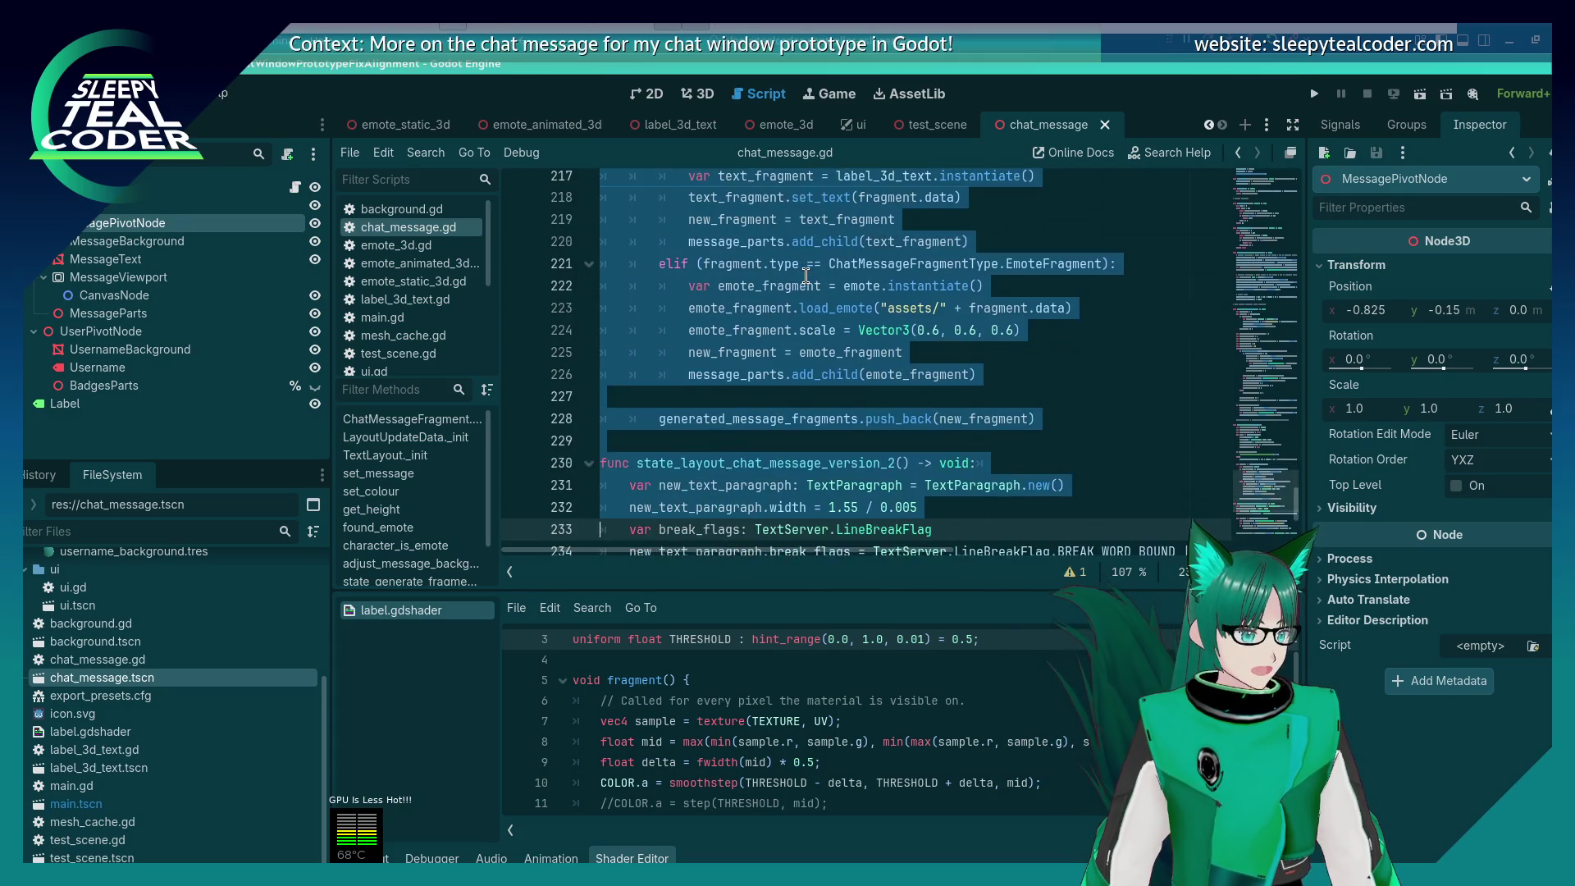
key("shift+Up")
key("shift+Up")
key("shift+Up")
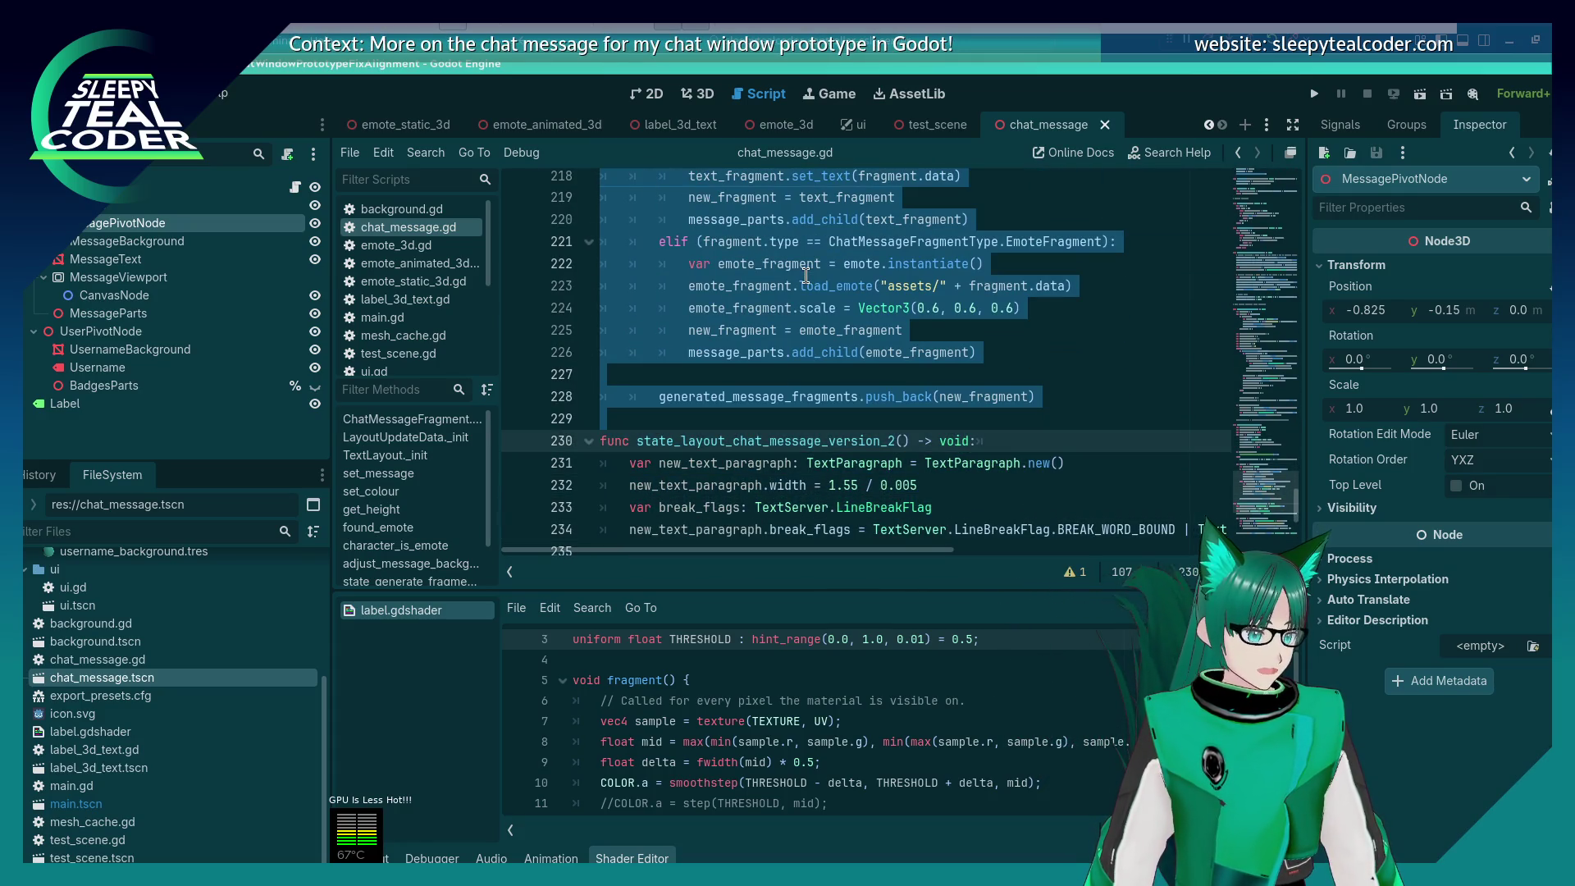
key("ctrl+x")
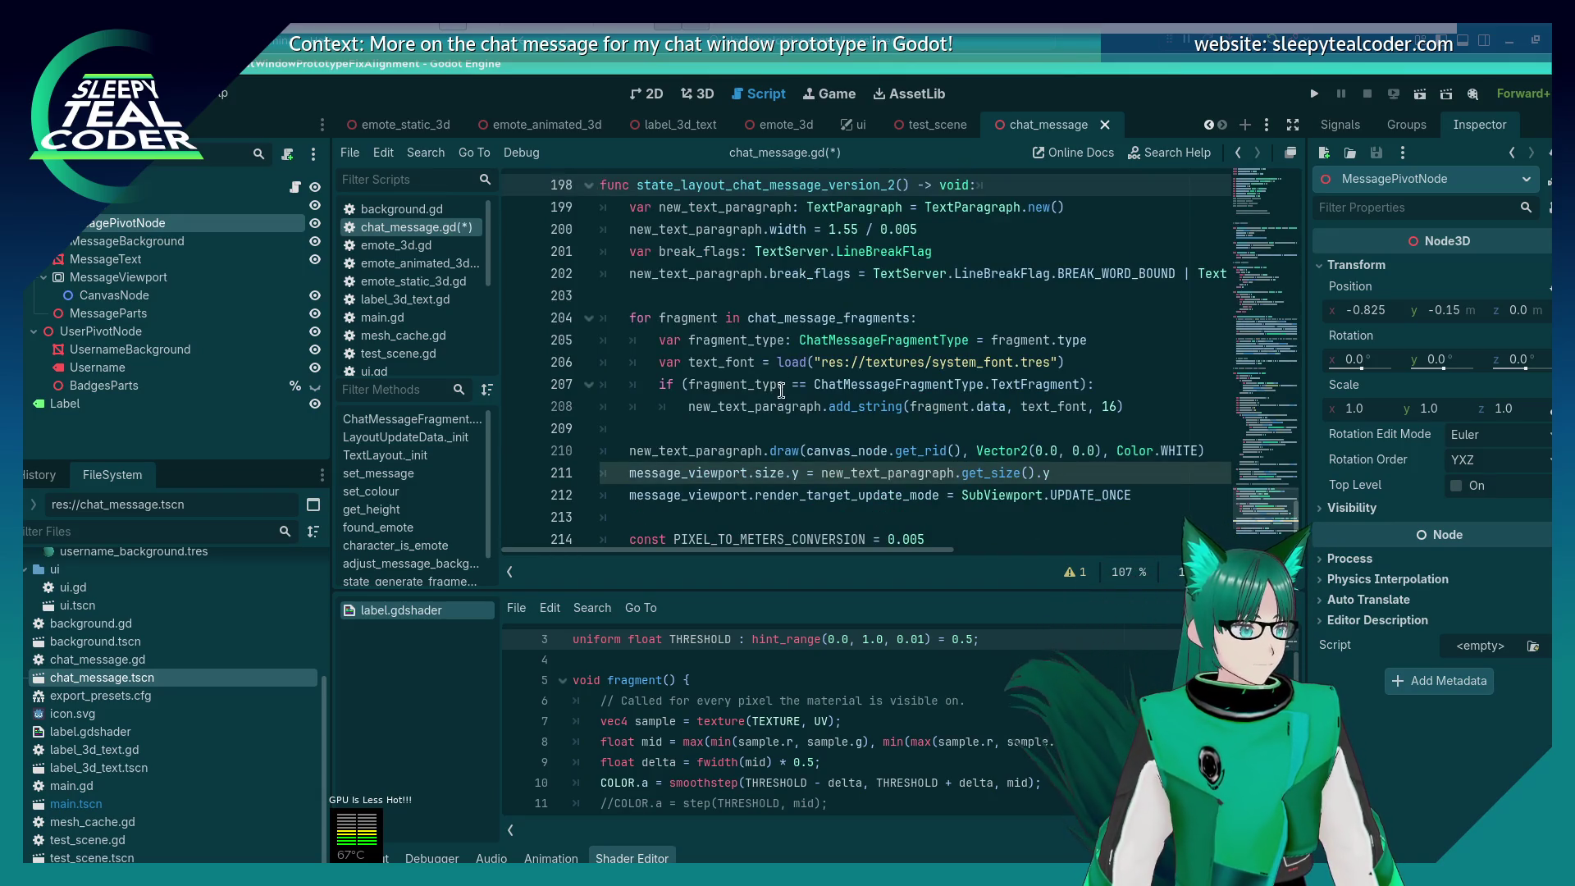
Step: Save chat_message.gd and select the state_generate_fragments function name
scroll(781, 390, "up", 4)
key("ctrl+s")
scroll(779, 394, "up", 12)
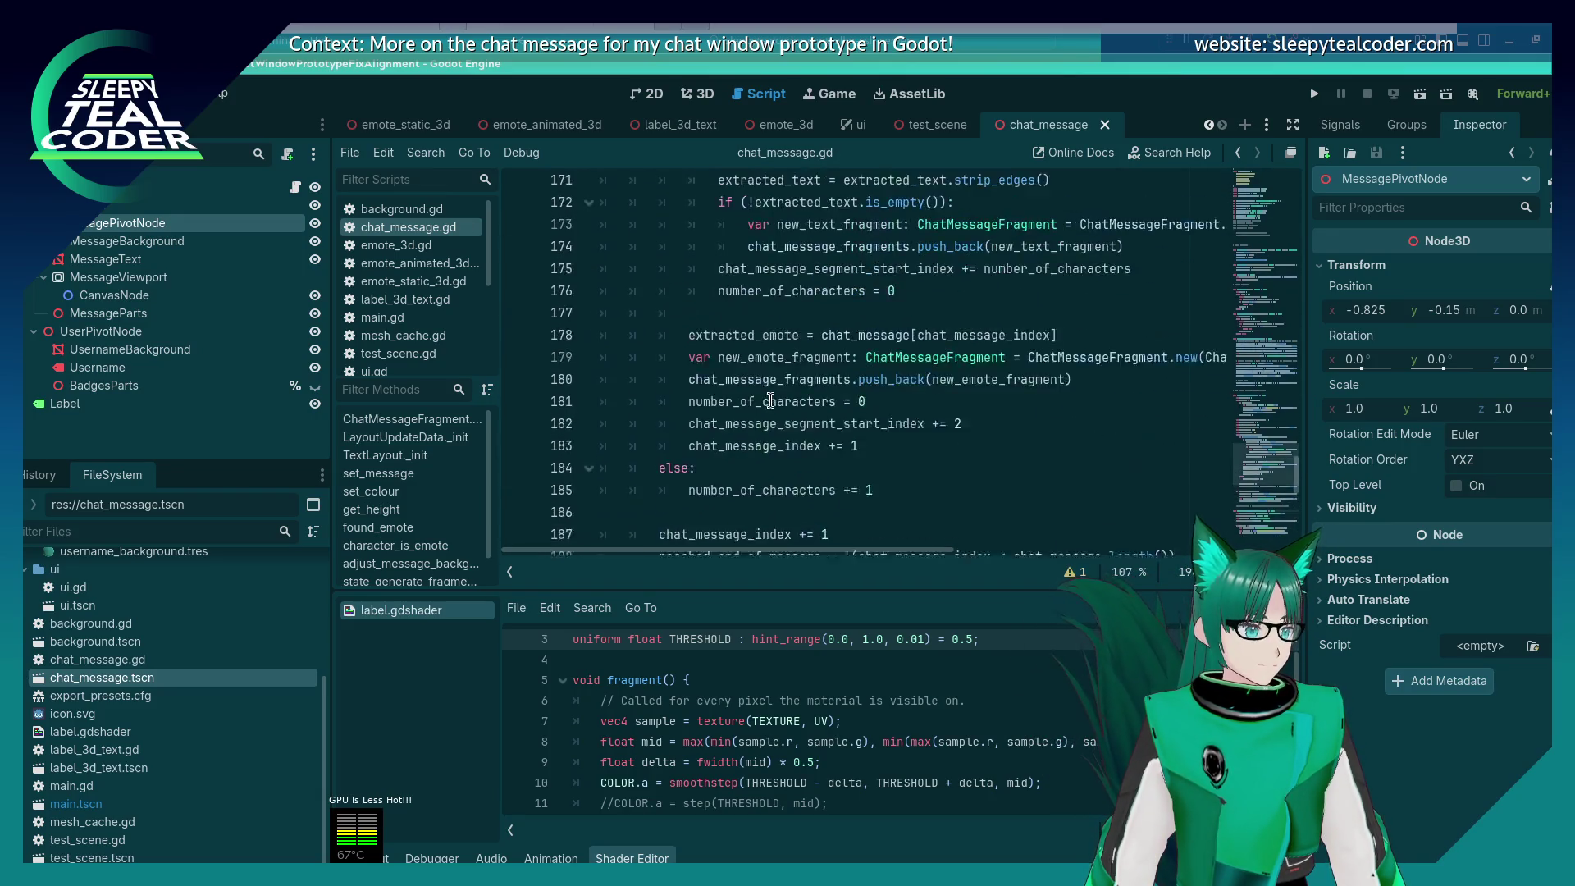
scroll(771, 400, "up", 2)
double_click(730, 340)
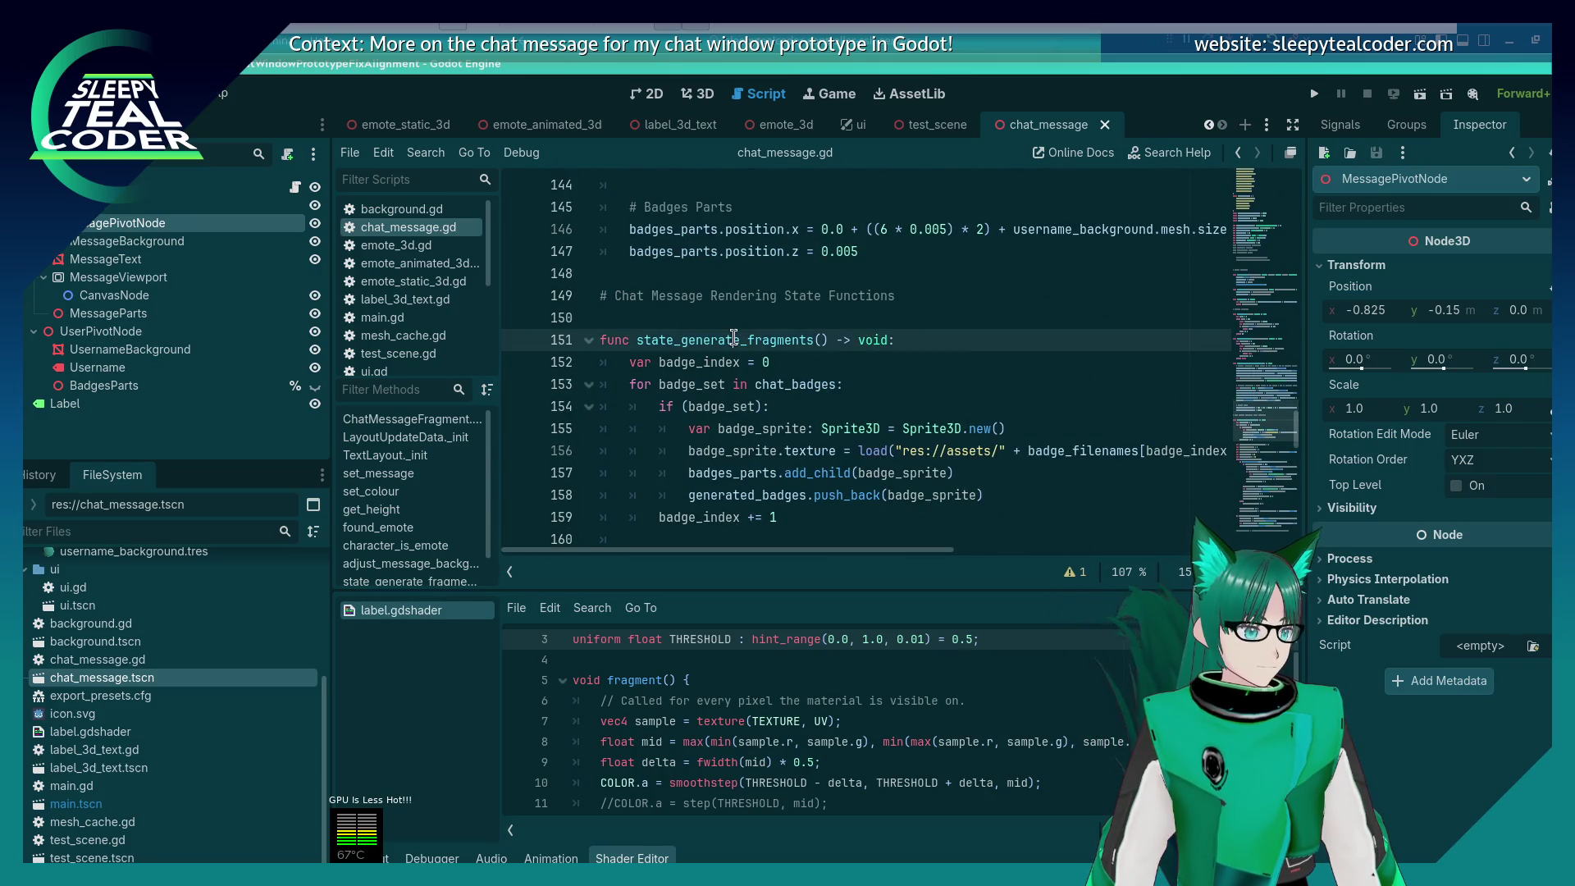
key("ctrl+f")
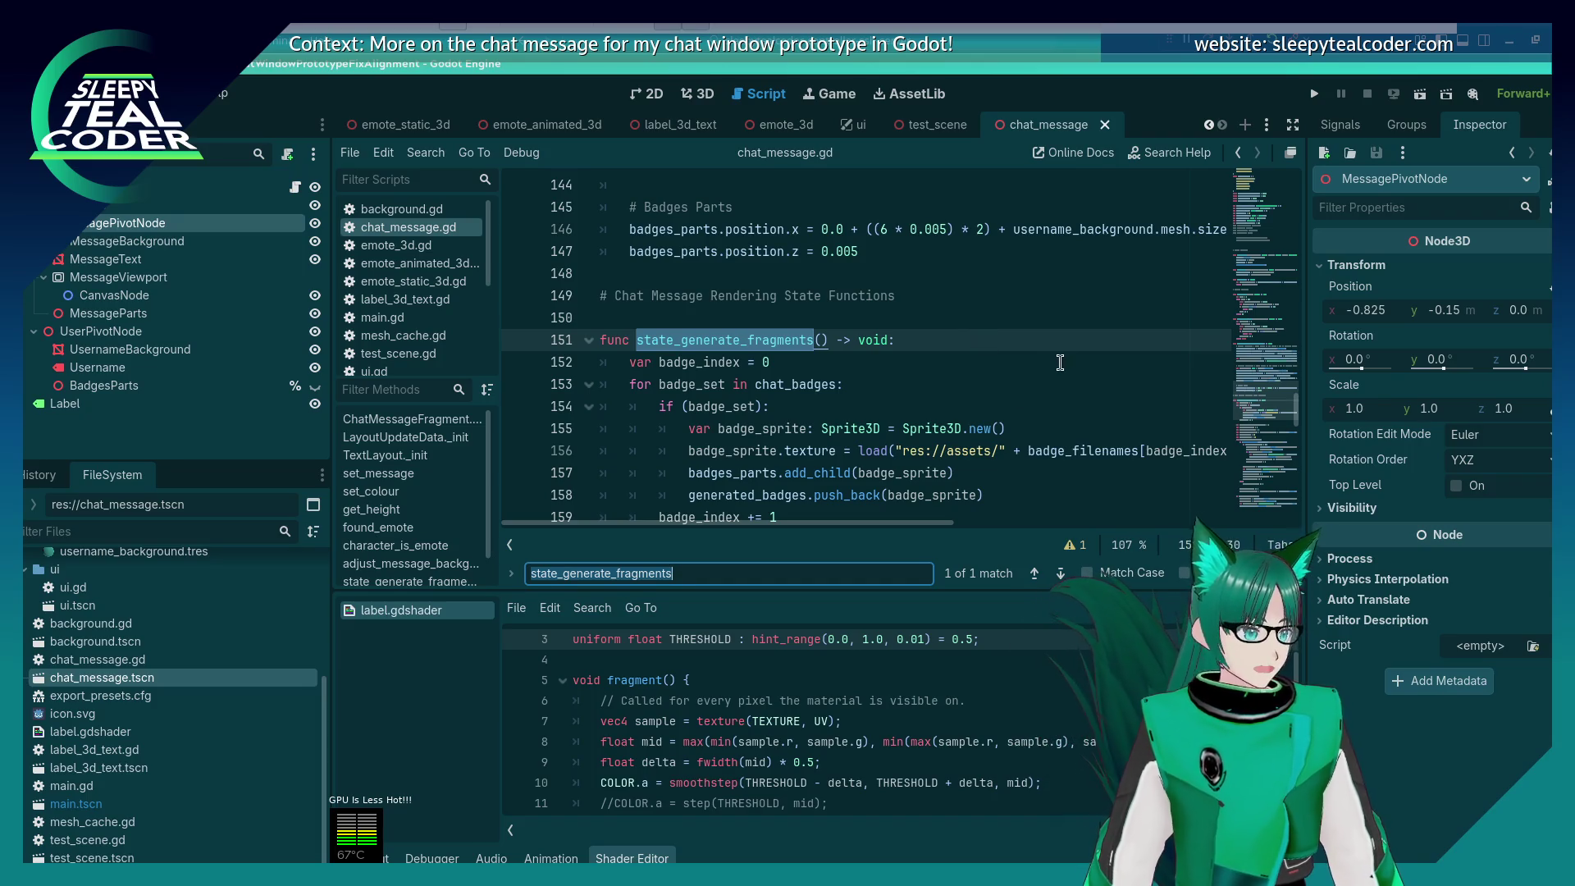
key("Escape")
scroll(935, 416, "down", 15)
scroll(935, 416, "down", 4)
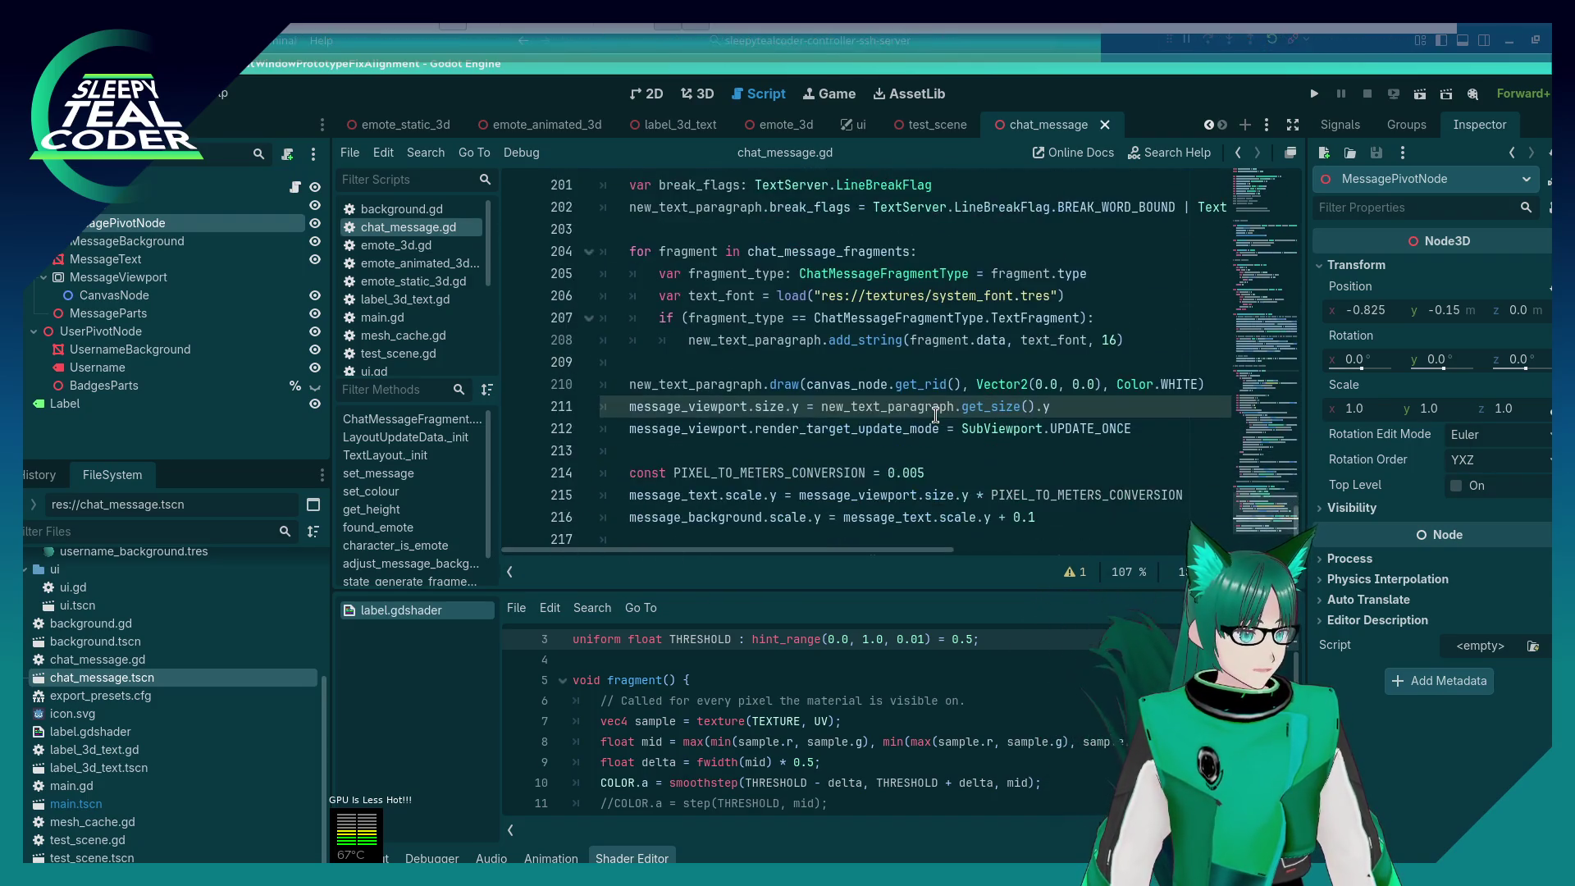
scroll(870, 314, "up", 1)
double_click(871, 317)
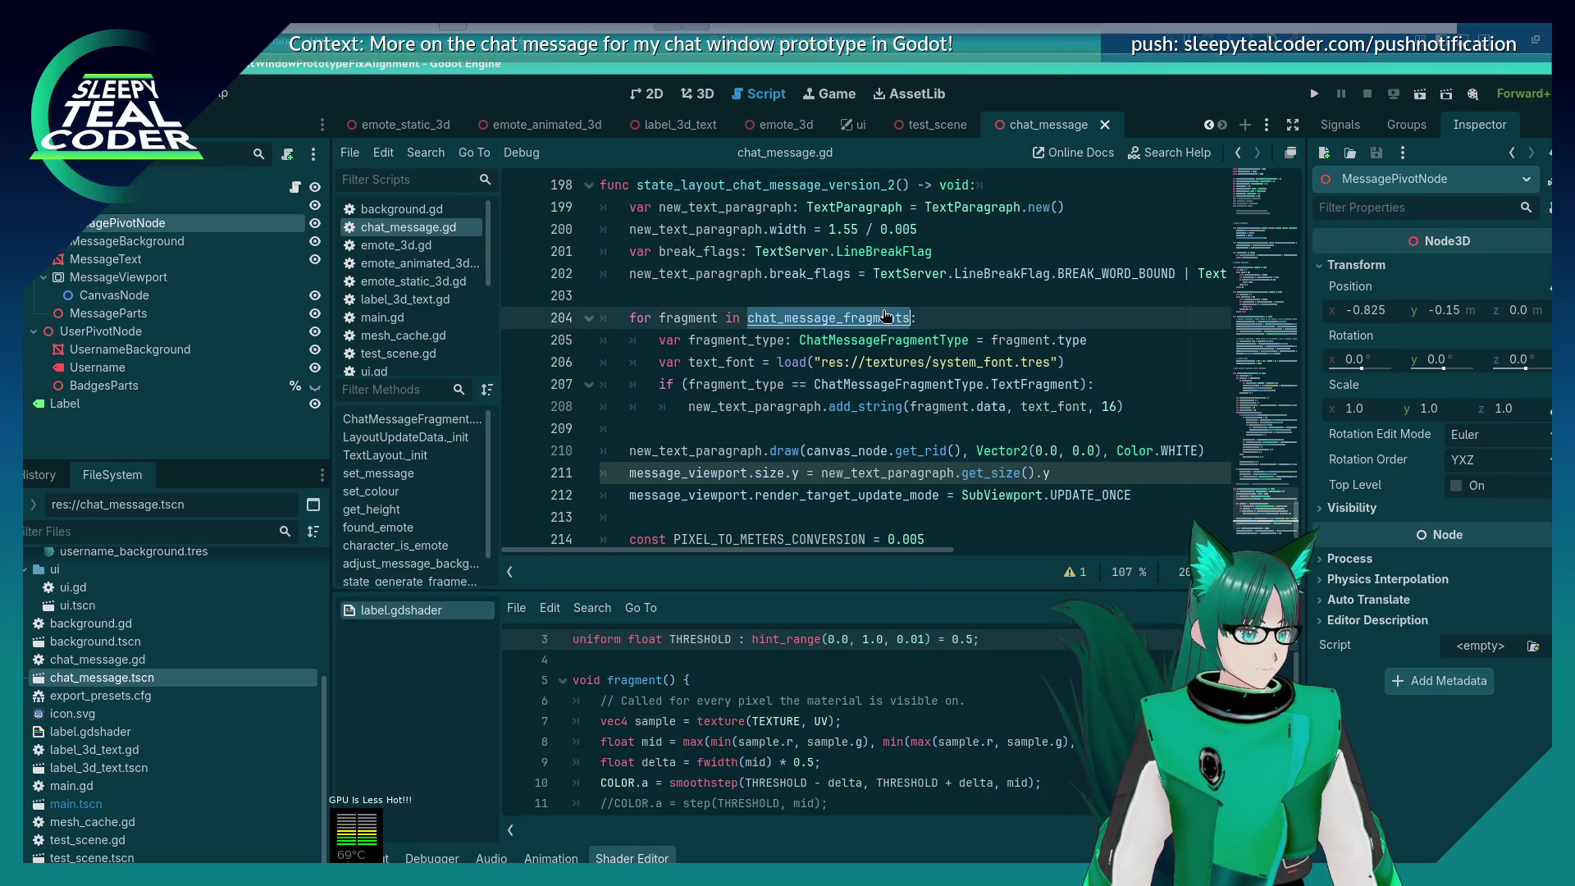
key("ctrl+f")
key("Return")
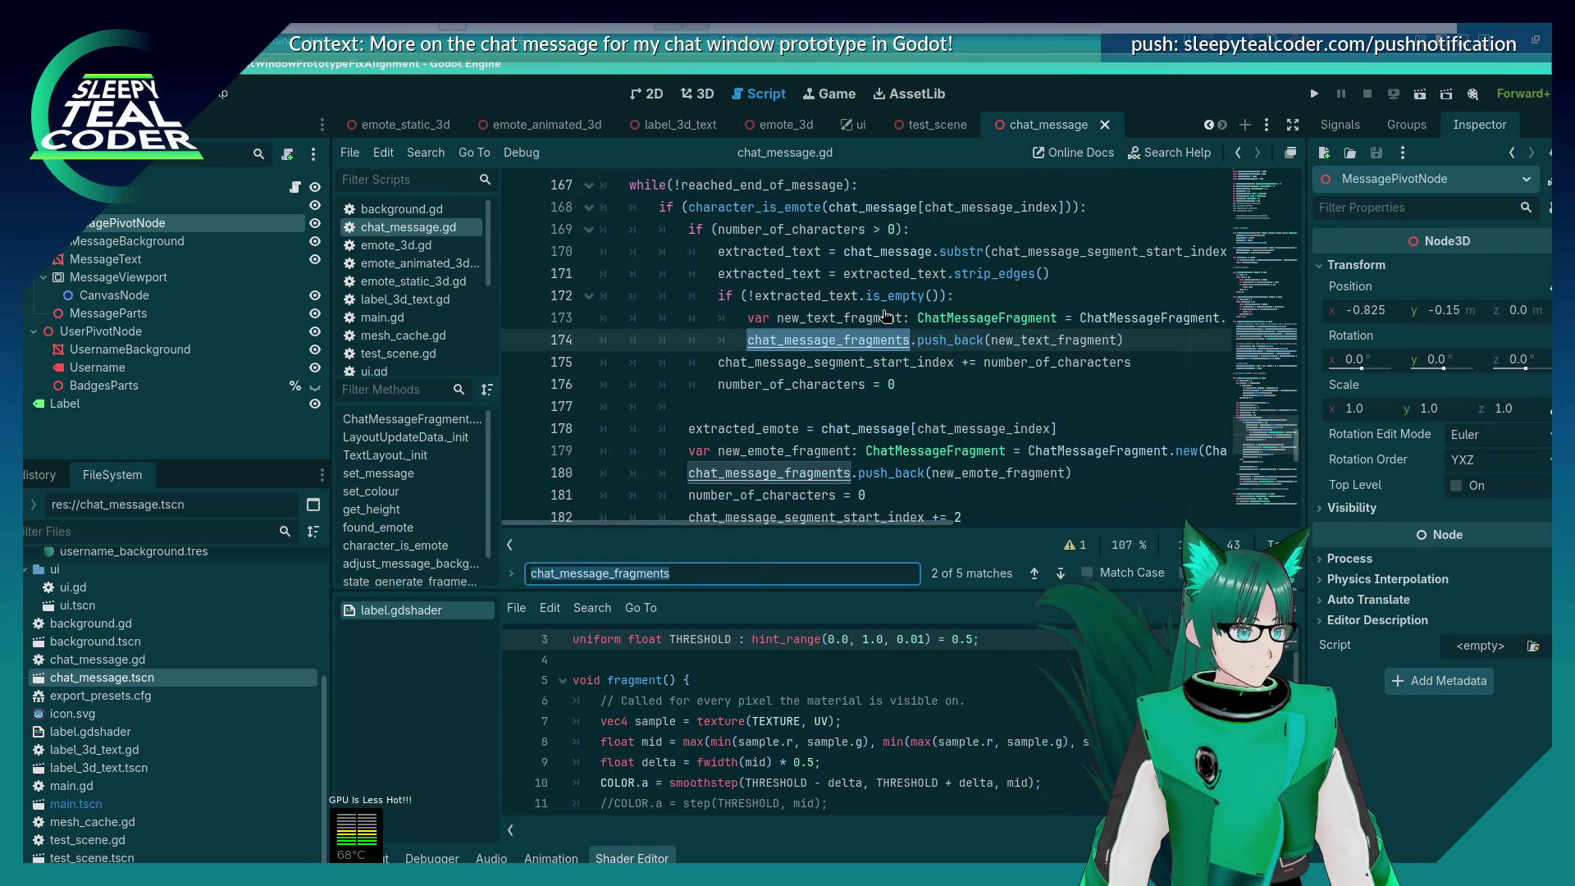
key("Escape")
scroll(878, 320, "up", 6)
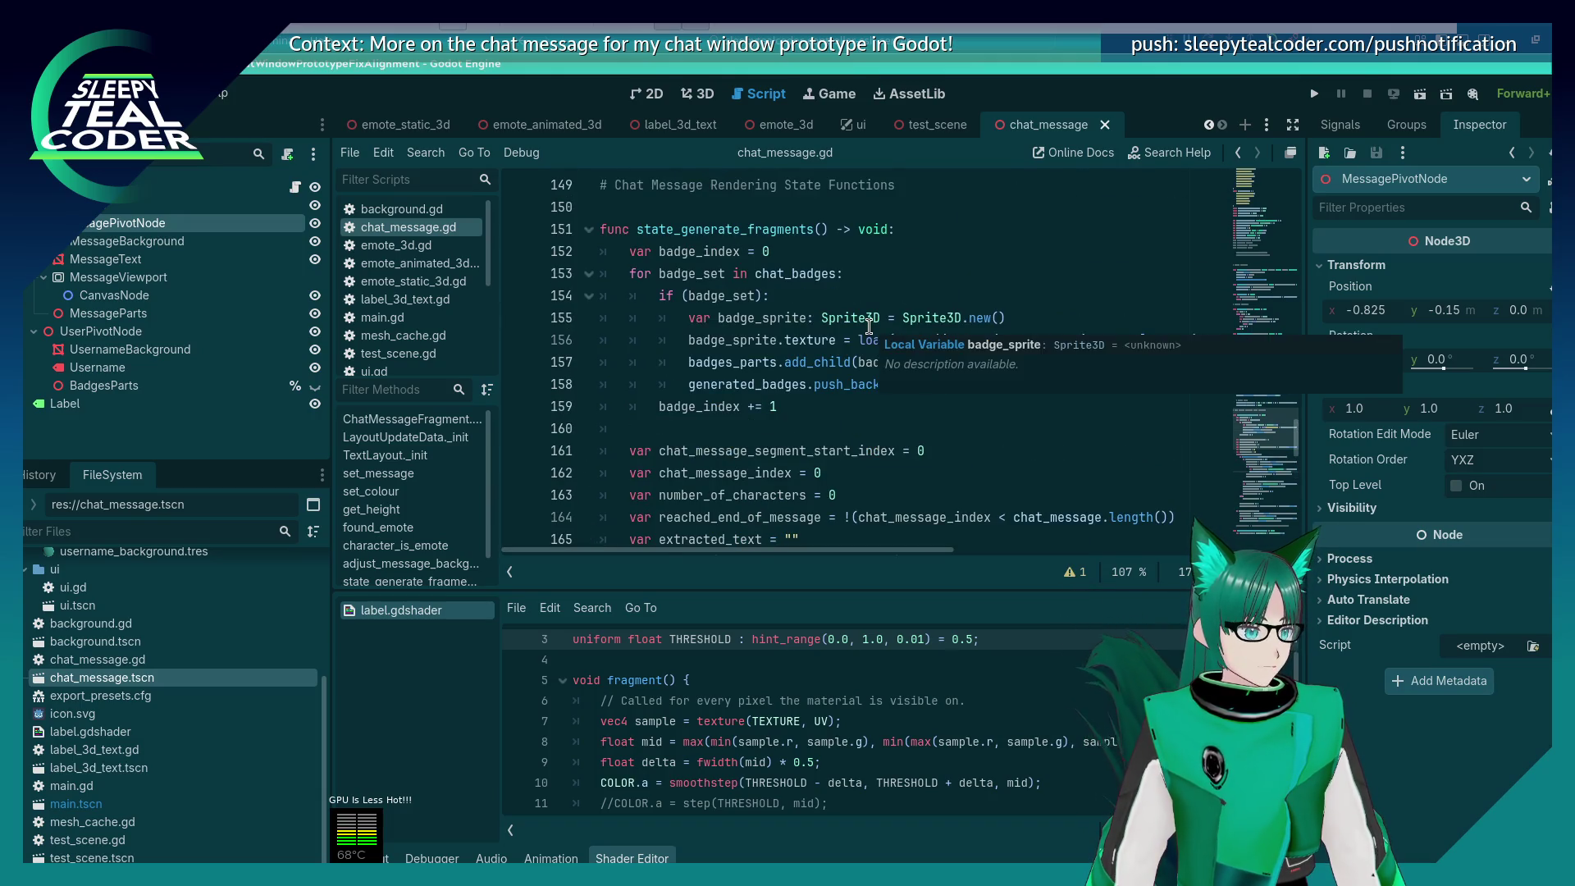
scroll(868, 325, "down", 2)
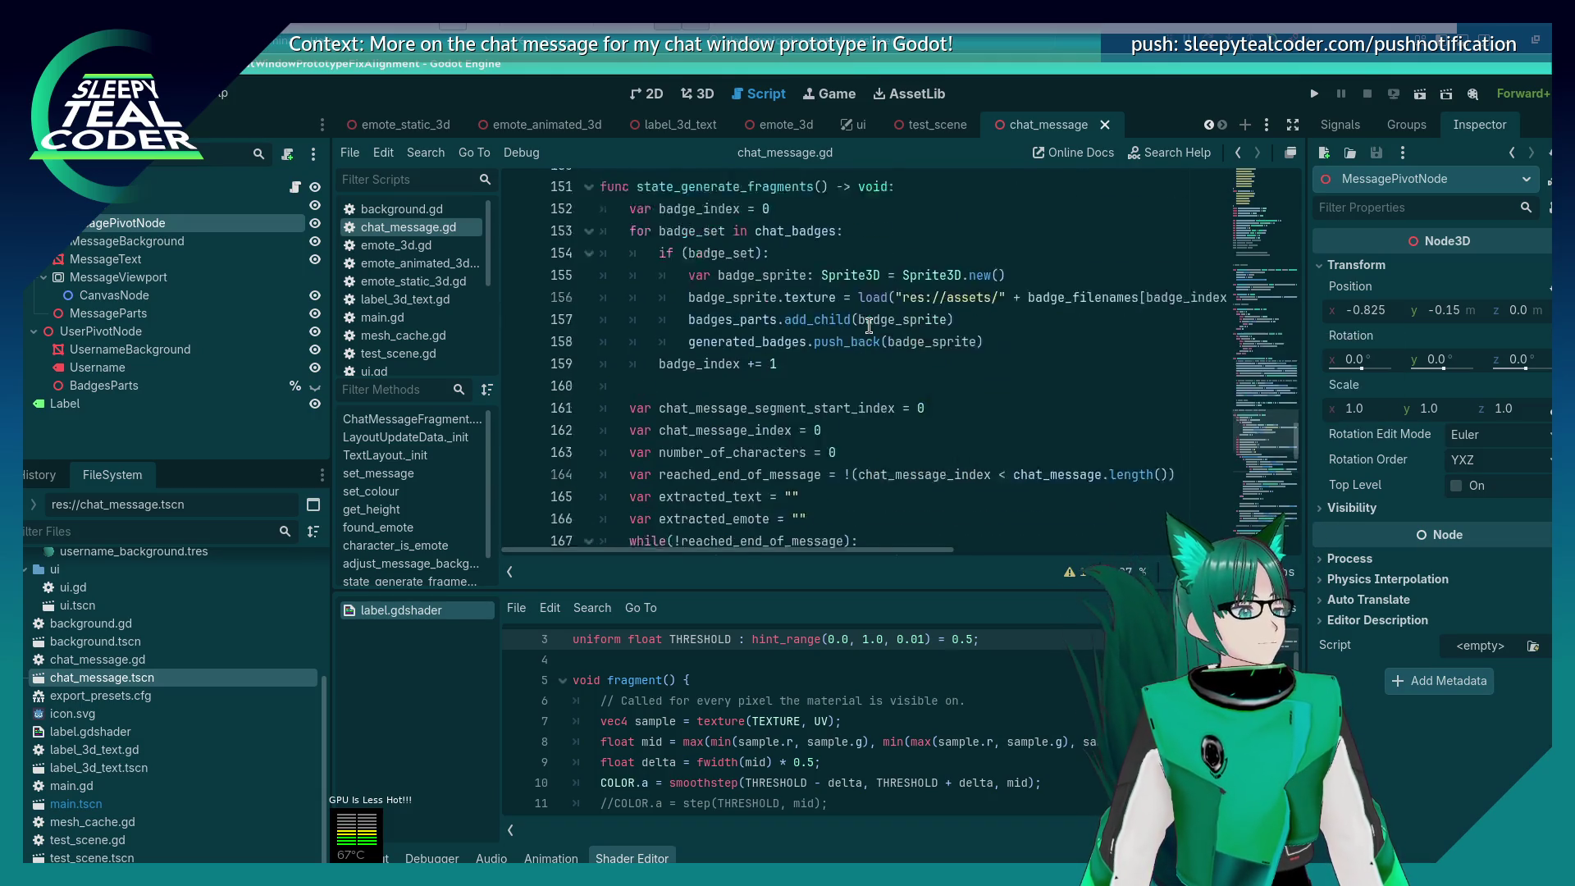
scroll(868, 326, "up", 2)
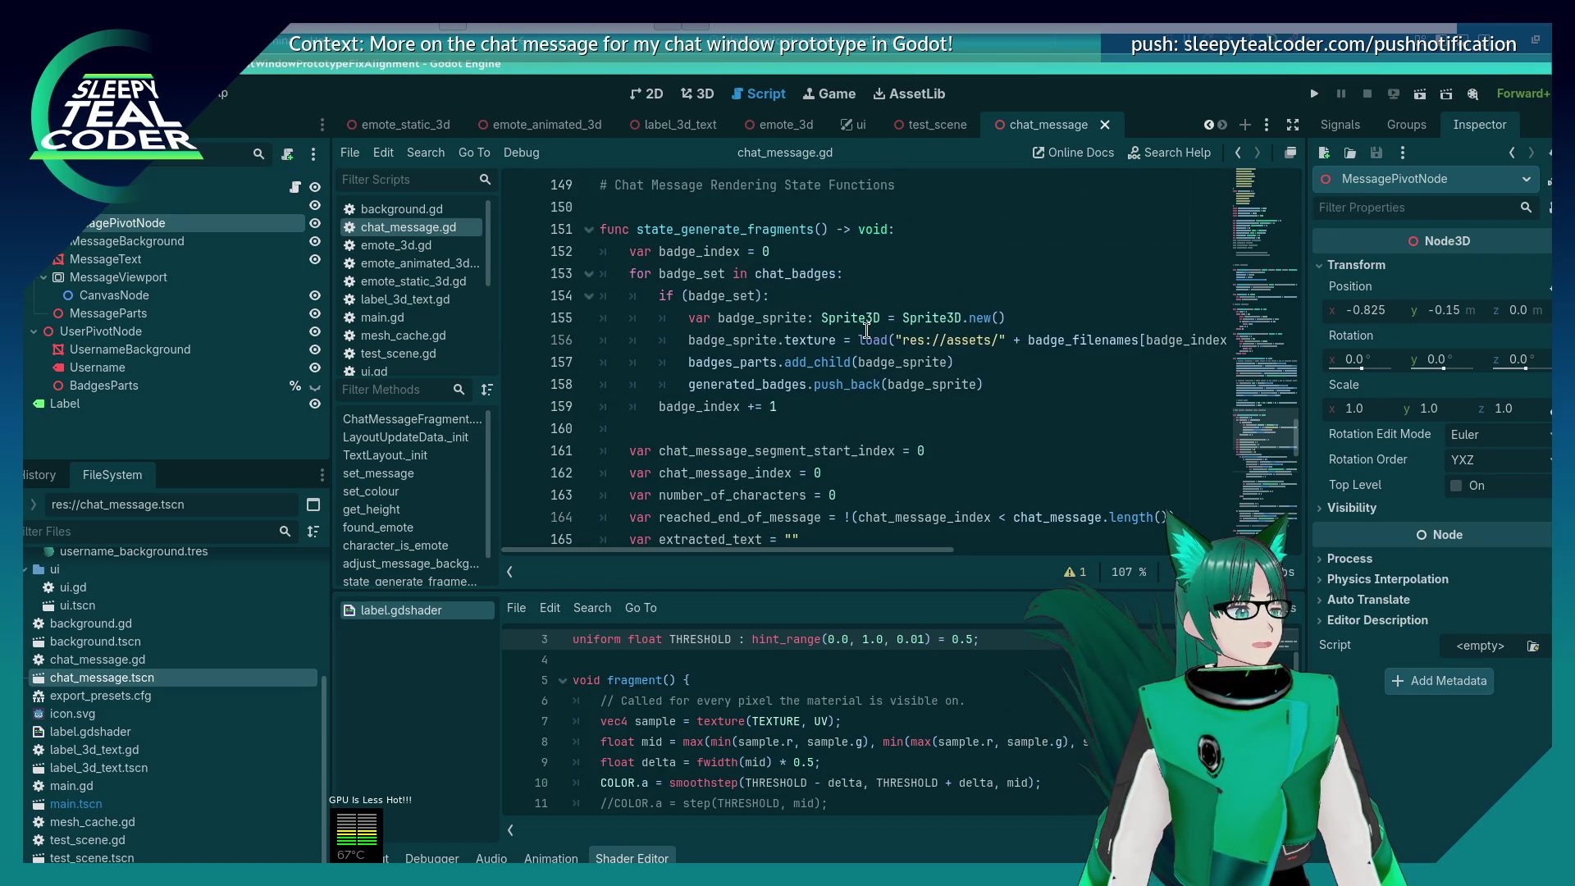
mouse_move(867, 329)
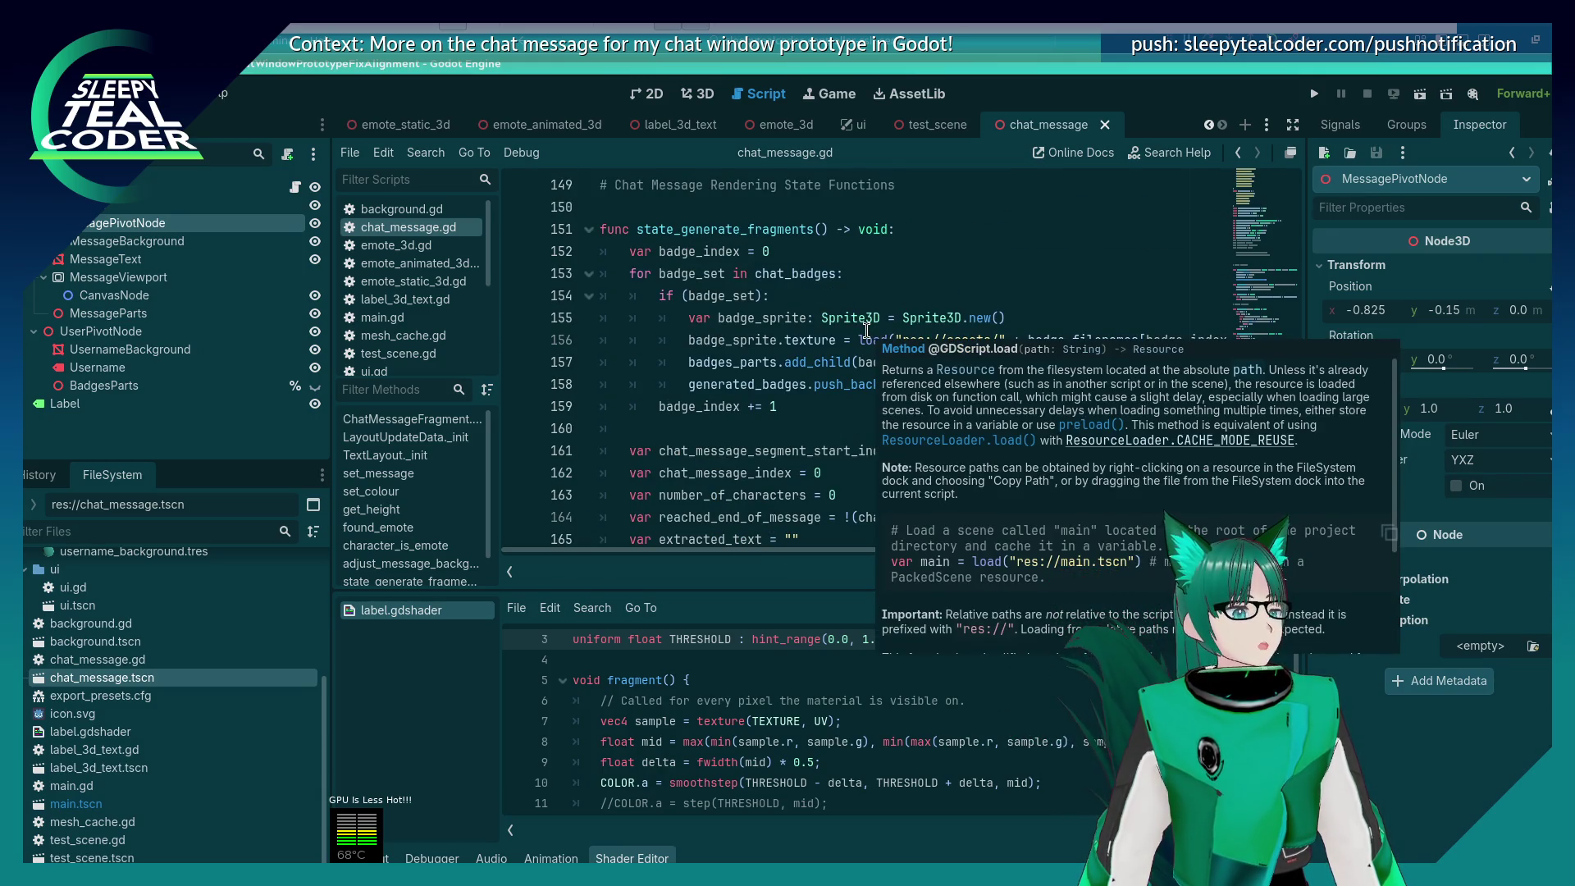
left_click(710, 429)
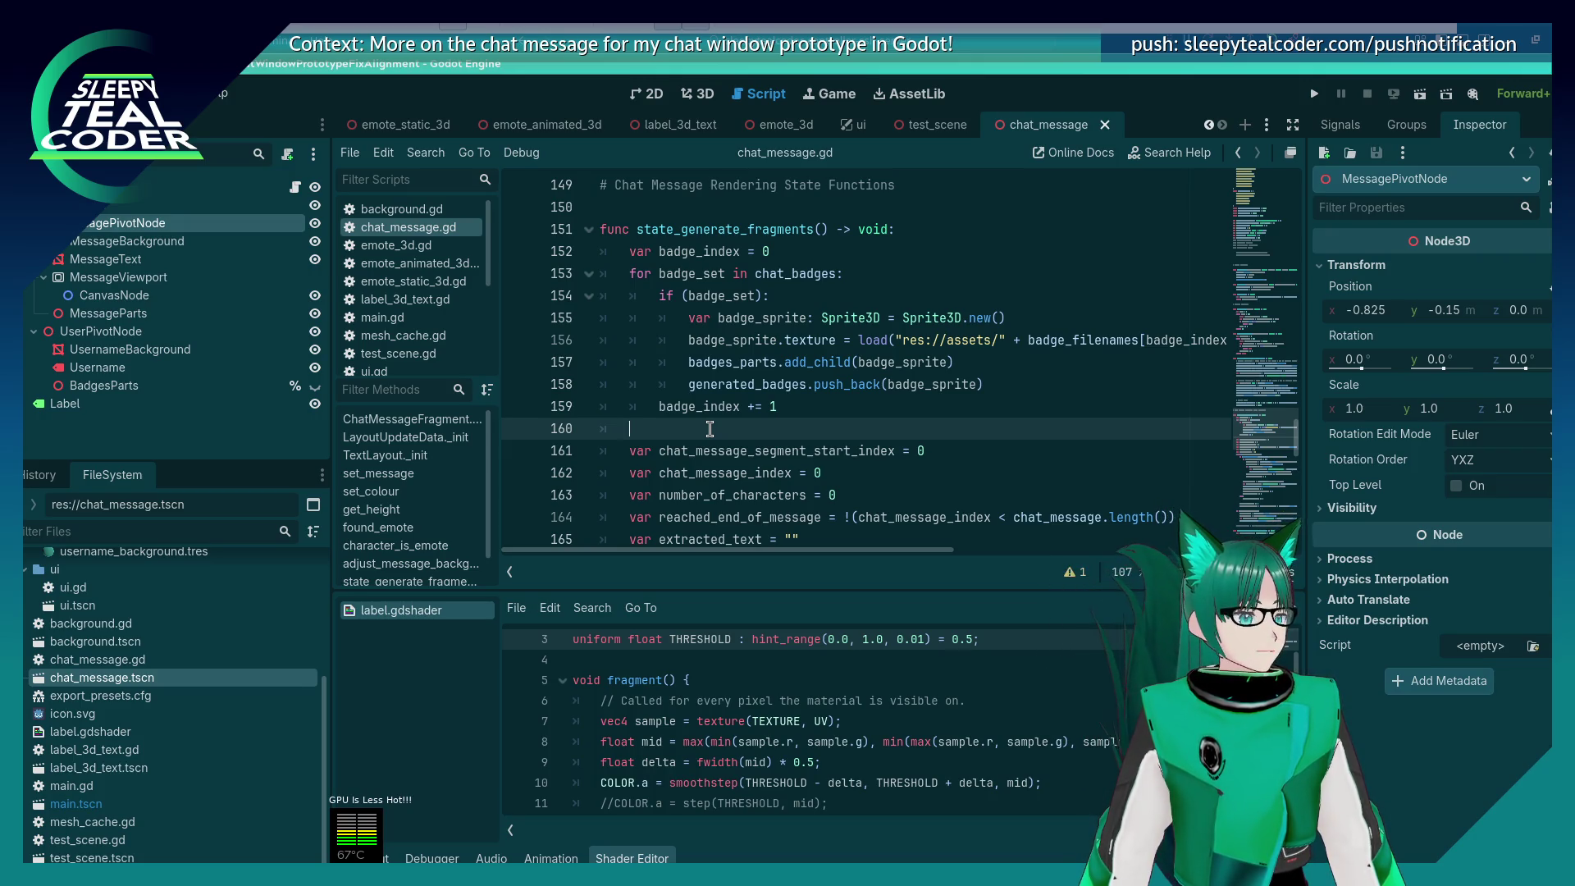
scroll(710, 428, "down", 2)
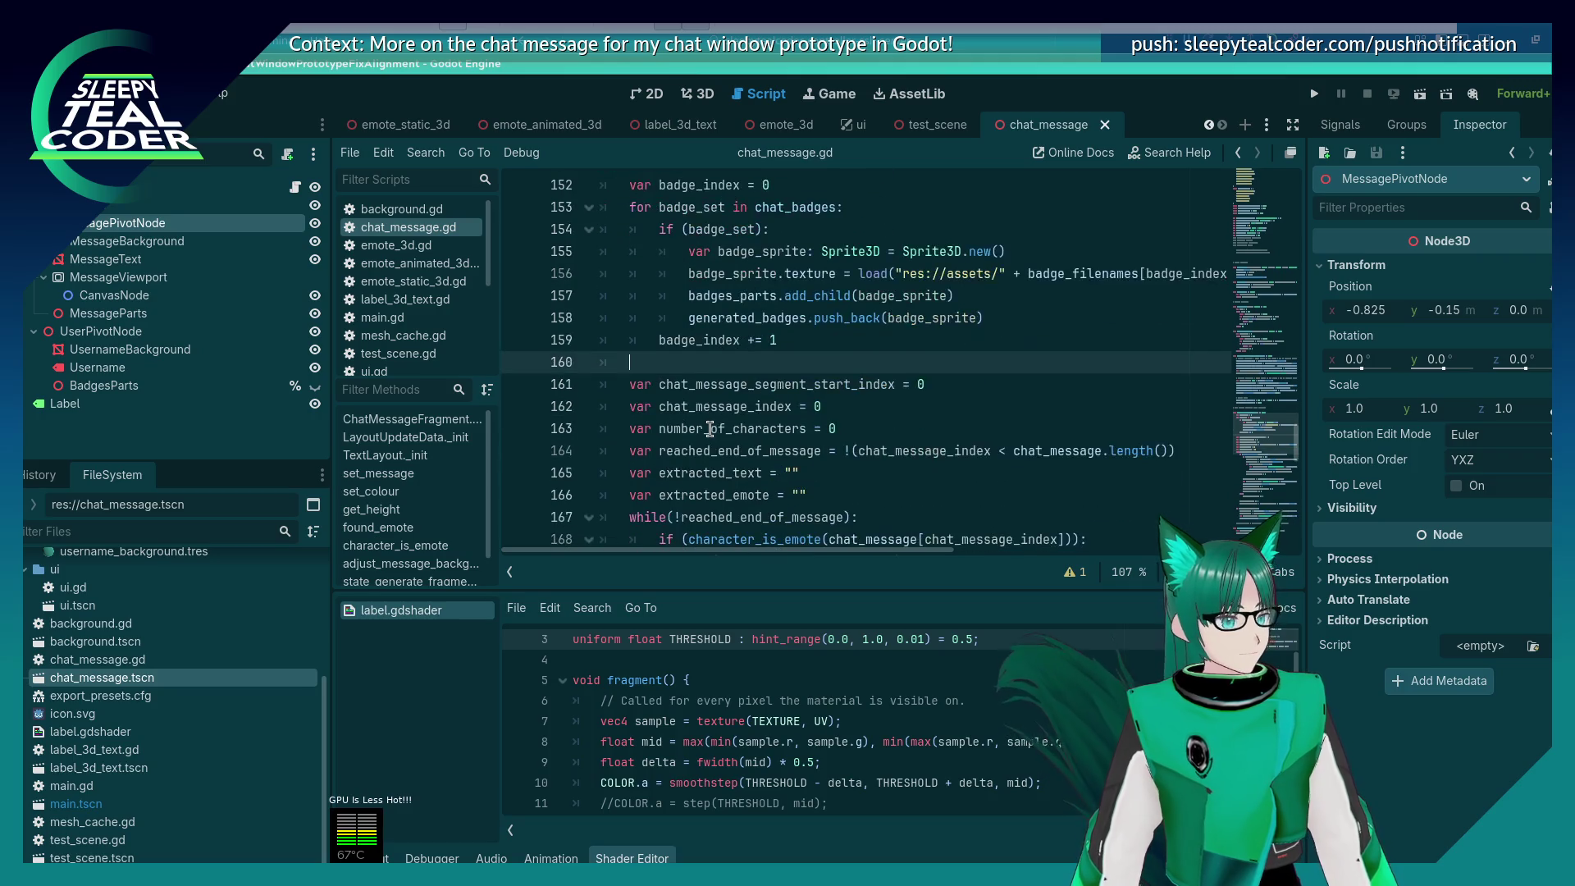
scroll(710, 428, "up", 9)
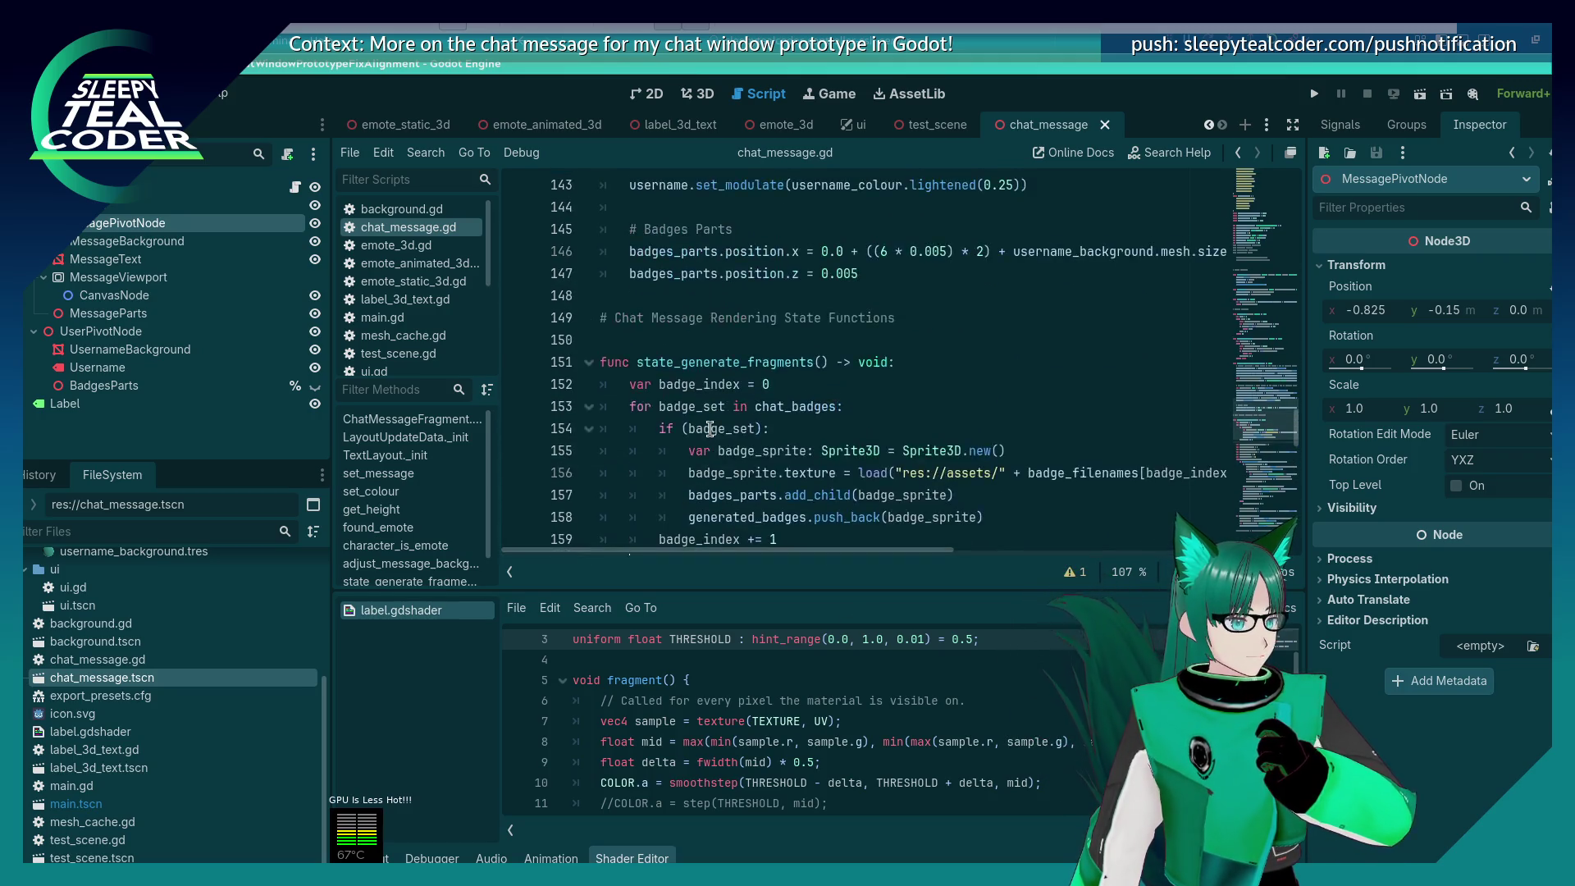
scroll(710, 428, "up", 2)
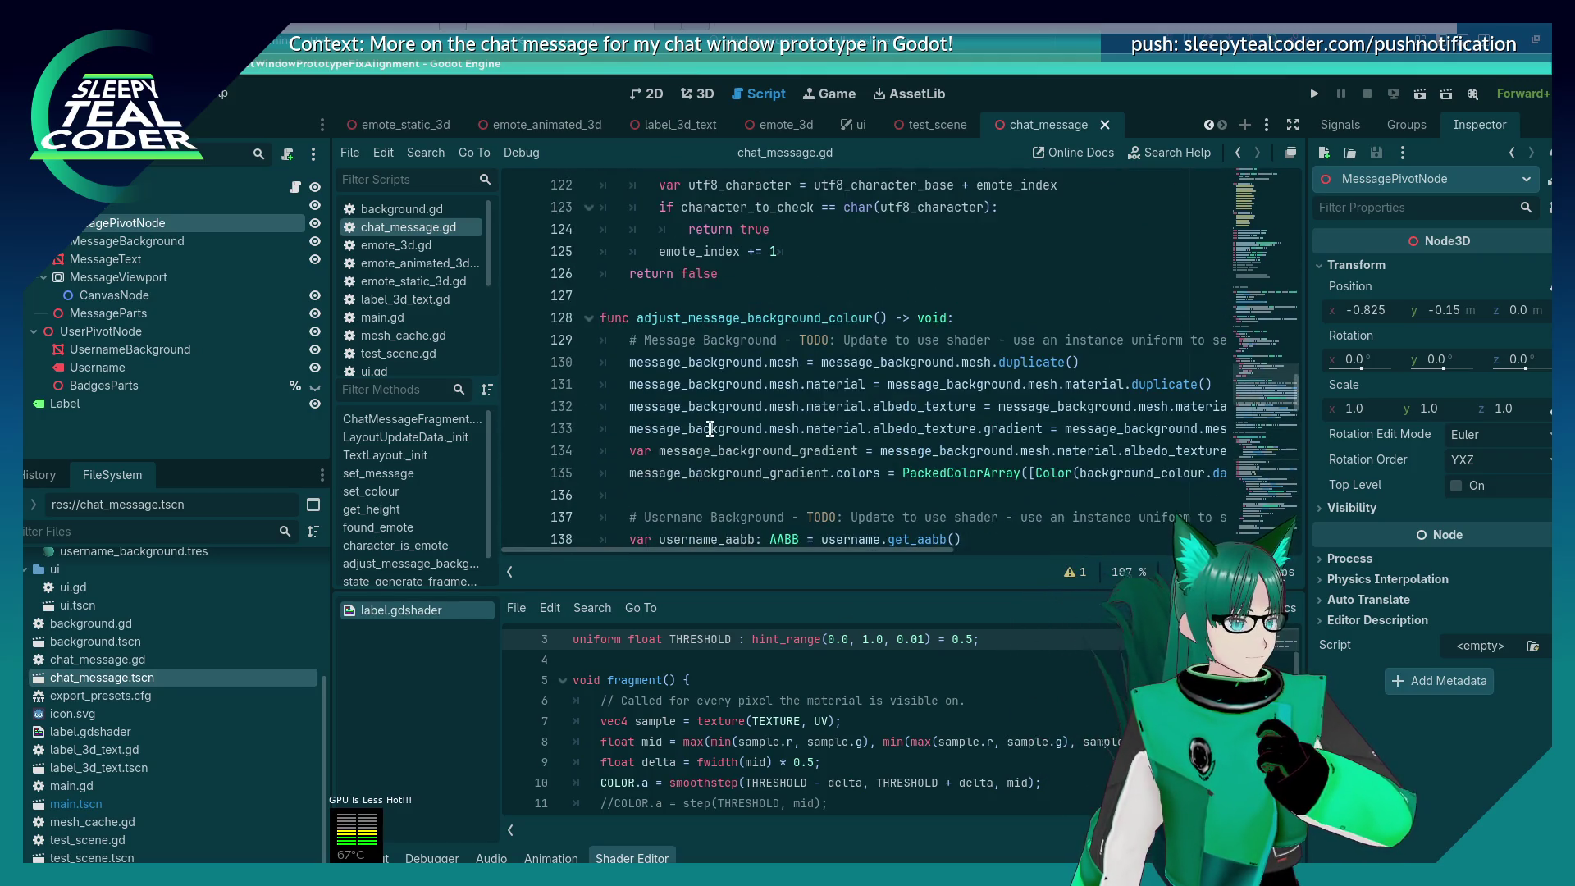
double_click(840, 318)
scroll(757, 400, "up", 1)
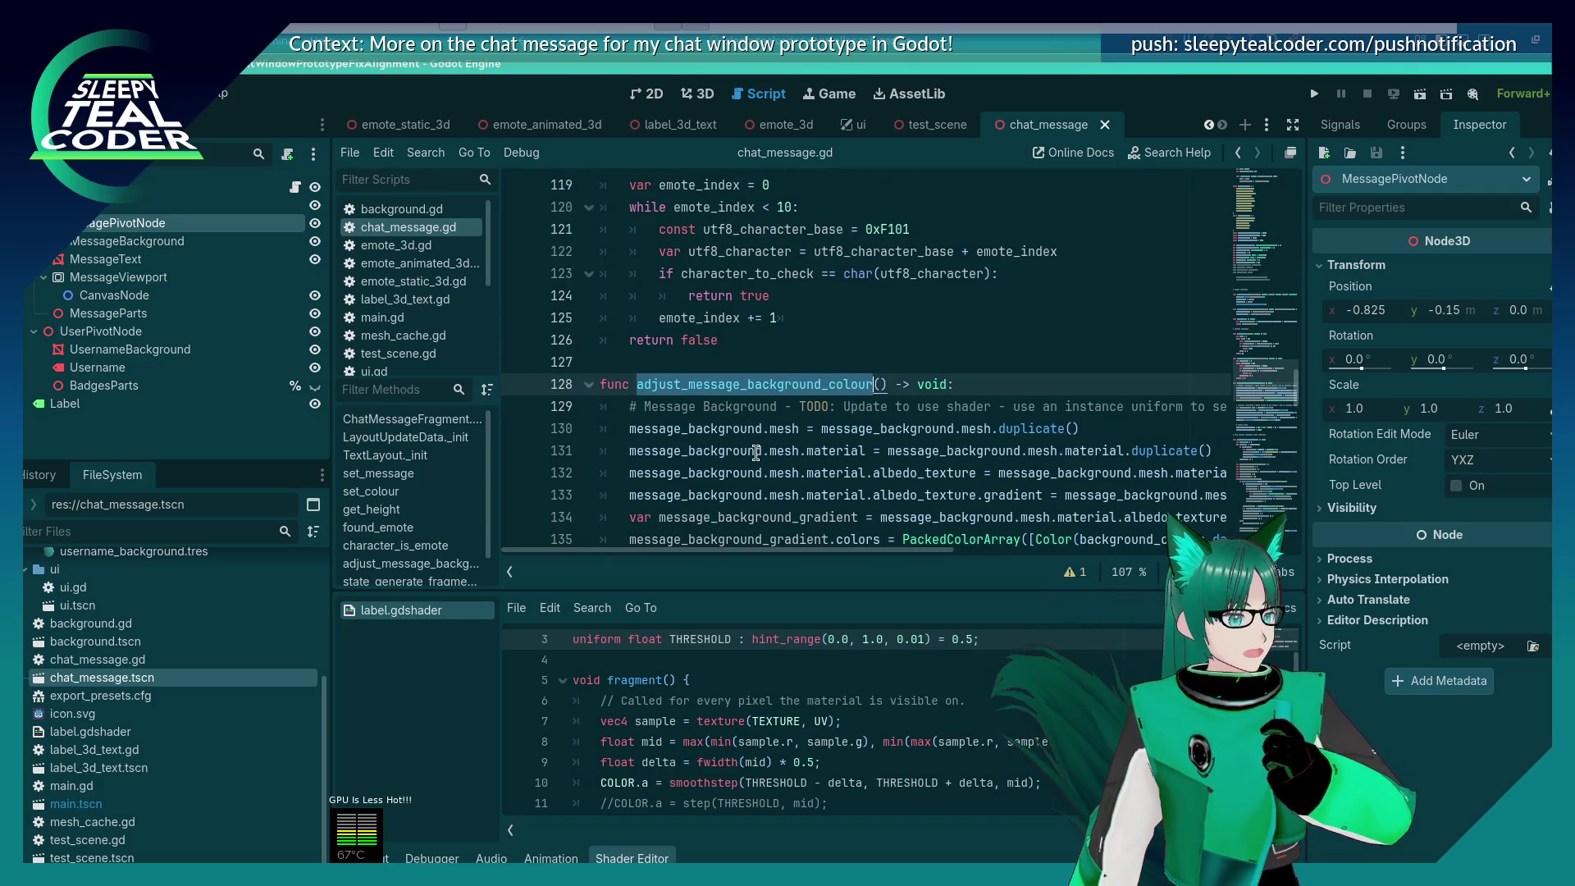
scroll(754, 449, "up", 4)
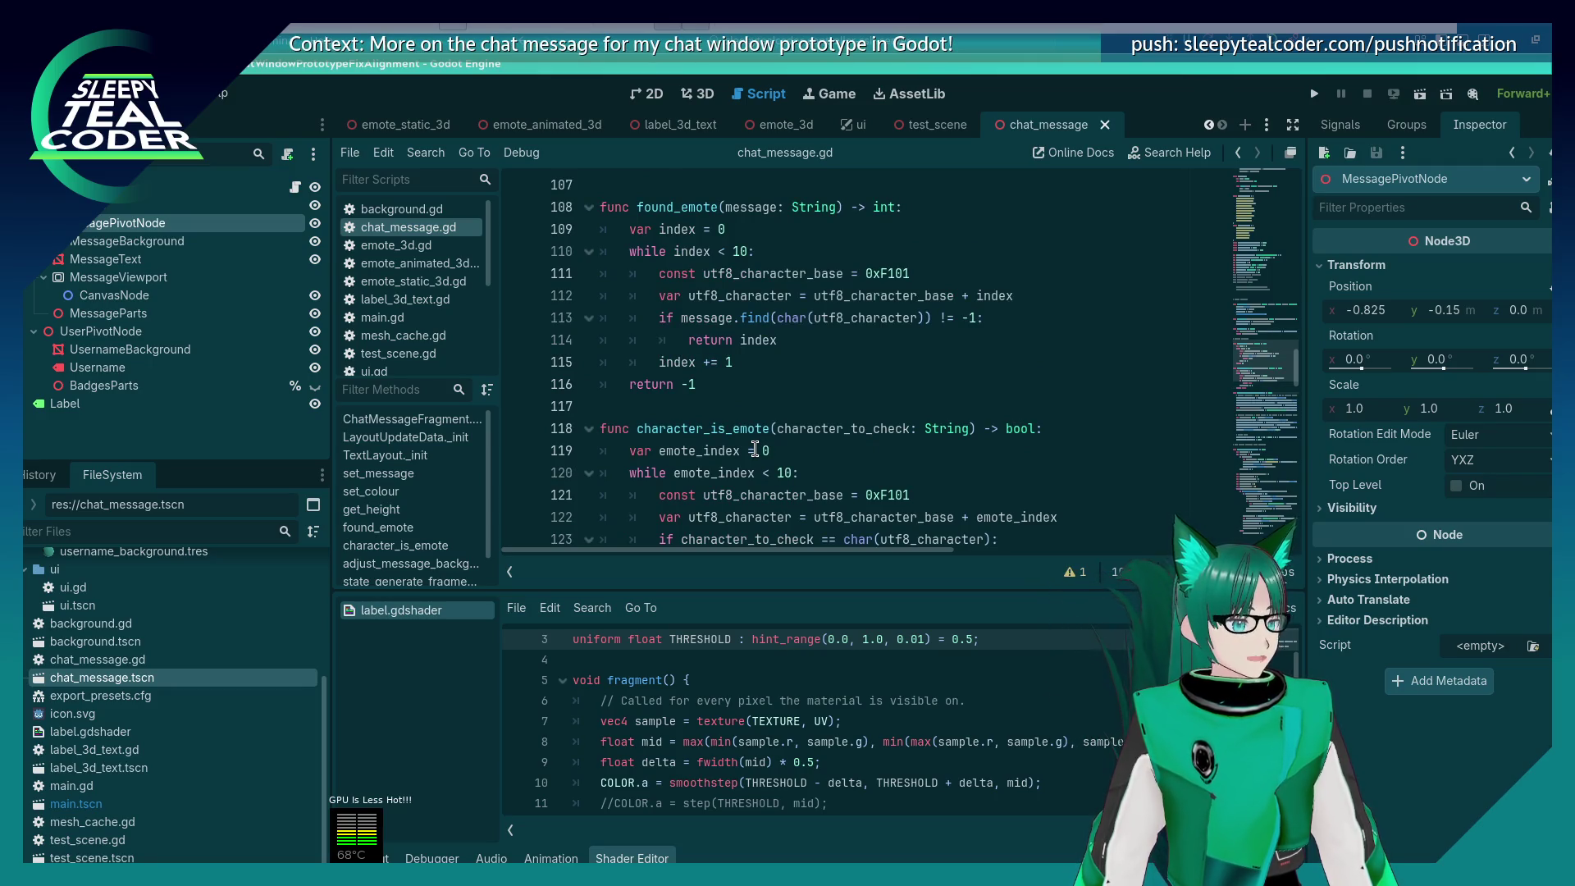
double_click(743, 430)
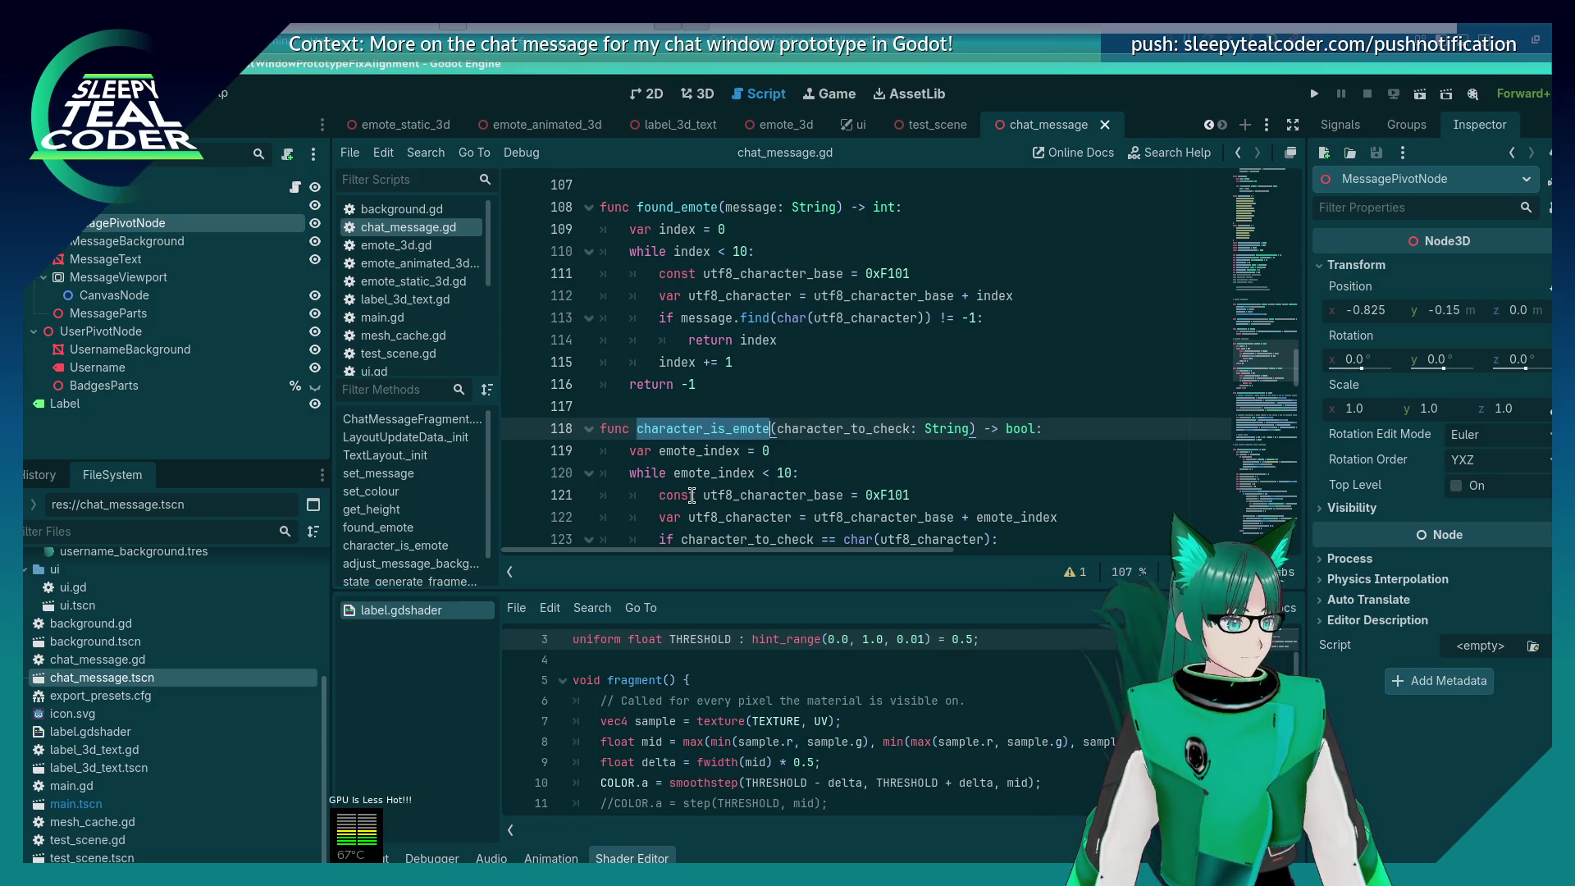
scroll(691, 496, "down", 5)
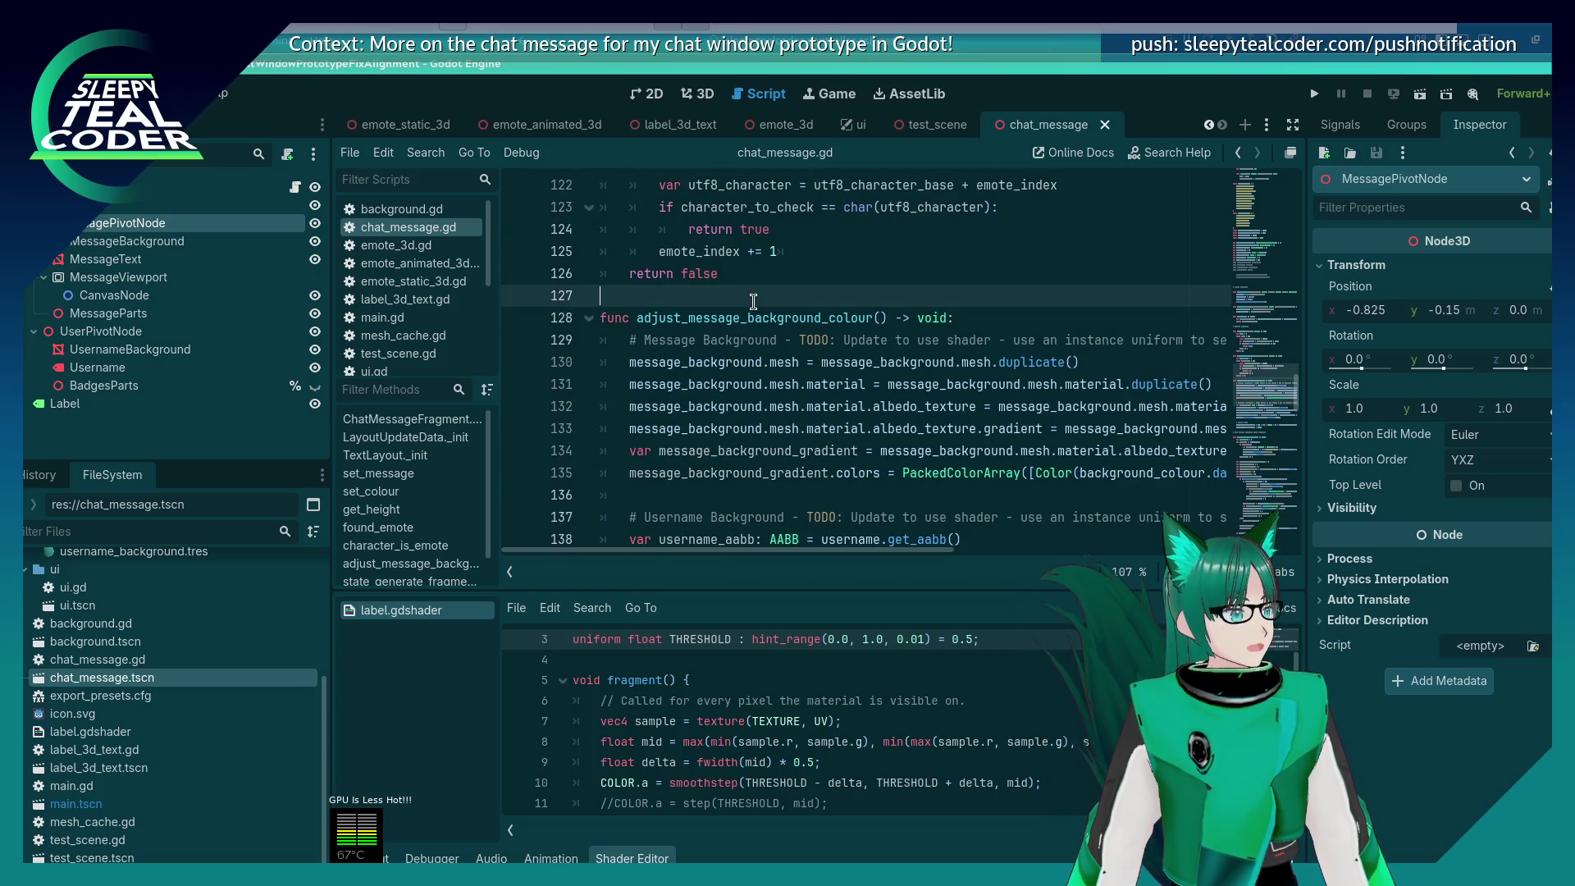
double_click(741, 319)
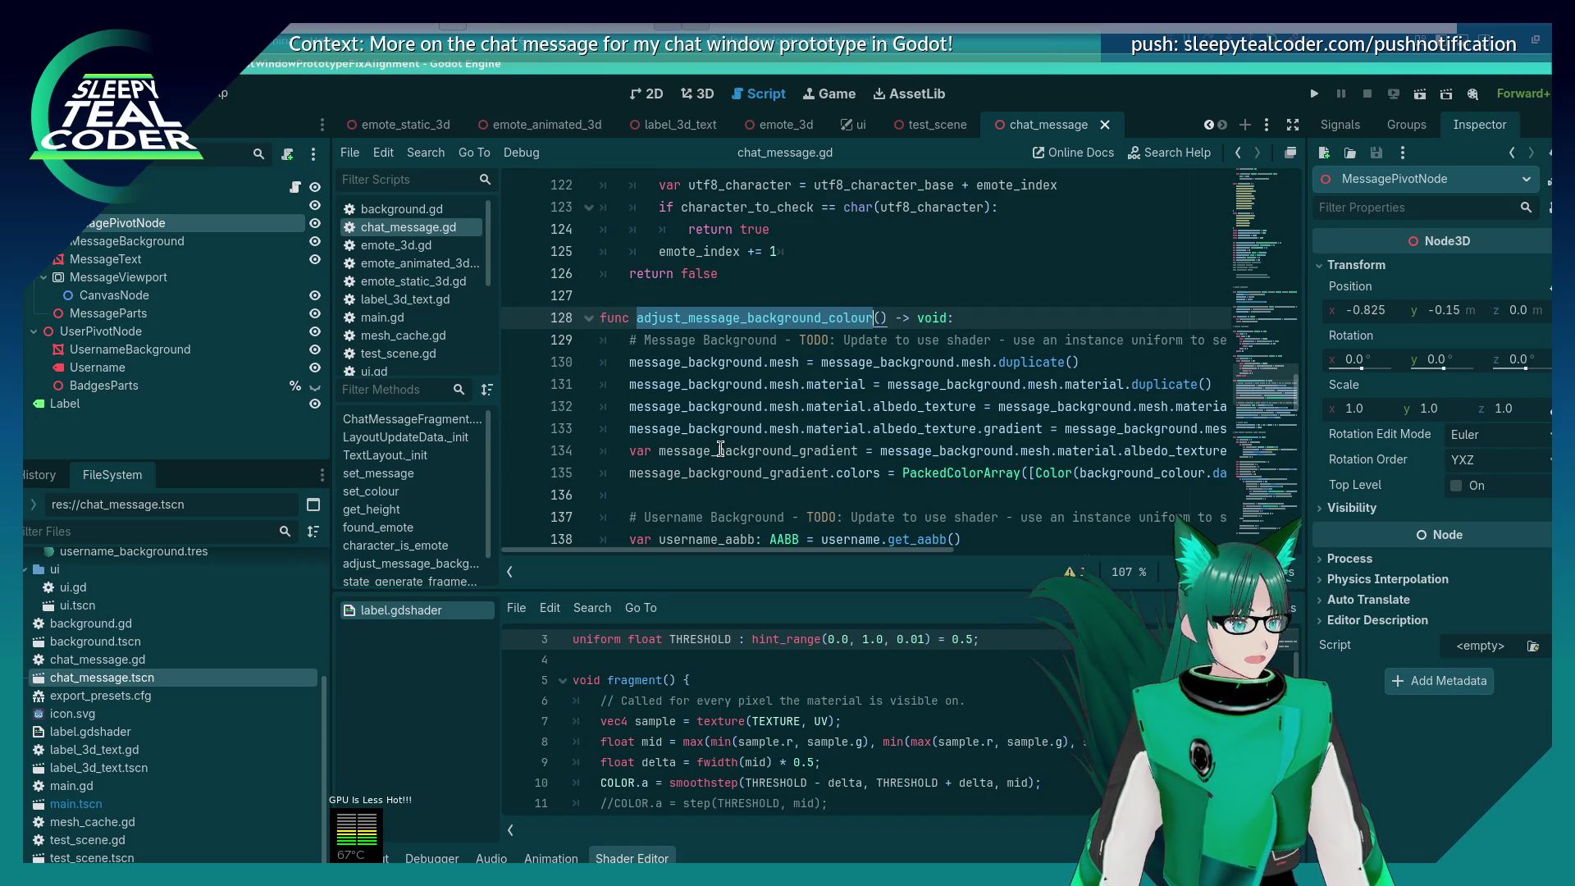
scroll(720, 450, "down", 2)
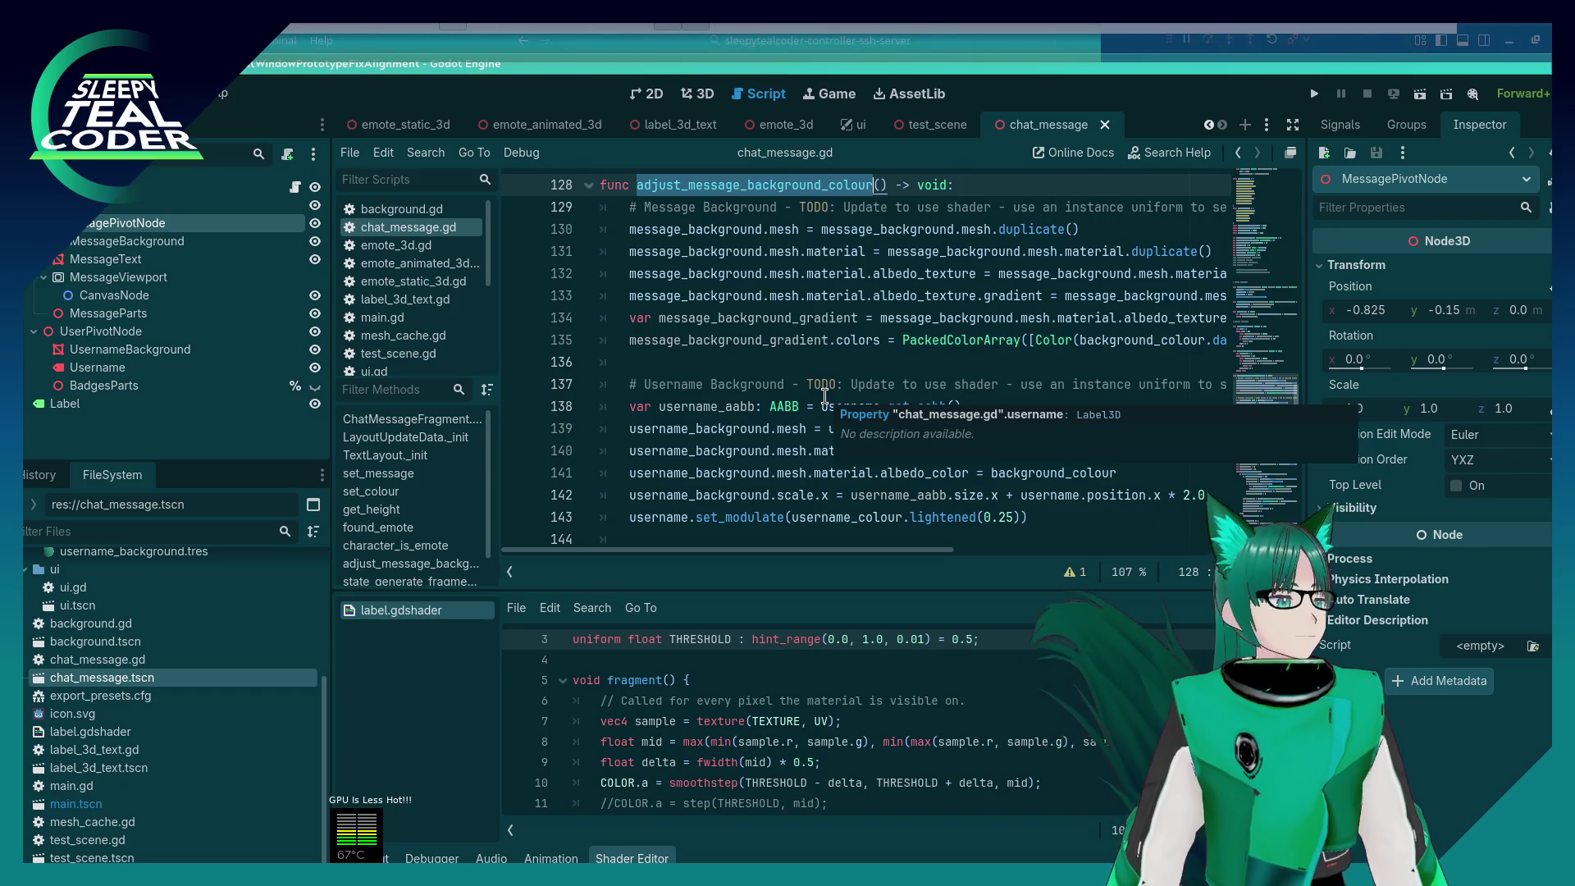
scroll(824, 396, "up", 2)
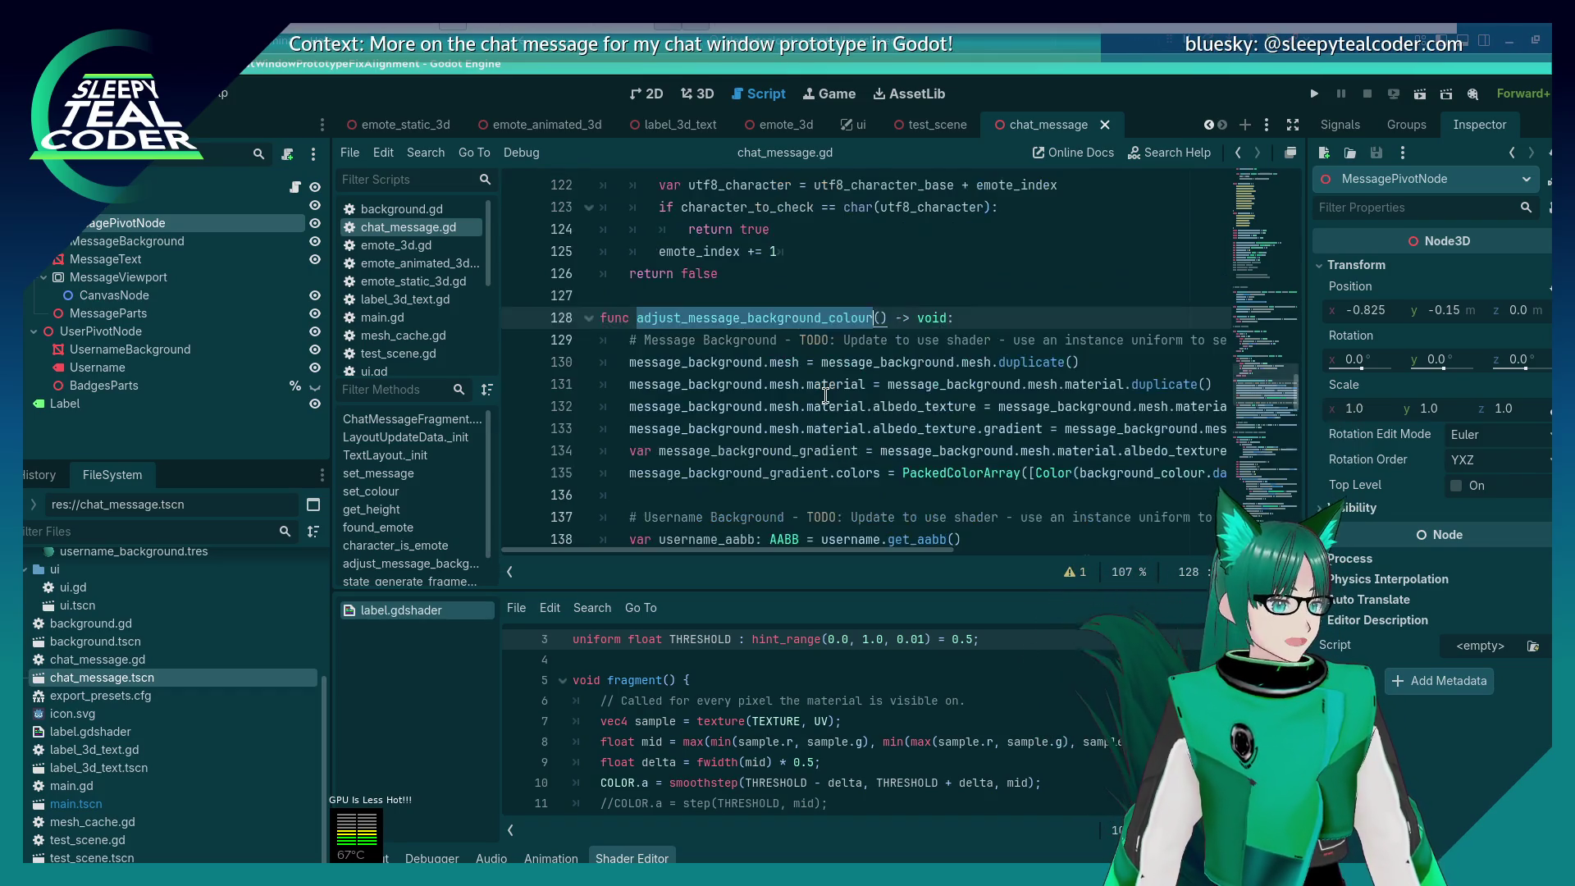
left_click(949, 361)
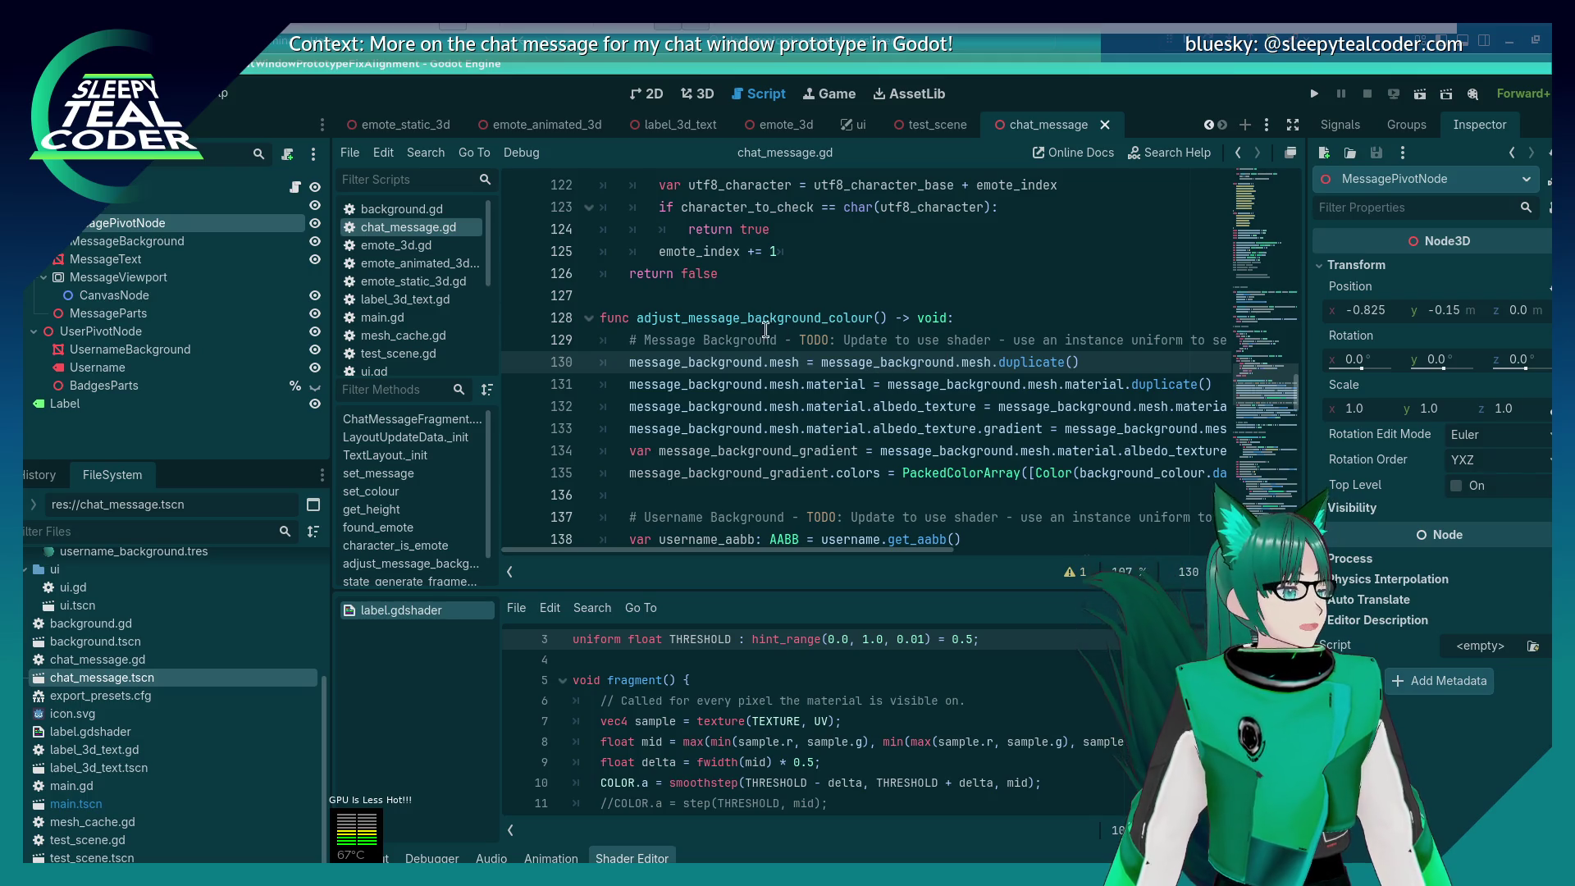
left_click(697, 93)
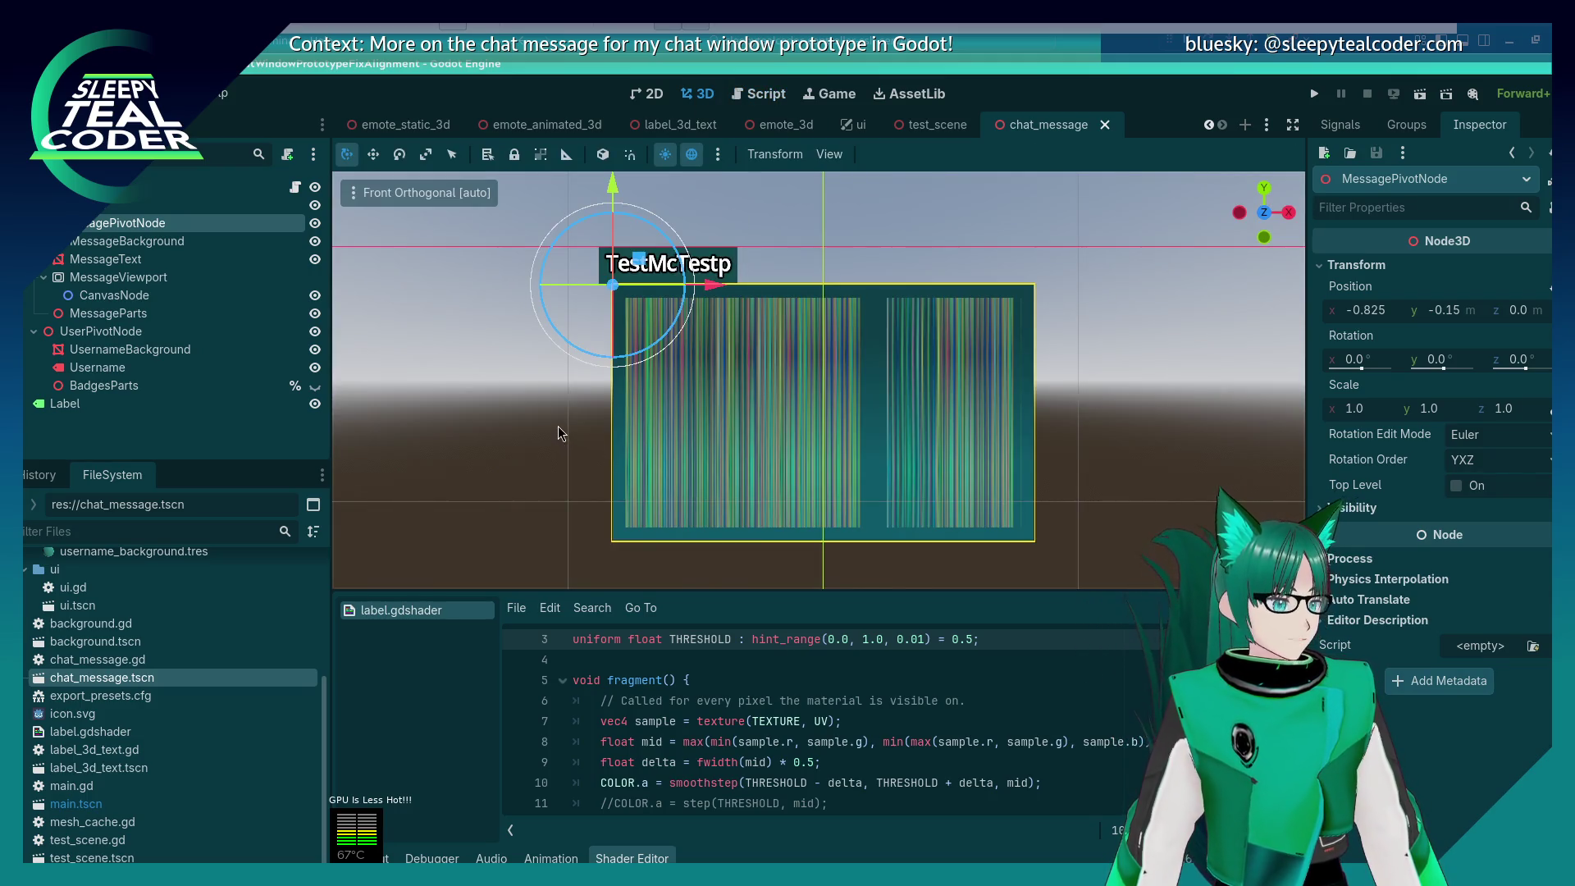
Step: Hide the MessageText node with its eye icon and leave MessageBackground selected
left_click(592, 439)
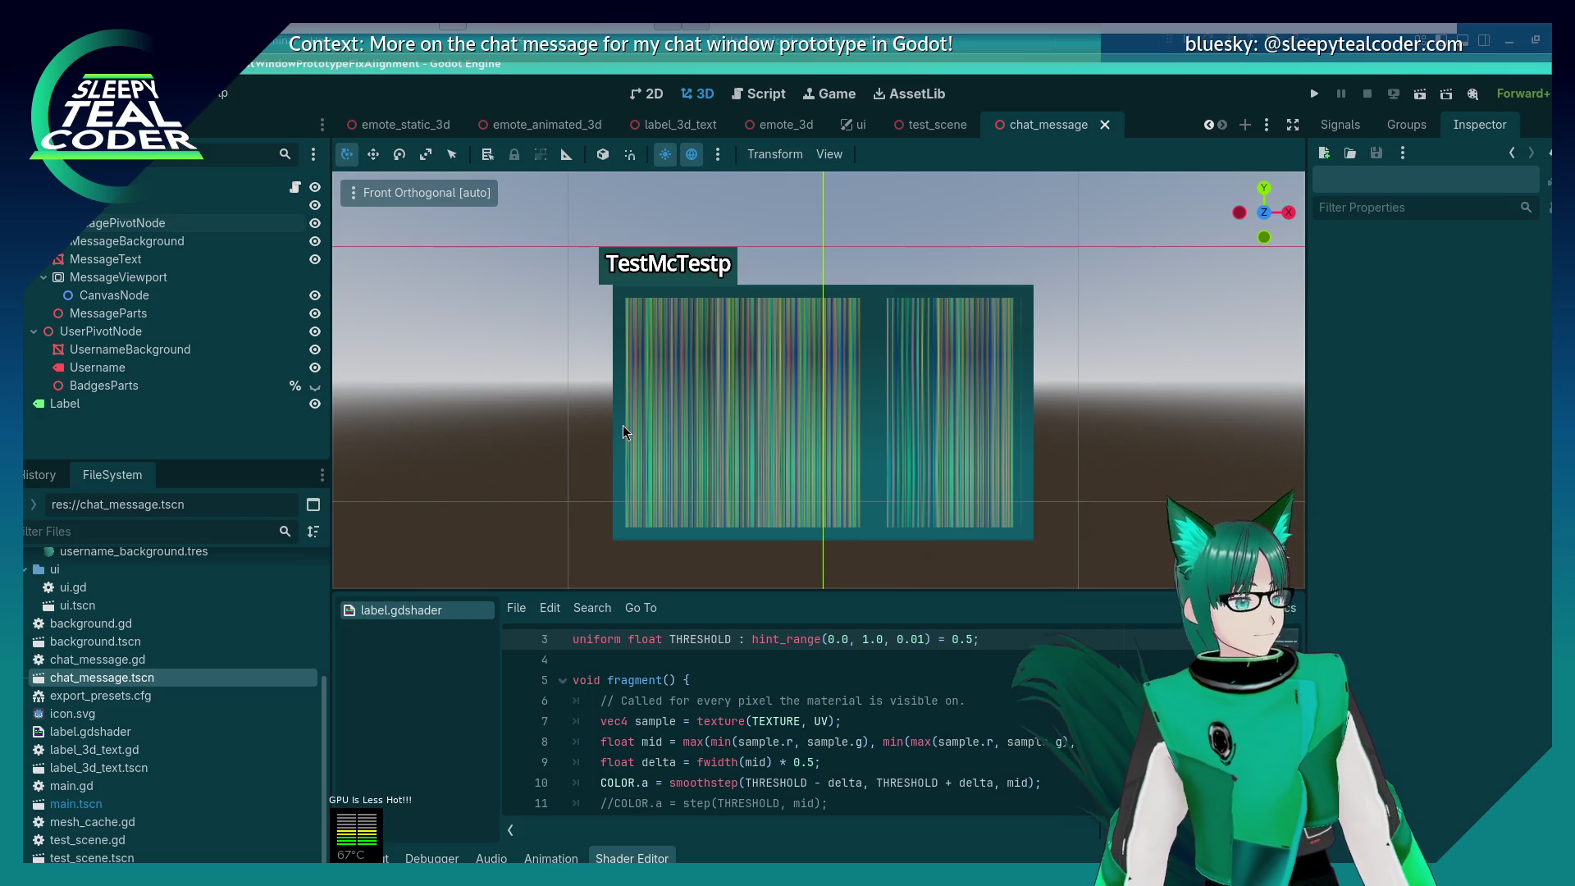
left_click(621, 425)
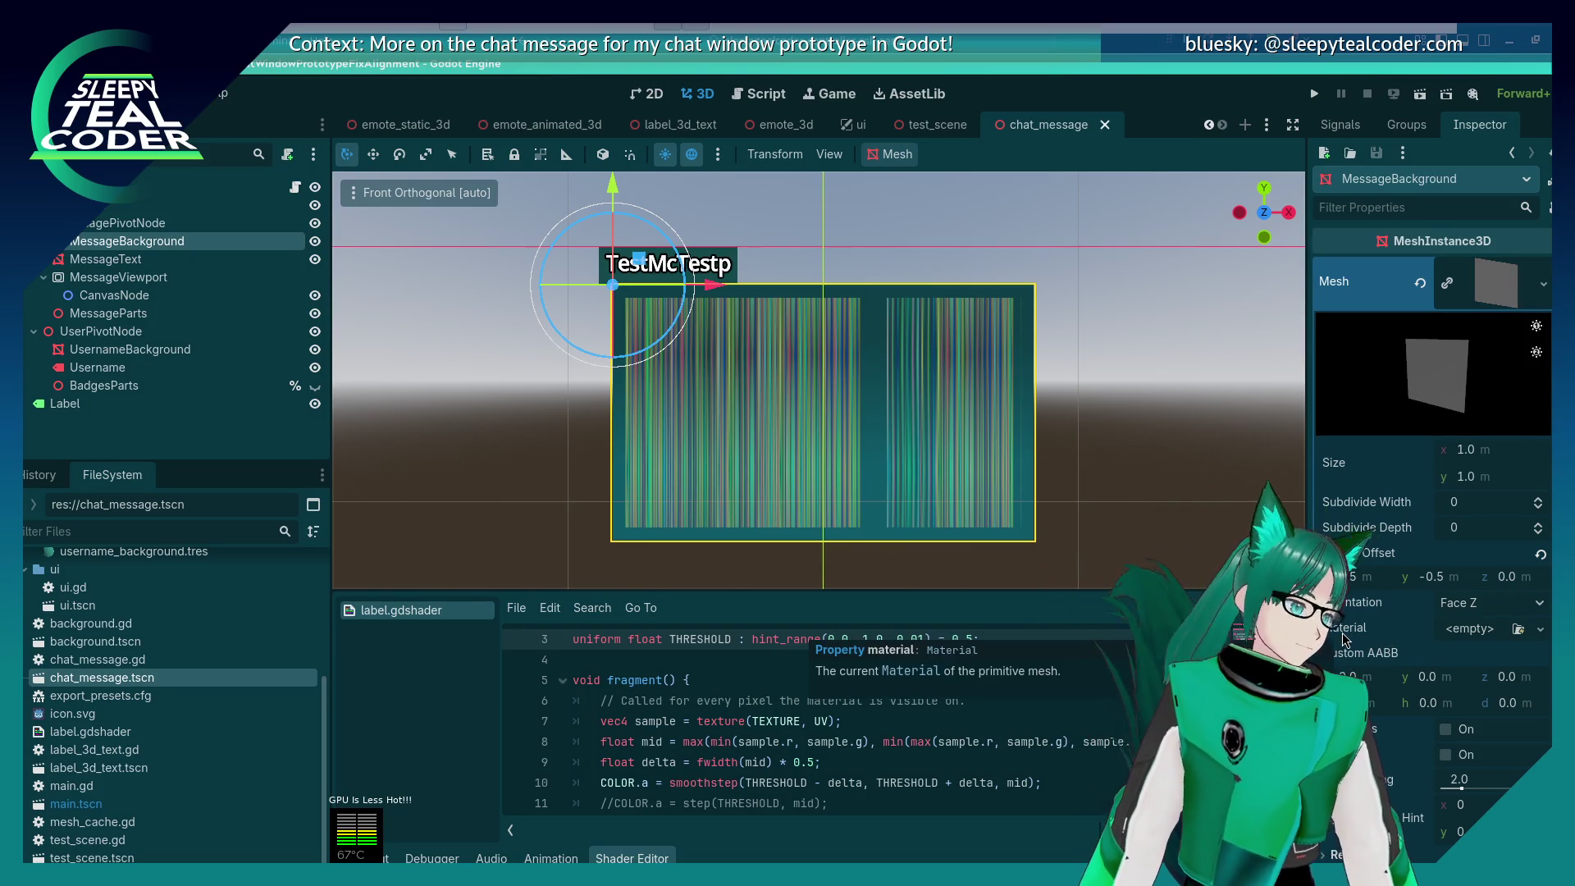
scroll(730, 451, "up", 2)
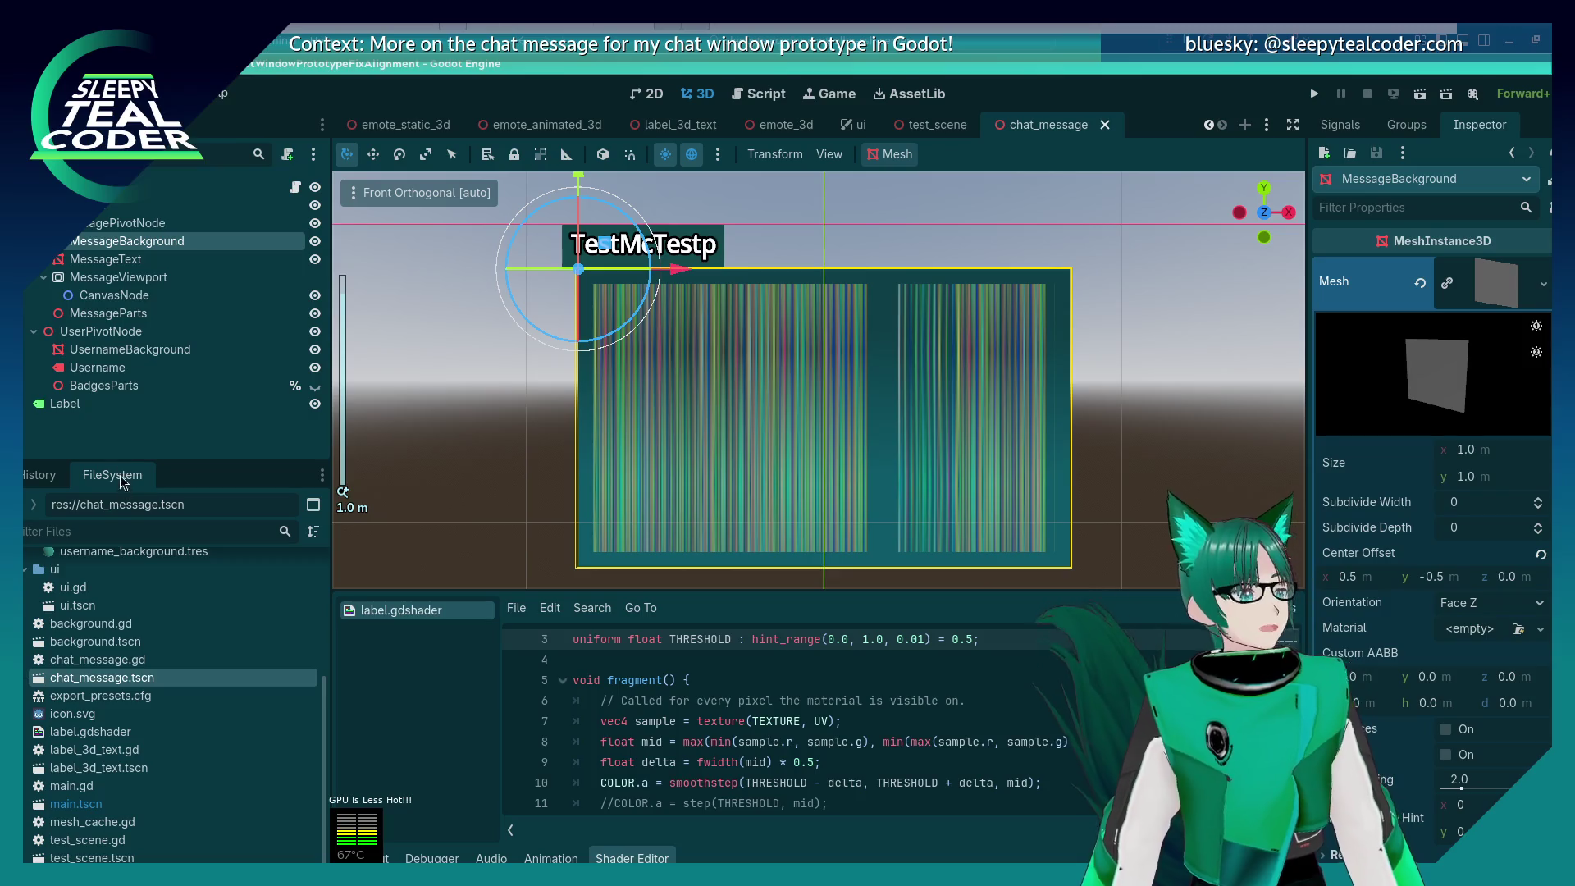
left_click(113, 260)
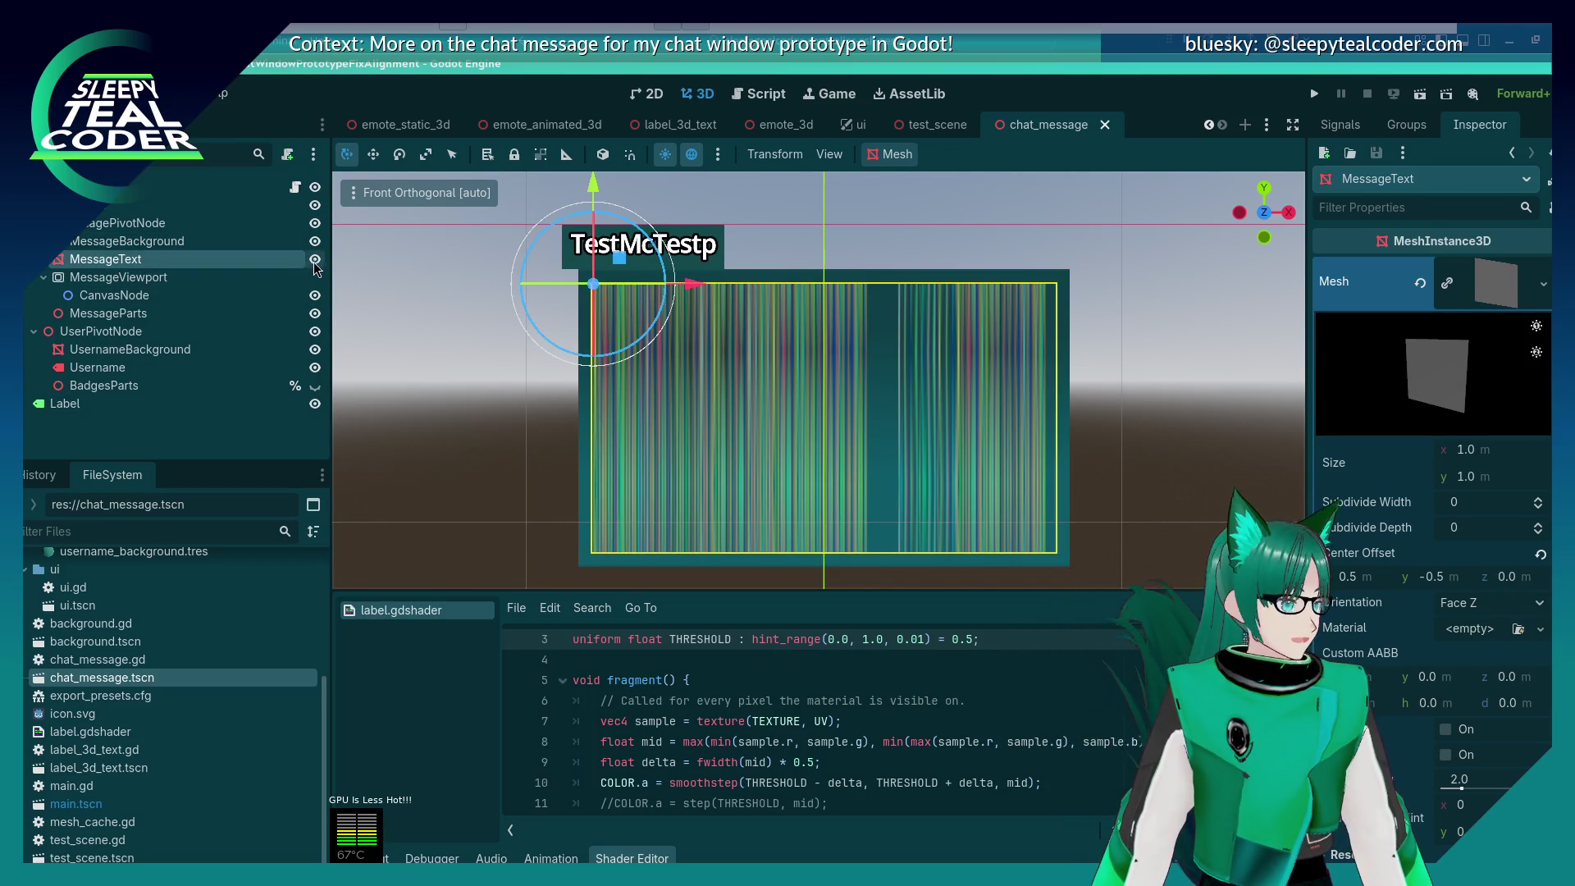
left_click(315, 260)
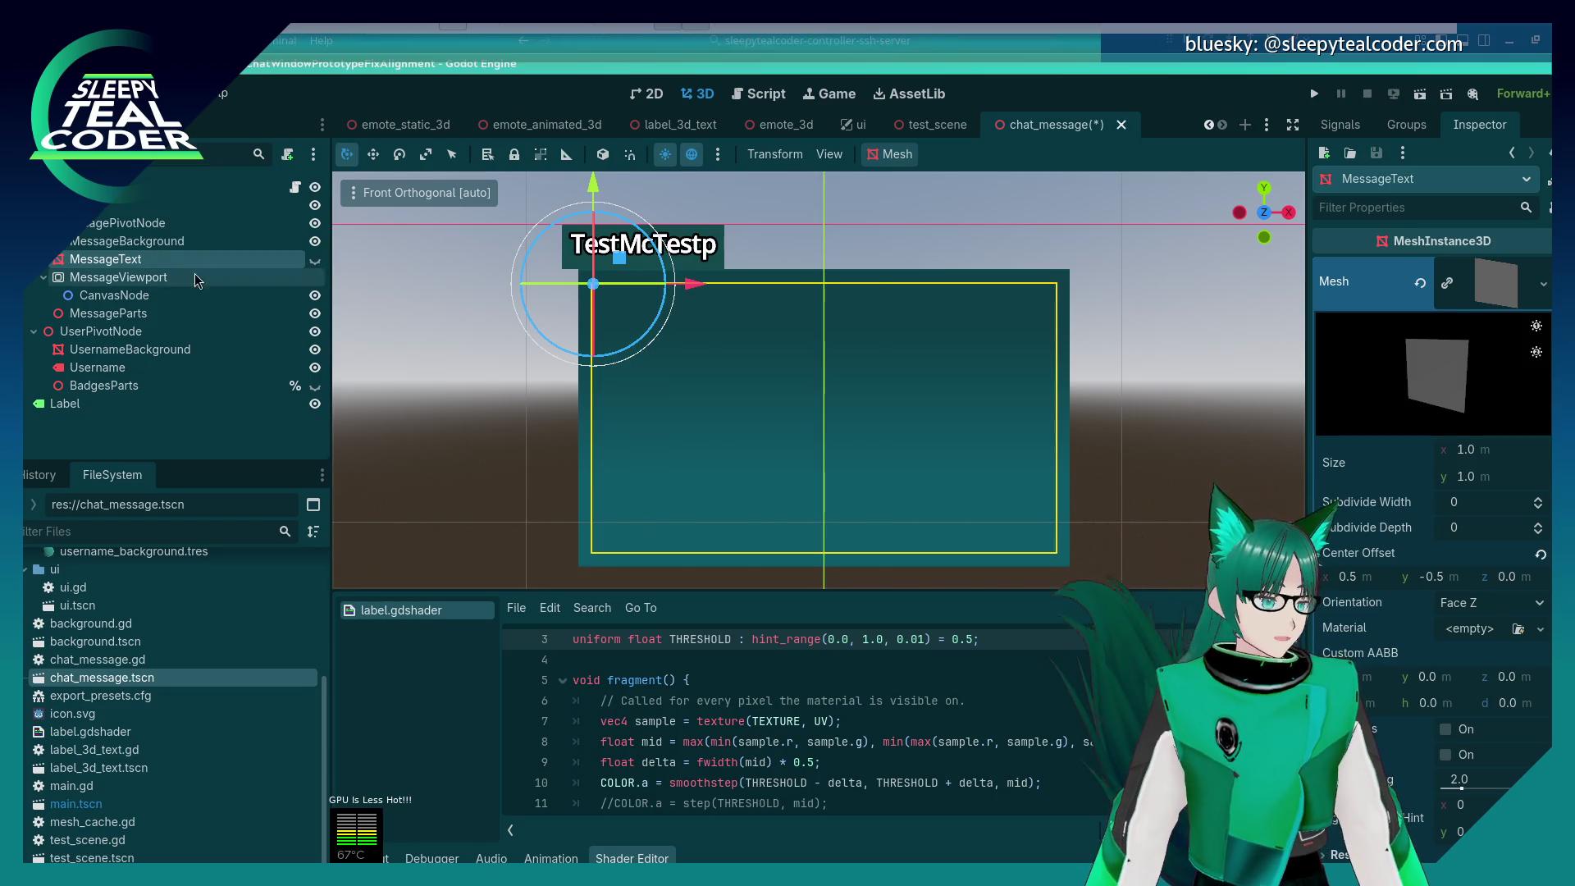
left_click(145, 240)
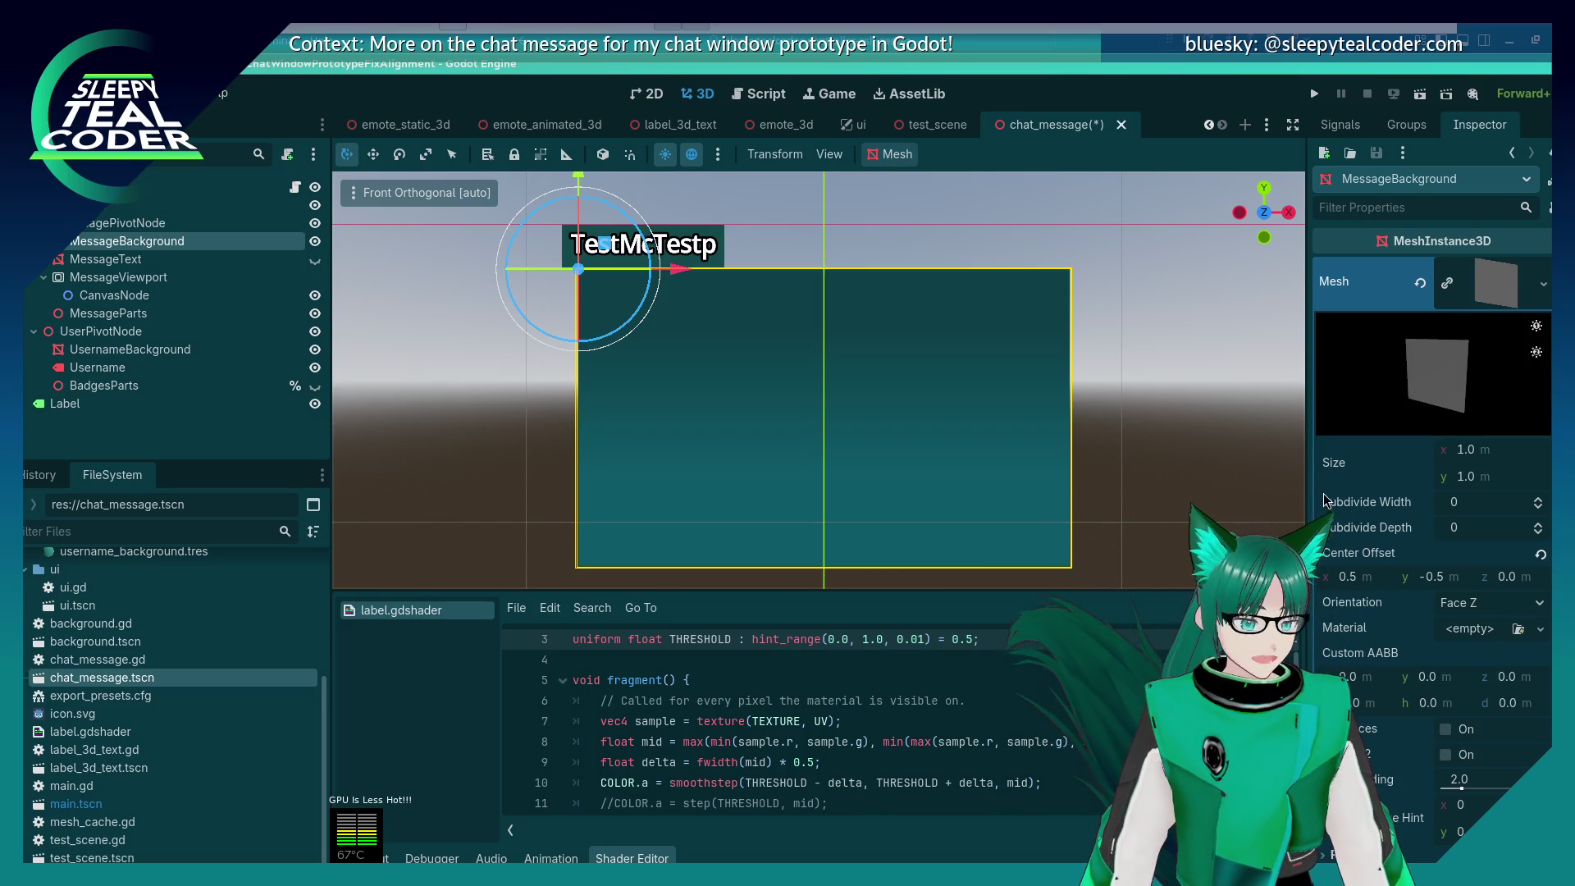
Step: Expand the material override's albedo GradientTexture2D to show Fill and the gradient's raw offsets and colours, widening the Inspector
scroll(1319, 479, "down", 5)
scroll(1319, 484, "down", 5)
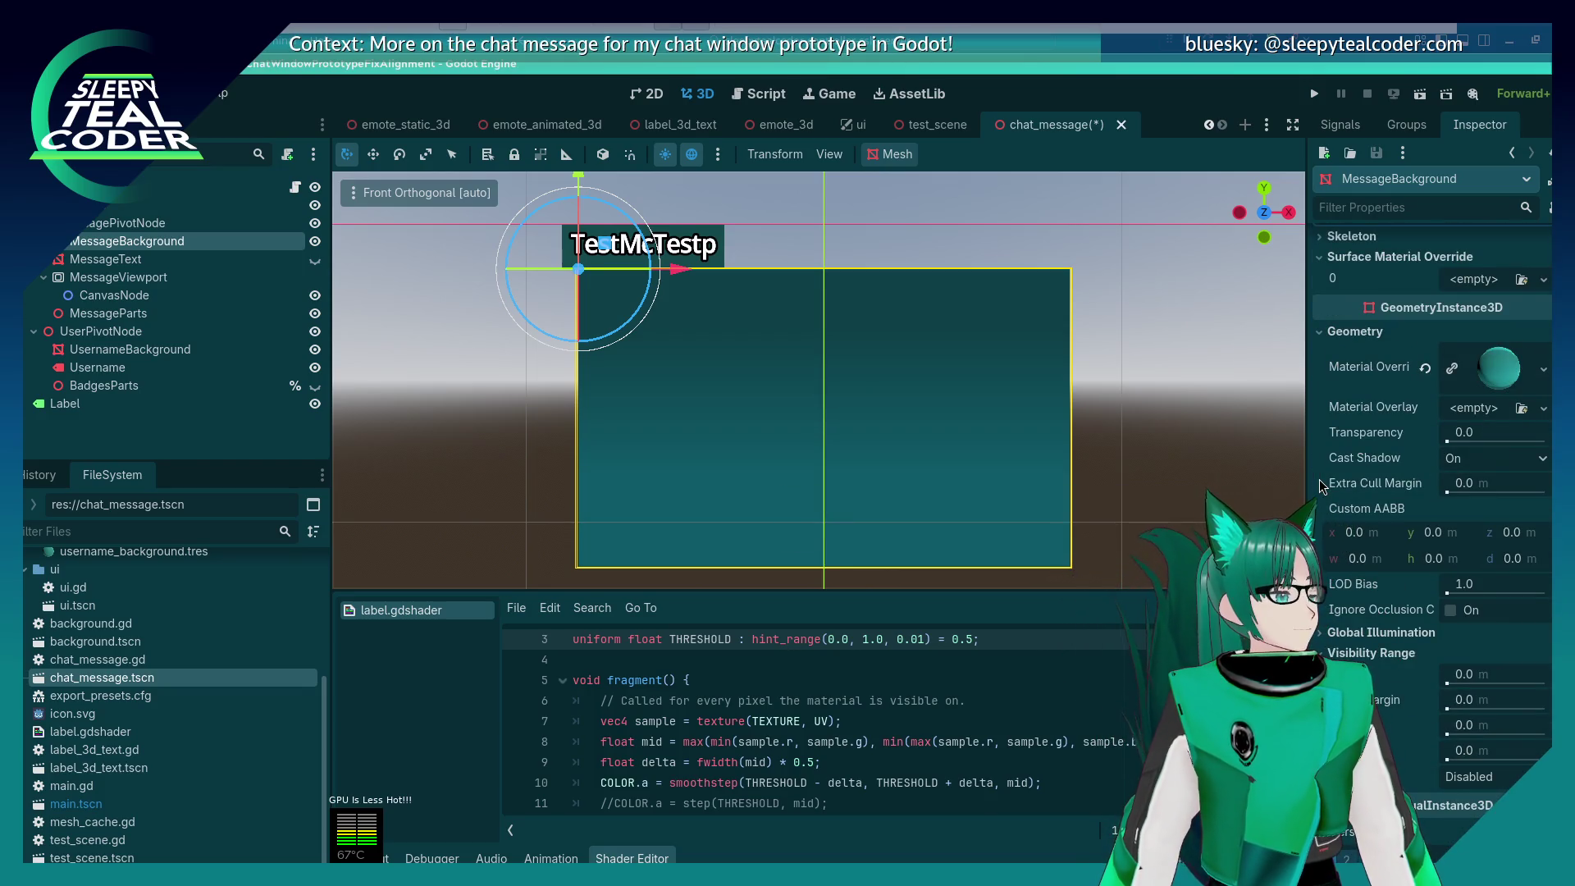
left_click(1485, 374)
scroll(1365, 605, "down", 2)
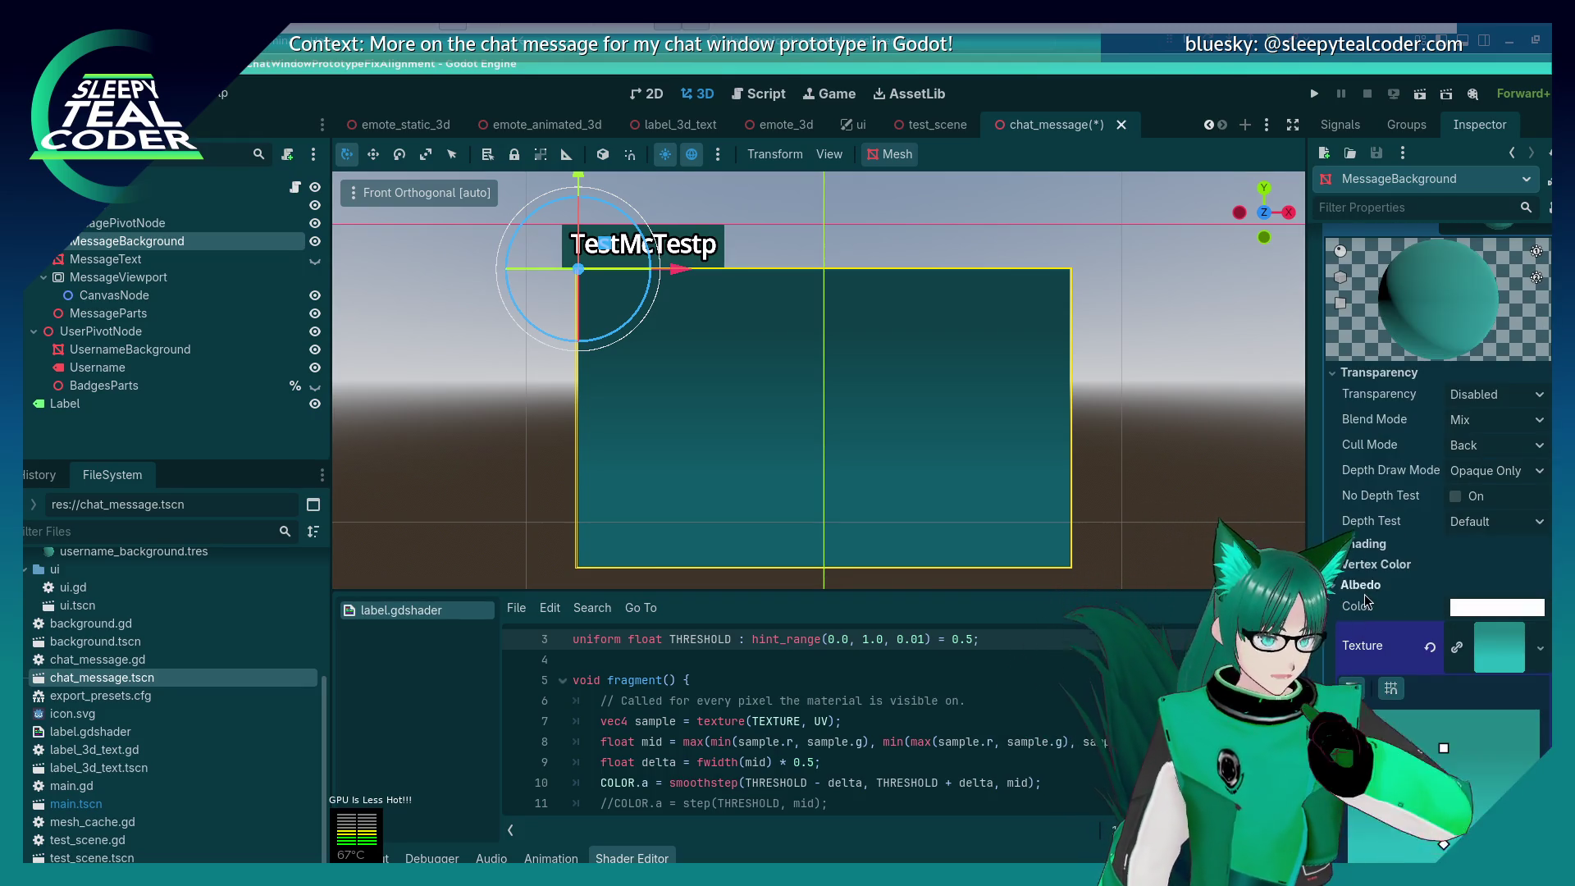
scroll(1365, 594, "down", 1)
scroll(1347, 622, "down", 1)
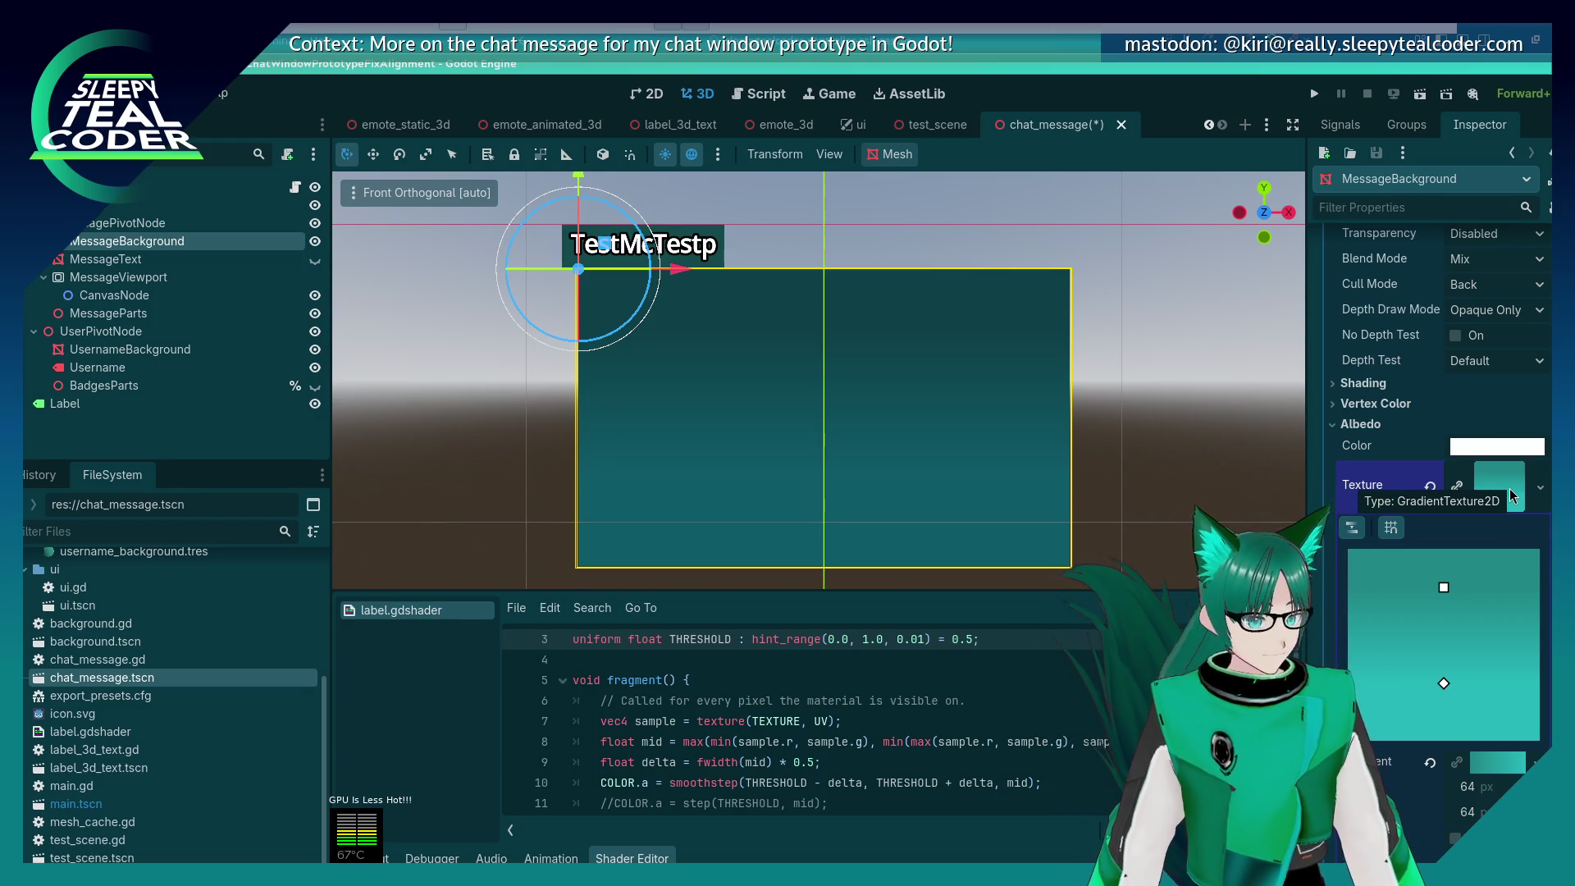
scroll(1345, 613, "down", 3)
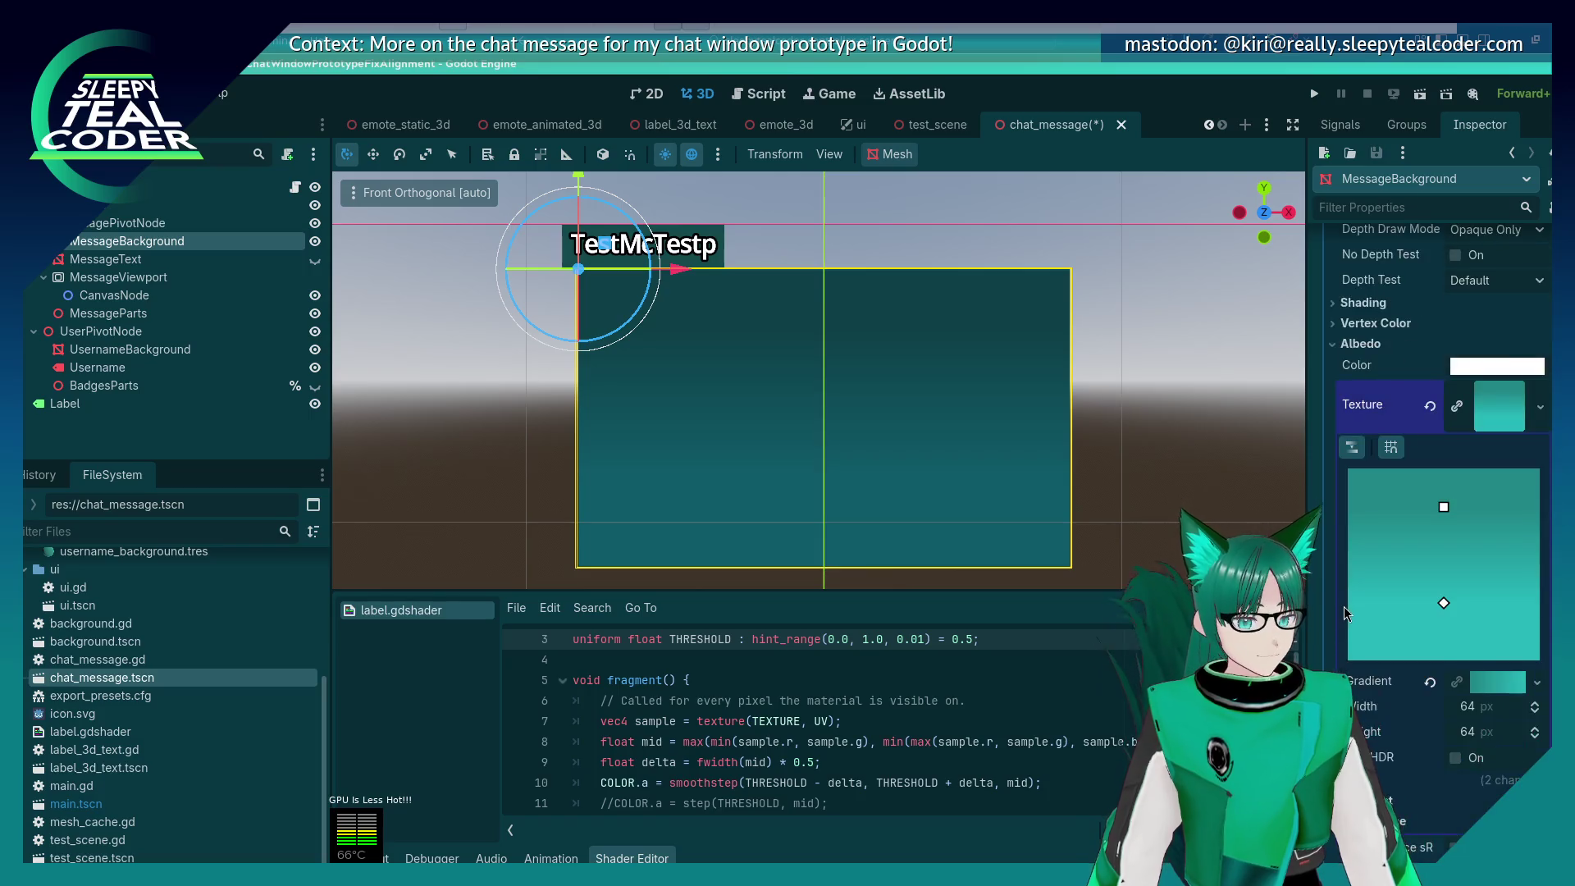
left_click(1361, 619)
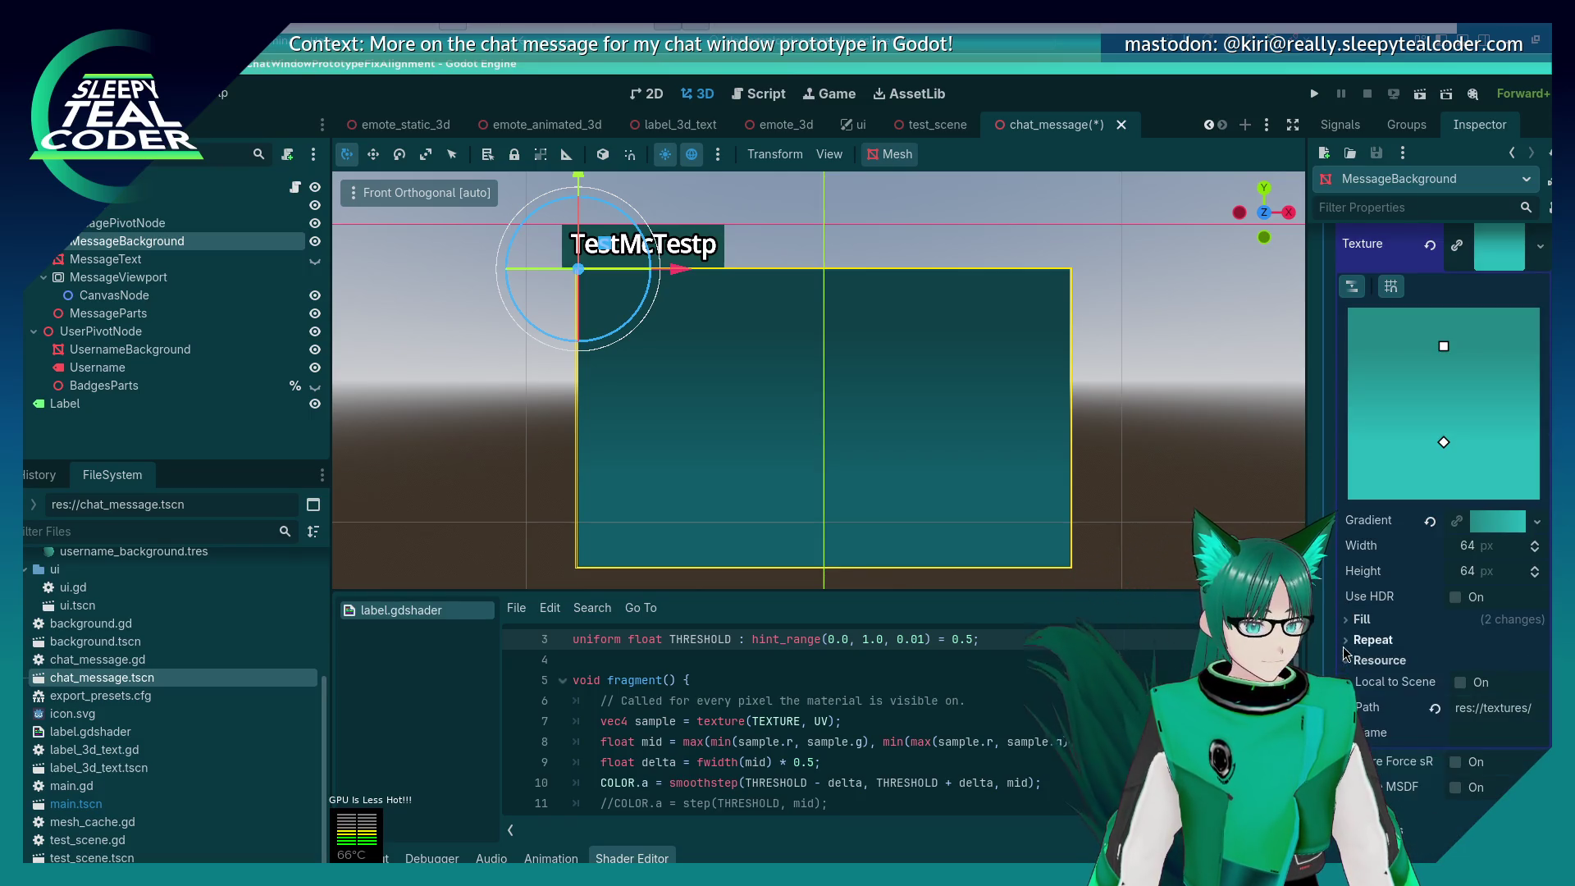
left_click(1519, 523)
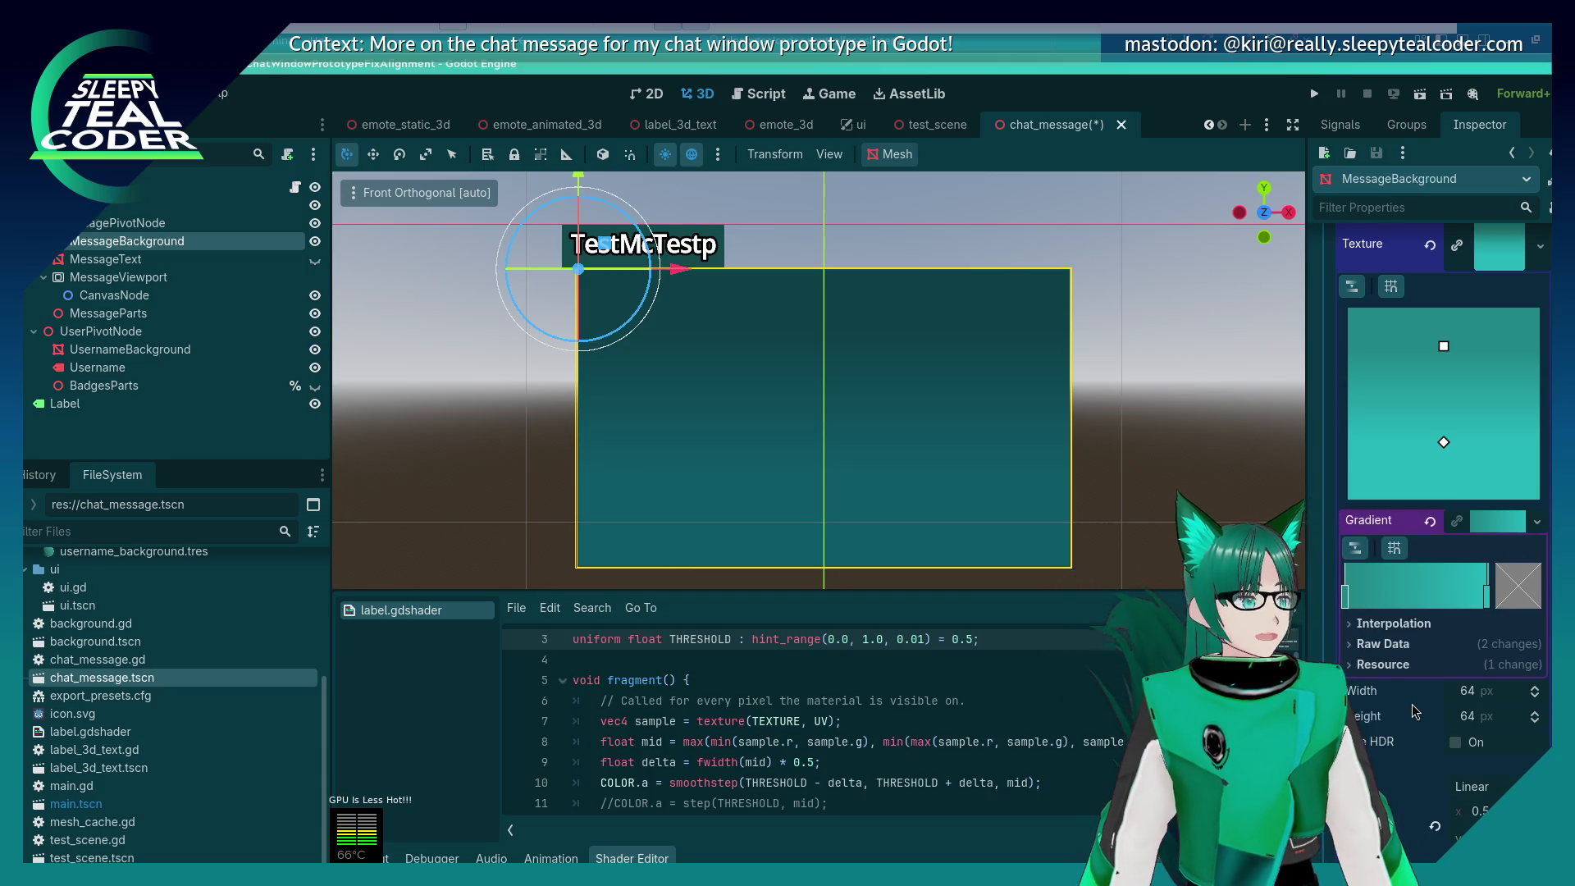
left_click(1371, 645)
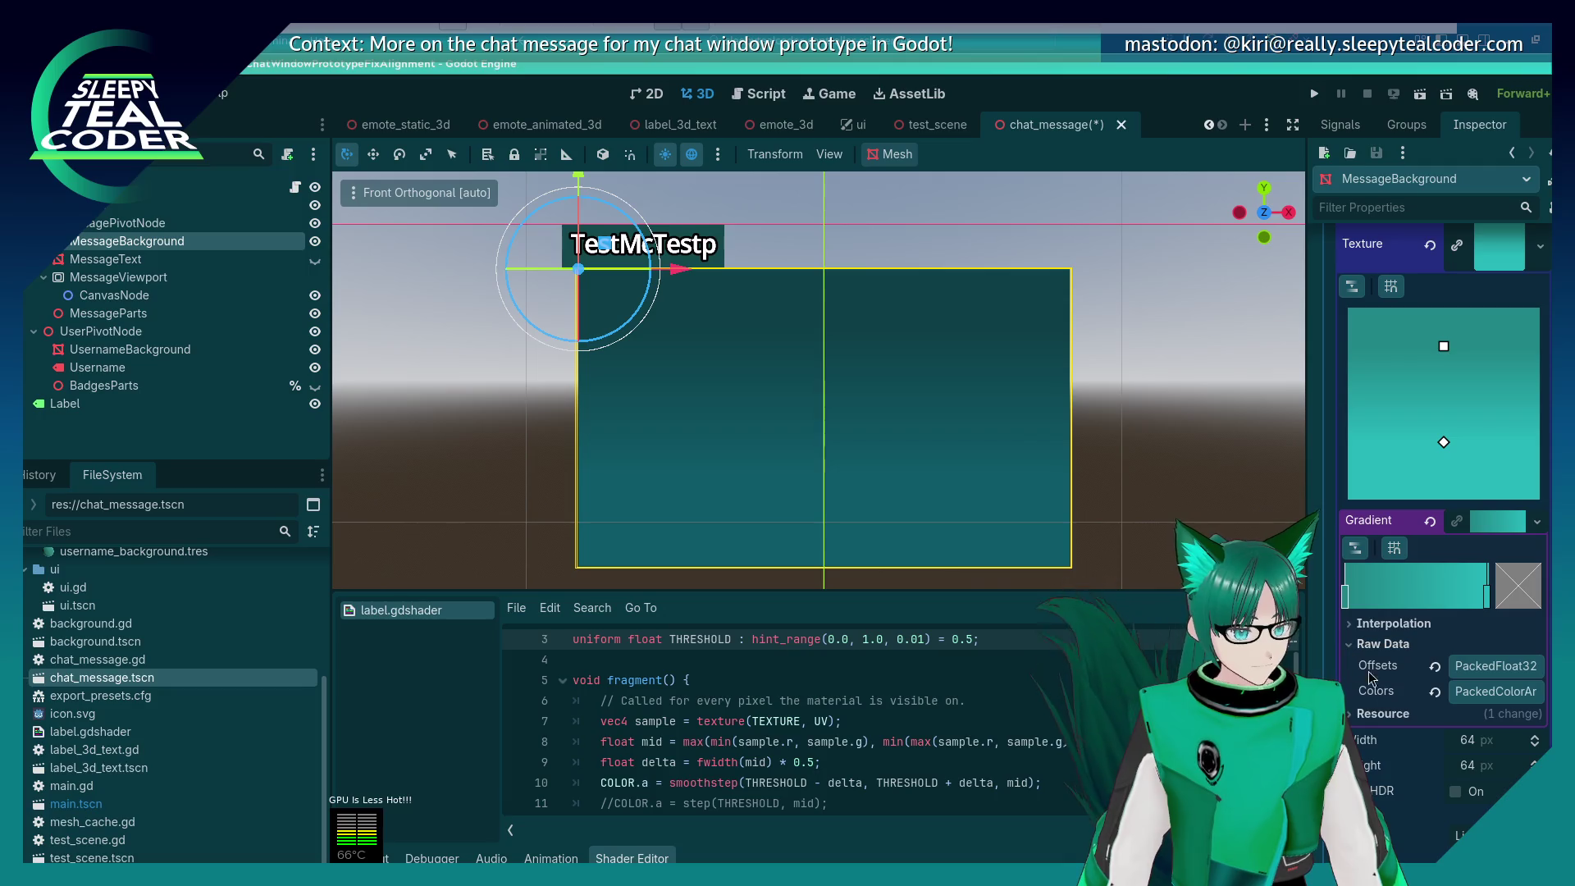
scroll(1444, 624, "down", 1)
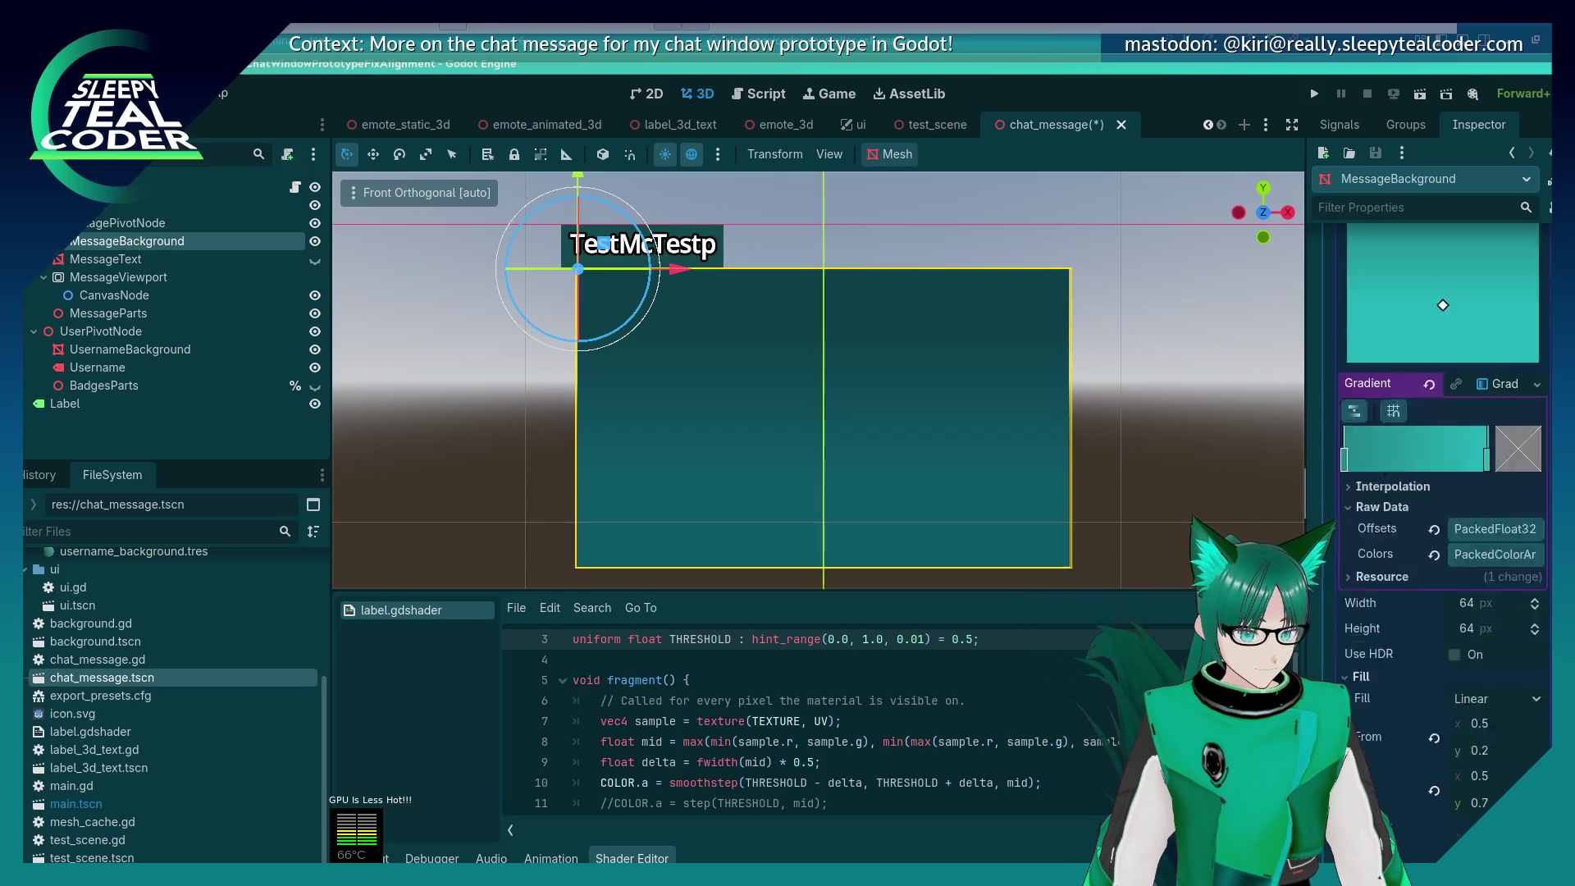
left_click_drag(1308, 533, 1221, 533)
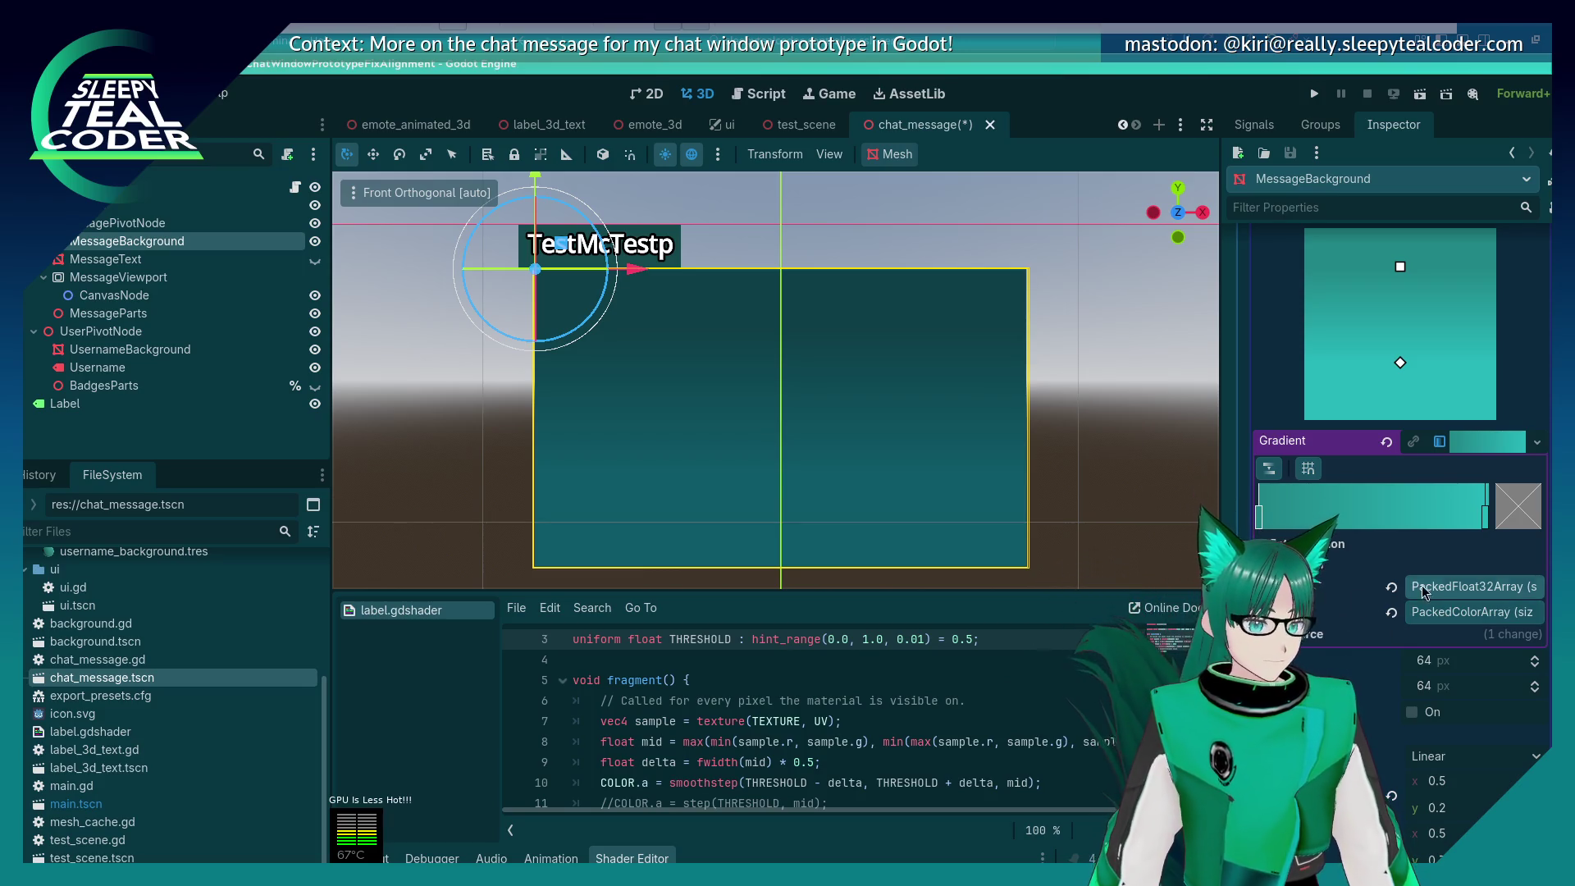
left_click(1452, 591)
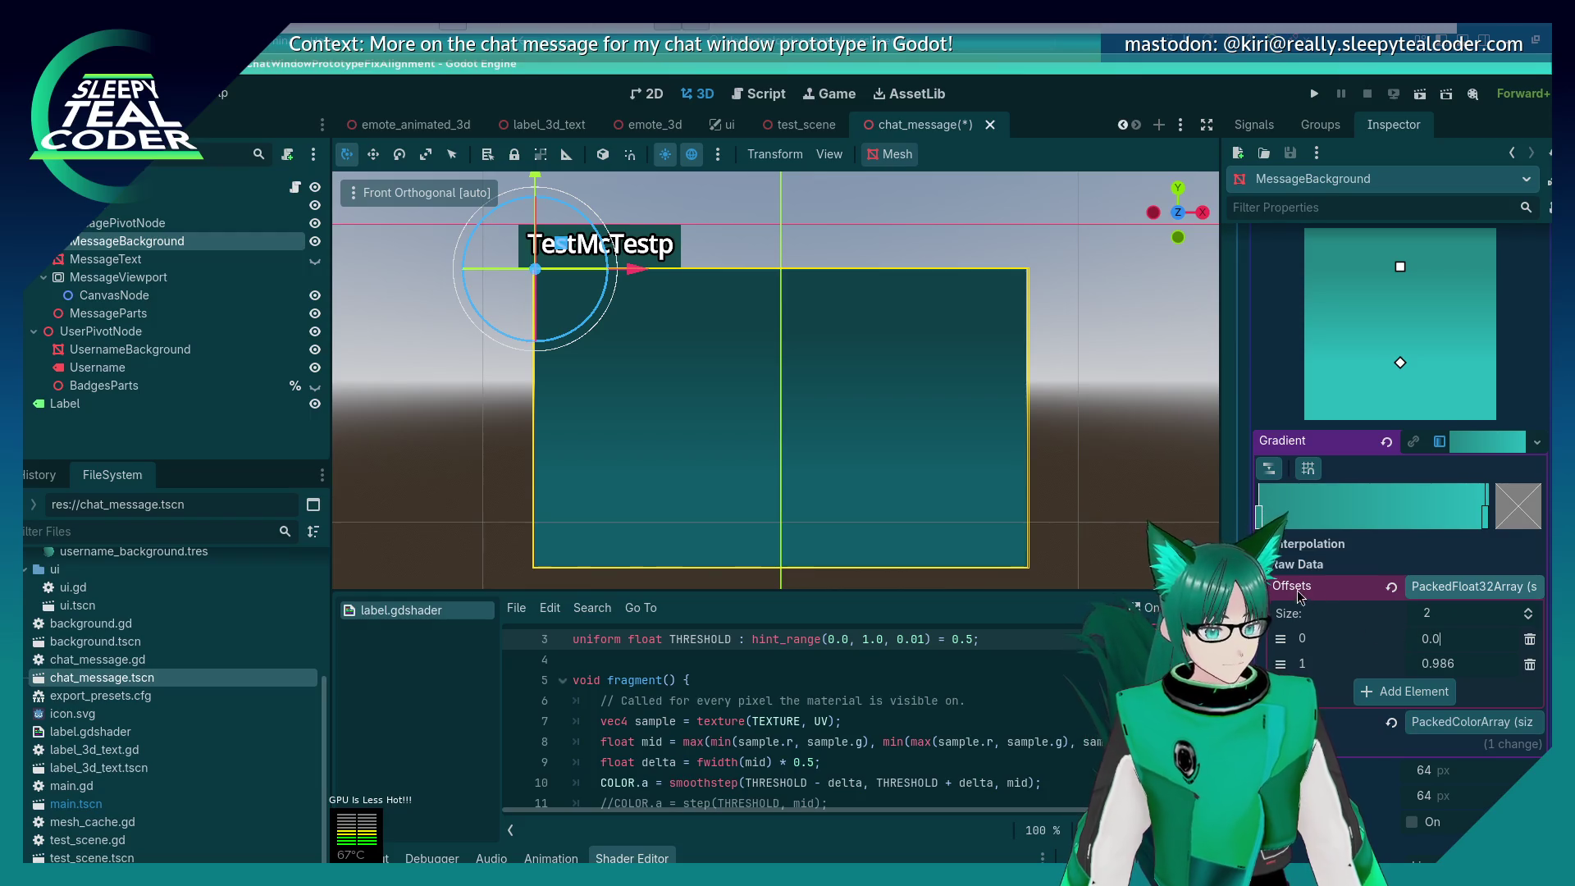
left_click(1394, 565)
scroll(1293, 588, "up", 3)
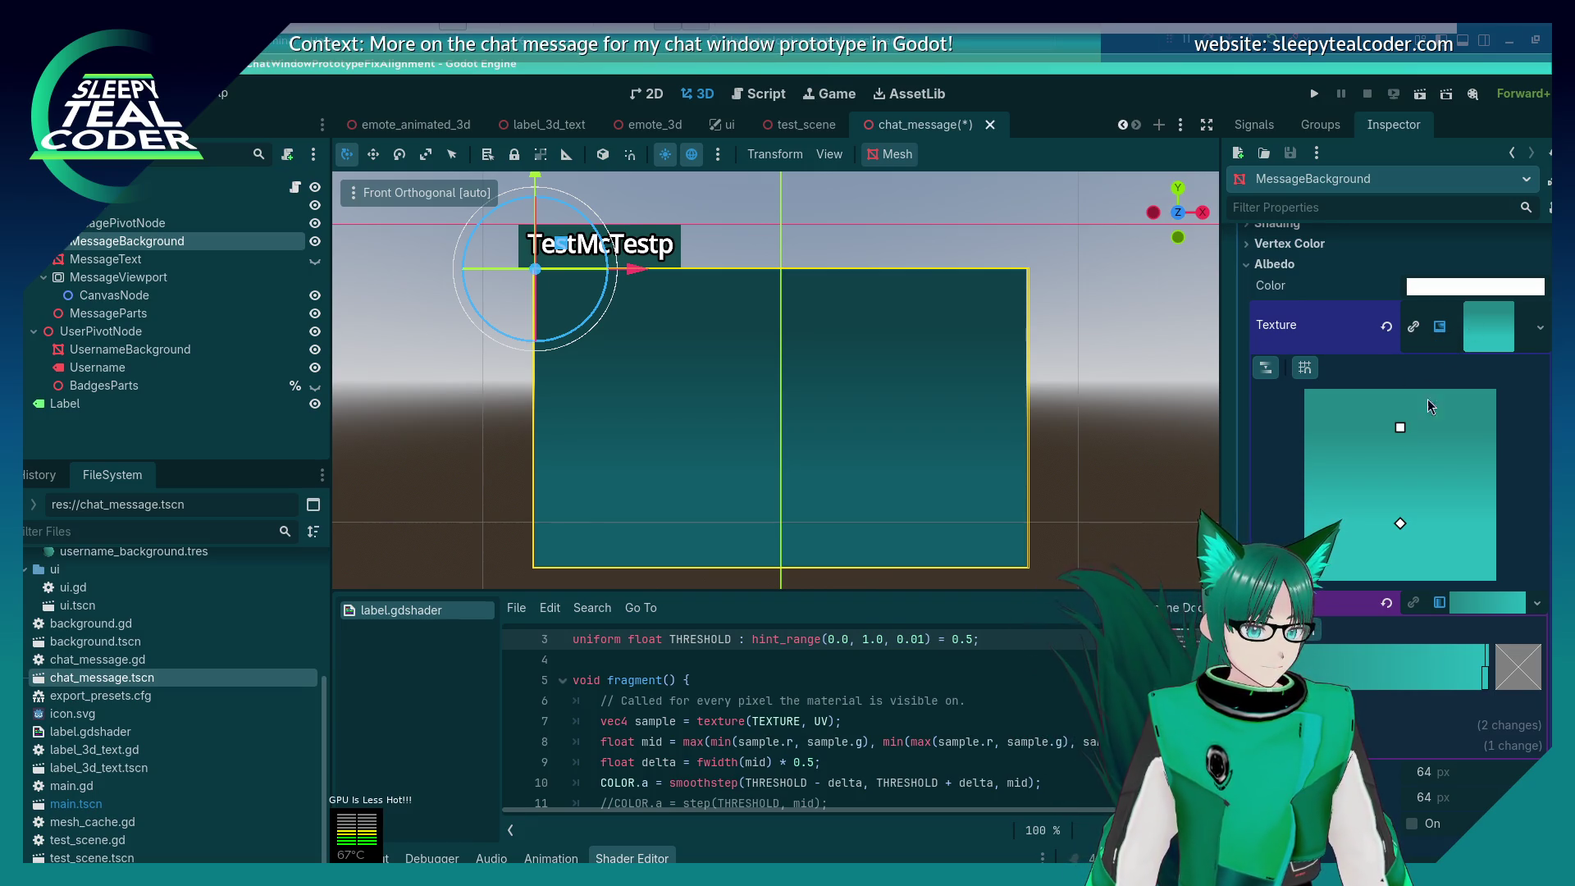
scroll(1427, 405, "down", 3)
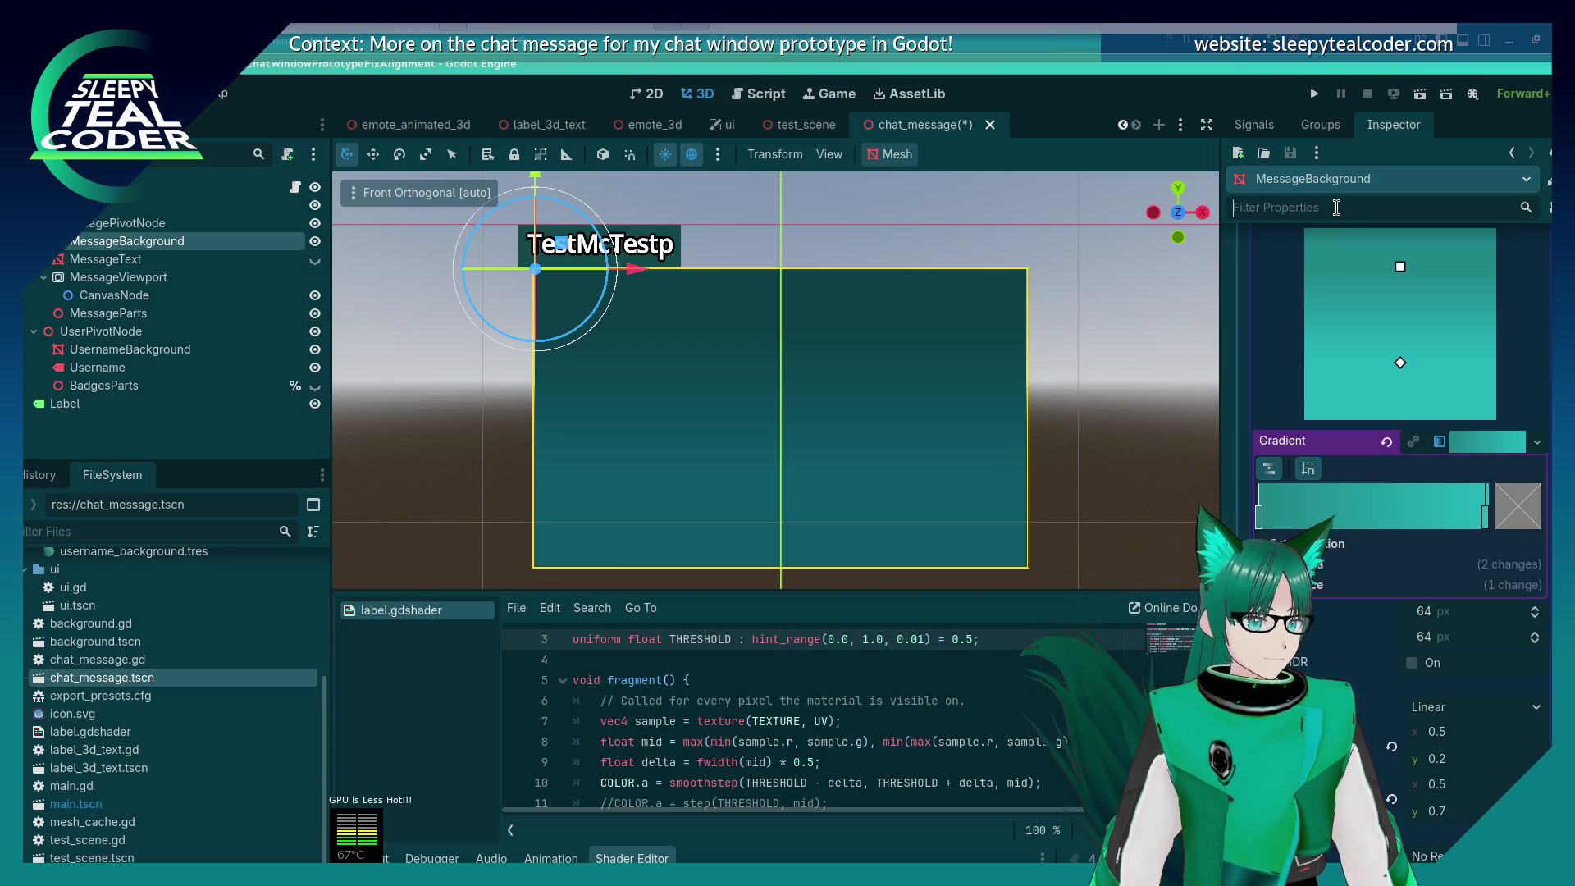
type("Fill to")
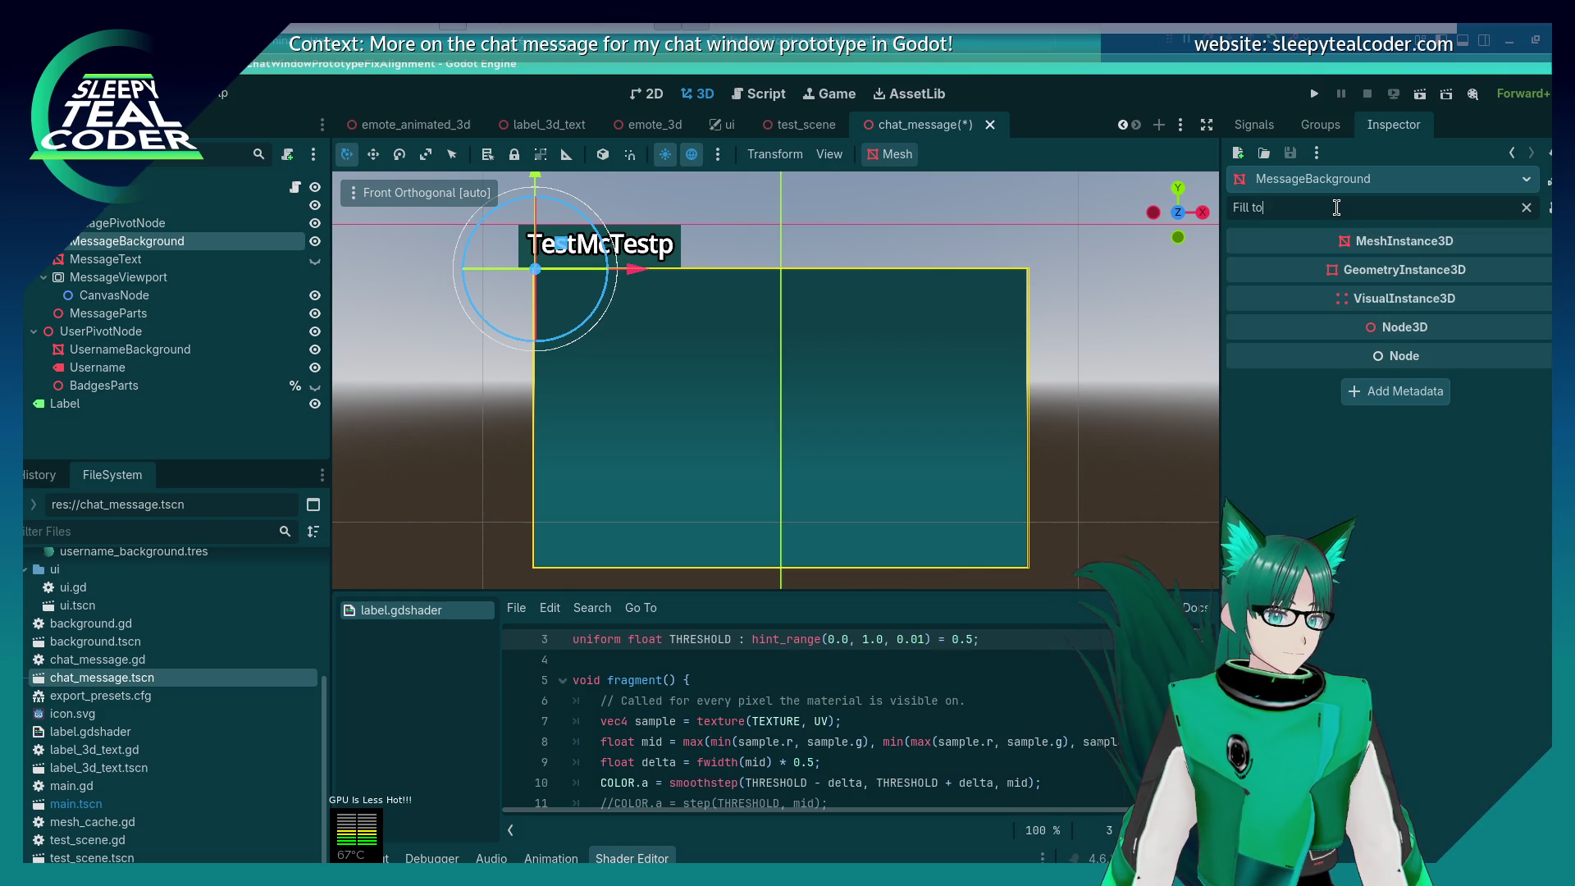
key("ctrl+a")
key("BackSpace")
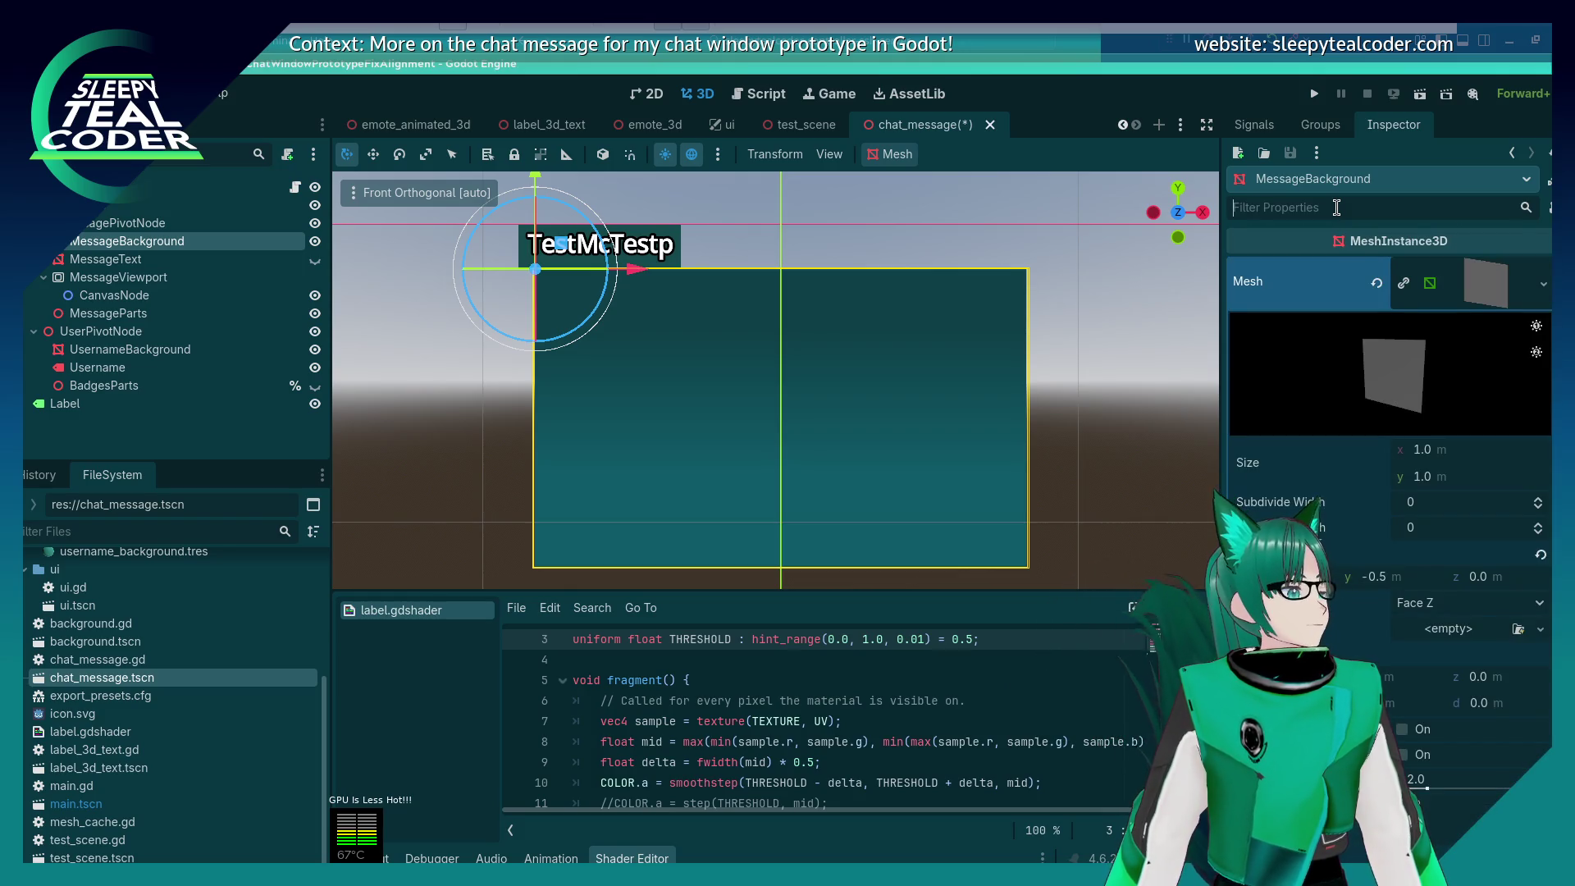
scroll(1383, 520, "down", 10)
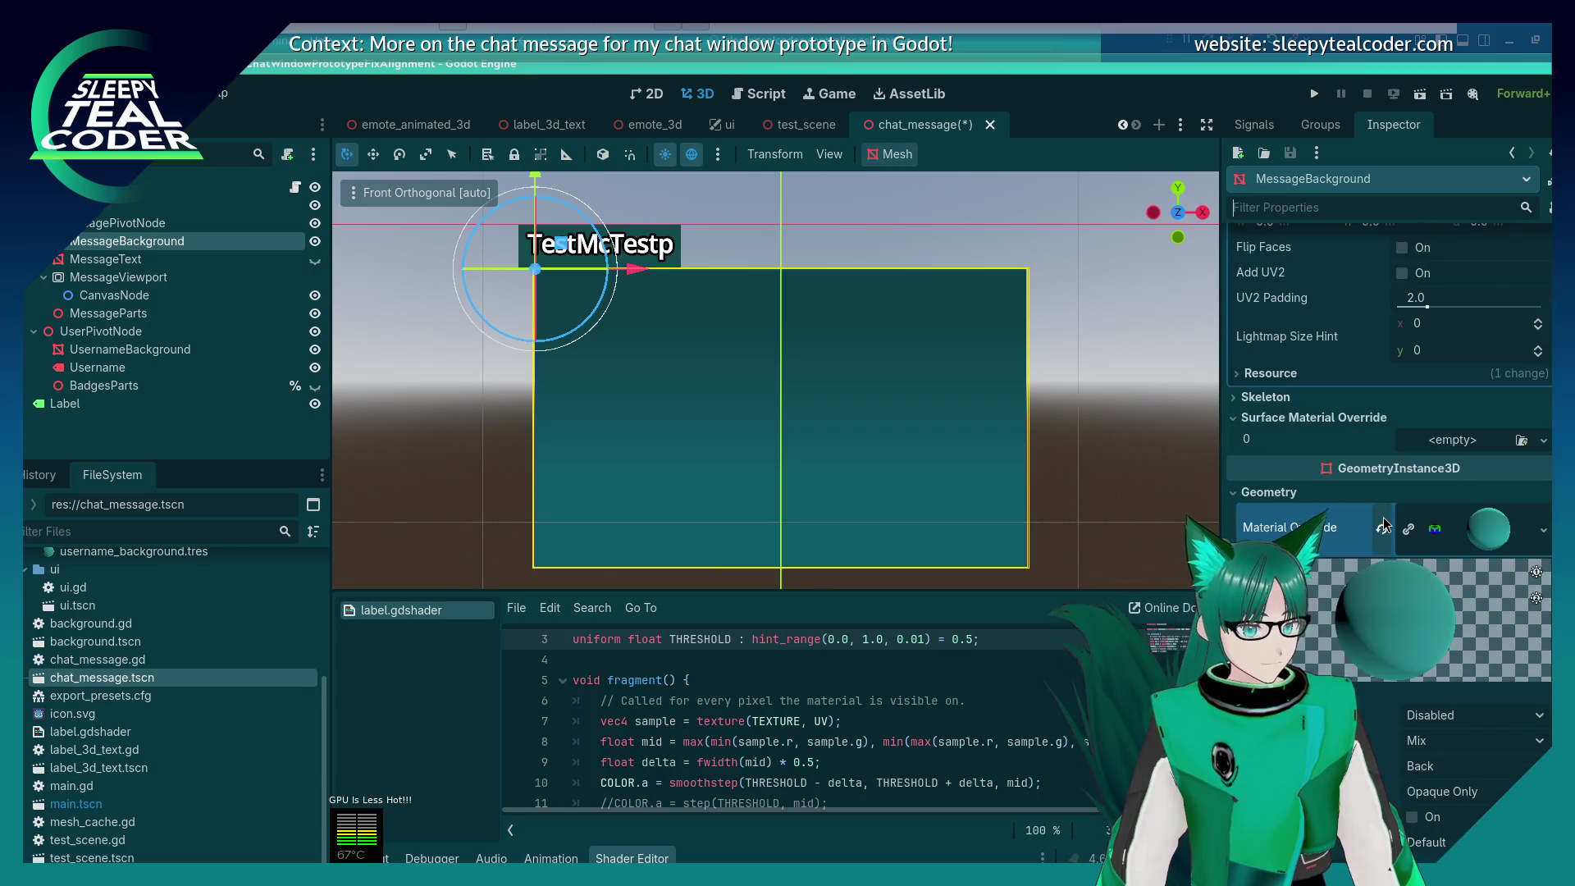
scroll(1384, 524, "down", 2)
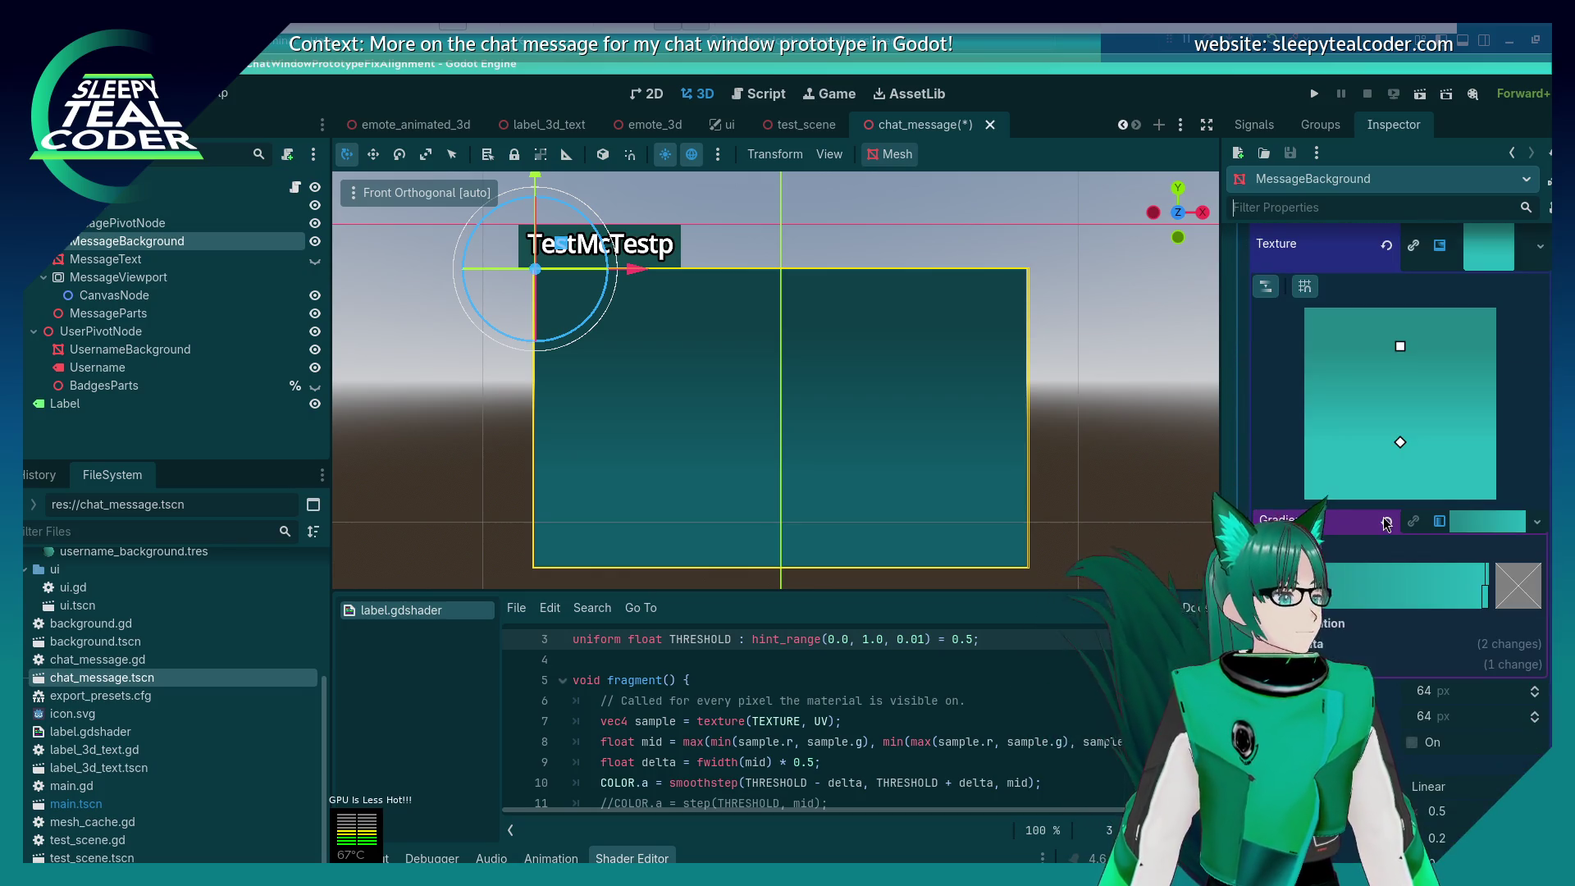
left_click(1345, 623)
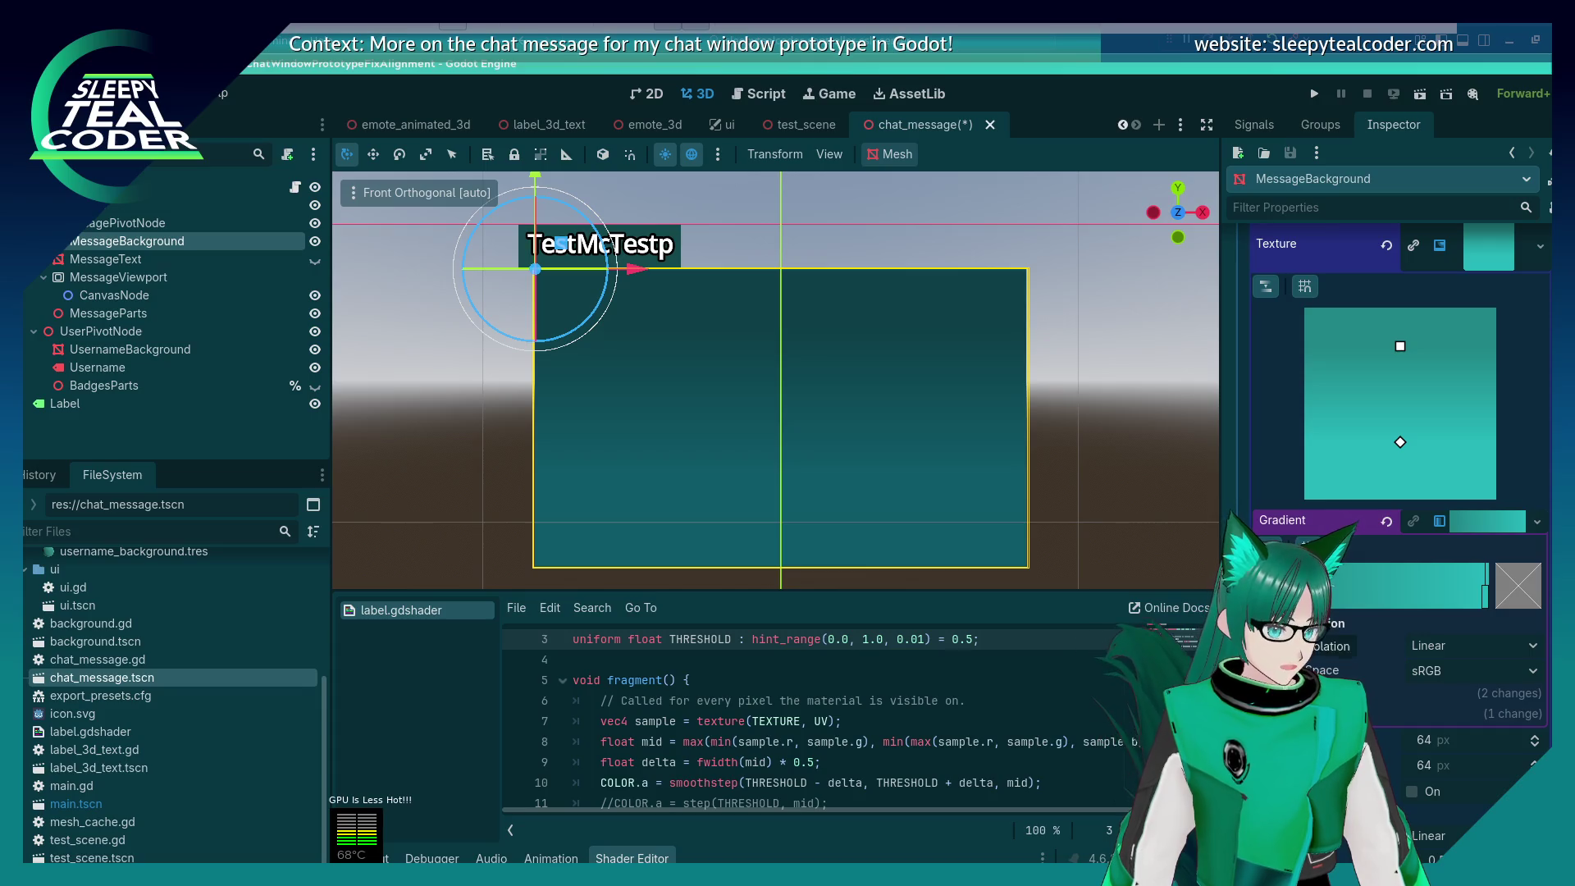
scroll(1388, 402, "up", 2)
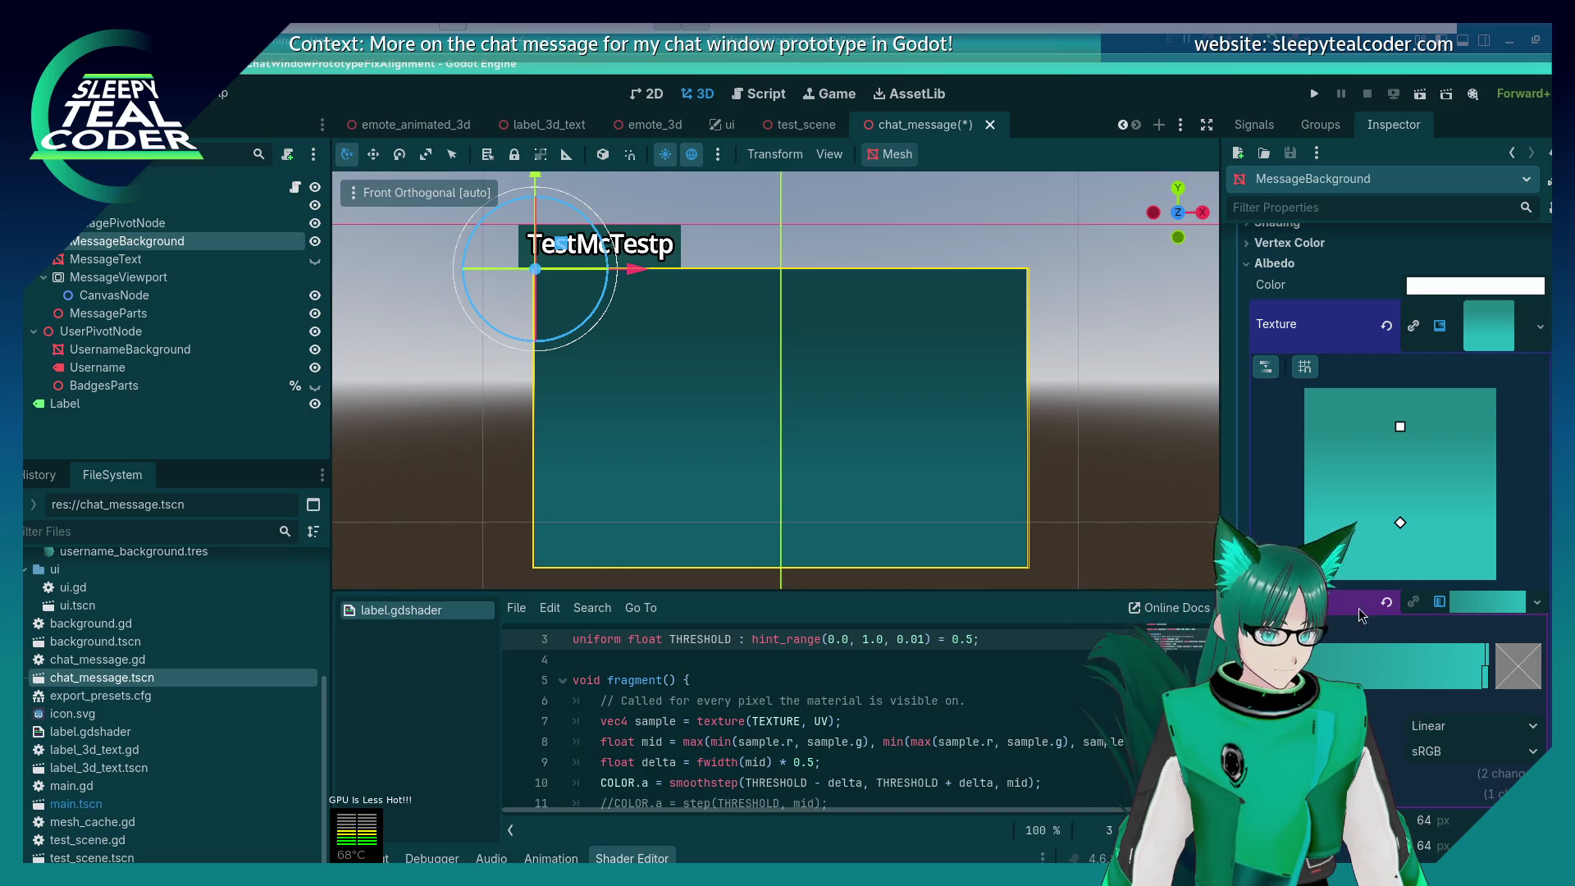
scroll(1407, 502, "up", 8)
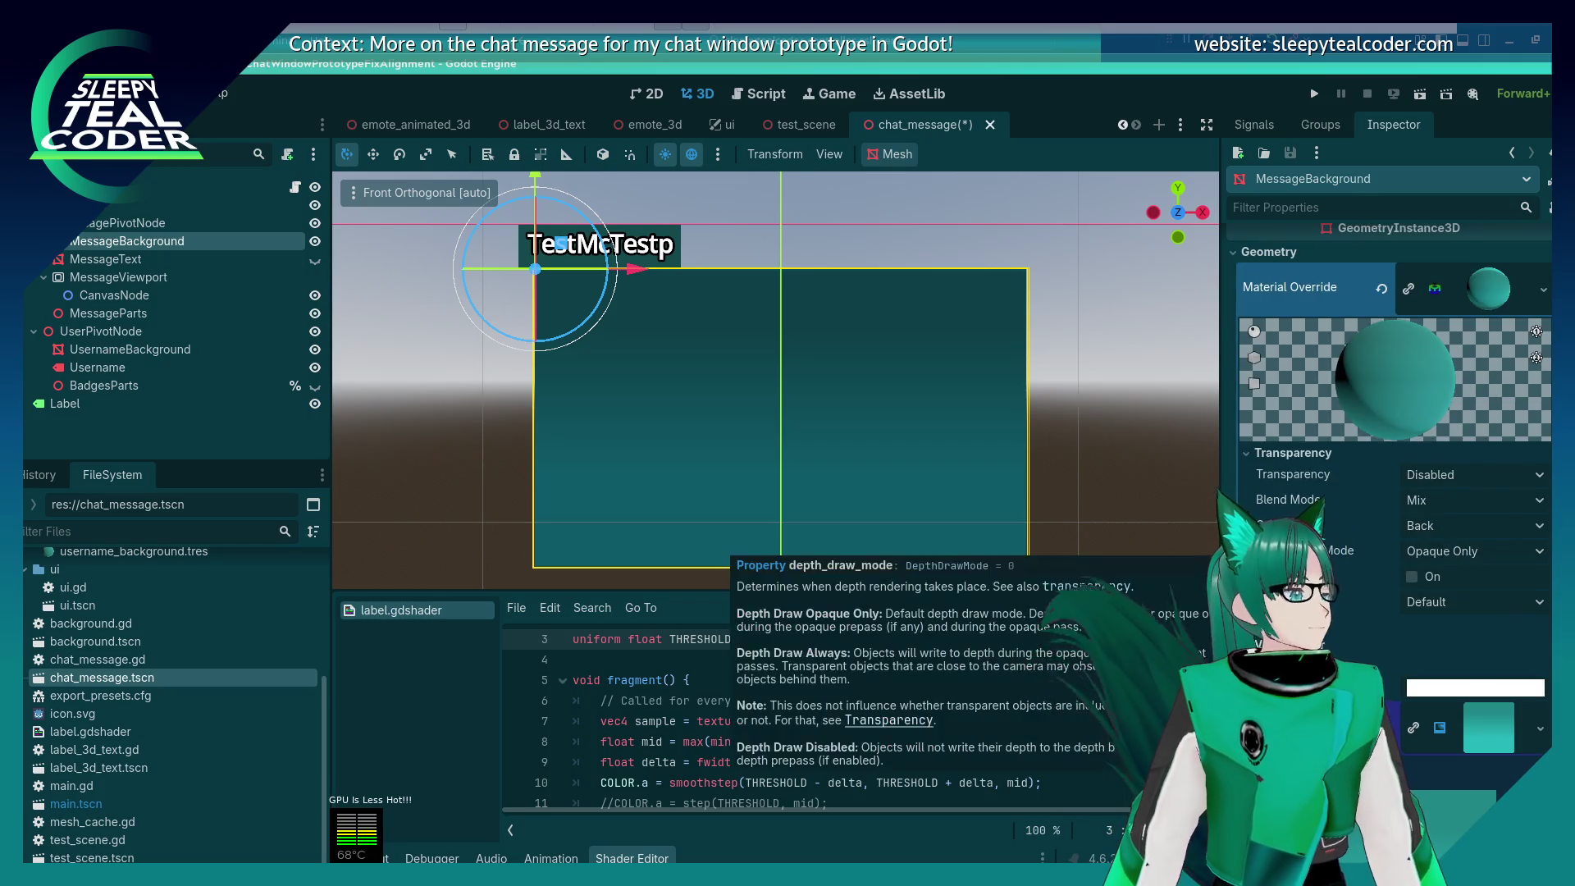
scroll(1395, 584, "down", 6)
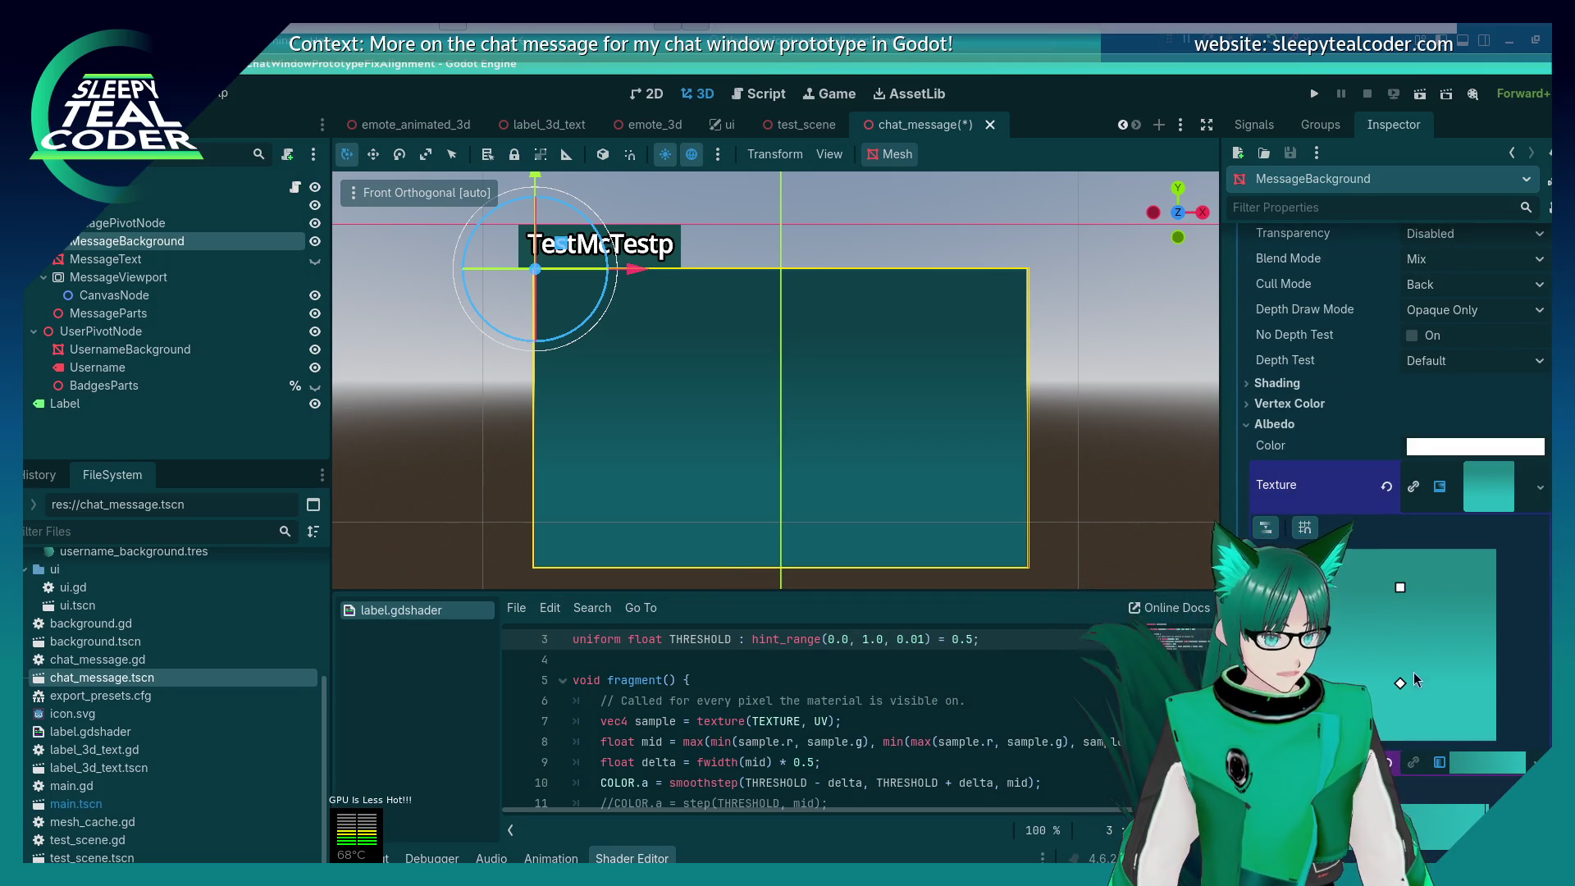
scroll(1411, 656, "down", 2)
scroll(1411, 672, "down", 2)
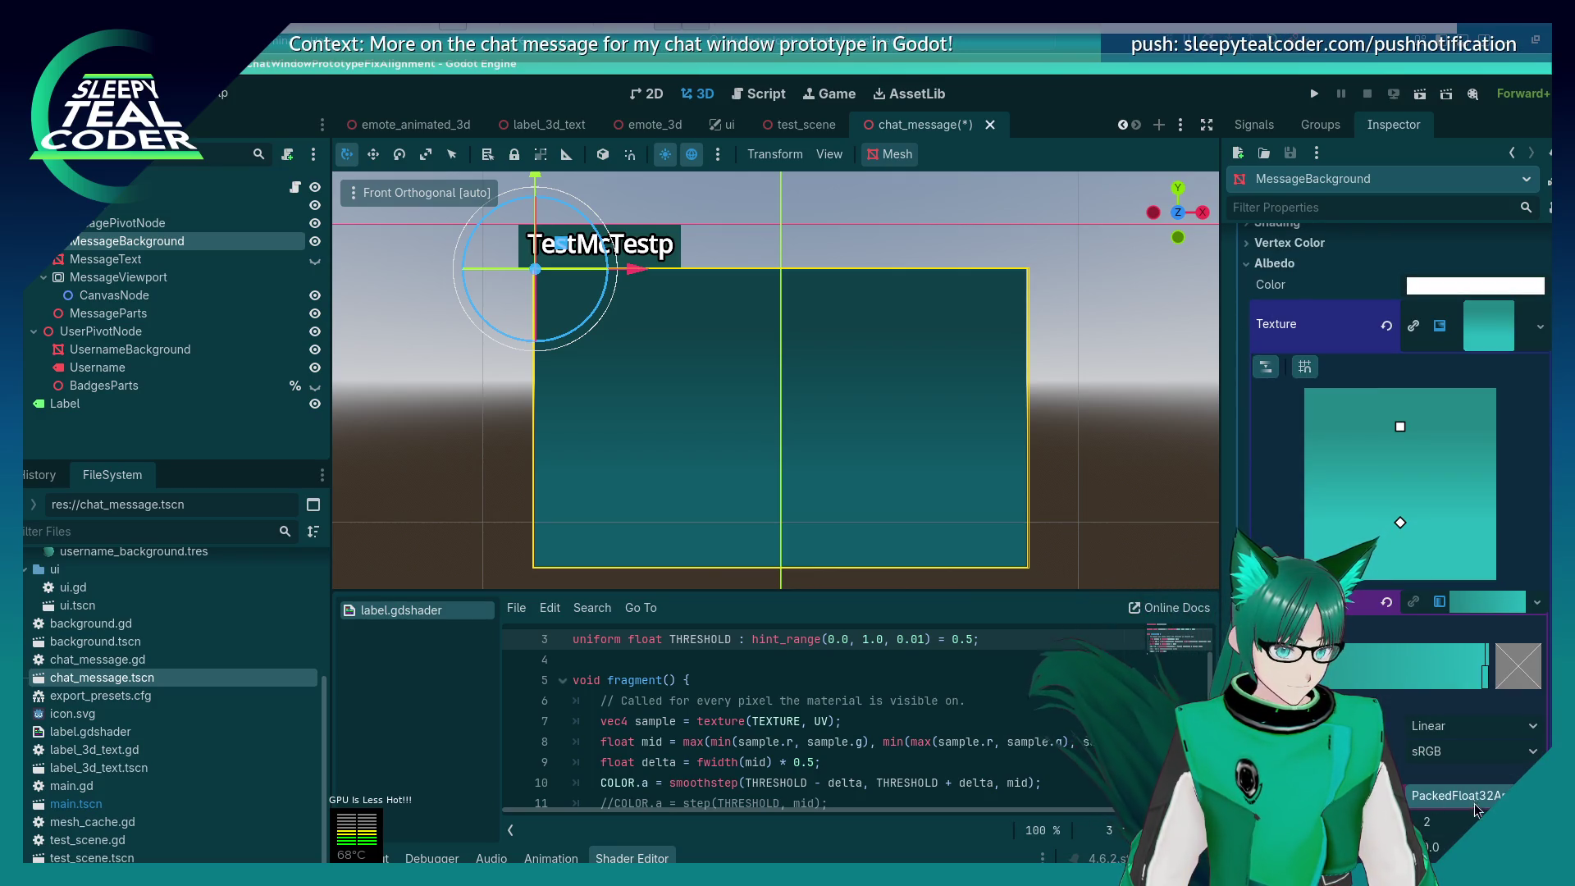
scroll(1473, 803, "down", 4)
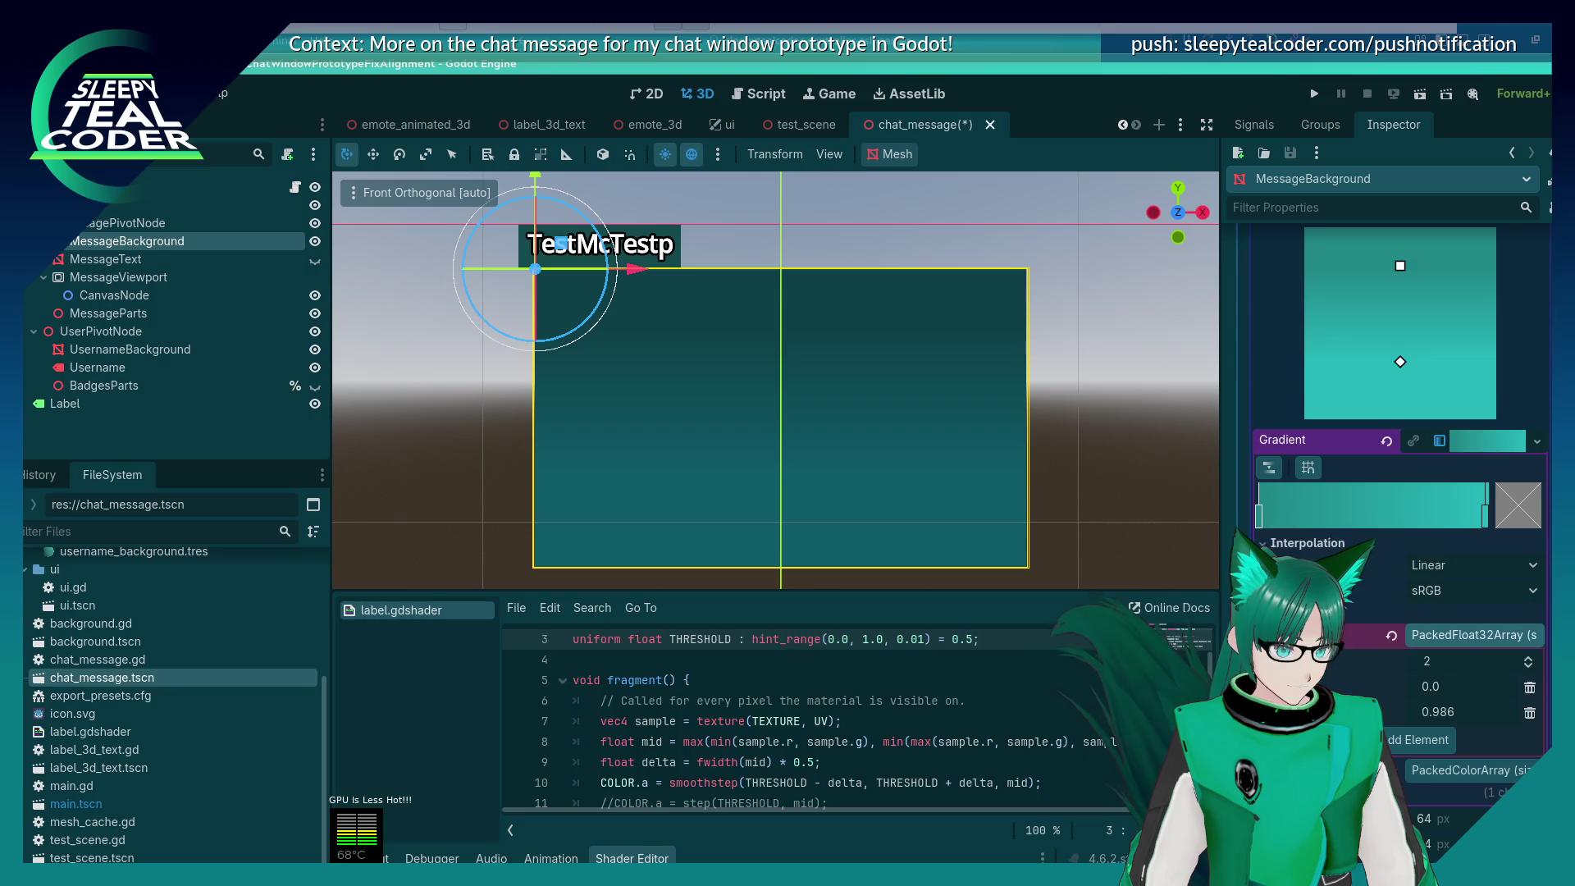
left_click(1445, 771)
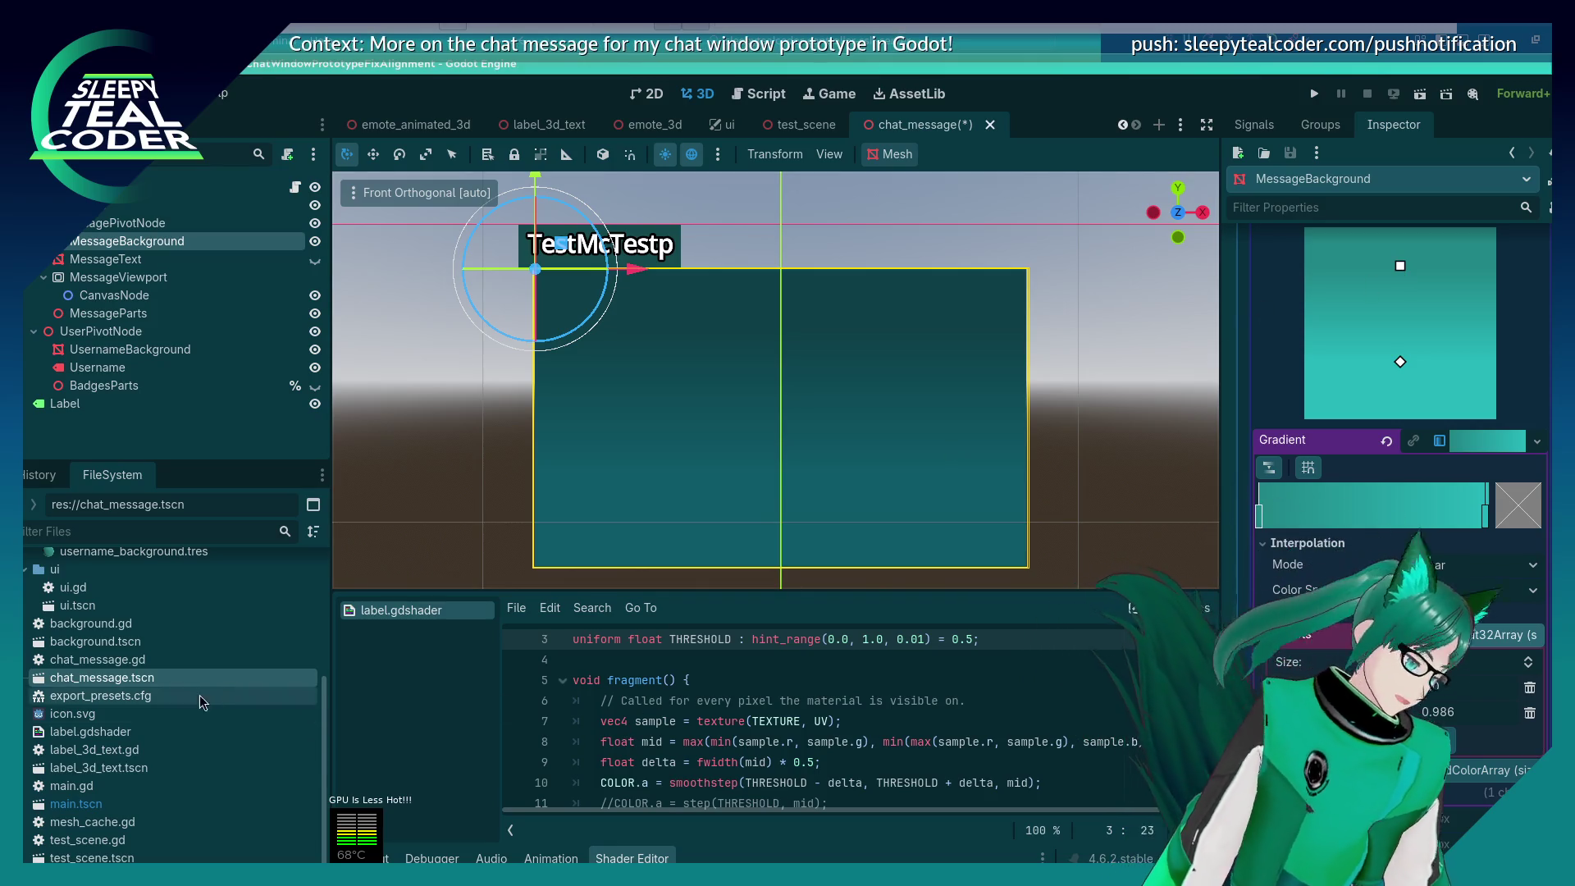
scroll(94, 778, "up", 3)
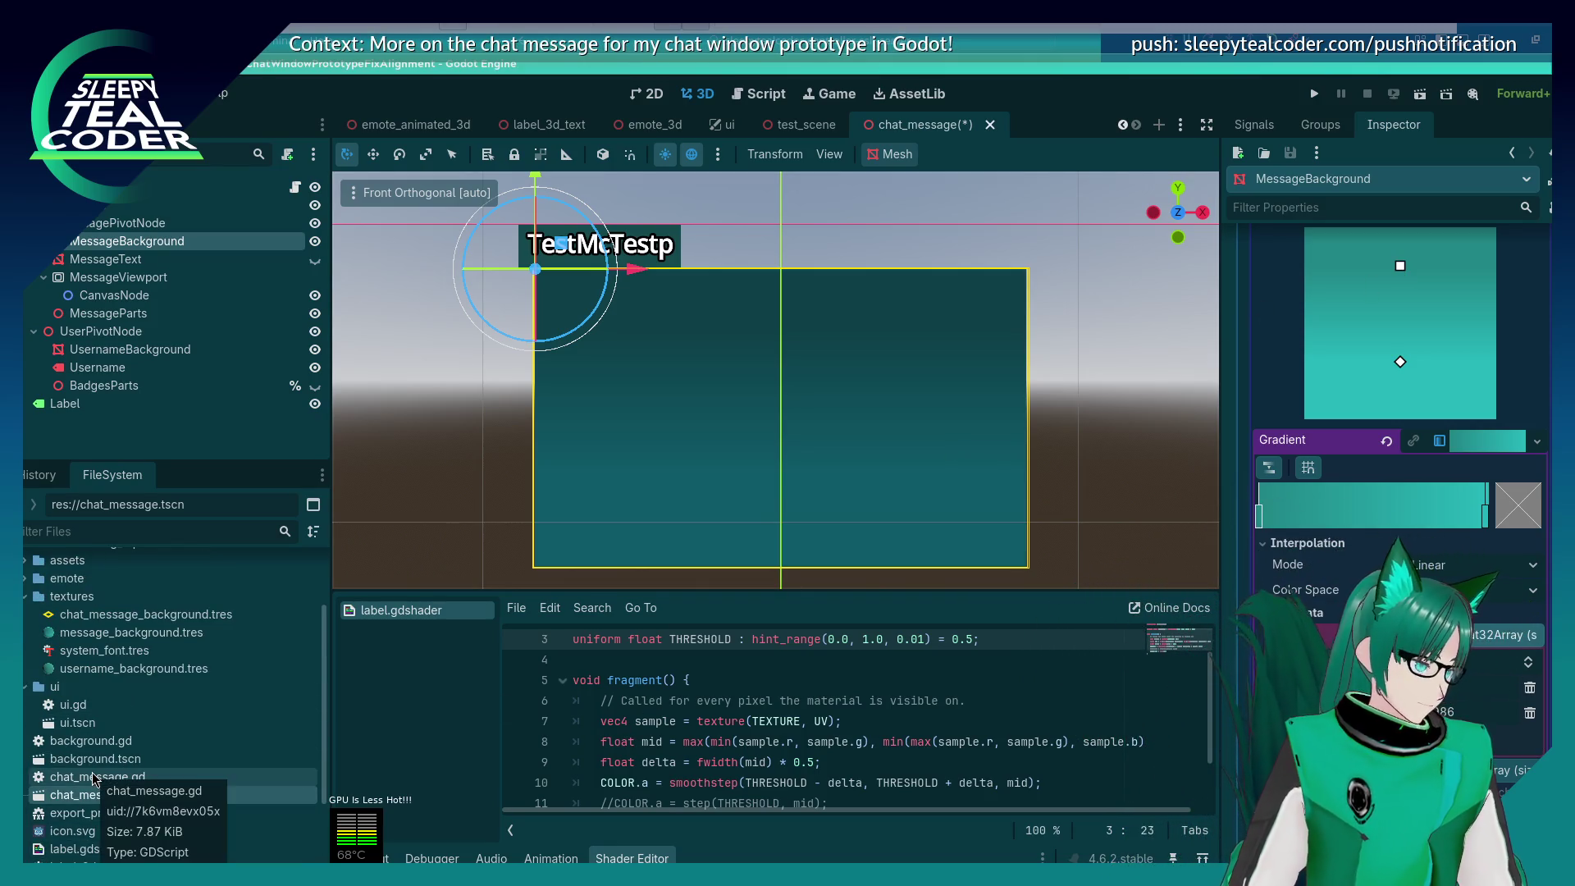
left_click(131, 641)
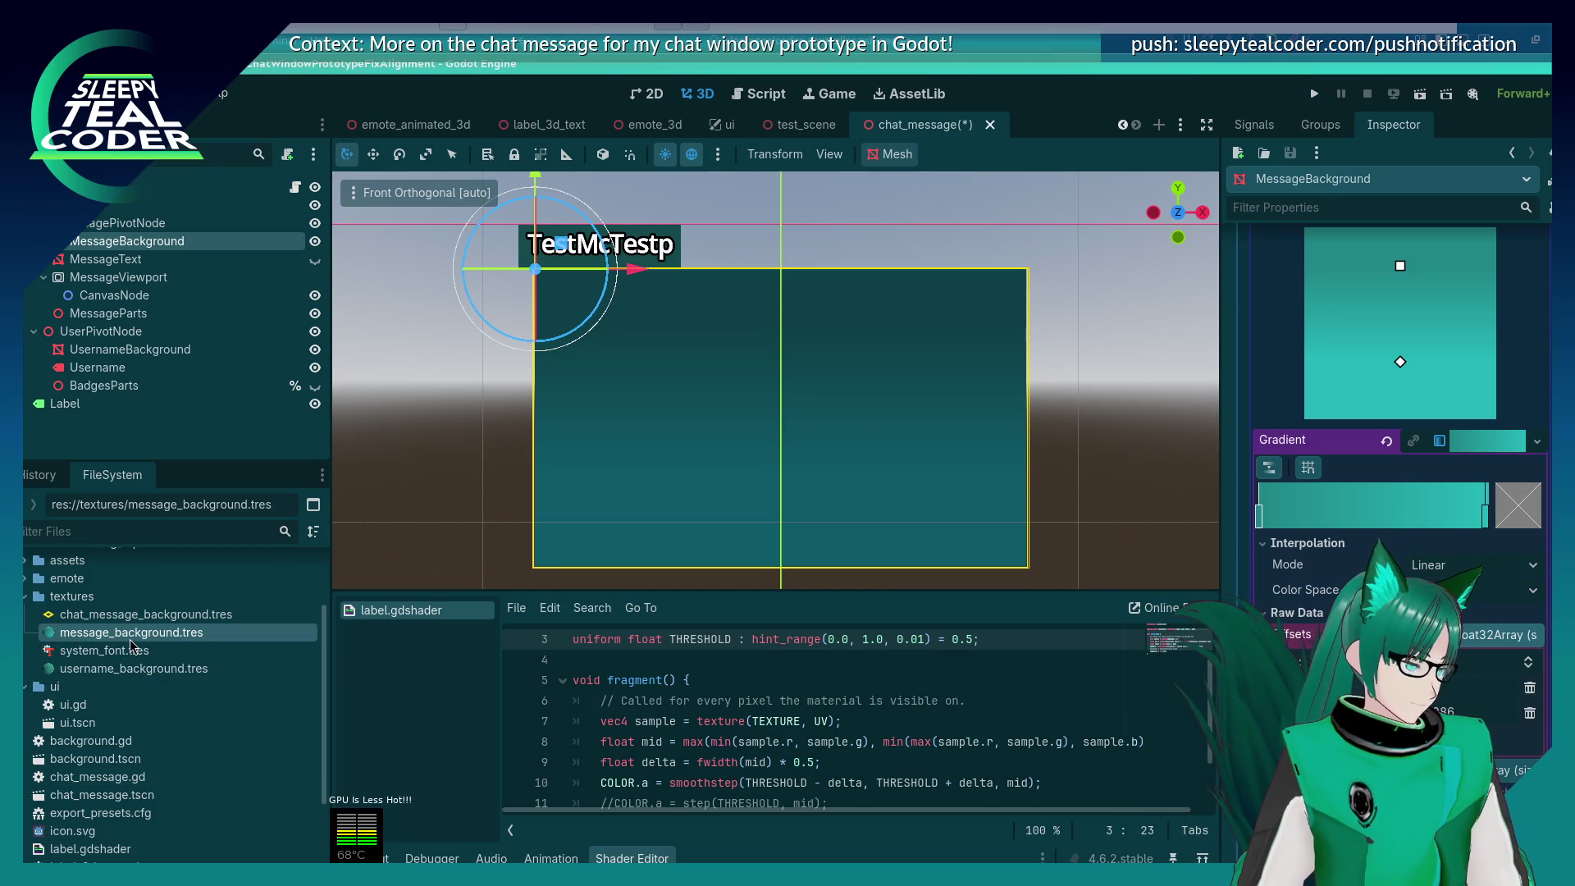
right_click(133, 636)
left_click(176, 542)
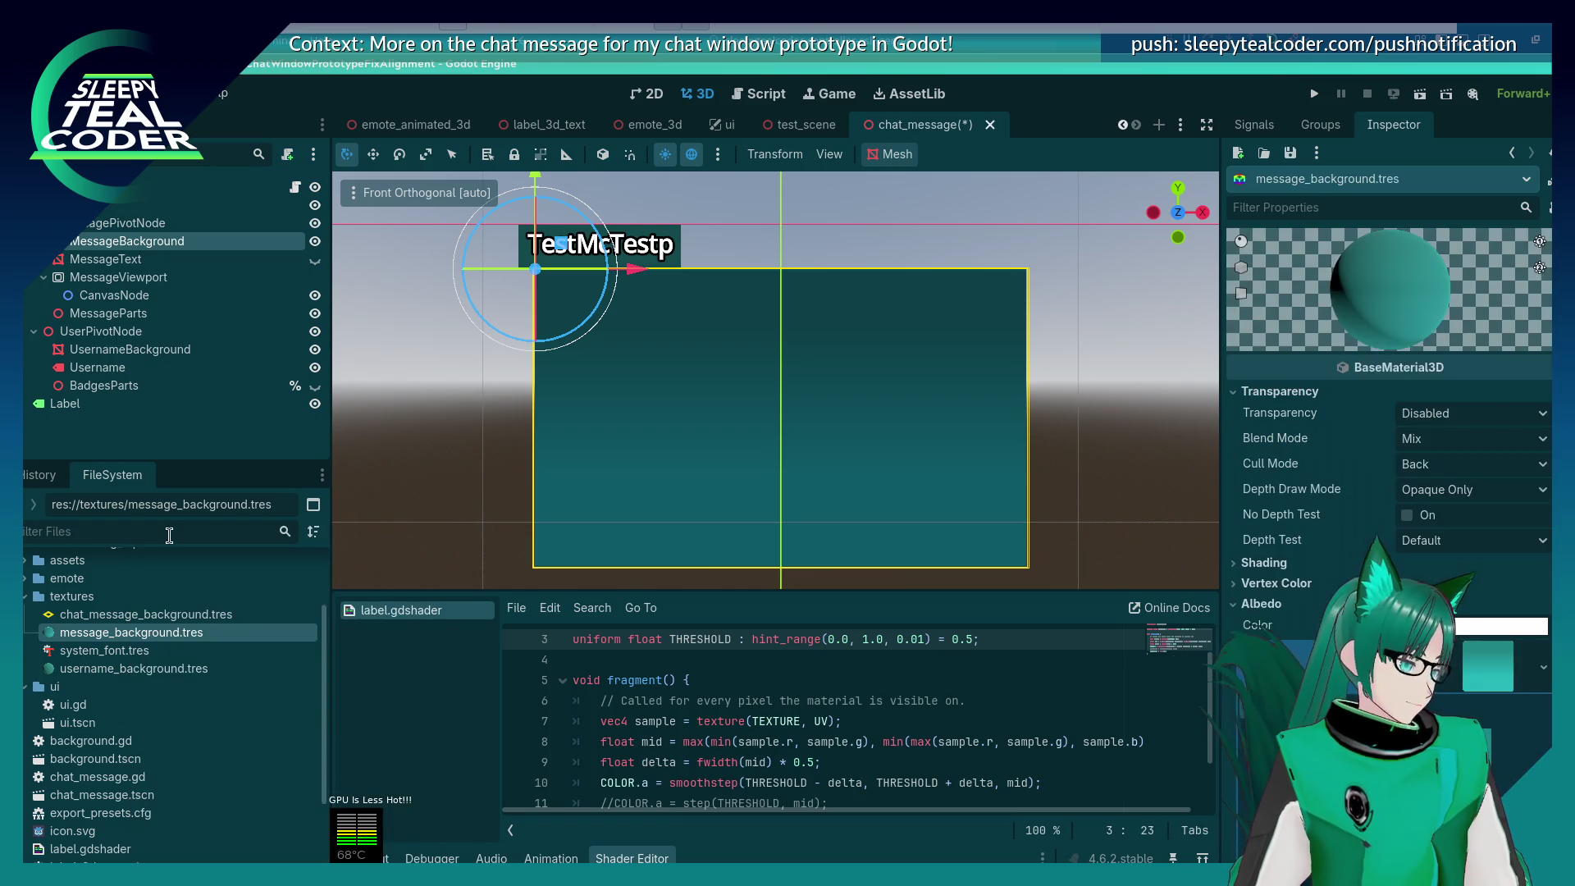
scroll(1236, 501, "down", 10)
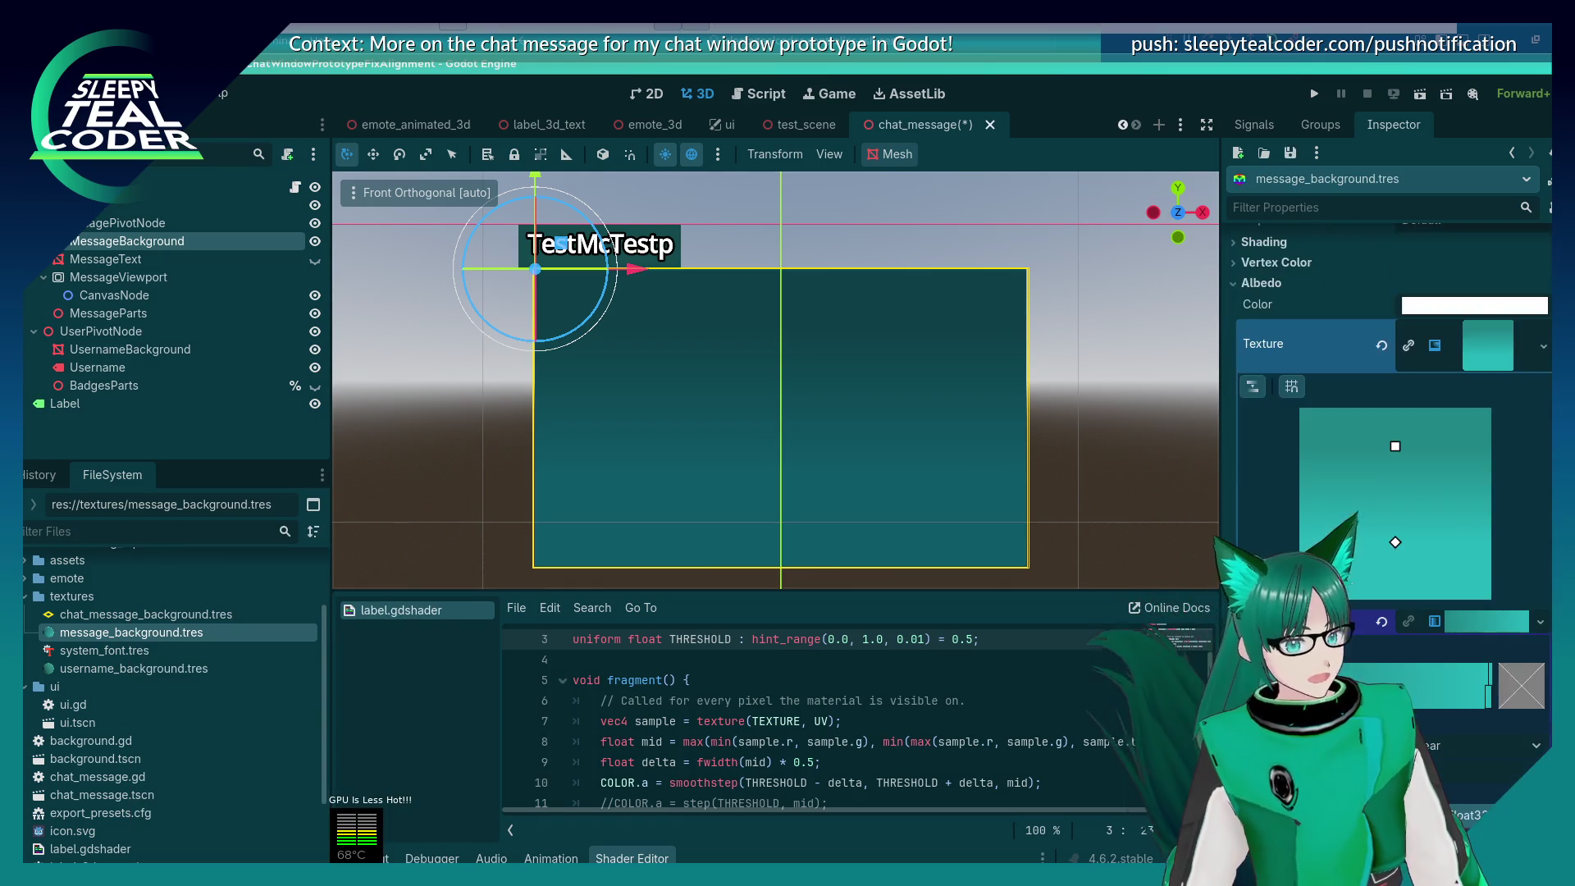
left_click(1246, 455)
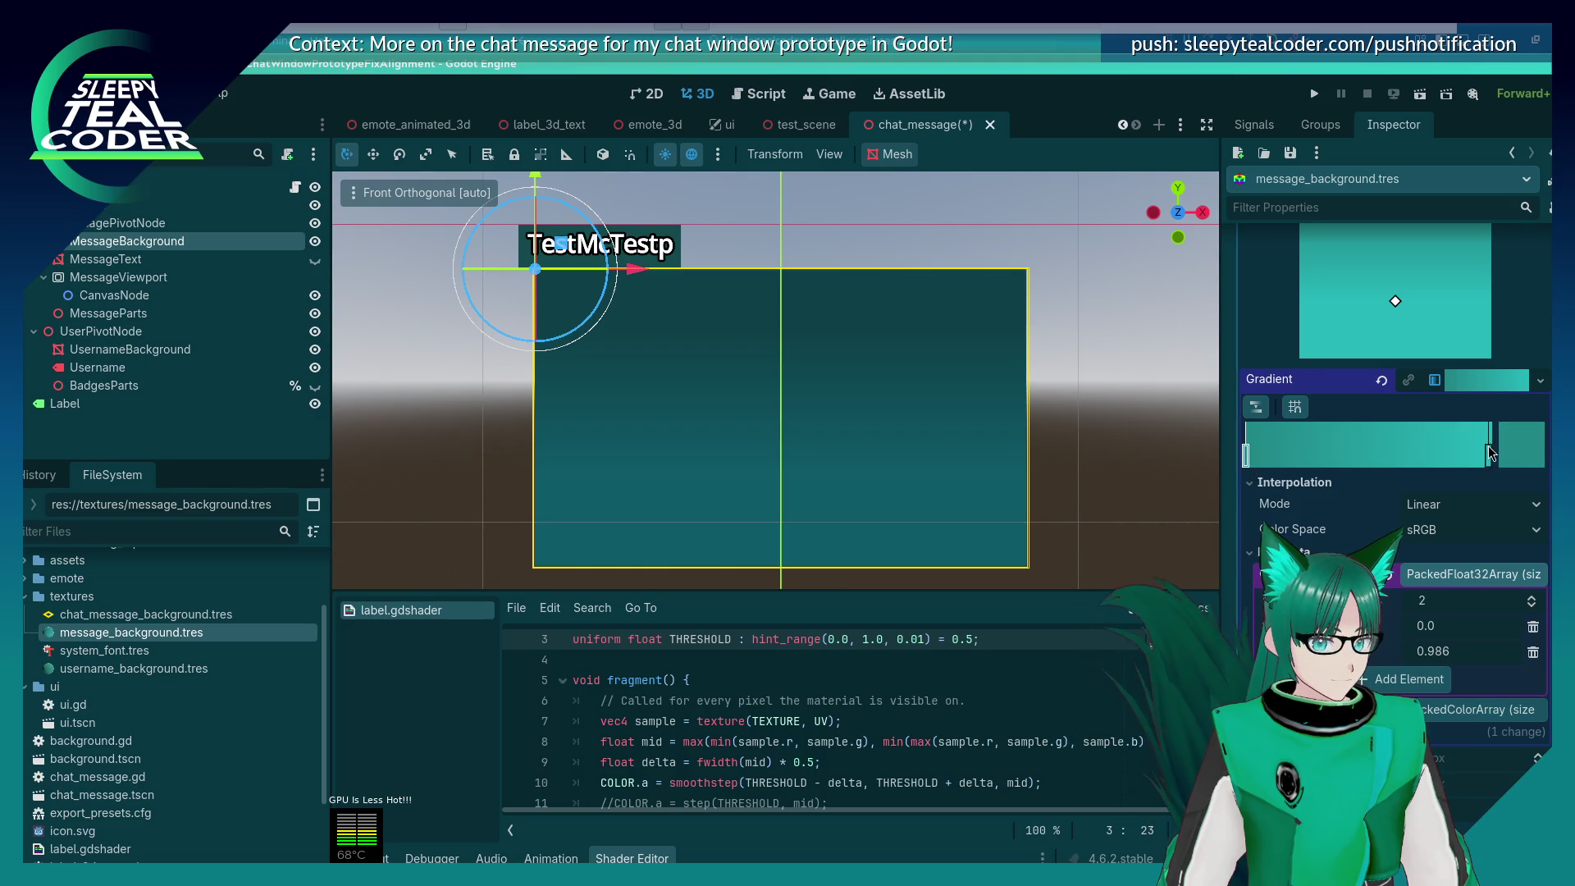
left_click(1521, 444)
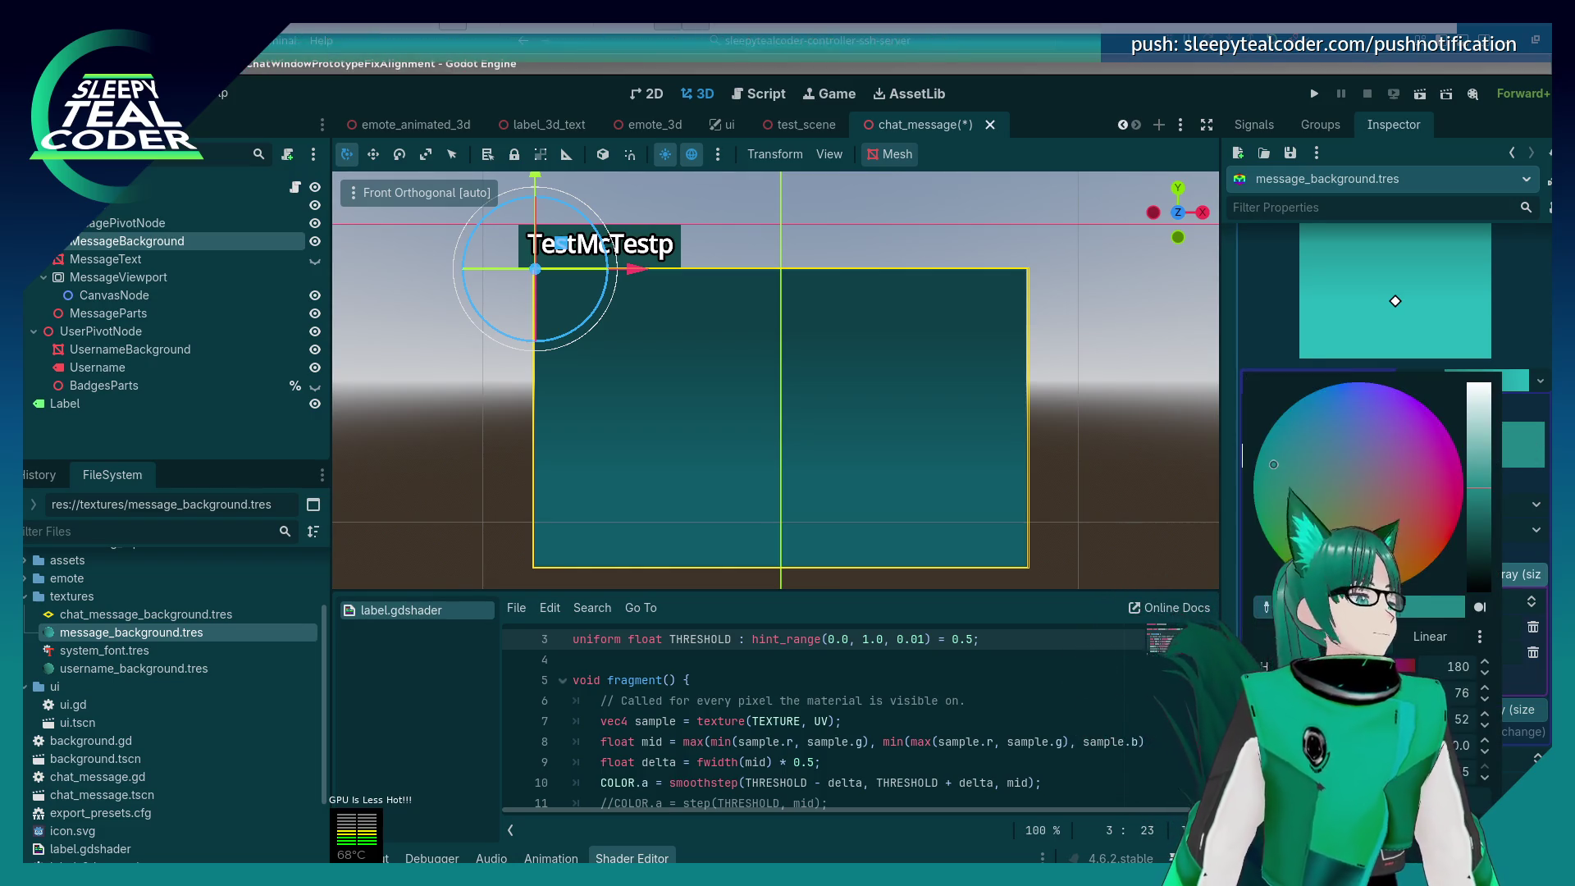
left_click(1235, 410)
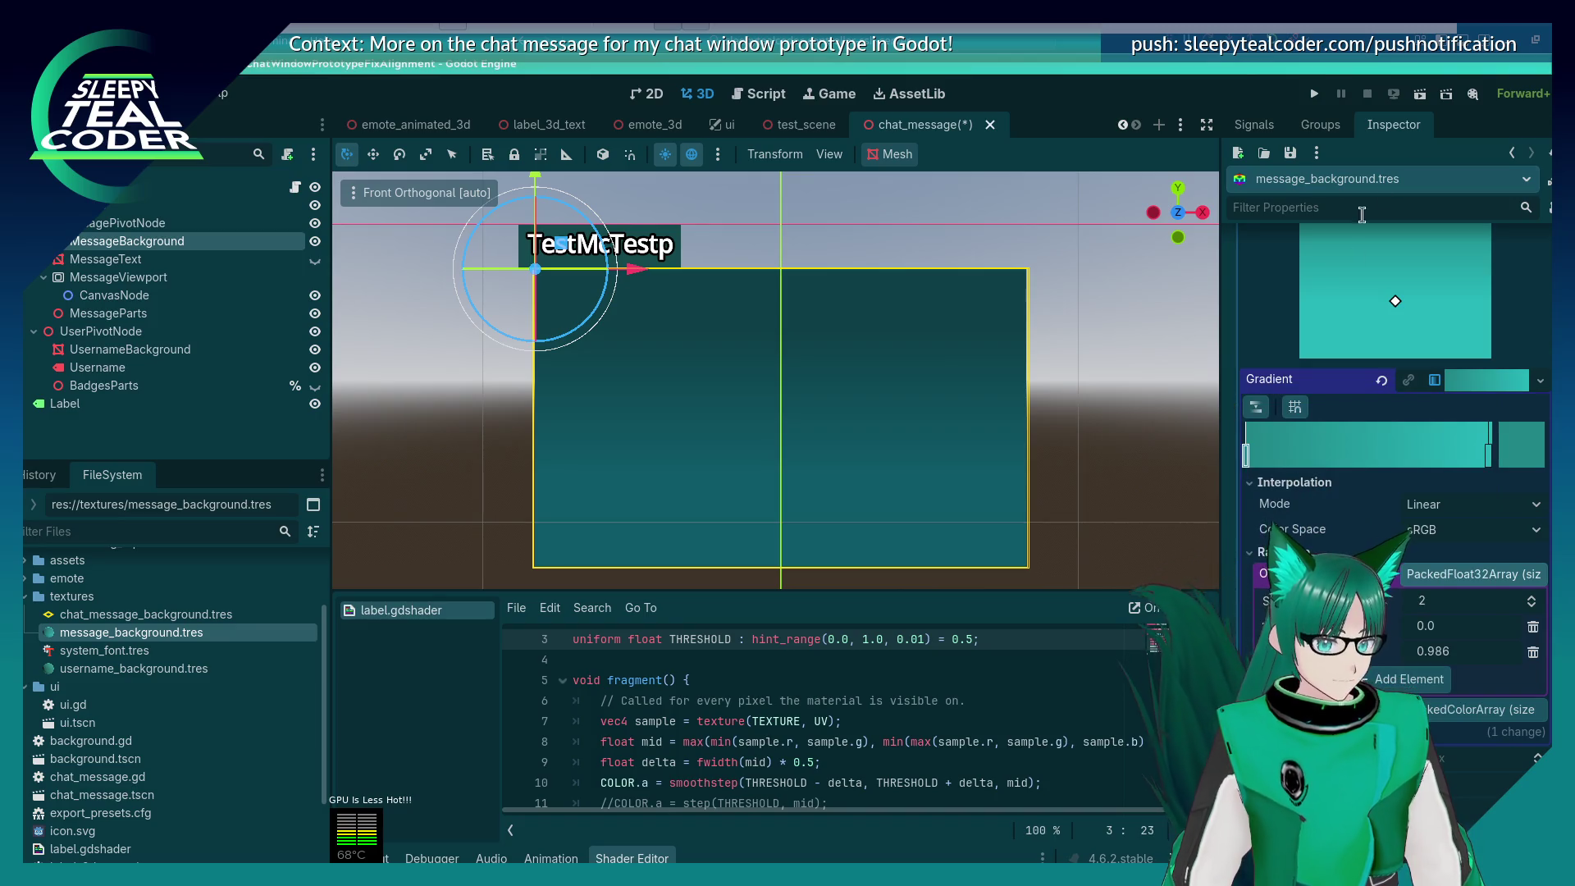
left_click(1519, 153)
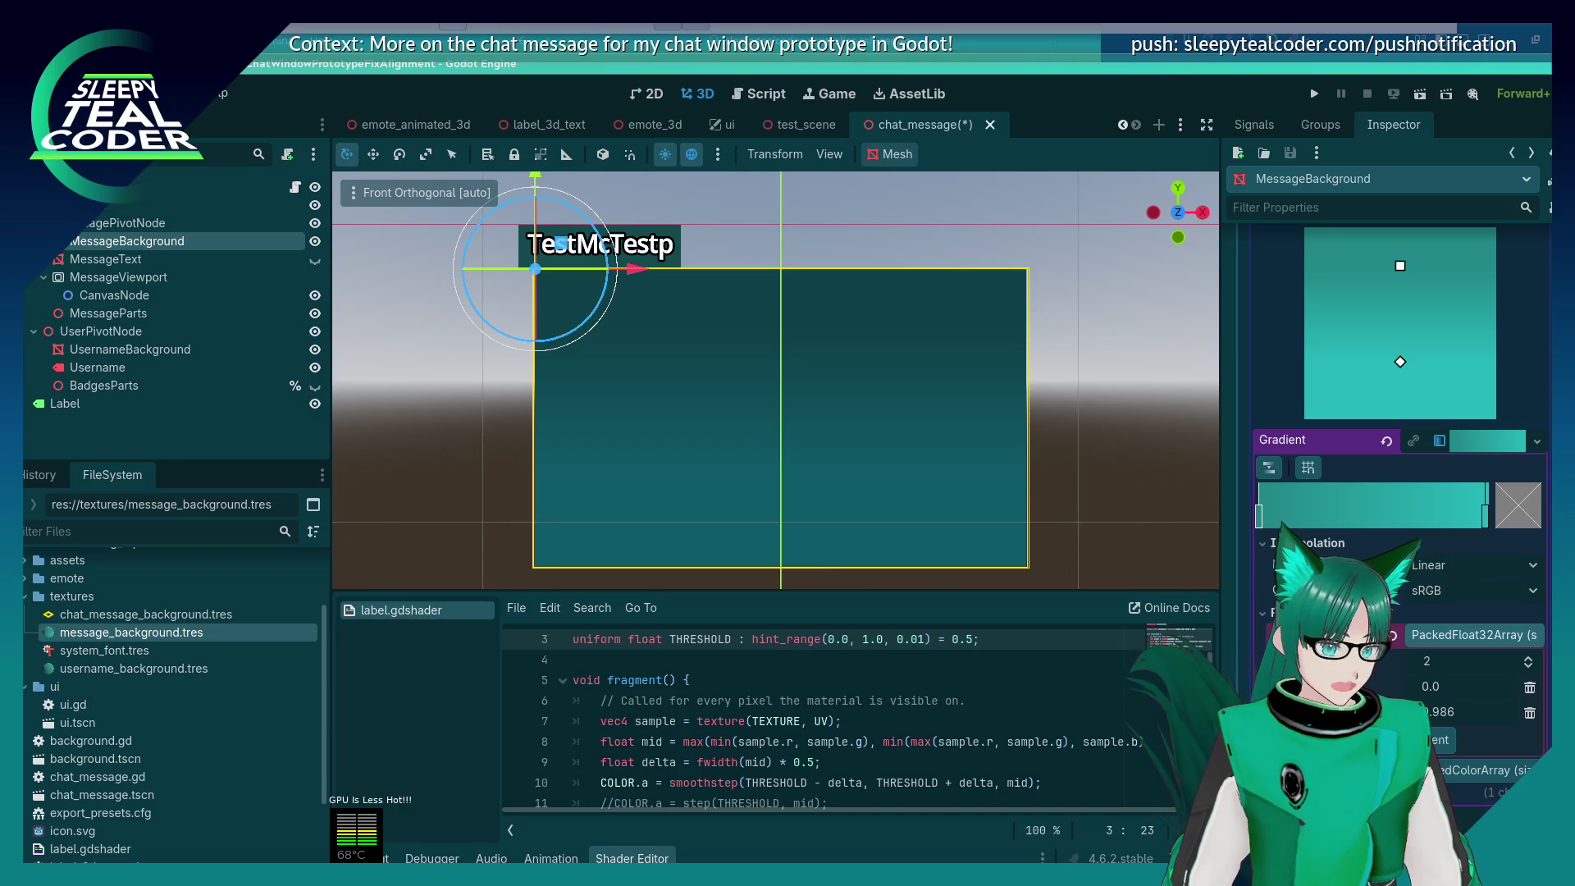
scroll(1511, 779, "down", 3)
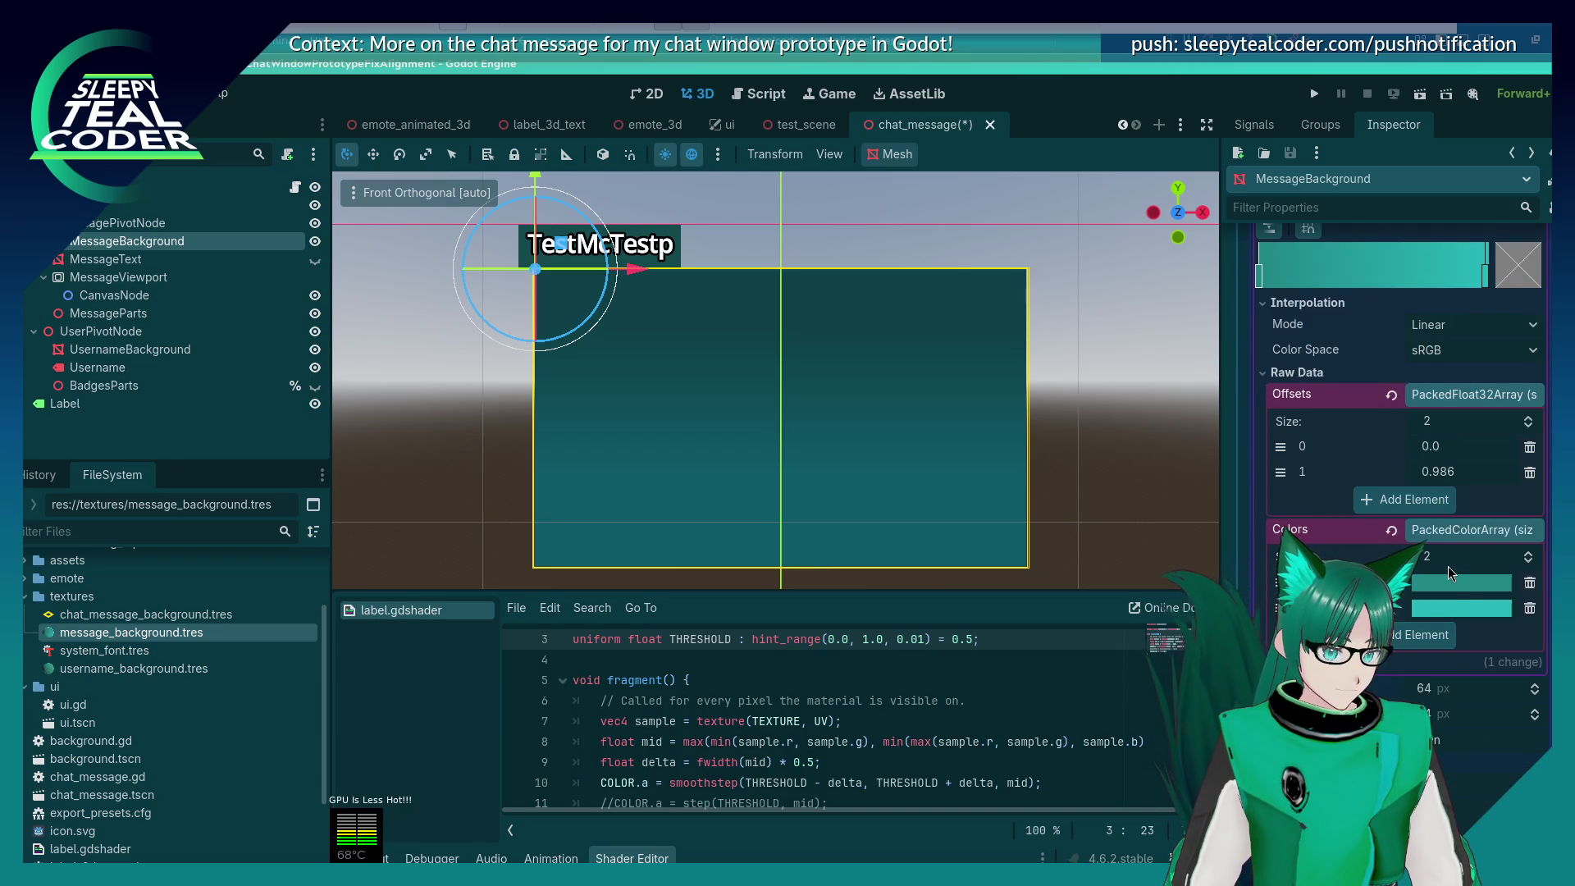
mouse_move(1450, 583)
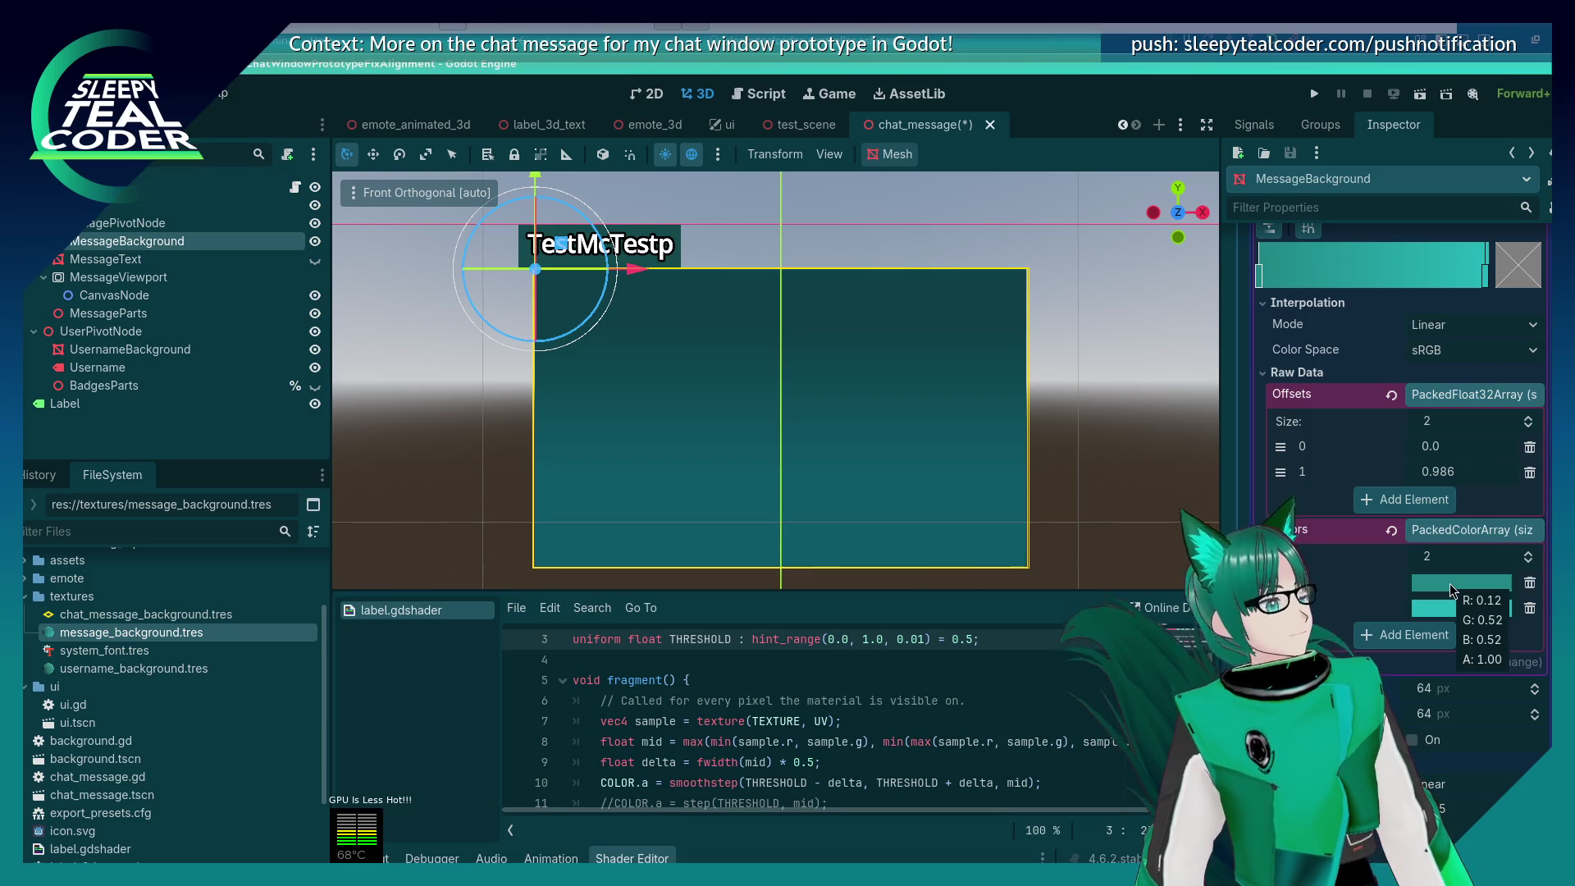
left_click(1450, 583)
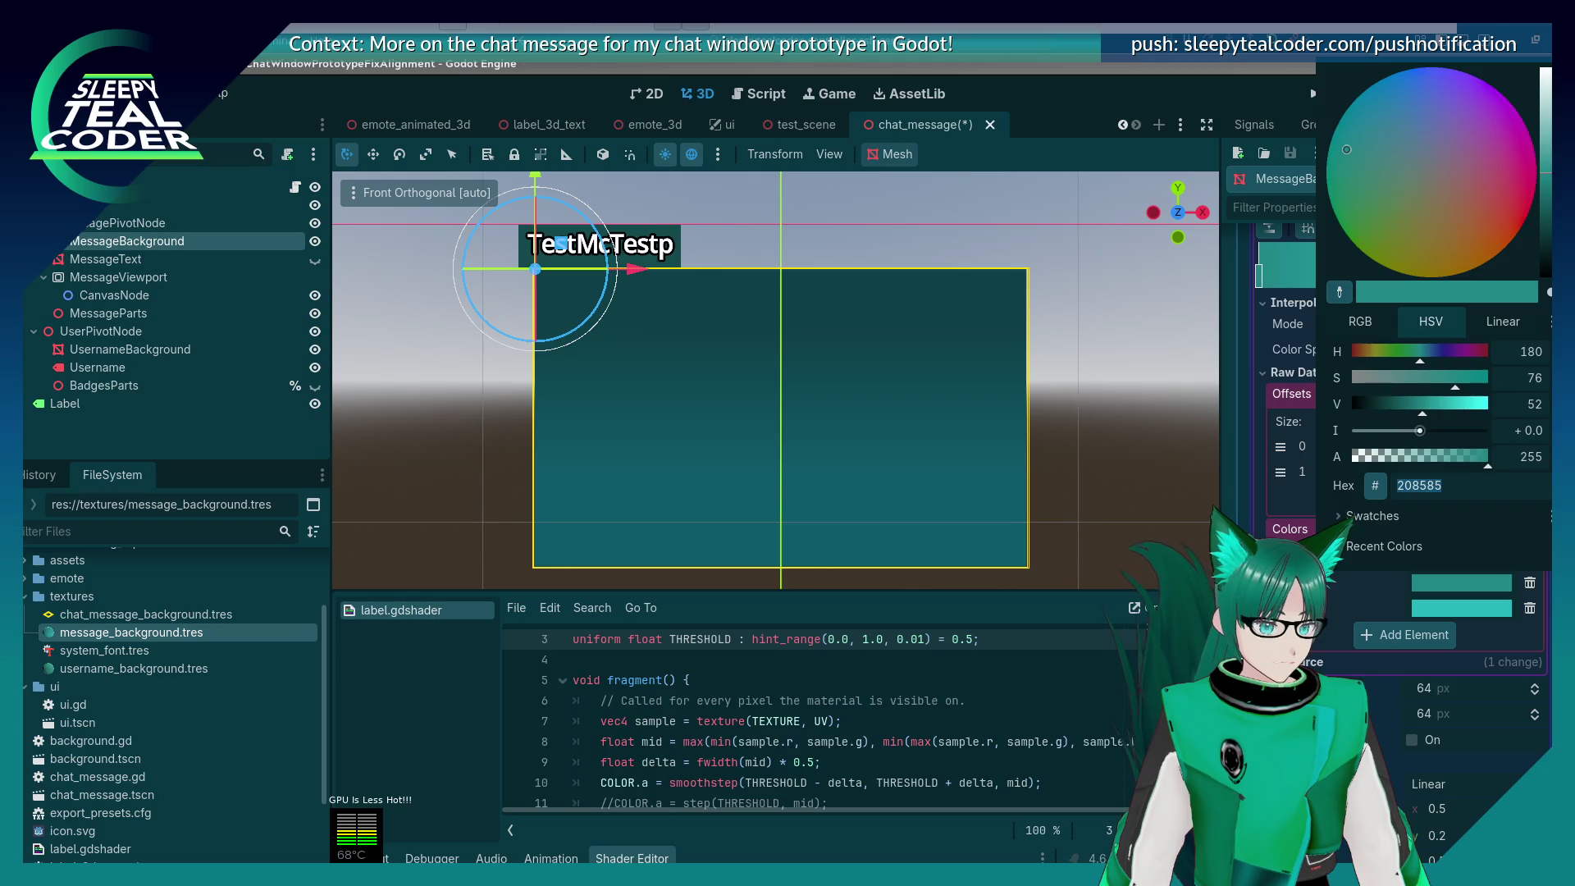
key("Escape")
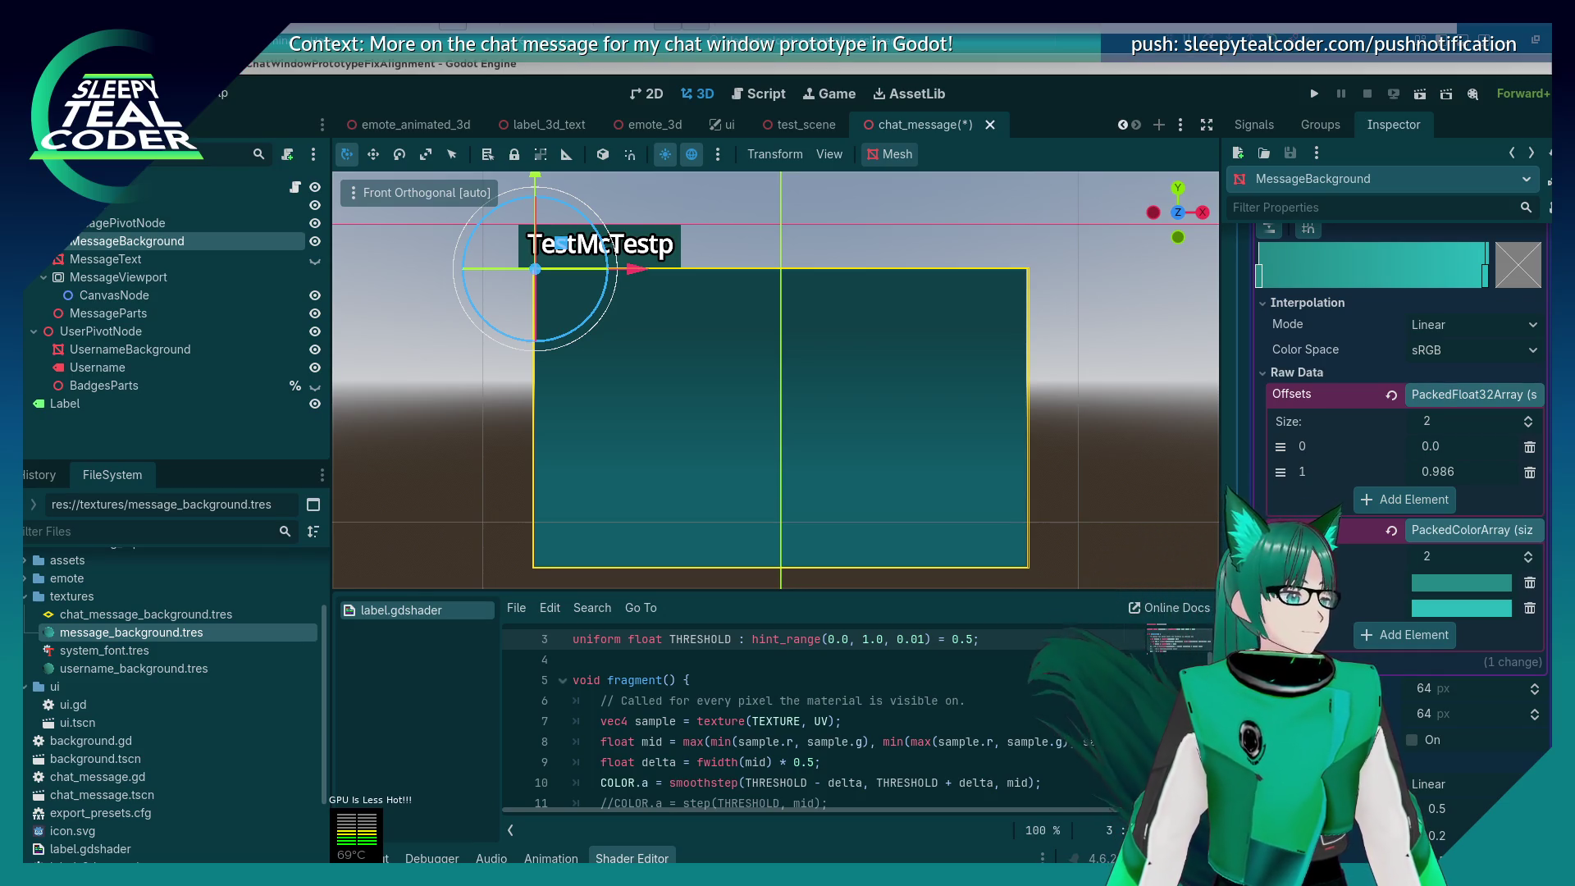
left_click(1464, 608)
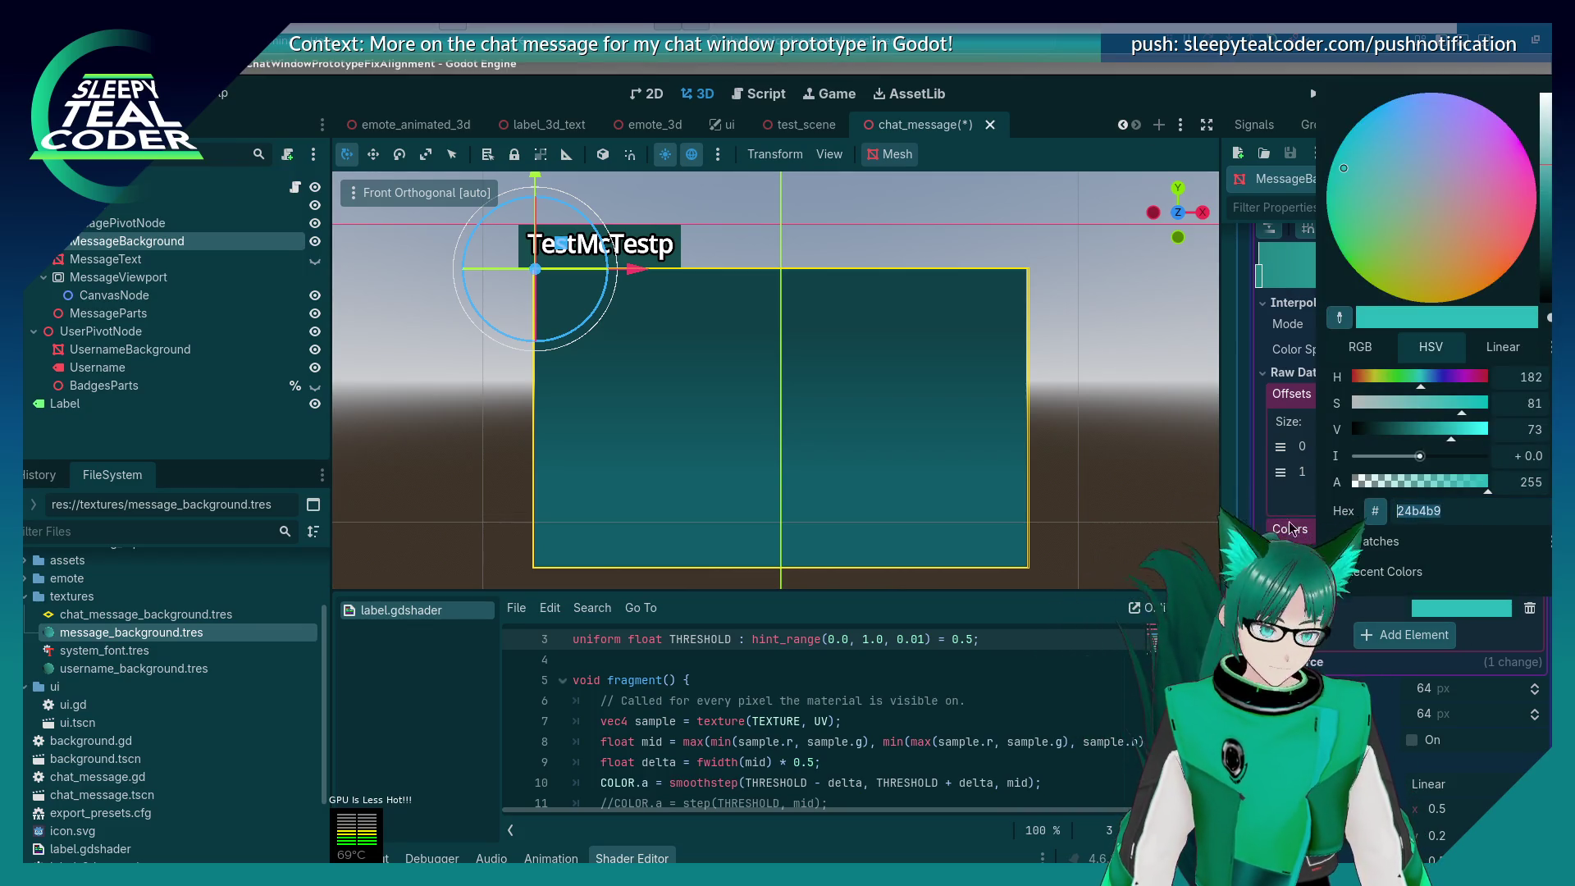
key("Return")
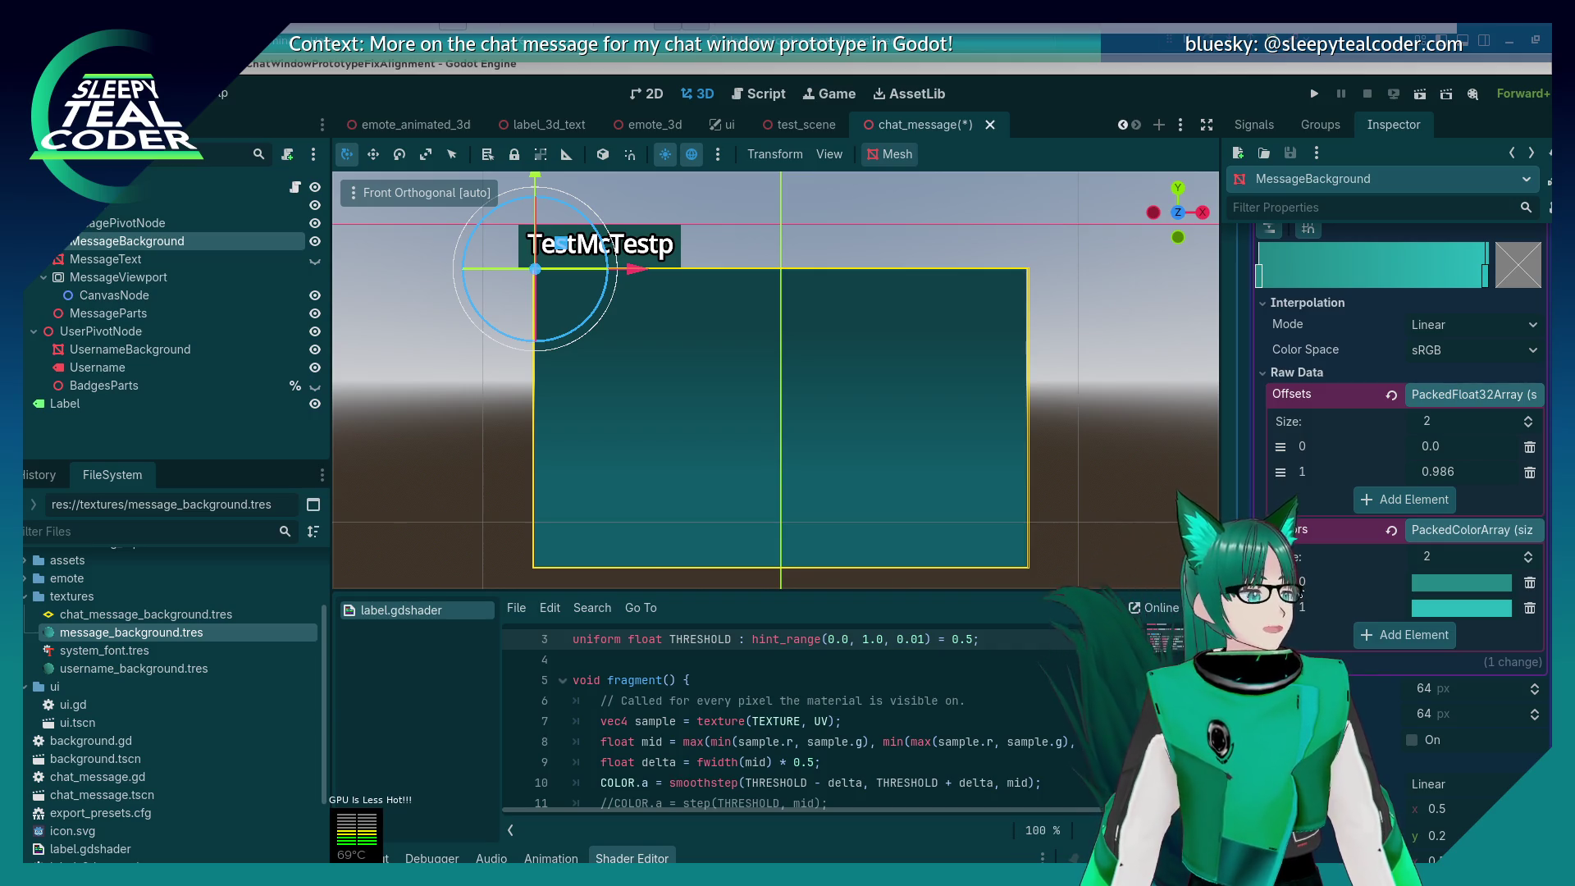
scroll(1395, 410, "up", 4)
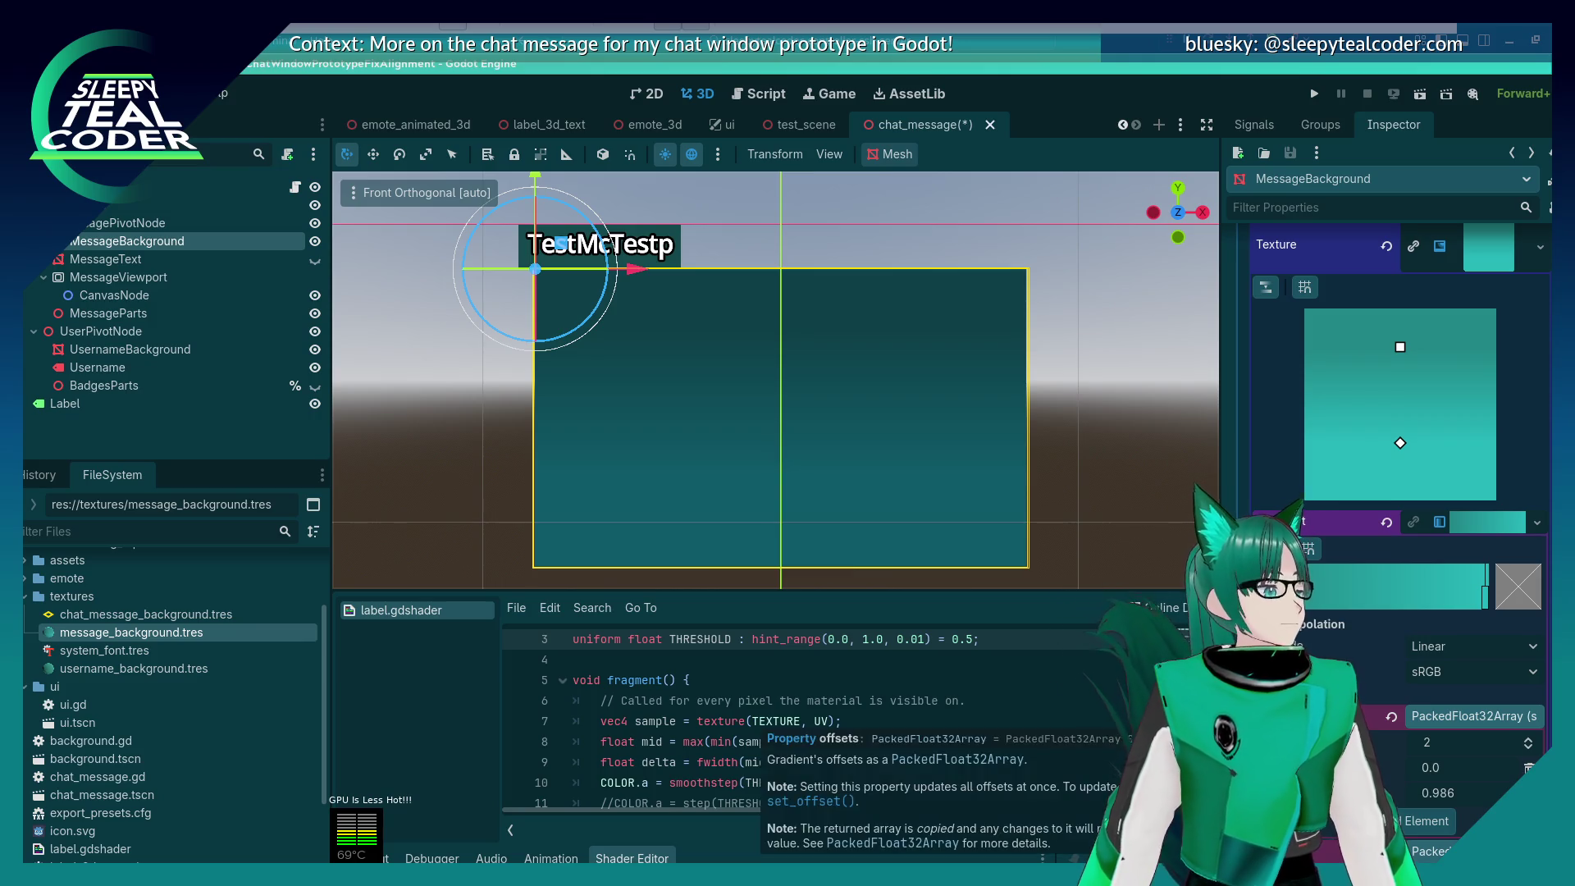
Step: Set MessageBackground's Material Override to a New ShaderMaterial and expand its settings
scroll(1489, 483, "up", 2)
left_click(1487, 389)
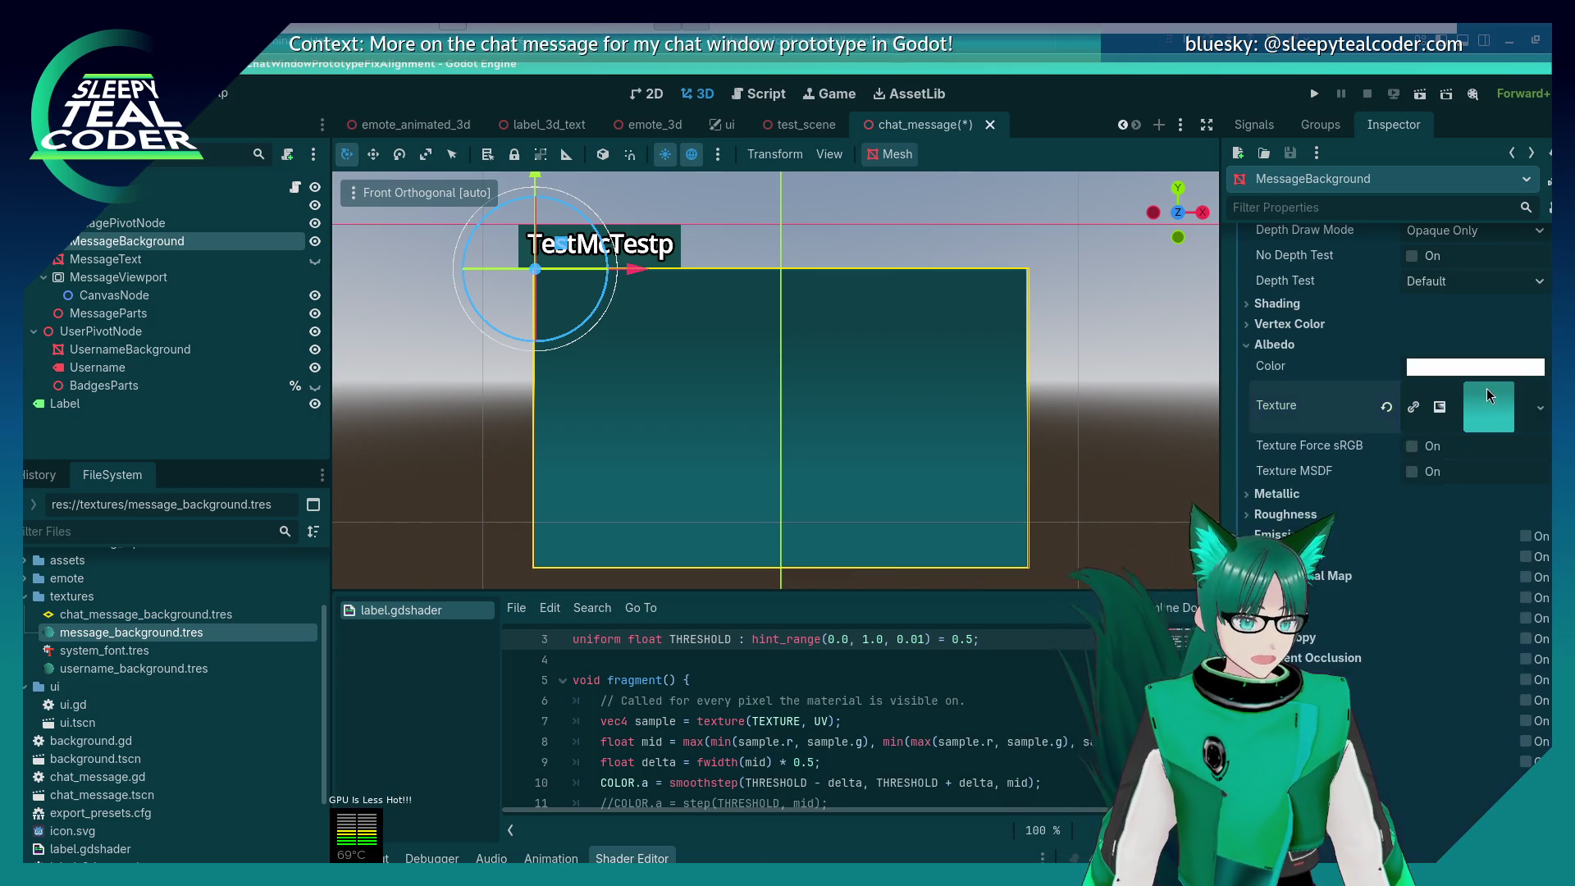
left_click(1537, 408)
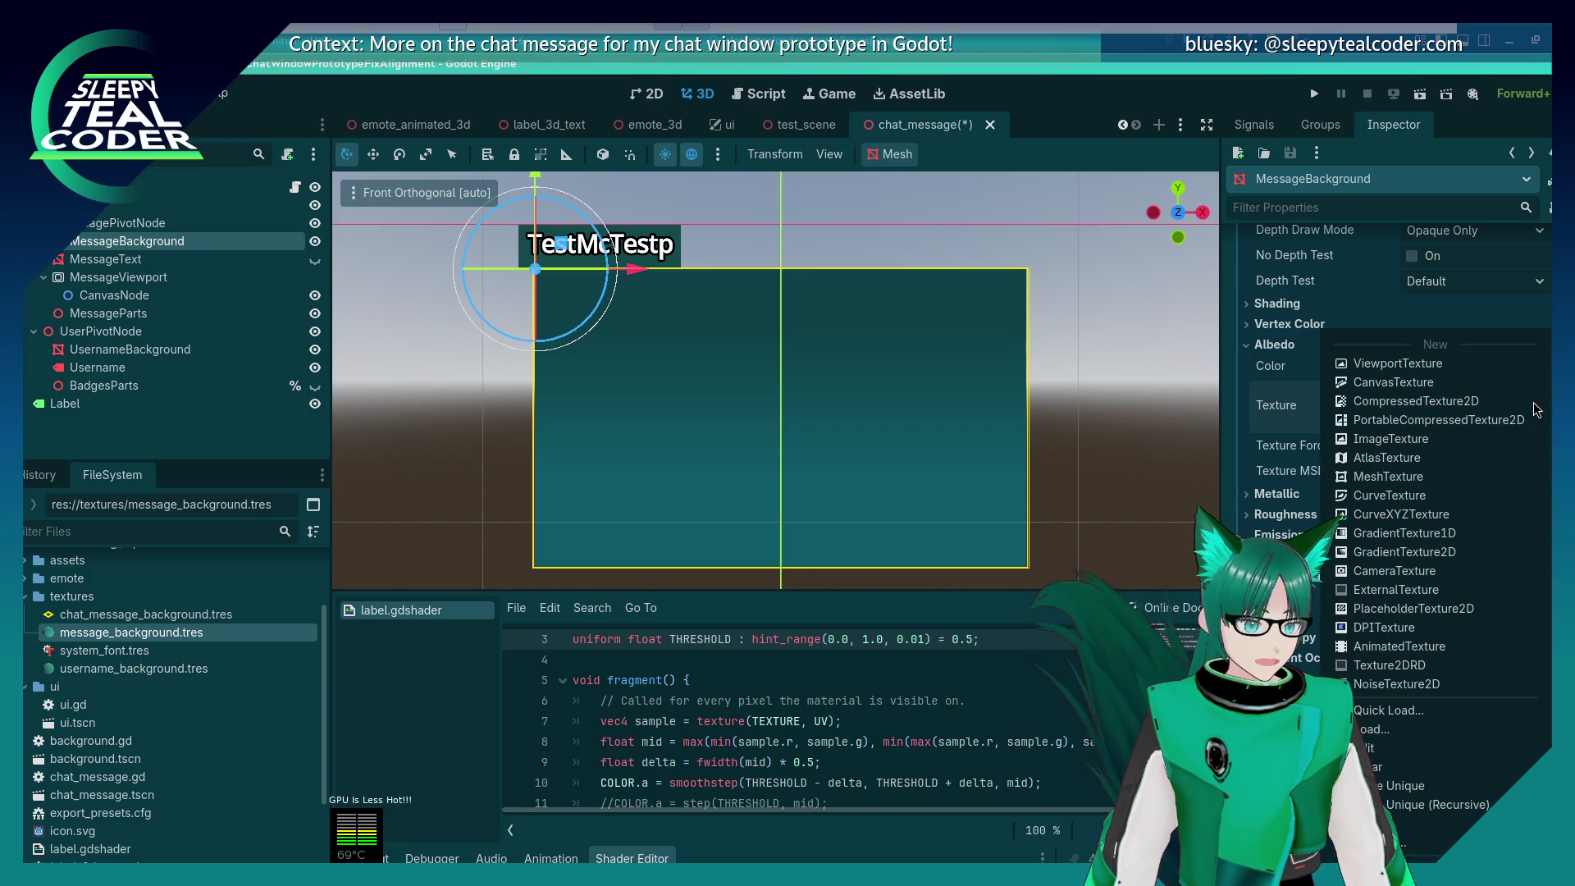
scroll(1526, 385, "up", 10)
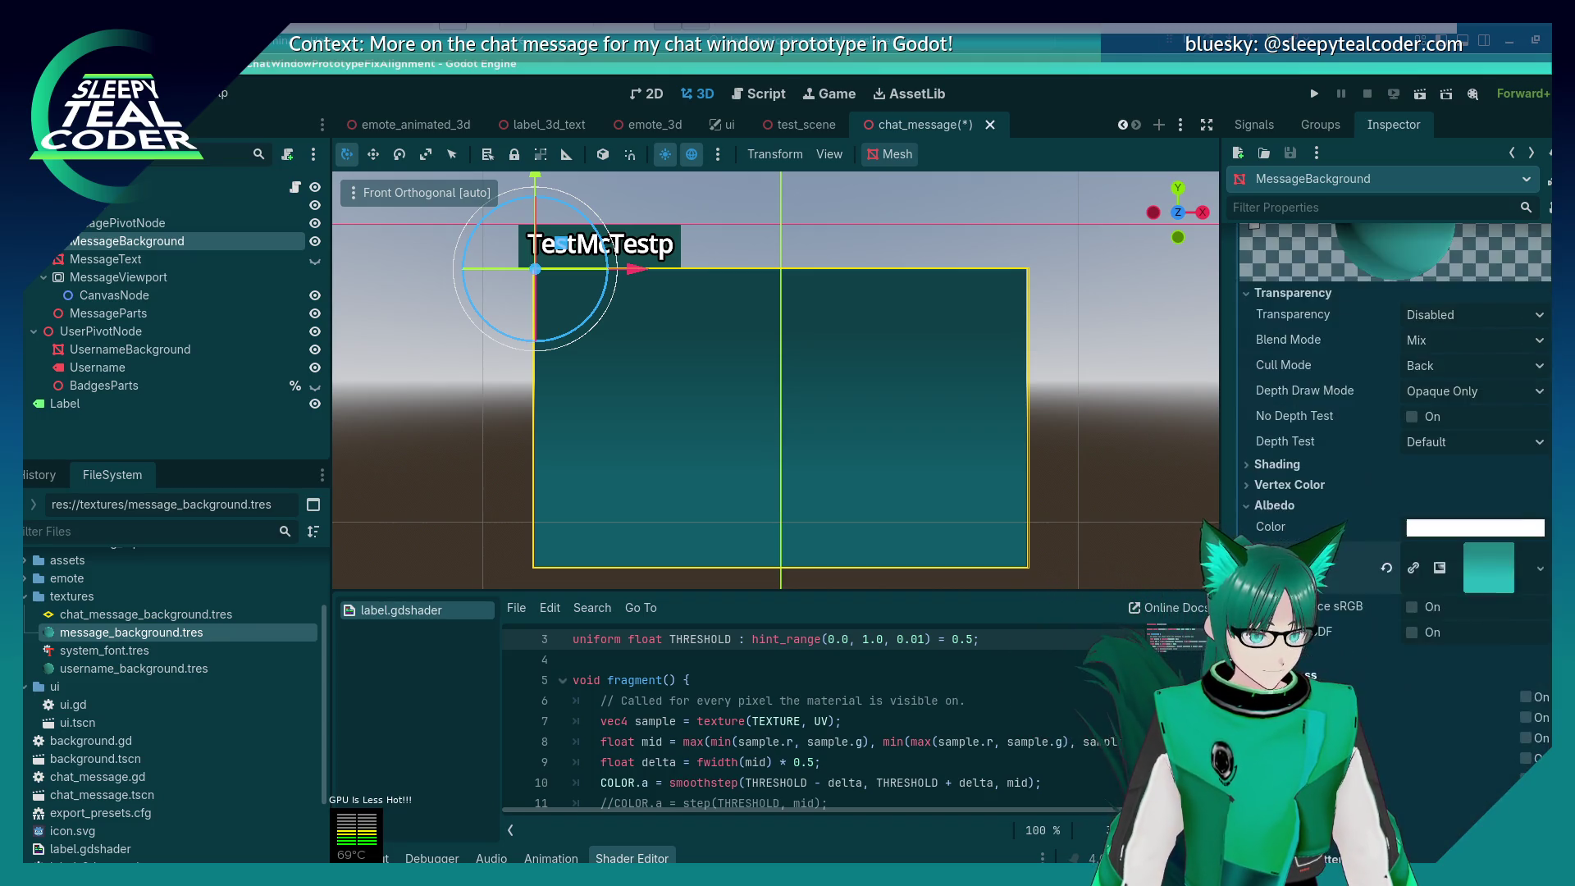
left_click(1541, 373)
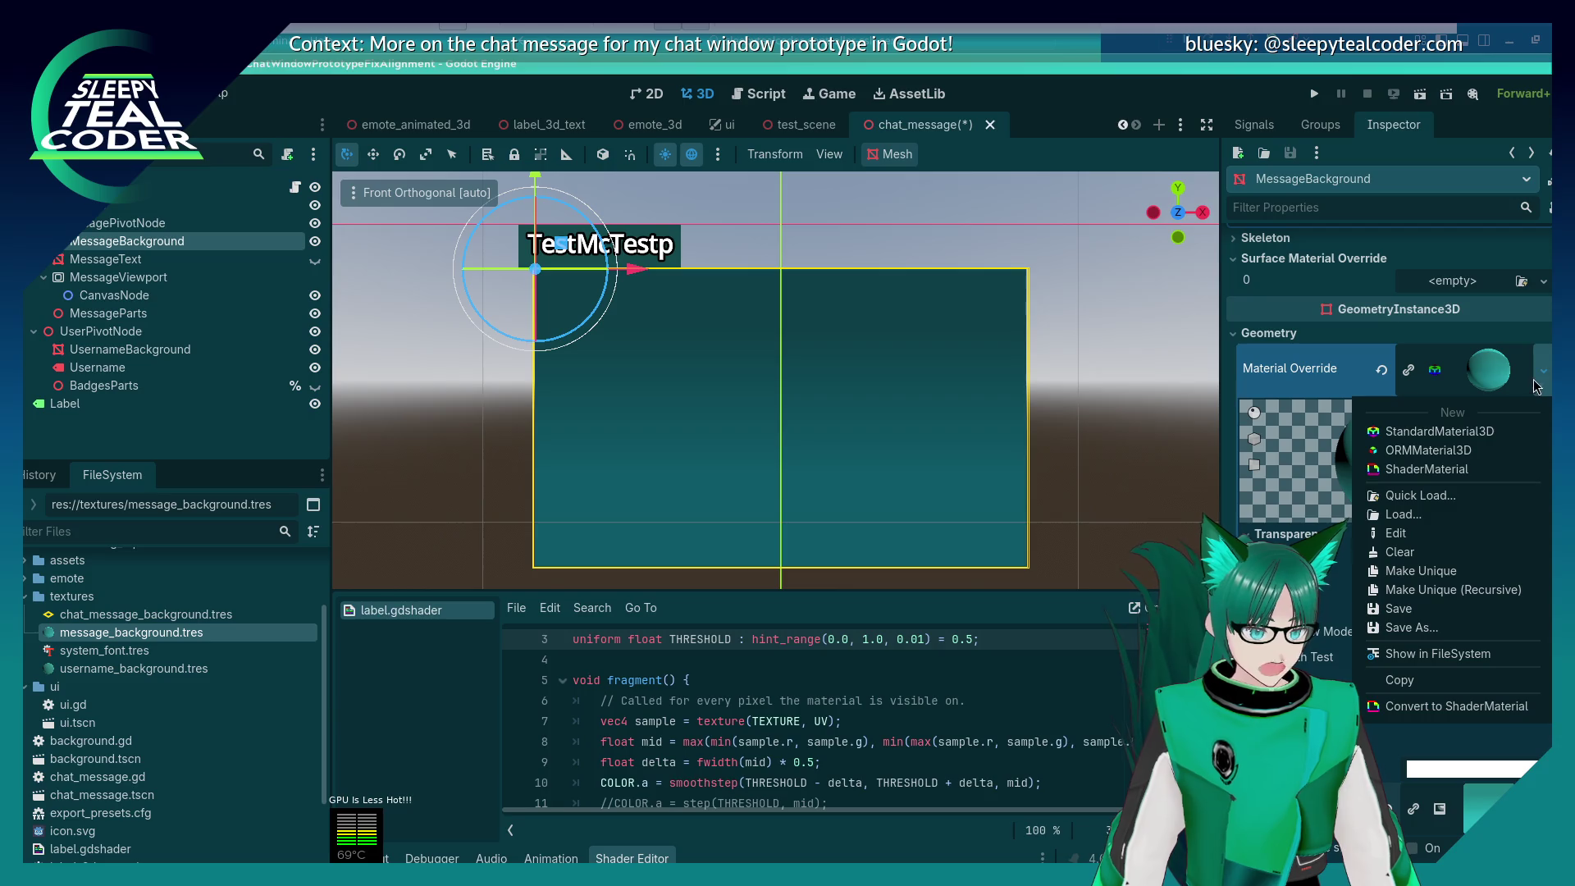
left_click(1471, 466)
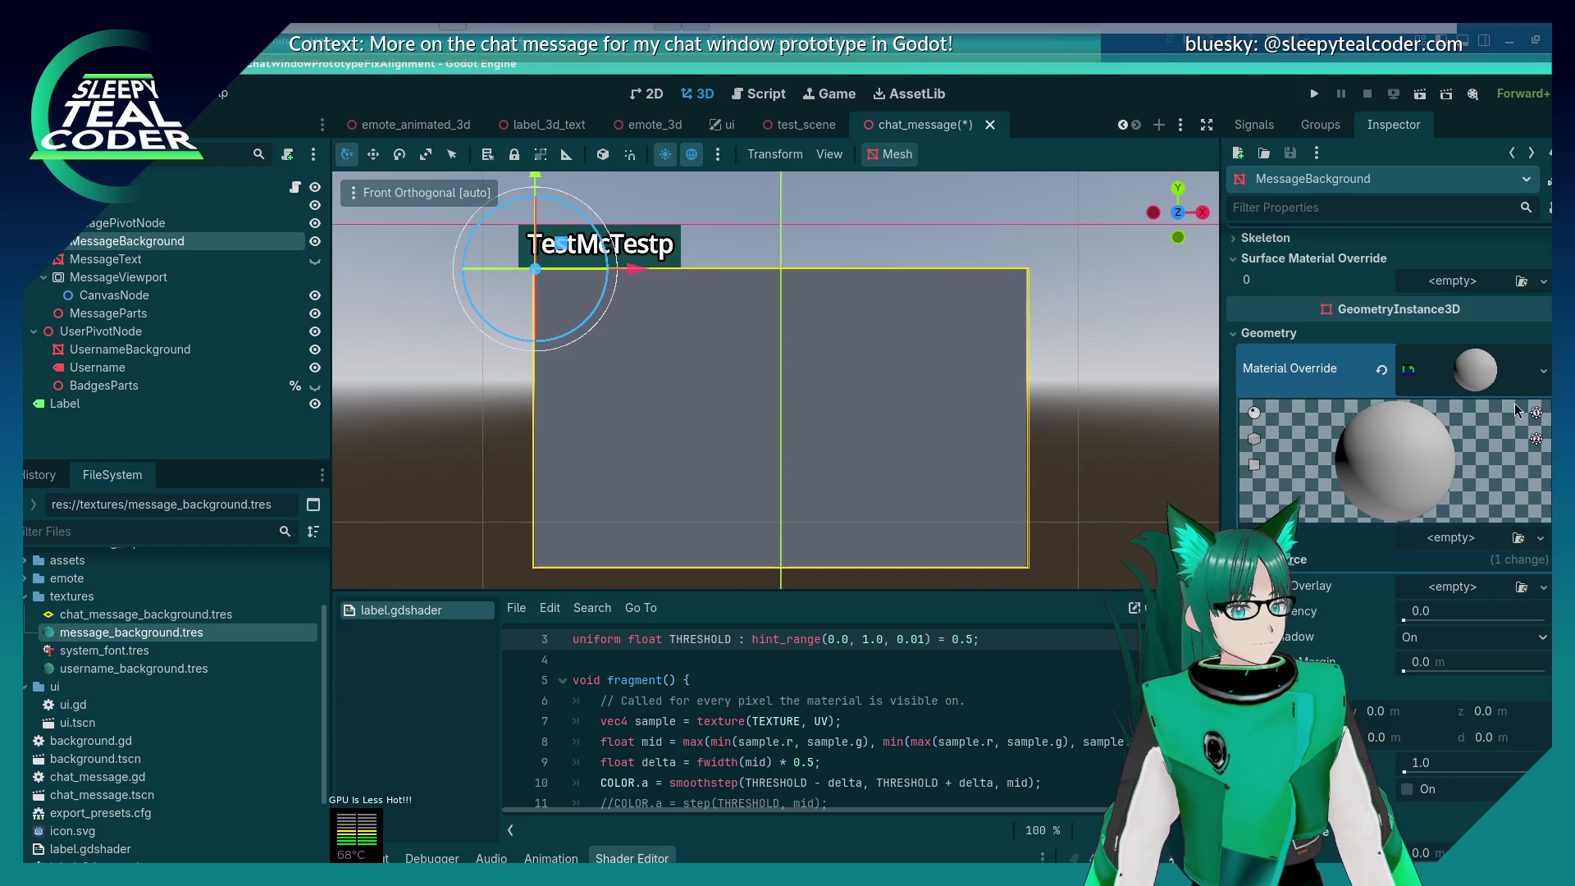
left_click(1480, 384)
left_click(1480, 384)
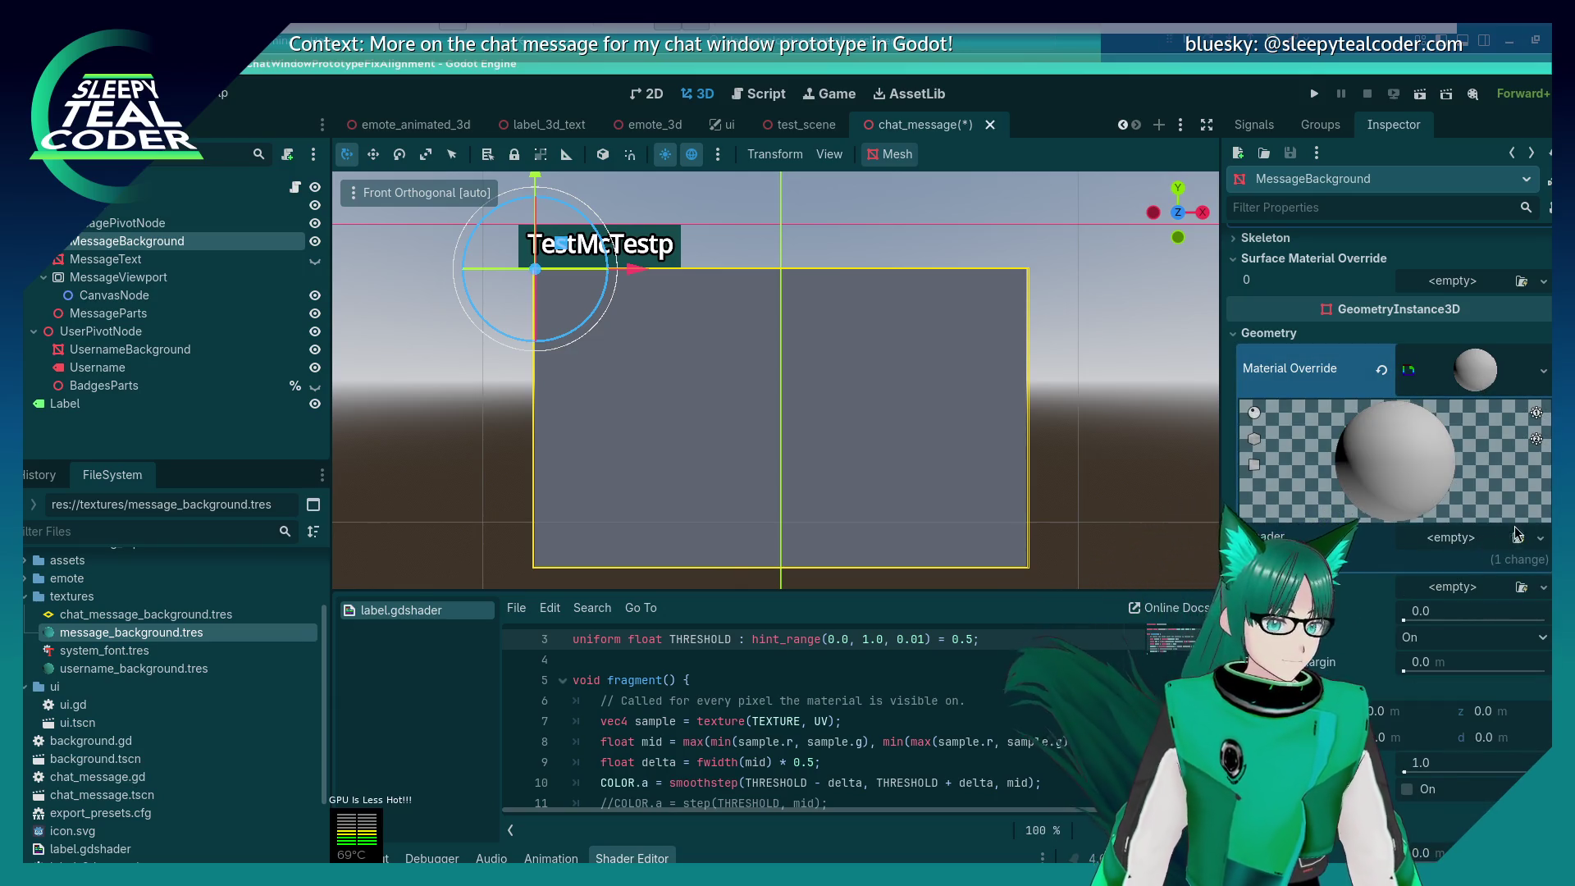
left_click(1541, 537)
Step: Create a built-in Spatial shader from the Default template, keeping the plain Shader type
left_click(1519, 566)
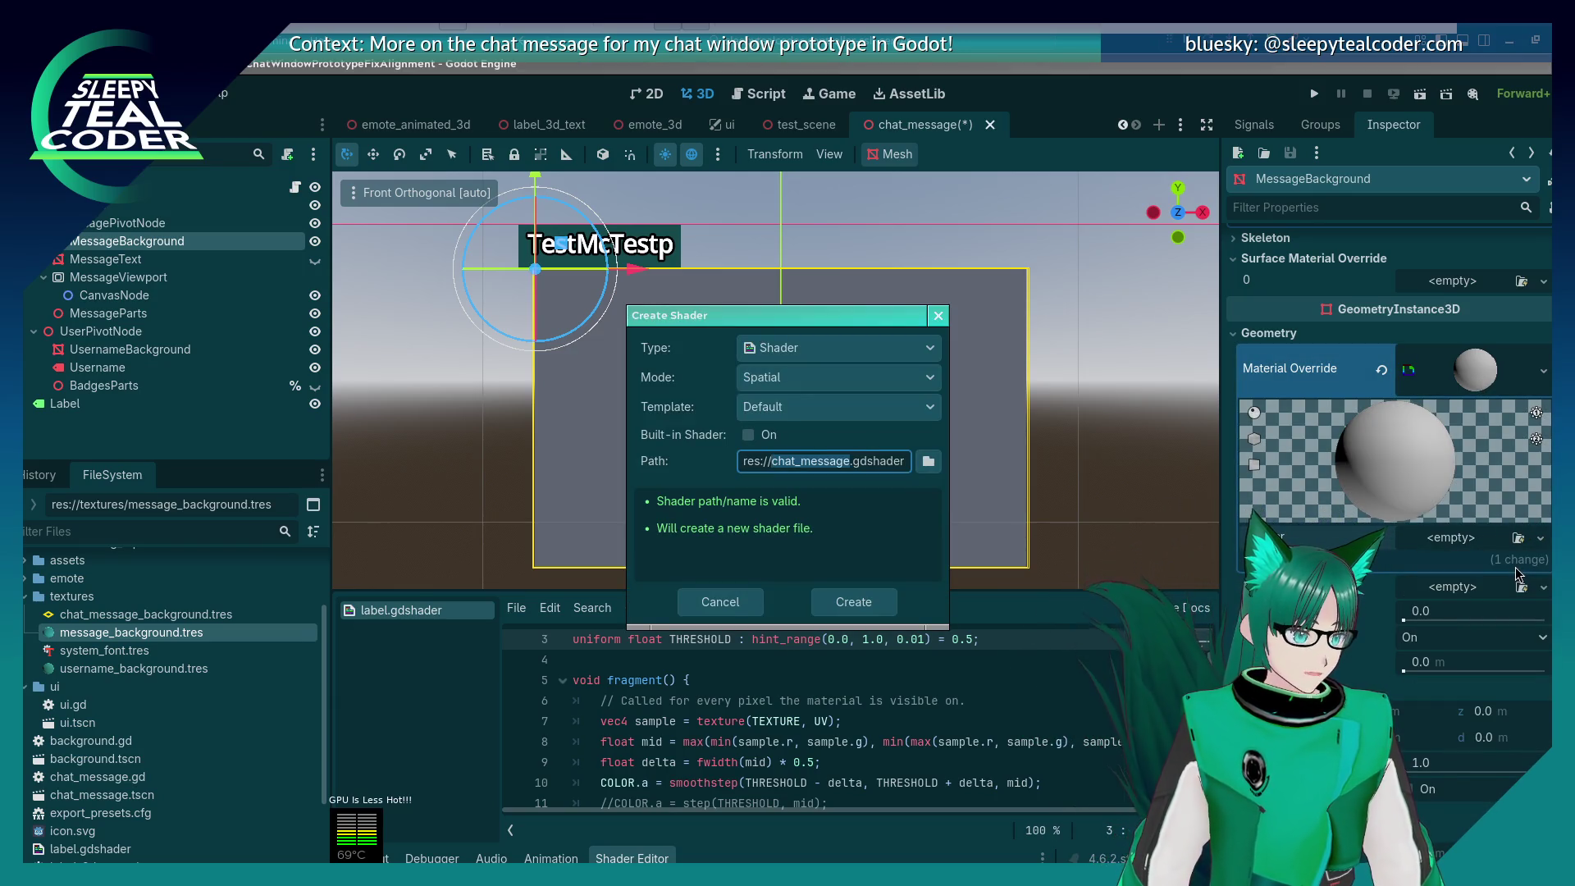
left_click(834, 351)
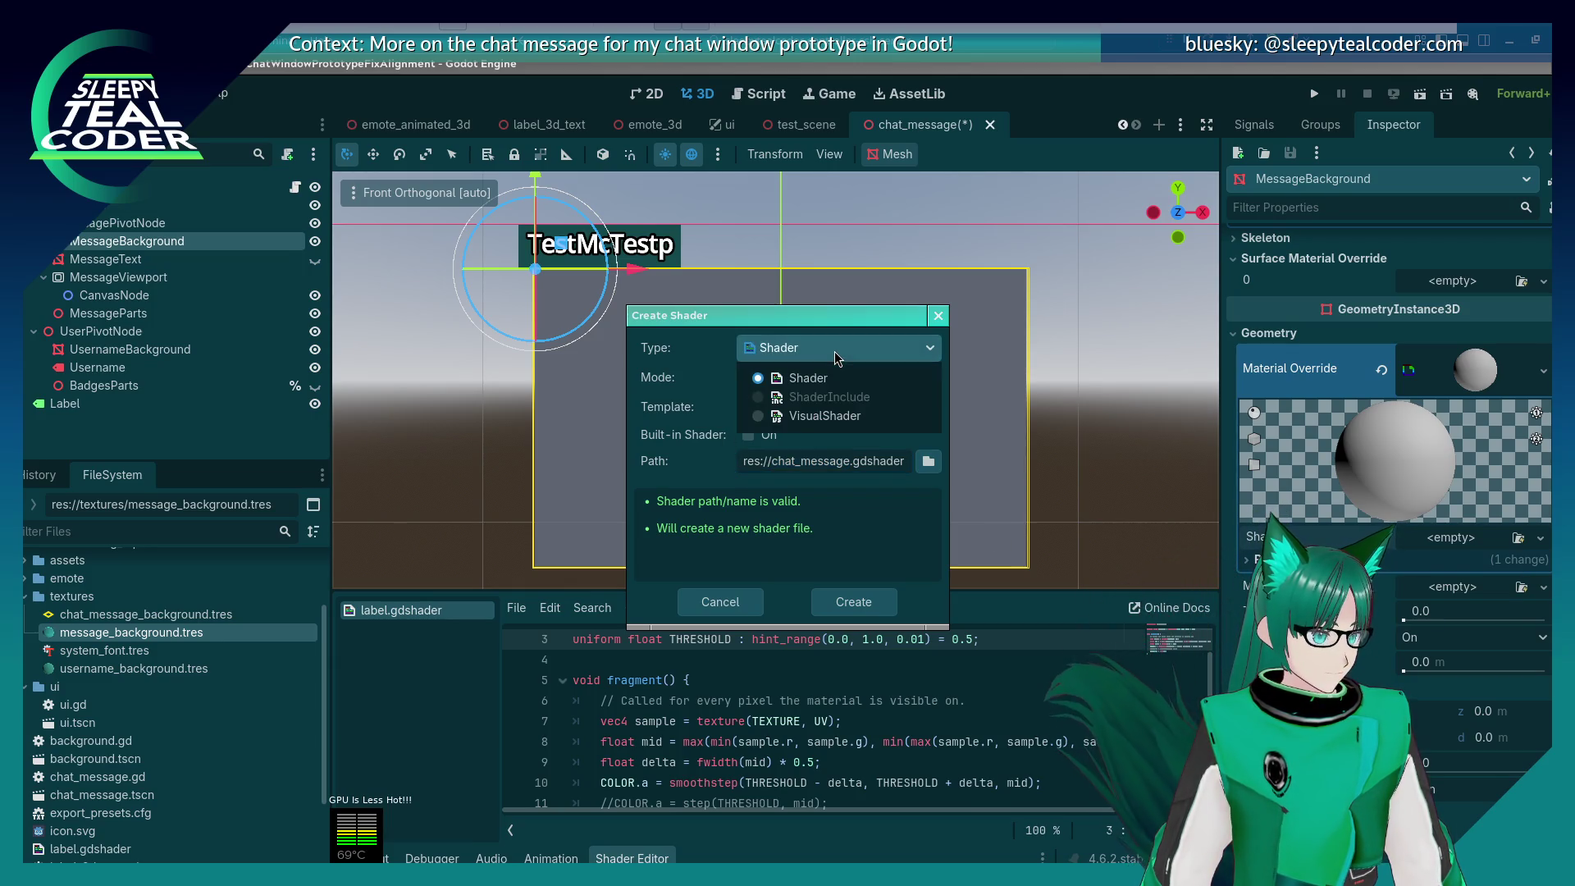
left_click(834, 353)
left_click(840, 380)
left_click(840, 384)
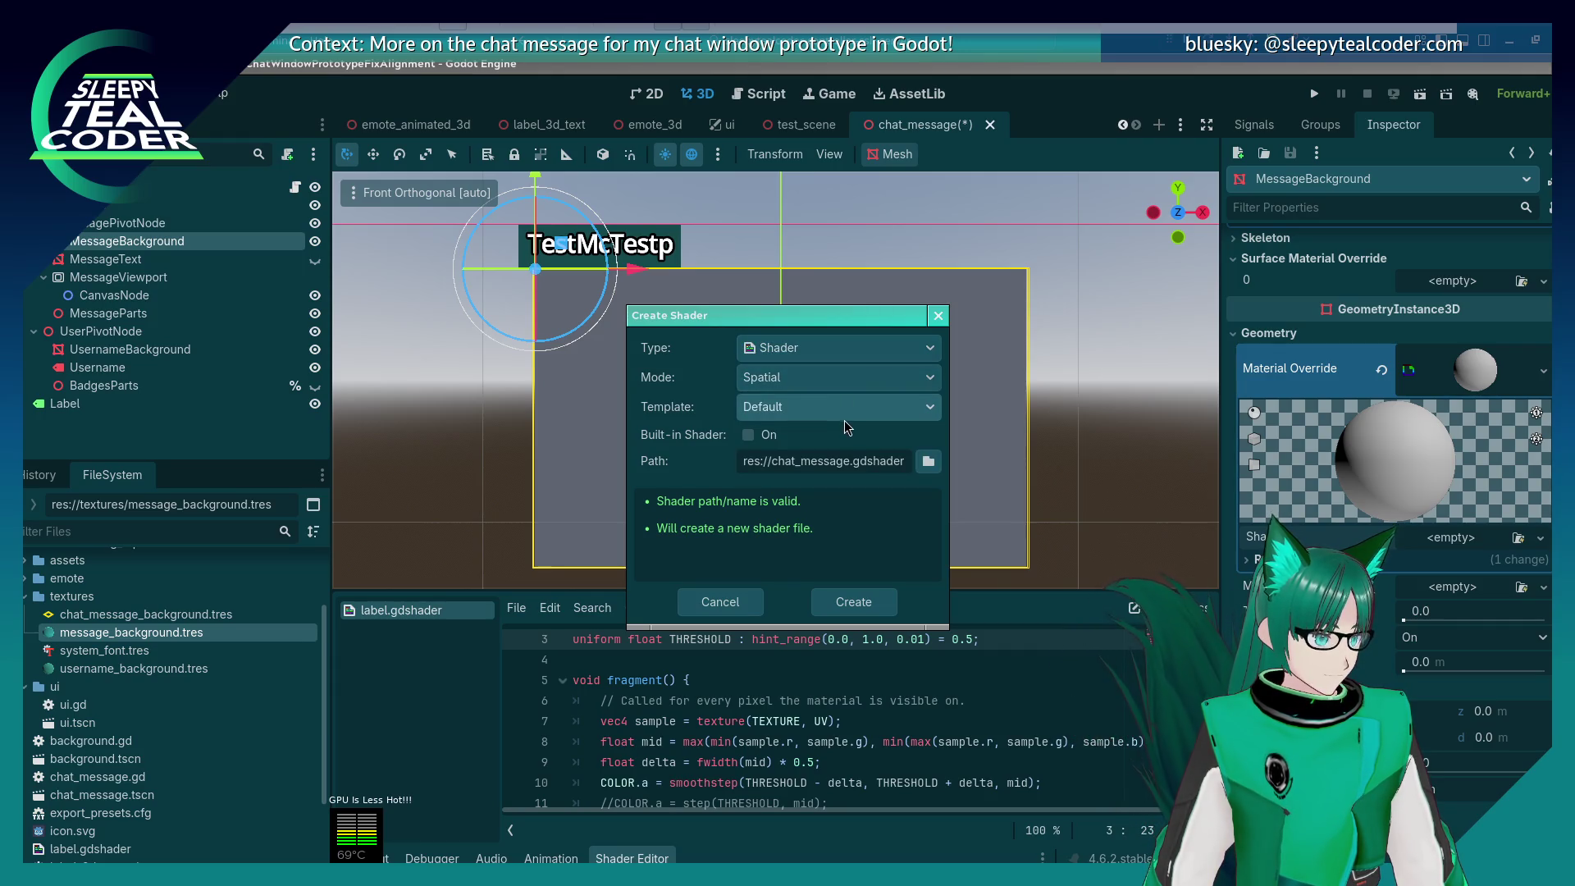
left_click(845, 414)
left_click(787, 428)
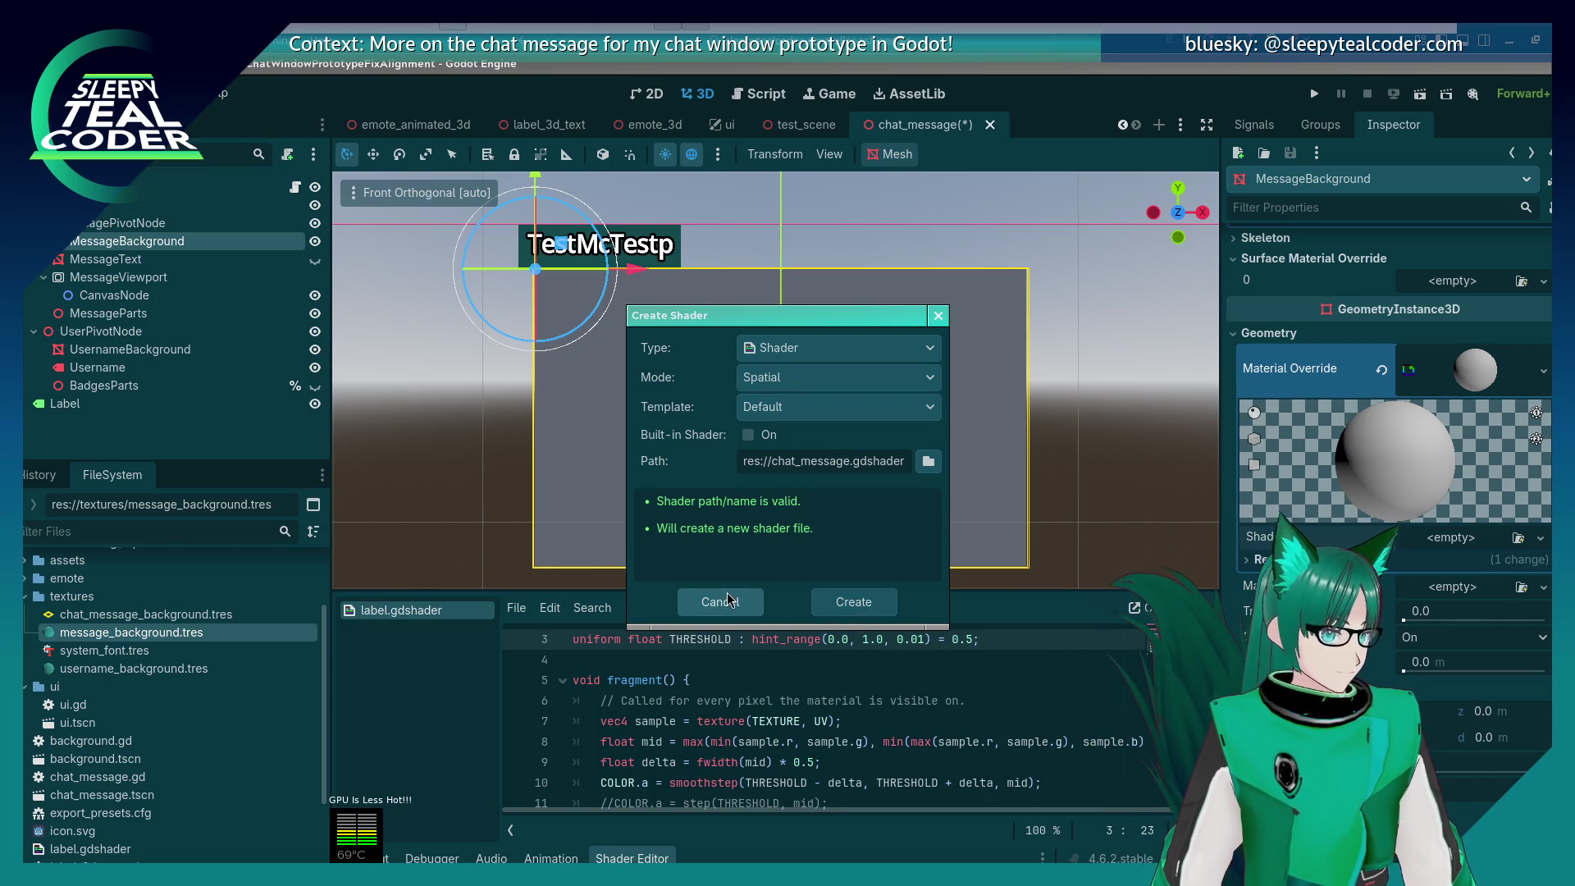
left_click(748, 435)
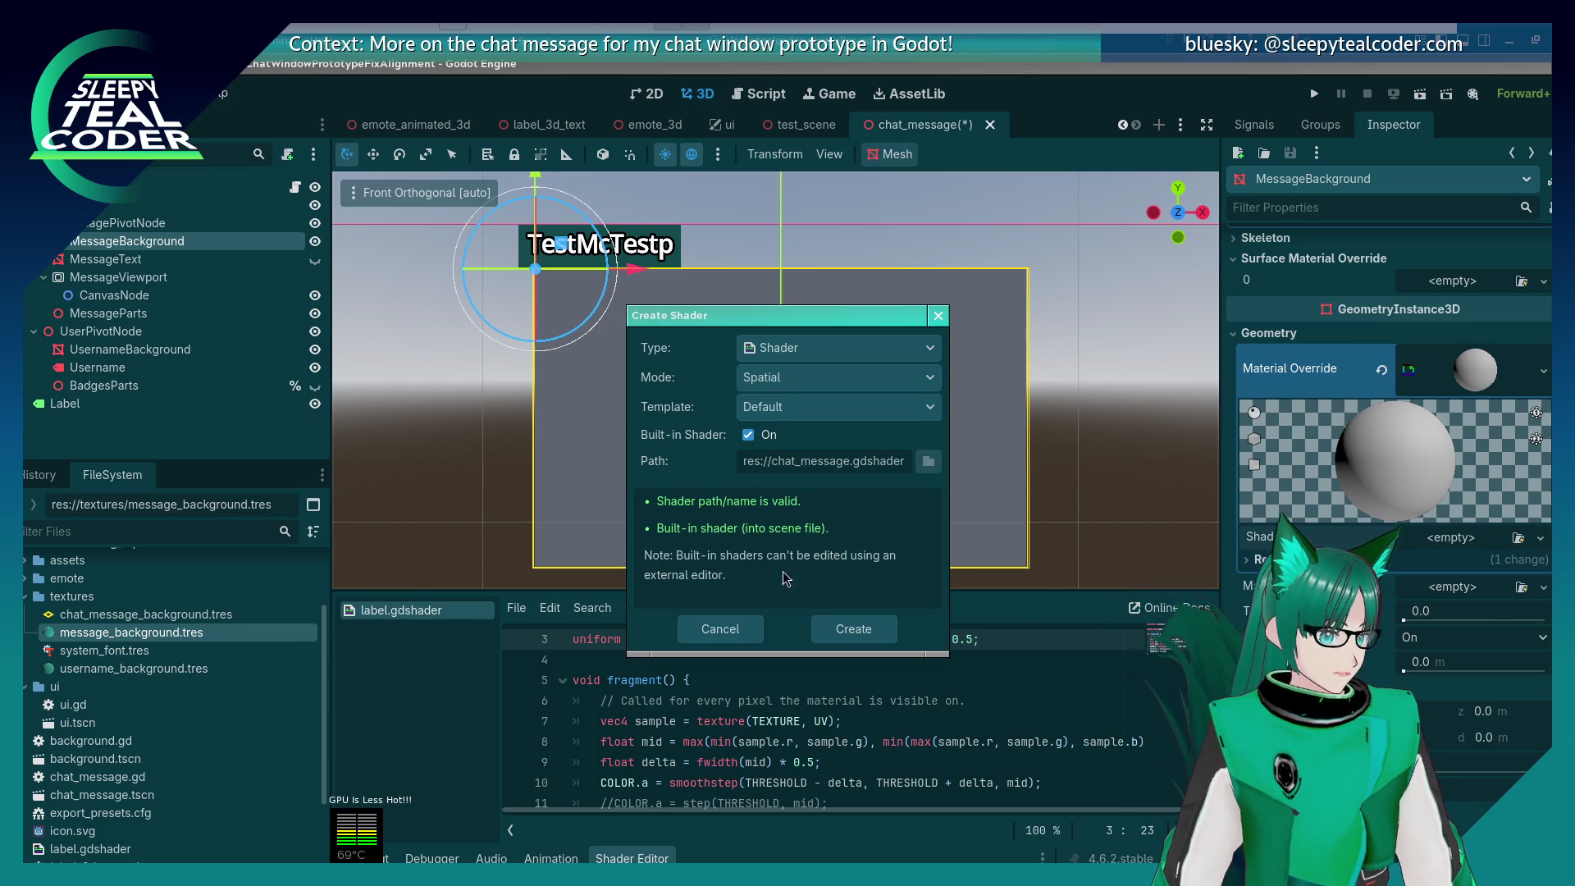
left_click(853, 630)
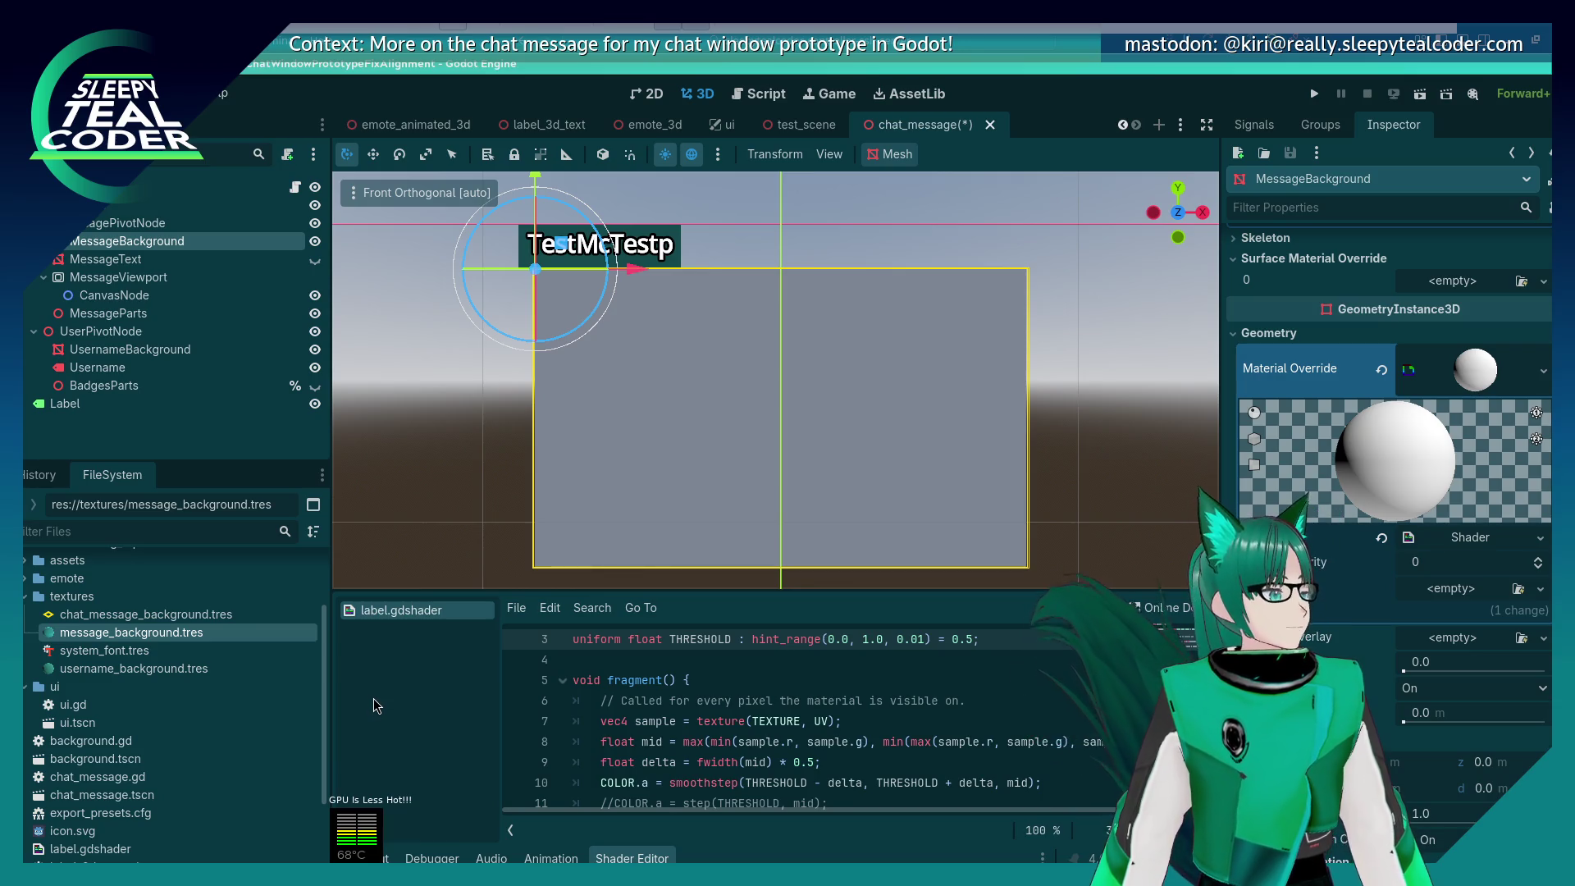
Step: Open the new built-in shader's code in the Shader Editor
left_click(1501, 541)
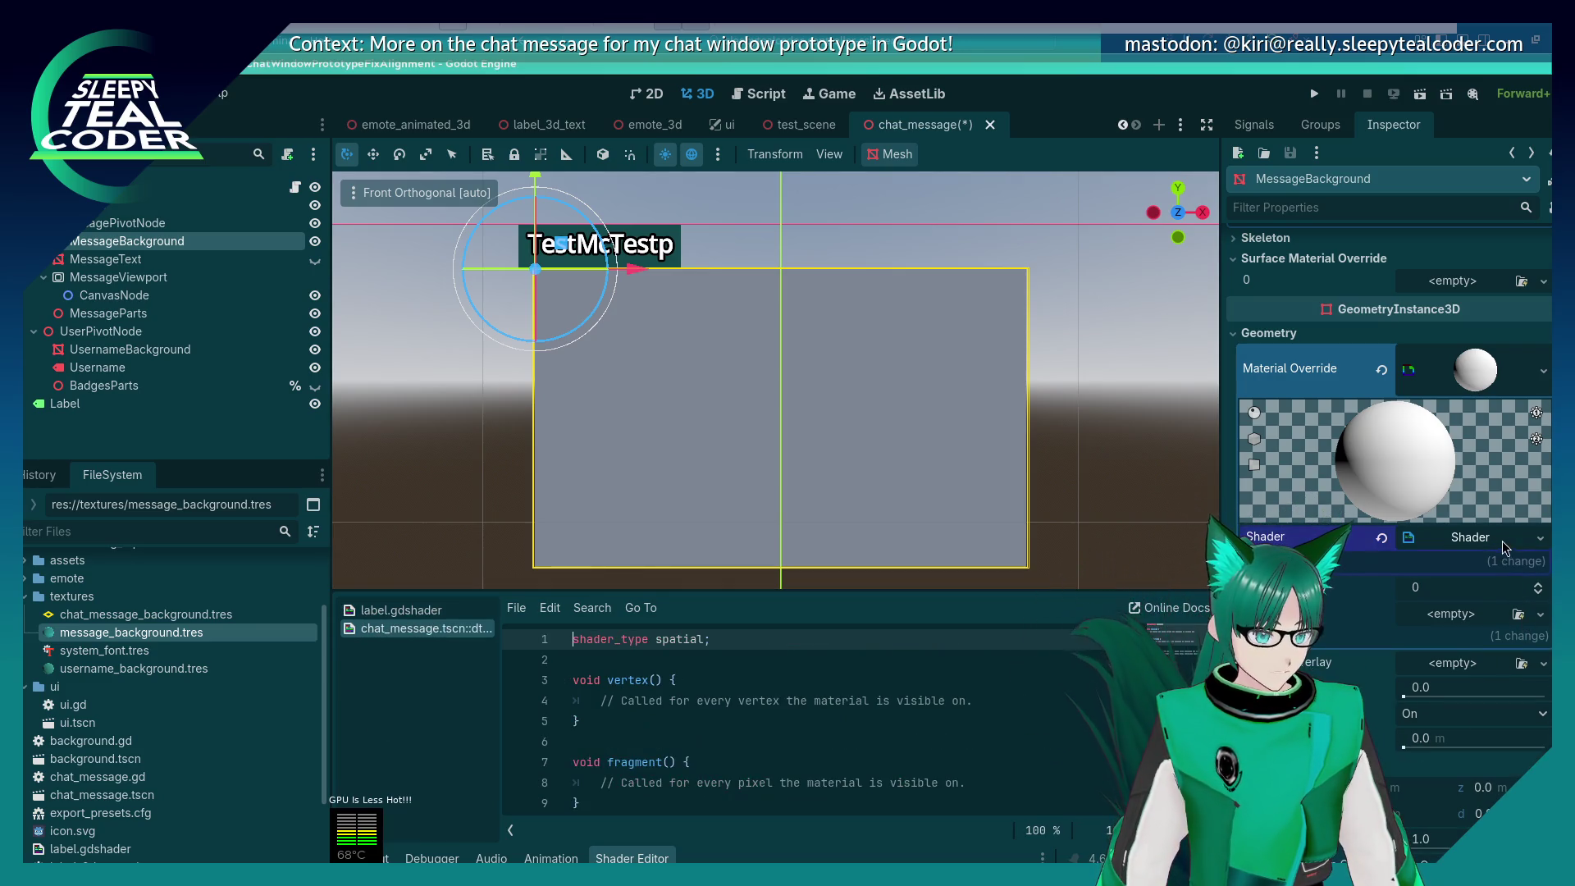
left_click(1540, 539)
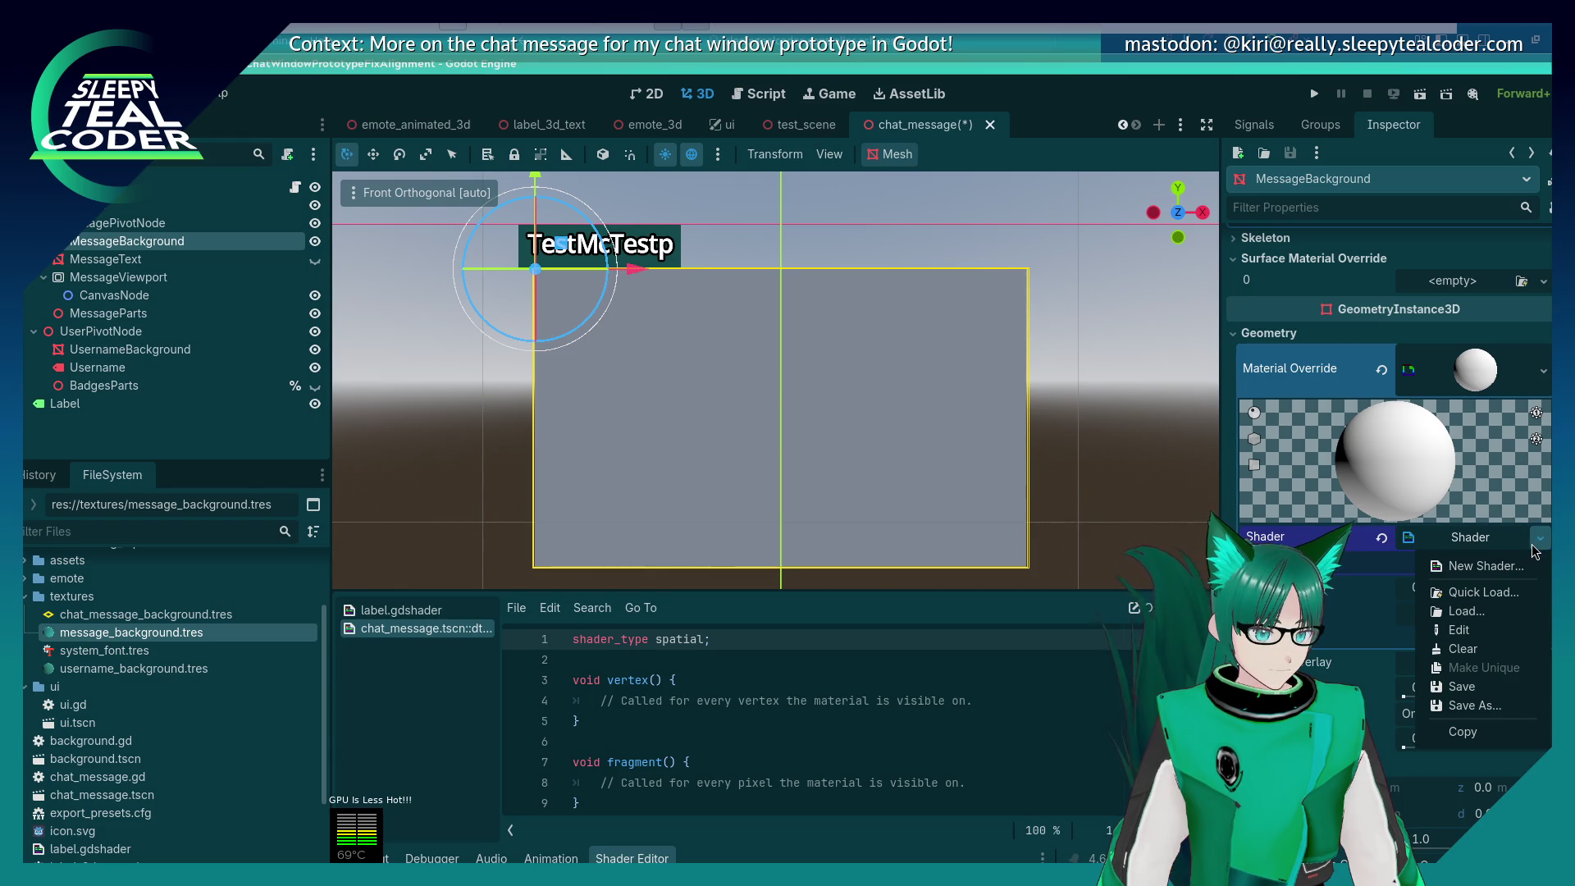
left_click(1534, 548)
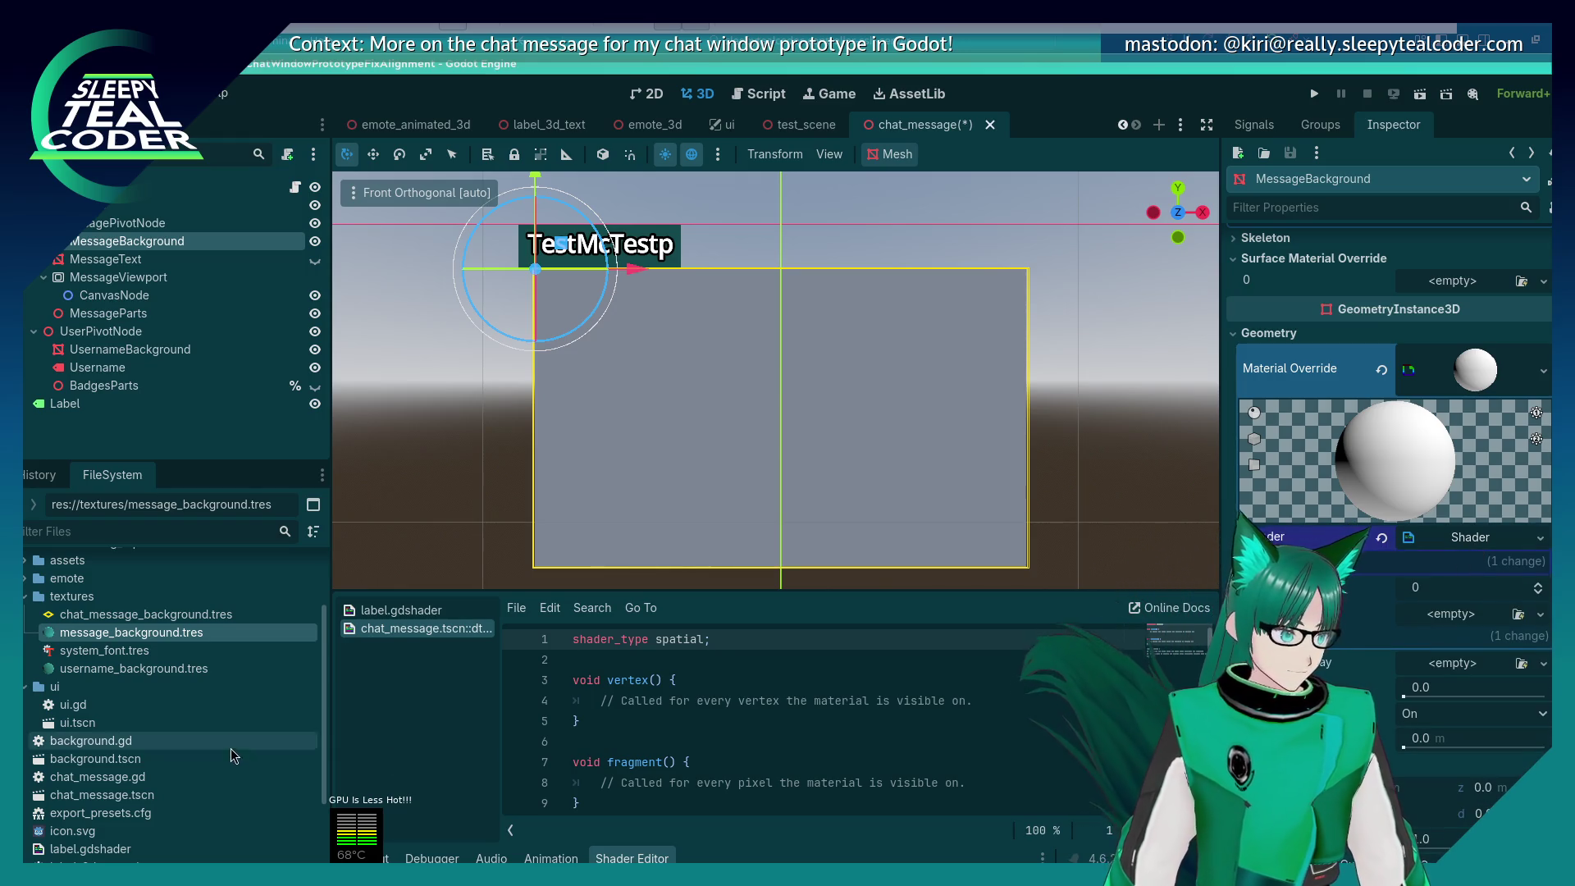
left_click(697, 700)
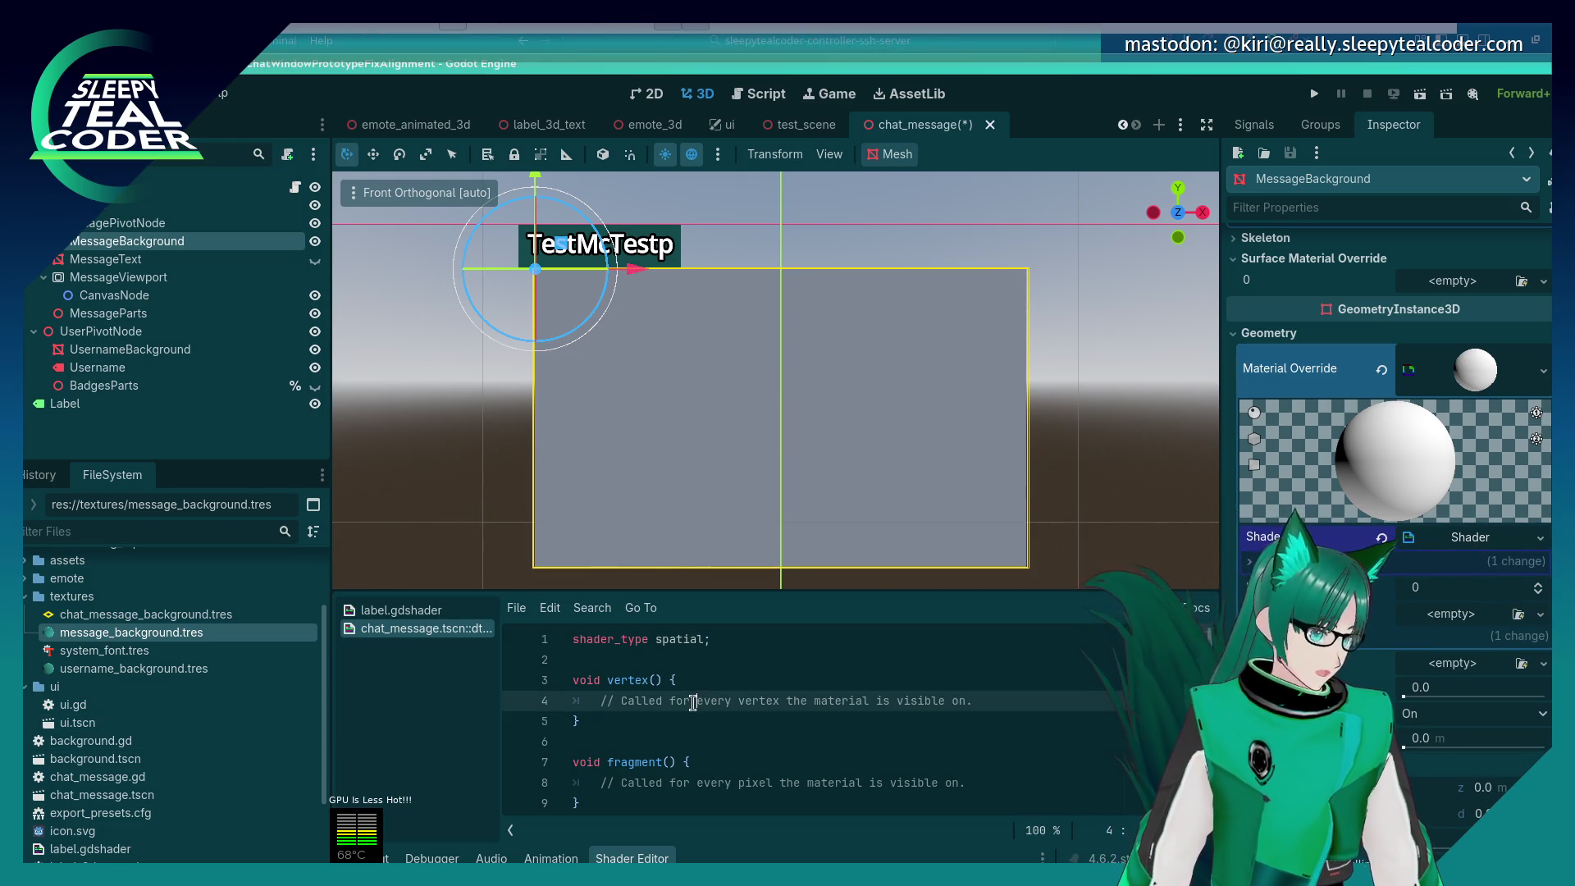
left_click(701, 661)
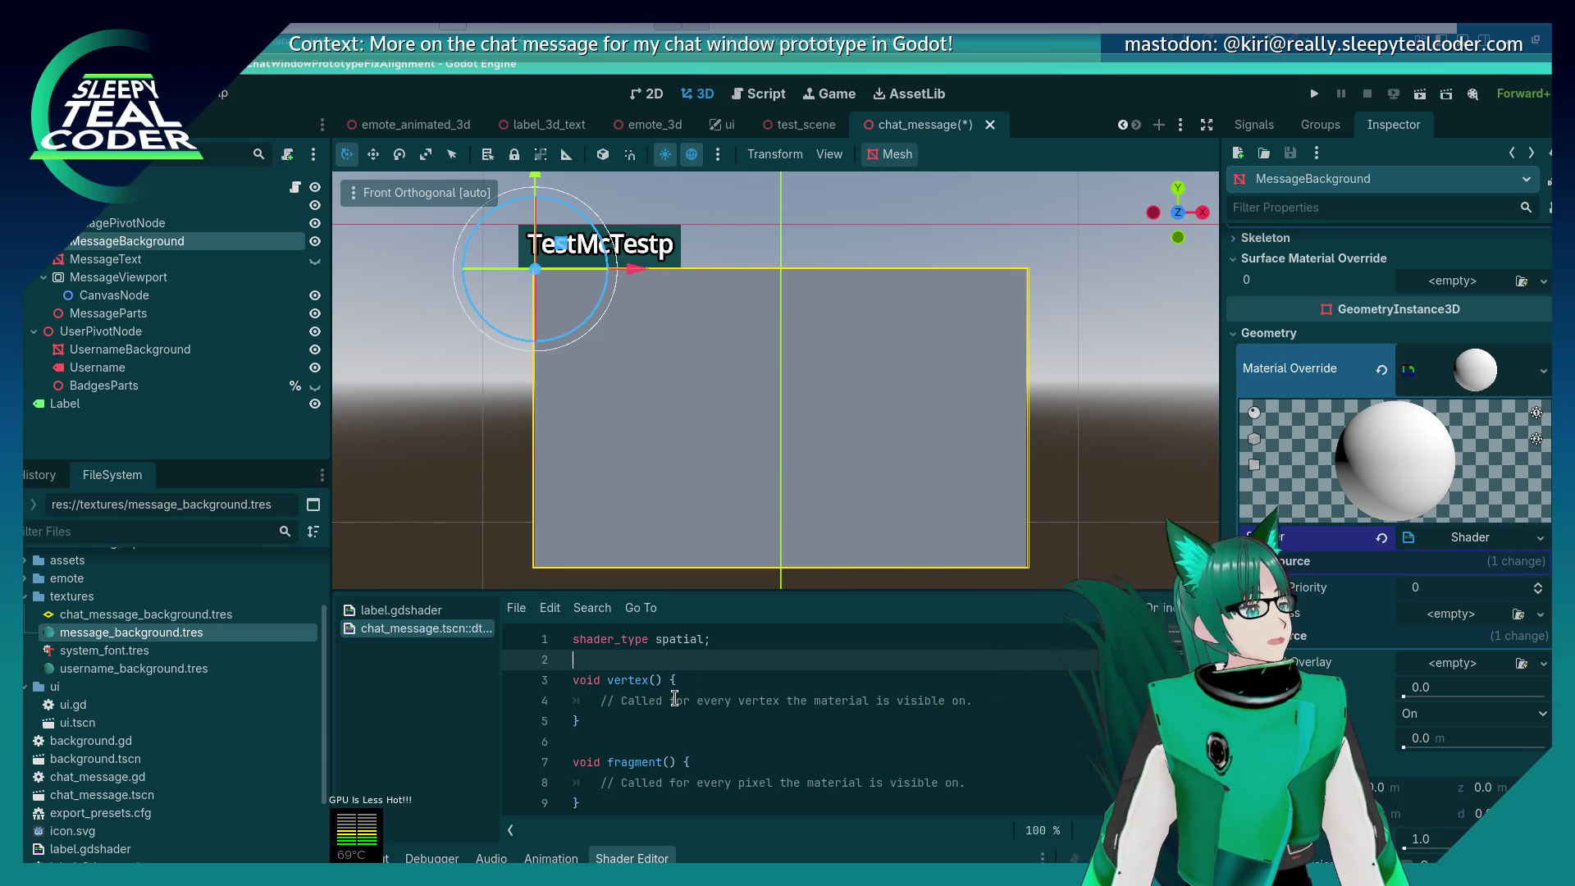
Step: Delete the commented light() block, the vertex() function and the leftover blank line above fragment()
scroll(675, 698, "down", 3)
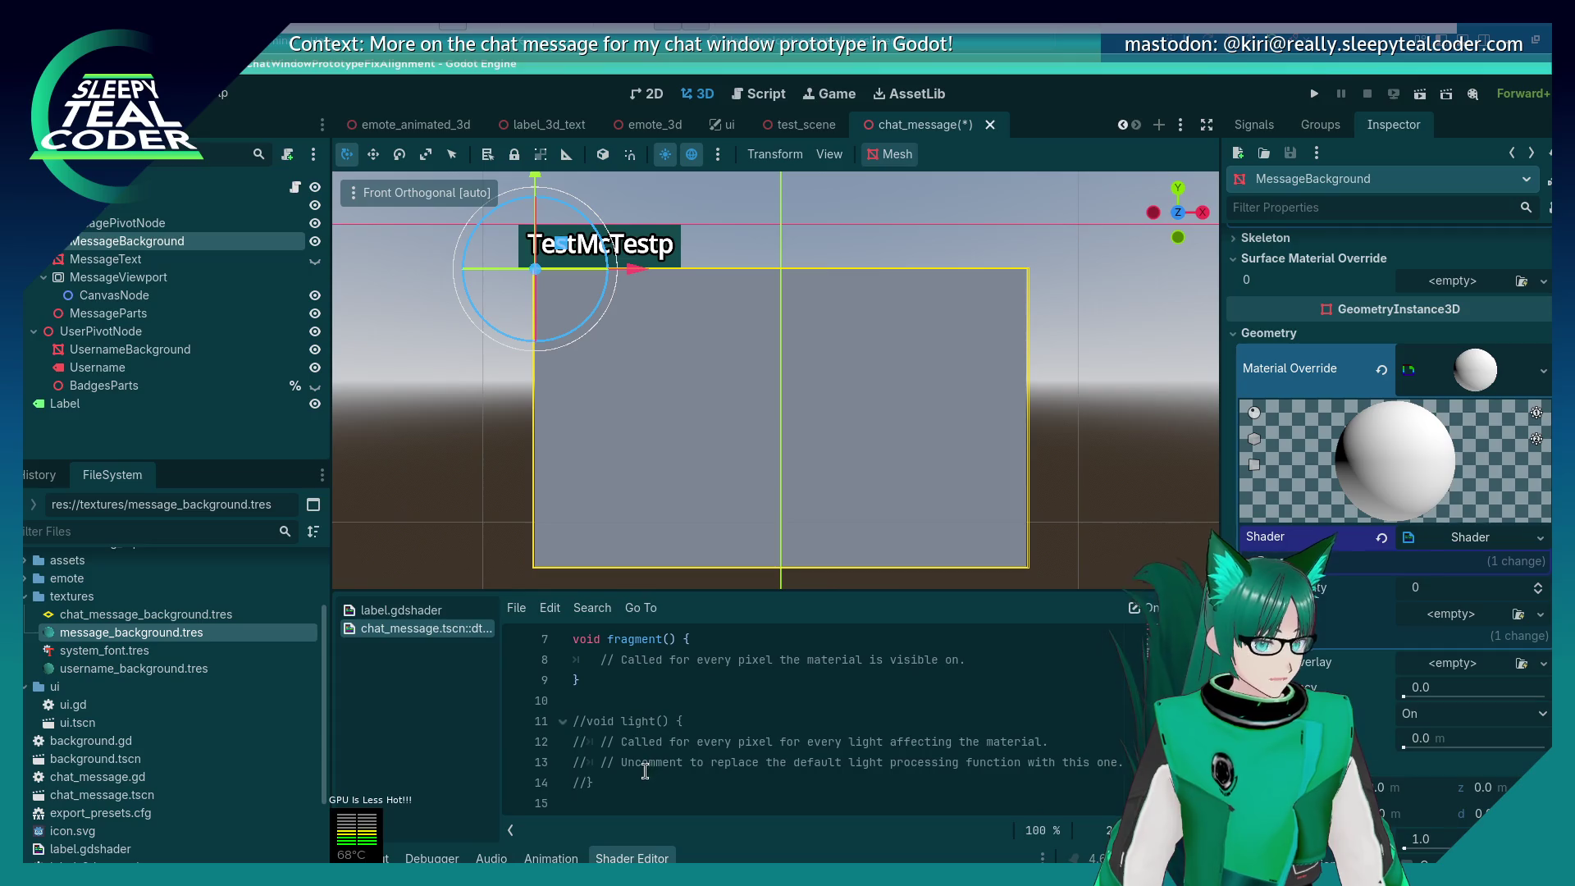
left_click_drag(640, 788, 541, 721)
key("BackSpace")
key("Up")
key("Up")
key("Up")
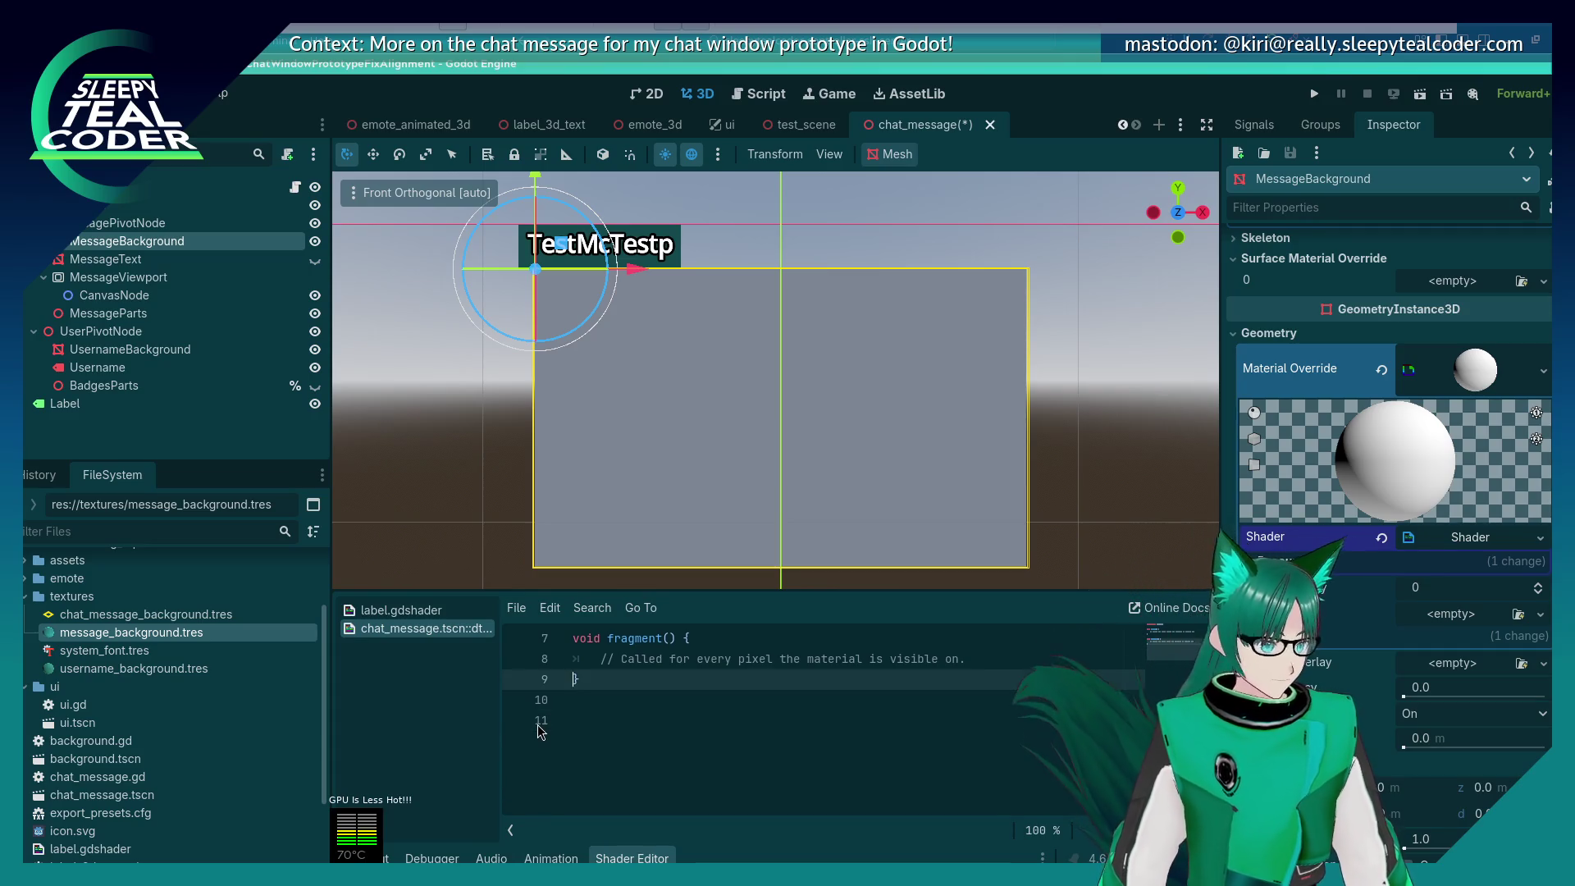
key("shift+Up")
key("shift+Up")
key("shift+Up")
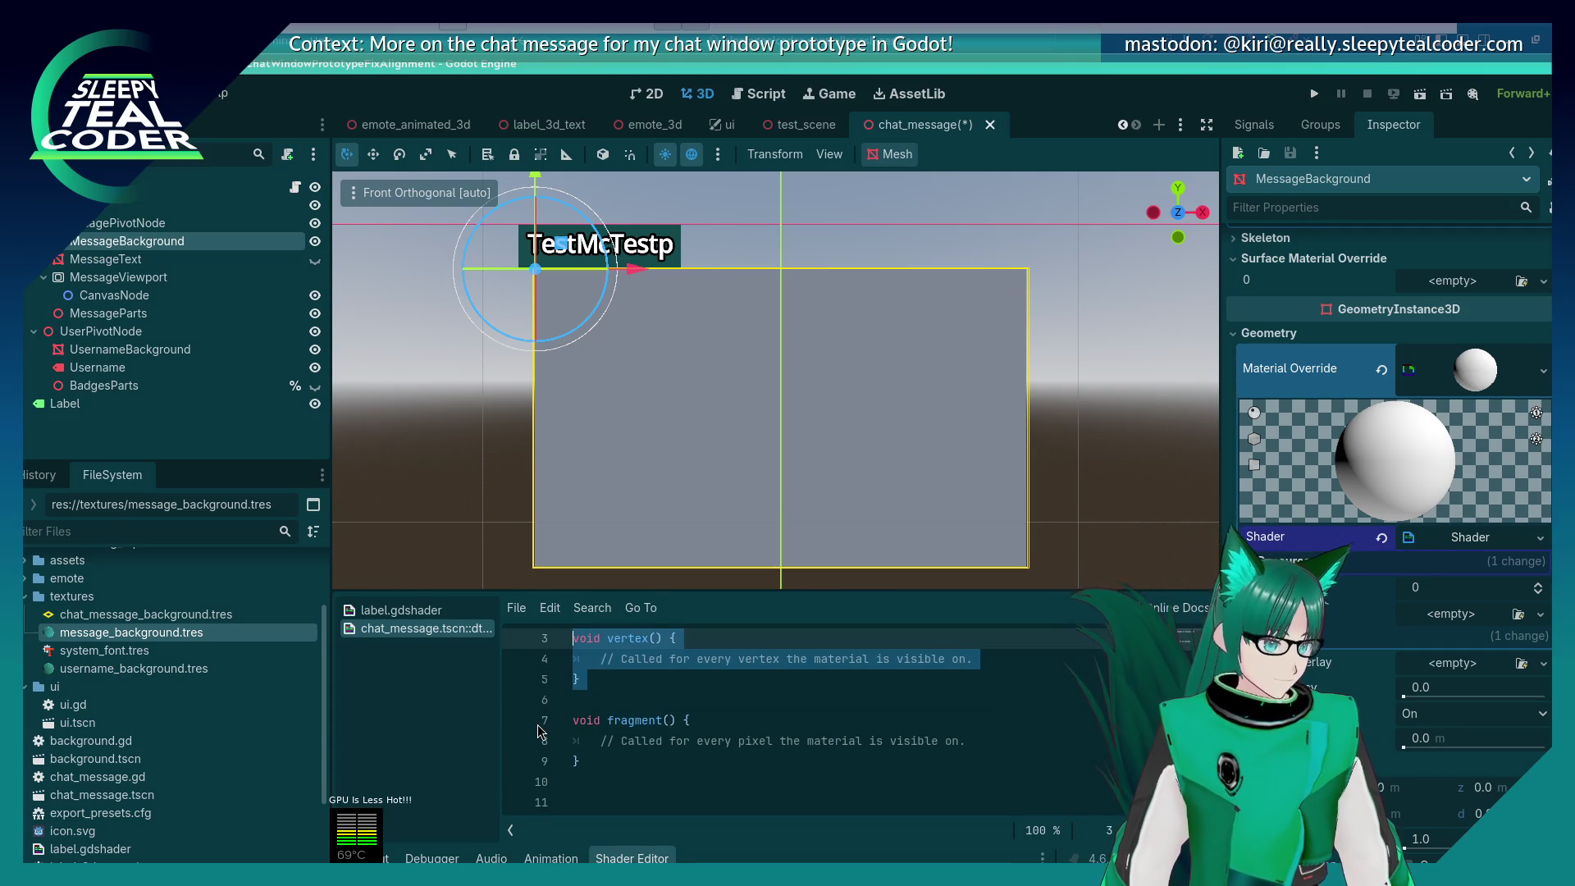
key("BackSpace")
key("Down")
key("BackSpace")
key("Down")
key("Down")
key("Down")
key("Up")
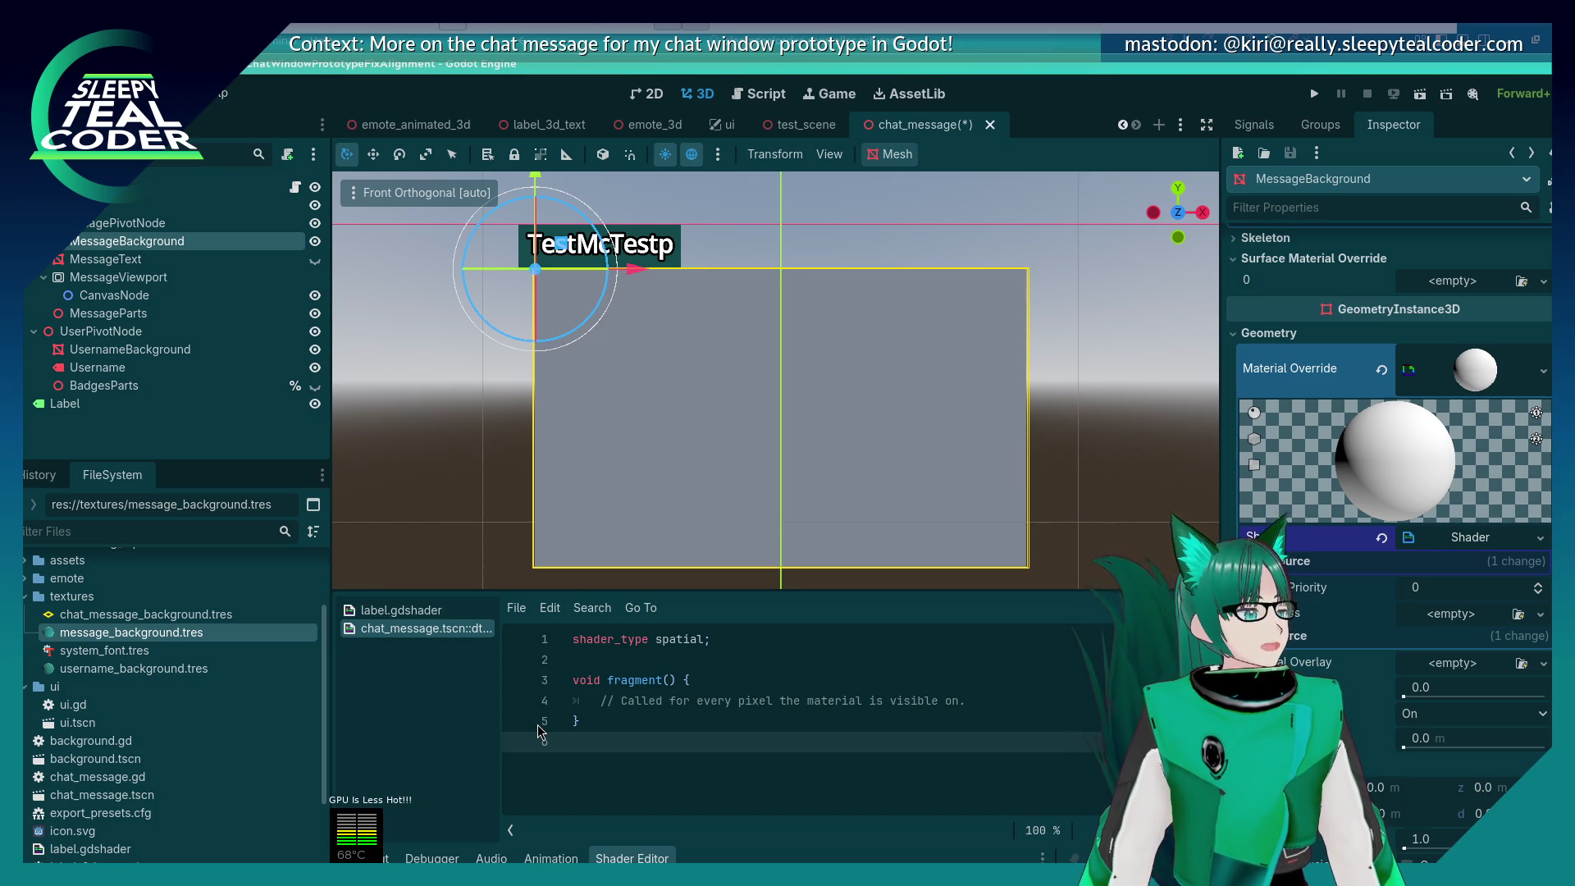
Step: Add 'render_mode unshaded, cull_disabled;' below the shader_type line
key("Up")
key("Up")
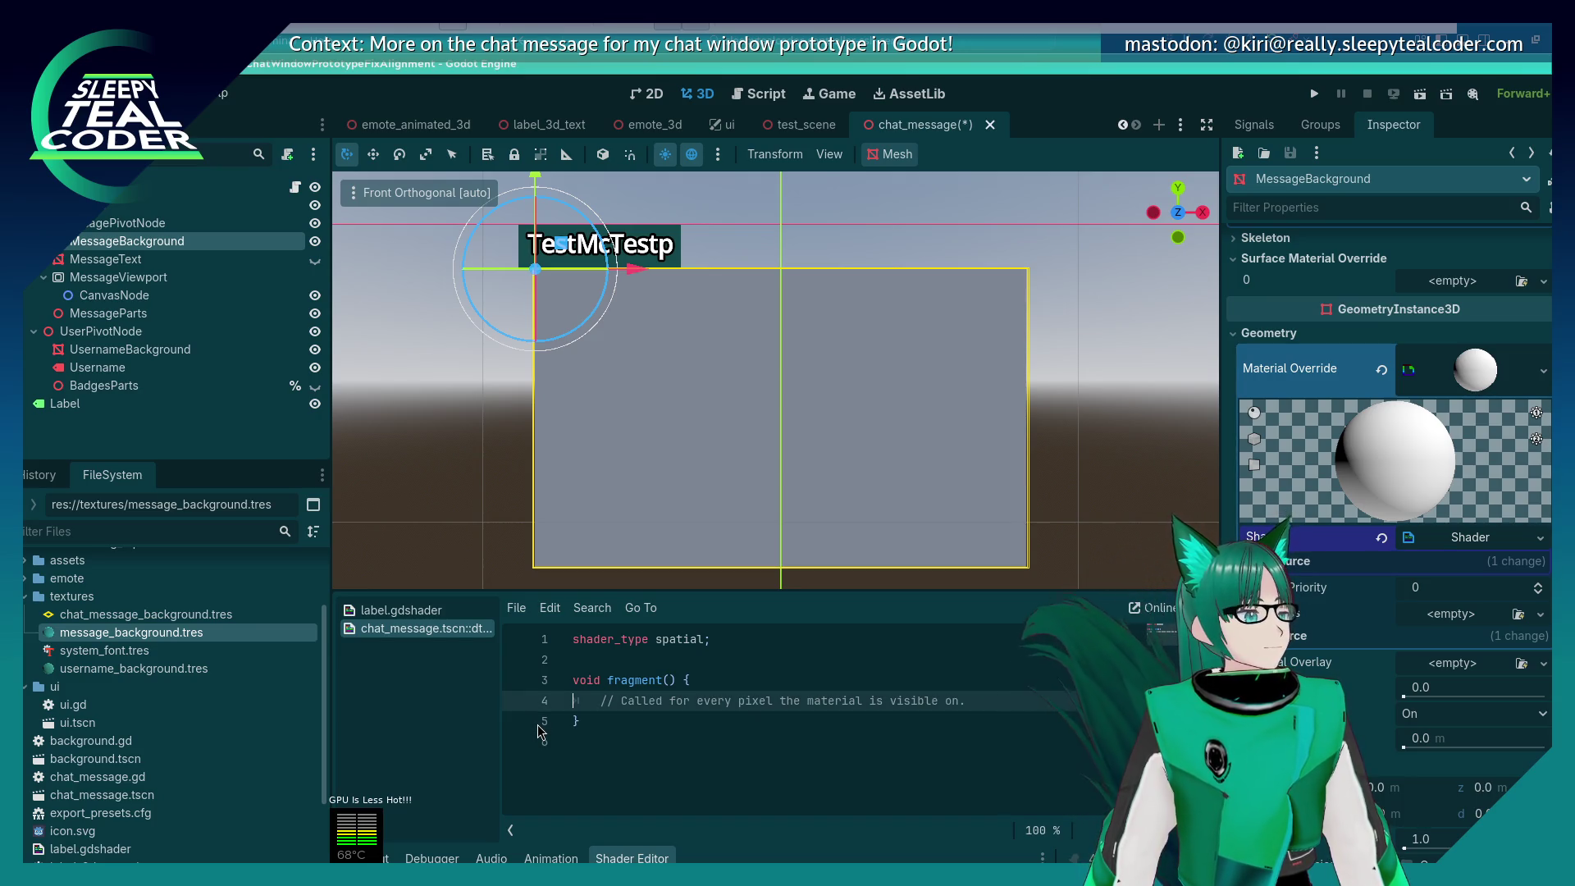
key("Up")
key("Up")
key("Up")
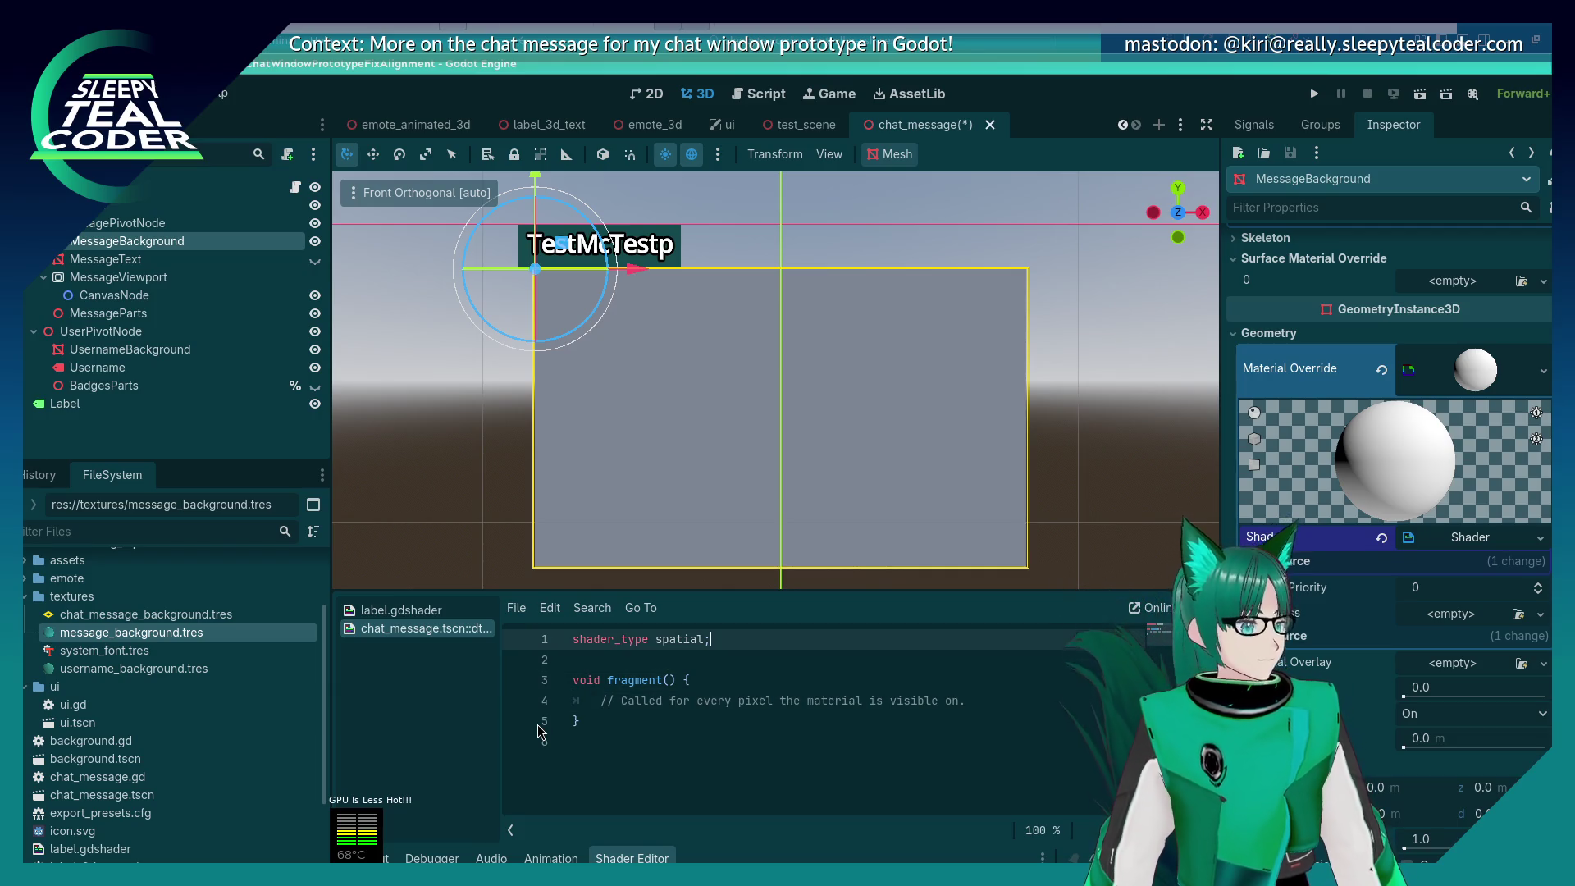
key("Return")
key("Return")
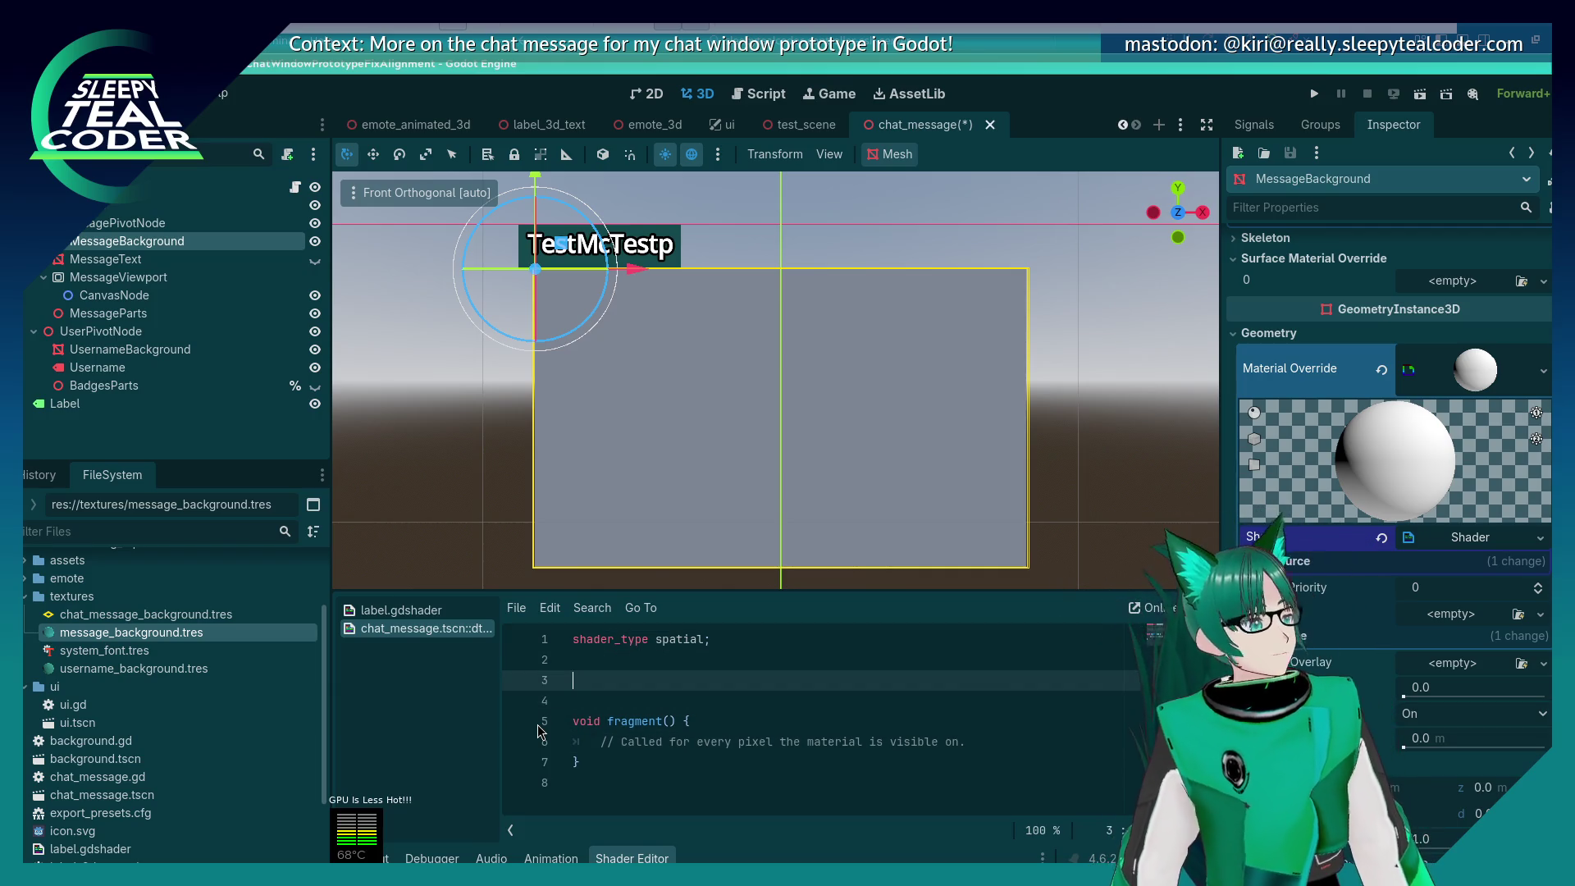
type("render_")
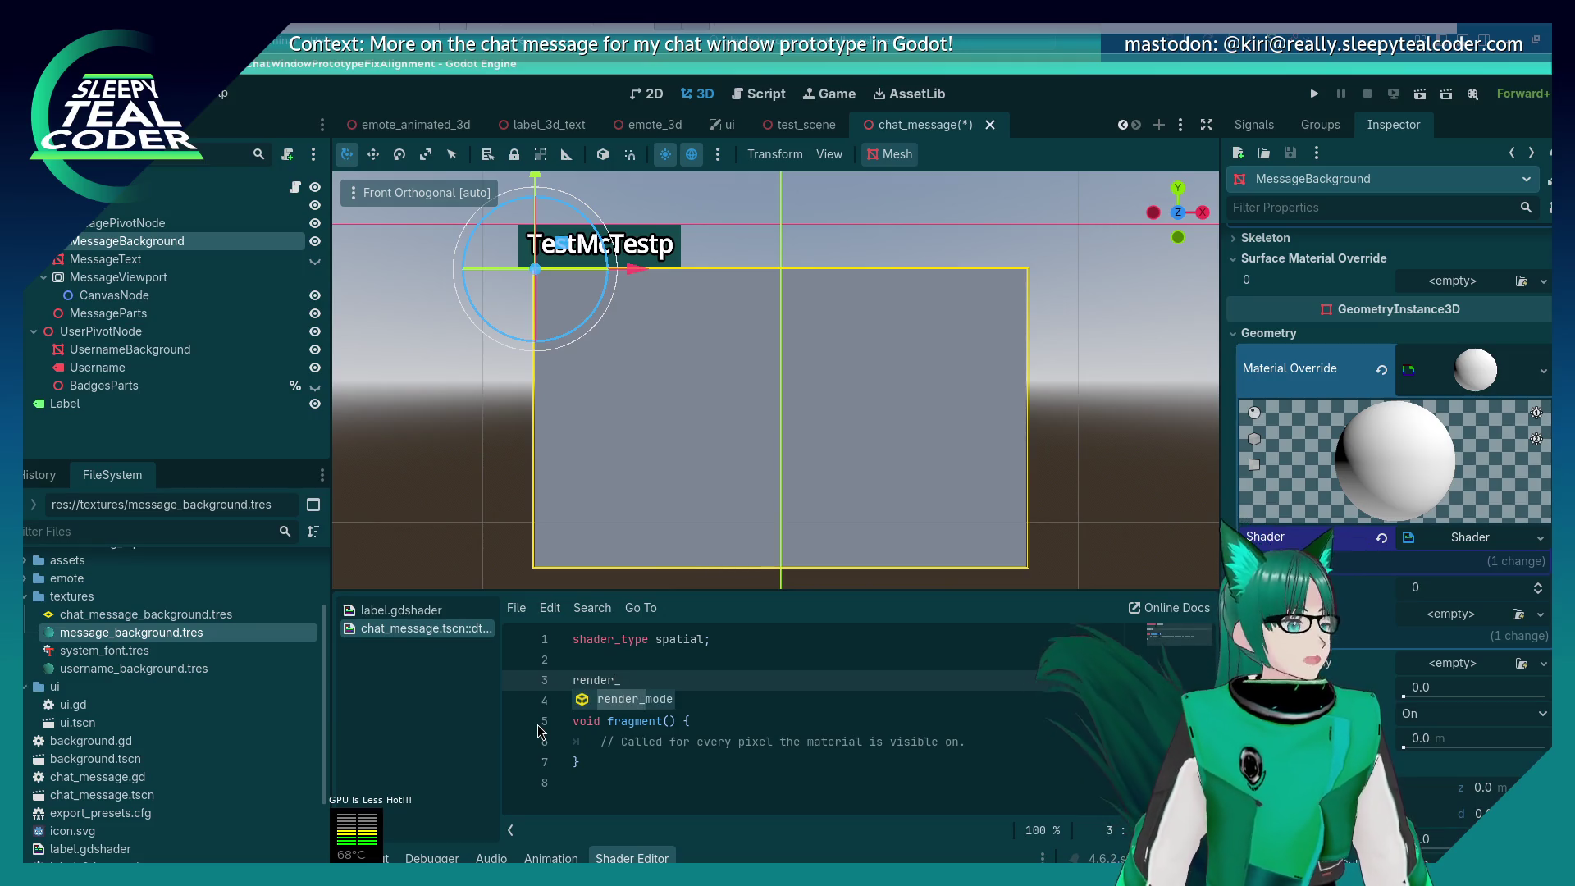
type("m")
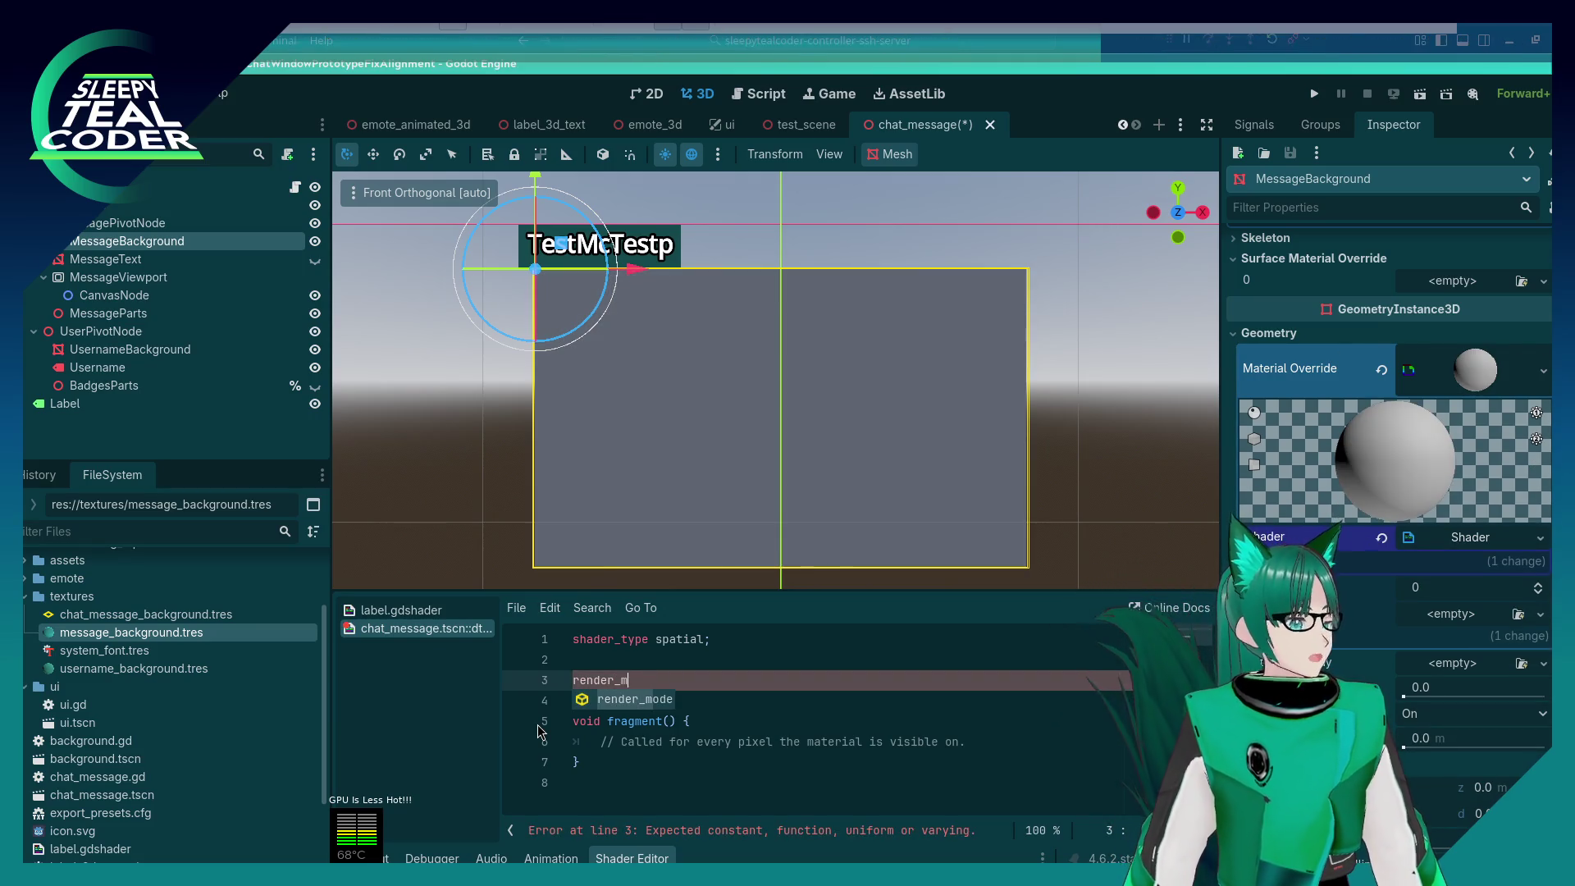
type("ode u")
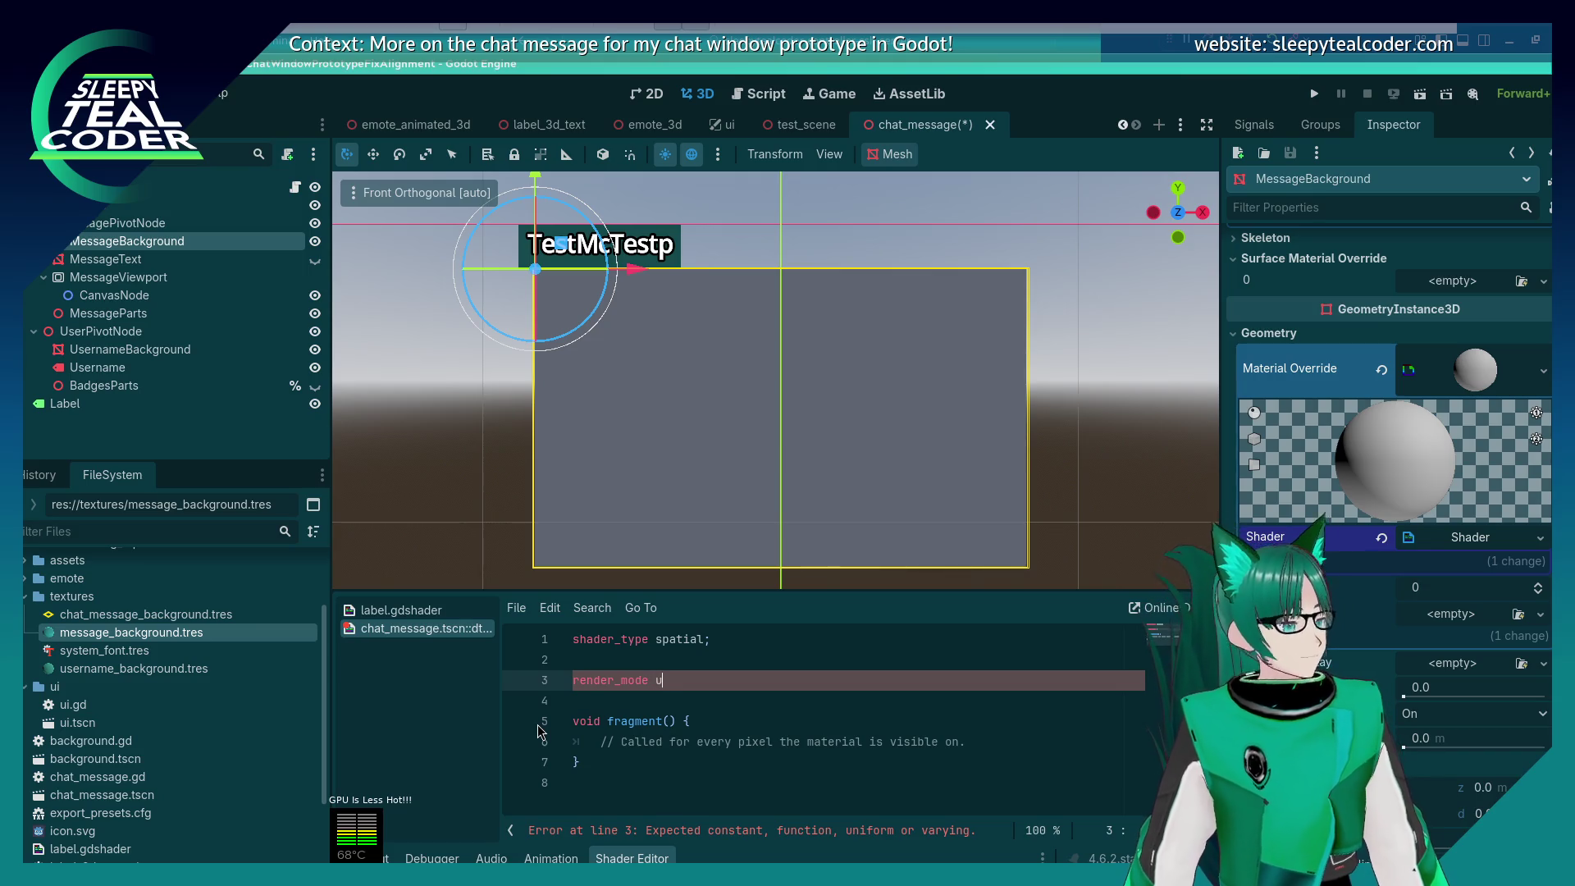
type("nshaded")
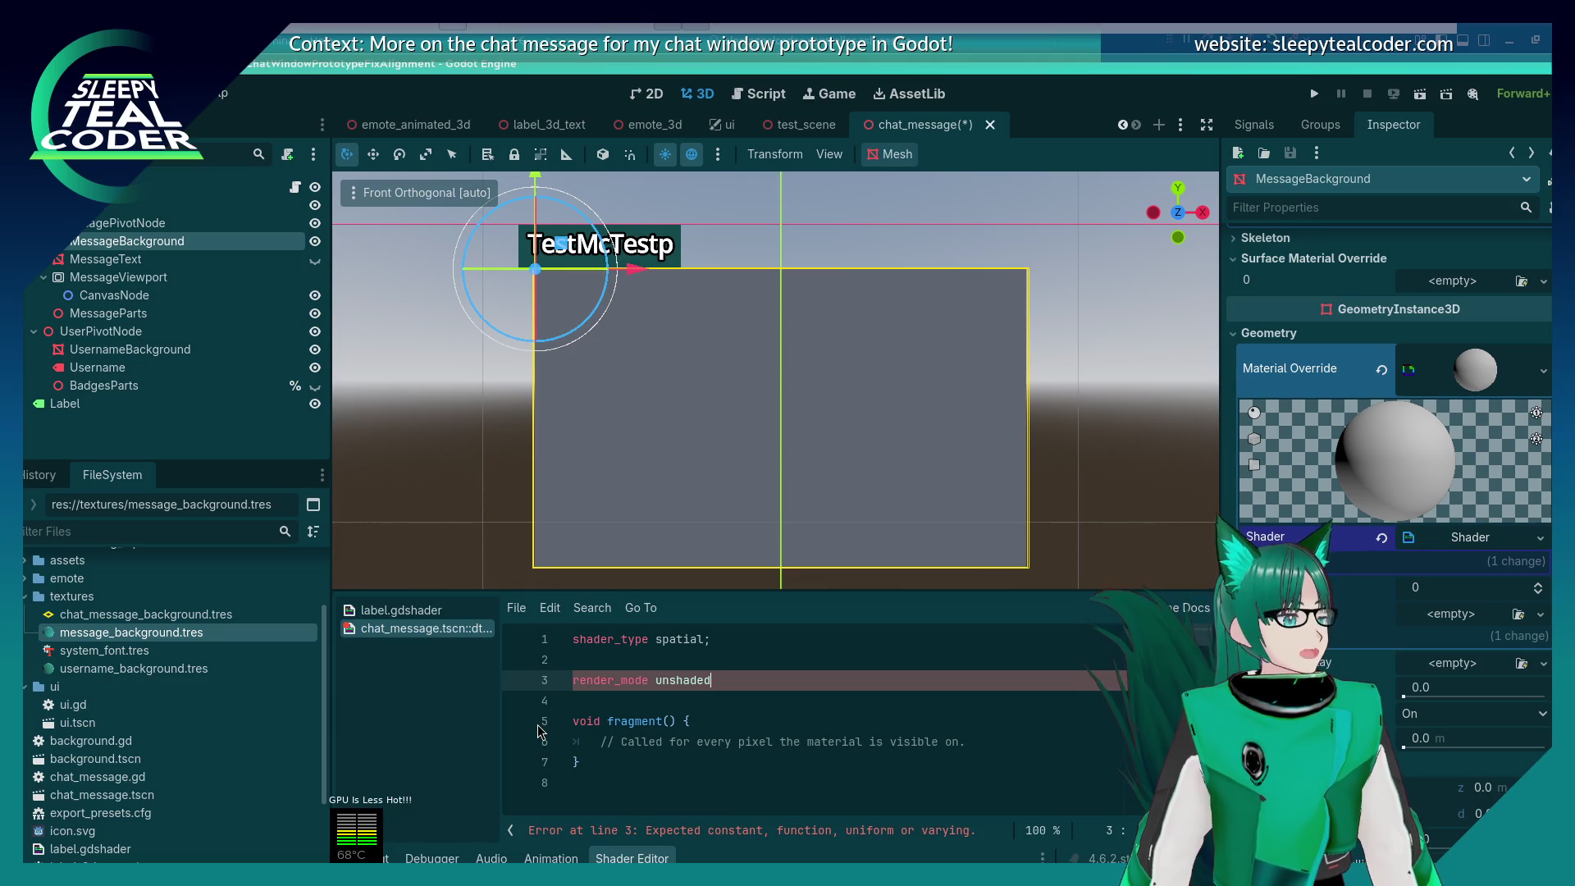
key("BackSpace")
key("BackSpace")
type(", cu")
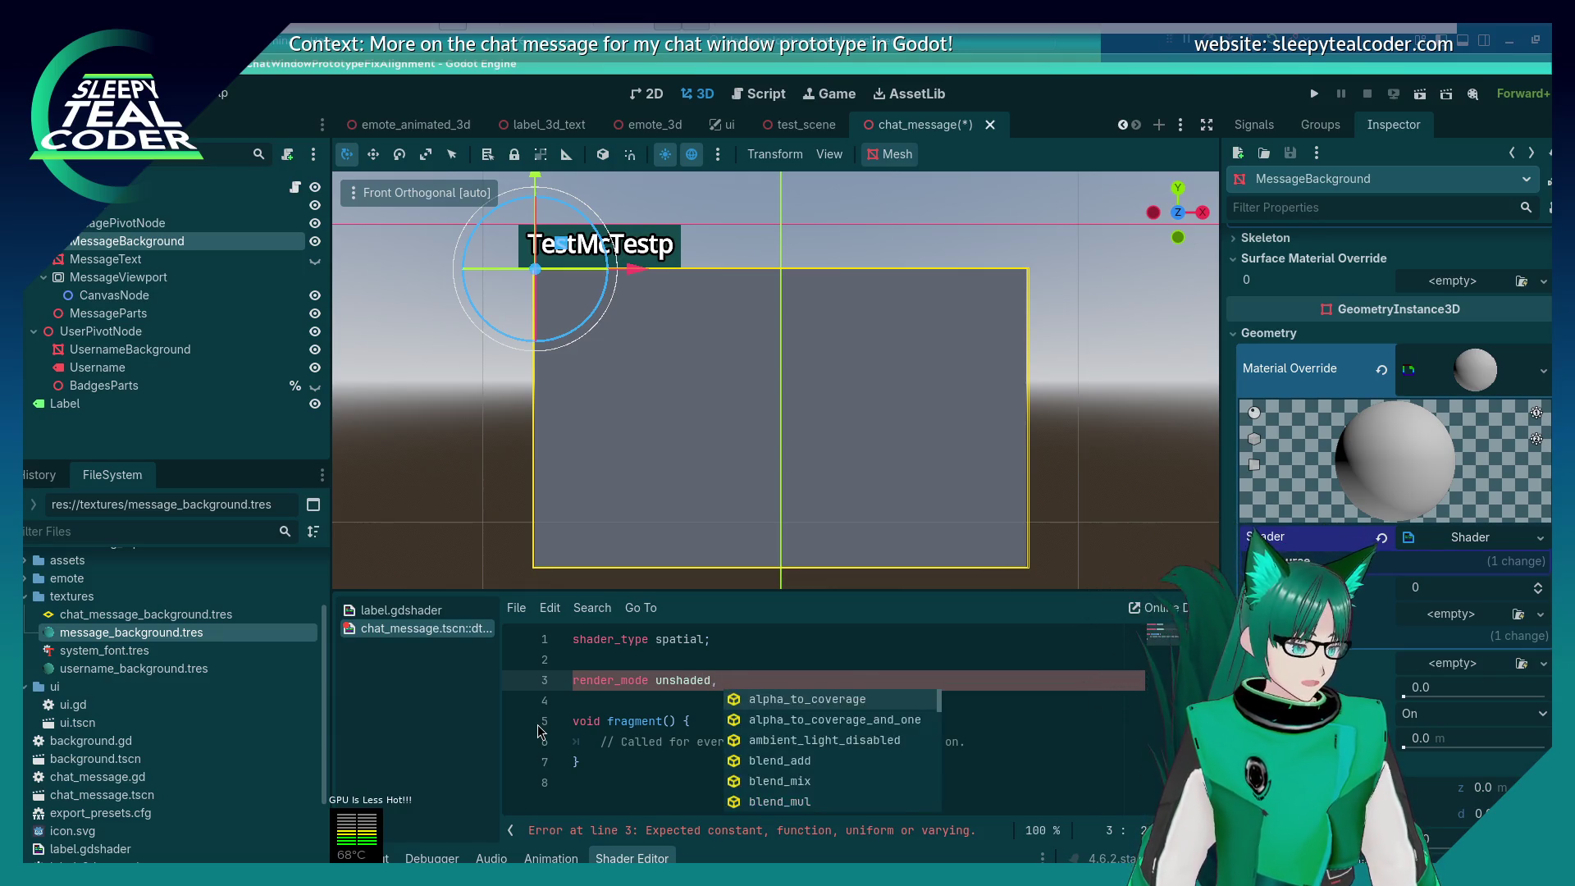
type("ll_")
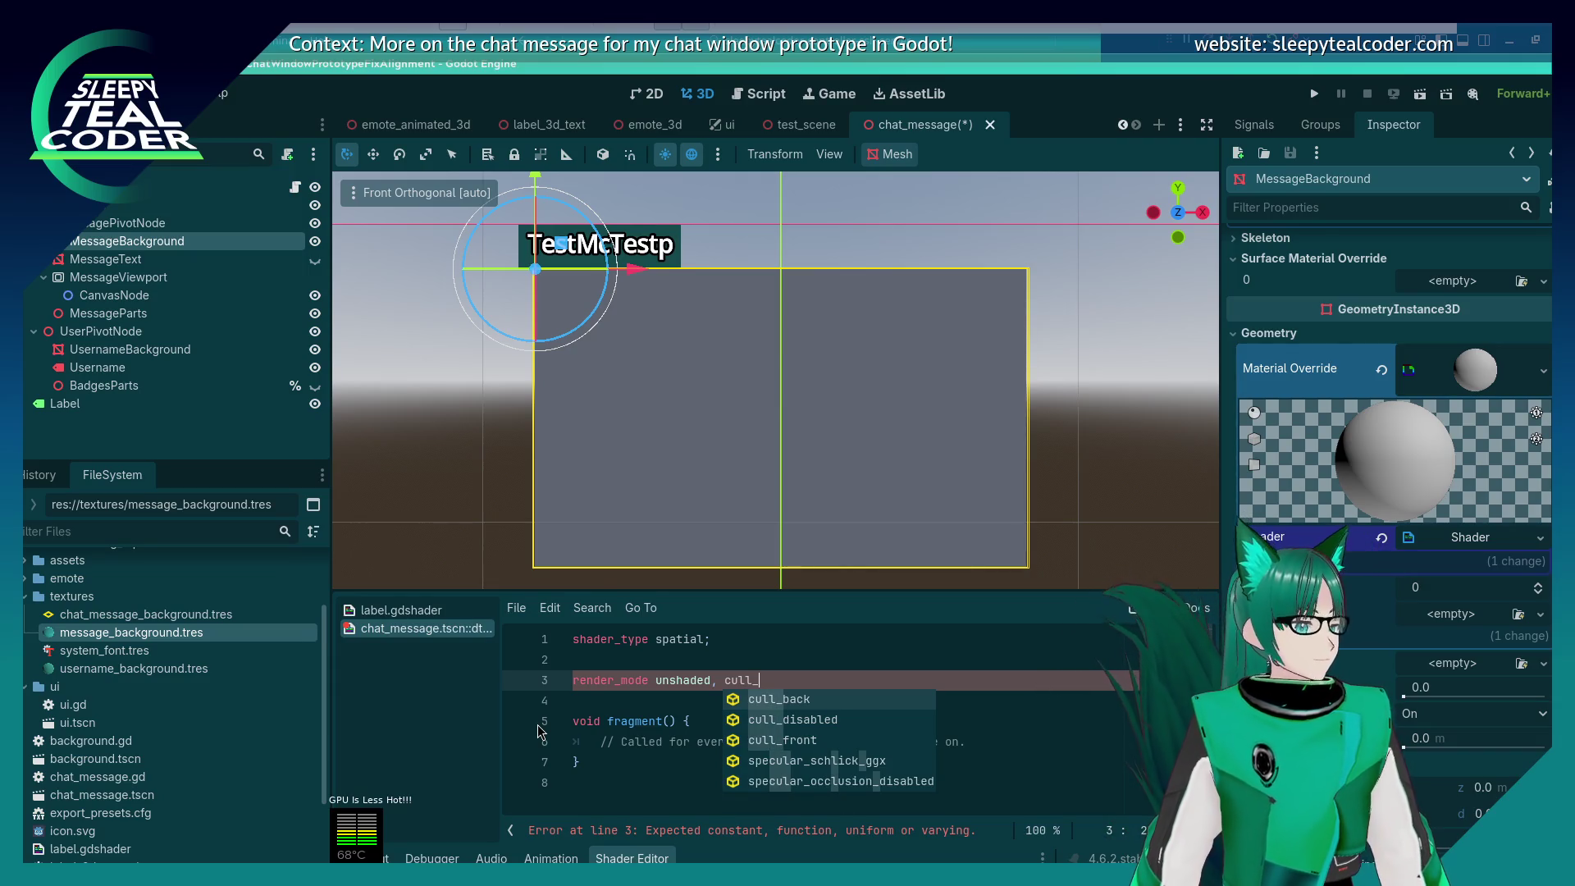
key("Down")
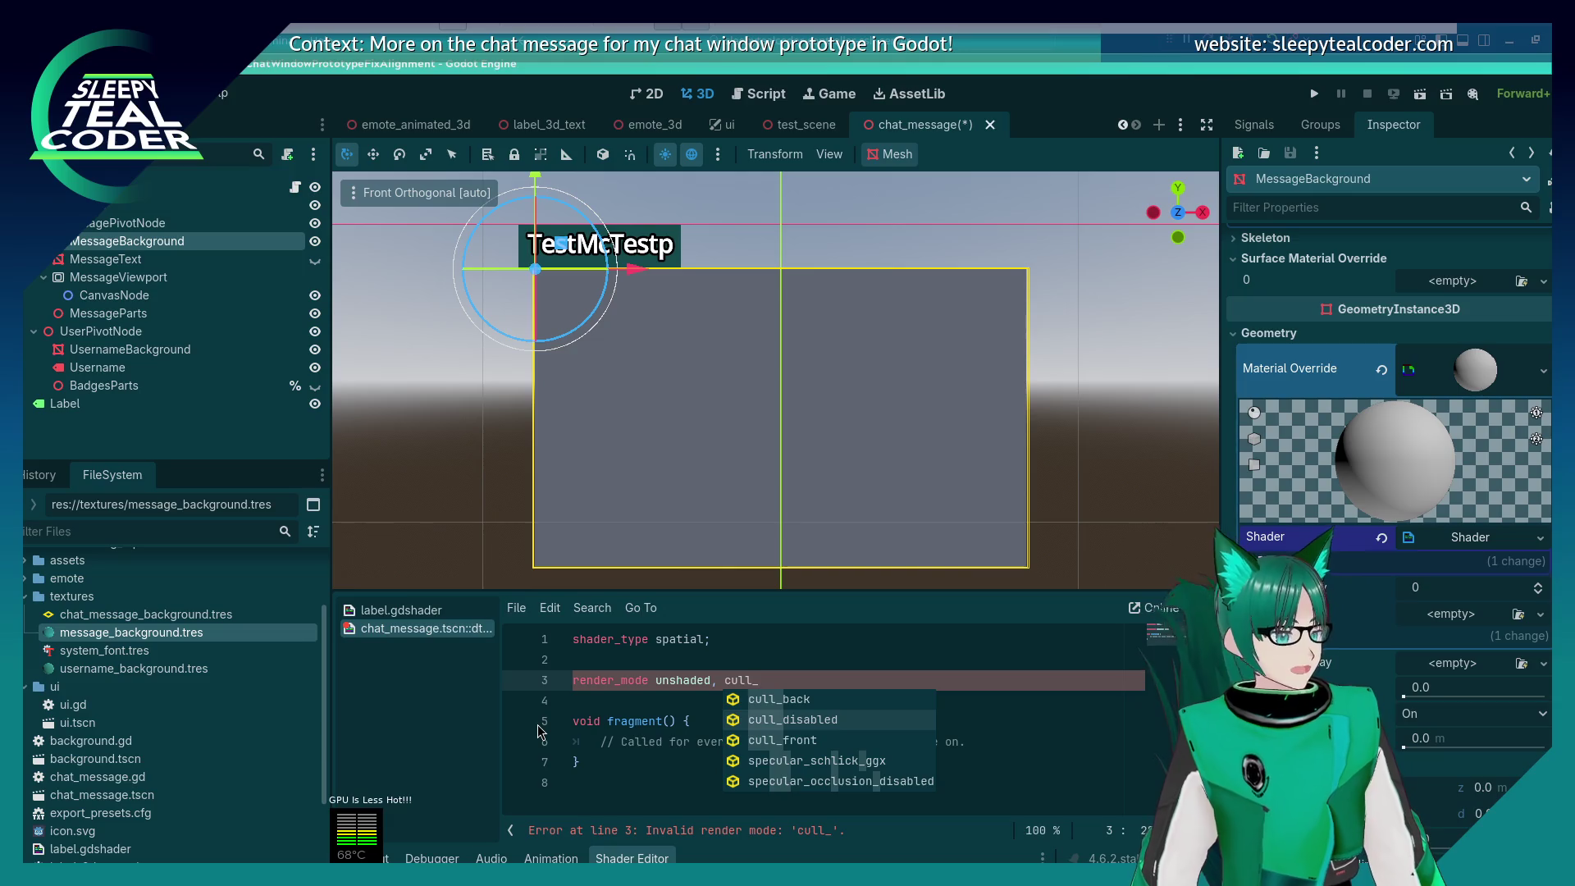
key("Return")
type(";")
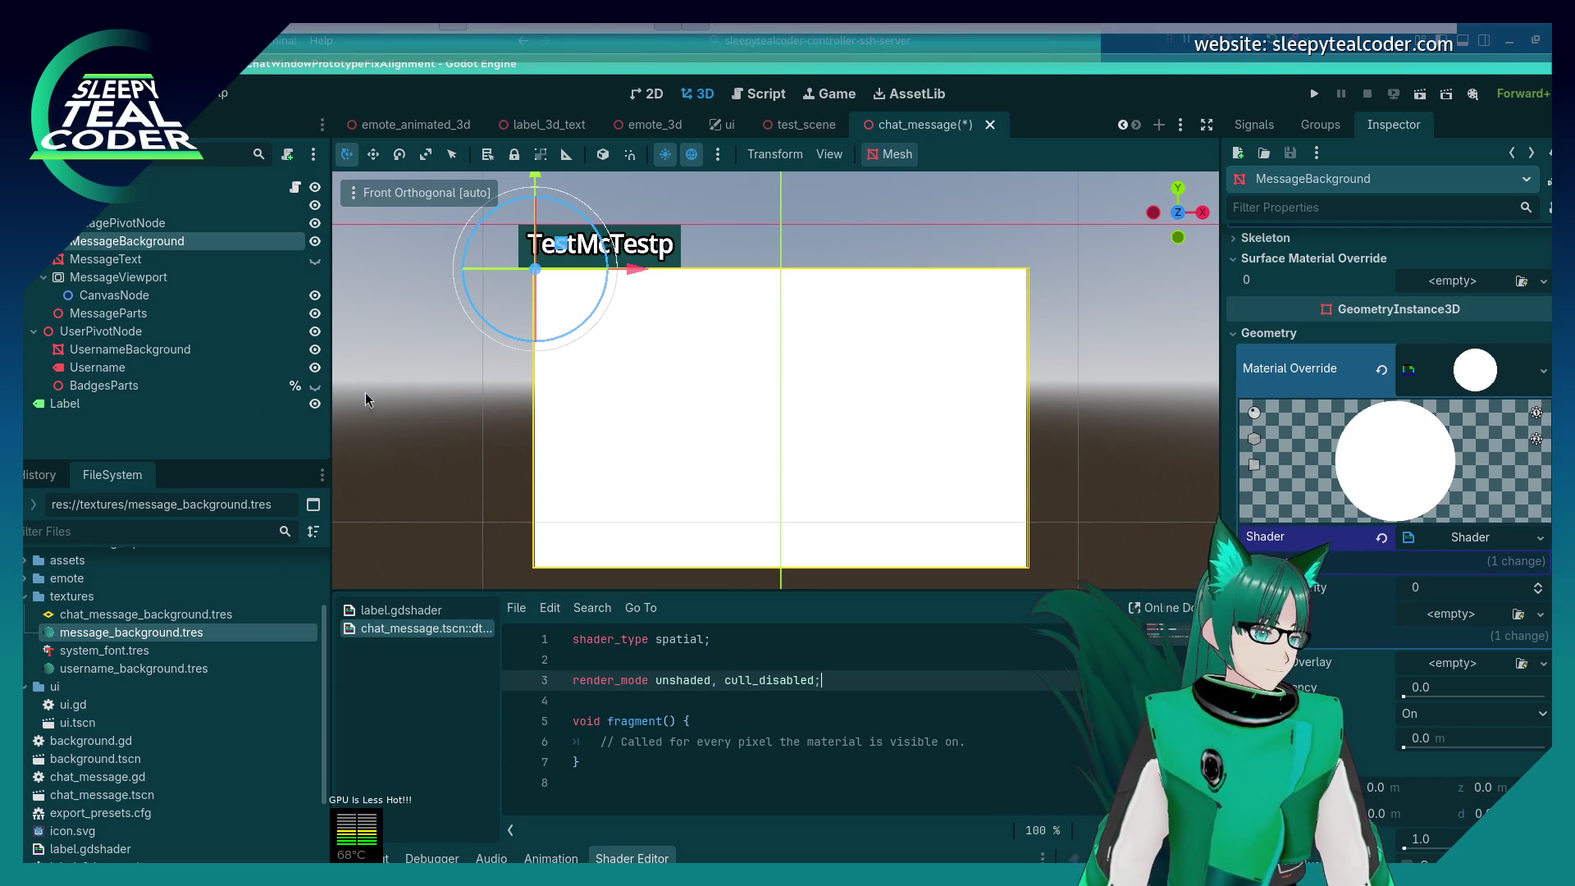
Step: Orbit the 3D viewport to check the plane's back side renders white
mouse_move(393, 443)
left_mouse_down()
mouse_move(727, 464)
mouse_move(950, 418)
left_mouse_up()
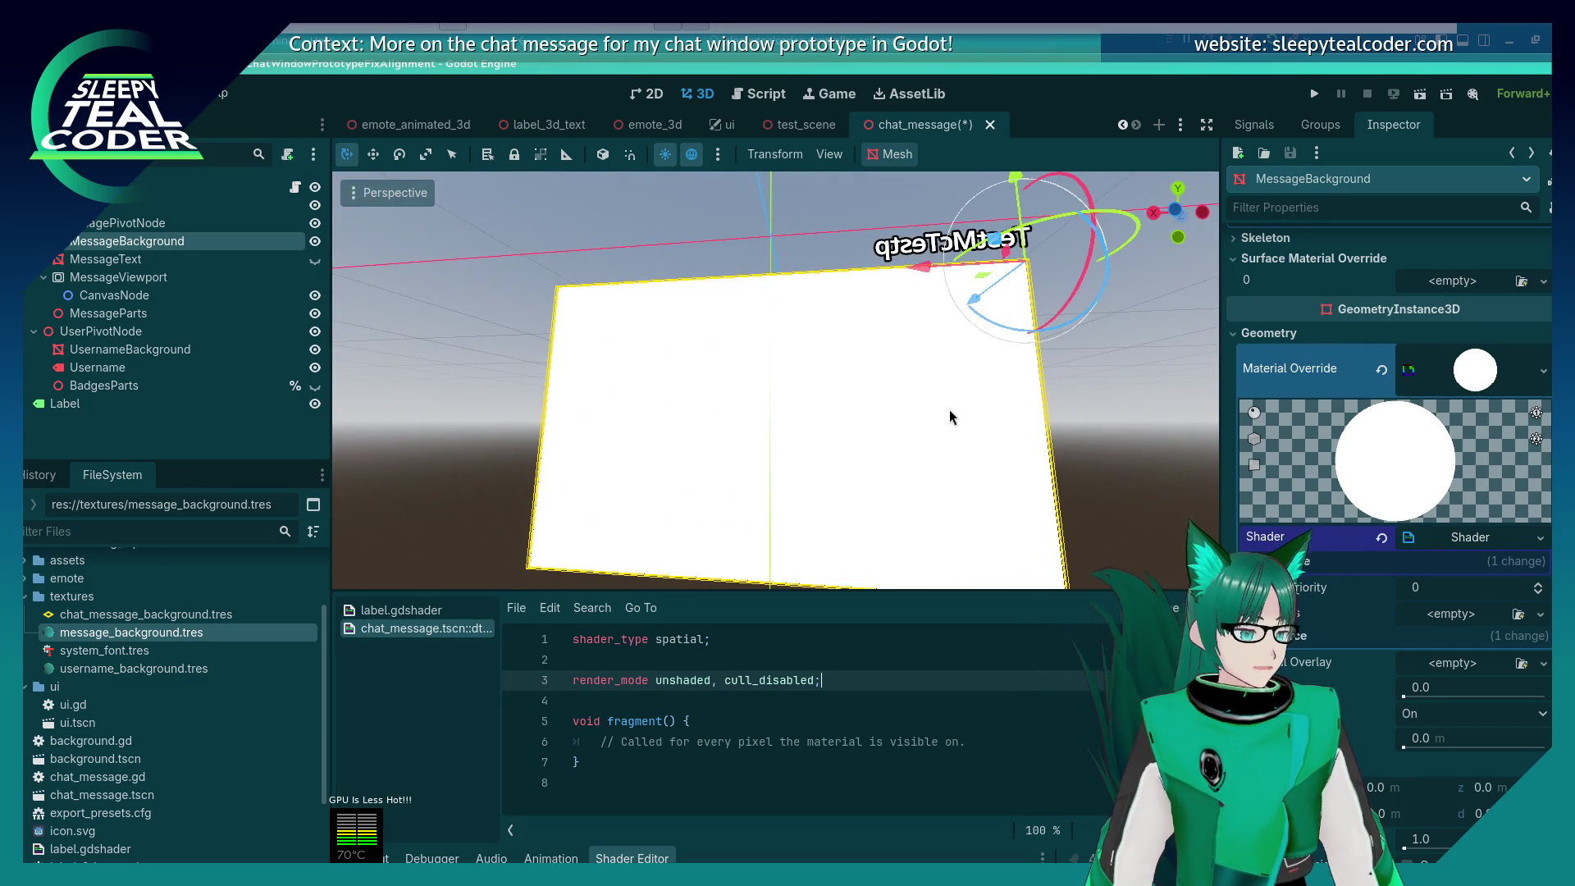
type("1")
key("BackSpace")
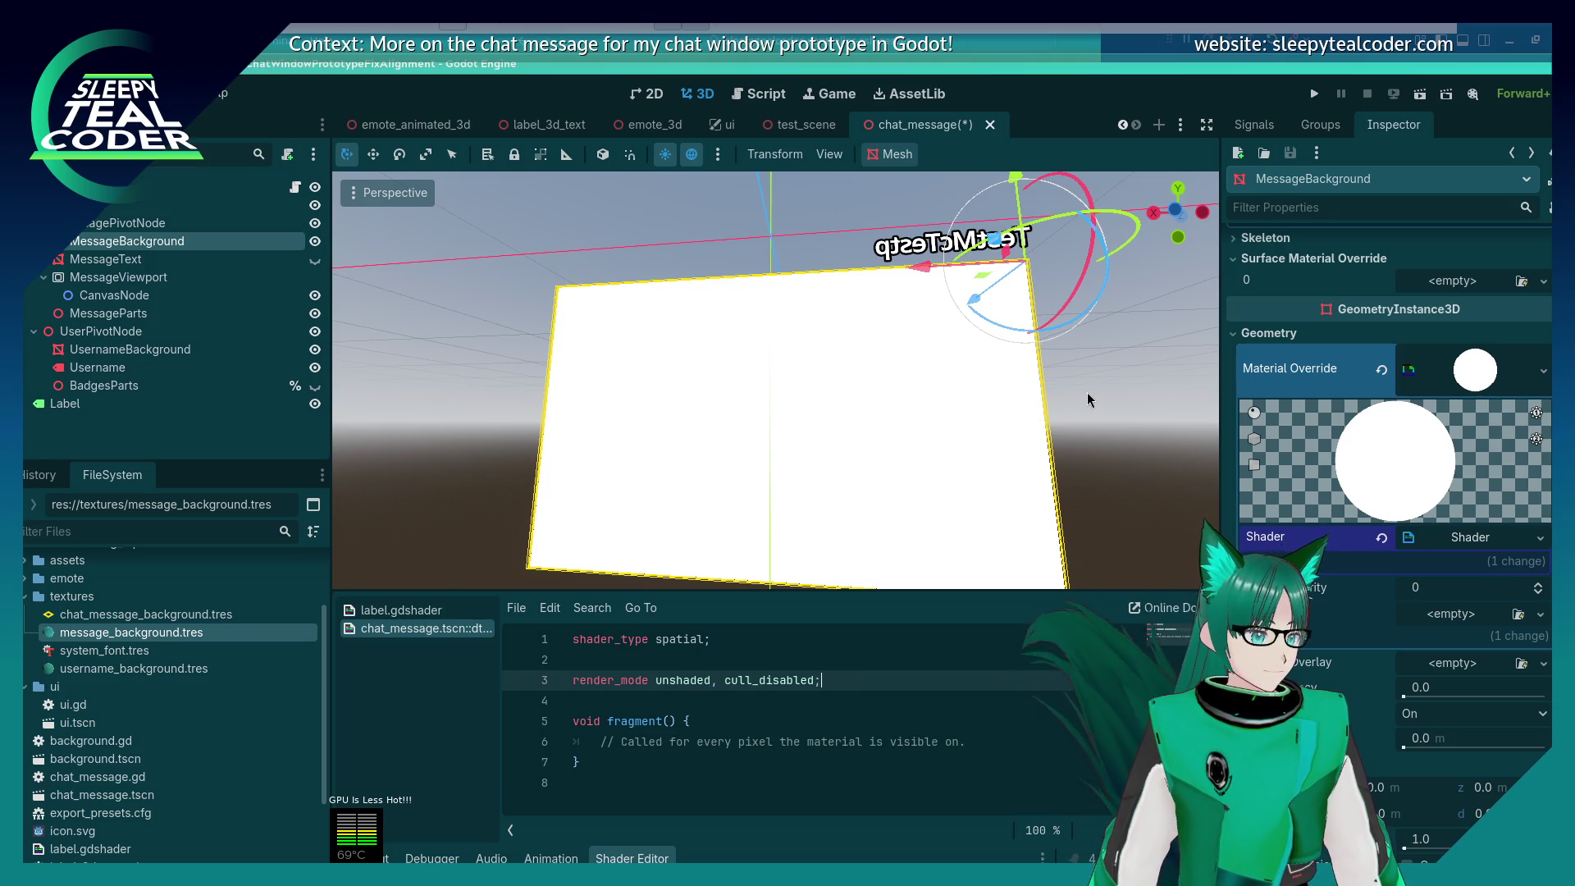
Step: Return the viewport to front view and reselect MessageBackground
left_click(1086, 392)
key("1")
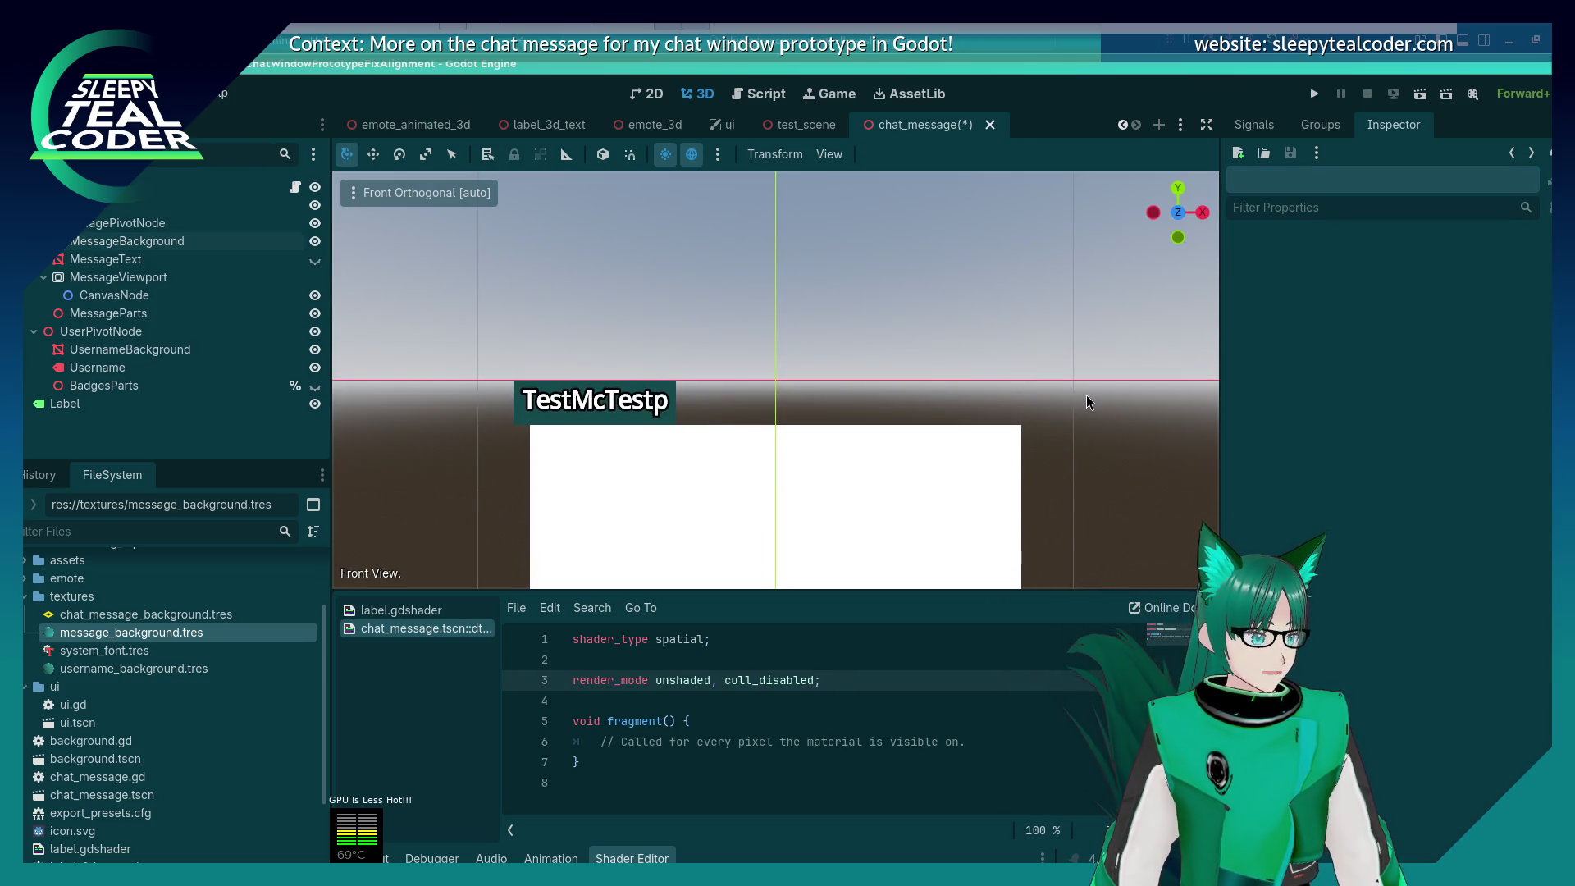
left_click(718, 705)
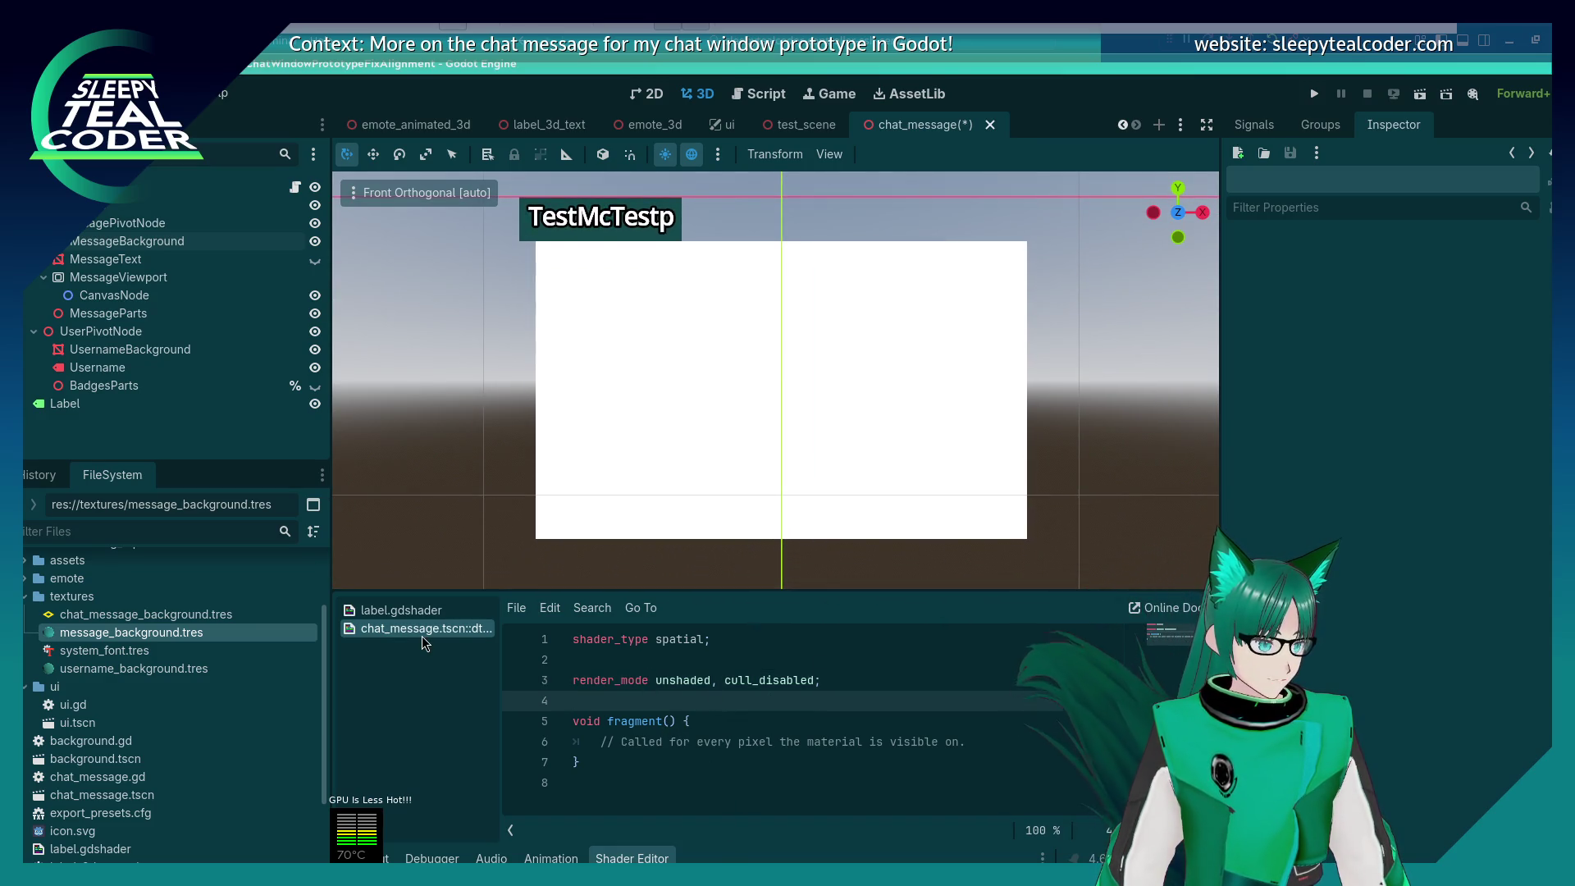
left_click(750, 319)
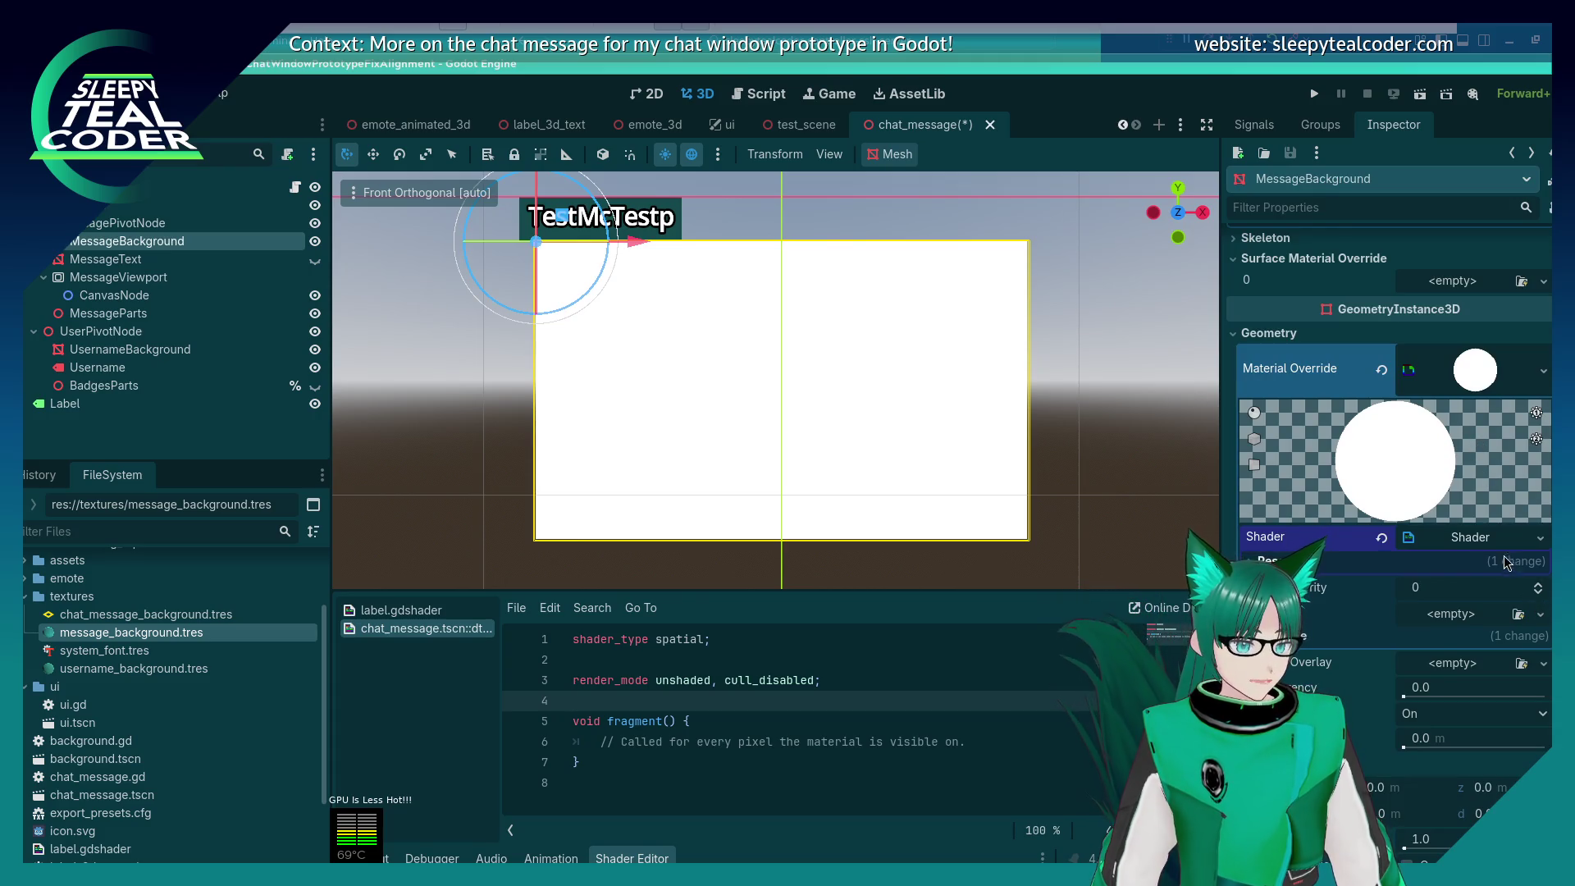
Step: Add a blank line above fragment(), glance at label.gdshader, then return to the background shader
key("Down")
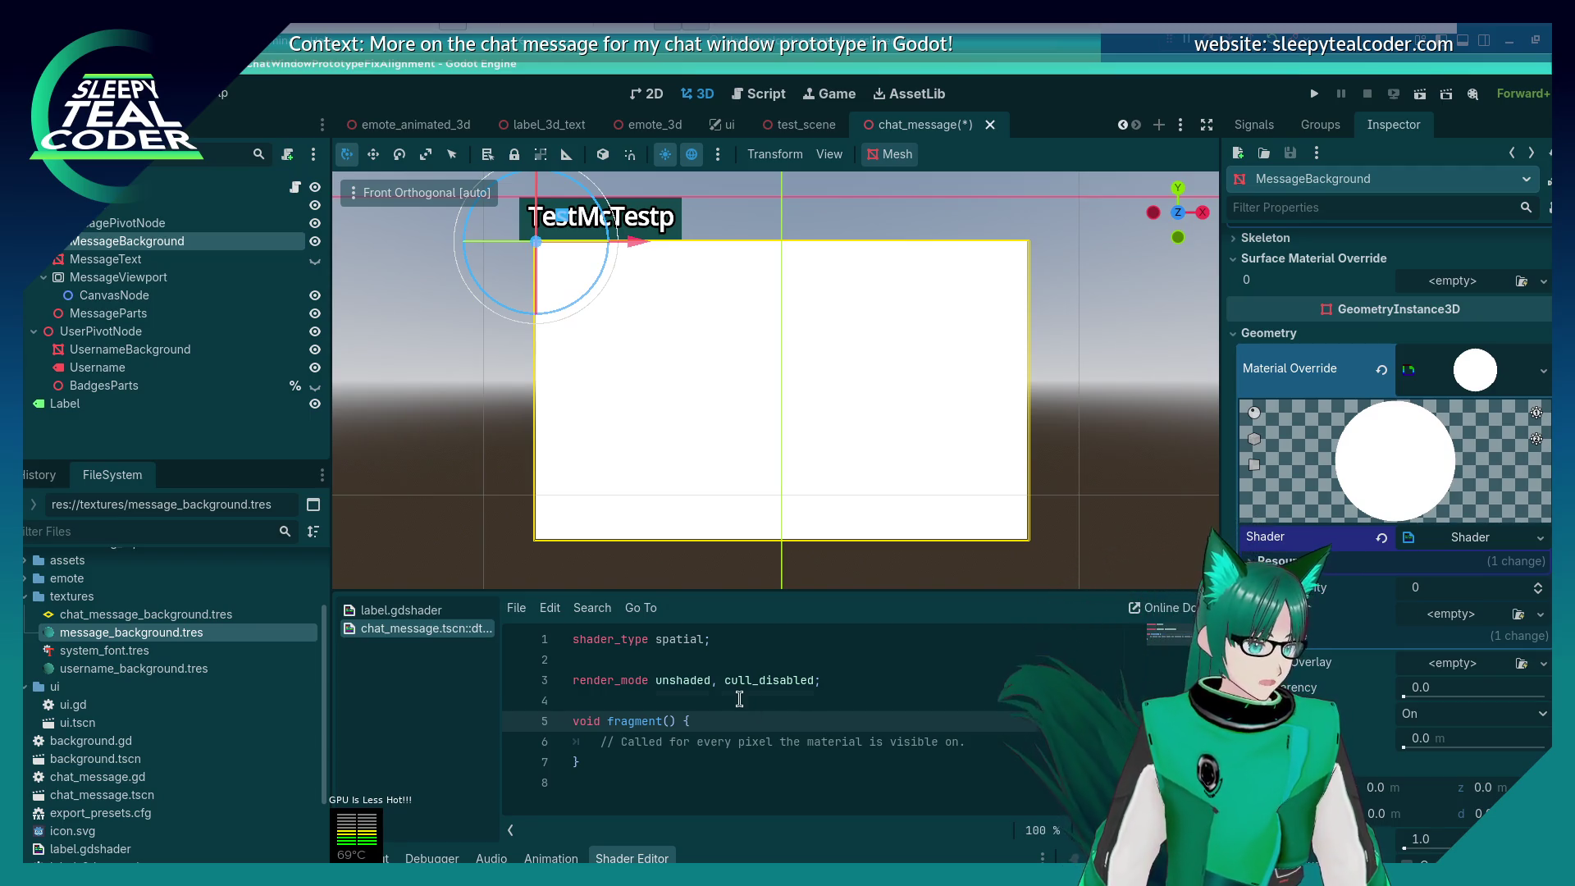
key("Up")
key("Return")
key("Up")
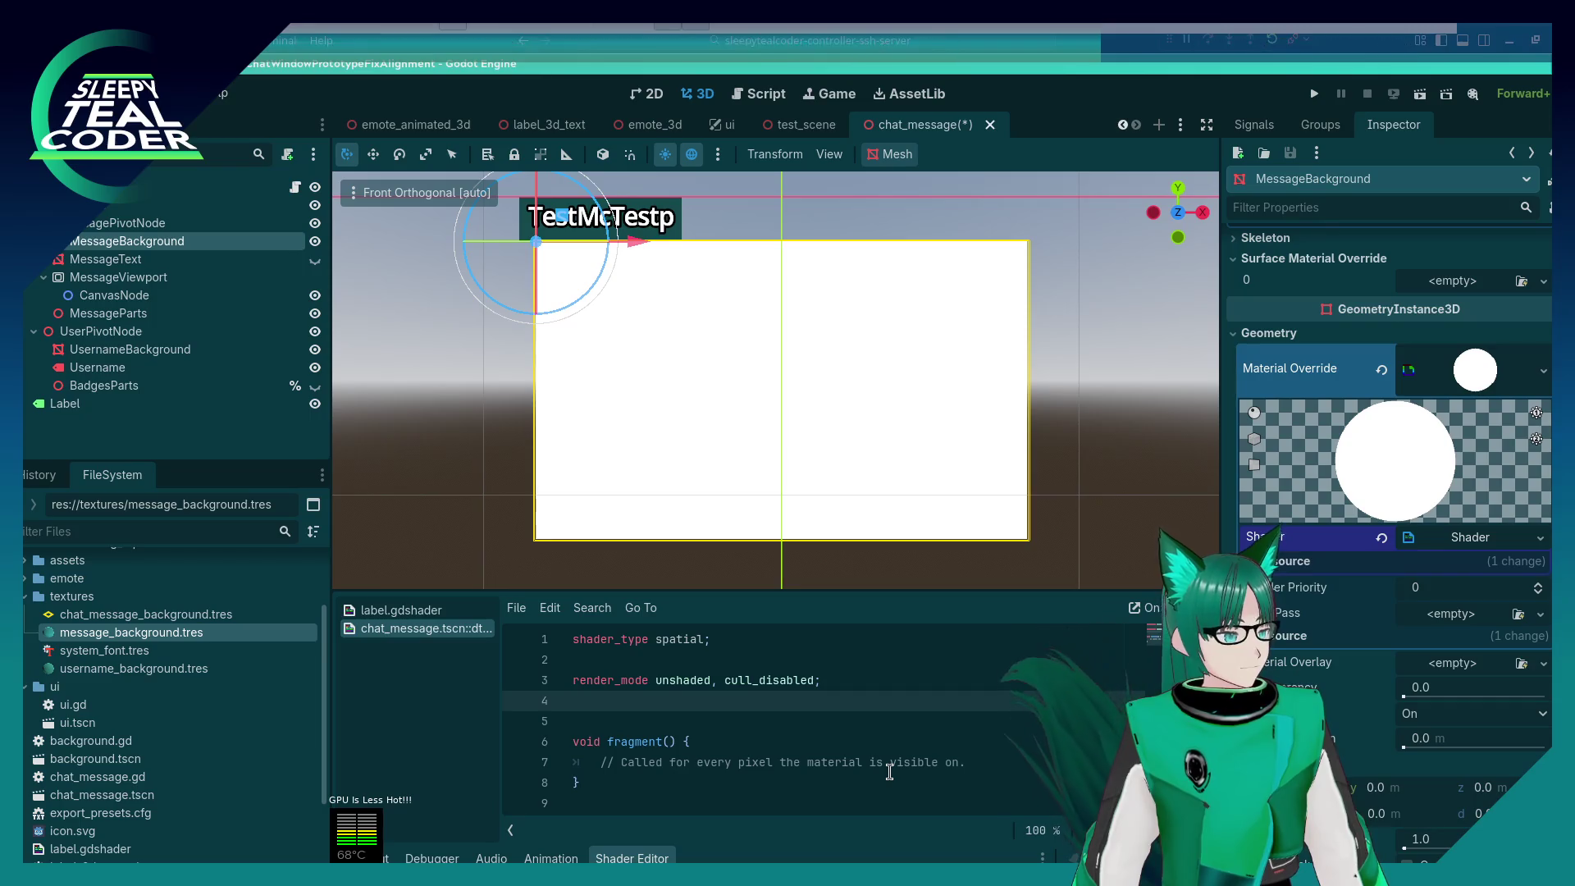
left_click(406, 612)
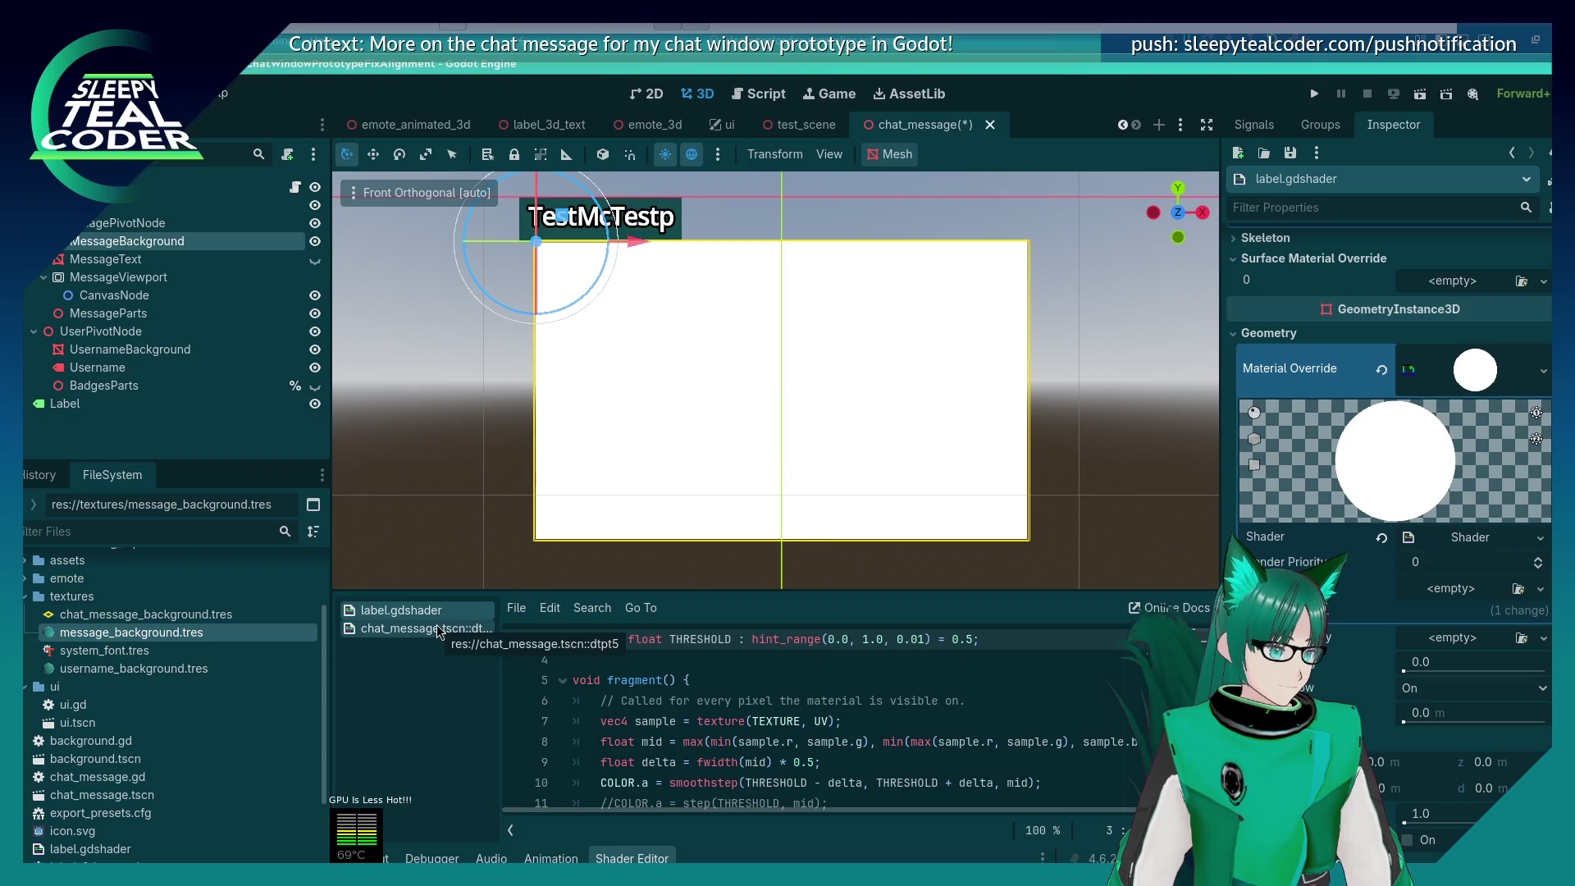
left_click(439, 629)
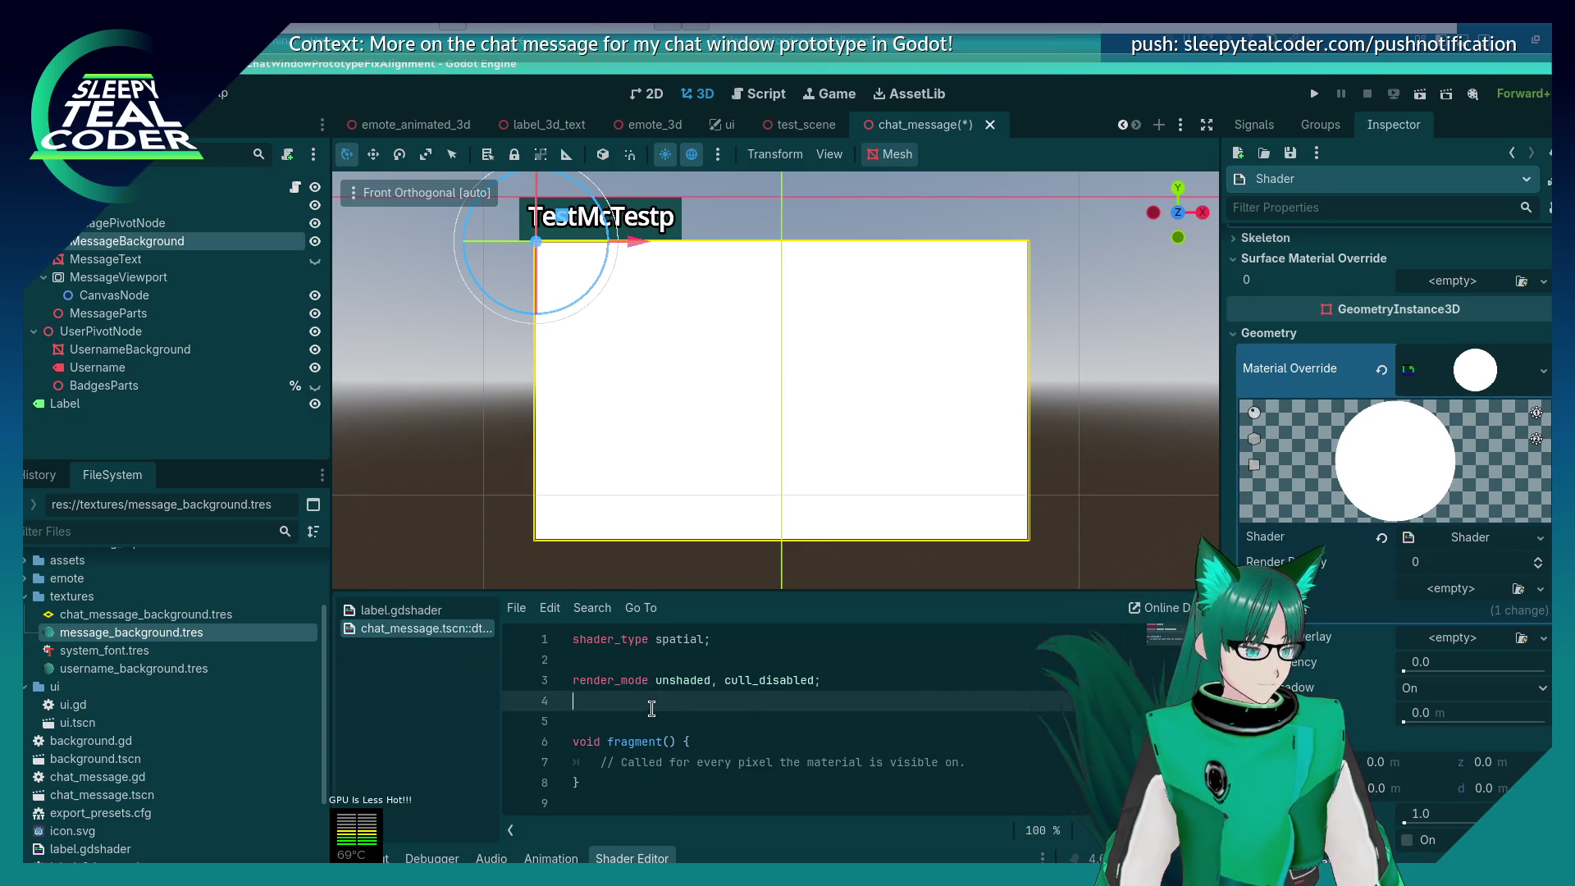
Step: Add 'instance uniform vec3 COLOR_FROM: source_color;' and 'instance uniform vec3 COLOR_TO: source_color;' below render_mode
key("Return")
type("instanc")
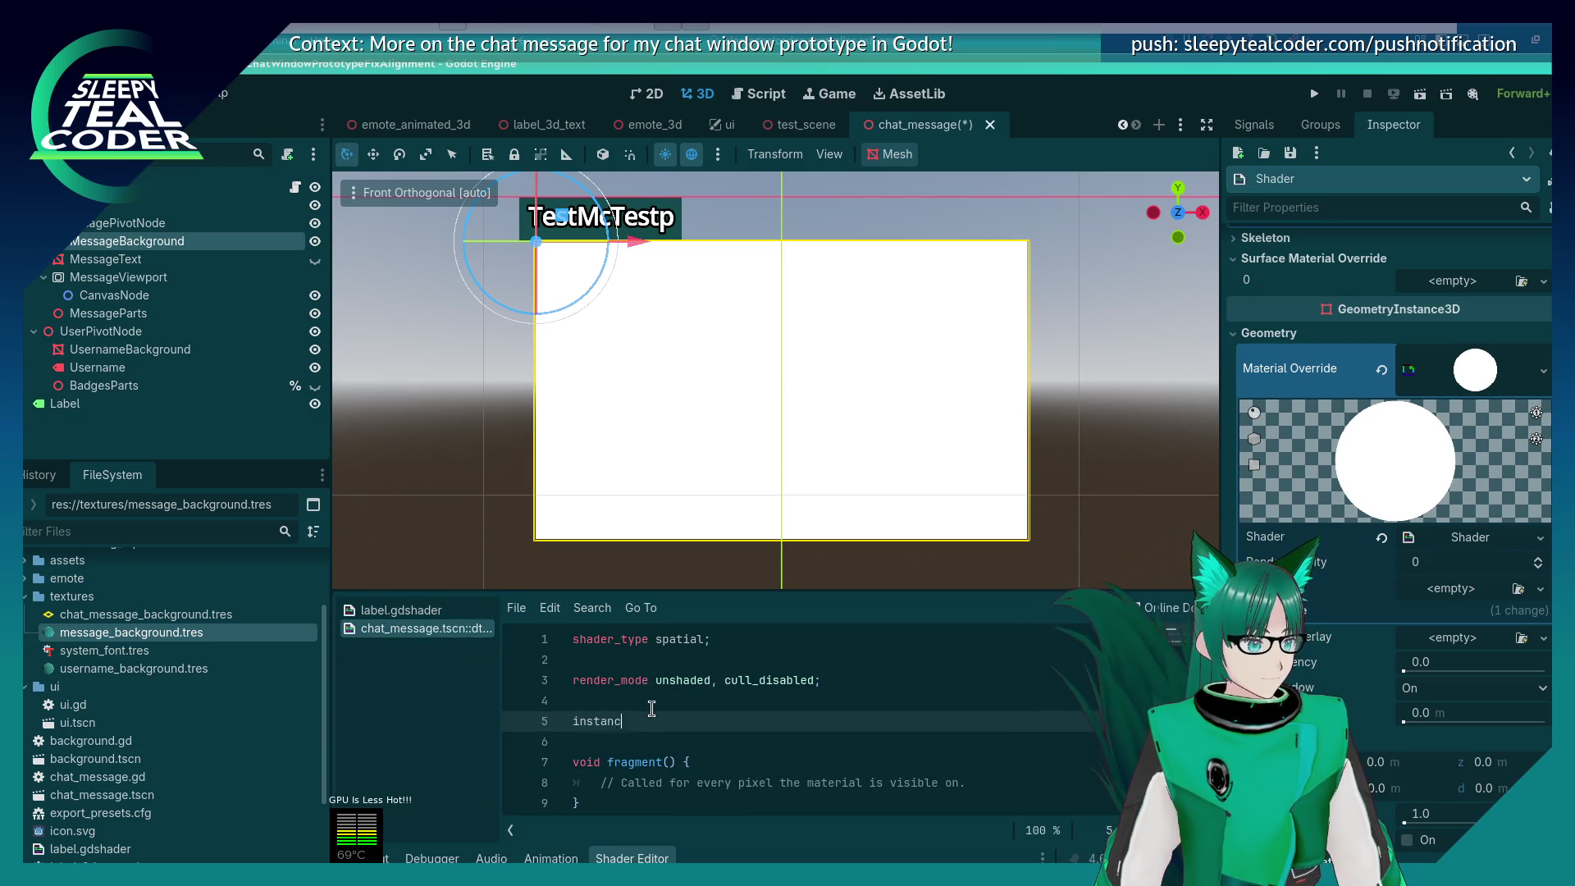
type("e uniform vec3")
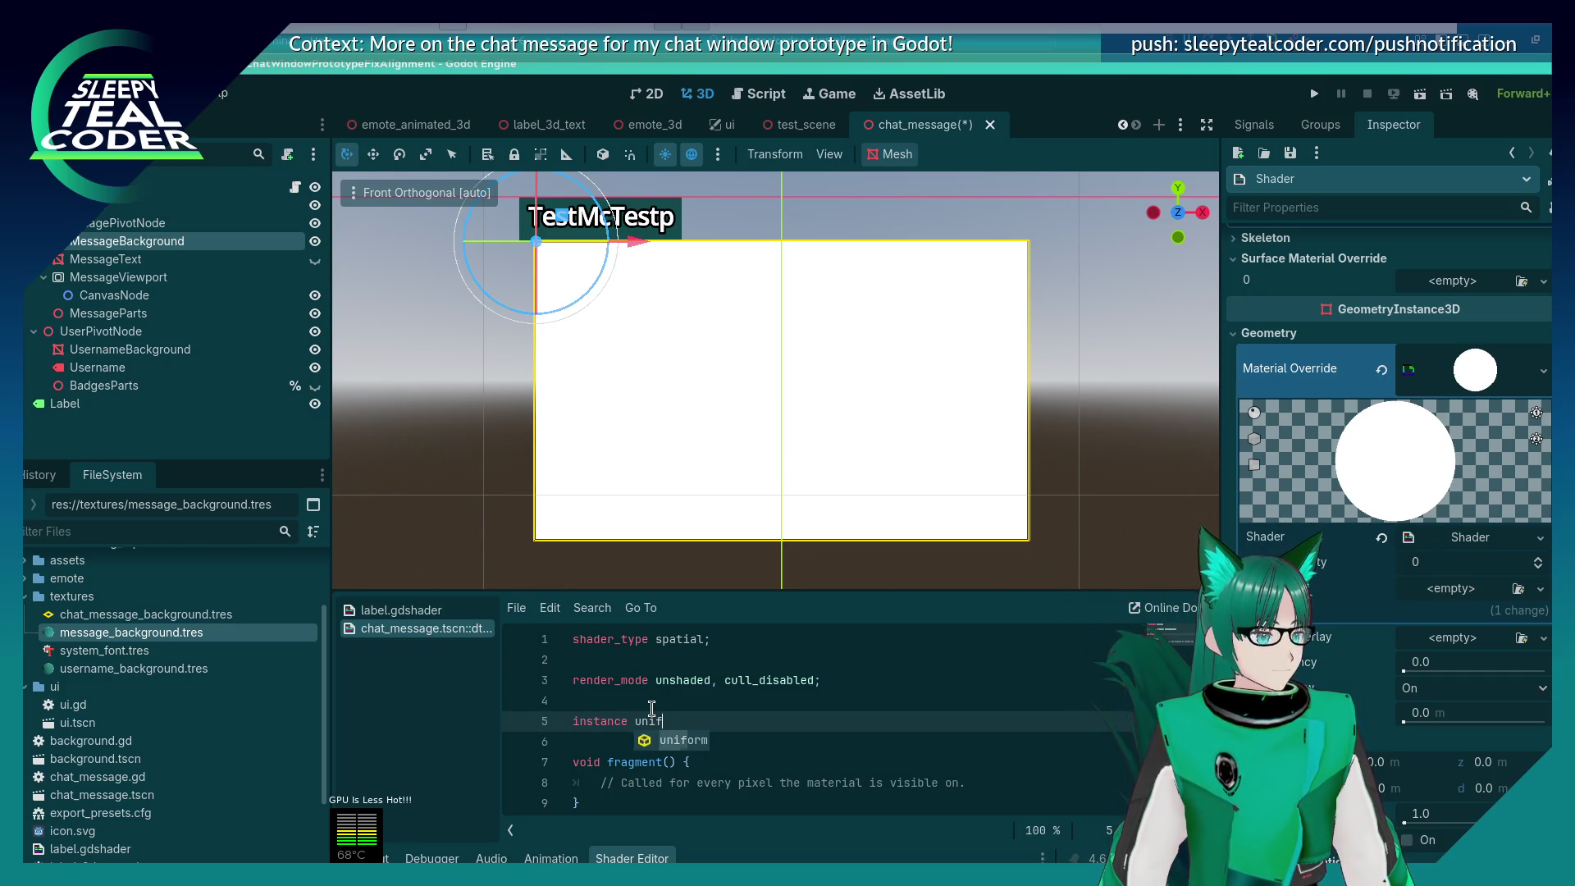
type(" COLOR_F")
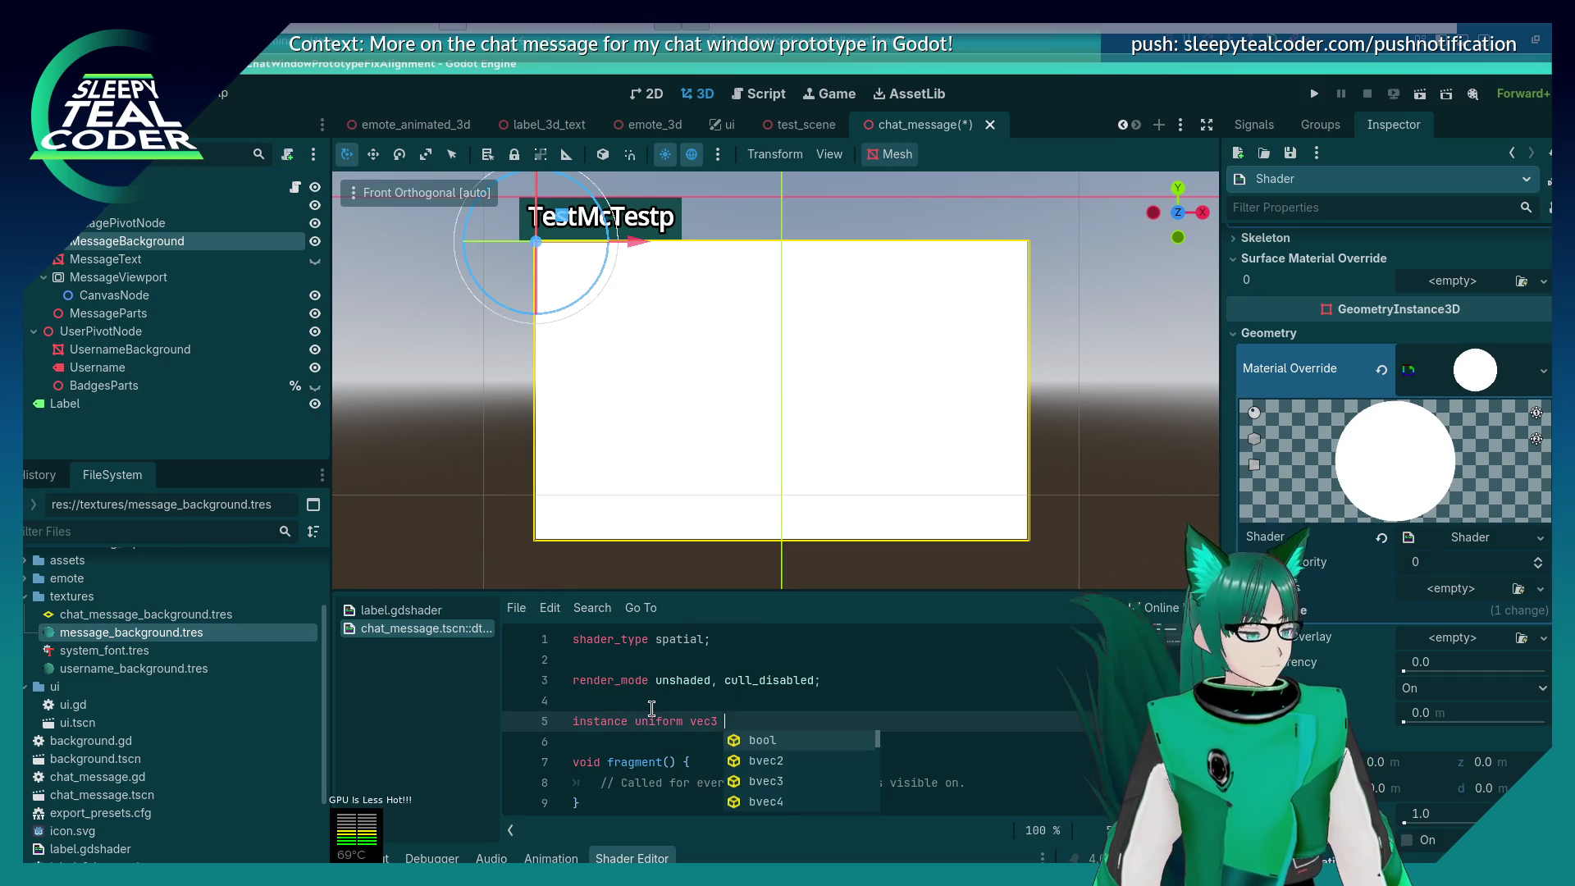
type("ROM:")
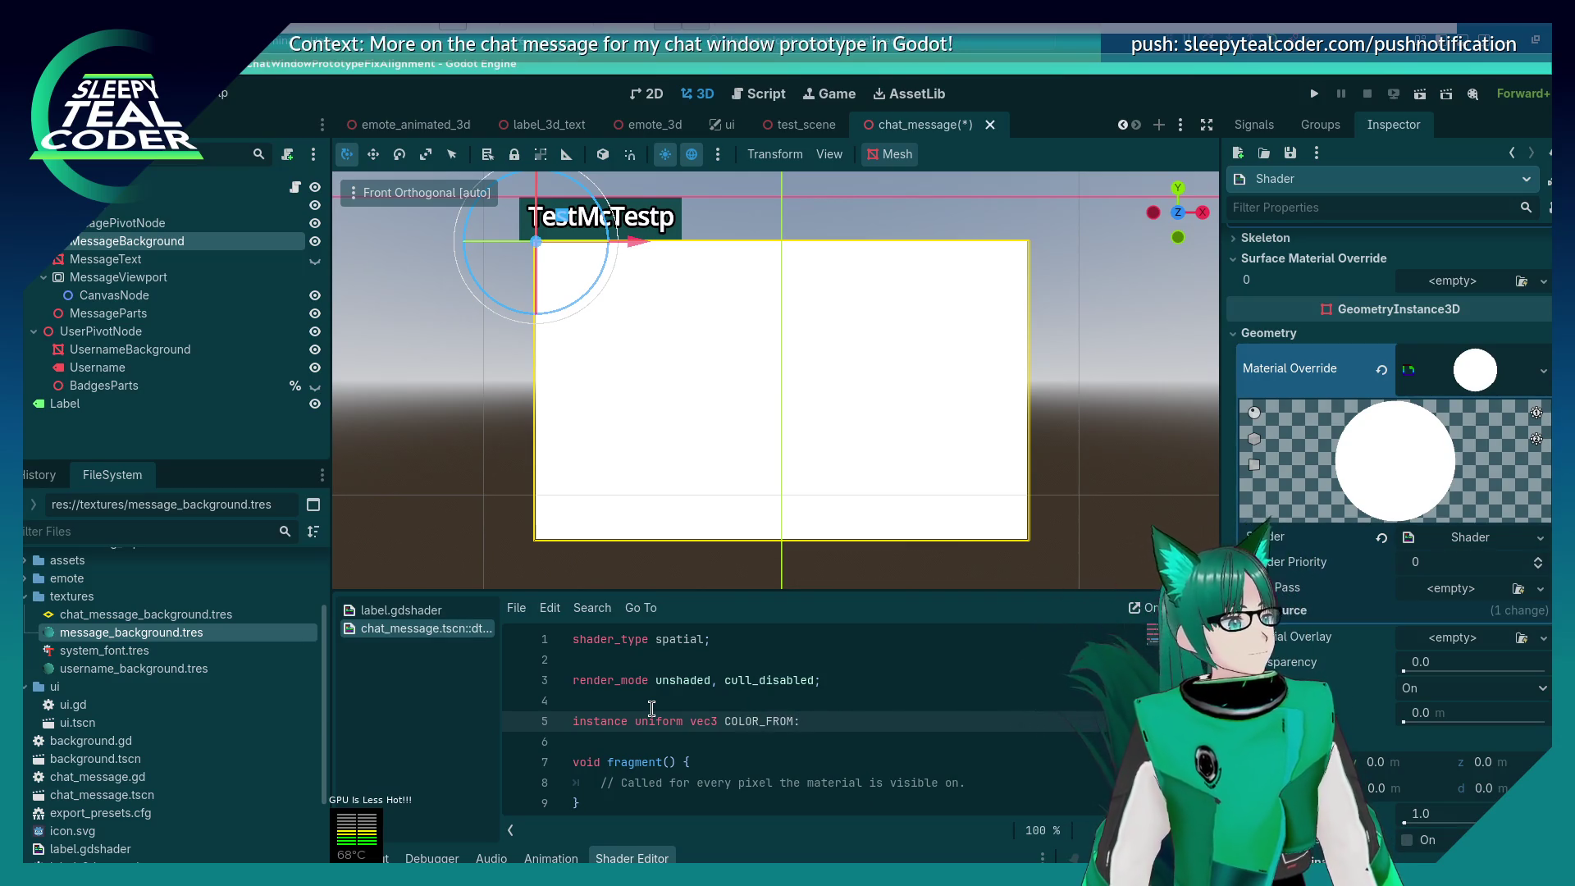
type("source_col")
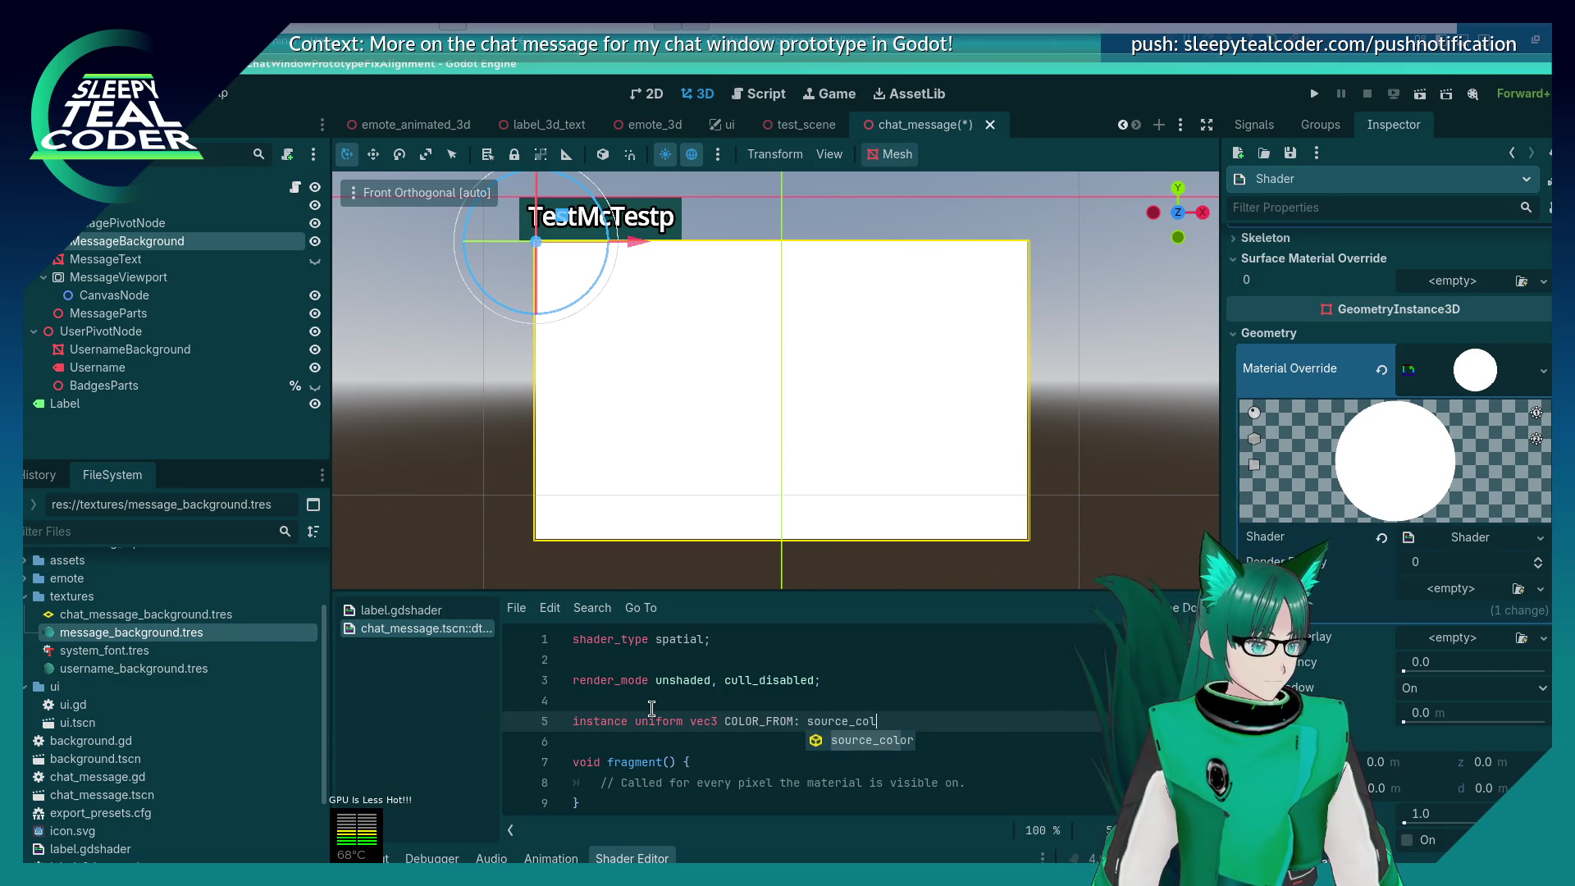
key("Return")
type(";")
key("Left")
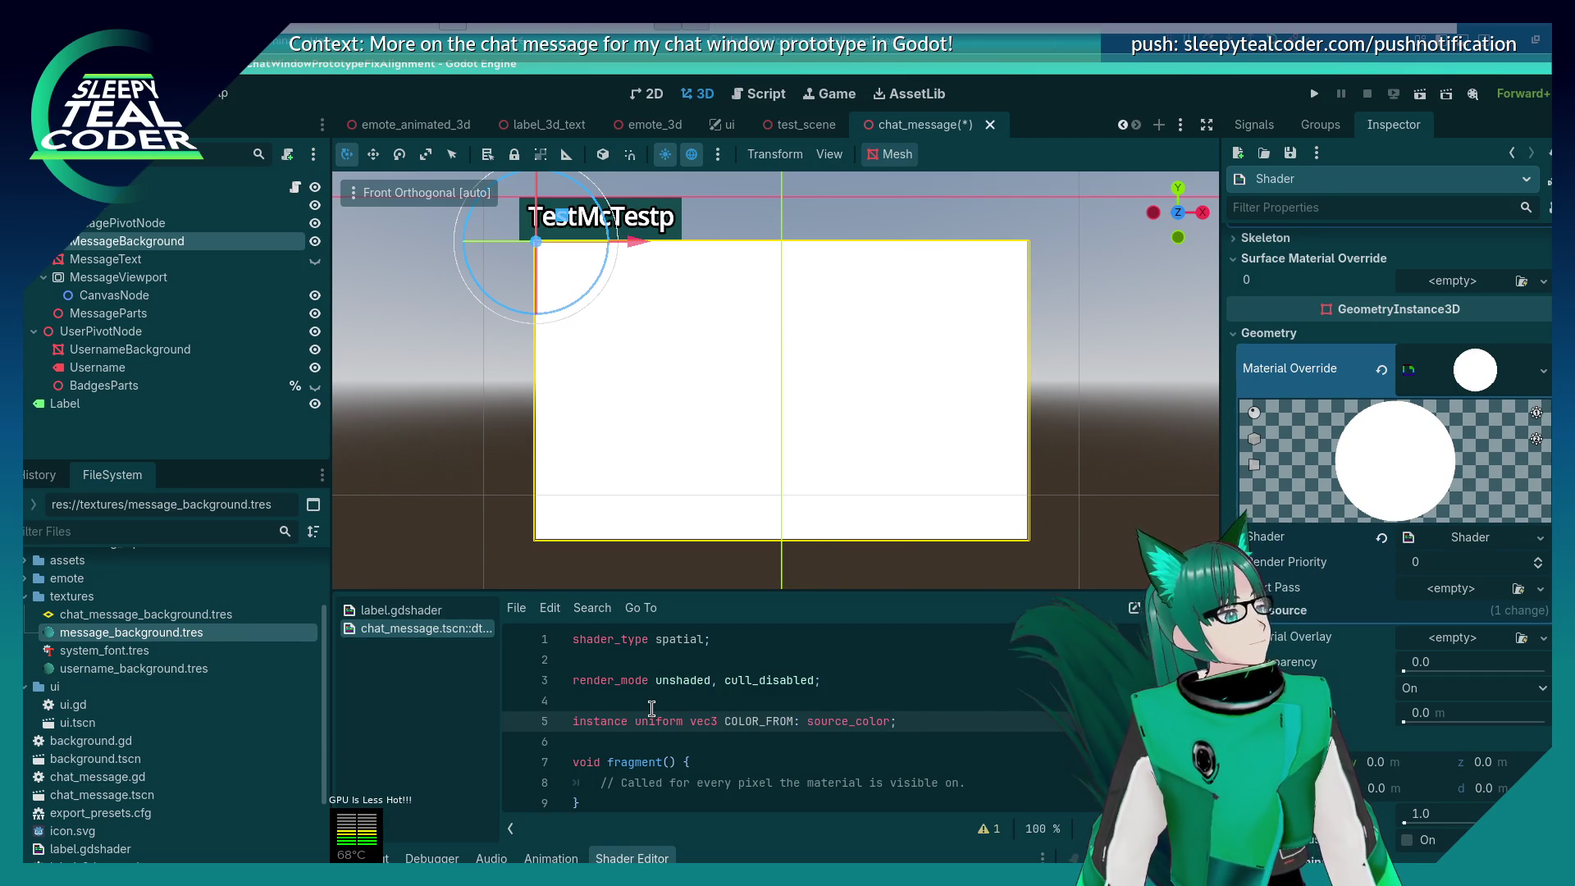
key("Return")
type("instance uni")
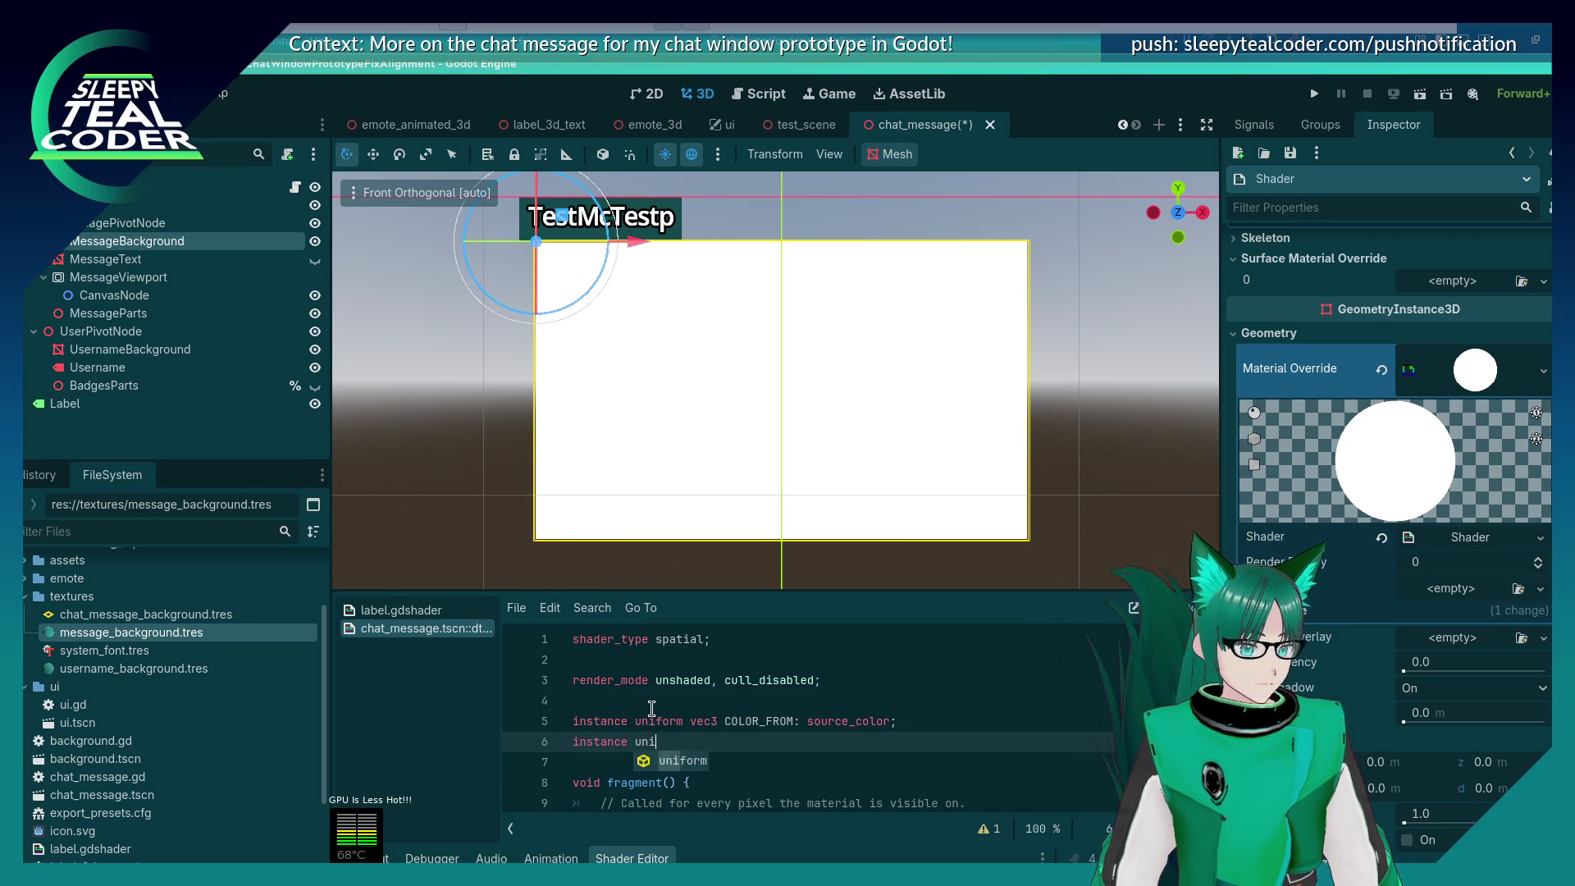
key("Return")
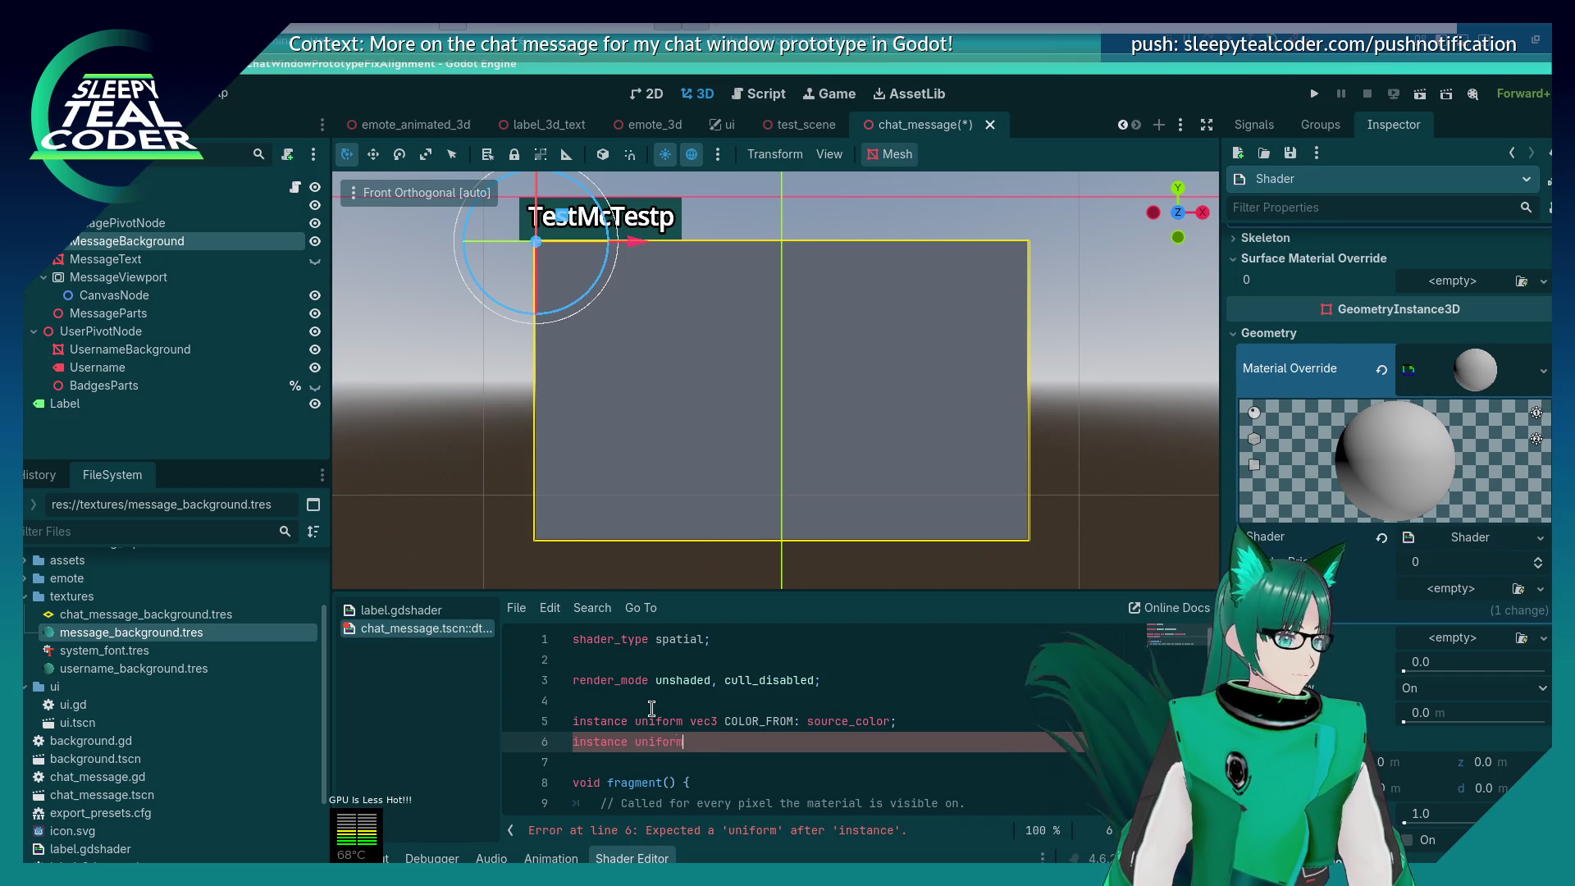
type("vec3 COLOR_")
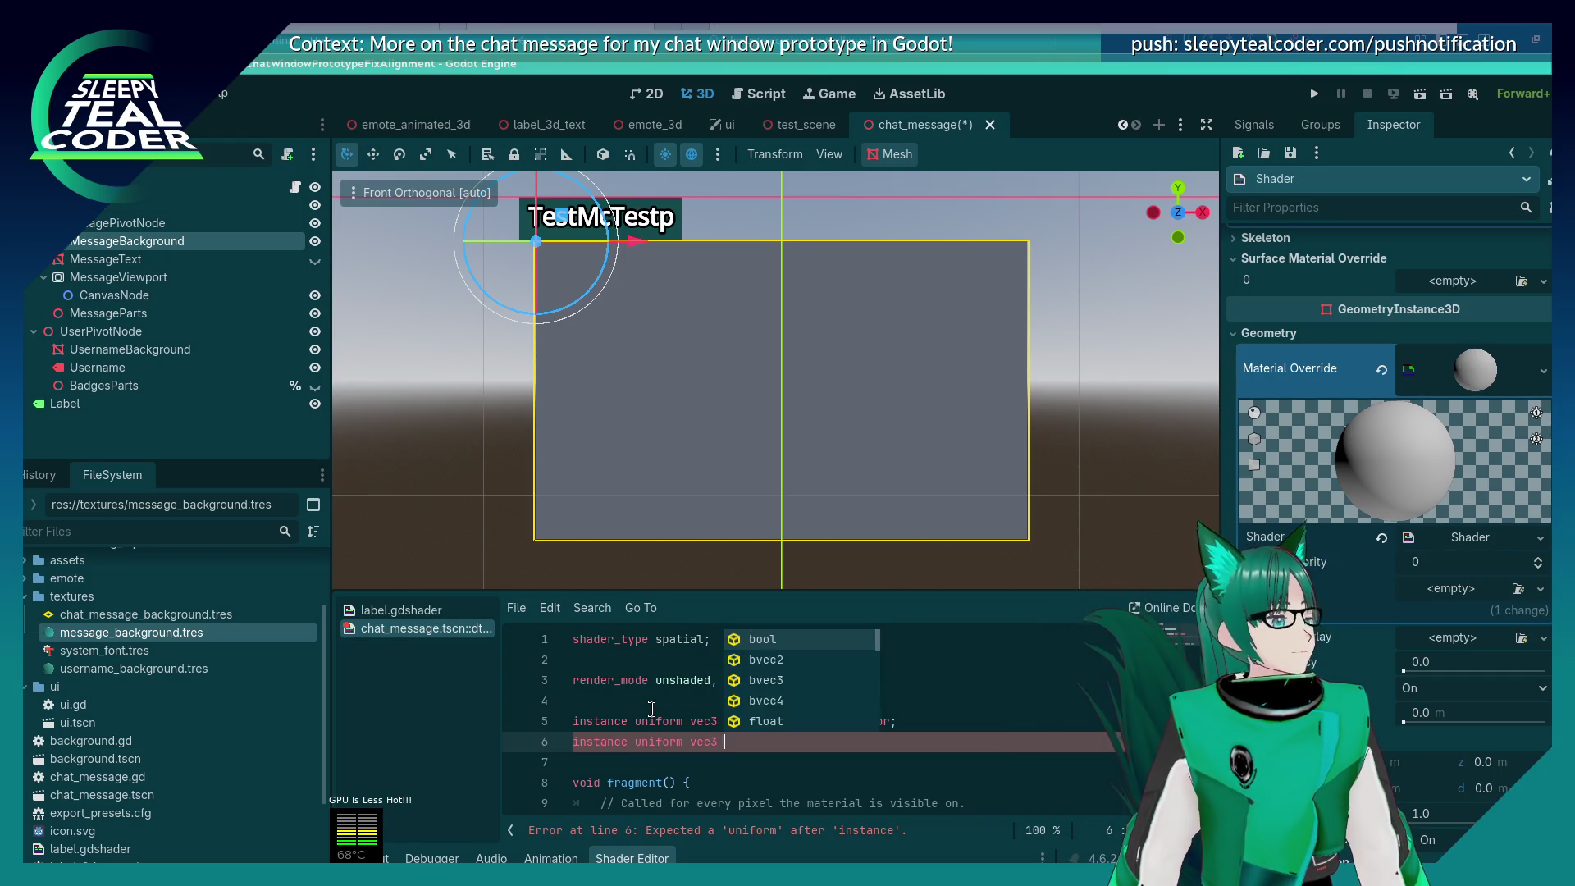
type("TO:")
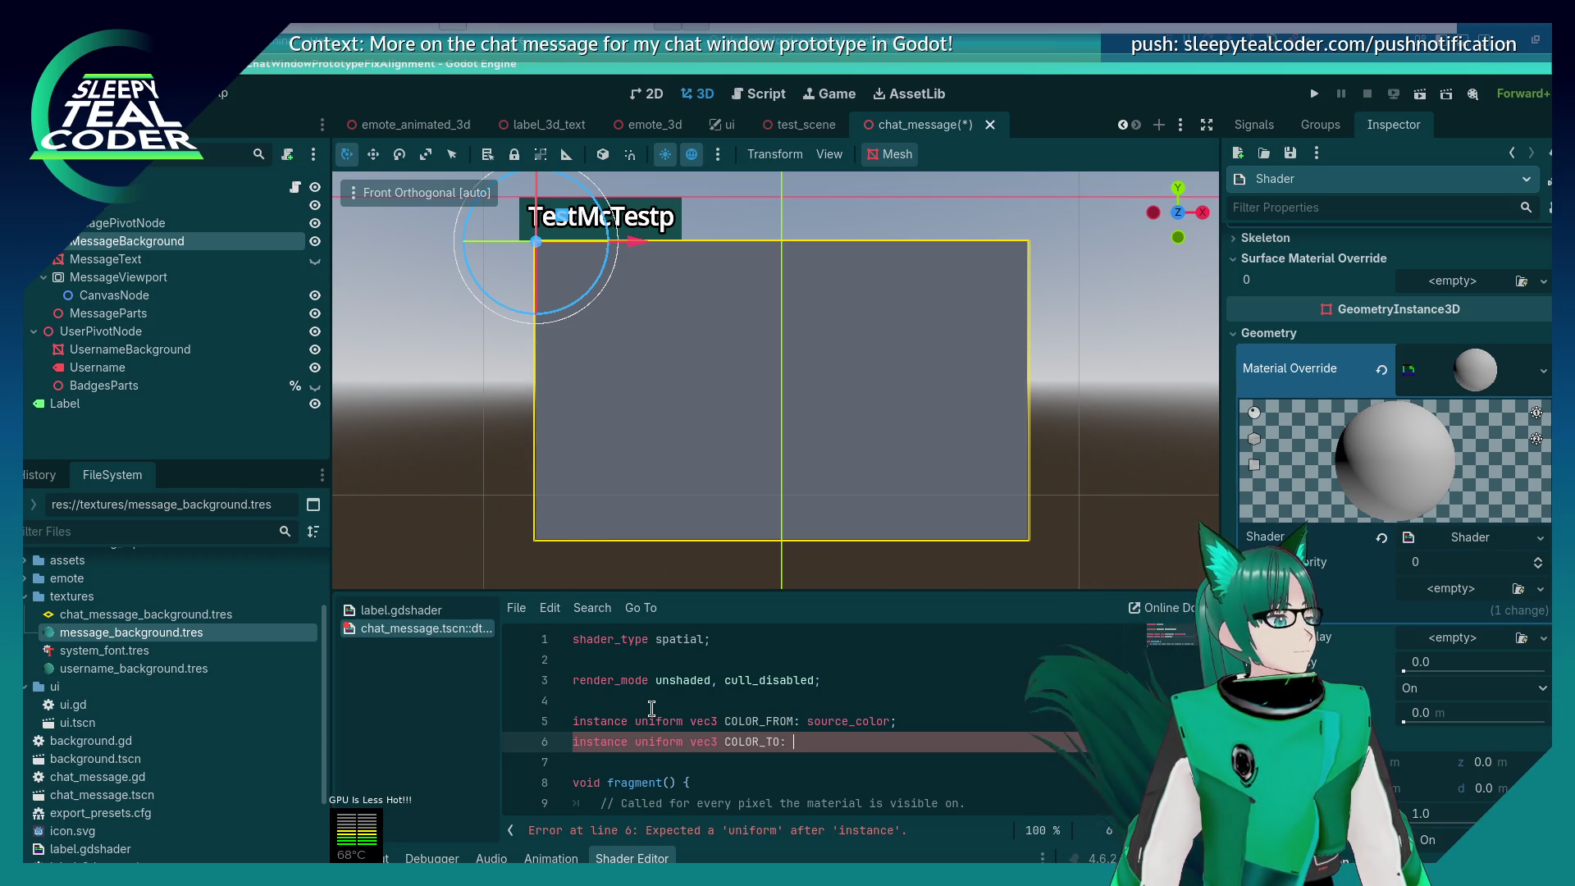
type(" source_col")
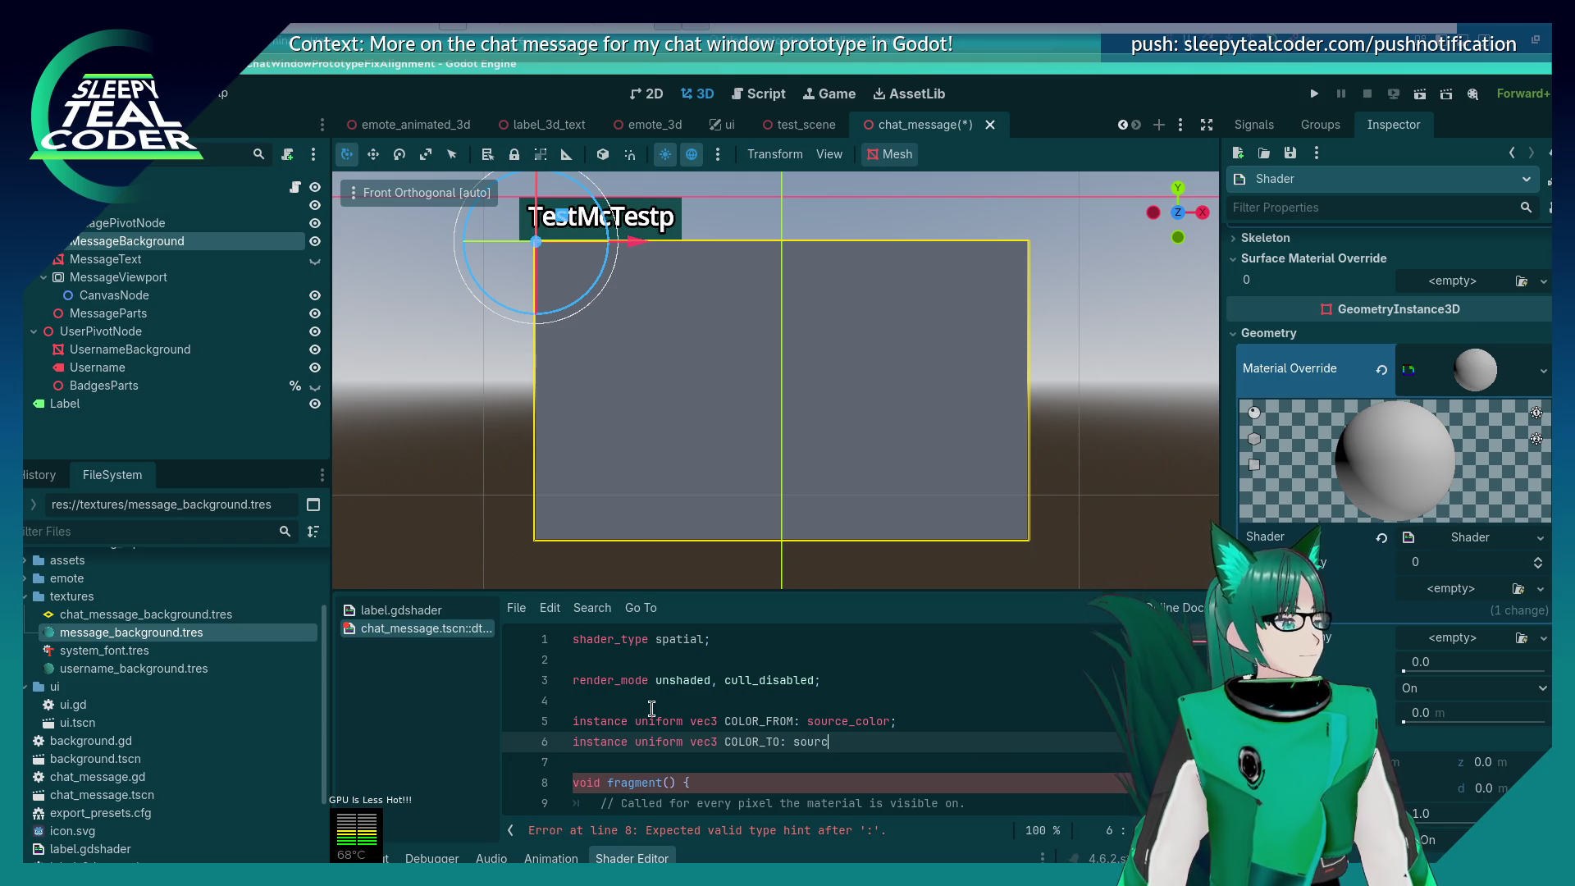
key("Return")
type(";")
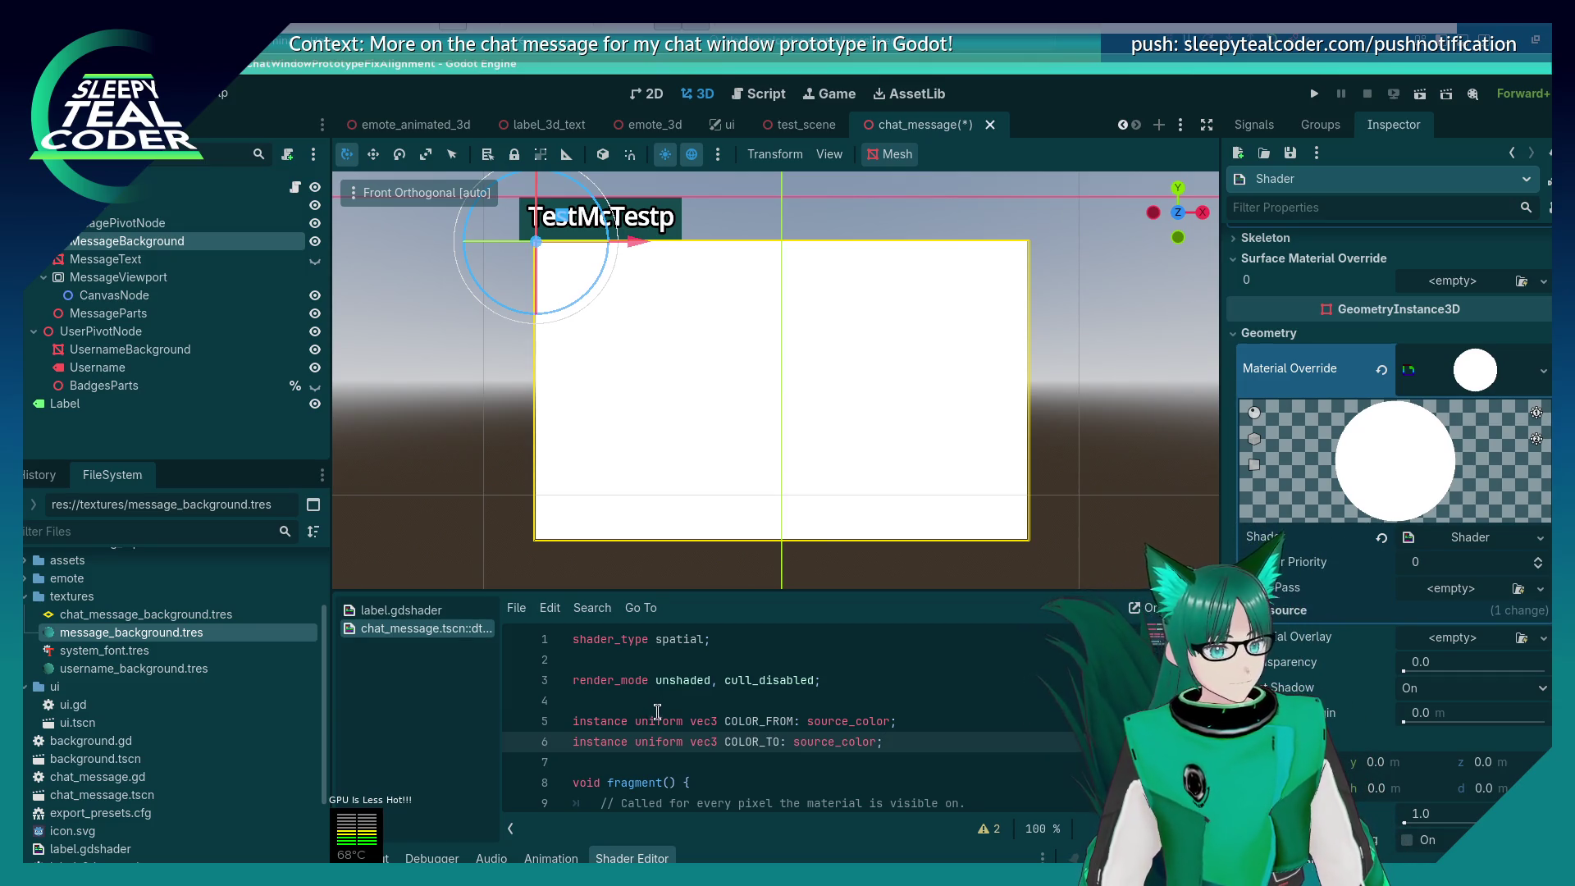
Step: Inspect the shader's Resource settings in the Inspector, expanding and collapsing them
left_click(1476, 539)
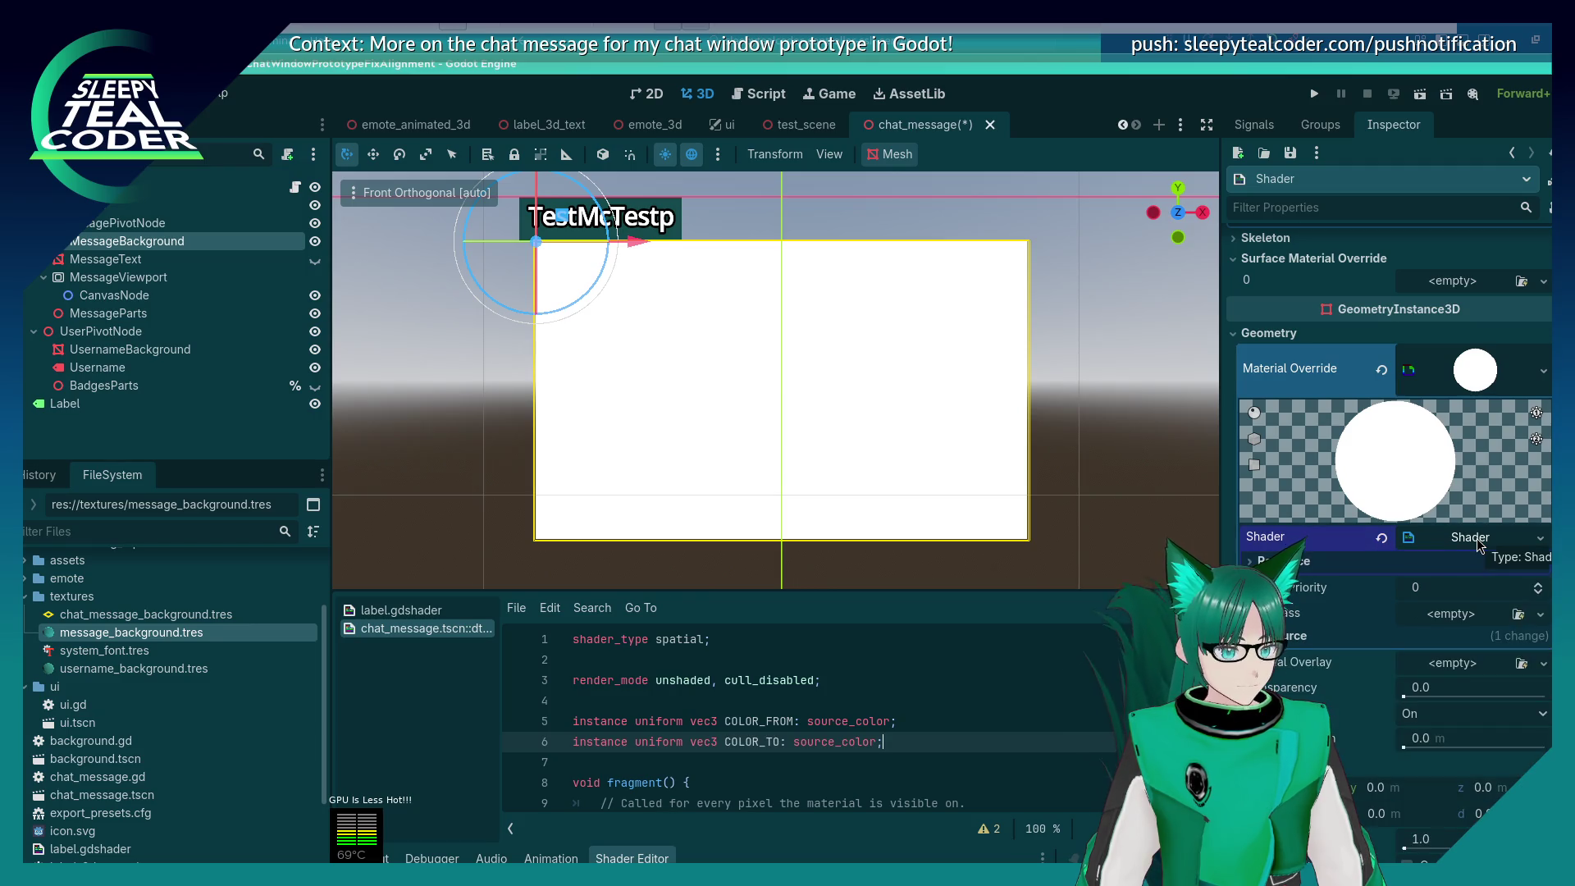
left_click(1255, 561)
left_click(1255, 561)
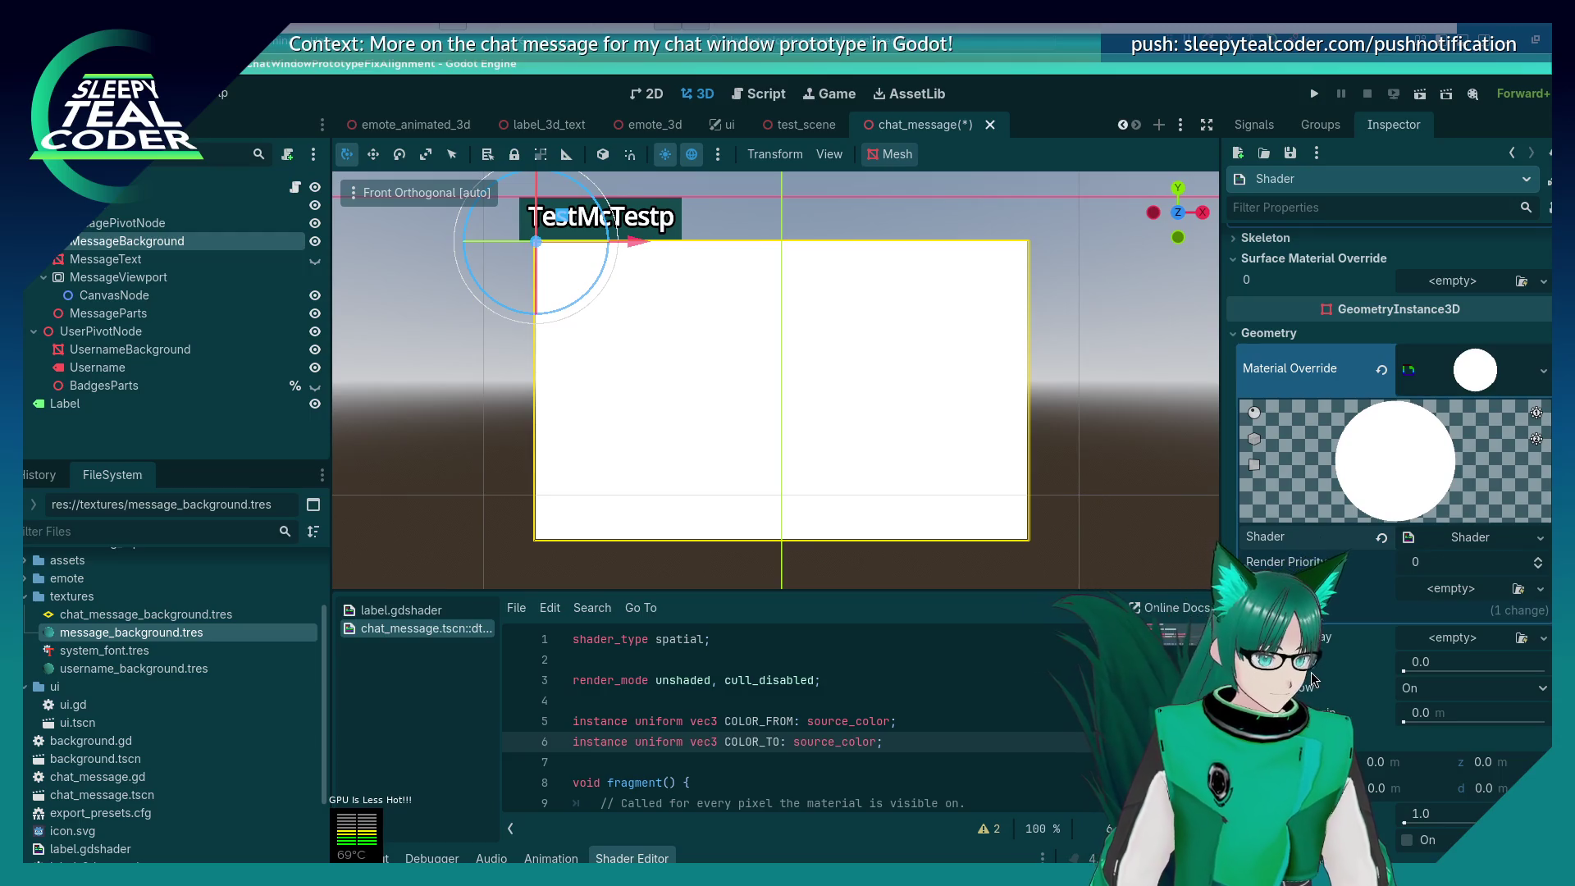
left_click(1279, 611)
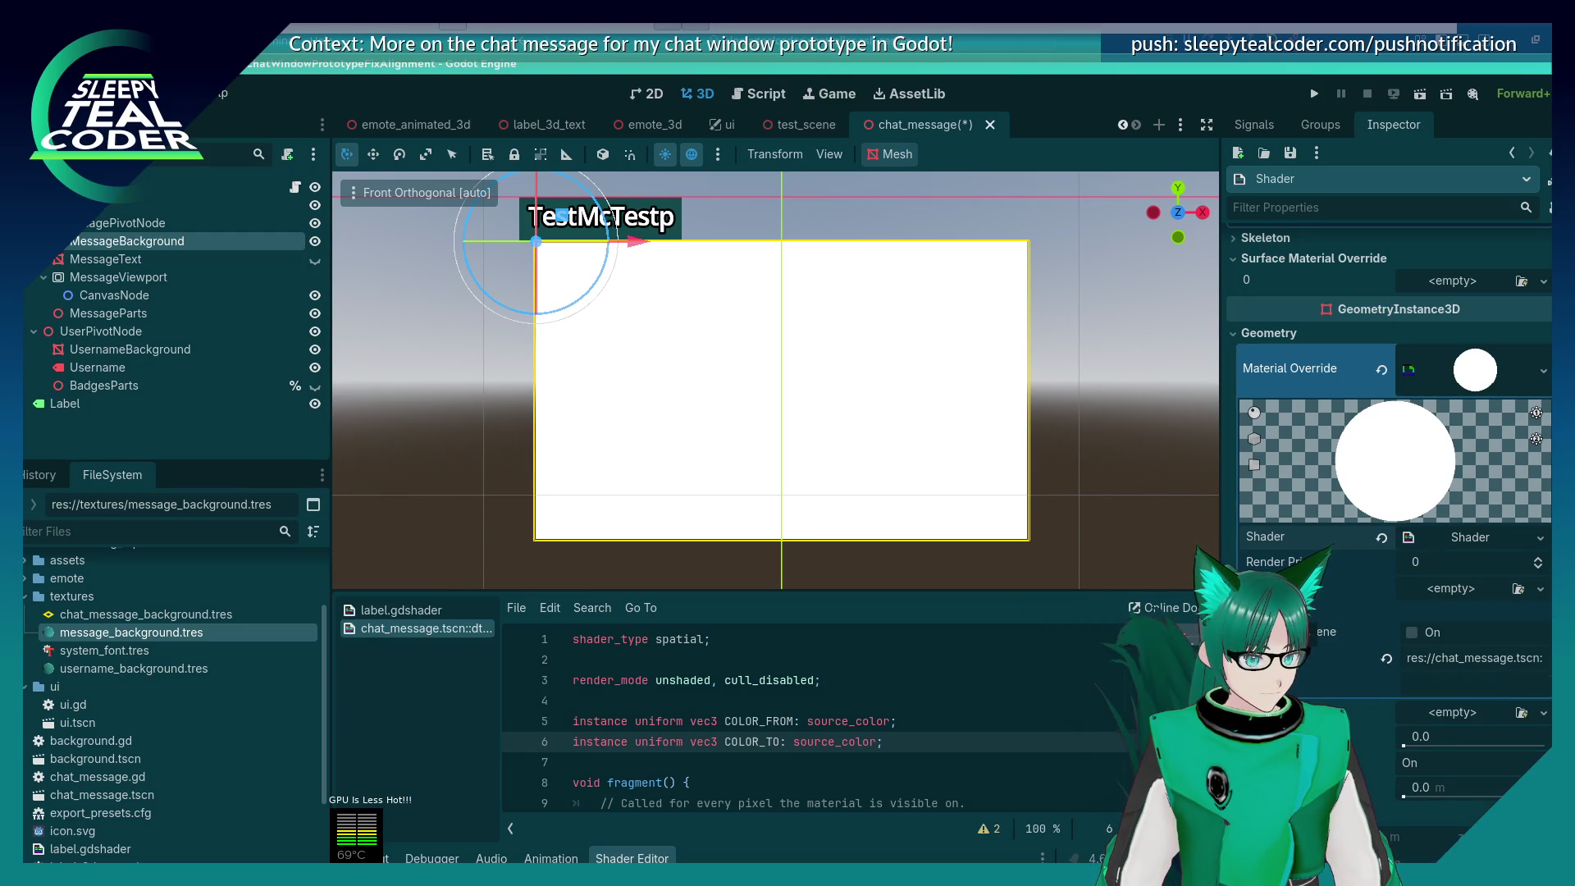
left_click(1279, 610)
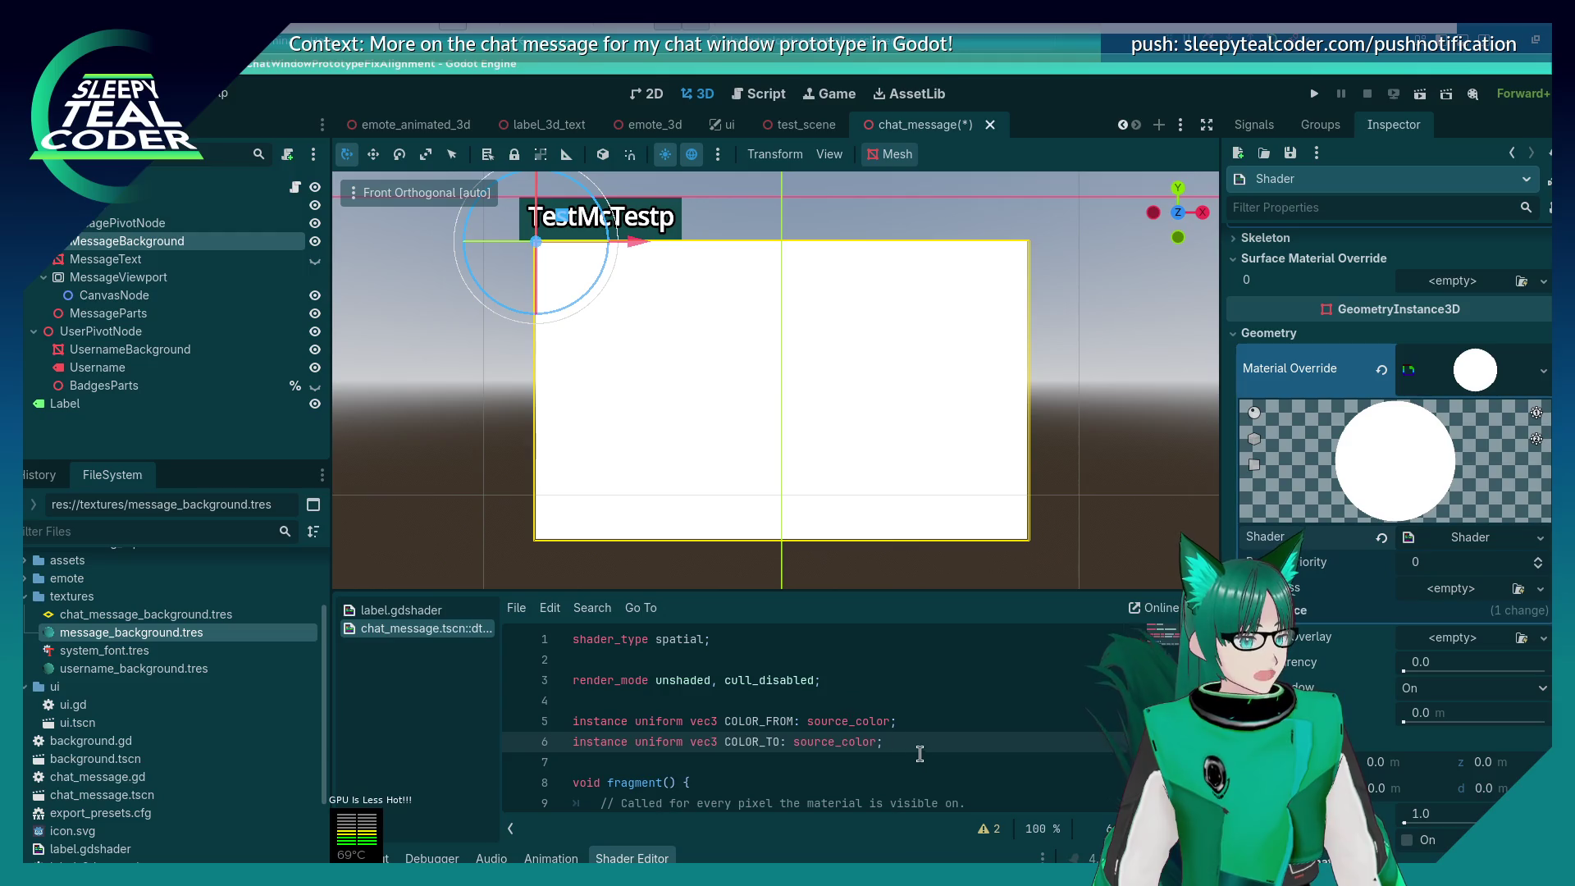
Step: Save the chat_message scene and add blank lines below the colour uniforms
scroll(927, 750, "down", 1)
key("ctrl+s")
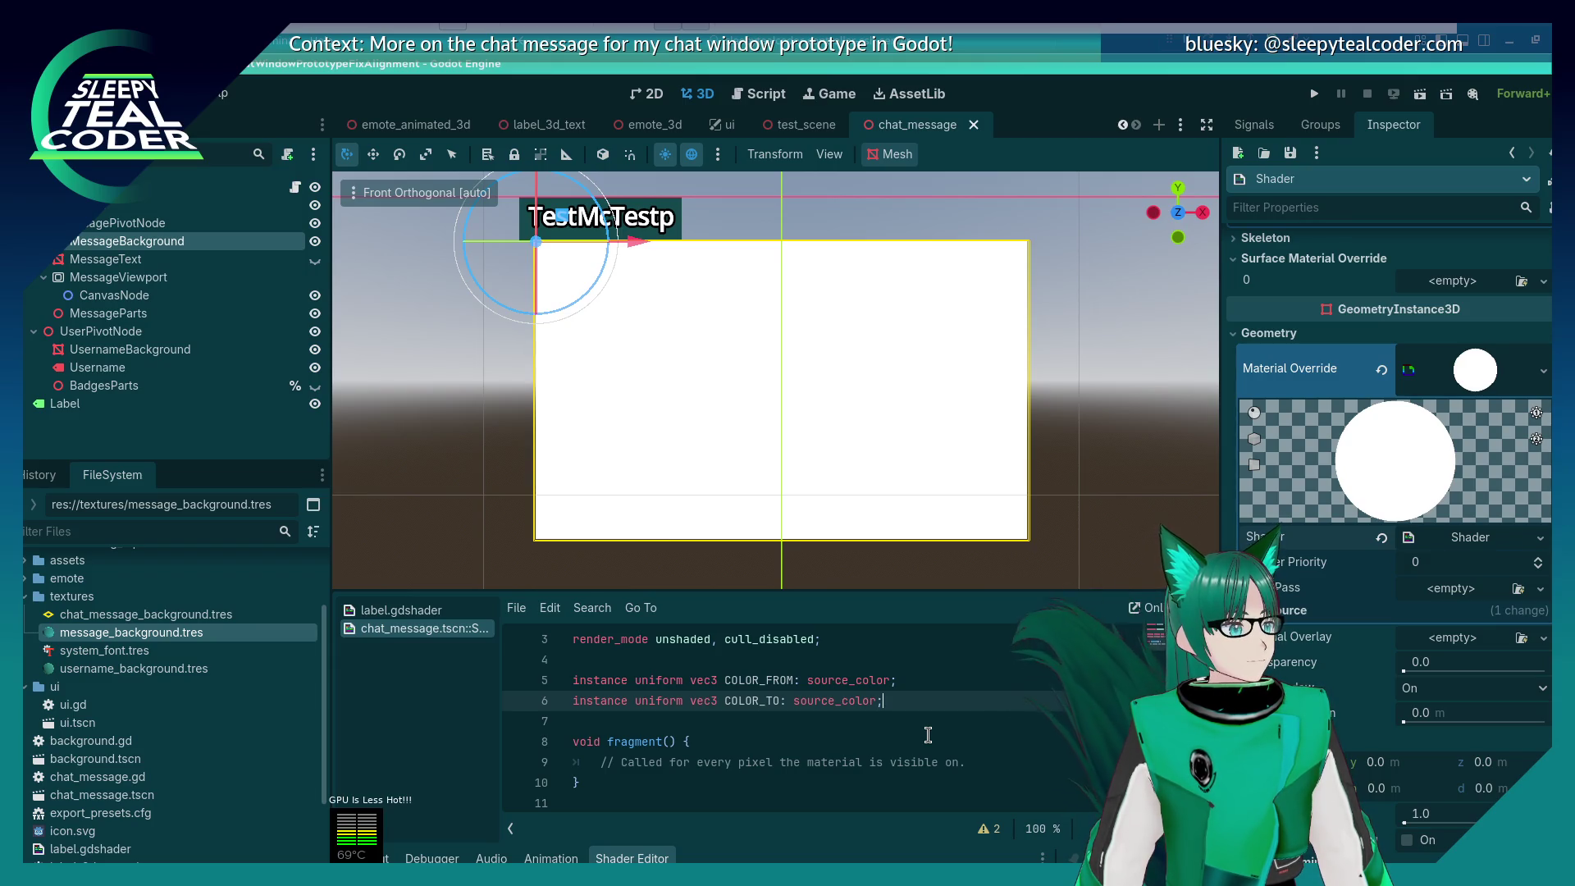
key("Return")
key("Return")
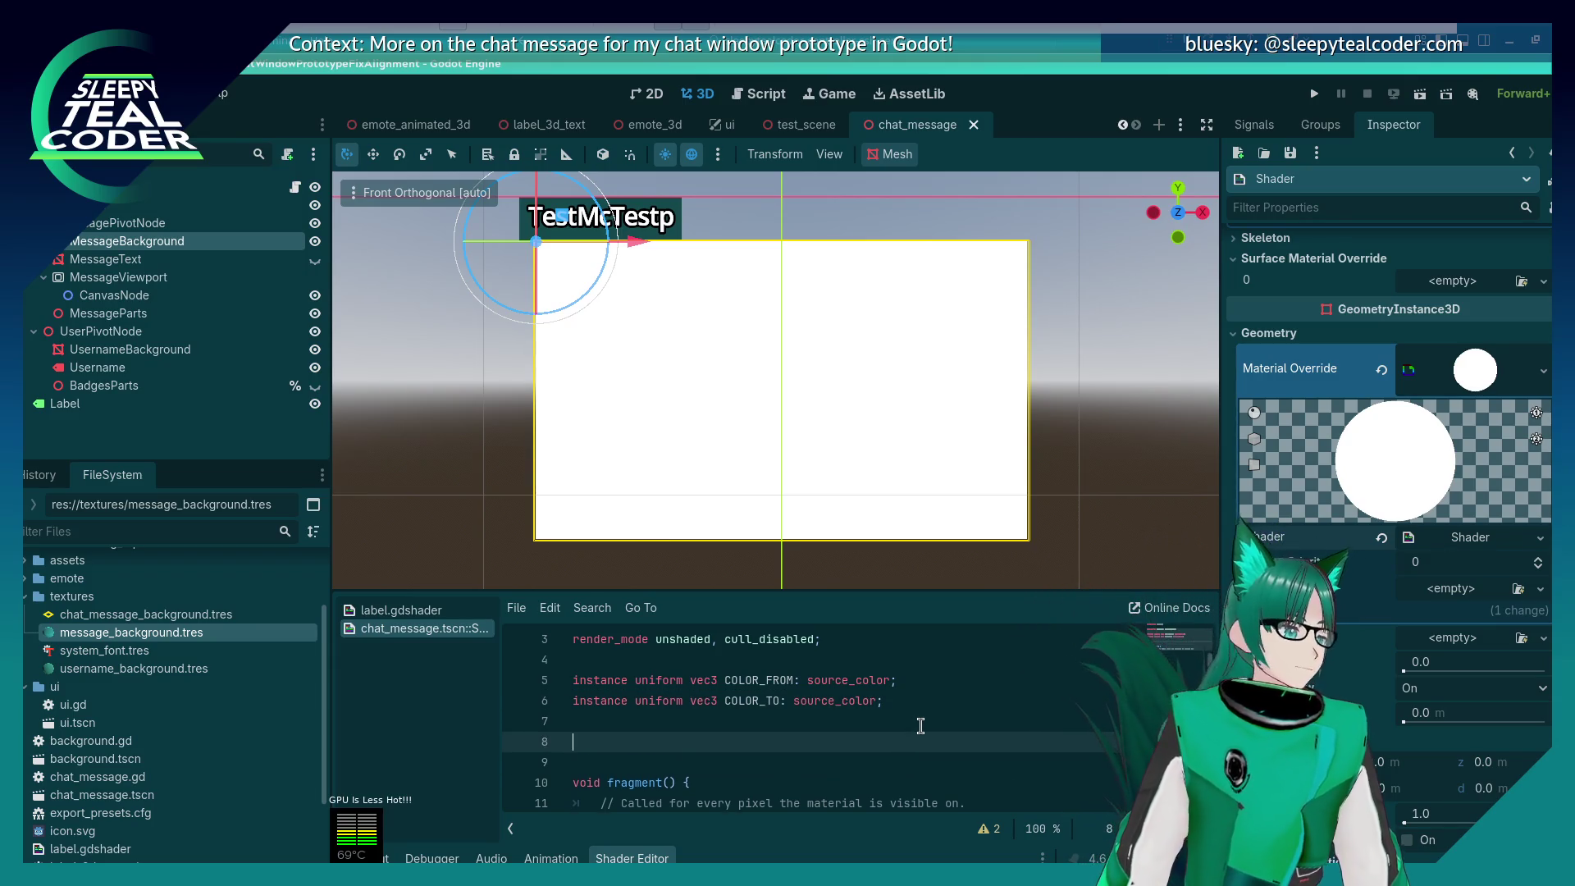
Step: Declare const floats GRADIENT_START = 0.2 and GRADIENT_LENGTH = 0.5, then save the scene
type("const float ")
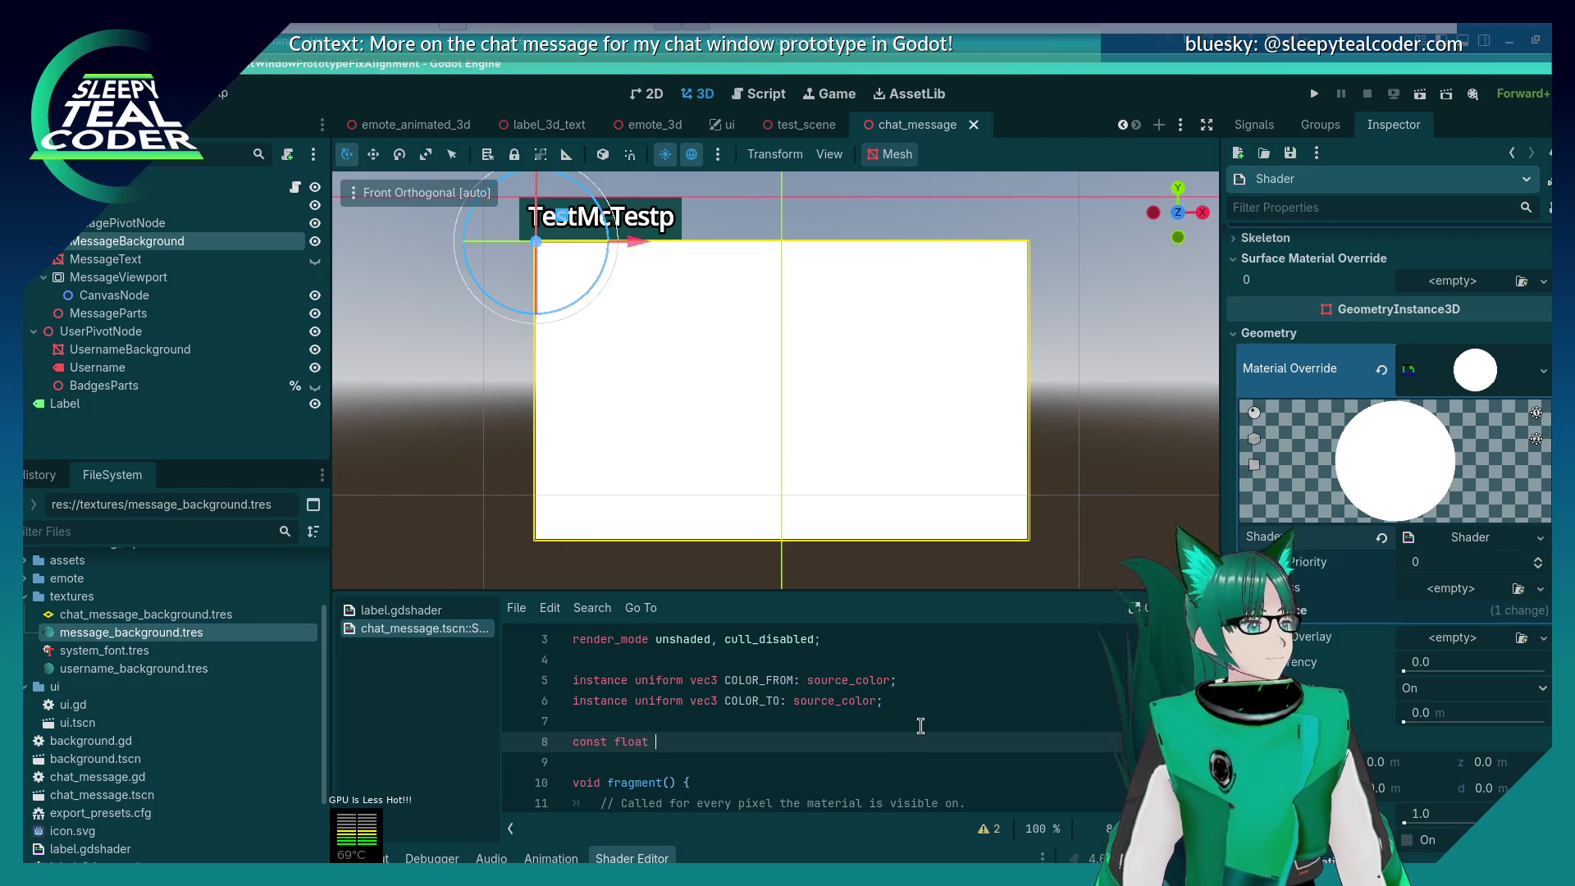
type("GRADIENT_S")
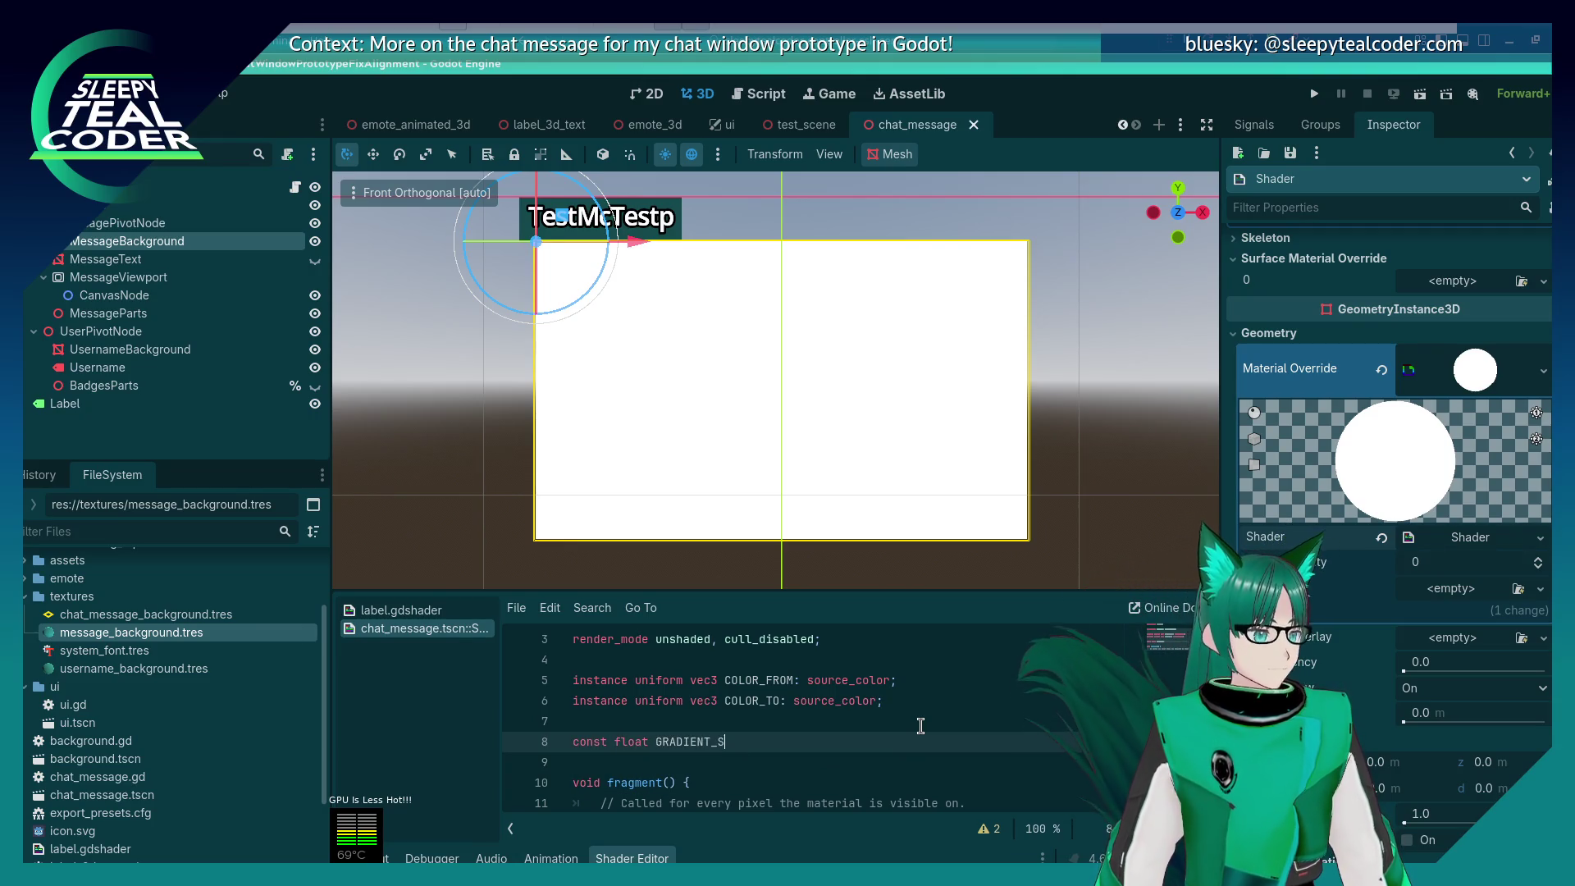
type("TART = 0.2;")
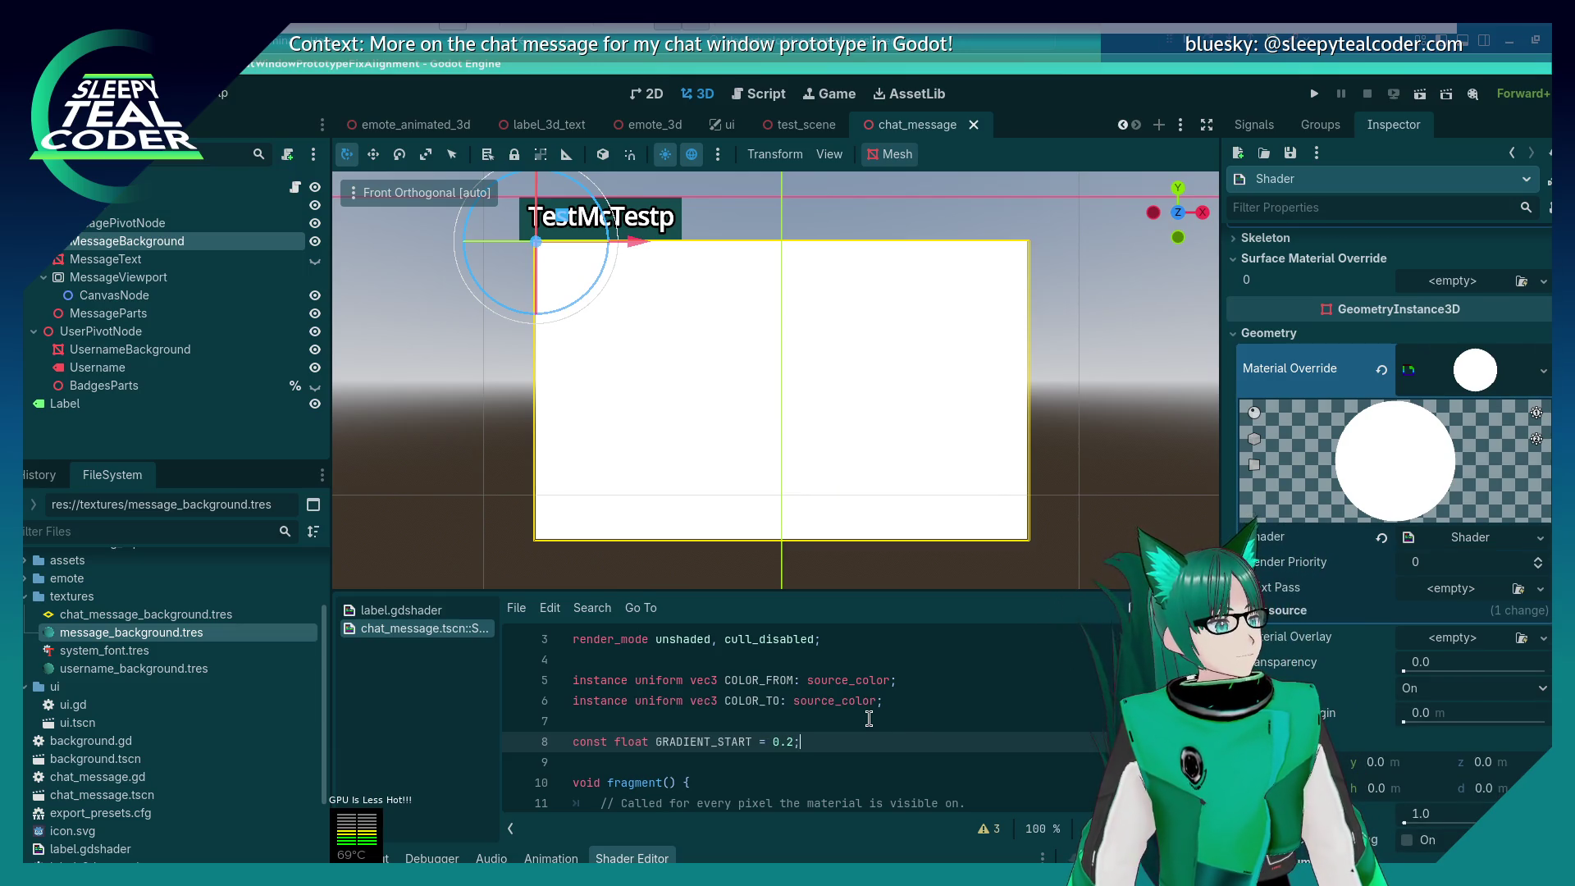
key("Return")
type("const float ")
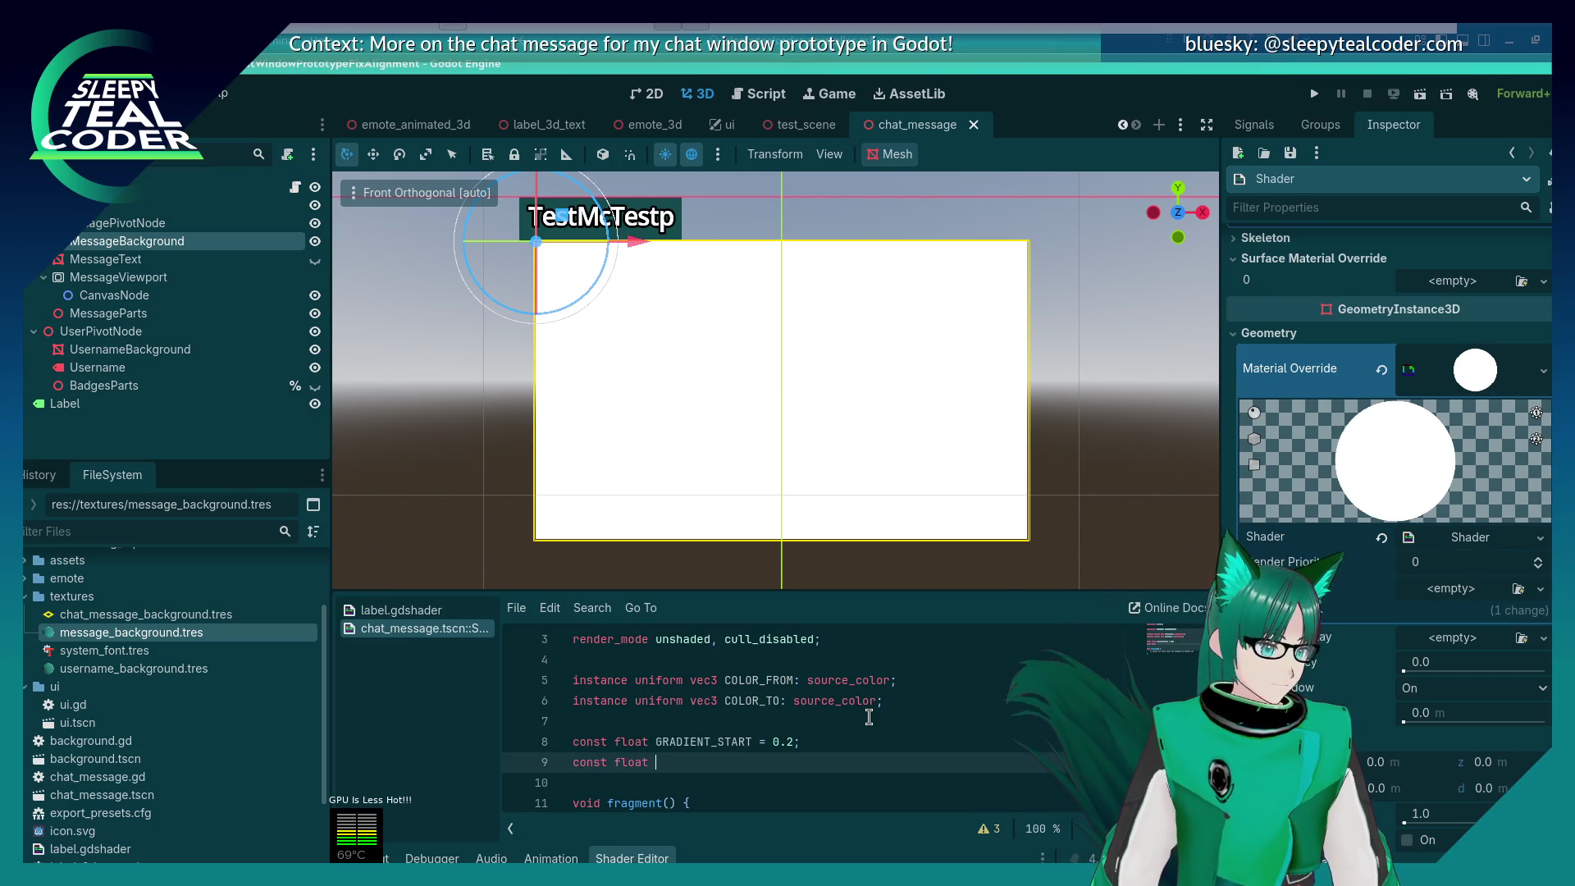
type("GRADIENT")
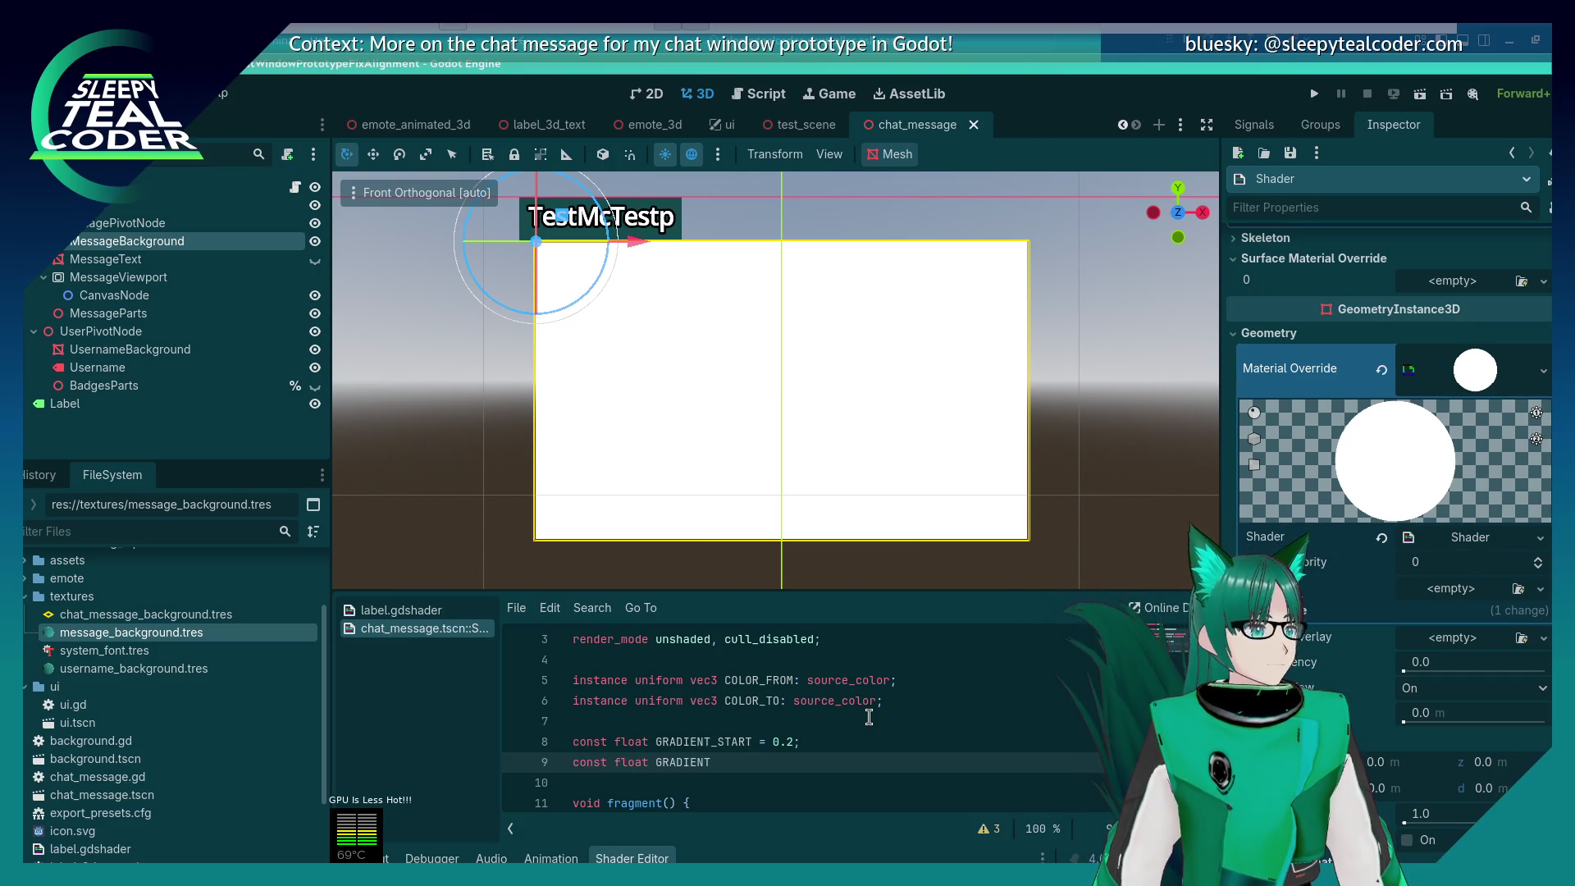
type("_LENGTH = 0.5;")
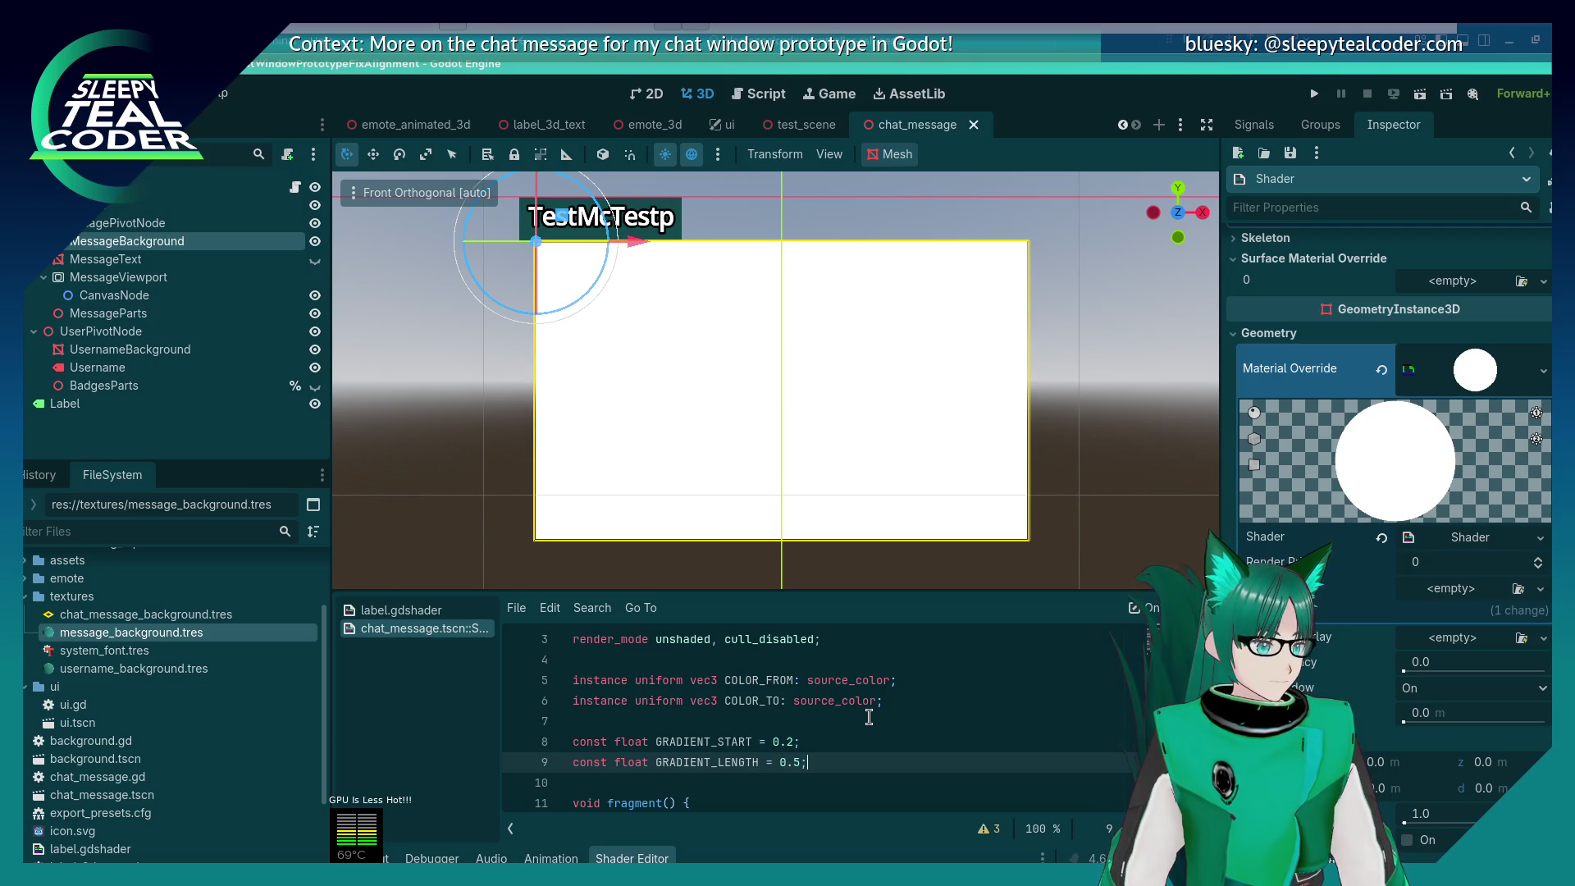
key("ctrl+s")
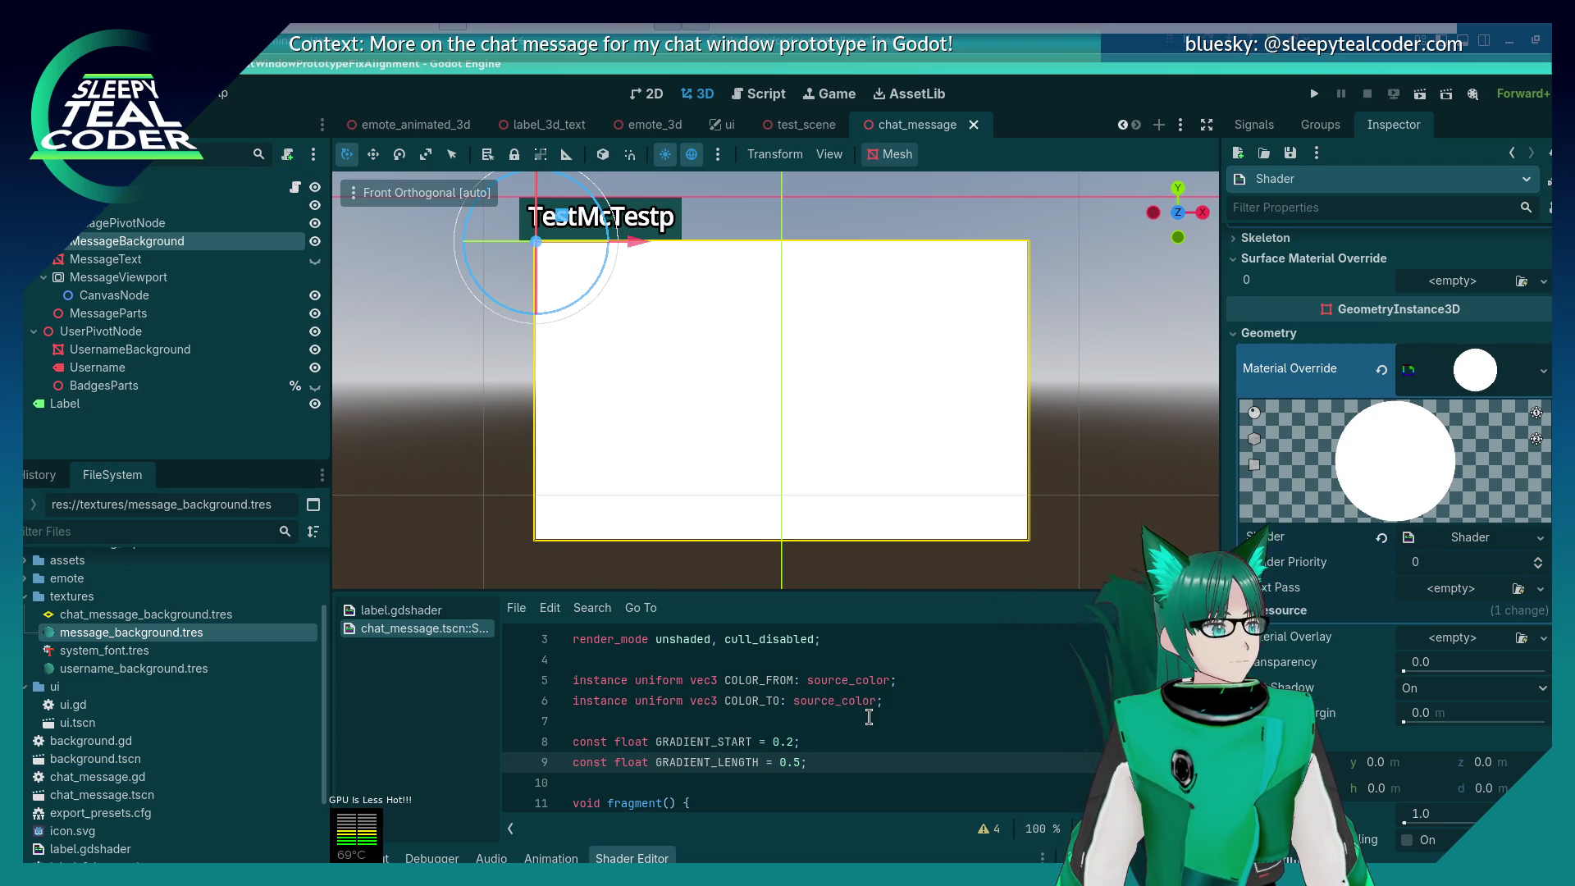
Step: Add empty indented lines below the default comment inside fragment()
scroll(869, 717, "down", 1)
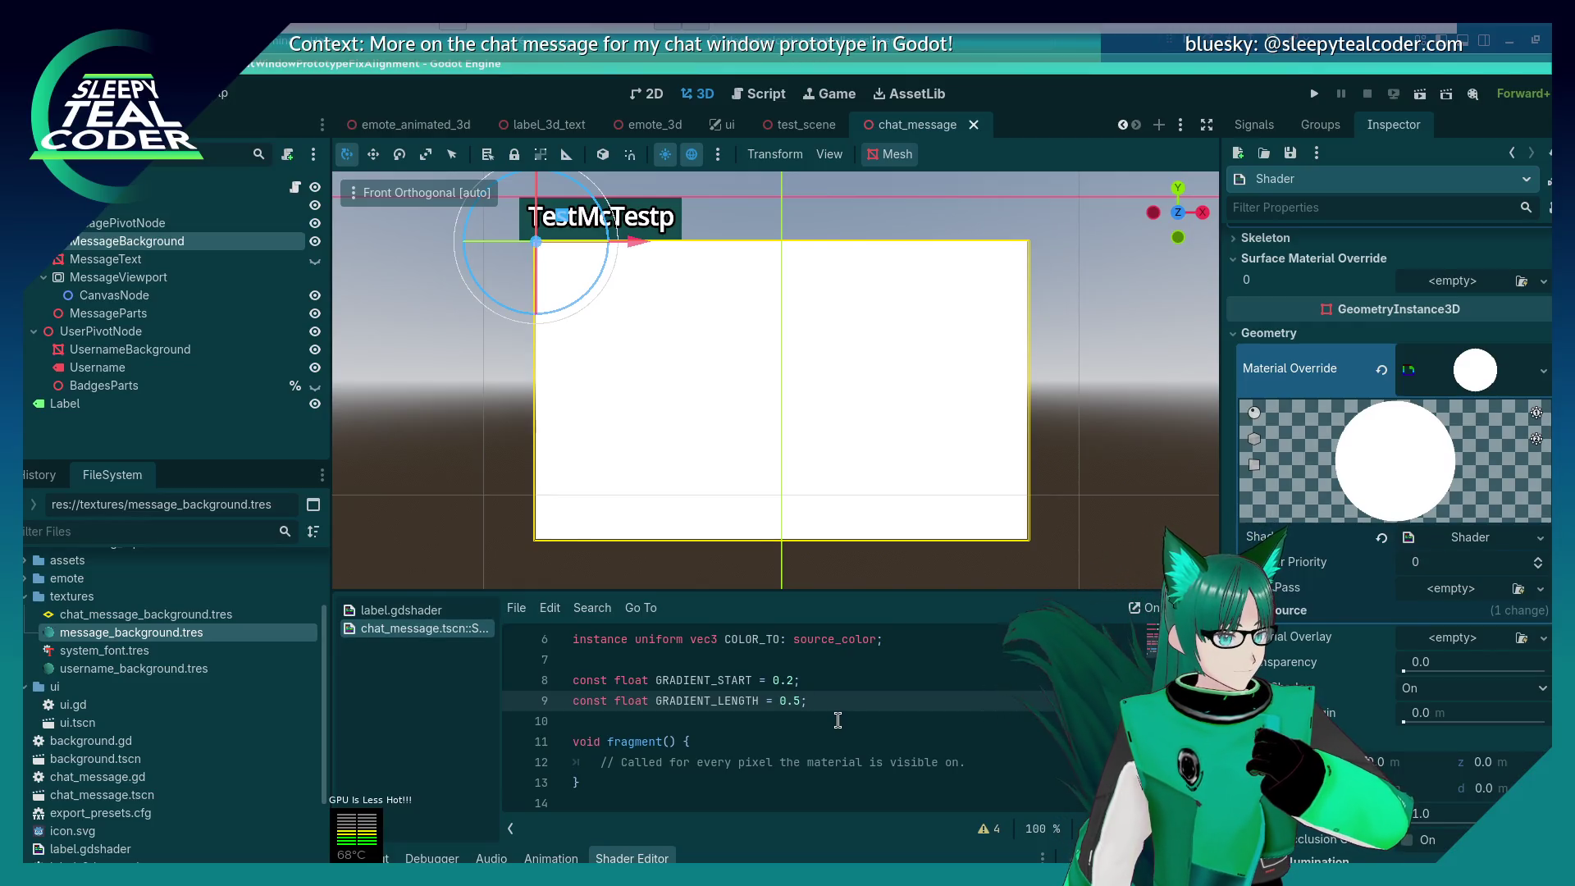
scroll(837, 720, "up", 1)
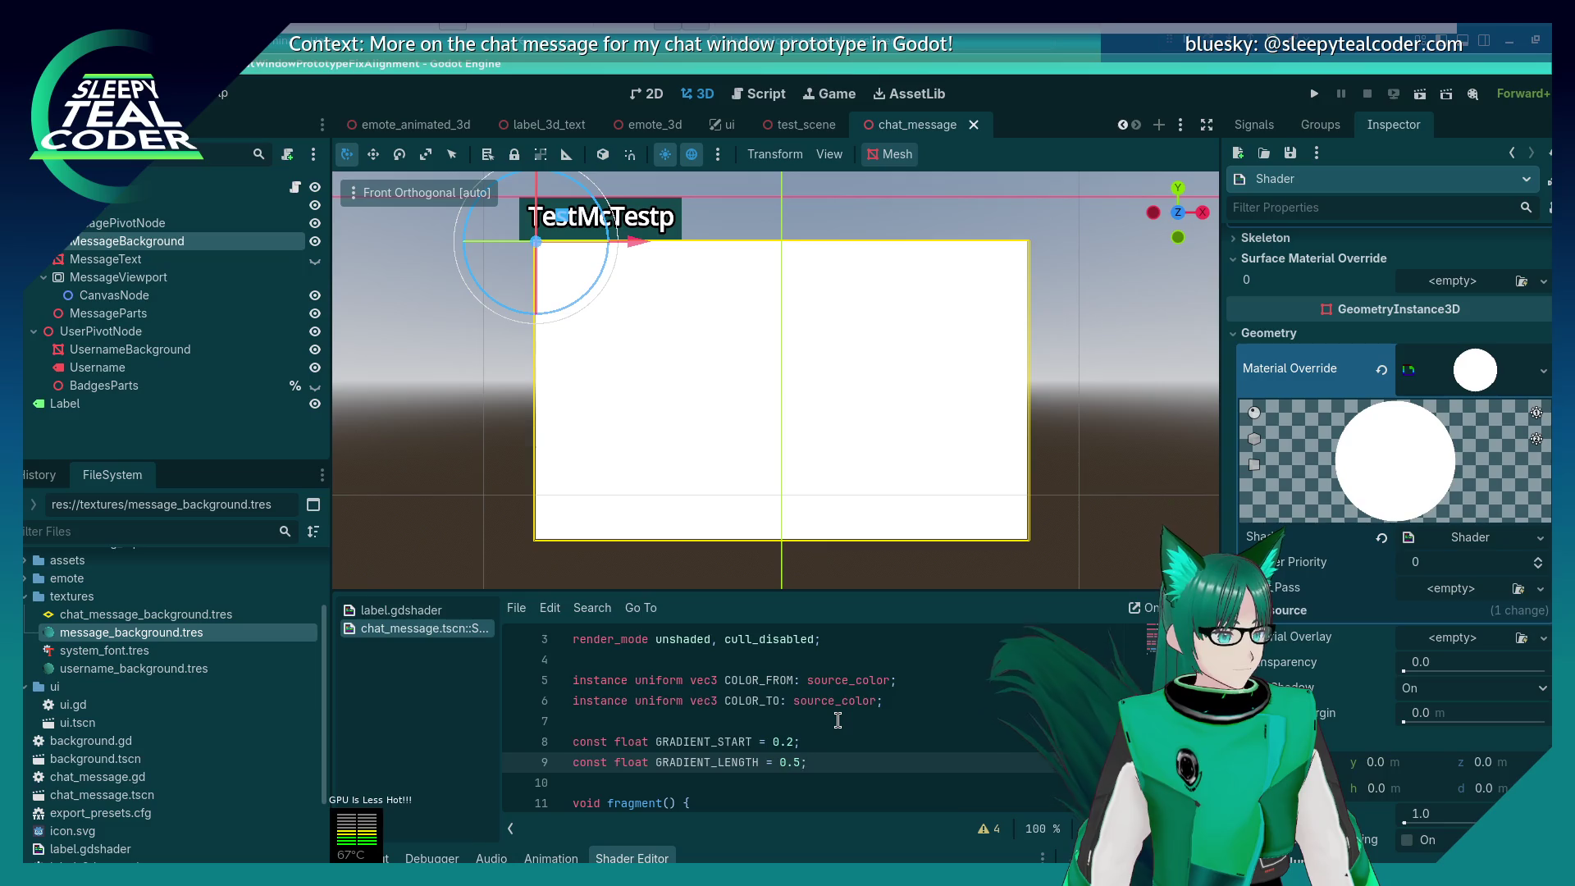
scroll(838, 720, "down", 1)
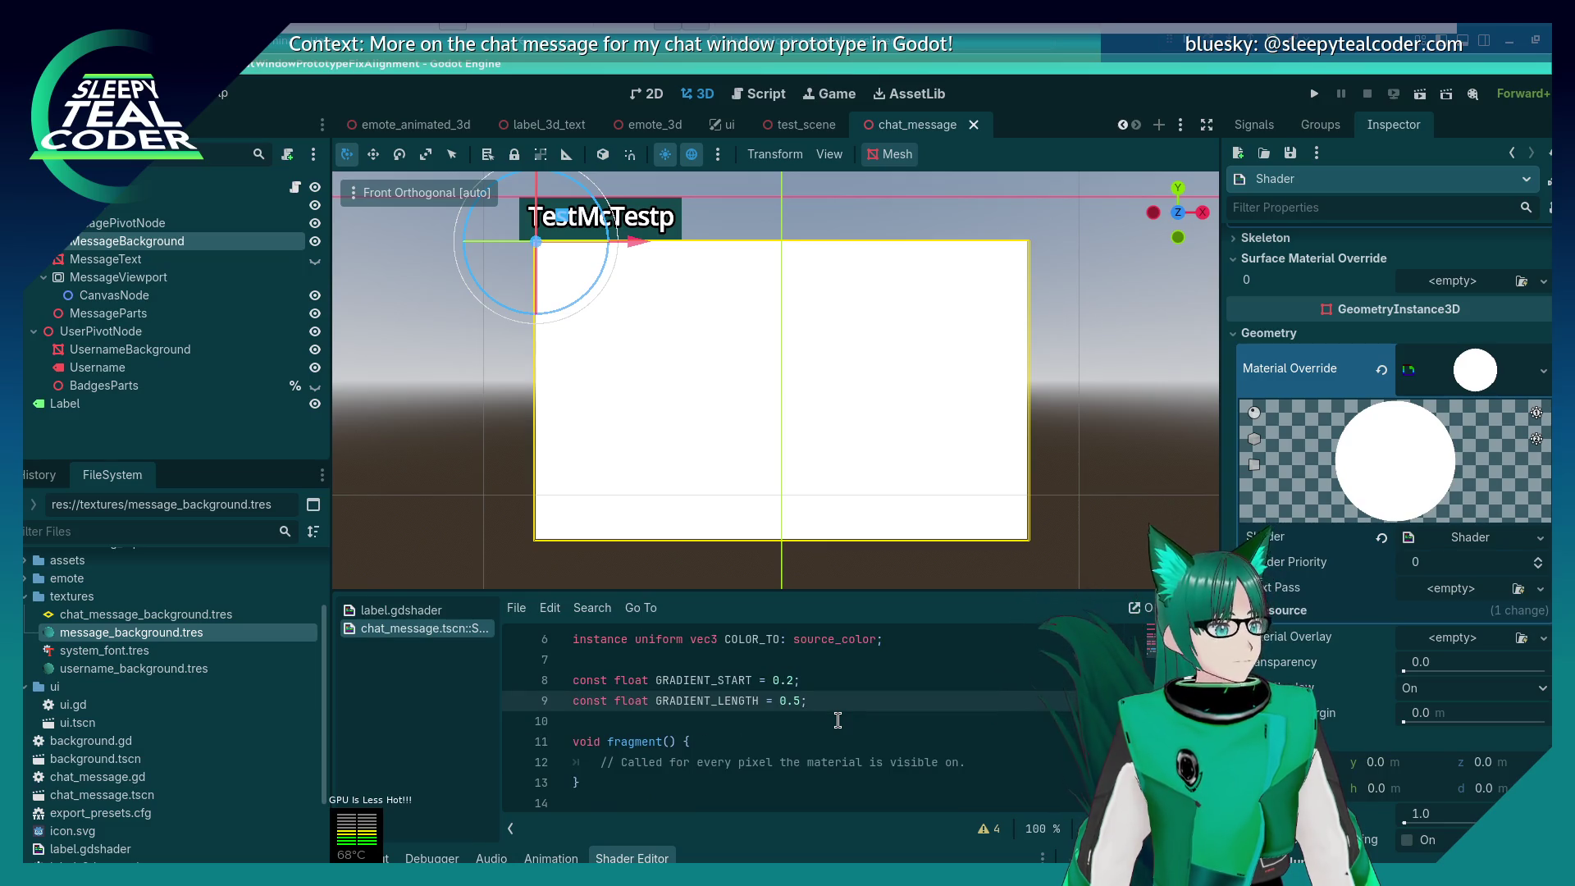
left_click(1017, 760)
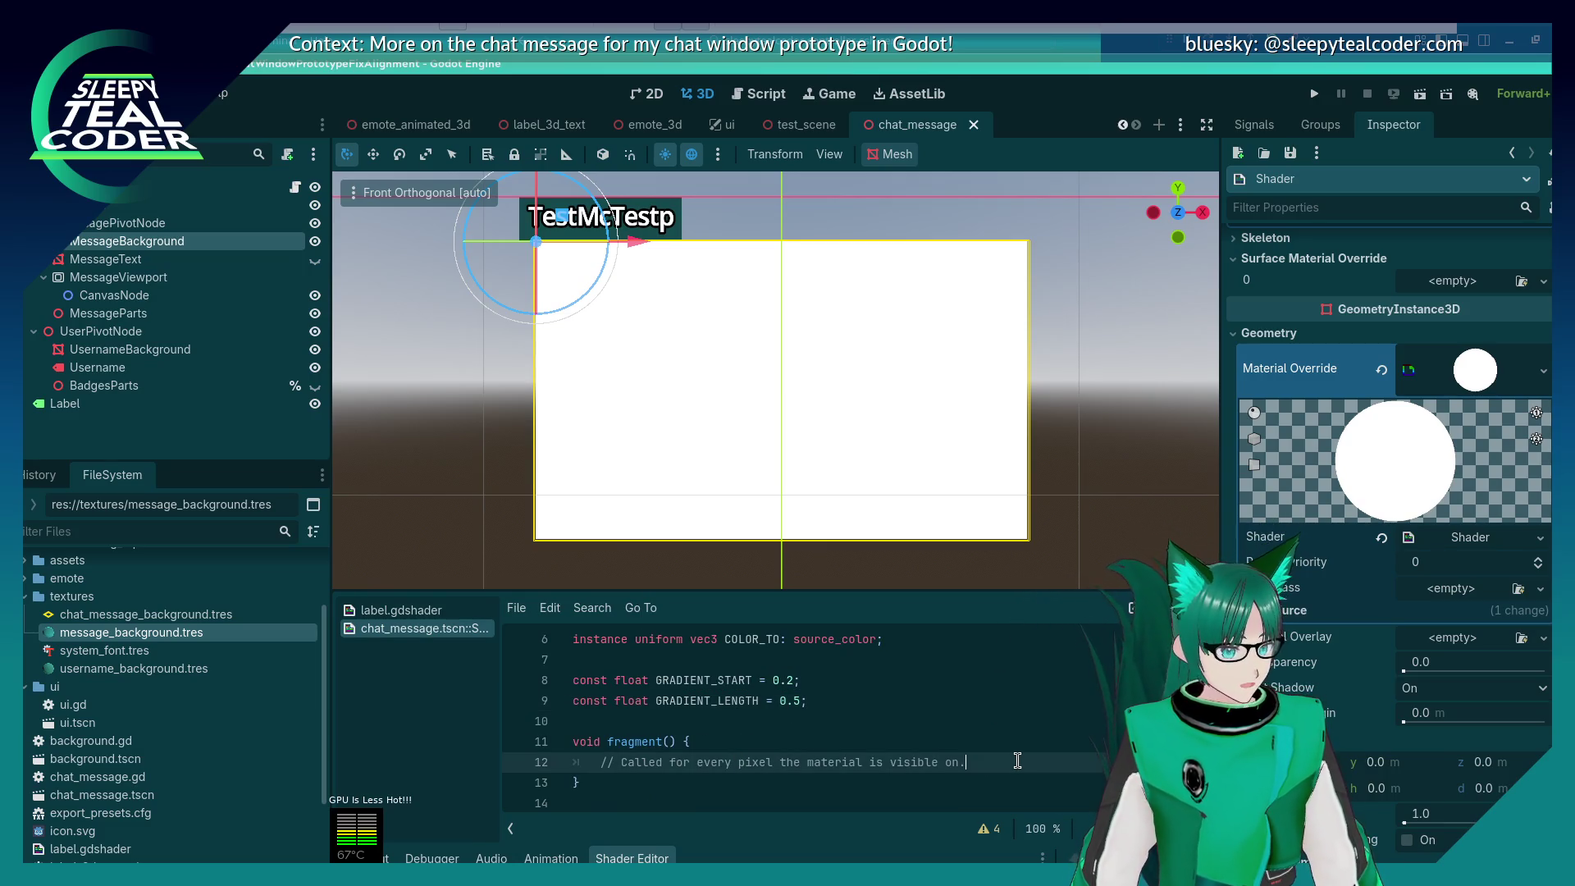
key("Return")
key("Return")
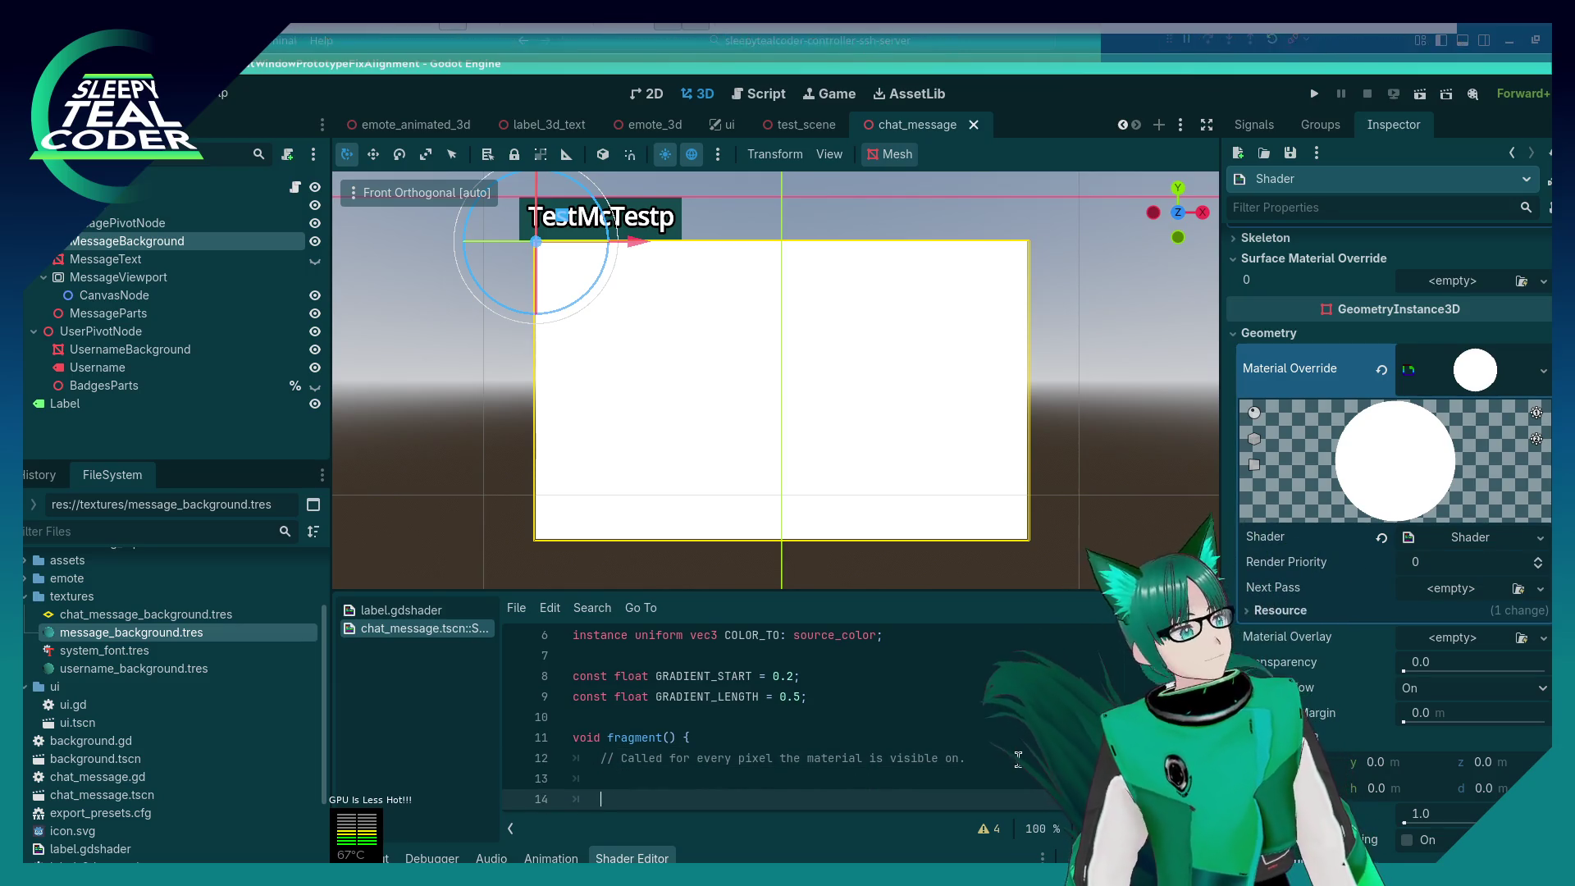
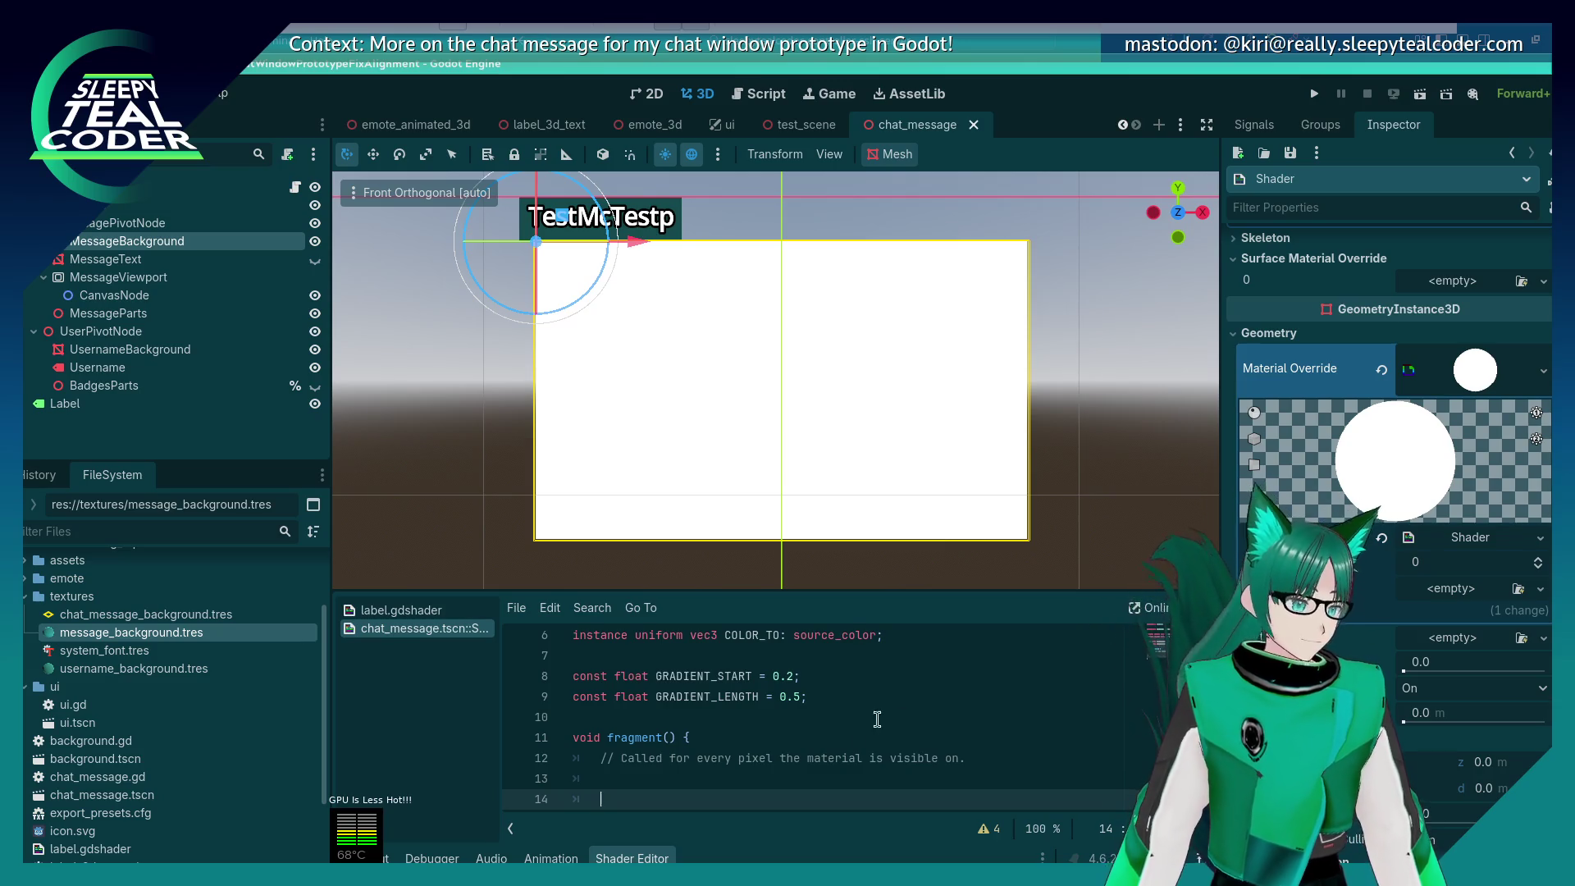
Step: Write ALBEDO = mix(COLOR_FROM, COLOR_TO, clamp(...)) with a GRADIENT_START/GRADIENT_LENGTH factor, removing the lowercase uv
type("ALB")
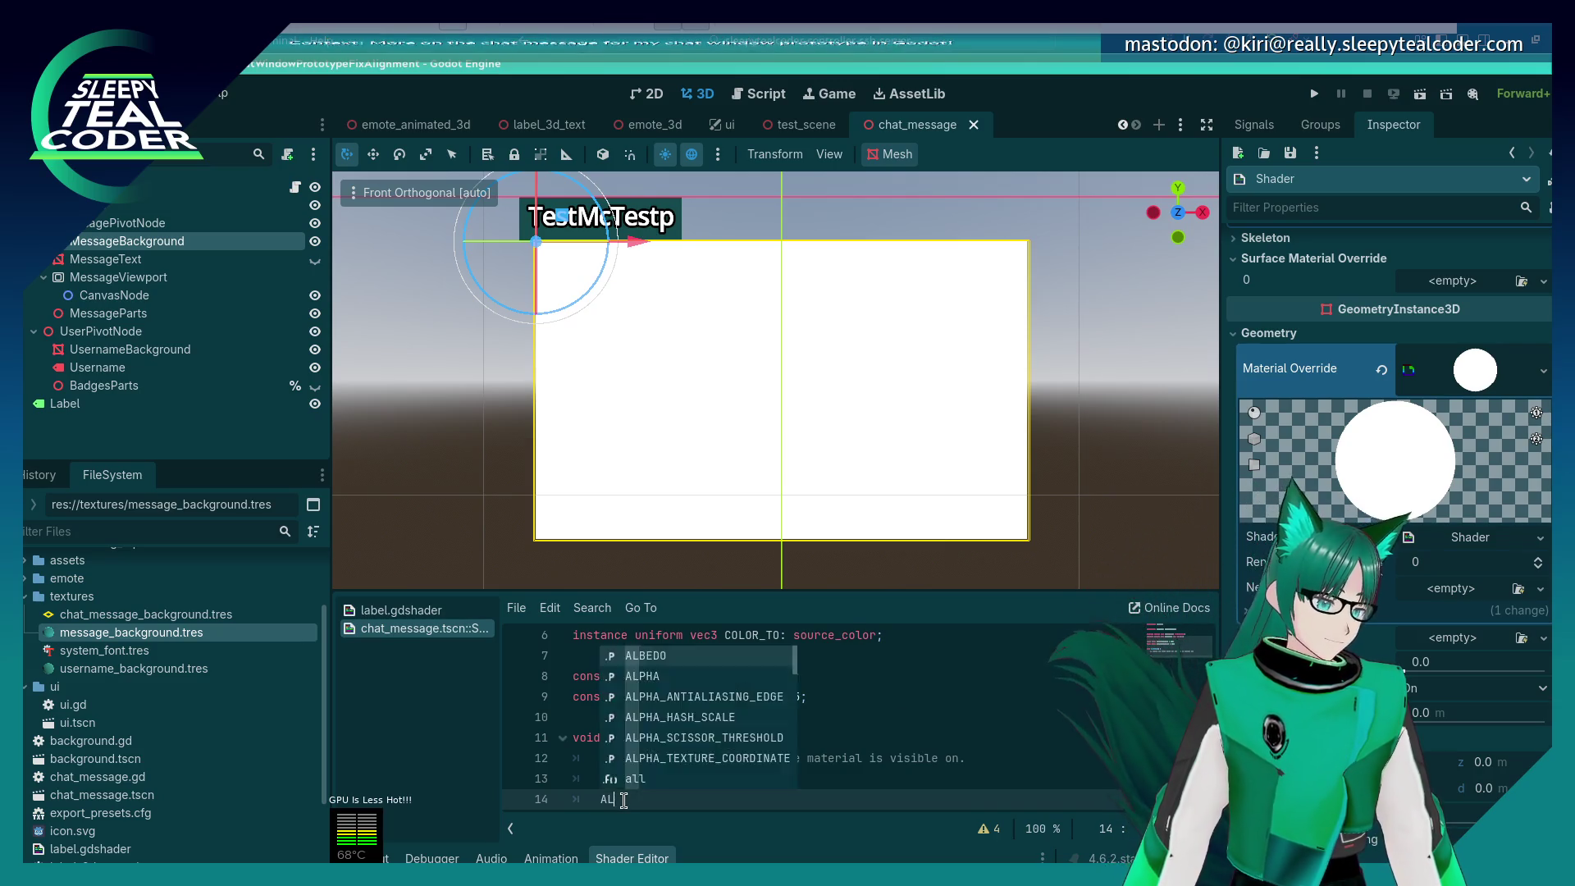
key("Return")
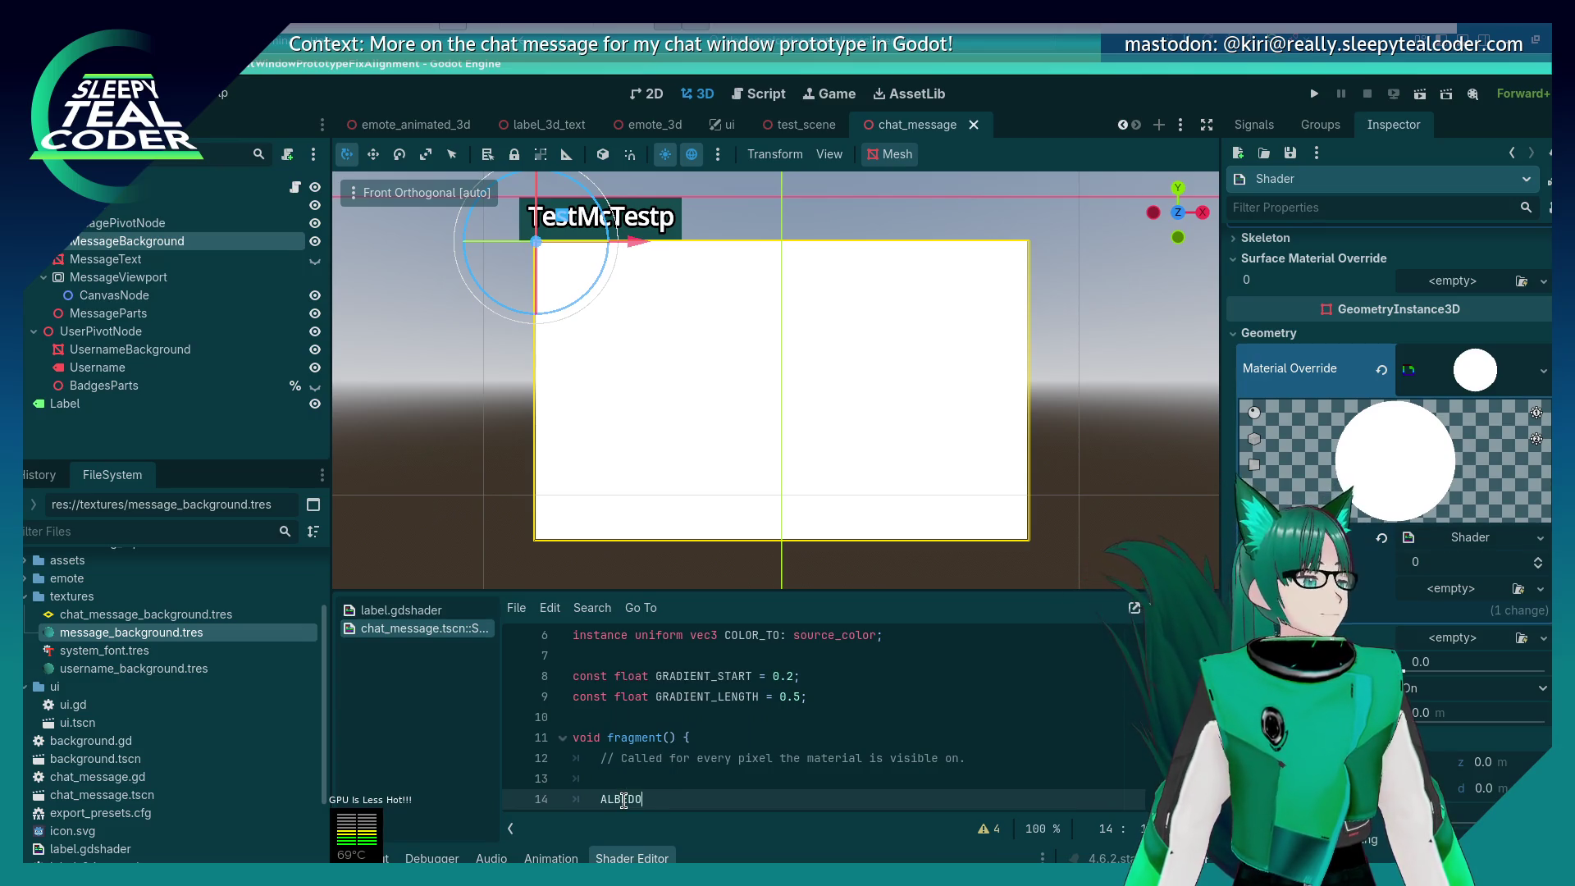
type(" = mix(")
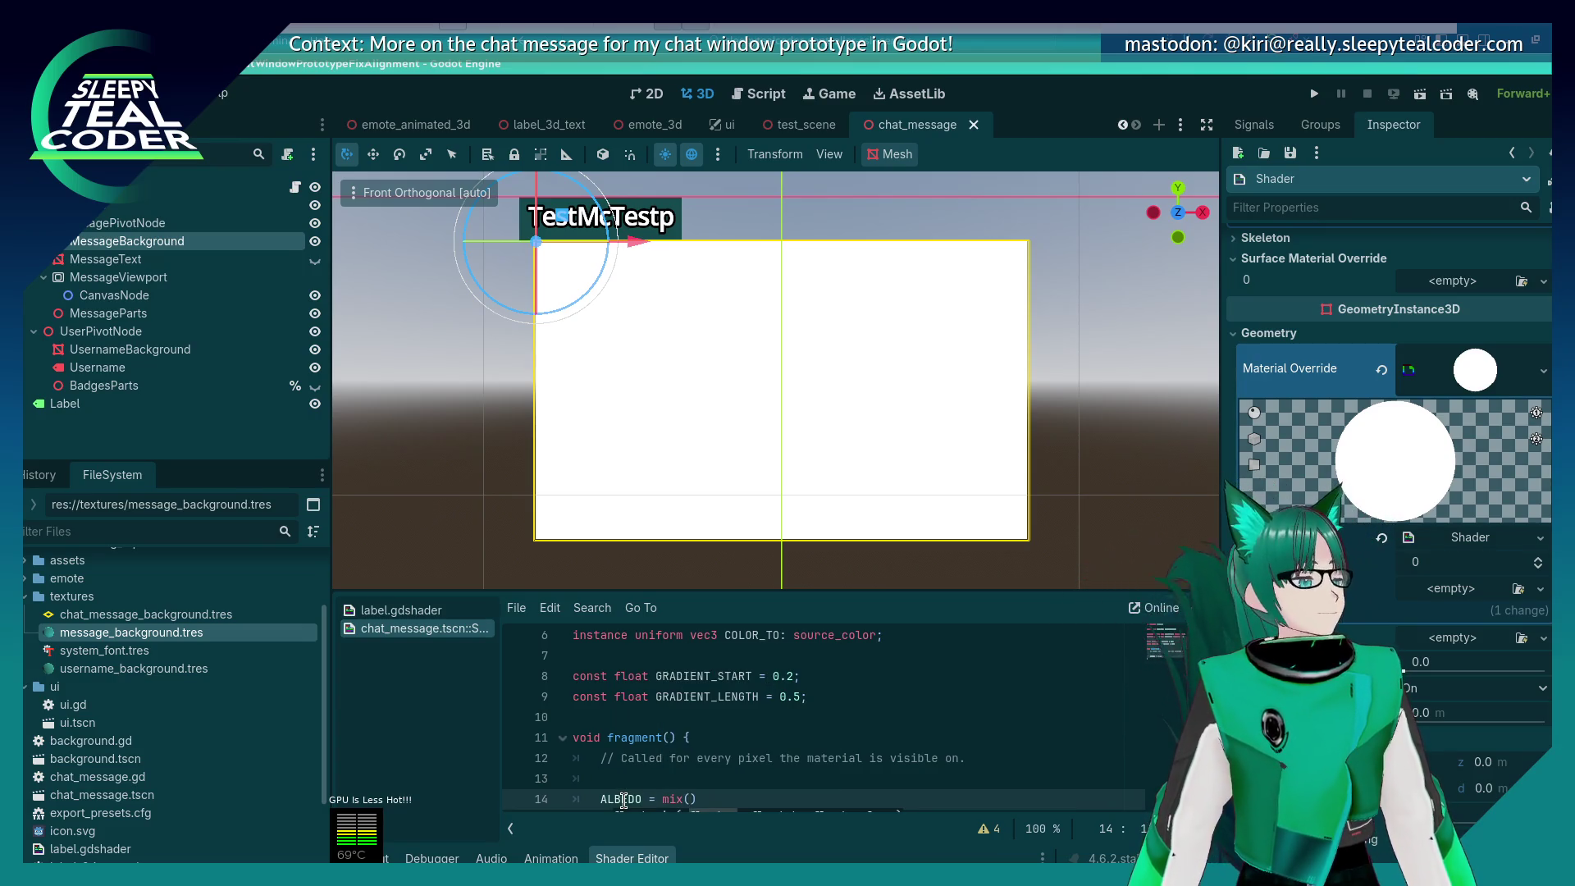
type("COL")
scroll(753, 656, "down", 1)
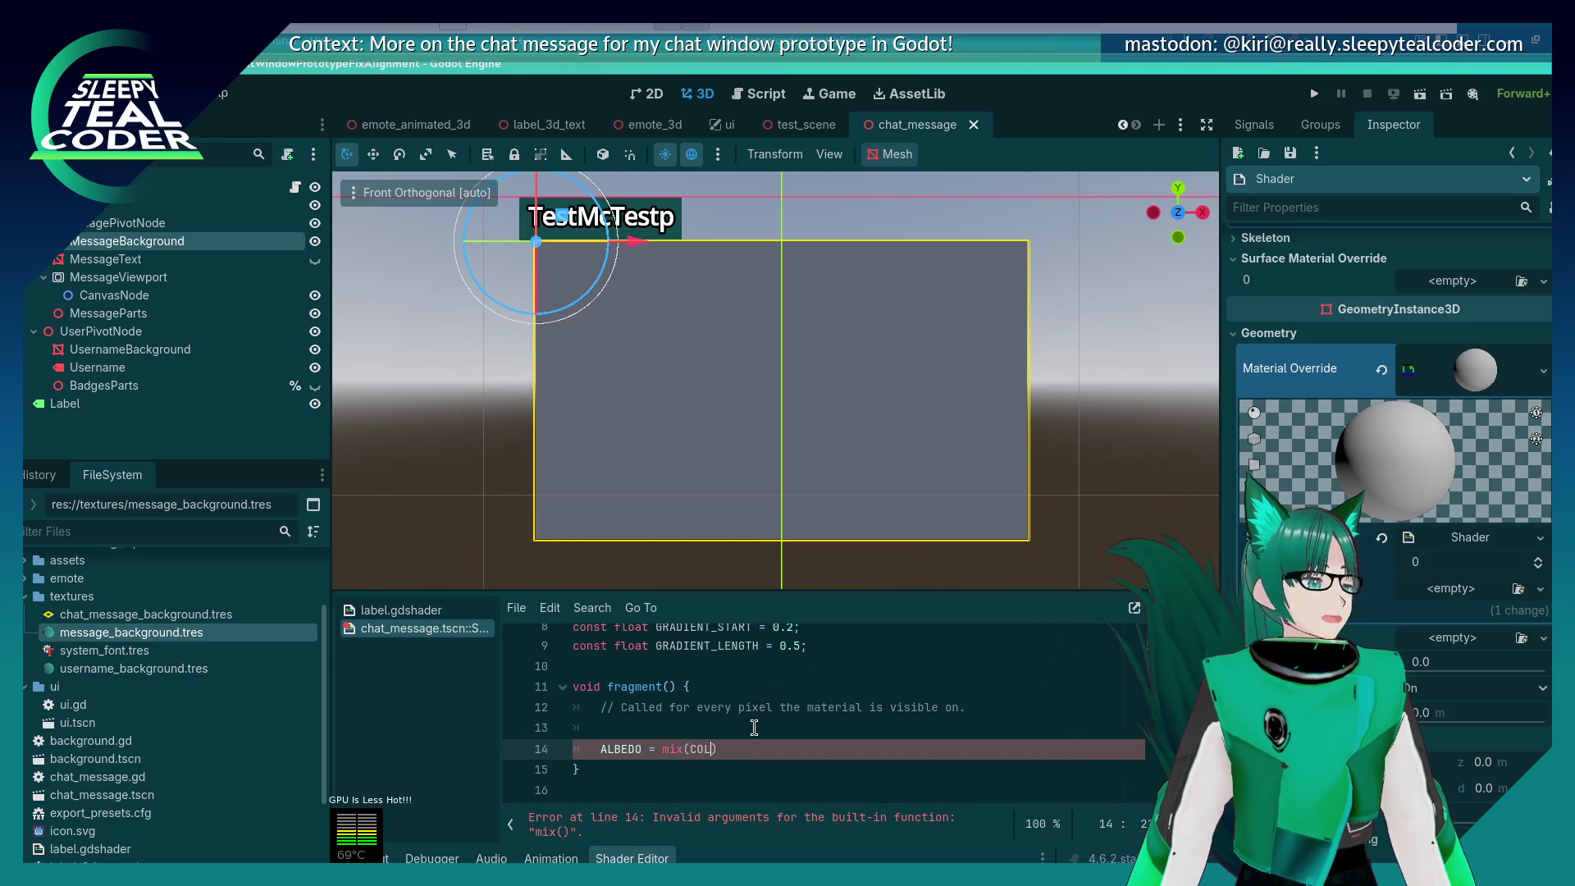
type("OR_FROM,")
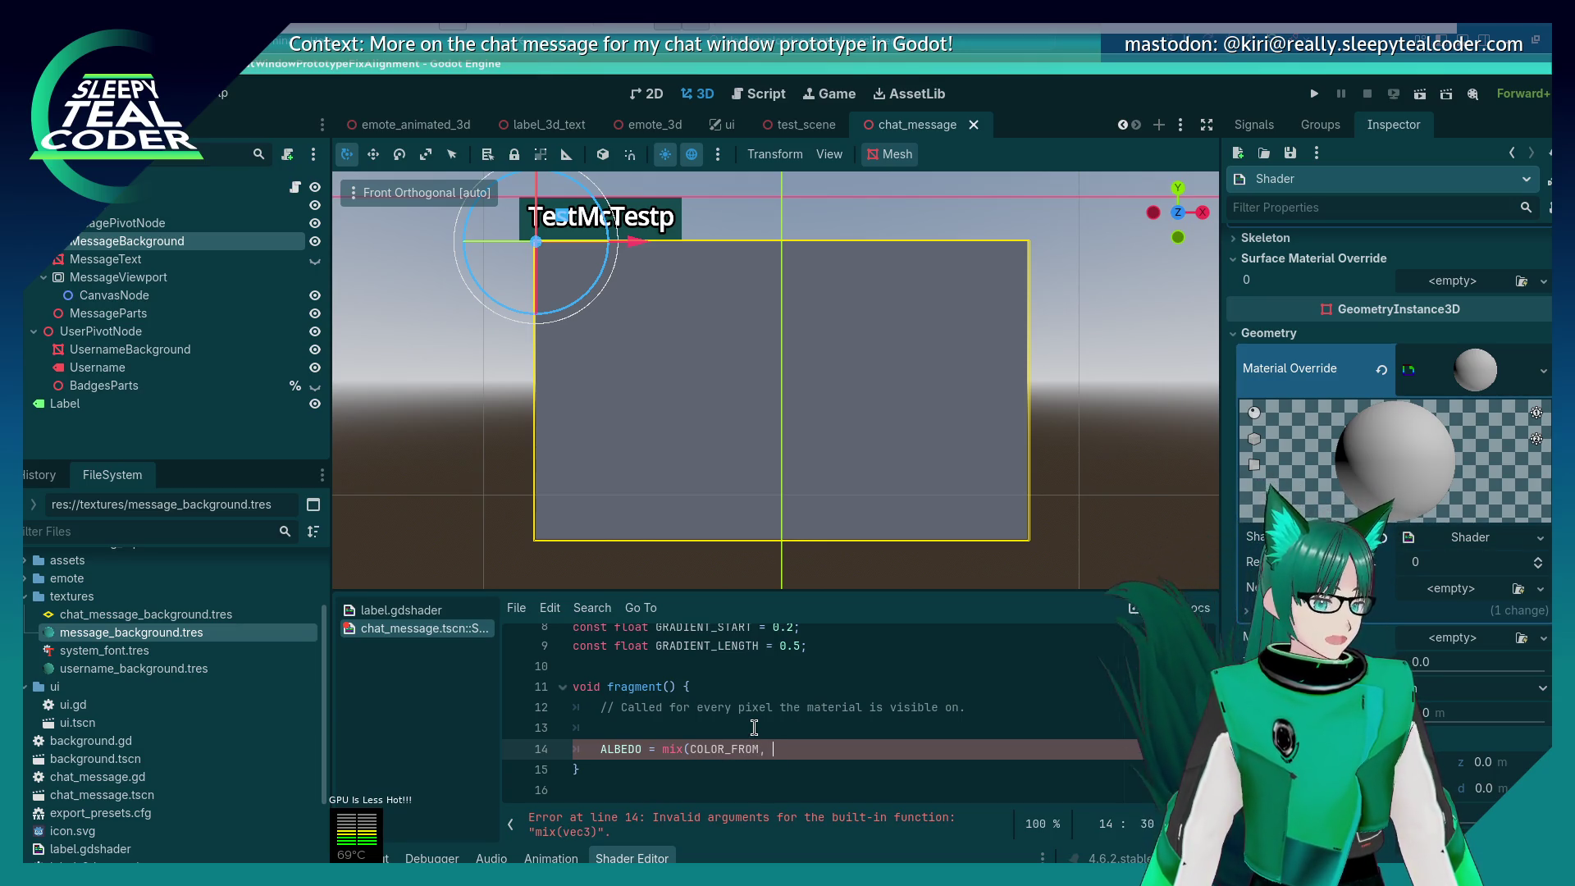
type("COLOR_TO, clam")
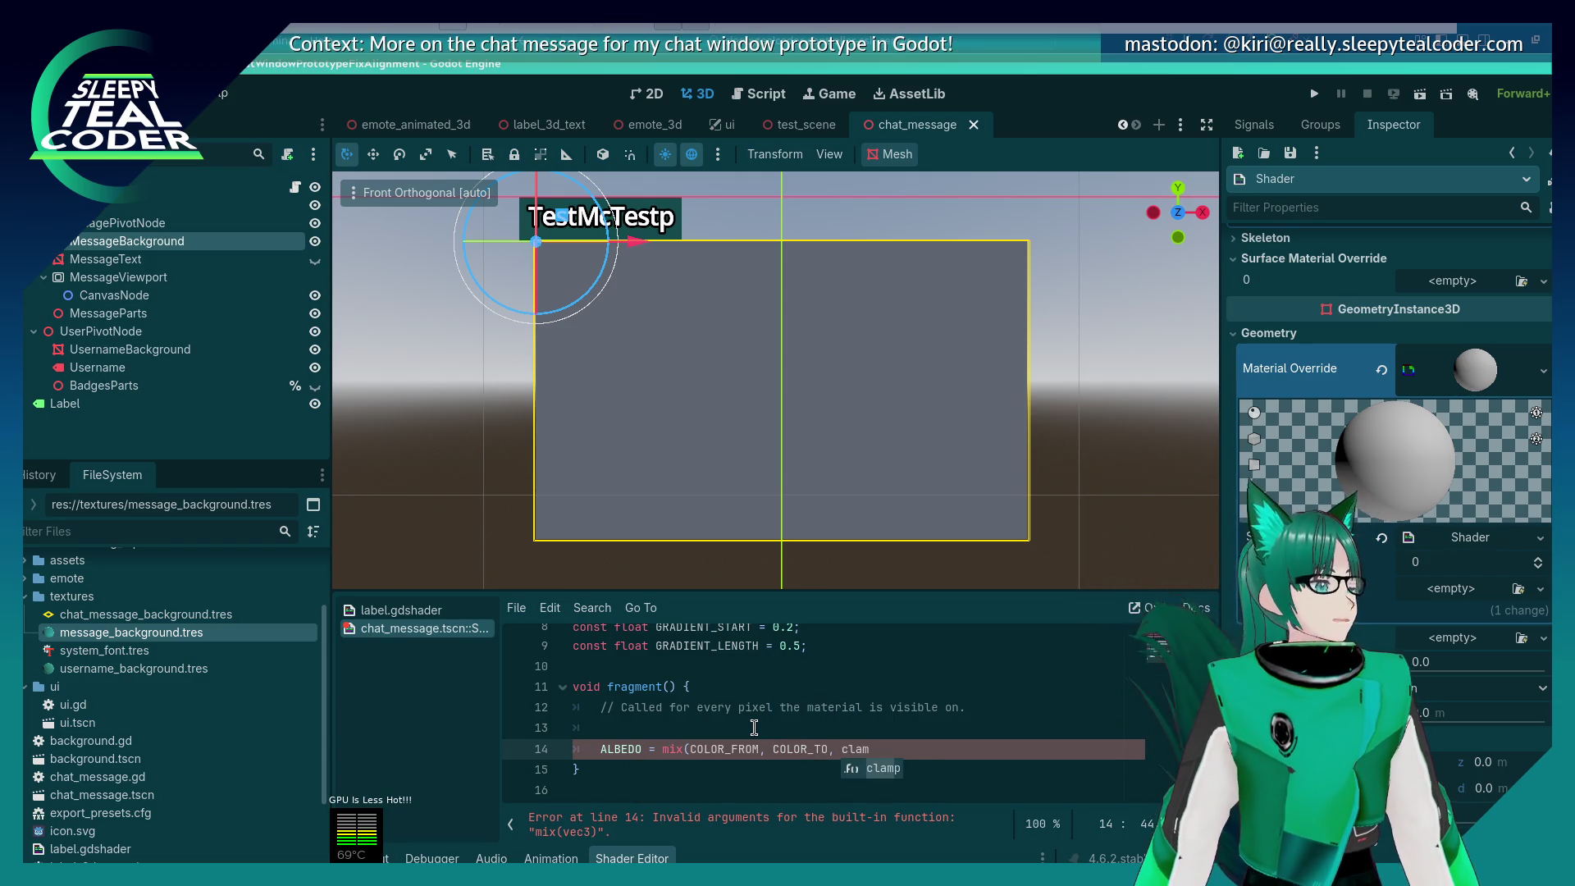
type("p((uv")
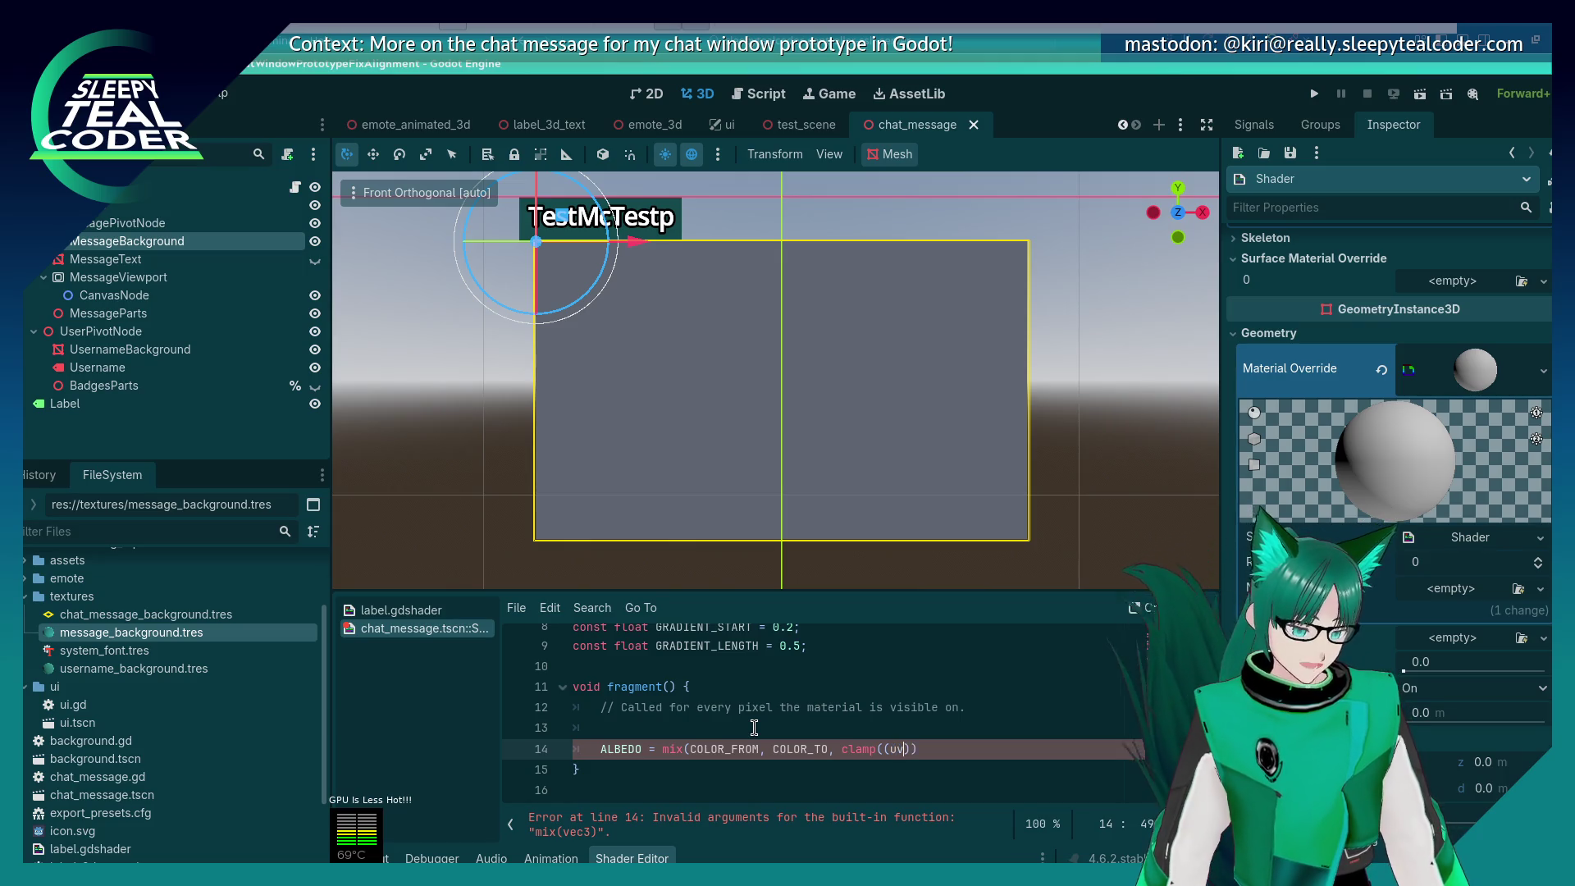
type(" - G")
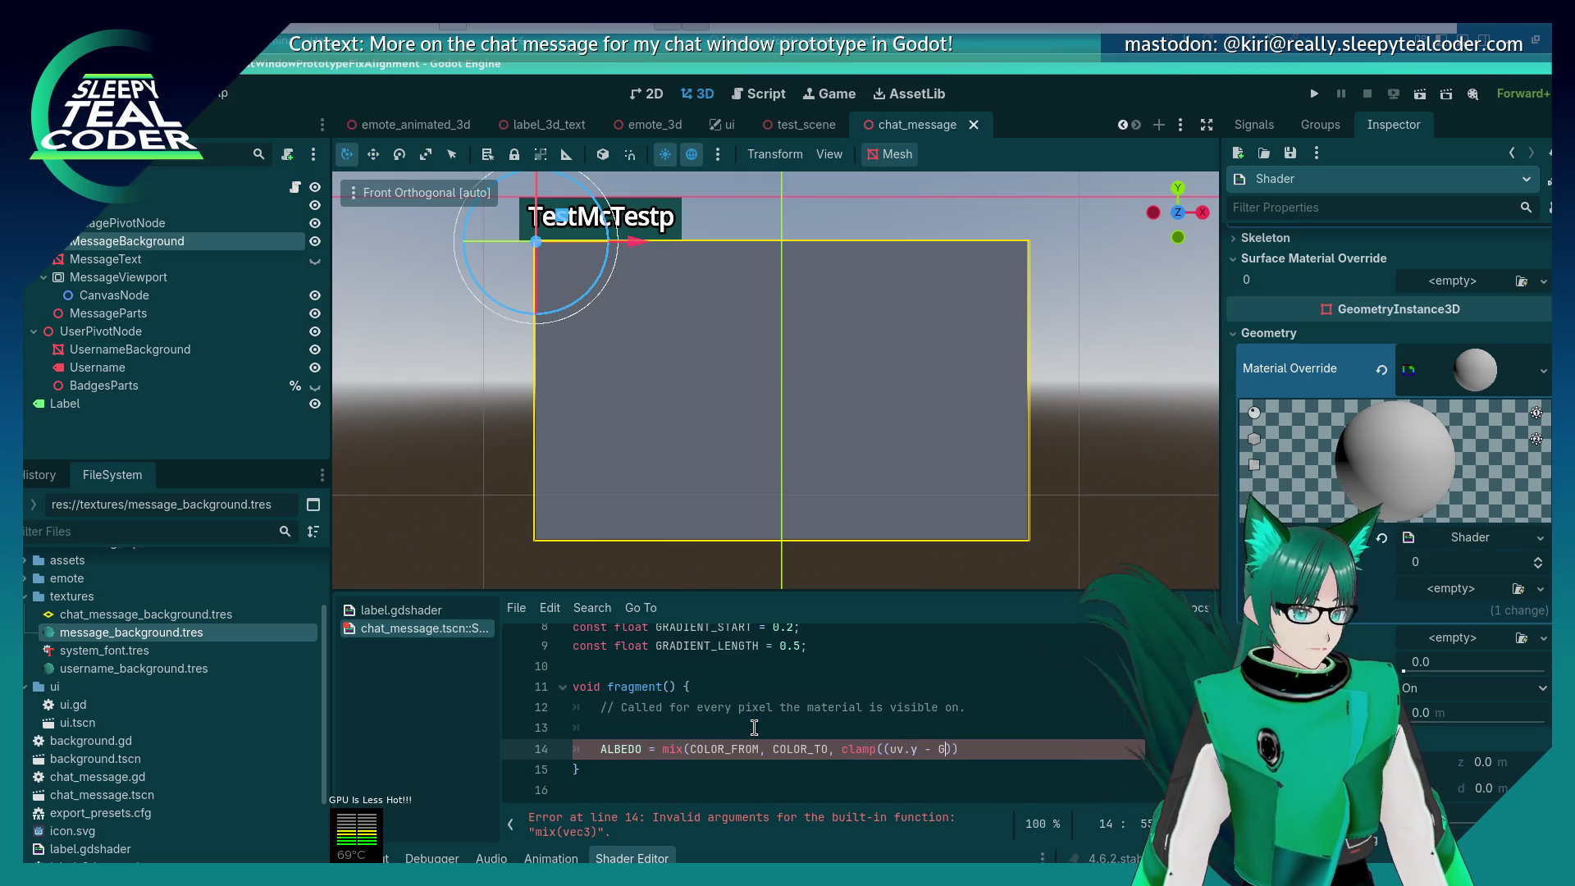
type("RADIENT_STARTR")
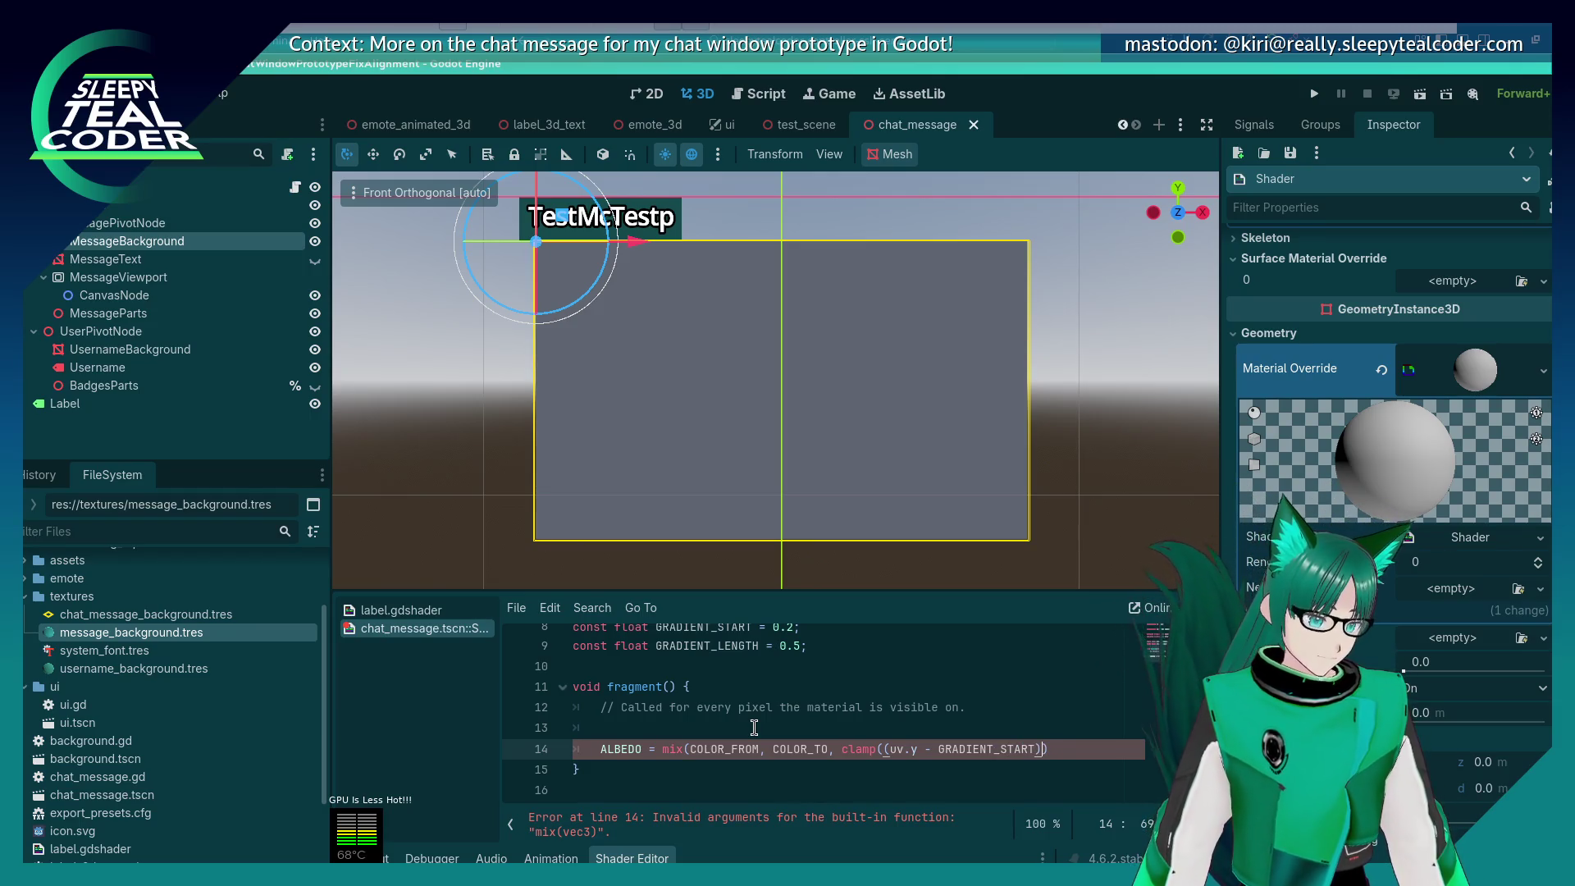
type(" / G")
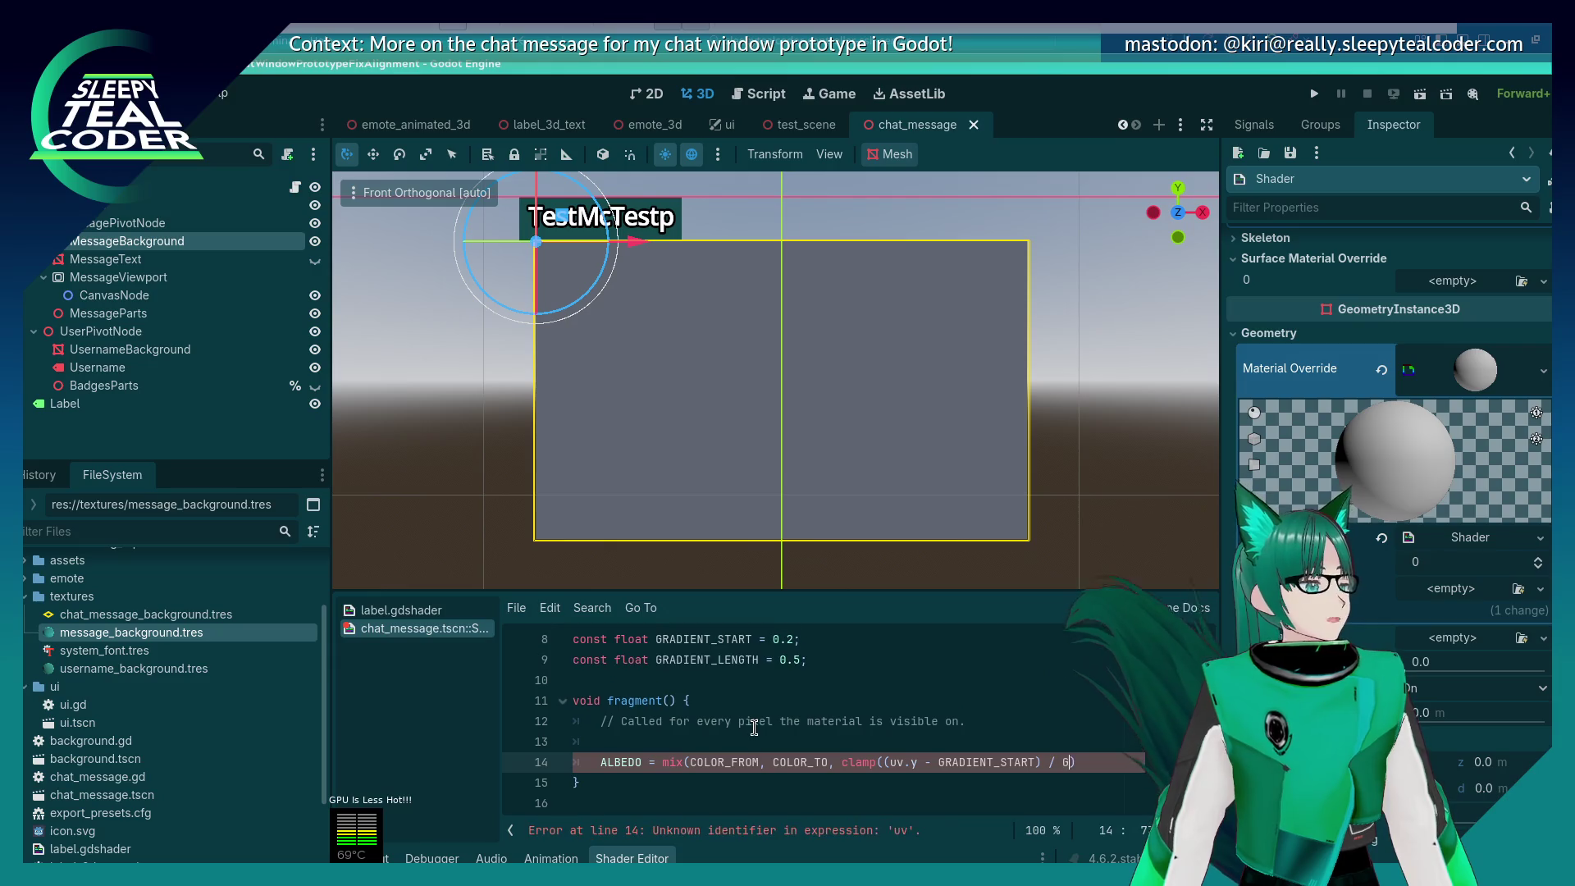
type("NGTH")
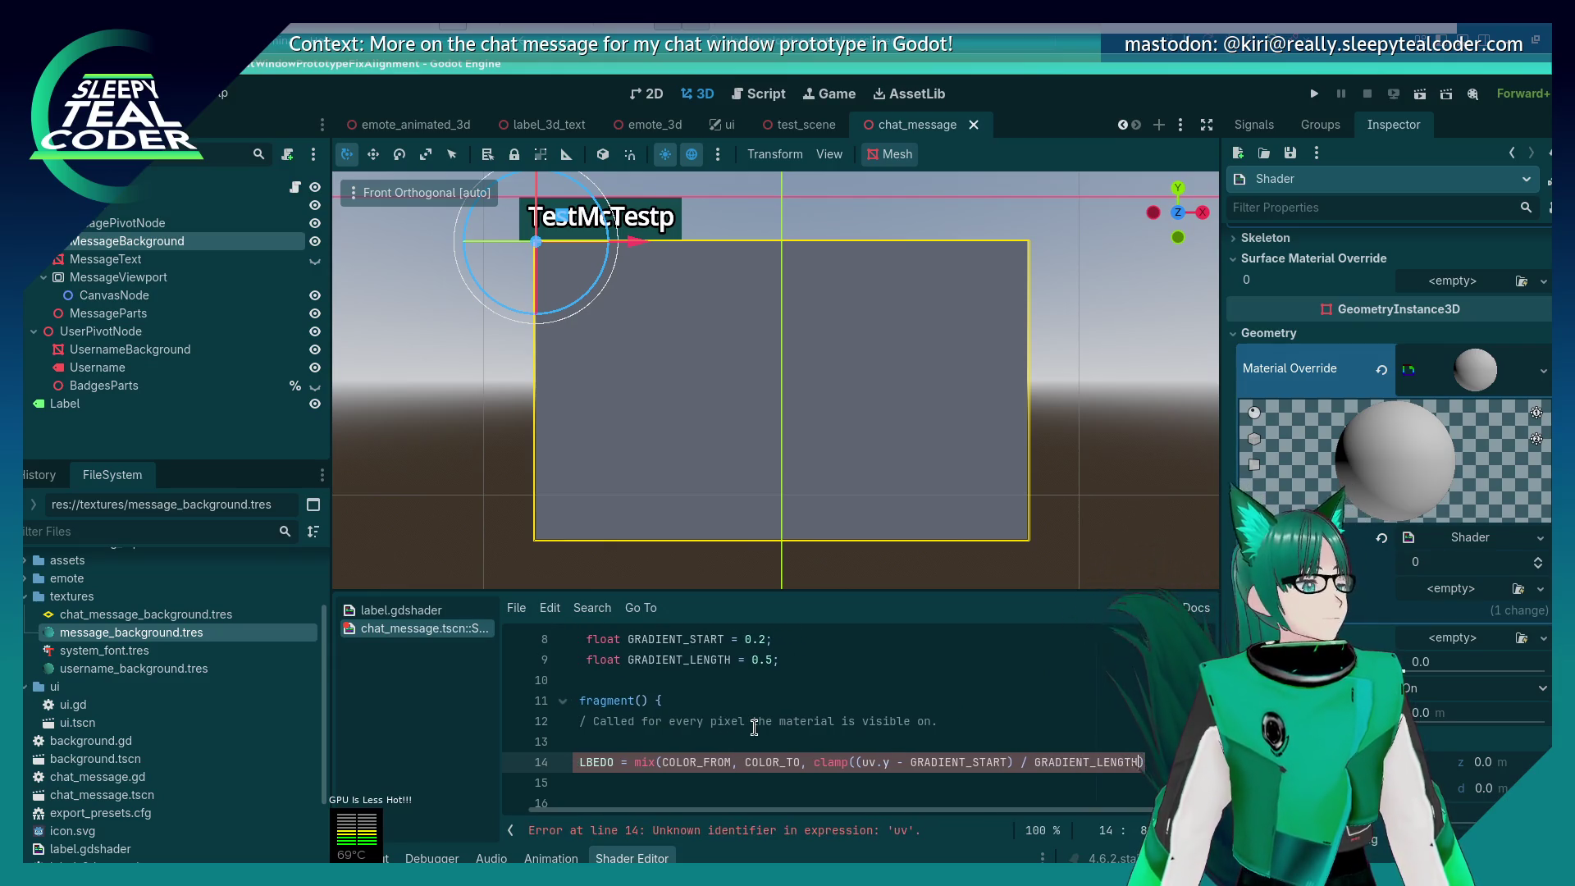
type(", 0.0, 1.0")
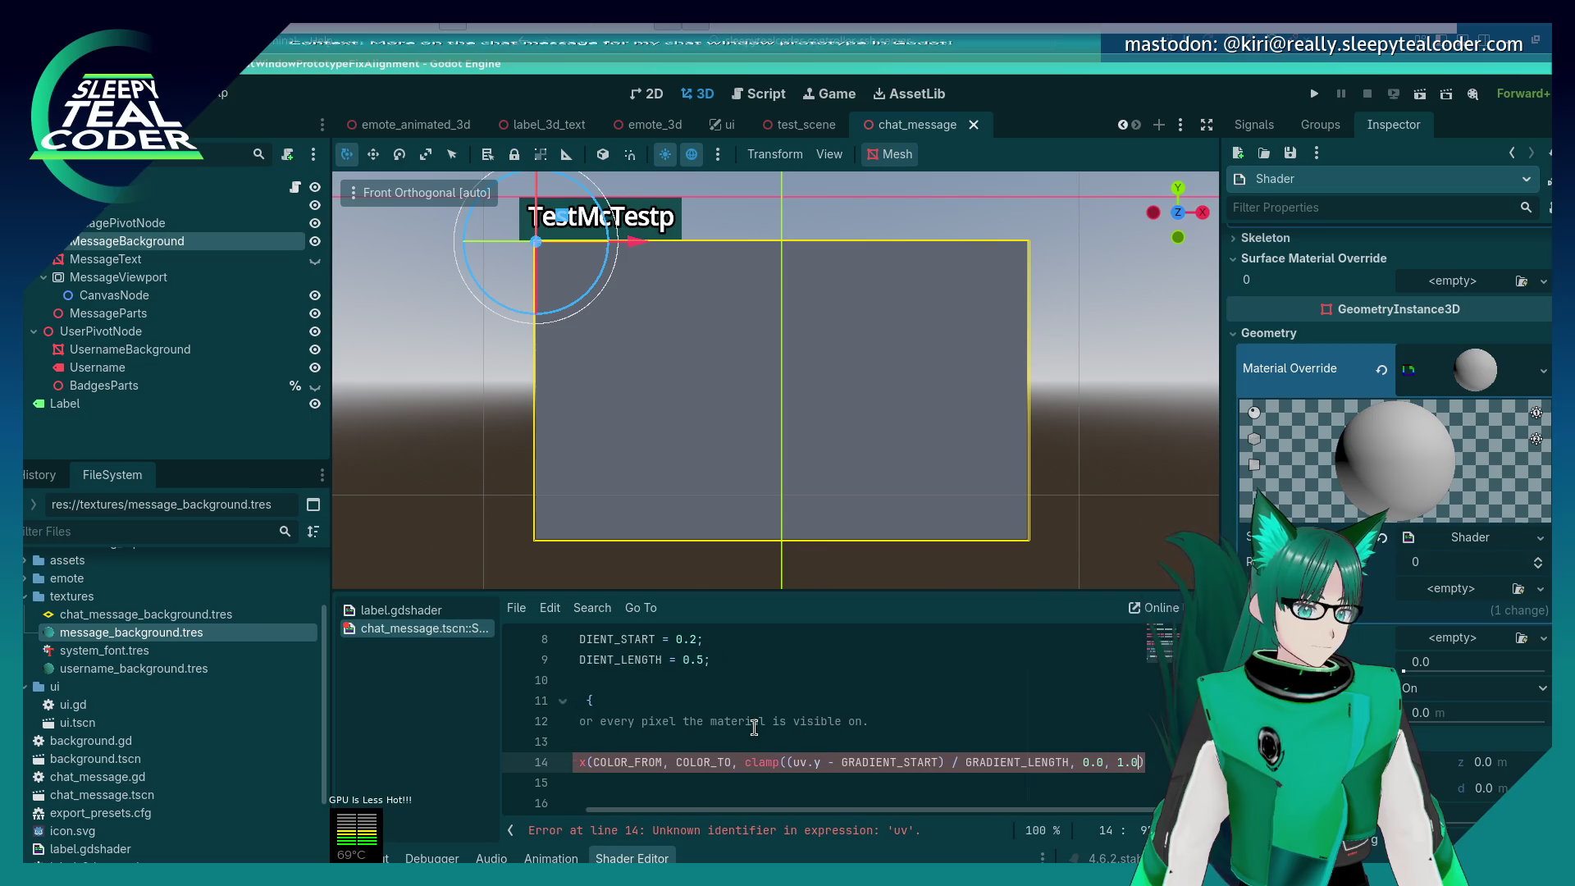
key("Home")
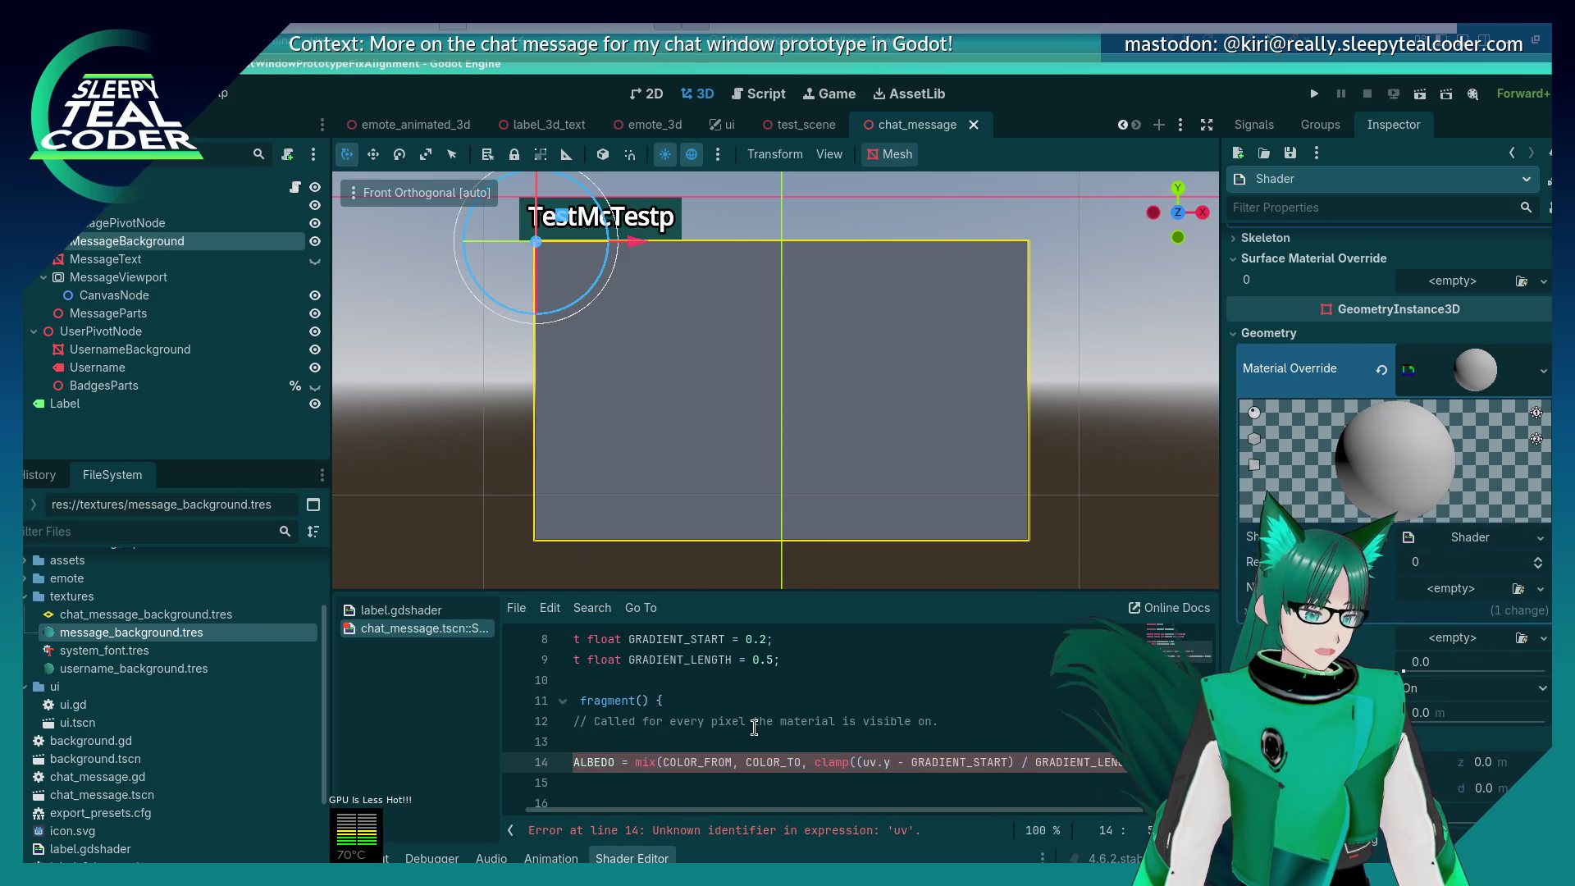
key("End")
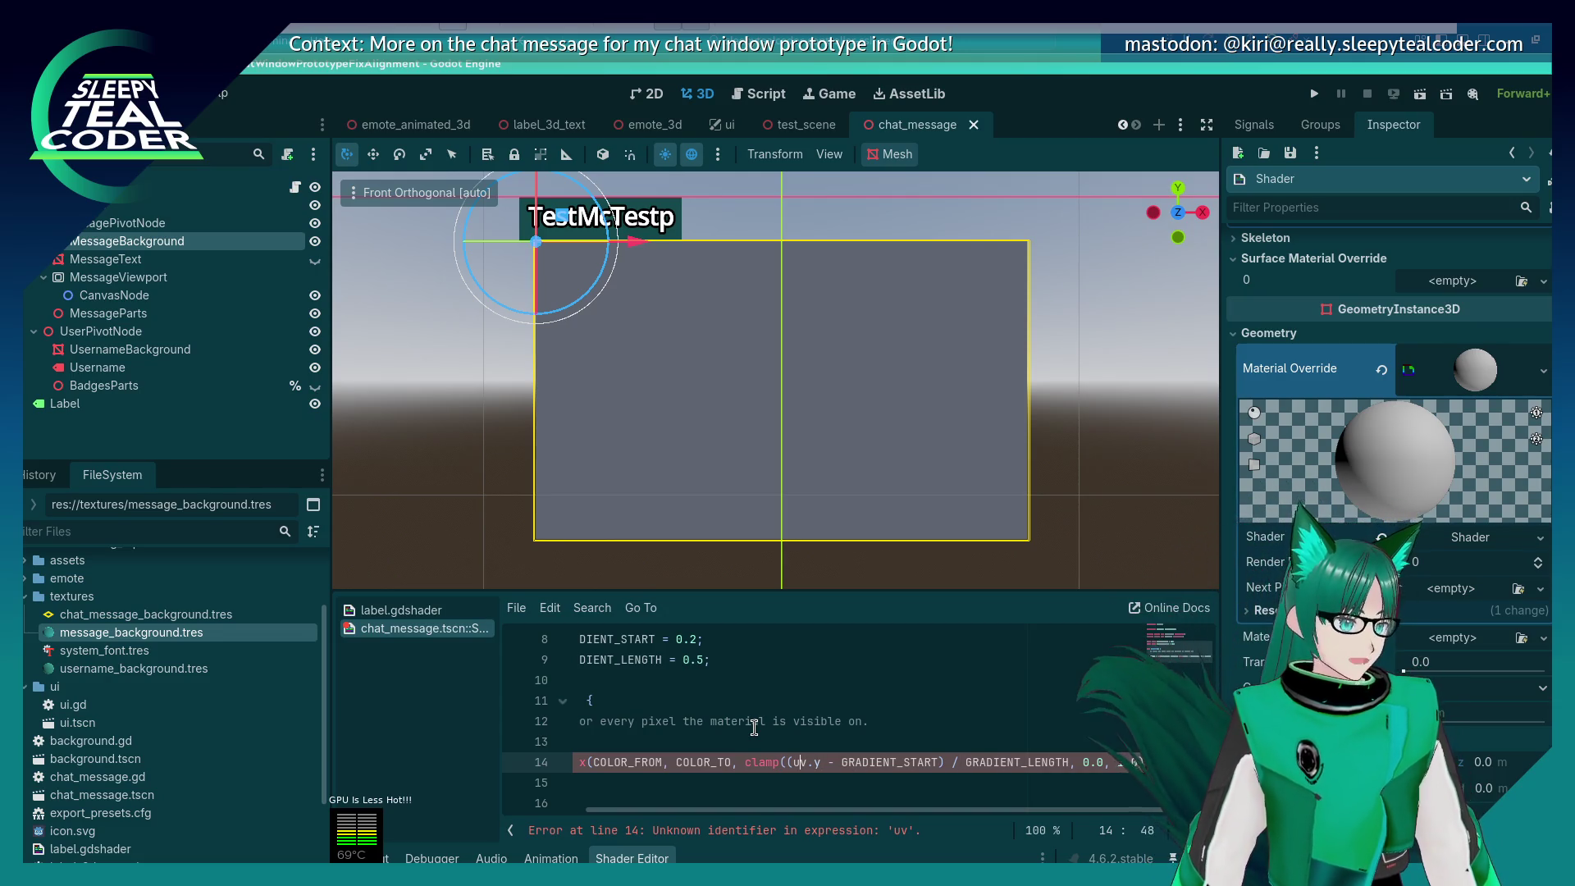
key("BackSpace")
key("Delete")
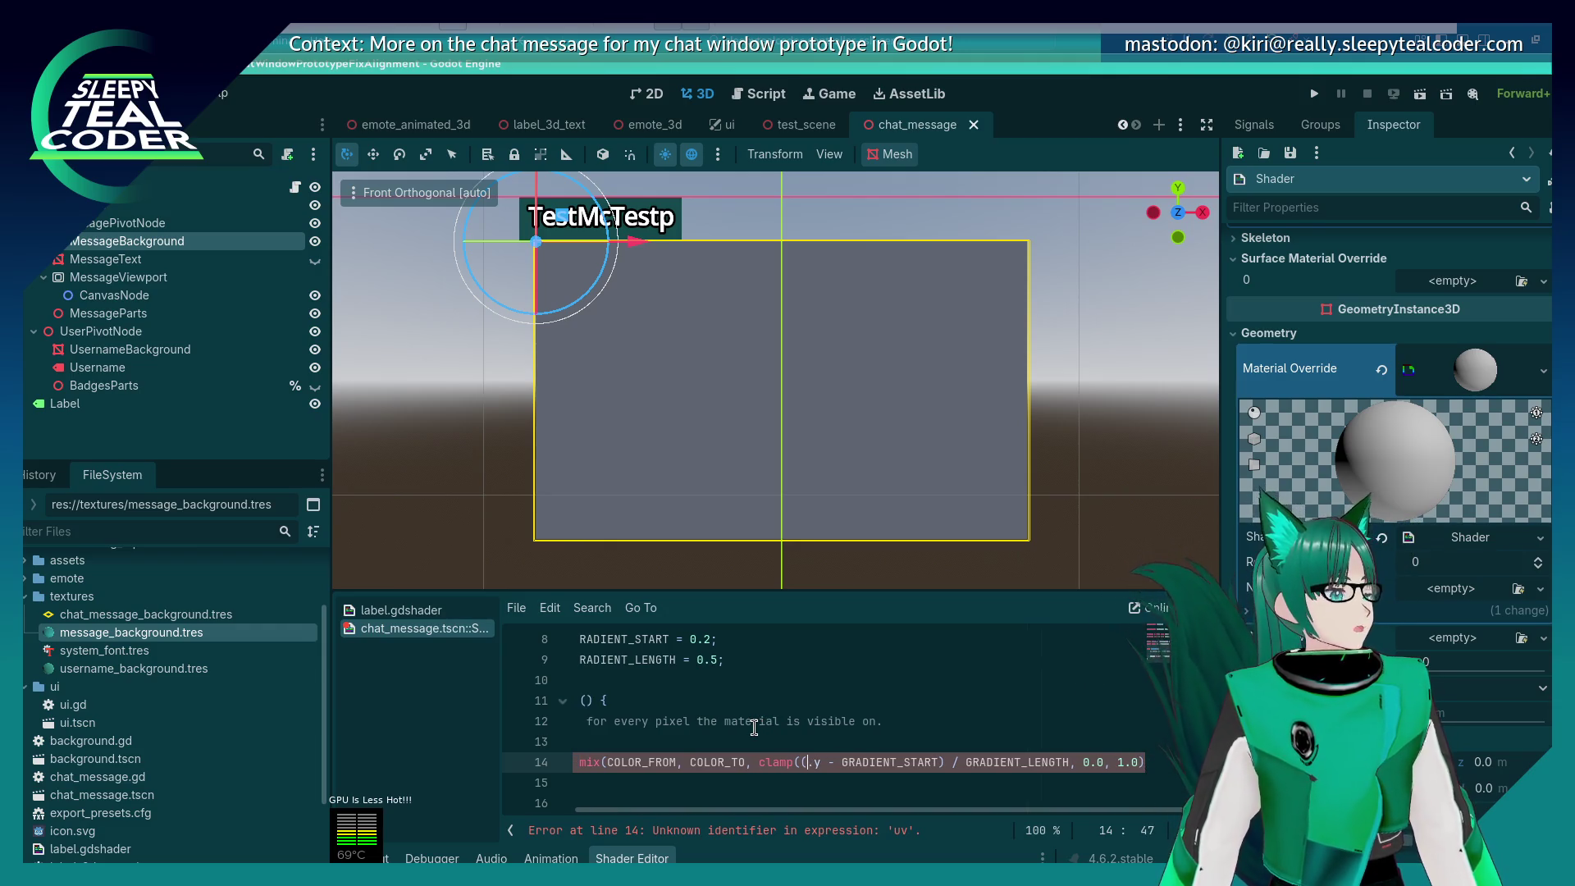
Step: Replace the lowercase uv with the UV built-in in the gradient expression
type("UV")
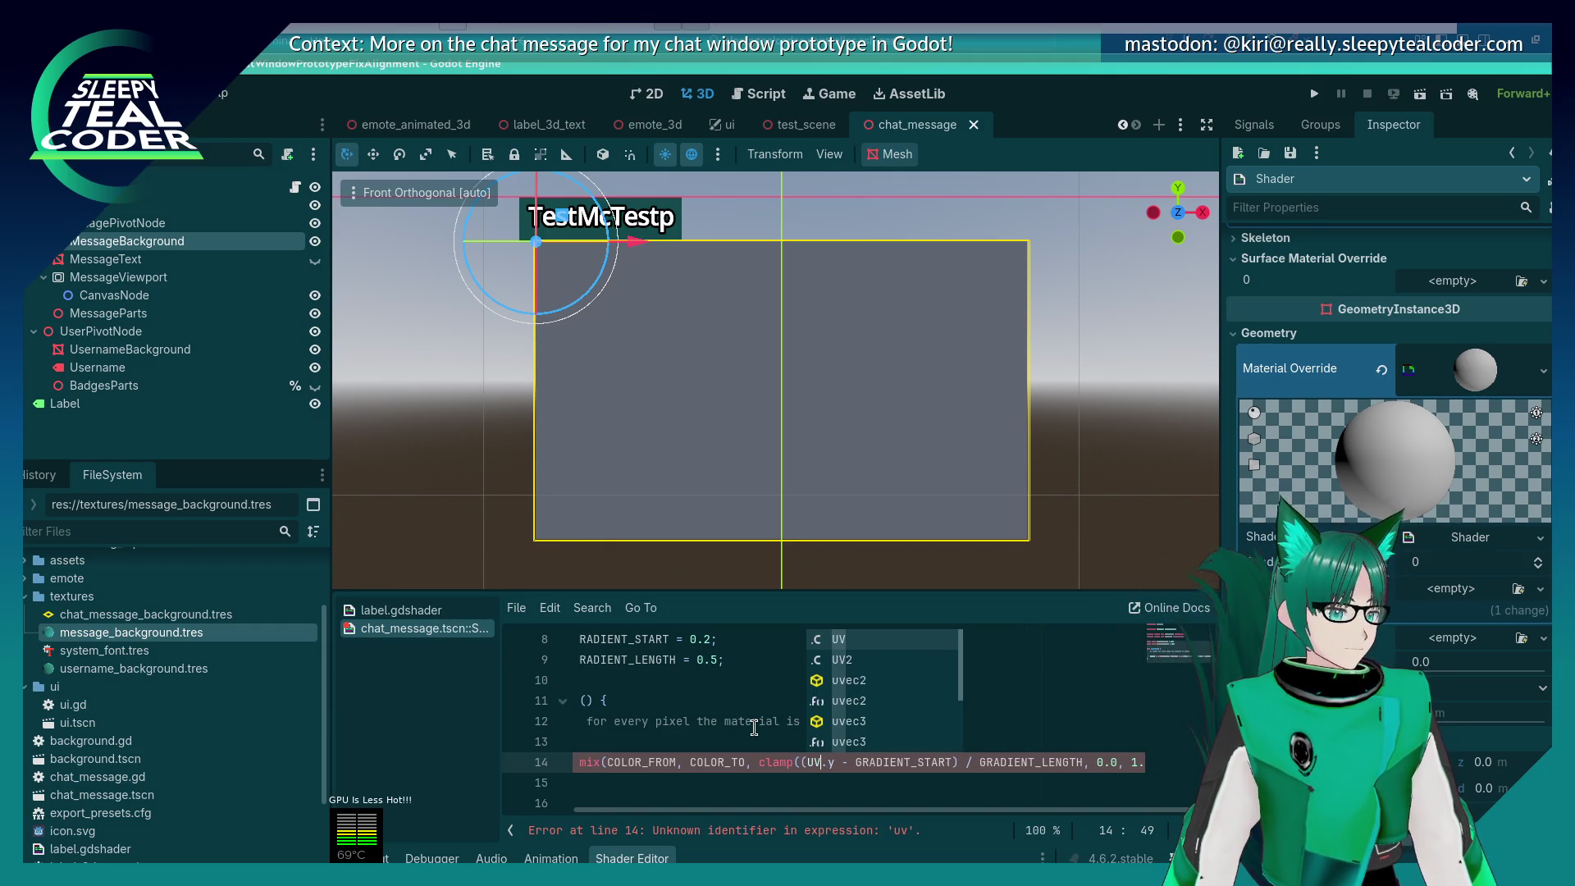
key("Escape")
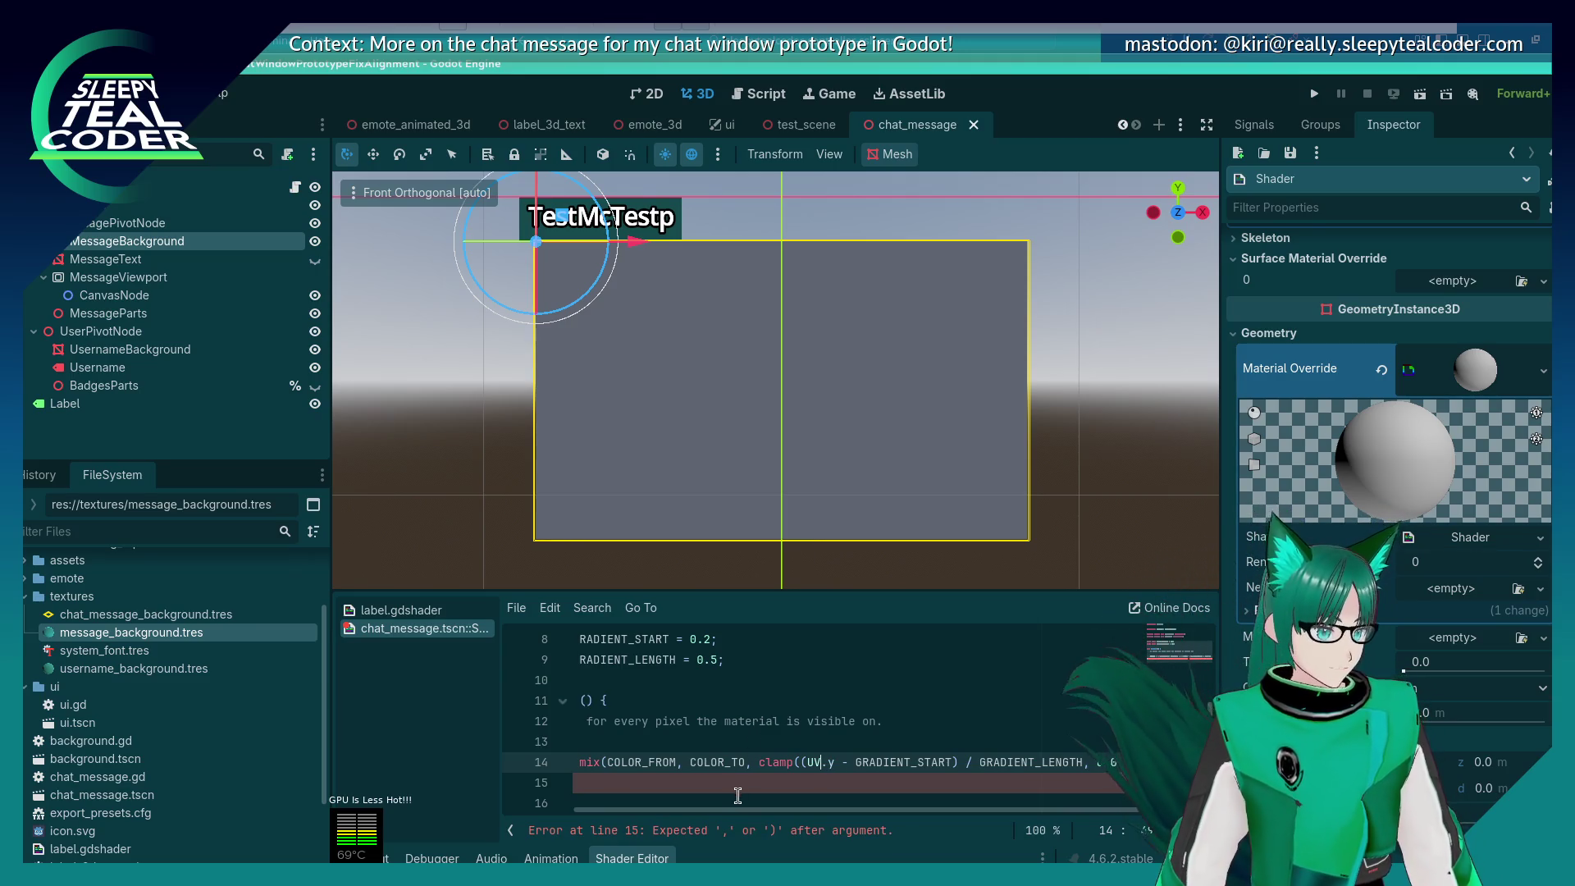
left_click_drag(740, 809, 610, 817)
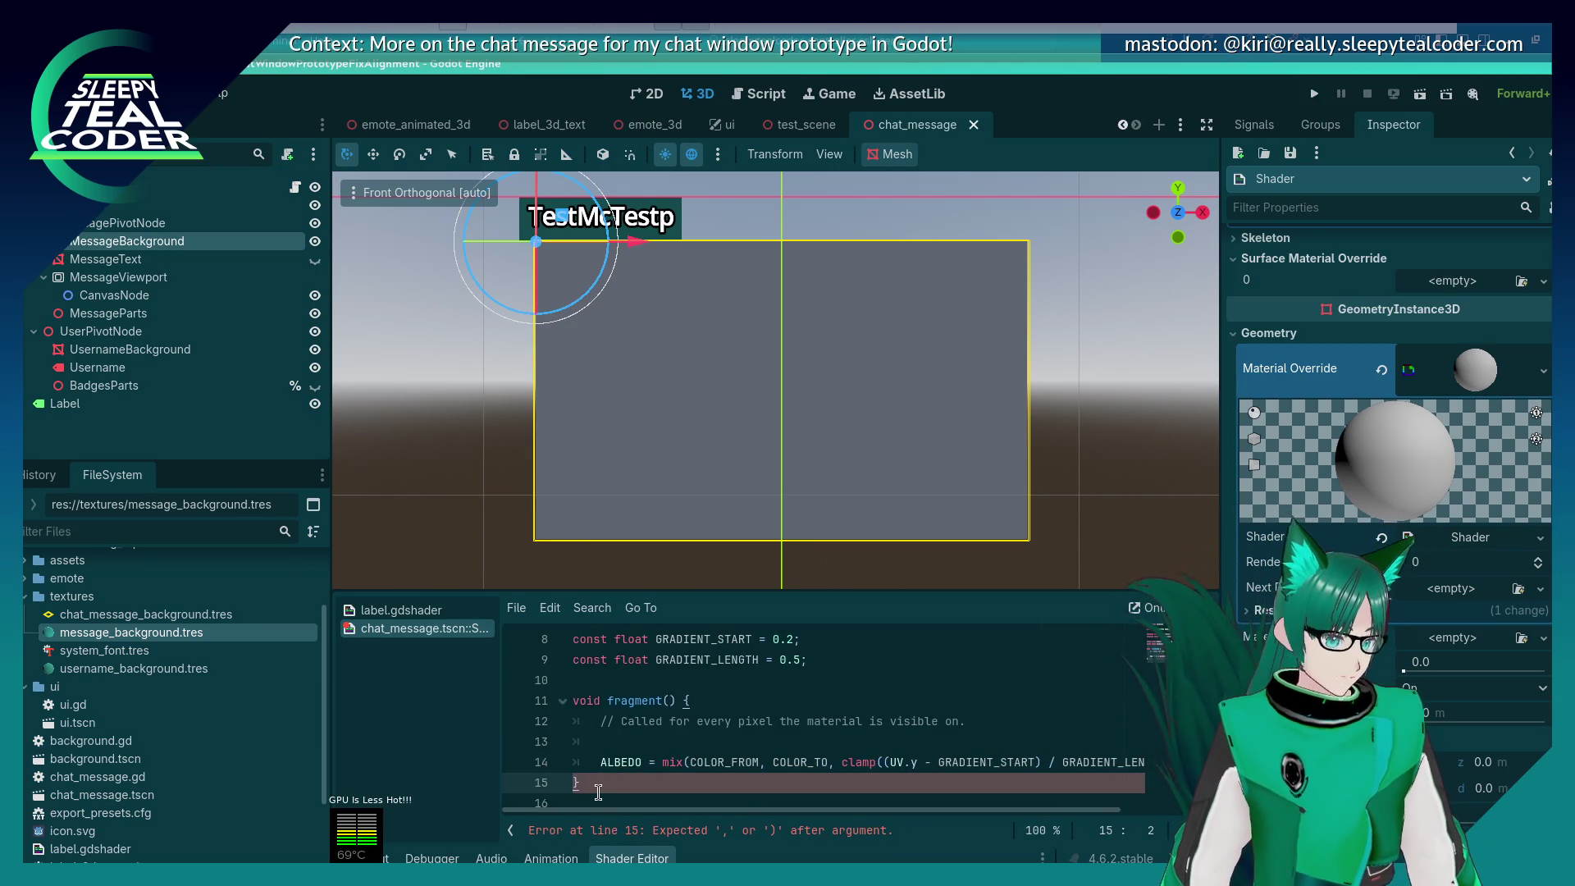
key("End")
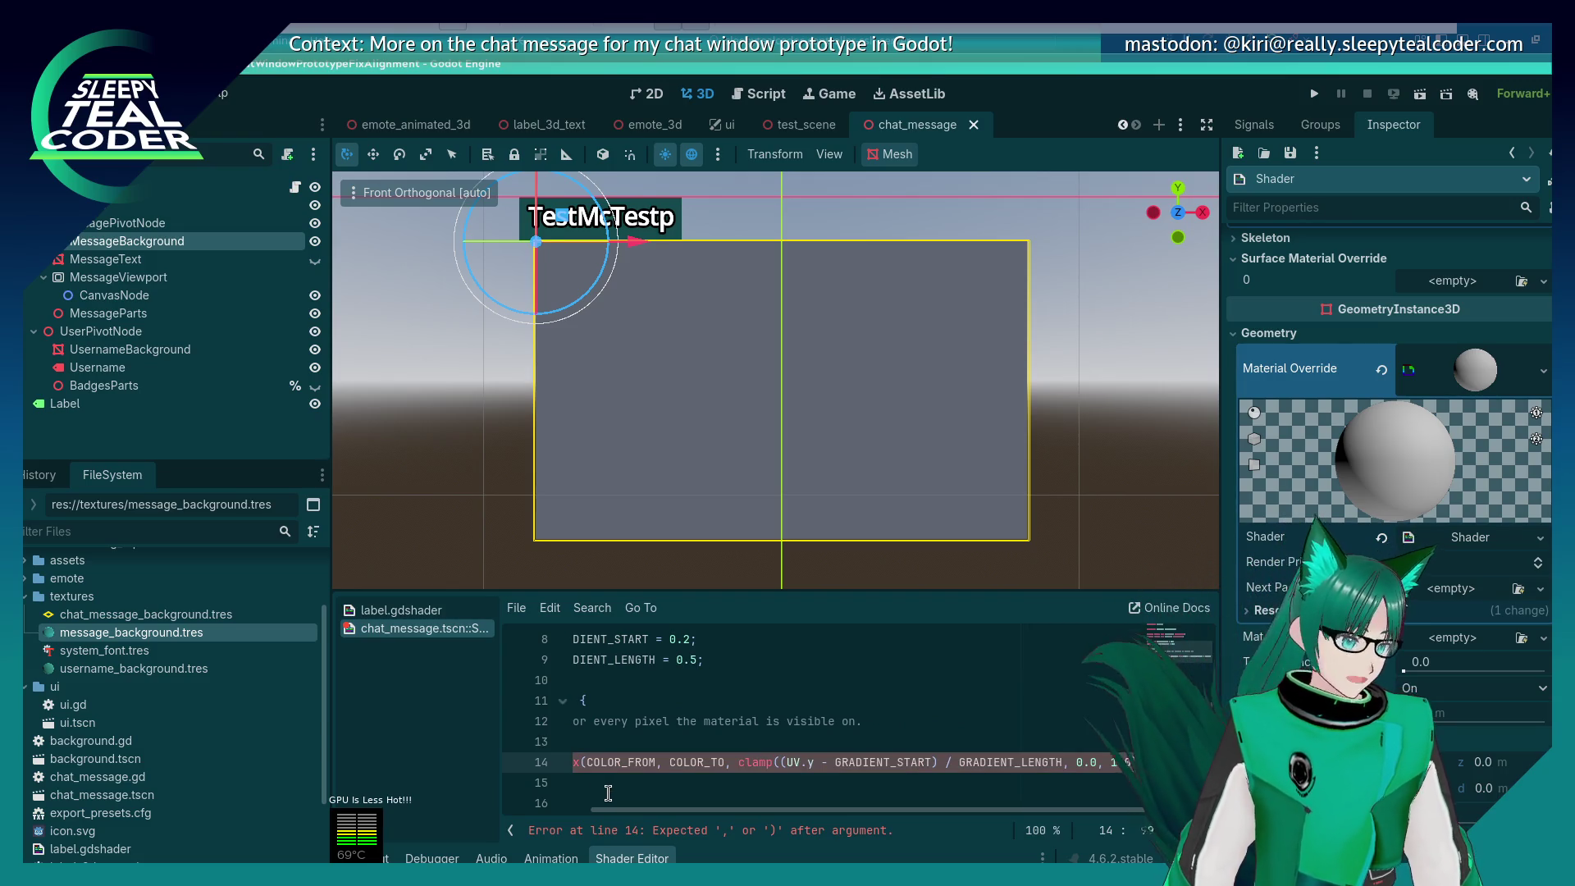
left_click_drag(688, 808, 594, 803)
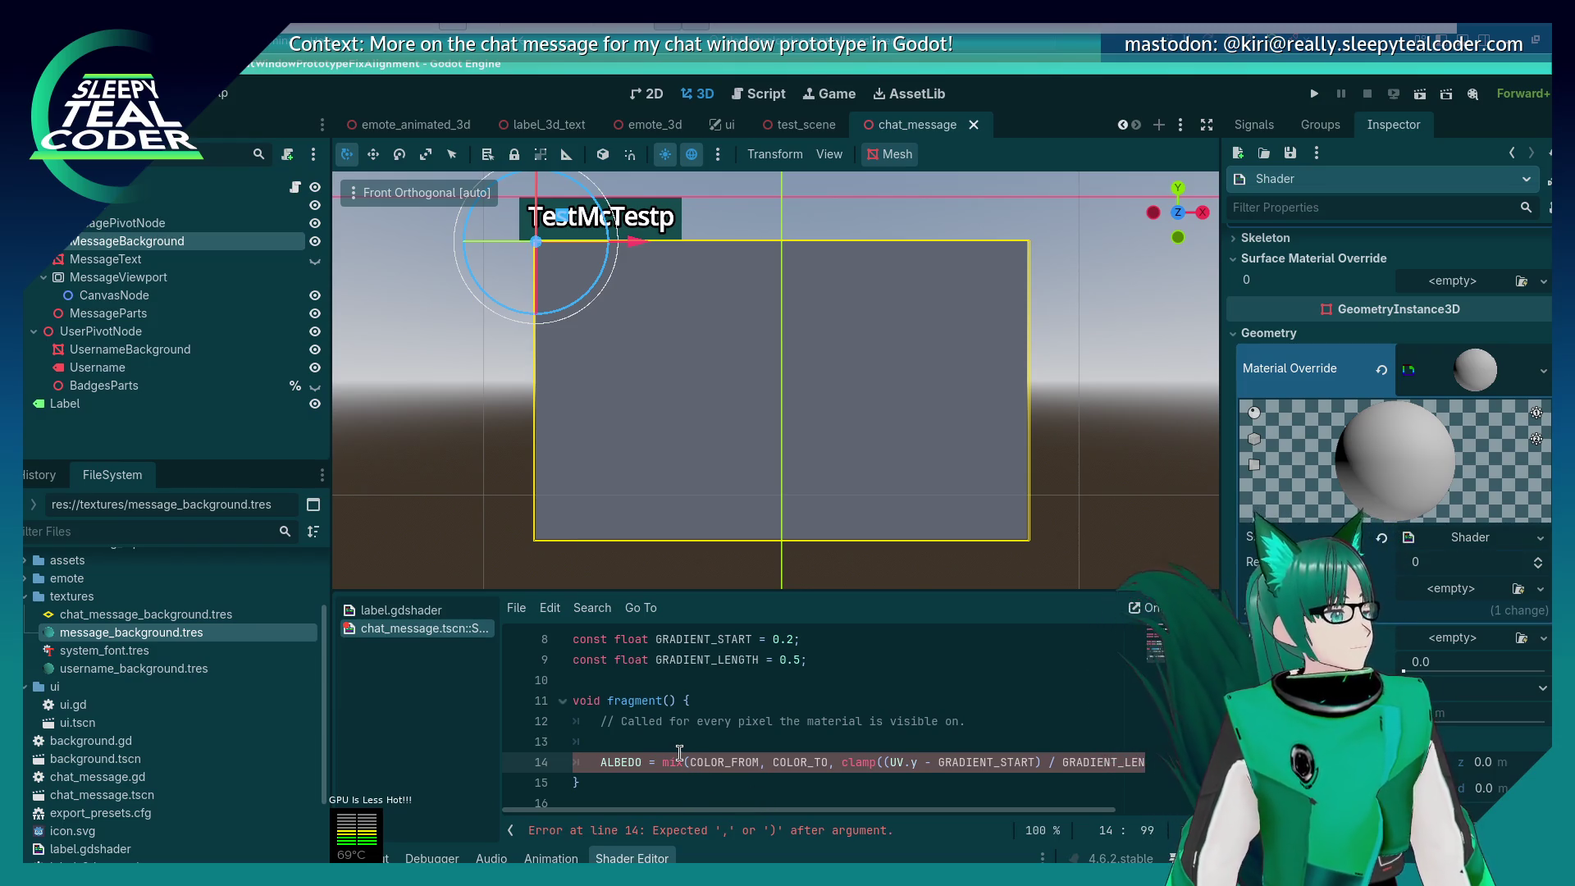
Step: Review the gradient expression's terms and close line 14's mix() call with ');'
left_click(735, 762)
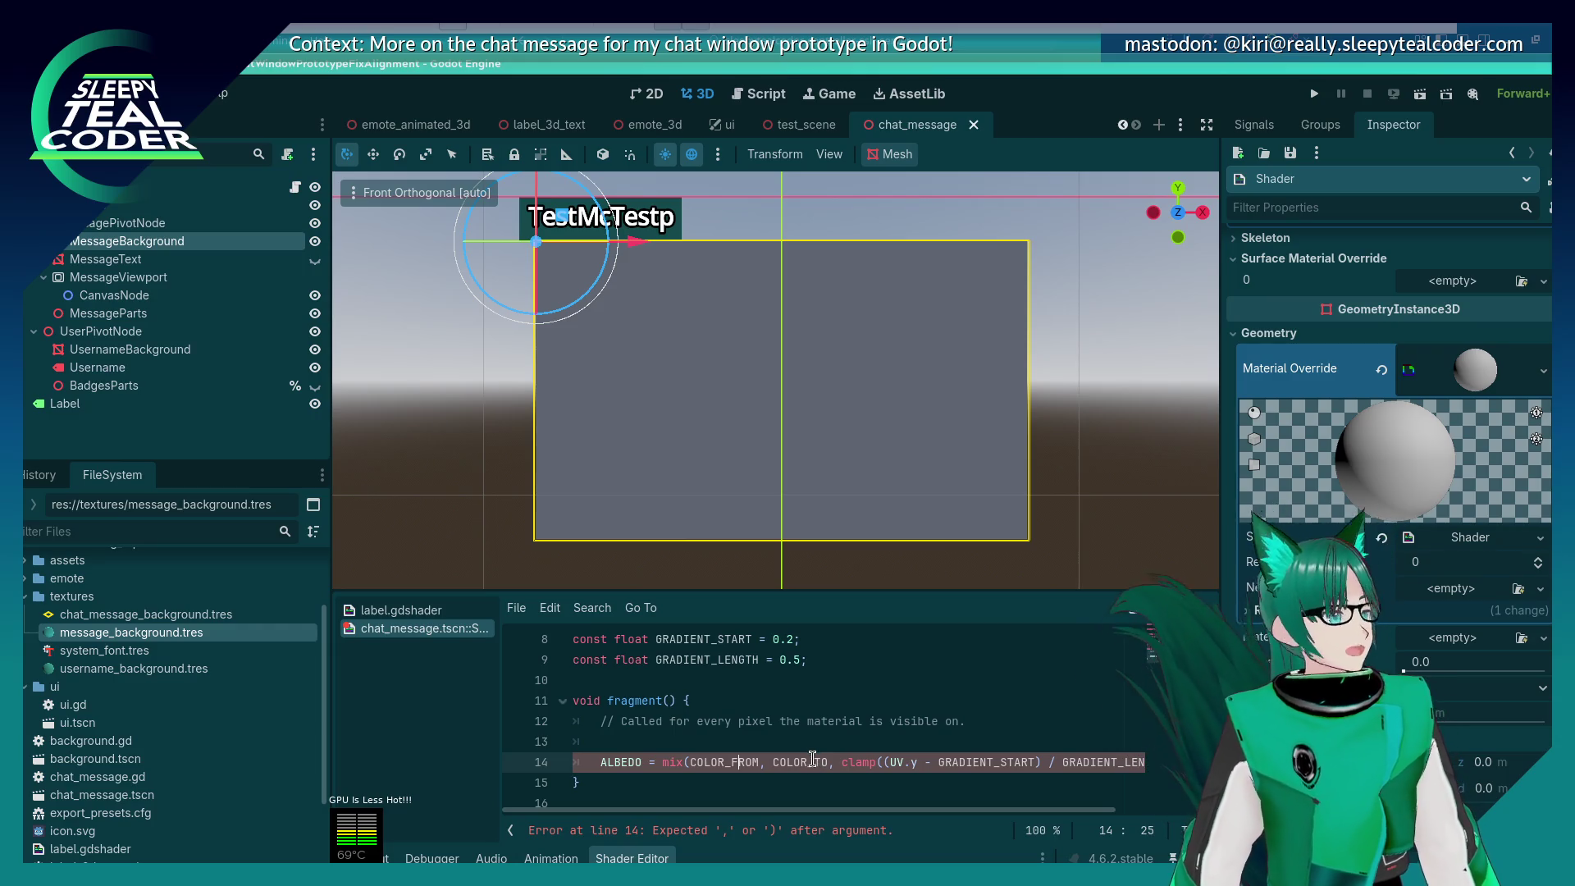
left_click(862, 763)
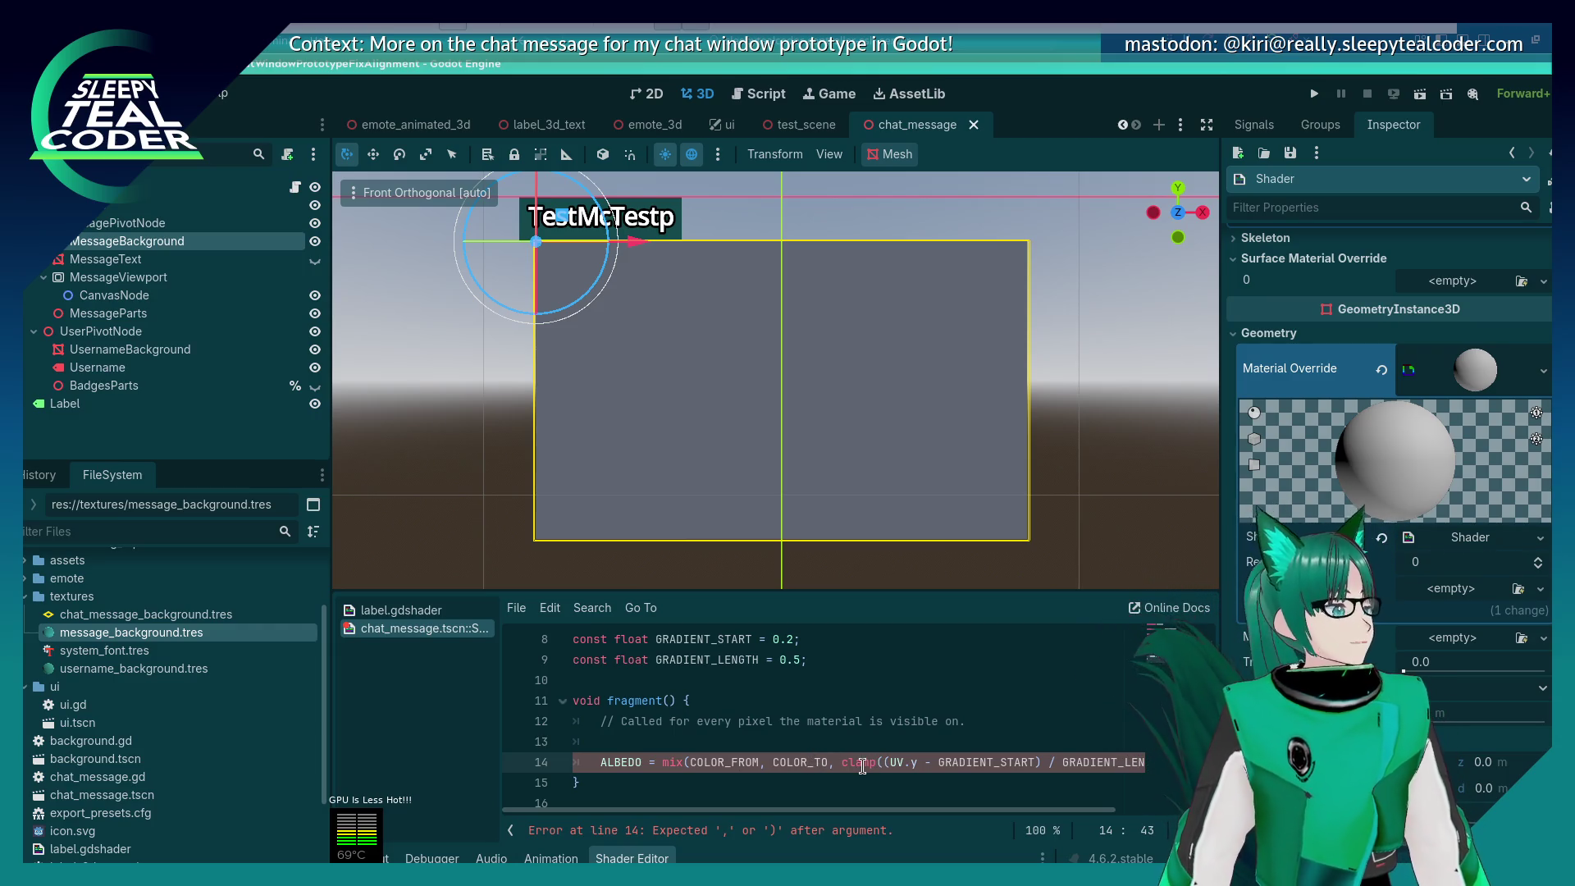
left_click(911, 763)
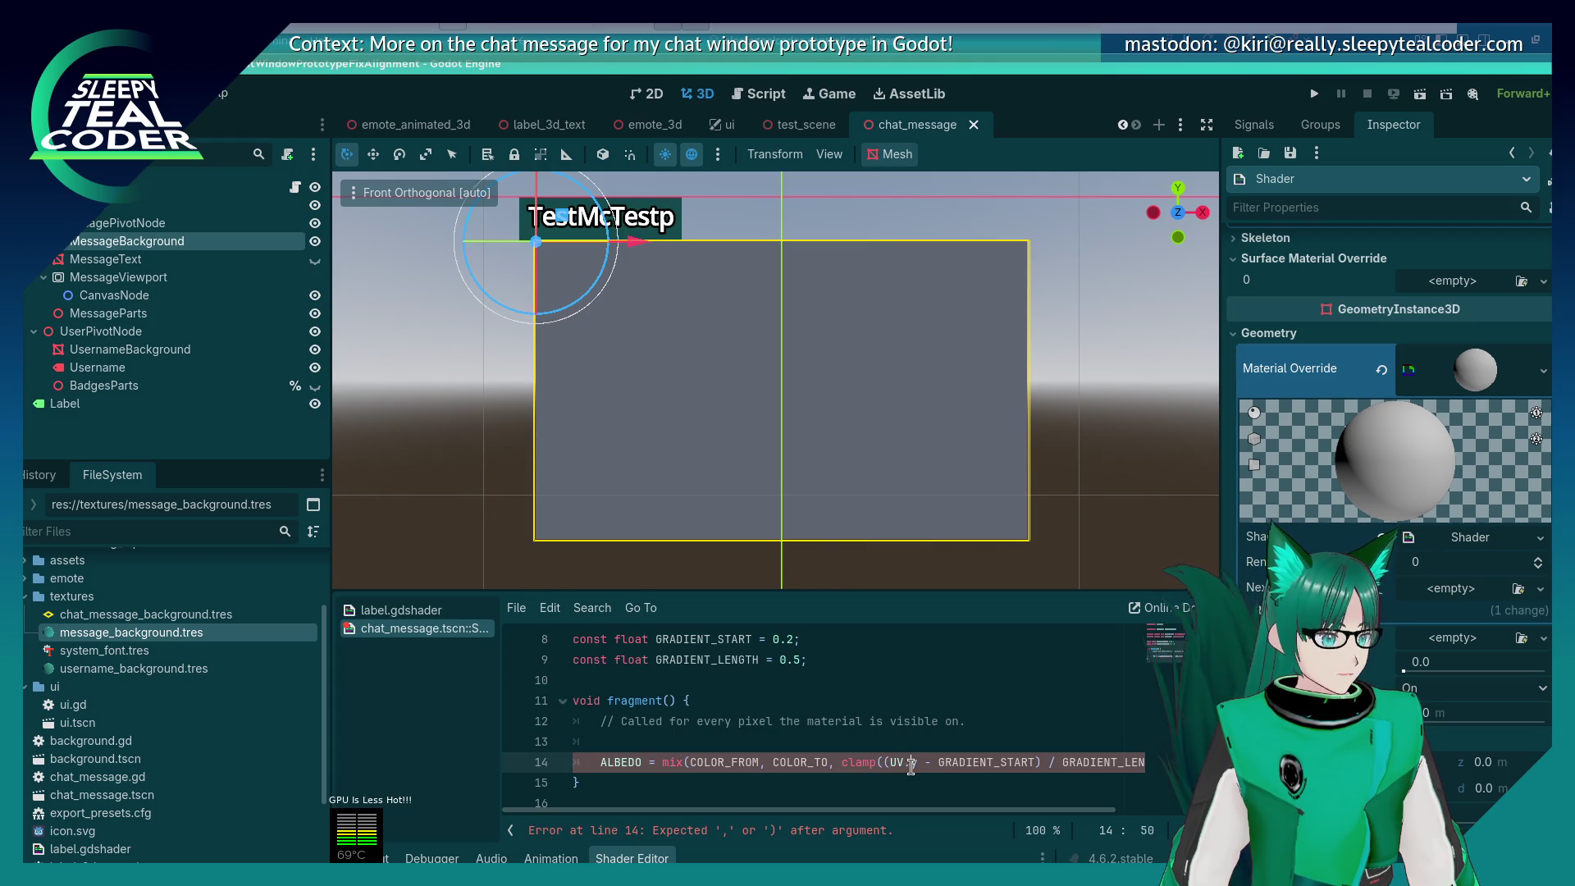
left_click(967, 761)
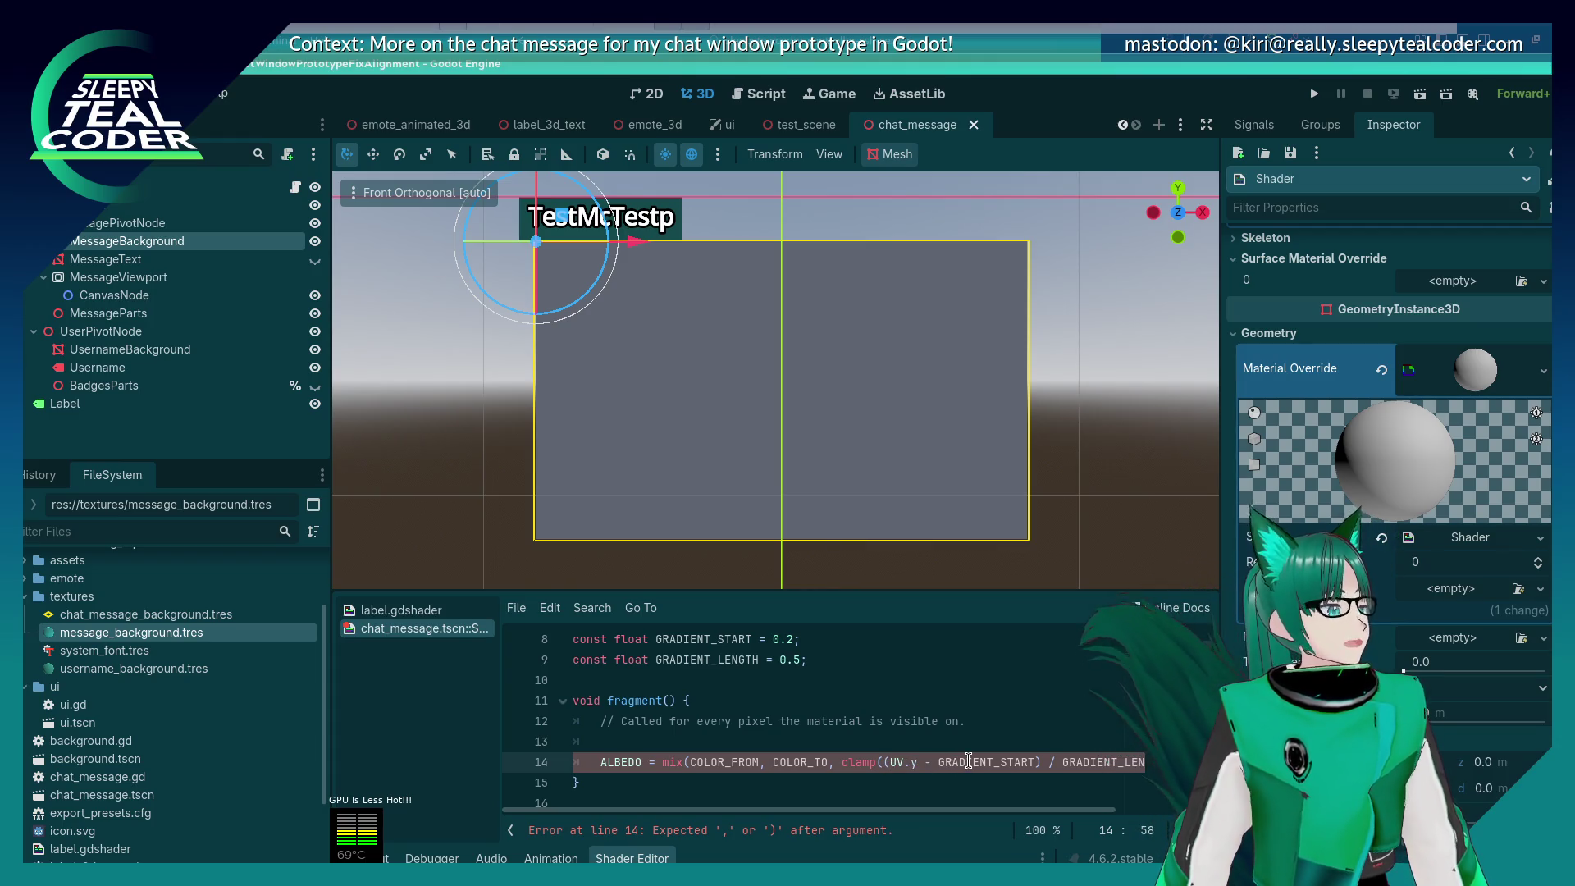
left_click(1069, 762)
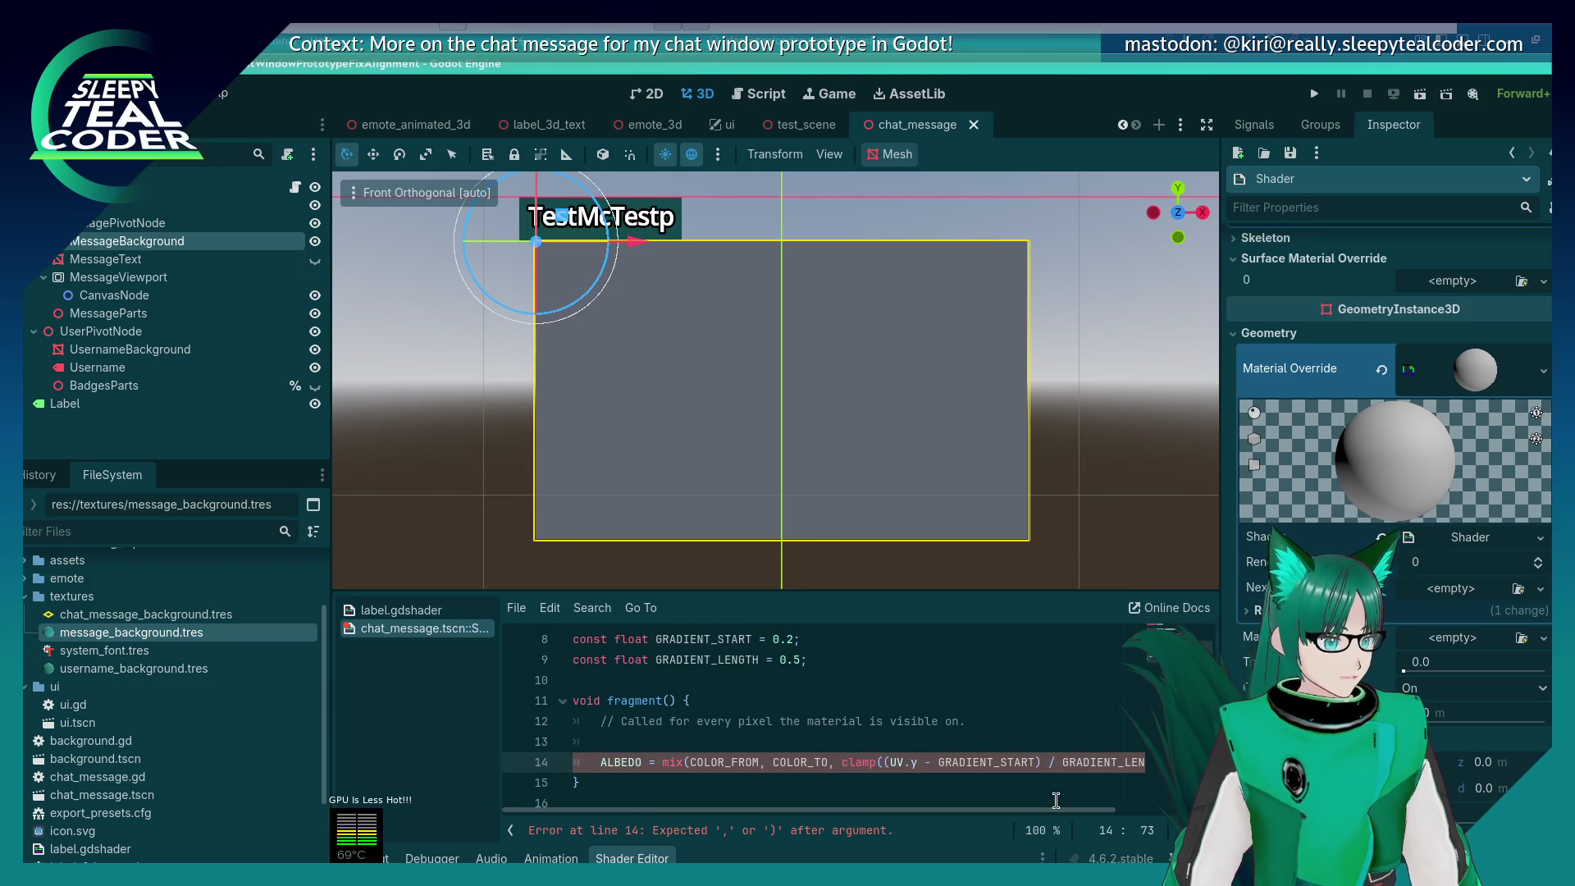
left_click(1056, 799)
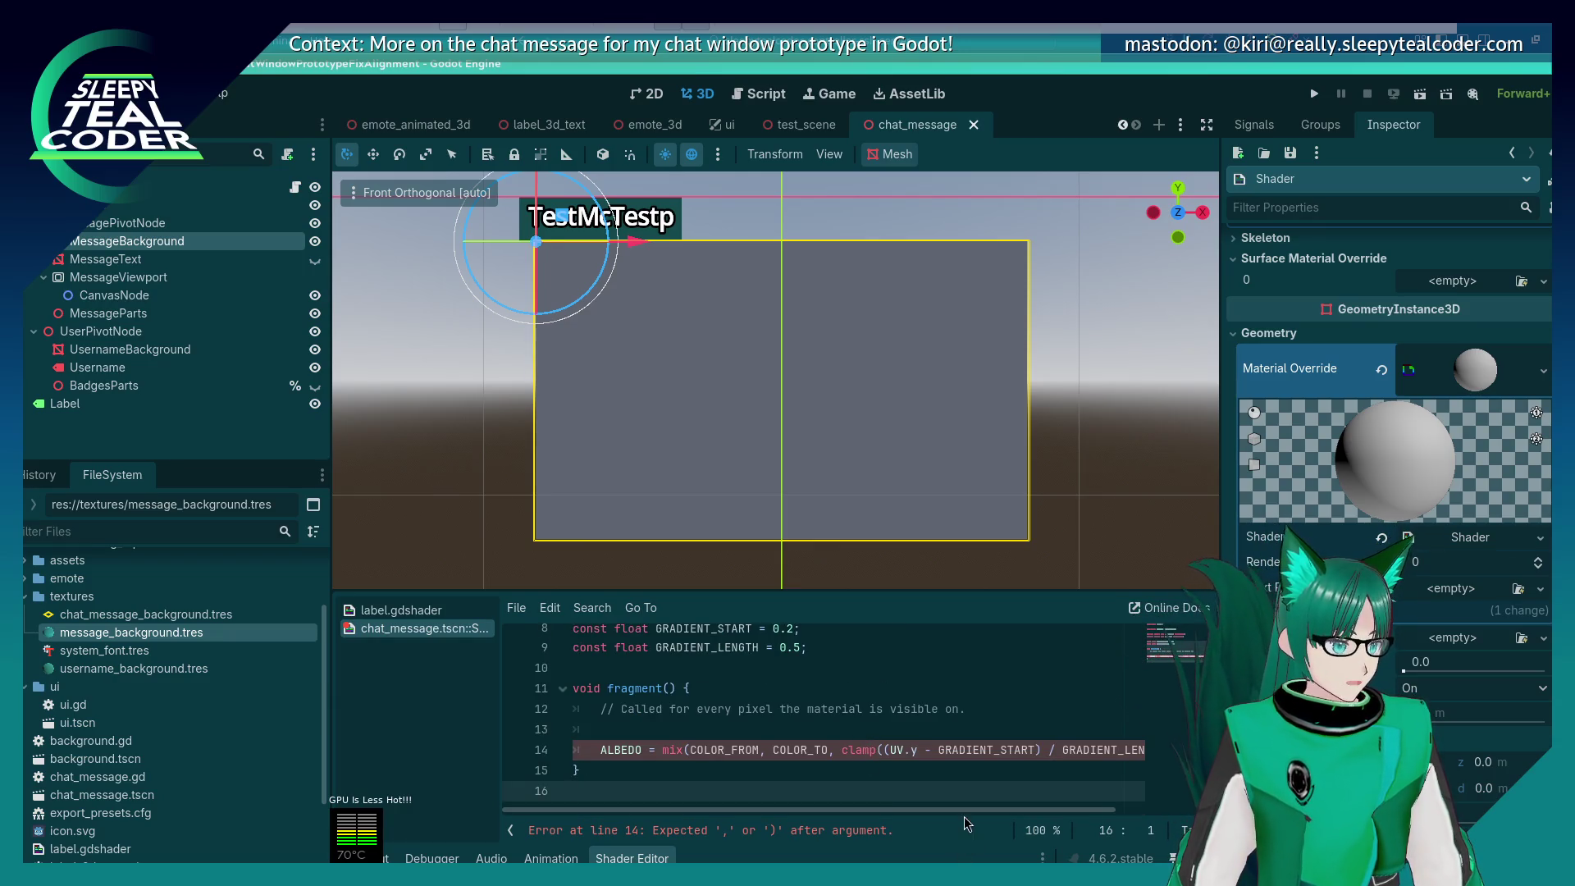
left_click_drag(967, 810, 1026, 810)
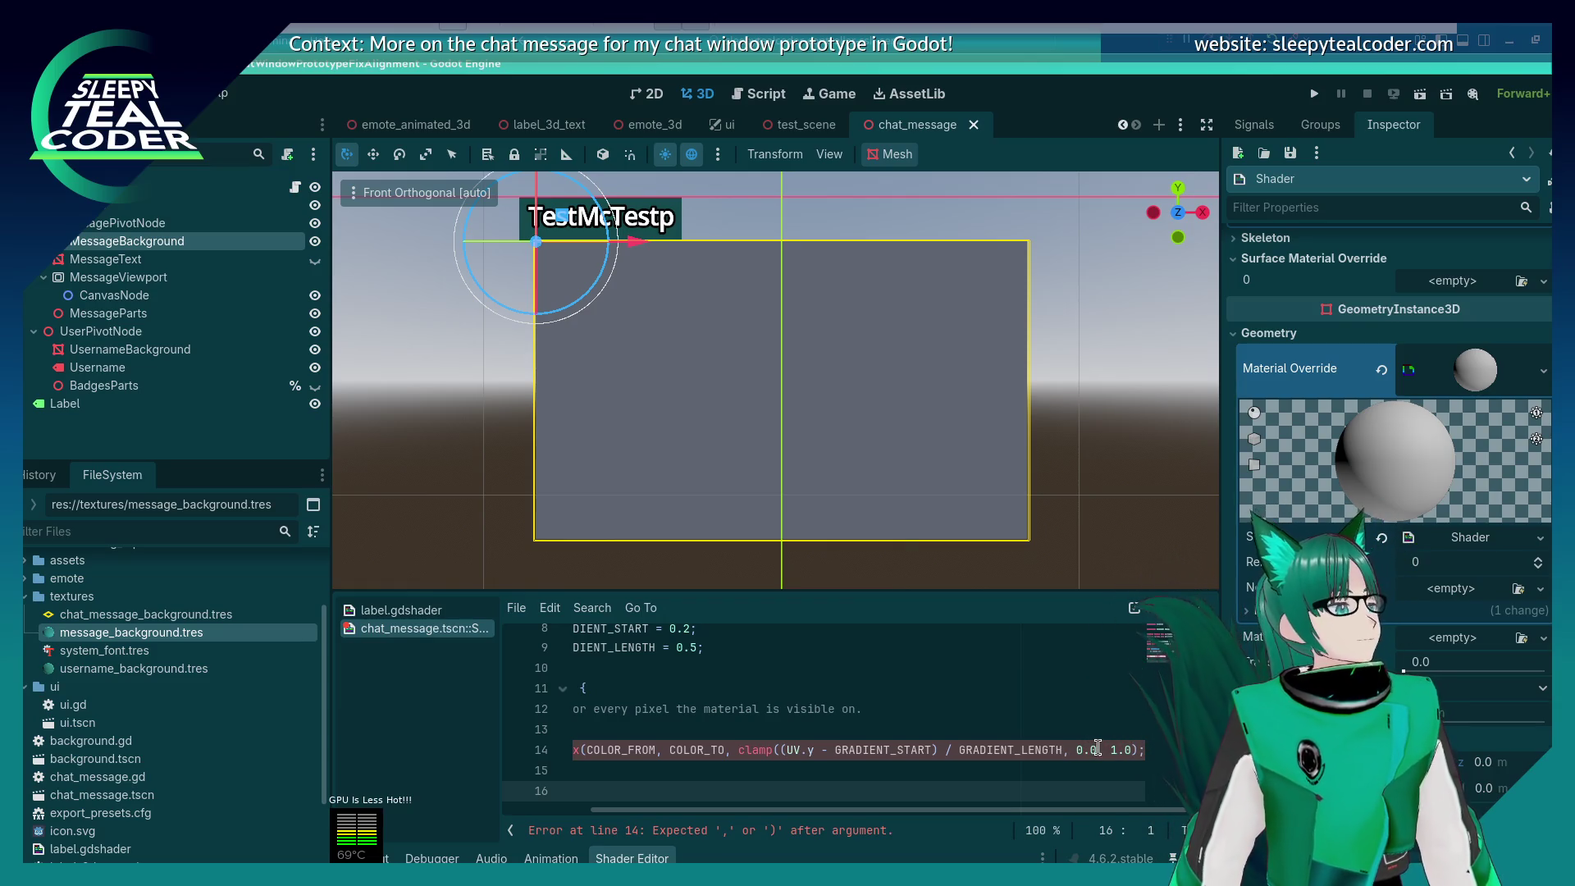
left_click(1140, 748)
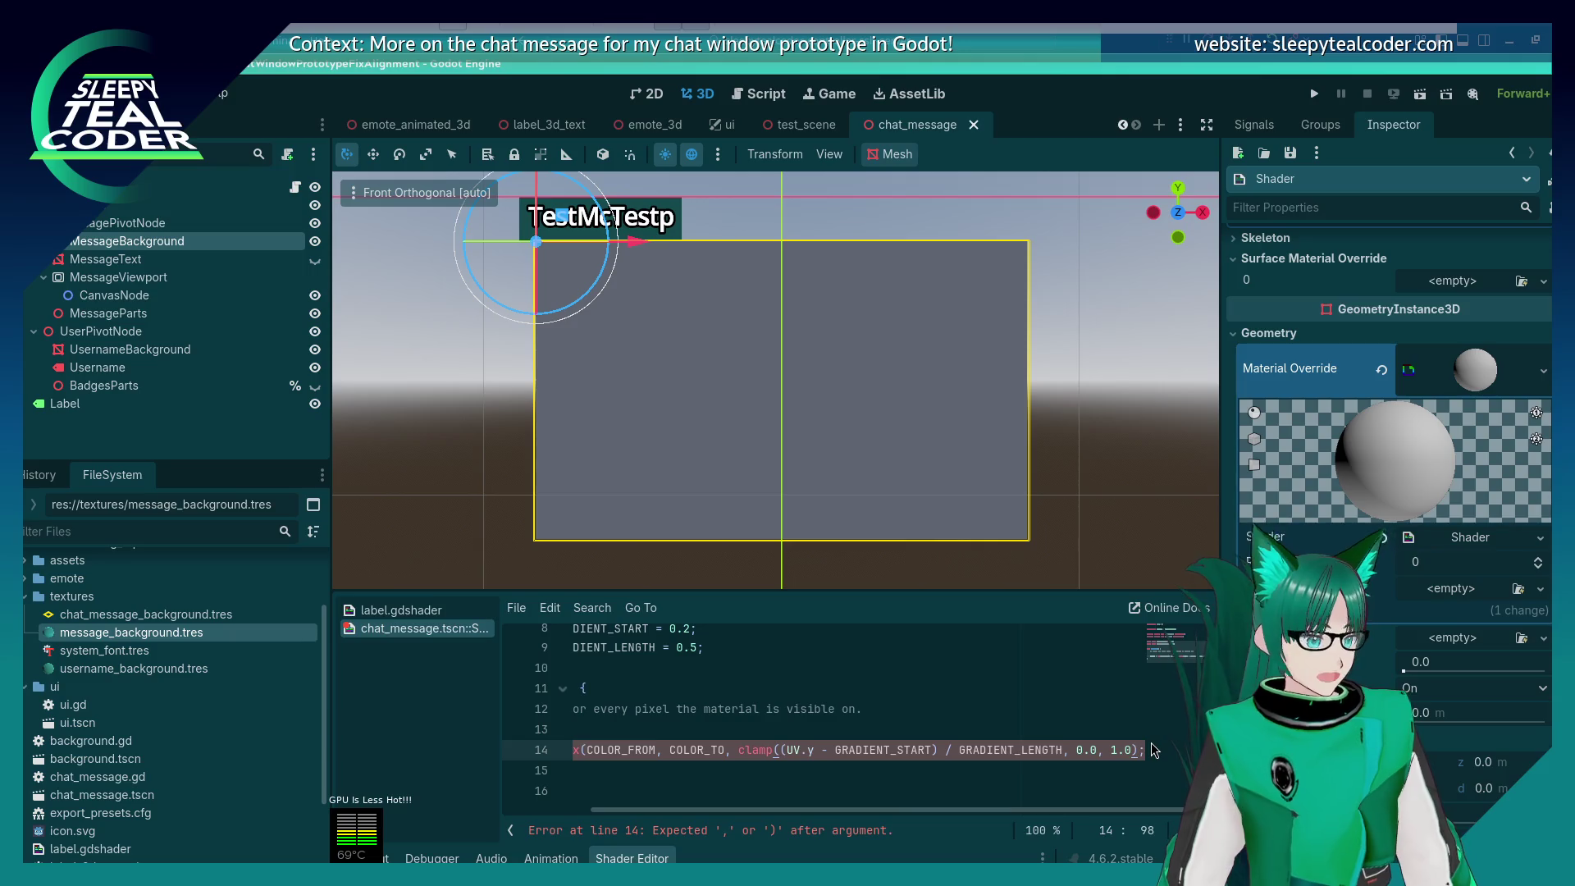
type(")")
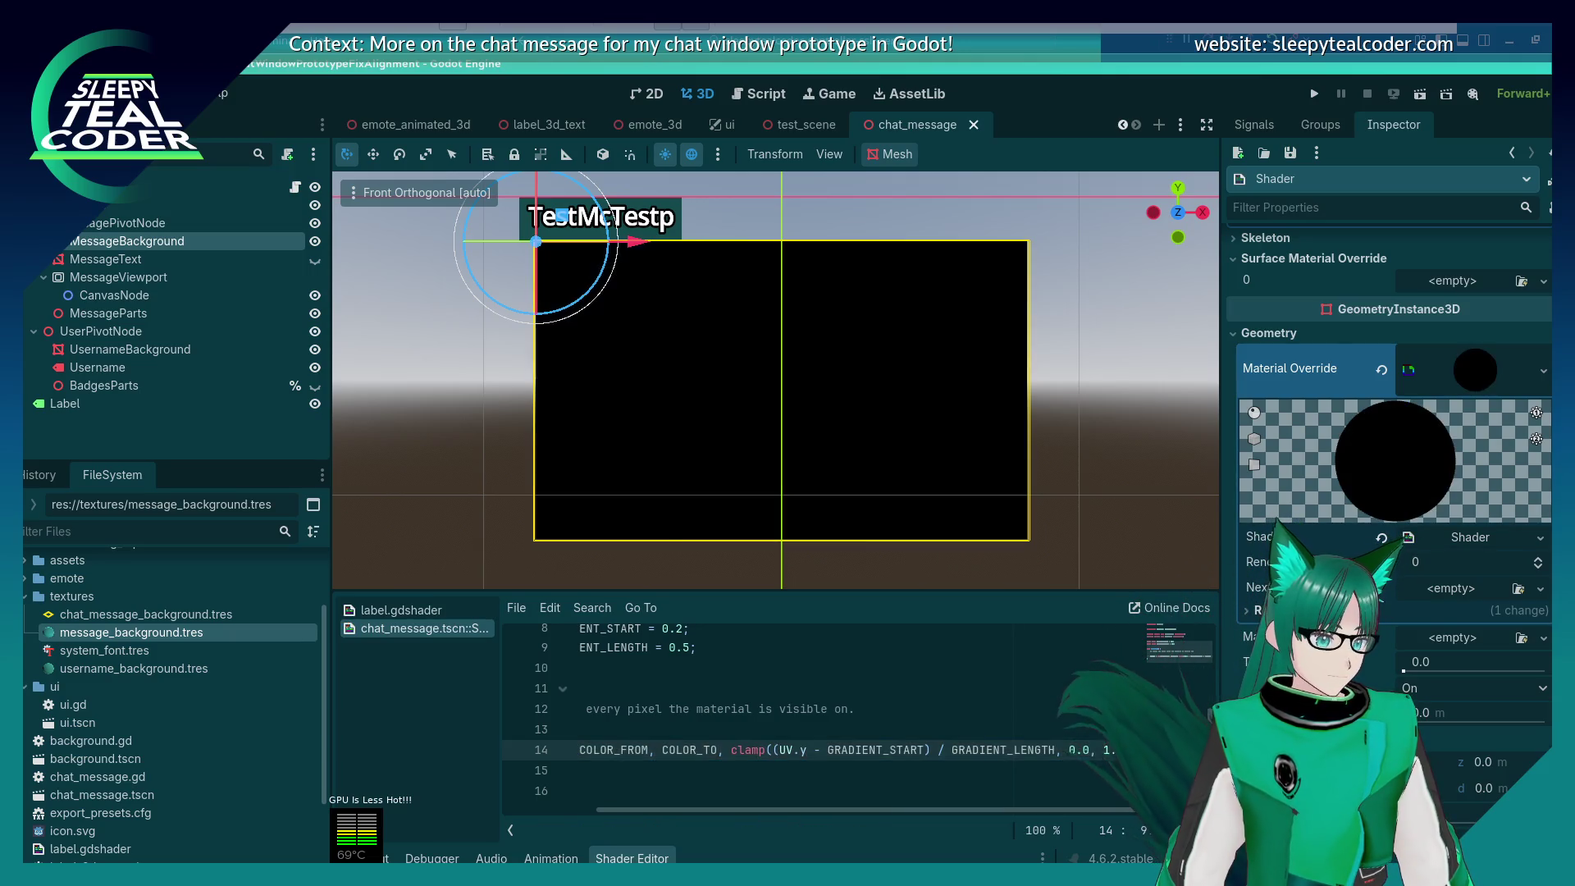
type(";")
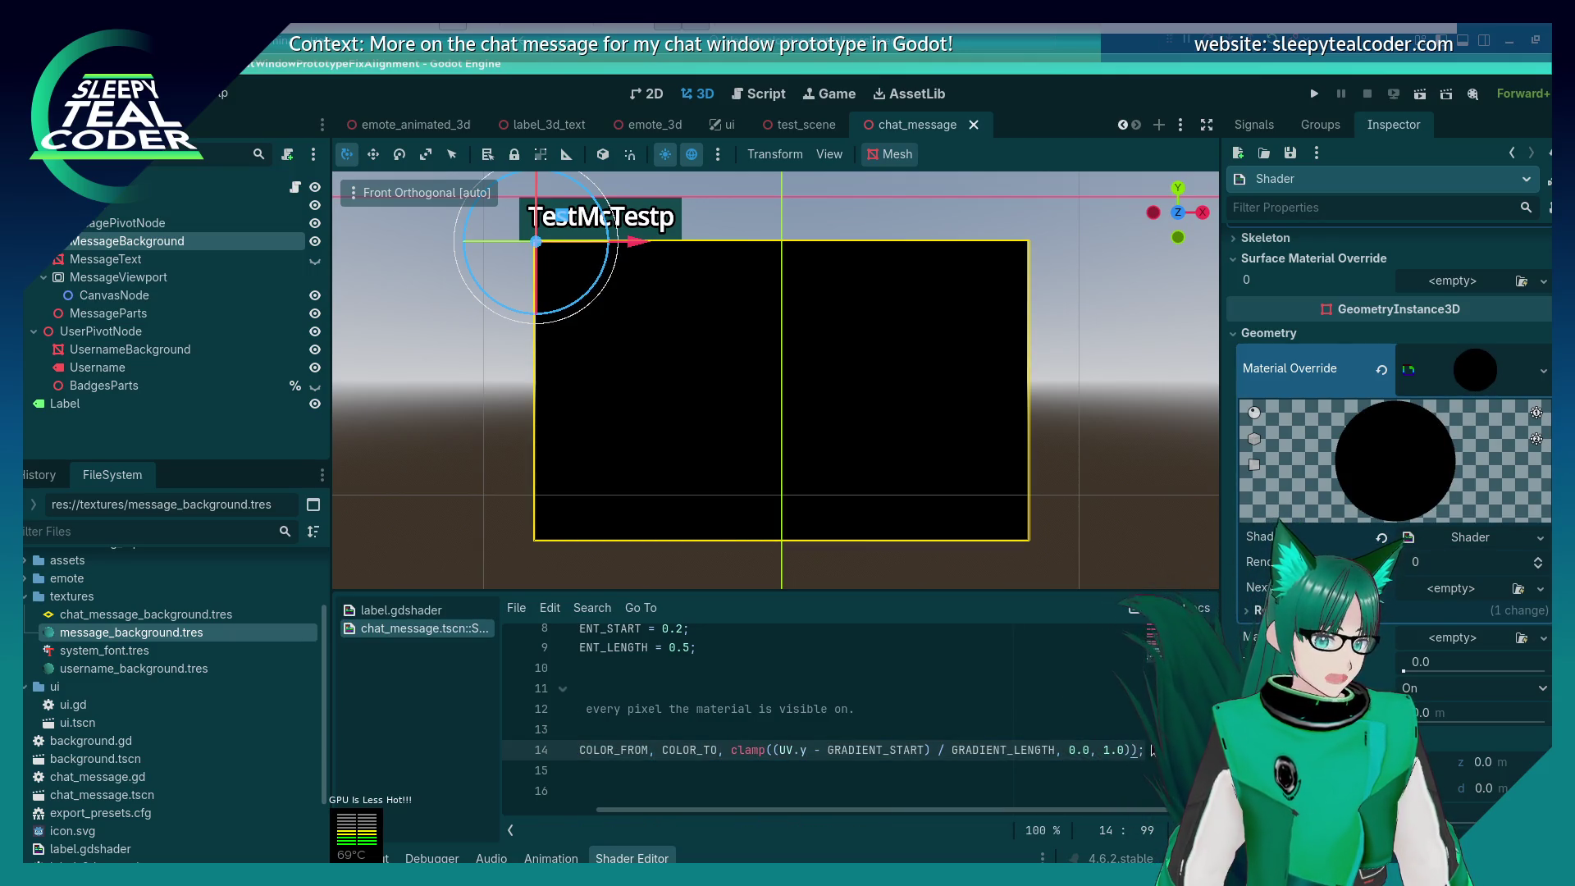
Step: Save the chat_message scene and return to the start of the ALBEDO line
key("ctrl+s")
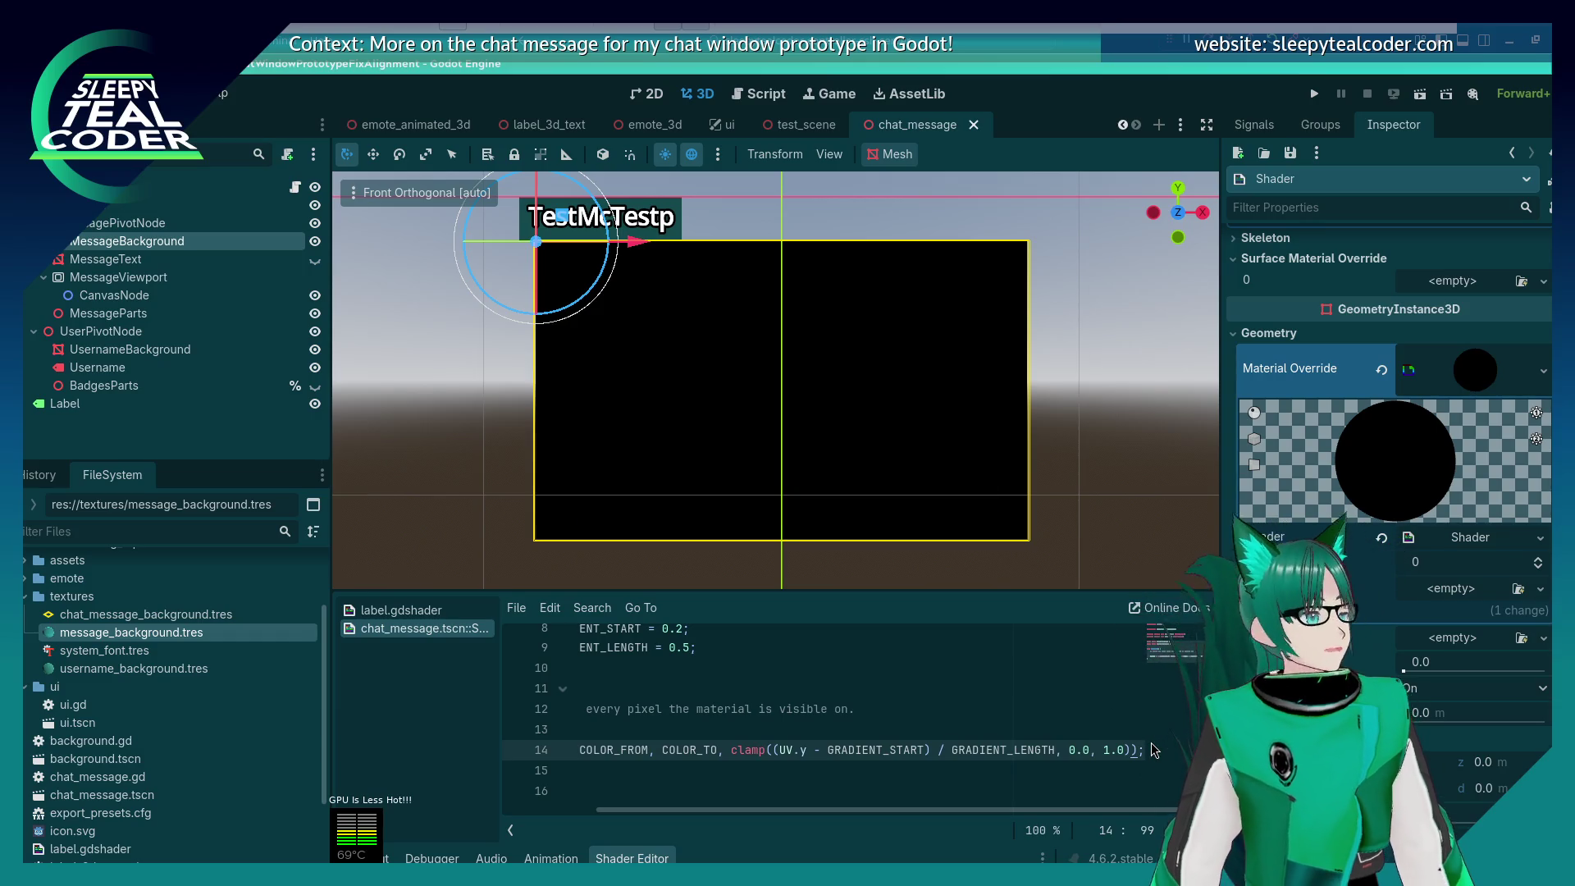
key("Home")
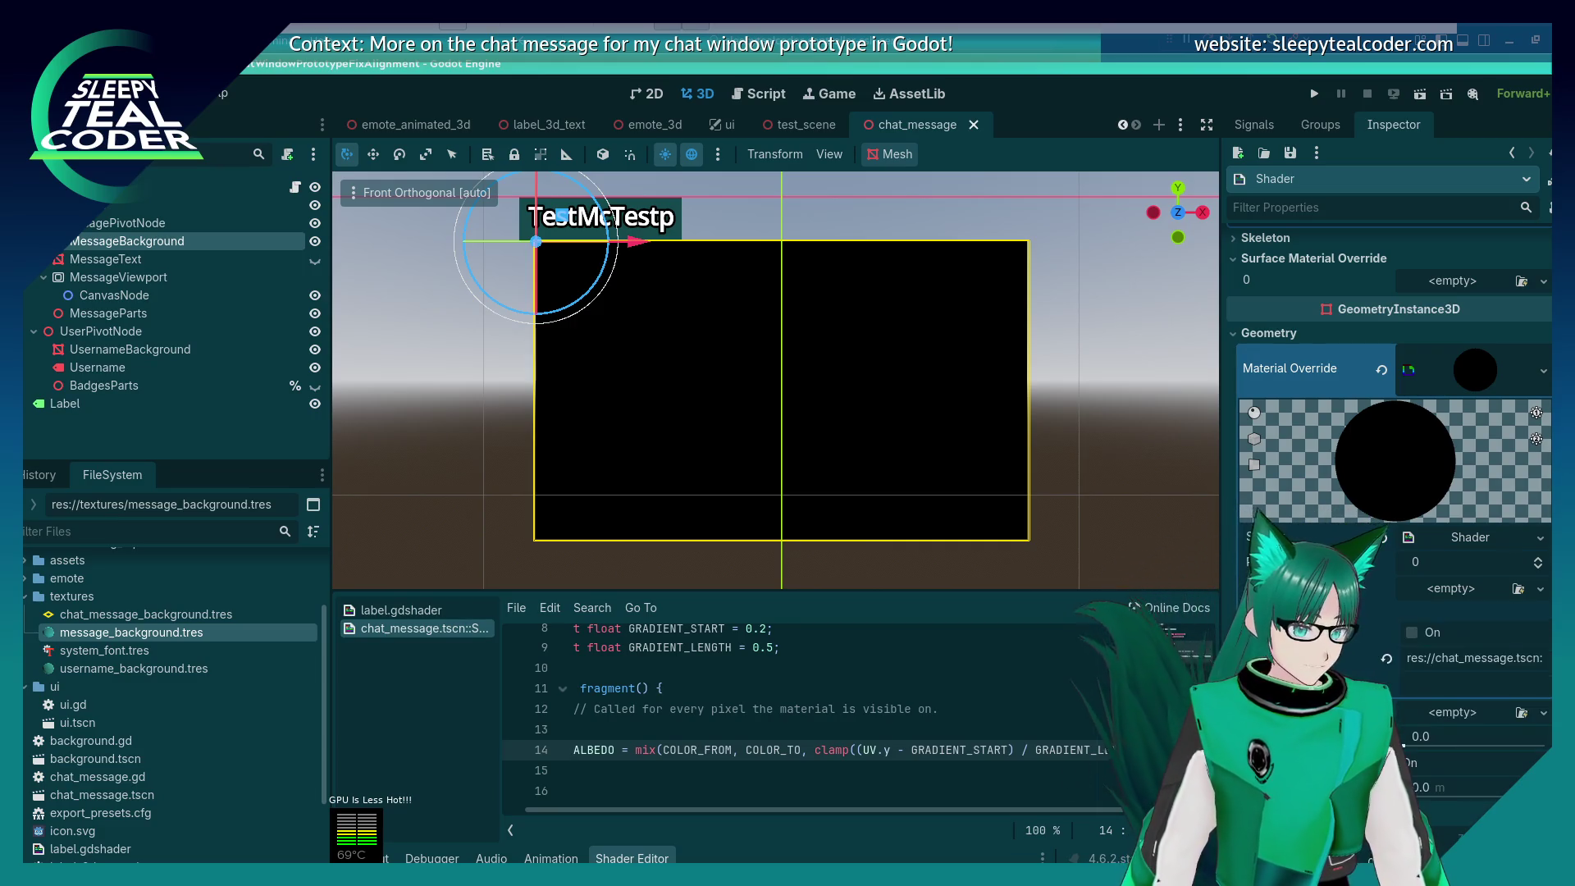
scroll(827, 707, "up", 2)
scroll(827, 707, "left", 3)
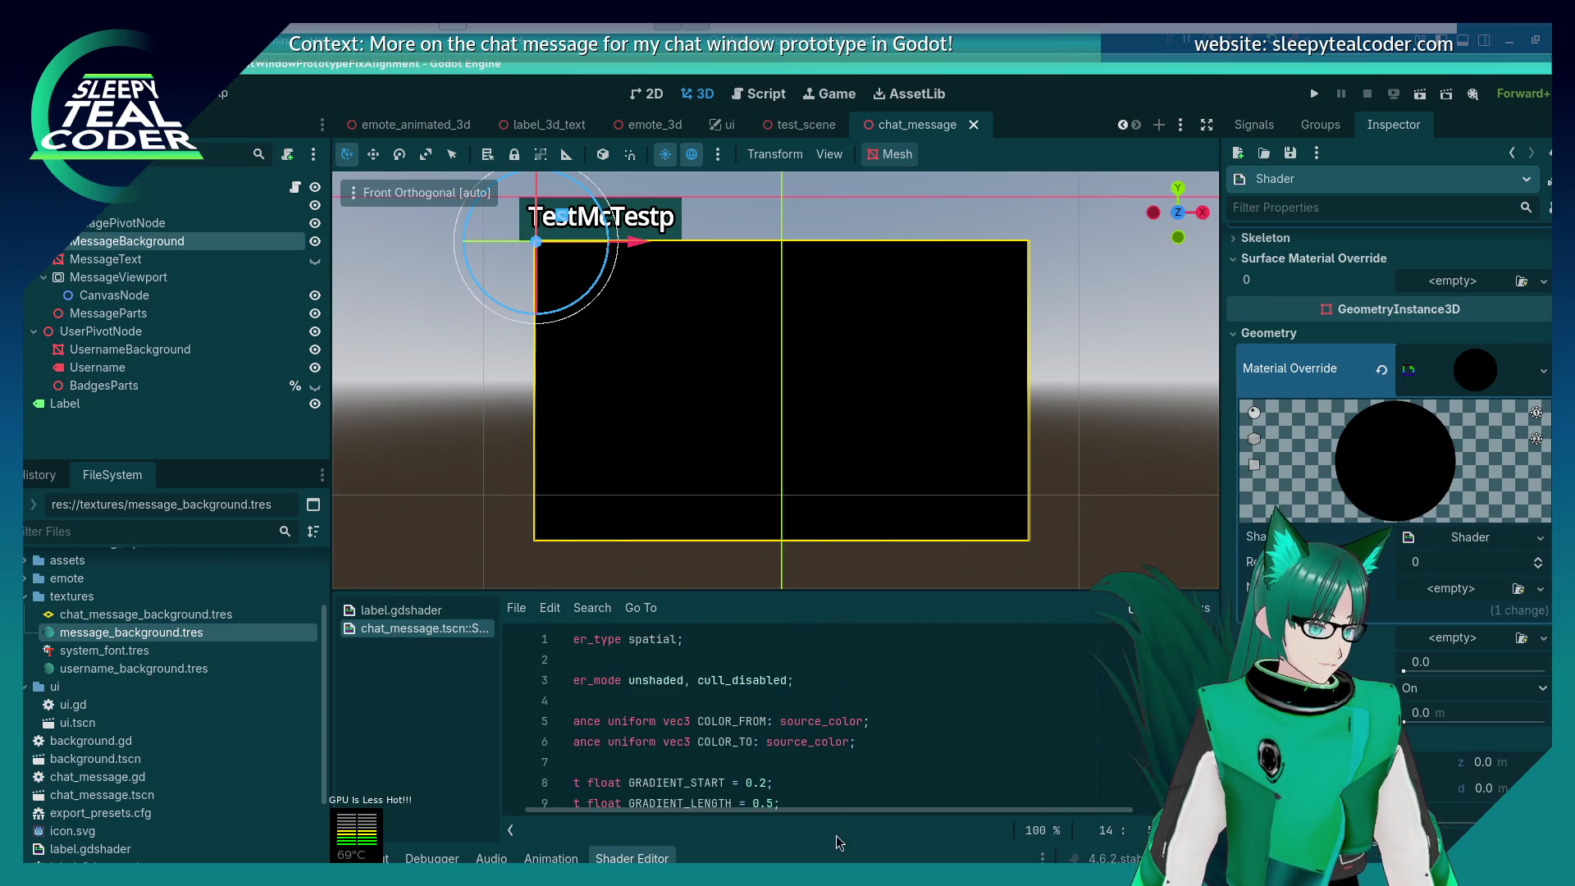
scroll(827, 707, "down", 2)
scroll(813, 708, "up", 2)
left_click(813, 730)
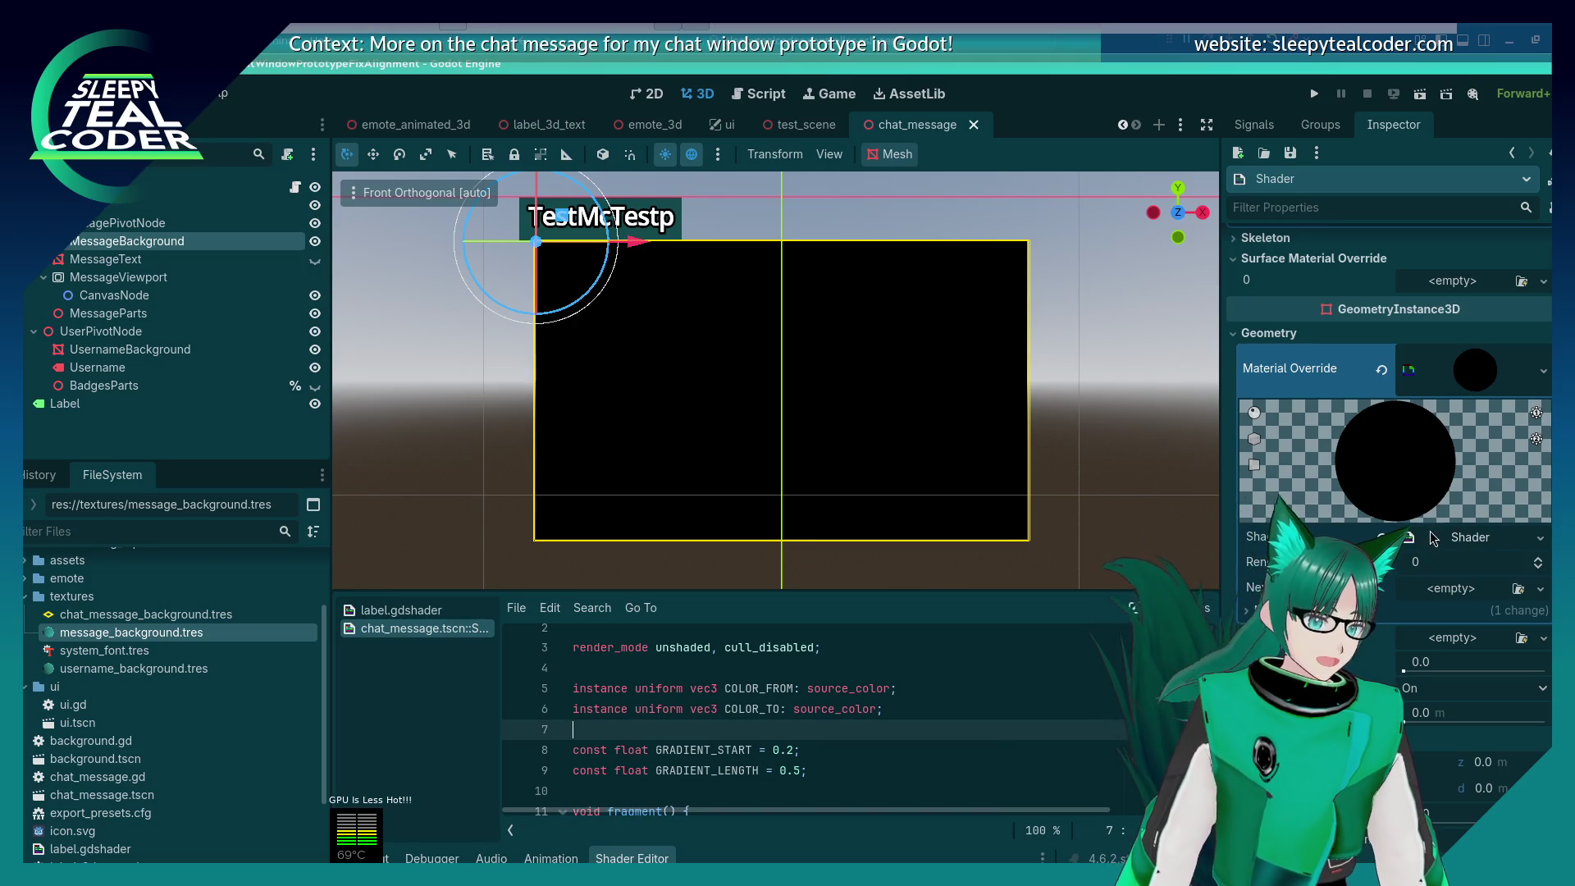
left_click(1542, 539)
left_click(1544, 541)
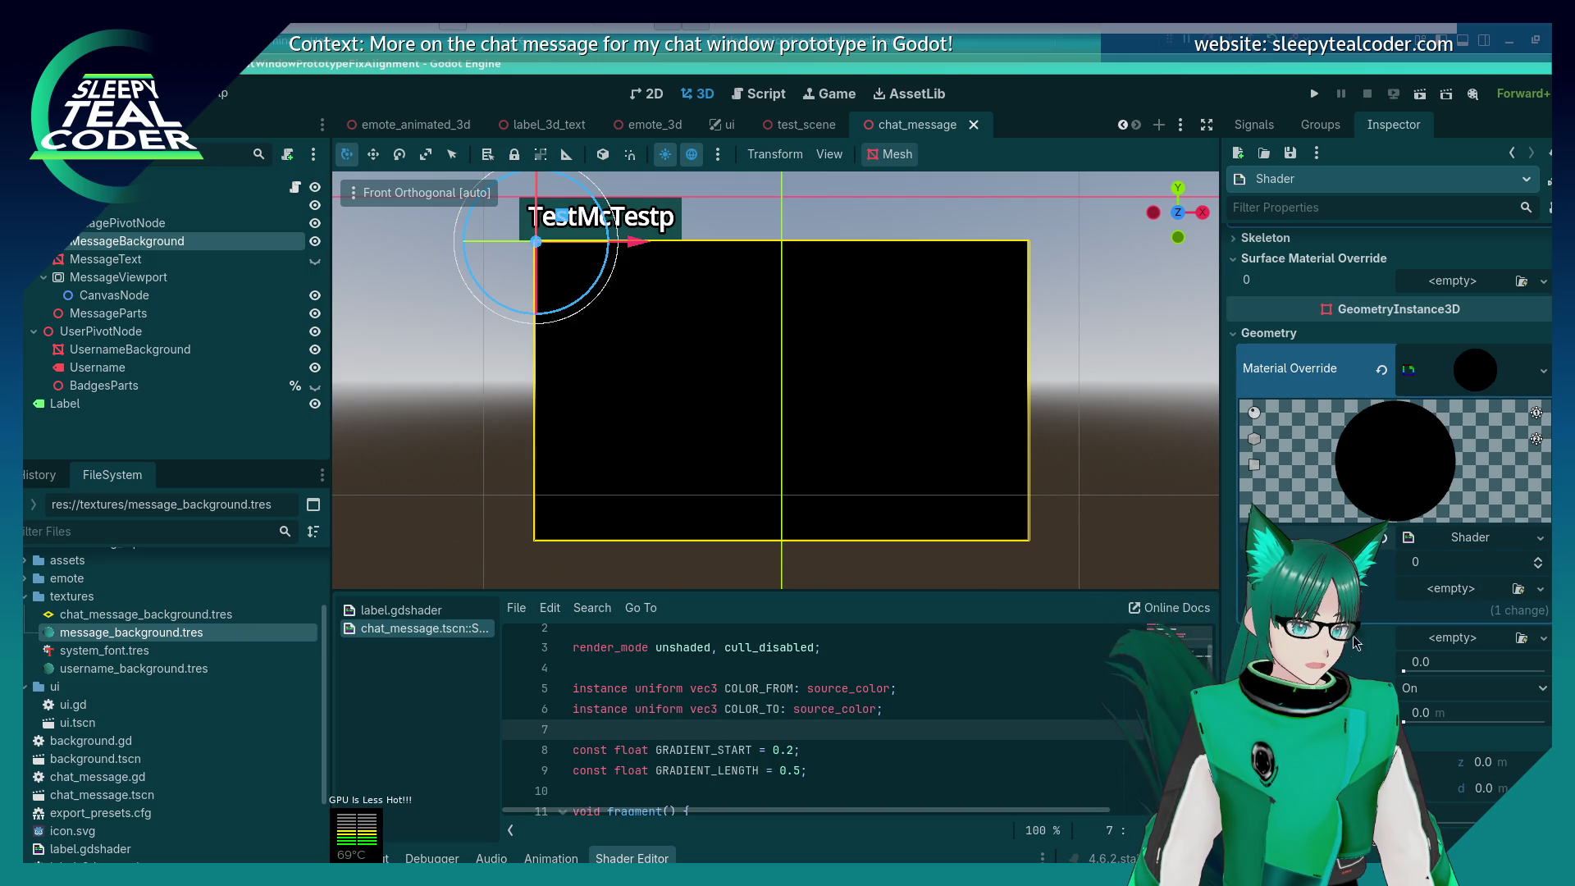
scroll(1368, 628, "up", 2)
scroll(1368, 628, "down", 2)
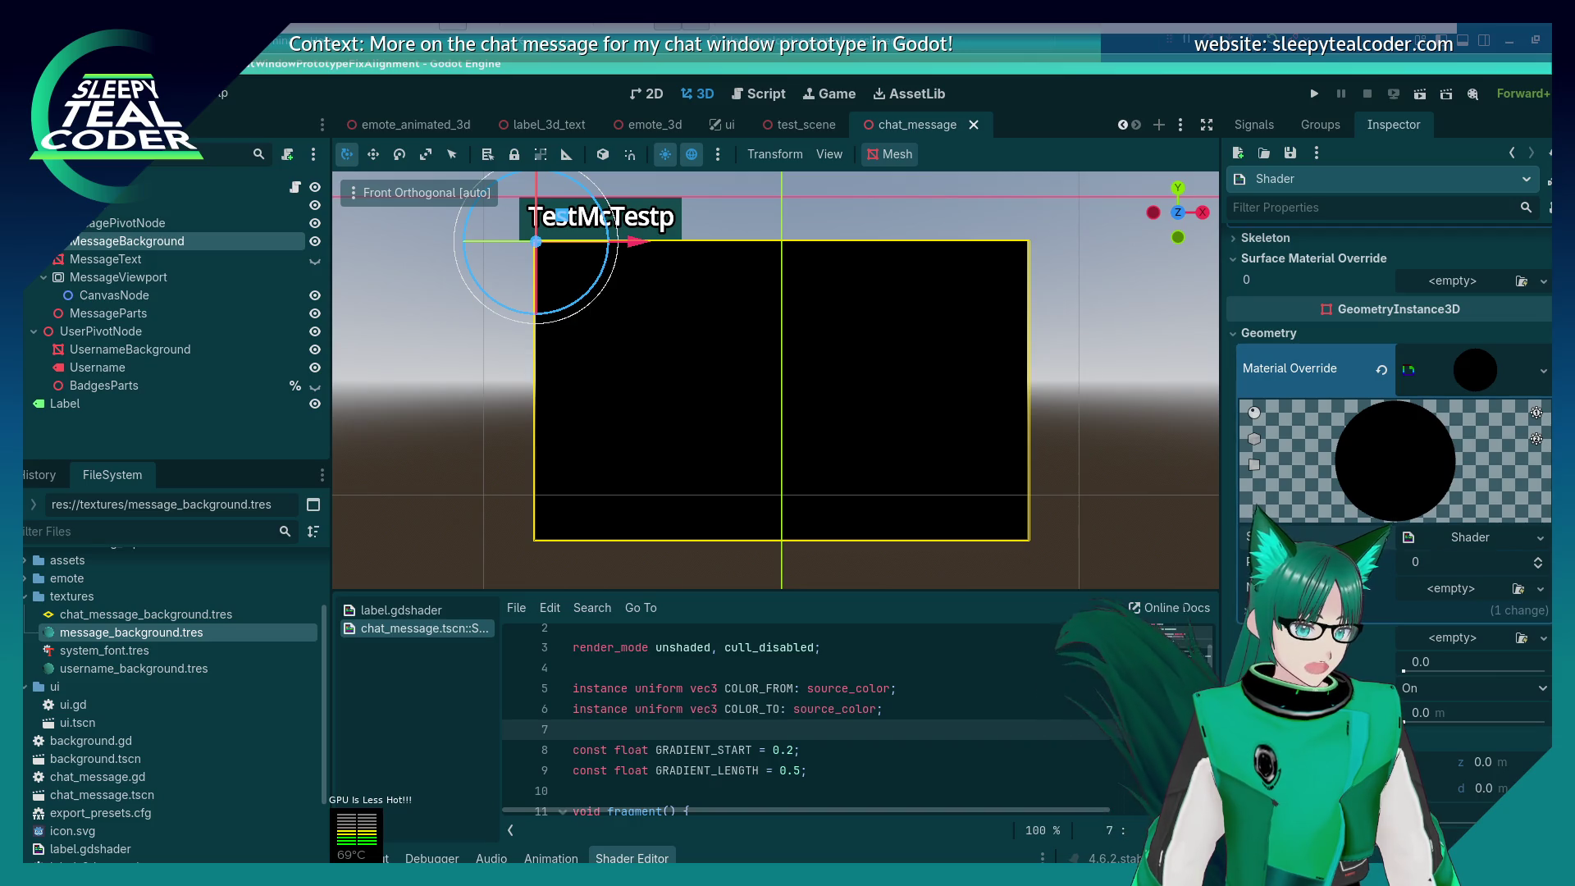
scroll(1368, 628, "down", 2)
scroll(1368, 629, "up", 2)
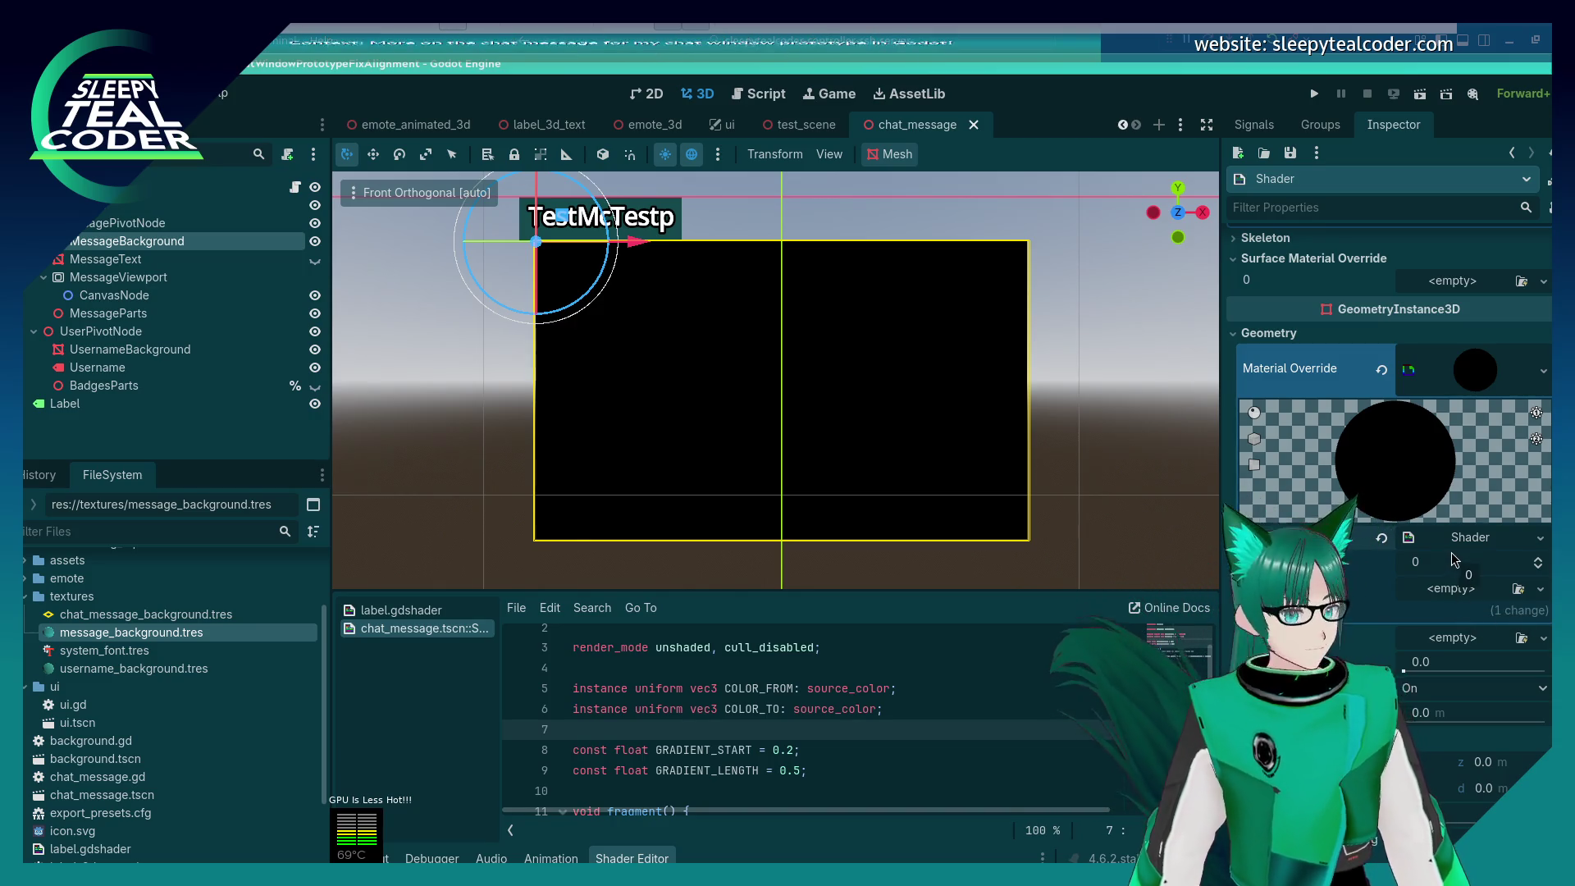
scroll(1458, 593, "up", 2)
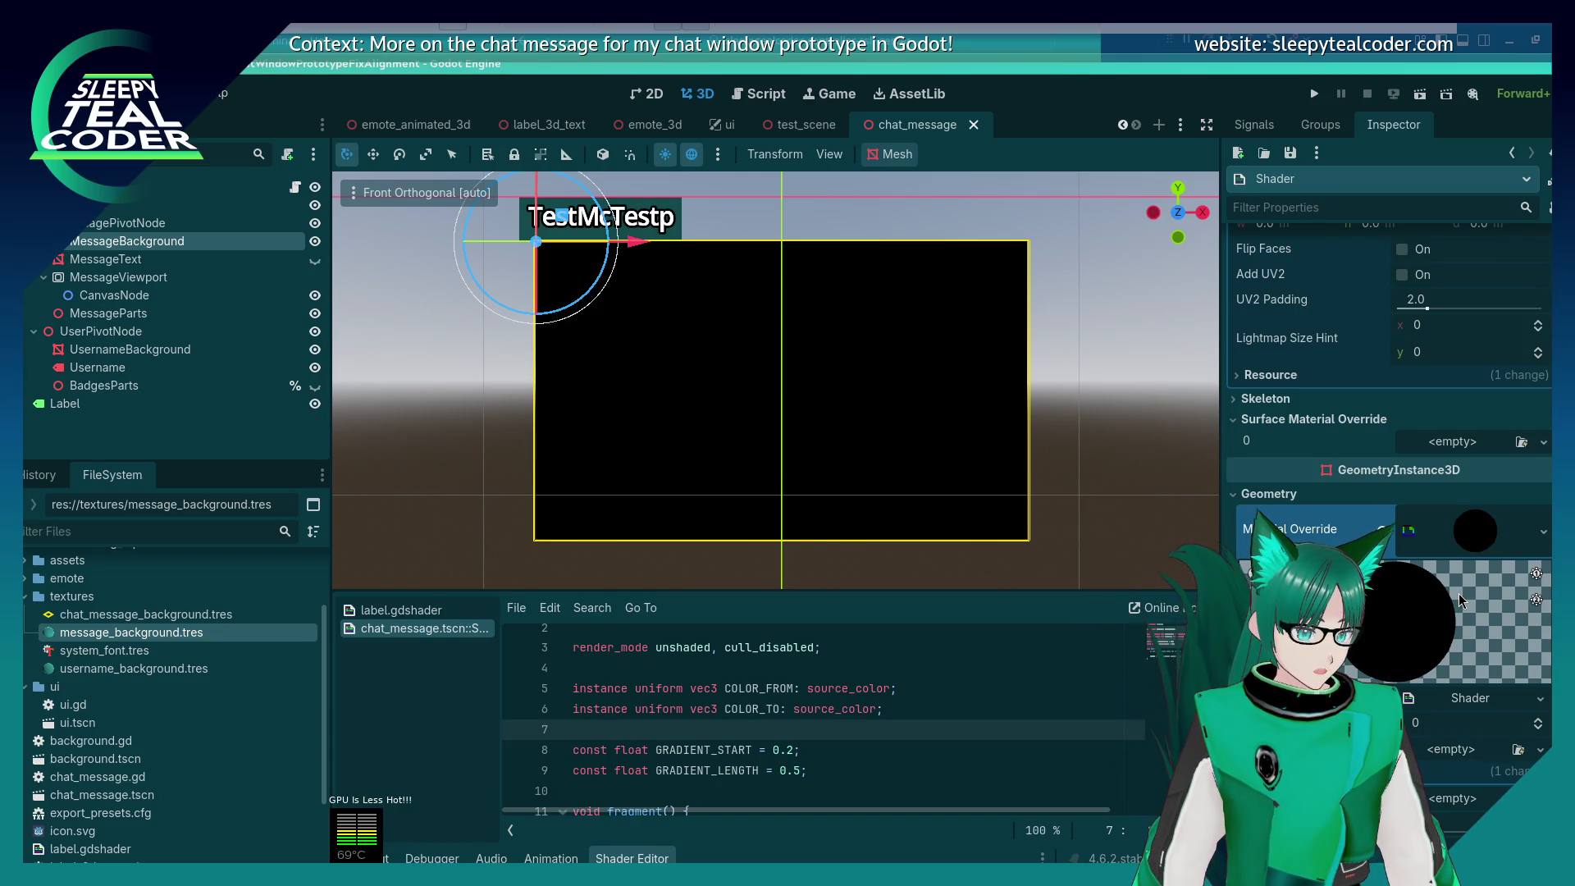
Step: Toggle the material override preview and the shader's resource properties in the Inspector
left_click(1469, 534)
left_click(1471, 537)
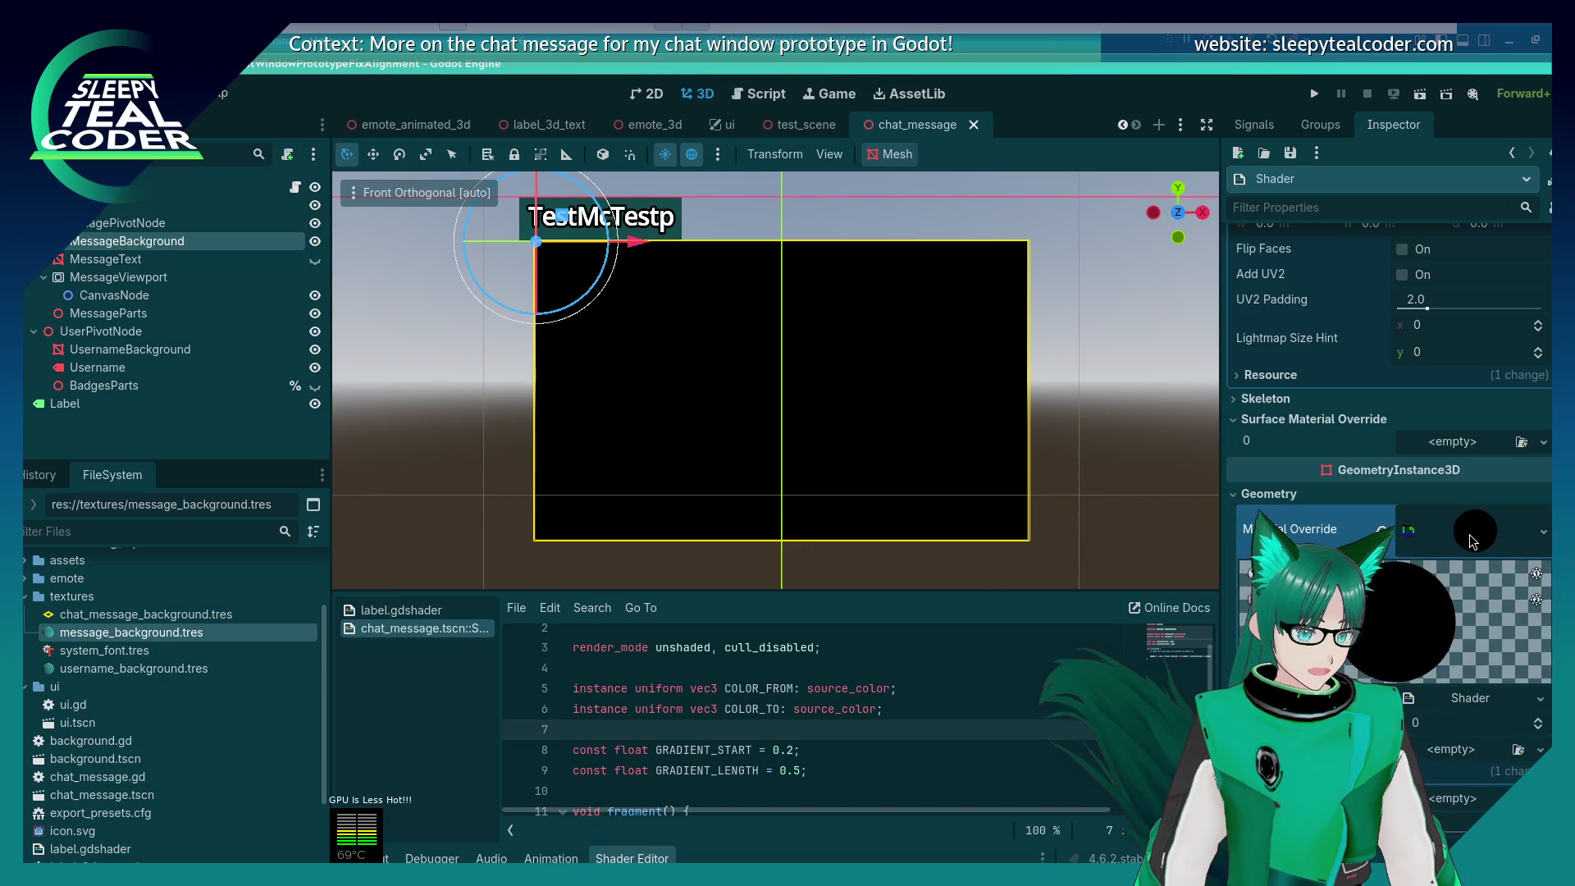
left_click(1470, 537)
left_click(1470, 537)
scroll(1469, 537, "down", 2)
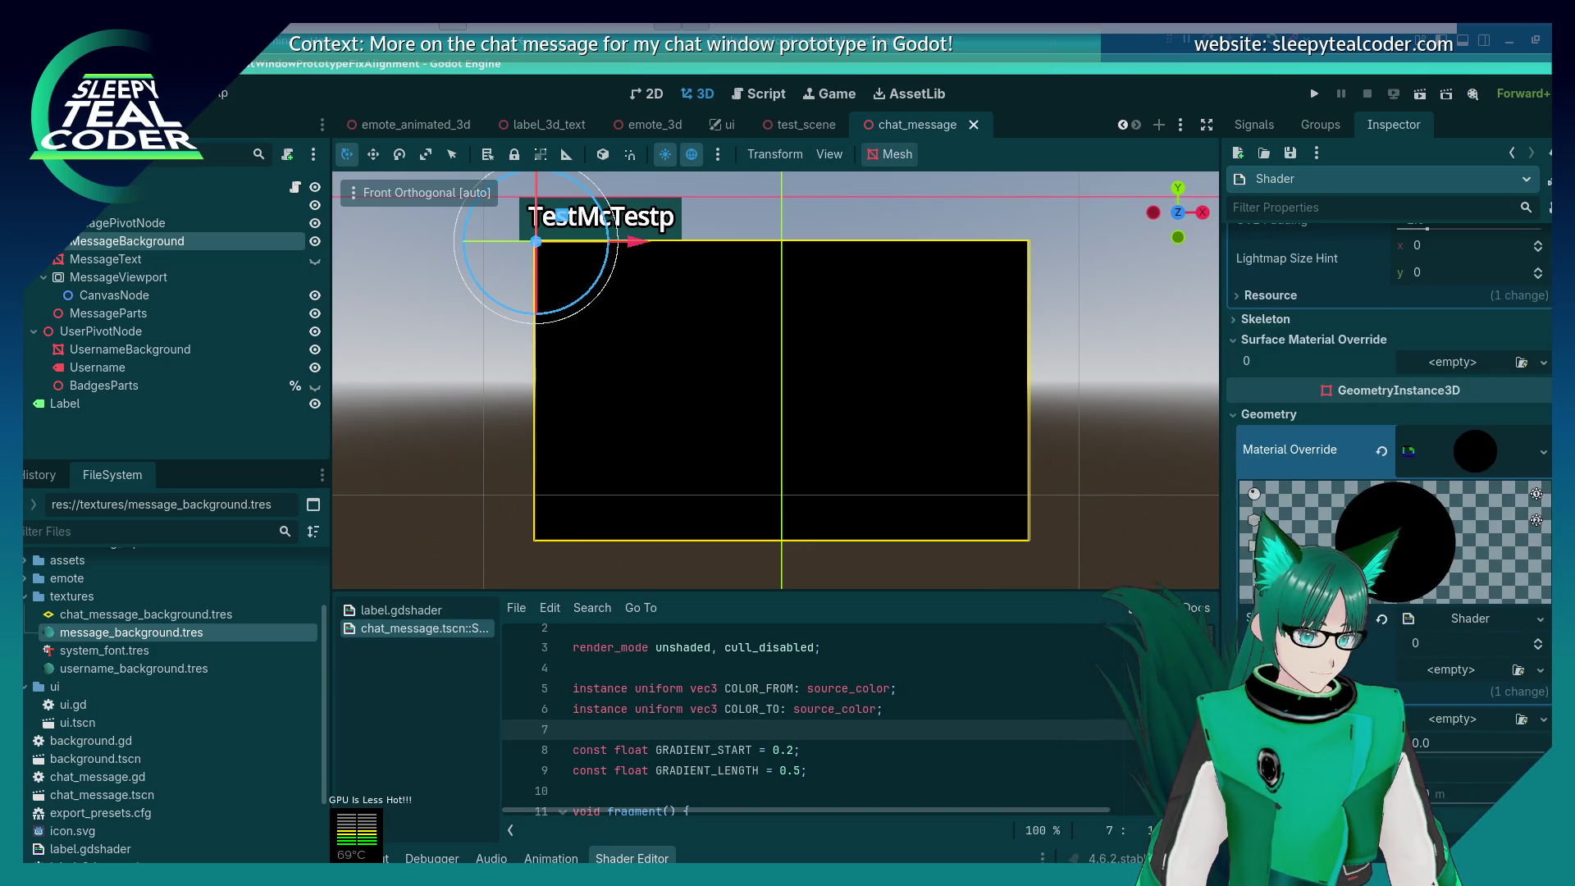
left_click(1505, 627)
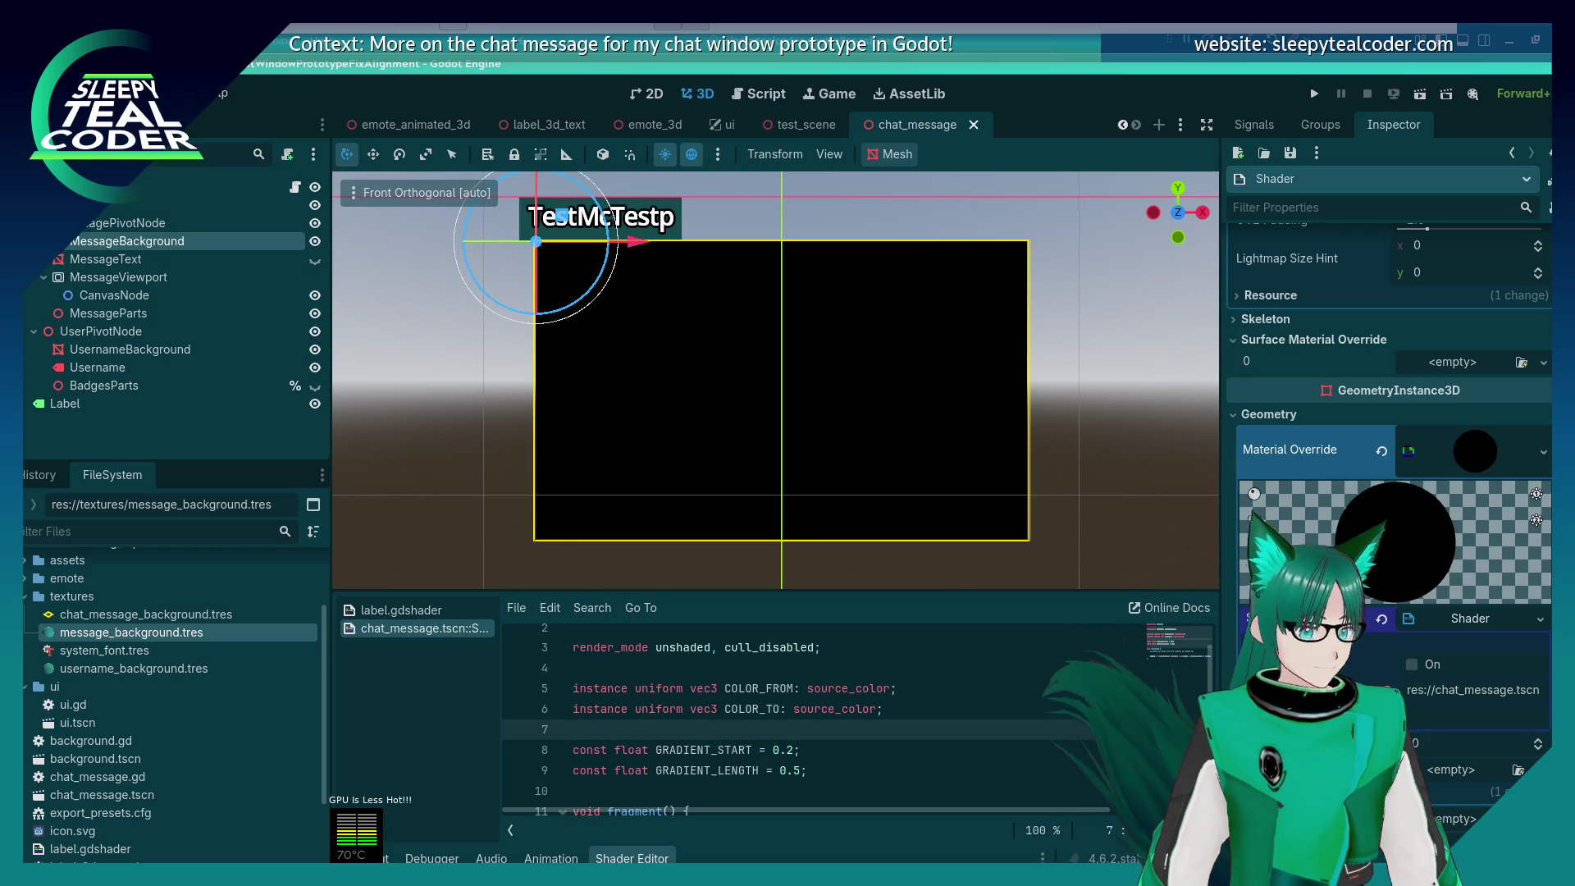
left_click(1476, 621)
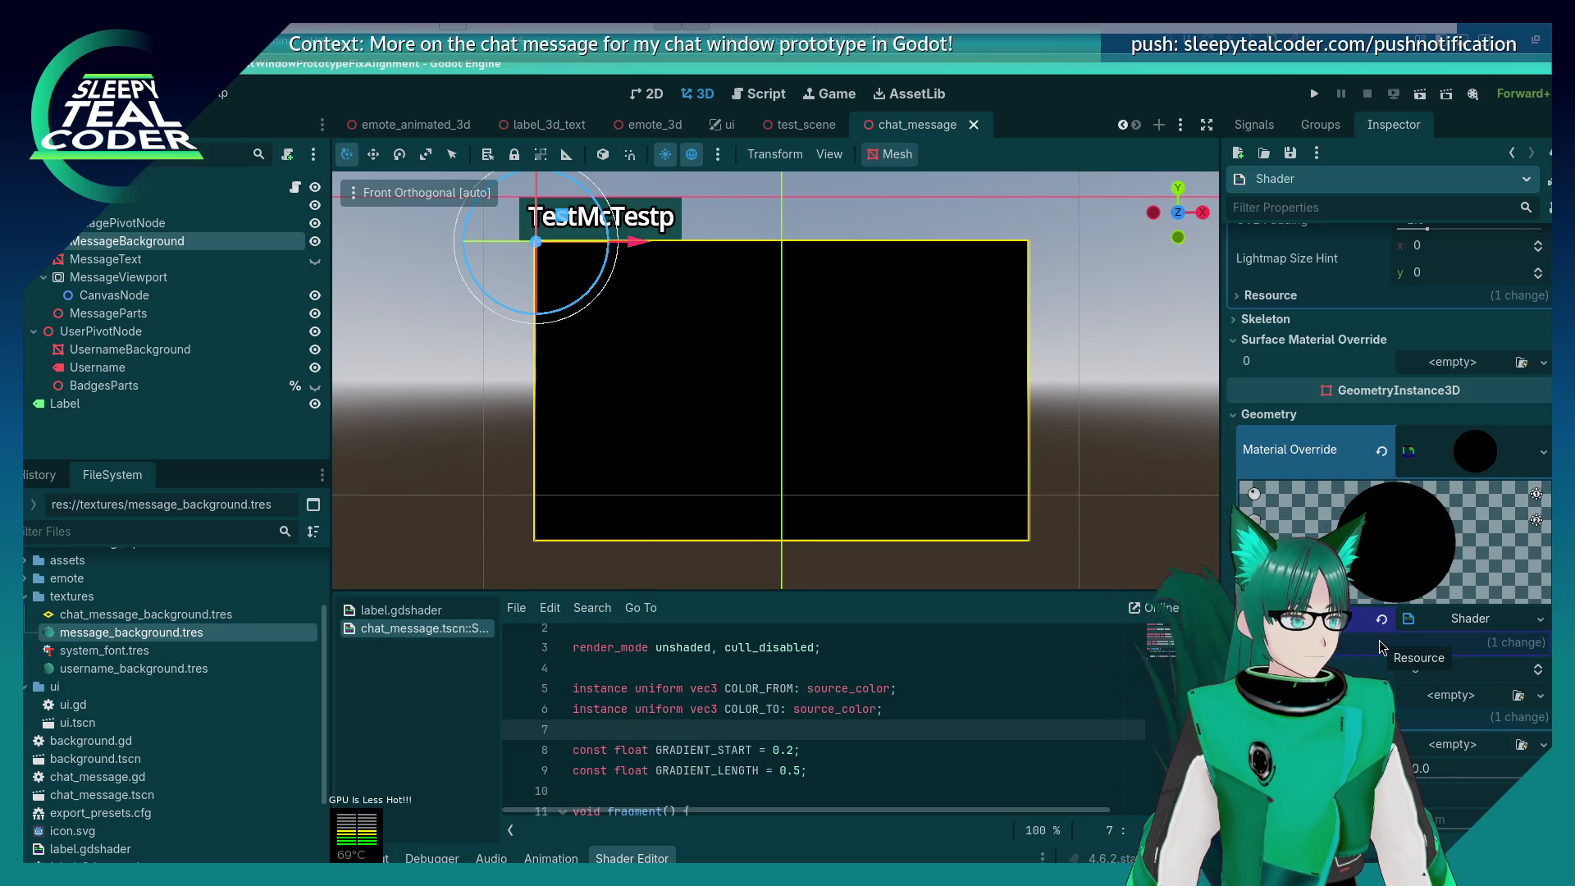
Step: Inspect the materials of the Label, MessageText and MessageBackground nodes
left_click(99, 403)
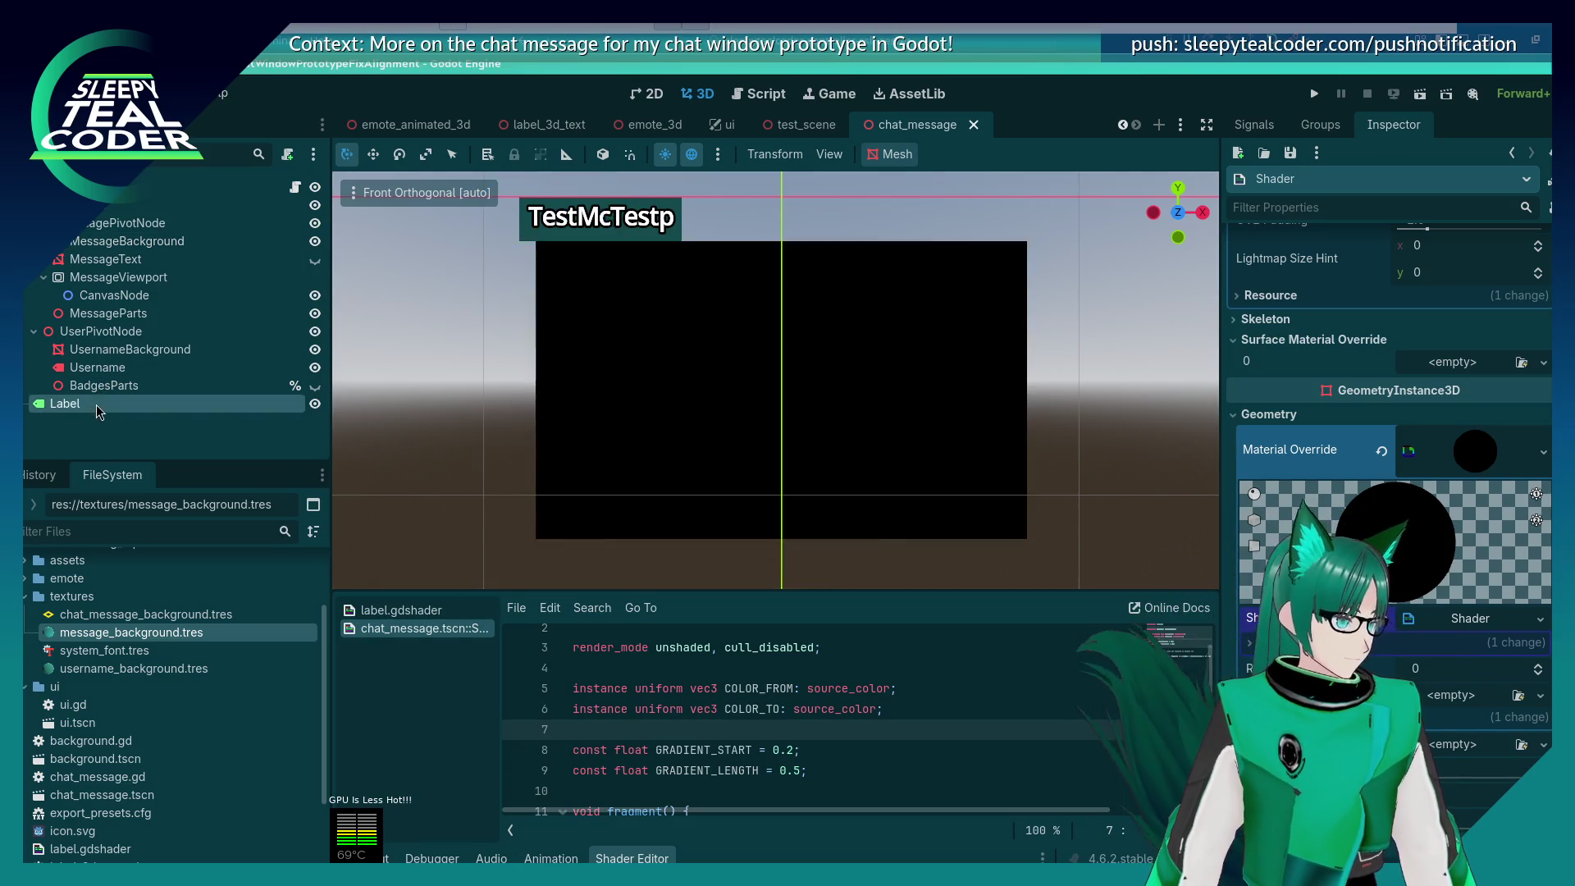
scroll(1353, 619, "down", 15)
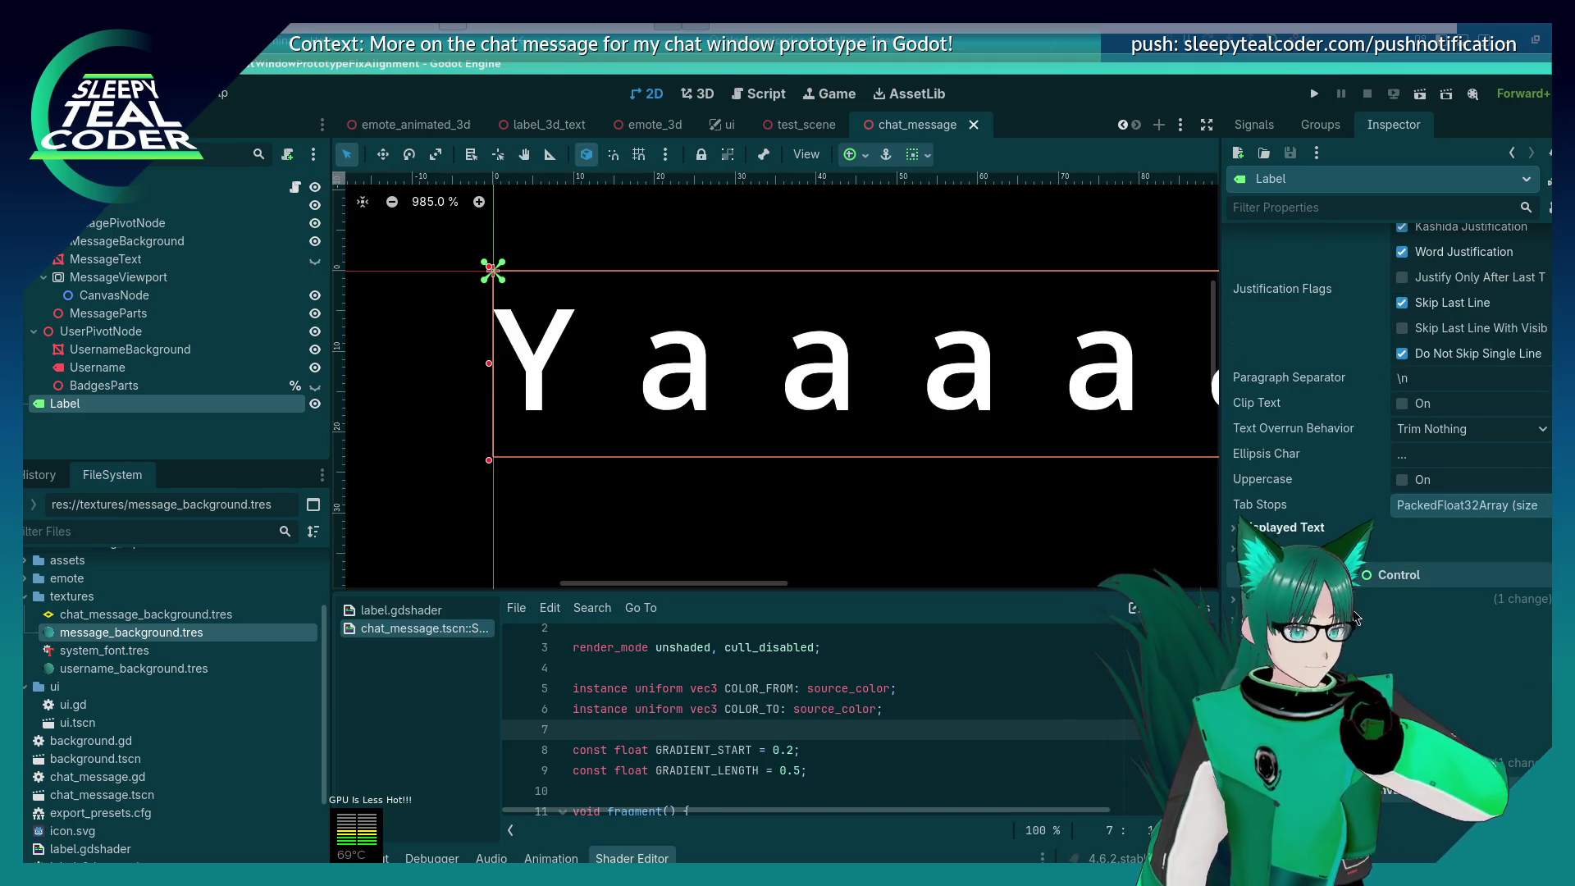
scroll(1330, 537, "down", 2)
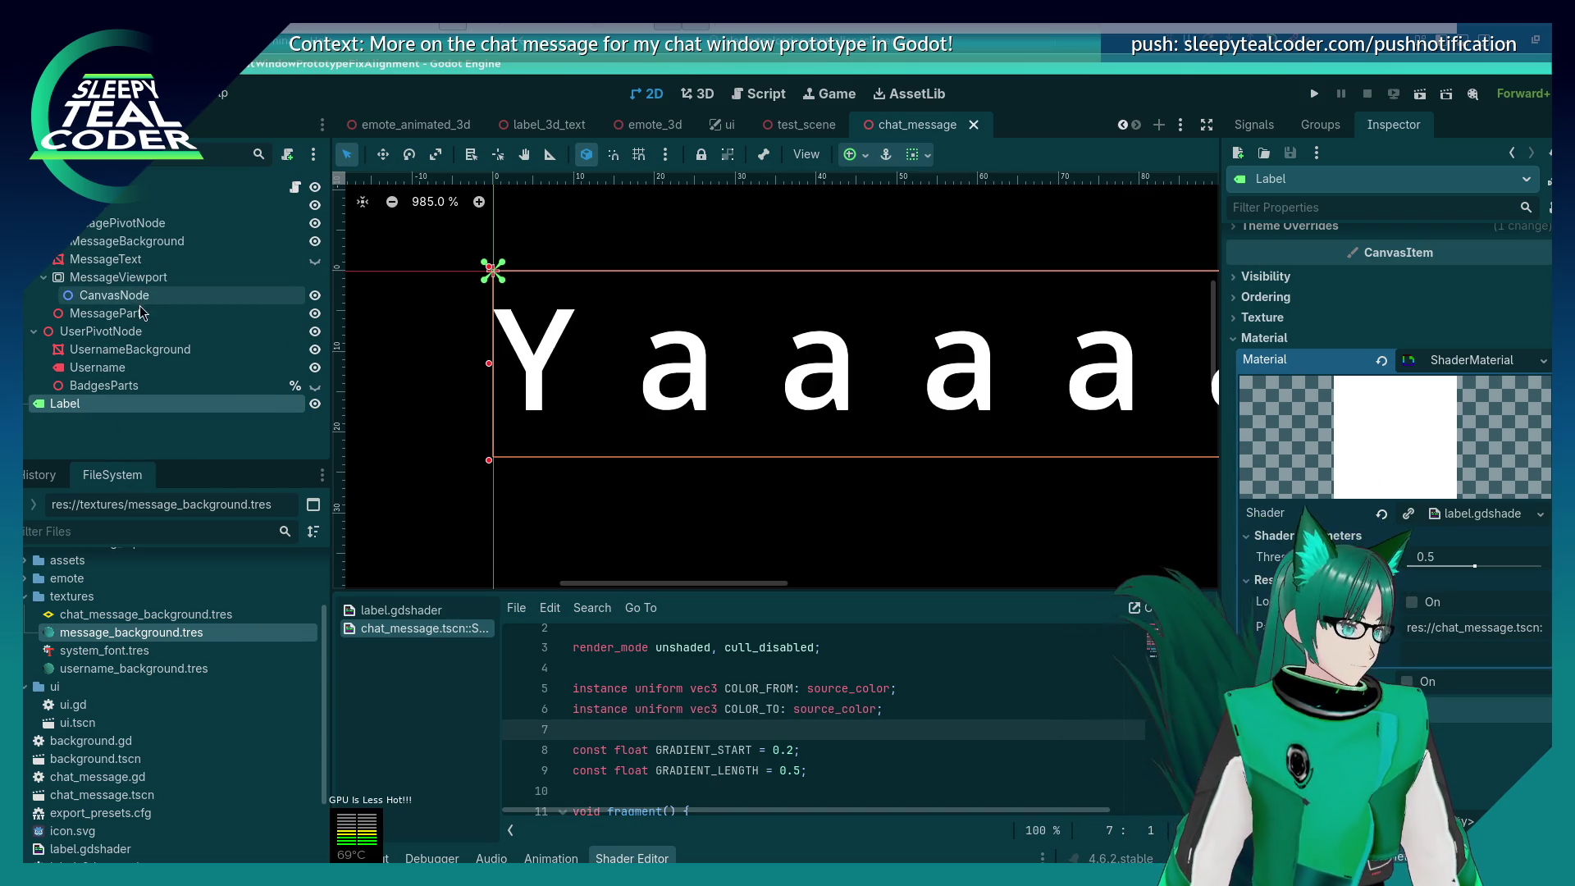
left_click(123, 259)
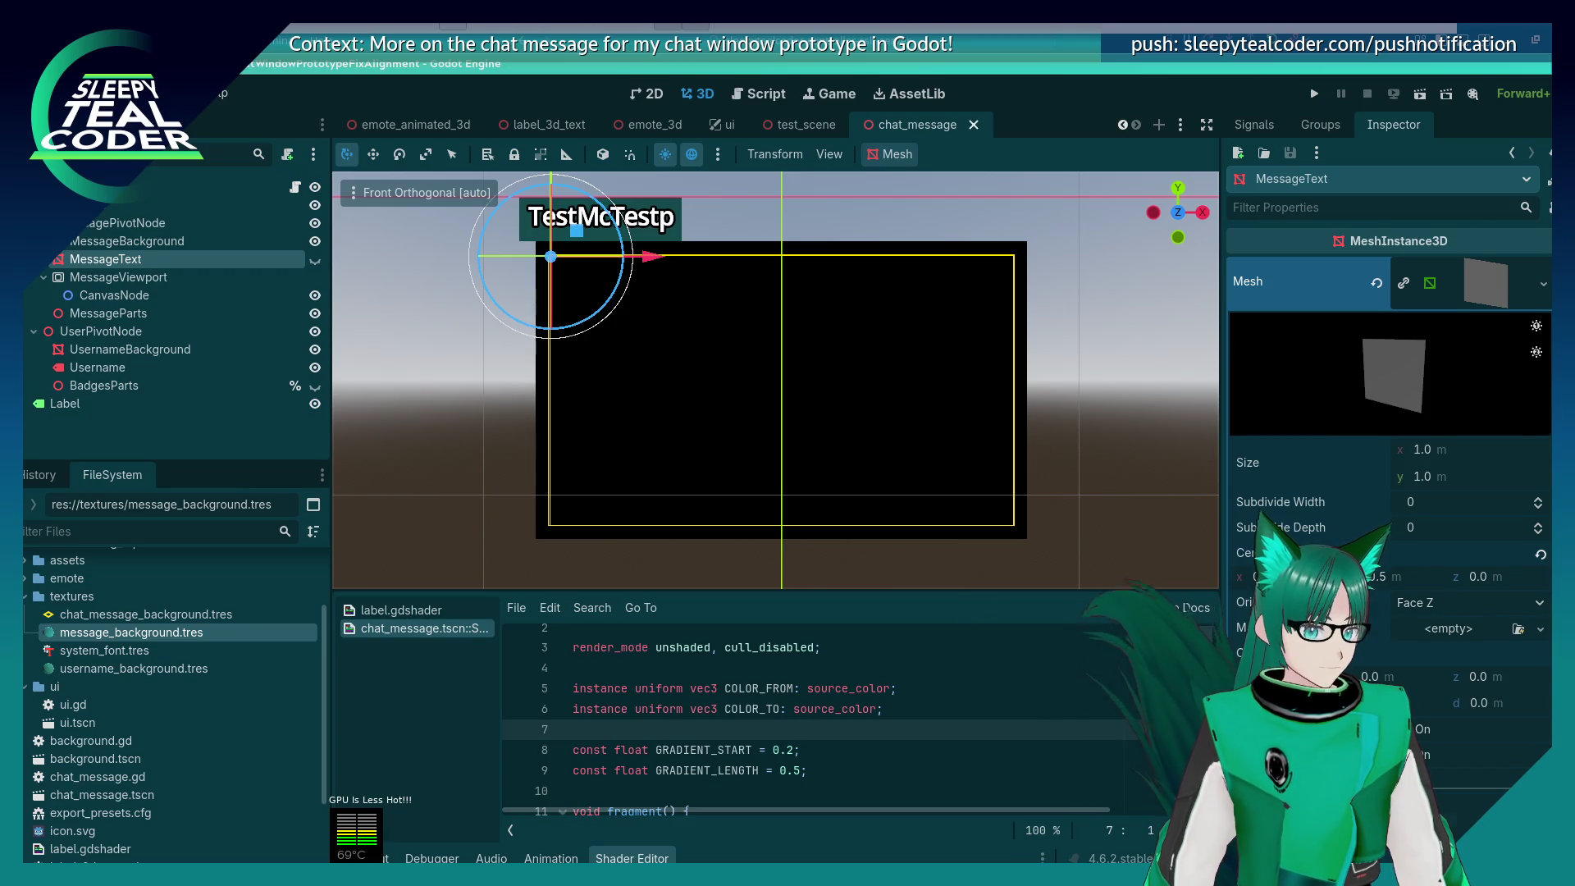
scroll(1389, 443, "down", 10)
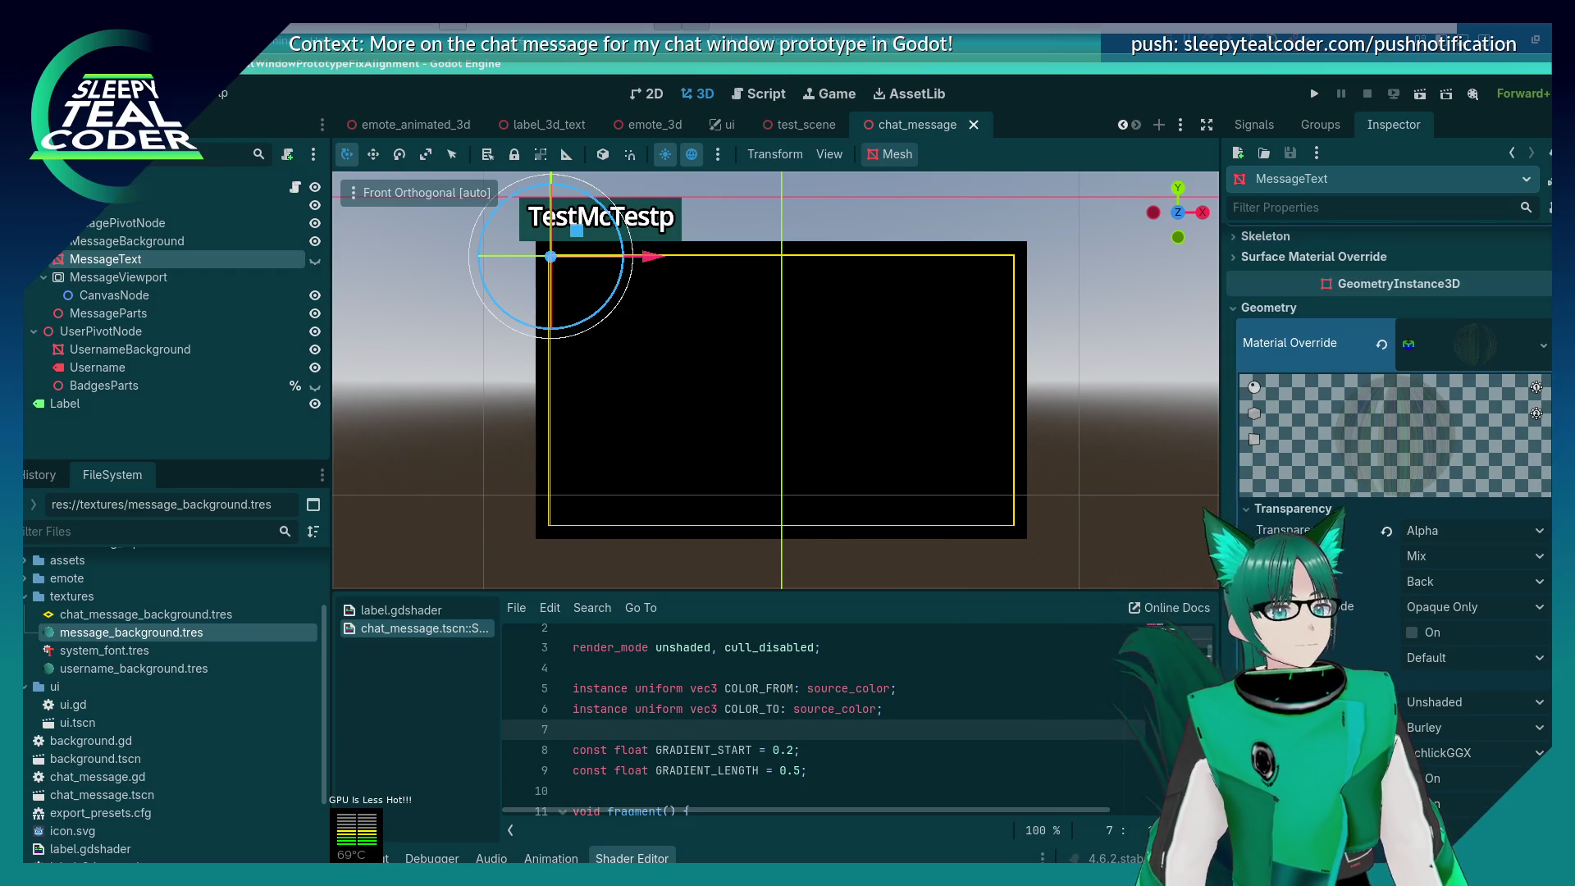
scroll(1389, 369, "down", 5)
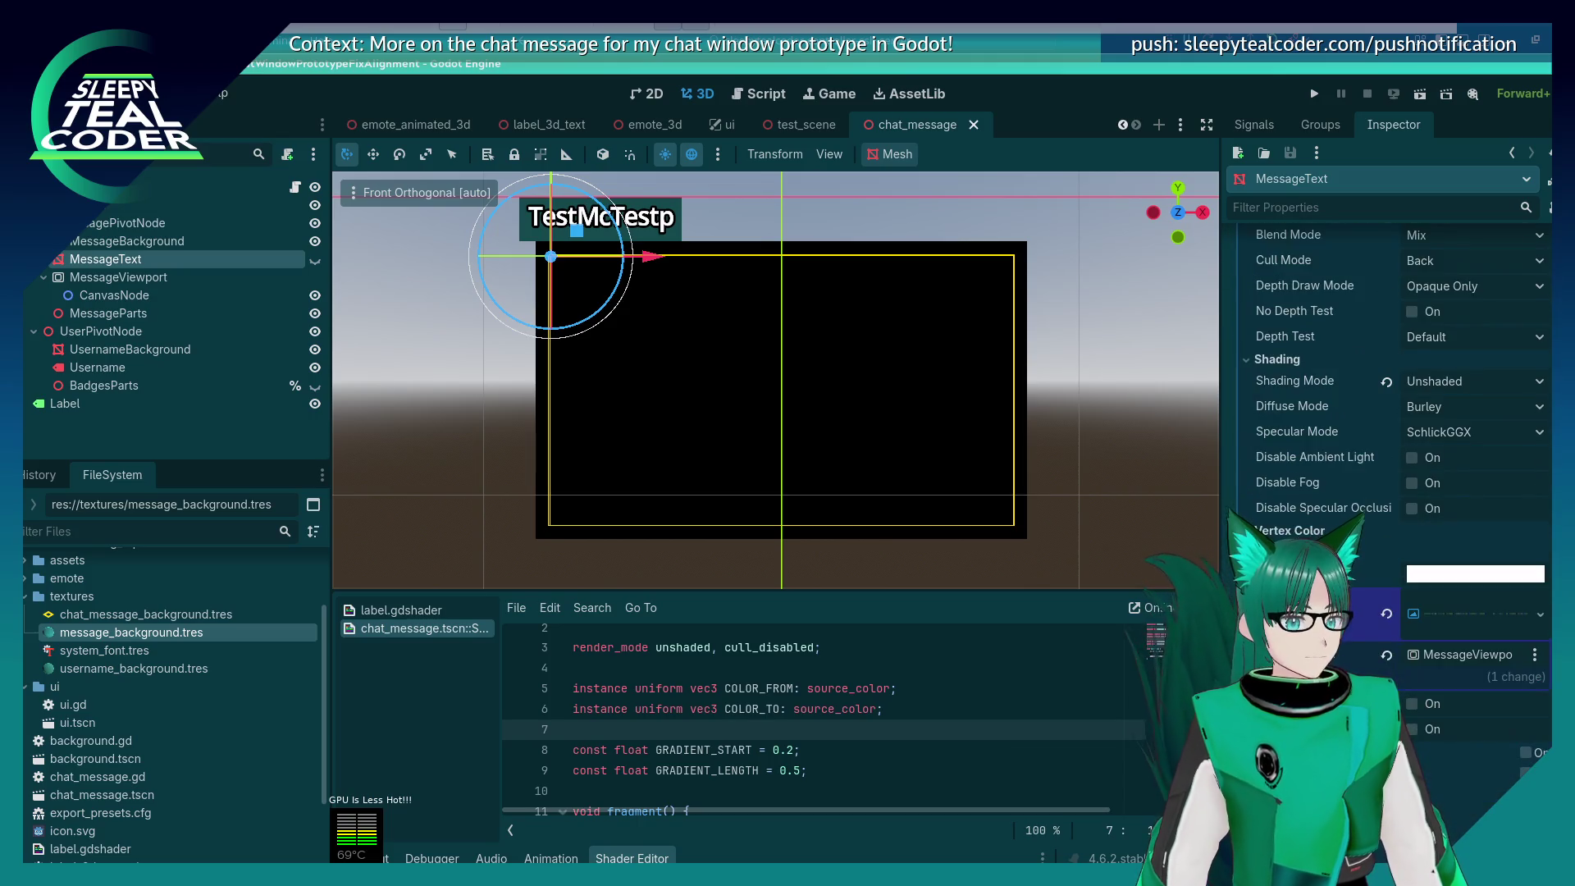
scroll(1388, 369, "down", 2)
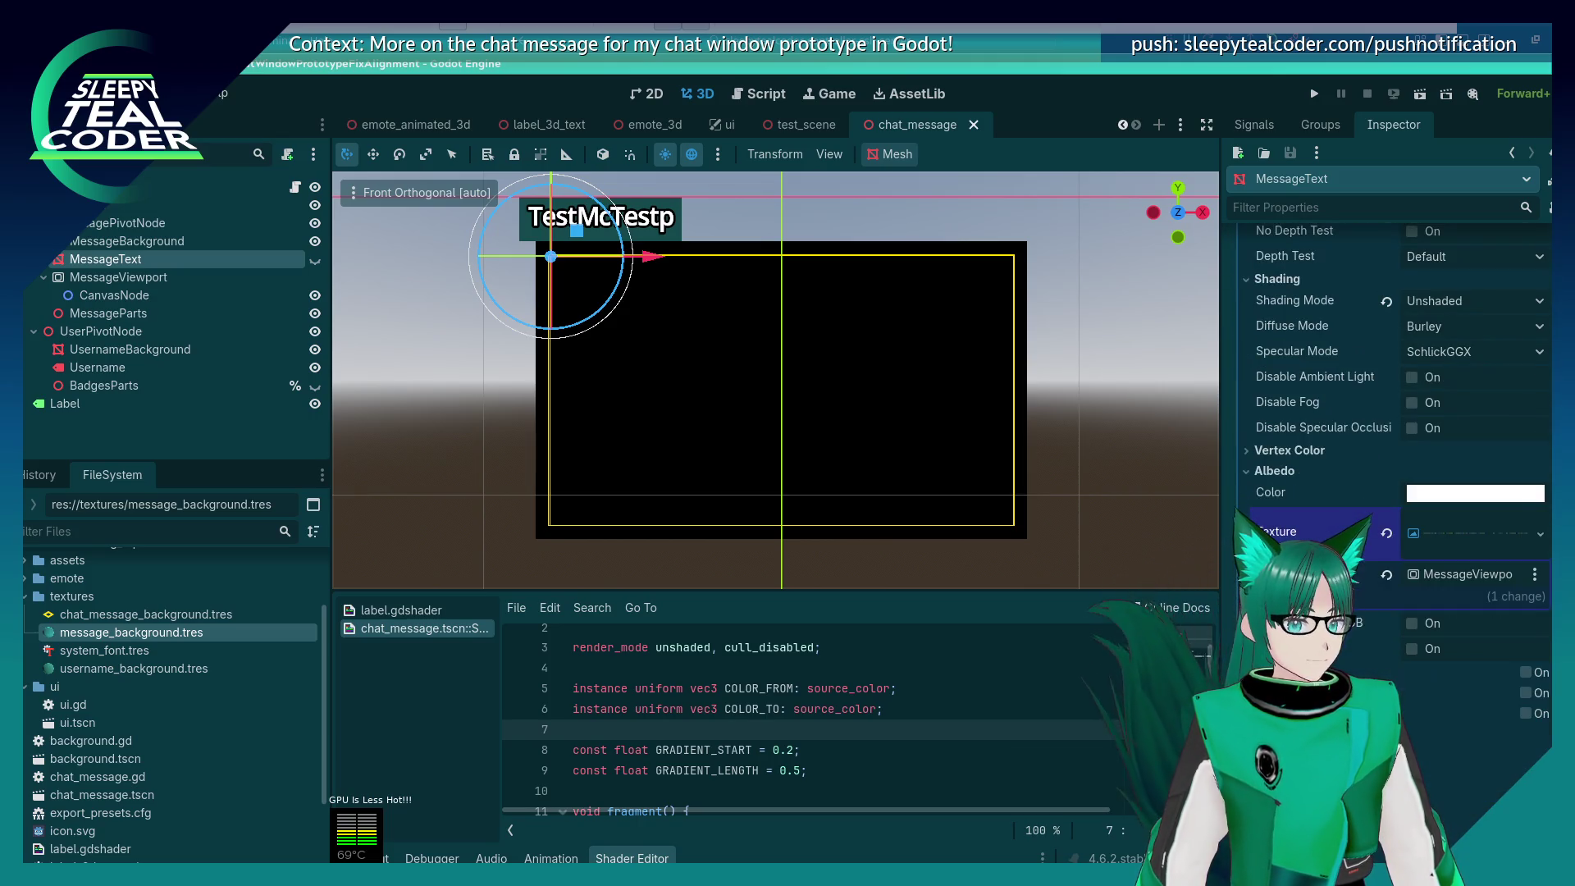
left_click(194, 241)
scroll(1336, 535, "down", 4)
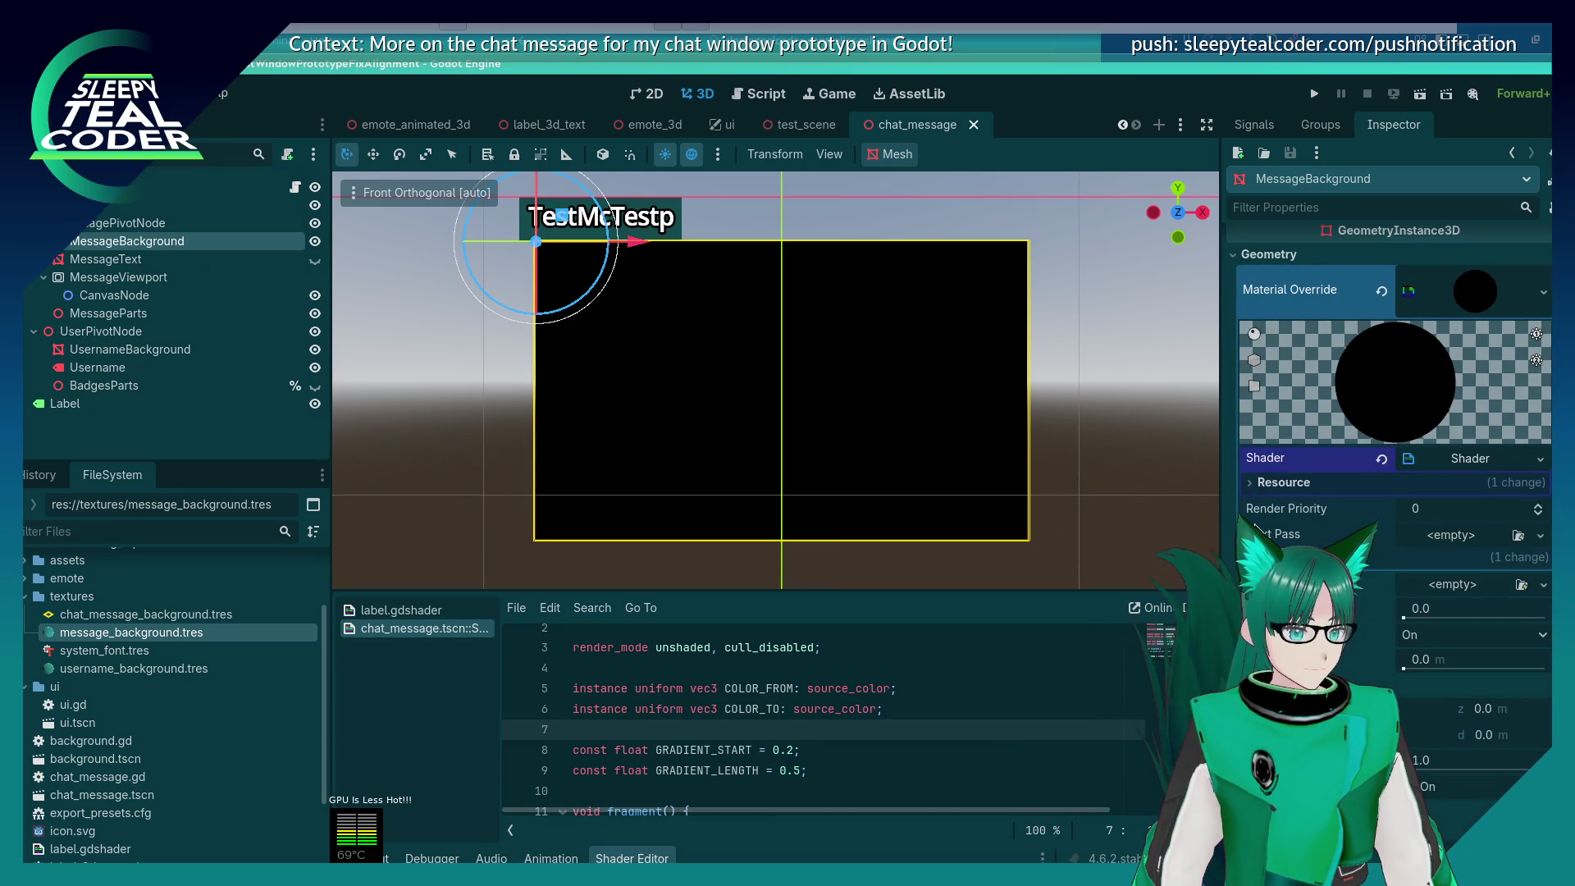
left_click(1313, 557)
left_click(1312, 557)
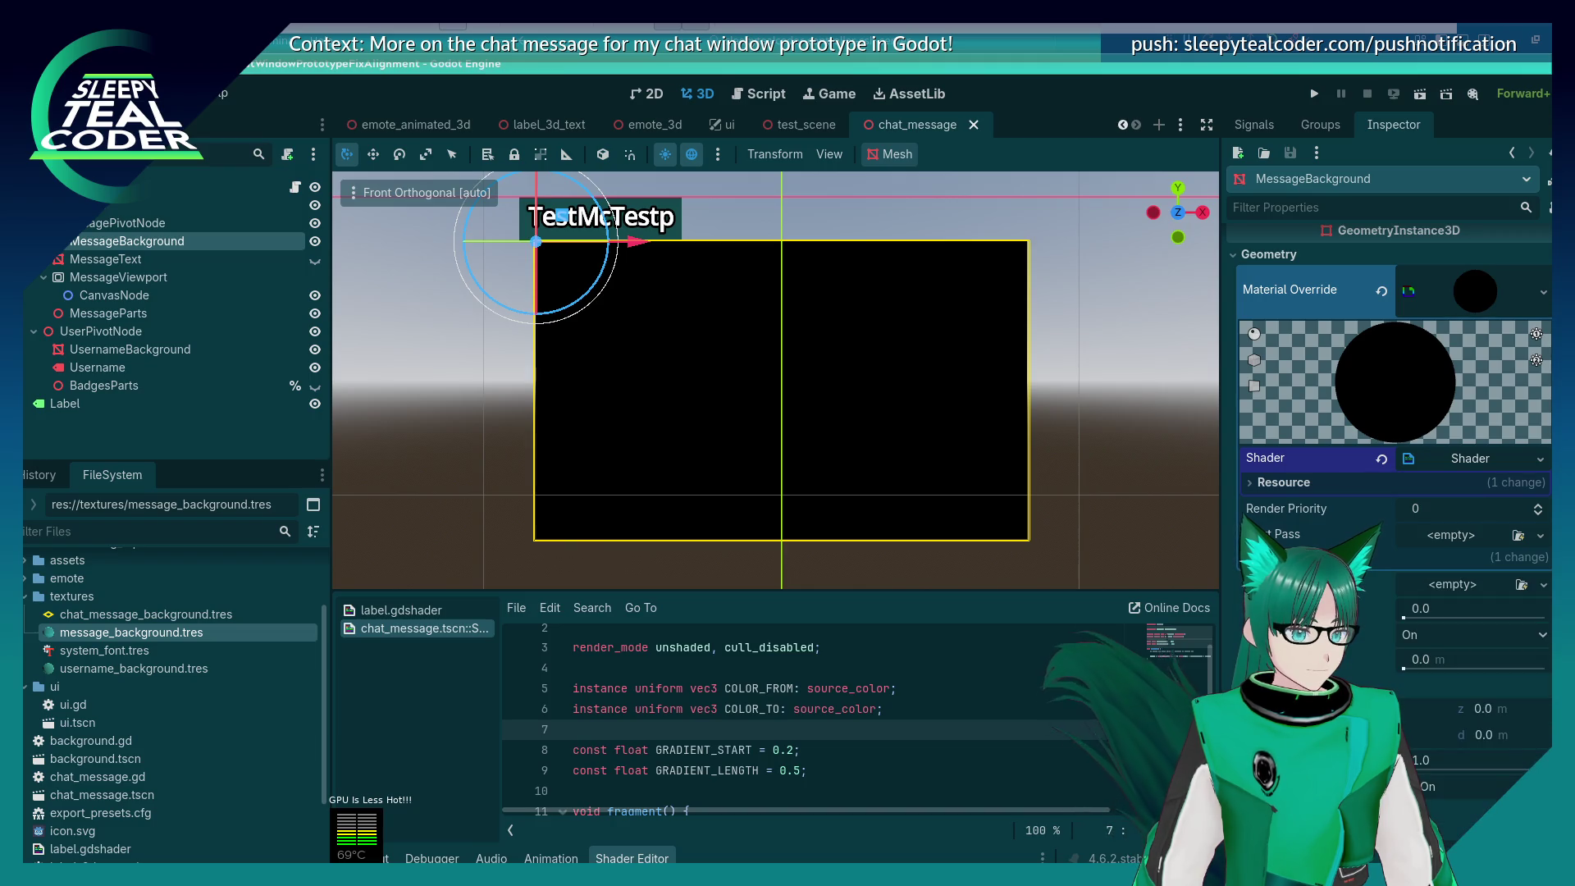
Step: Show the chat_message.tscn::Shader code and place the caret on the COLOR_FROM uniform
left_click(401, 610)
scroll(619, 679, "up", 2)
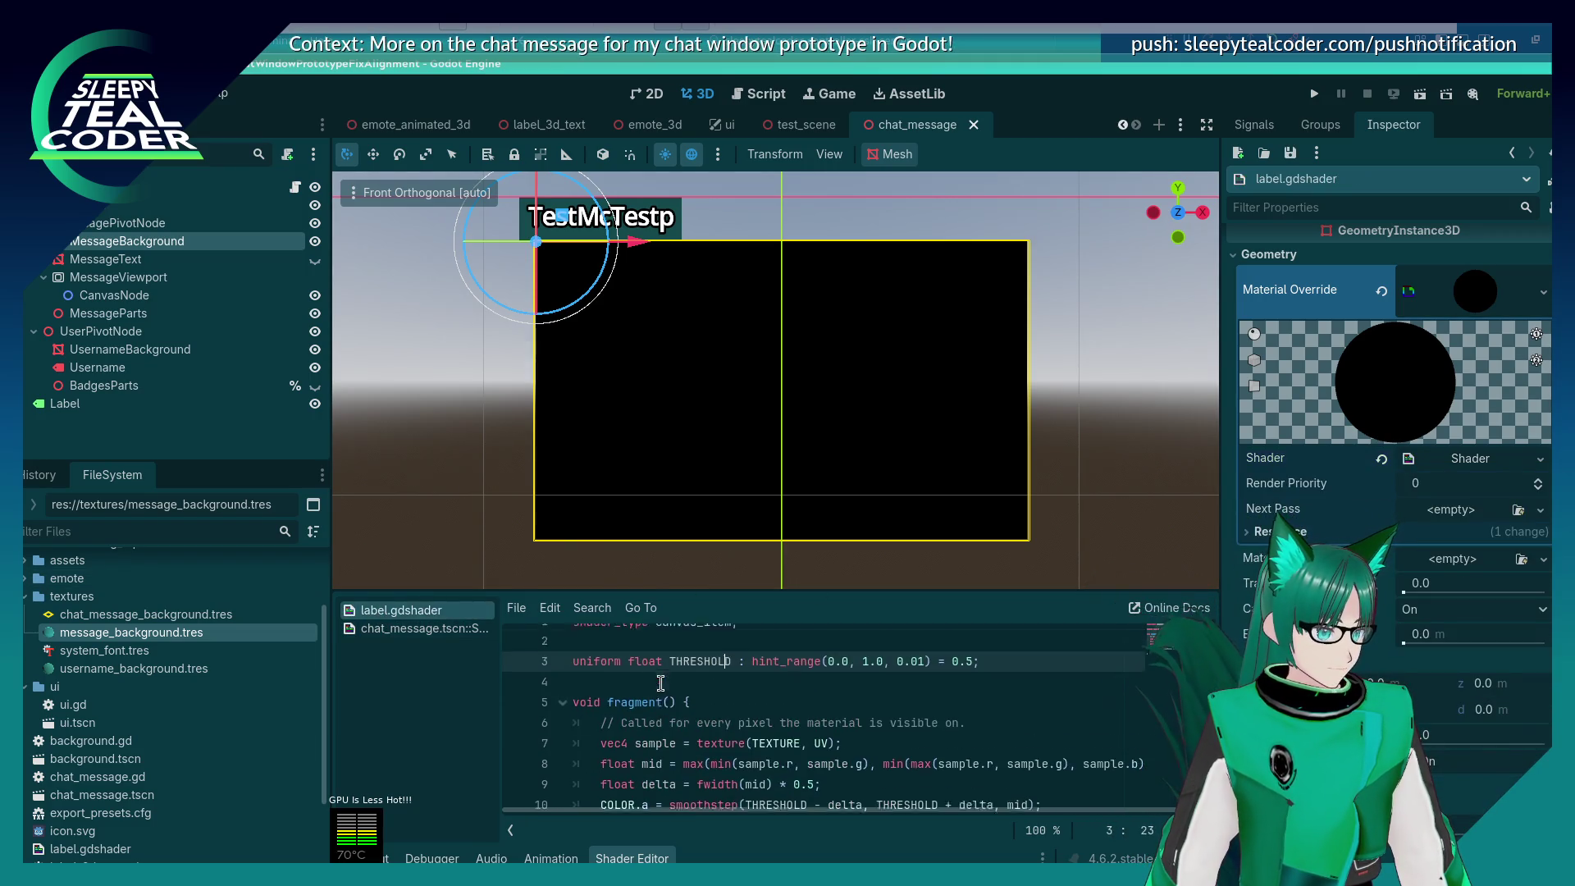
left_click(424, 629)
scroll(606, 706, "up", 1)
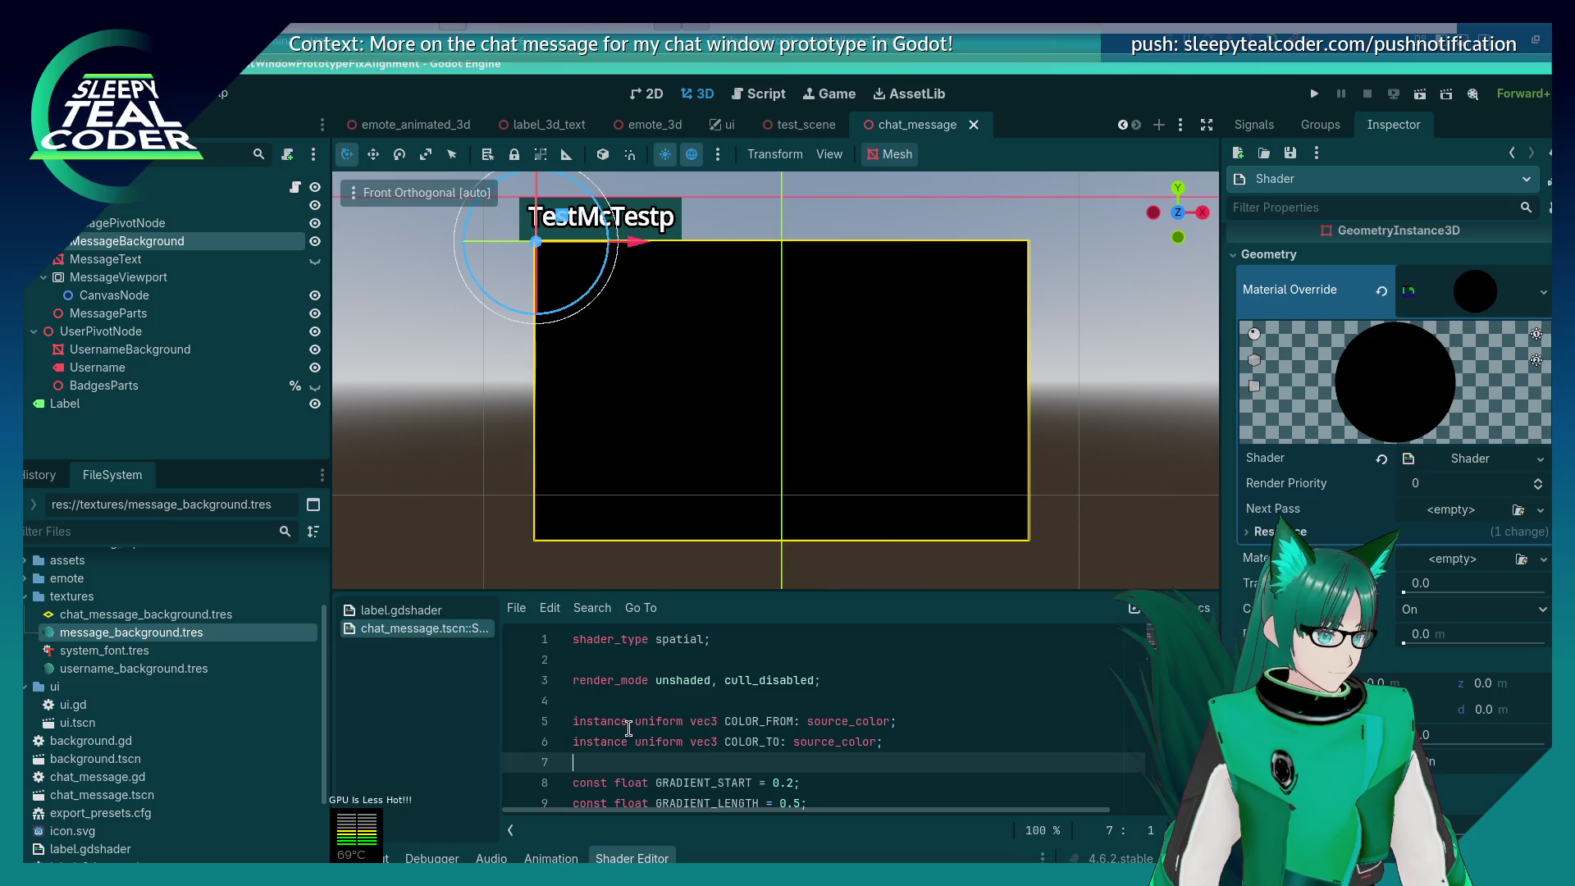
left_click(386, 610)
left_click(386, 629)
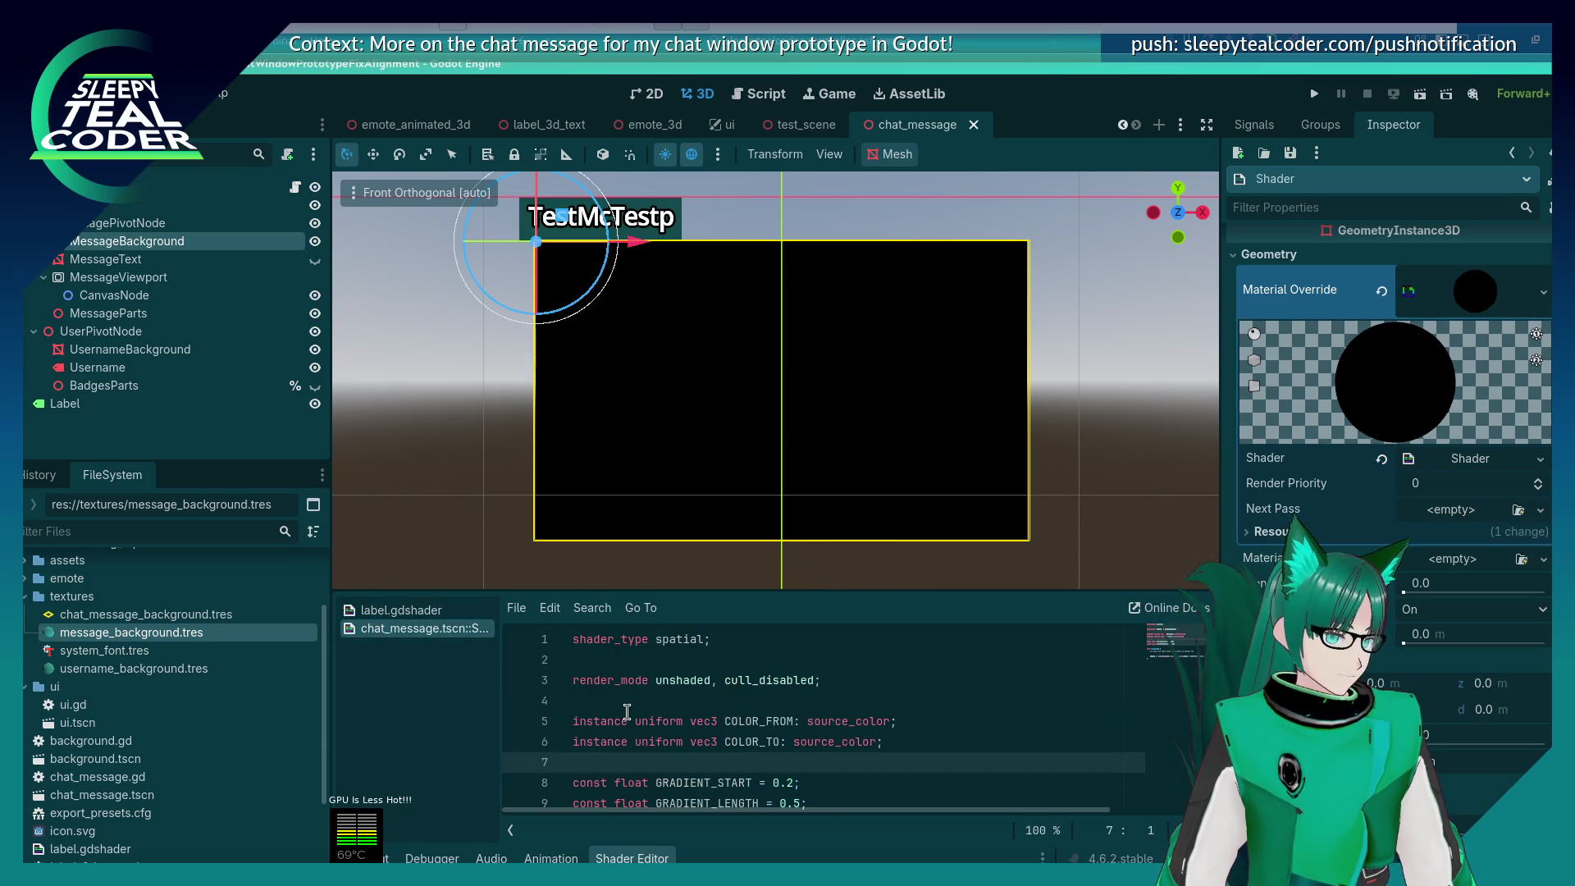
left_click(630, 721)
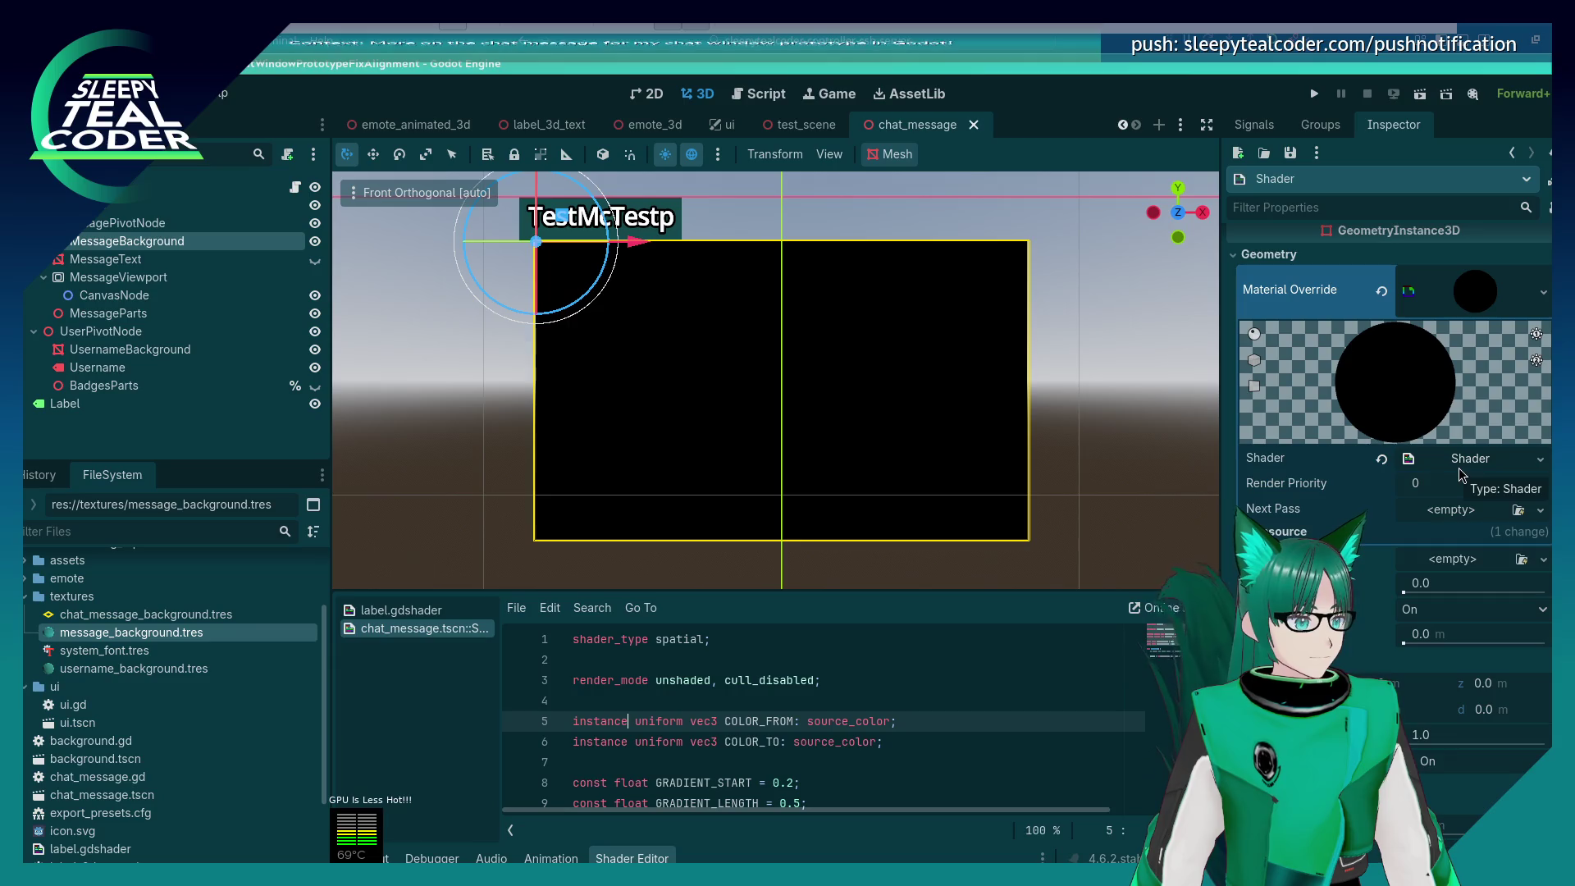
Step: Open chat_message.gd and comment out the old mesh duplication lines with #
left_click(758, 93)
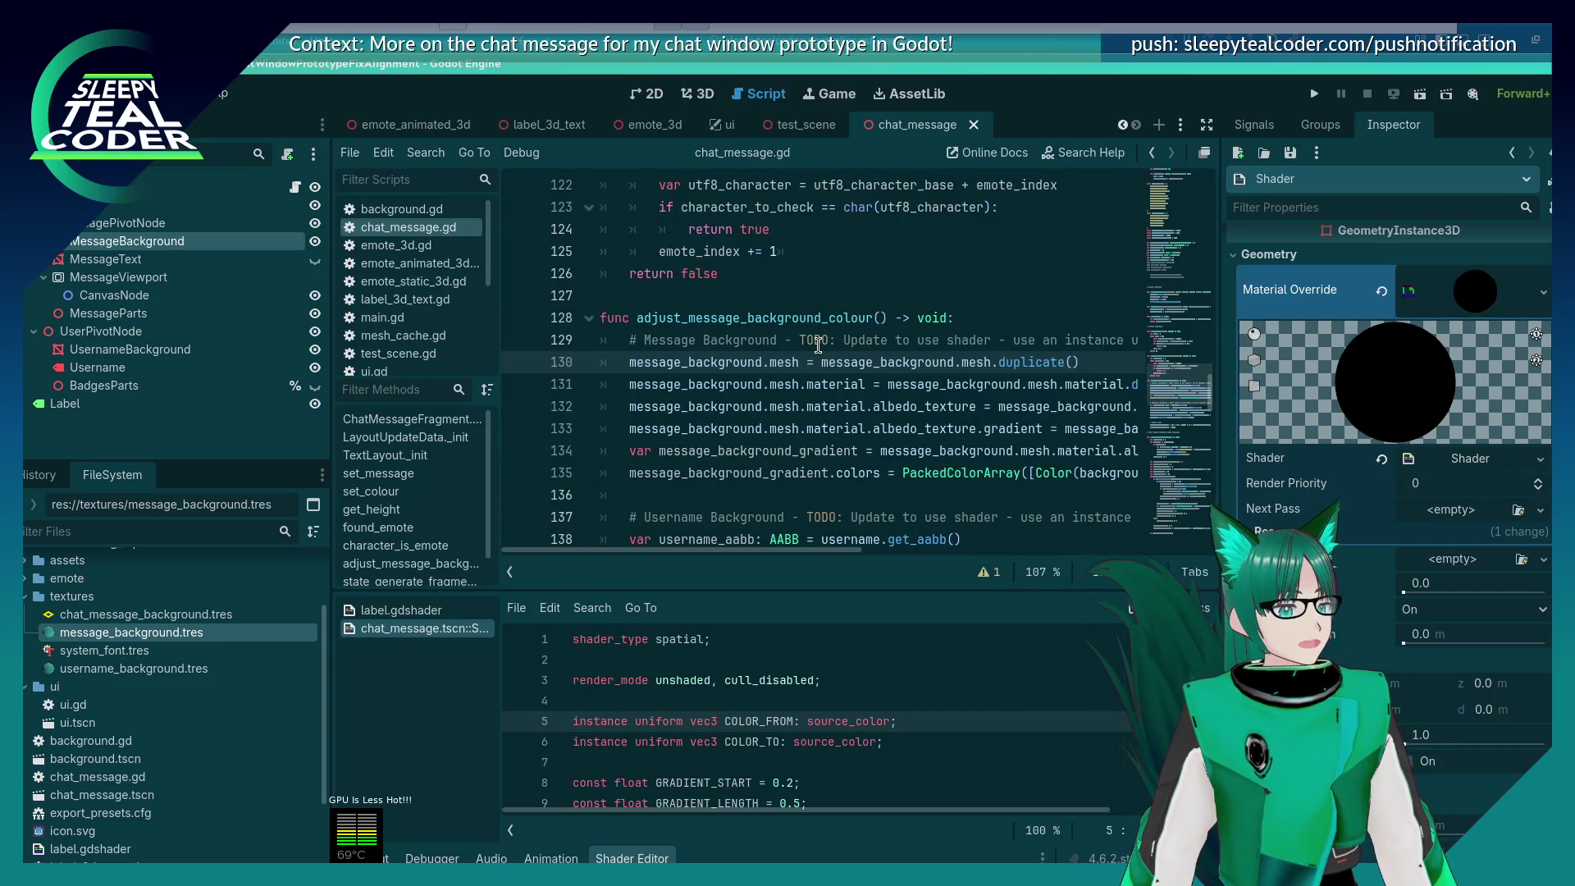
left_click(807, 382)
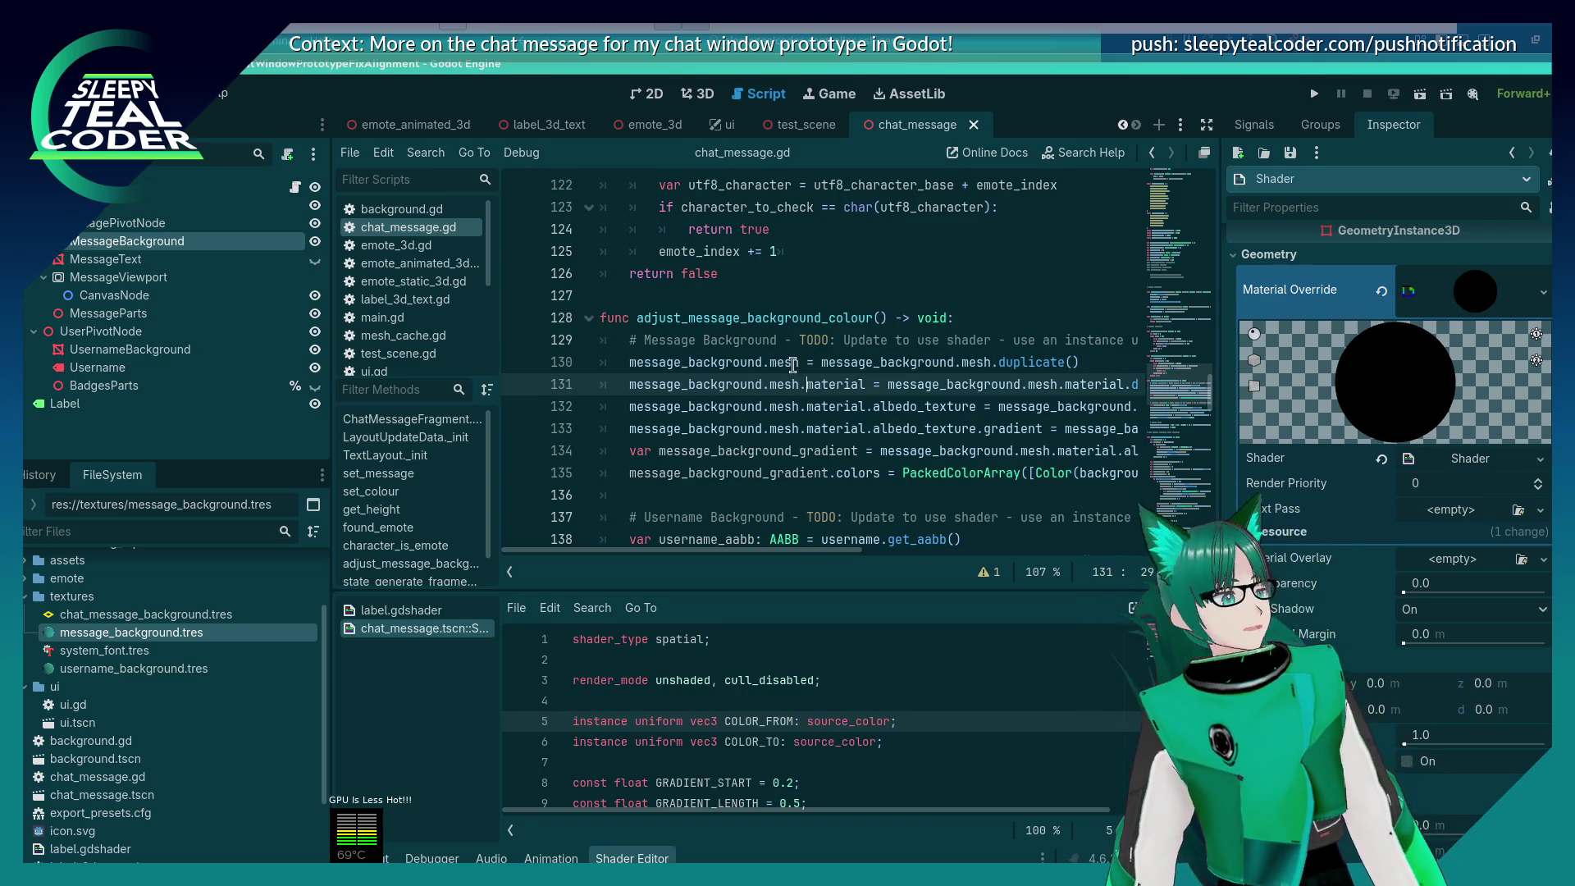
left_click(792, 351)
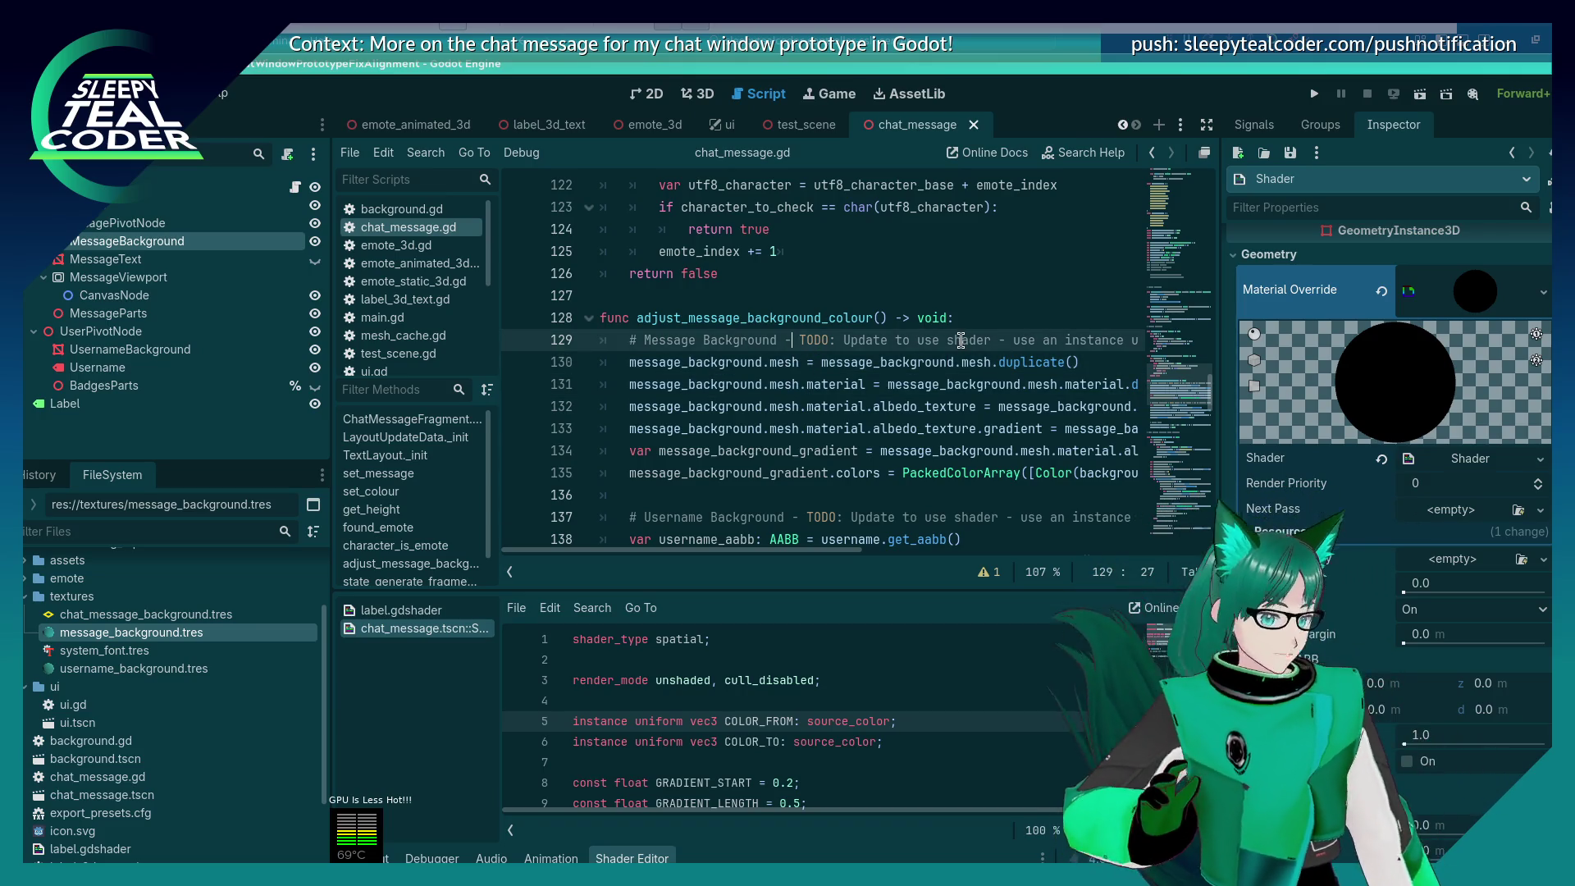
key("Down")
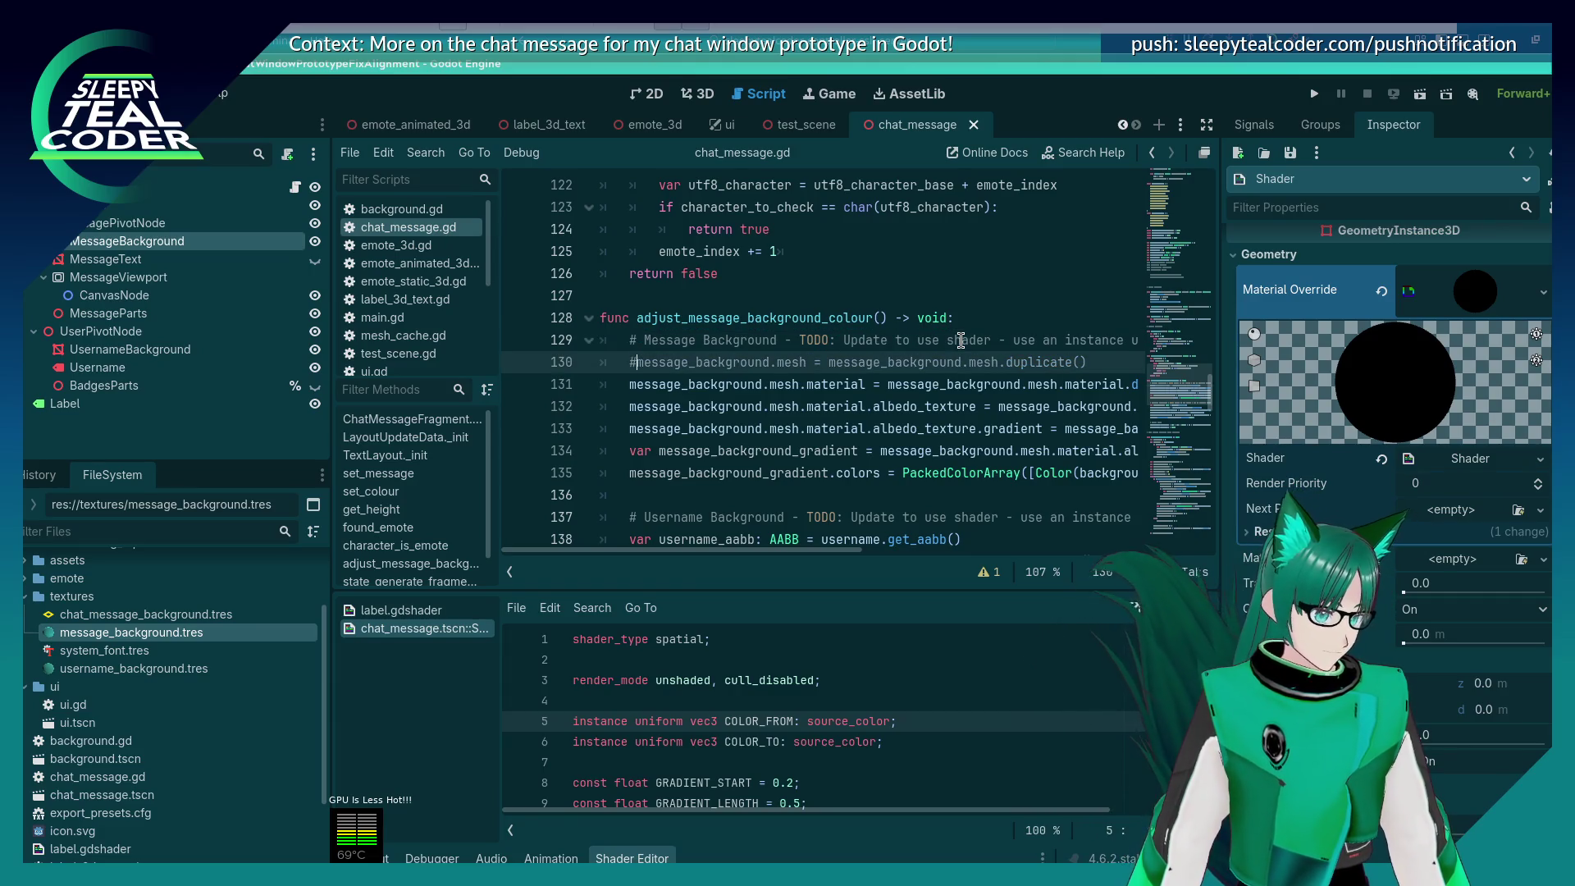
key("Down")
key("Home")
type("#")
key("Down")
key("Home")
type("#")
Step: Comment out the remaining old gradient lines, including the albedo gradient assignment
key("Down")
key("Home")
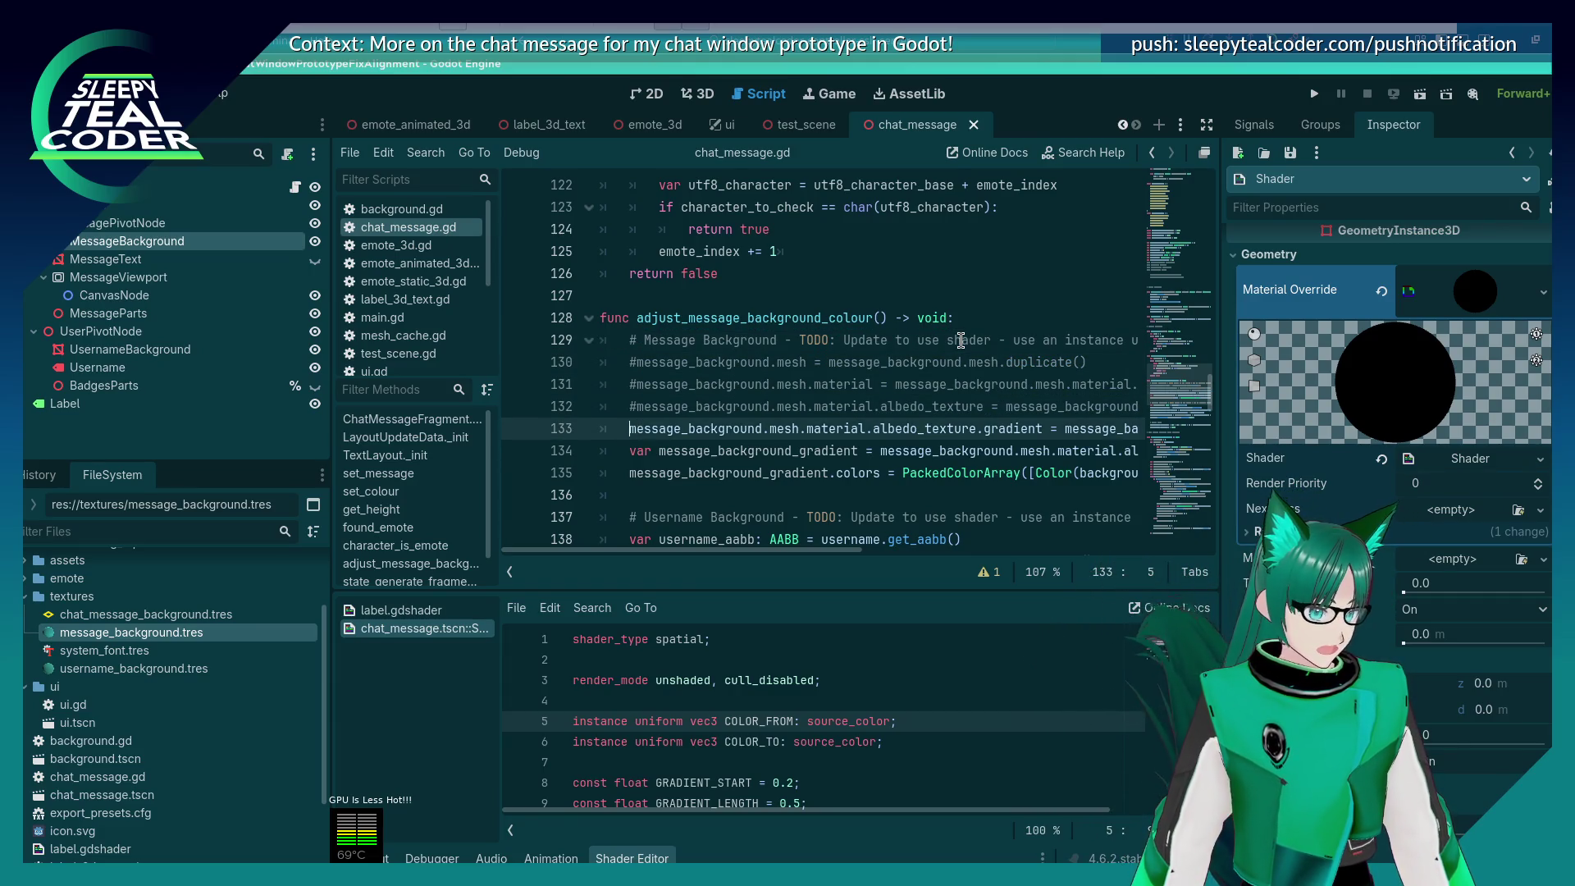
type("#")
key("Down")
type("#")
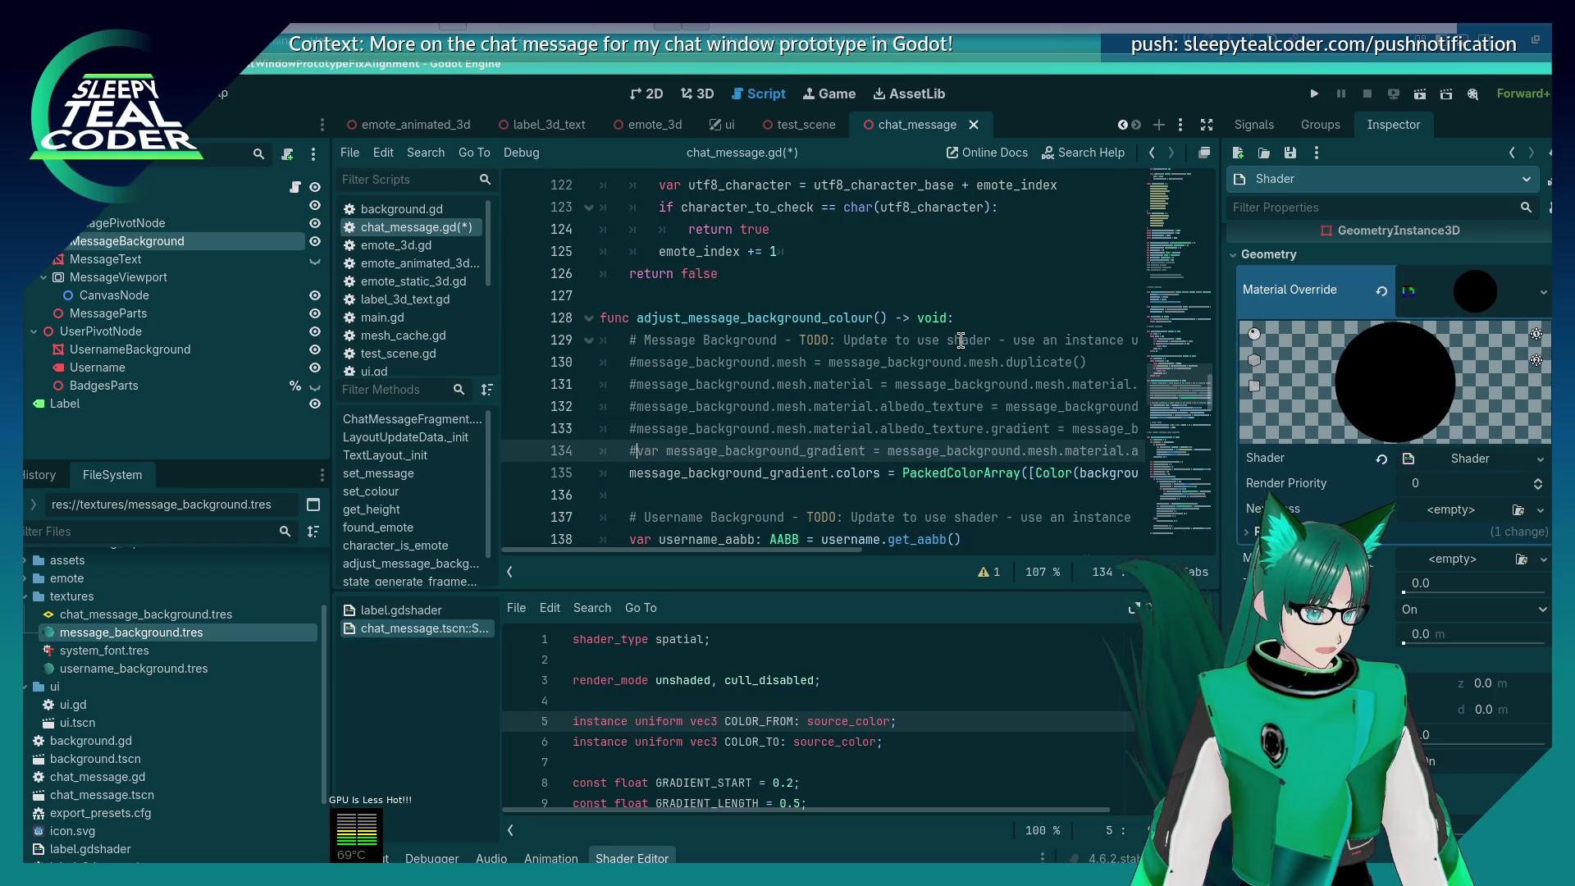
key("Down")
key("Home")
type("#")
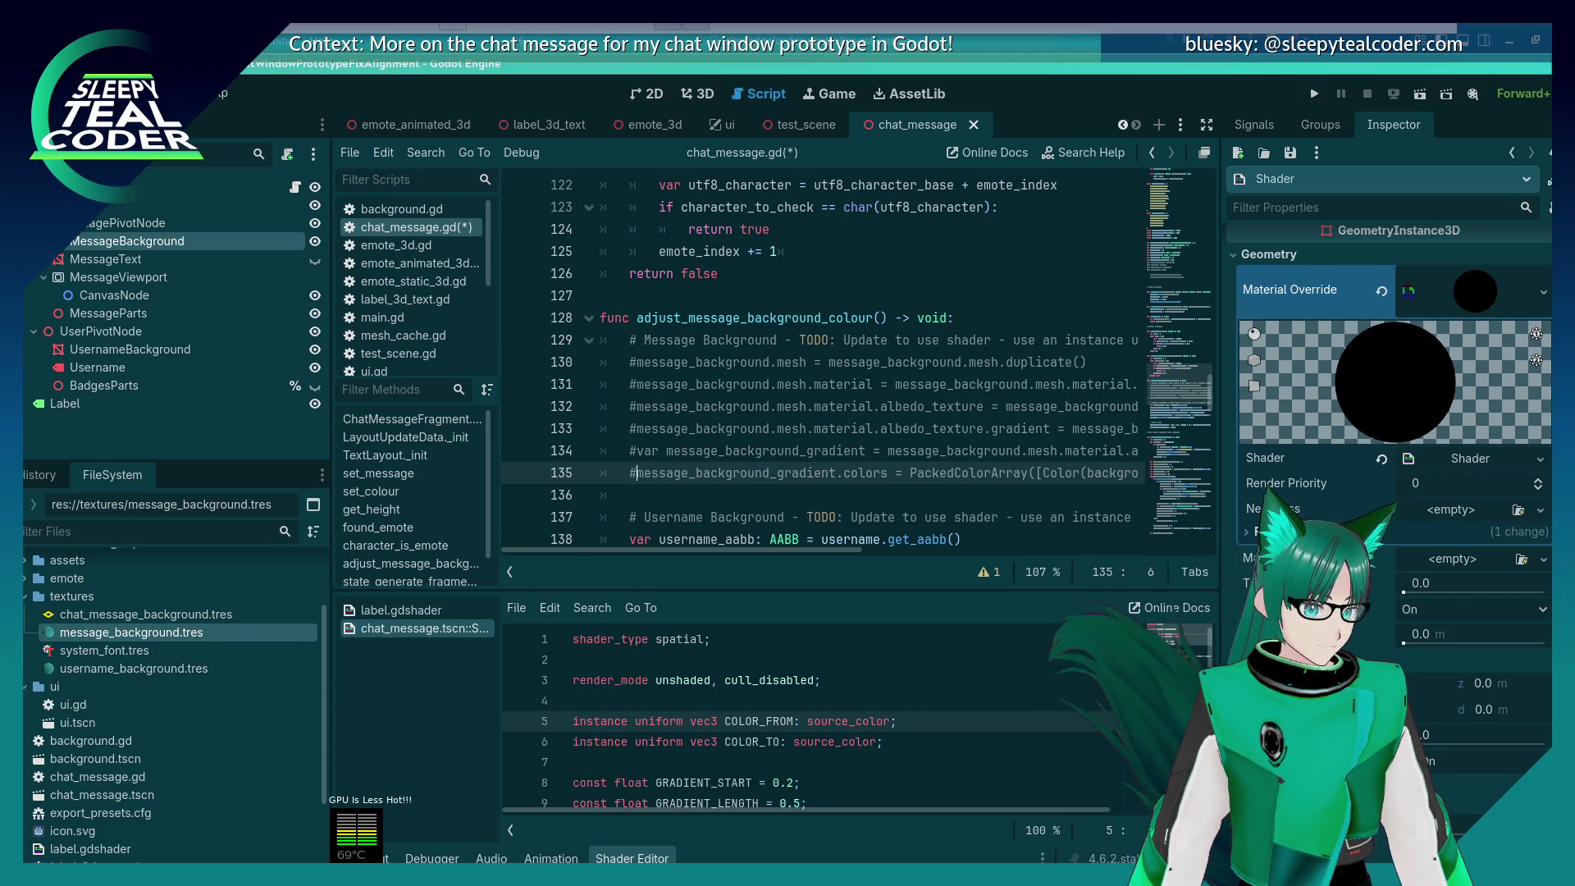
scroll(1394, 378, "up", 2)
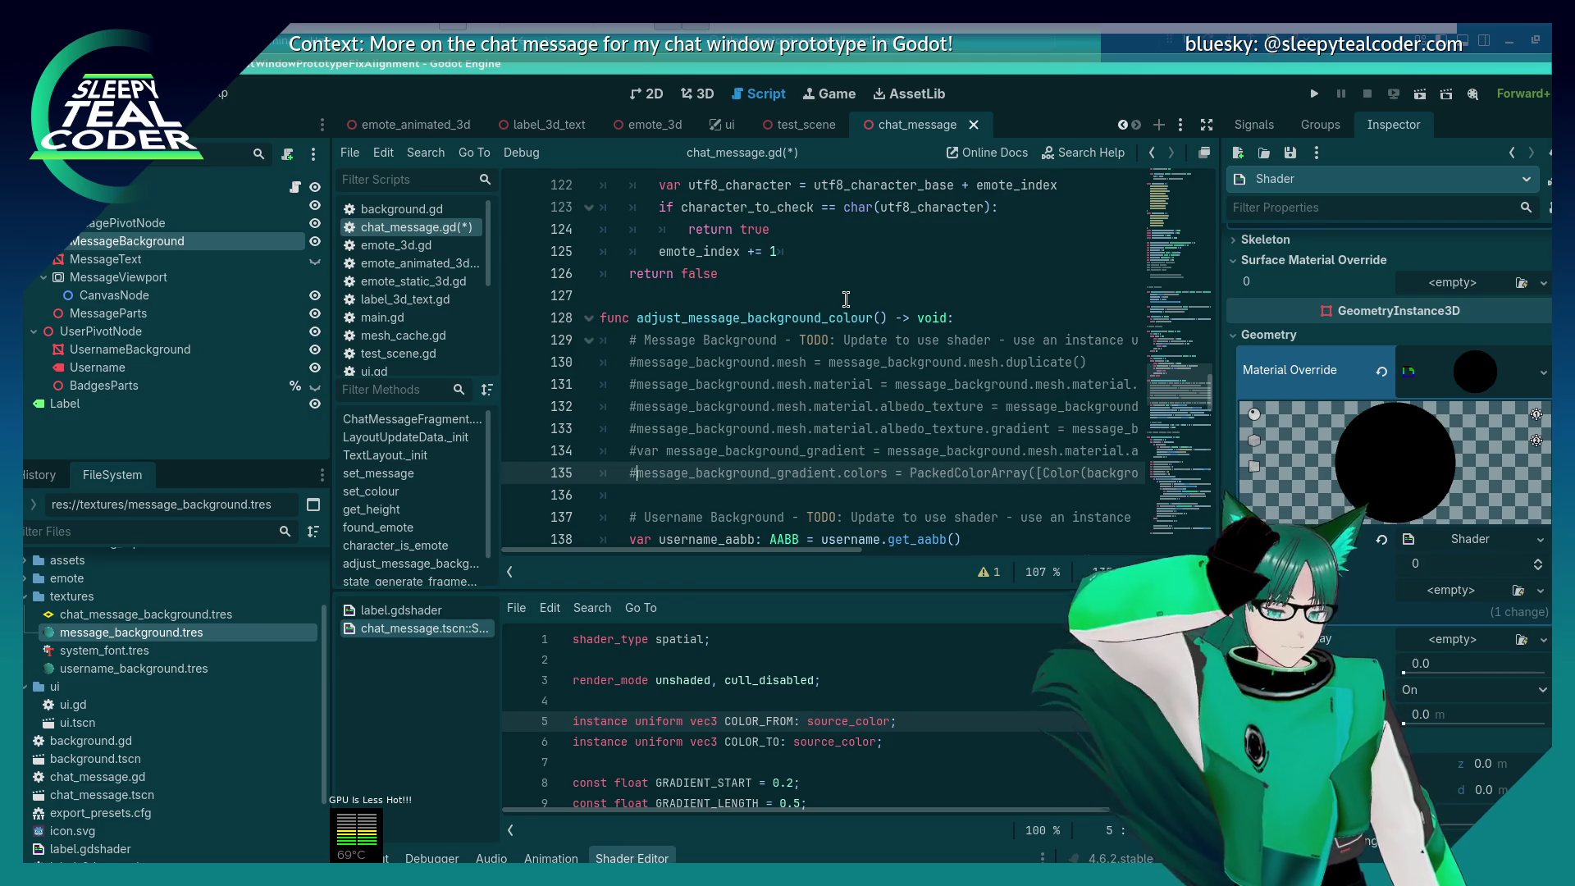
scroll(851, 323, "down", 3)
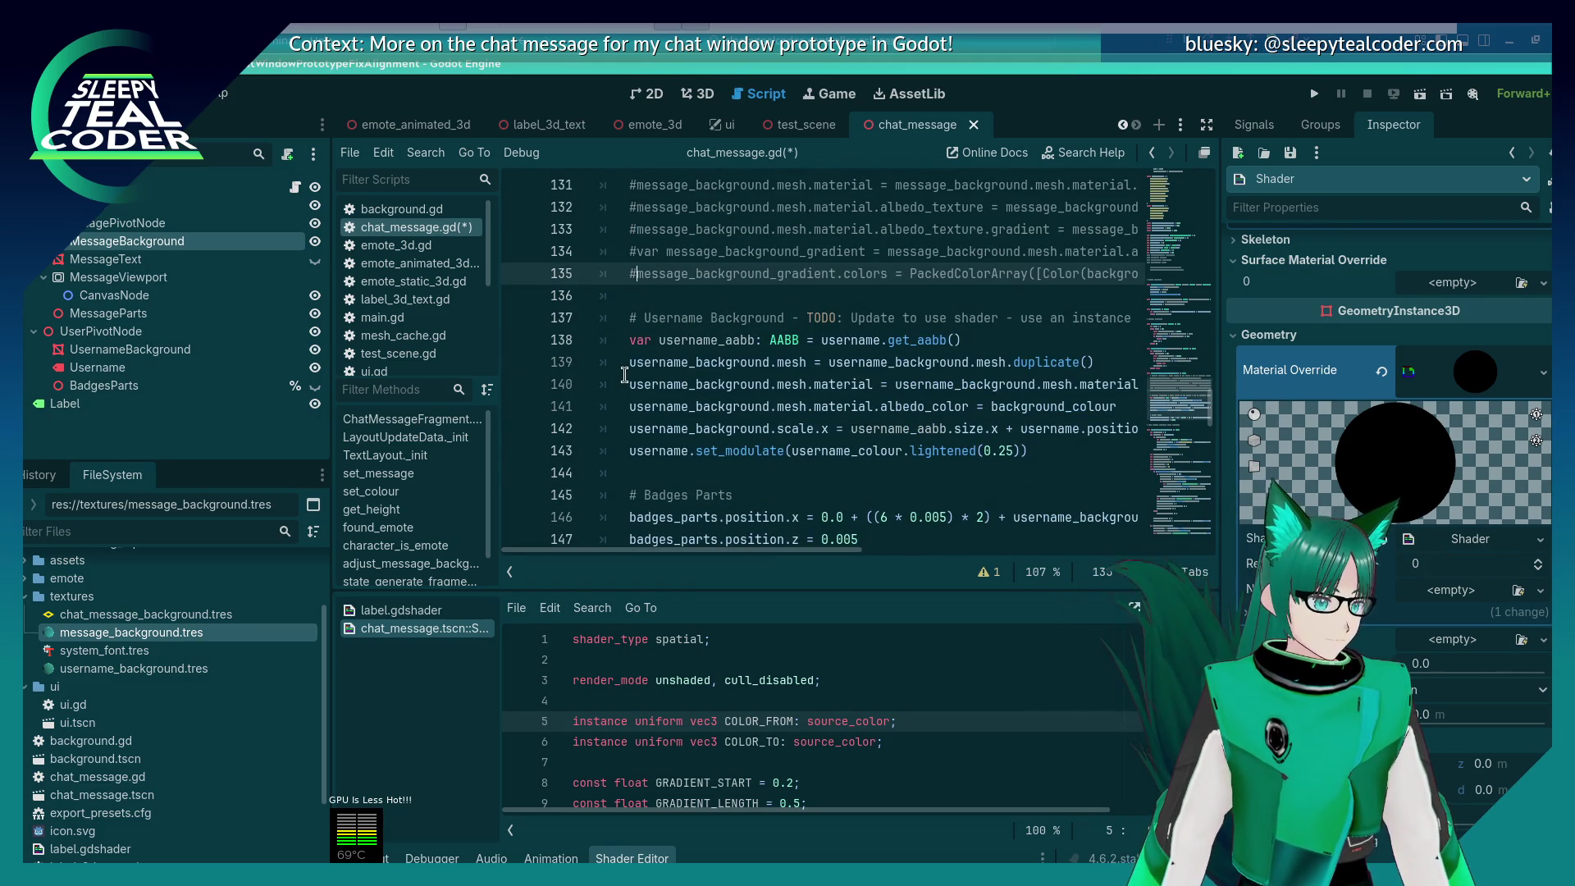
scroll(627, 373, "up", 3)
left_click(975, 316)
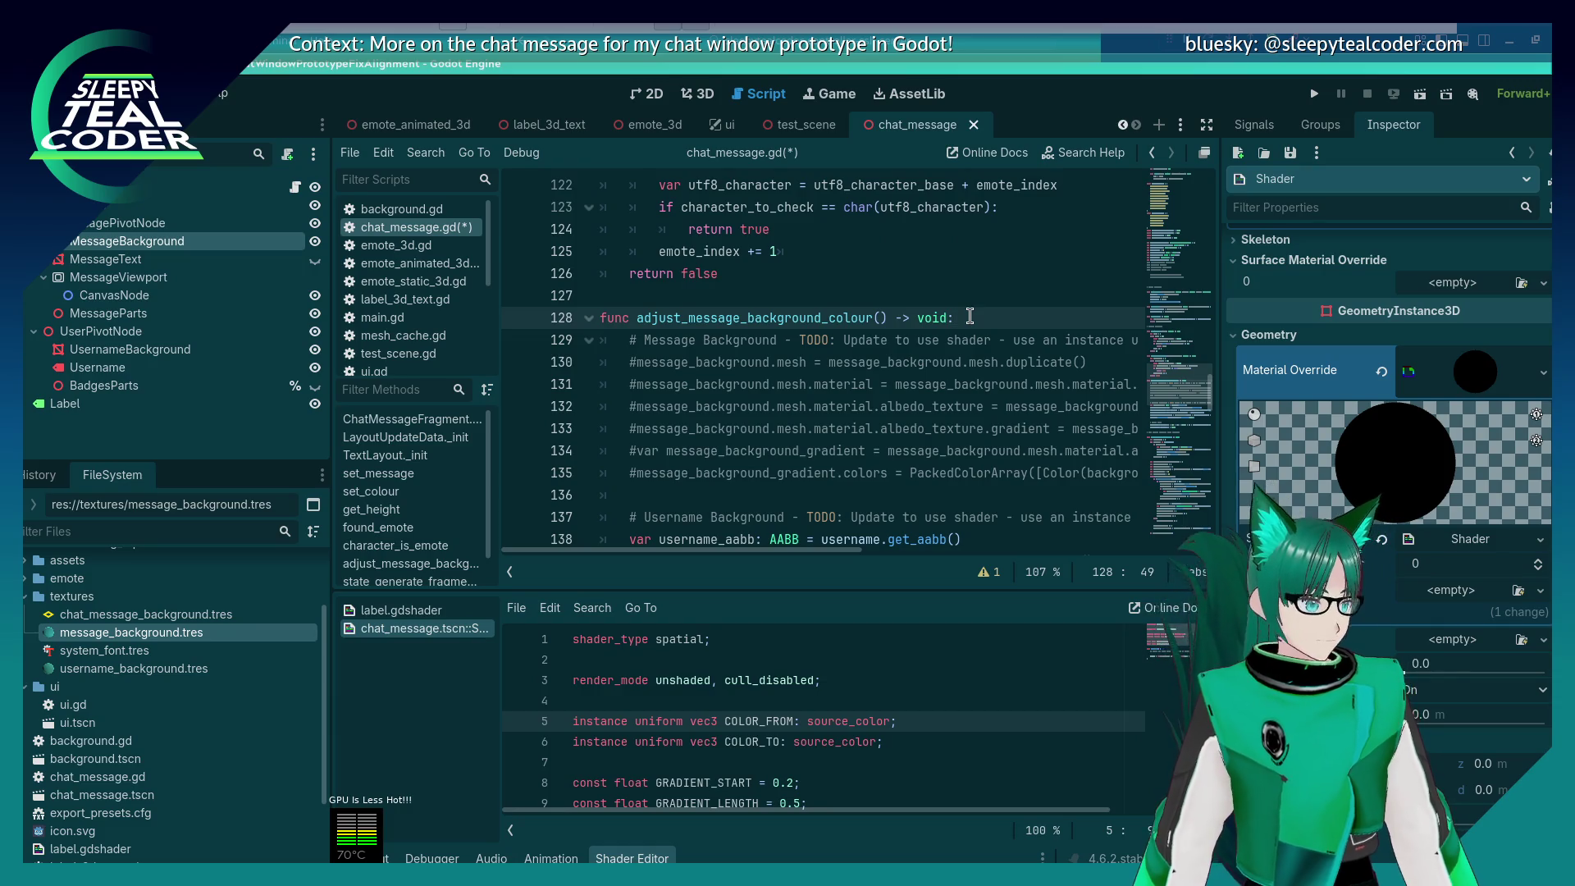
Step: Undo a false start below the function header and open a blank line under the TODO comment
key("Return")
type("me")
key("ctrl+z")
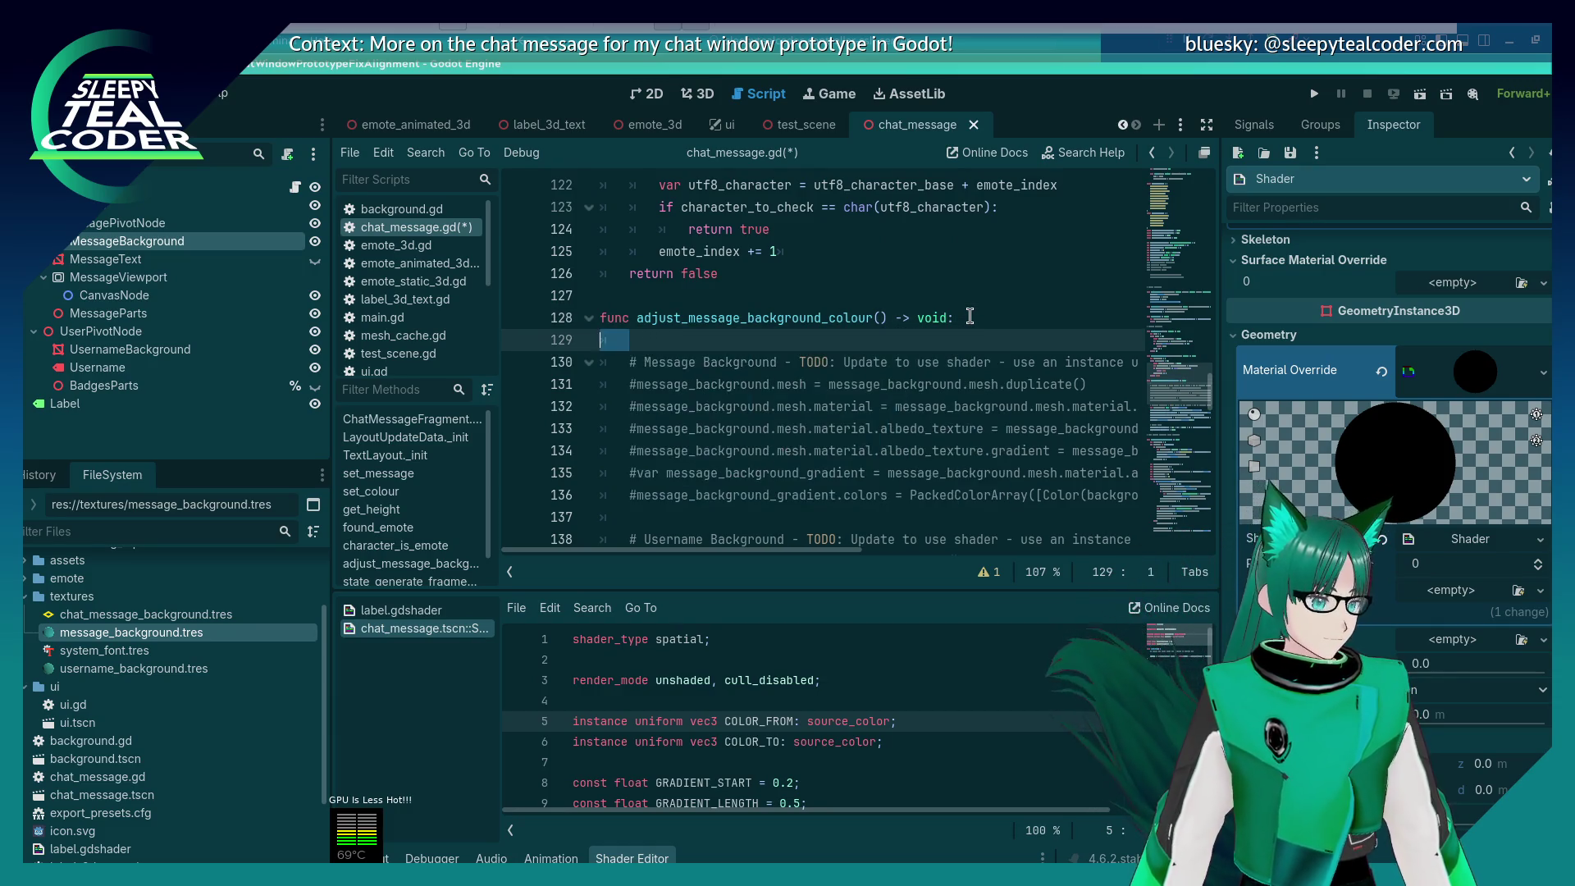
key("Down")
key("End")
key("Return")
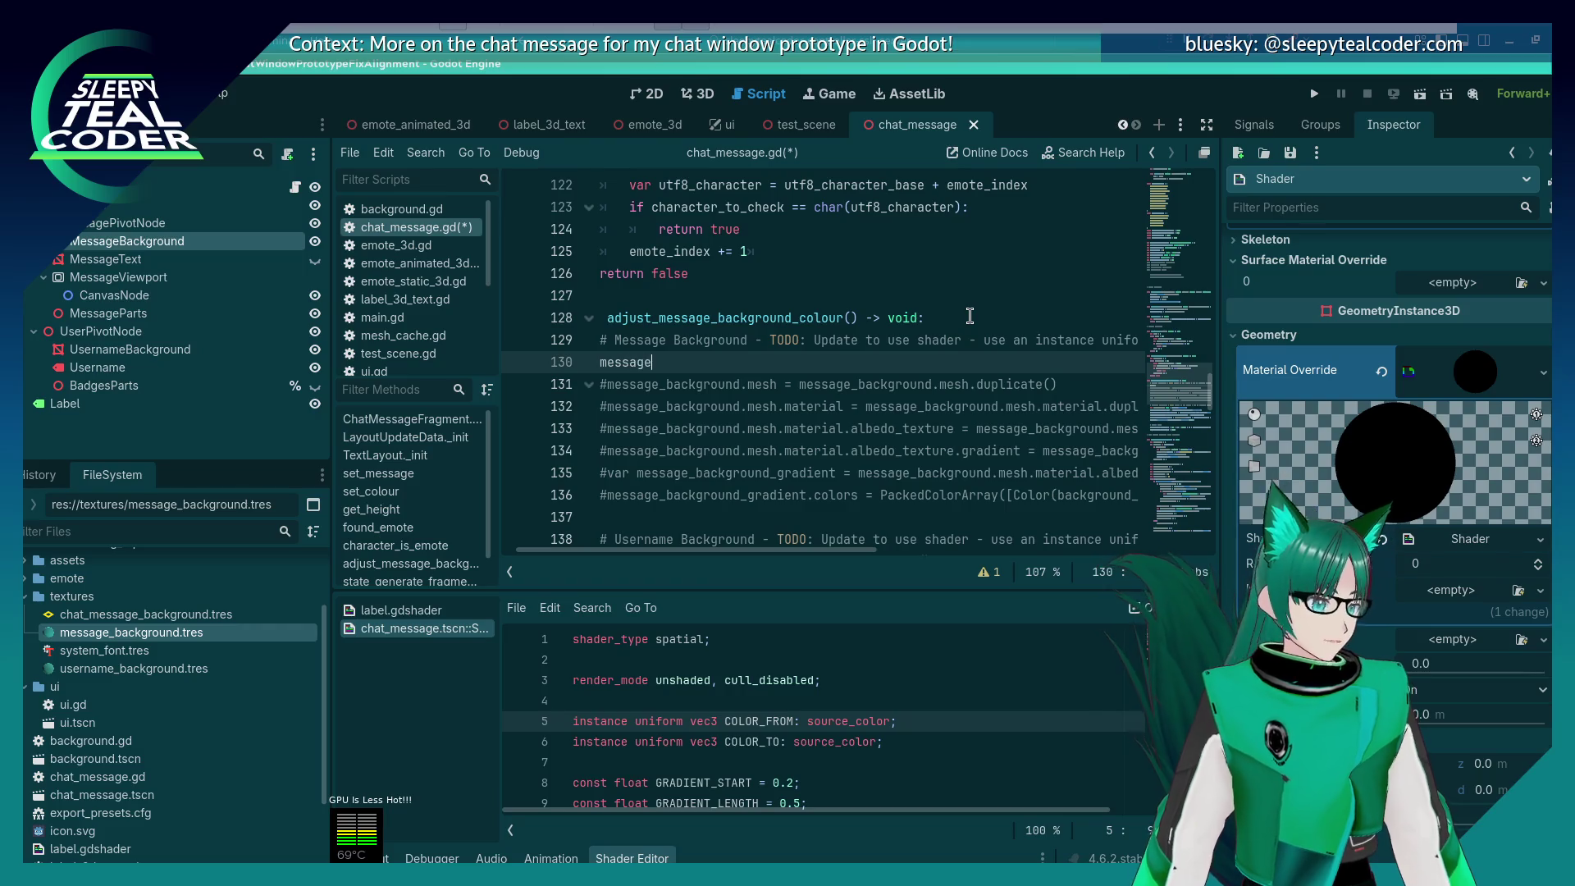
Step: Try a message_background statement, discard it, and save chat_message.gd
type("_backgf")
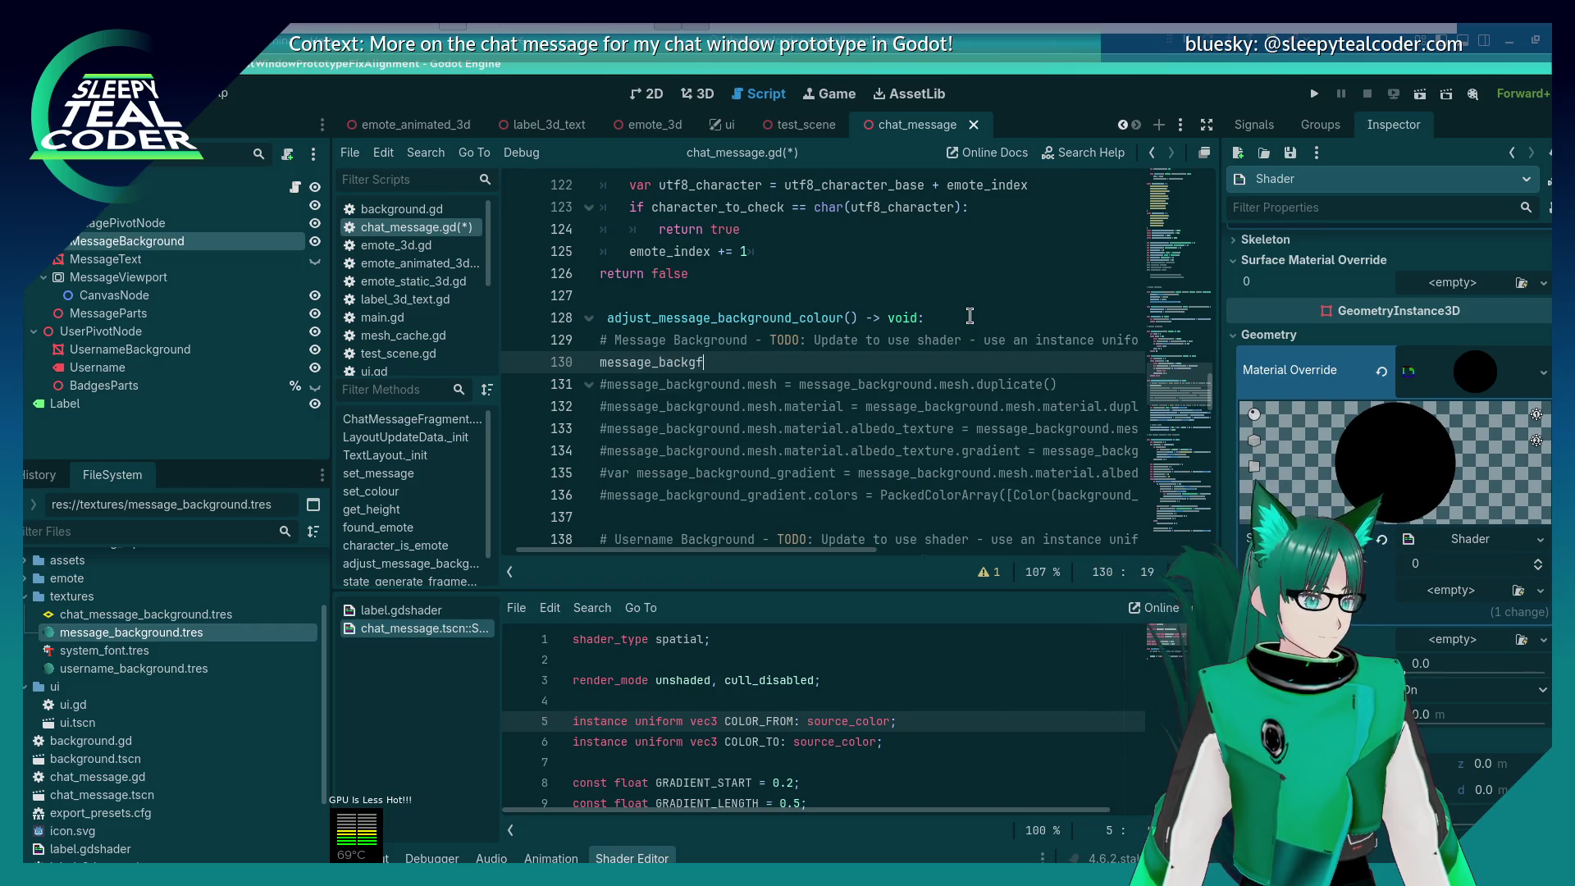
key("BackSpace")
type("round.")
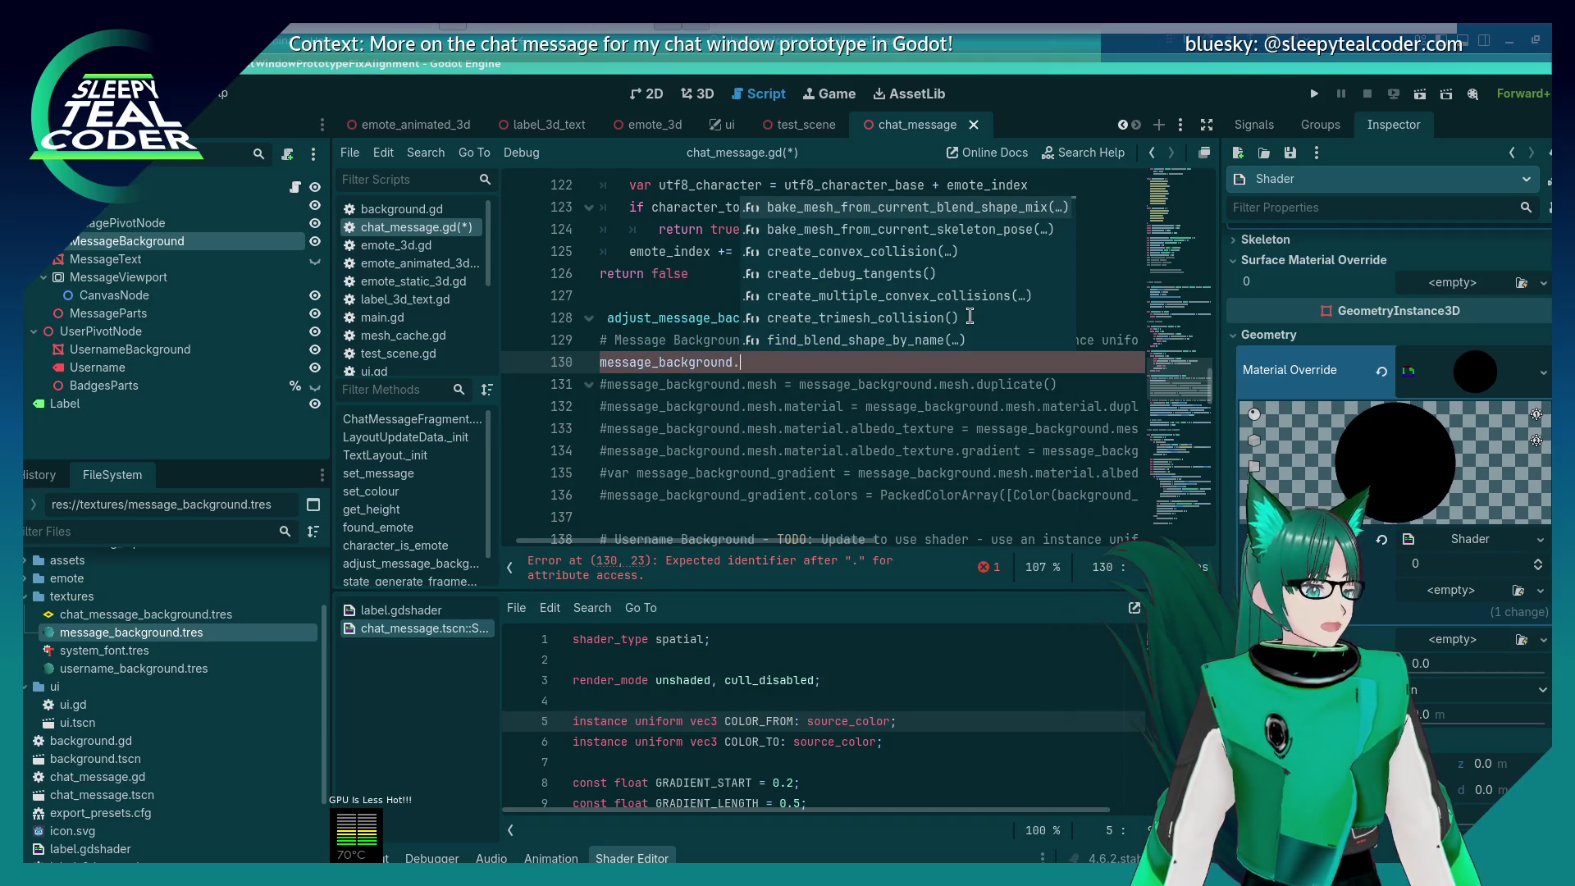
type("s")
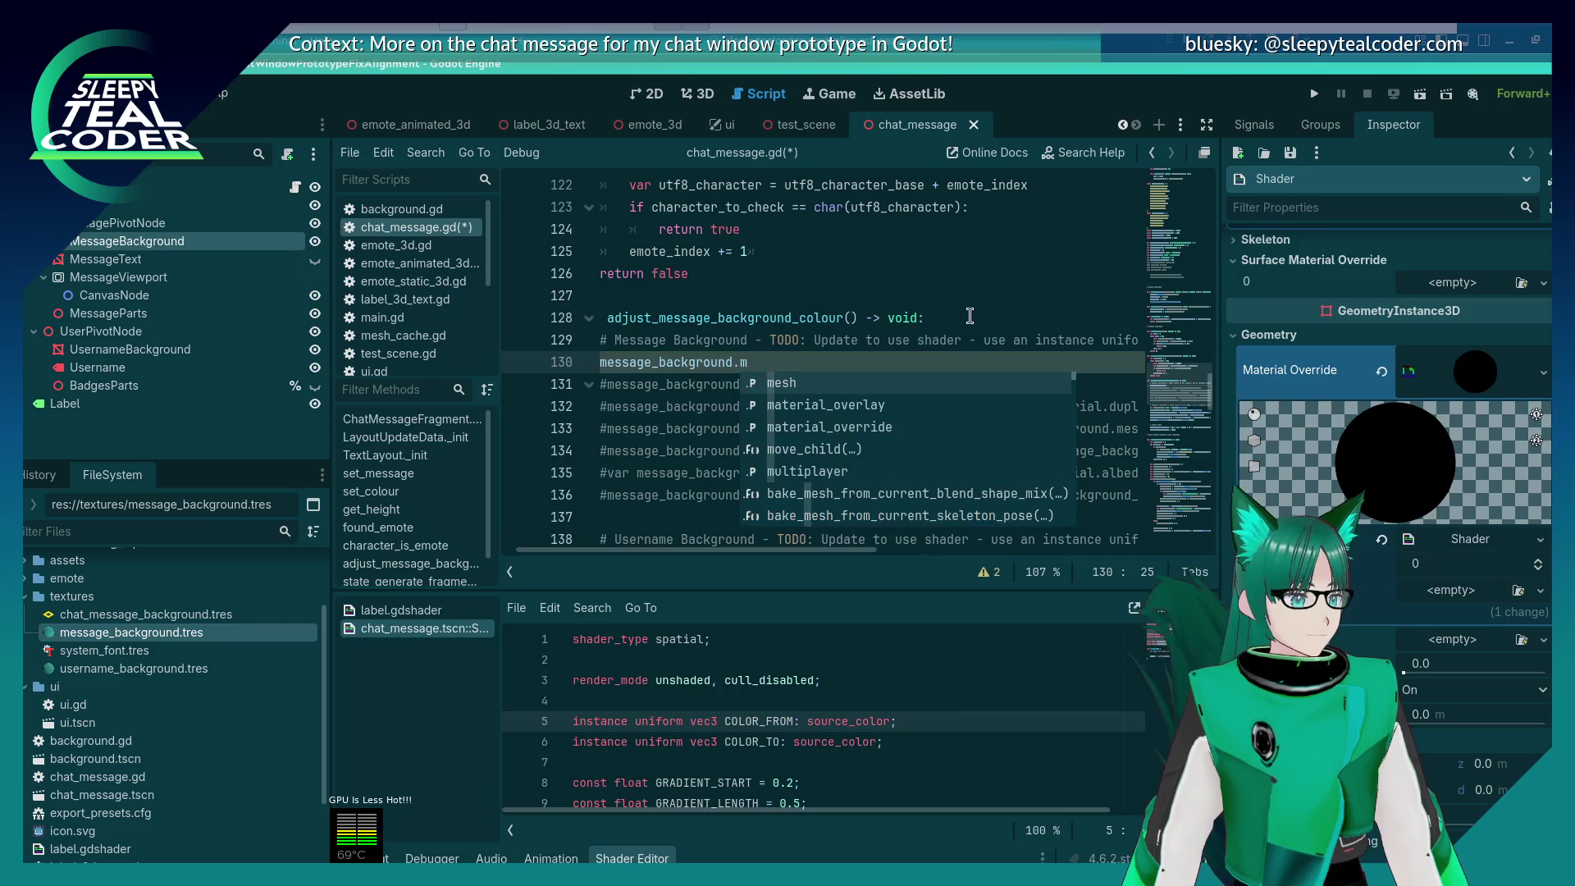
key("BackSpace")
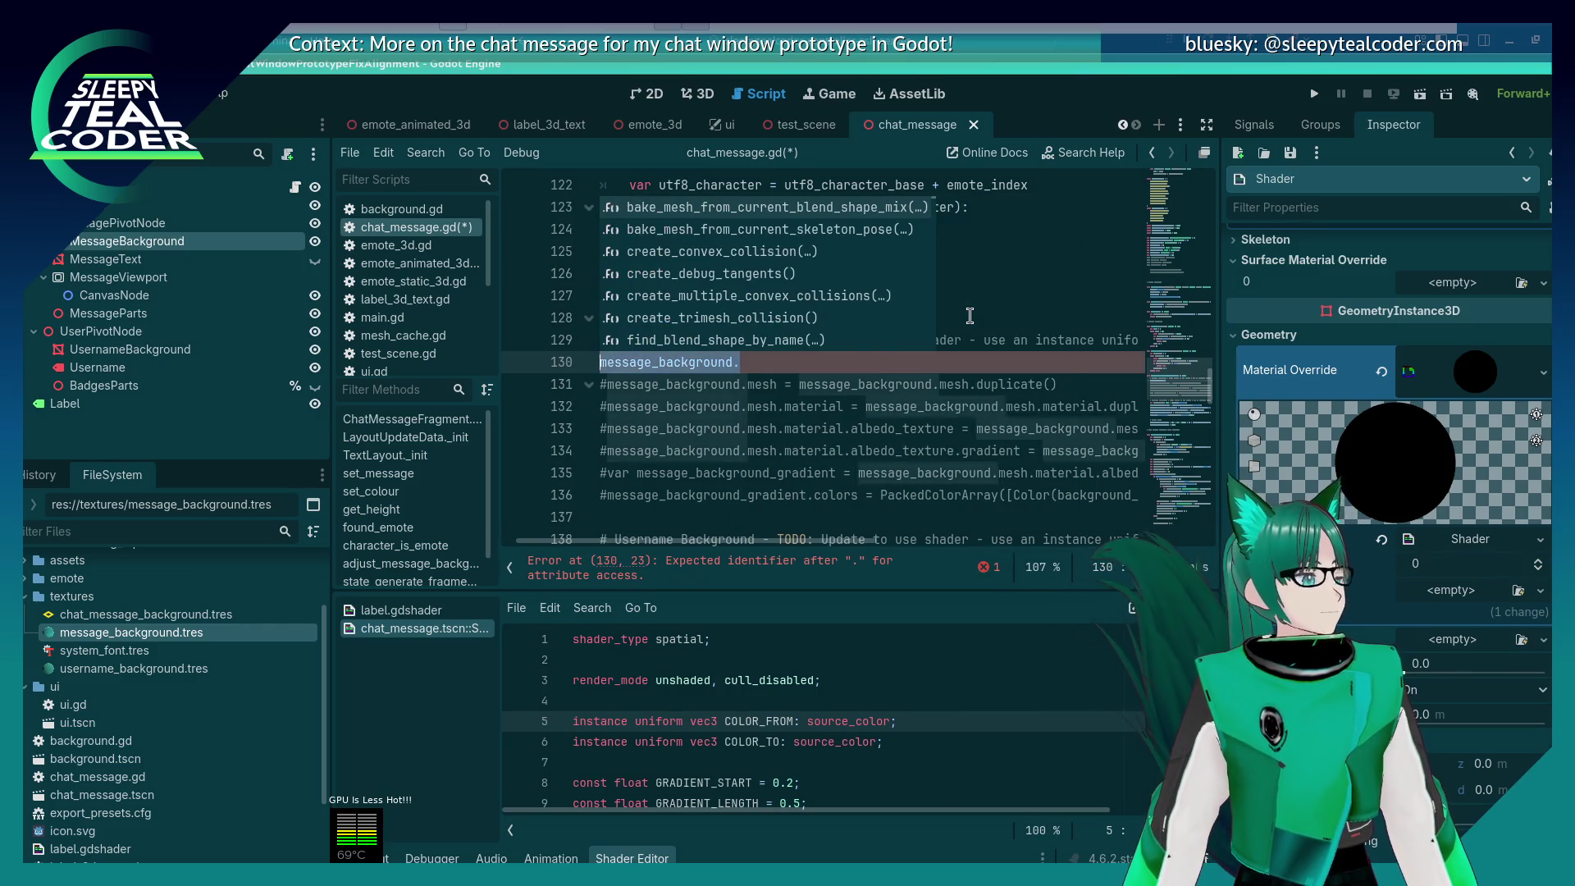
key("Escape")
key("Up")
key("End")
key("ctrl+s")
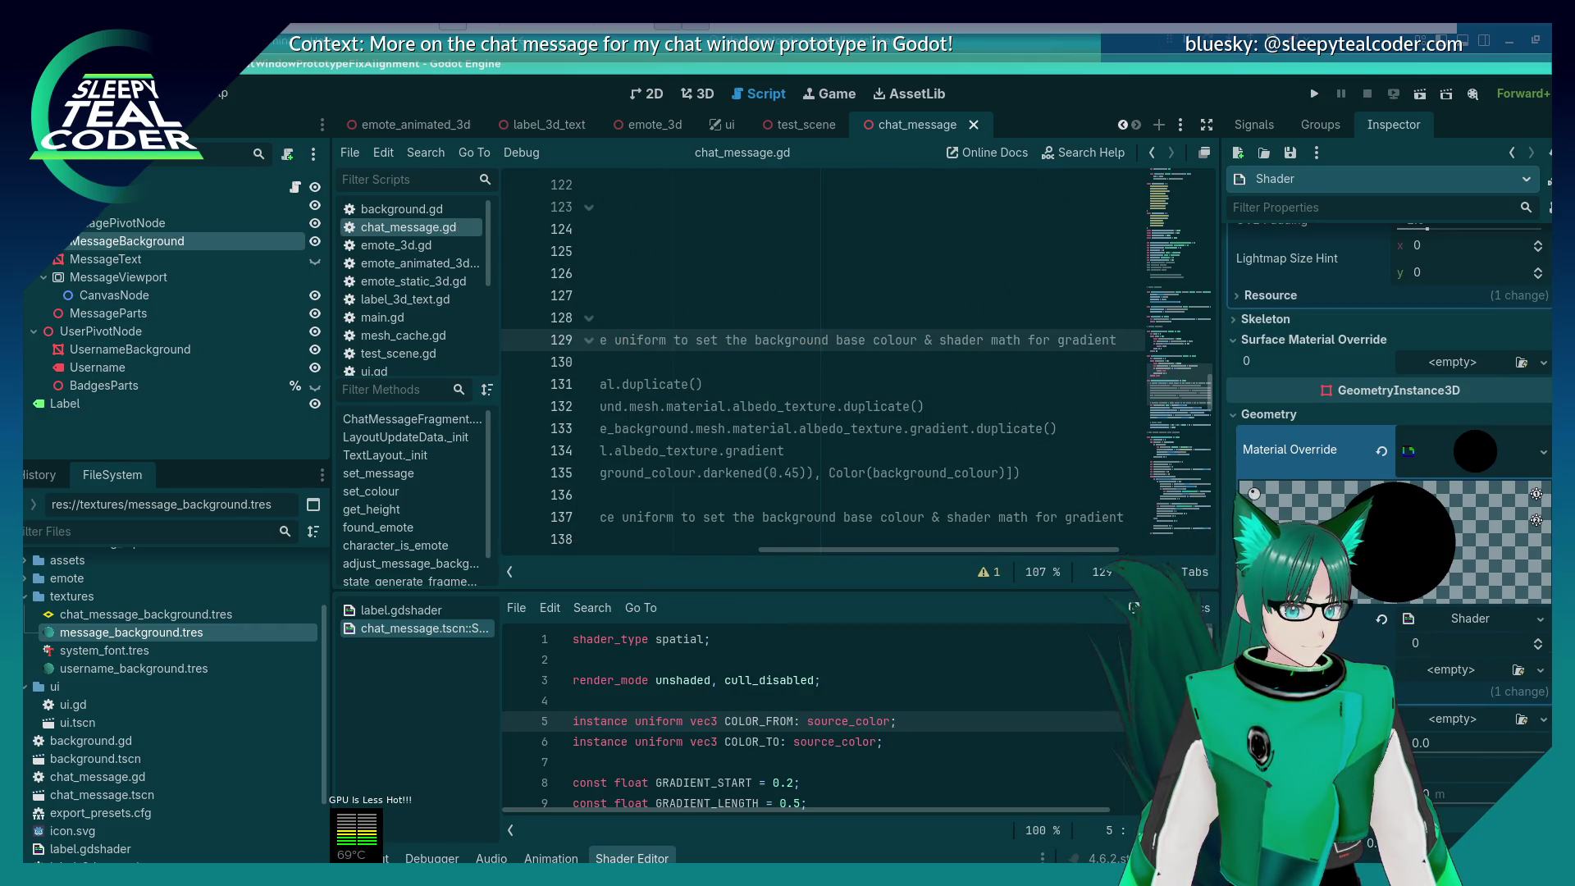
Step: Filter the Inspector by 'Color' to show the Color From and Color To instance parameters, viewing in 3D
left_click(1319, 211)
type("Color ")
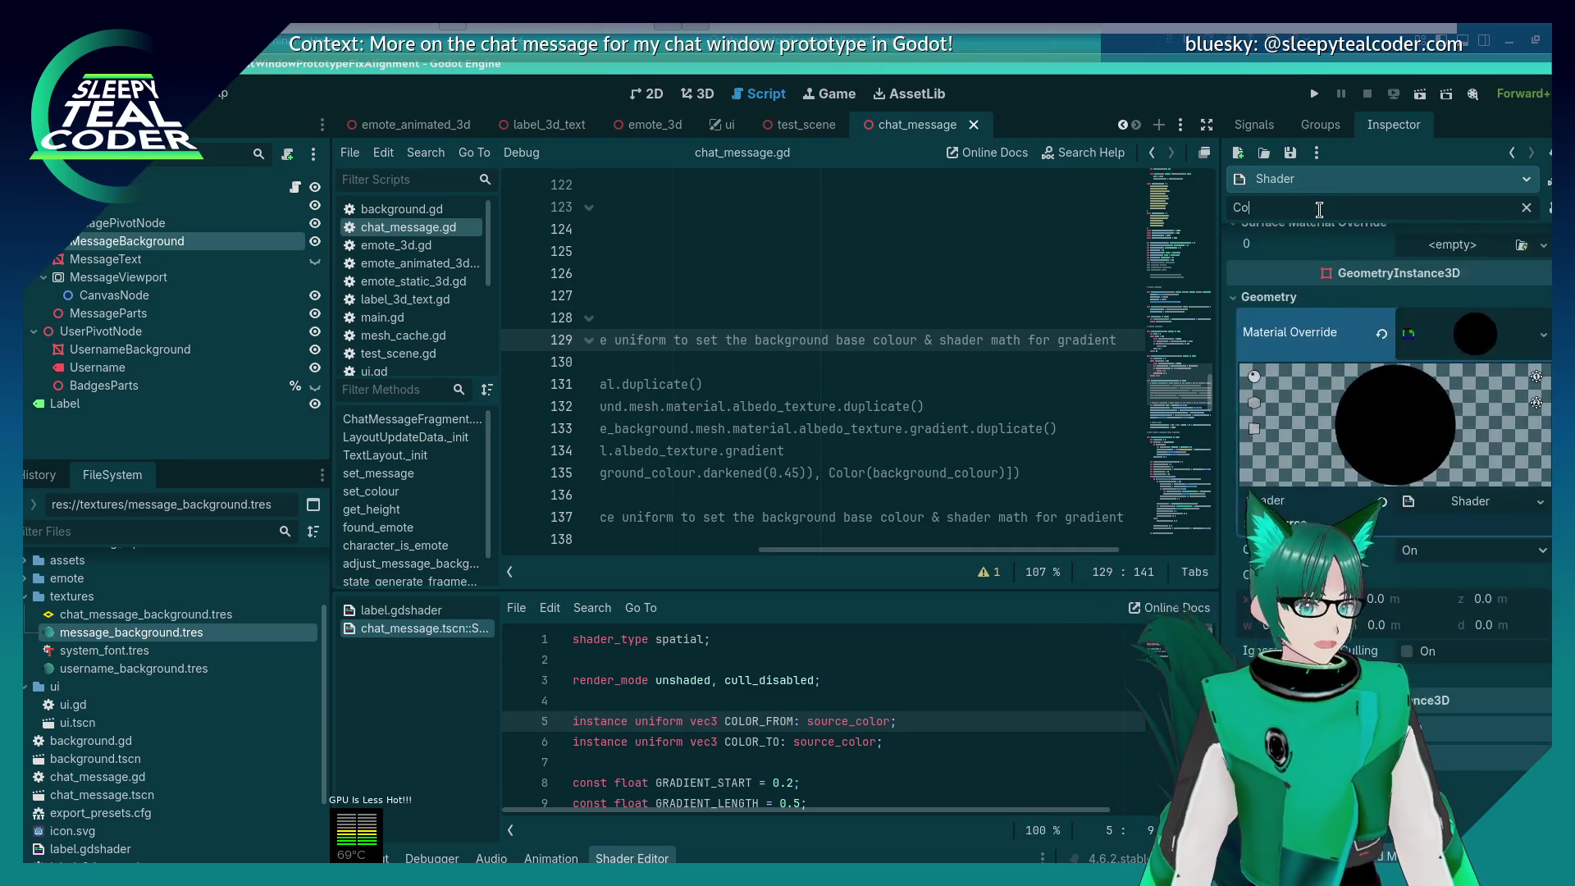
type("From")
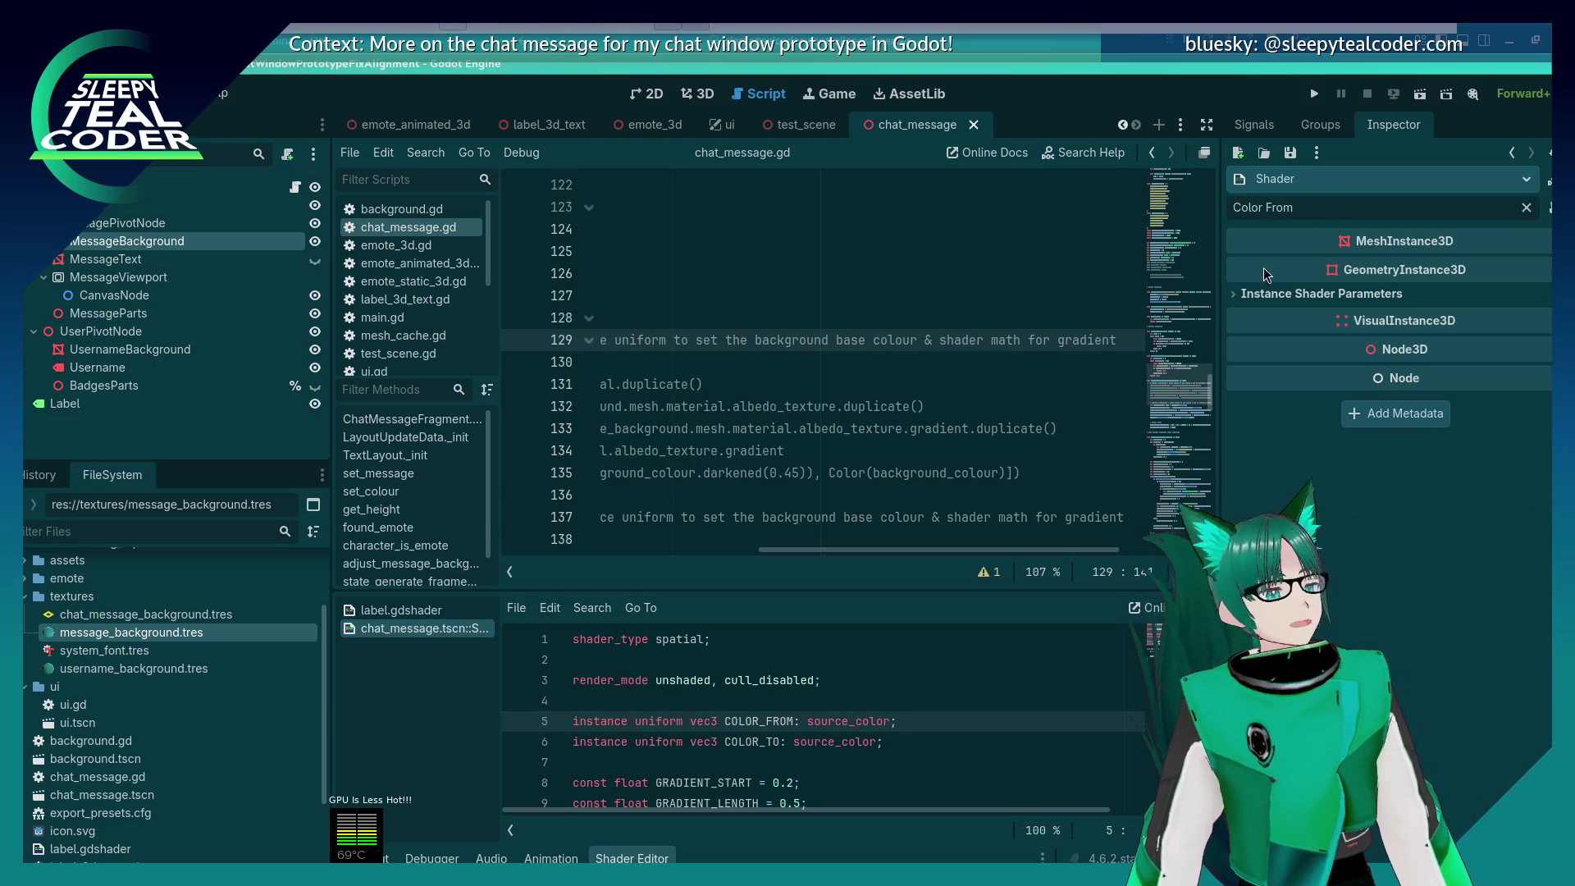
left_click(1229, 301)
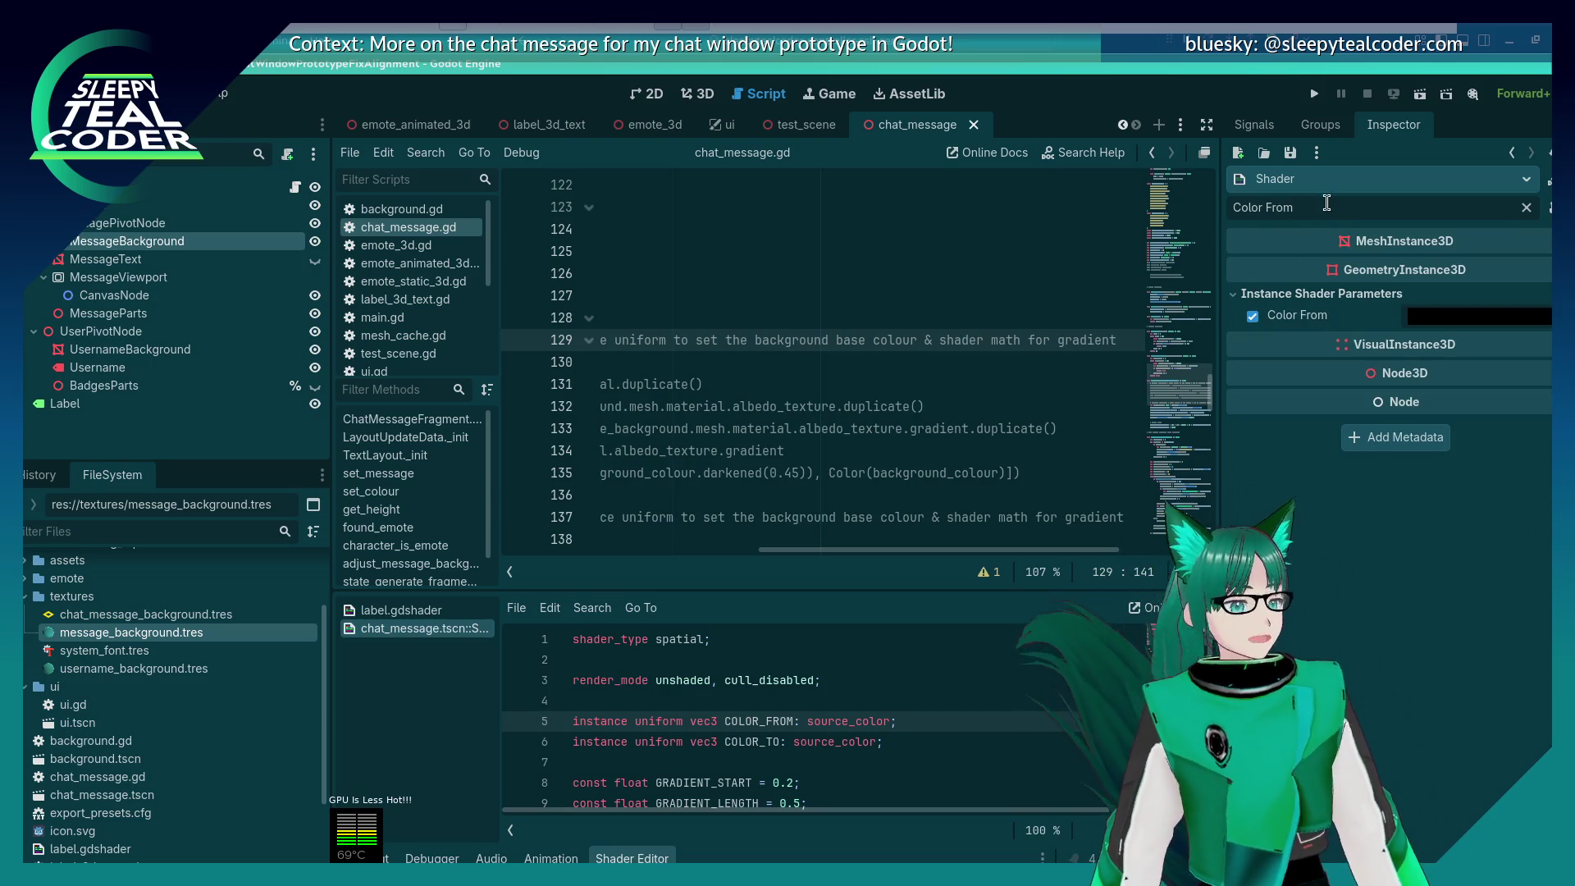
key("BackSpace")
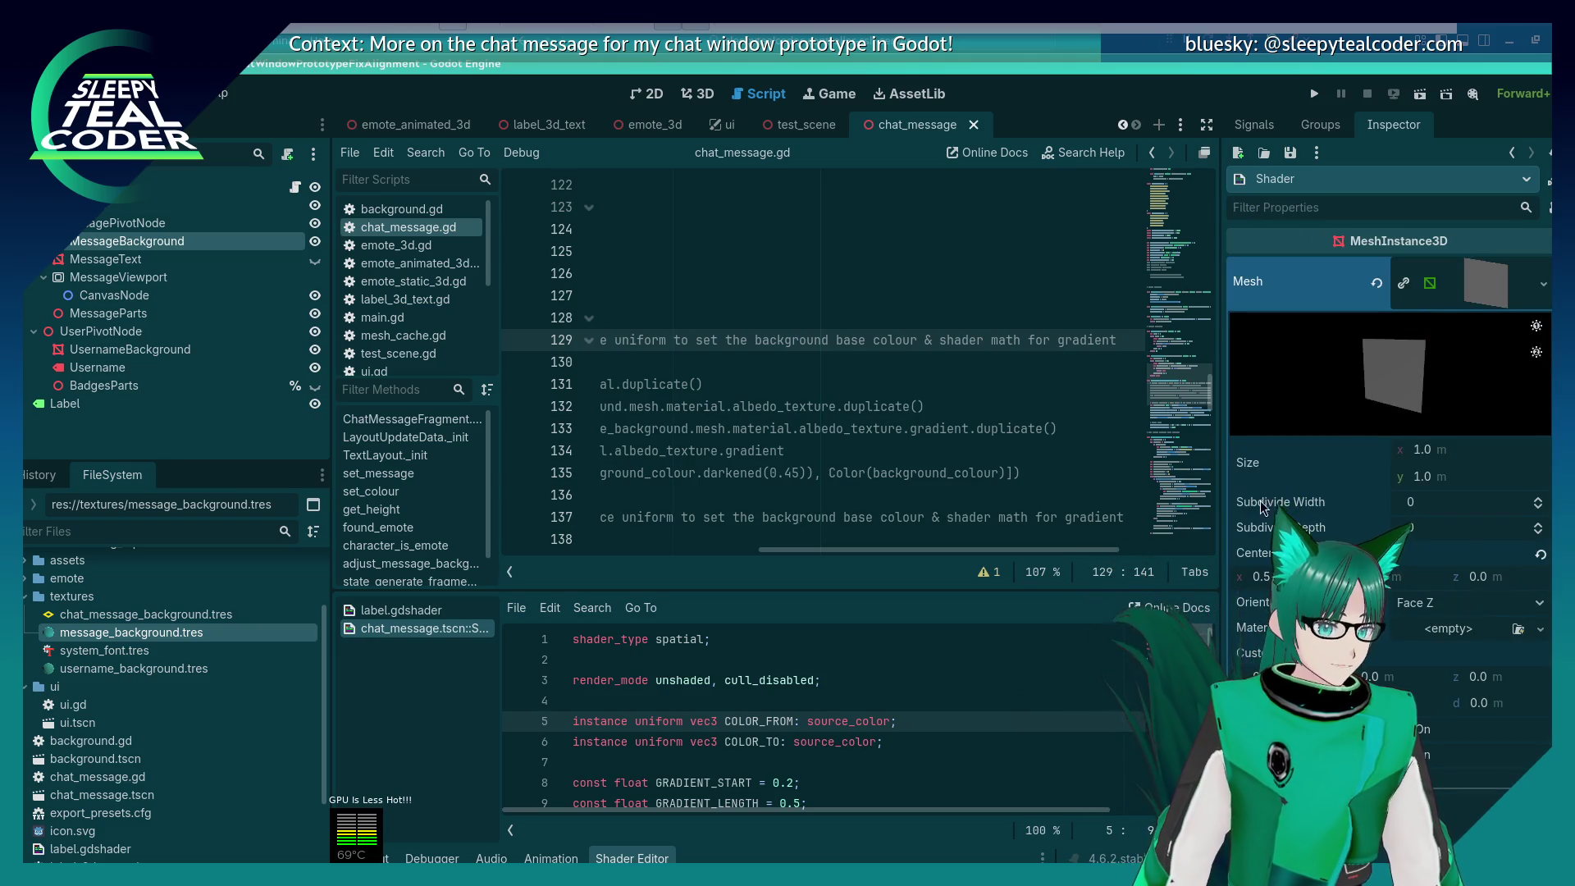
scroll(1257, 472, "down", 10)
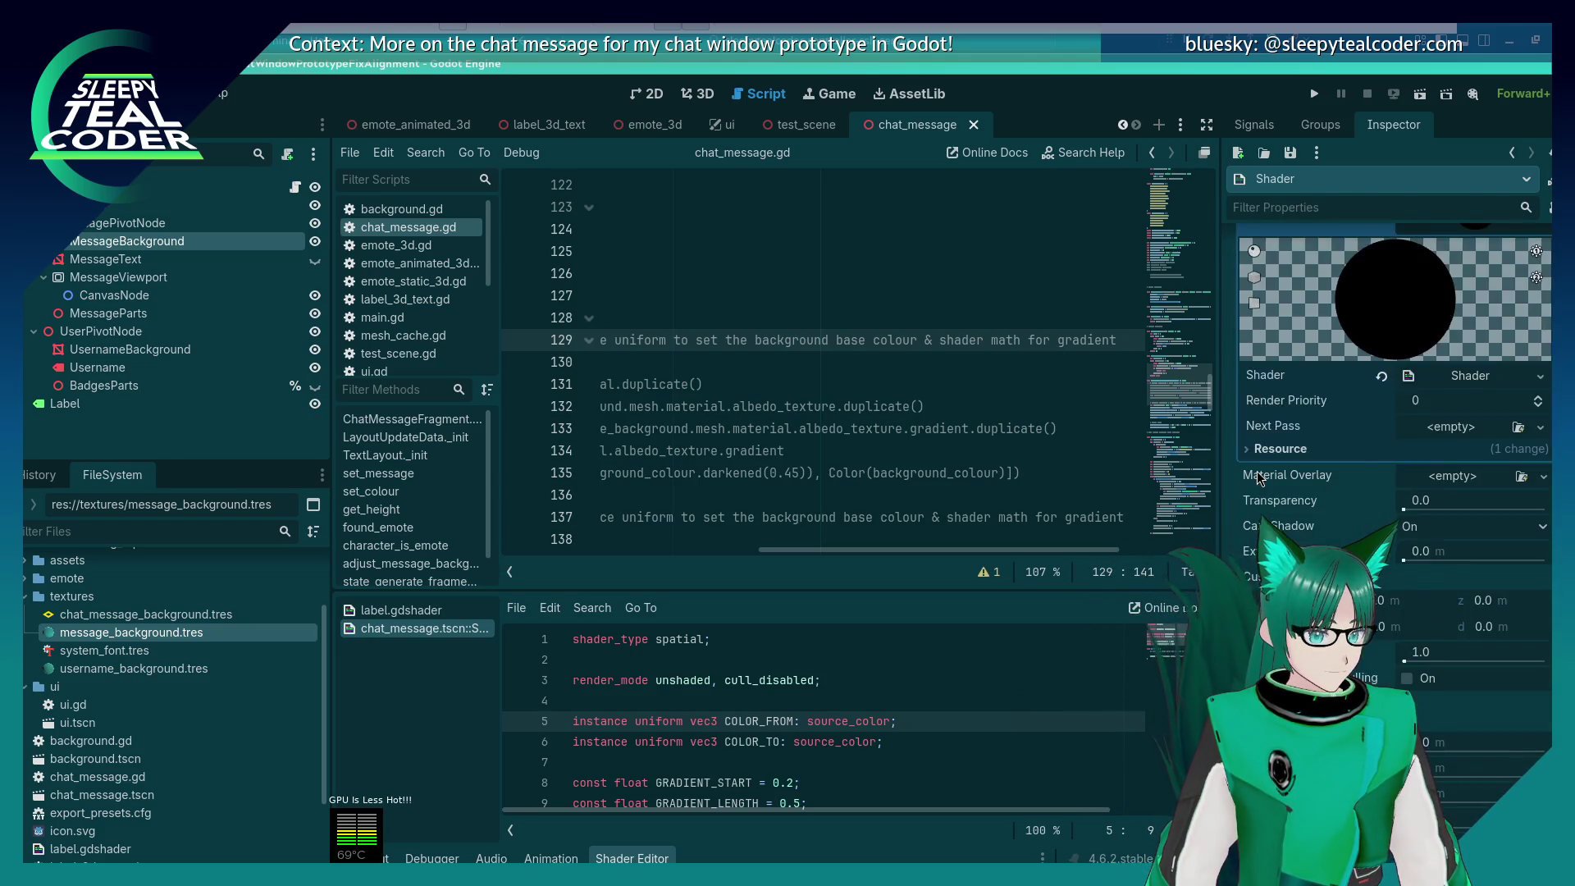
scroll(1260, 472, "down", 10)
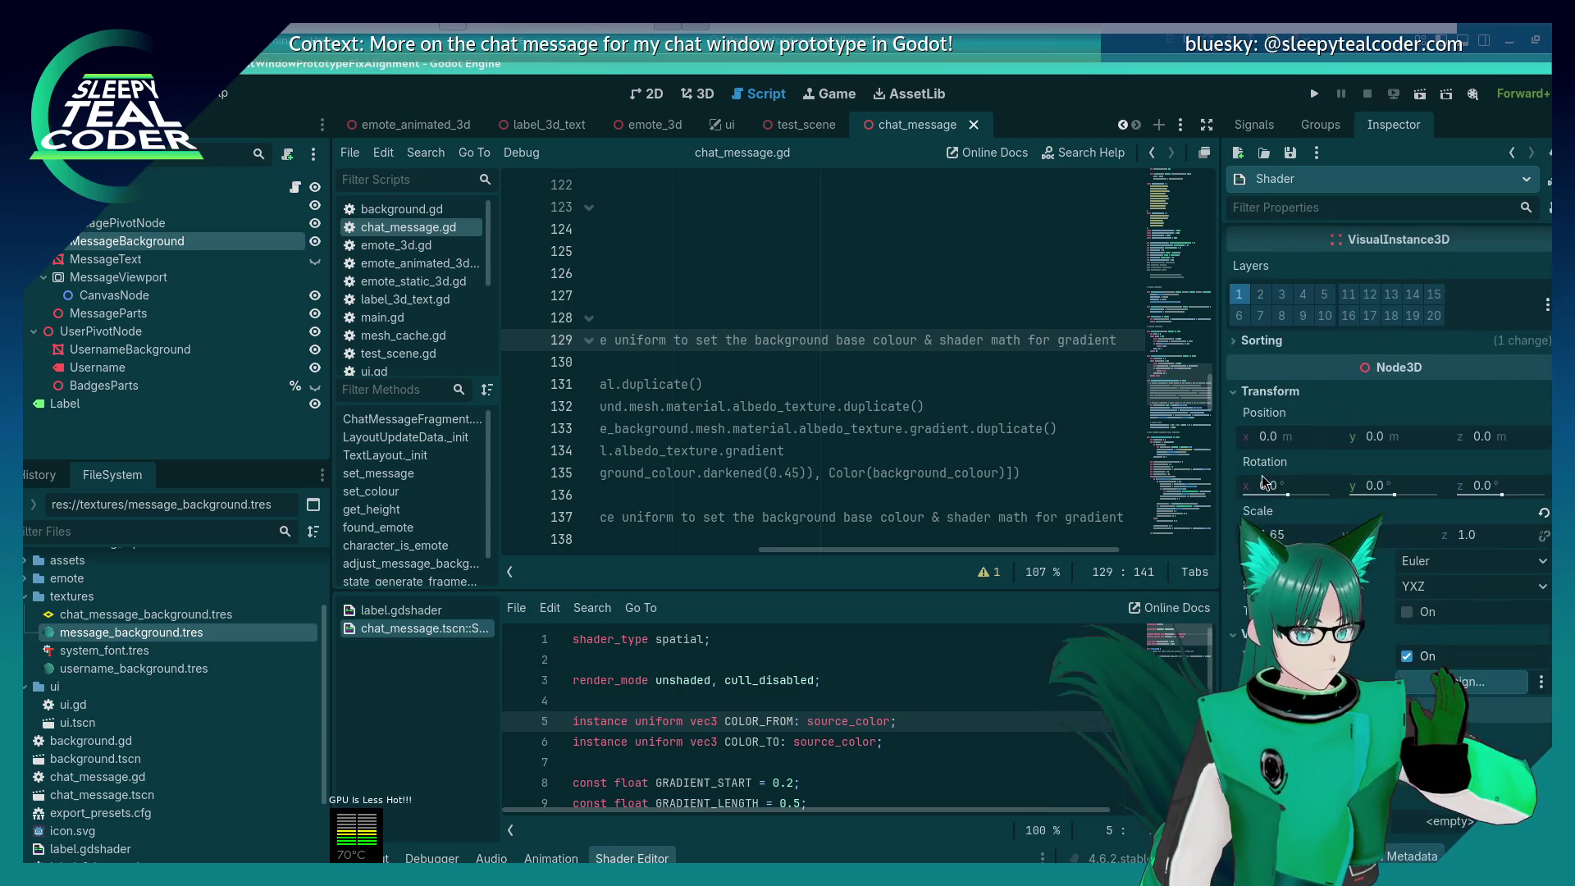
scroll(1263, 480, "up", 10)
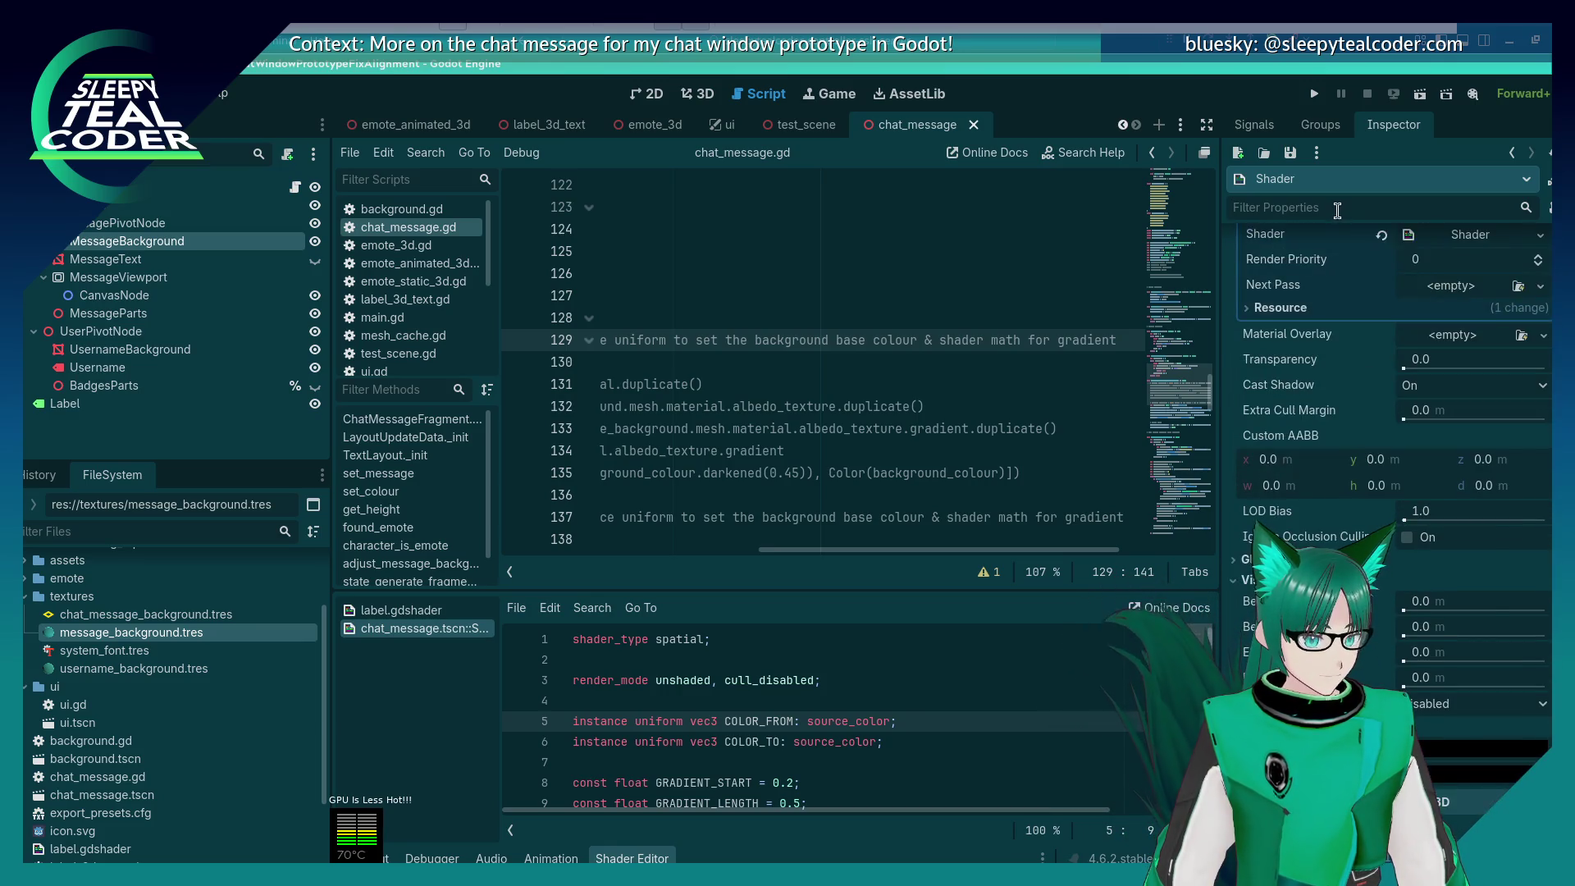
type("Color")
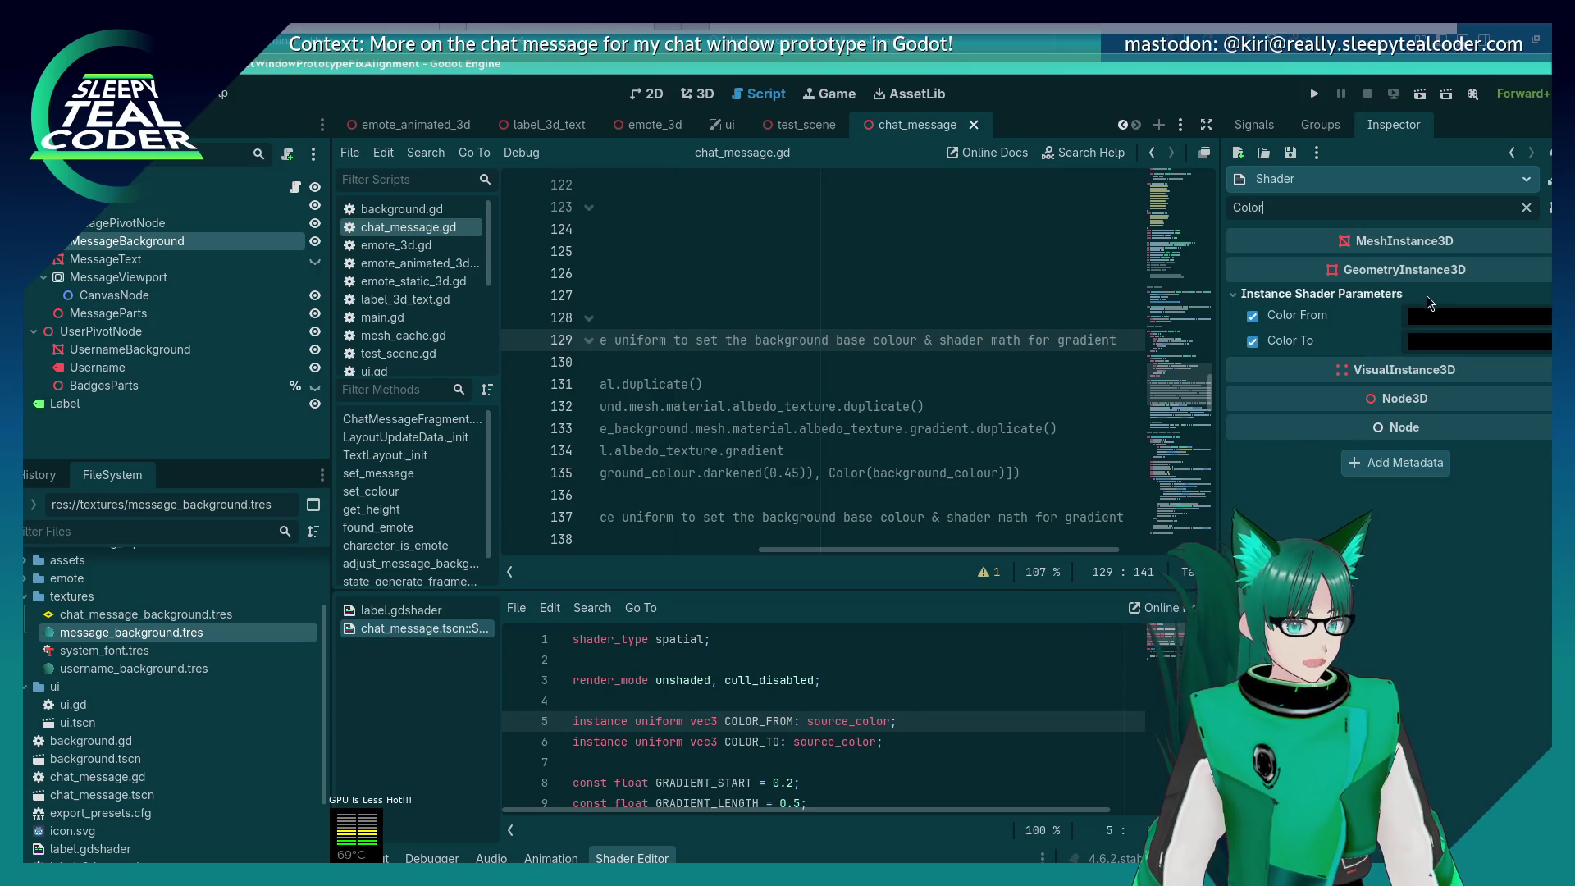
left_click(699, 93)
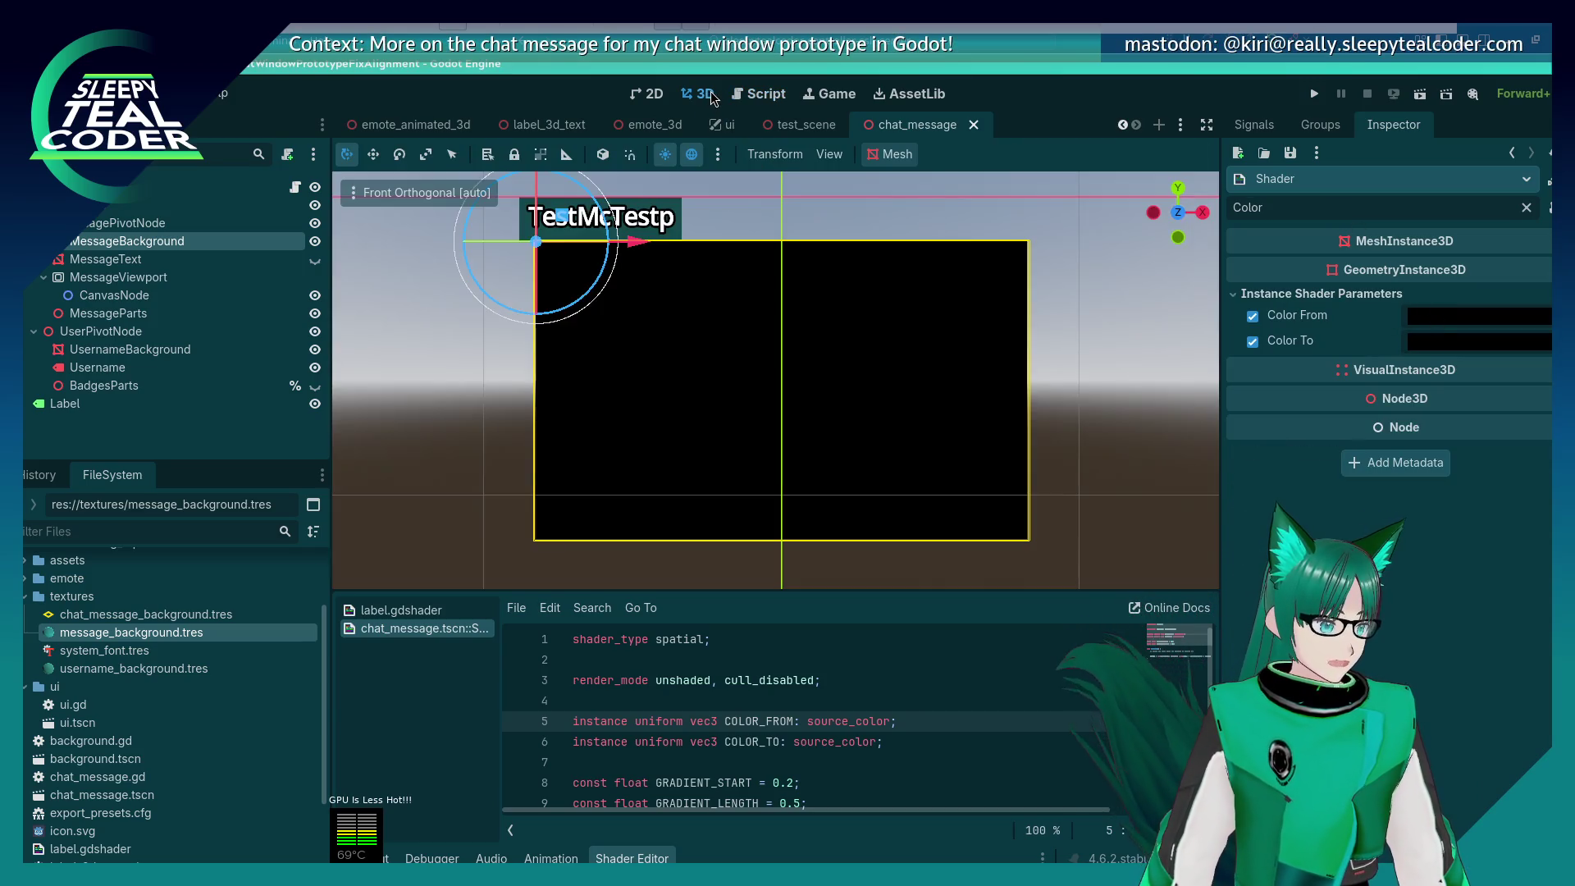
Step: Set Color From to a darker teal using the picker and its hex field
left_click(1468, 324)
left_click_drag(1545, 538, 1549, 440)
left_click_drag(1399, 421, 1370, 444)
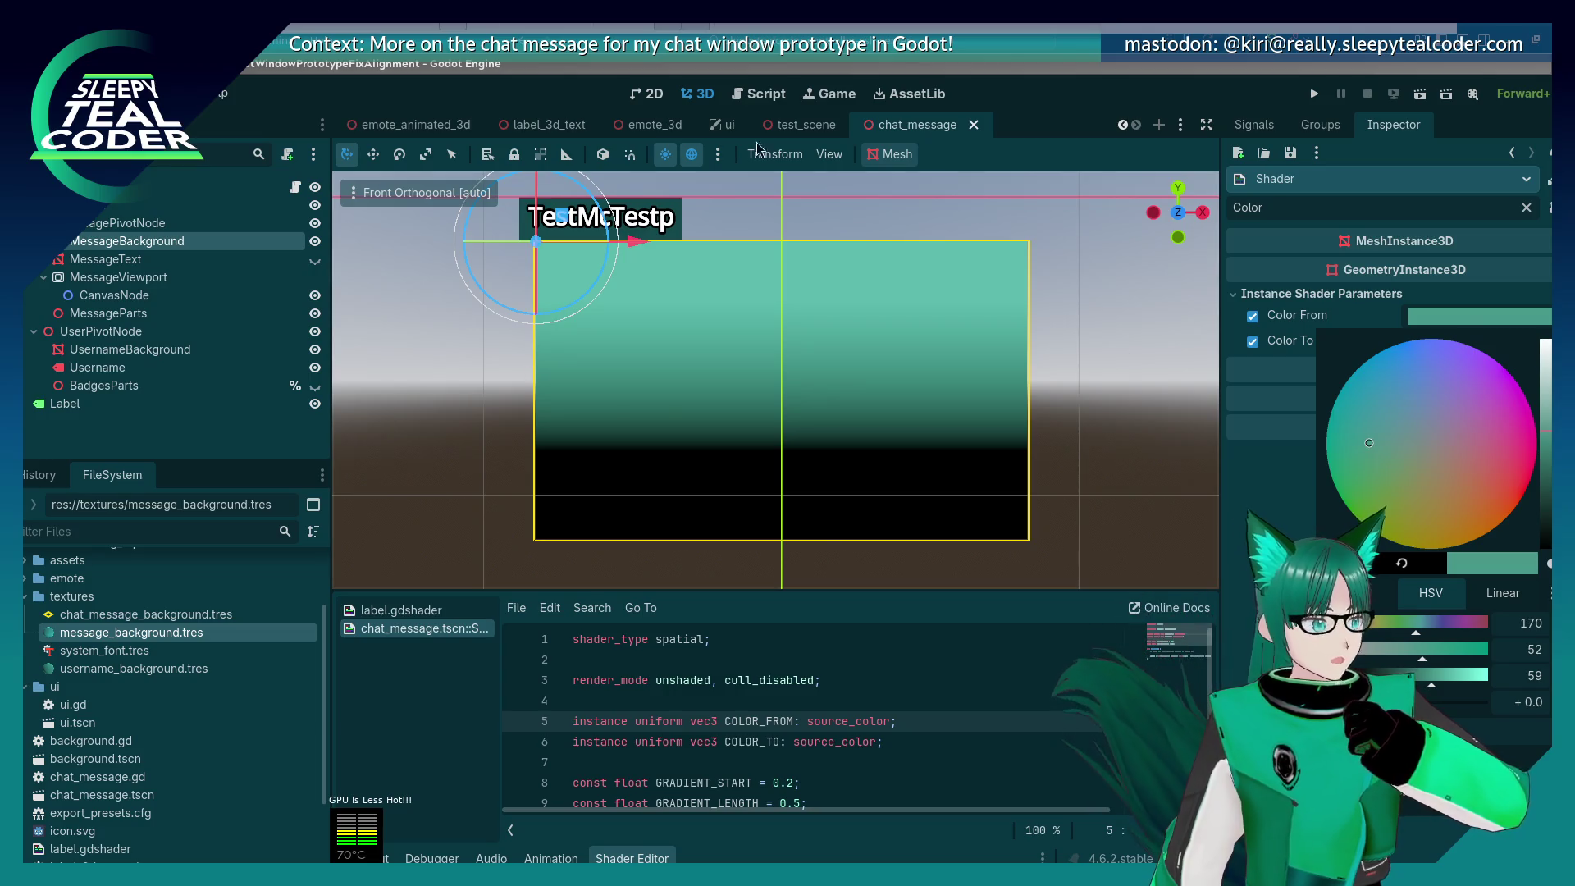
key("Escape")
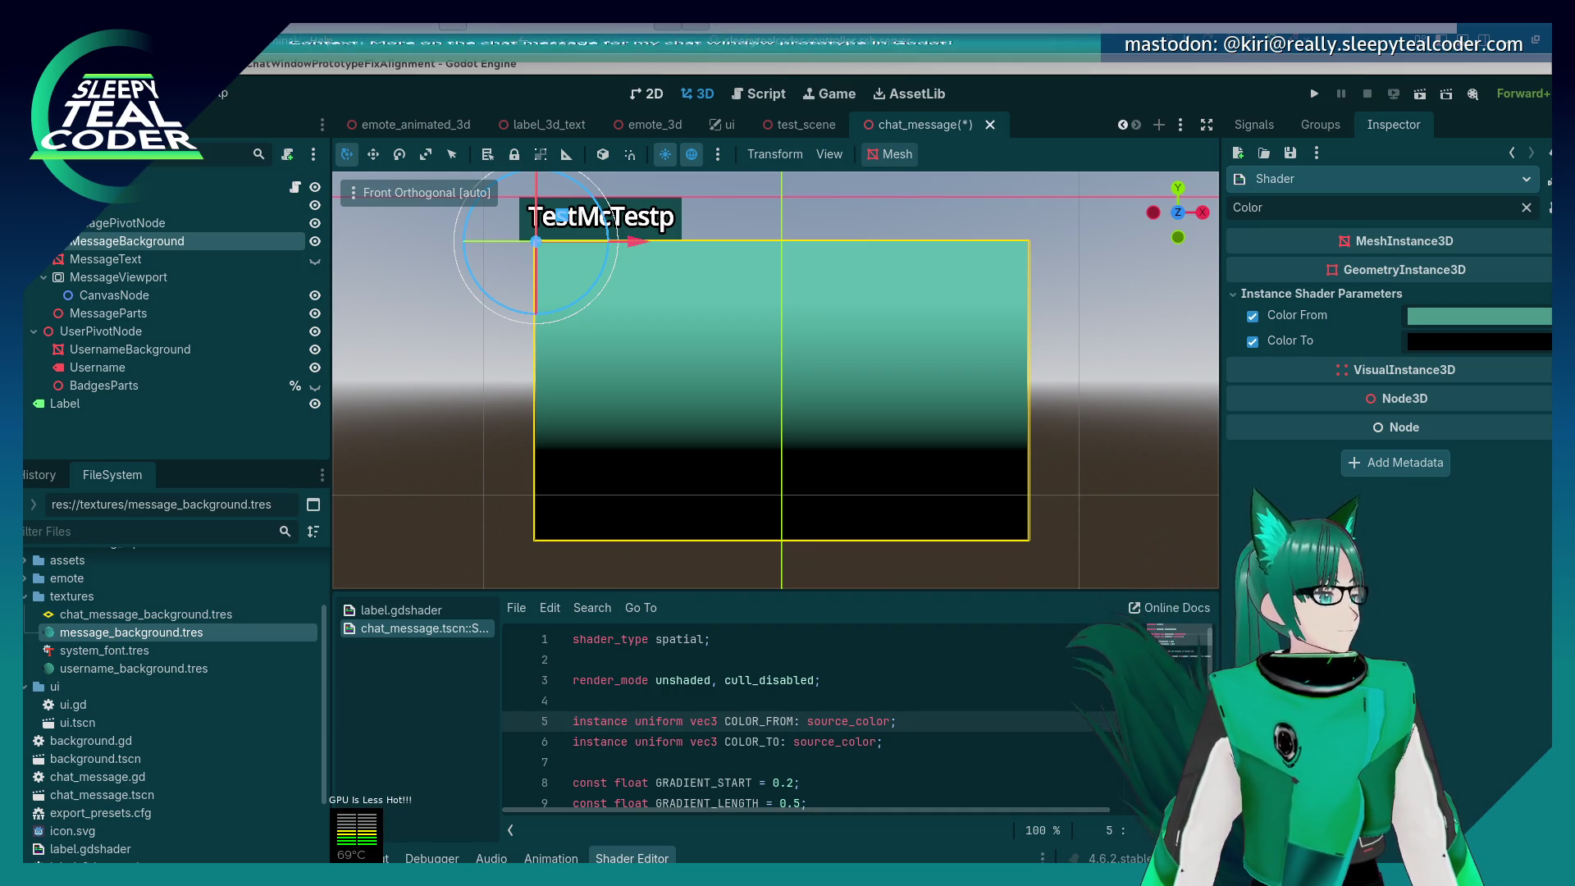
left_click(1476, 316)
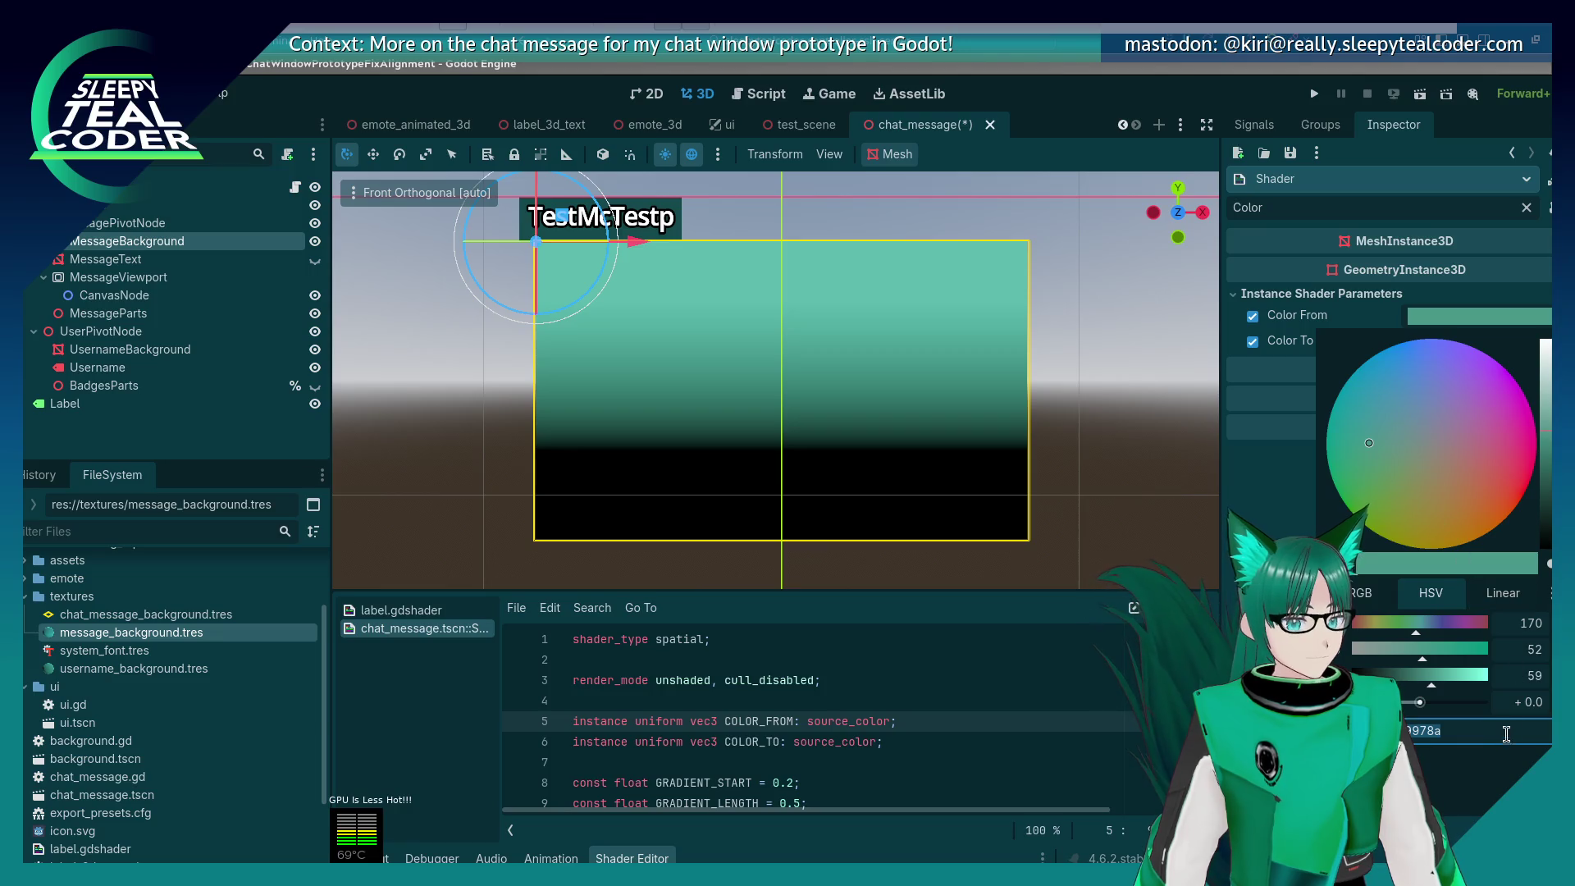
left_click(1464, 730)
type("0585")
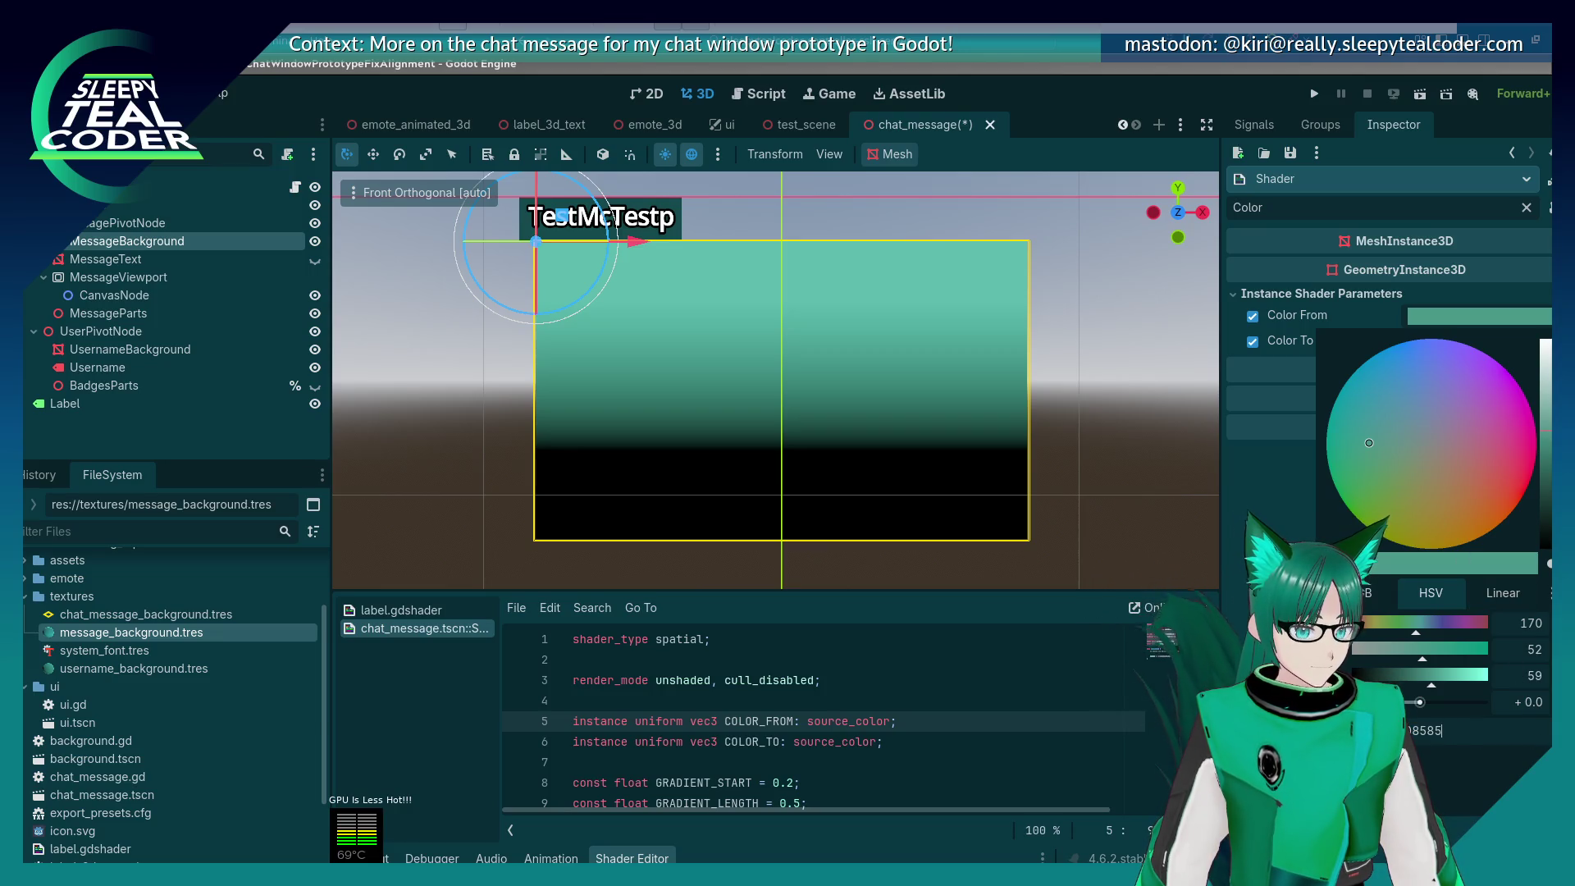
key("Return")
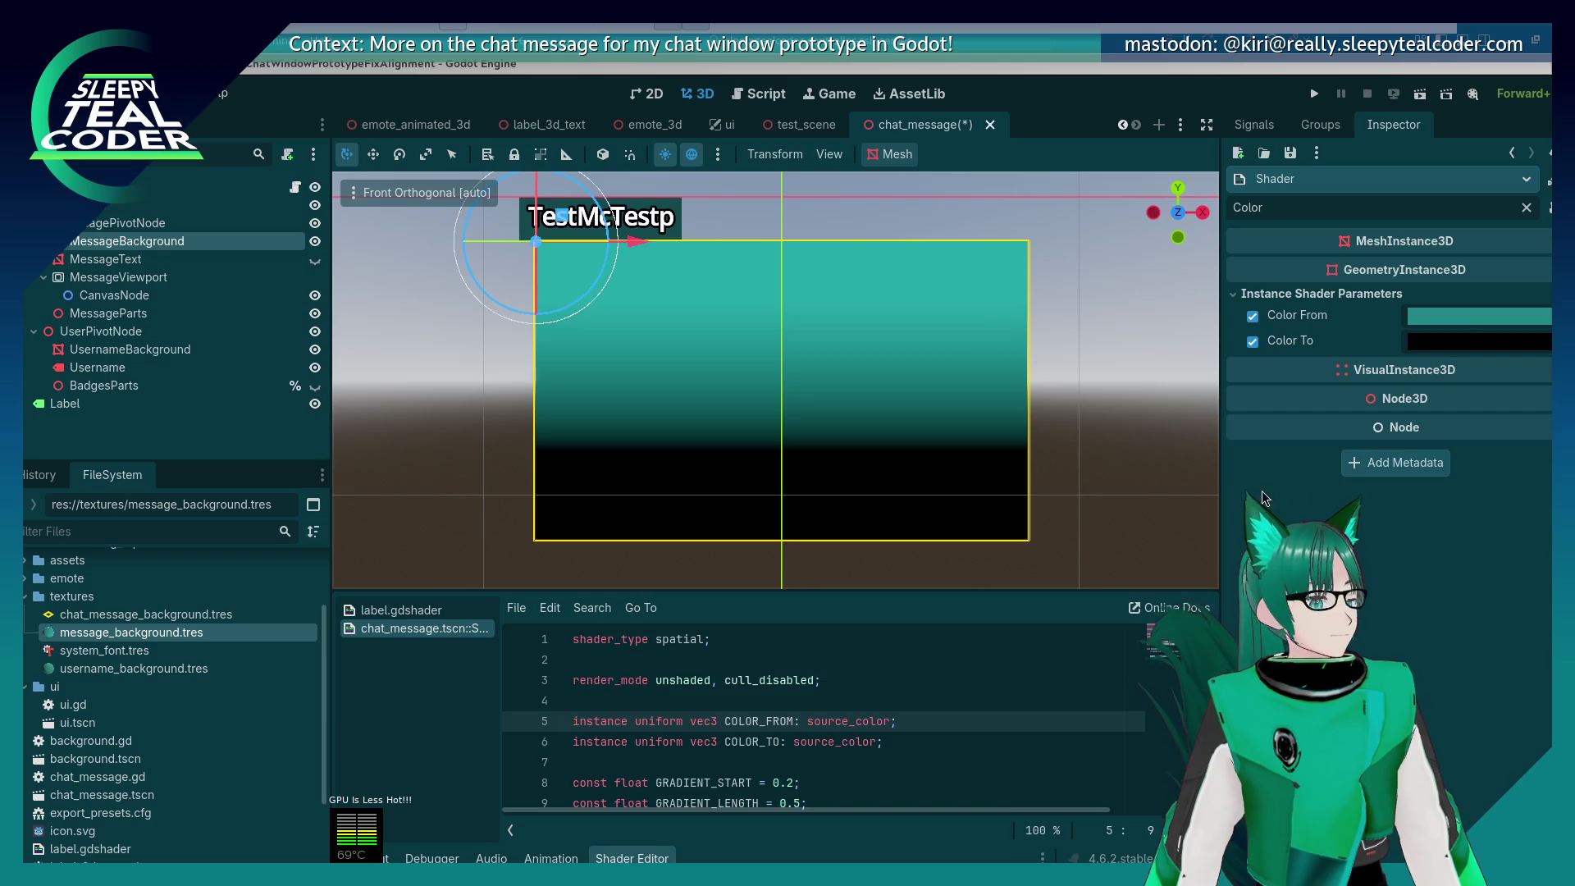
Step: Paste a bright teal hex into Color To and check the teal quad in the viewport
left_click(1468, 341)
left_click(1462, 751)
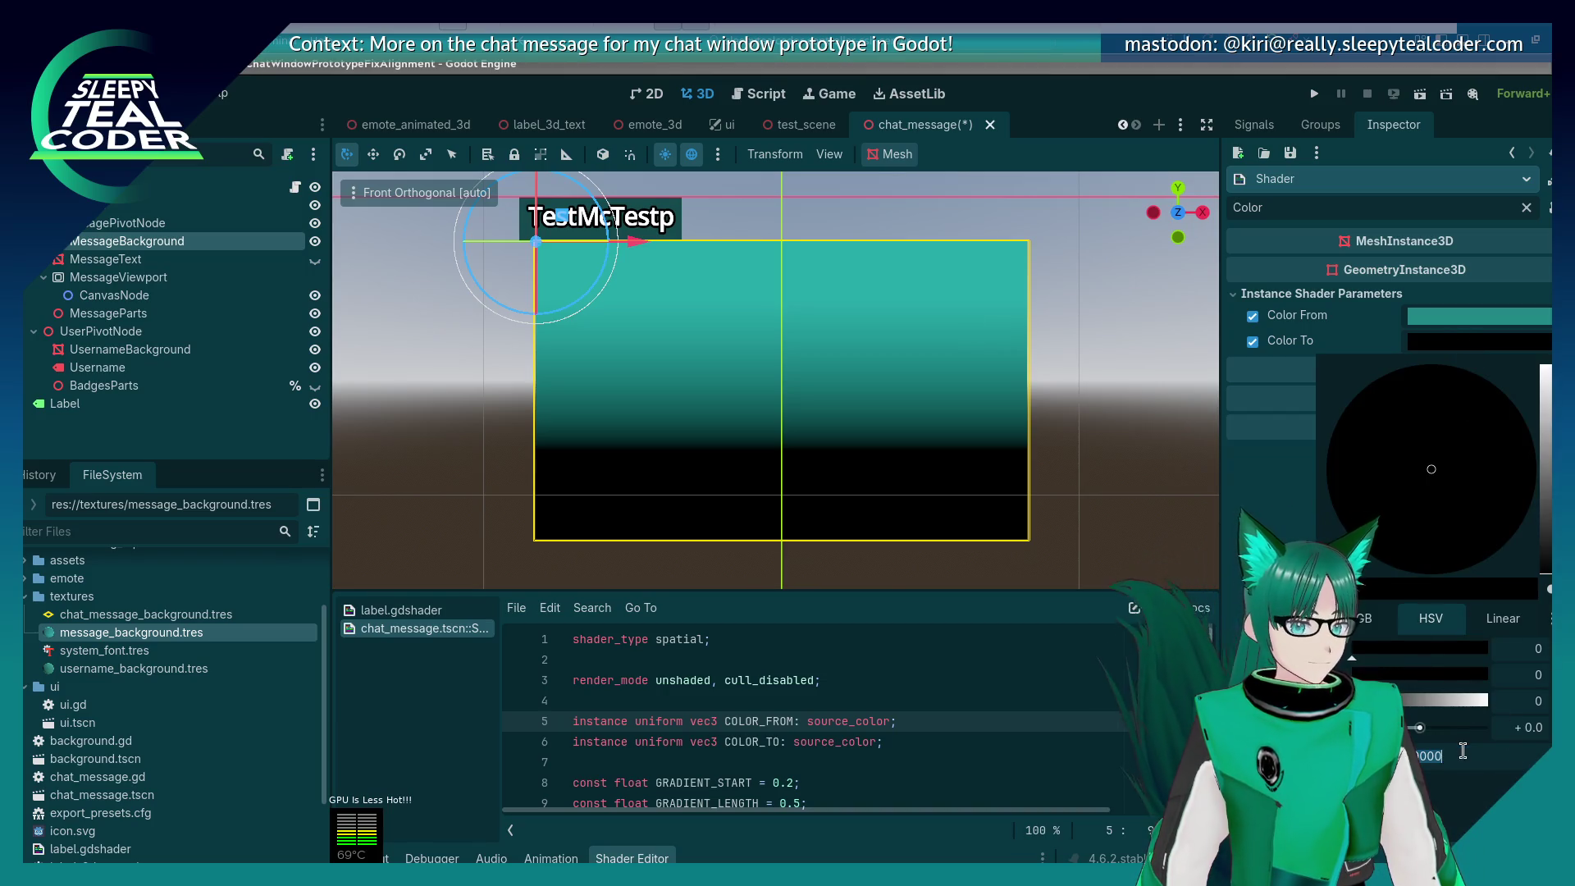
key("ctrl+v")
key("Return")
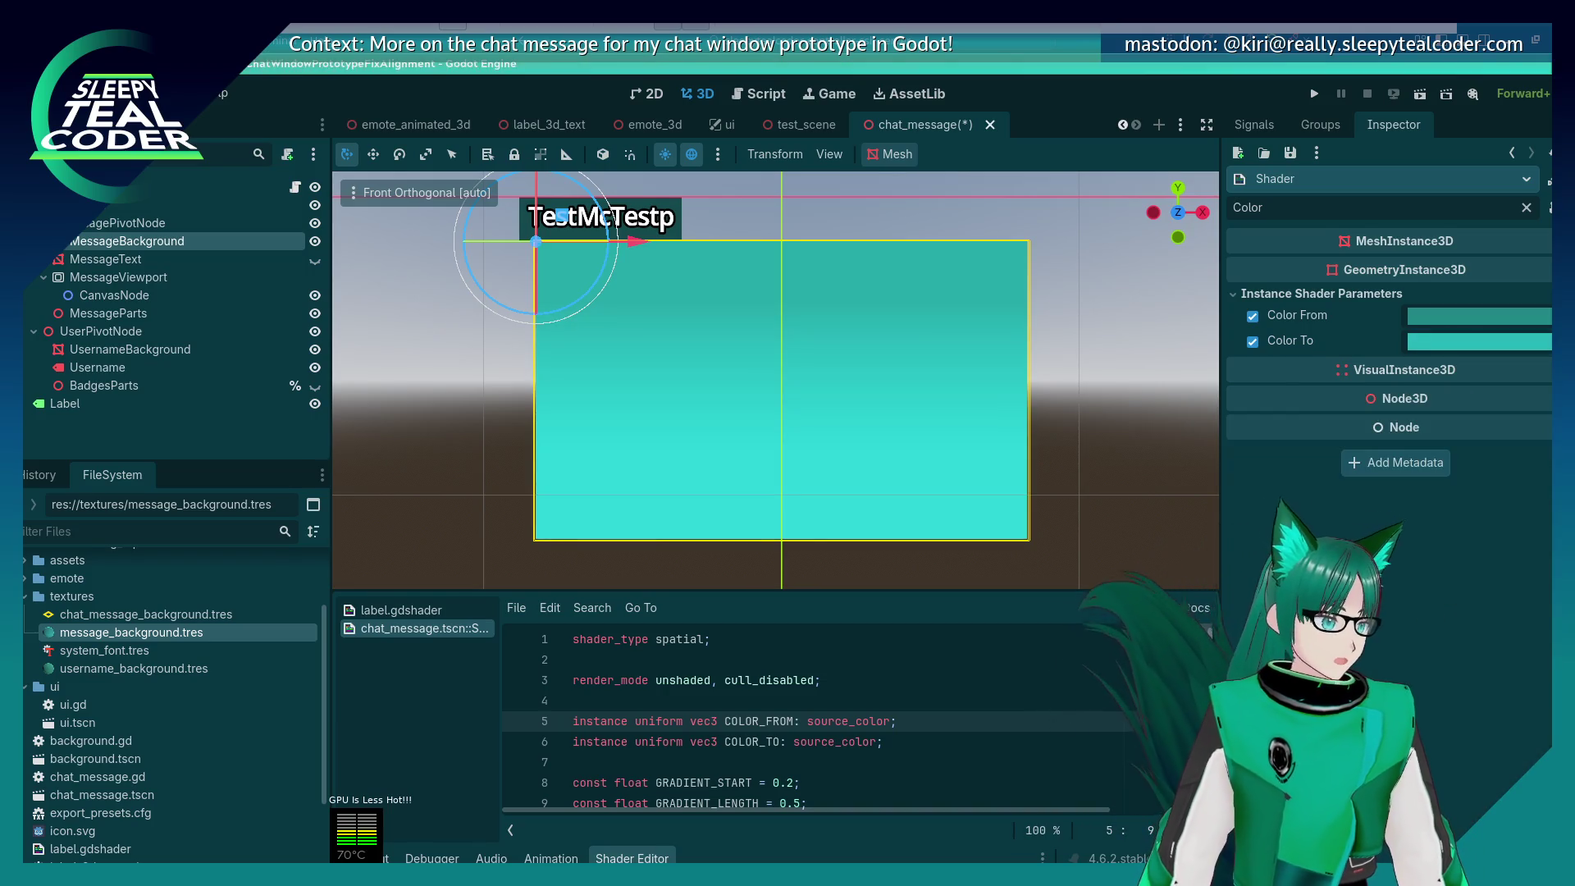
left_click(1058, 447)
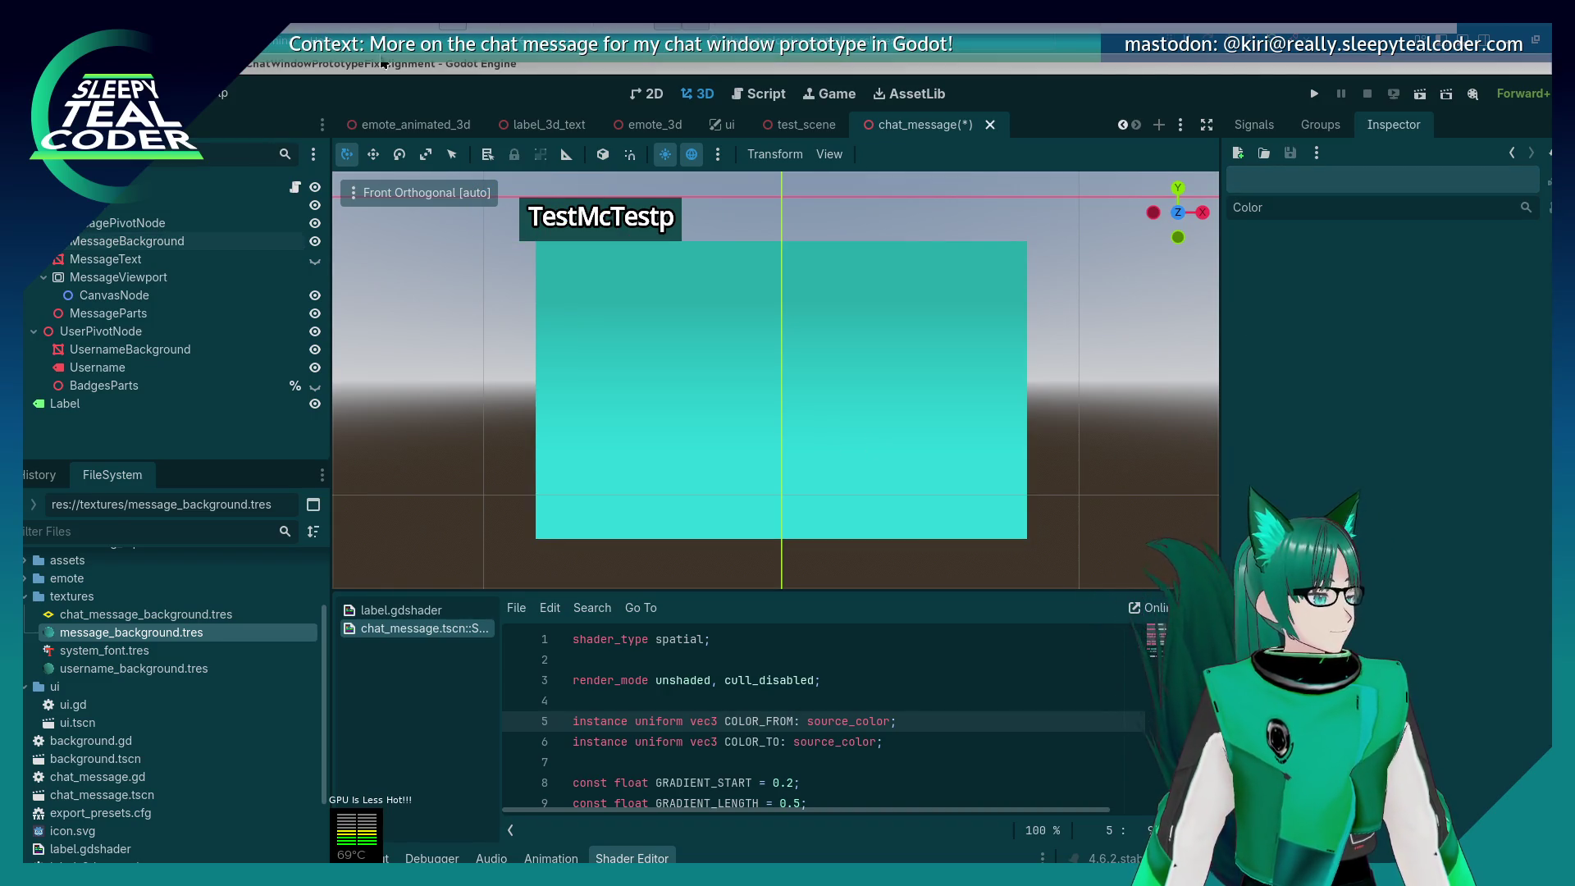
left_click(904, 436)
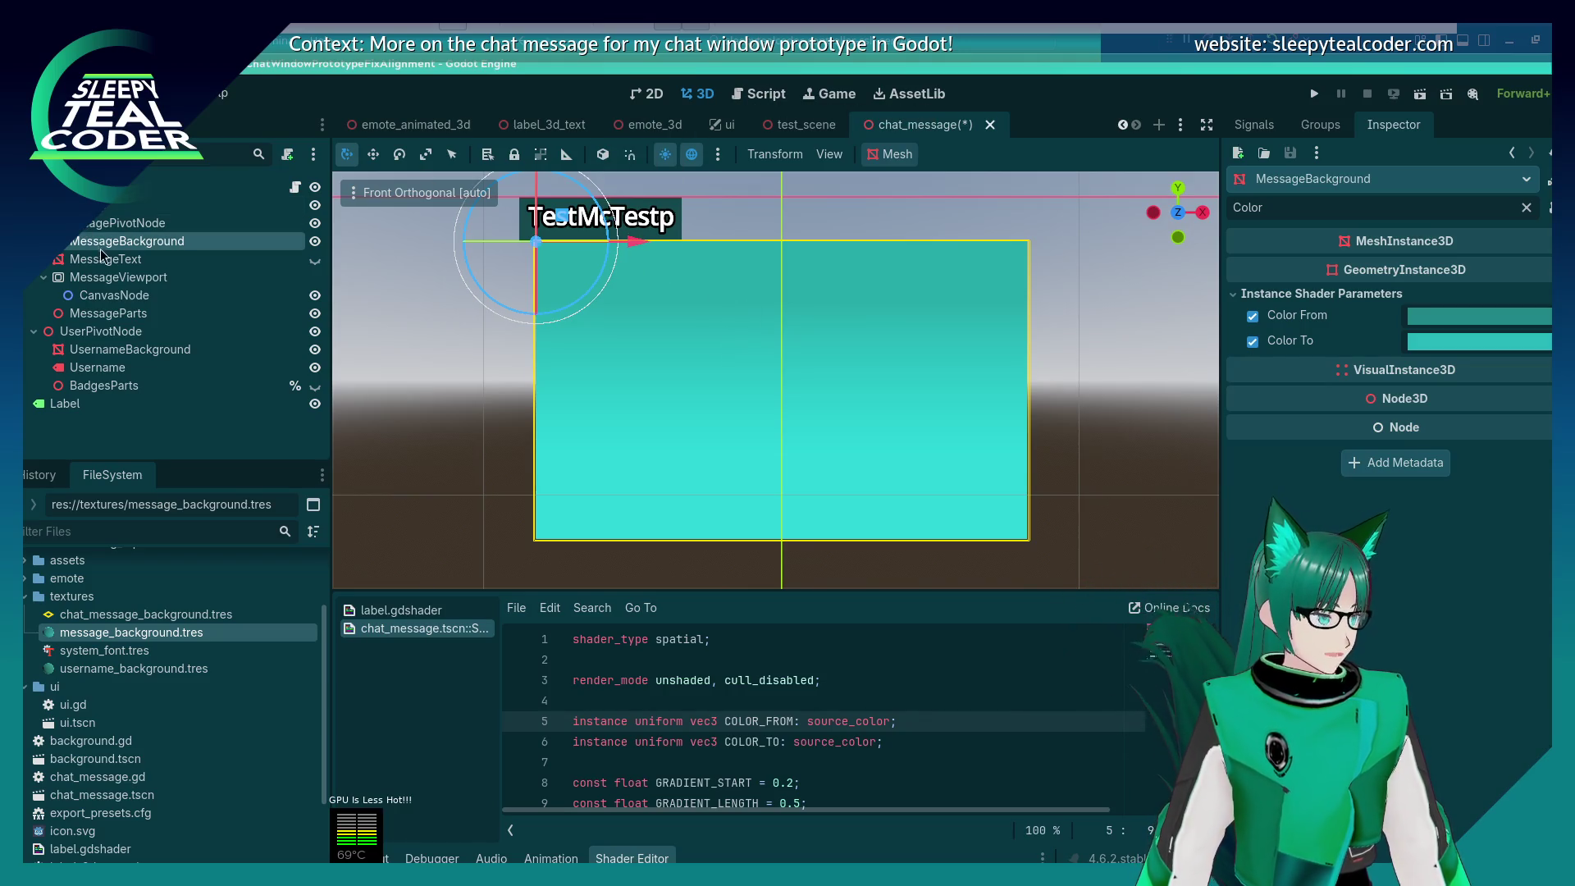
Step: Hide the MessageText node with its visibility eye icon
left_click(246, 259)
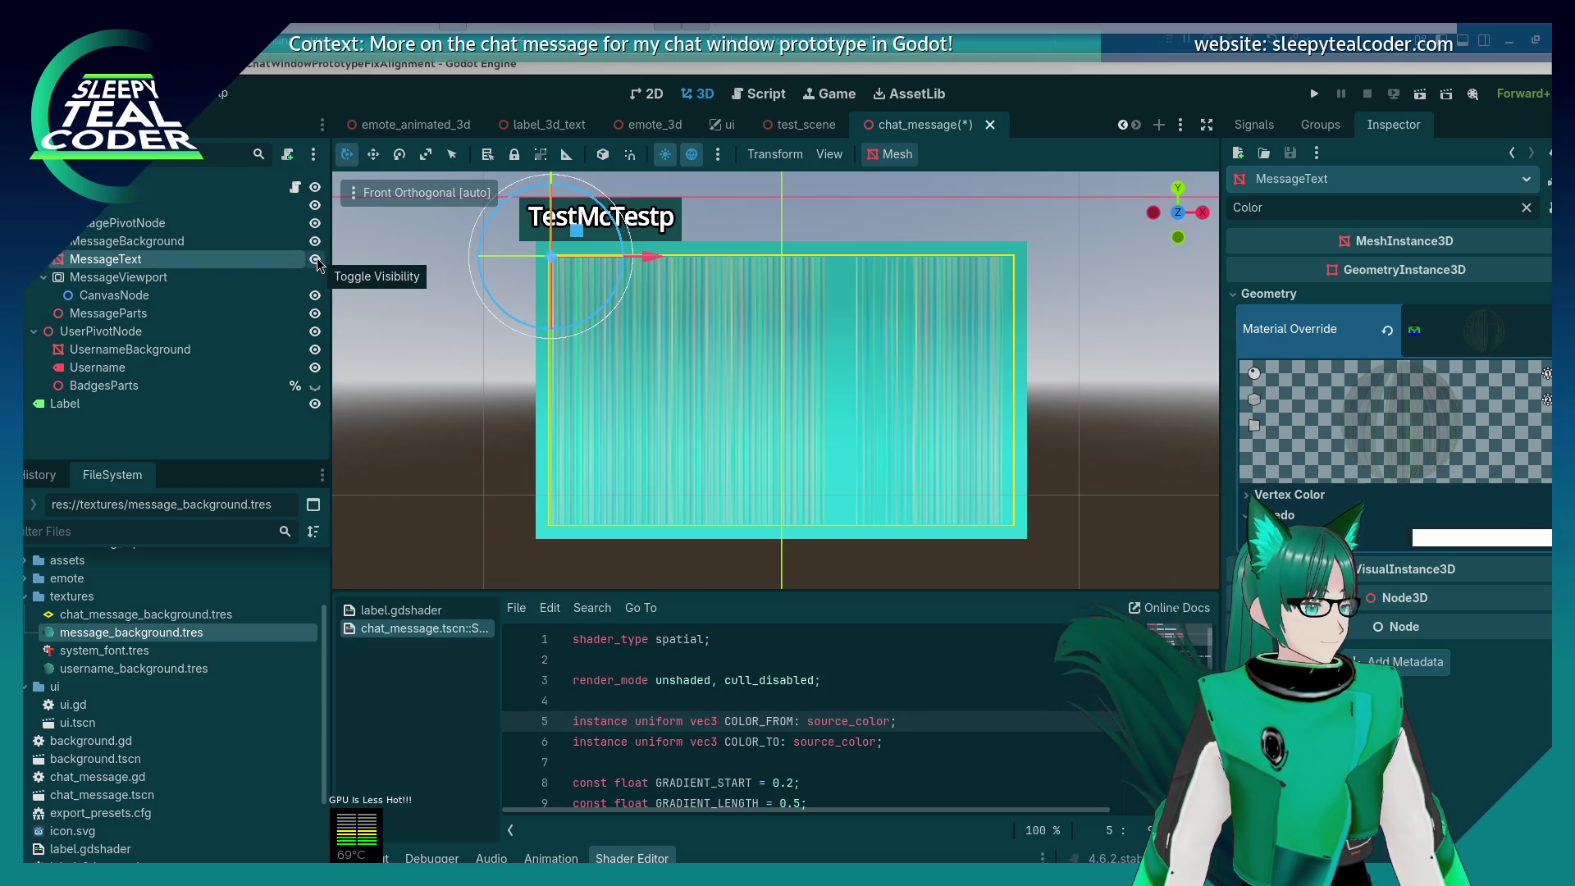
left_click(315, 260)
left_click(316, 260)
left_click(316, 260)
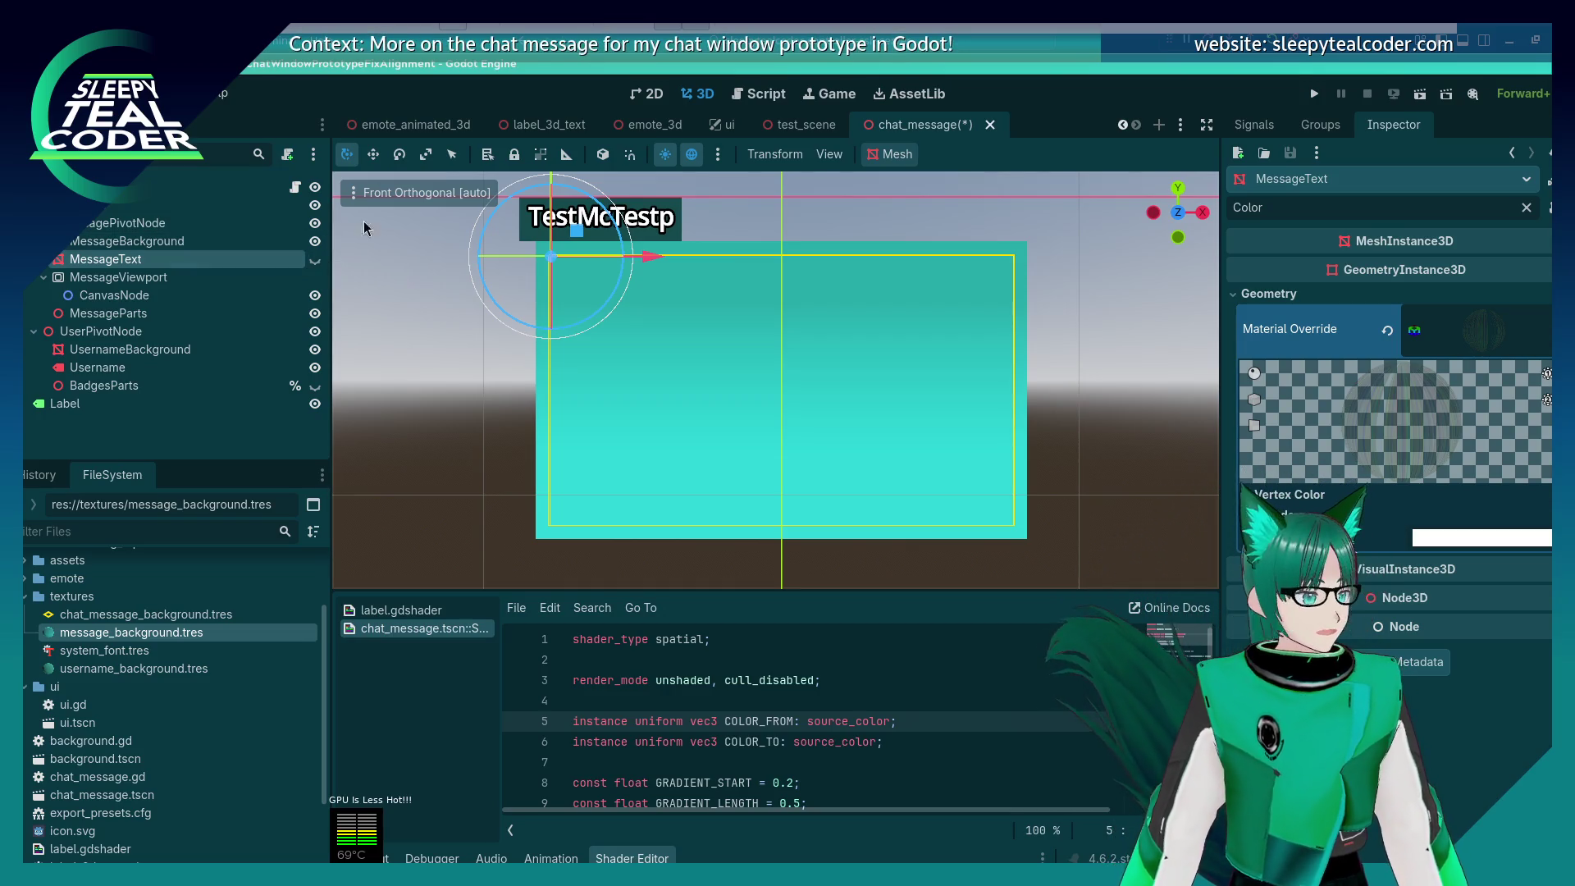
Step: Assign a New ShaderMaterial to UsernameBackground's material and clear the property filter
left_click(130, 349)
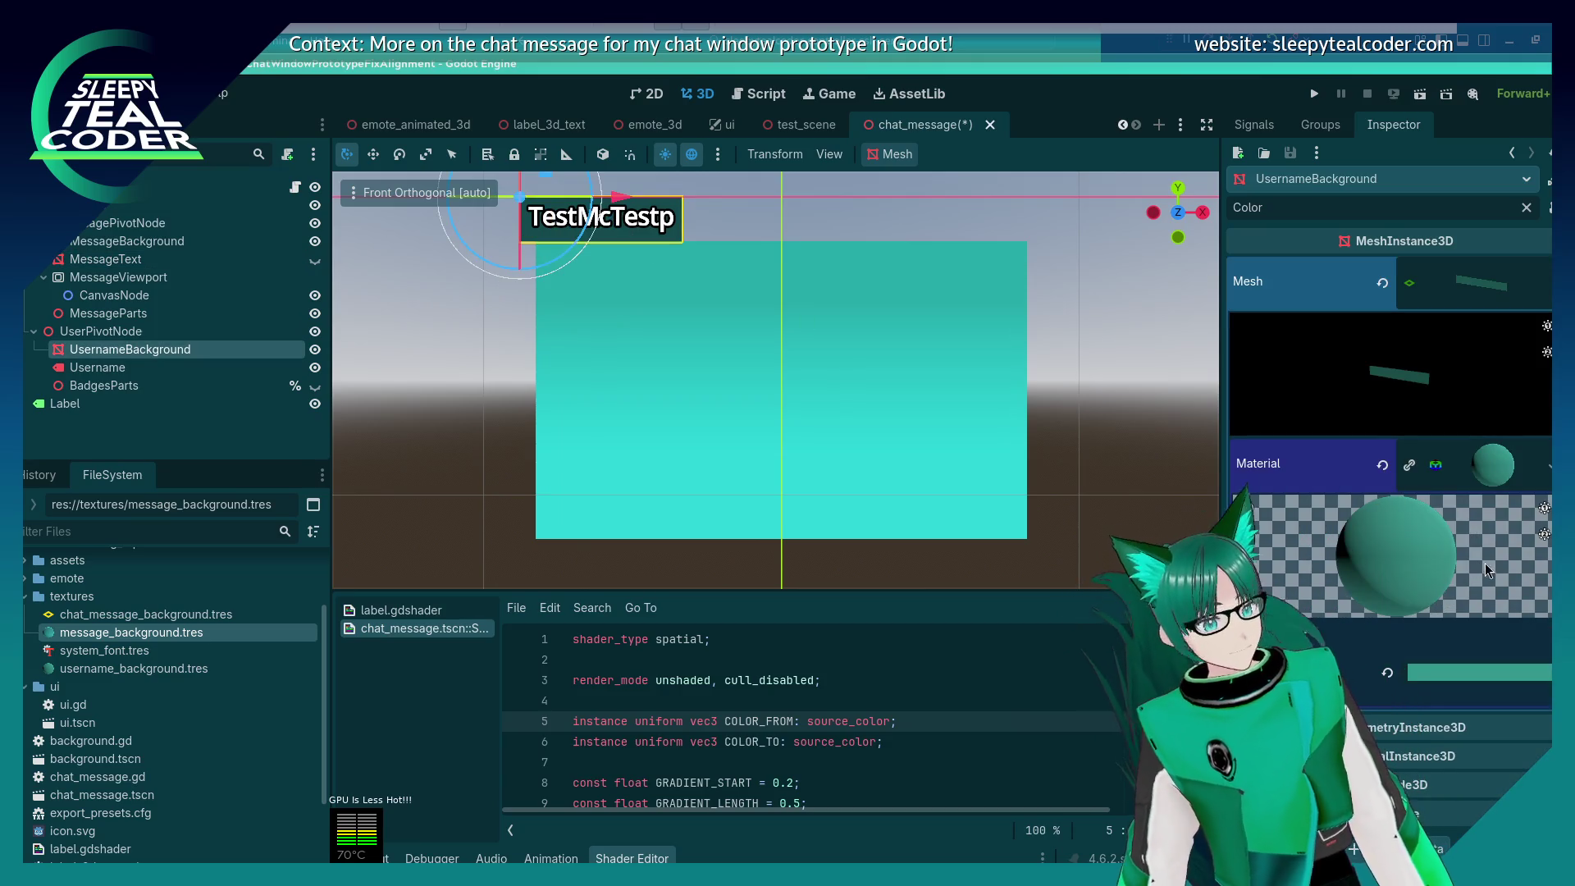
left_click(1548, 465)
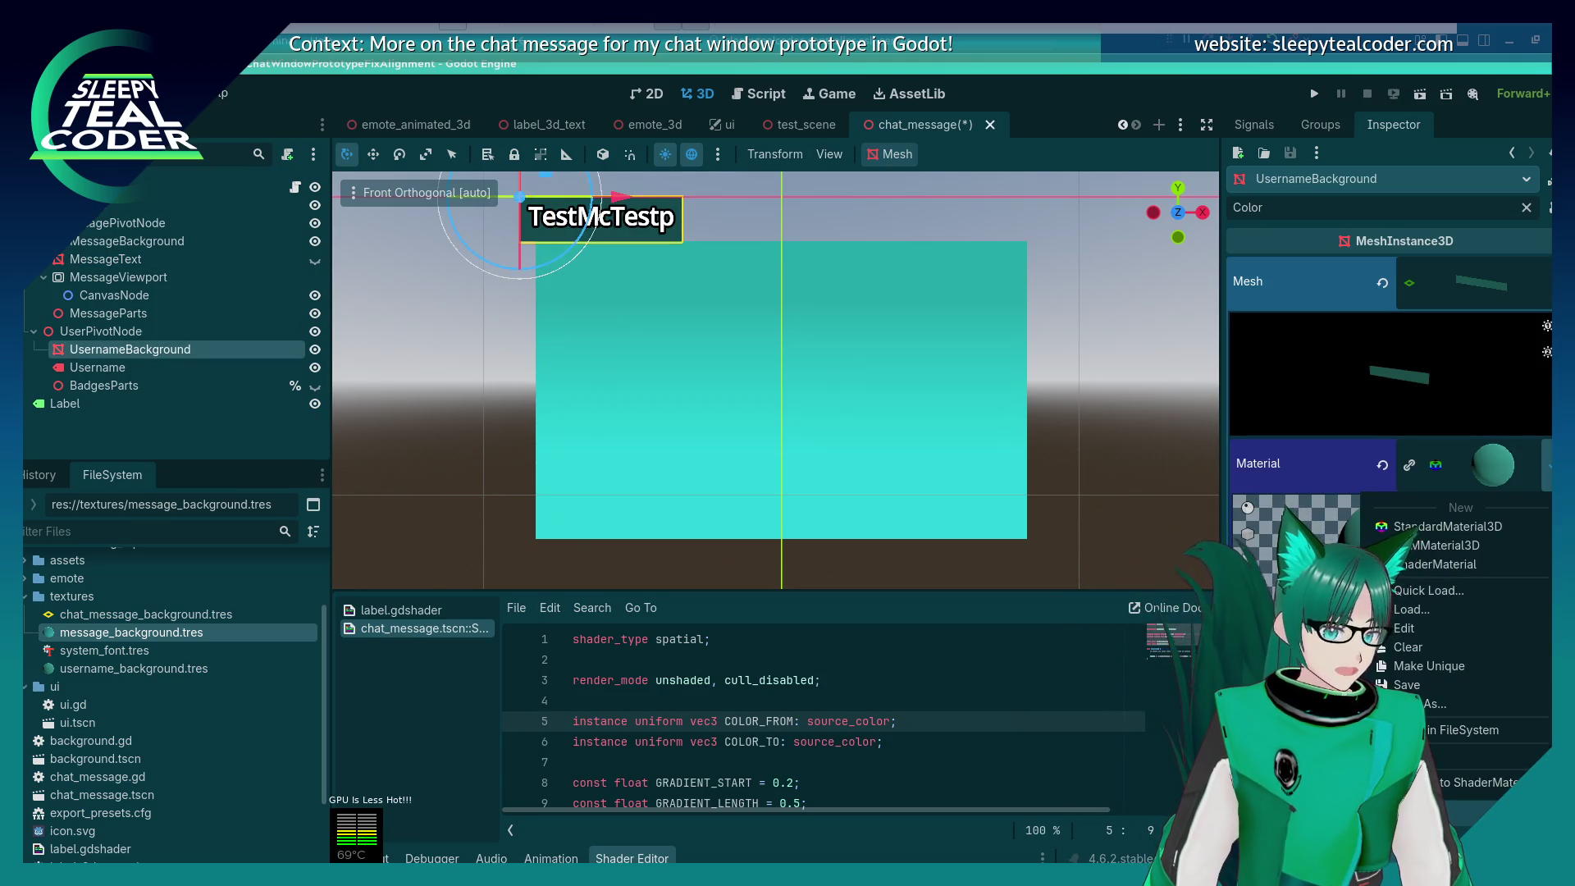
left_click(1477, 565)
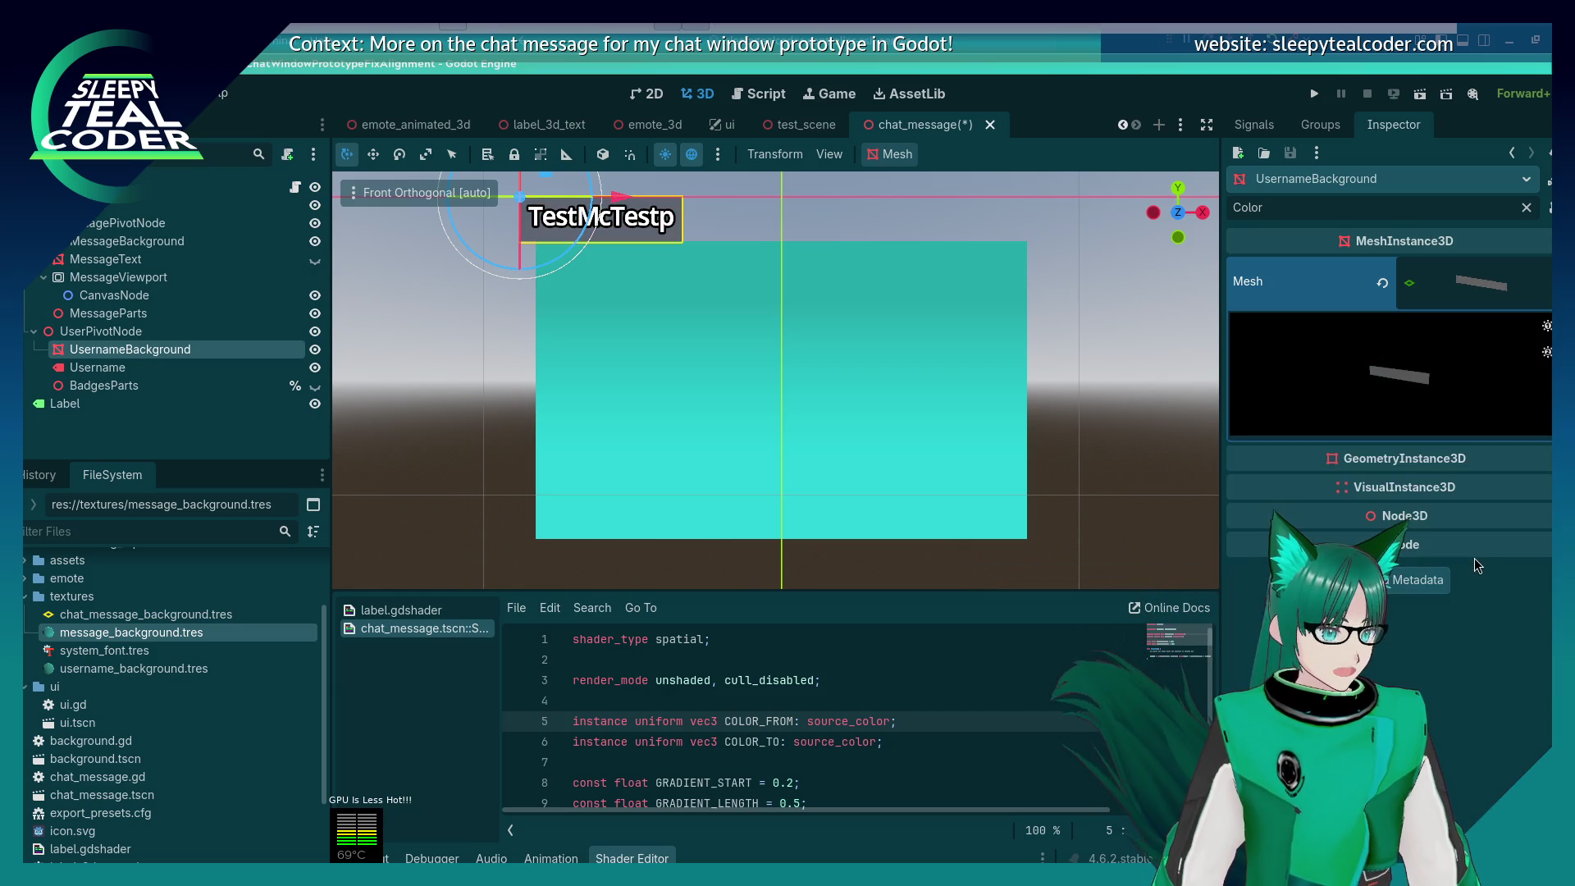
left_click(1526, 207)
scroll(1394, 492, "down", 2)
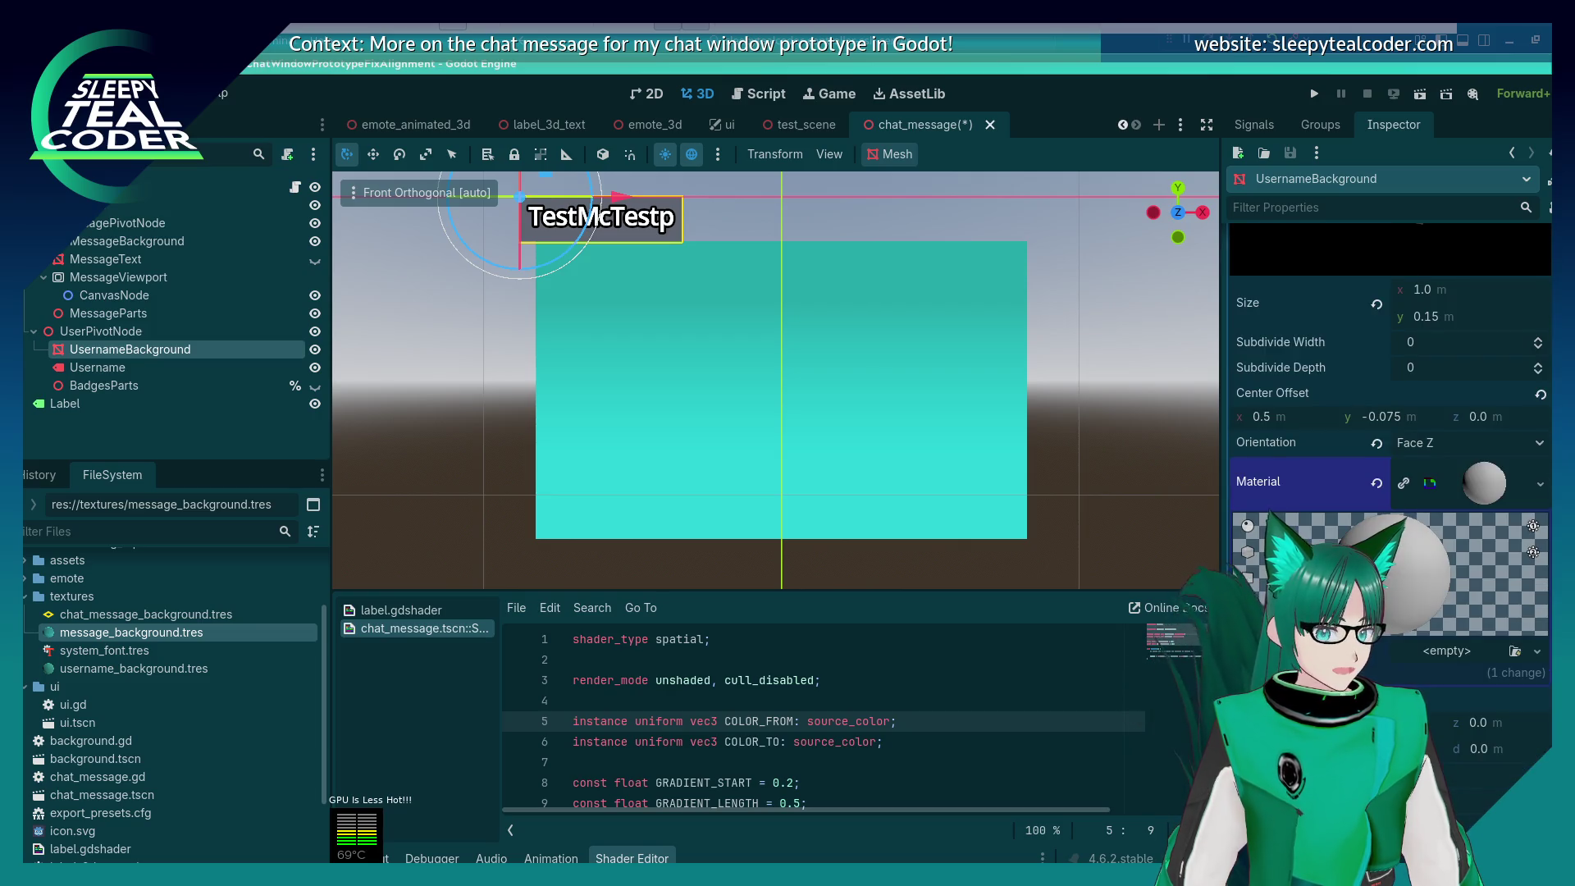
Step: Create a new built-in Spatial shader in the UsernameBackground's ShaderMaterial via New Shader
scroll(1395, 492, "down", 2)
scroll(1394, 492, "up", 2)
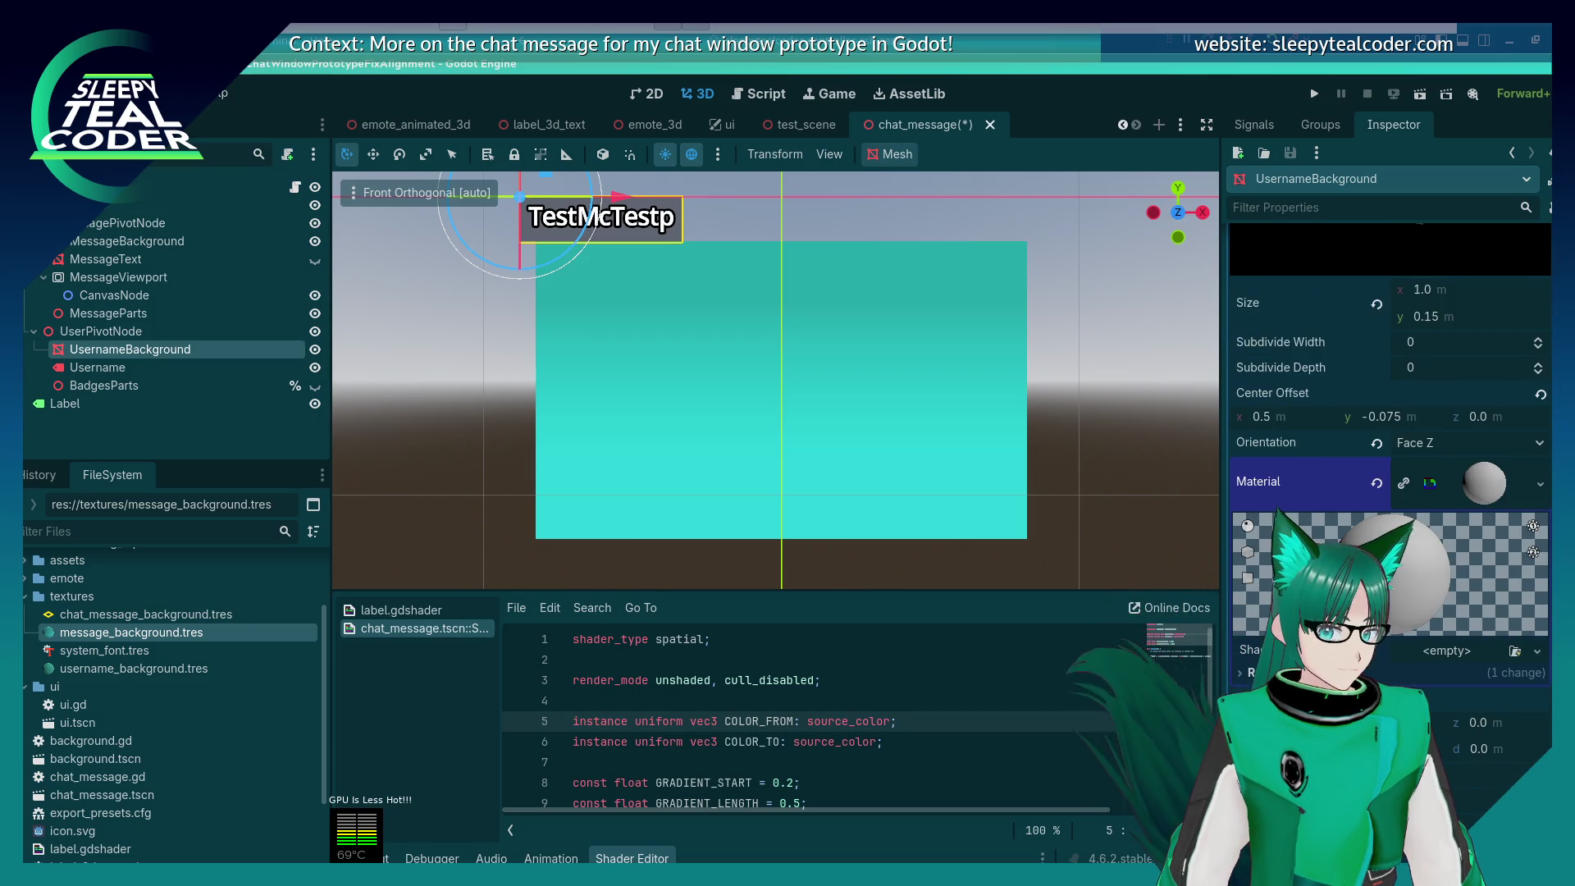
left_click(1536, 652)
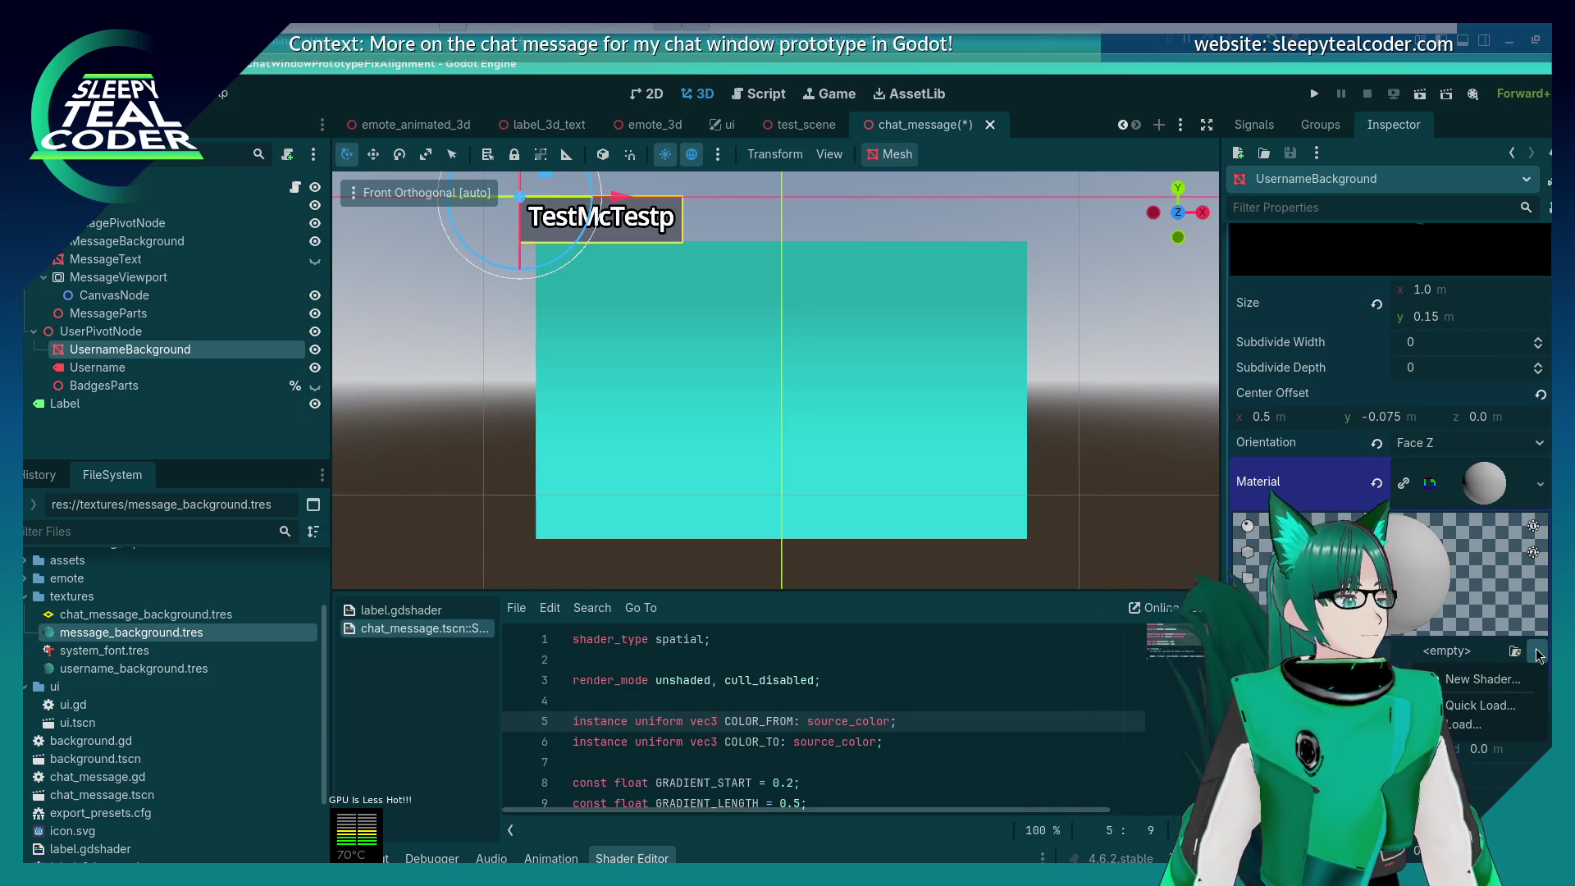
left_click(1490, 681)
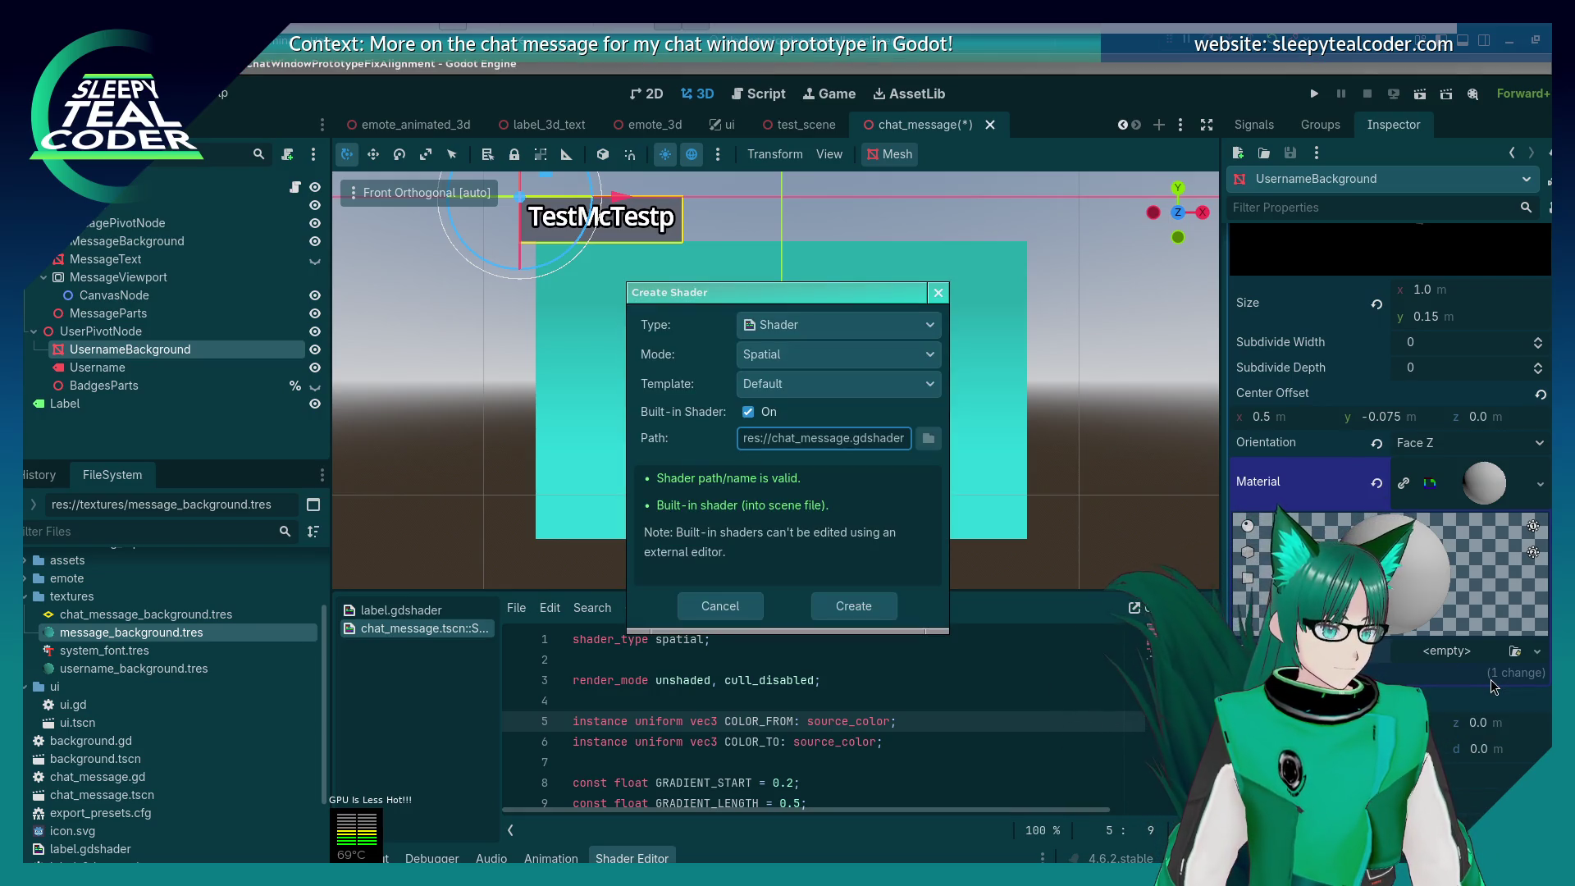
left_click(854, 614)
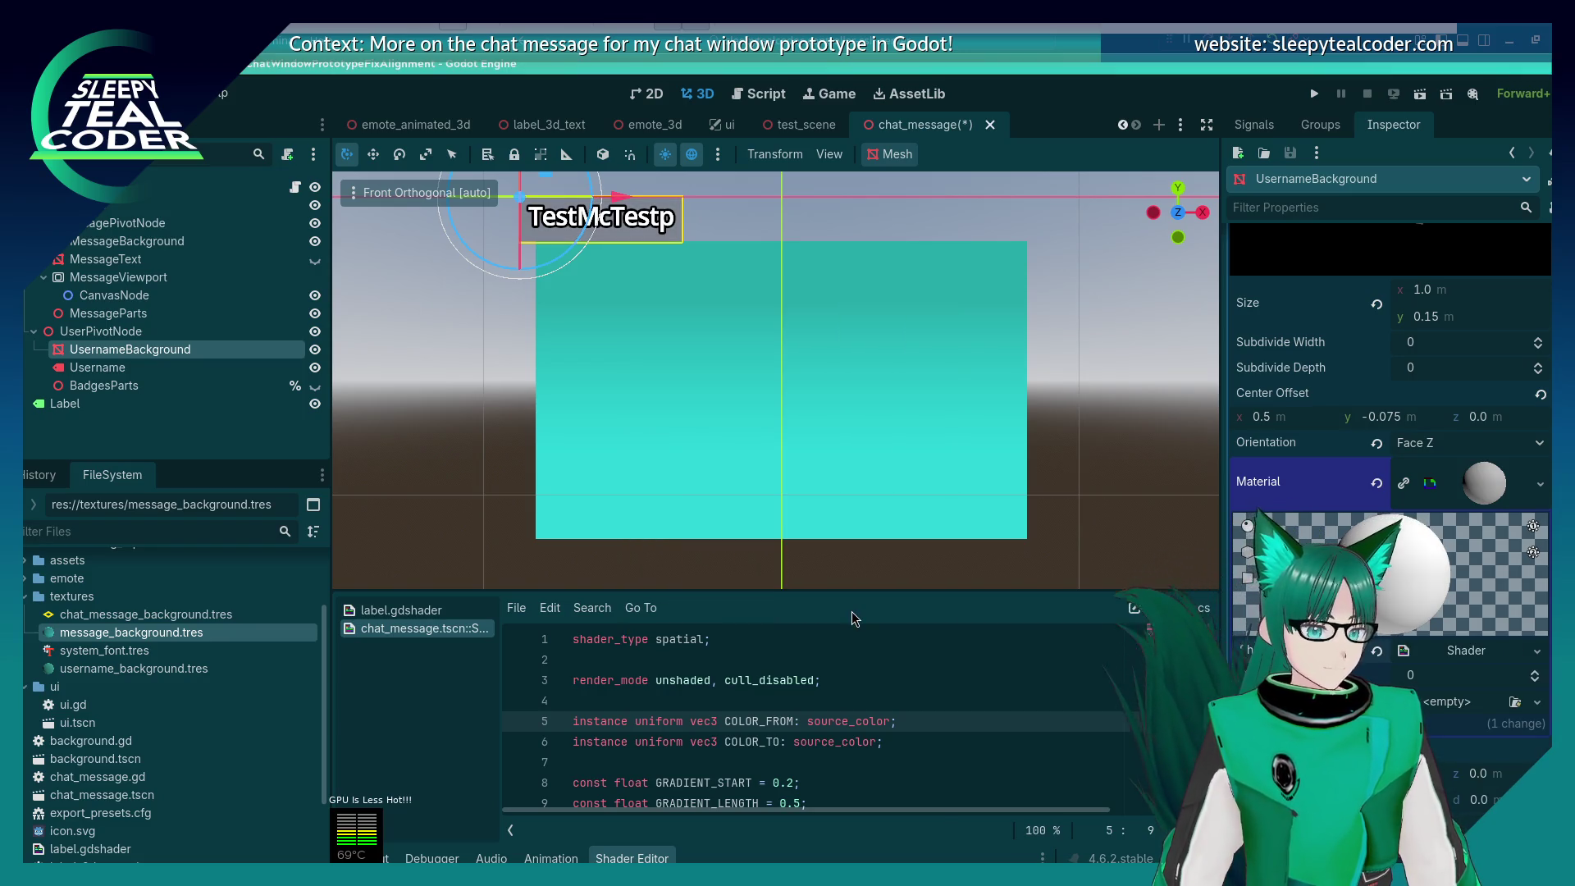
left_click(407, 617)
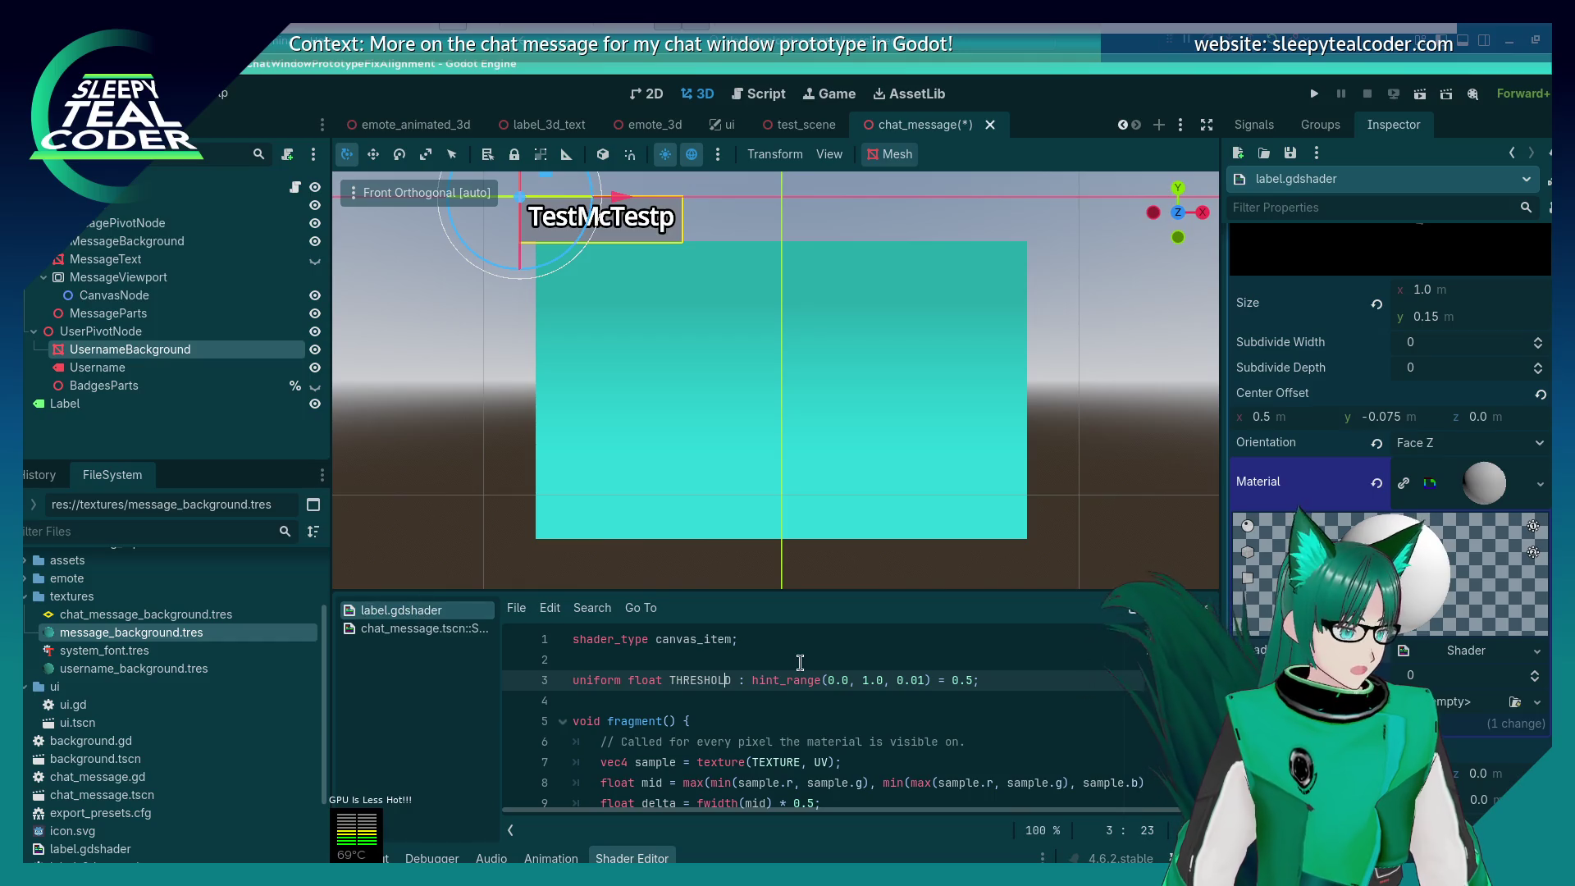
Step: Delete the unused vertex() and commented-out light() functions from the username background shader
left_click(424, 628)
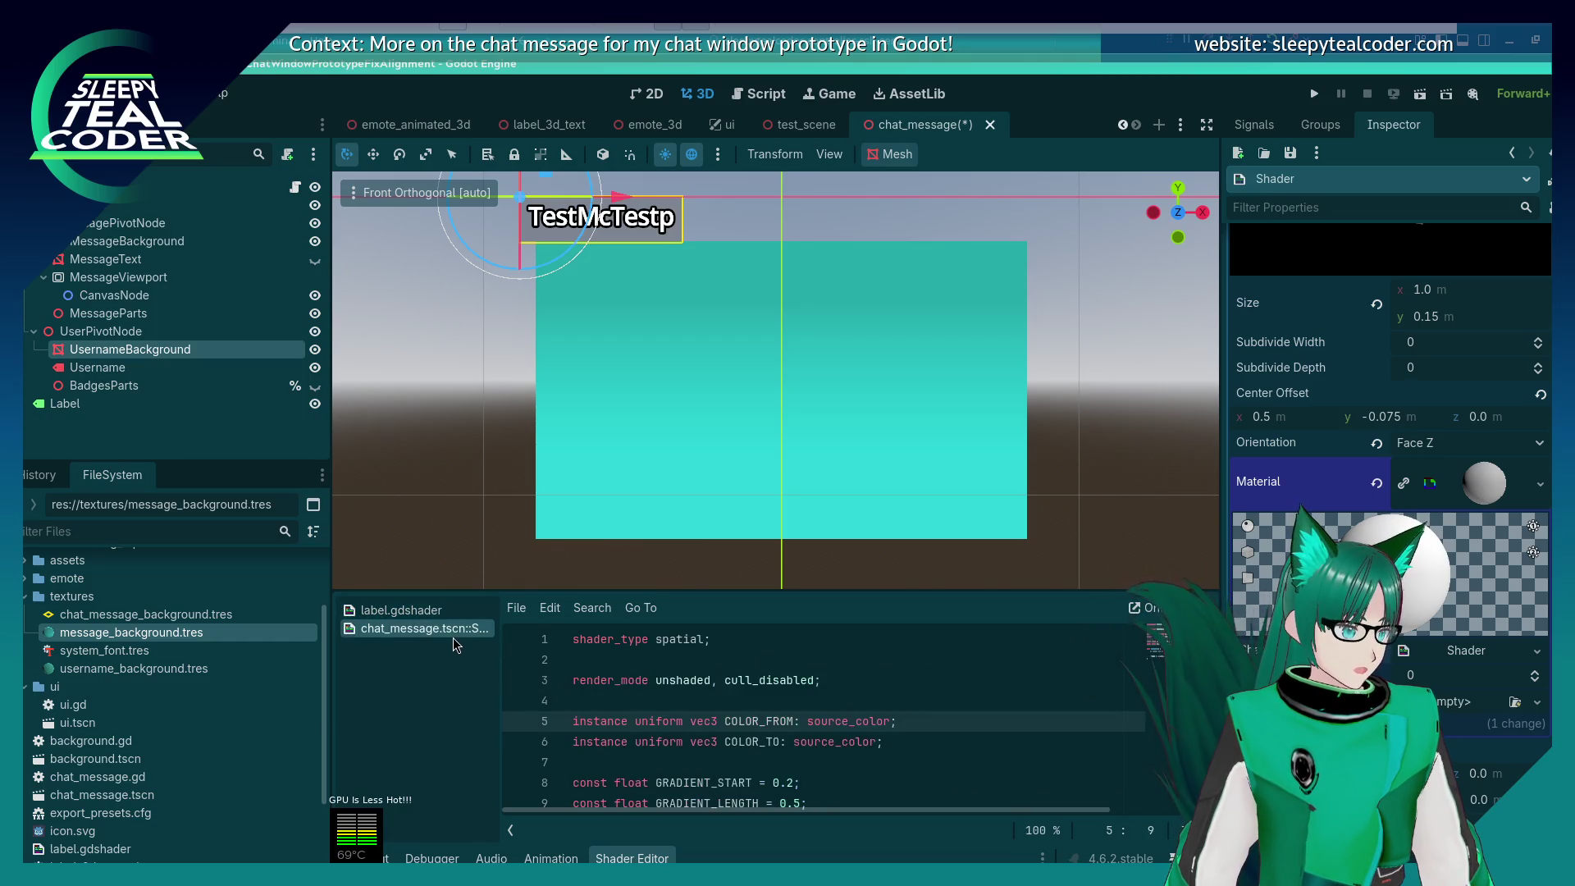
left_click(1420, 654)
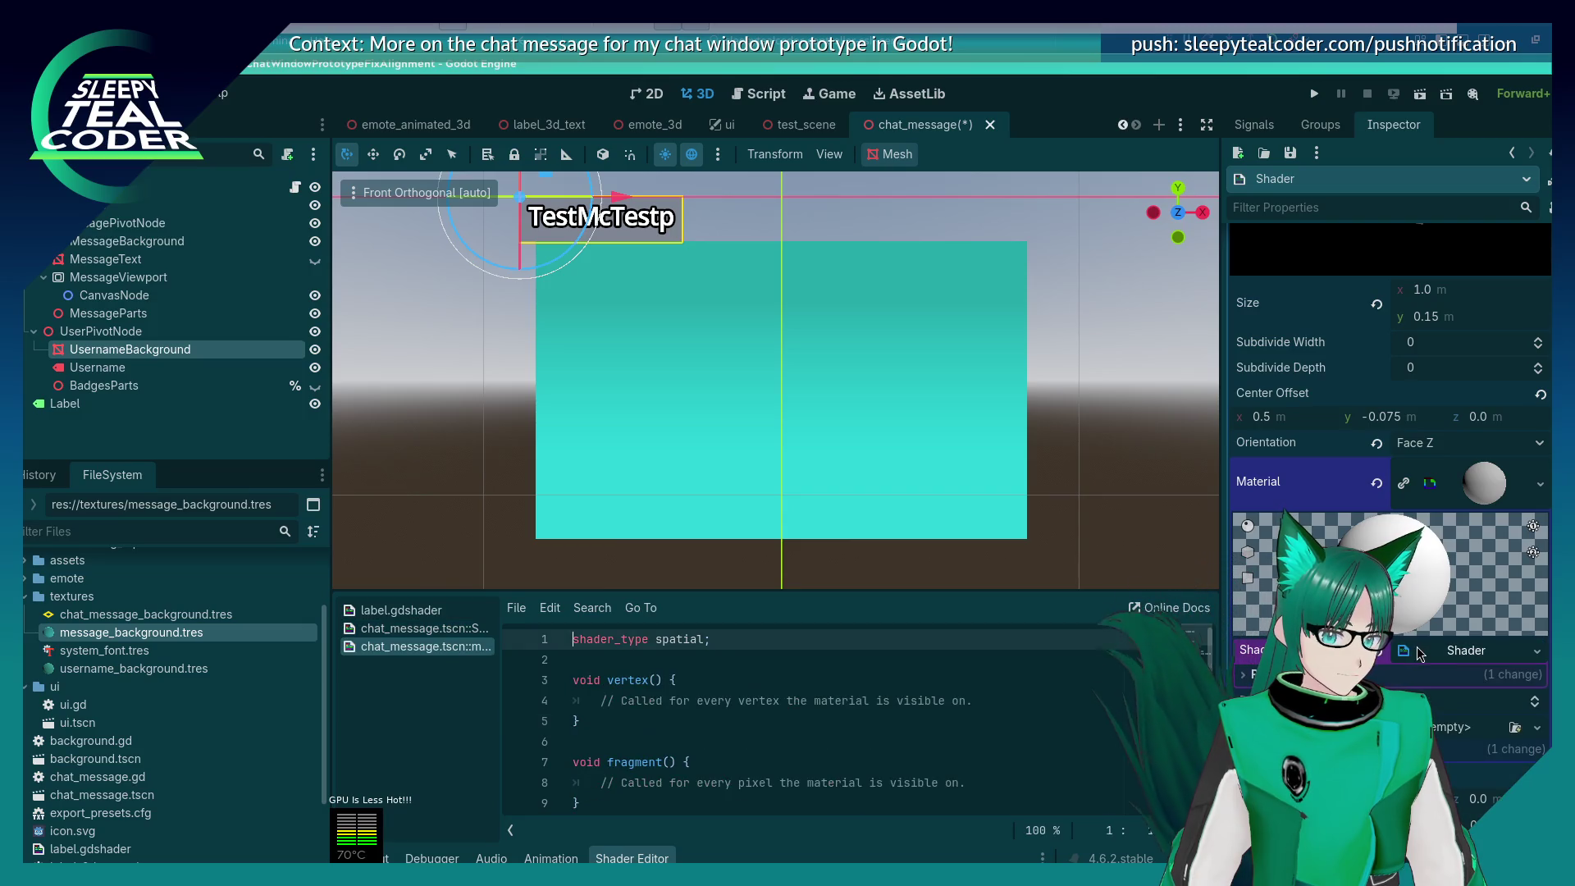
left_click(427, 629)
left_click(427, 646)
scroll(574, 706, "down", 1)
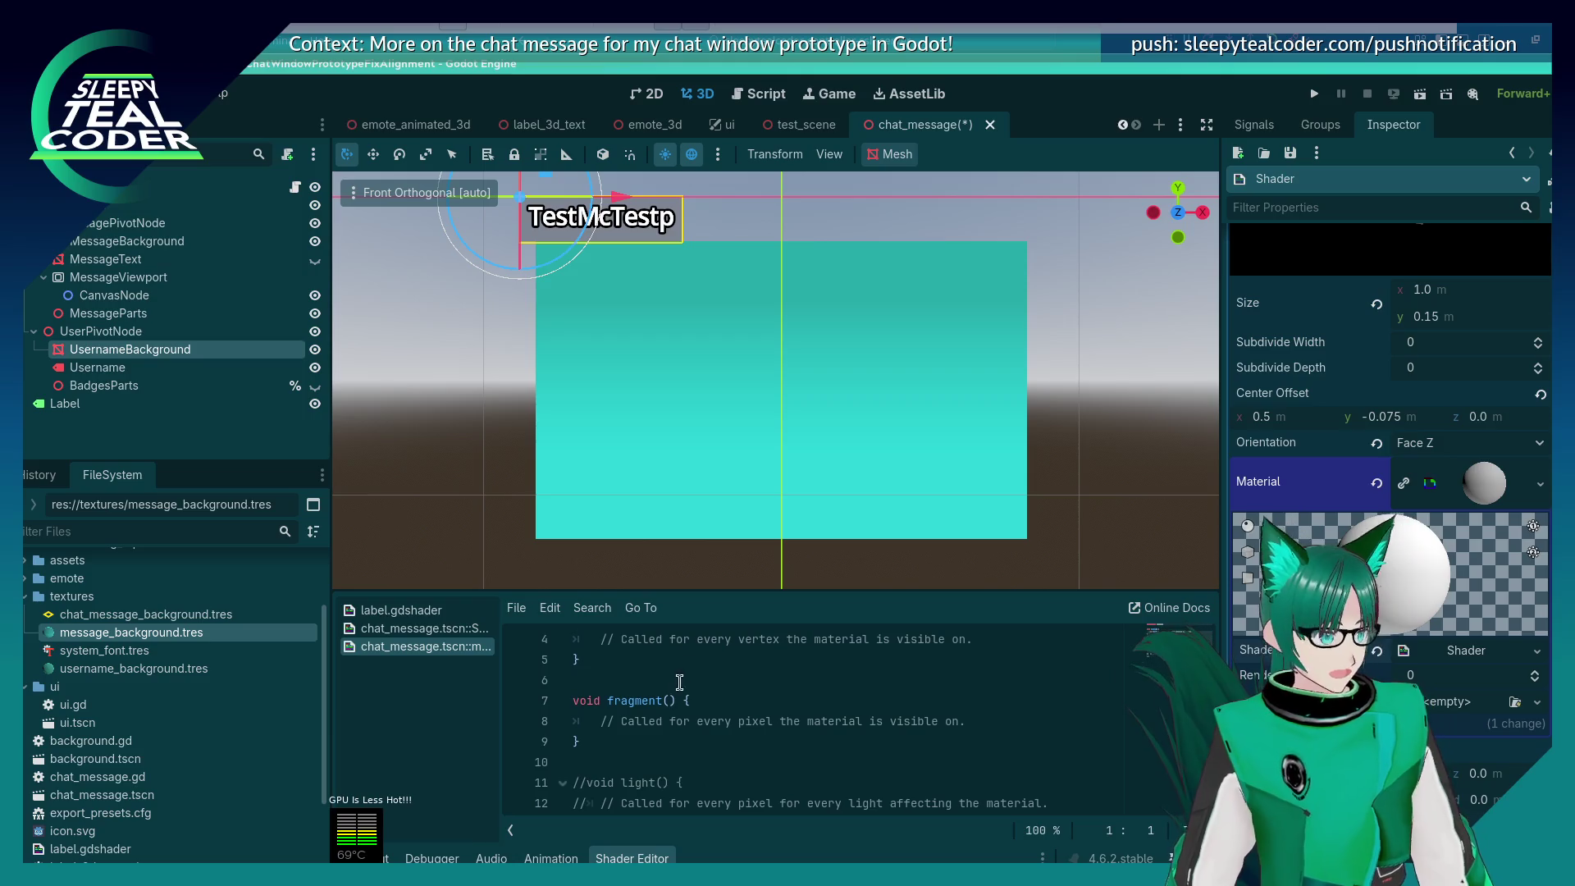
left_click_drag(590, 680, 540, 673)
key("BackSpace")
key("BackSpace")
key("BackSpace")
scroll(574, 705, "down", 2)
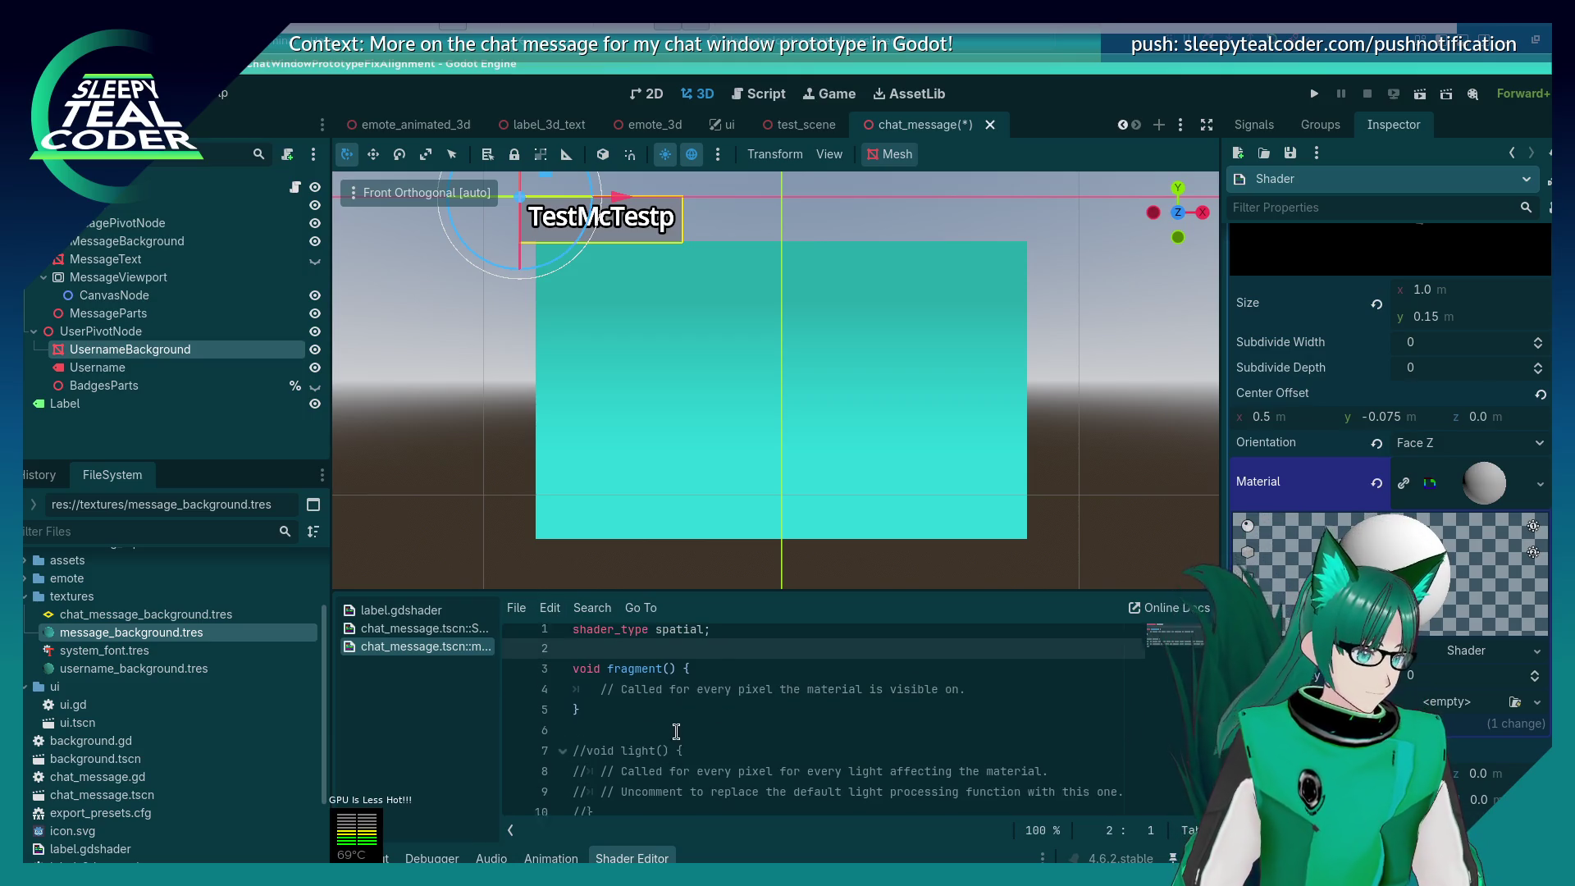
left_click_drag(603, 782, 572, 705)
key("BackSpace")
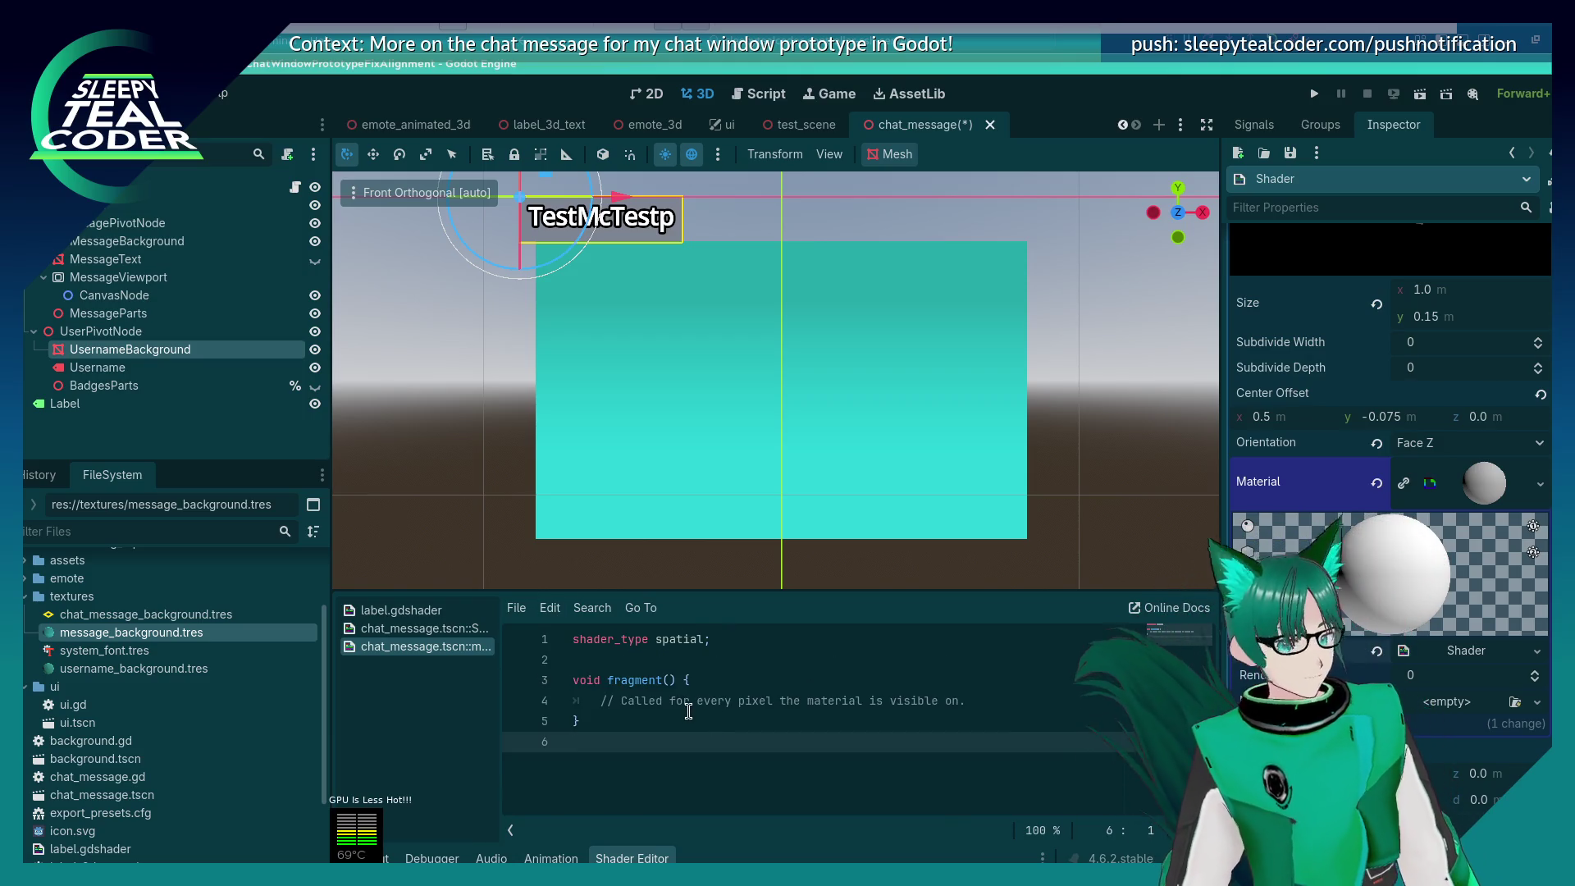
Step: Paste the gradient shader's COLOR_FROM instance uniform into the username shader, shorten its name, and save
left_click(424, 628)
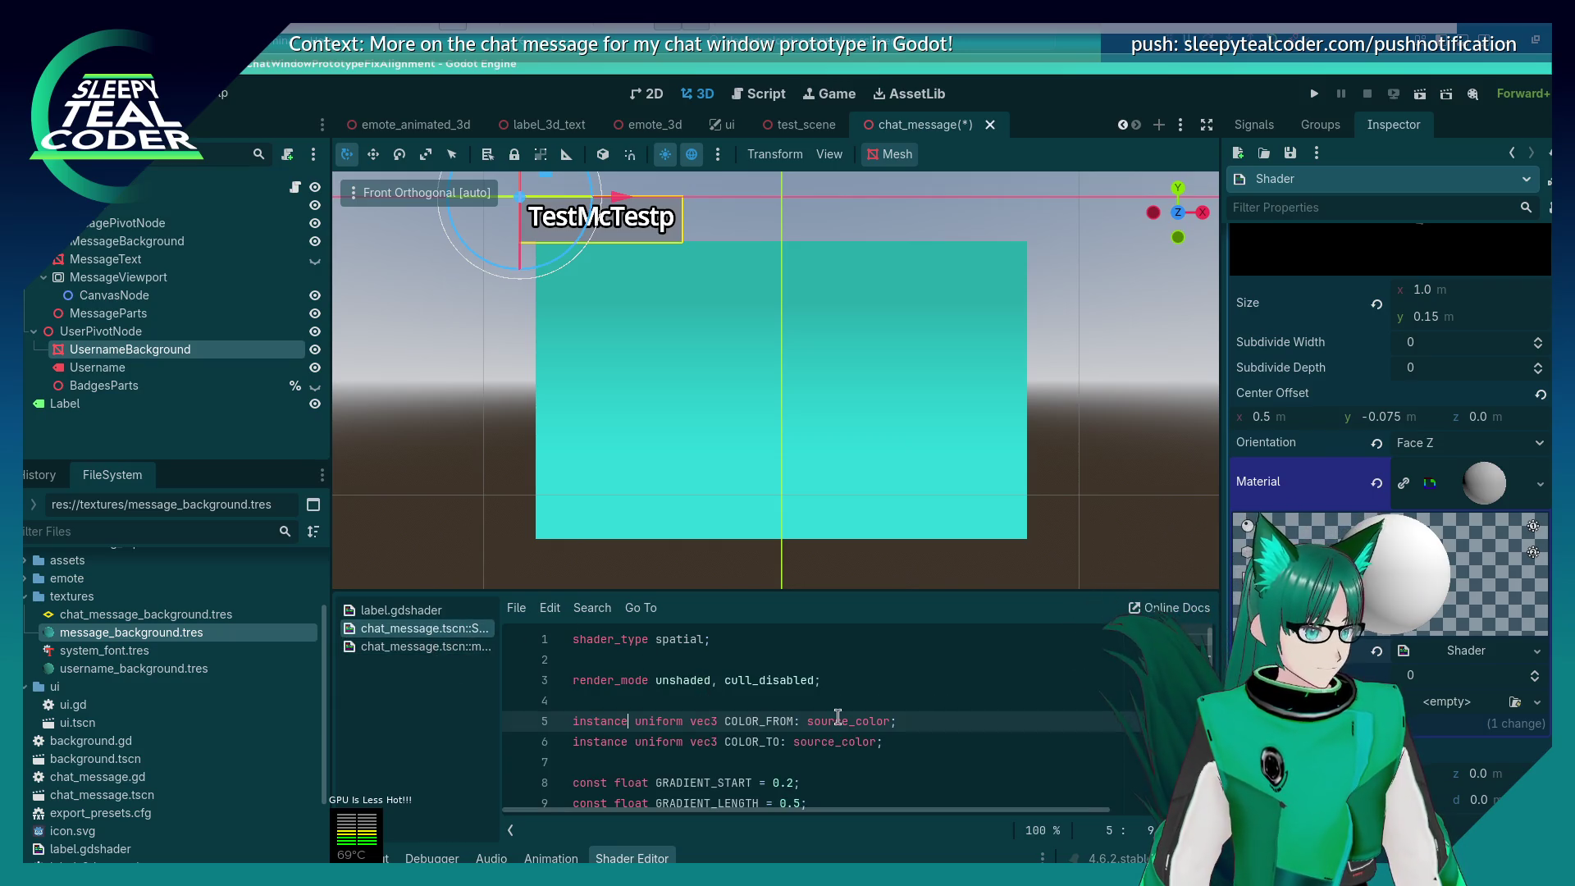
left_click_drag(901, 720, 451, 721)
key("ctrl+c")
left_click(425, 647)
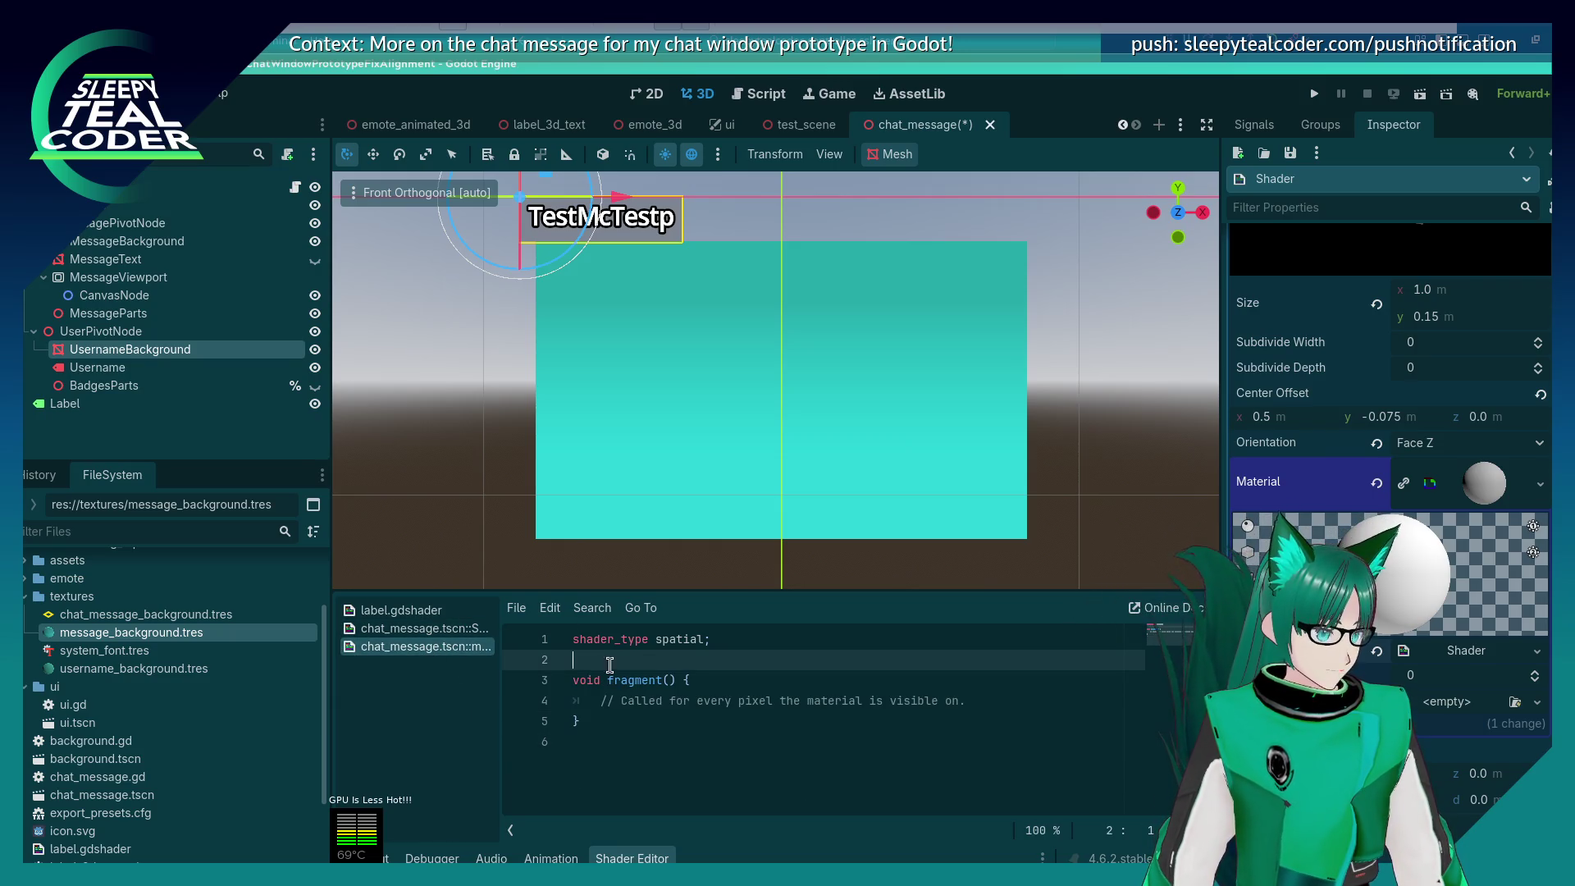
left_click(671, 668)
key("ctrl+v")
key("Left")
key("BackSpace")
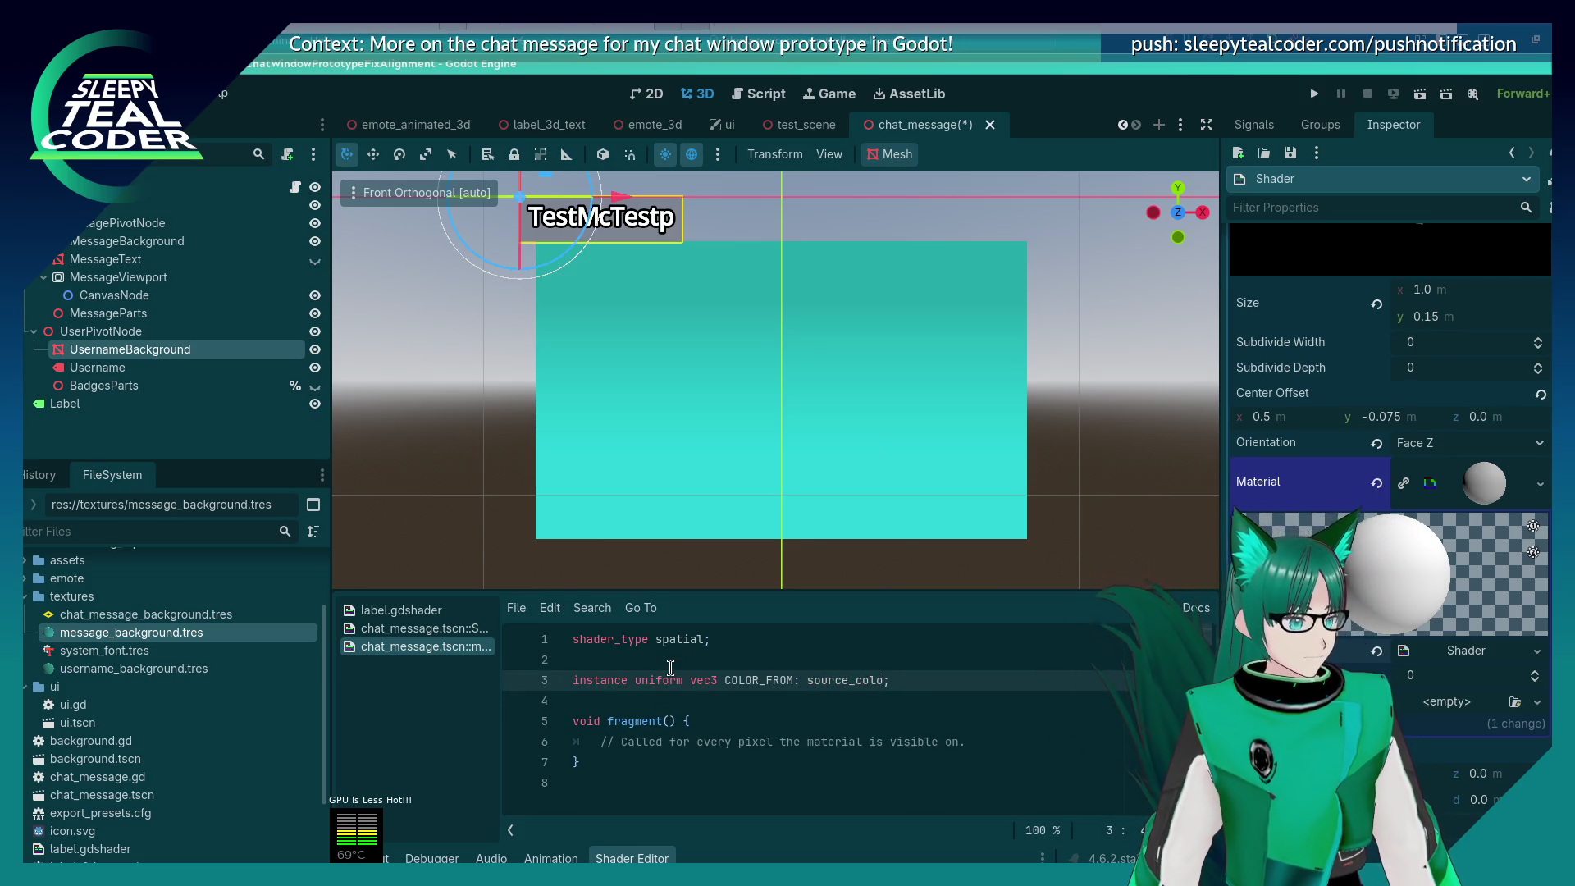
type("r")
key("Left")
key("Left")
key("Left")
key("BackSpace")
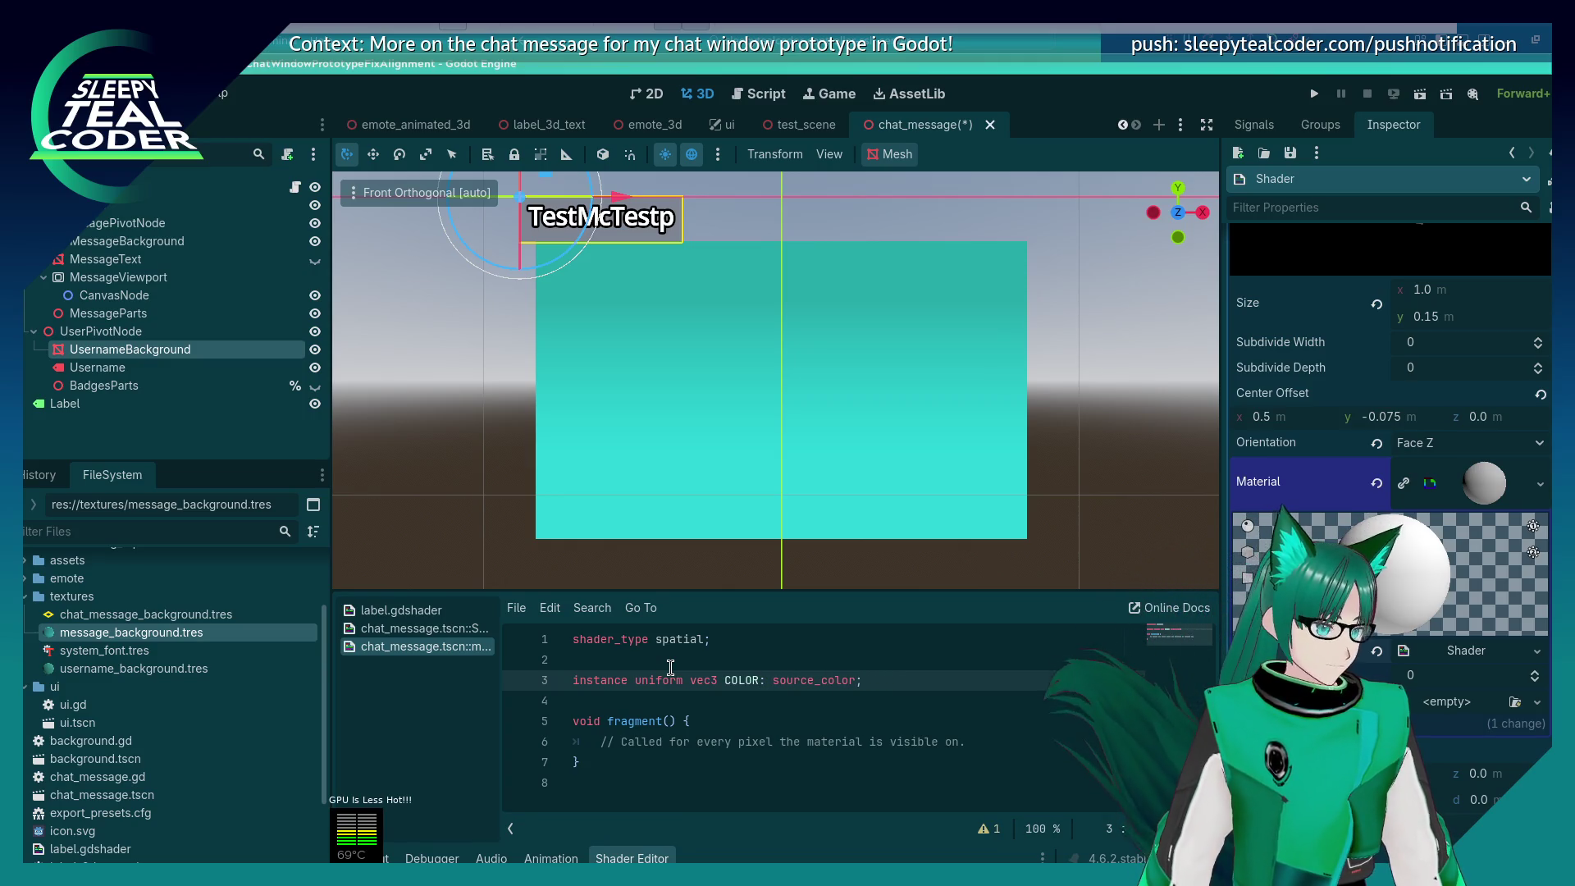
key("ctrl+s")
Step: Insert the gradient shader's unshaded, cull_disabled render_mode line below the username shader's shader_type line
left_click(425, 628)
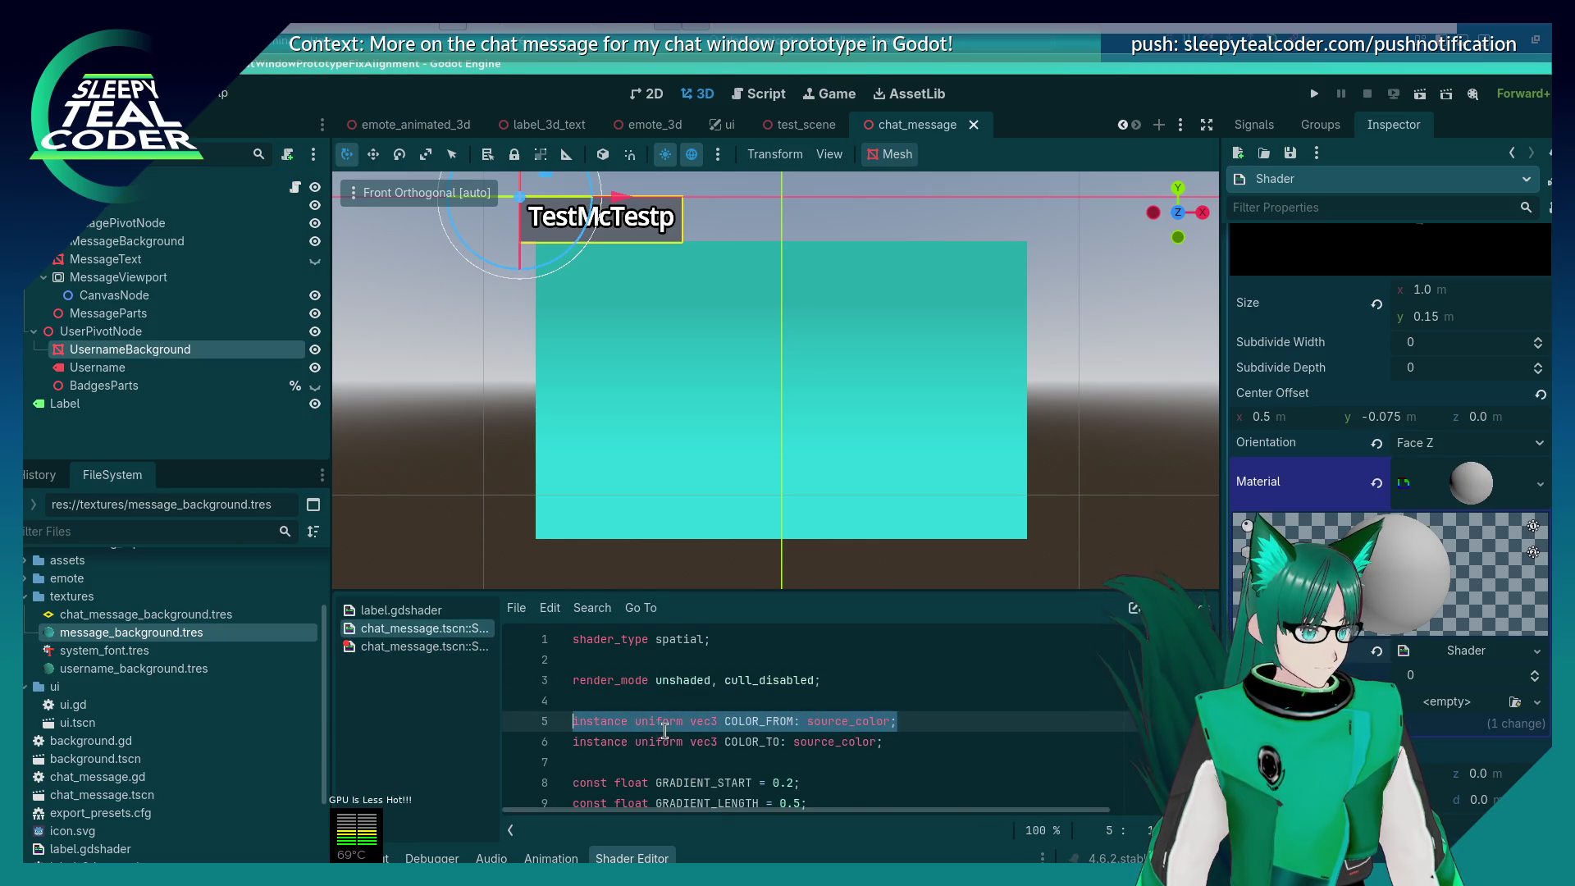
scroll(664, 730, "down", 2)
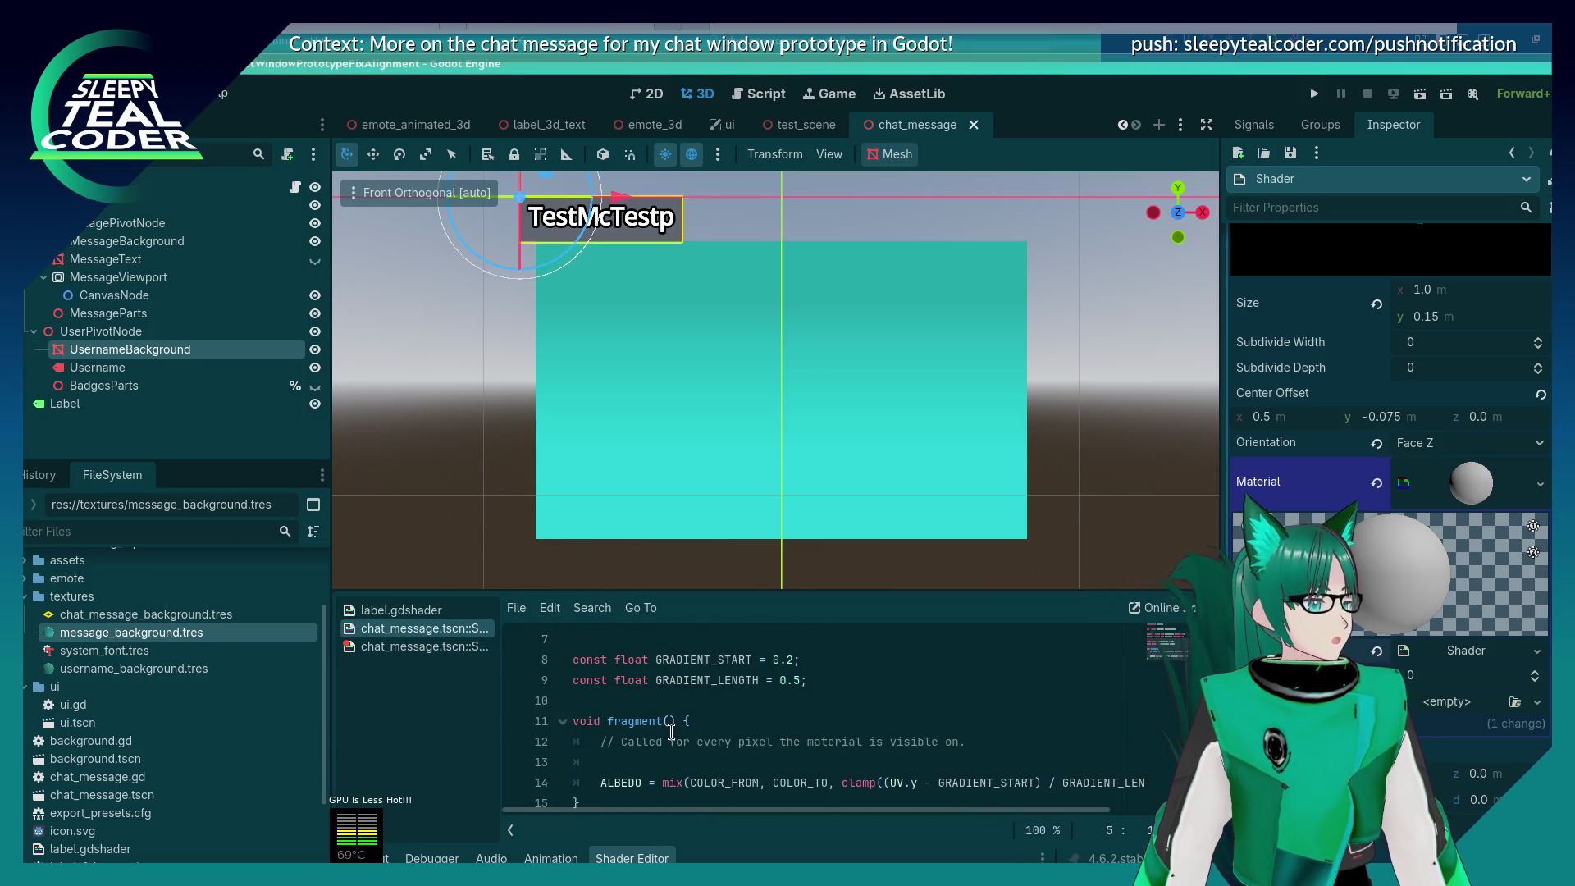
left_click(425, 647)
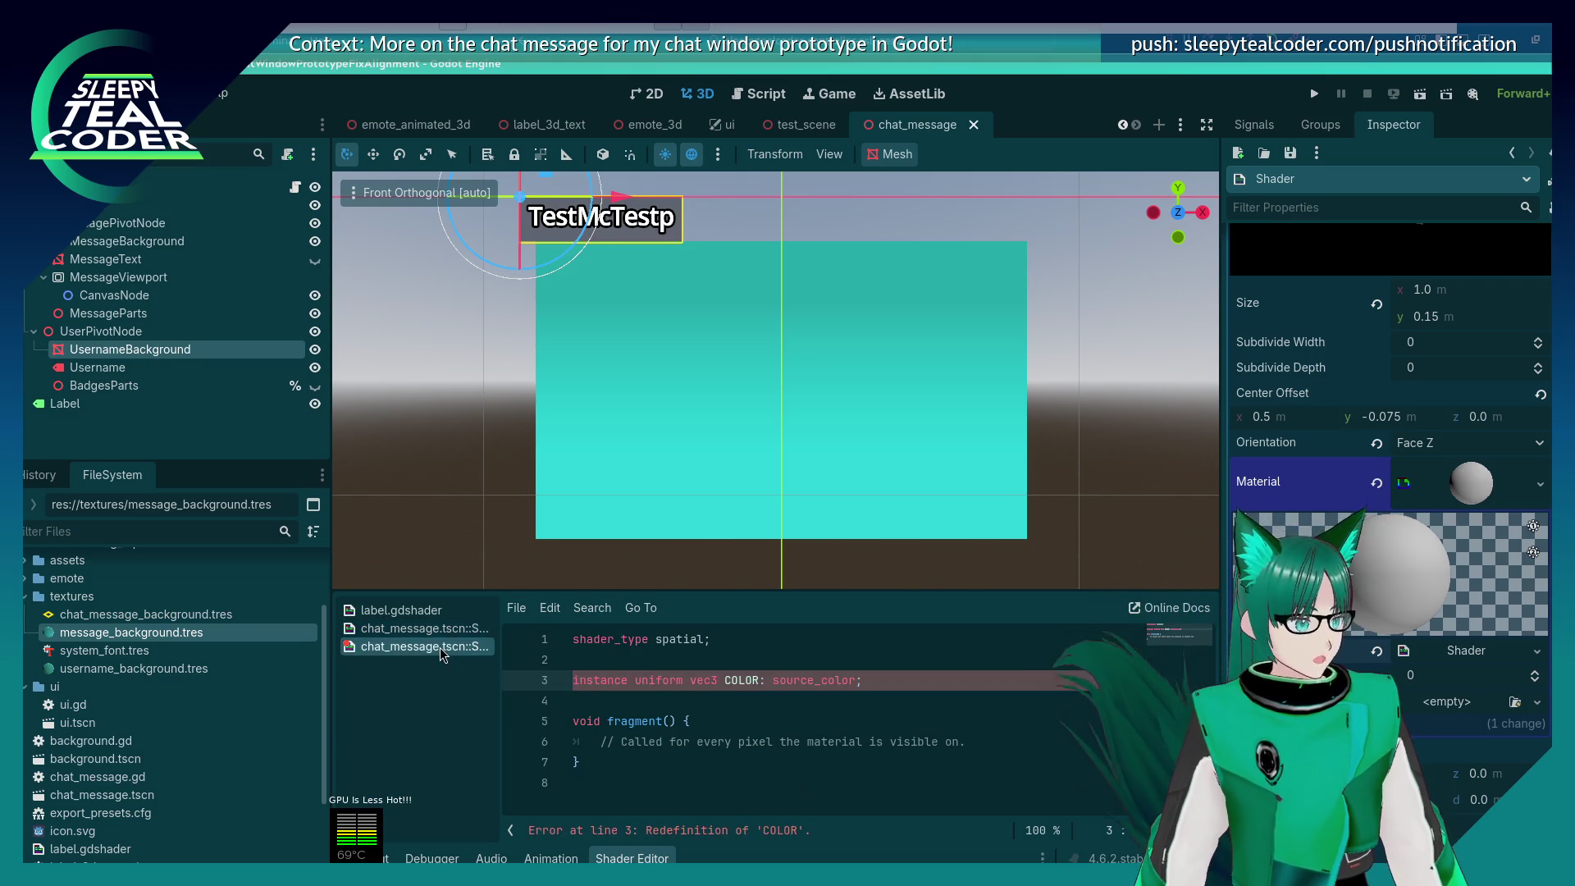
left_click(424, 629)
scroll(820, 705, "up", 2)
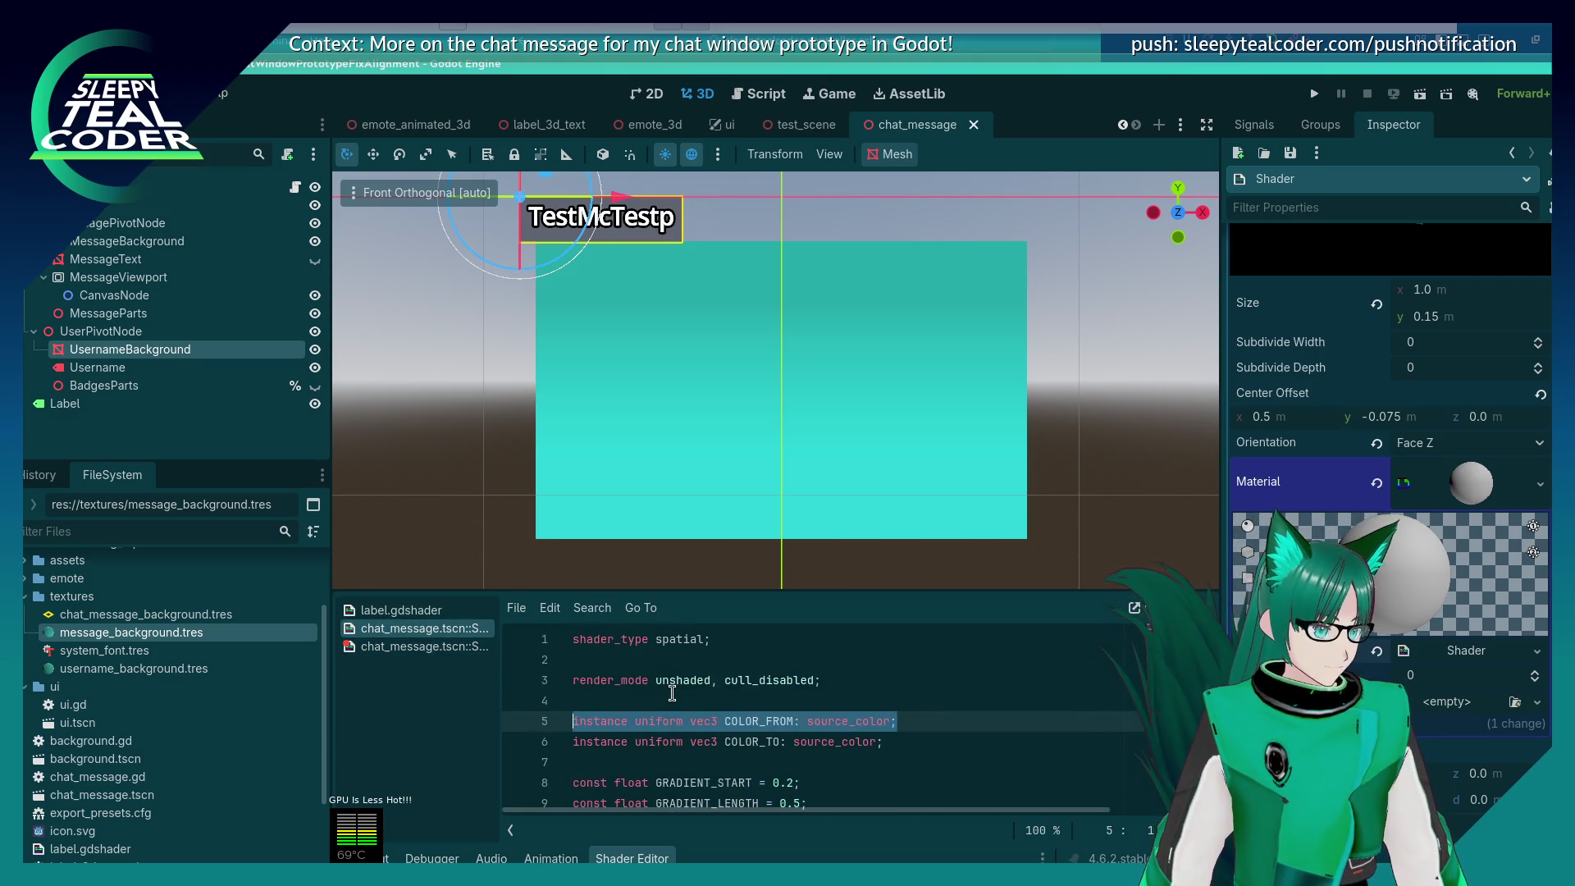
left_click_drag(875, 686, 497, 683)
key("ctrl+c")
left_click(425, 647)
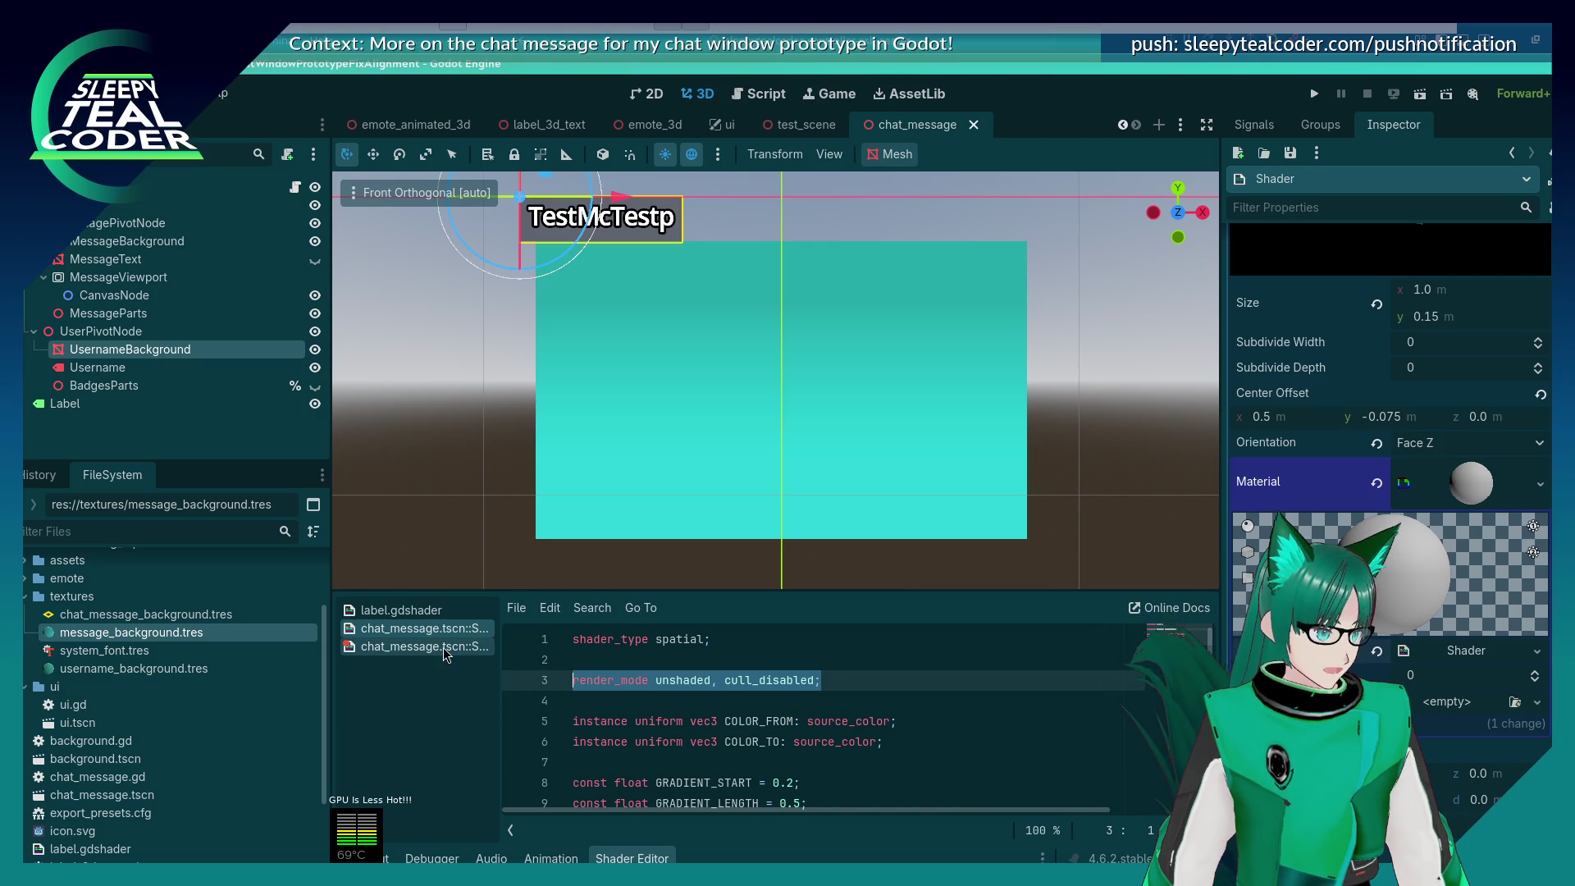
left_click(714, 653)
key("Return")
key("Return")
key("Up")
key("ctrl+v")
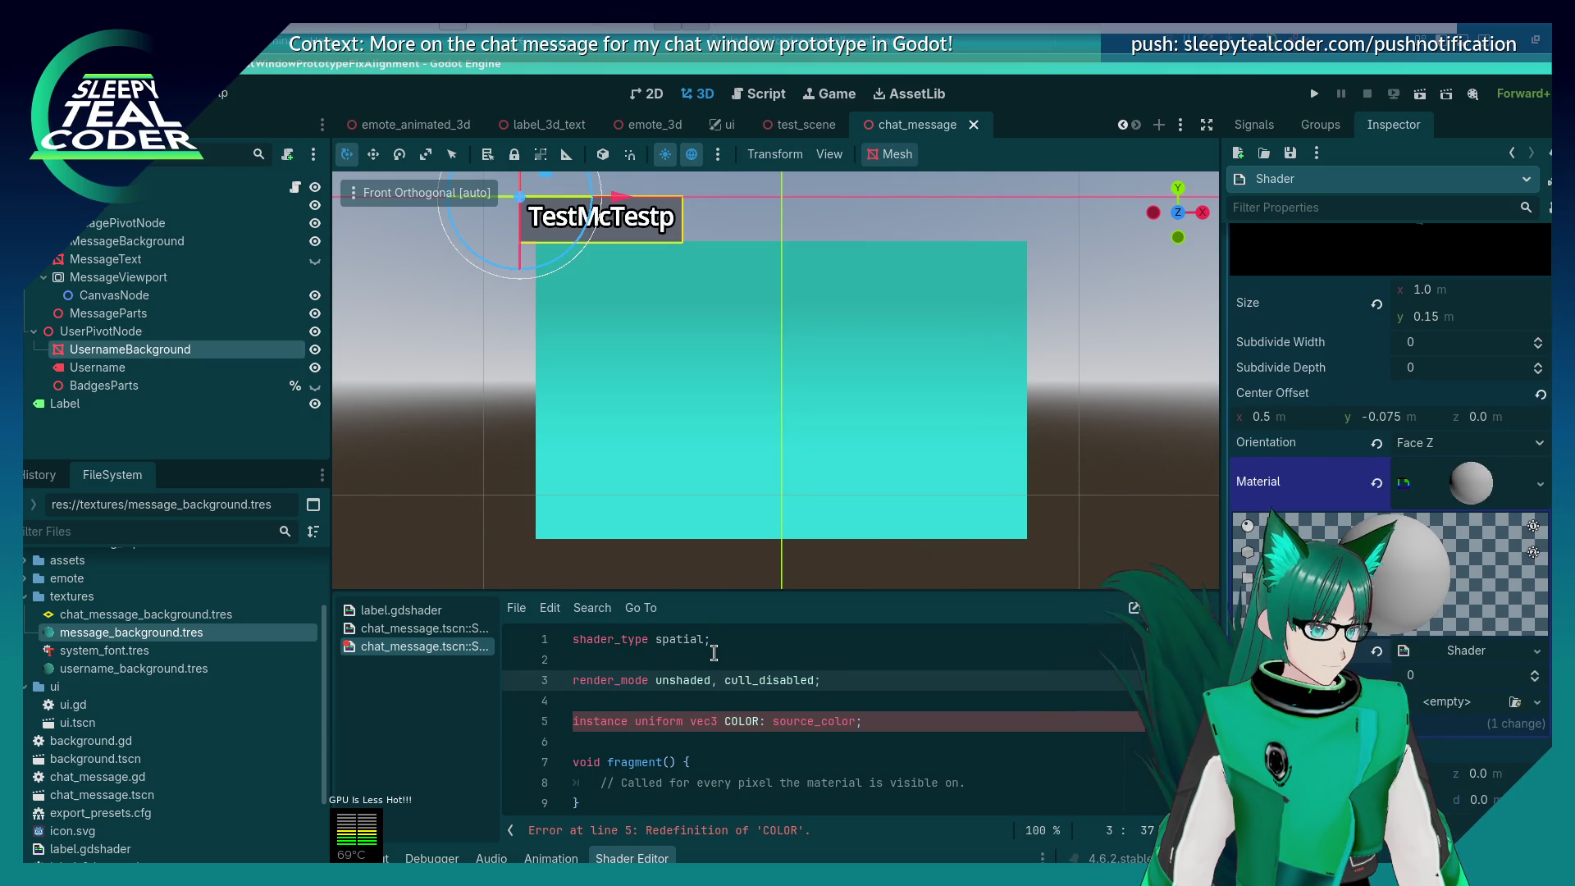
left_click(756, 725)
type("_USER")
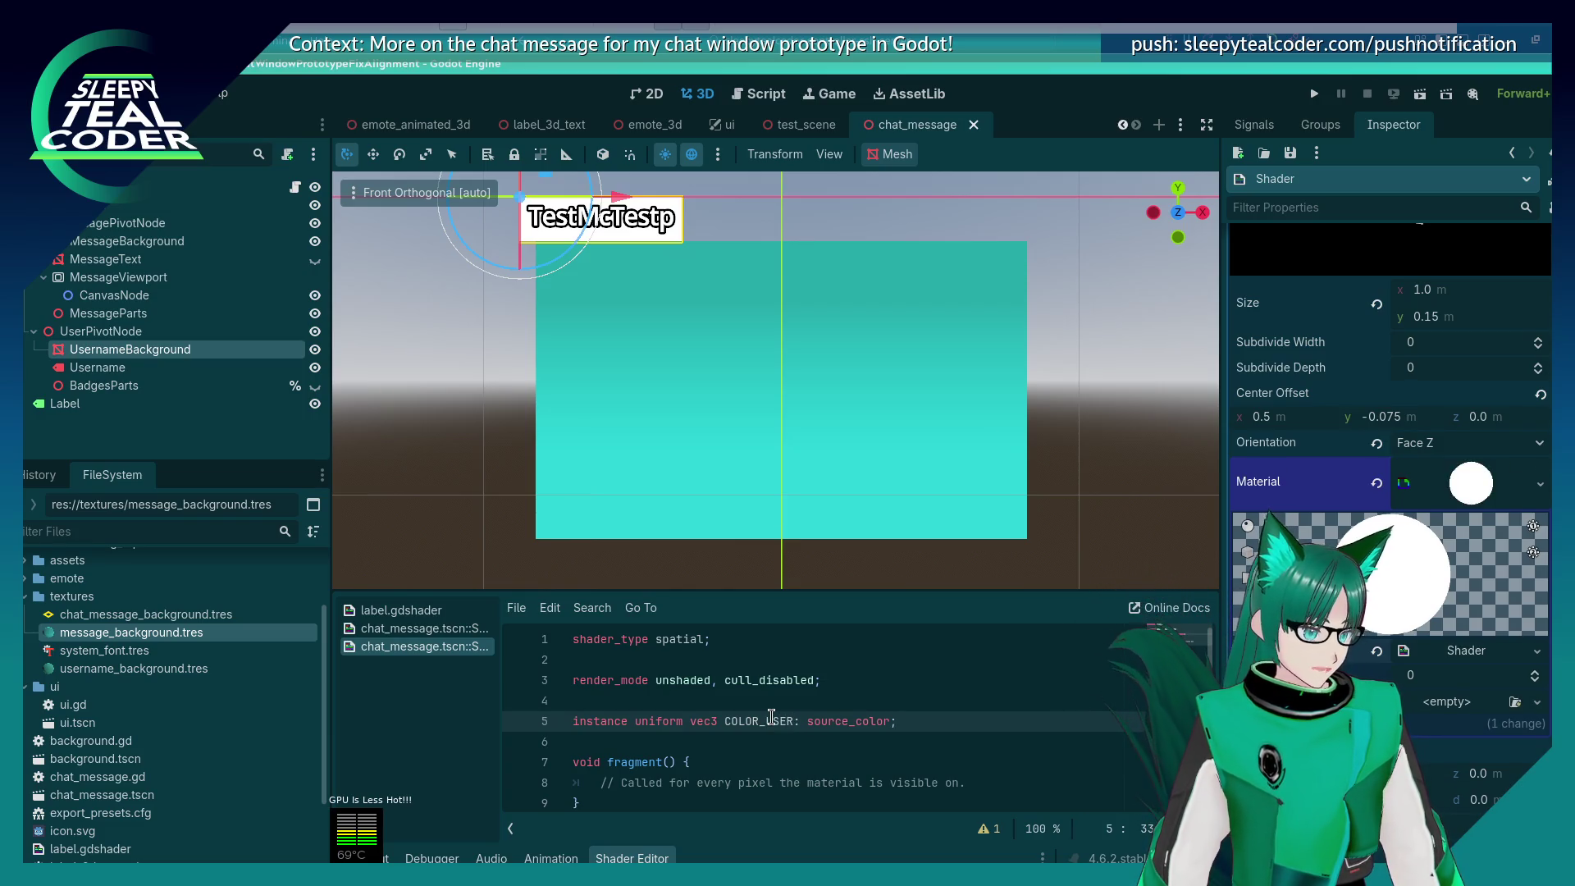
Step: Review the gradient shader's fragment code as a reference for the username shader
left_click(773, 705)
scroll(738, 711, "down", 1)
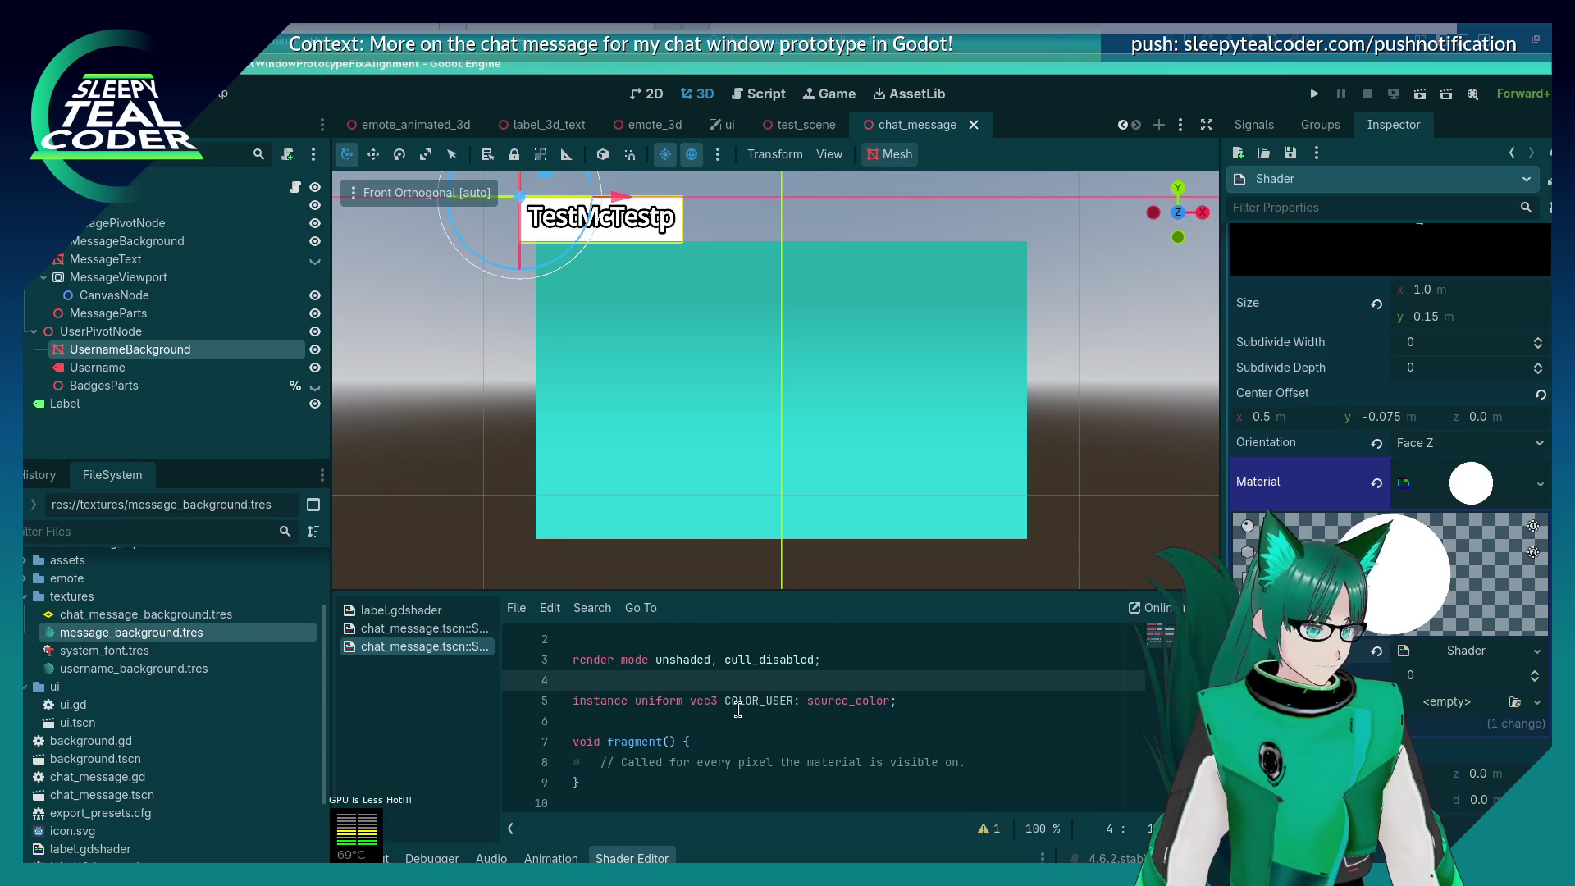
left_click(424, 628)
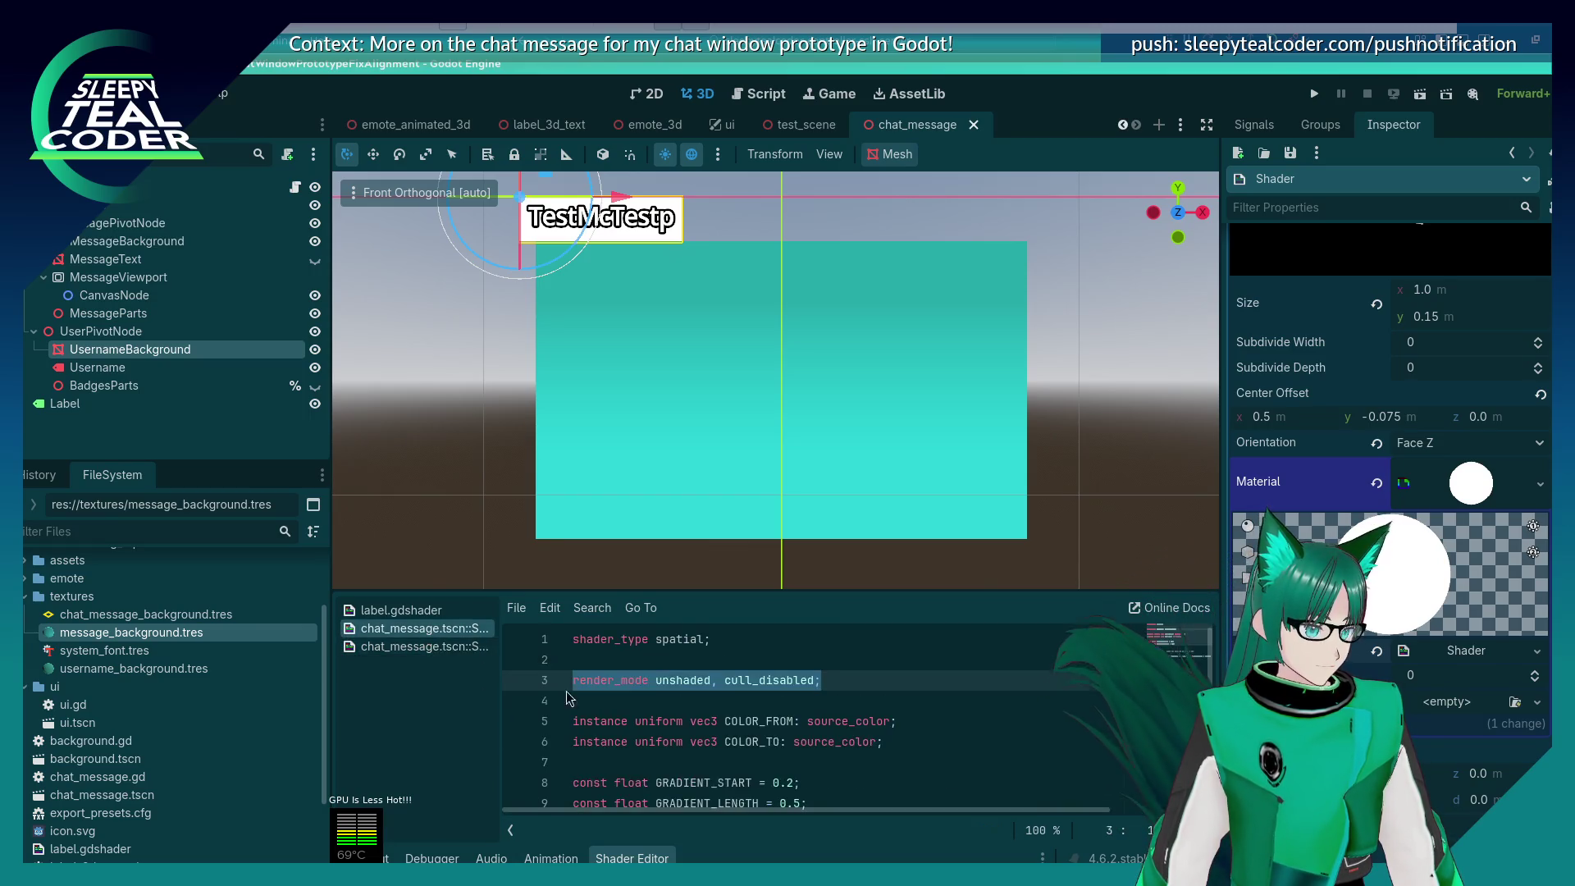
scroll(694, 736, "down", 3)
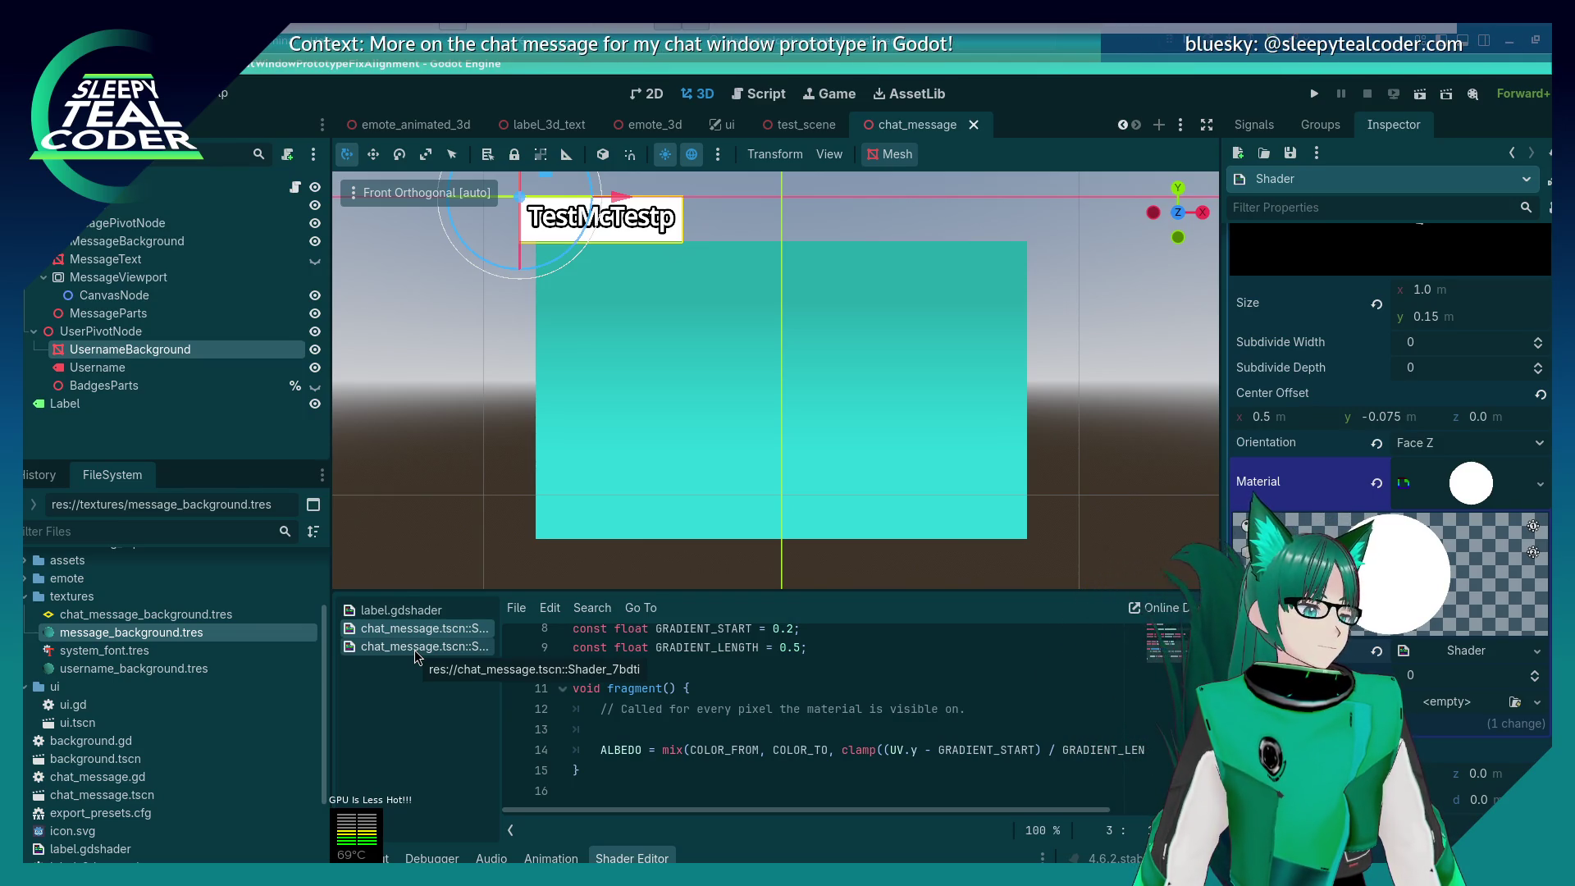
left_click(416, 648)
Step: Add 'COLOR = COLOR_USER' inside the username shader's fragment function via autocomplete
left_click(676, 779)
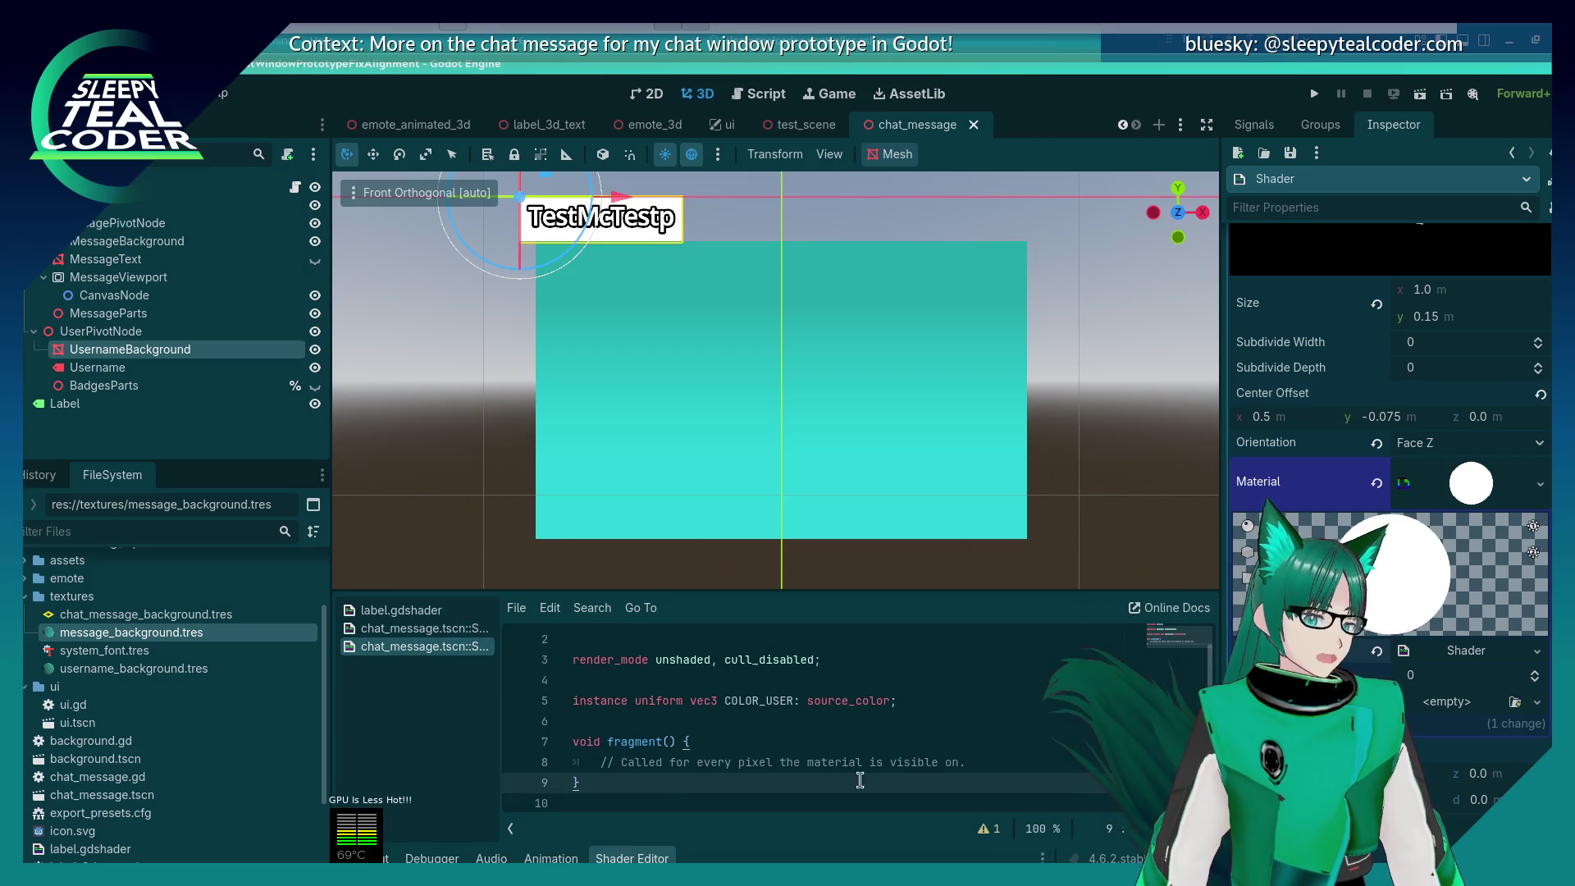
left_click(1037, 762)
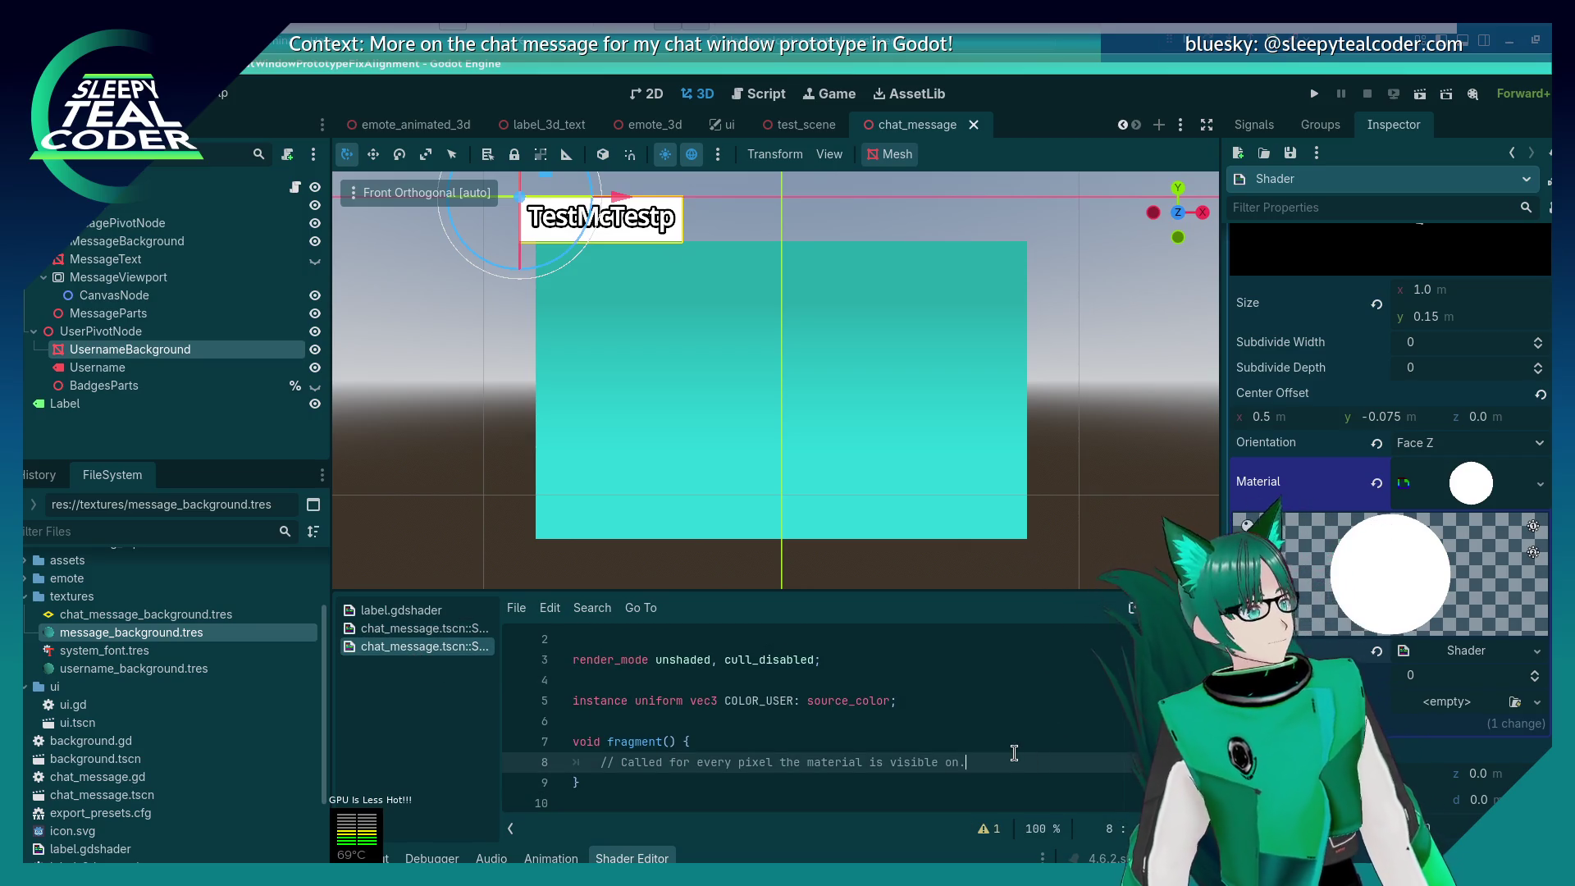
key("Return")
key("Return")
type("CO")
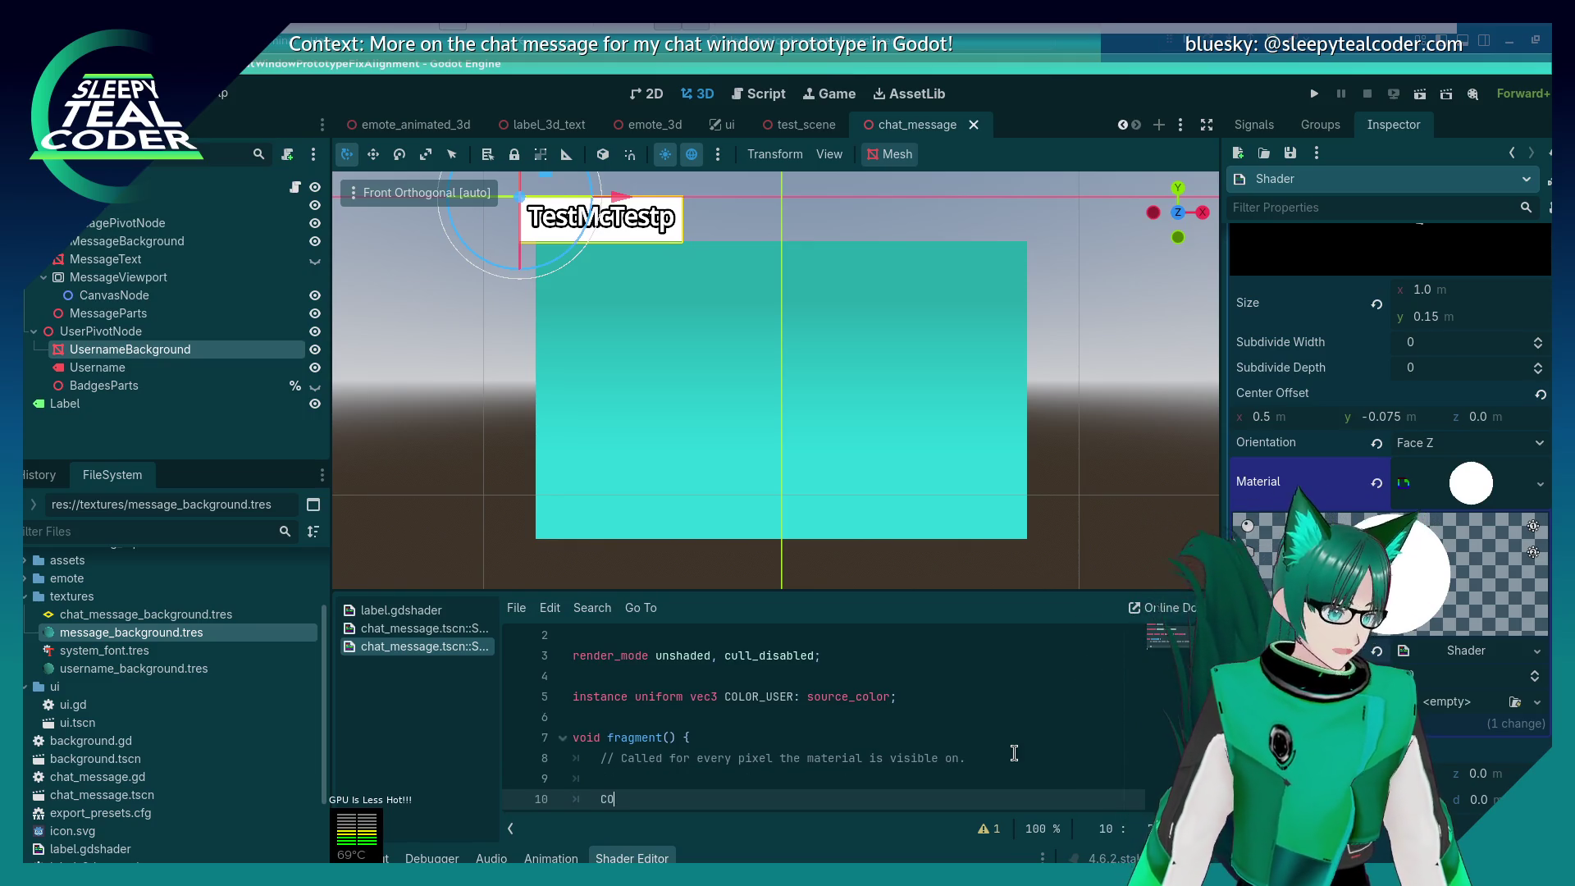
type("LOR = ")
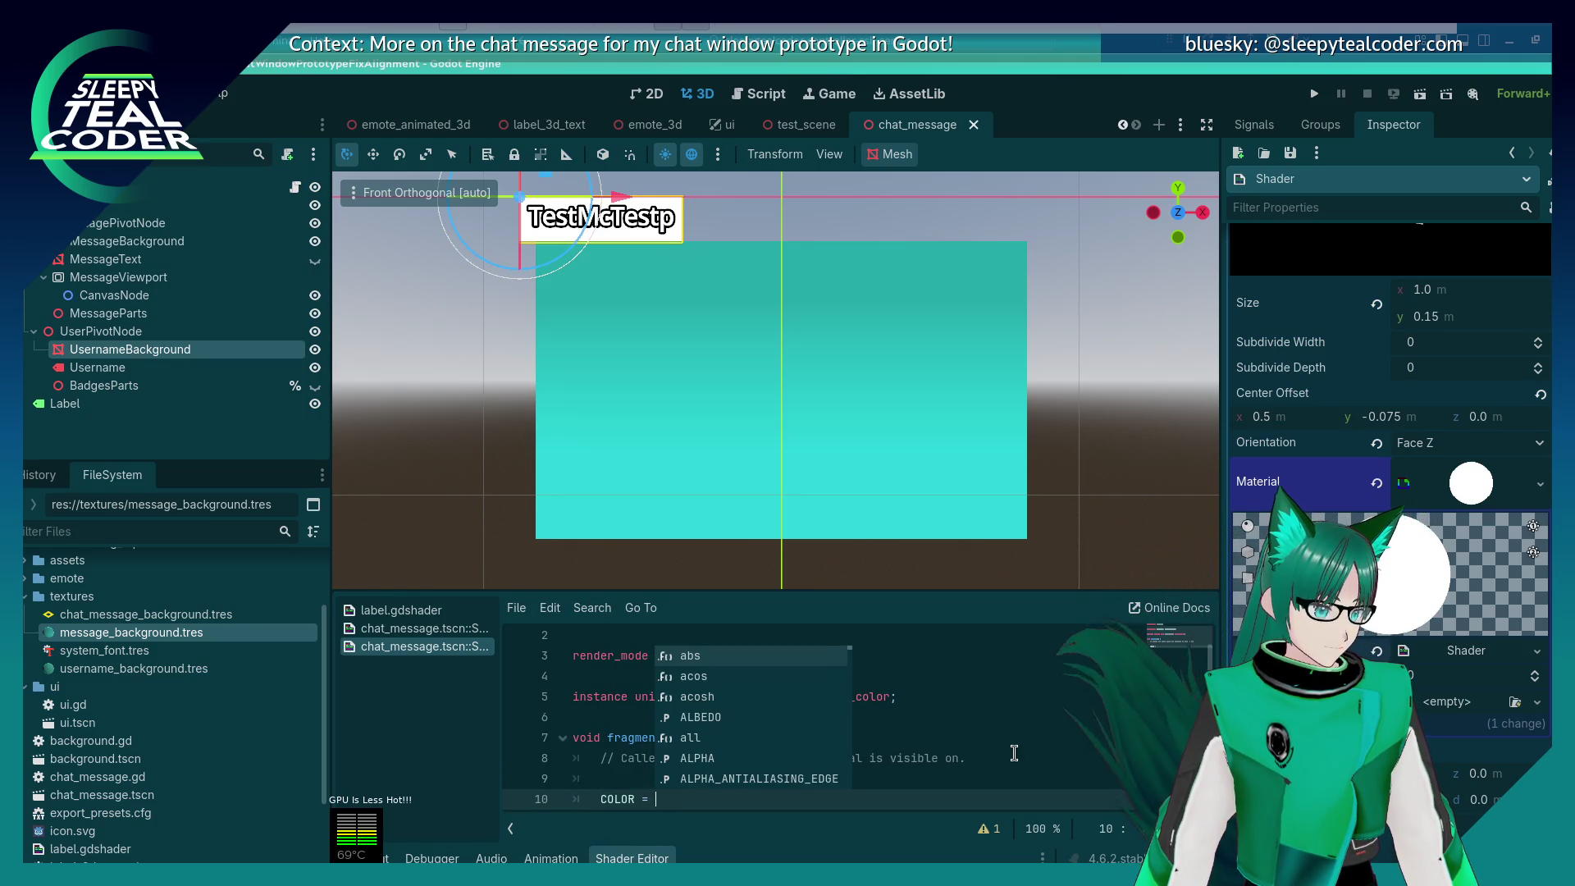
type("COLOR+")
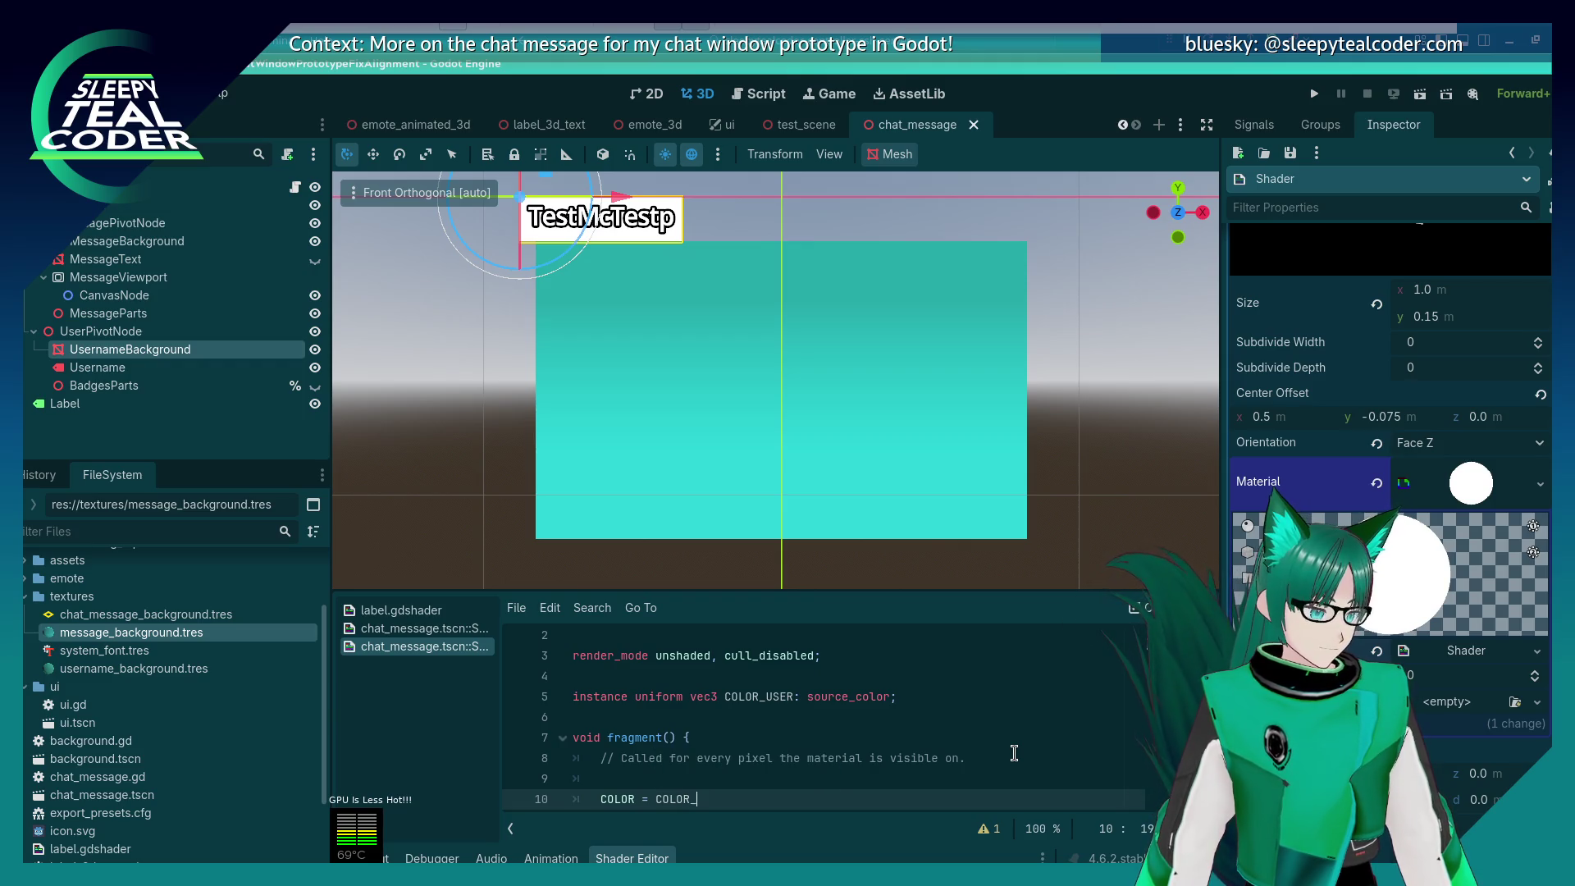
type("US")
key("Return")
key("Up")
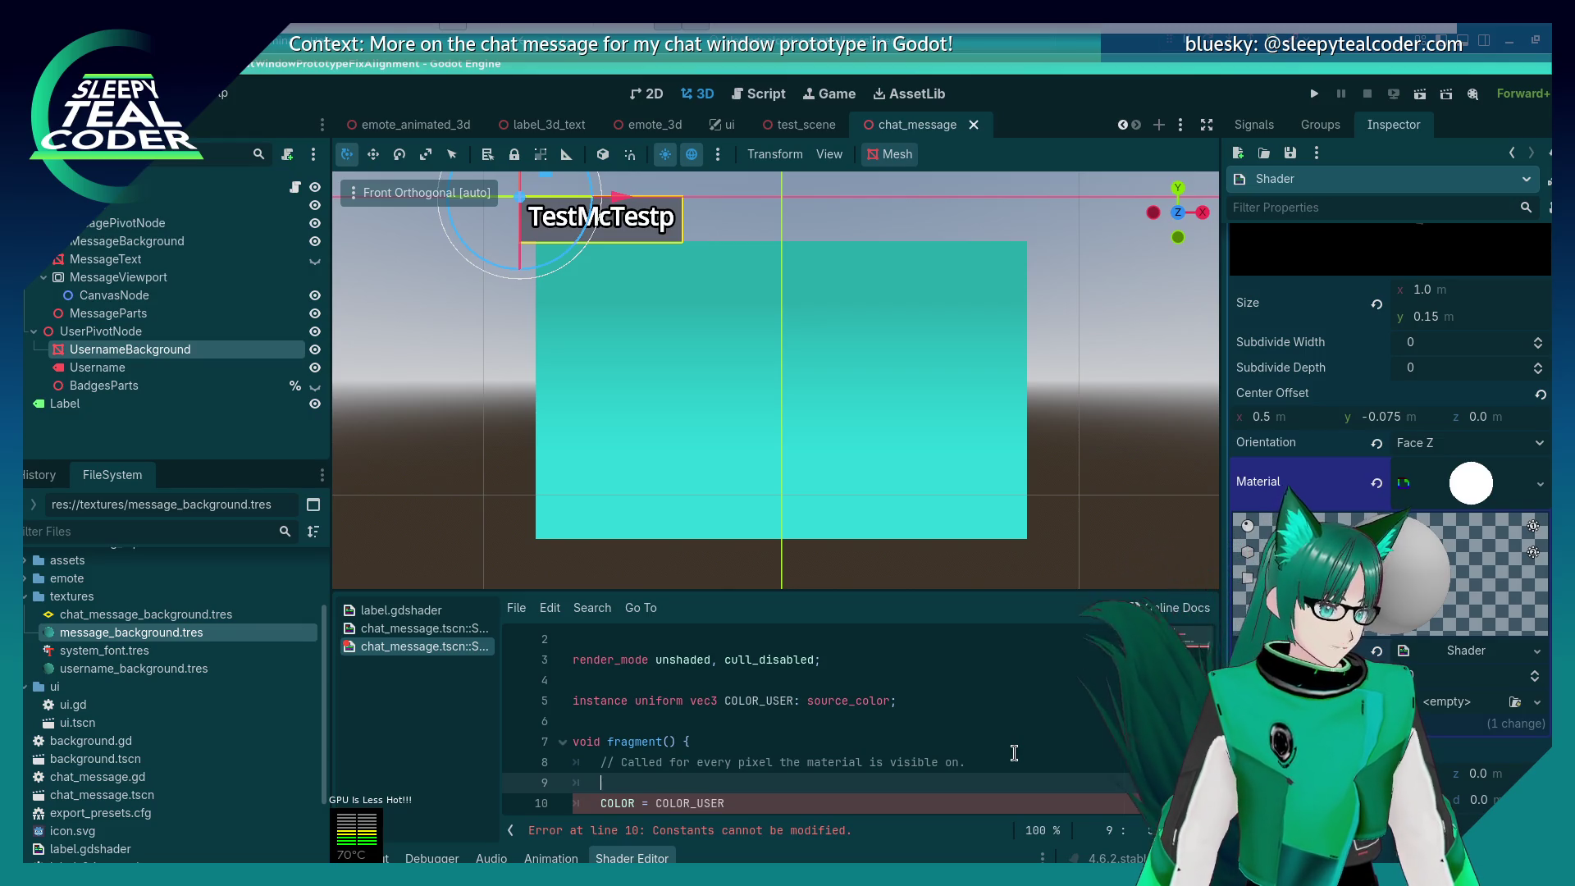
key("Down")
key("Down")
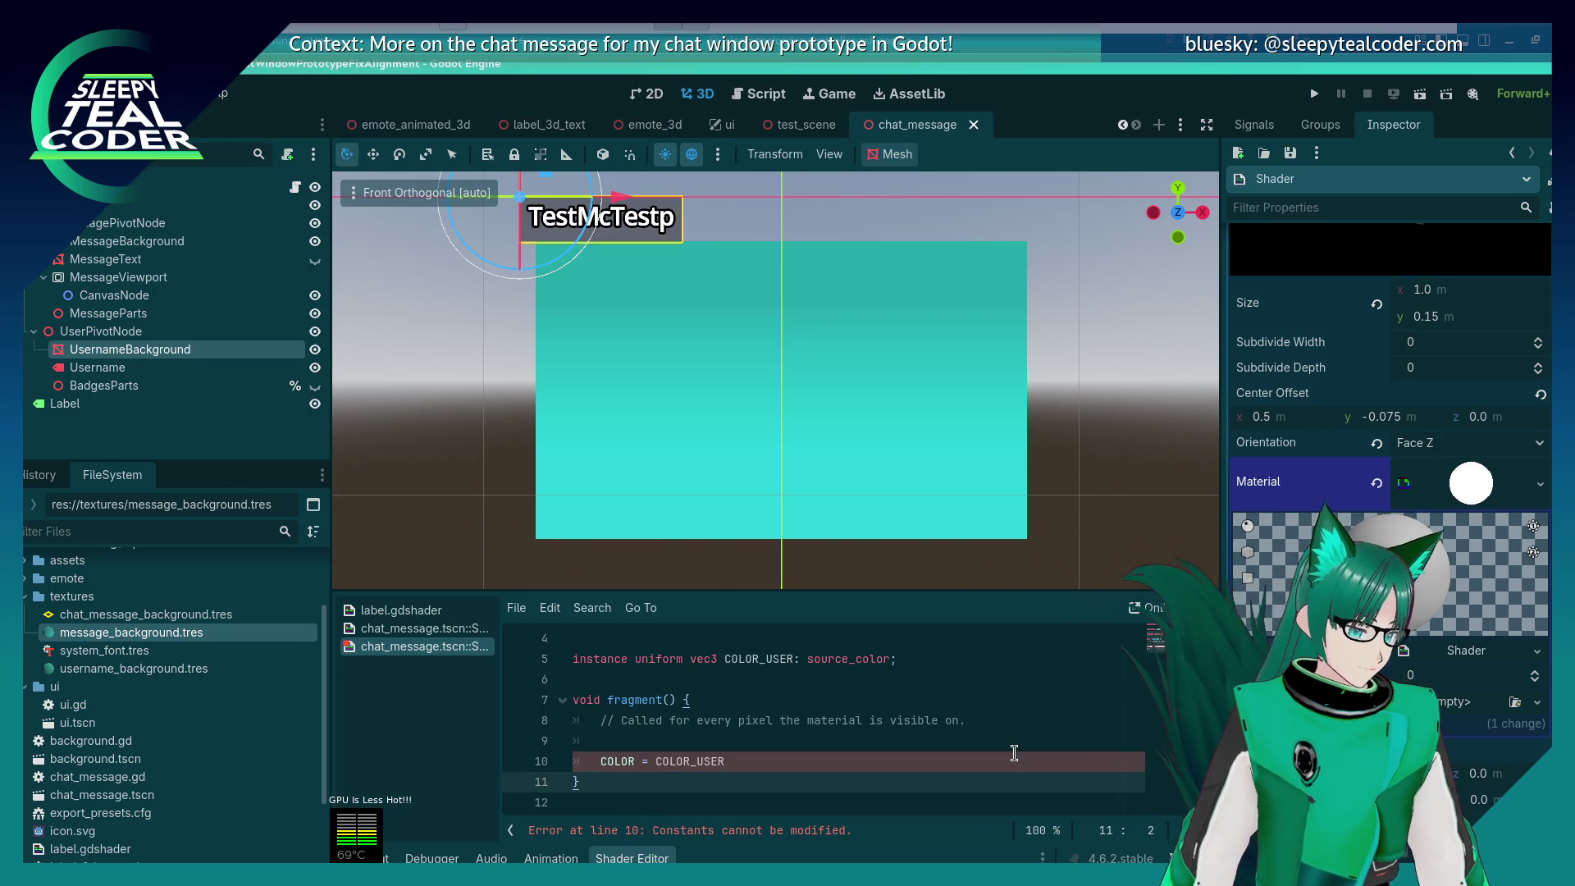
left_click(1014, 753)
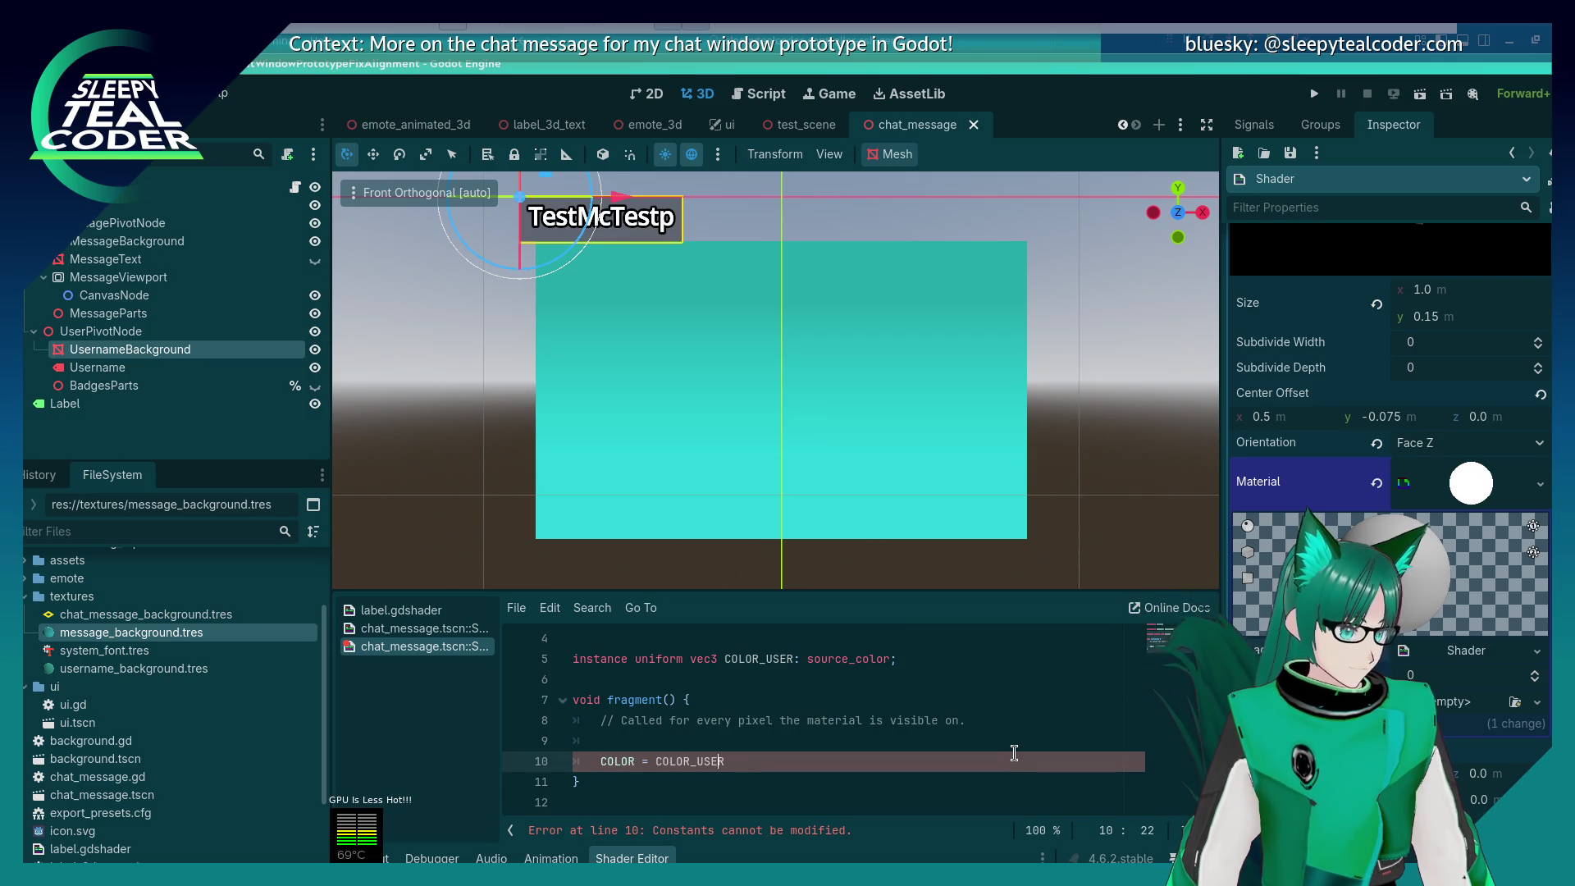